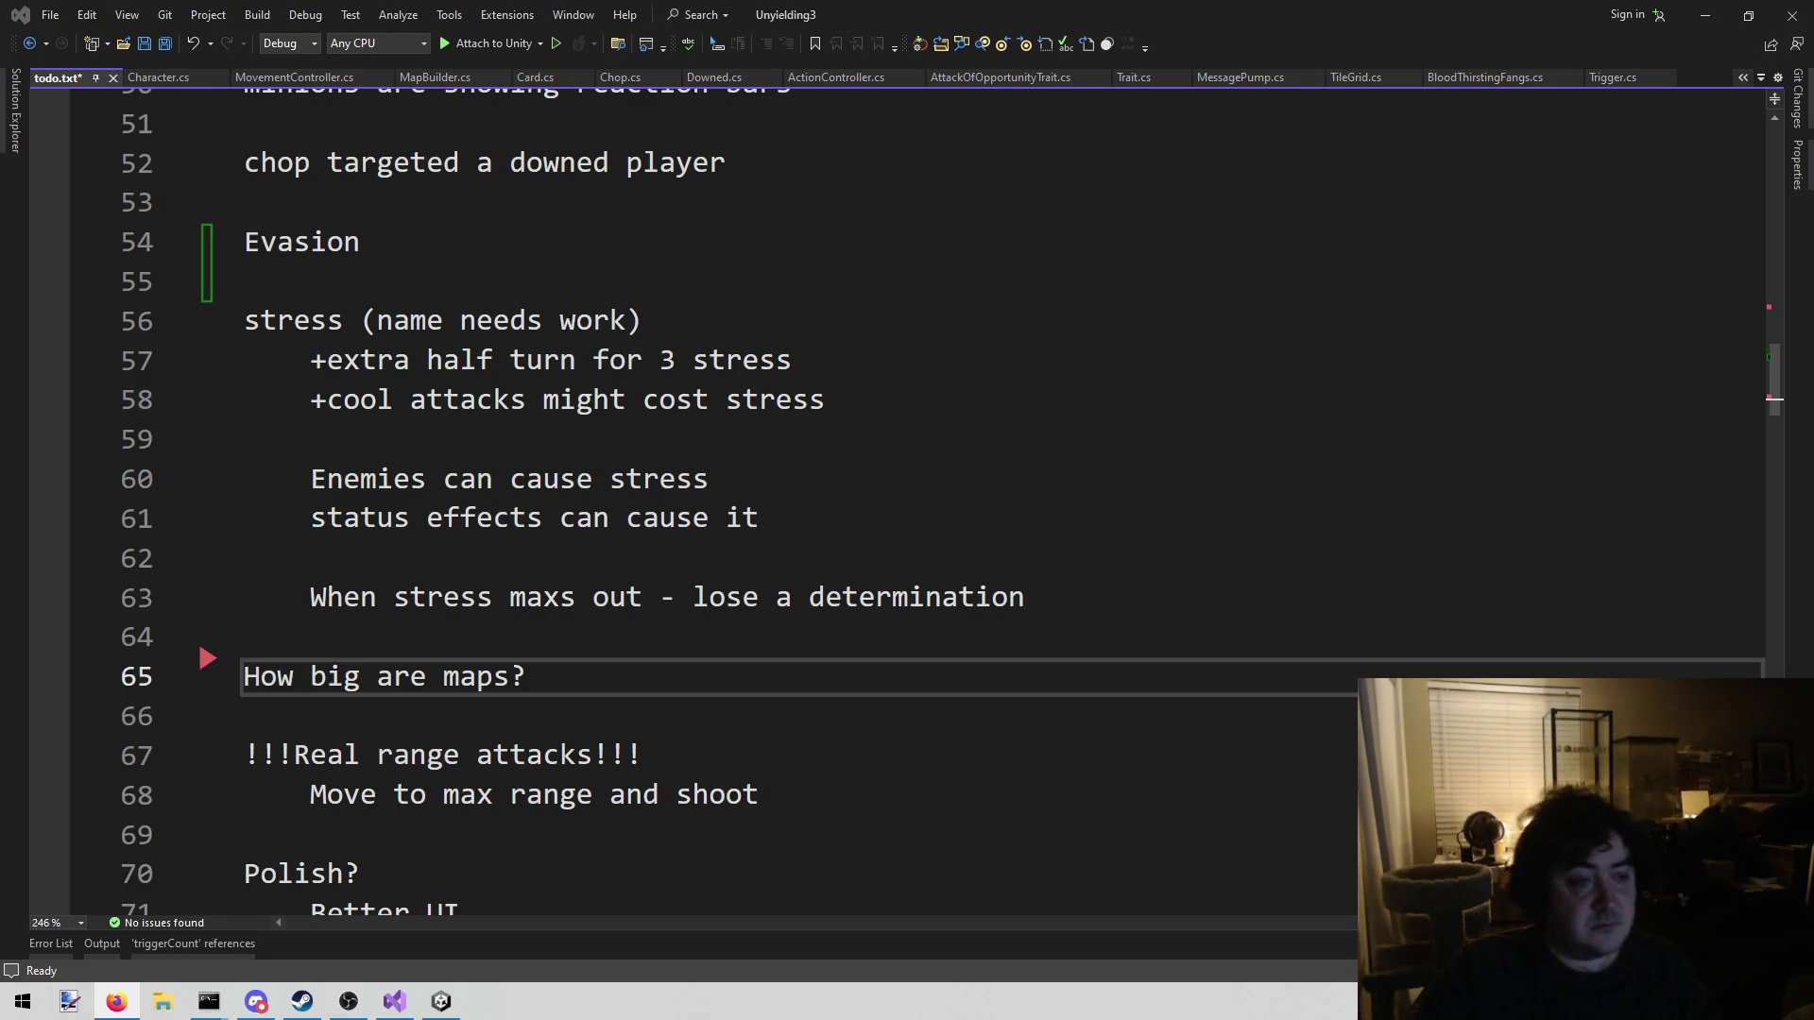
Replace the word 'stress' in the todo.txt heading with 'Energy', keeping the (name needs work) remark
{"action": "left_click", "coordinate": [284, 286]}
{"action": "key", "text": "Down"}
{"action": "key", "text": "ctrl+shift+Right"}
{"action": "type", "text": "Energy"}
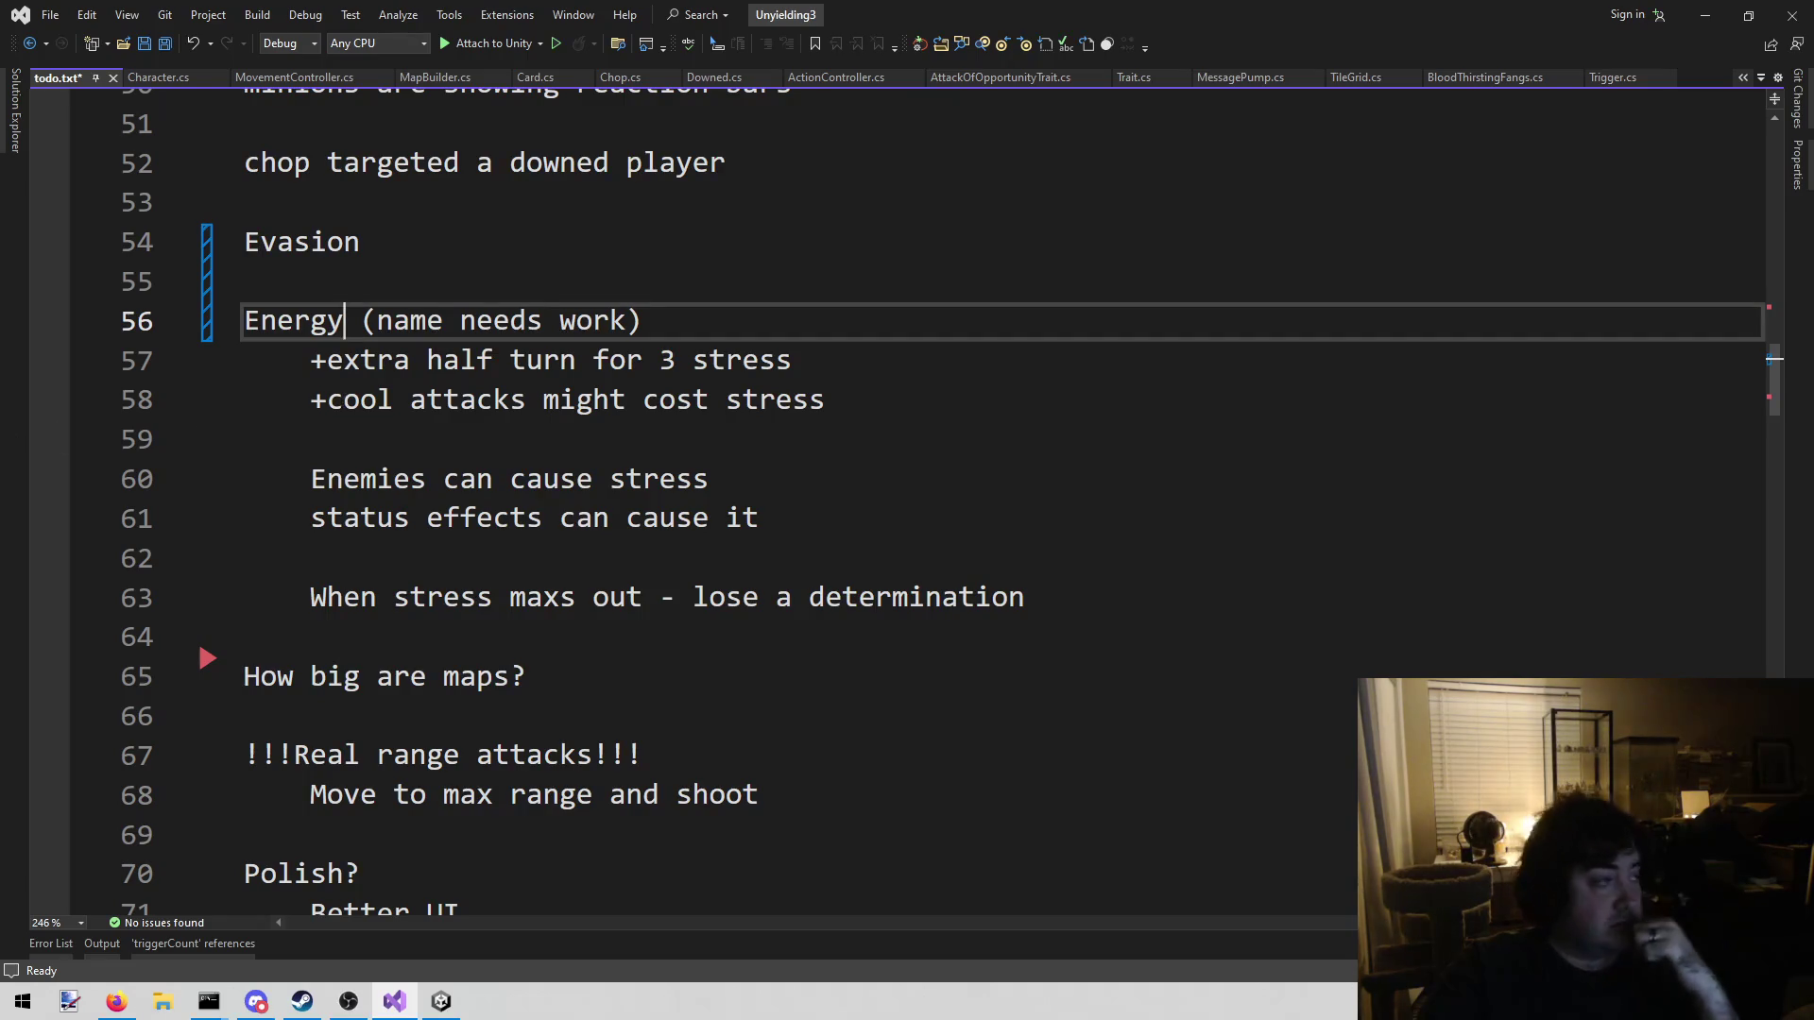
{"action": "key", "text": "alt+Tab"}
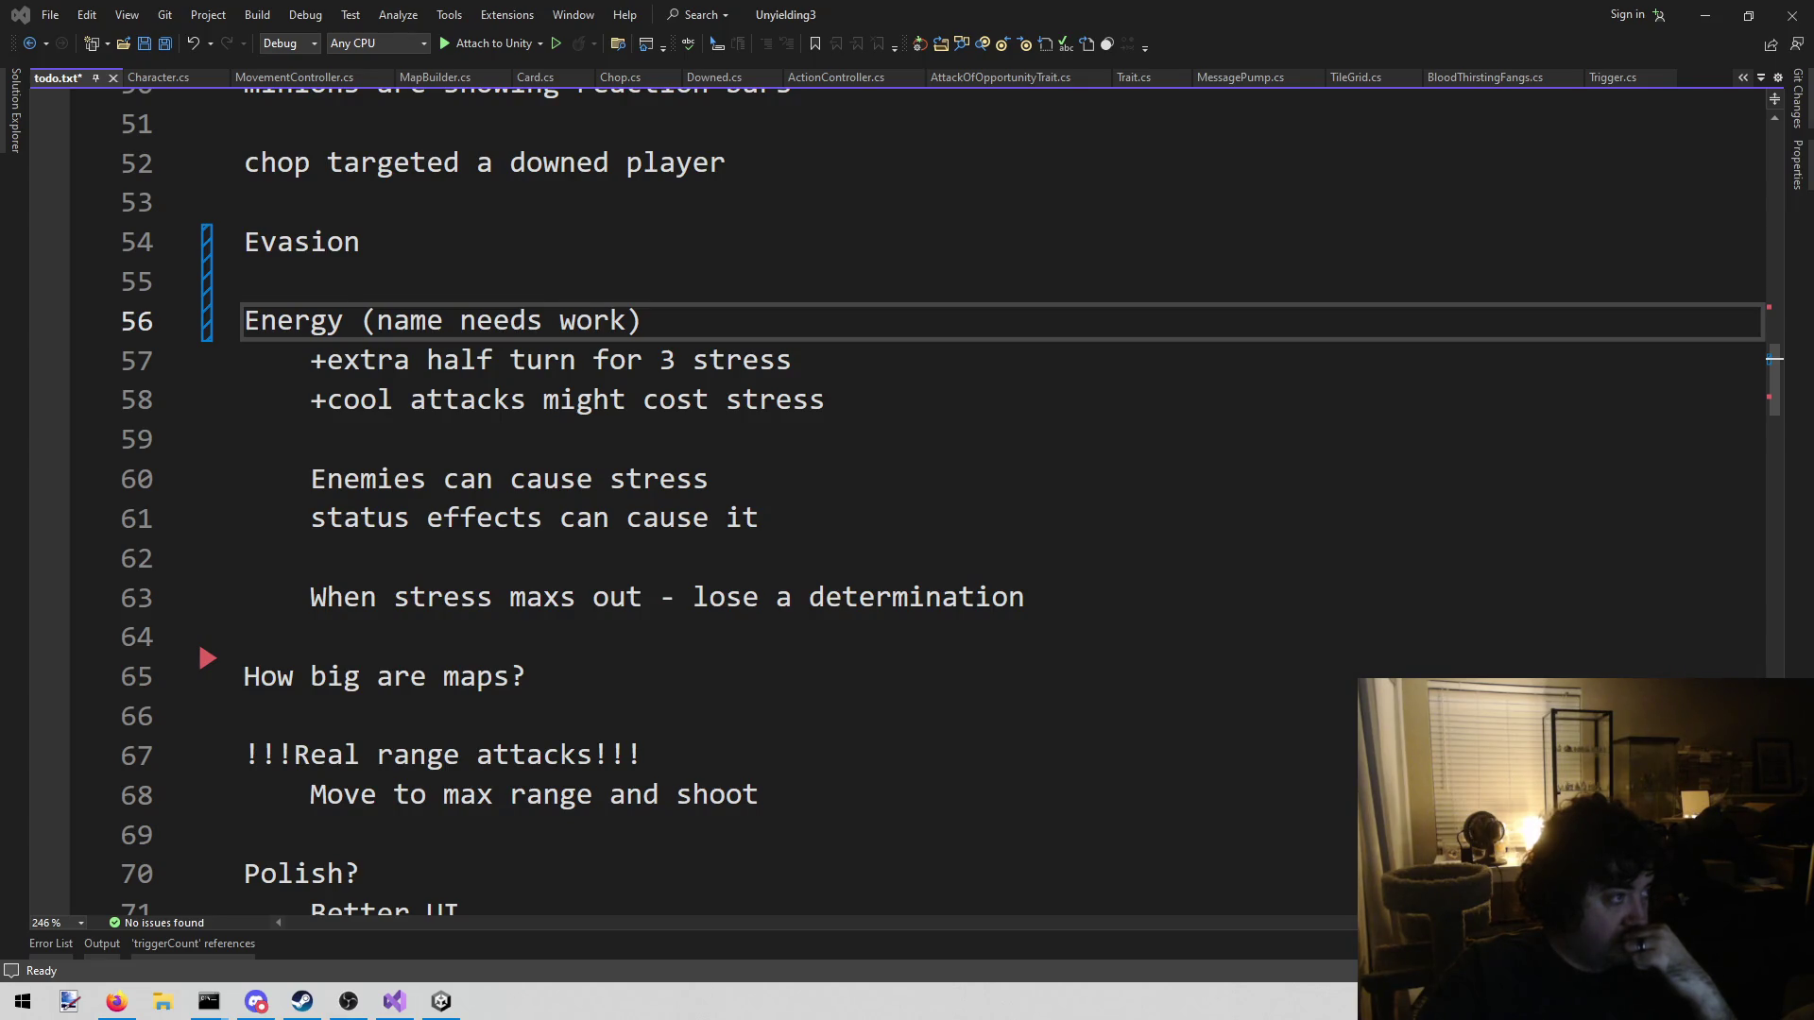
{"action": "left_click", "coordinate": [1006, 410]}
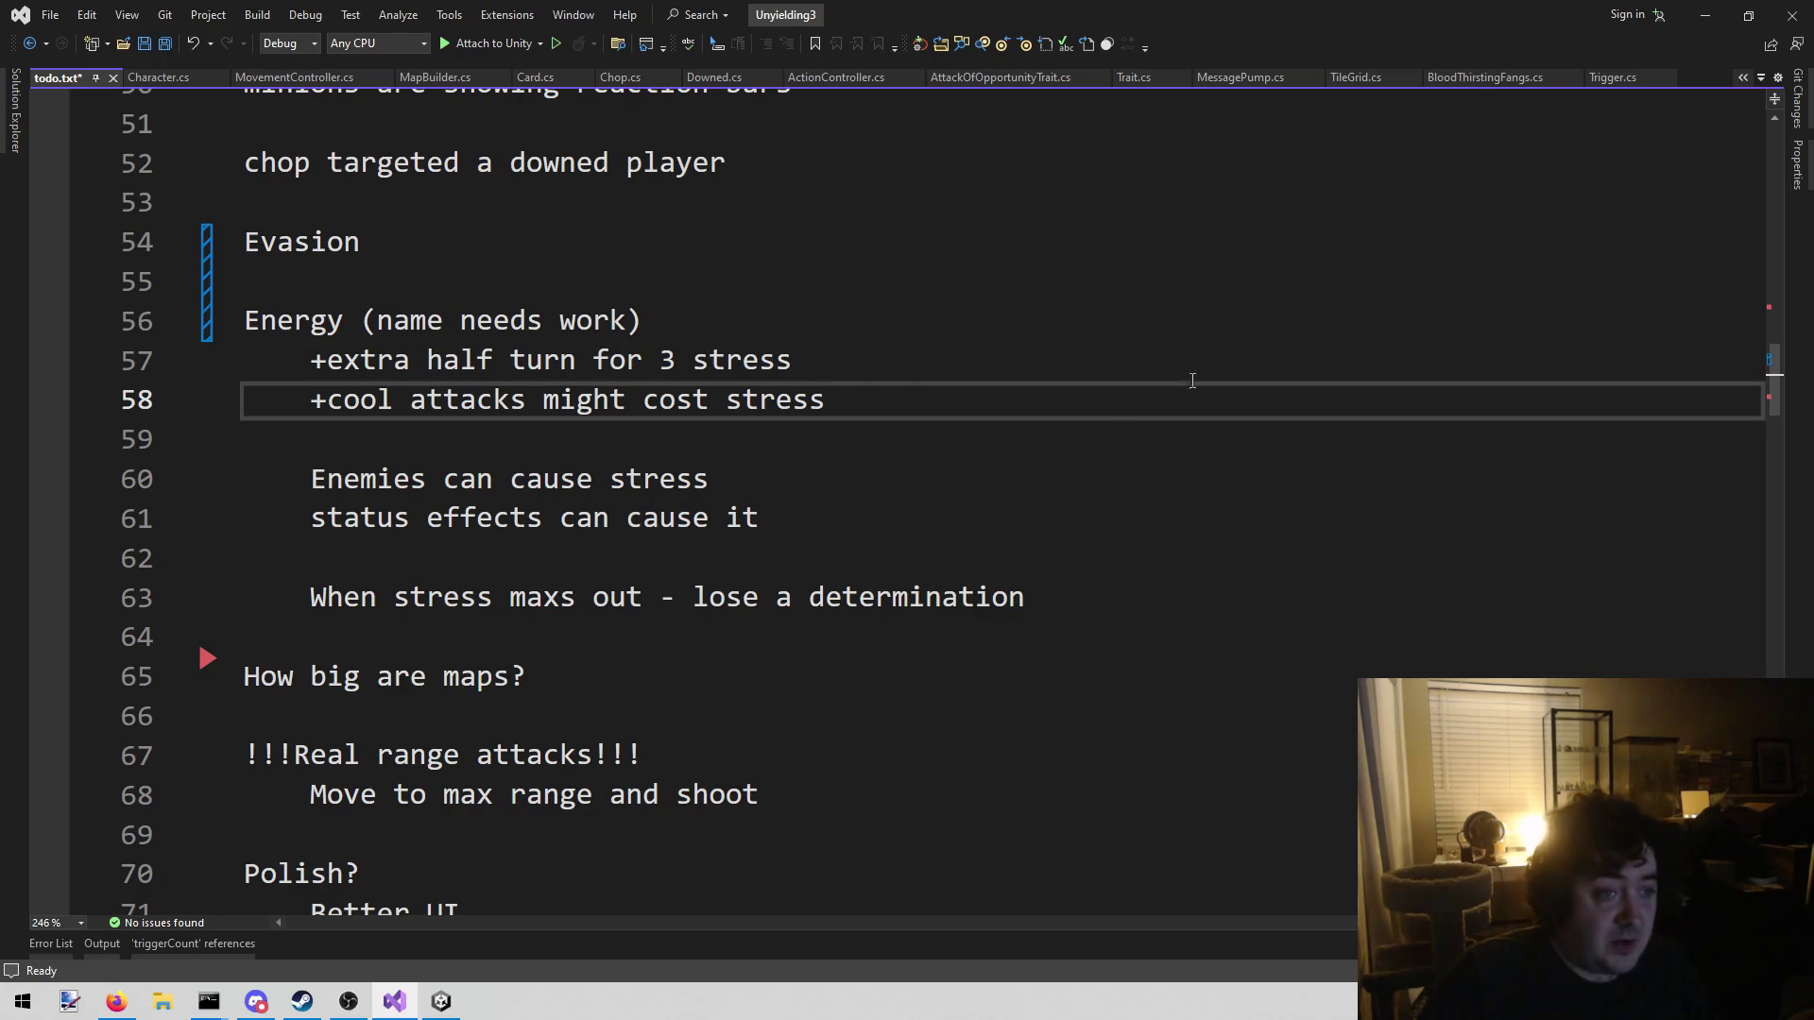
Insert a 'System points:' heading above Evasion with an indented 'Disengage : 1' entry
{"action": "left_click", "coordinate": [475, 196]}
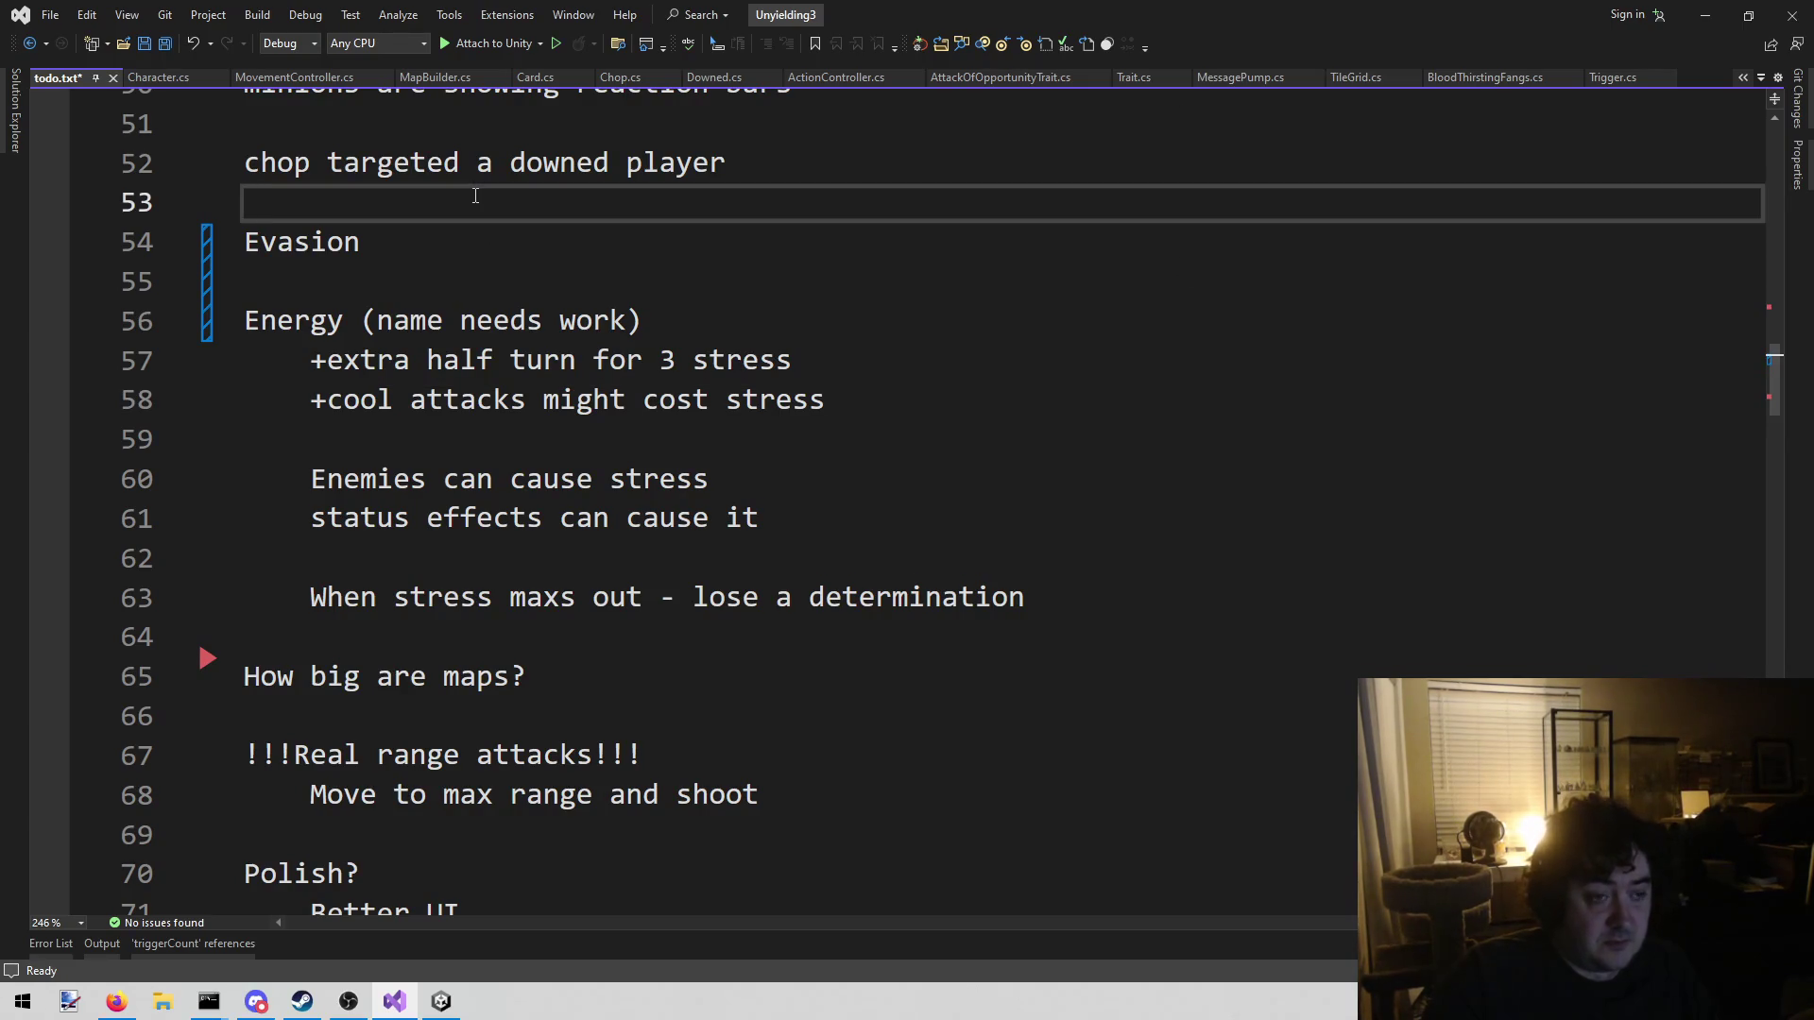
{"action": "key", "text": "Return"}
{"action": "key", "text": "Return"}
{"action": "key", "text": "Up"}
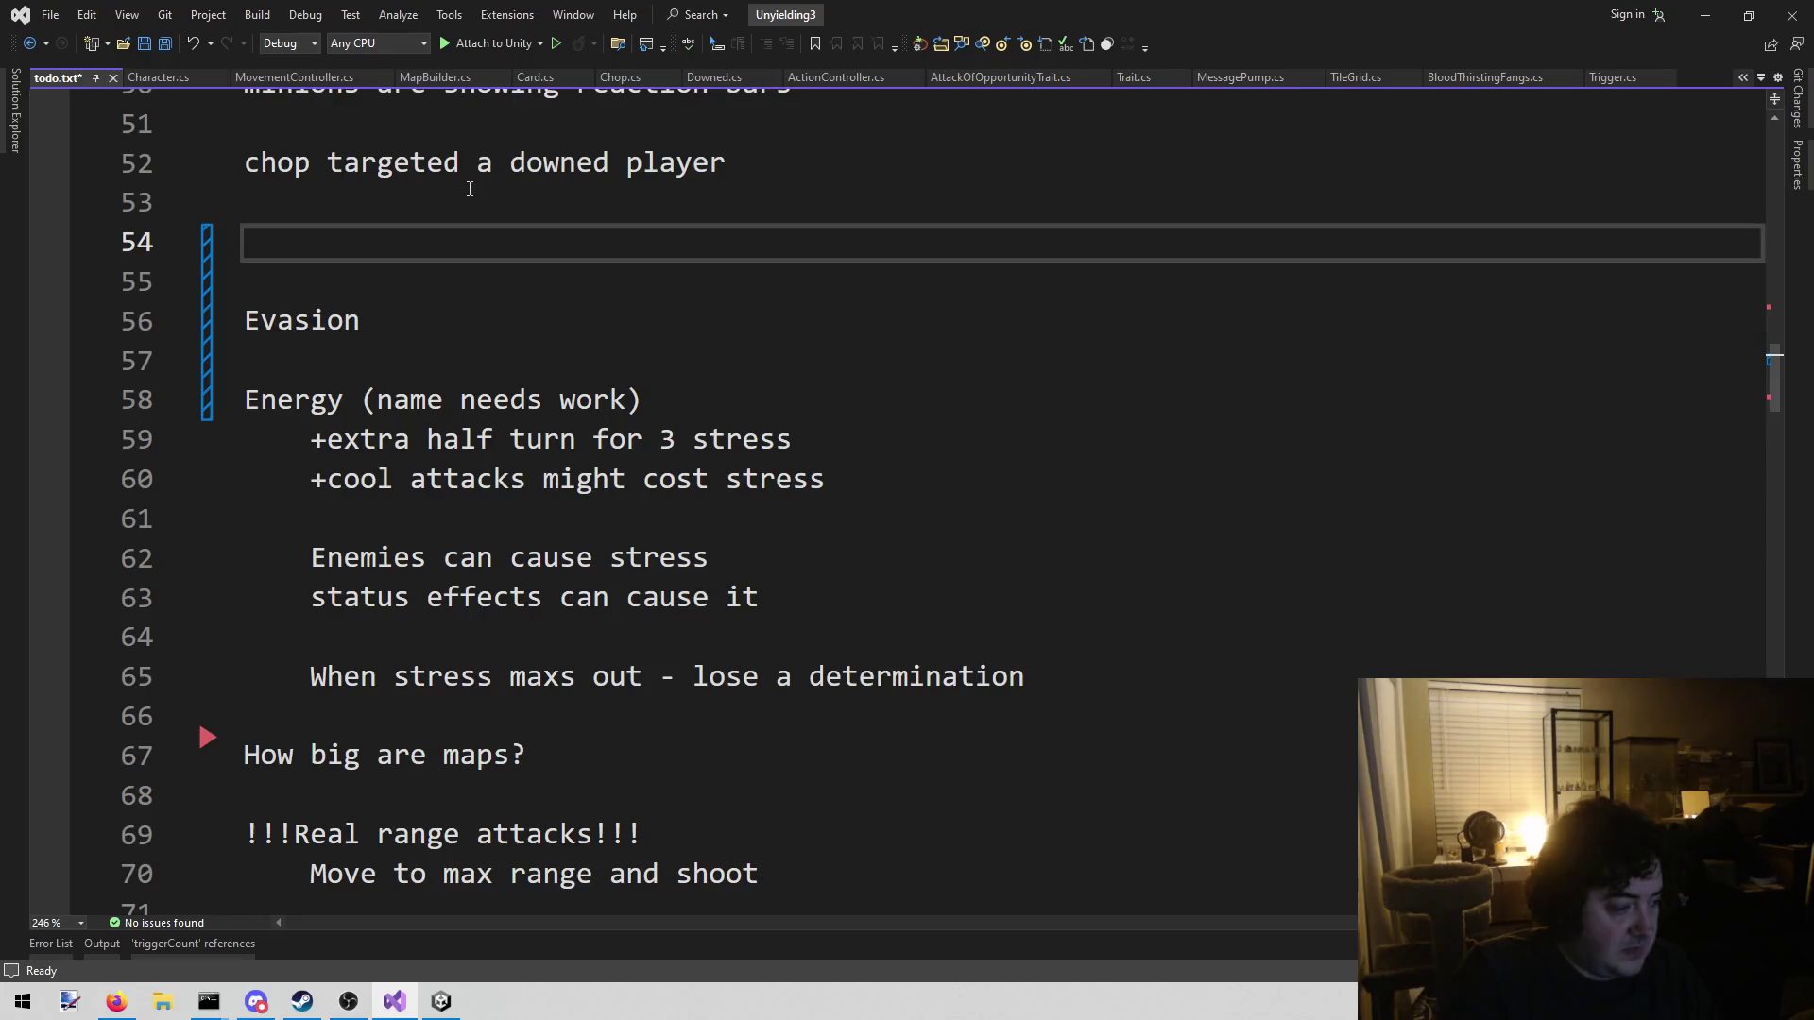
{"action": "type", "text": "System po"}
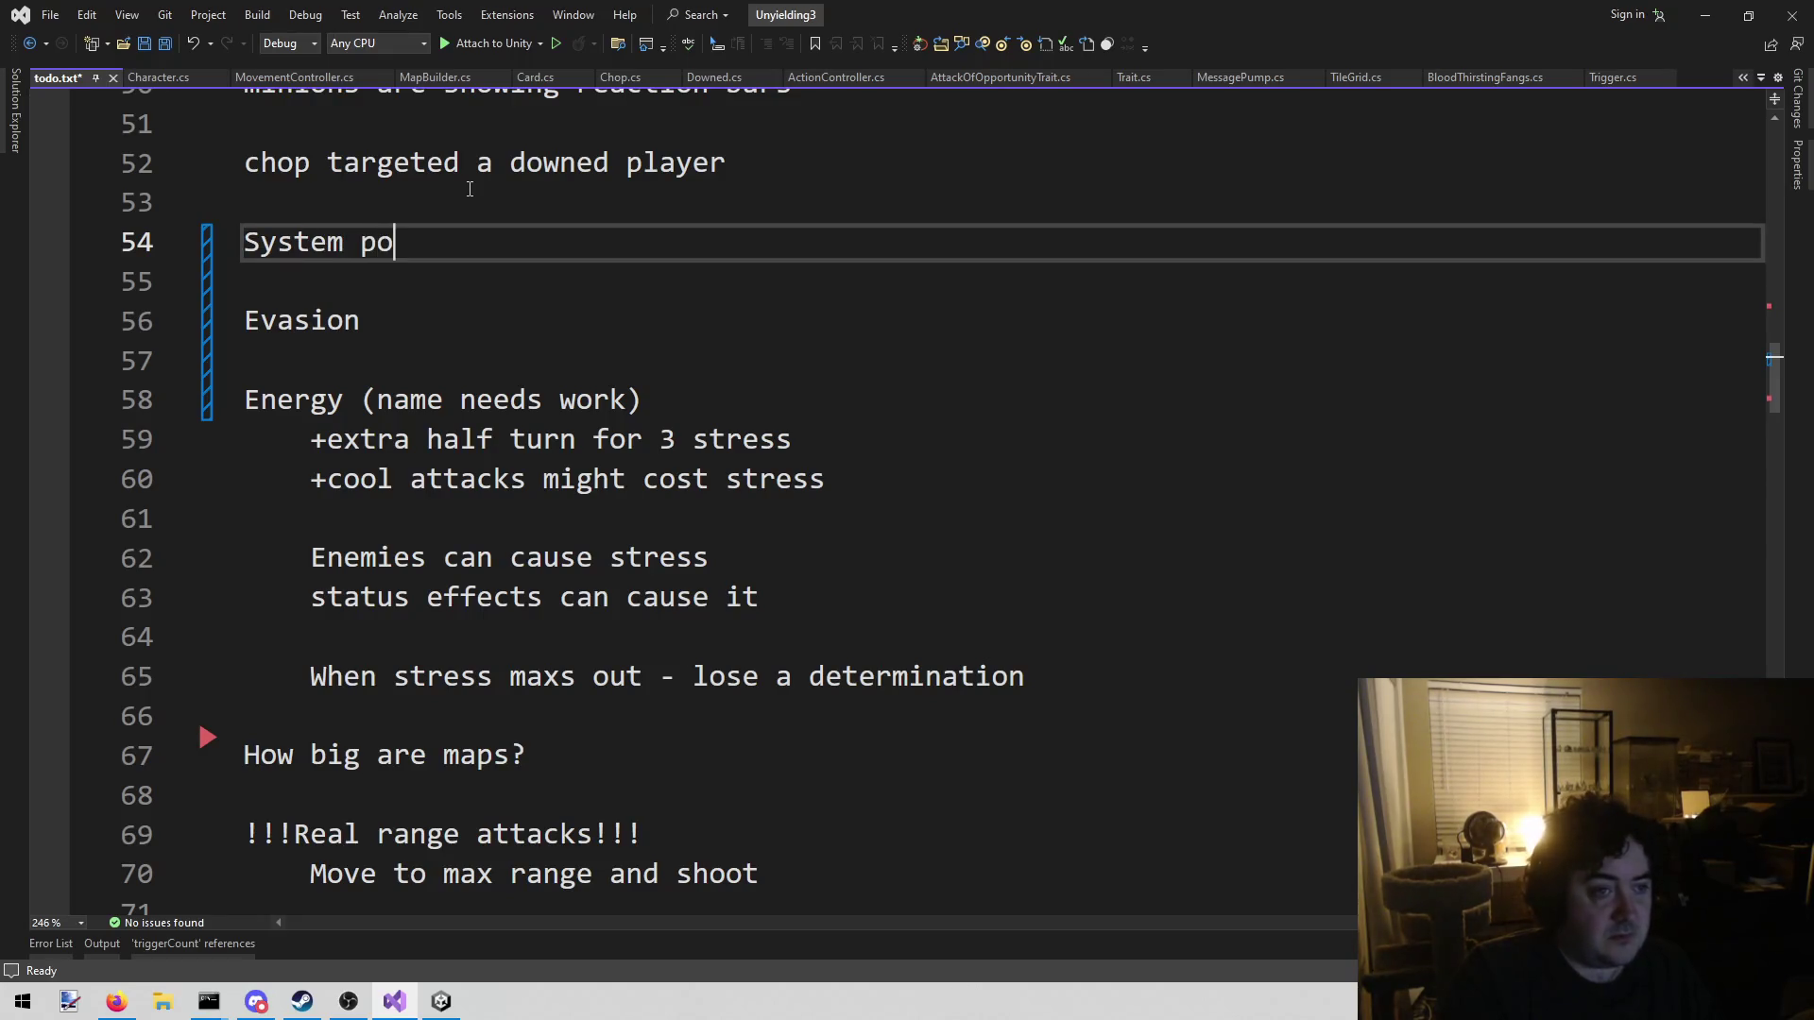
{"action": "type", "text": "ints"}
{"action": "type", "text": "L"}
{"action": "key", "text": "BackSpace"}
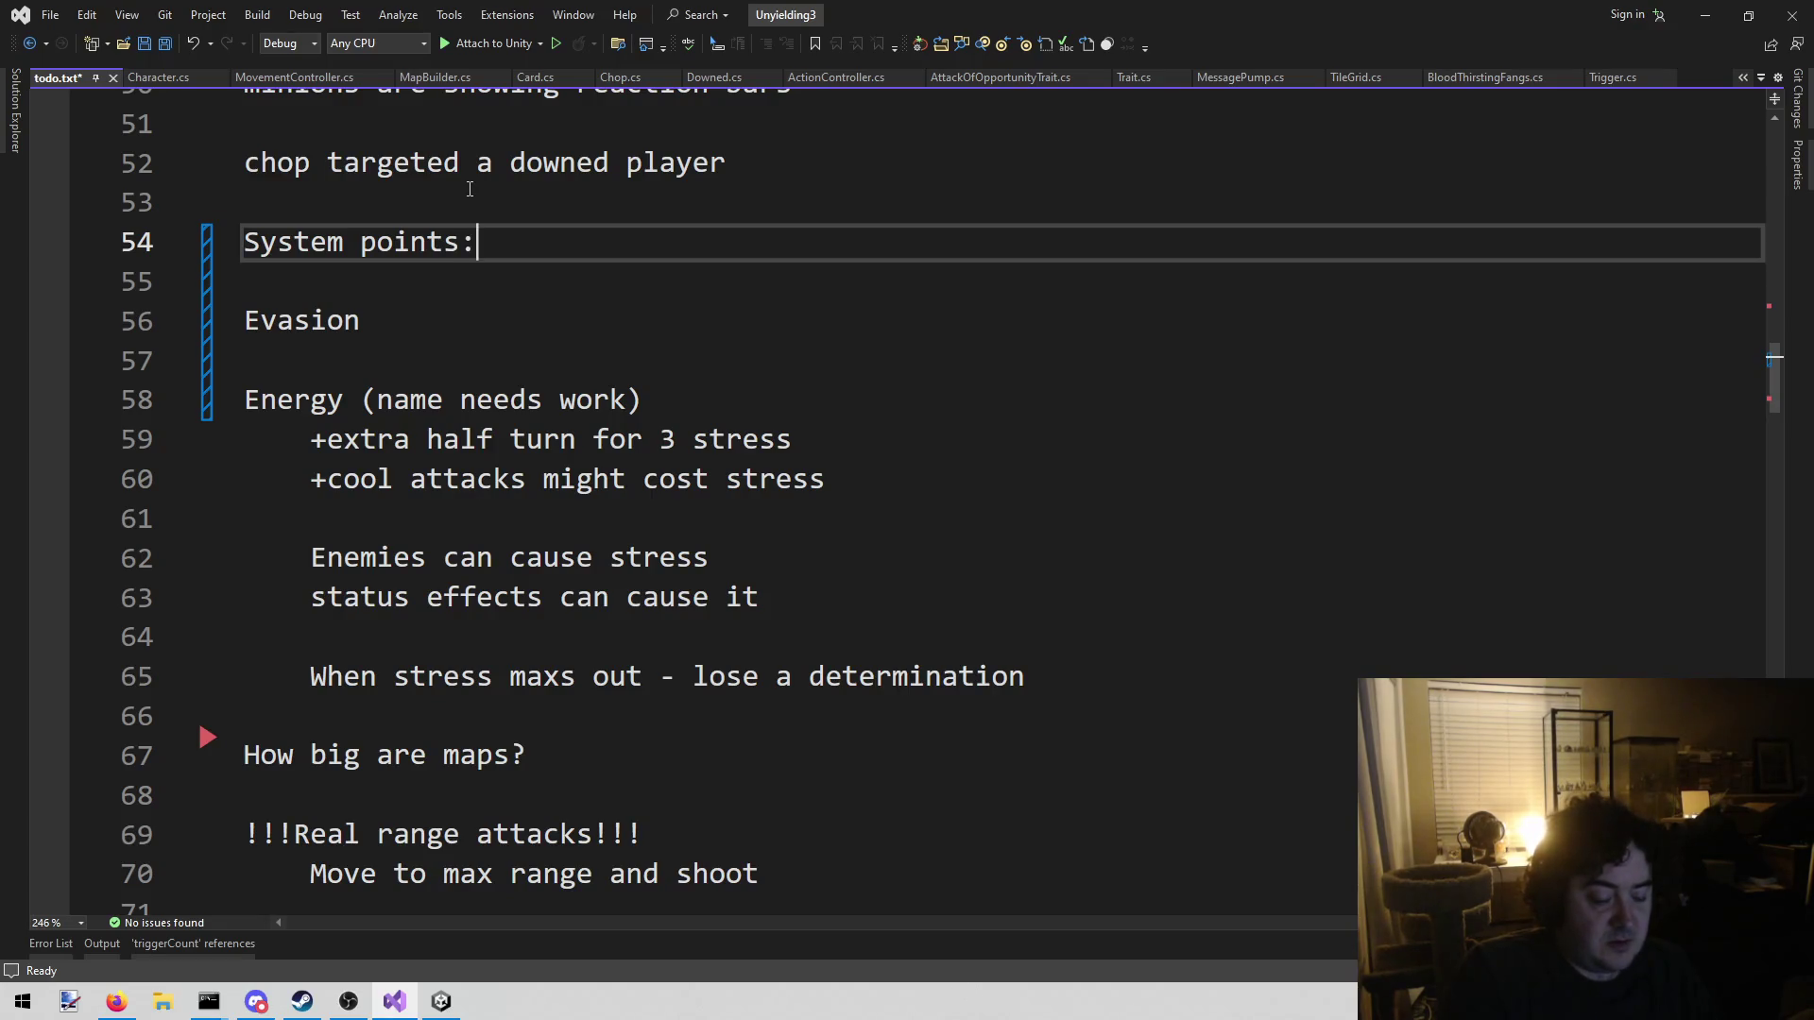
{"action": "key", "text": "Return"}
{"action": "key", "text": "Tab"}
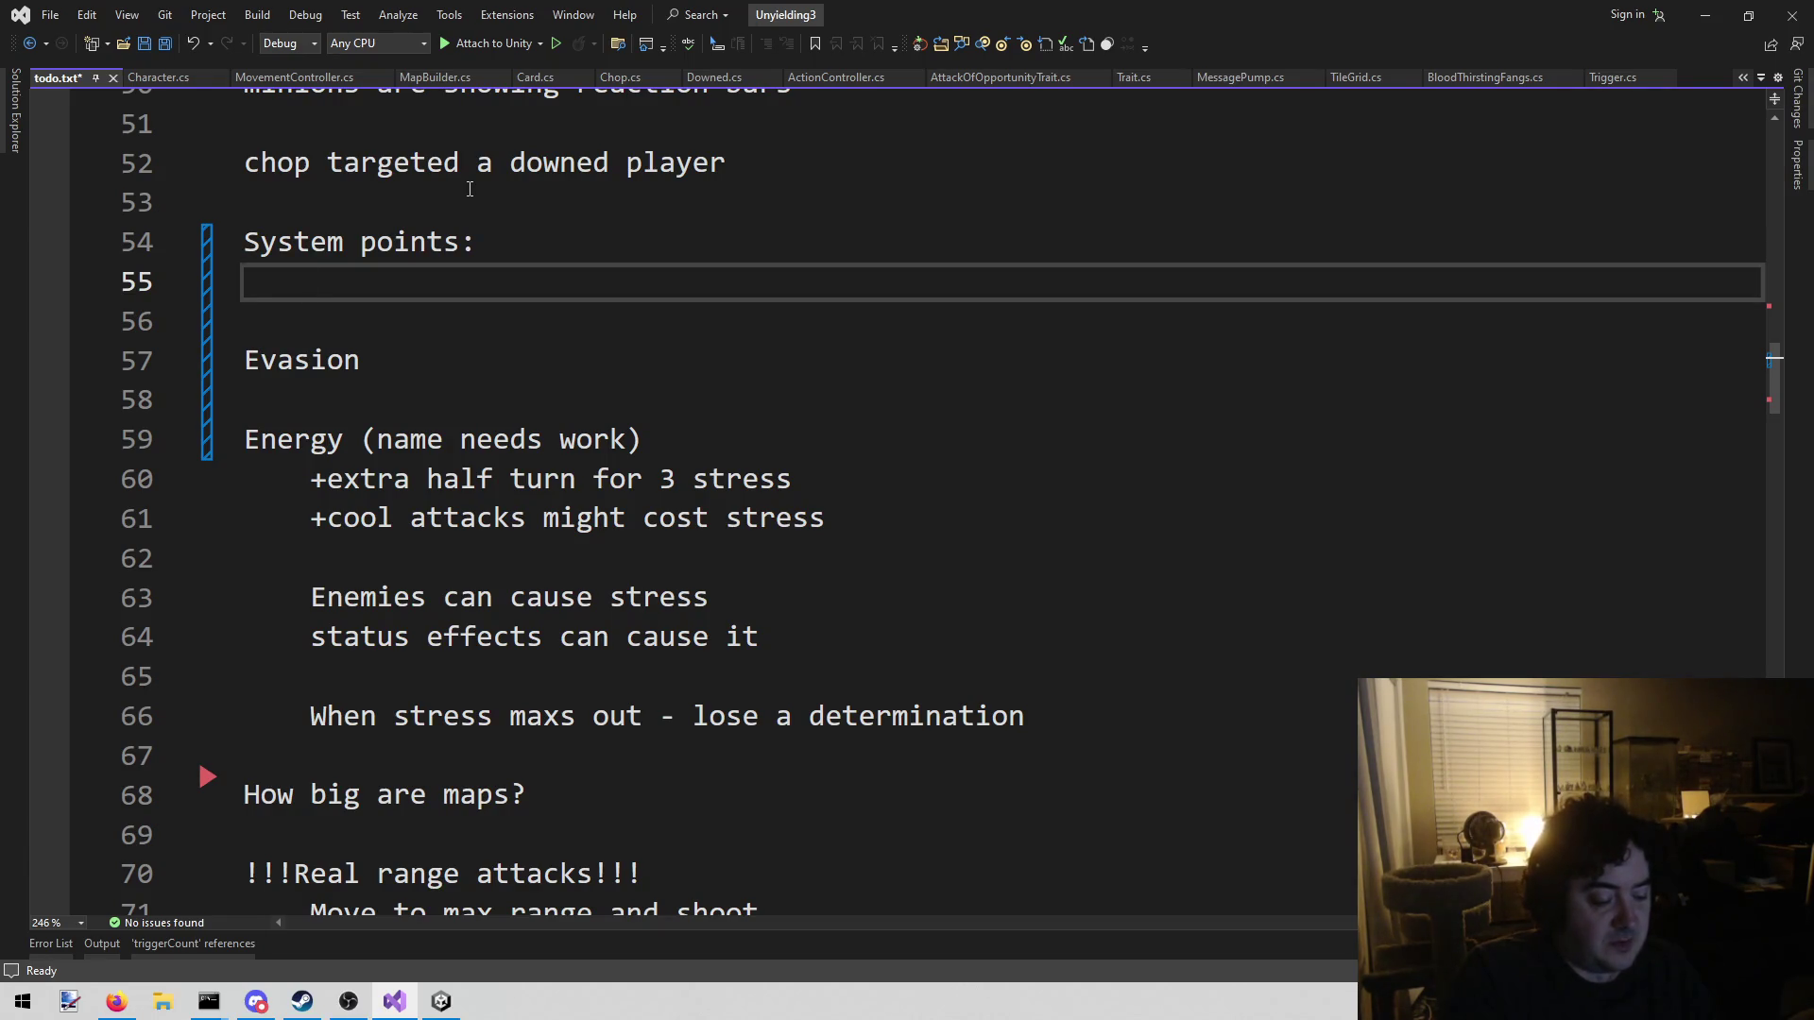
{"action": "type", "text": "Disengage"}
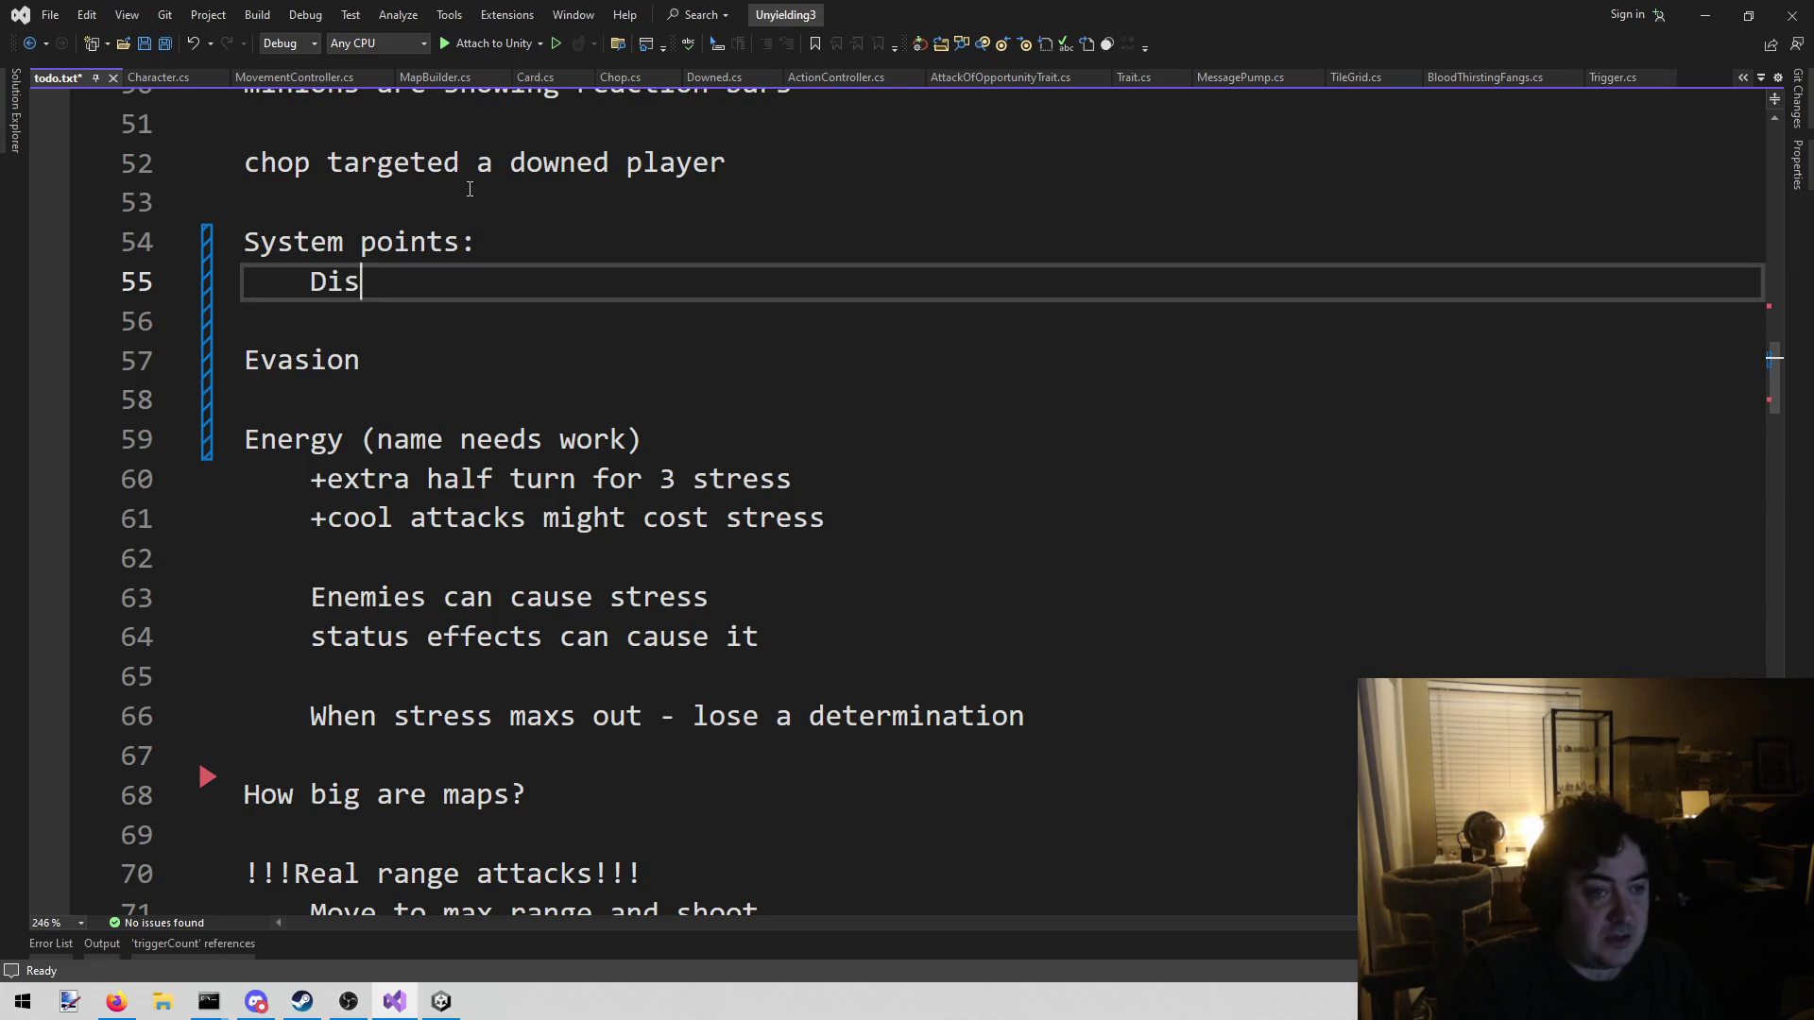
{"action": "type", "text": " : 1"}
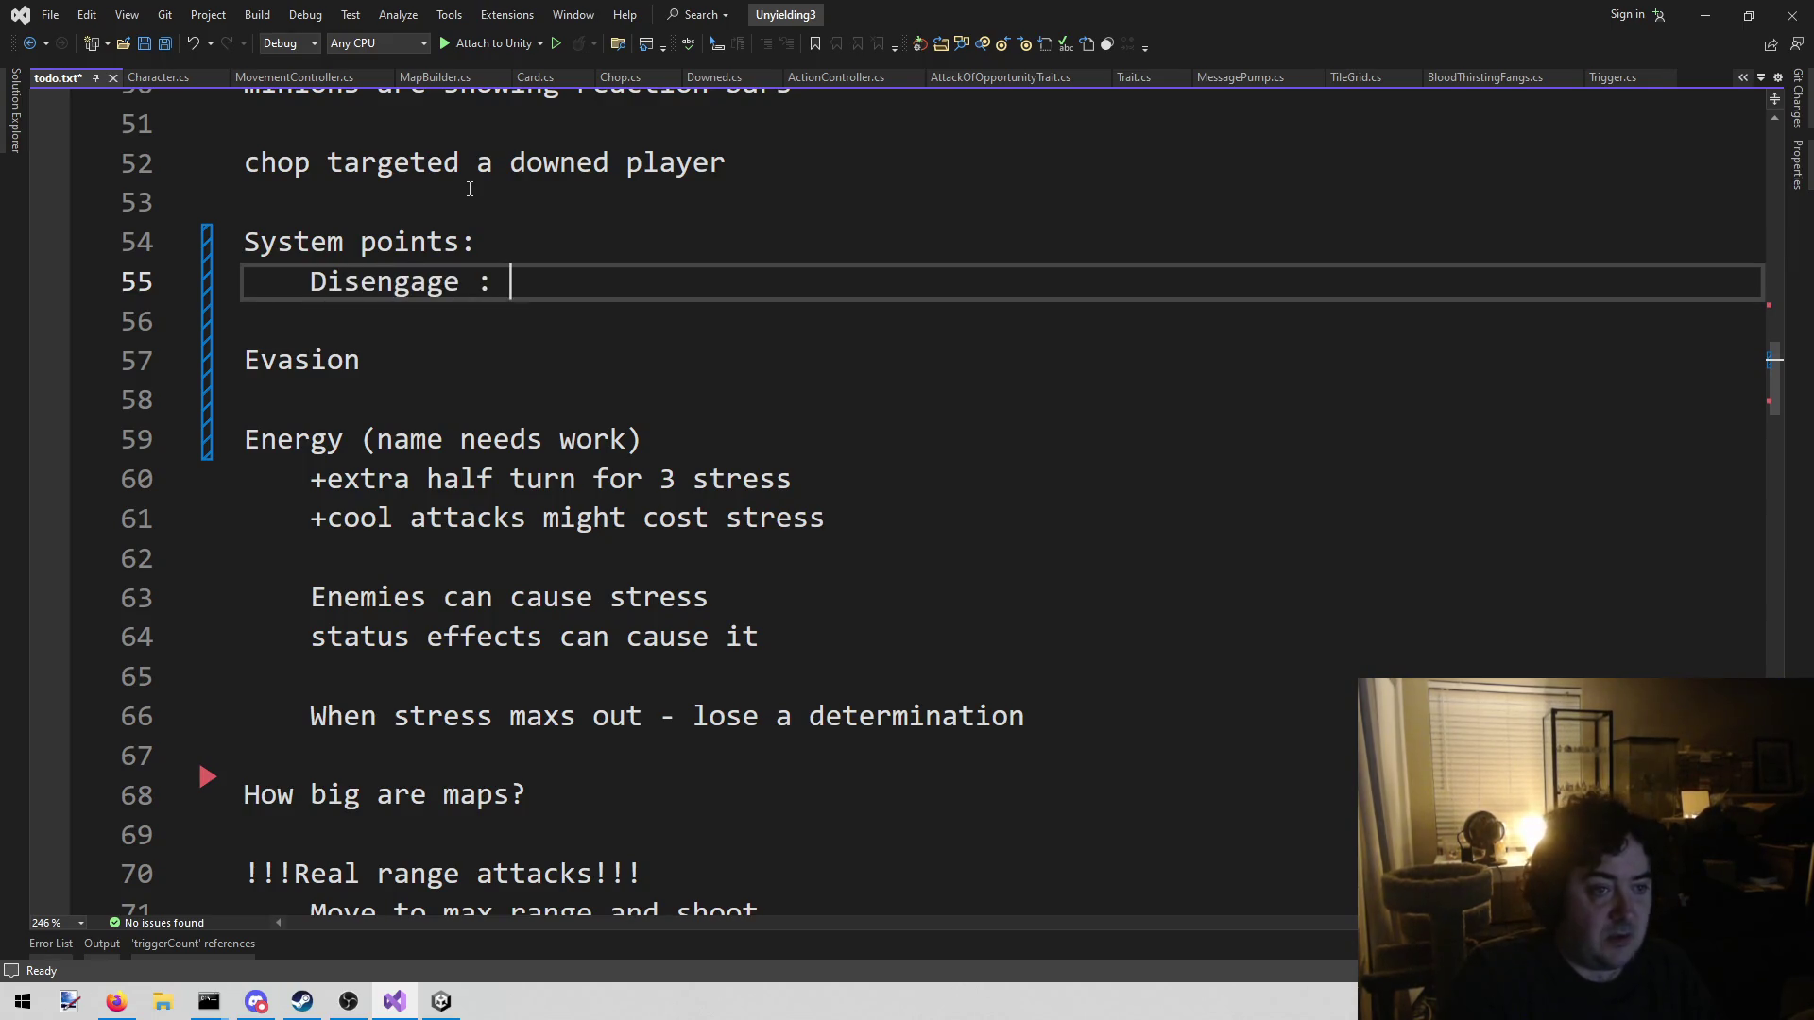
Add a nested note under Disengage reading 'Full action don't provoke AoO triggers'
{"action": "key", "text": "Up"}
{"action": "key", "text": "Down"}
{"action": "key", "text": "End"}
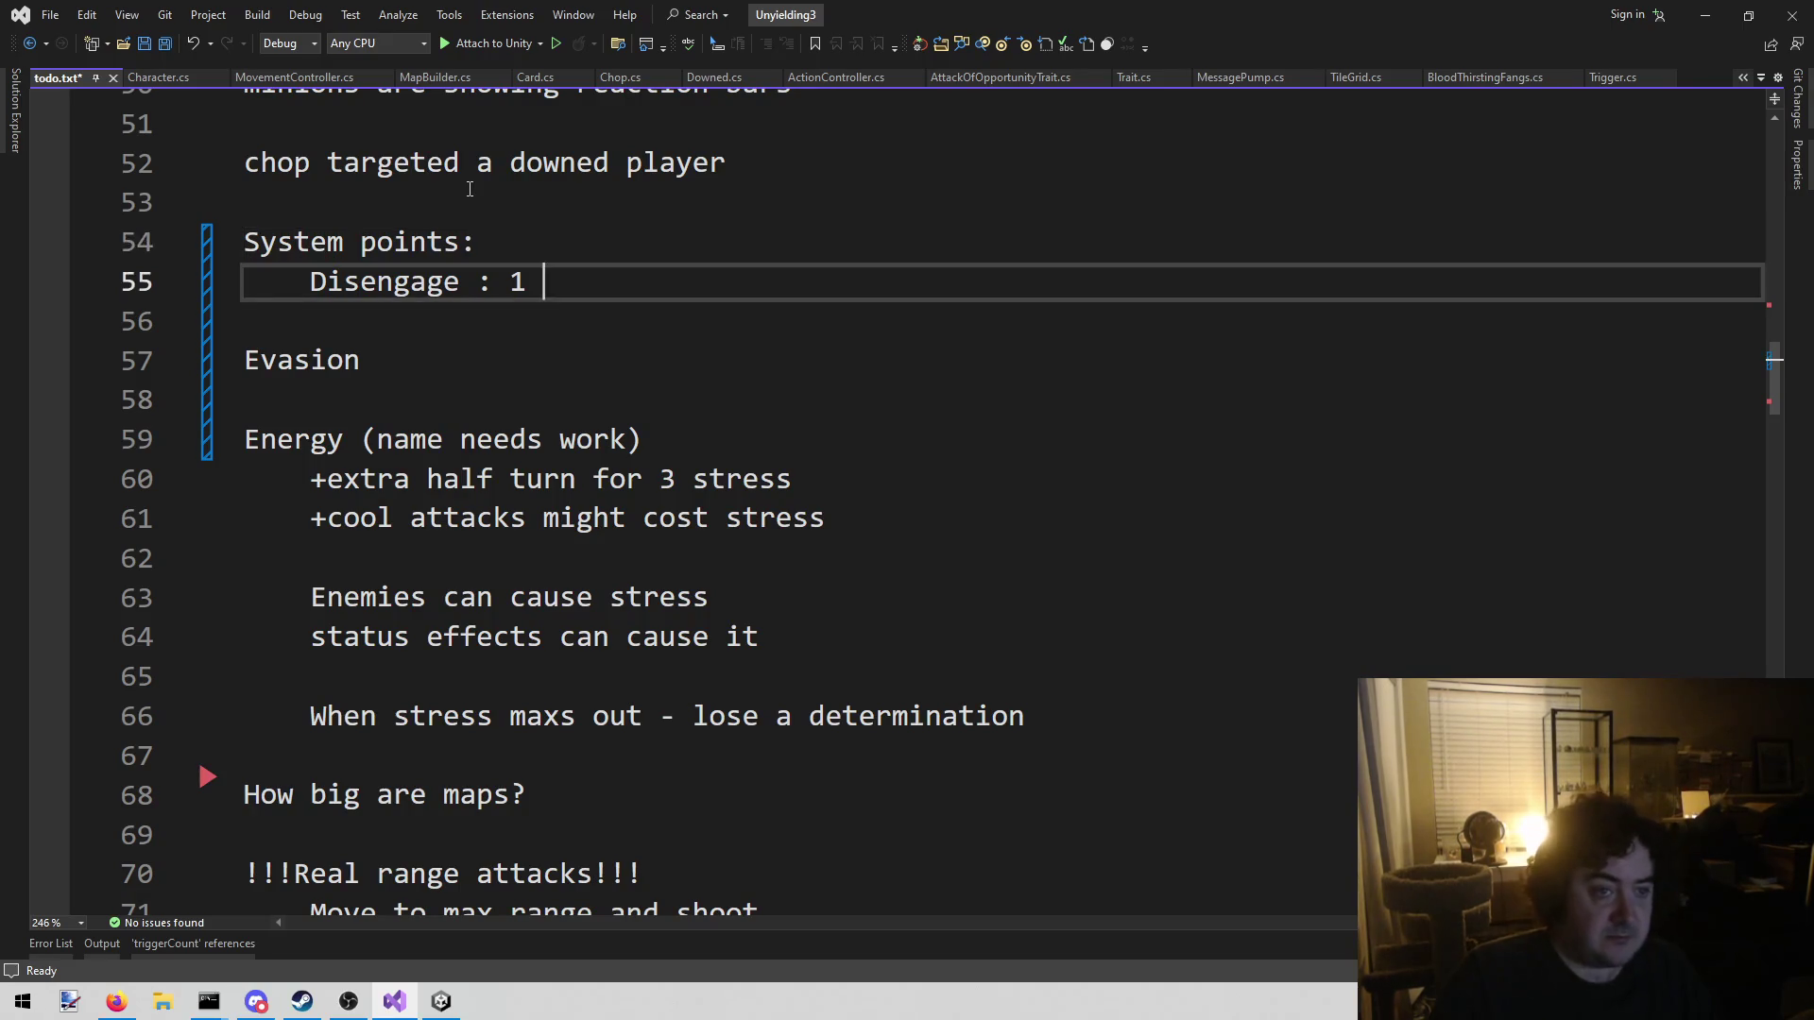
{"action": "key", "text": "Return"}
{"action": "key", "text": "Tab"}
{"action": "type", "text": "Full acti"}
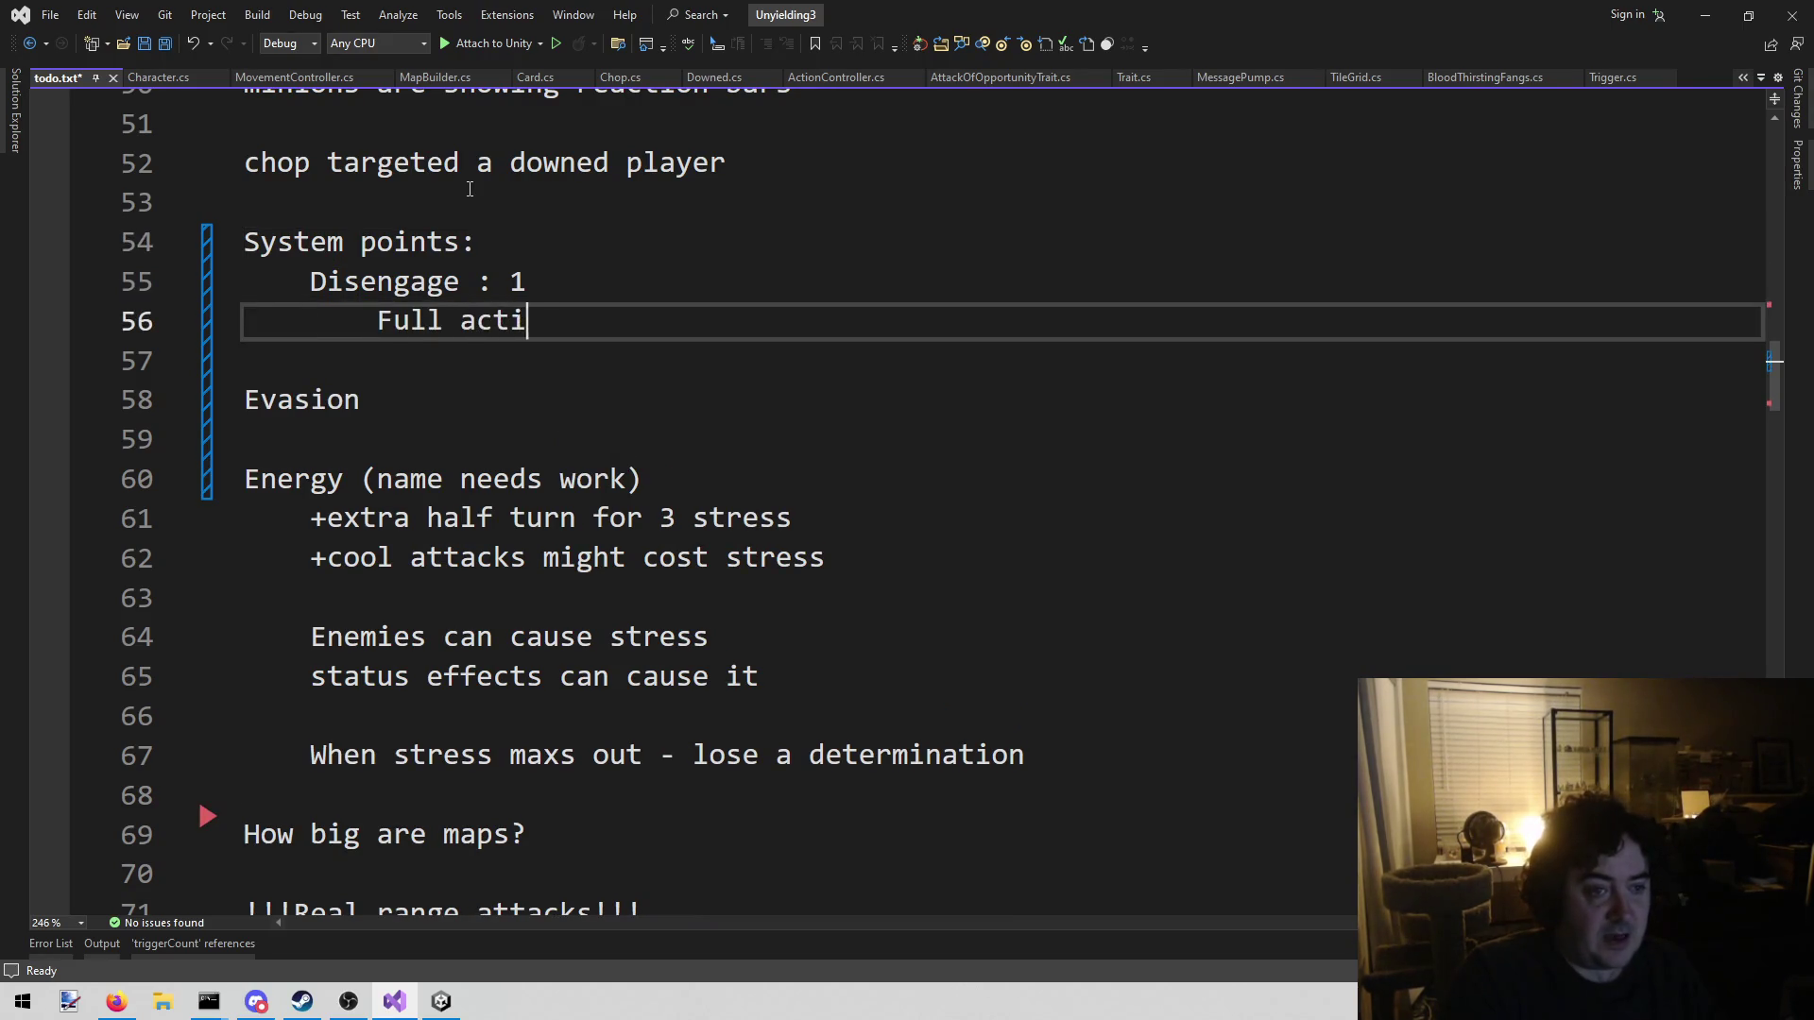
{"action": "type", "text": "on disengage"}
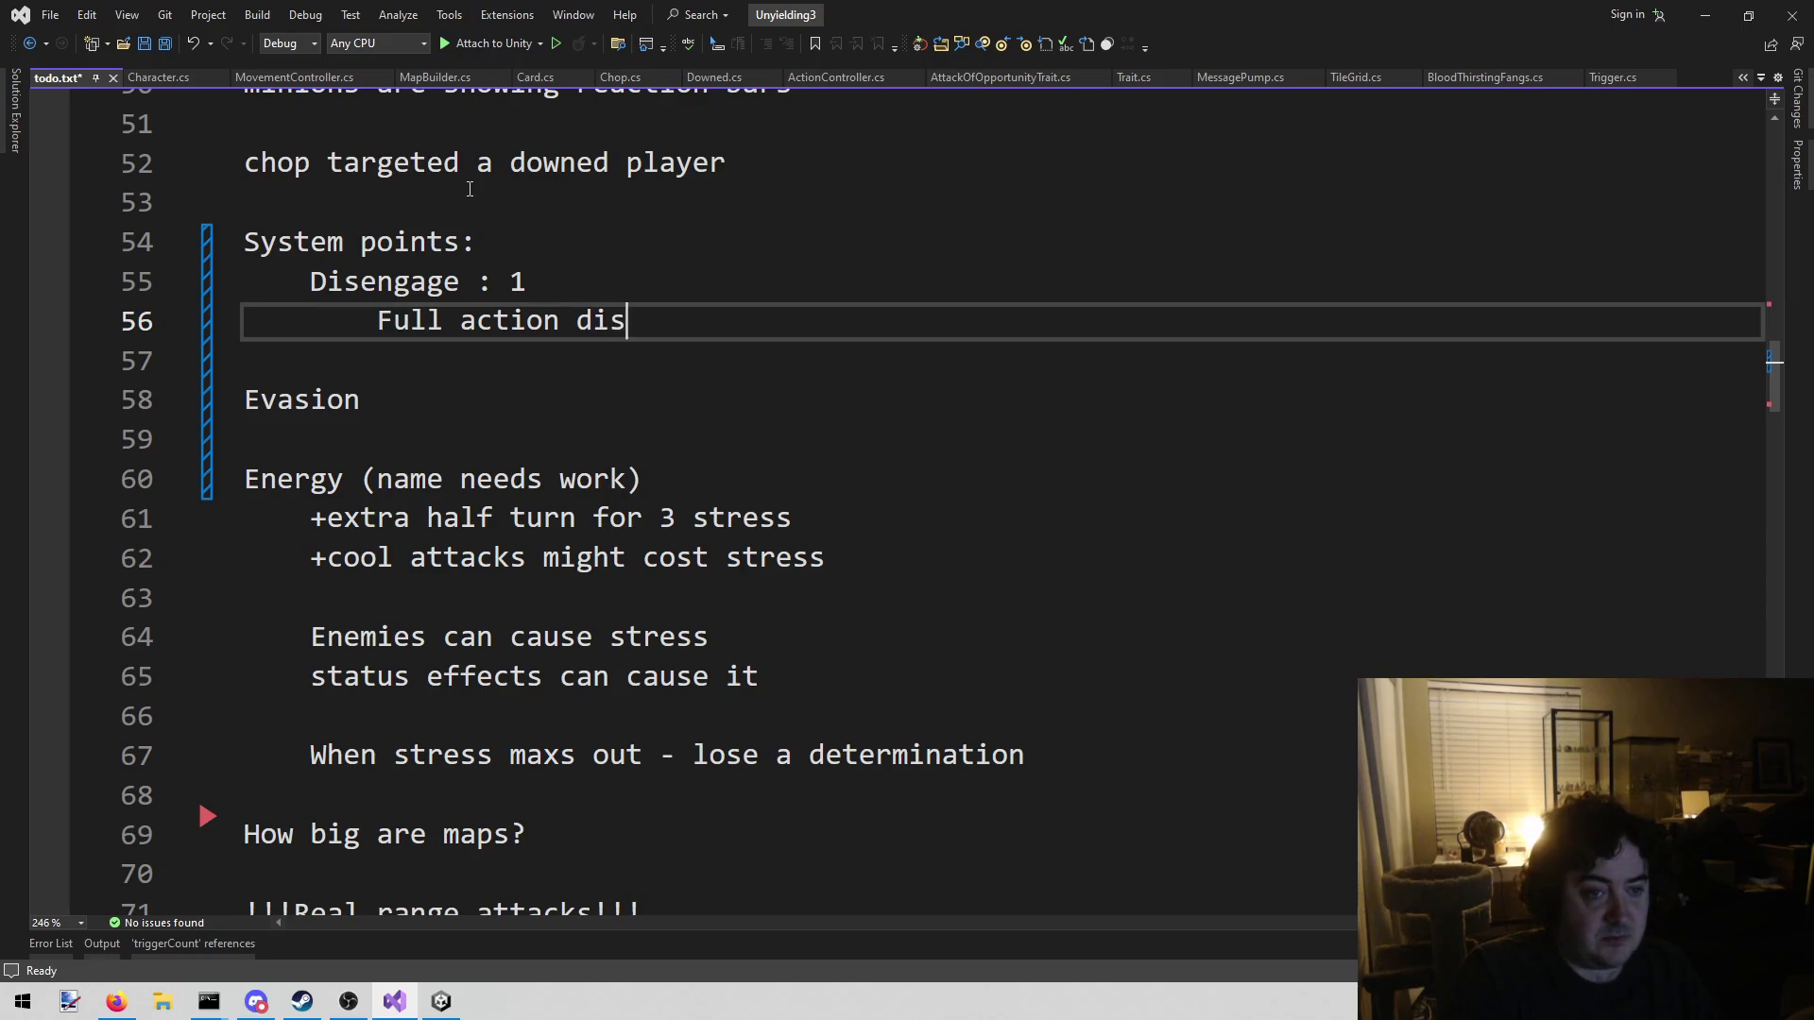
{"action": "key", "text": "Left"}
{"action": "key", "text": "ctrl+shift+Left"}
{"action": "key", "text": "BackSpace"}
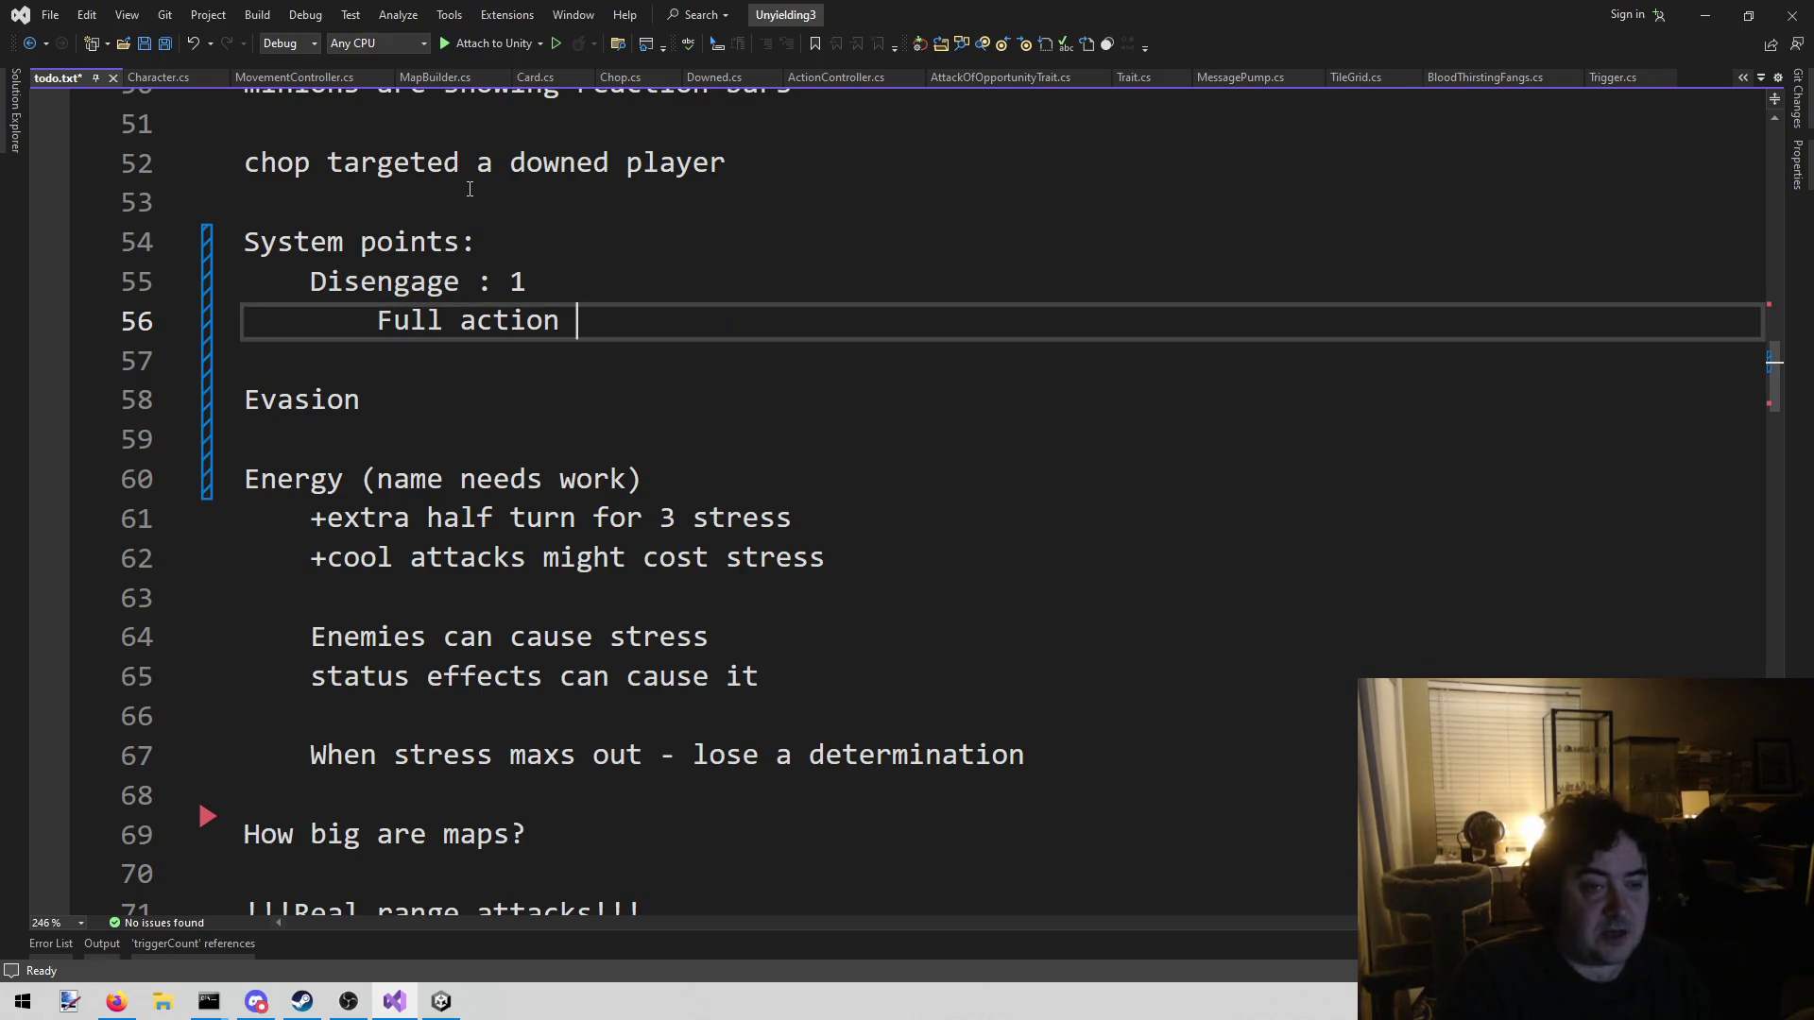
{"action": "type", "text": "d"}
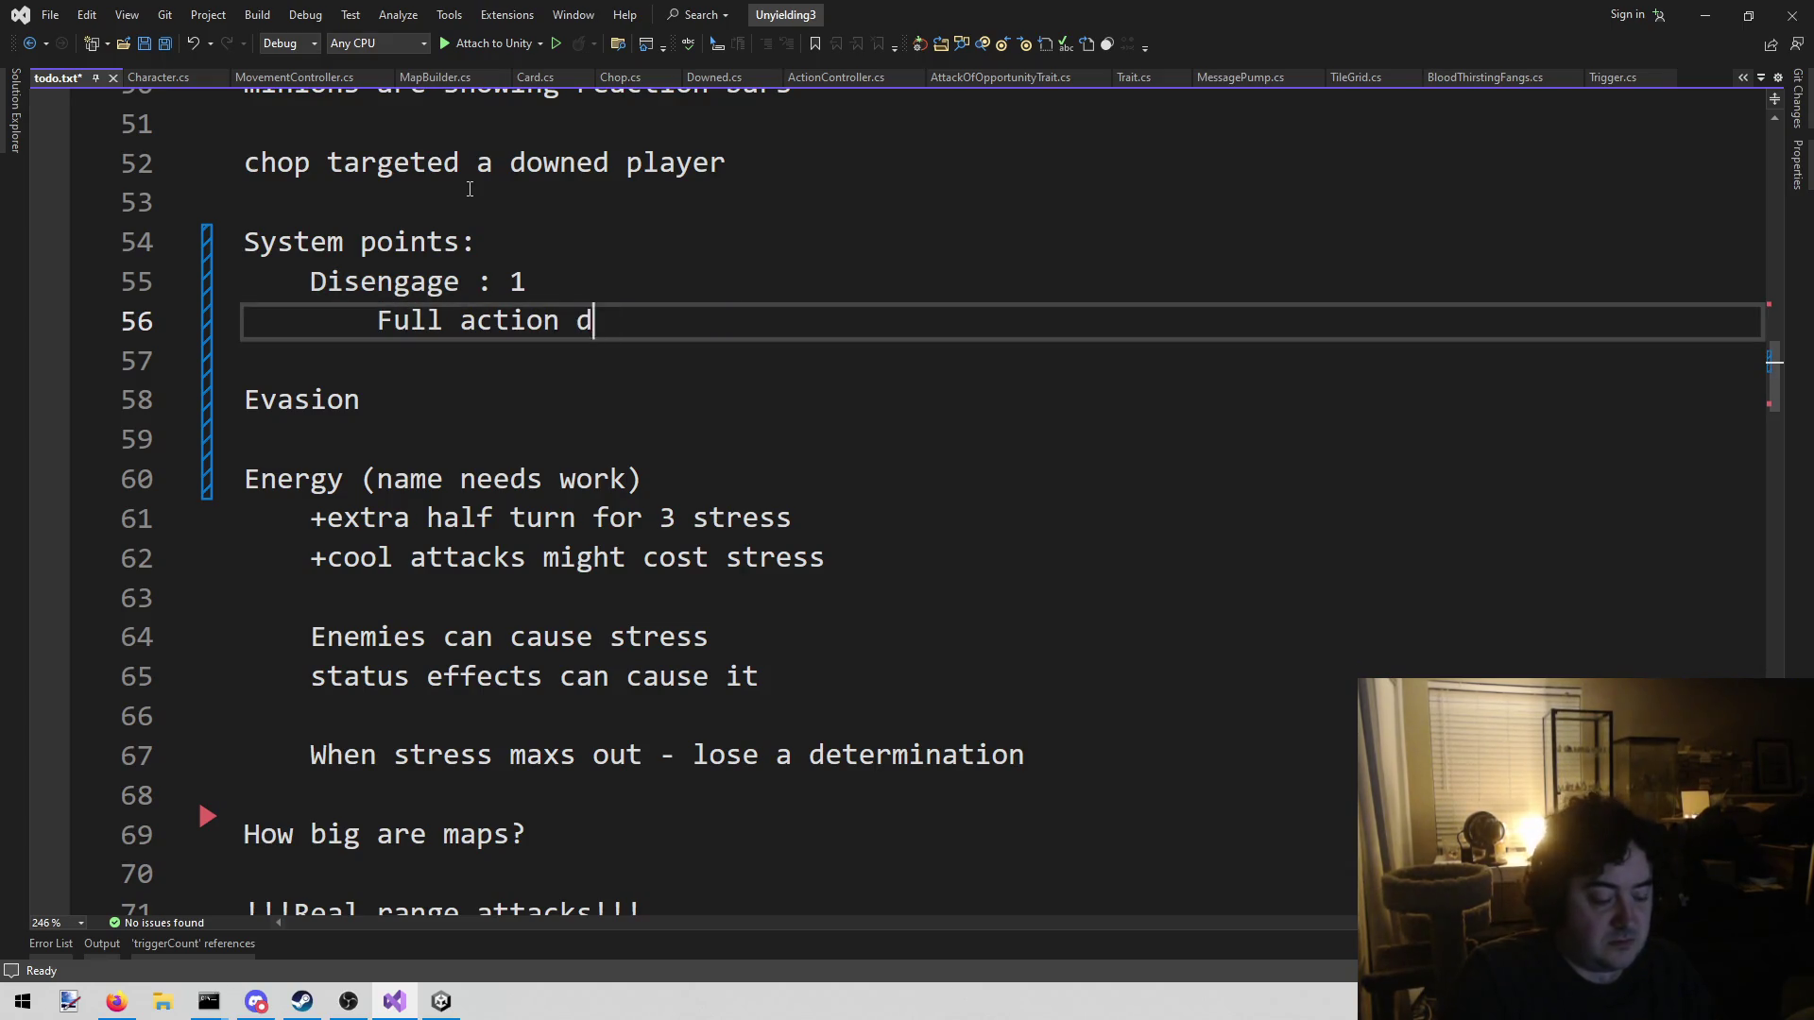
{"action": "type", "text": "on't poro"}
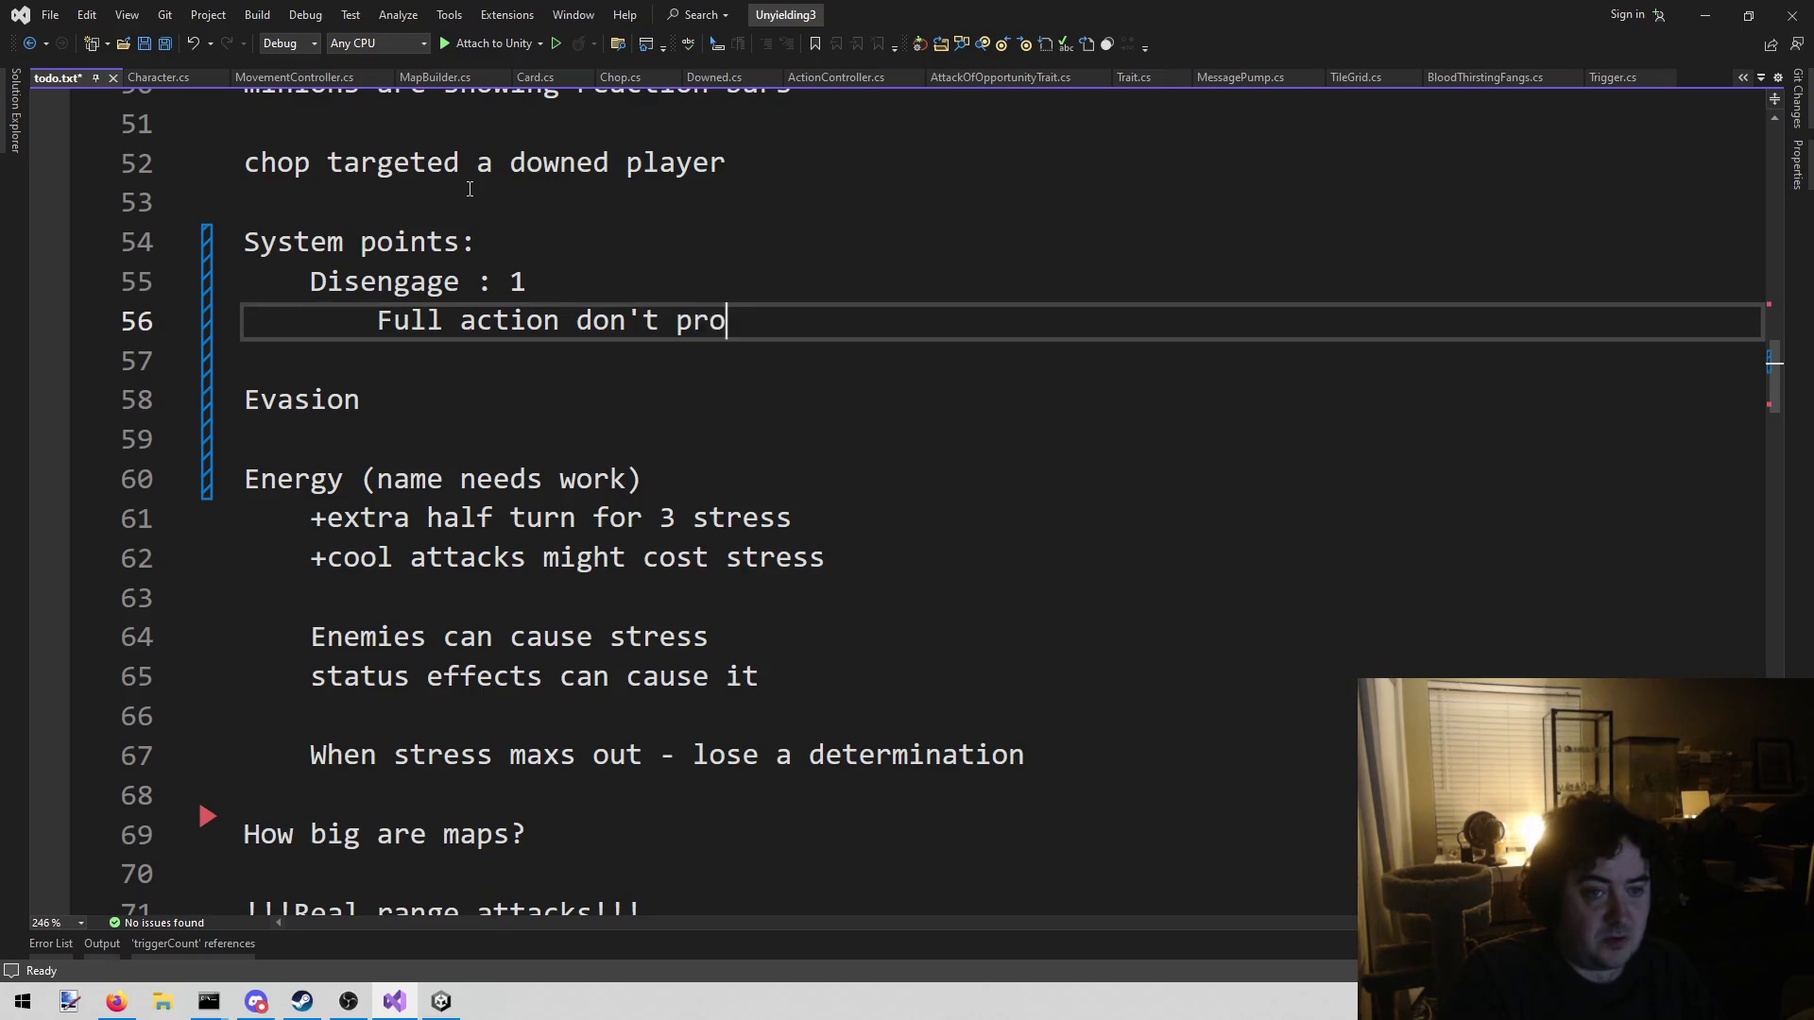
{"action": "type", "text": "voke AoA"}
{"action": "key", "text": "BackSpace"}
{"action": "type", "text": "O triggers"}
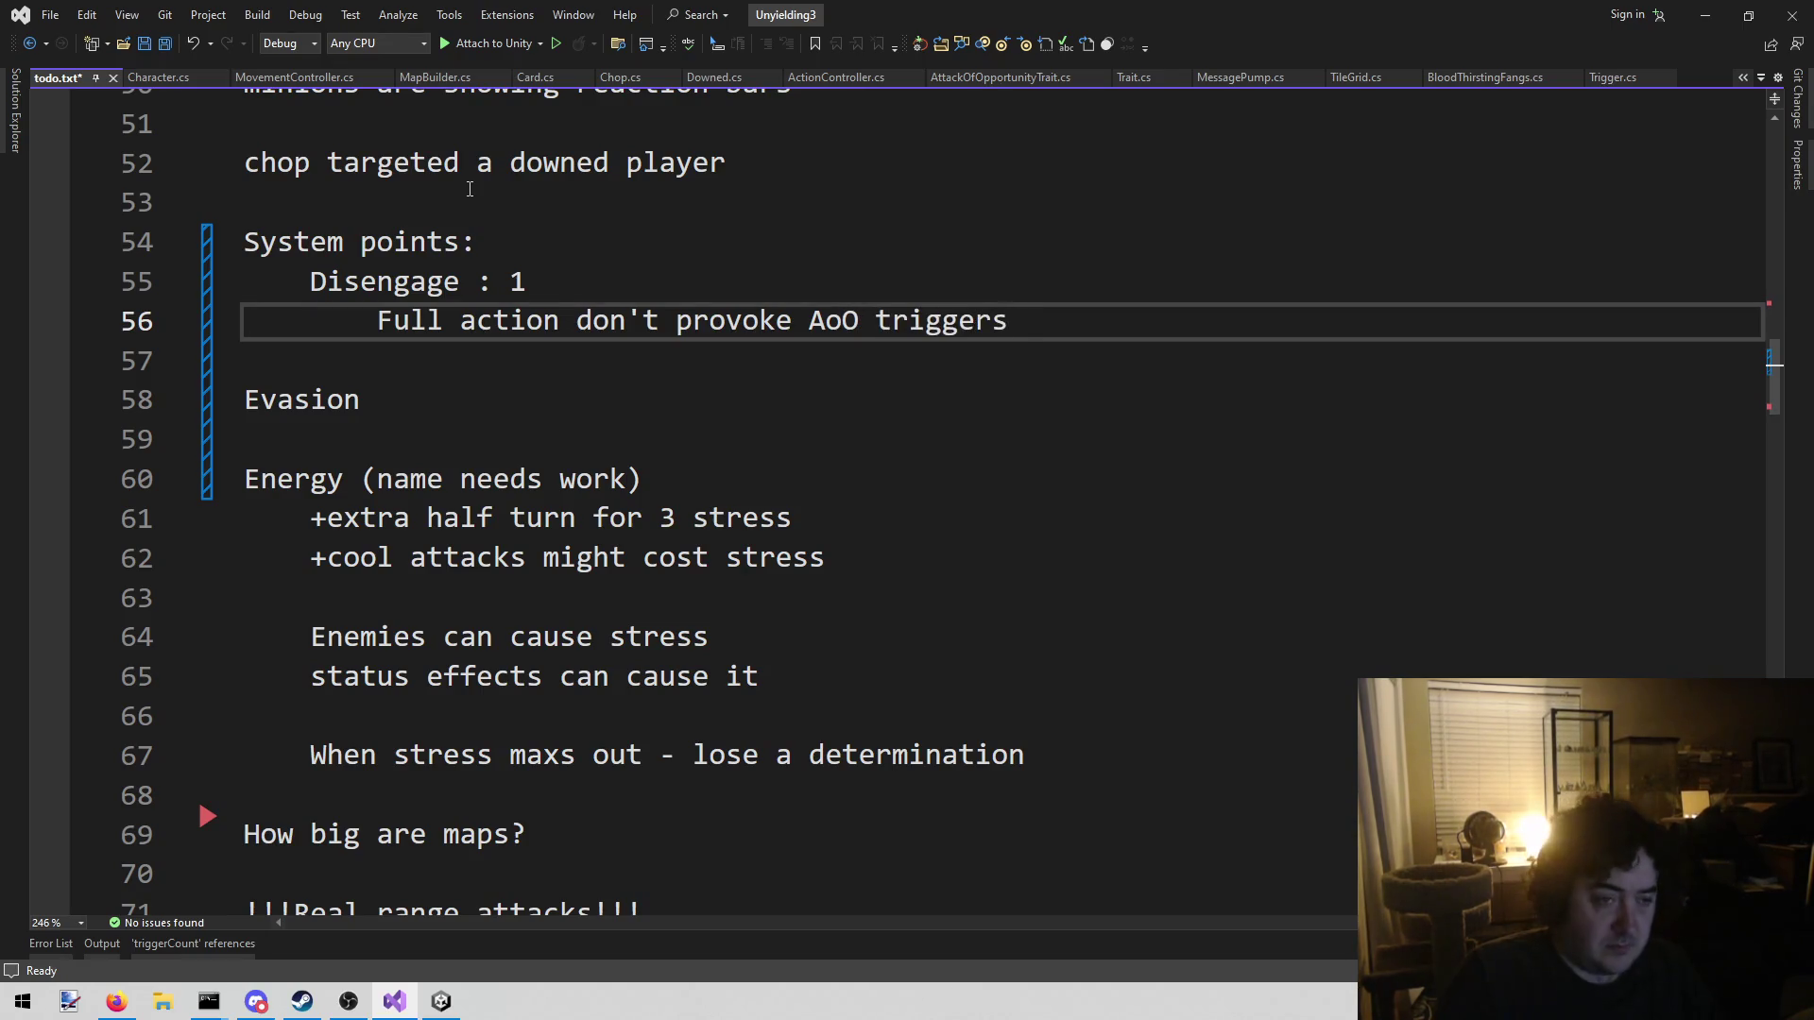
{"action": "key", "text": "Return"}
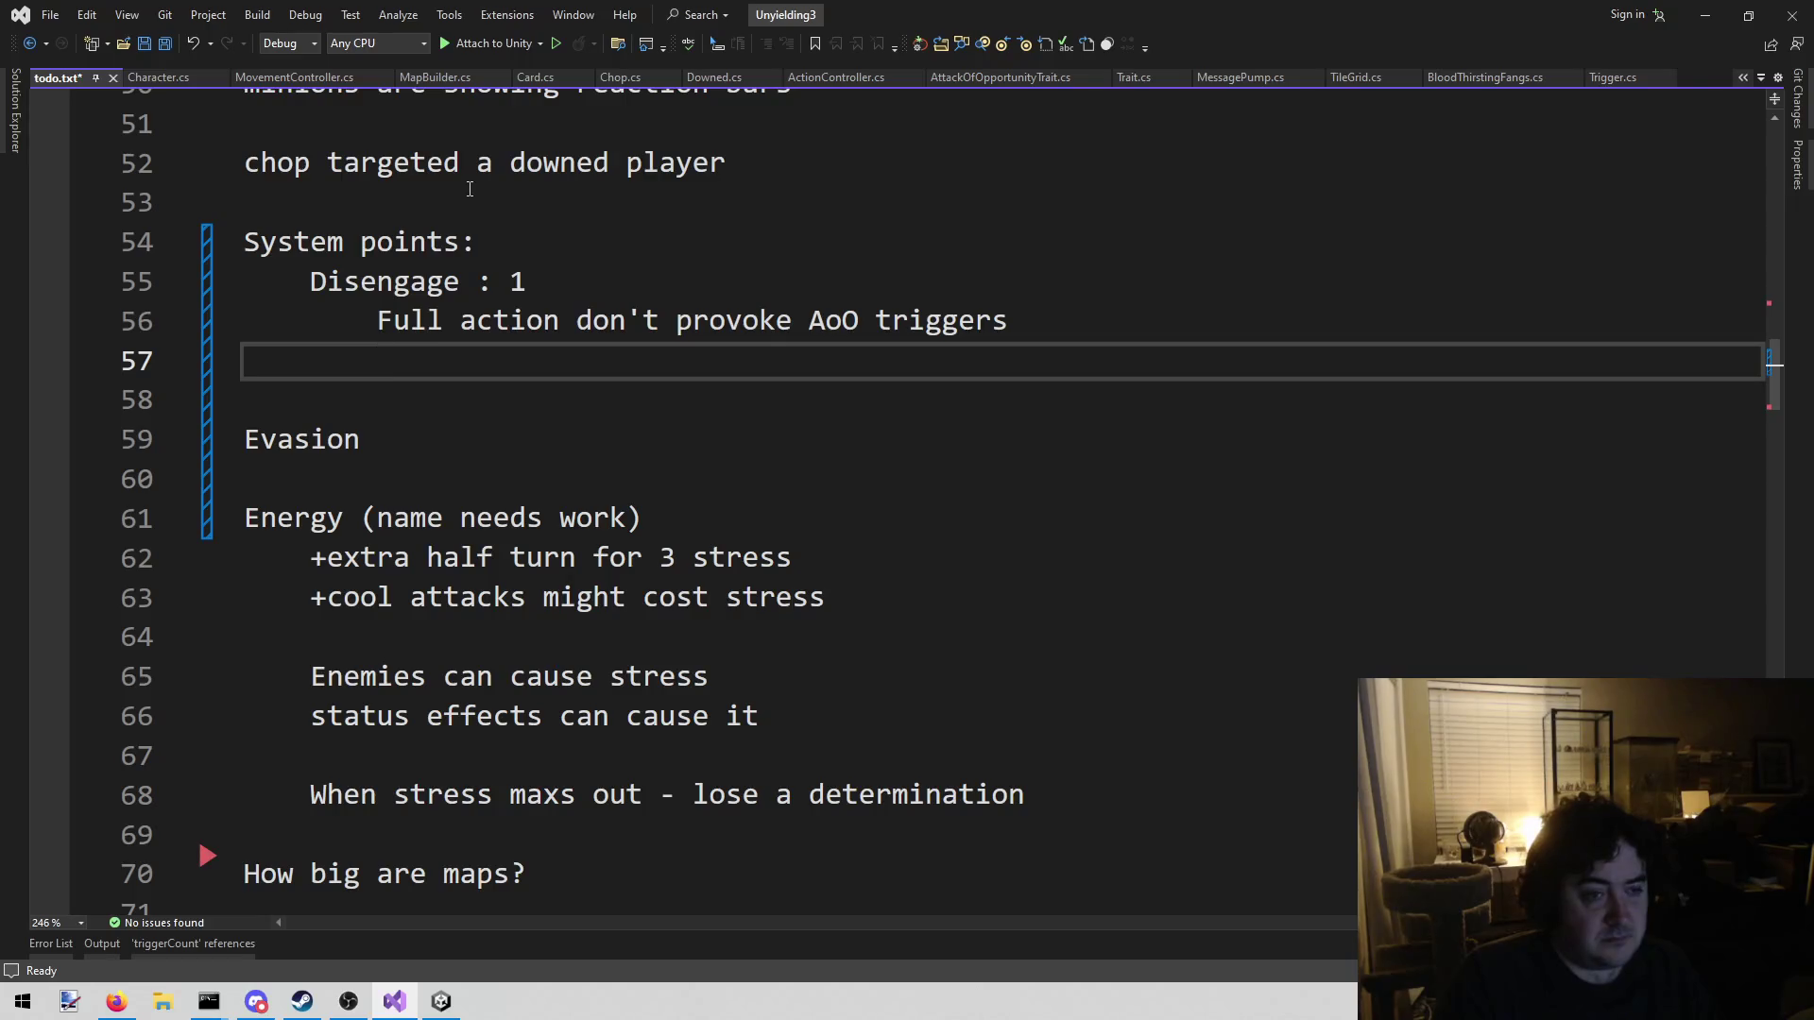
{"action": "key", "text": "Up"}
{"action": "key", "text": "Up"}
{"action": "key", "text": "Up"}
Append 6 to the System points line, then add 'Disengage II: 2' with a nested 'Half action' note
{"action": "key", "text": "End"}
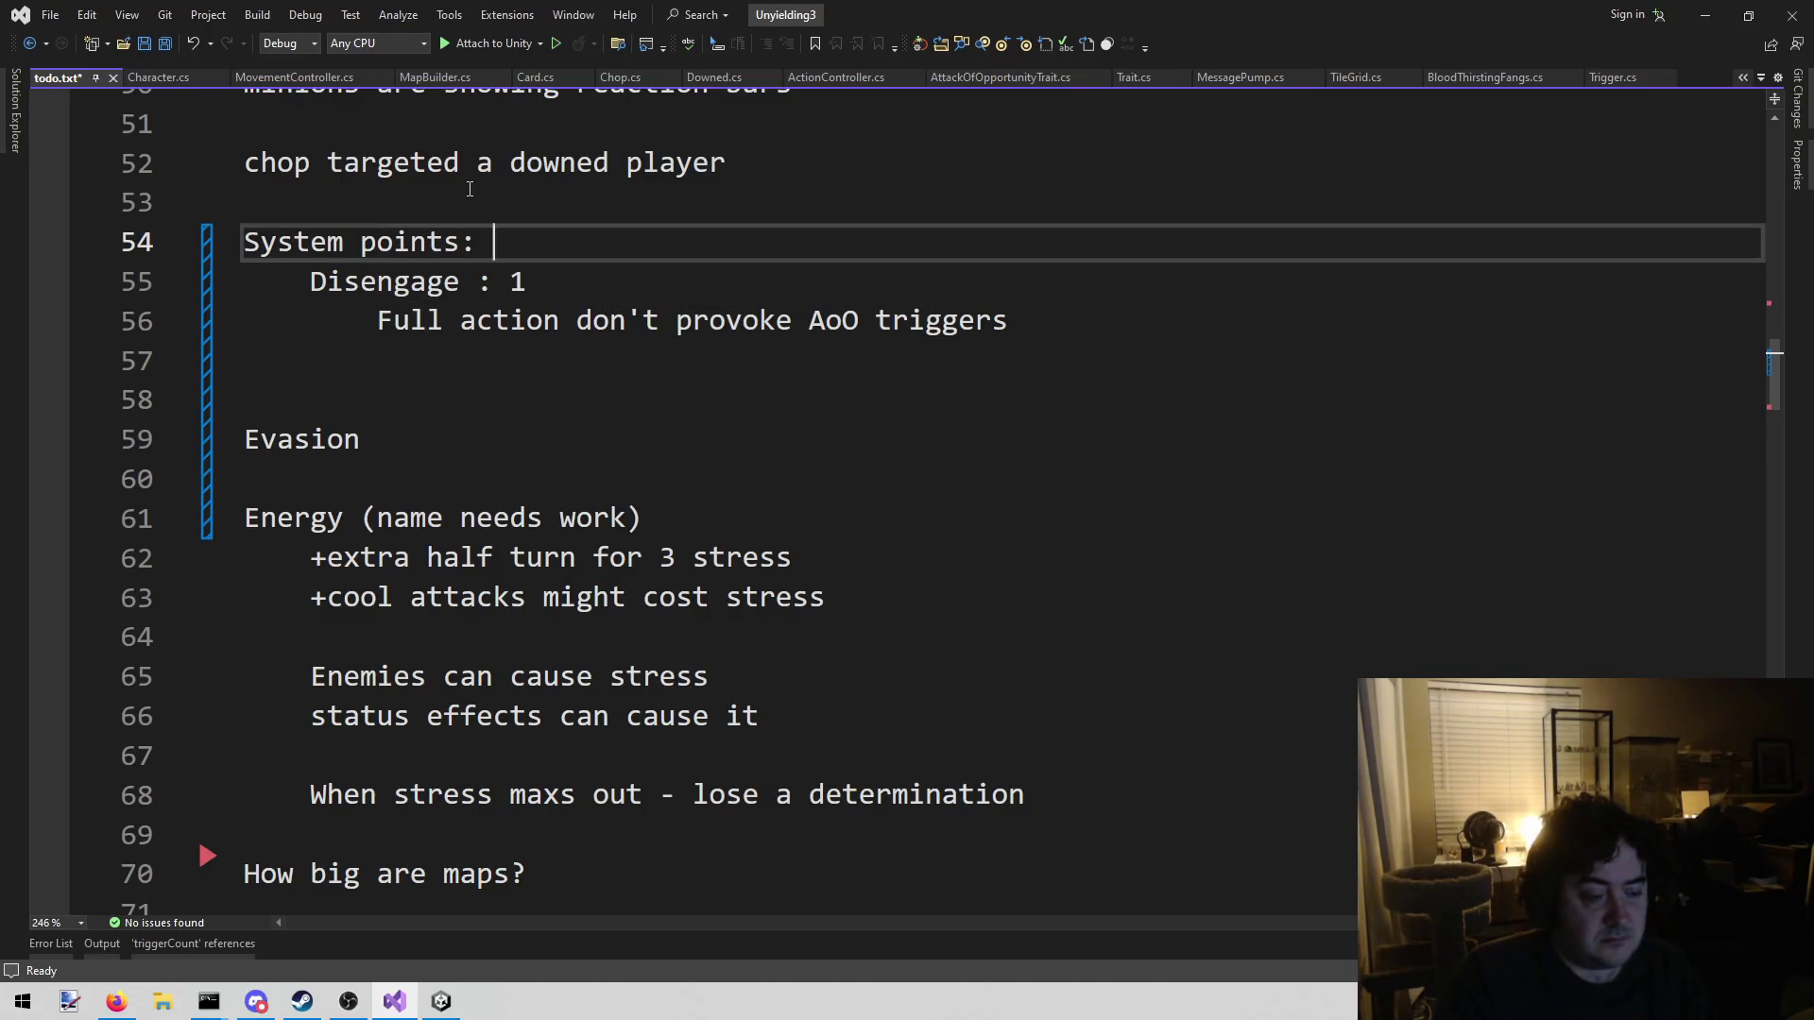
{"action": "type", "text": "6"}
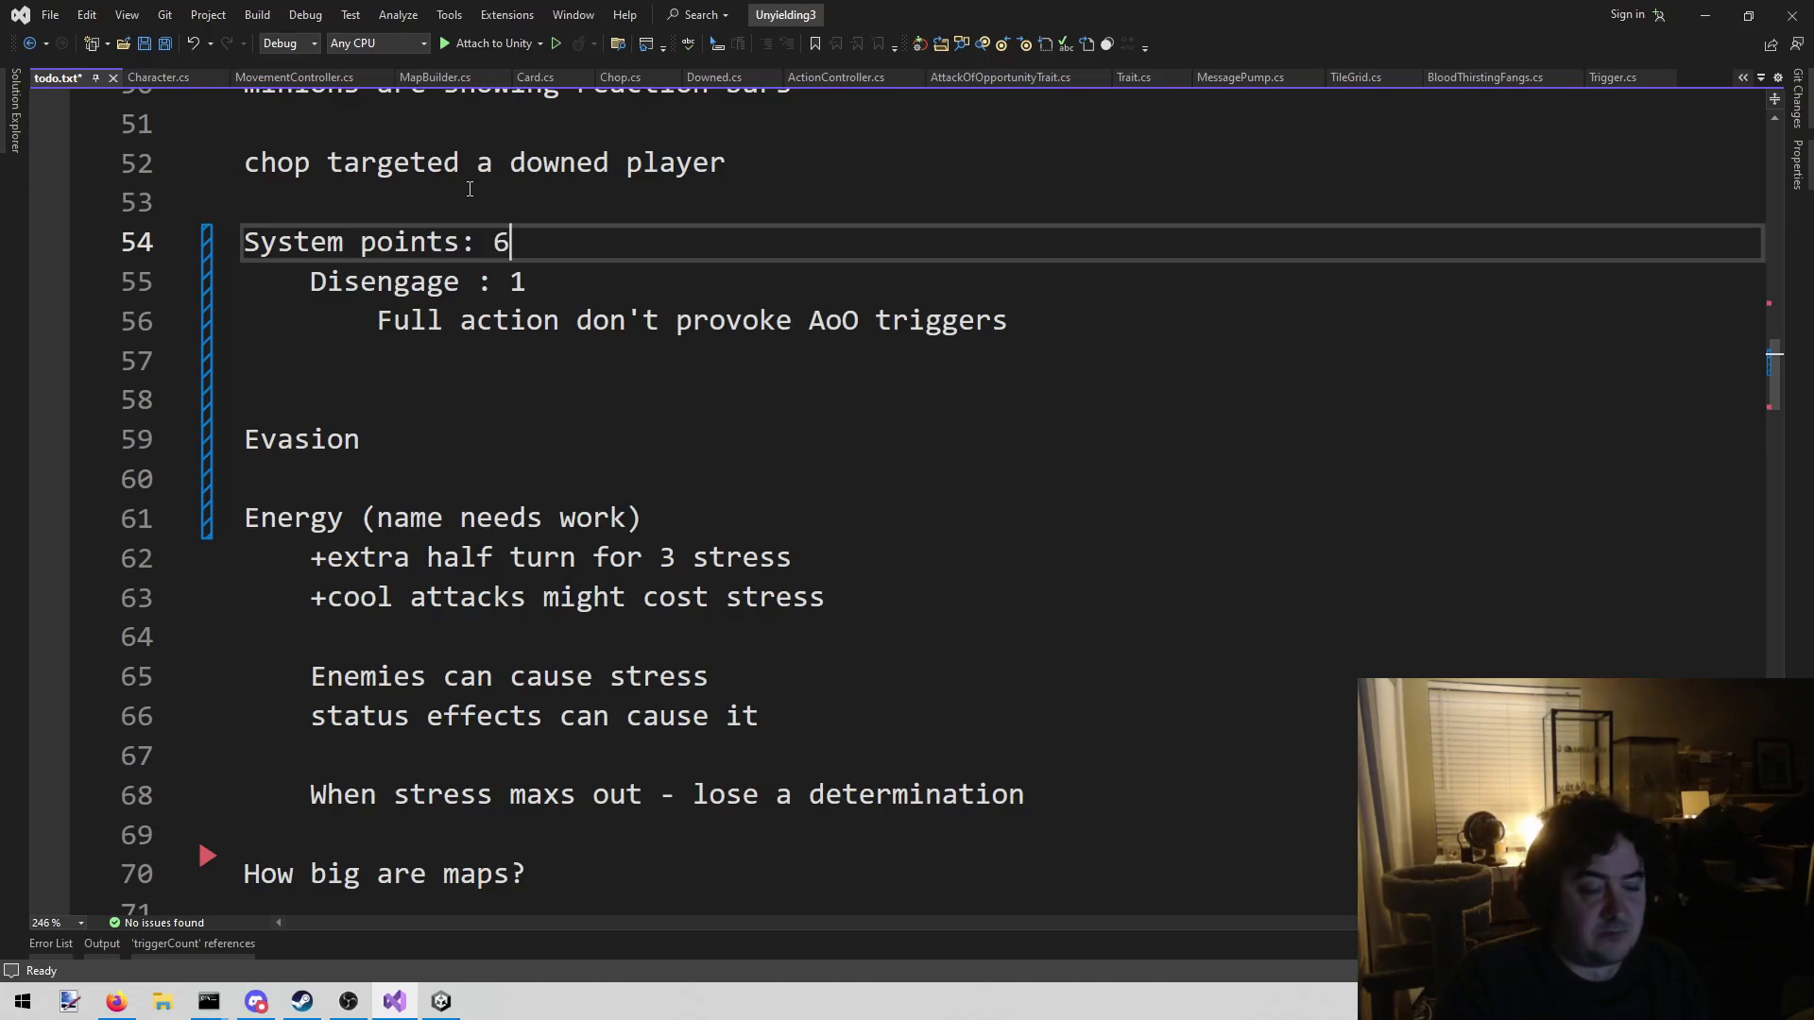
{"action": "key", "text": "Down"}
{"action": "key", "text": "Down"}
{"action": "key", "text": "Down"}
{"action": "key", "text": "BackSpace"}
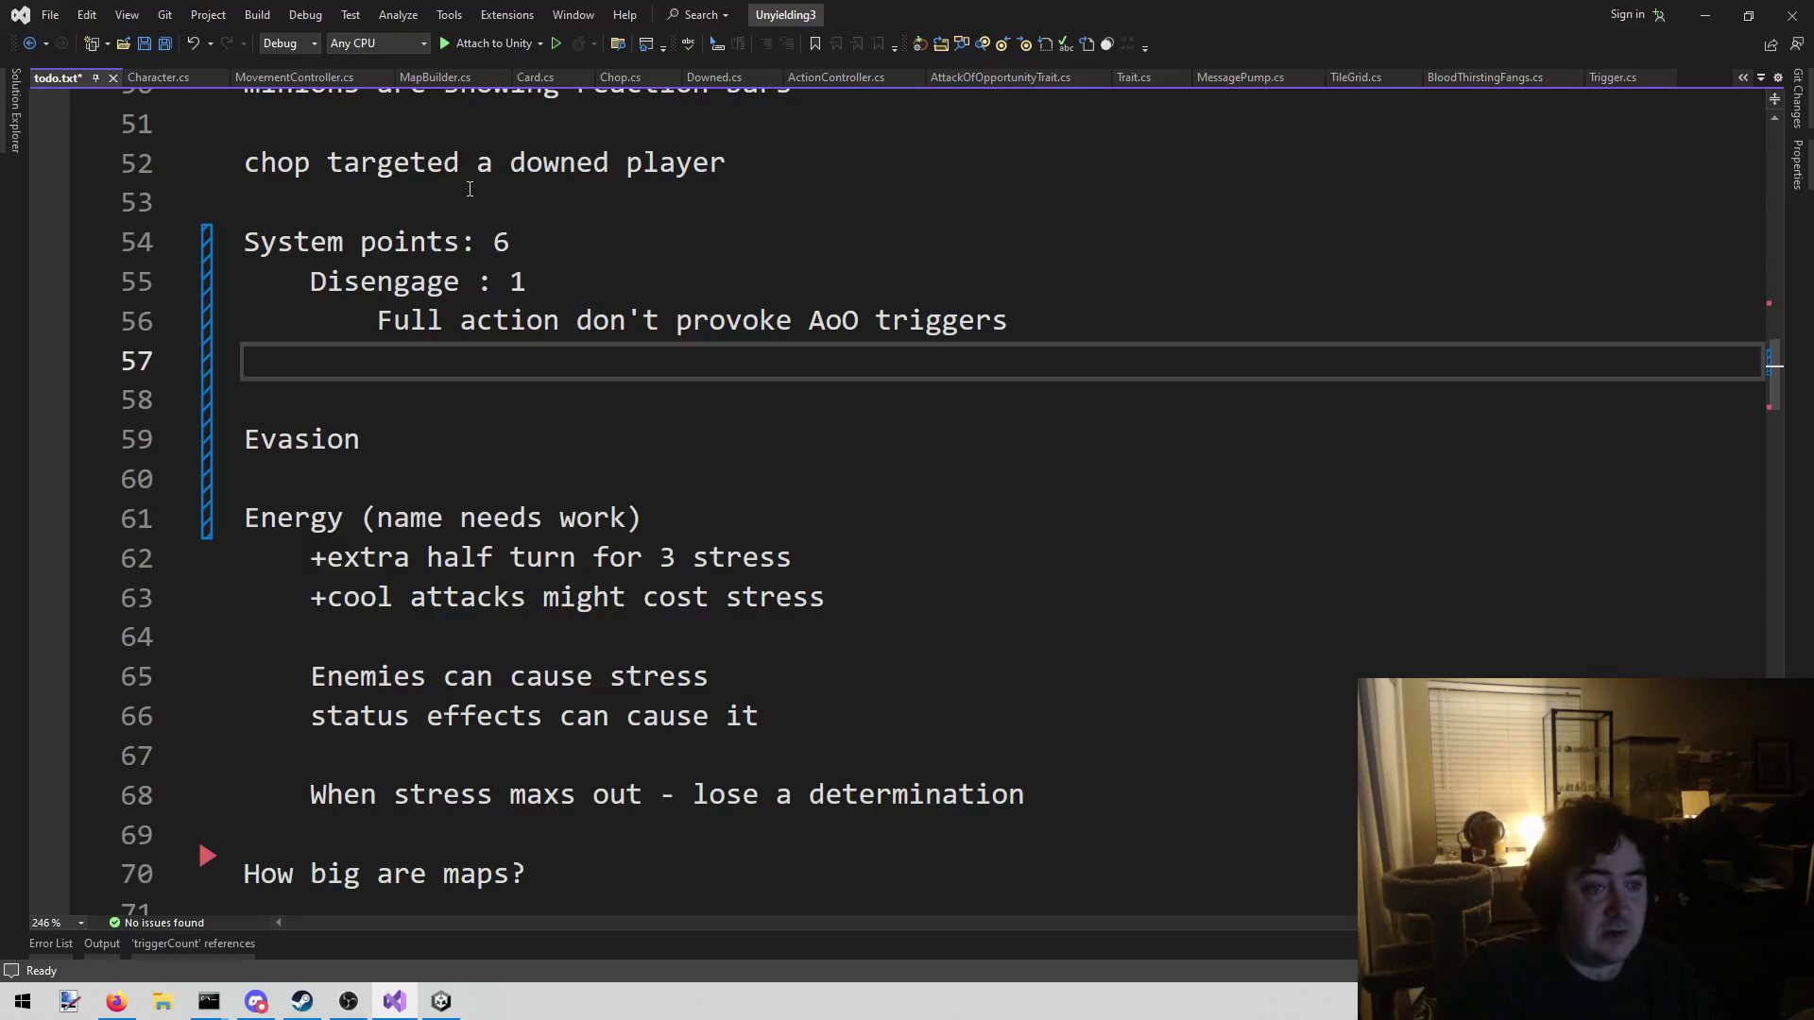
{"action": "type", "text": "Disengage "}
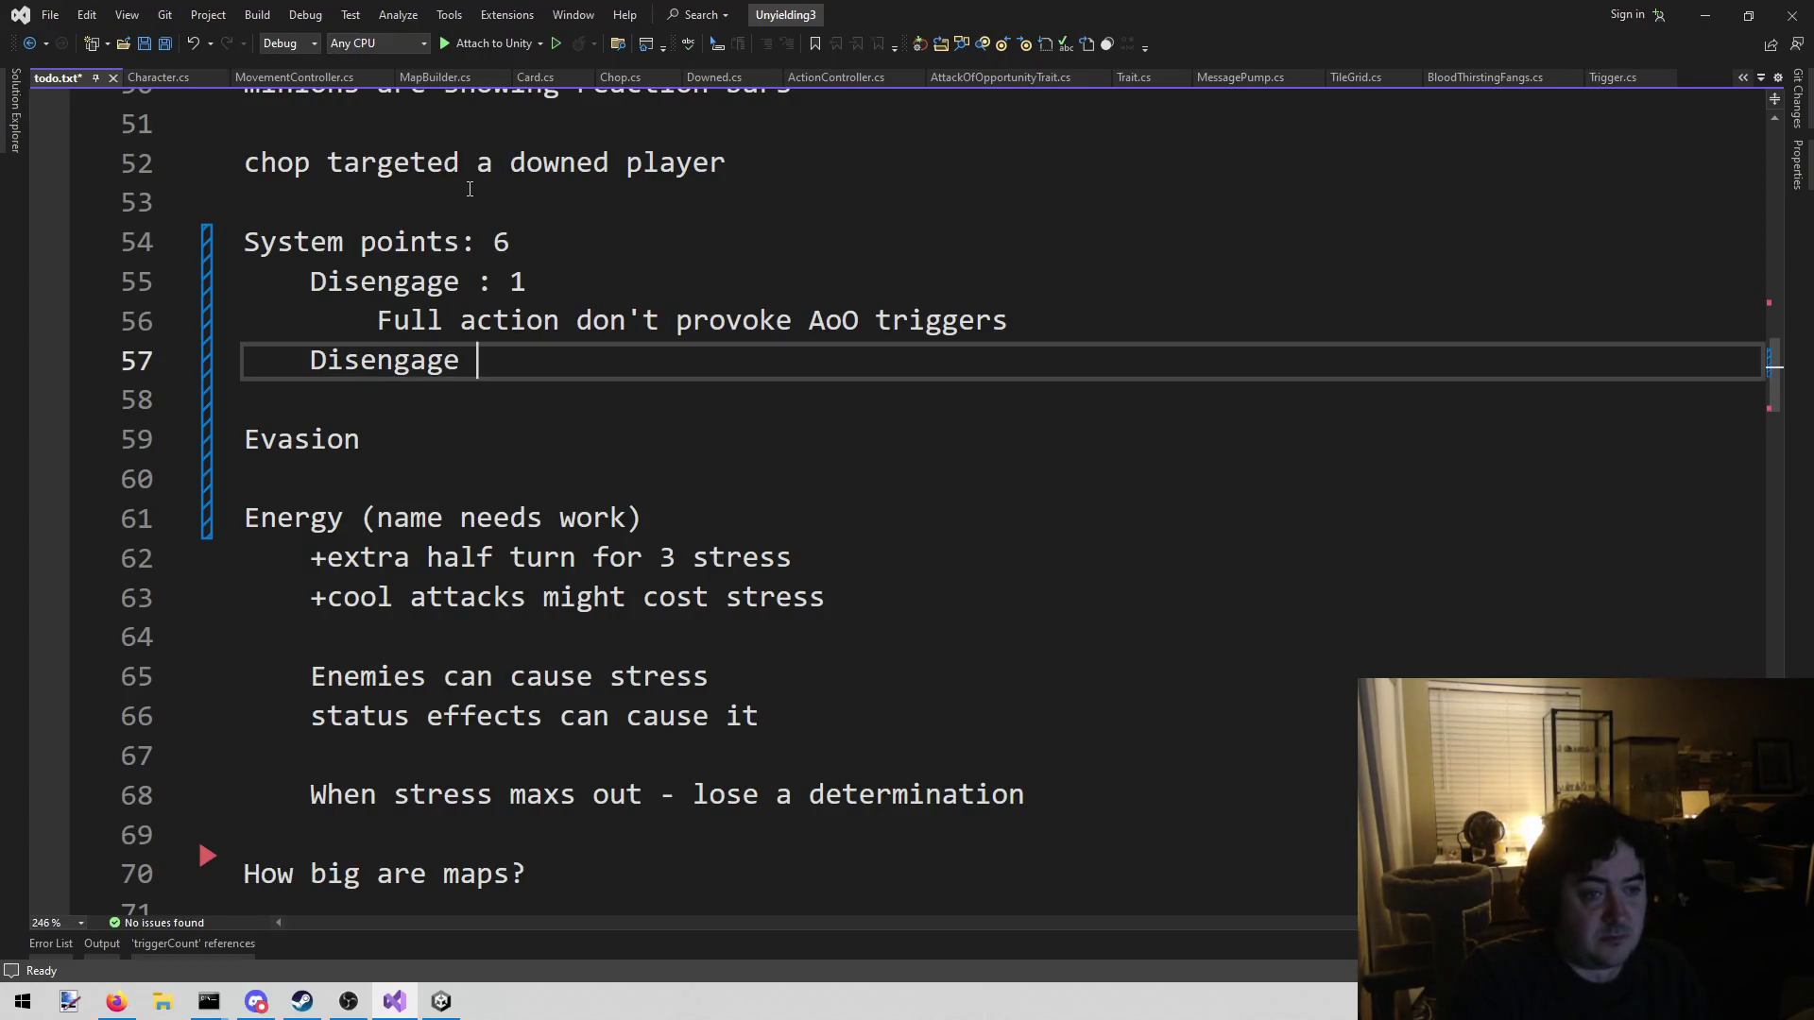
{"action": "type", "text": "II: 2"}
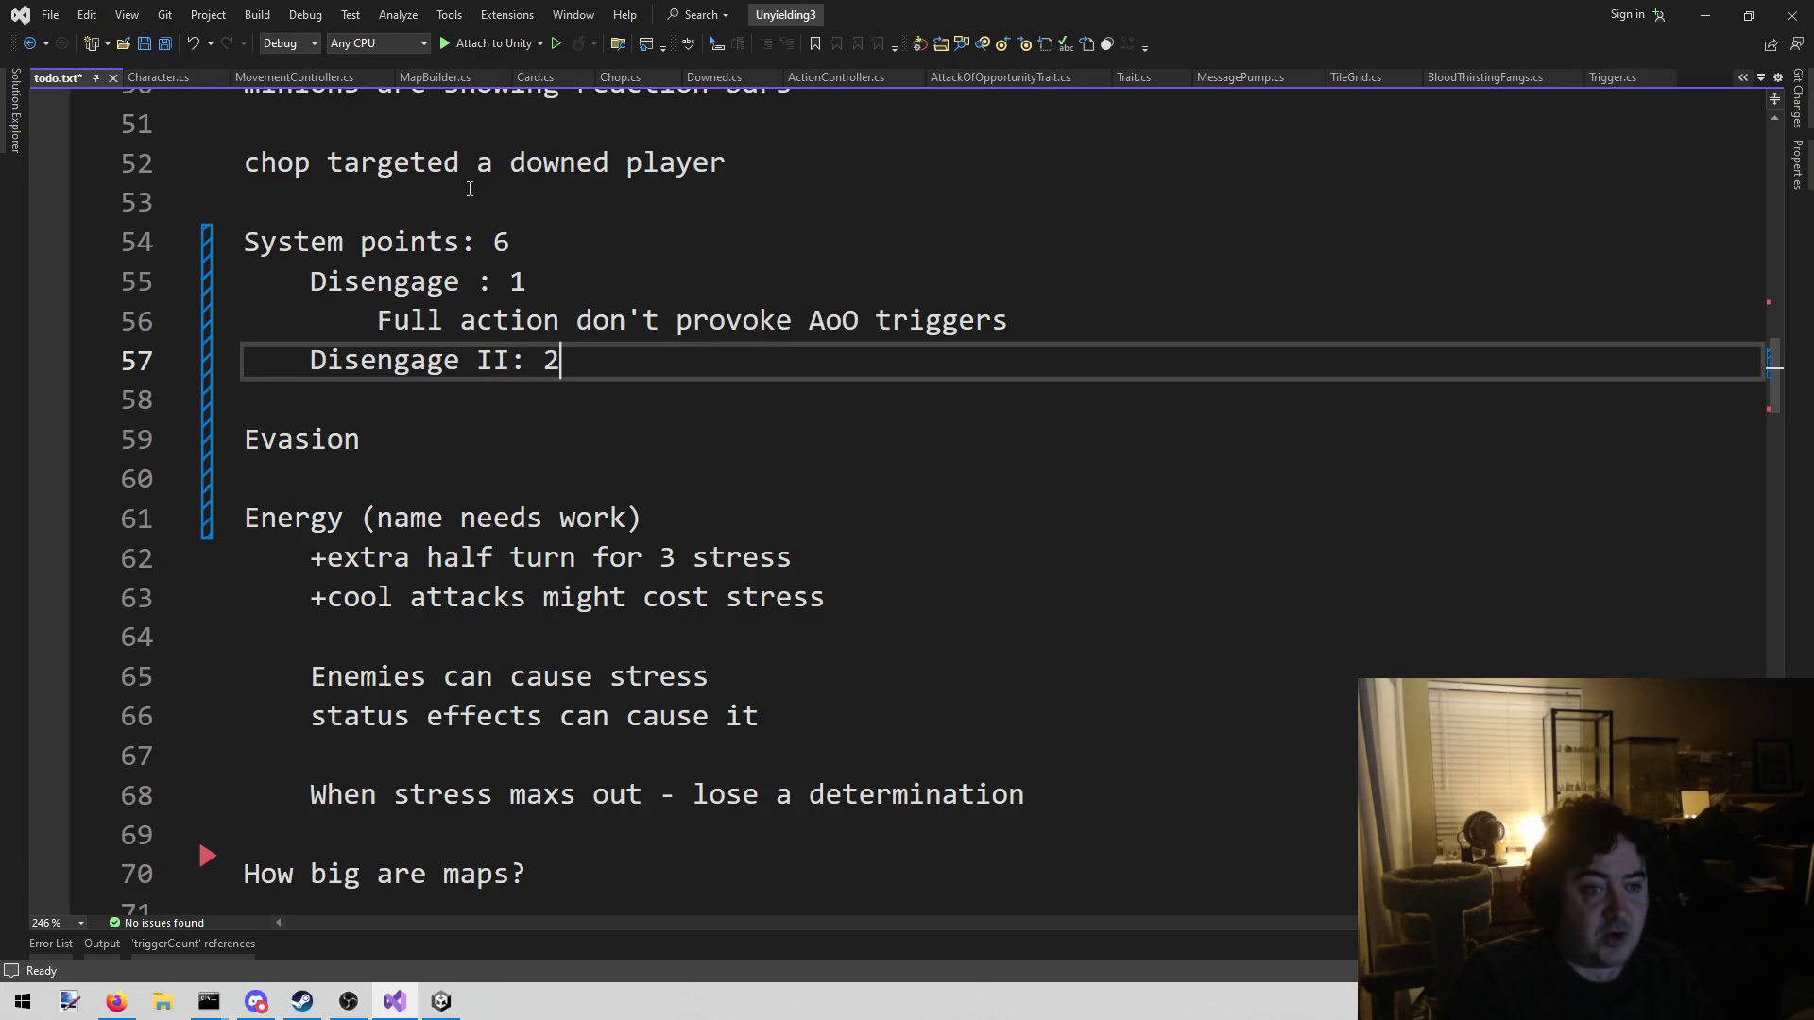
{"action": "key", "text": "Return"}
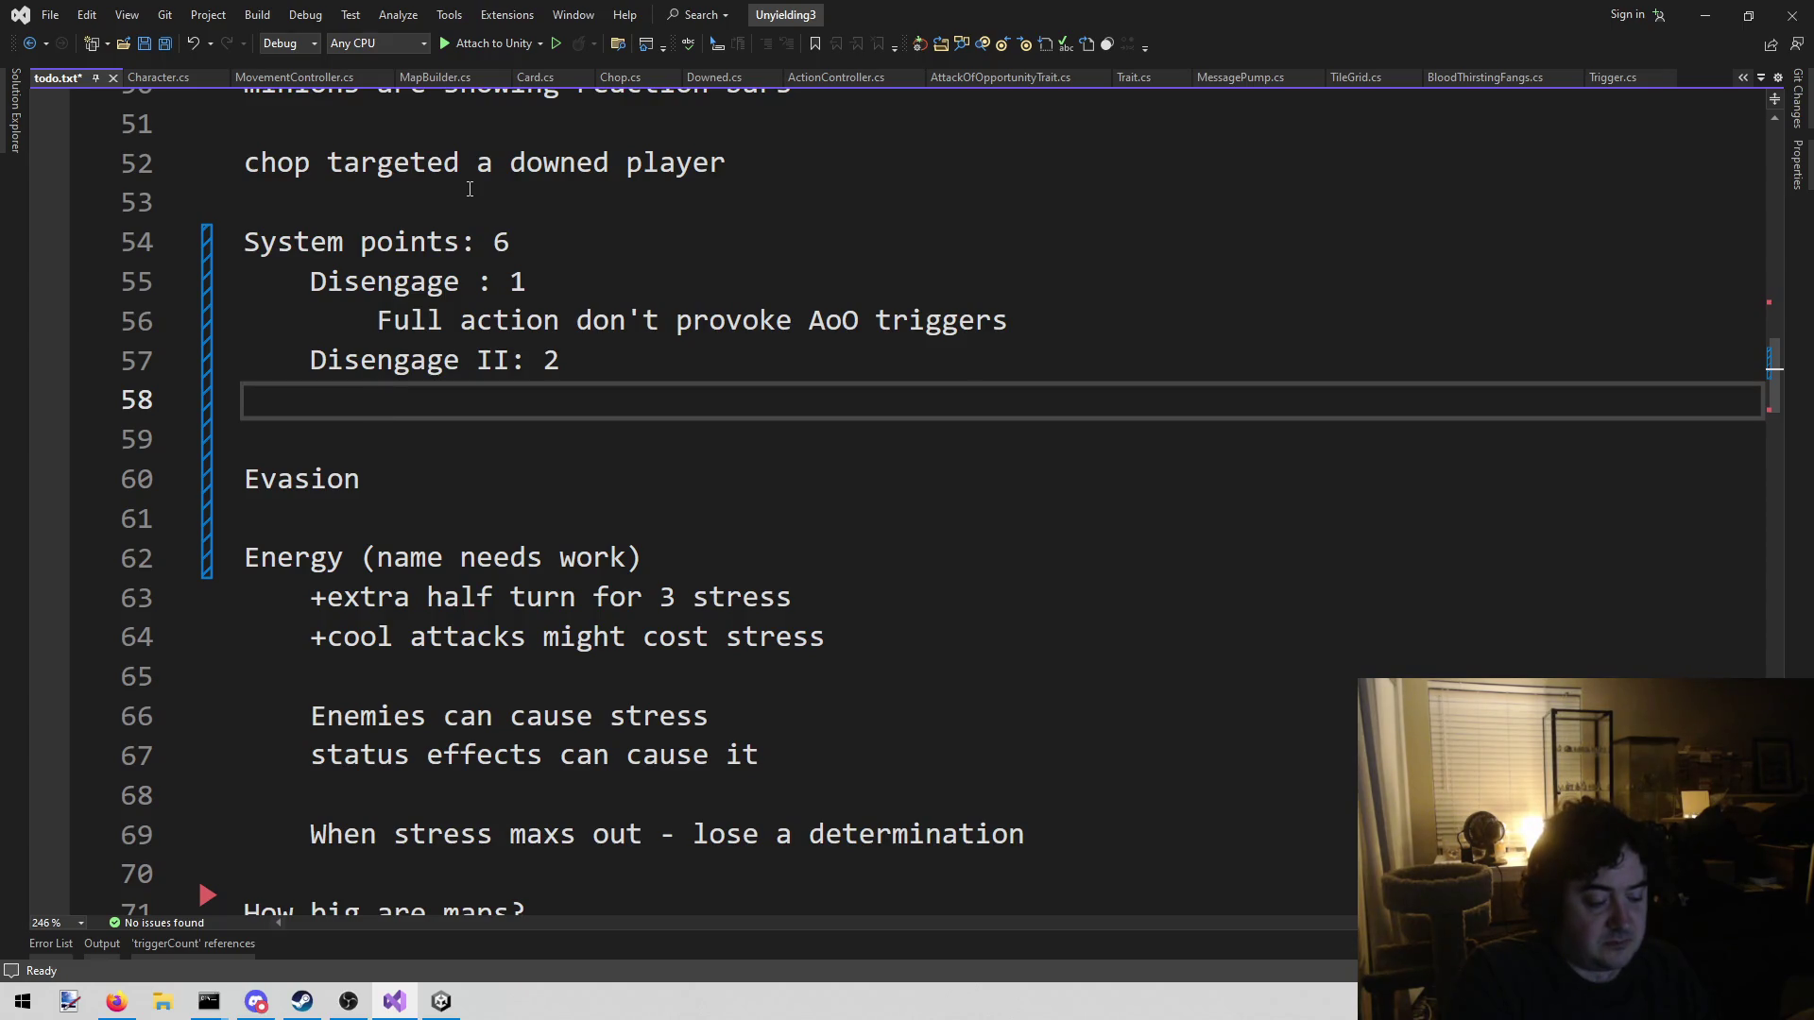
{"action": "type", "text": "Ha"}
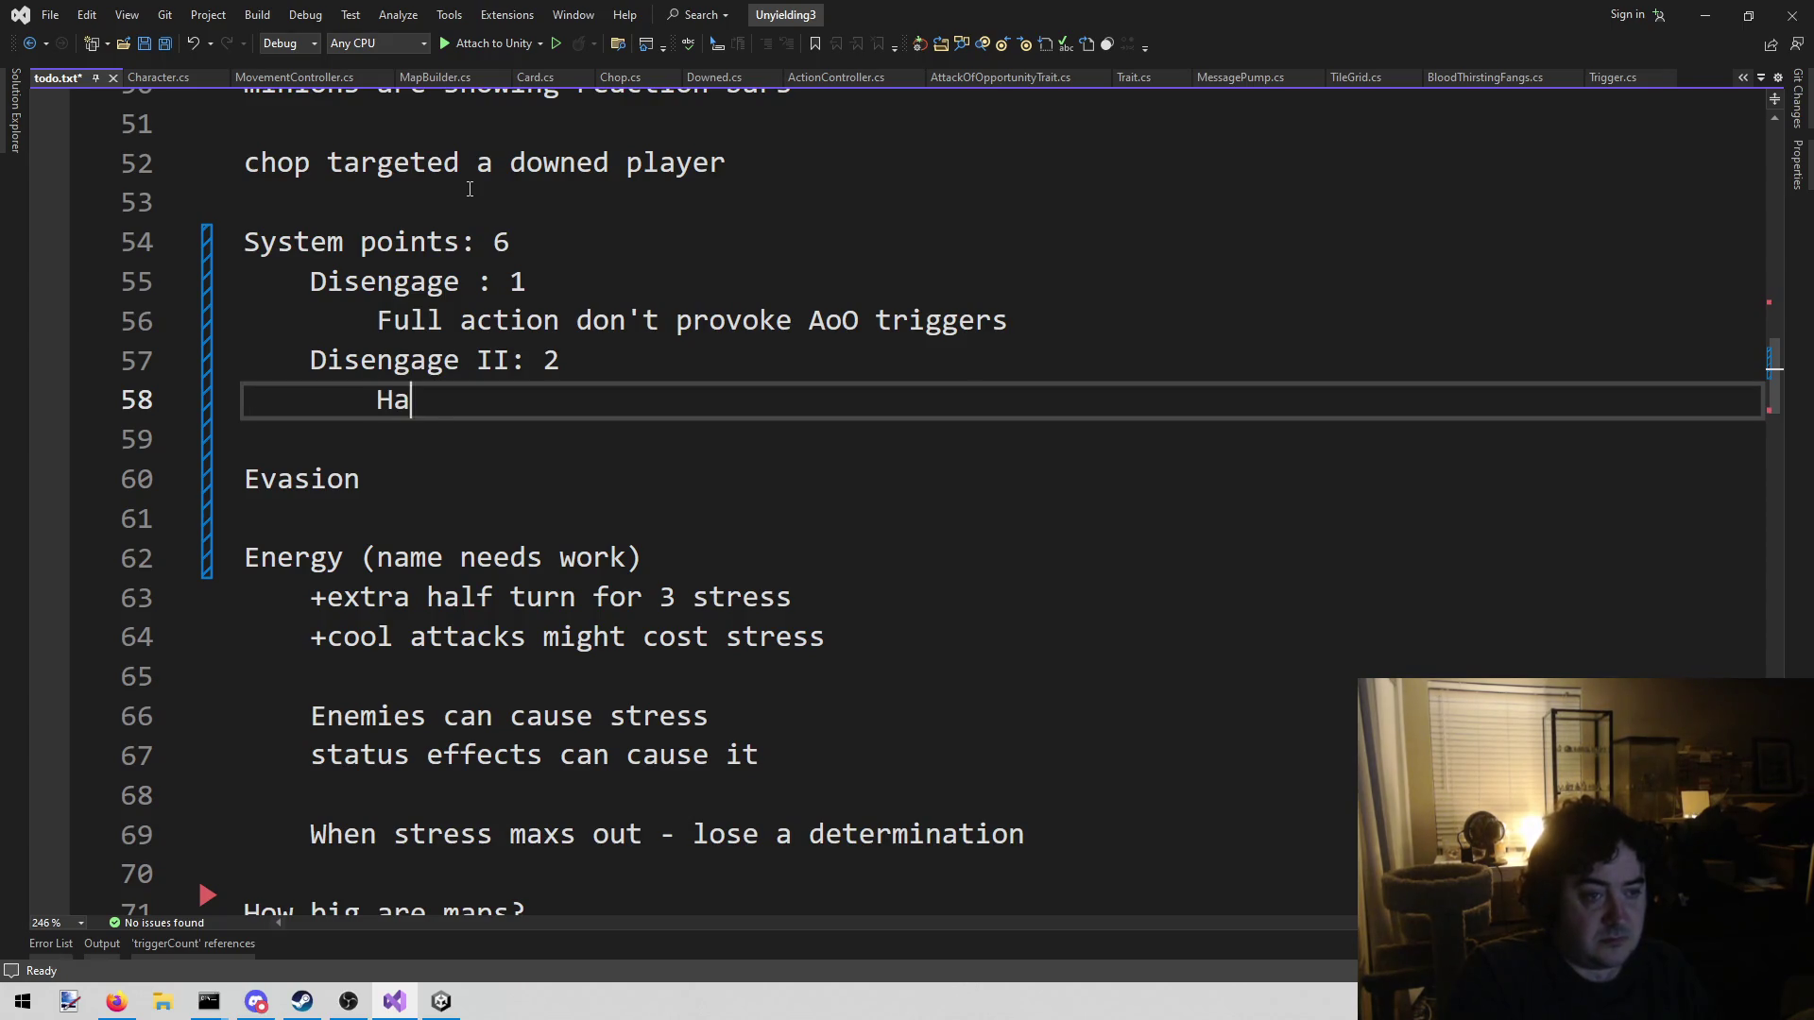
{"action": "type", "text": "lf action"}
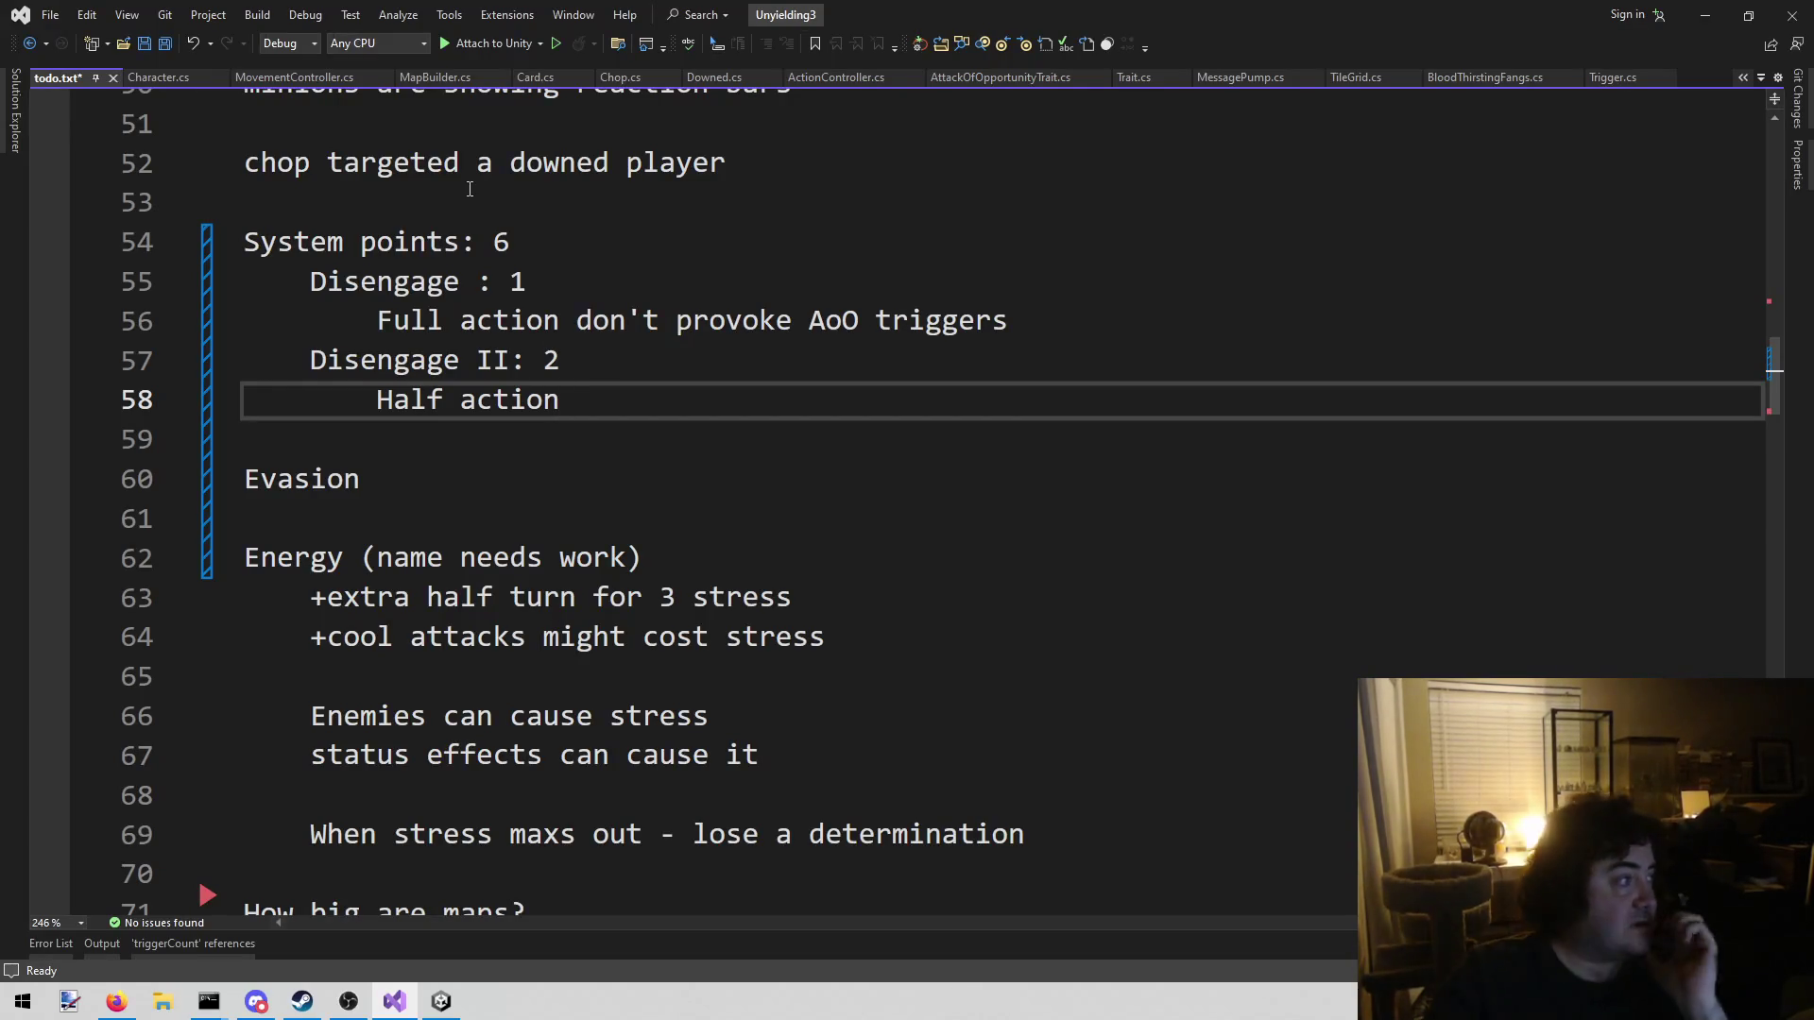
{"action": "left_click", "coordinate": [117, 1001]}
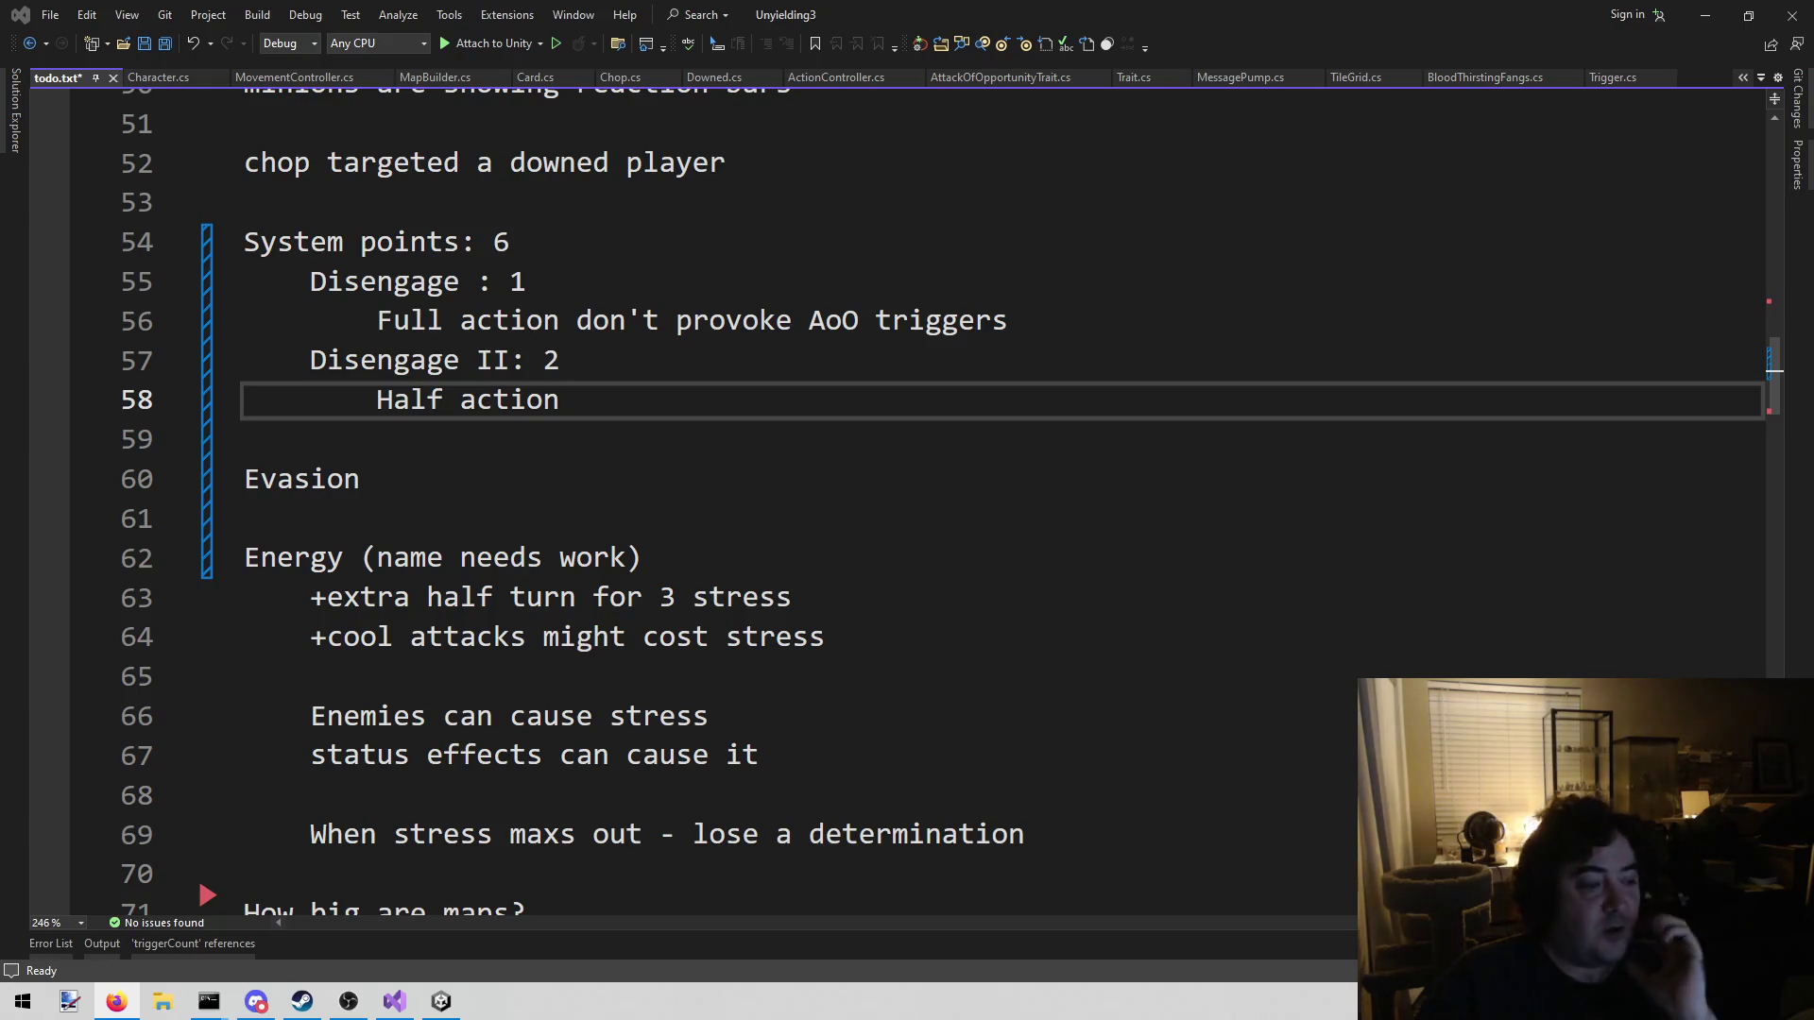
Delete the whole System points section and the leftover blank lines above Evasion
{"action": "mouse_move", "coordinate": [536, 381]}
{"action": "left_mouse_down"}
{"action": "mouse_move", "coordinate": [396, 364]}
{"action": "mouse_move", "coordinate": [244, 241]}
{"action": "left_mouse_up"}
{"action": "key", "text": "Delete"}
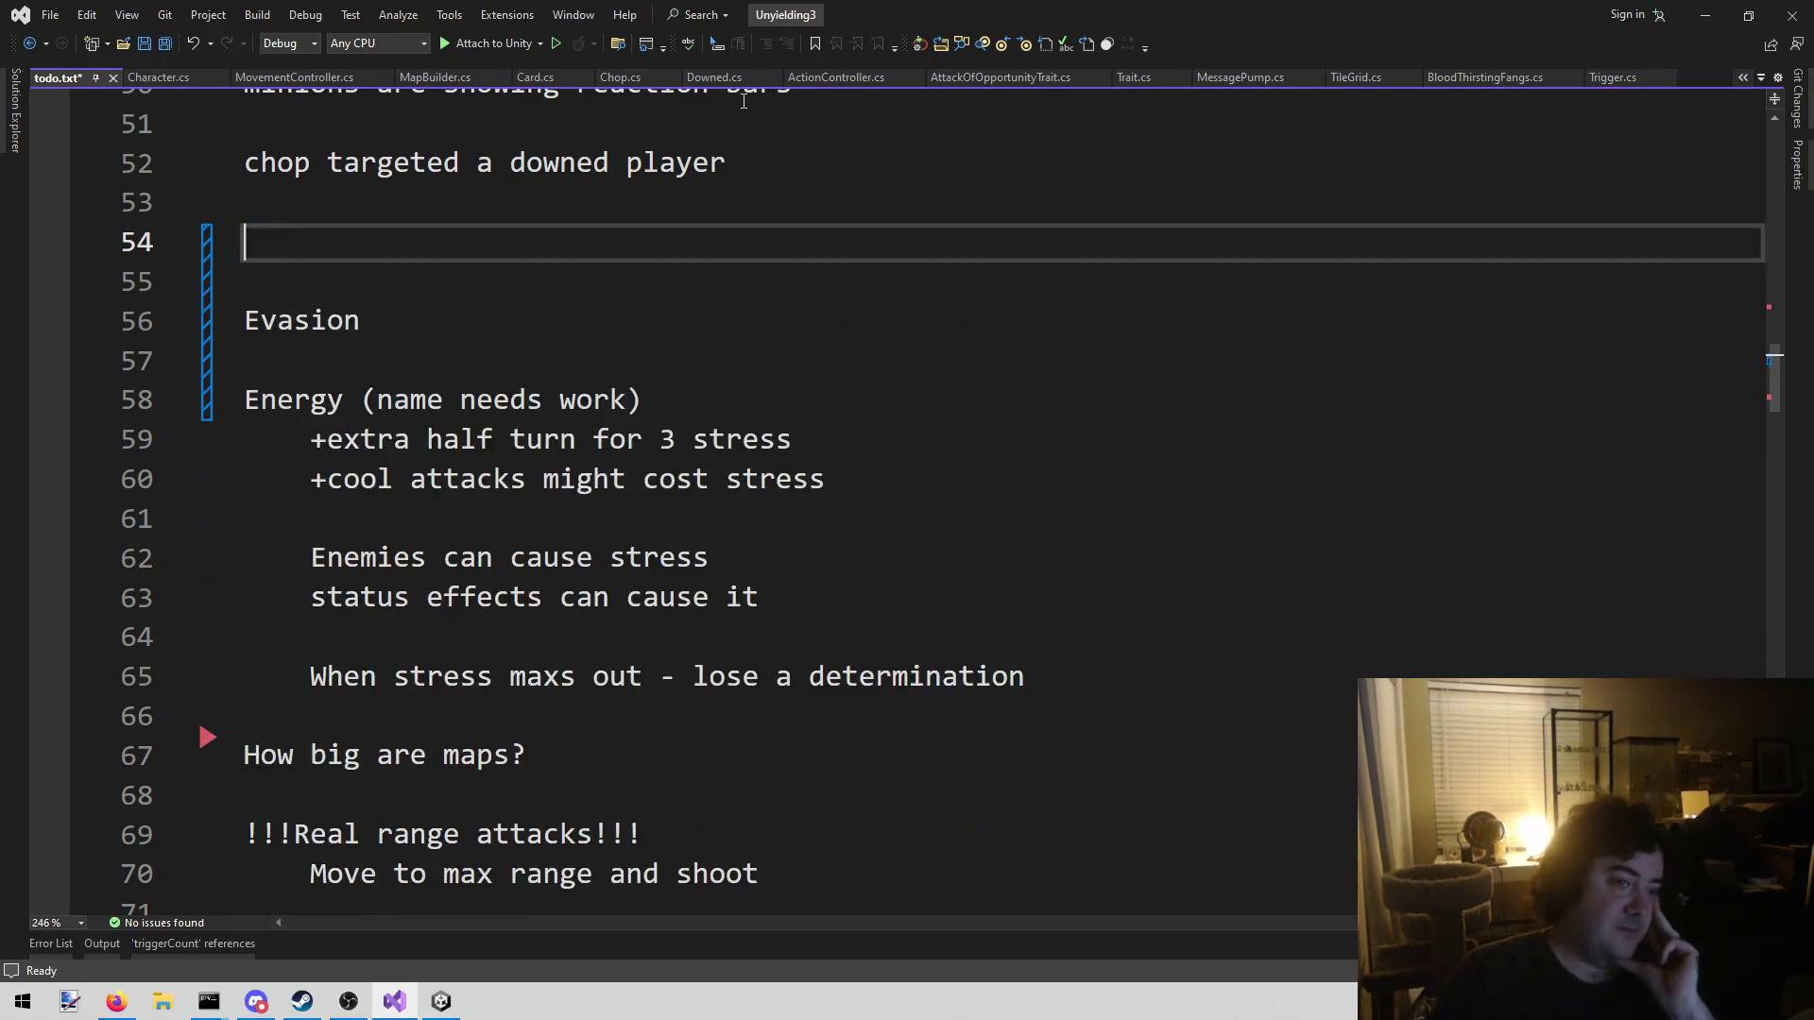
{"action": "key", "text": "Delete"}
{"action": "key", "text": "BackSpace"}
{"action": "key", "text": "Left"}
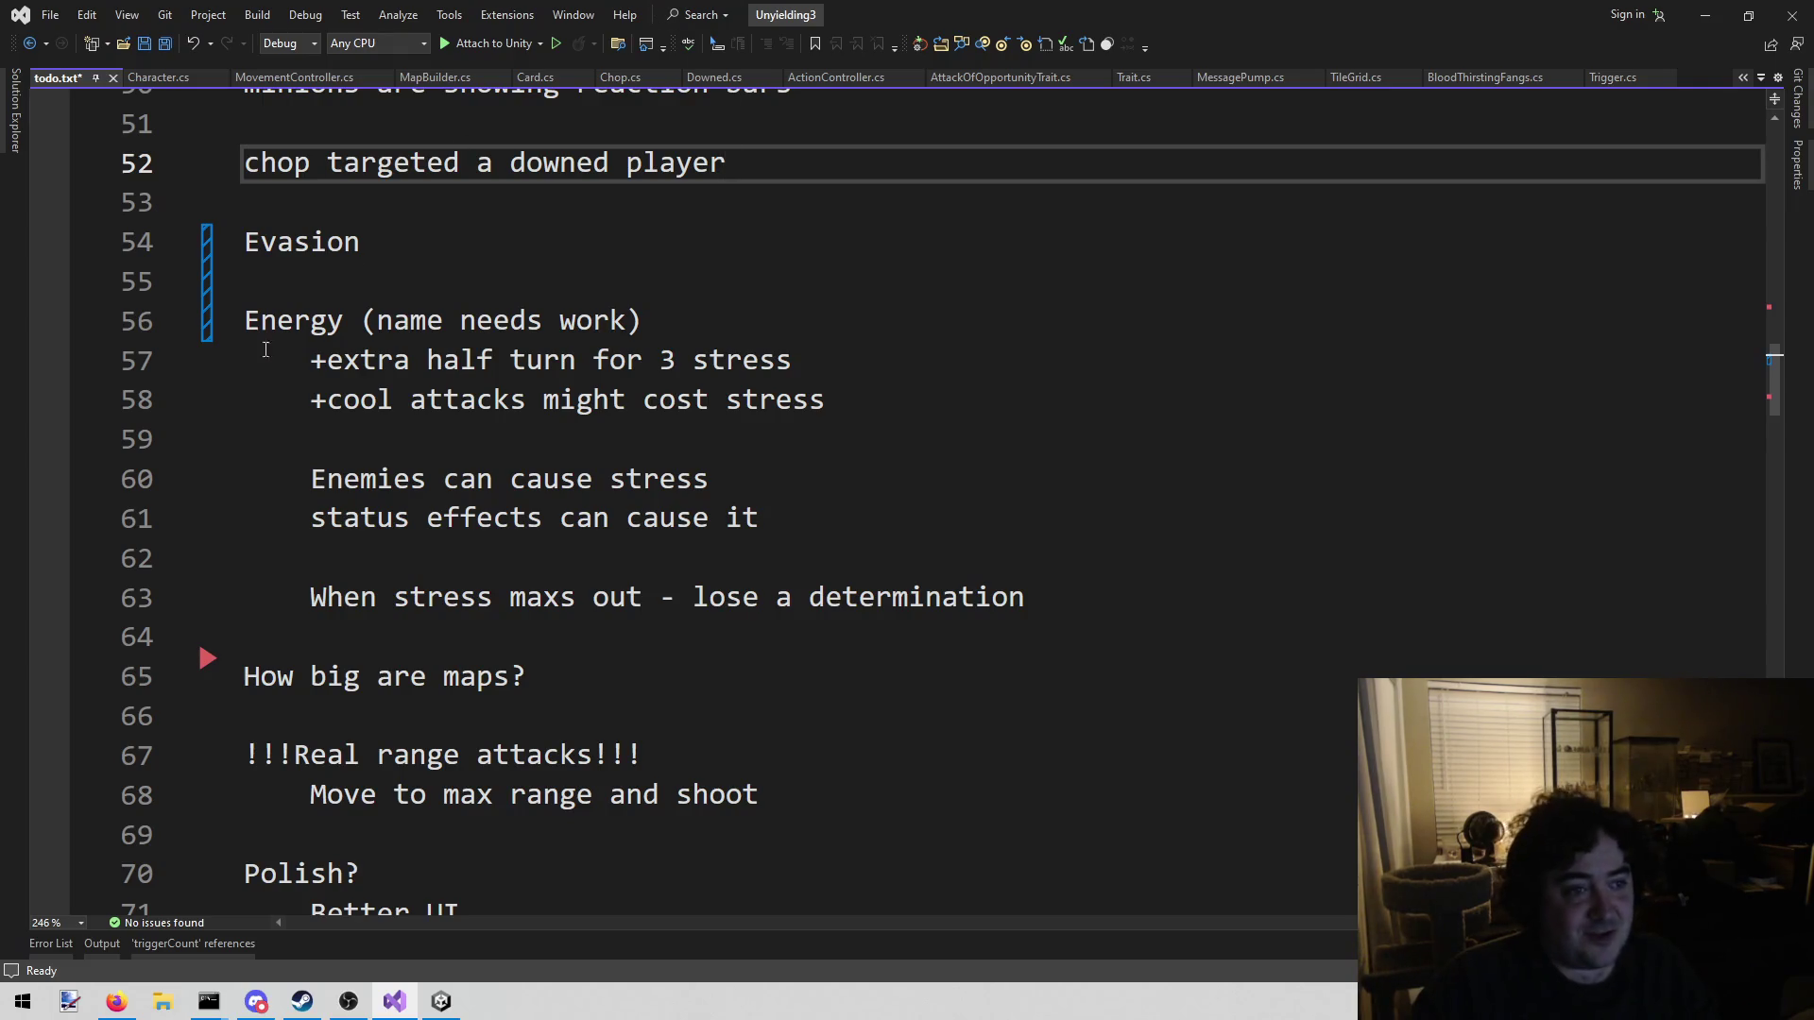
{"action": "left_click", "coordinate": [443, 284]}
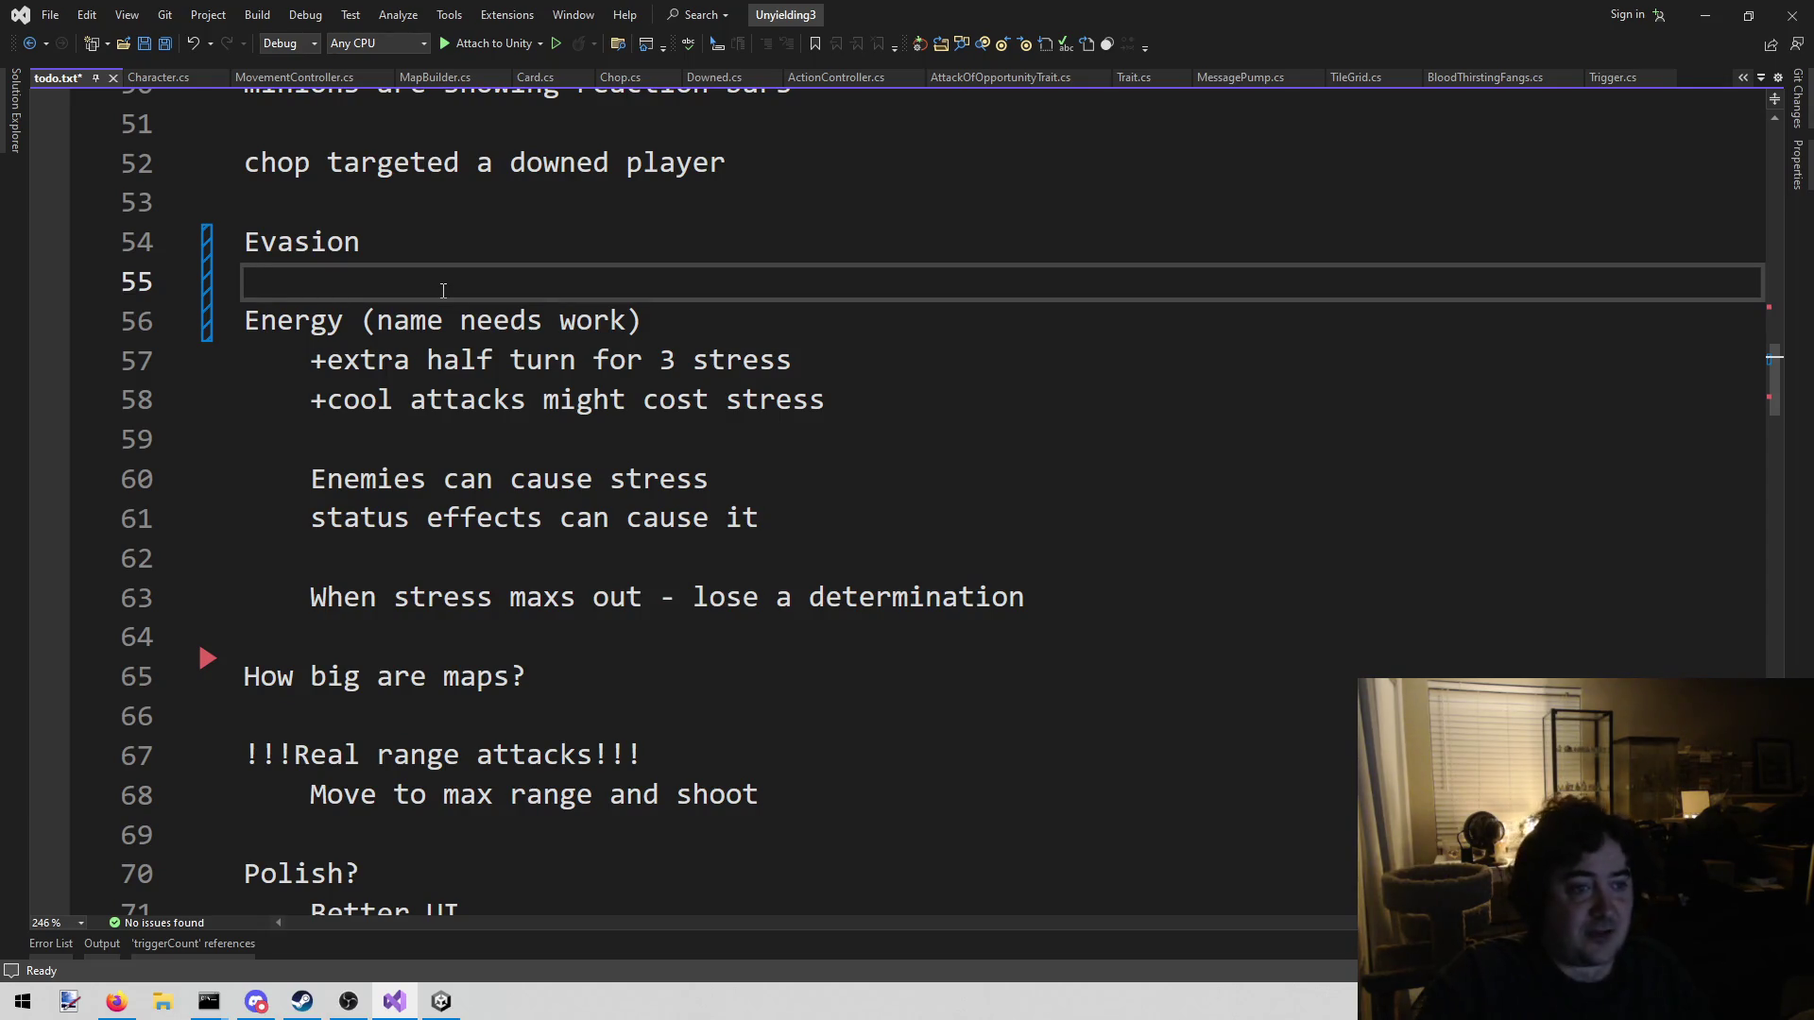
Add blank lines under Evasion, save todo.txt, and type the indented note 'Why are we doing this?'
{"action": "scroll", "coordinate": [428, 297], "scroll_direction": "down", "scroll_amount": 1}
{"action": "key", "text": "Return"}
{"action": "key", "text": "Up"}
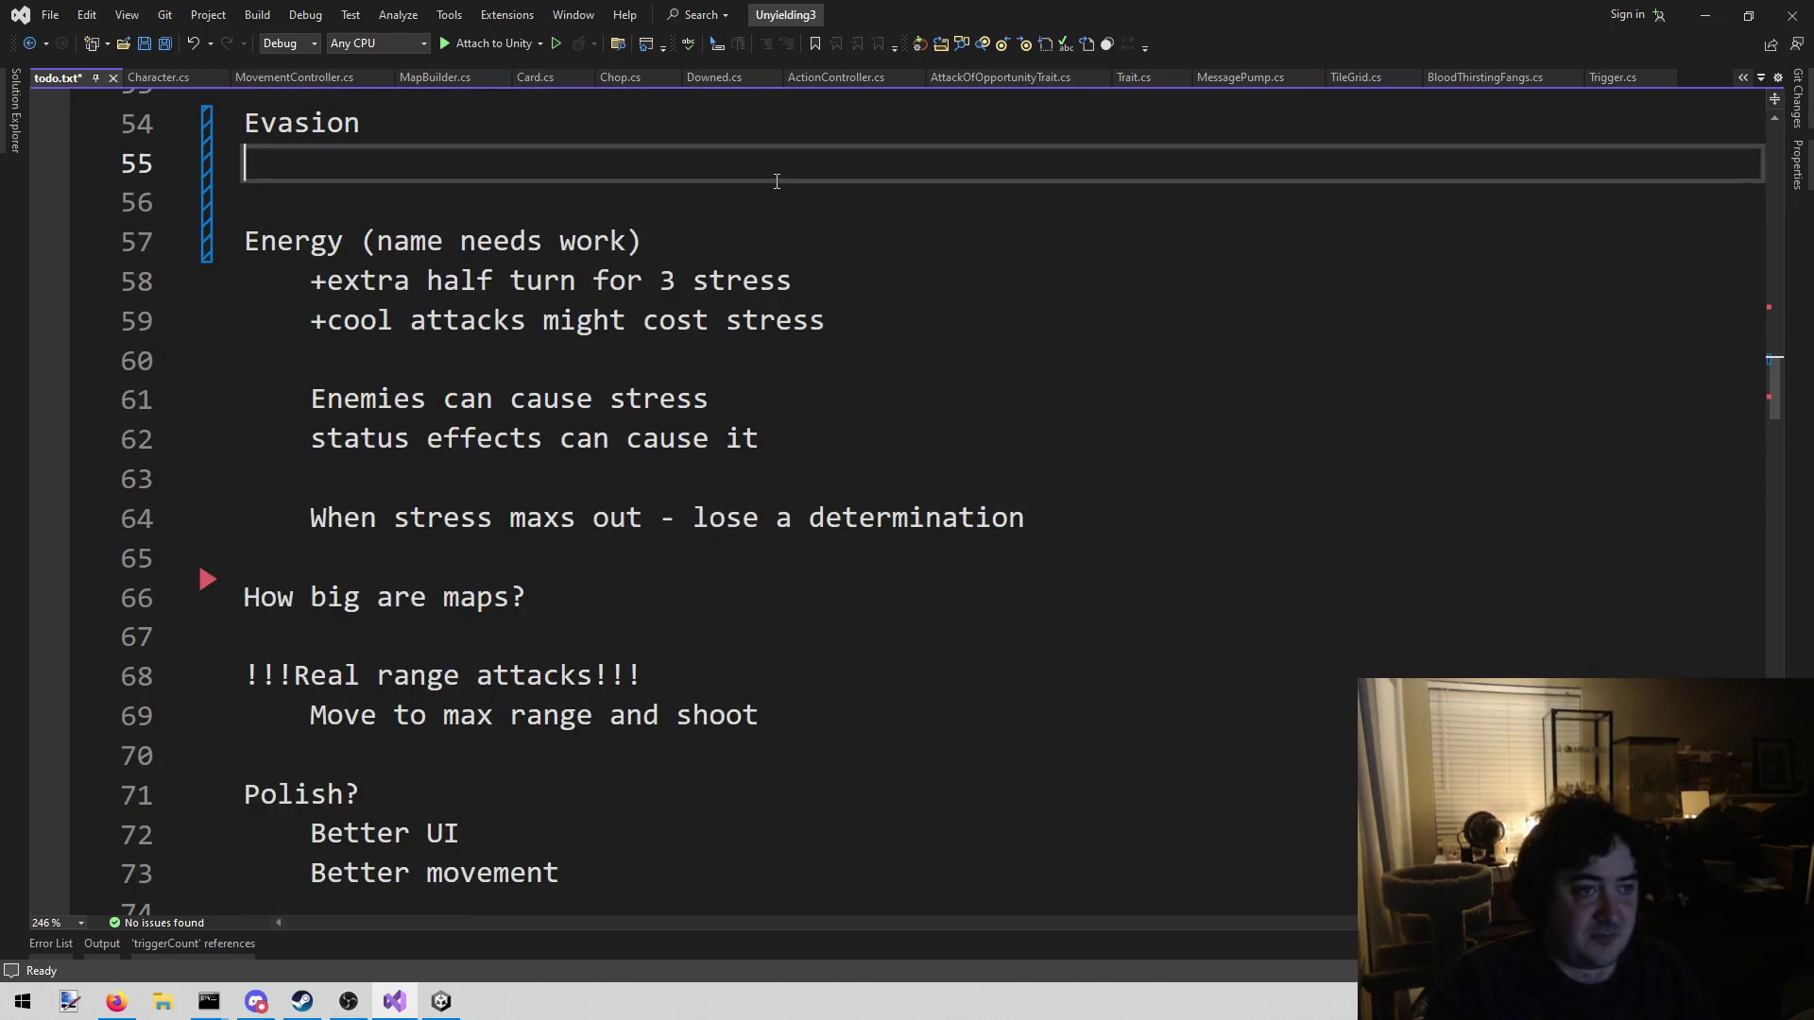
{"action": "scroll", "coordinate": [409, 235], "scroll_direction": "up", "scroll_amount": 1}
{"action": "key", "text": "ctrl+s"}
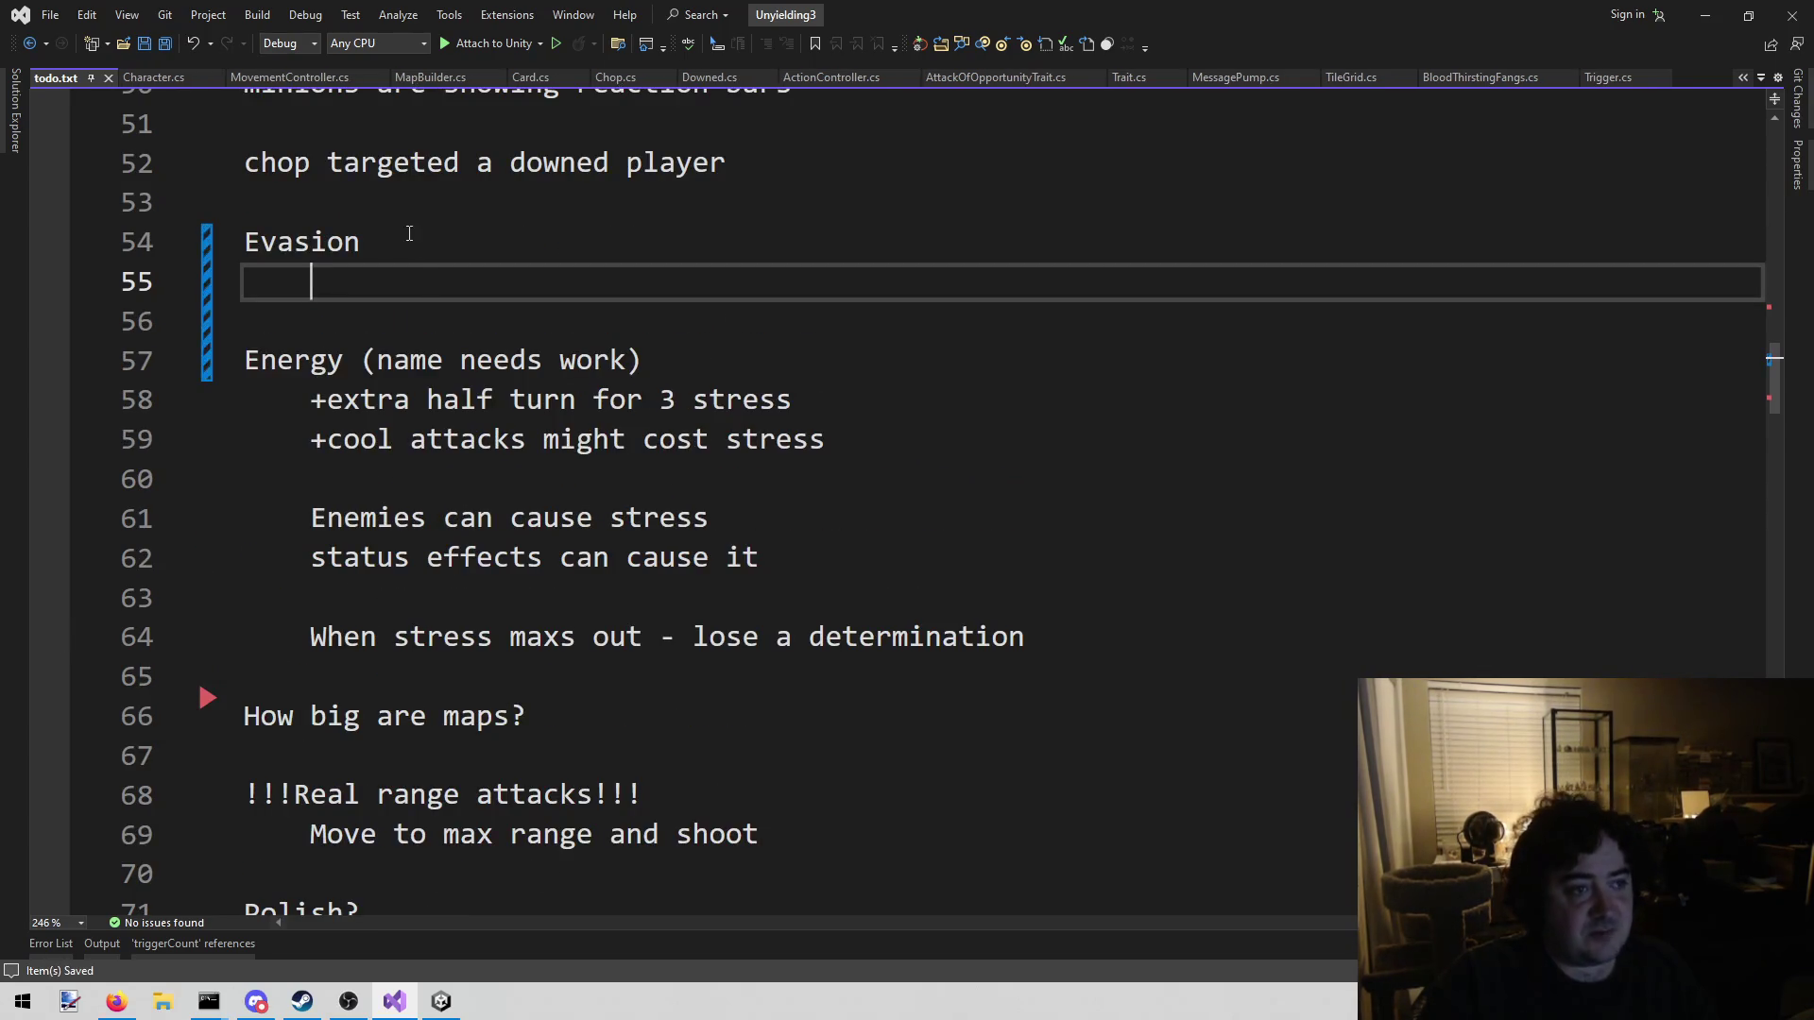
{"action": "key", "text": "Tab"}
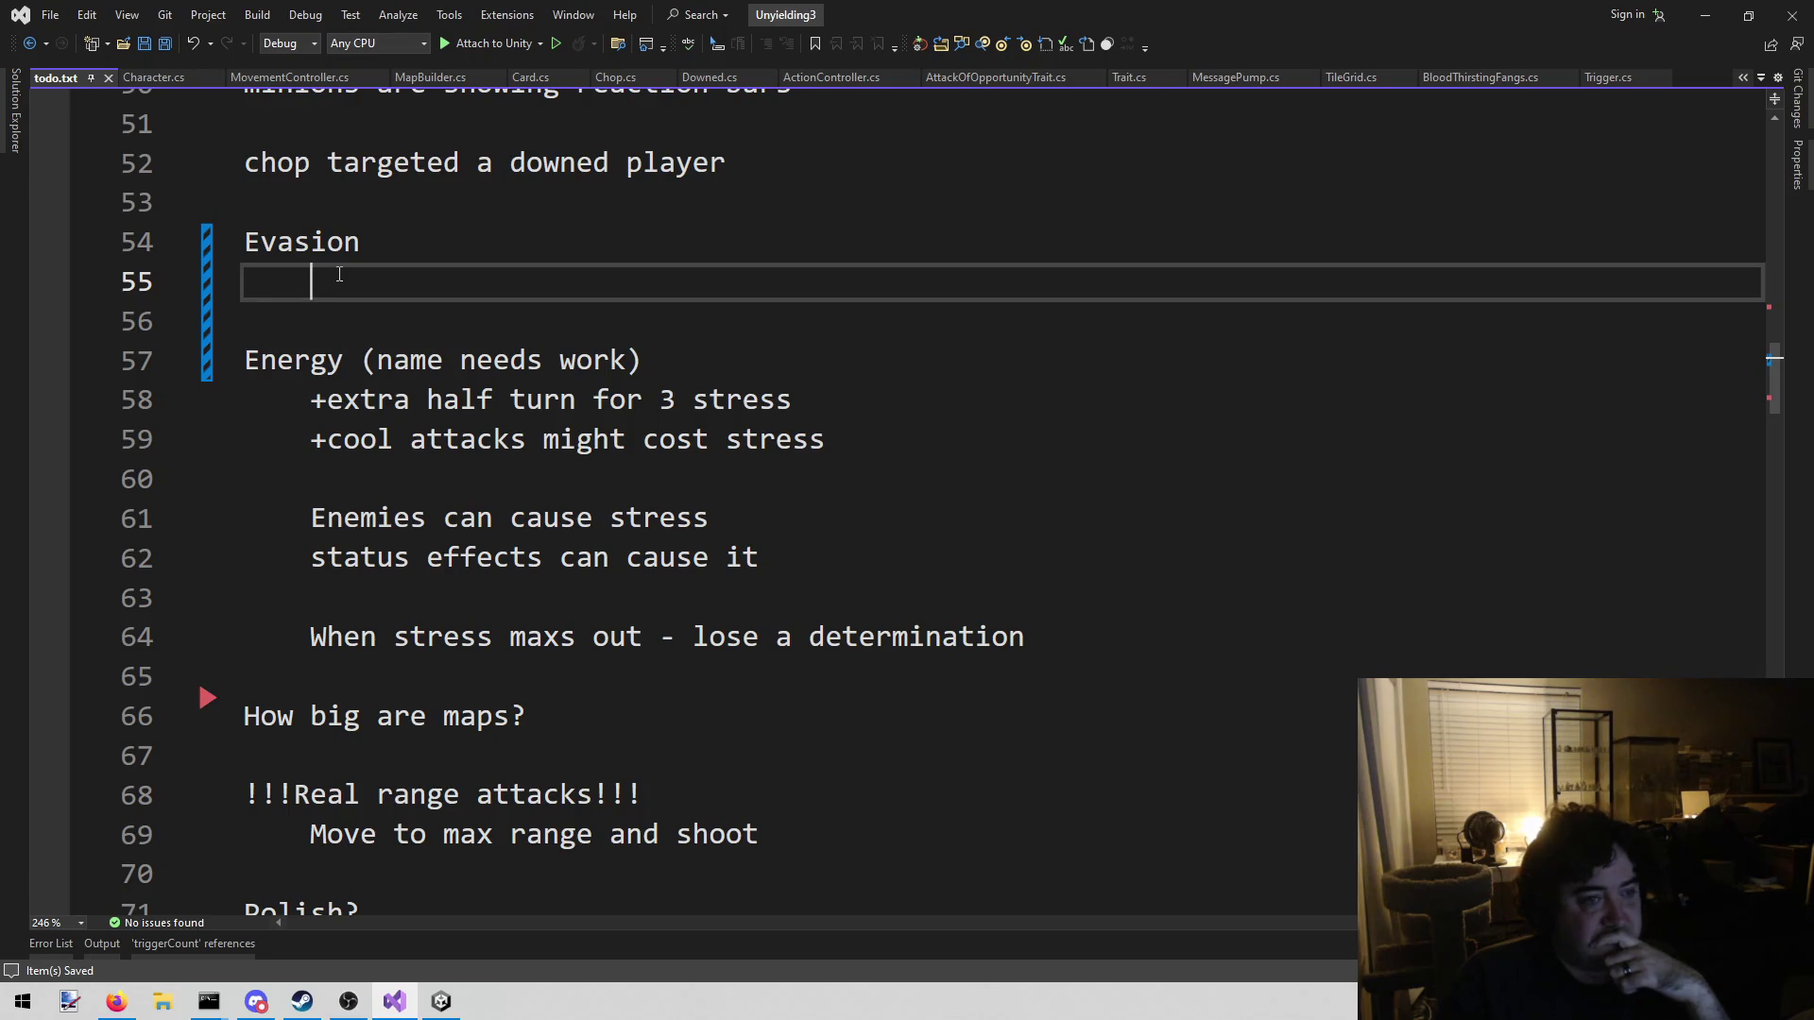
{"action": "type", "text": "Why are we doing this?"}
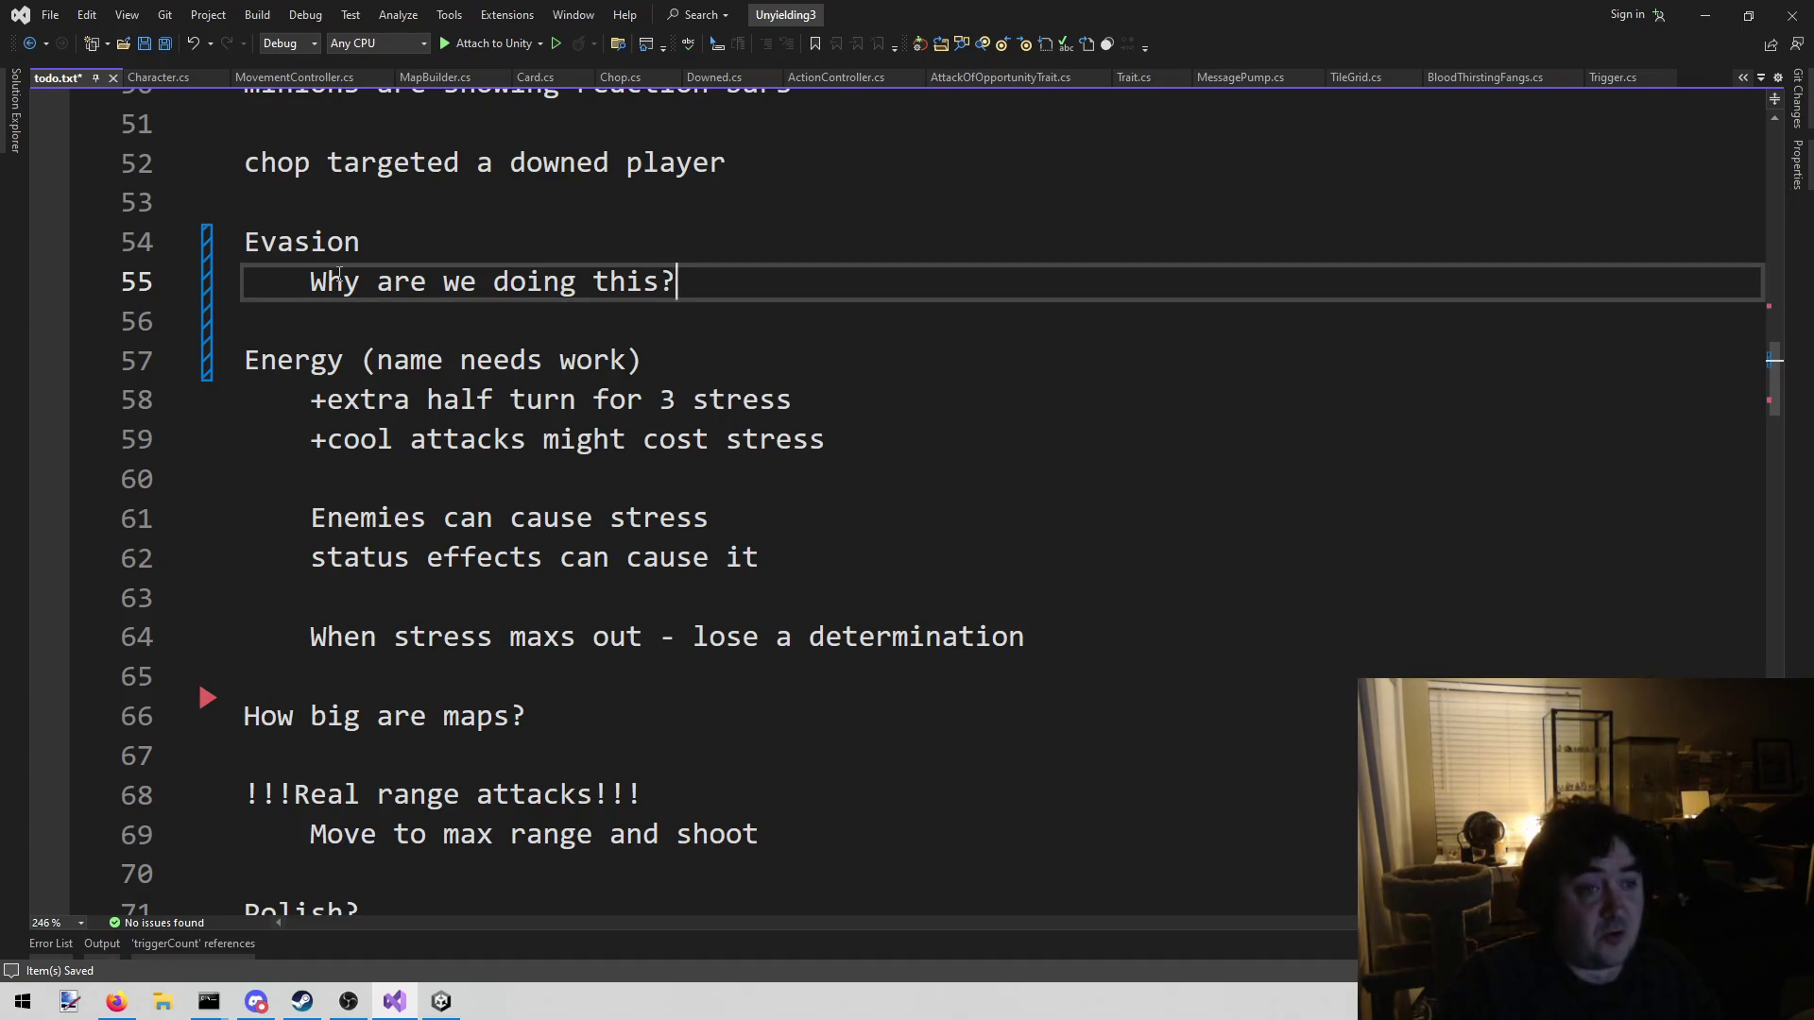
Answer with 'Because it gives us a huge design space to work in' and 'it feels super shitty to miss'
{"action": "key", "text": "Return"}
{"action": "type", "text": "B"}
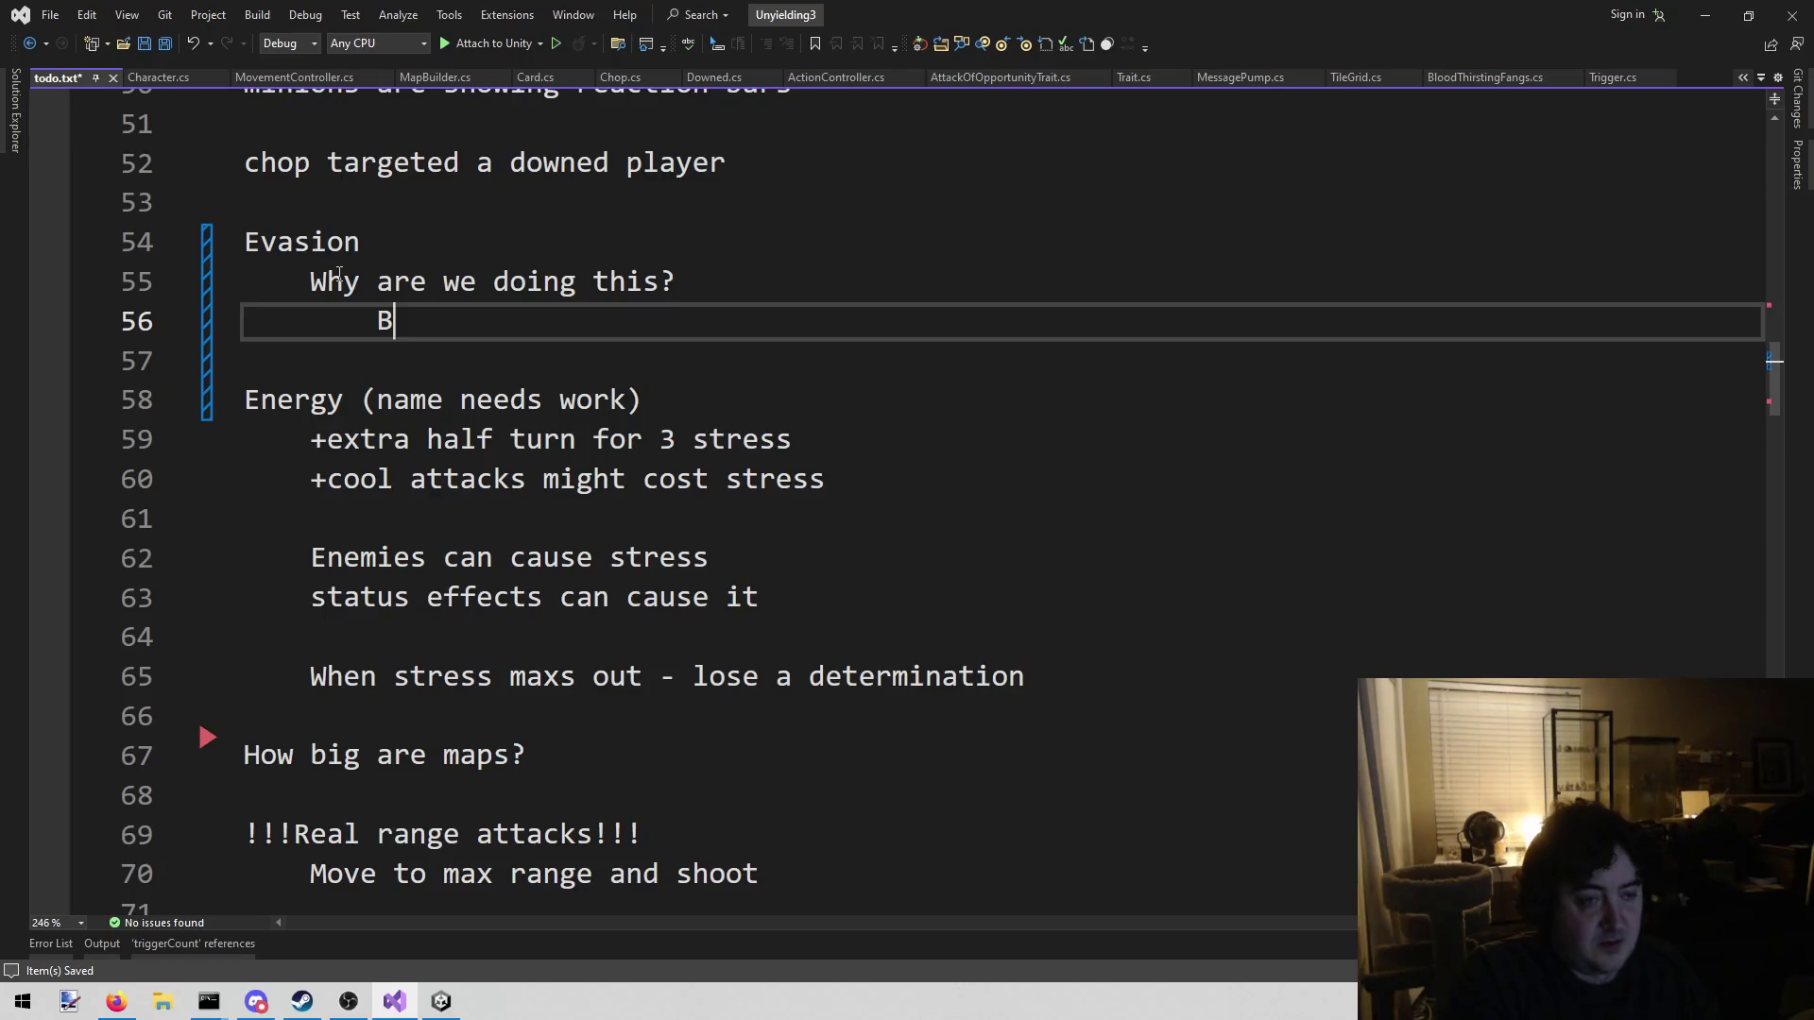
{"action": "type", "text": "ecause it gives us a "}
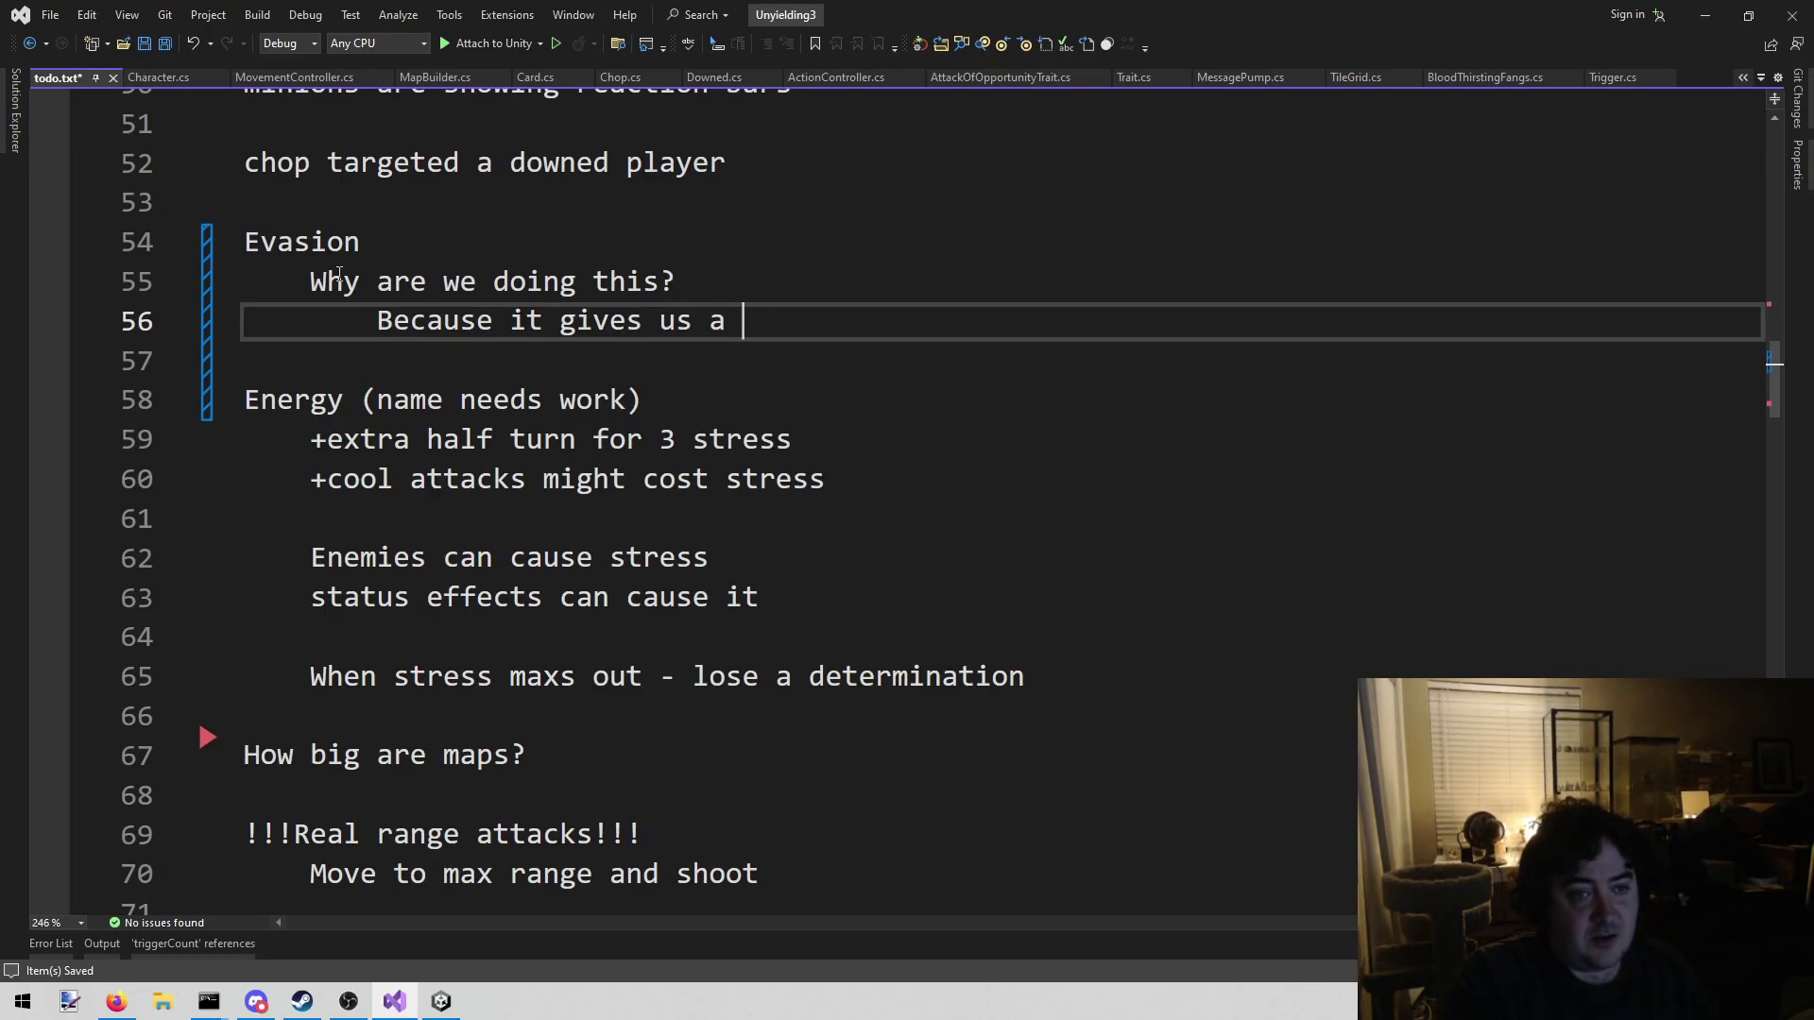
{"action": "type", "text": "huge des"}
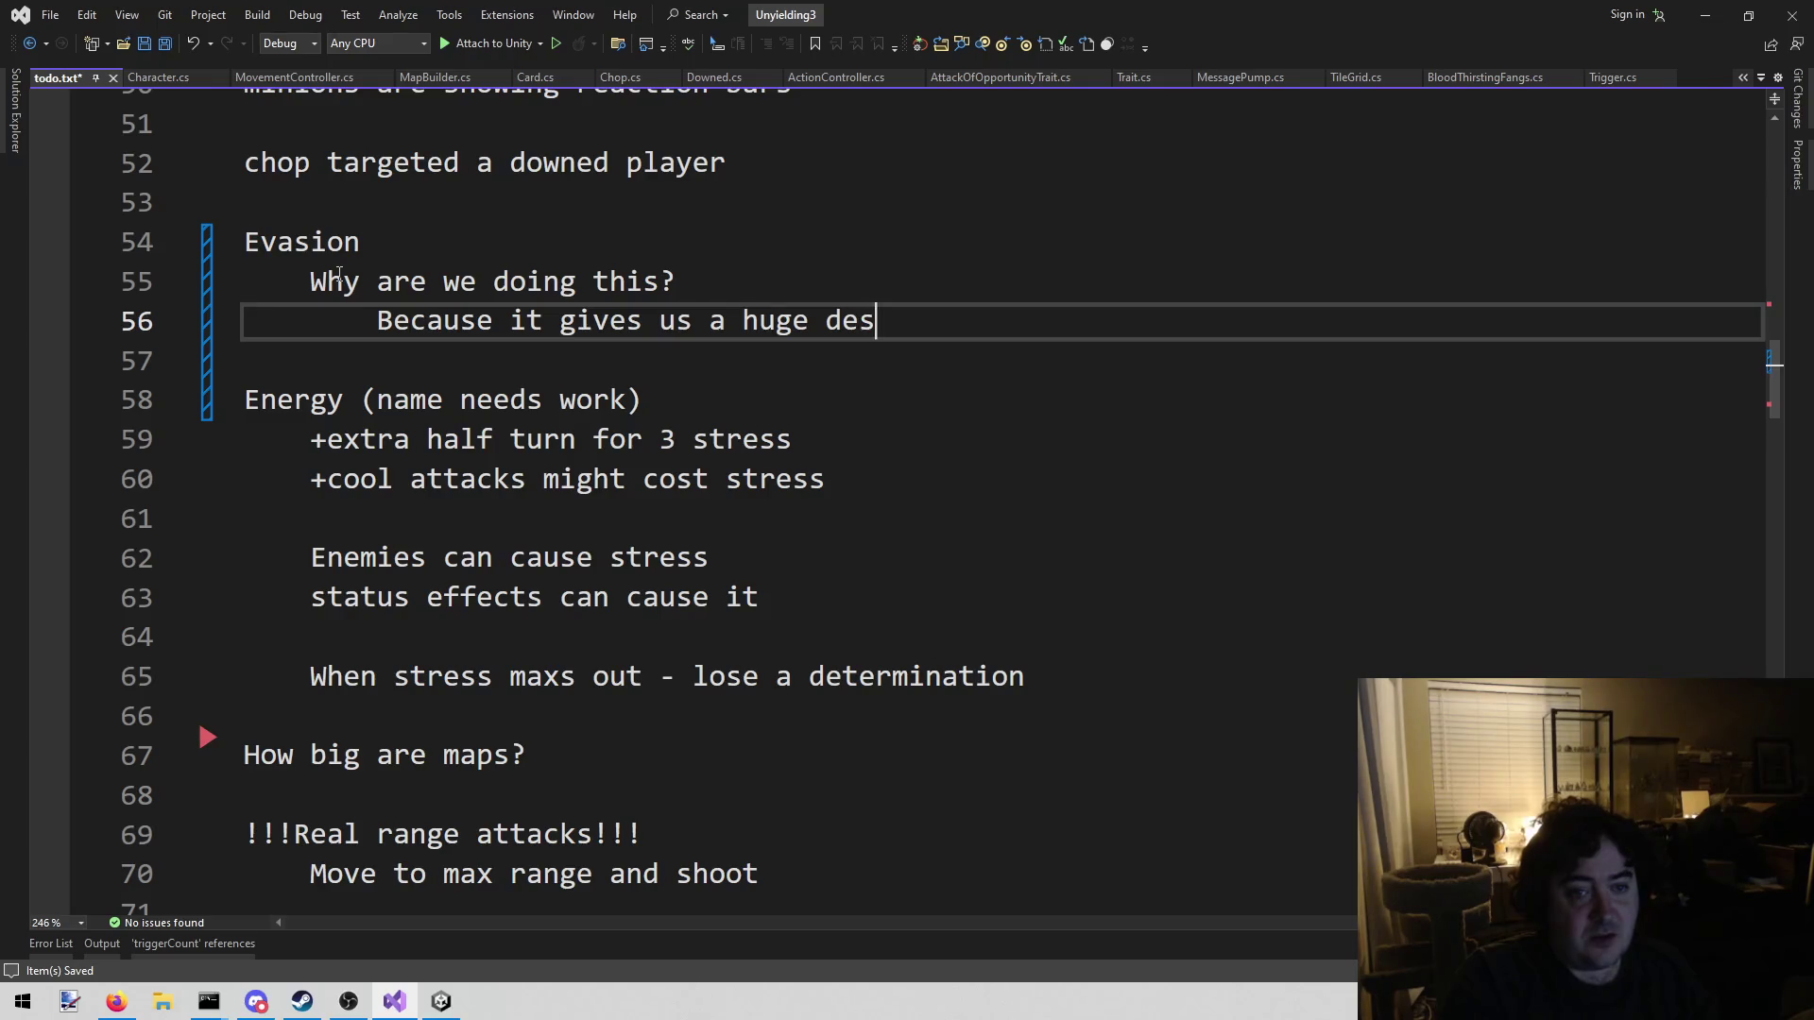
{"action": "type", "text": "ign space to work in"}
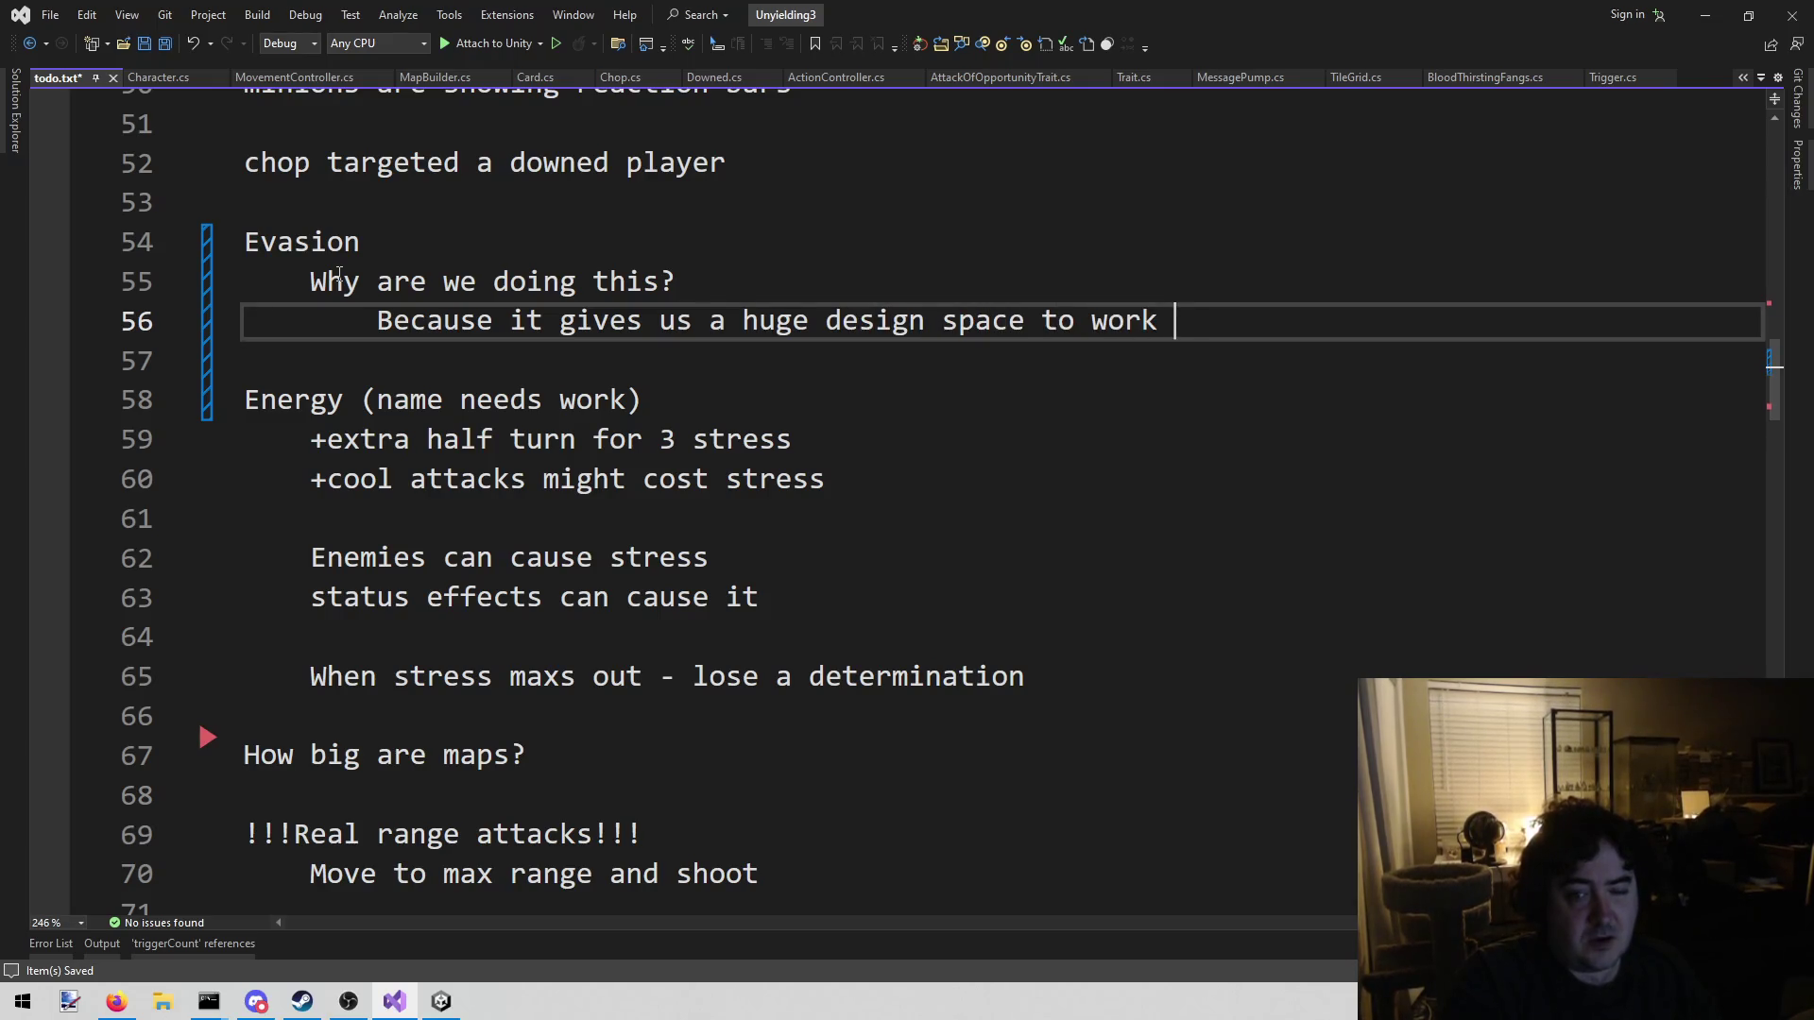
{"action": "key", "text": "Return"}
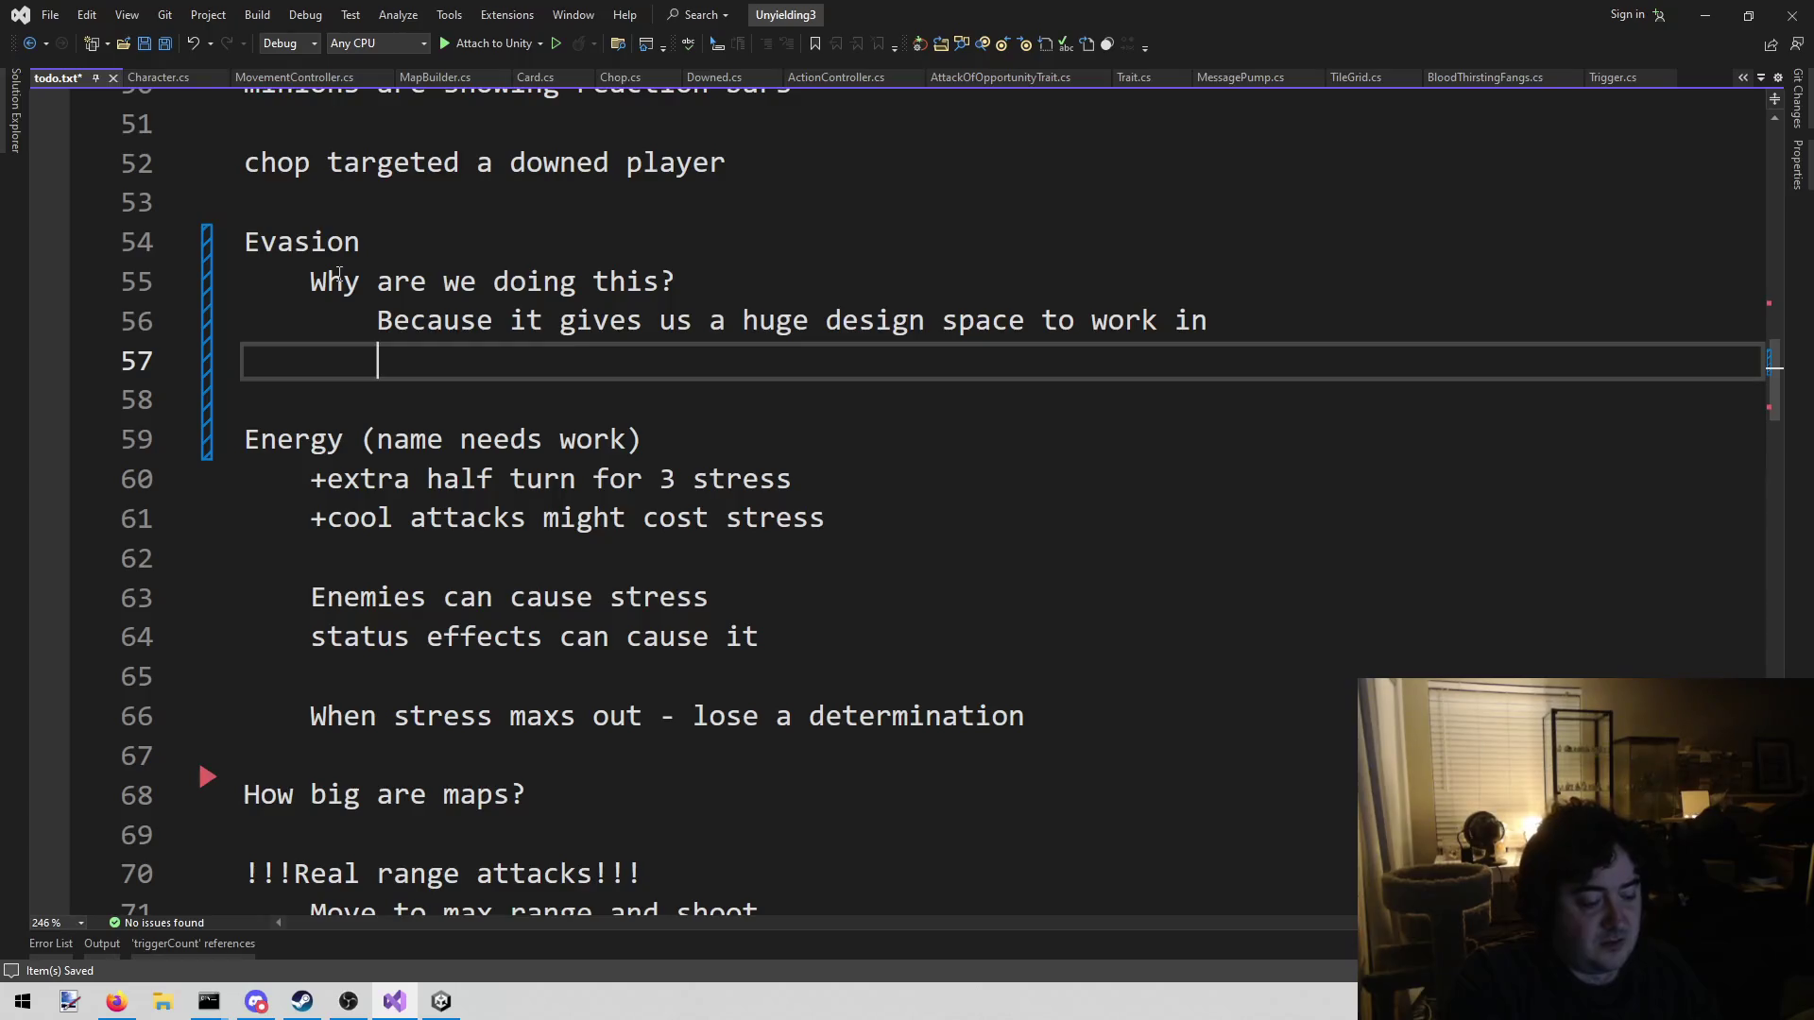
{"action": "type", "text": "it fee"}
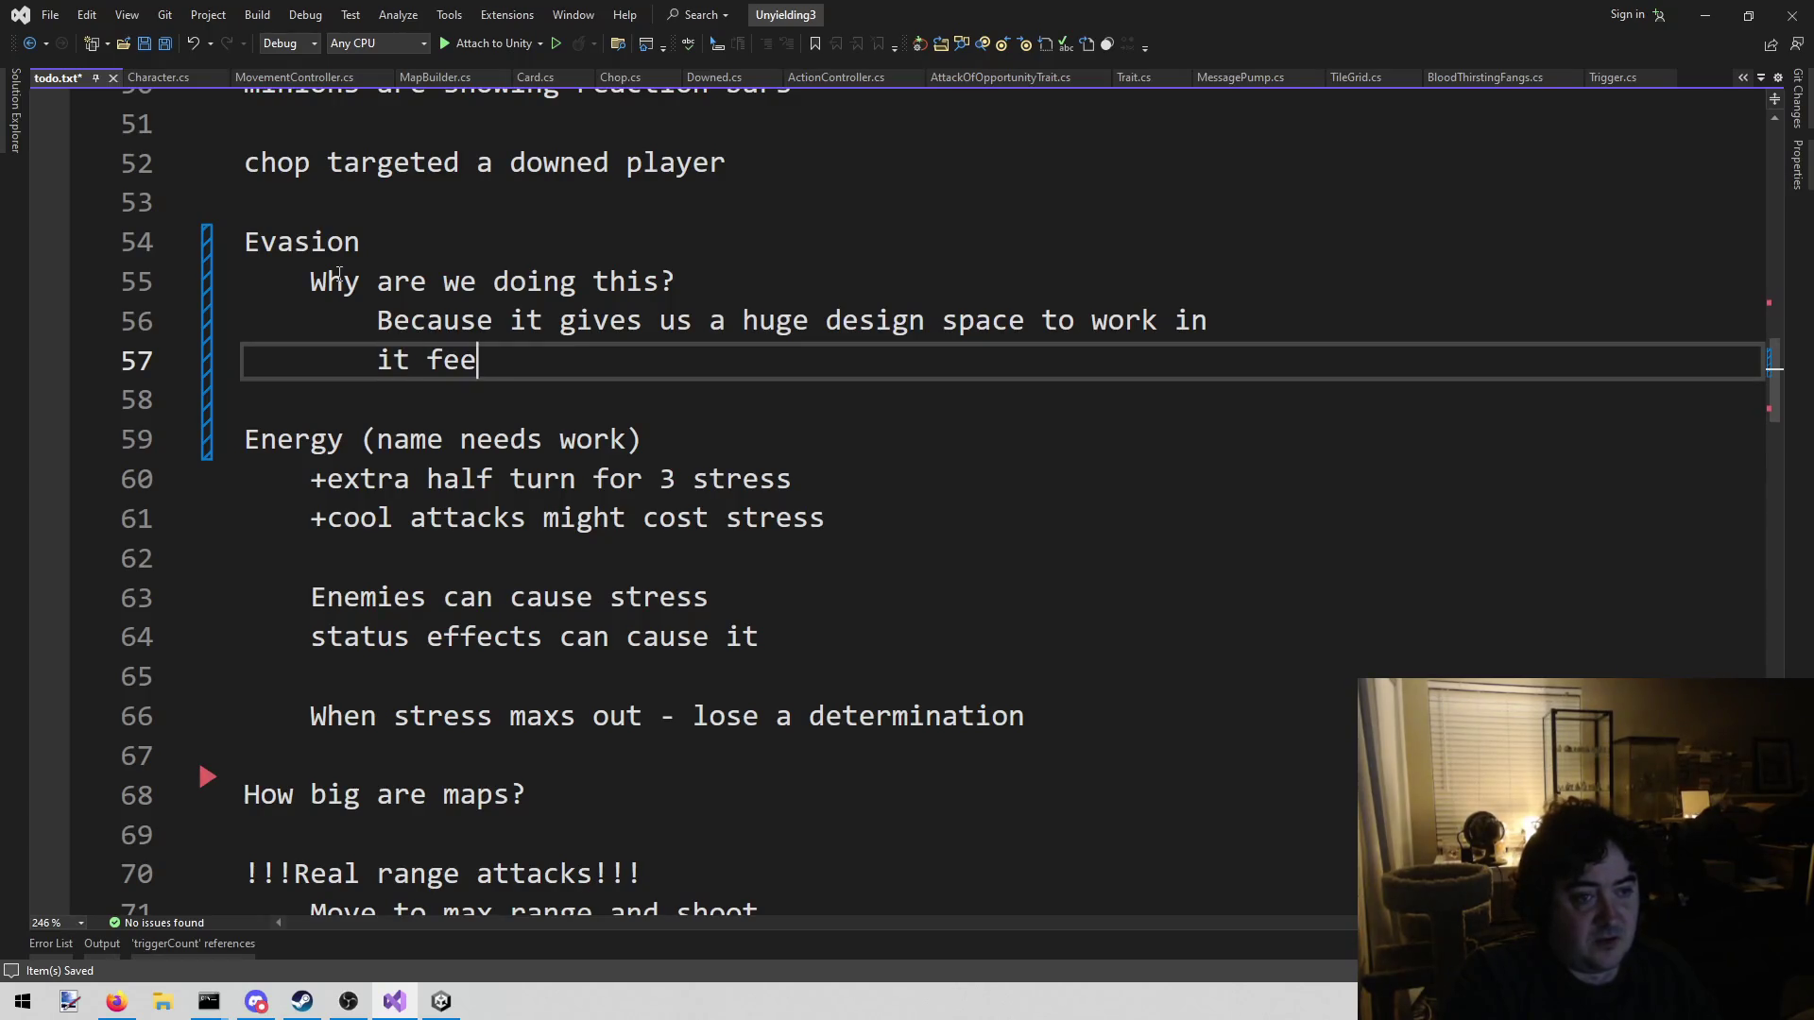
{"action": "type", "text": "ls super "}
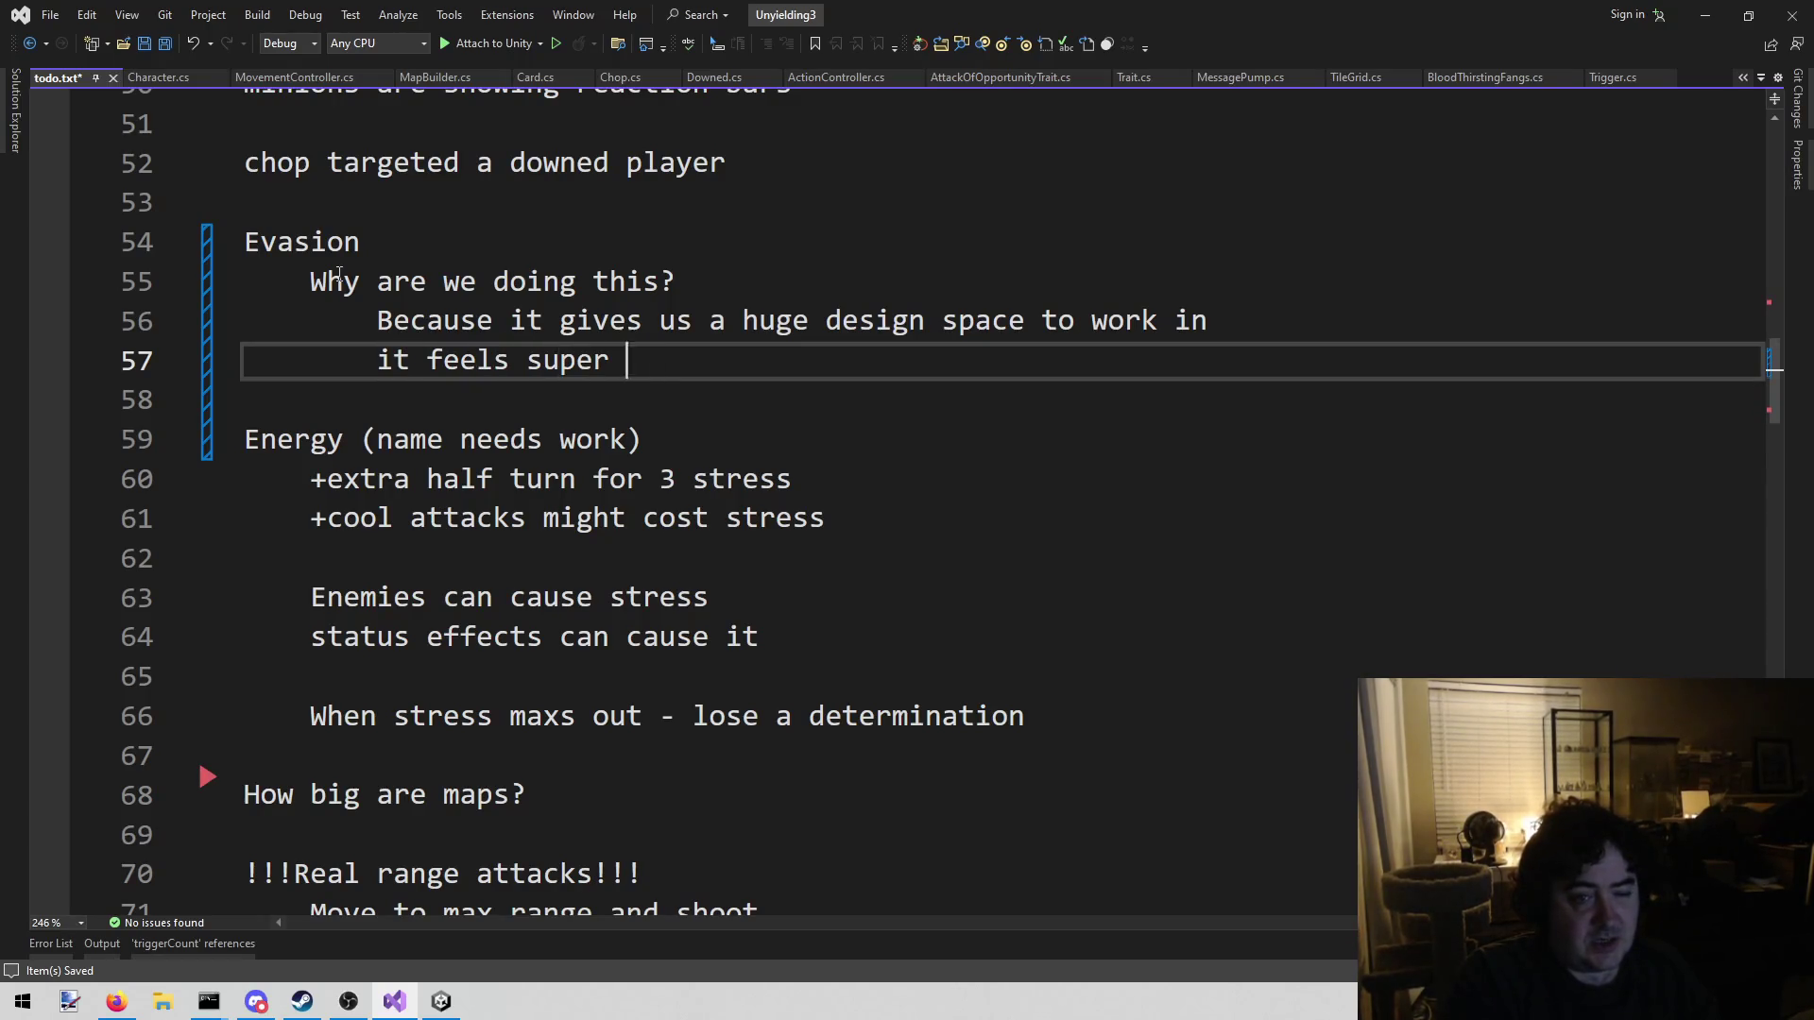
{"action": "type", "text": "shitty to miss"}
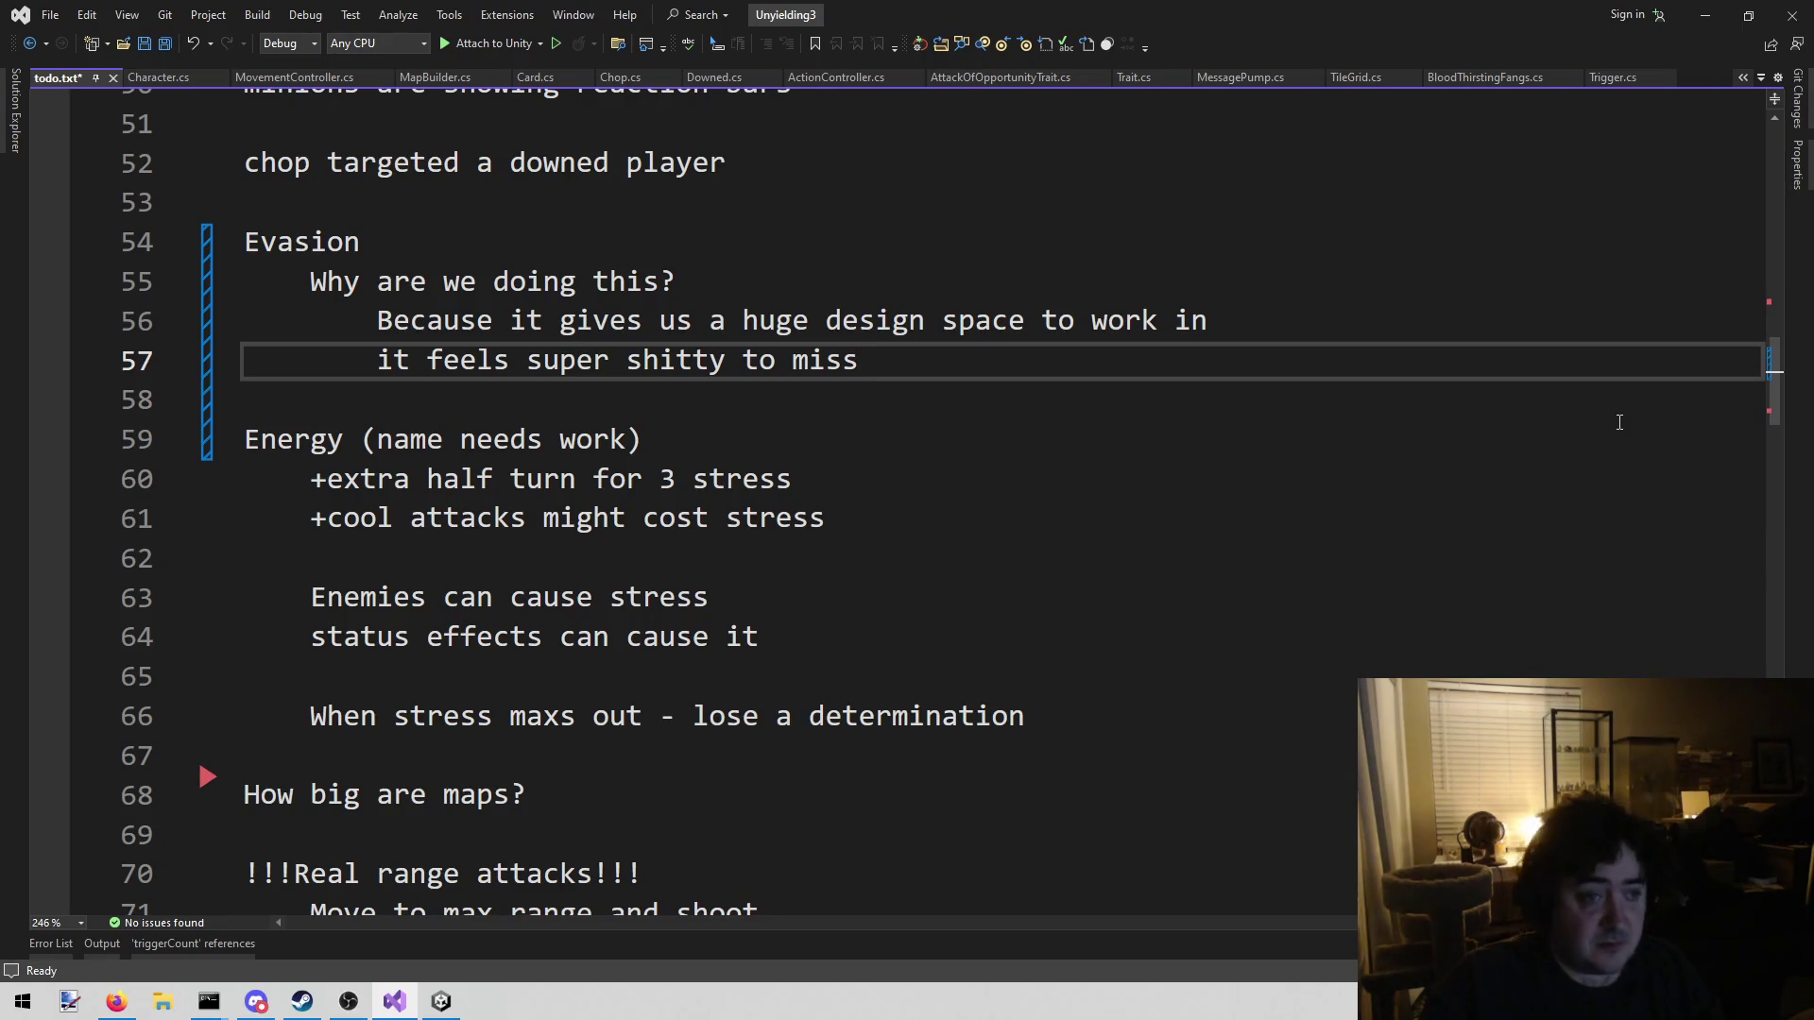
Delete the three notes under Evasion, tidy the leftover blank line, and save todo.txt
{"action": "mouse_move", "coordinate": [886, 353]}
{"action": "left_mouse_down"}
{"action": "mouse_move", "coordinate": [364, 360]}
{"action": "mouse_move", "coordinate": [312, 284]}
{"action": "left_mouse_up"}
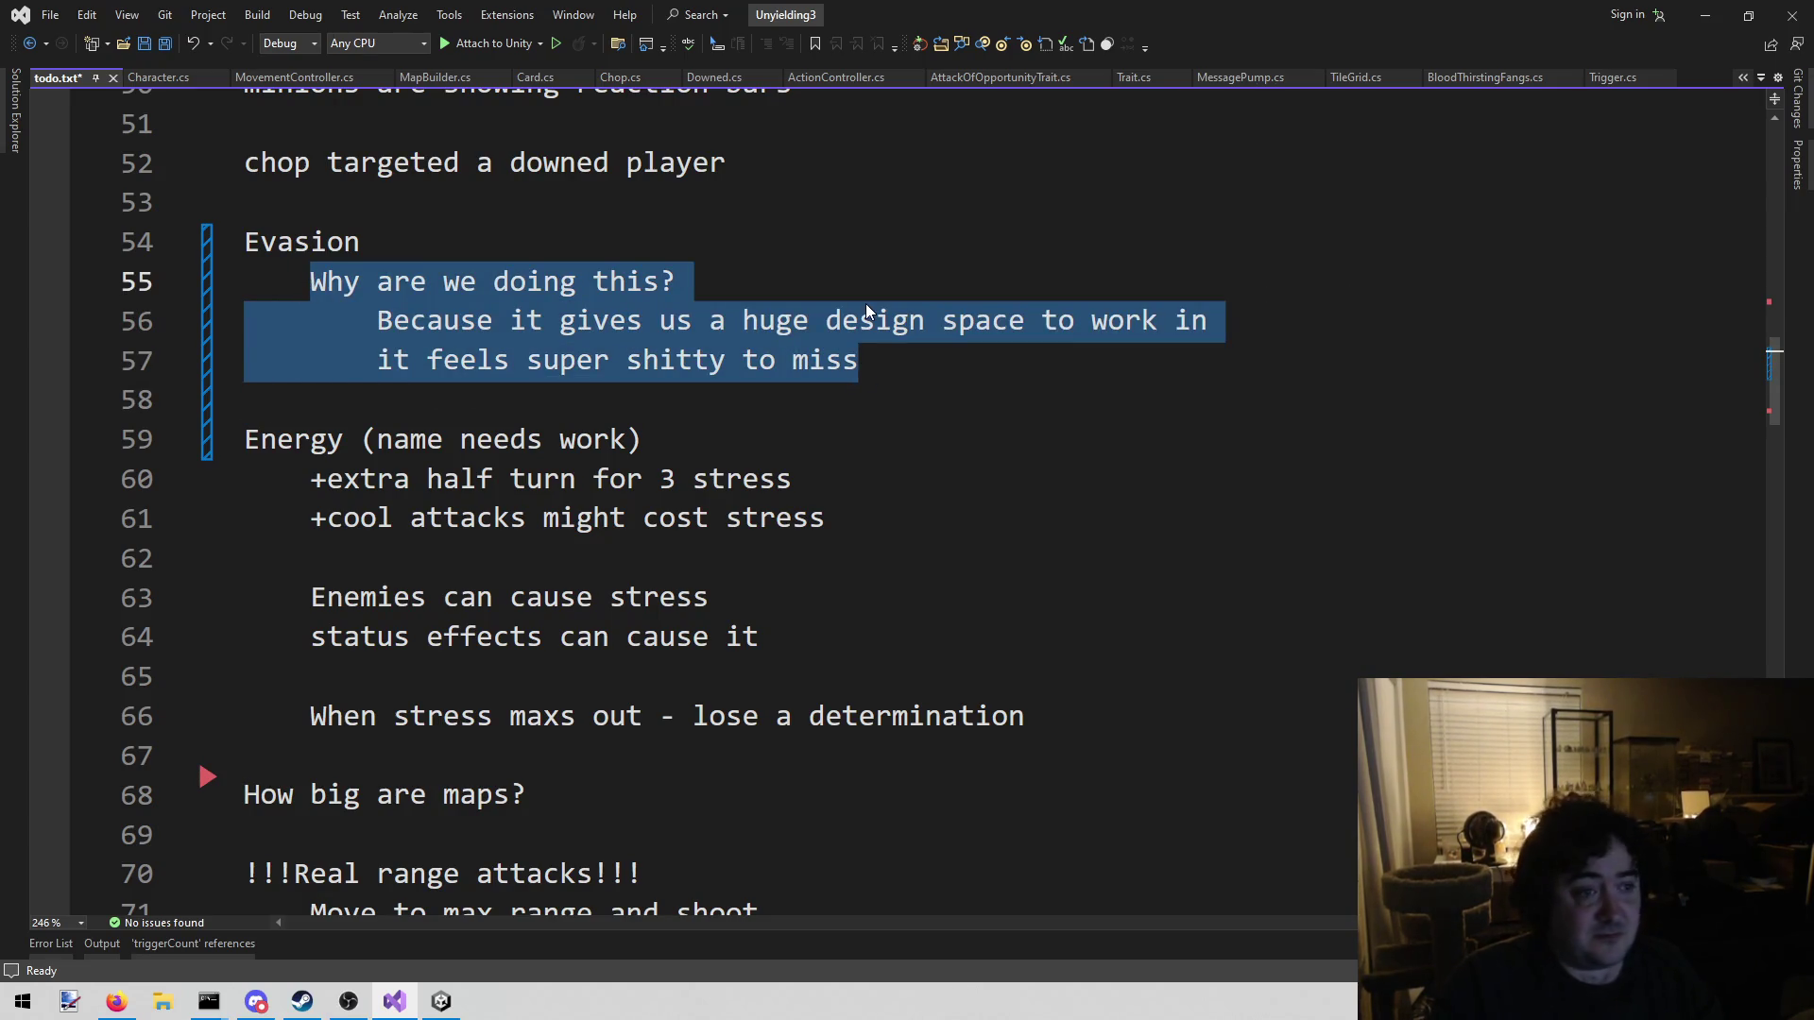
{"action": "key", "text": "BackSpace"}
{"action": "key", "text": "shift+Home"}
{"action": "key", "text": "BackSpace"}
{"action": "key", "text": "BackSpace"}
{"action": "key", "text": "ctrl+s"}
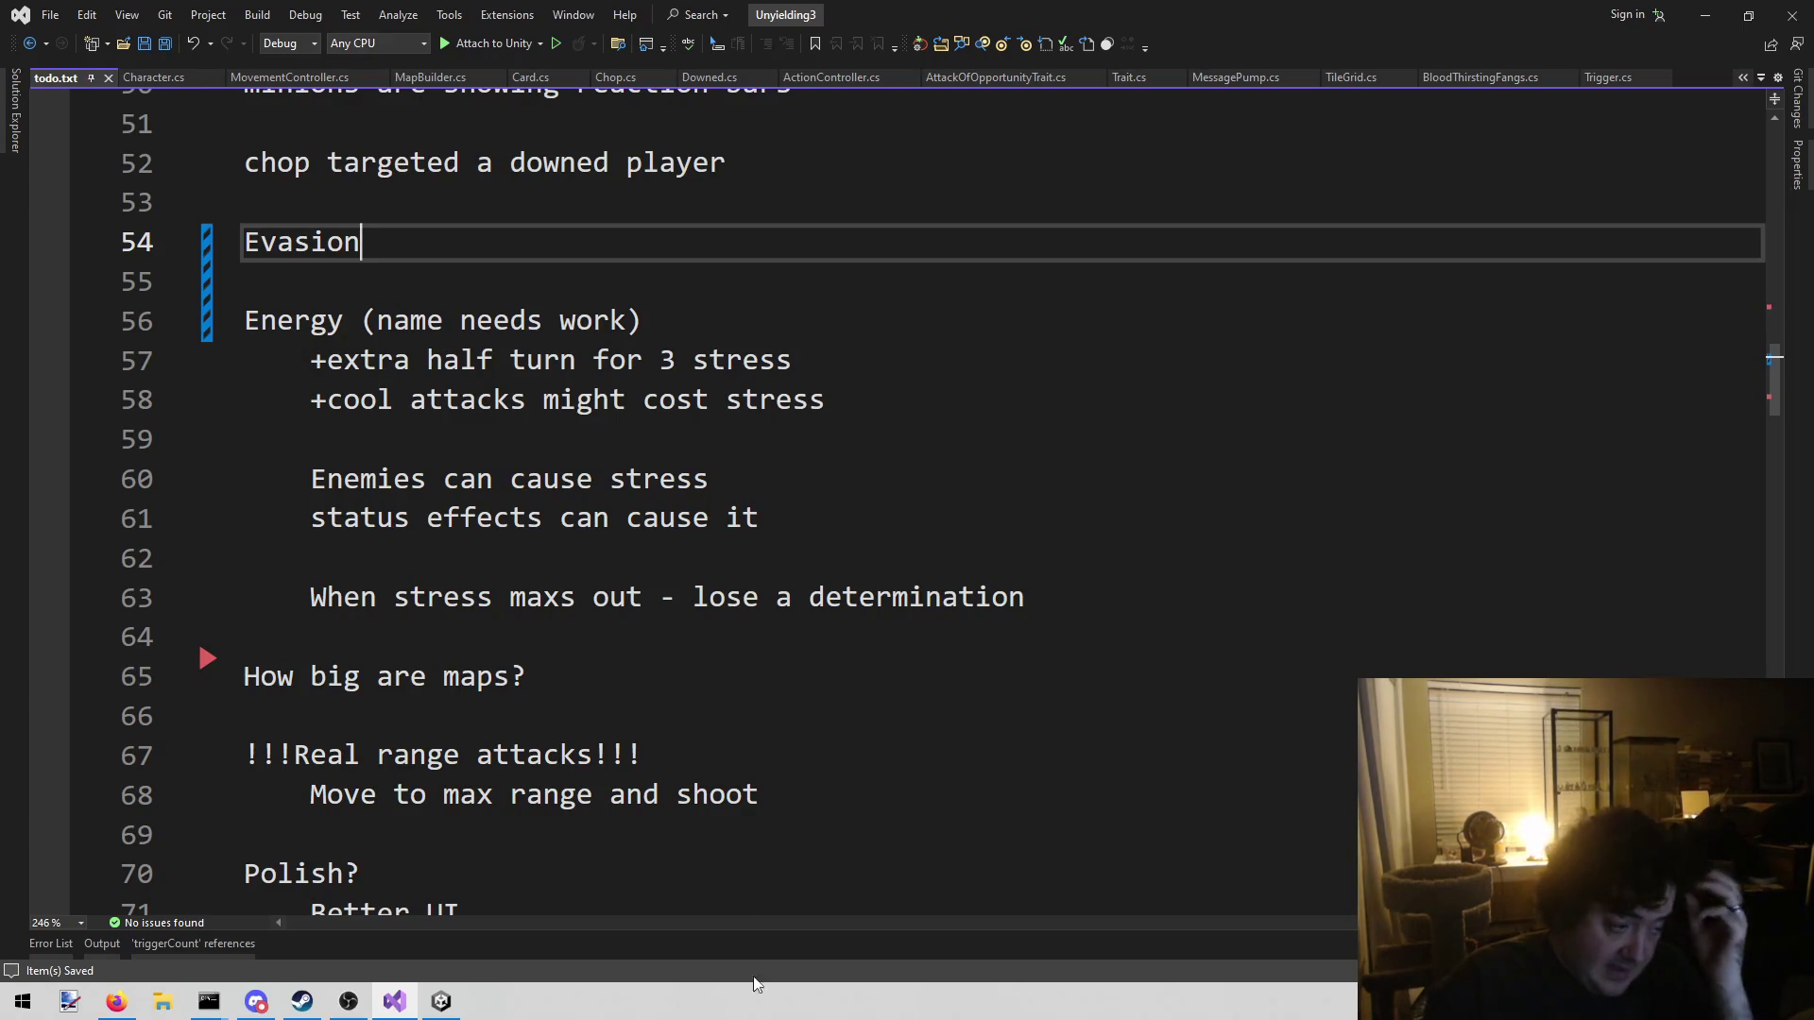
{"action": "left_click", "coordinate": [443, 1016]}
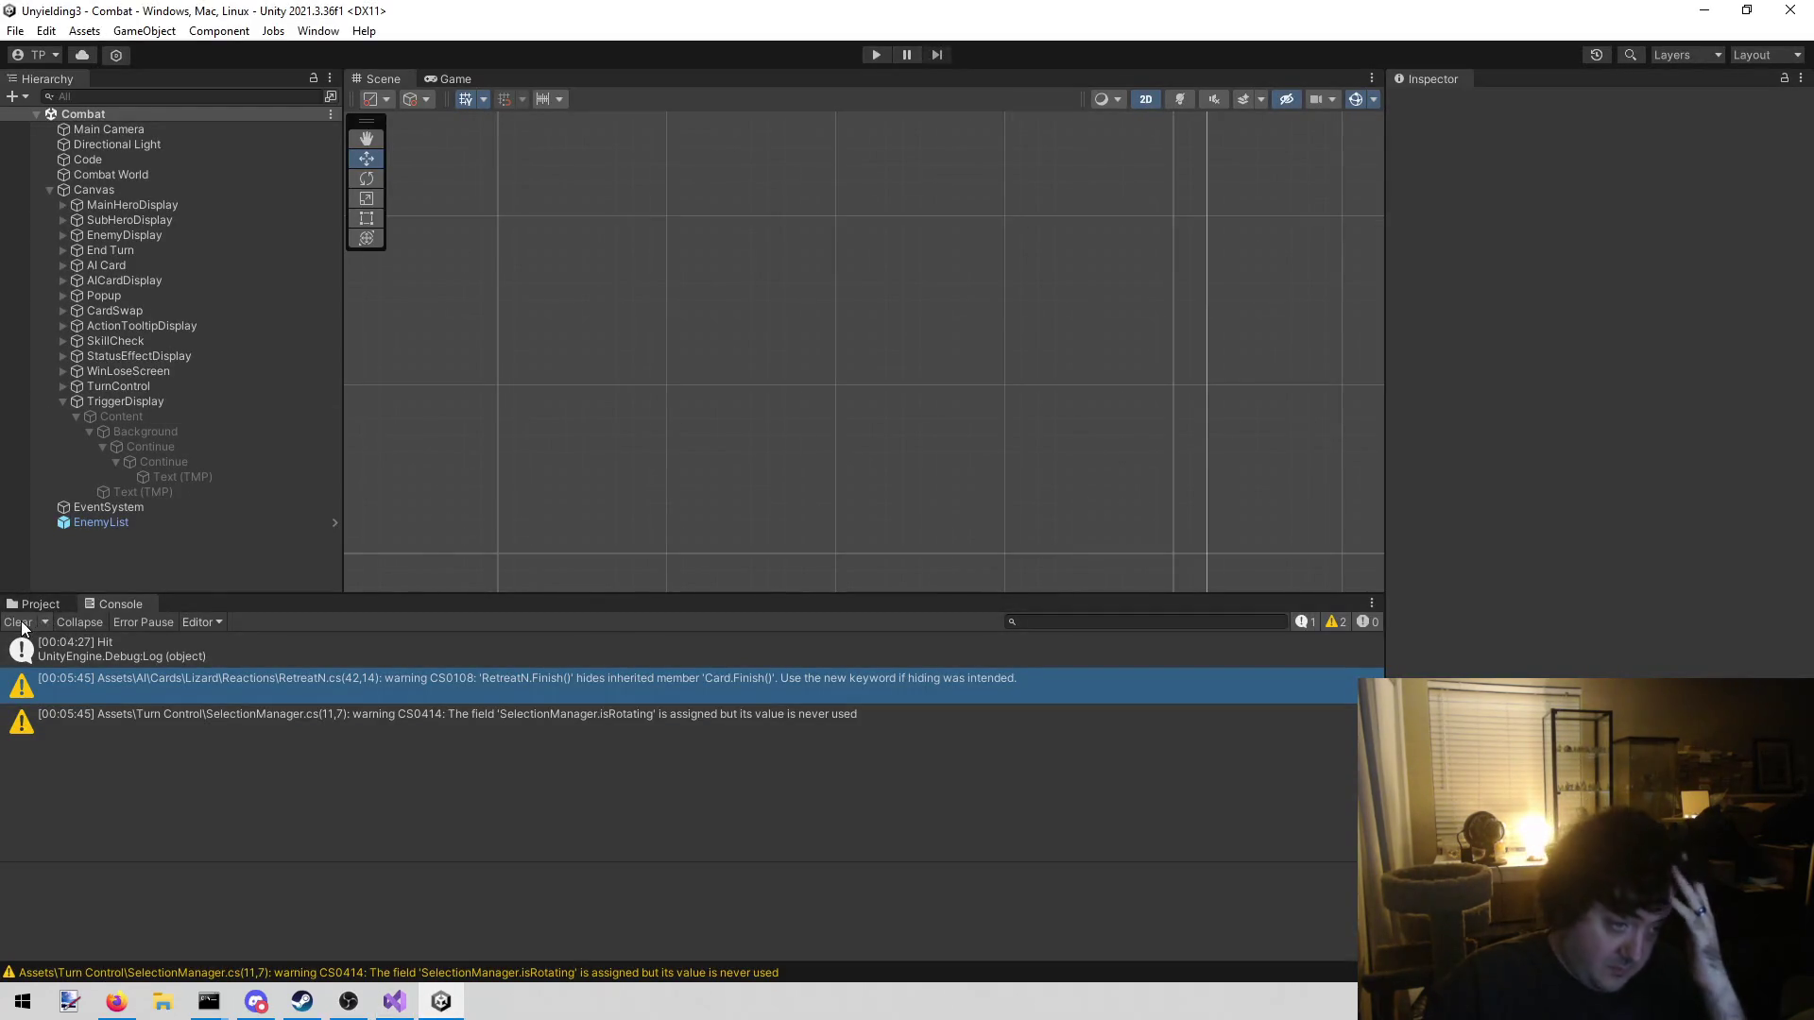
Clear the Console and expand MainHeroDisplay > Content and SubHeroDisplay in the Hierarchy
{"action": "left_click", "coordinate": [19, 623]}
{"action": "left_click", "coordinate": [38, 605]}
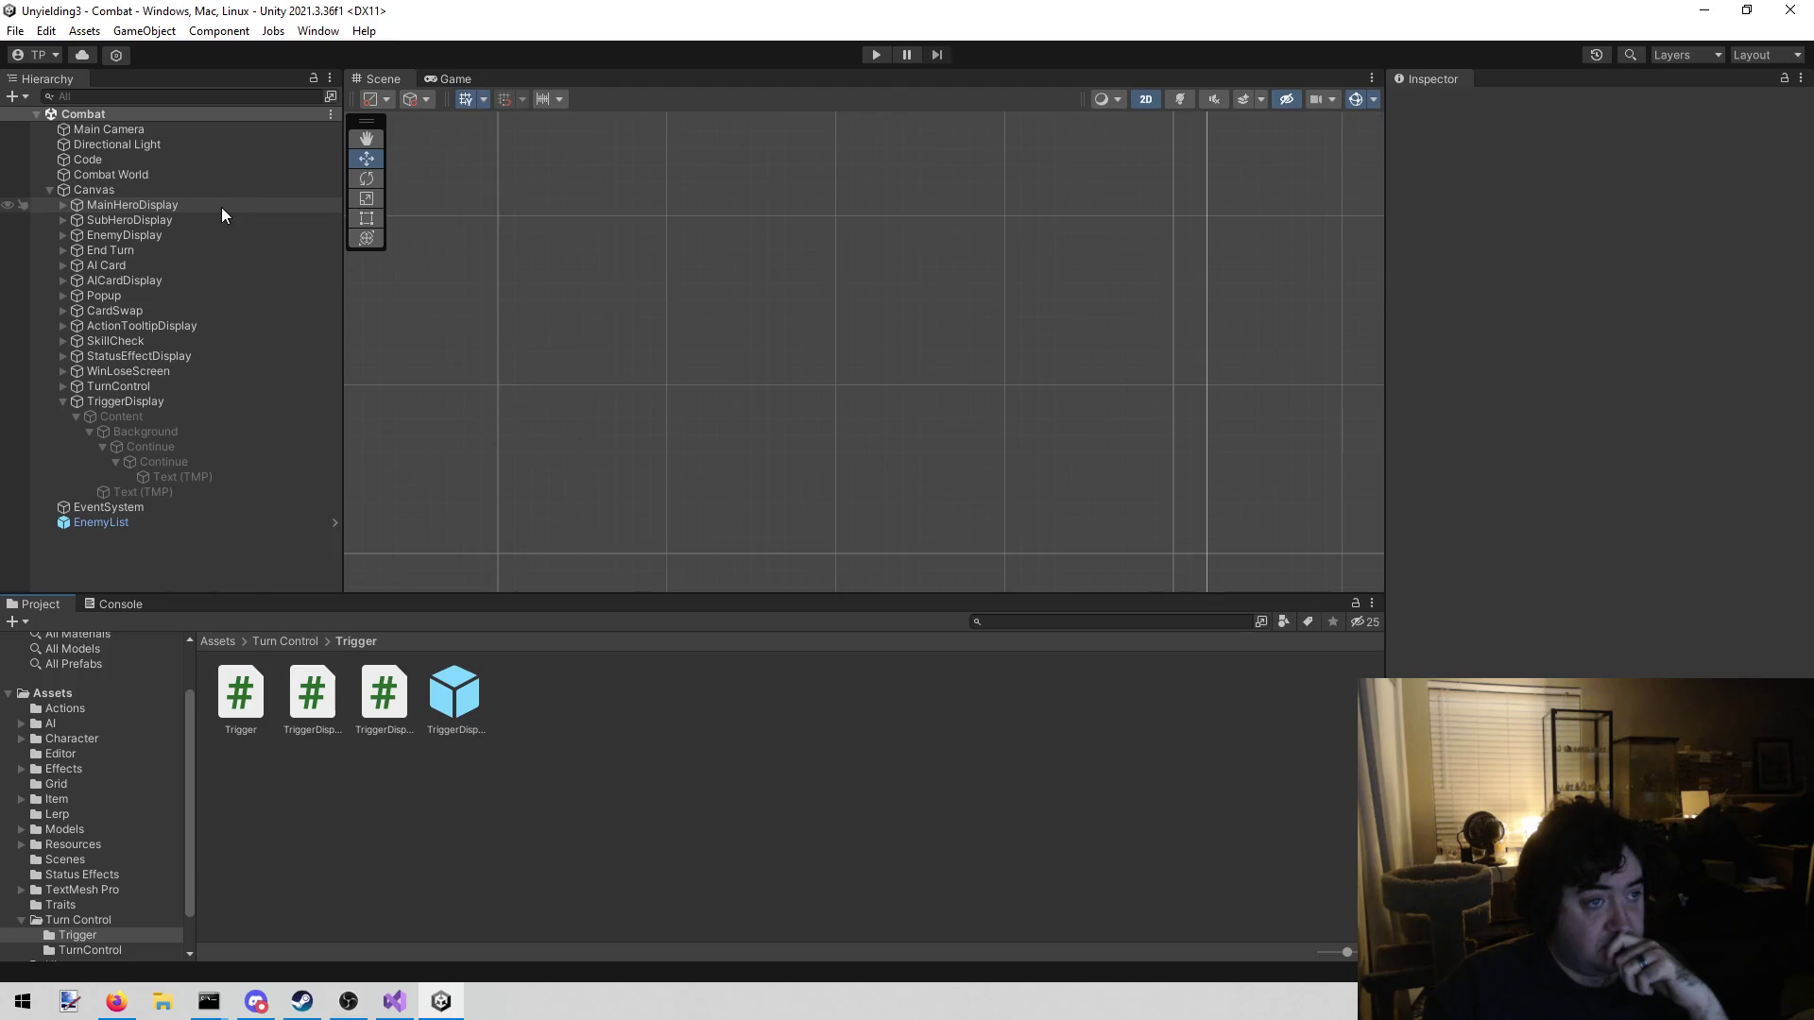
{"action": "left_click", "coordinate": [68, 206]}
{"action": "left_click", "coordinate": [63, 205]}
{"action": "left_click", "coordinate": [117, 221]}
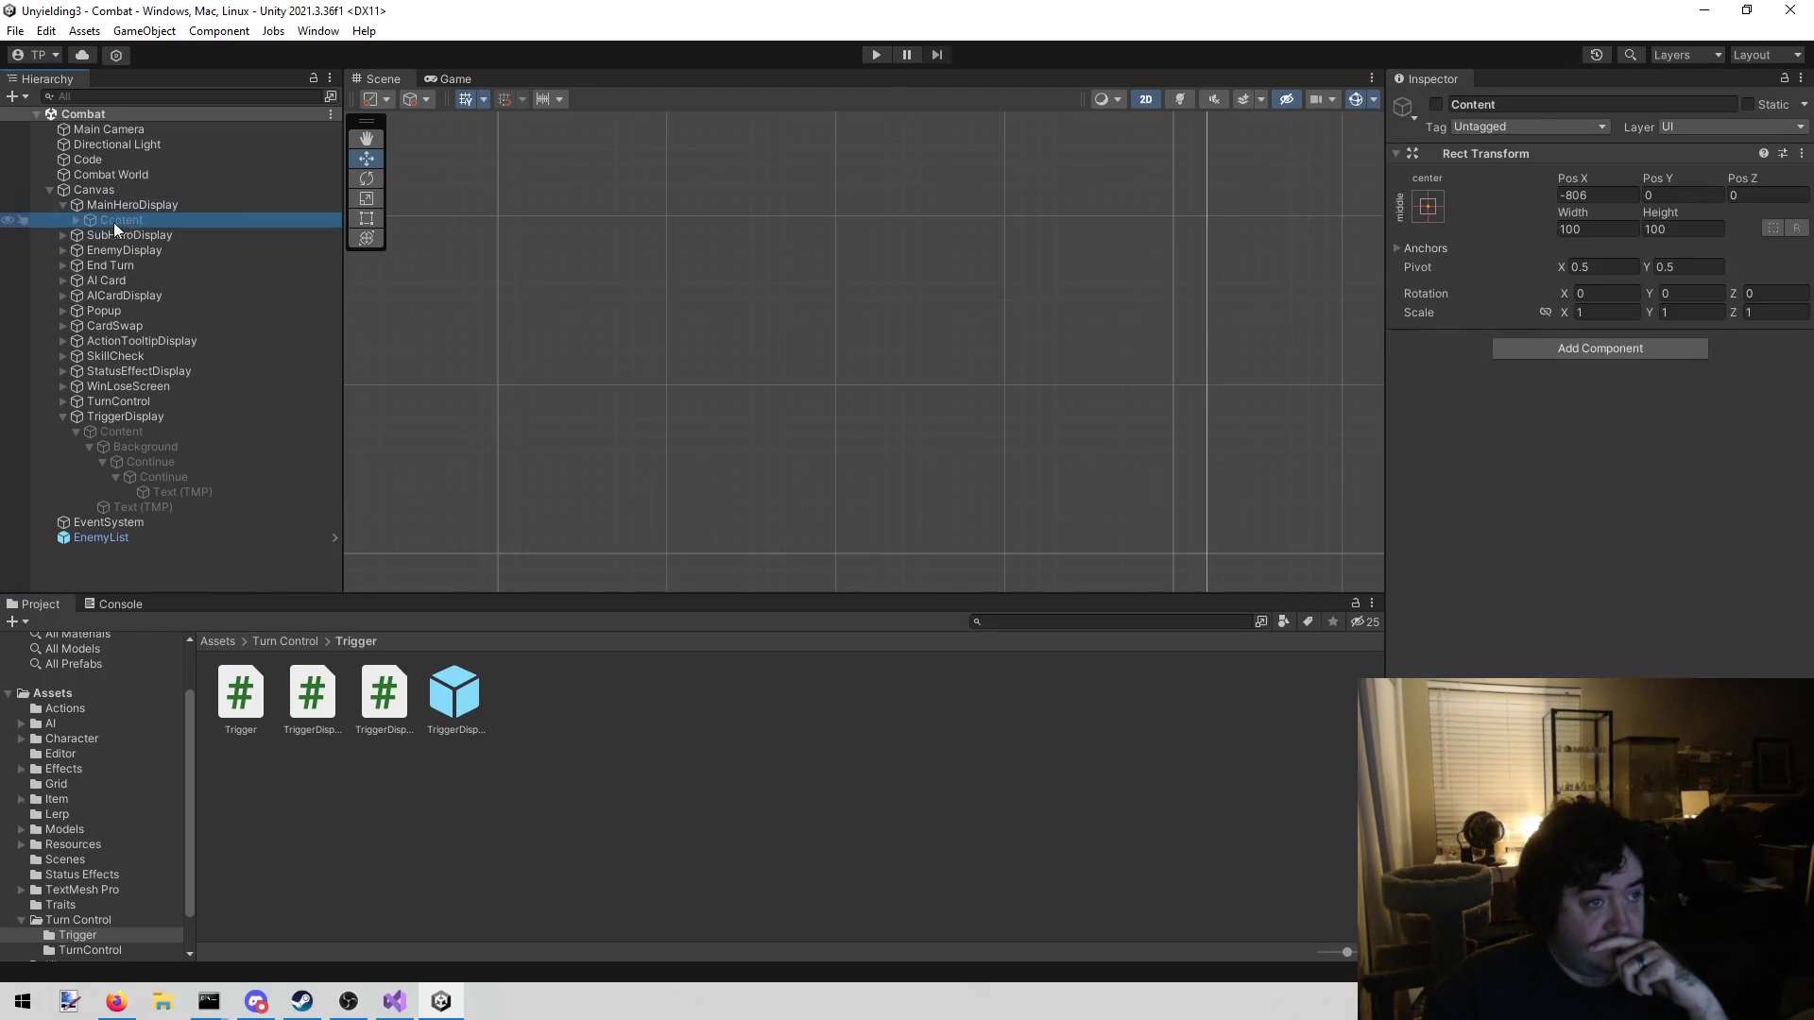
{"action": "left_click", "coordinate": [76, 221]}
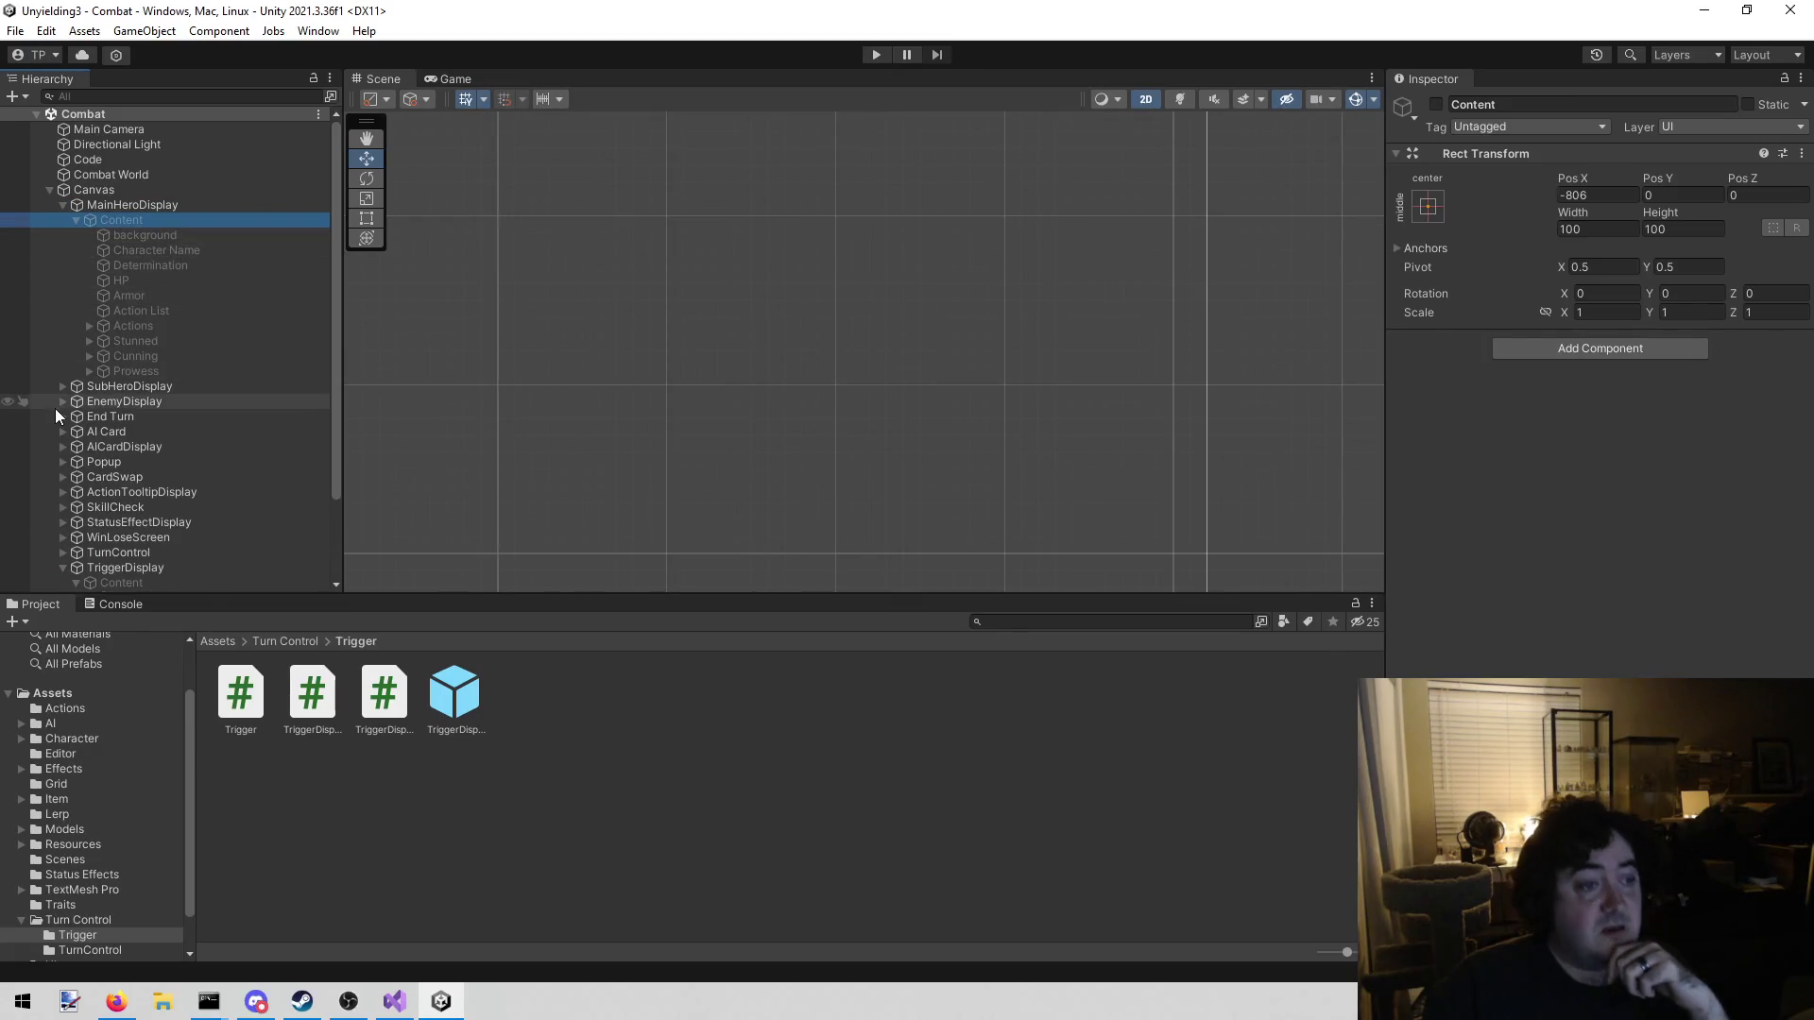
{"action": "left_click", "coordinate": [63, 385]}
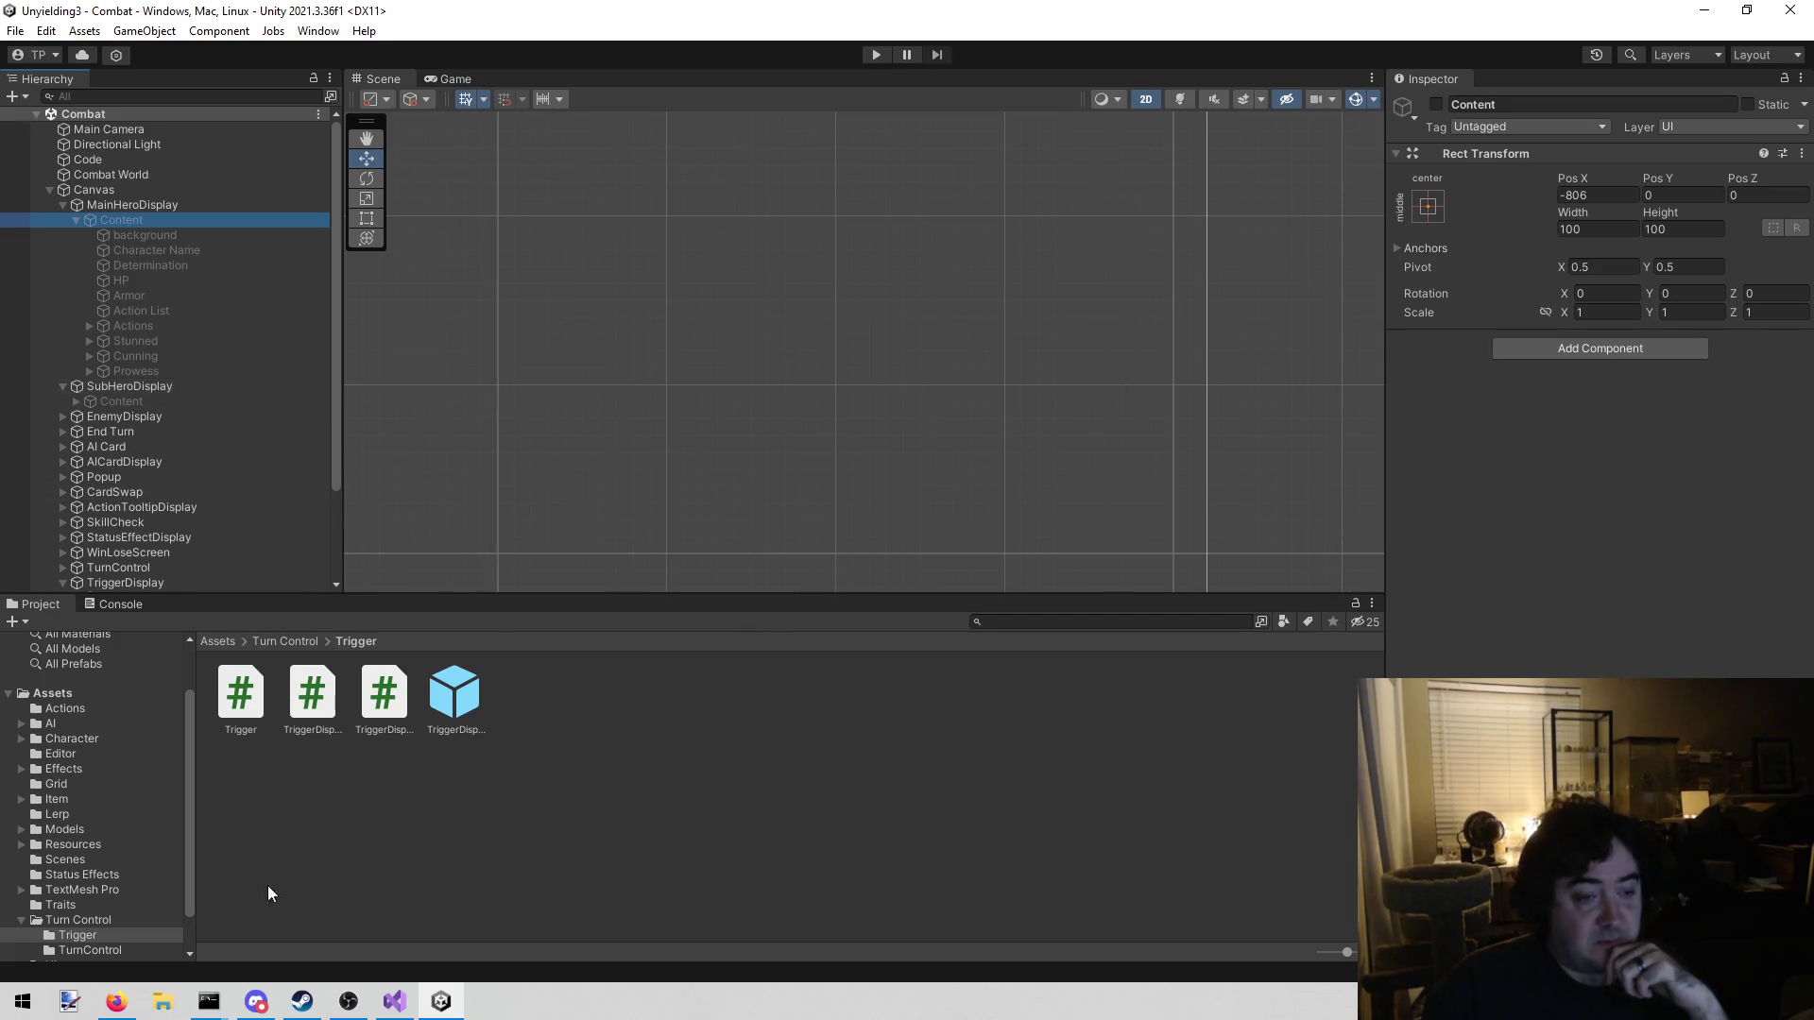
{"action": "scroll", "coordinate": [100, 873], "scroll_direction": "down", "scroll_amount": 2}
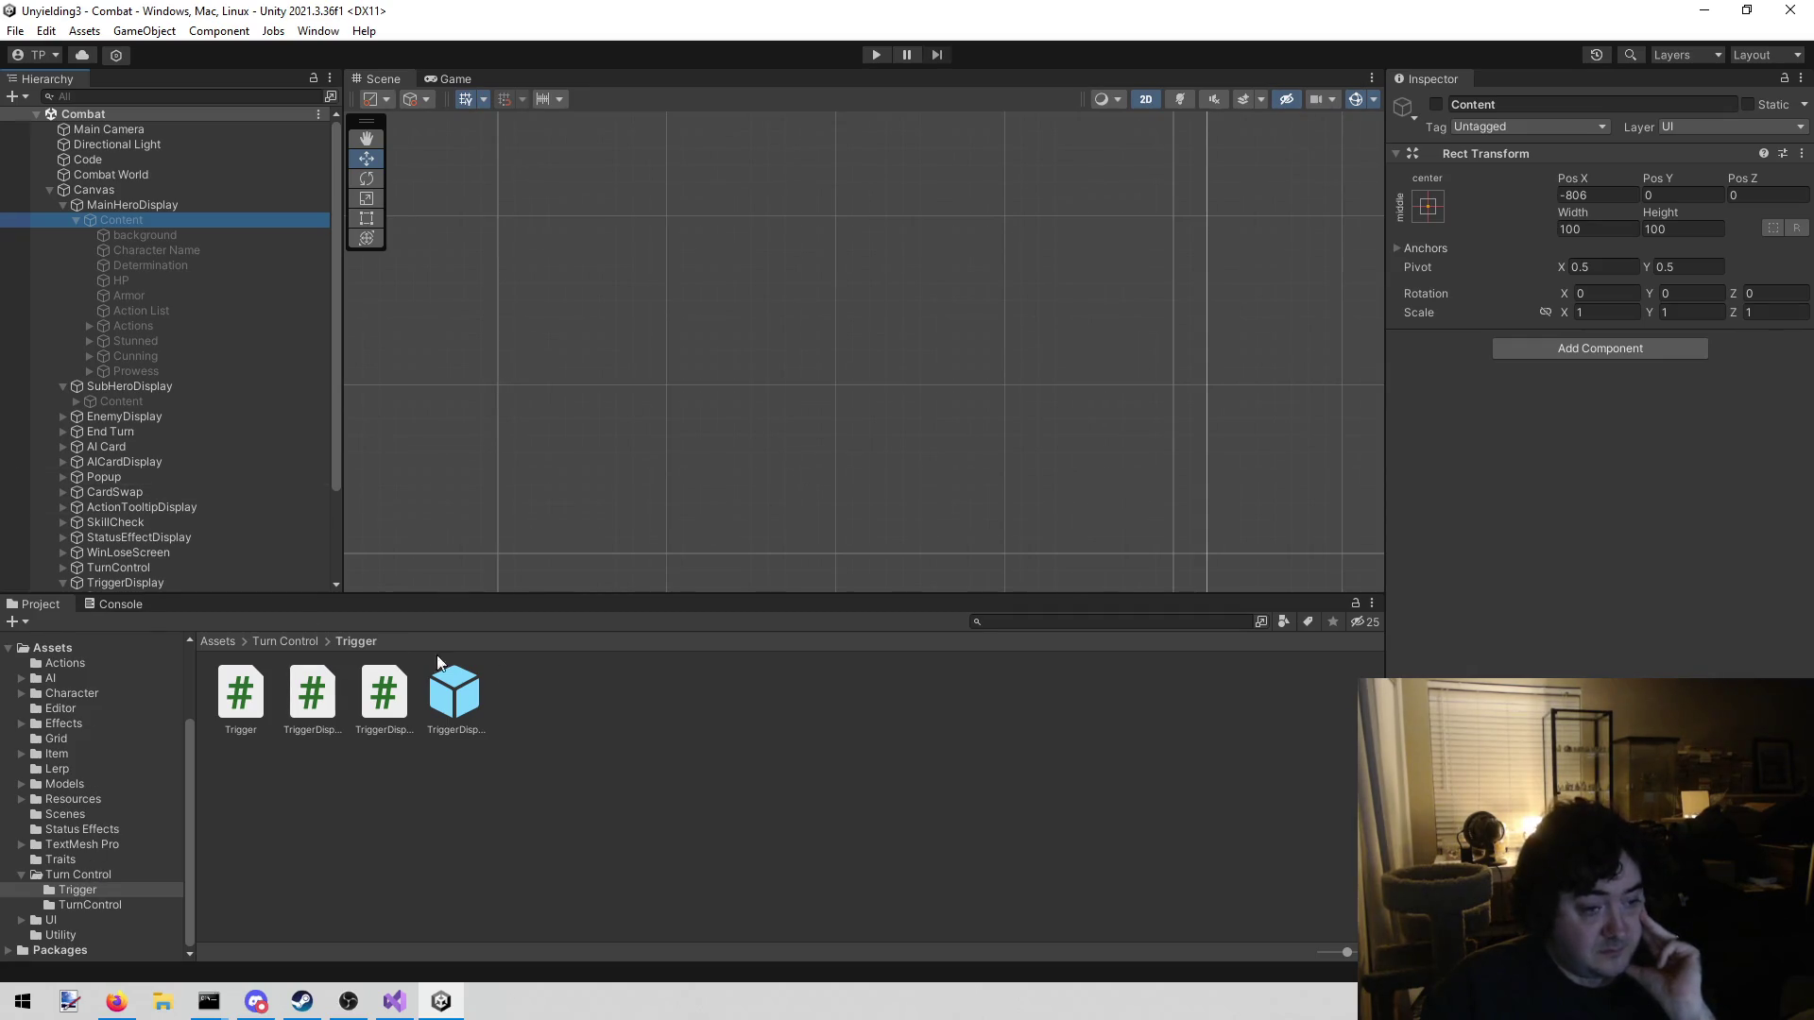
Search project assets for 'herodi' to find the HeroDisplay script, then clear the search
{"action": "left_click", "coordinate": [1054, 620]}
{"action": "type", "text": "herodi"}
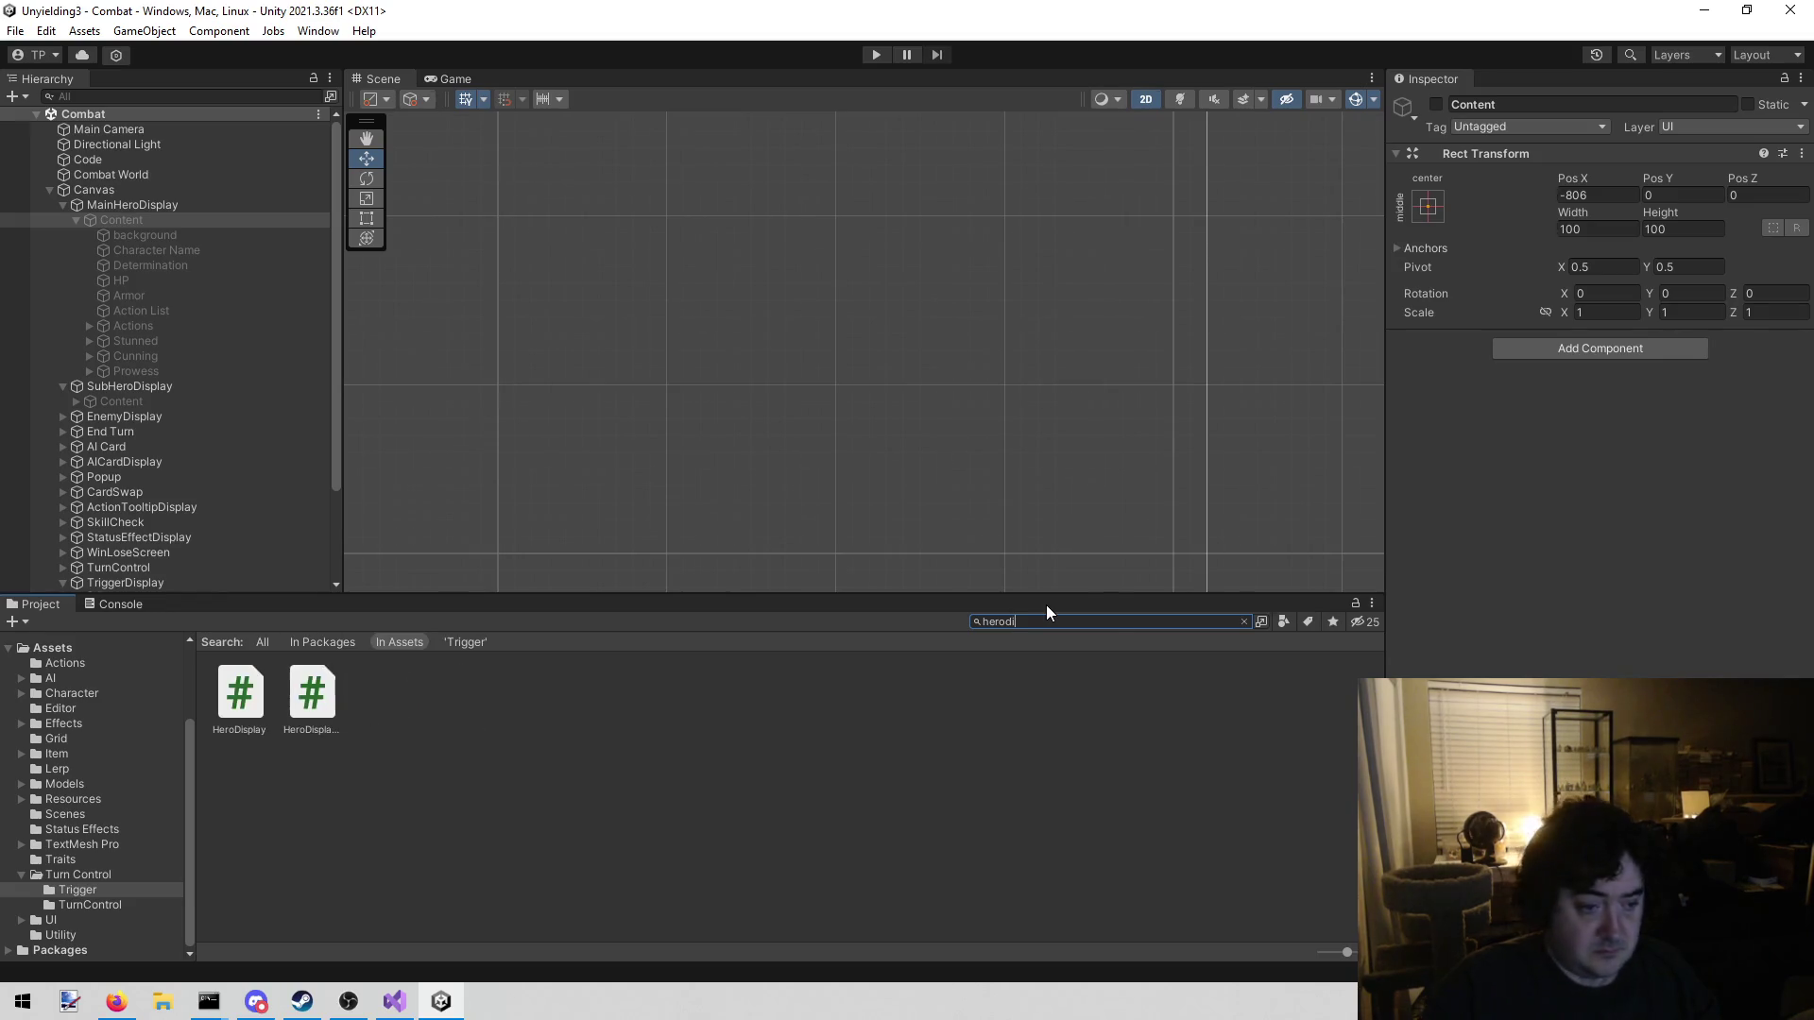
{"action": "left_click", "coordinate": [258, 689]}
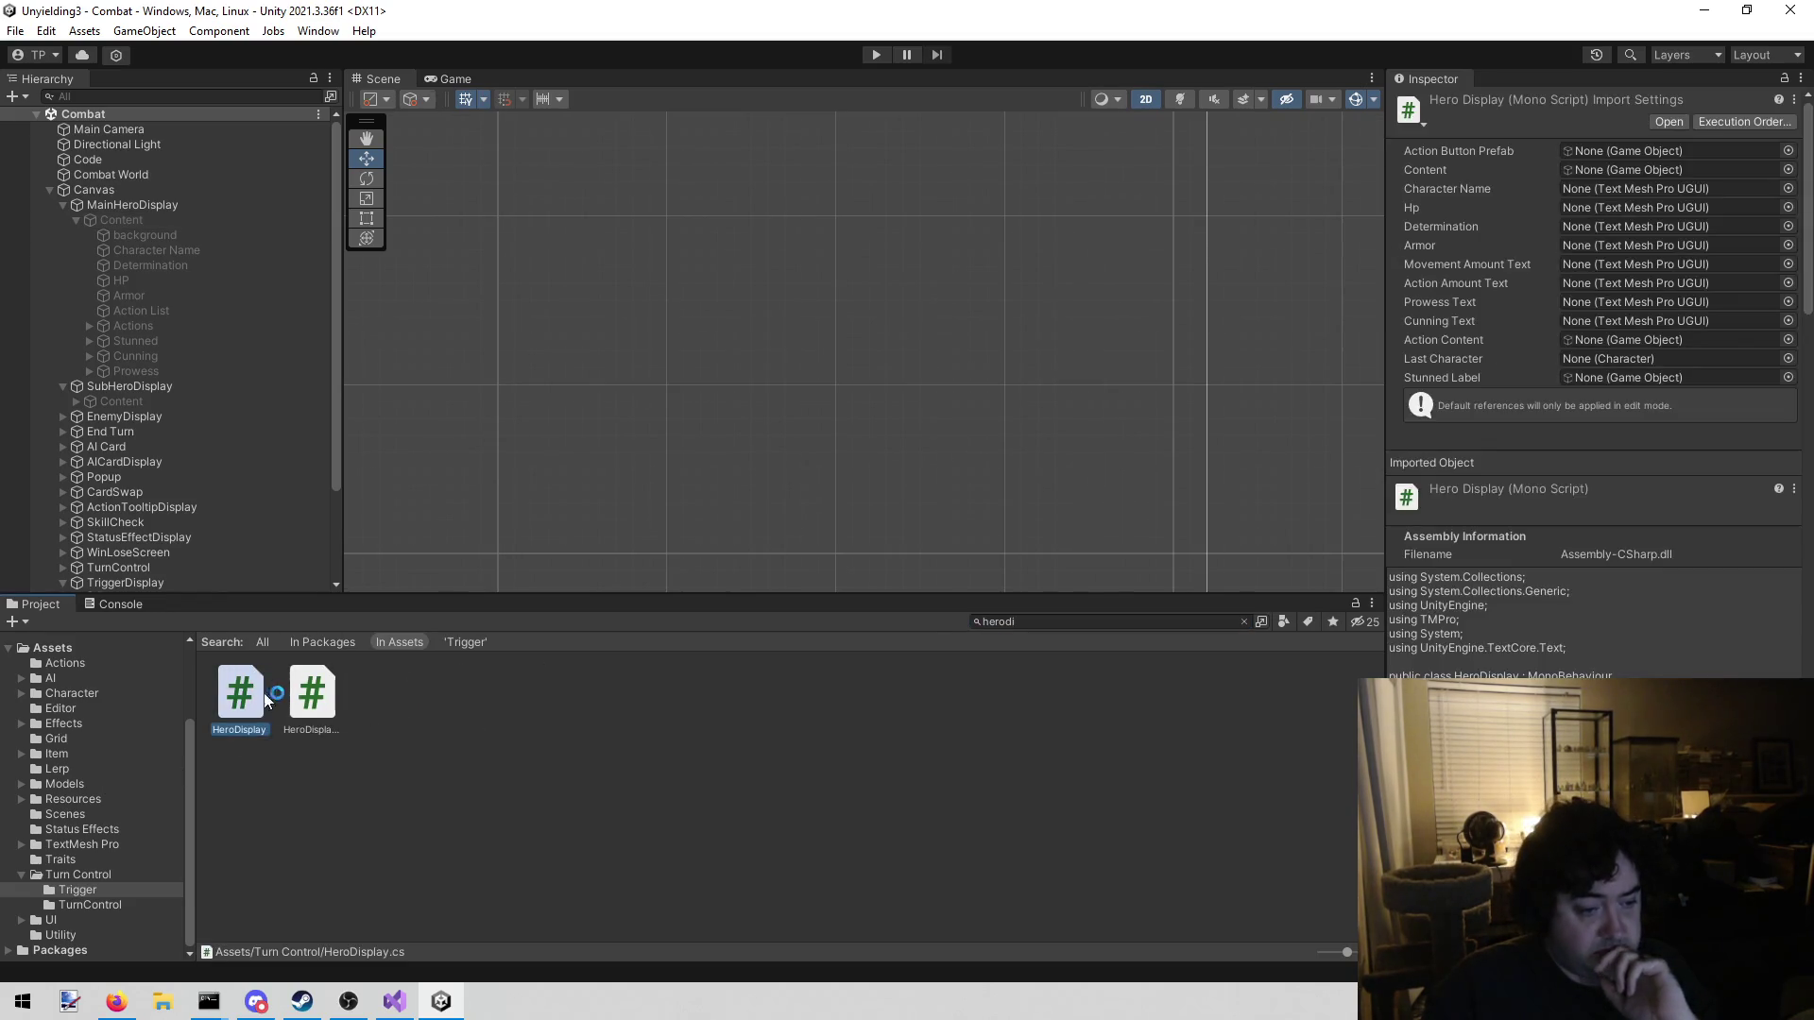
{"action": "left_click", "coordinate": [302, 707]}
{"action": "left_click", "coordinate": [240, 695]}
{"action": "left_click", "coordinate": [1076, 619]}
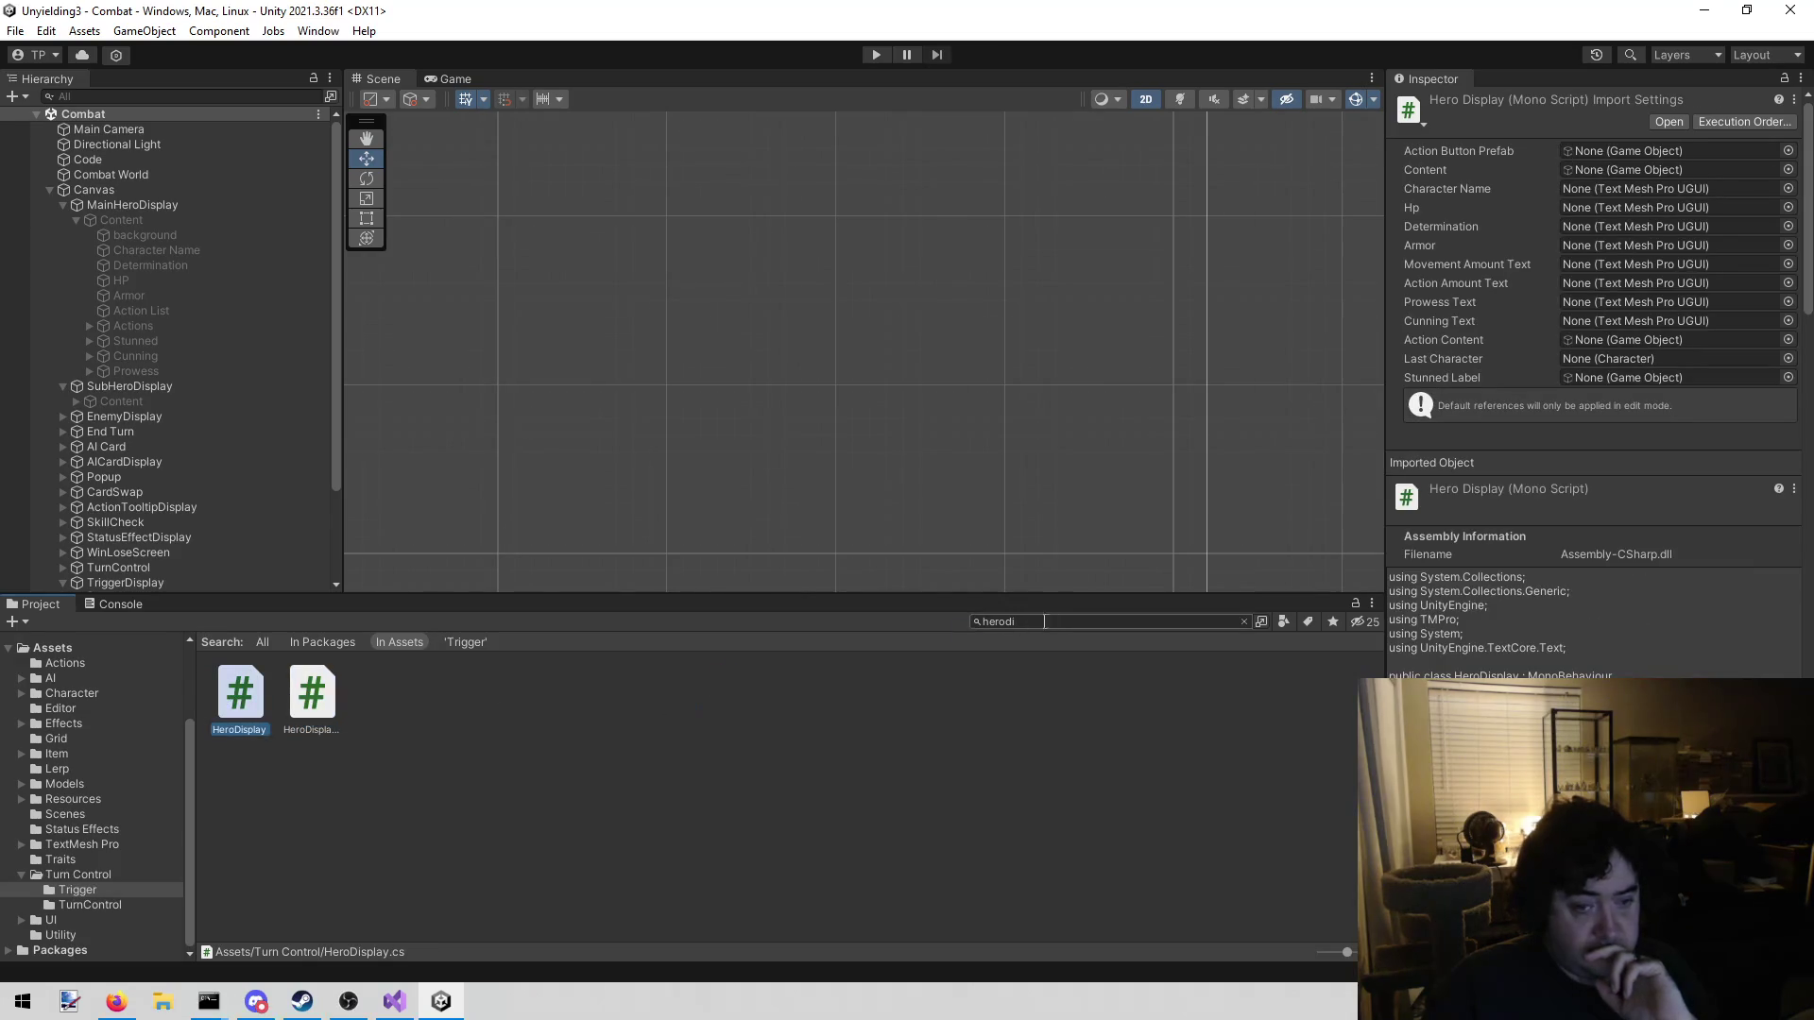
{"action": "key", "text": "BackSpace"}
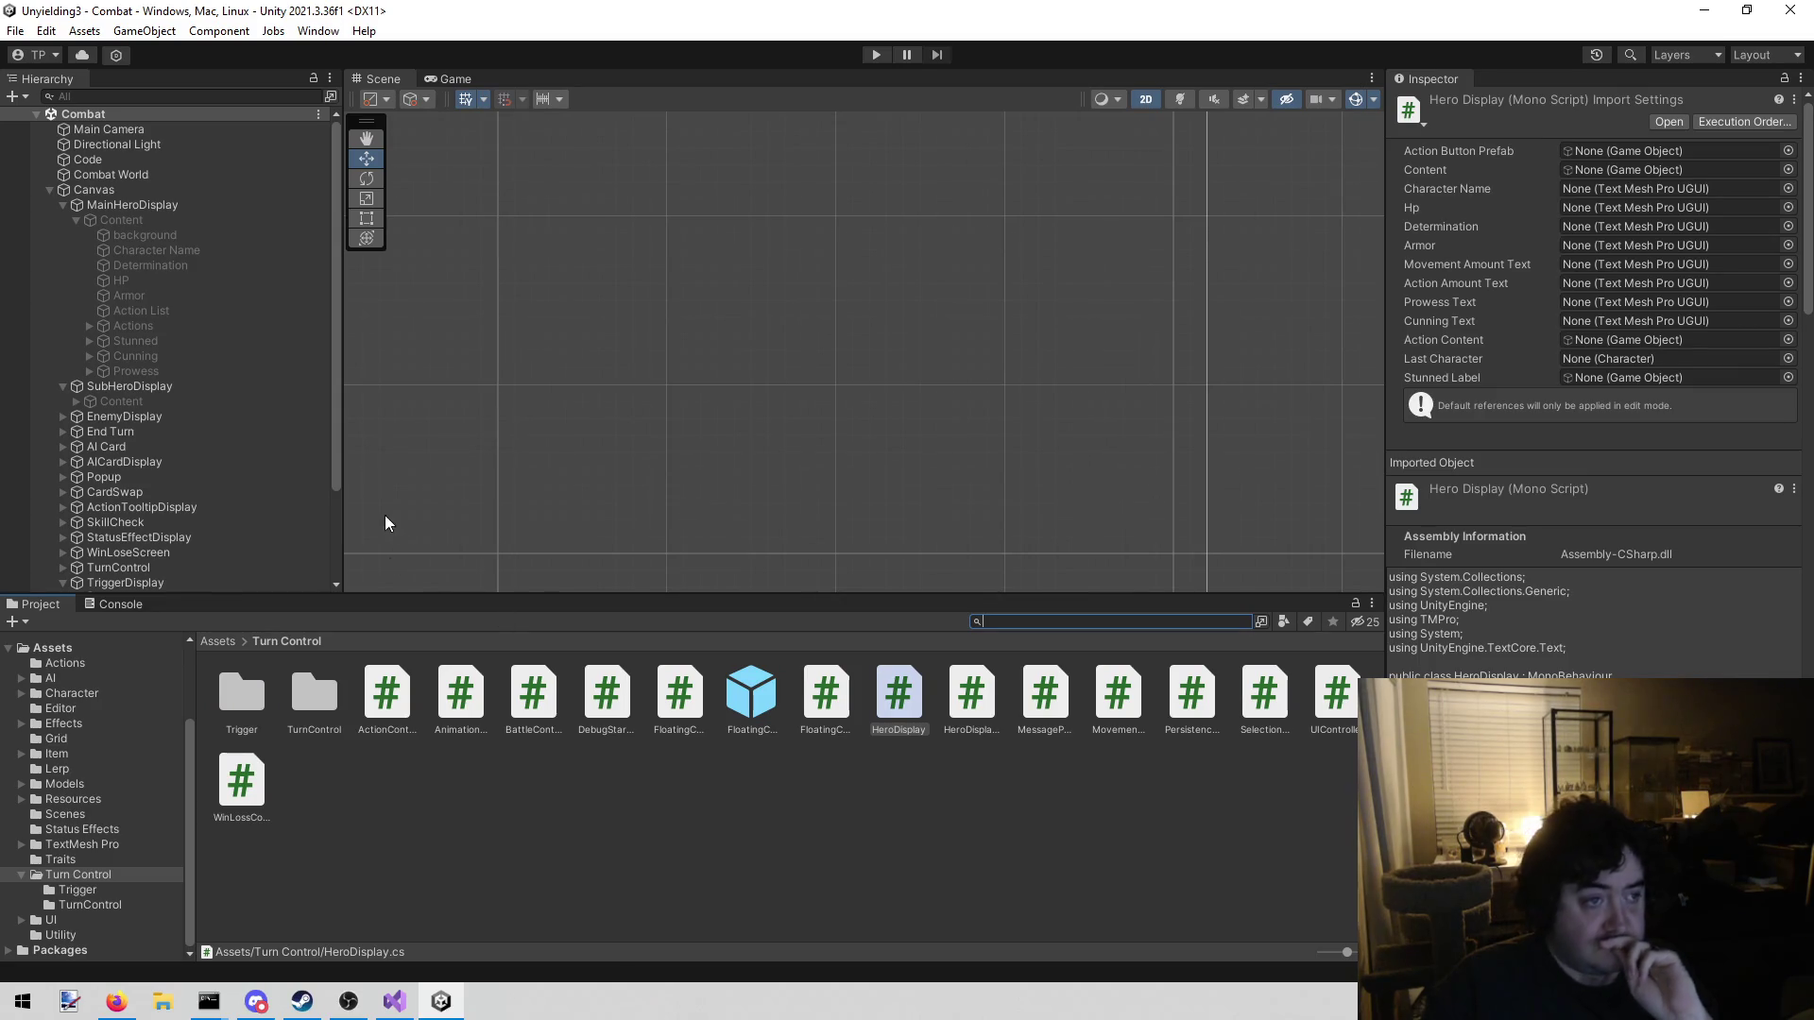
{"action": "left_click", "coordinate": [423, 882]}
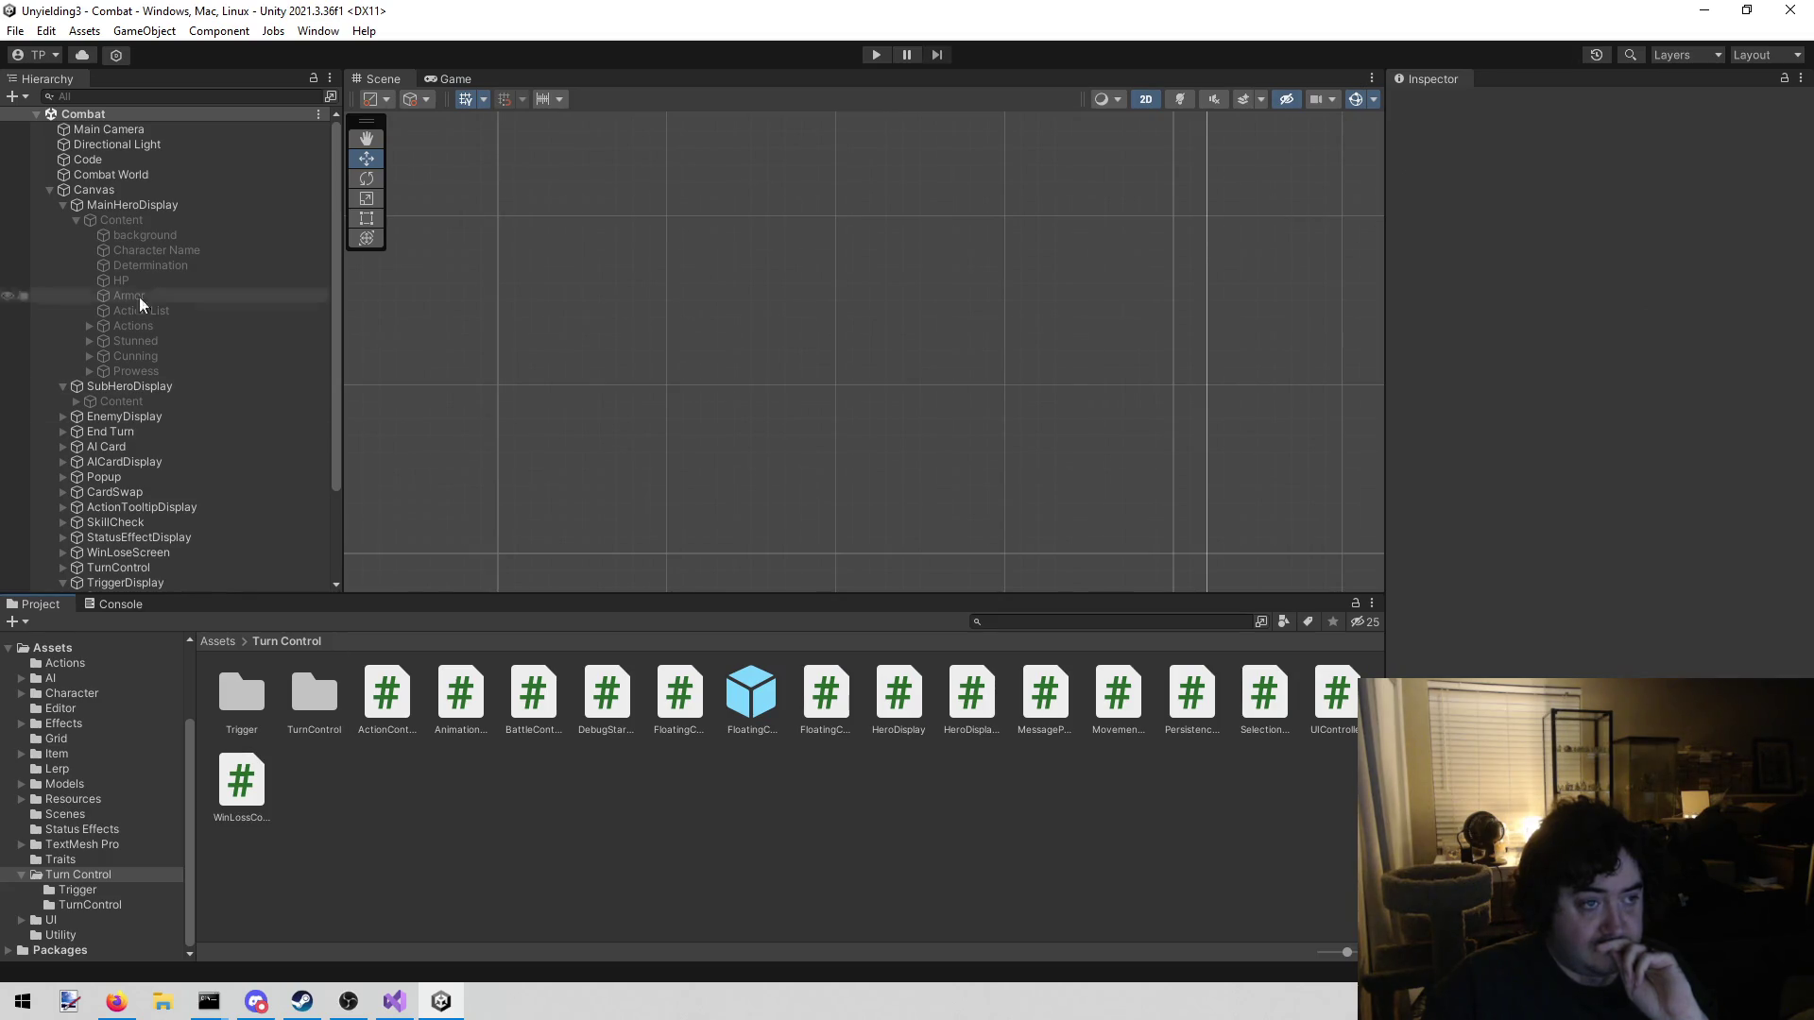
Start a new C# script named Character in Turn Control, then cancel it
{"action": "right_click", "coordinate": [504, 848]}
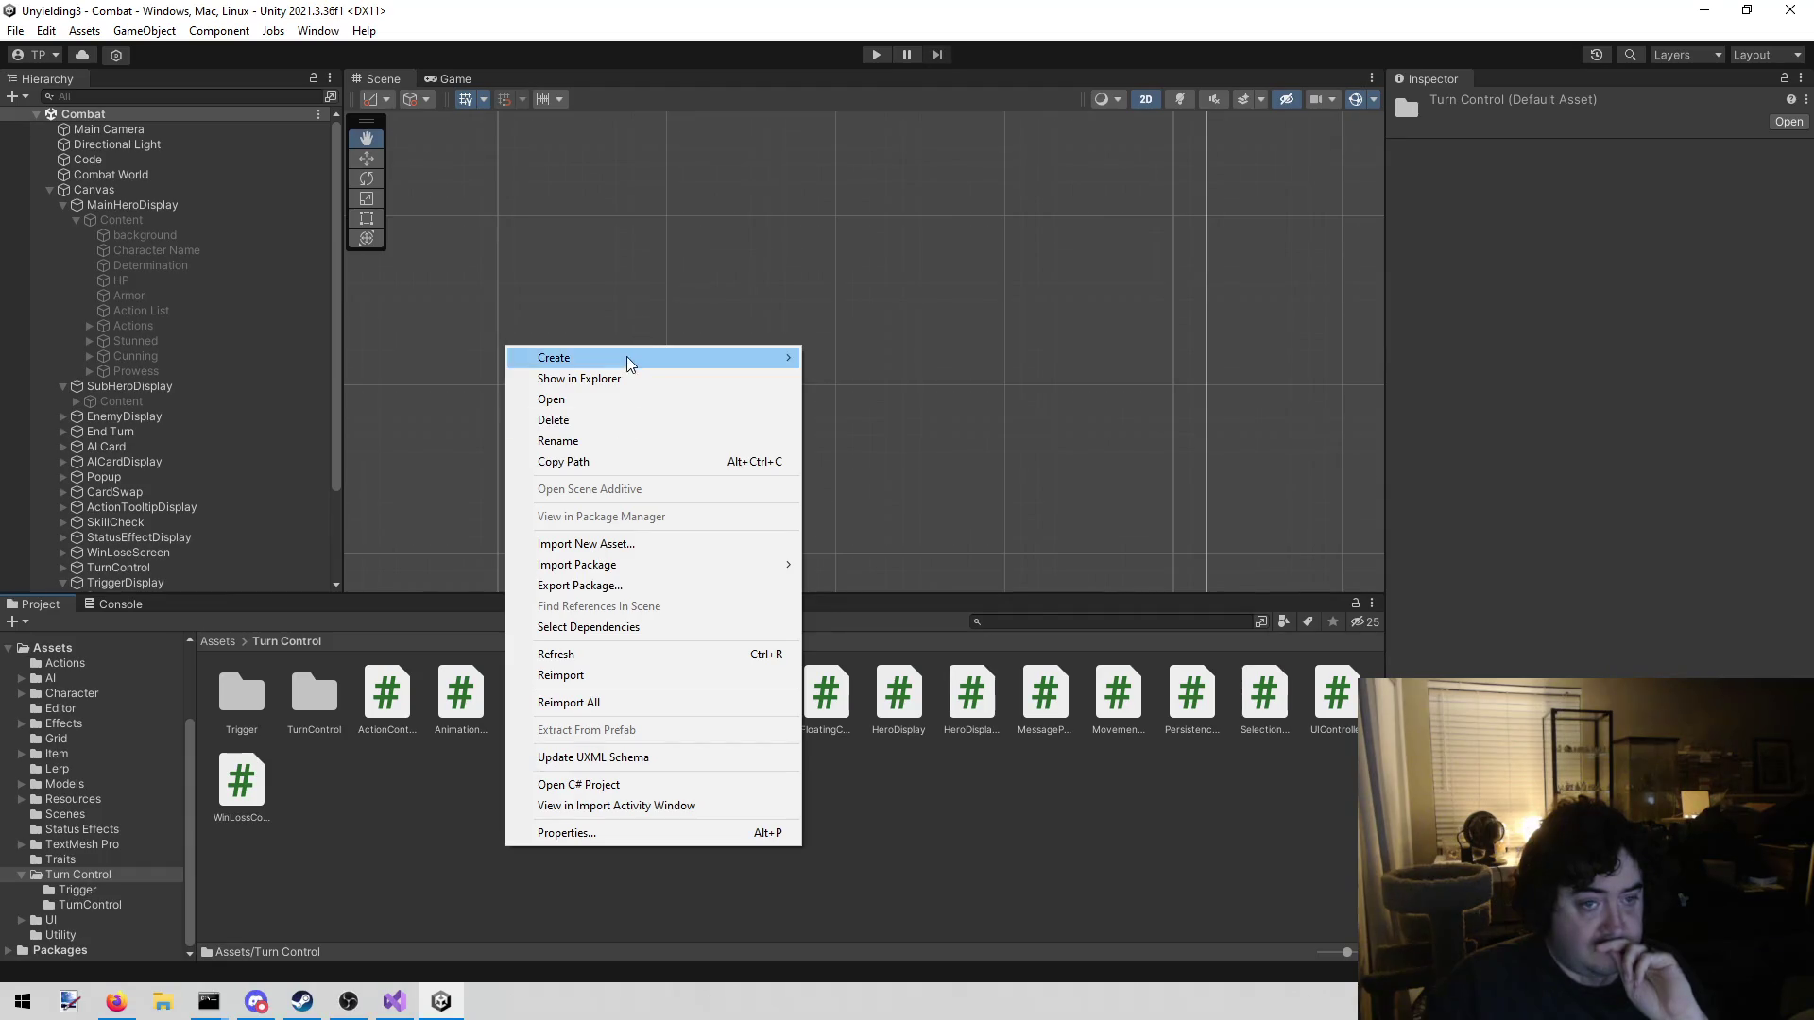
{"action": "mouse_move", "coordinate": [627, 359]}
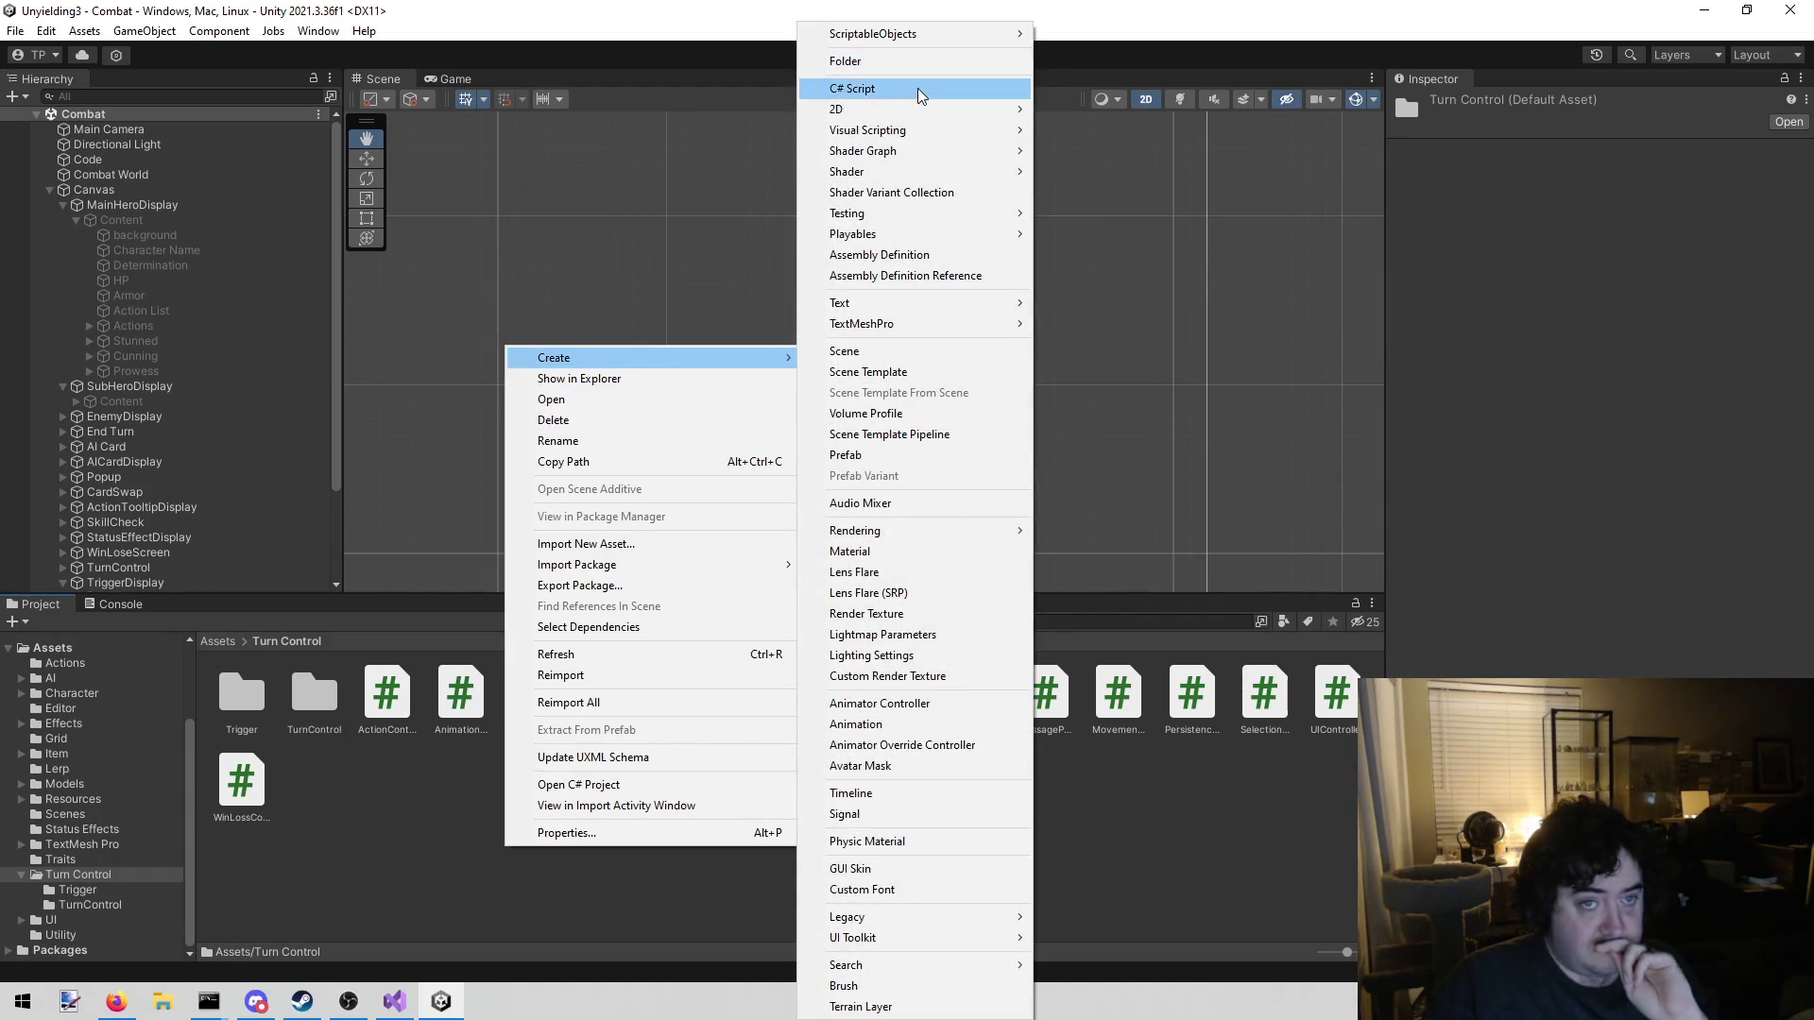
{"action": "left_click", "coordinate": [924, 89]}
{"action": "type", "text": "Character"}
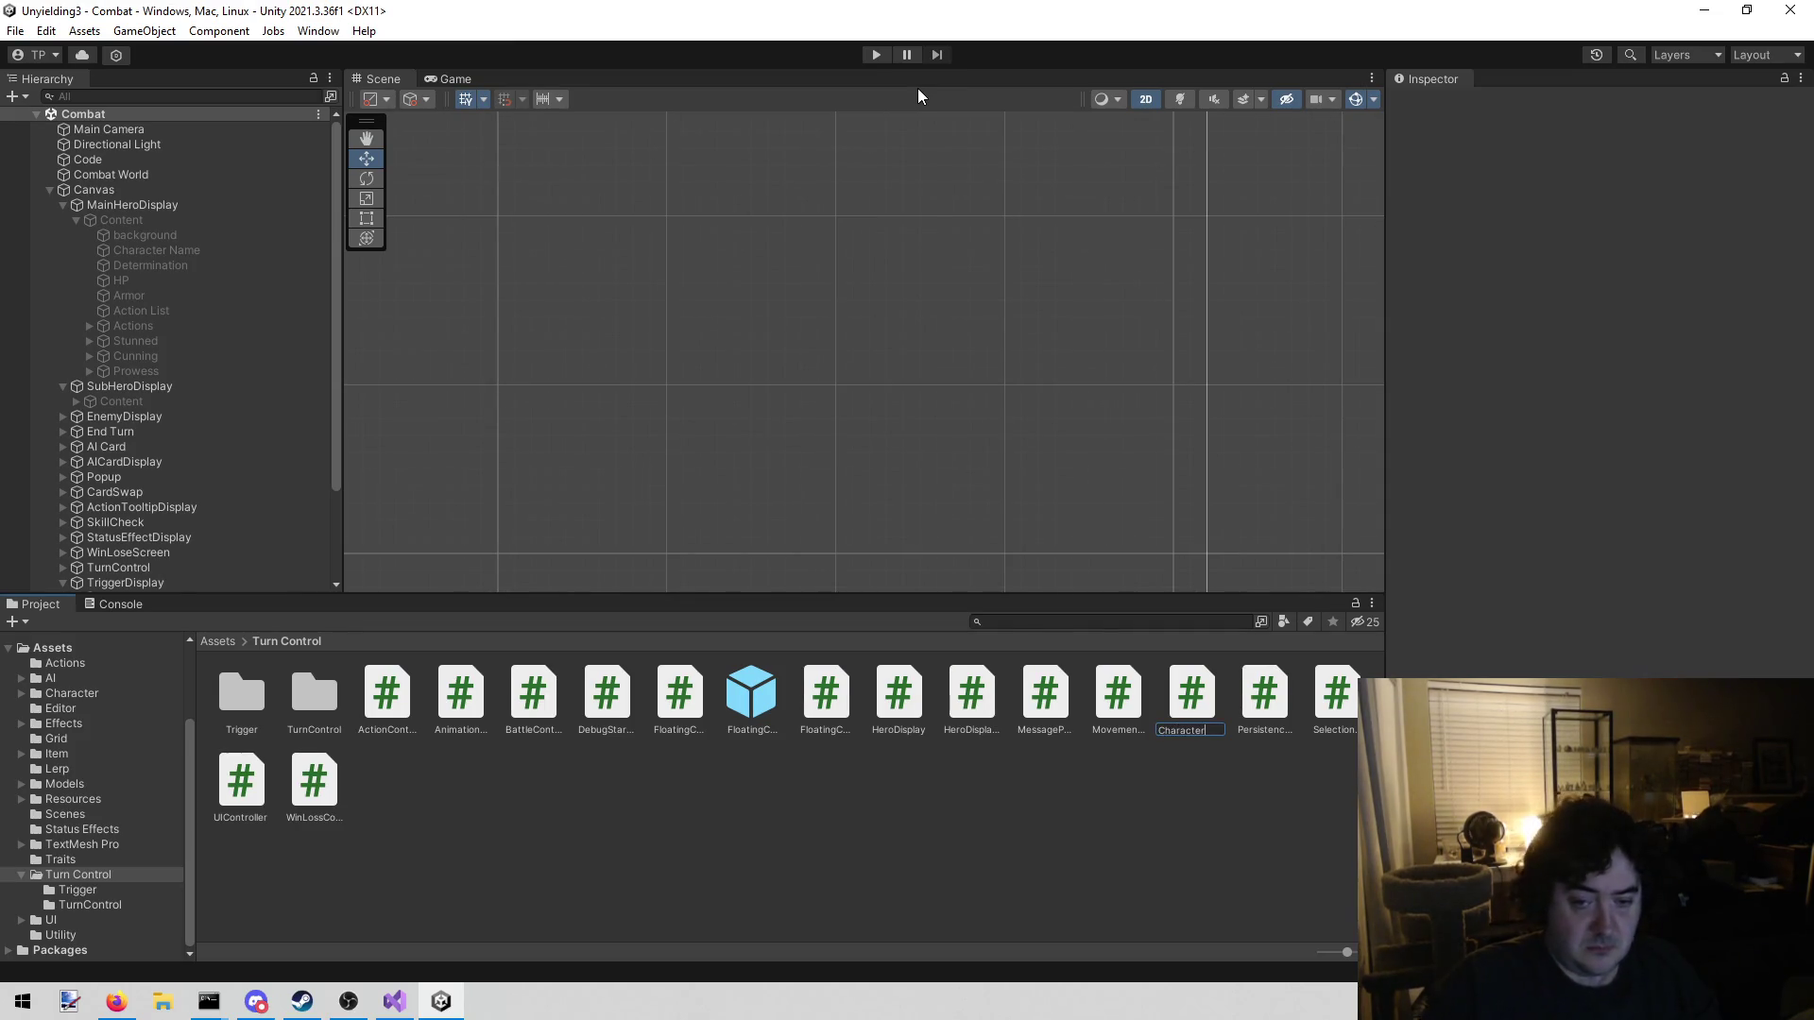
{"action": "key", "text": "Escape"}
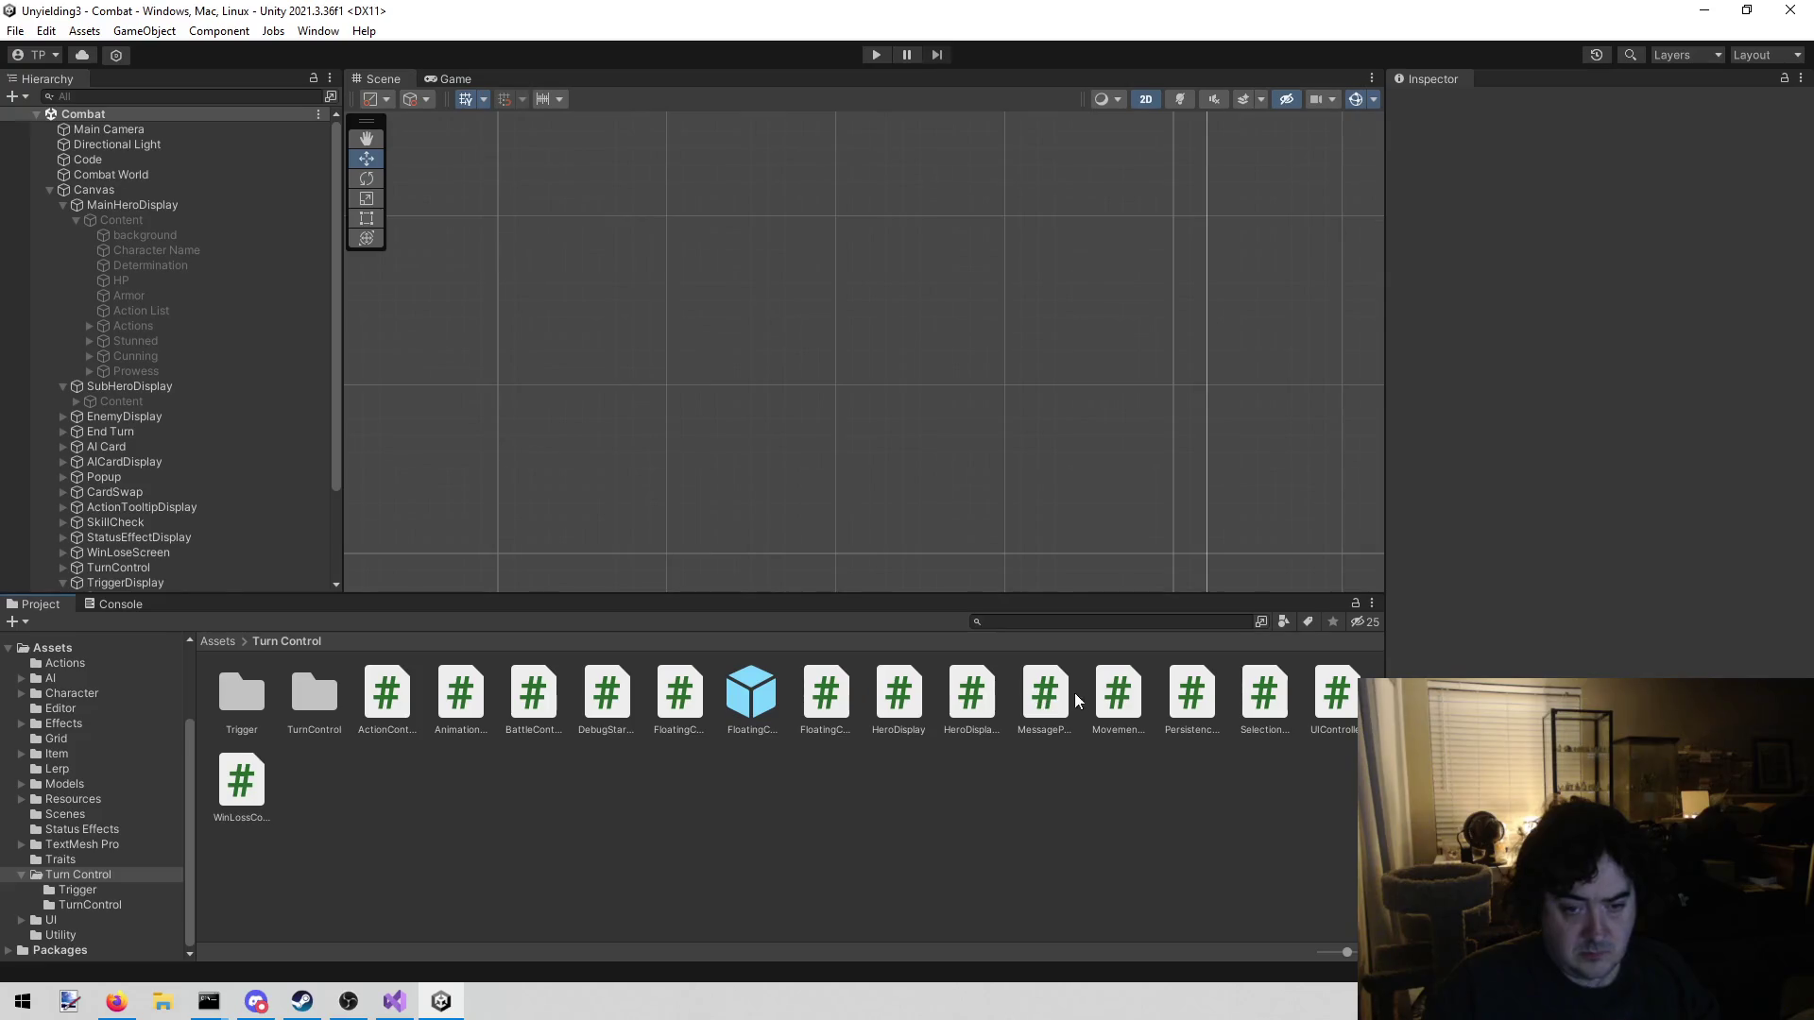
{"action": "left_click", "coordinate": [1333, 696]}
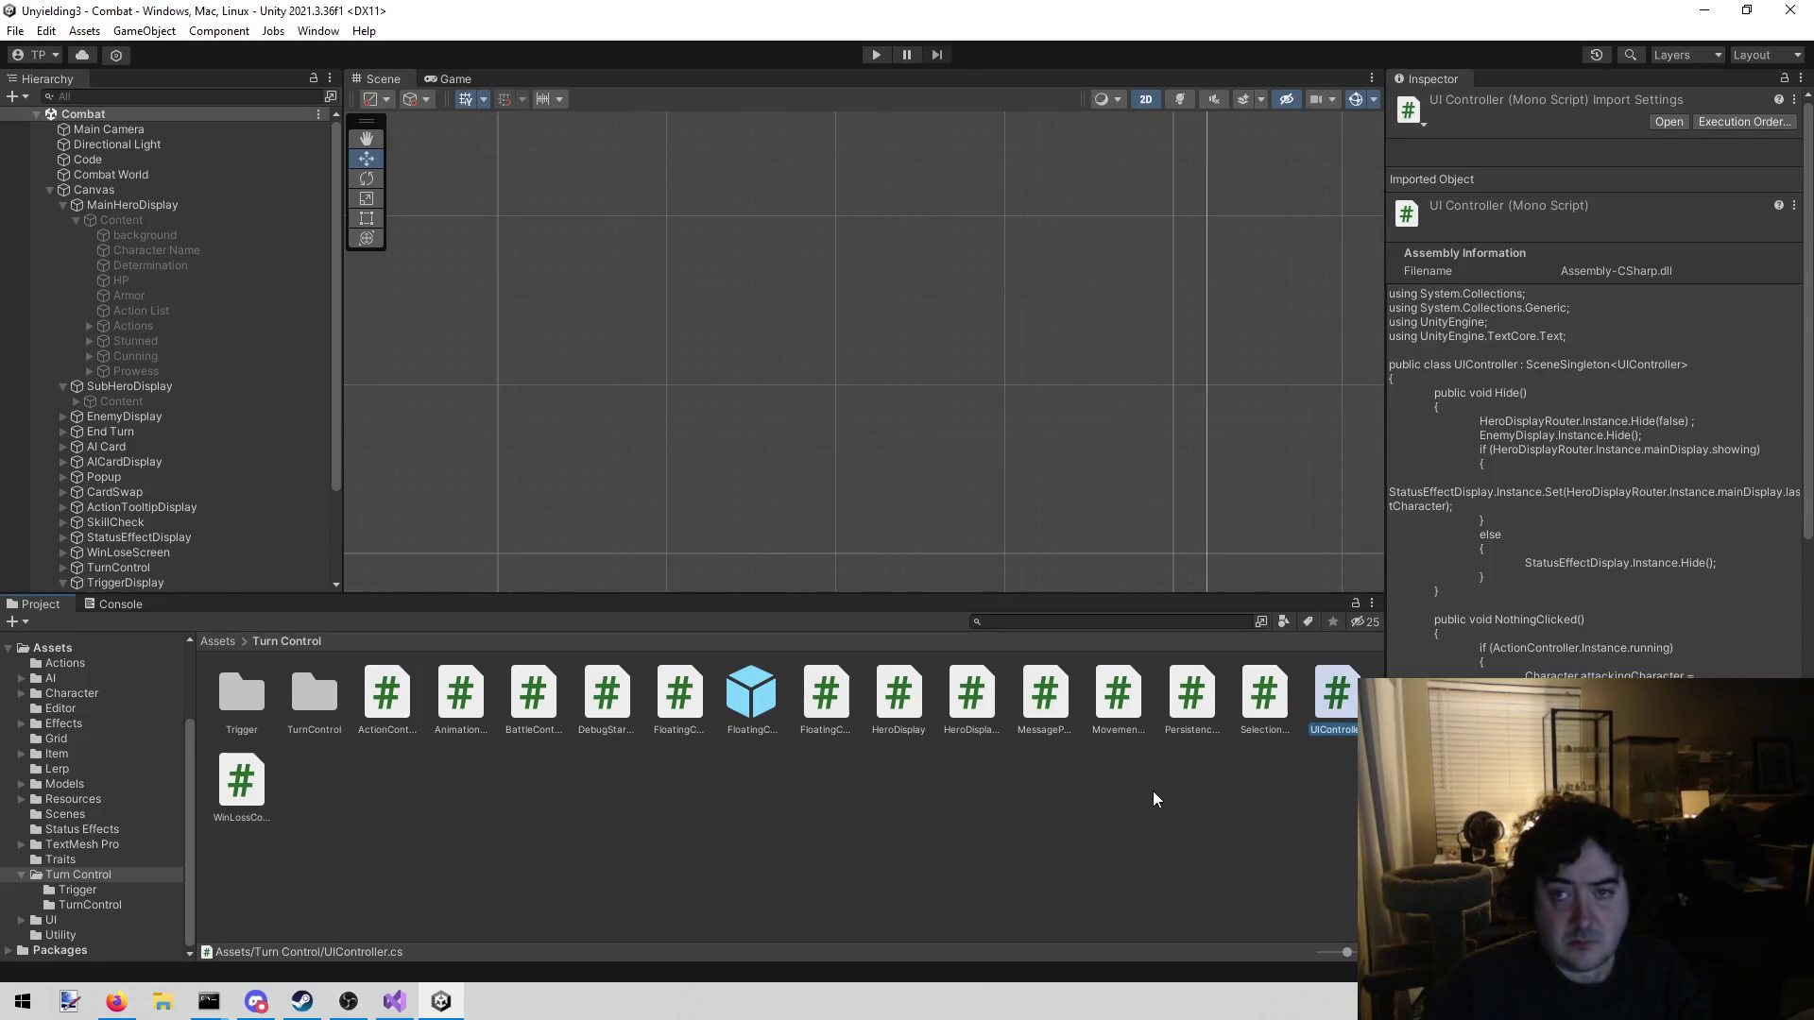
{"action": "key", "text": "Left"}
{"action": "key", "text": "Left"}
{"action": "key", "text": "Left"}
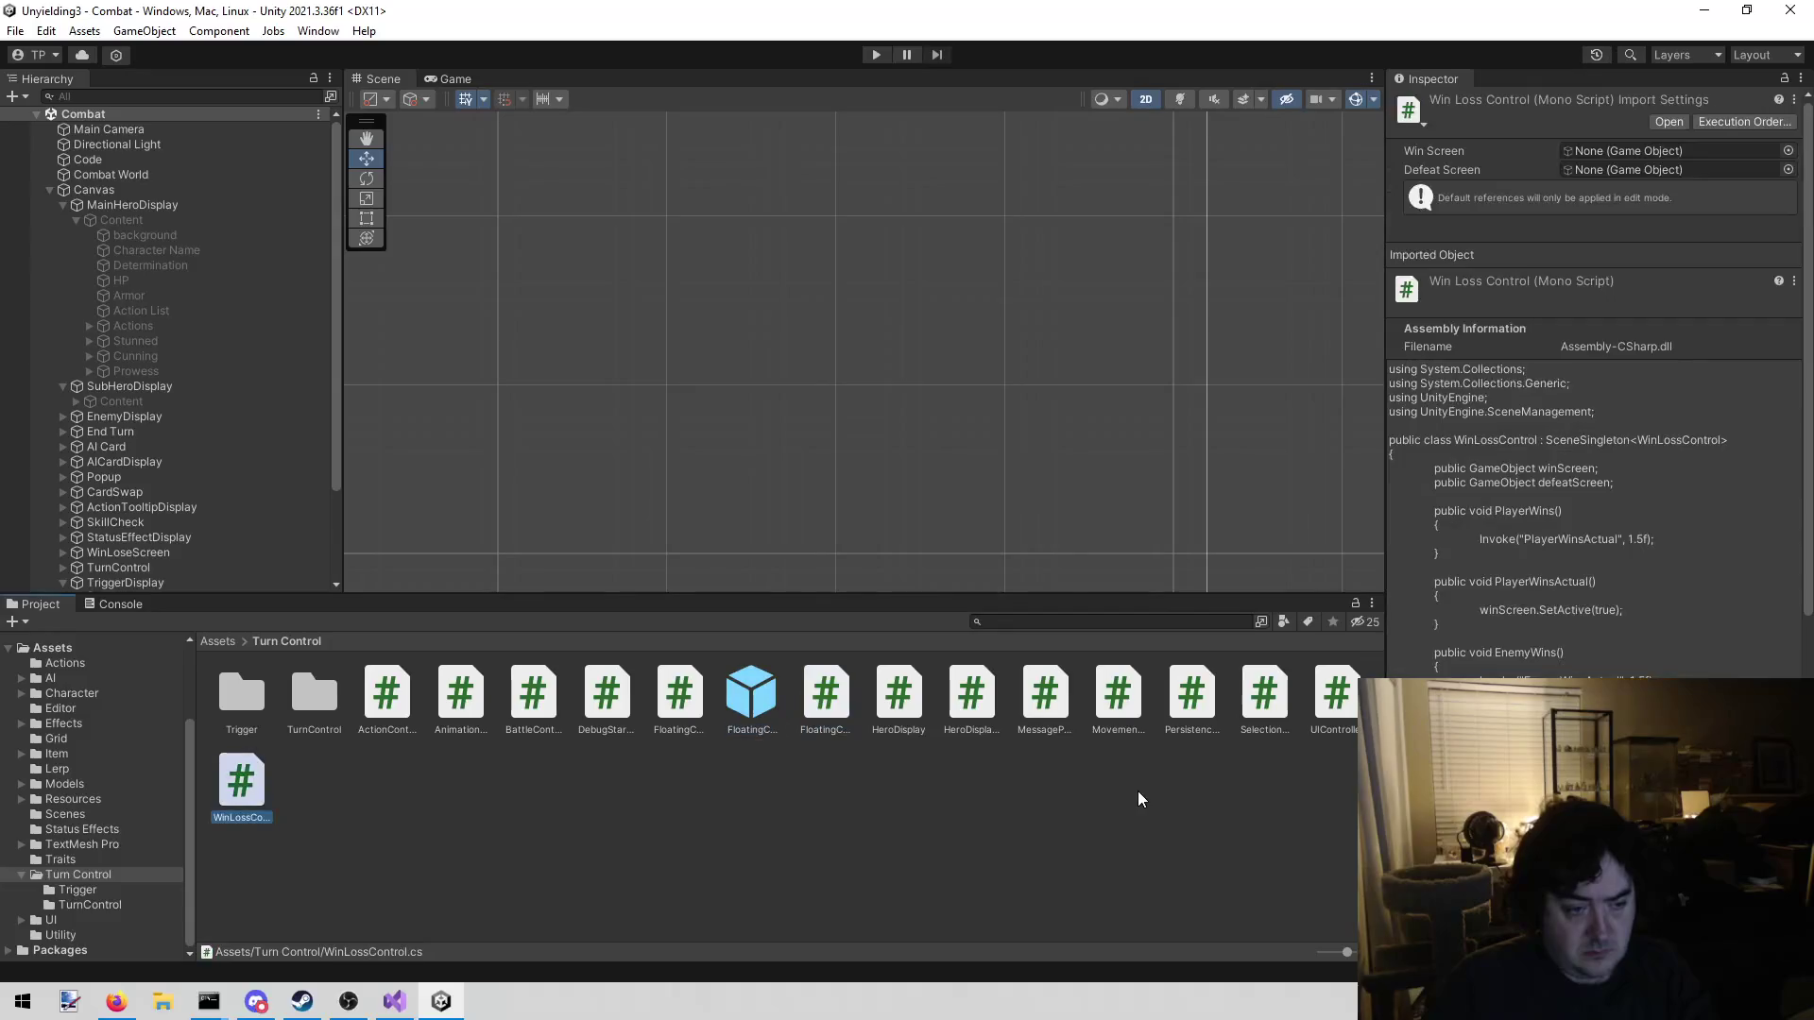
Create a new folder named CharacterDisplay inside Assets/Turn Control
{"action": "right_click", "coordinate": [729, 799]}
{"action": "mouse_move", "coordinate": [935, 307]}
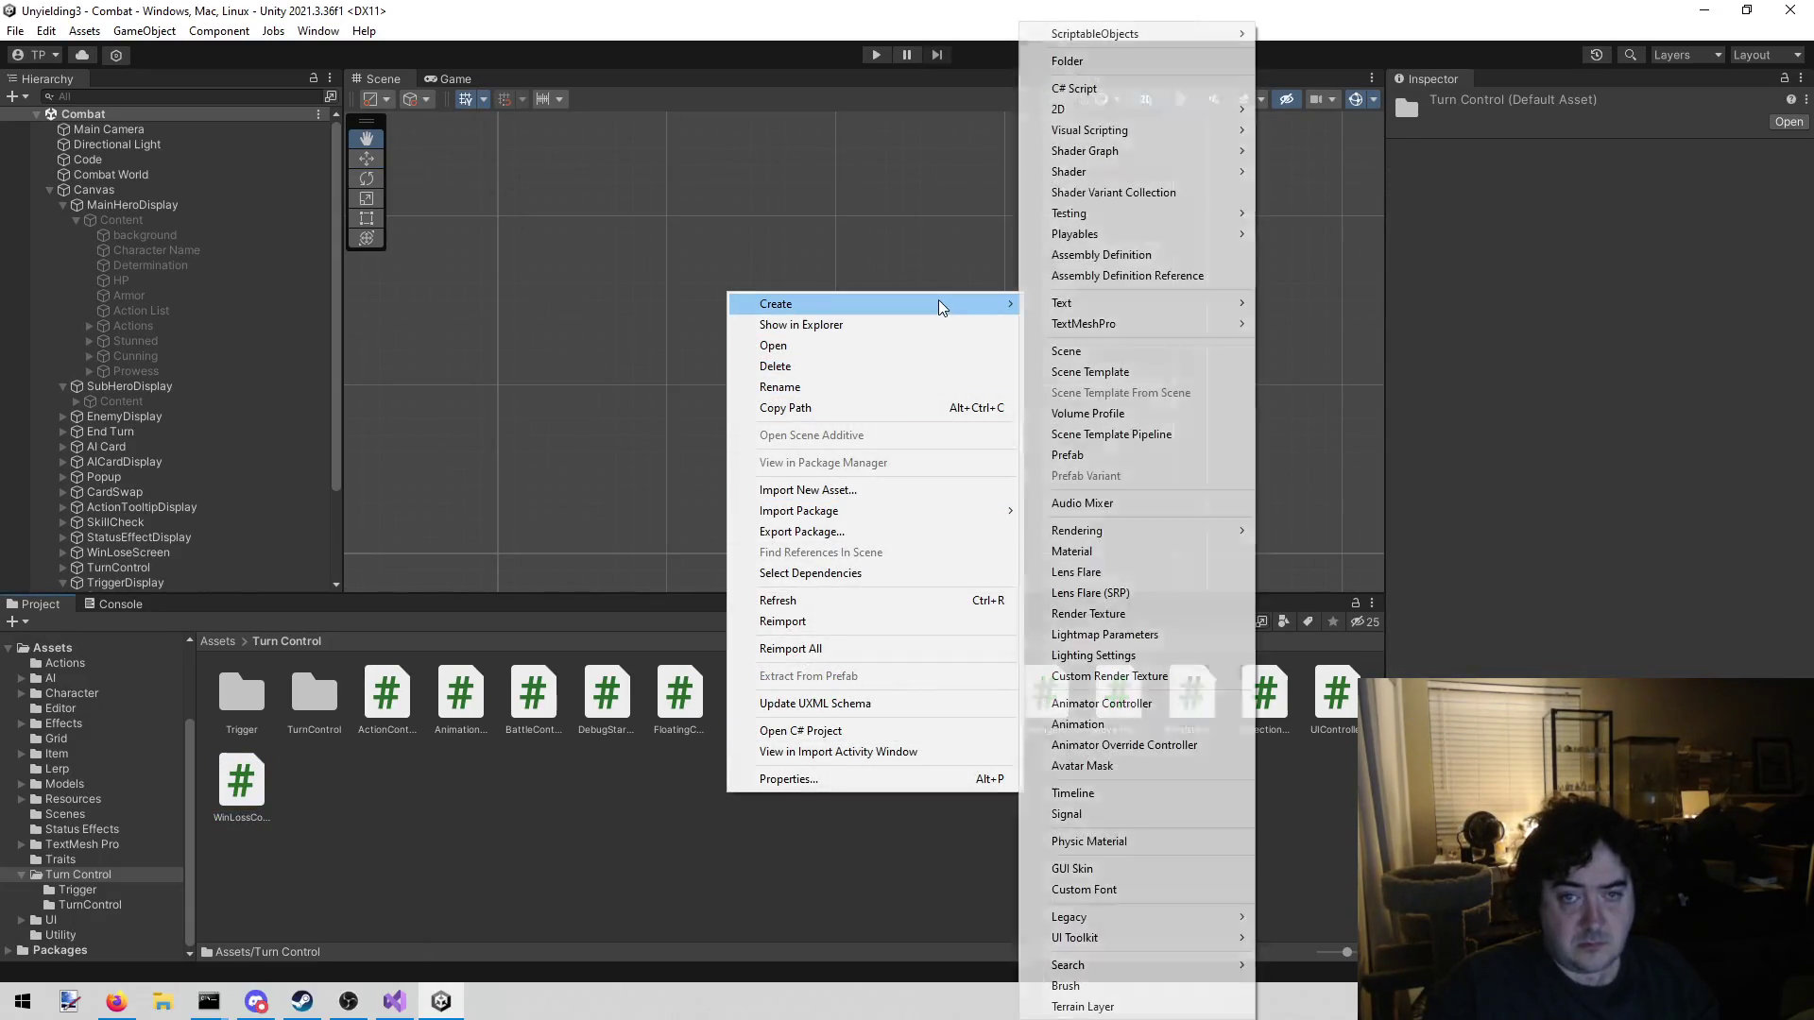
{"action": "left_click", "coordinate": [1207, 59]}
{"action": "type", "text": "Character"}
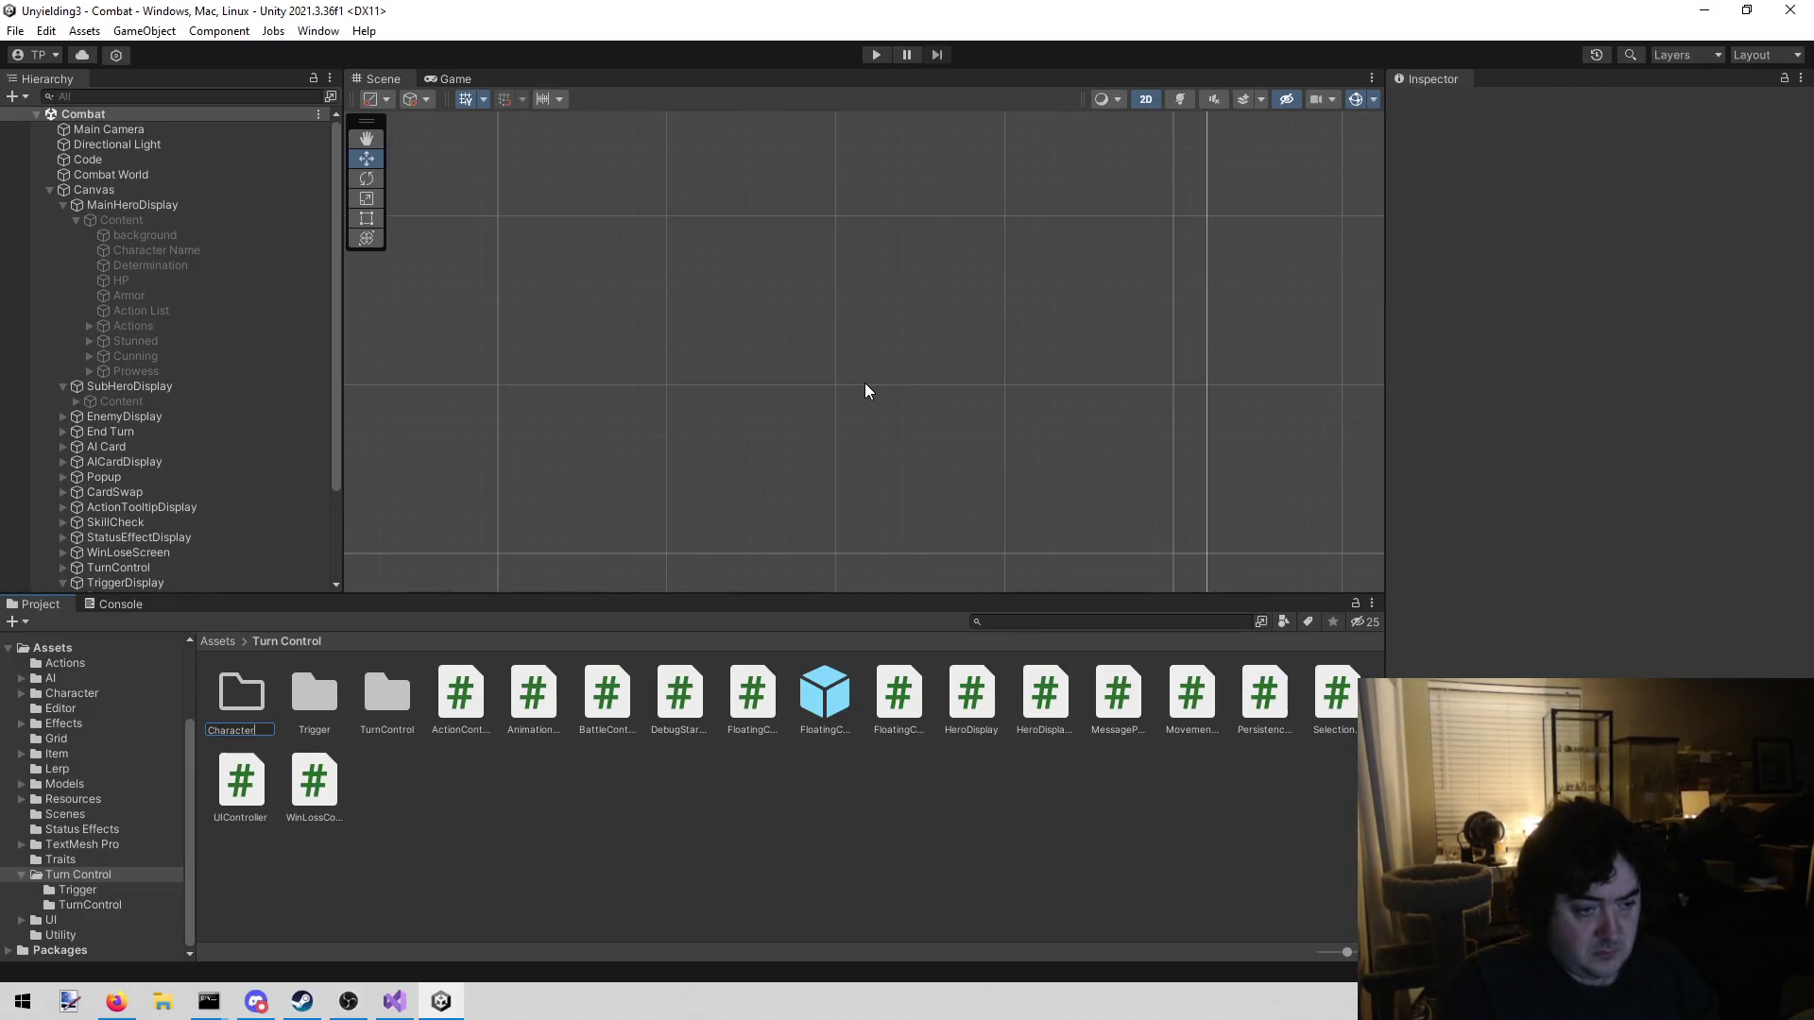
{"action": "type", "text": "Ds"}
{"action": "key", "text": "BackSpace"}
{"action": "type", "text": "isplay"}
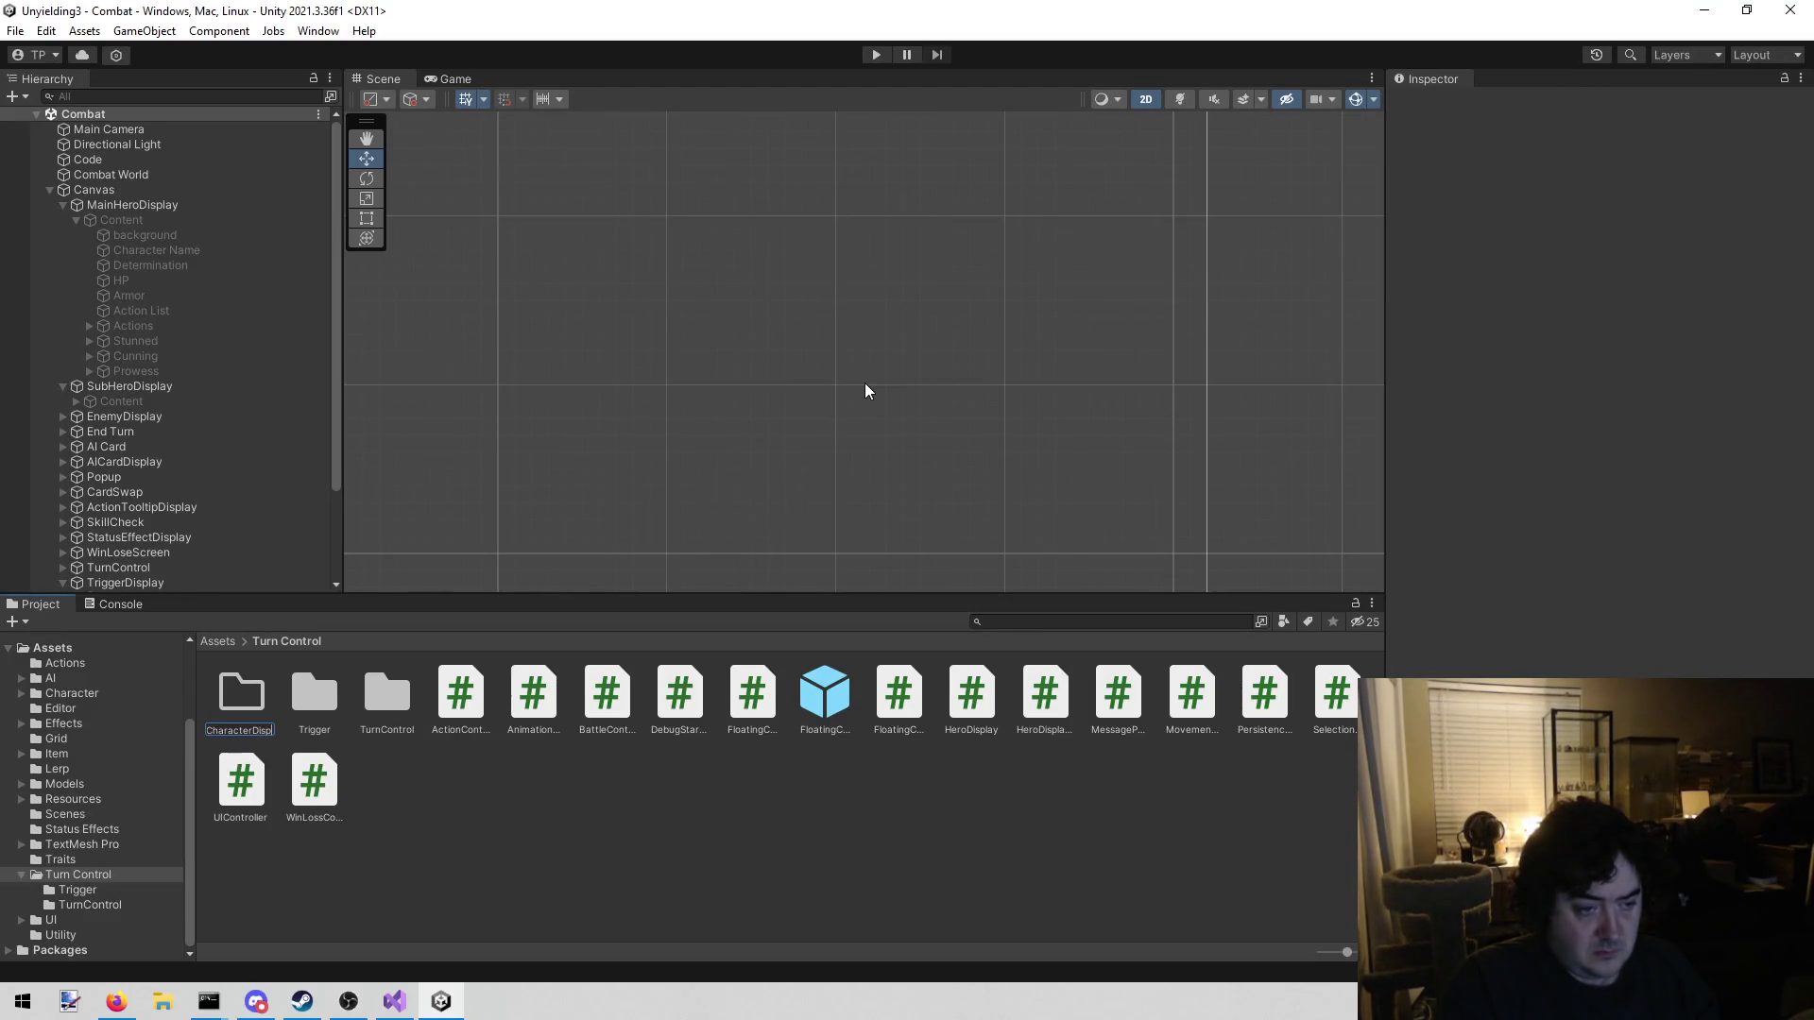
{"action": "key", "text": "Return"}
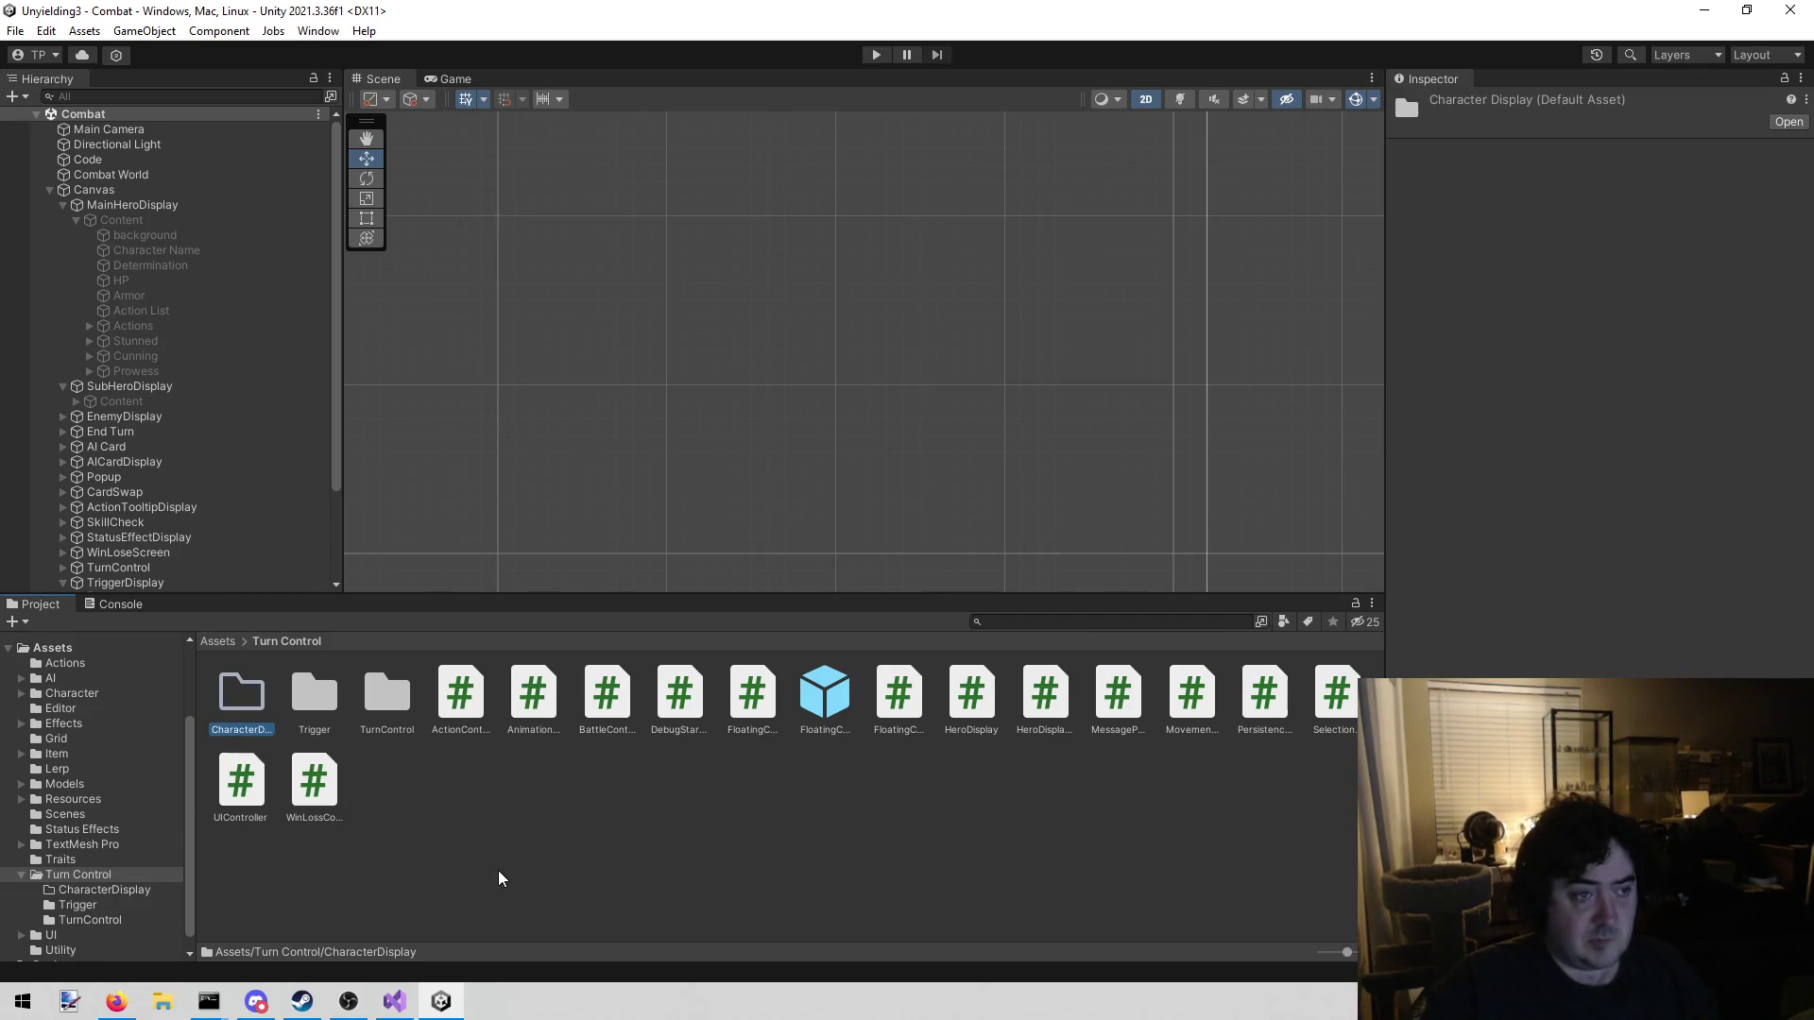
Drag MainHeroDisplay's Content into CharacterDisplay as a prefab, then review both hero display objects
{"action": "left_click", "coordinate": [498, 871]}
{"action": "double_click", "coordinate": [241, 699]}
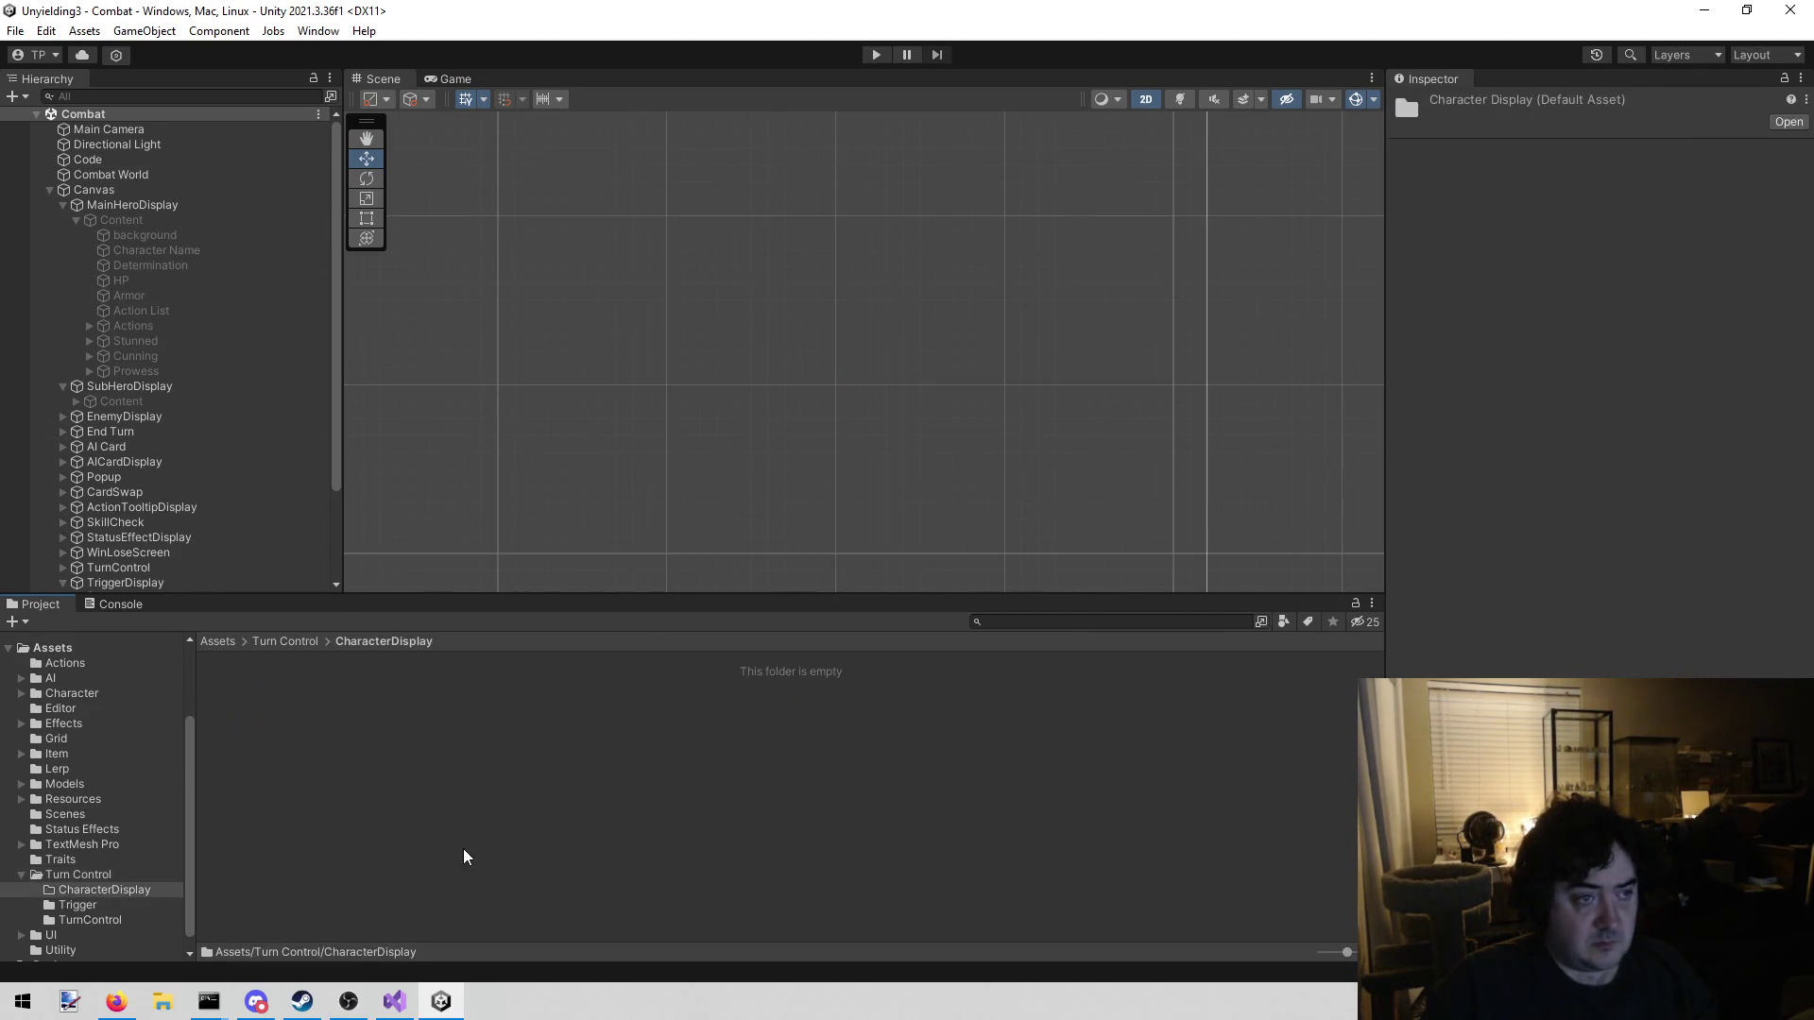
{"action": "left_click", "coordinate": [156, 220]}
{"action": "mouse_move", "coordinate": [140, 223]}
{"action": "left_mouse_down"}
{"action": "mouse_move", "coordinate": [445, 854]}
{"action": "mouse_move", "coordinate": [423, 832]}
{"action": "left_mouse_up"}
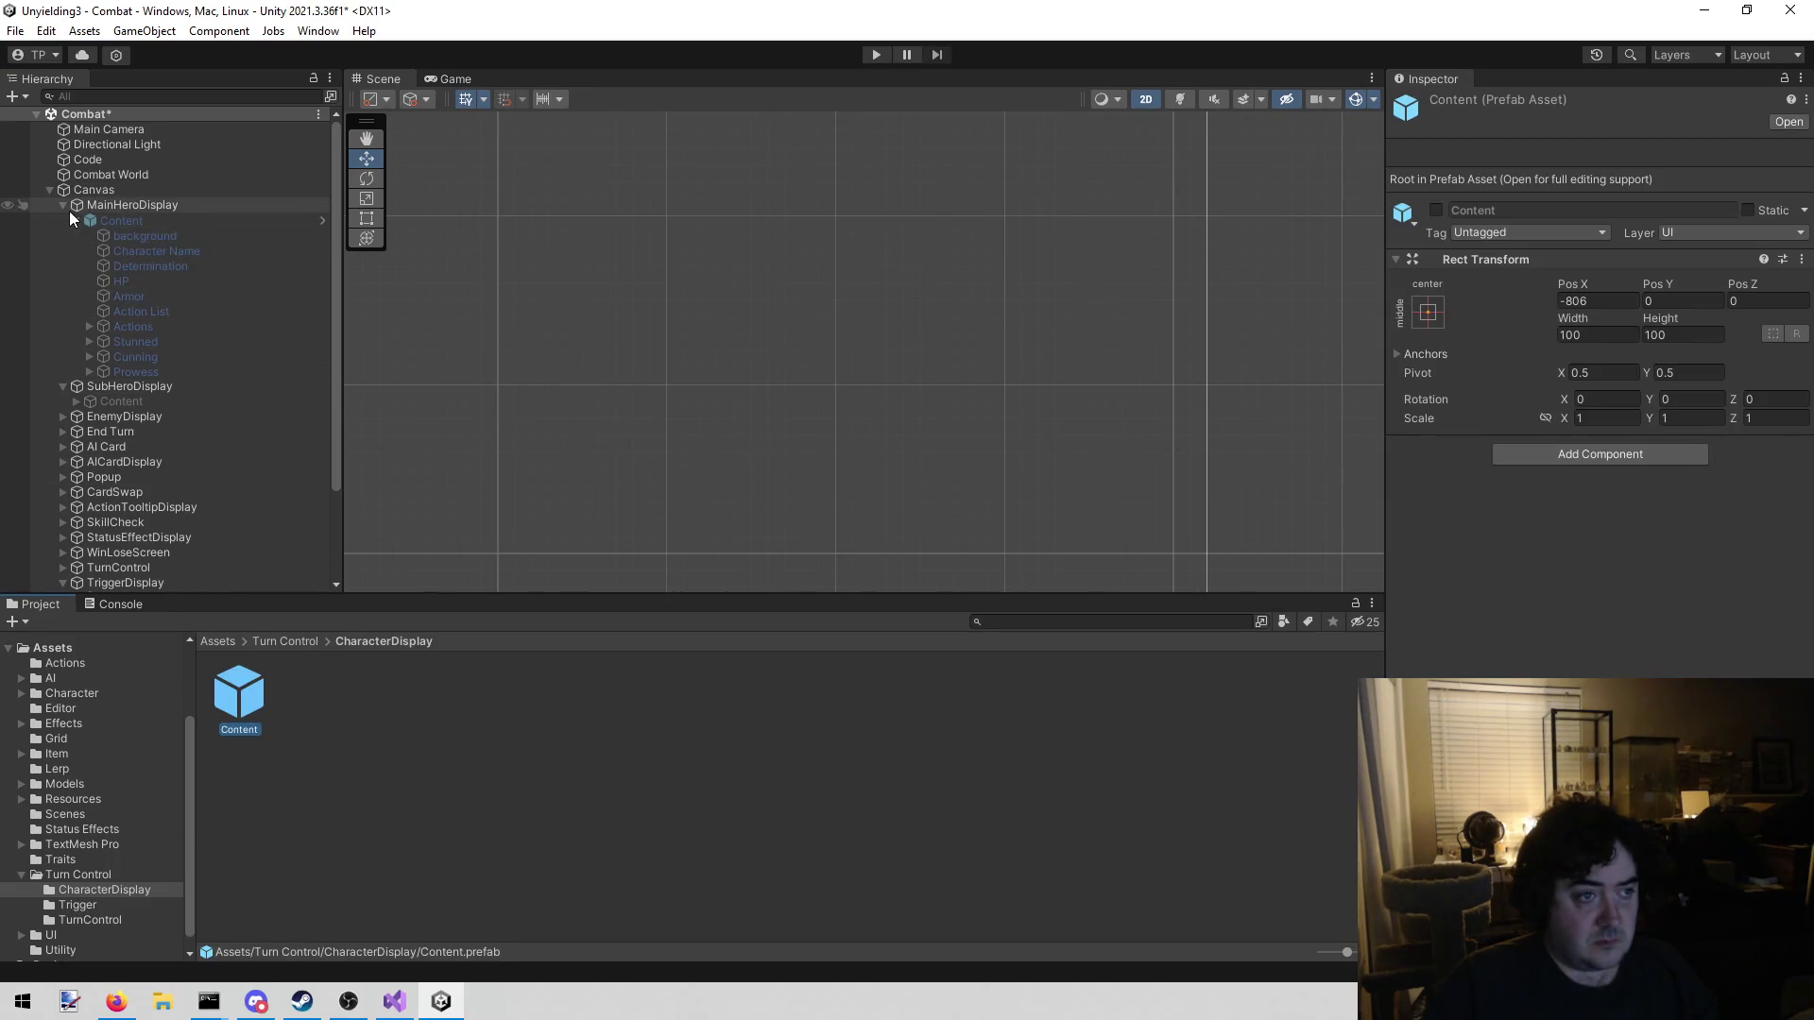
{"action": "left_click", "coordinate": [115, 210]}
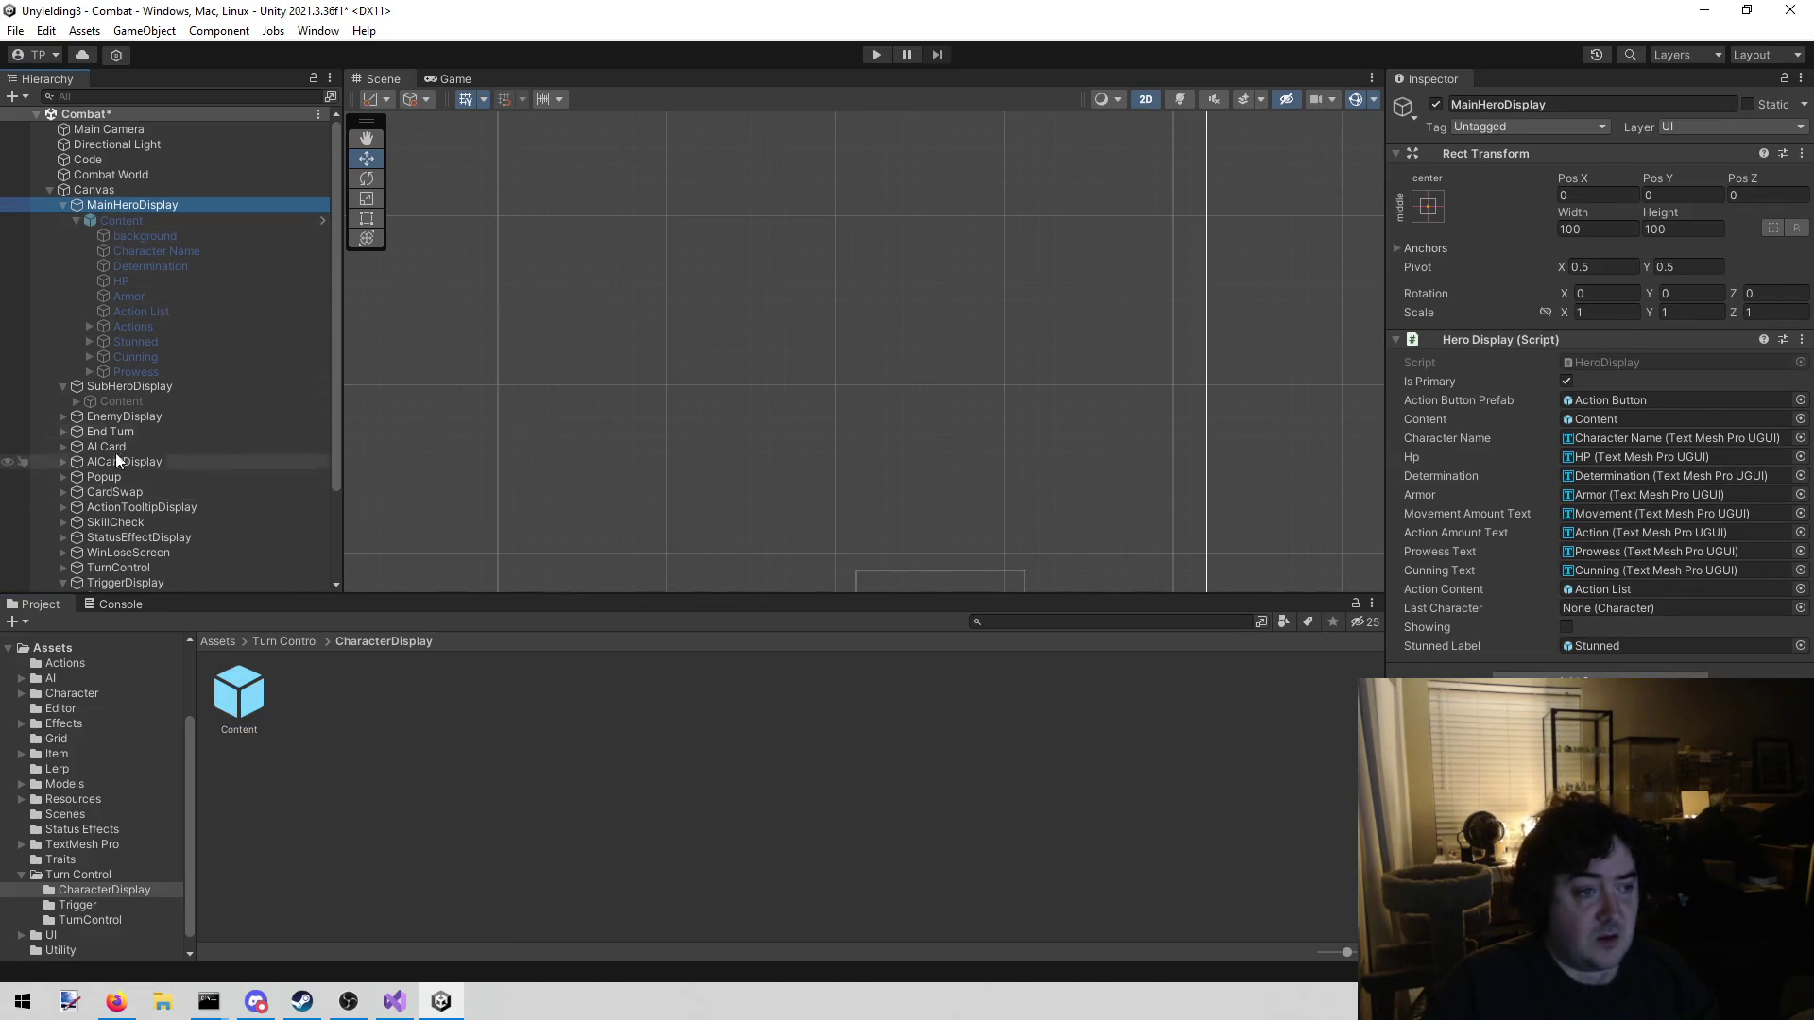
{"action": "left_click", "coordinate": [104, 402]}
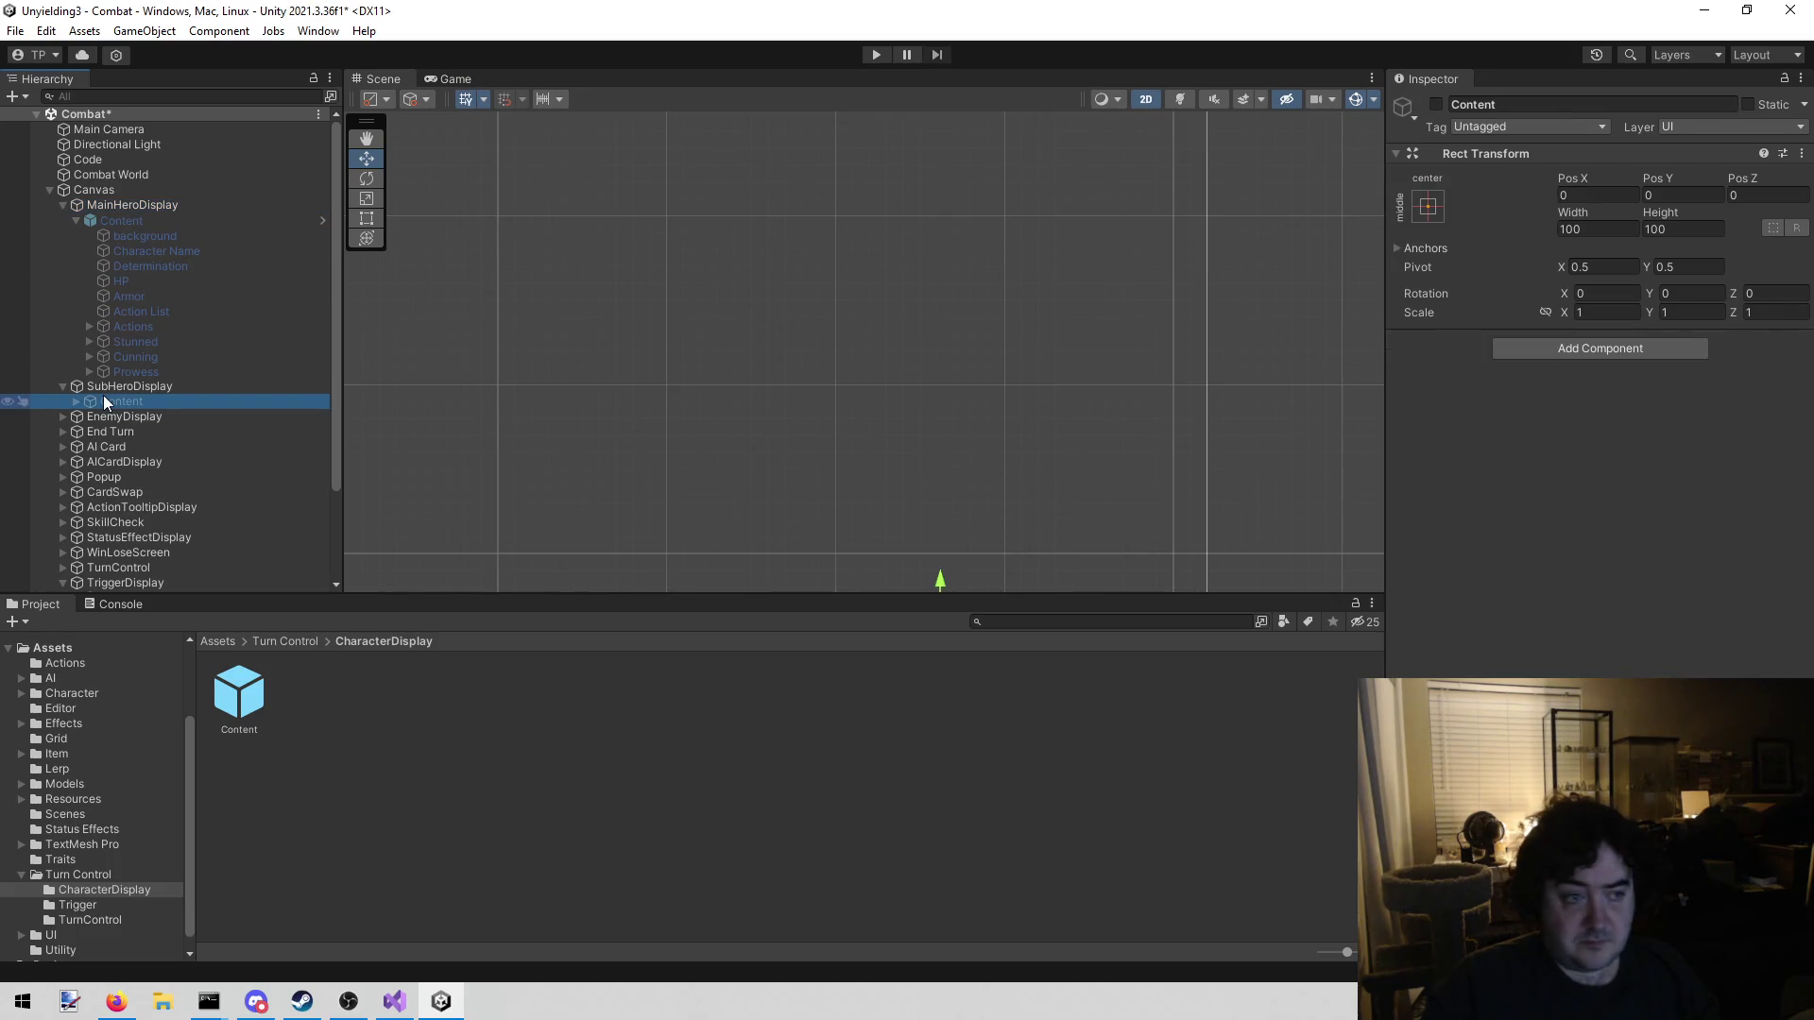
{"action": "left_click", "coordinate": [123, 387]}
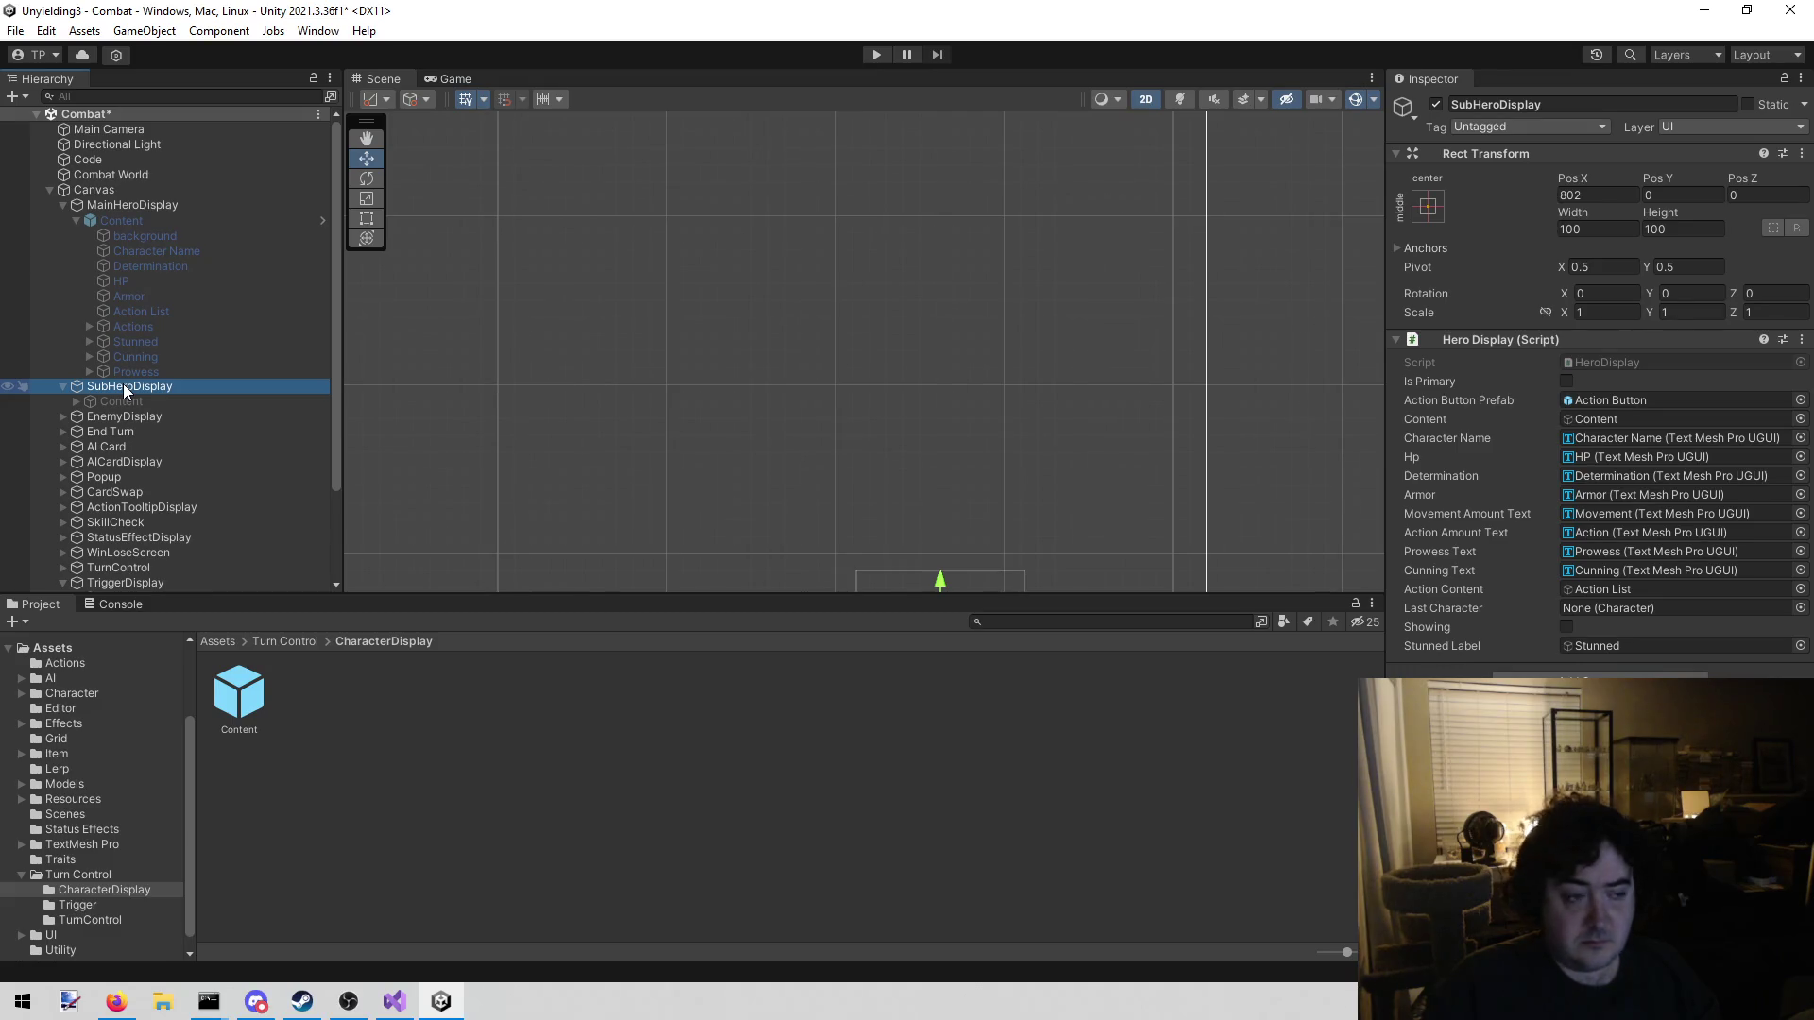
Delete the old SubHeroDisplay object from the scene
{"action": "left_click", "coordinate": [128, 403]}
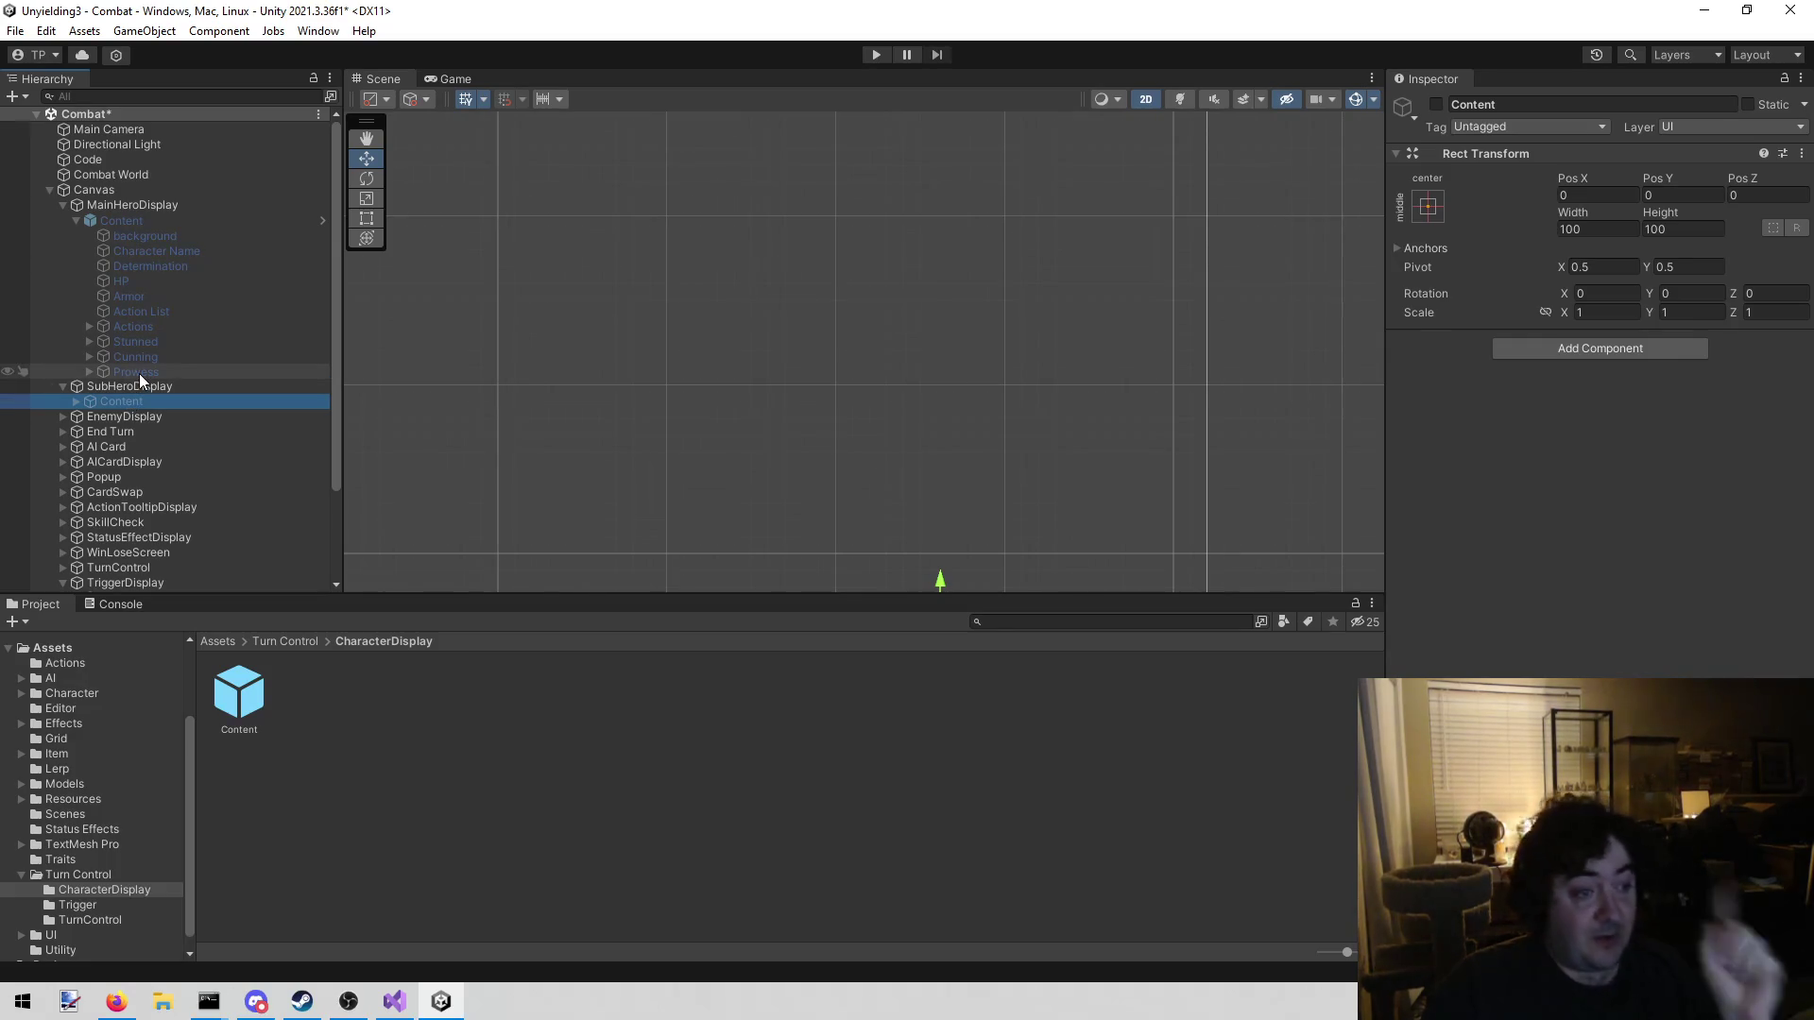
{"action": "left_click", "coordinate": [136, 384]}
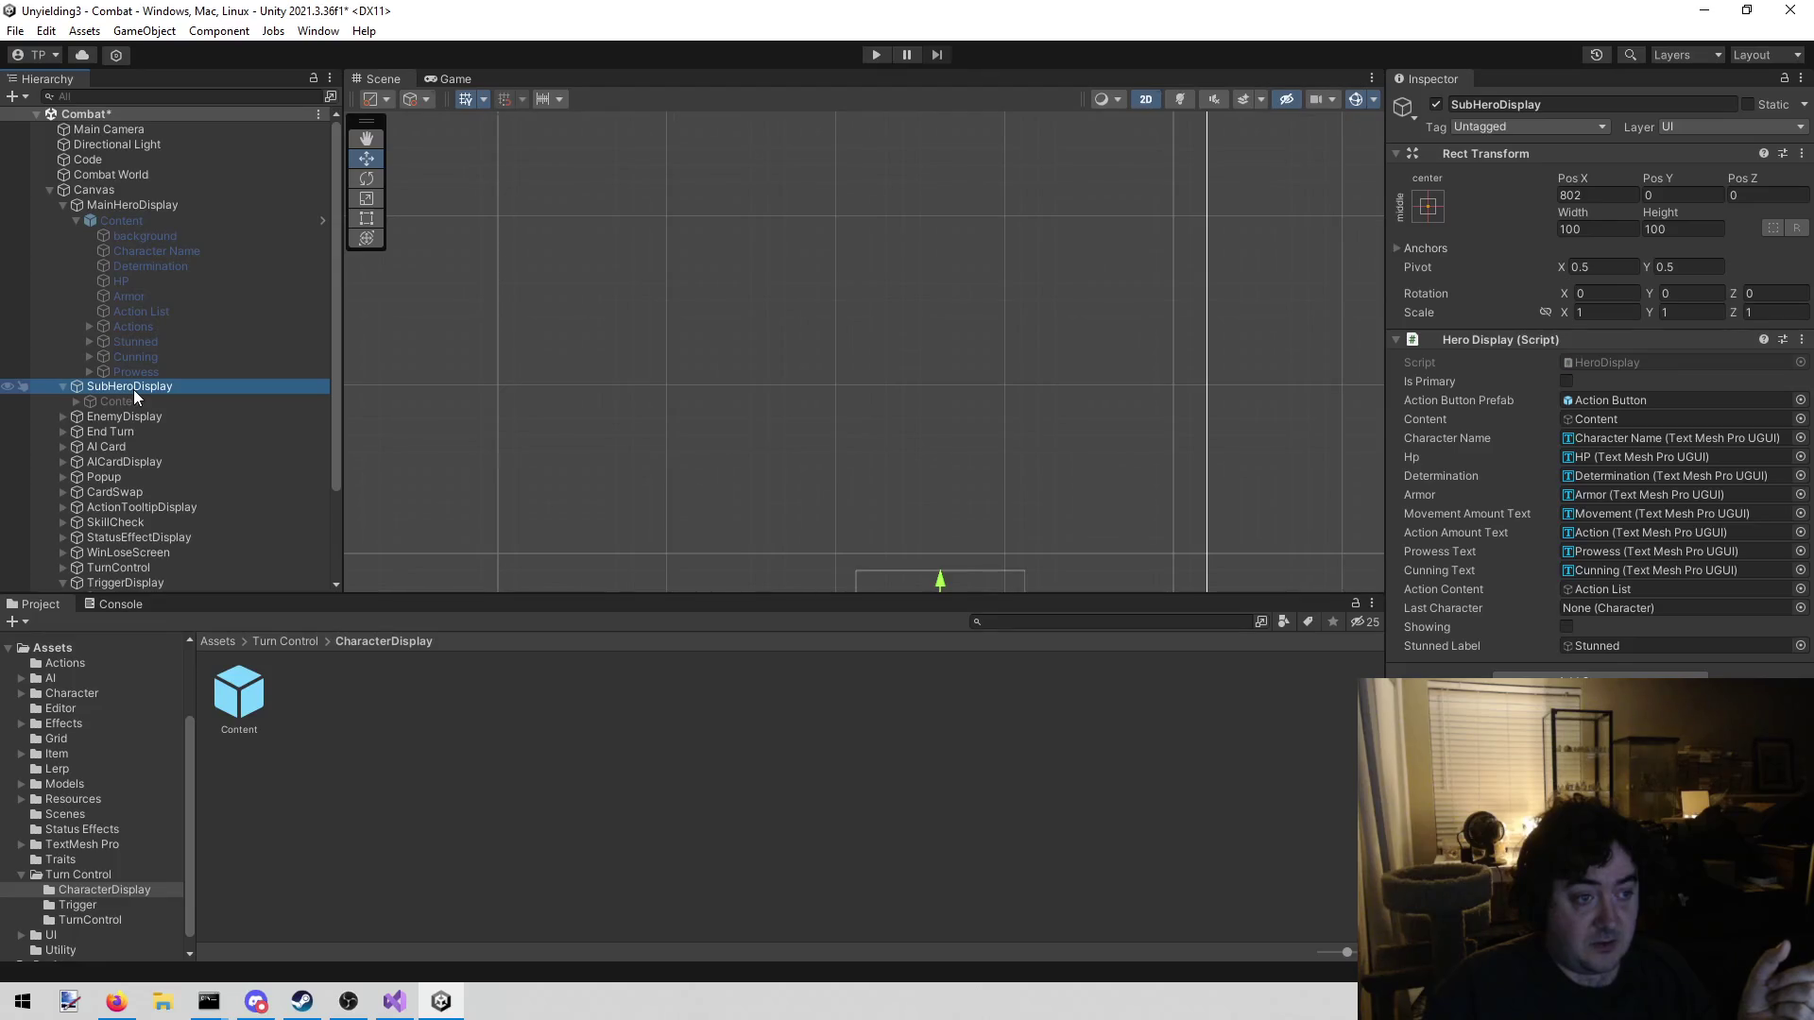
{"action": "right_click", "coordinate": [133, 389]}
{"action": "left_click", "coordinate": [185, 436]}
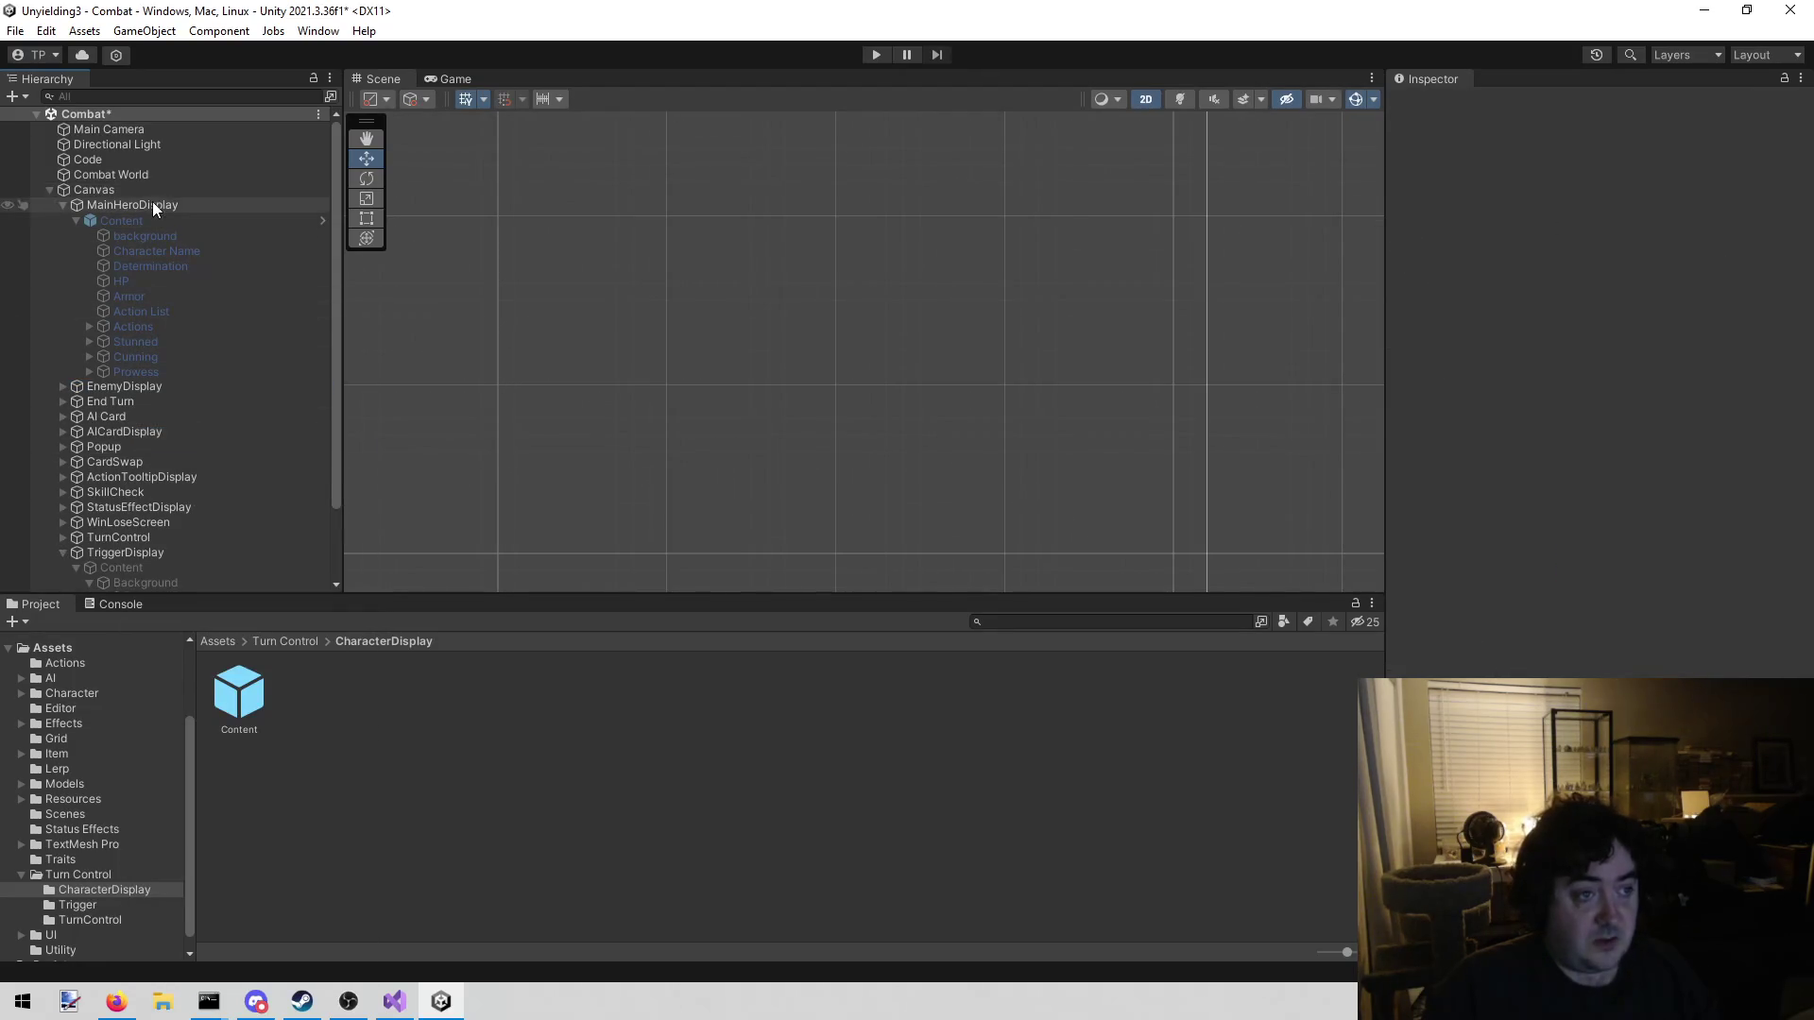
Place the copy of MainHeroDisplay directly below MainHeroDisplay in the Hierarchy
{"action": "left_click", "coordinate": [151, 201]}
{"action": "scroll", "coordinate": [124, 263], "scroll_direction": "down", "scroll_amount": 3}
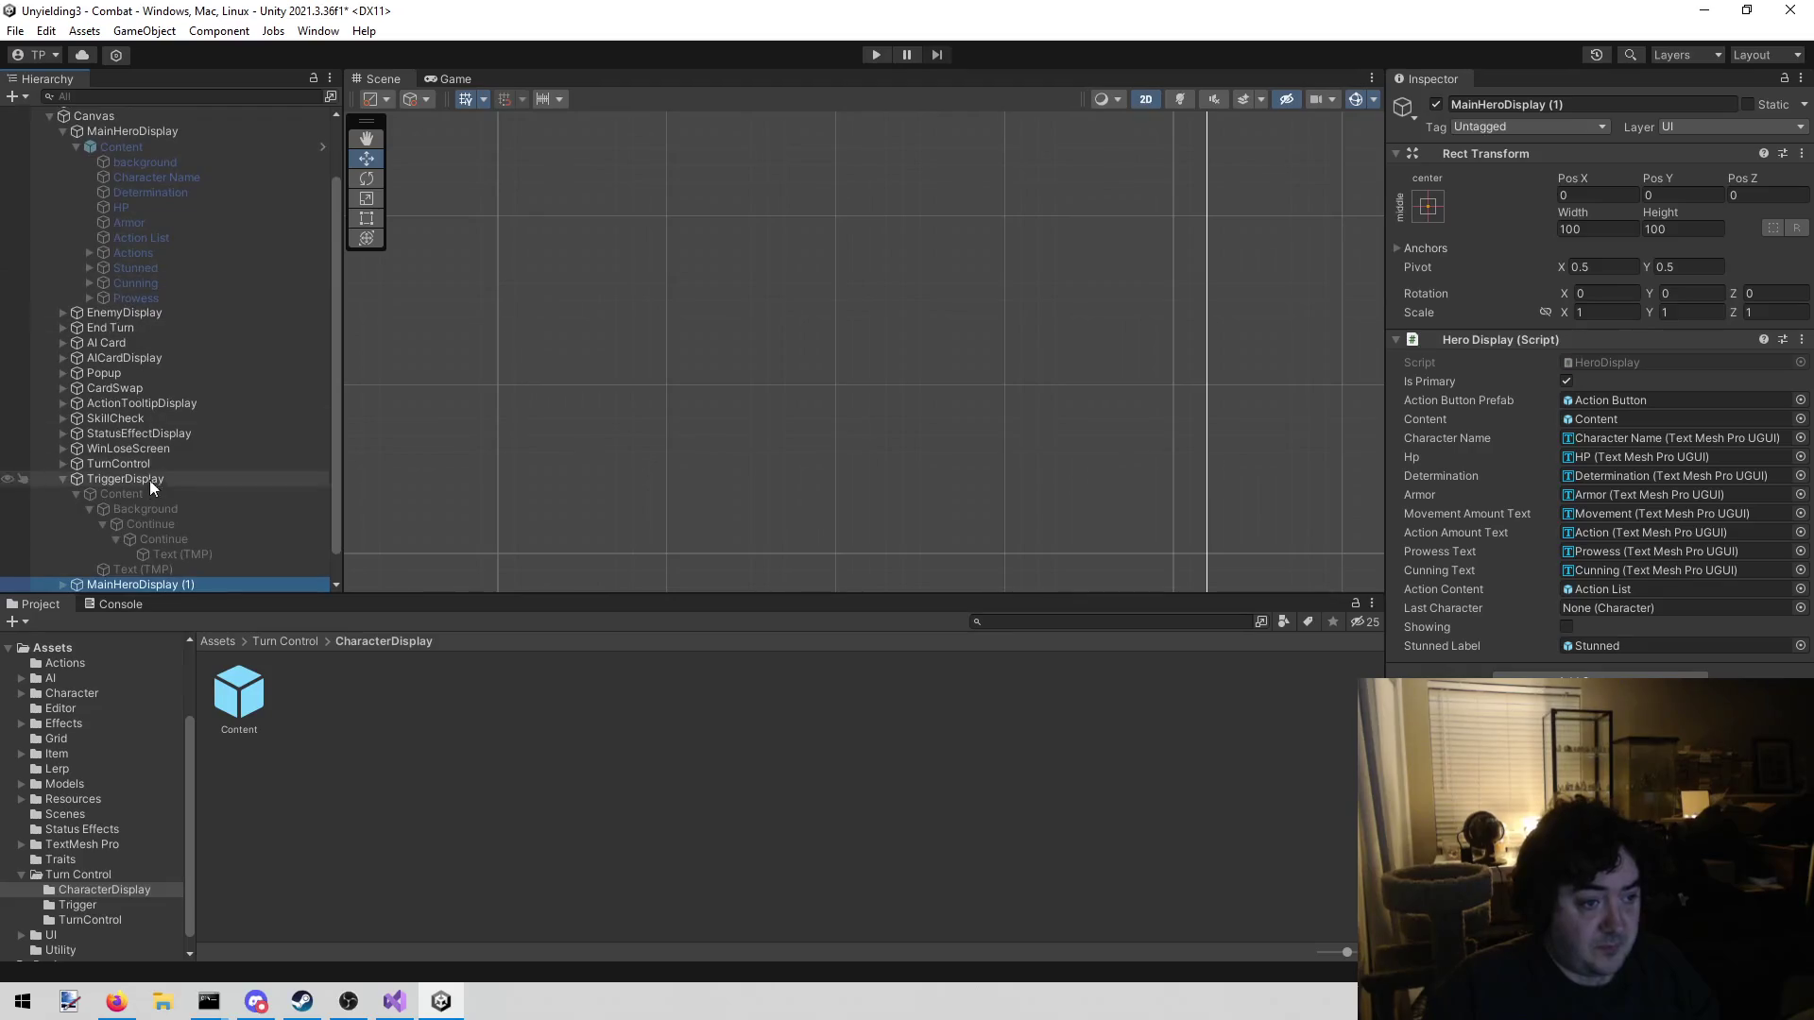
{"action": "scroll", "coordinate": [93, 308], "scroll_direction": "up", "scroll_amount": 3}
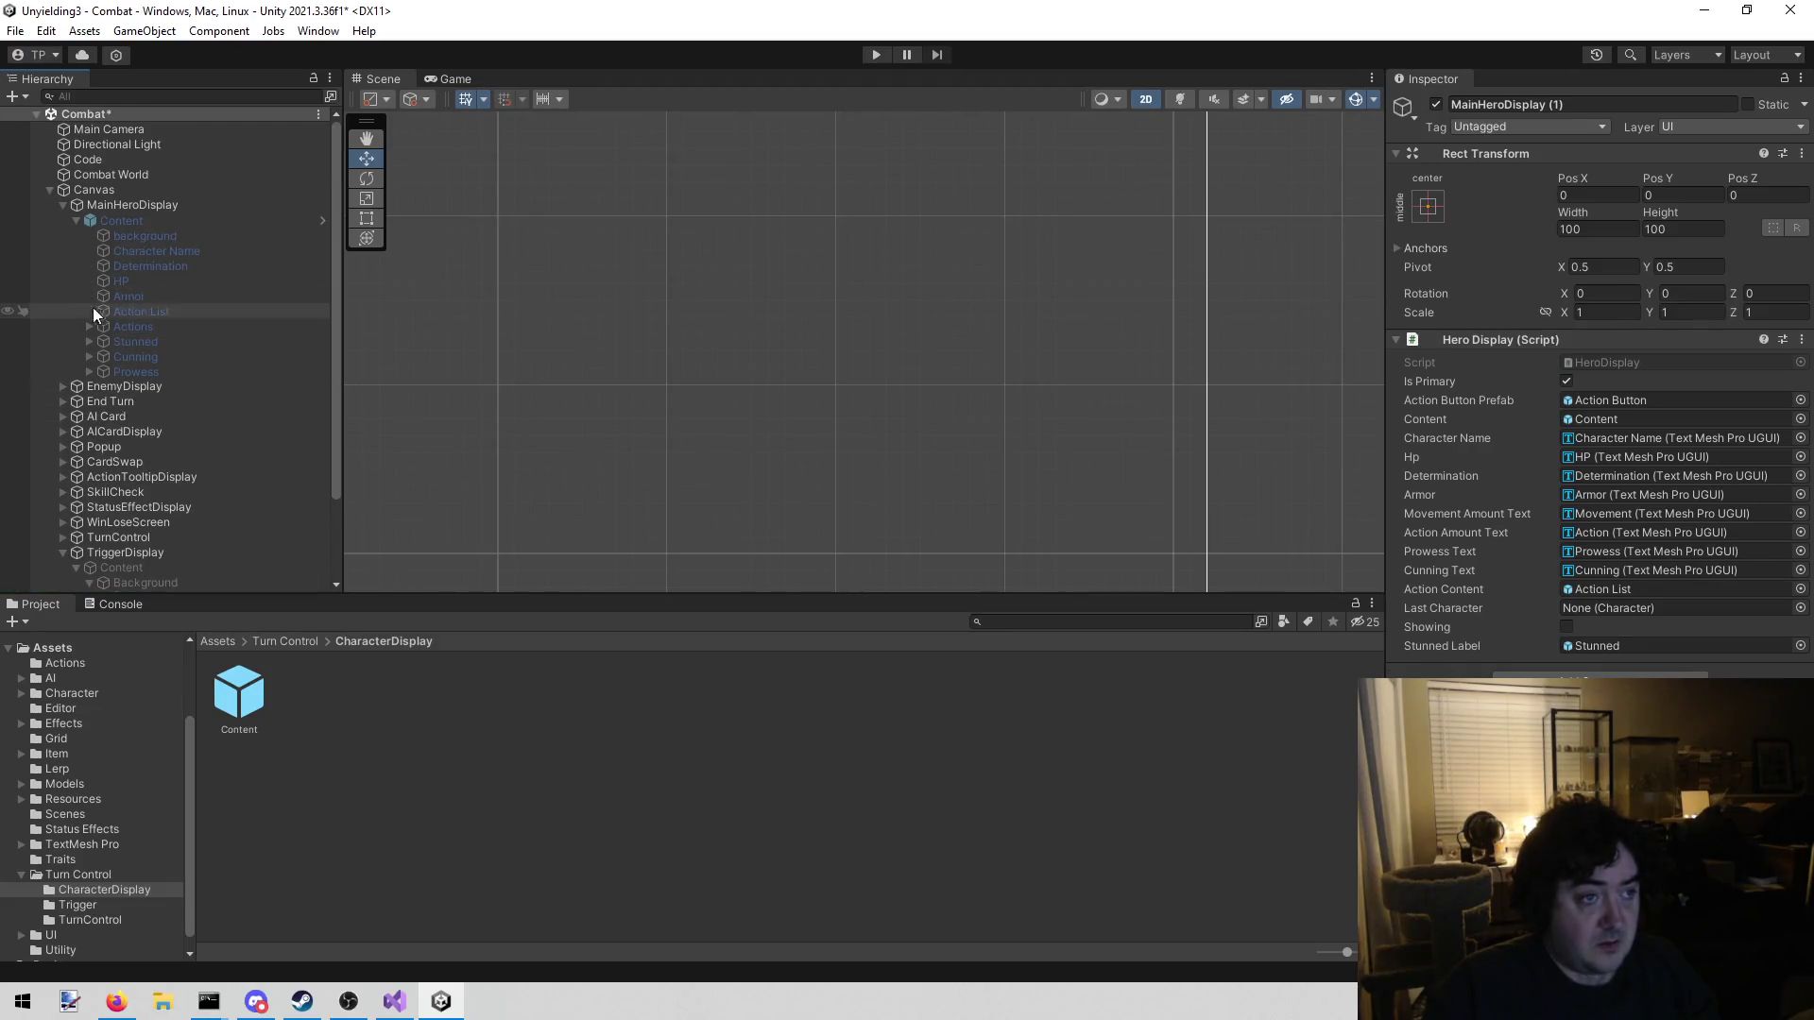
{"action": "left_click", "coordinate": [63, 206]}
{"action": "left_click_drag", "start_coordinate": [136, 494], "coordinate": [153, 217]}
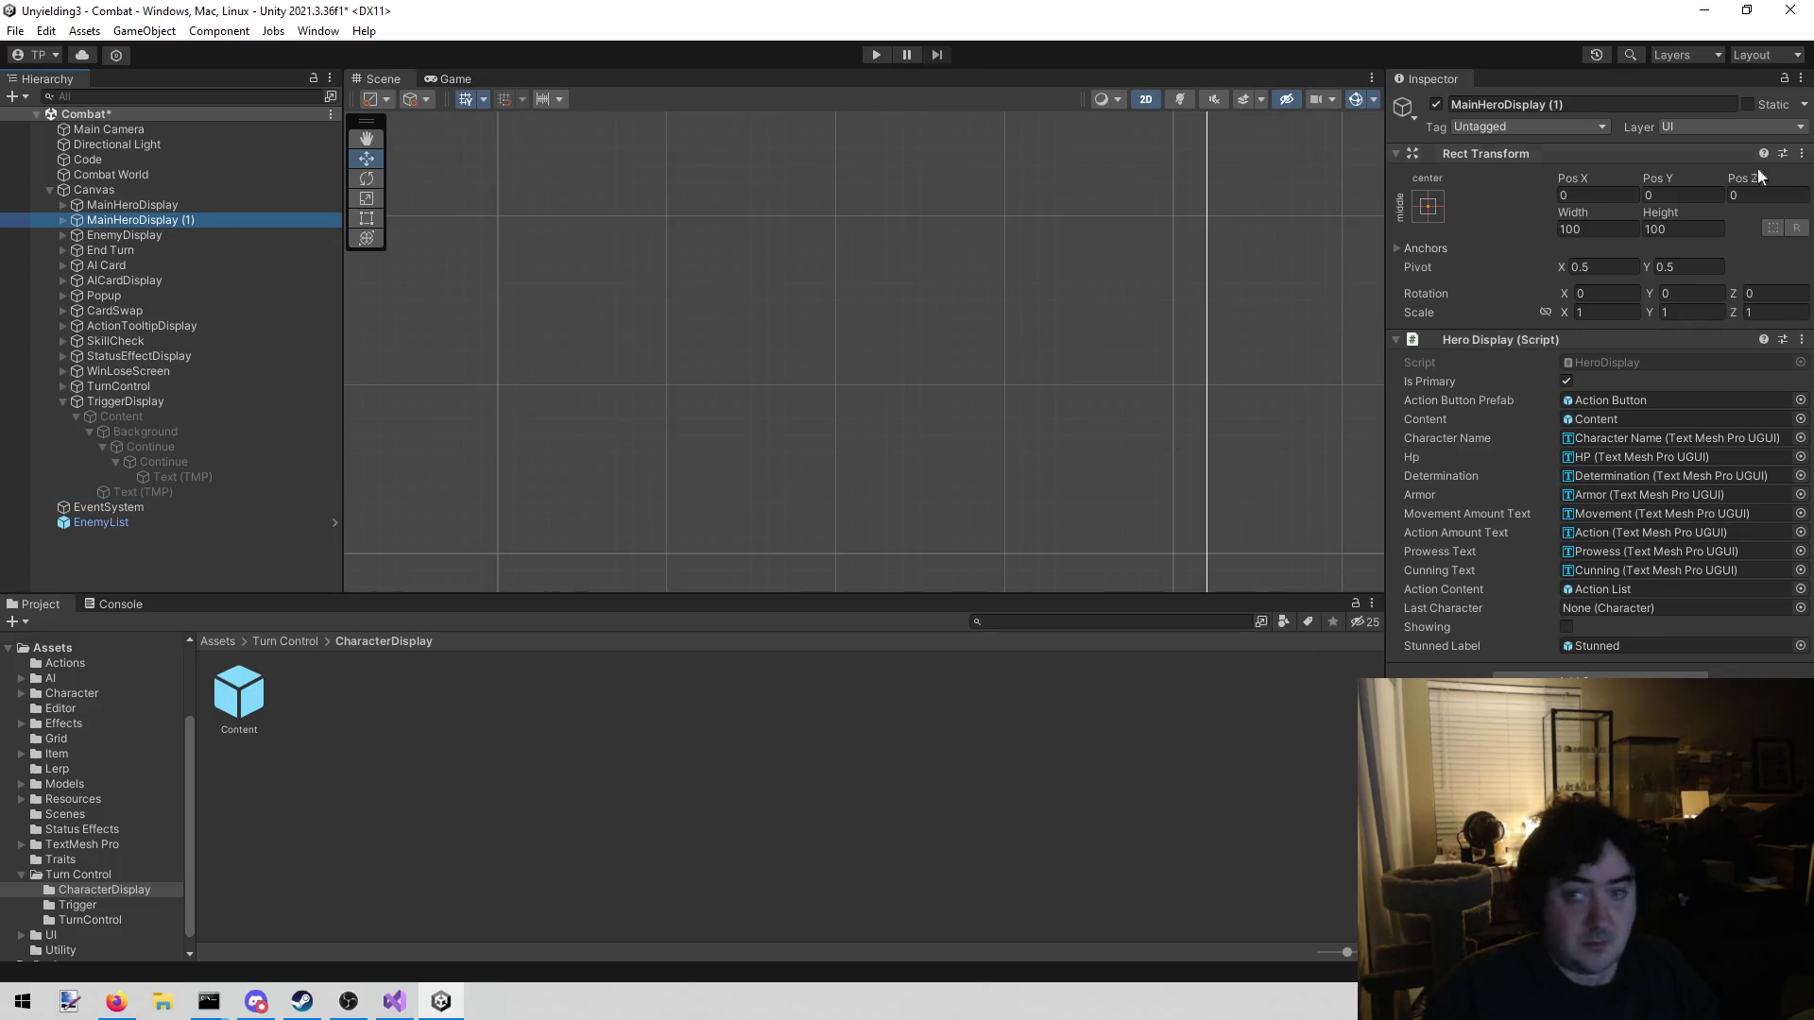
Rename the copy to SubHeroDisplay and turn off its Is Primary option
{"action": "left_click", "coordinate": [1571, 105]}
{"action": "key", "text": "End"}
{"action": "key", "text": "BackSpace"}
{"action": "key", "text": "BackSpace"}
{"action": "key", "text": "BackSpace"}
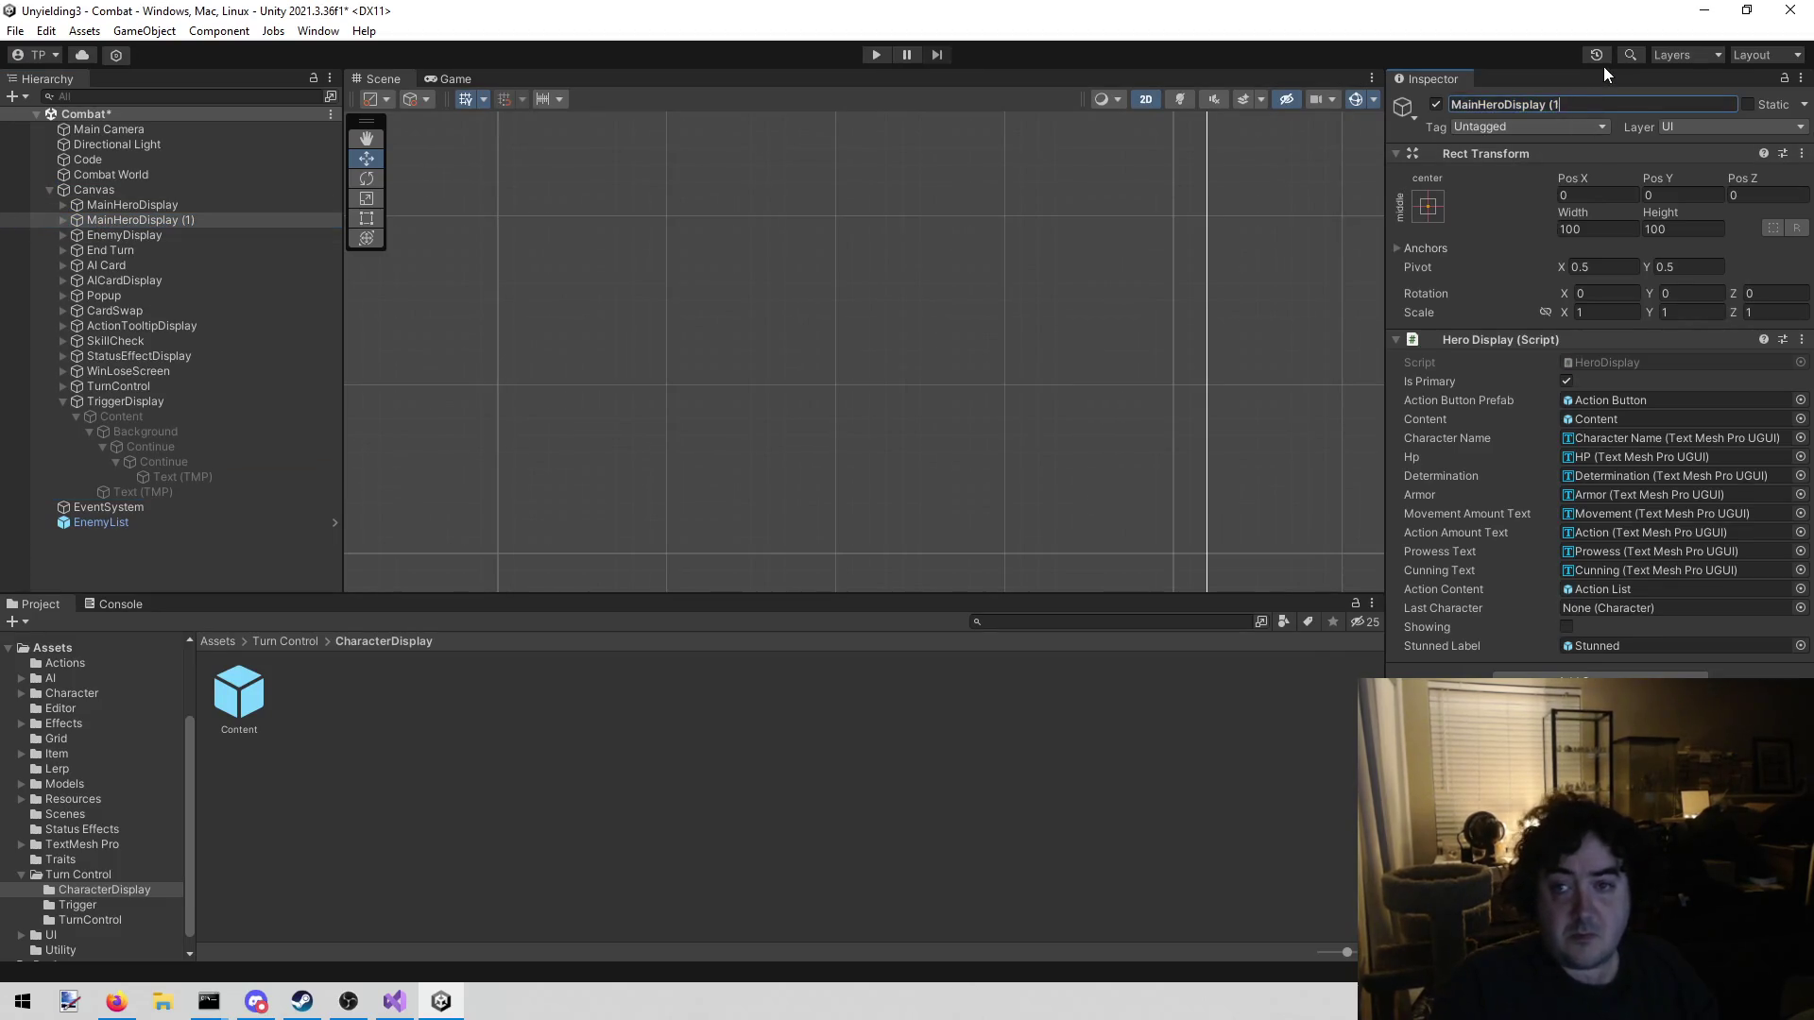
{"action": "key", "text": "Home"}
{"action": "key", "text": "Delete"}
{"action": "key", "text": "Delete"}
{"action": "key", "text": "Delete"}
{"action": "key", "text": "Delete"}
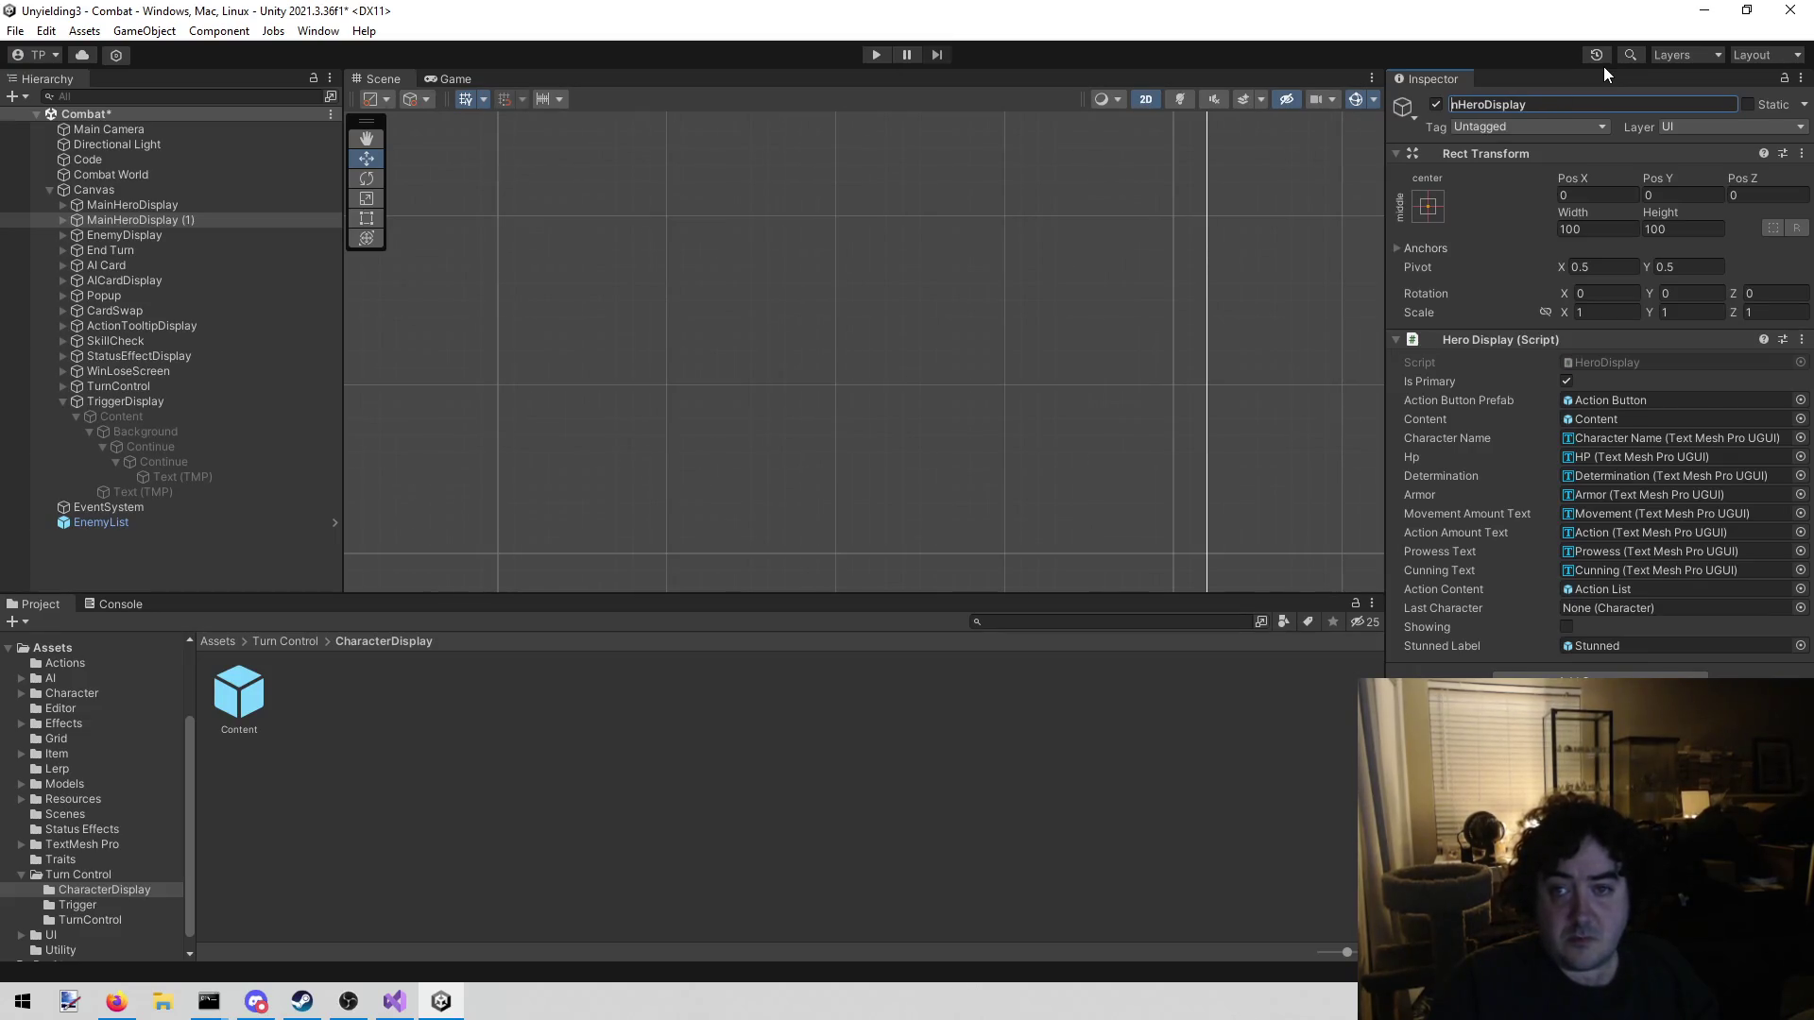
{"action": "type", "text": "Sub"}
{"action": "key", "text": "Return"}
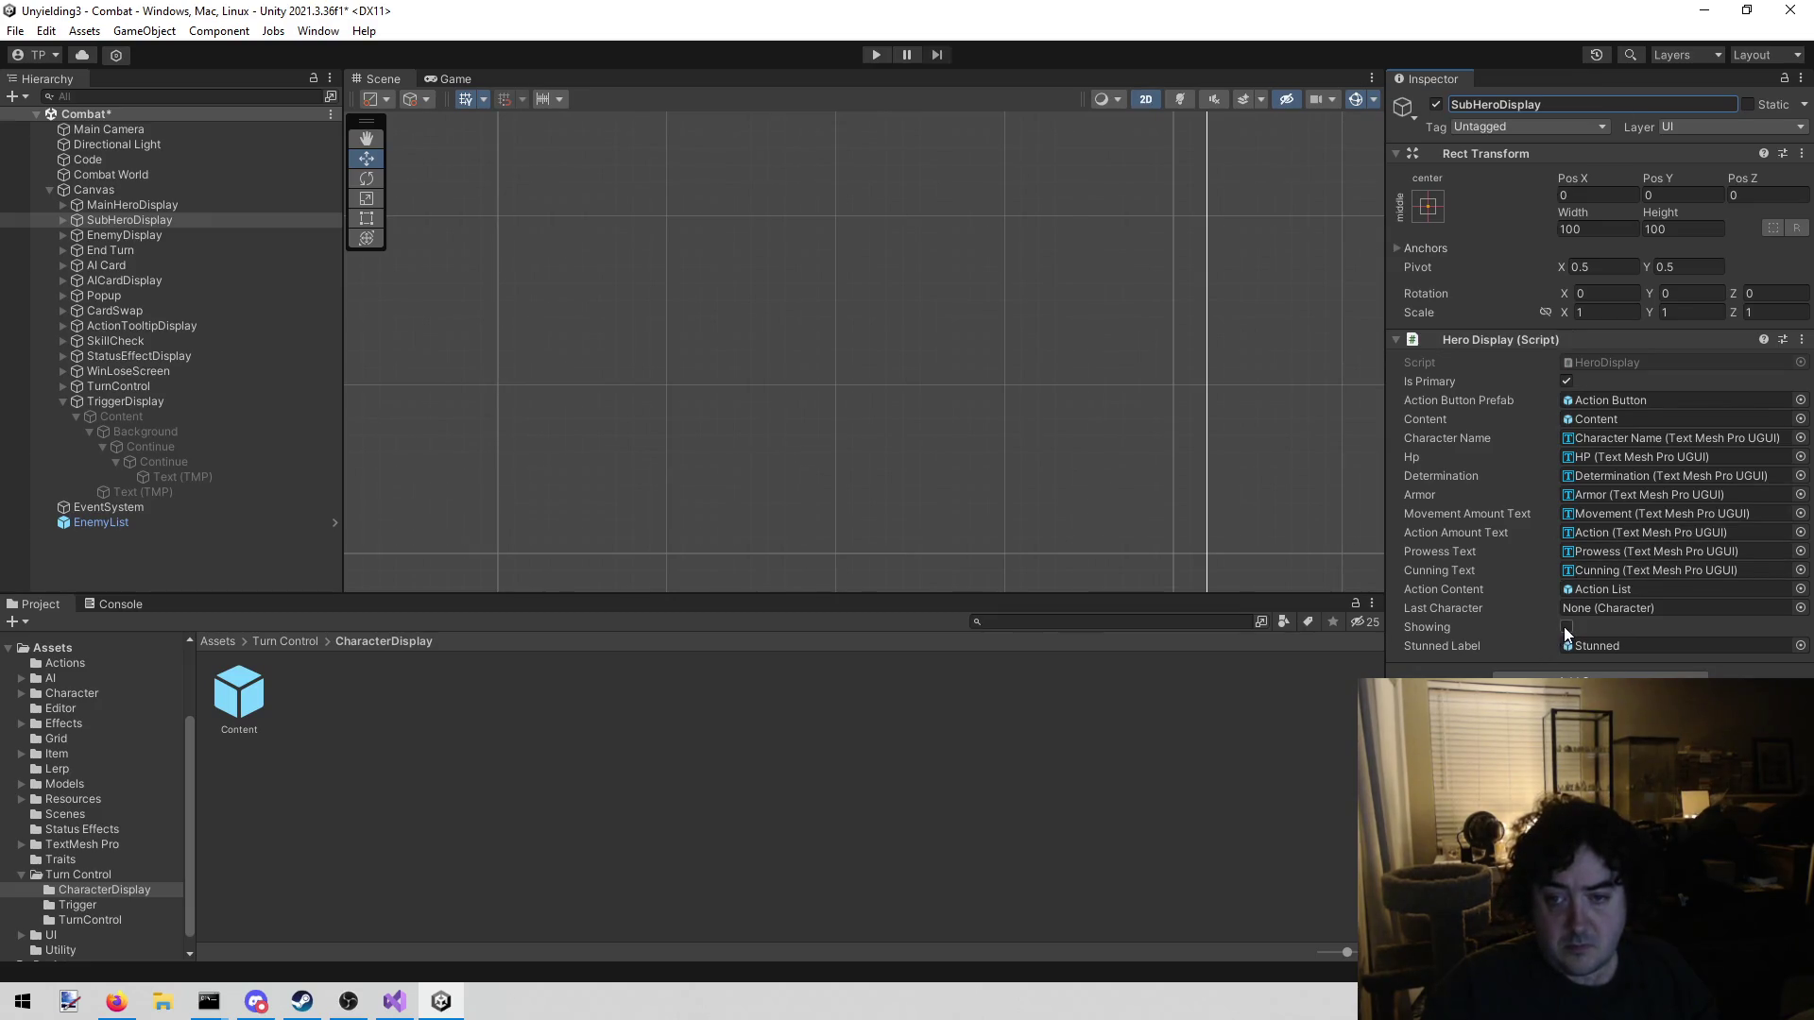
{"action": "left_click", "coordinate": [1566, 381]}
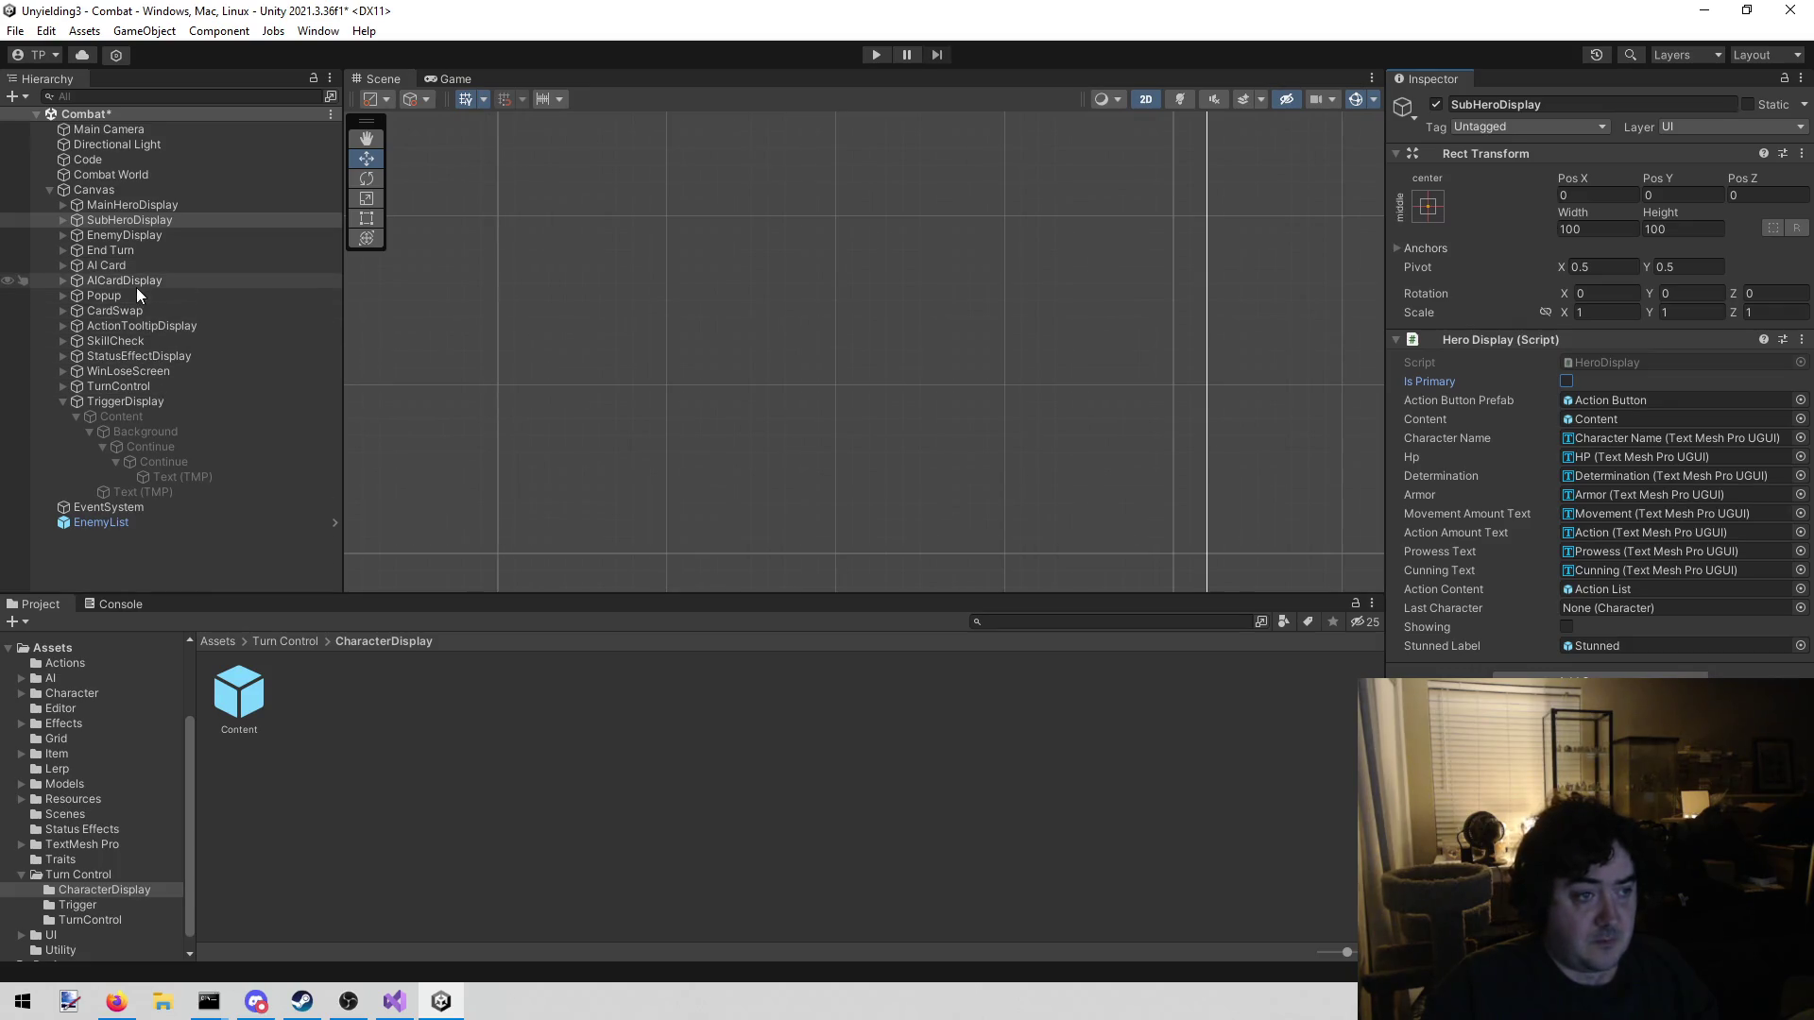
{"action": "left_click", "coordinate": [179, 159]}
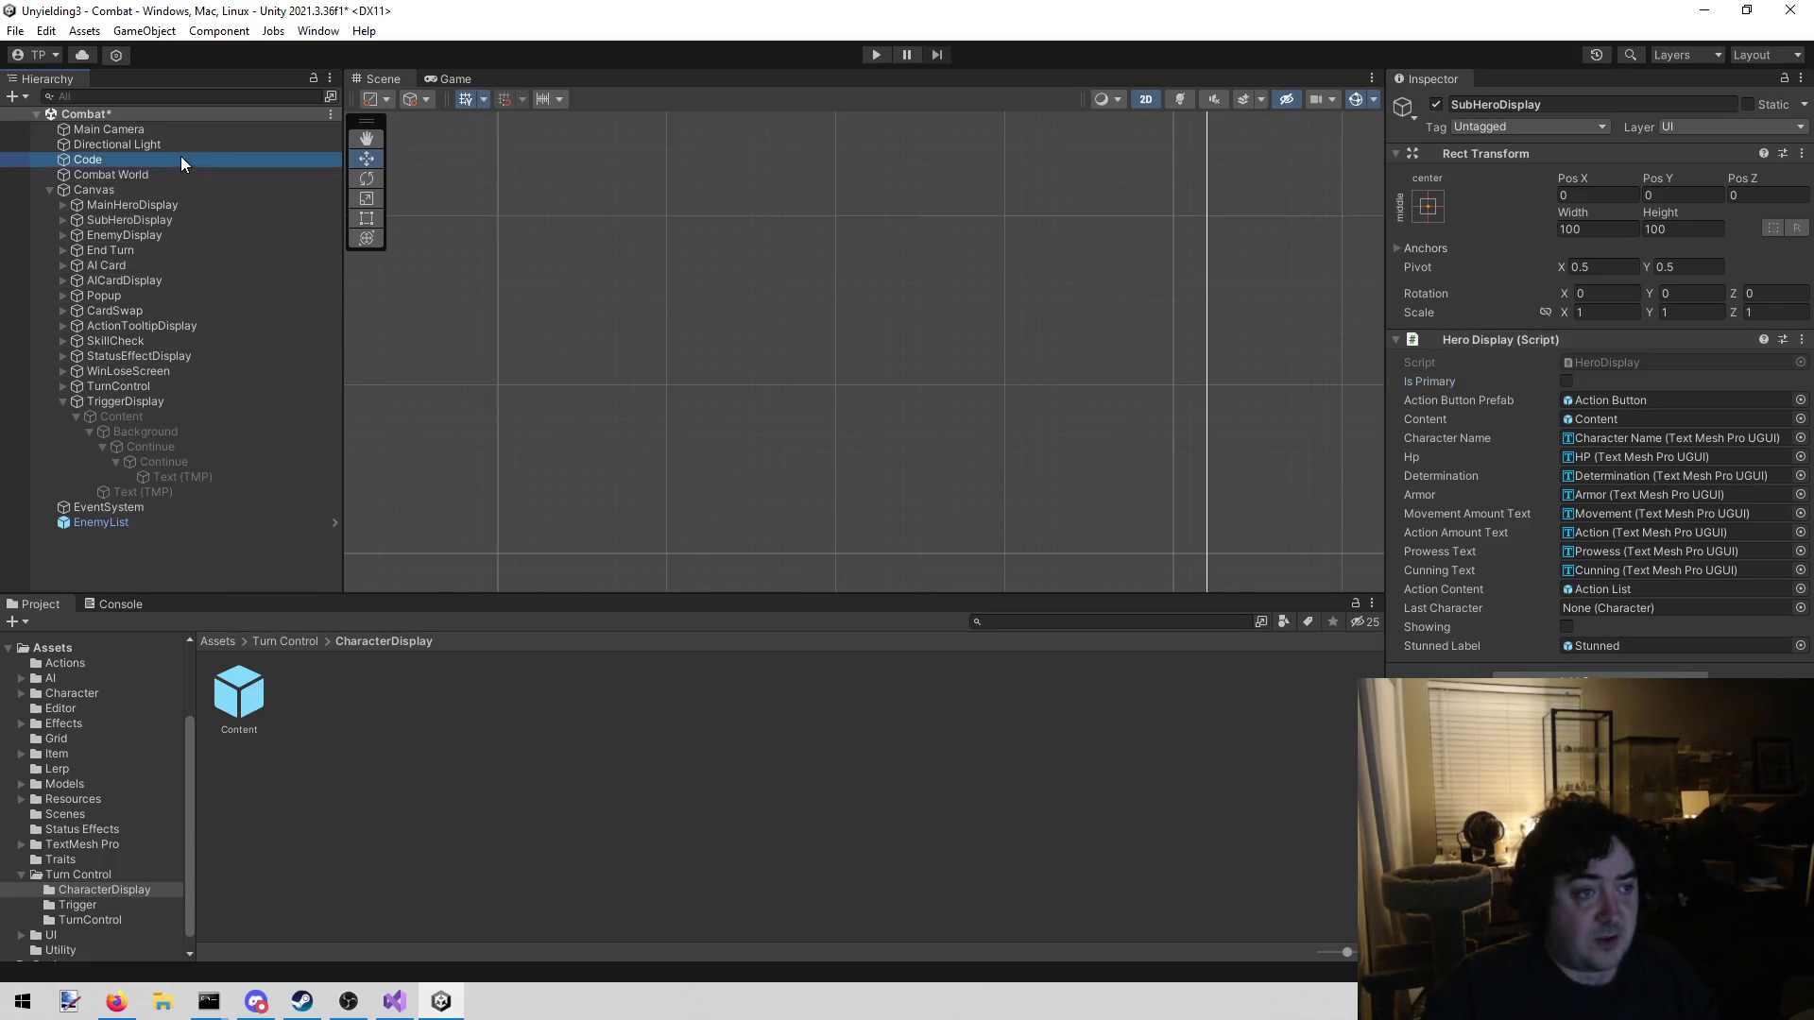
Delete the Content prefab from the CharacterDisplay folder and confirm the deletion
{"action": "scroll", "coordinate": [1654, 515], "scroll_direction": "down", "scroll_amount": 10}
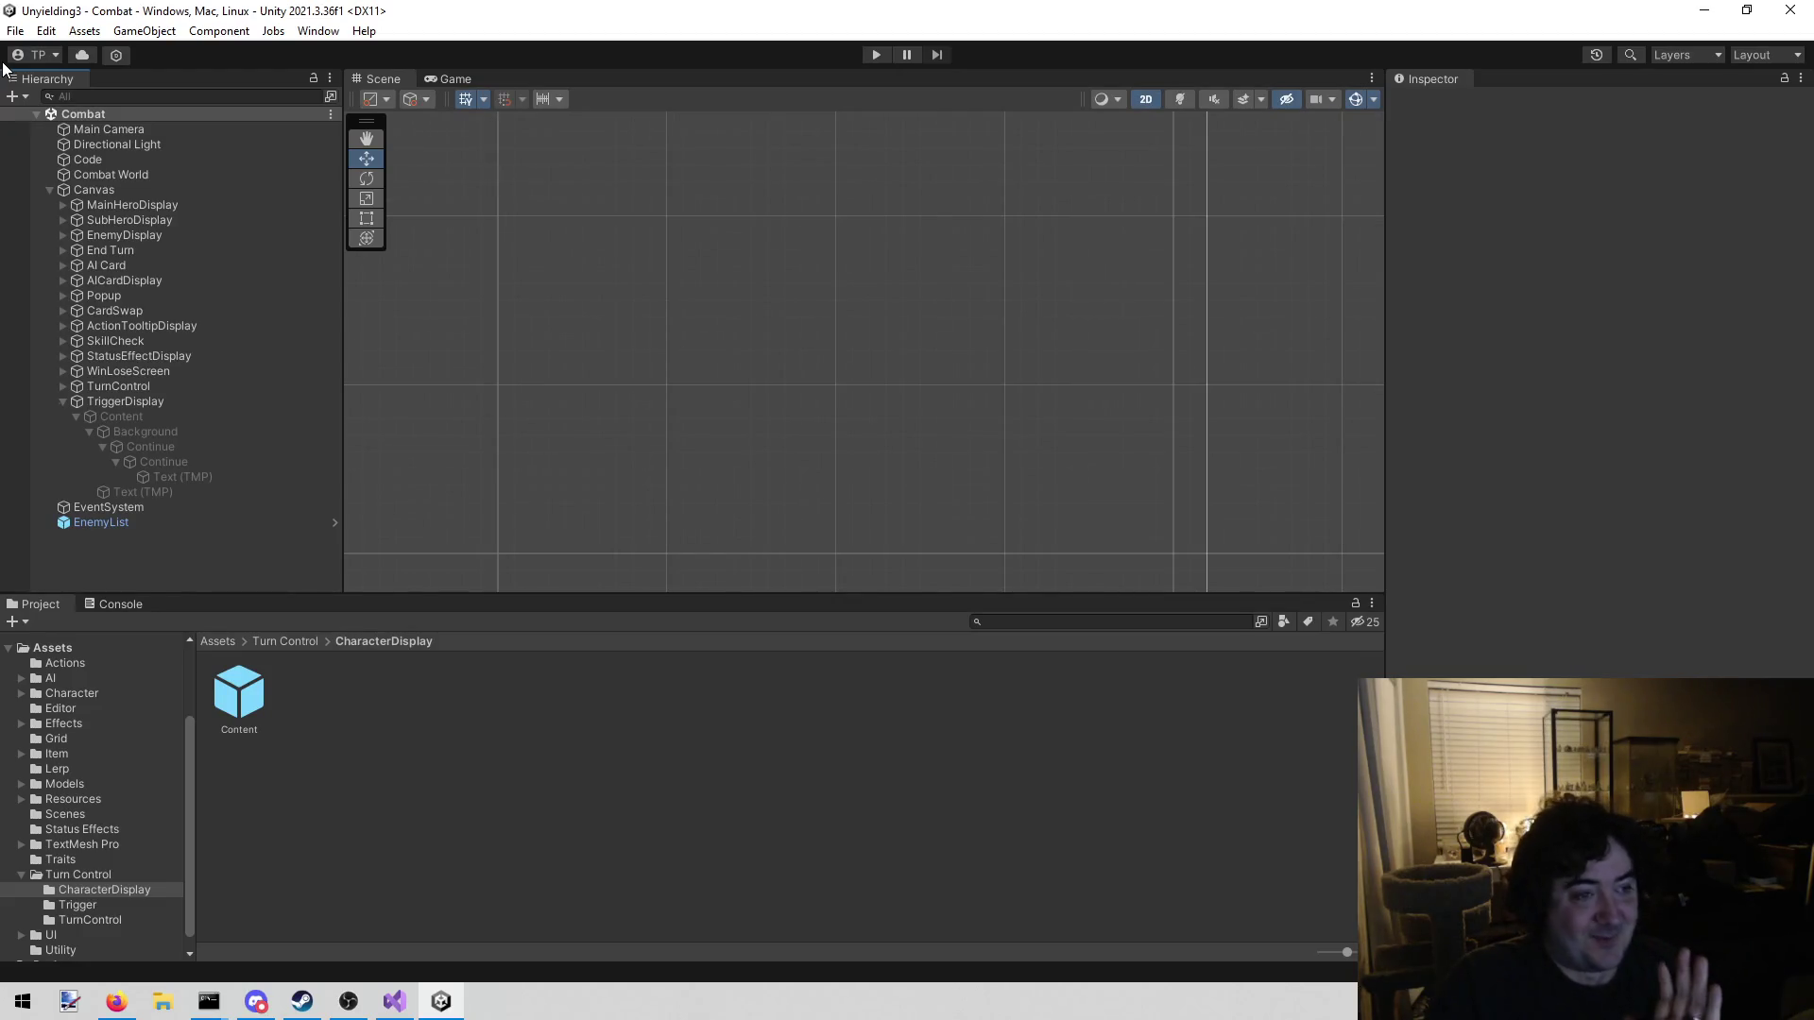
{"action": "left_click", "coordinate": [241, 688]}
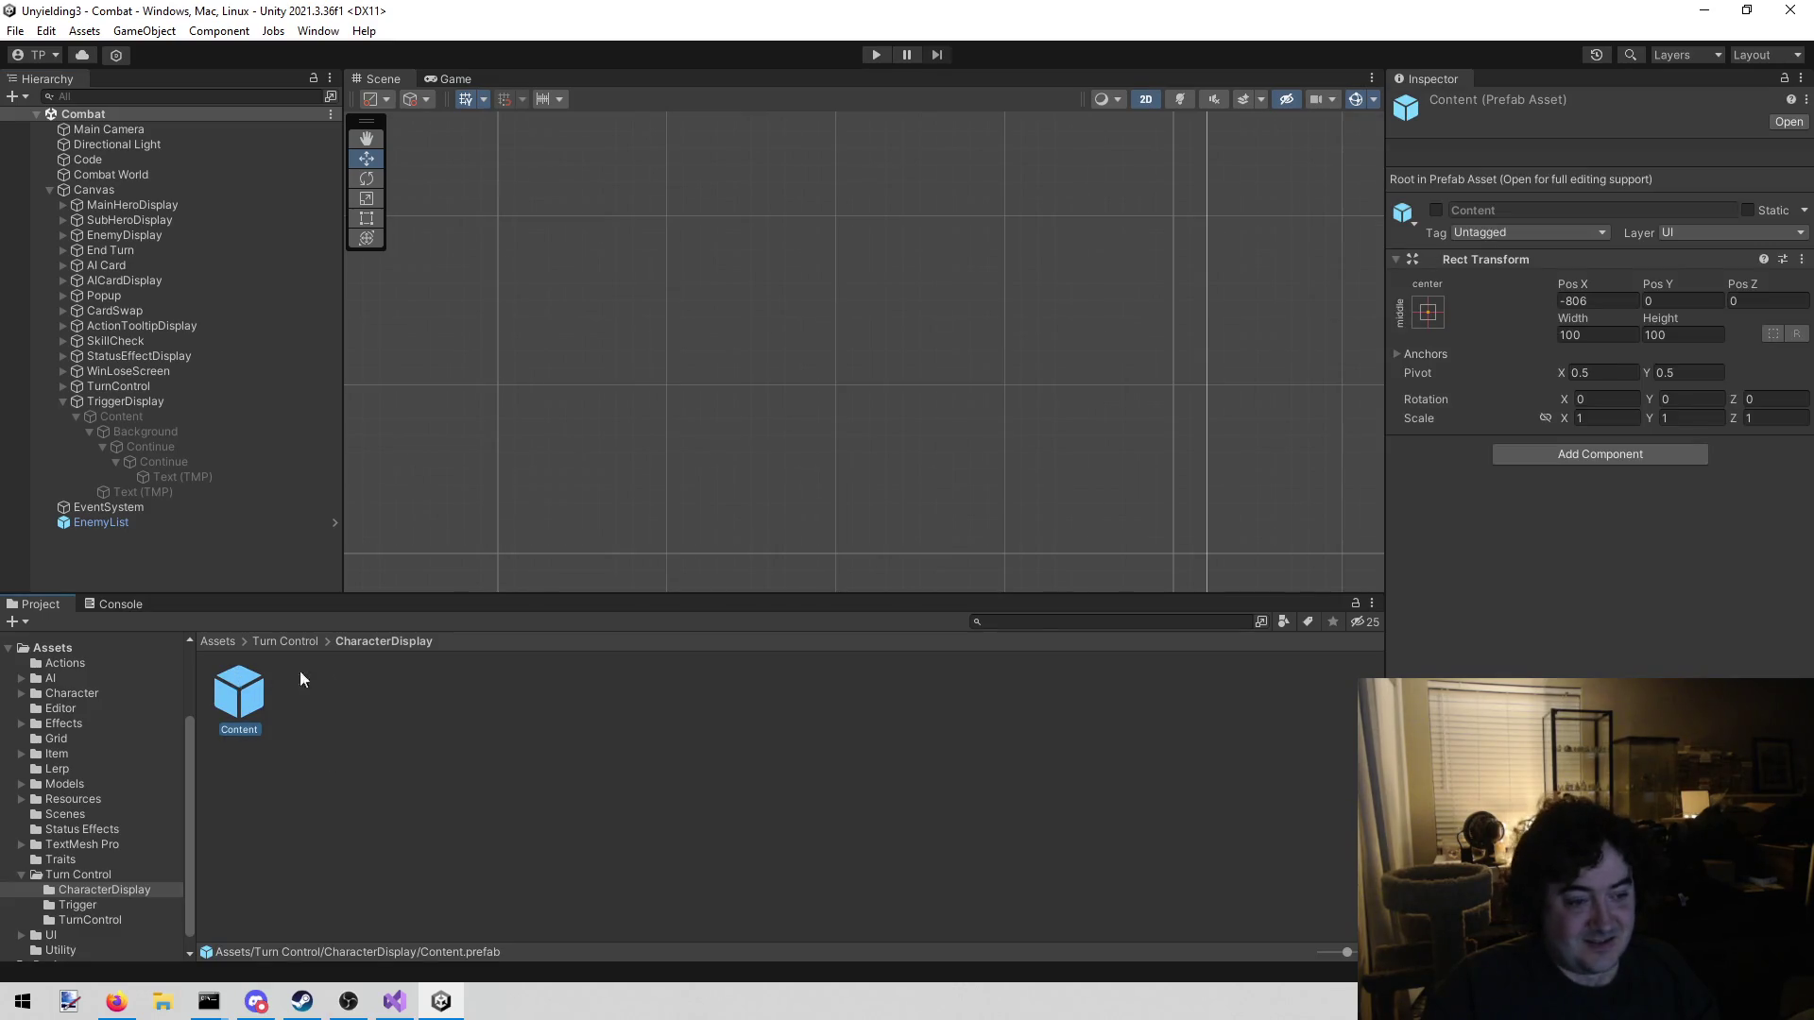
{"action": "right_click", "coordinate": [258, 690]}
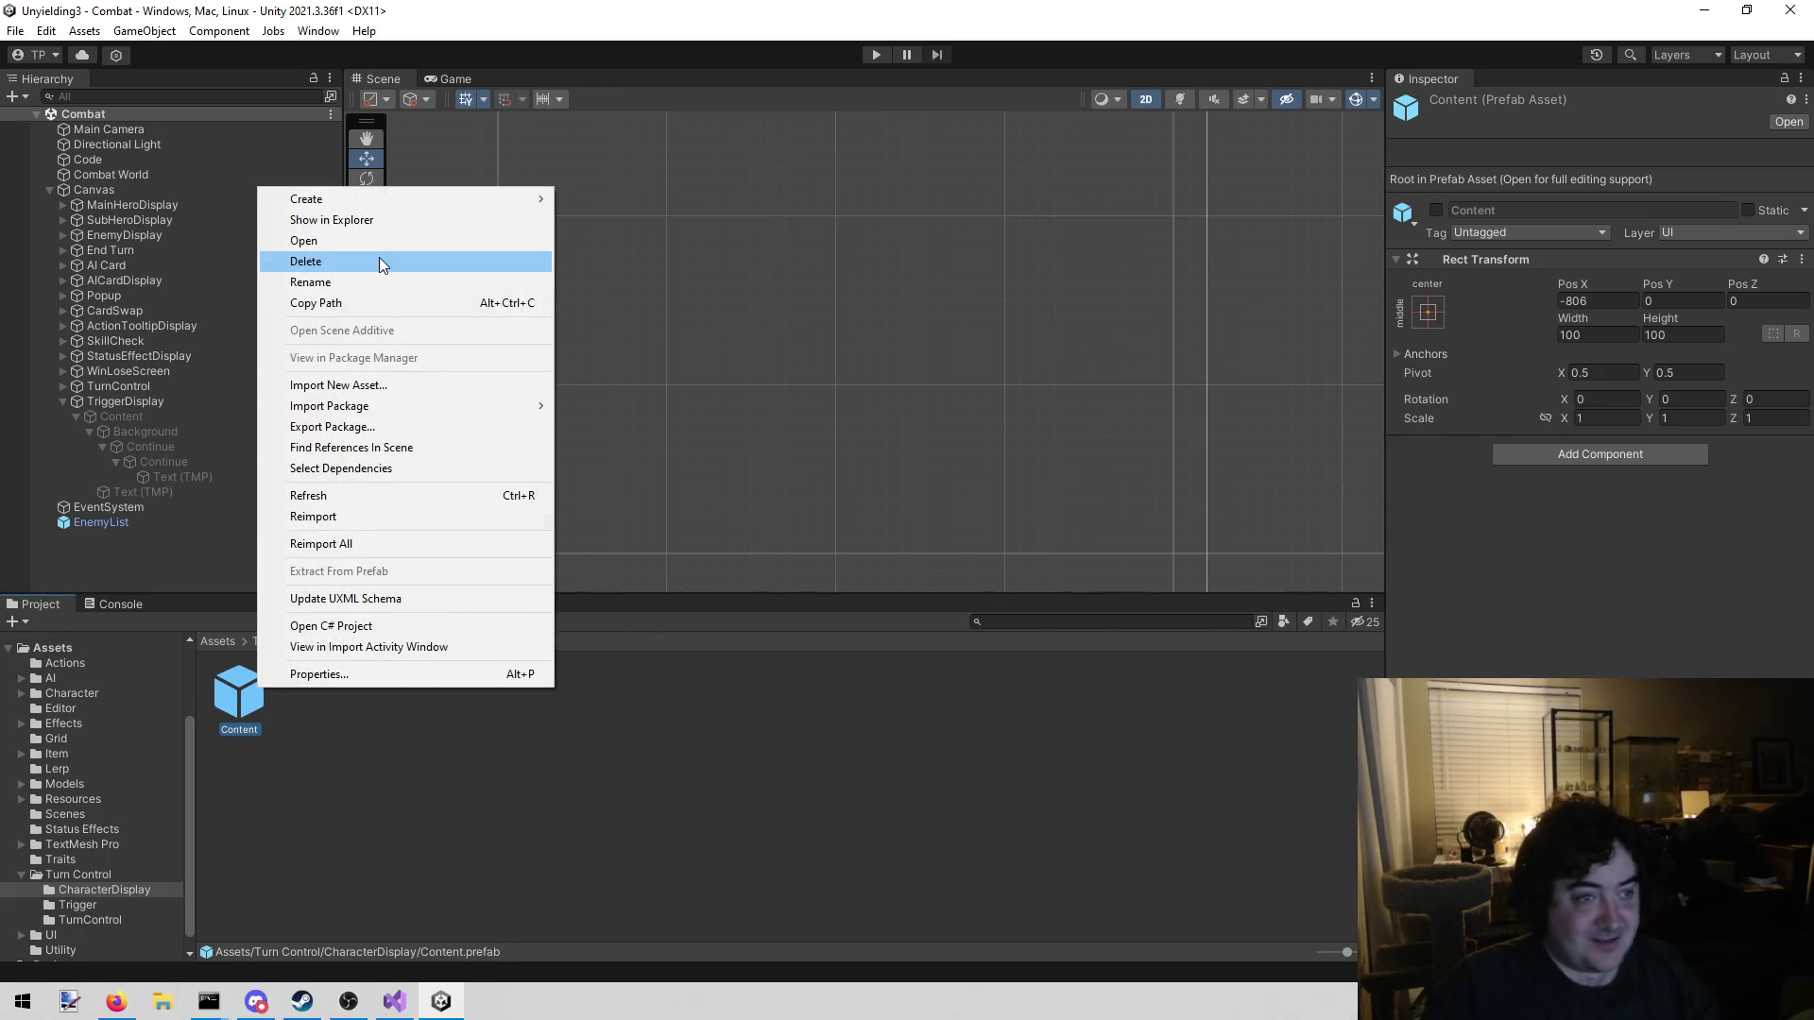
{"action": "left_click", "coordinate": [381, 262]}
{"action": "left_click", "coordinate": [961, 539]}
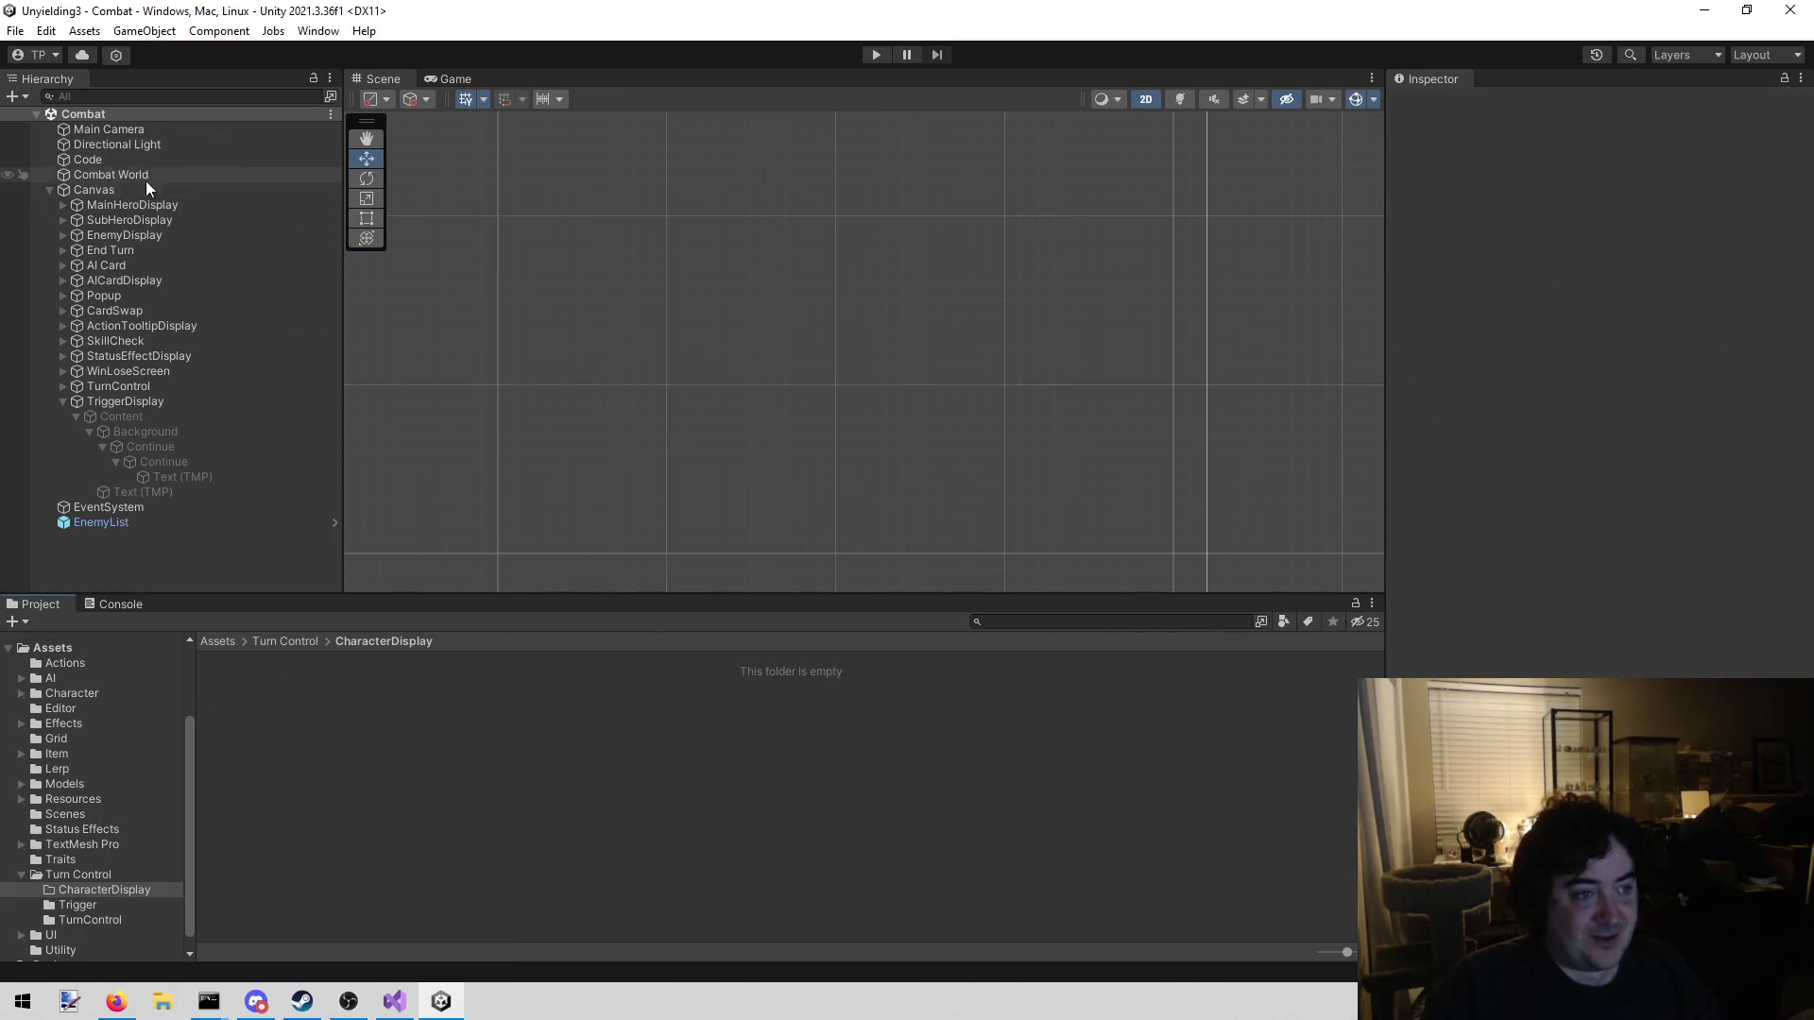
Save MainHeroDisplay as a prefab in CharacterDisplay named HeroDisplay
{"action": "left_click", "coordinate": [133, 206]}
{"action": "left_click_drag", "start_coordinate": [134, 204], "coordinate": [298, 750]}
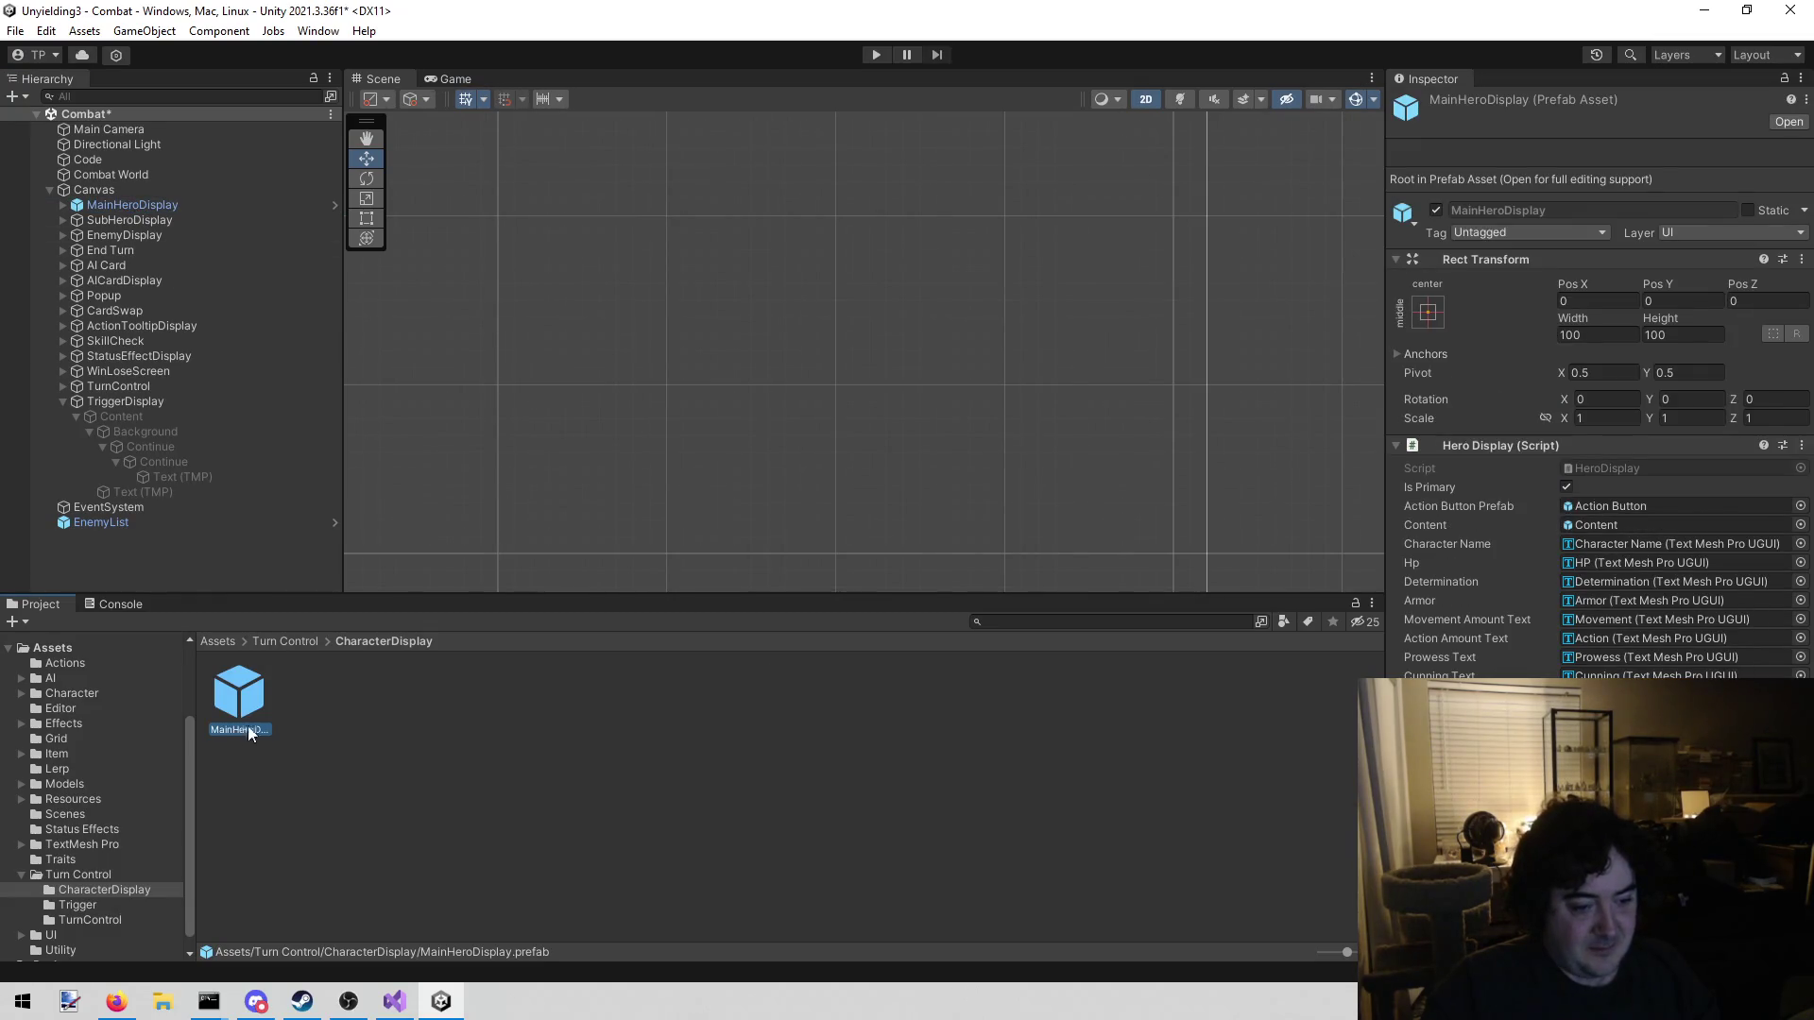
{"action": "key", "text": "End"}
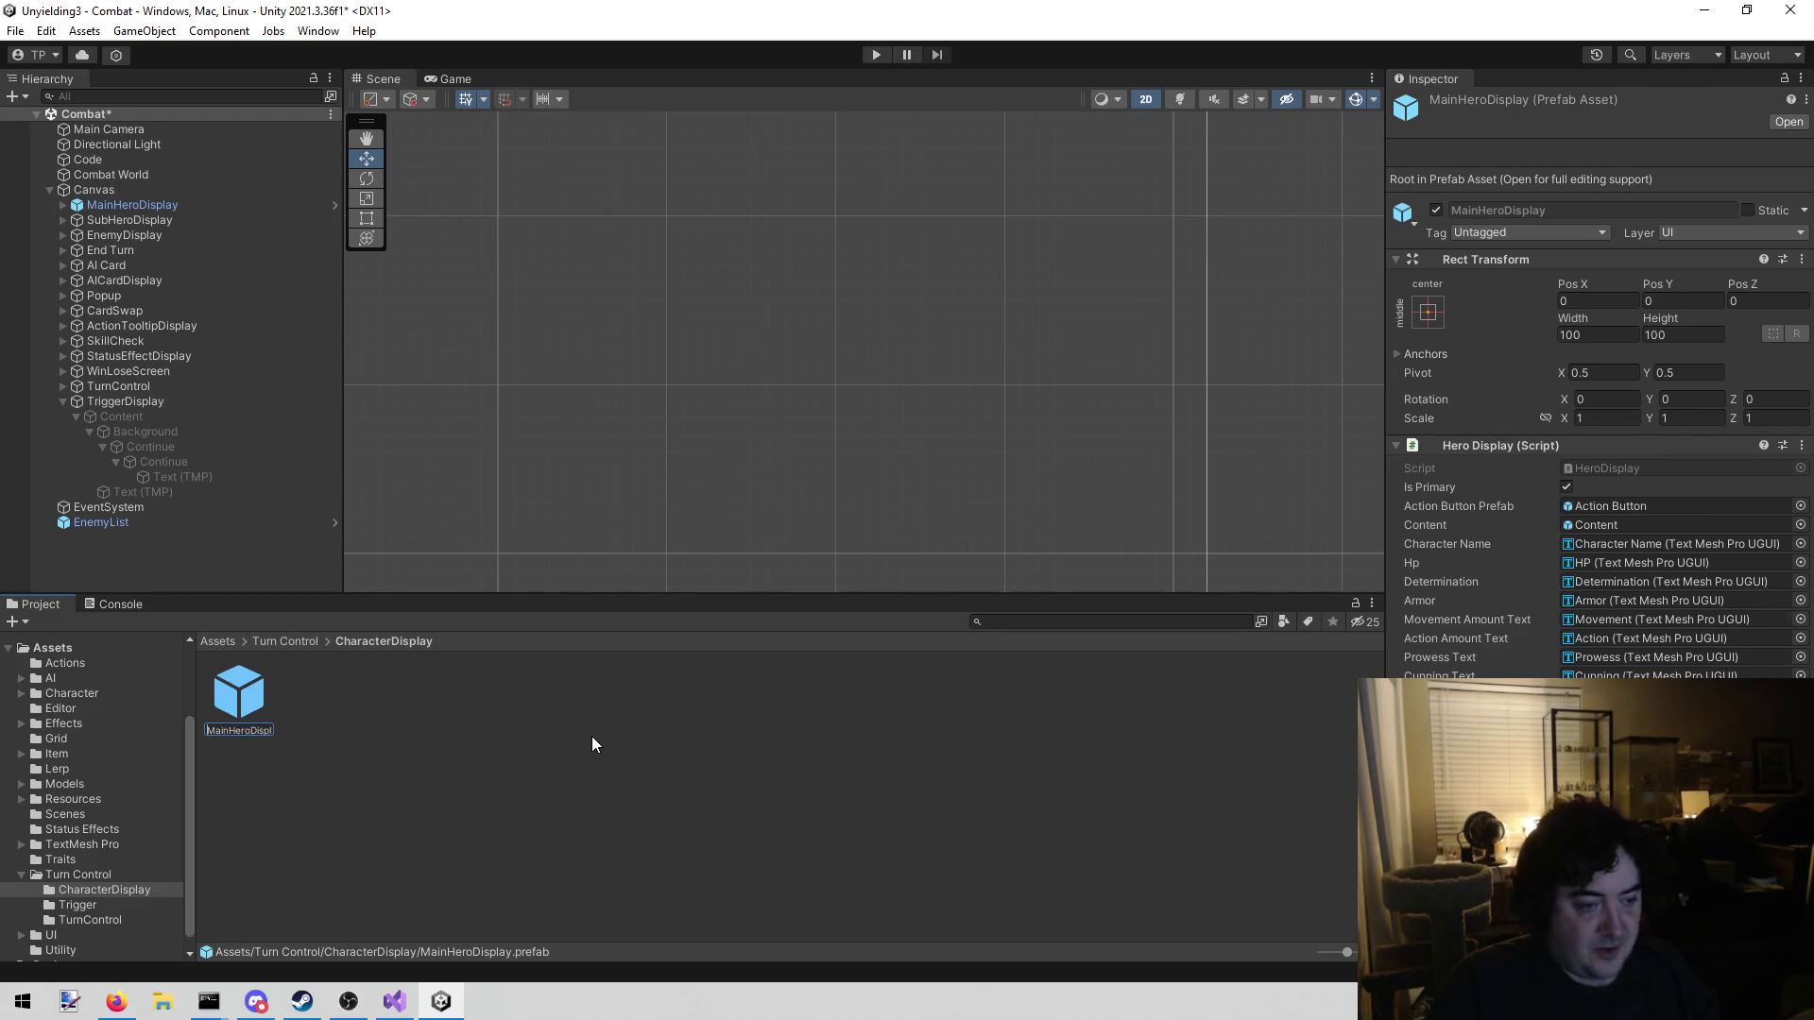
{"action": "key", "text": "Delete"}
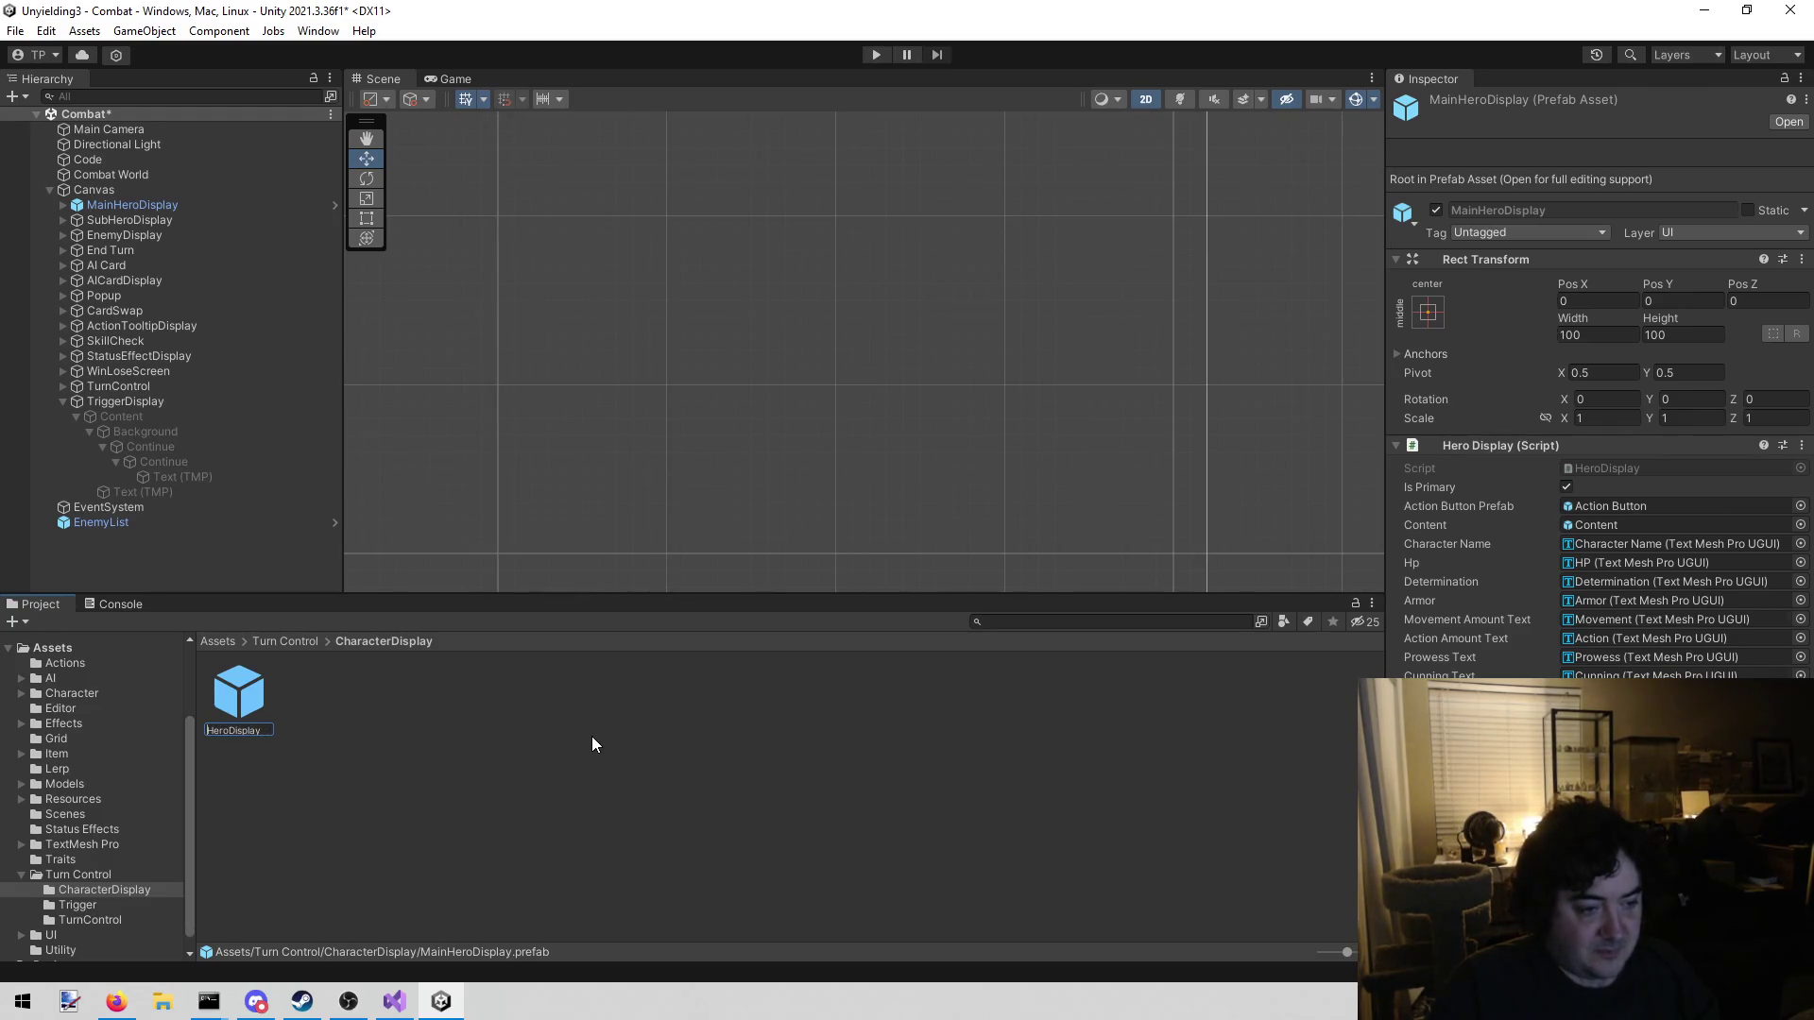
{"action": "key", "text": "Return"}
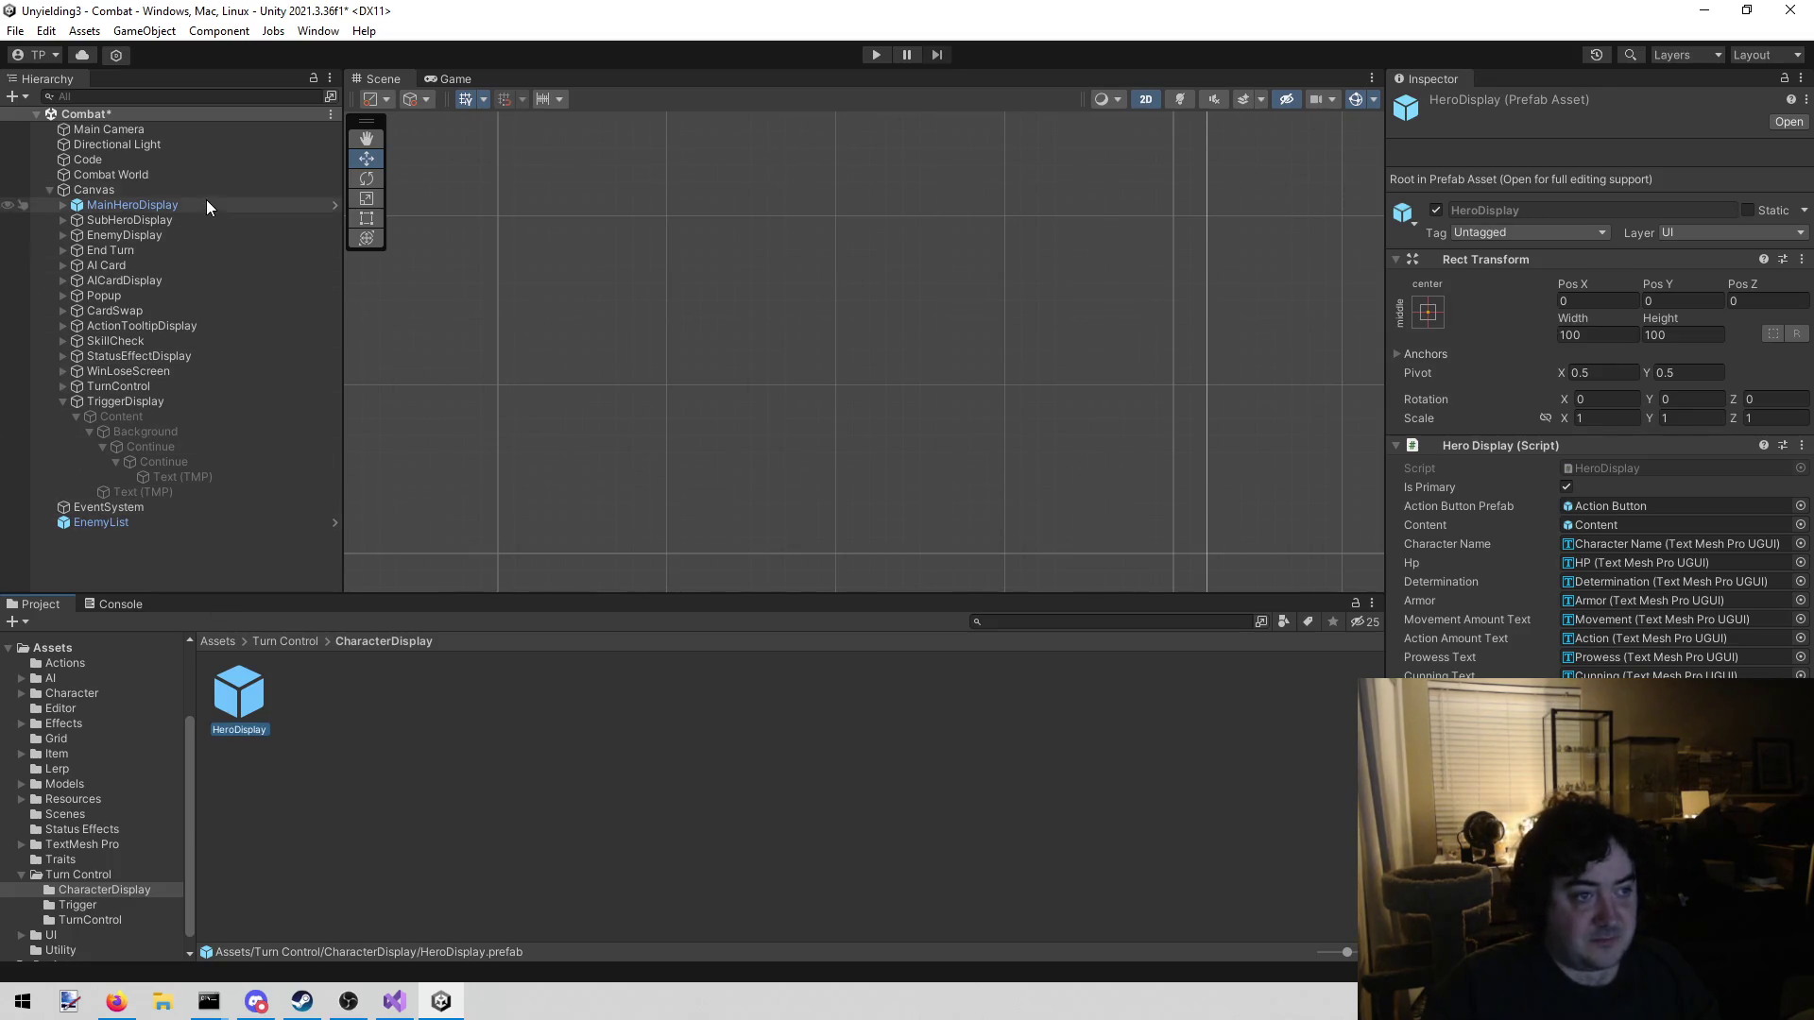
Delete SubHeroDisplay and duplicate MainHeroDisplay, placing the copy right below it
{"action": "right_click", "coordinate": [195, 219]}
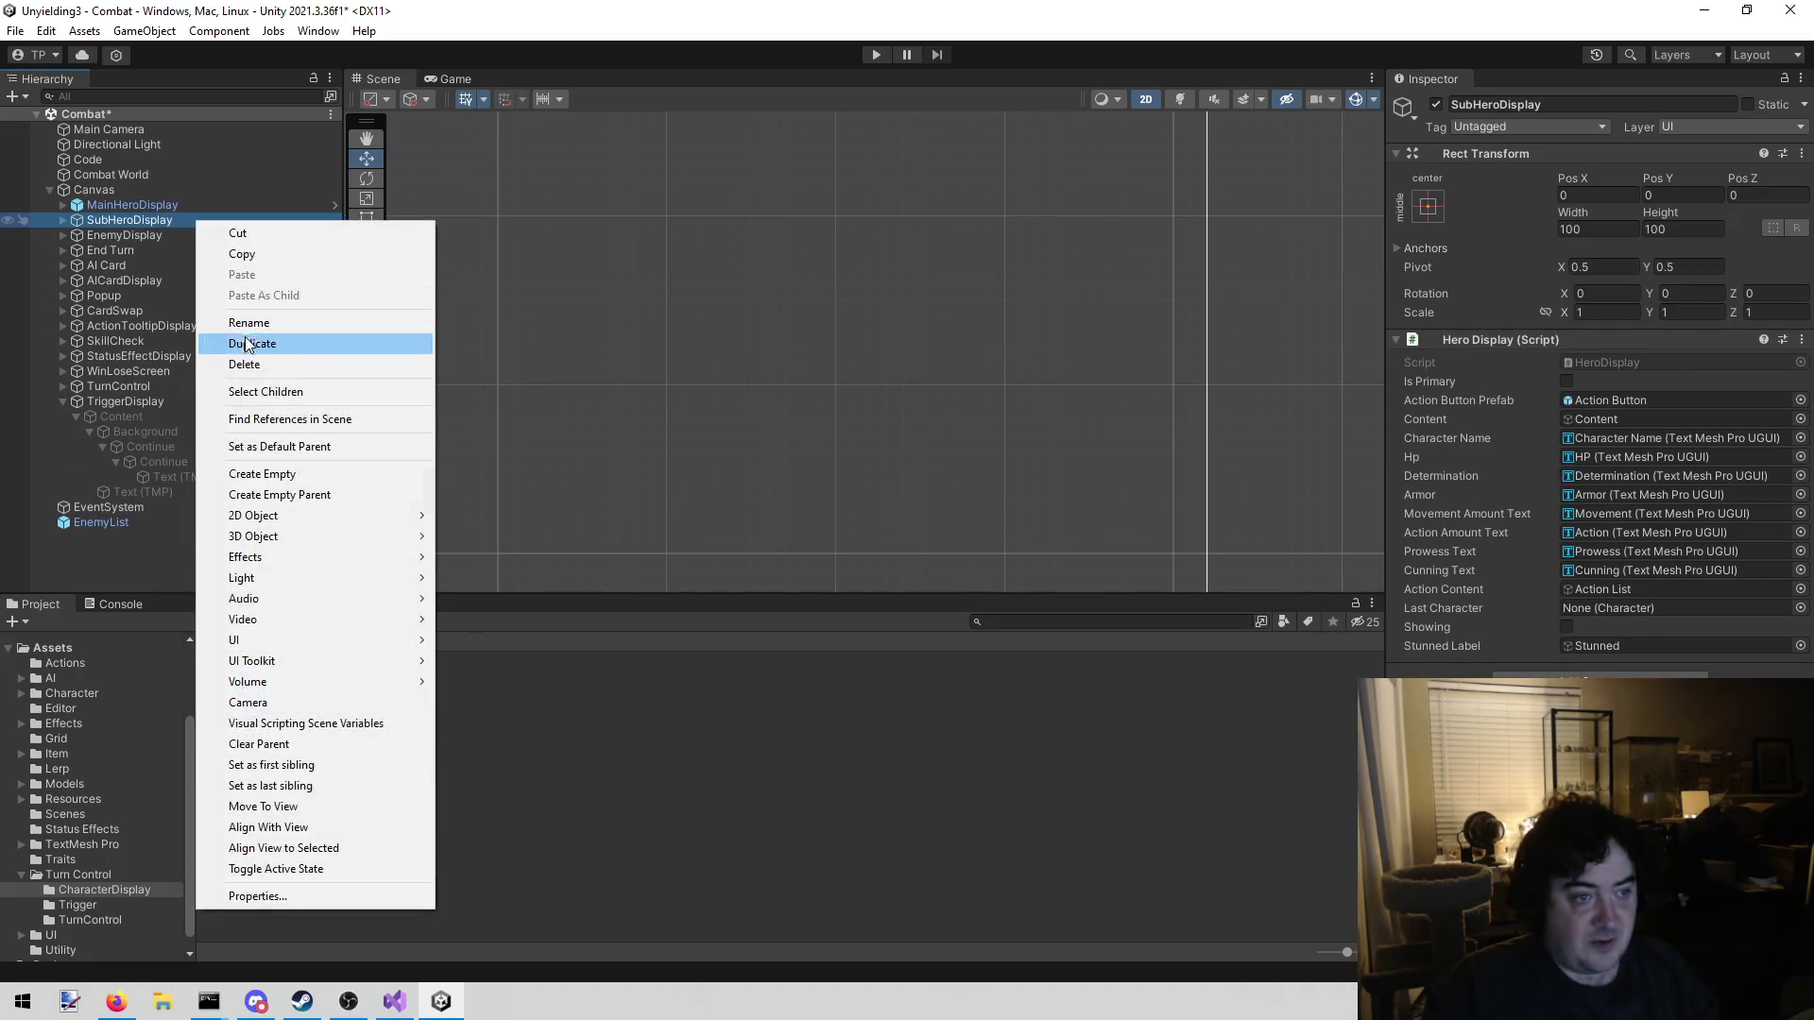
{"action": "left_click", "coordinate": [248, 367]}
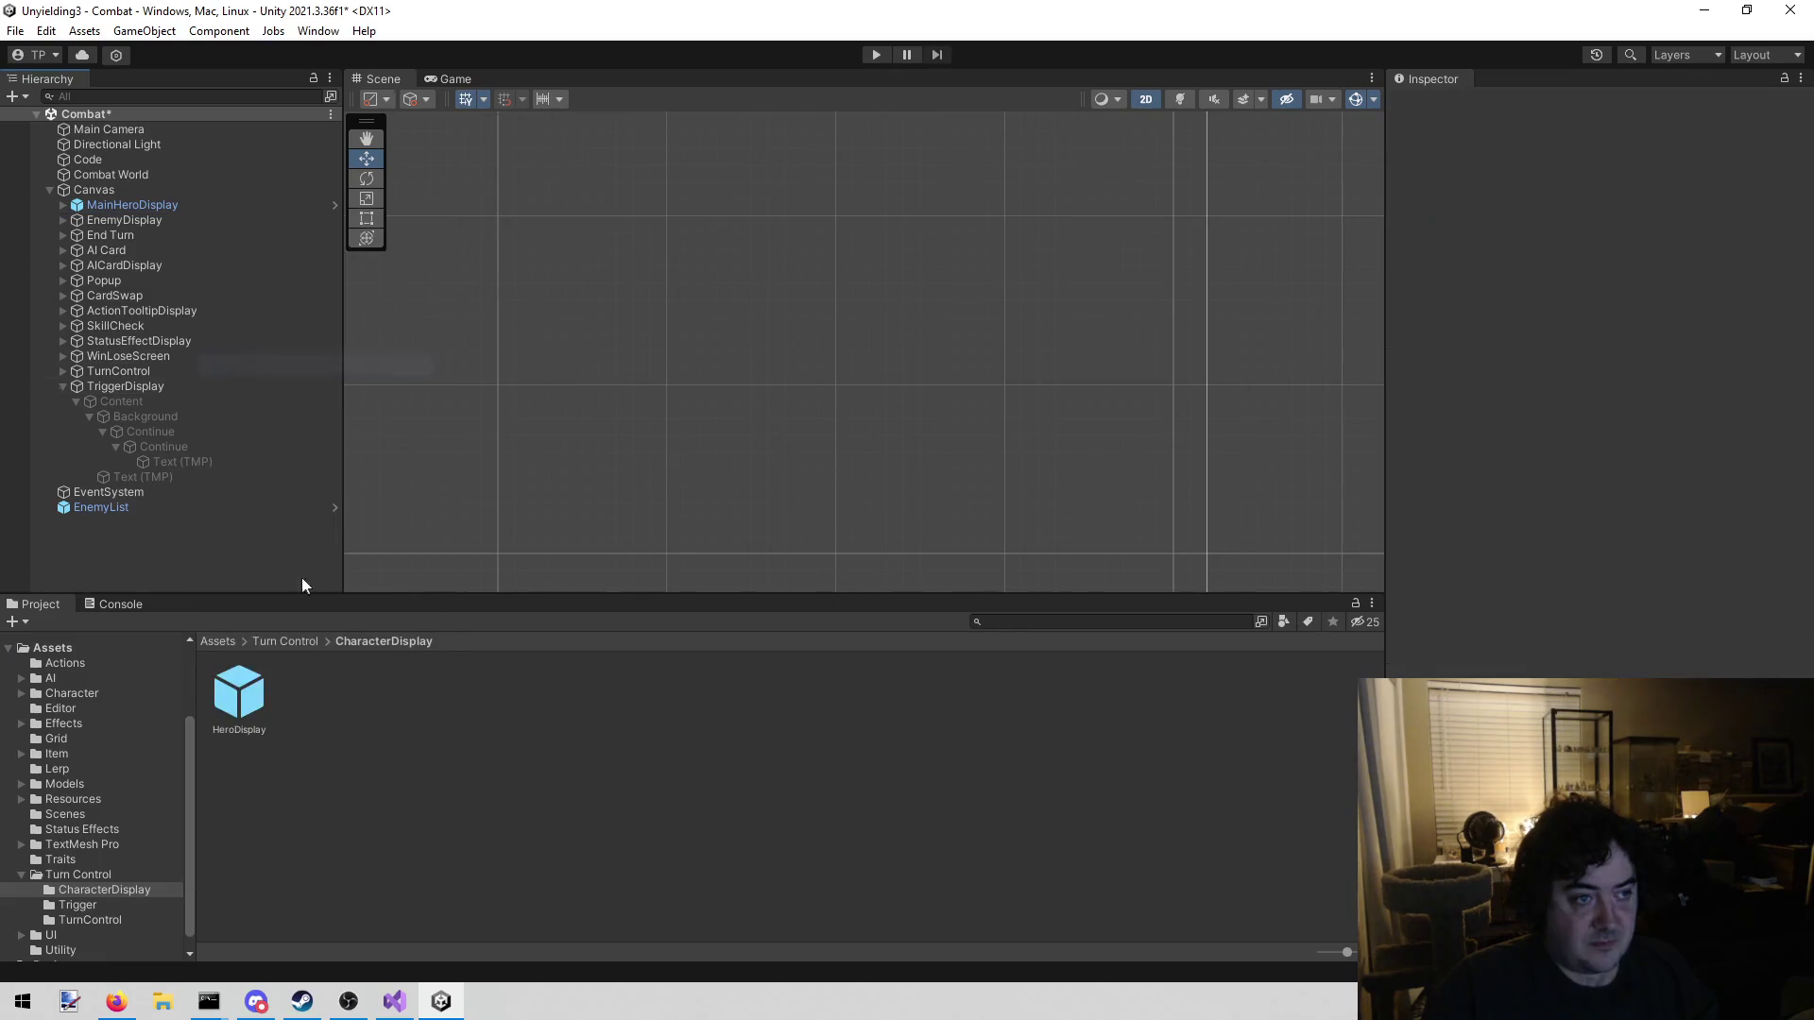
{"action": "left_click", "coordinate": [170, 197]}
{"action": "key", "text": "ctrl+d"}
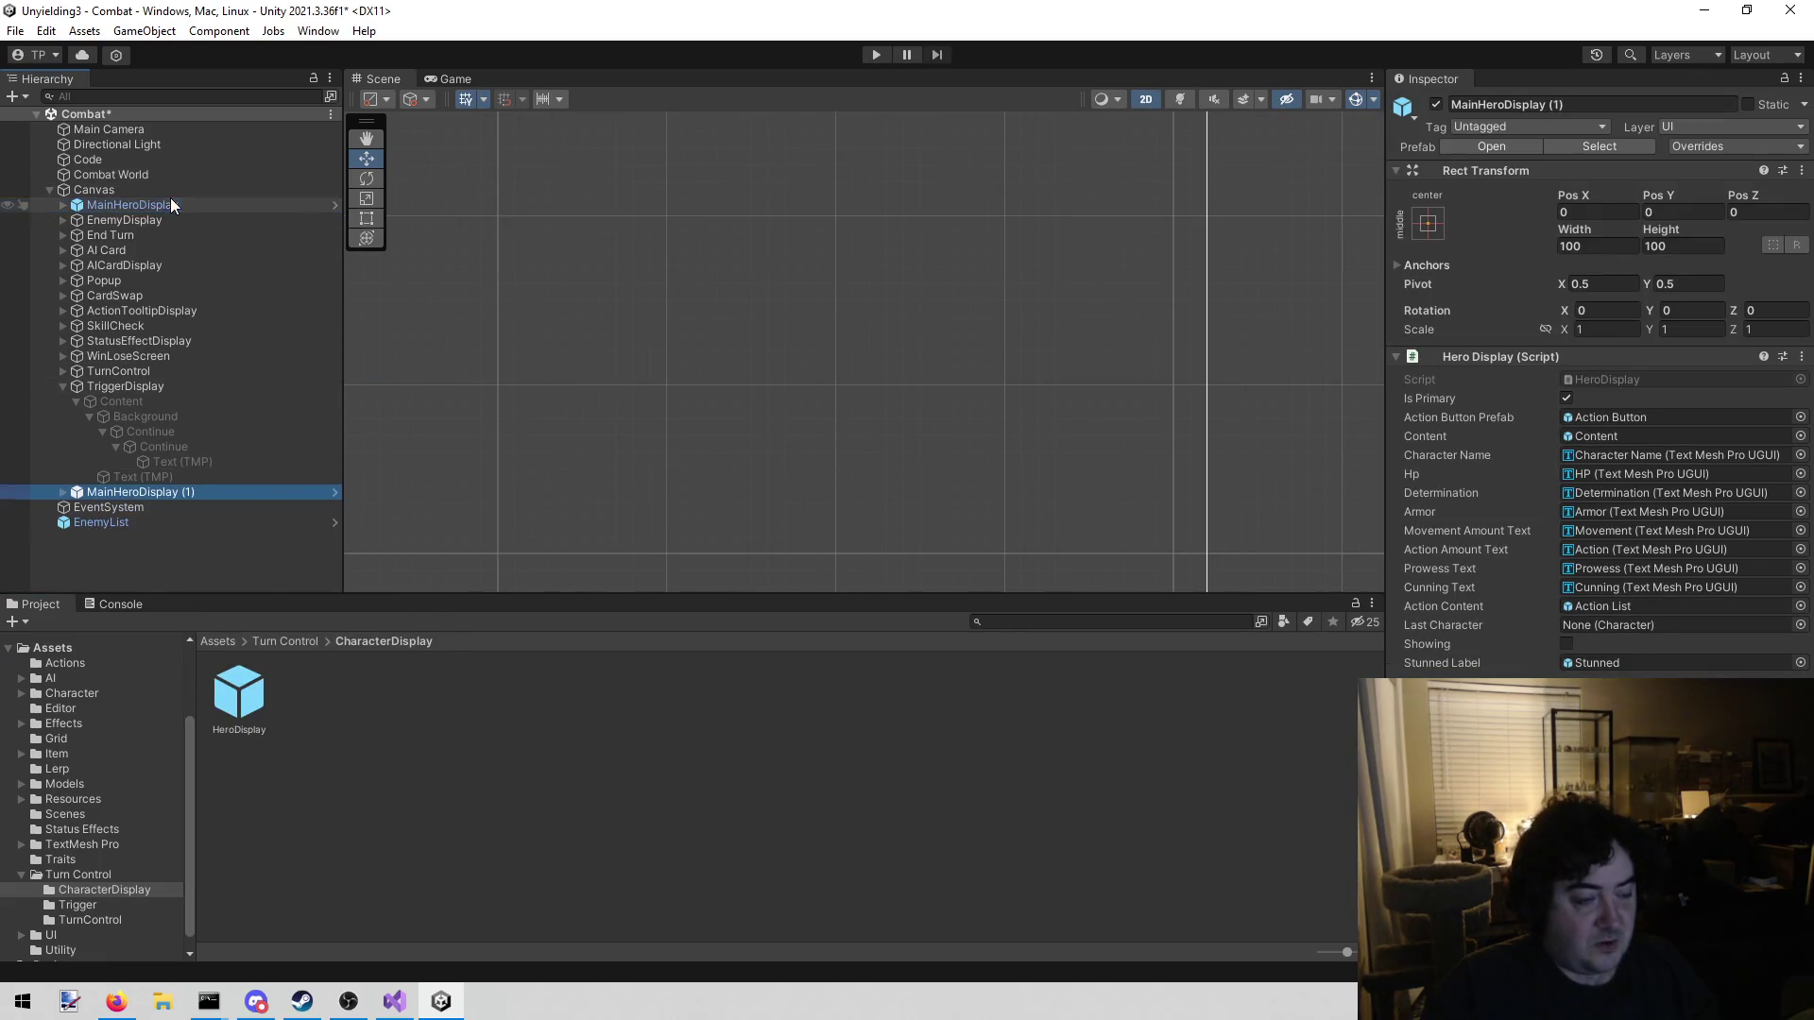
{"action": "mouse_move", "coordinate": [131, 486]}
{"action": "left_mouse_down"}
{"action": "mouse_move", "coordinate": [178, 181]}
{"action": "mouse_move", "coordinate": [179, 214]}
{"action": "left_mouse_up"}
Rename the copy SubHeroDisplay, untick Is Primary, and save the Combat scene
{"action": "left_click", "coordinate": [1653, 103]}
{"action": "key", "text": "End"}
{"action": "key", "text": "BackSpace"}
{"action": "key", "text": "BackSpace"}
{"action": "key", "text": "BackSpace"}
{"action": "key", "text": "Home"}
{"action": "key", "text": "Delete"}
{"action": "key", "text": "Delete"}
{"action": "key", "text": "Delete"}
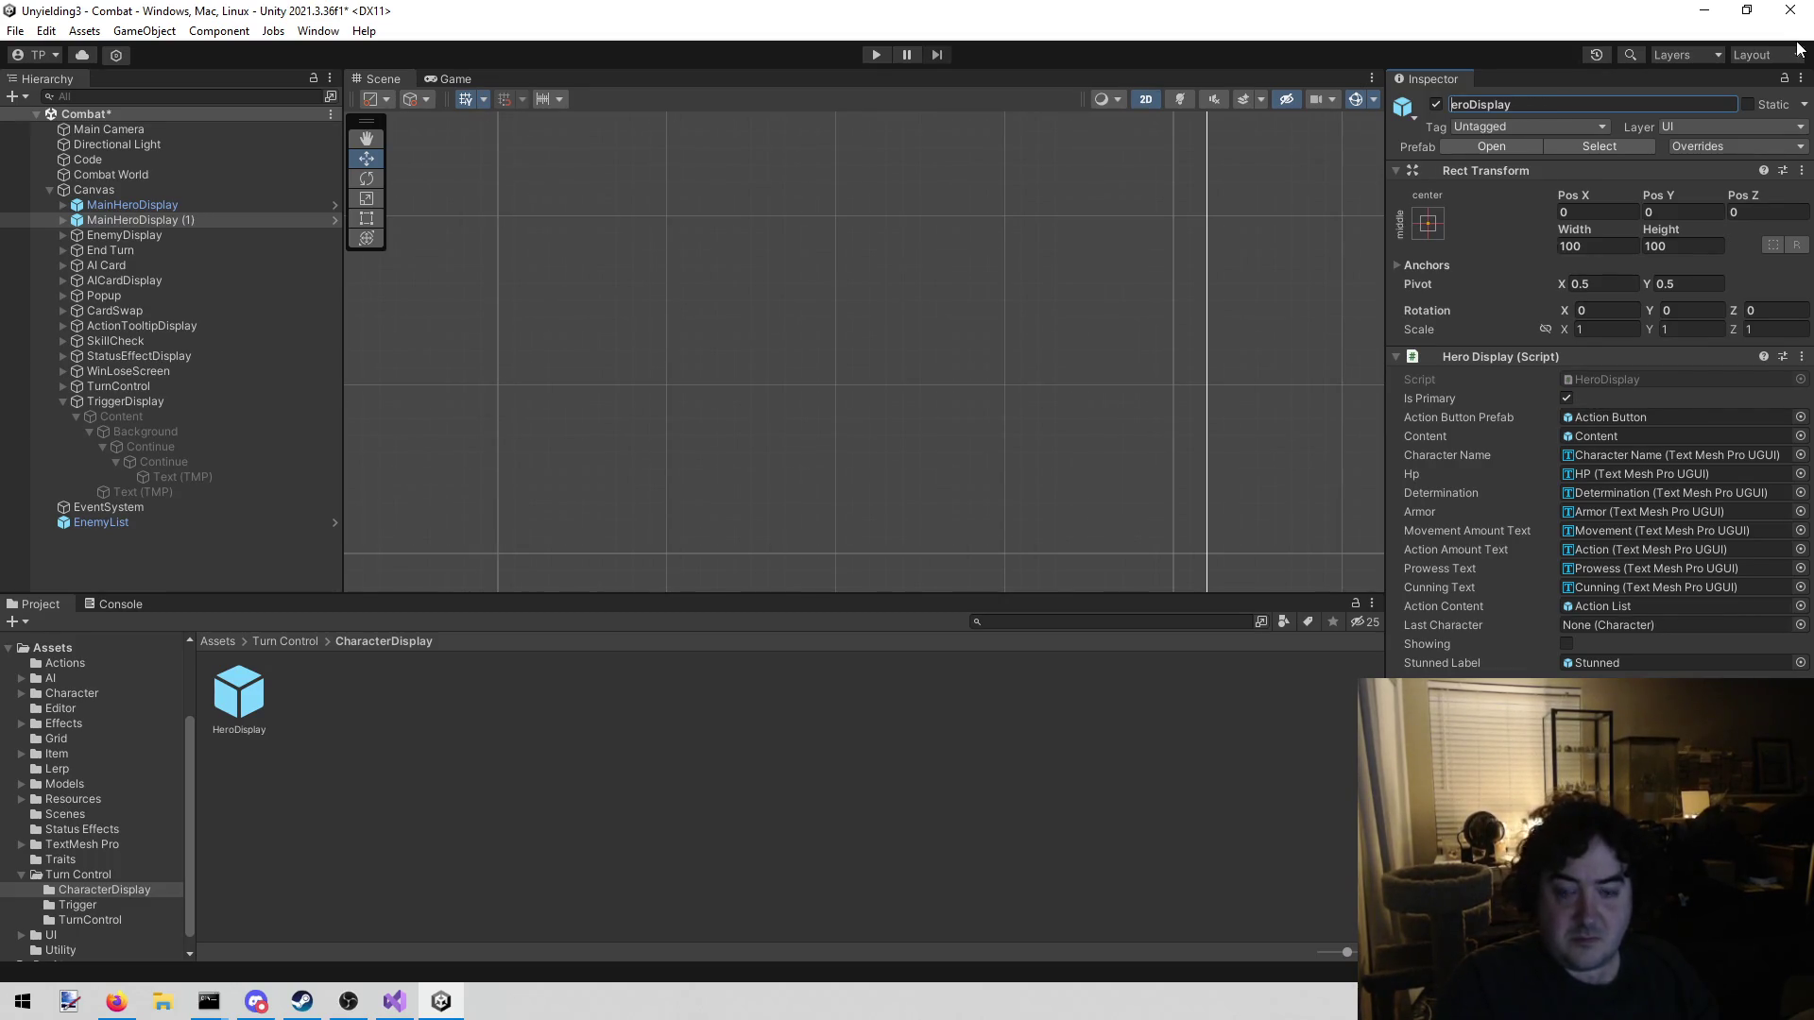
{"action": "type", "text": "SH"}
{"action": "type", "text": "ubH"}
{"action": "key", "text": "Return"}
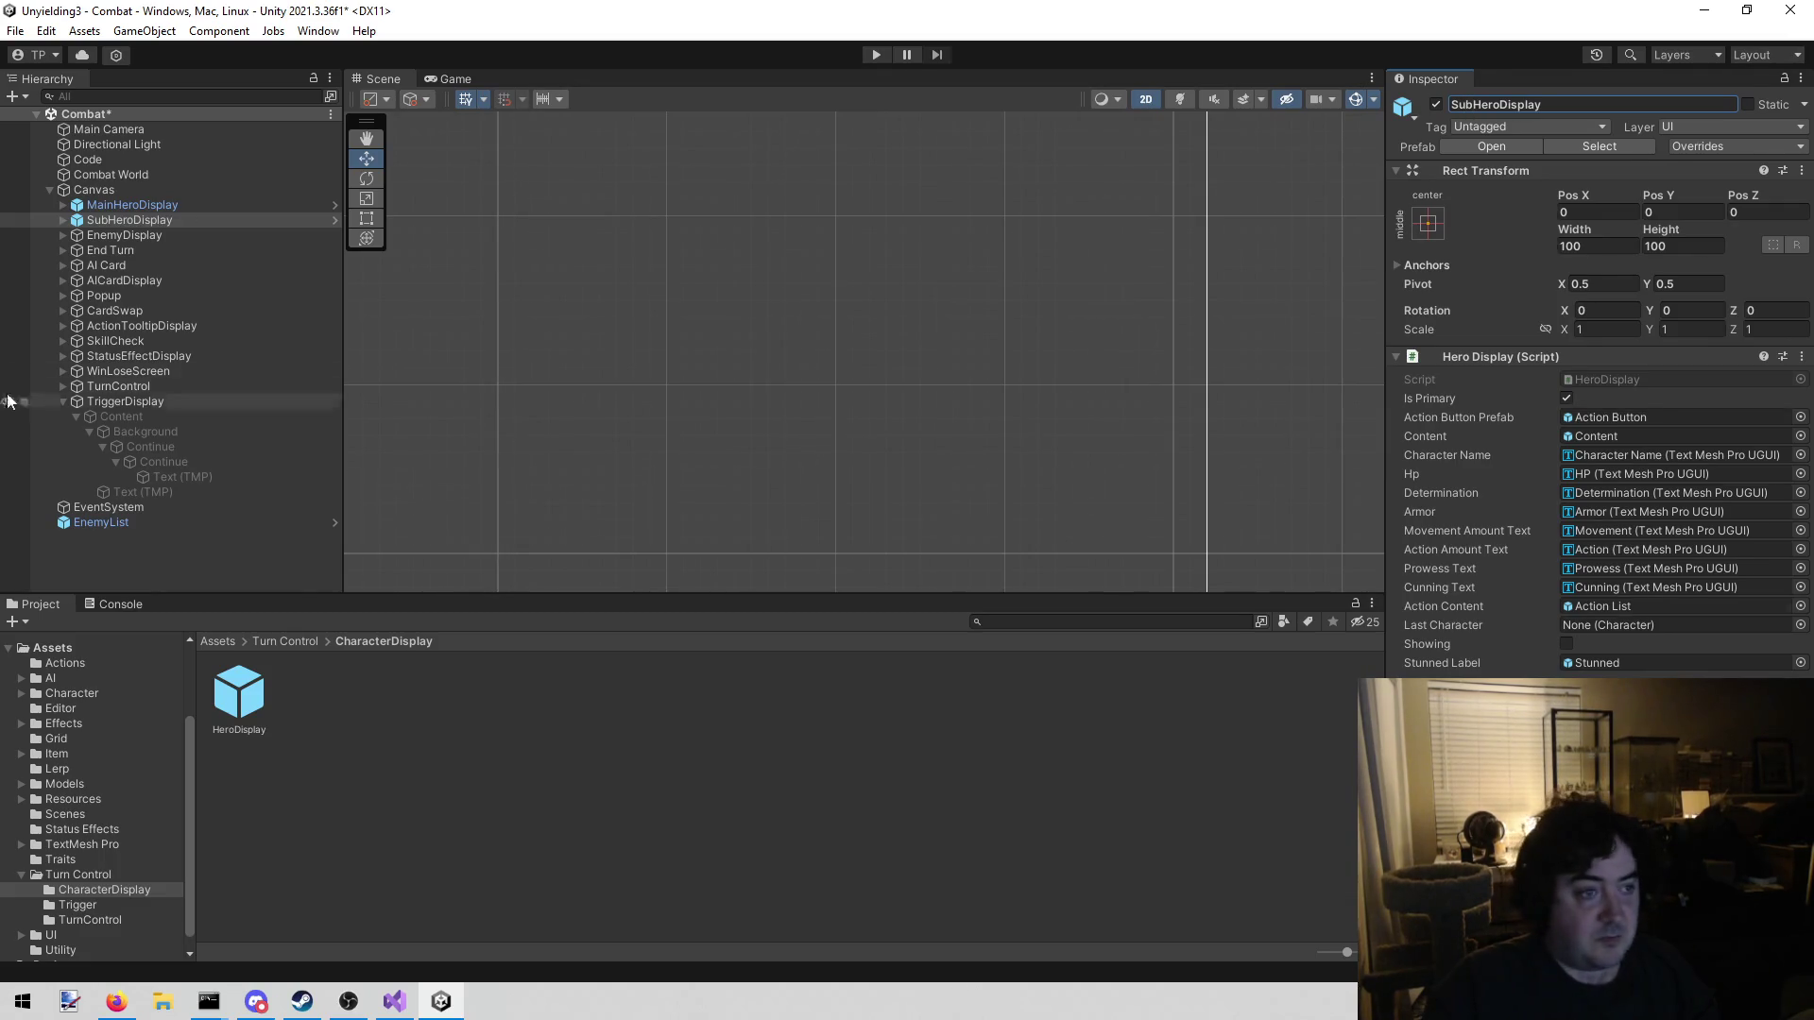
{"action": "left_click", "coordinate": [1566, 398]}
{"action": "left_click", "coordinate": [300, 701]}
{"action": "key", "text": "ctrl+s"}
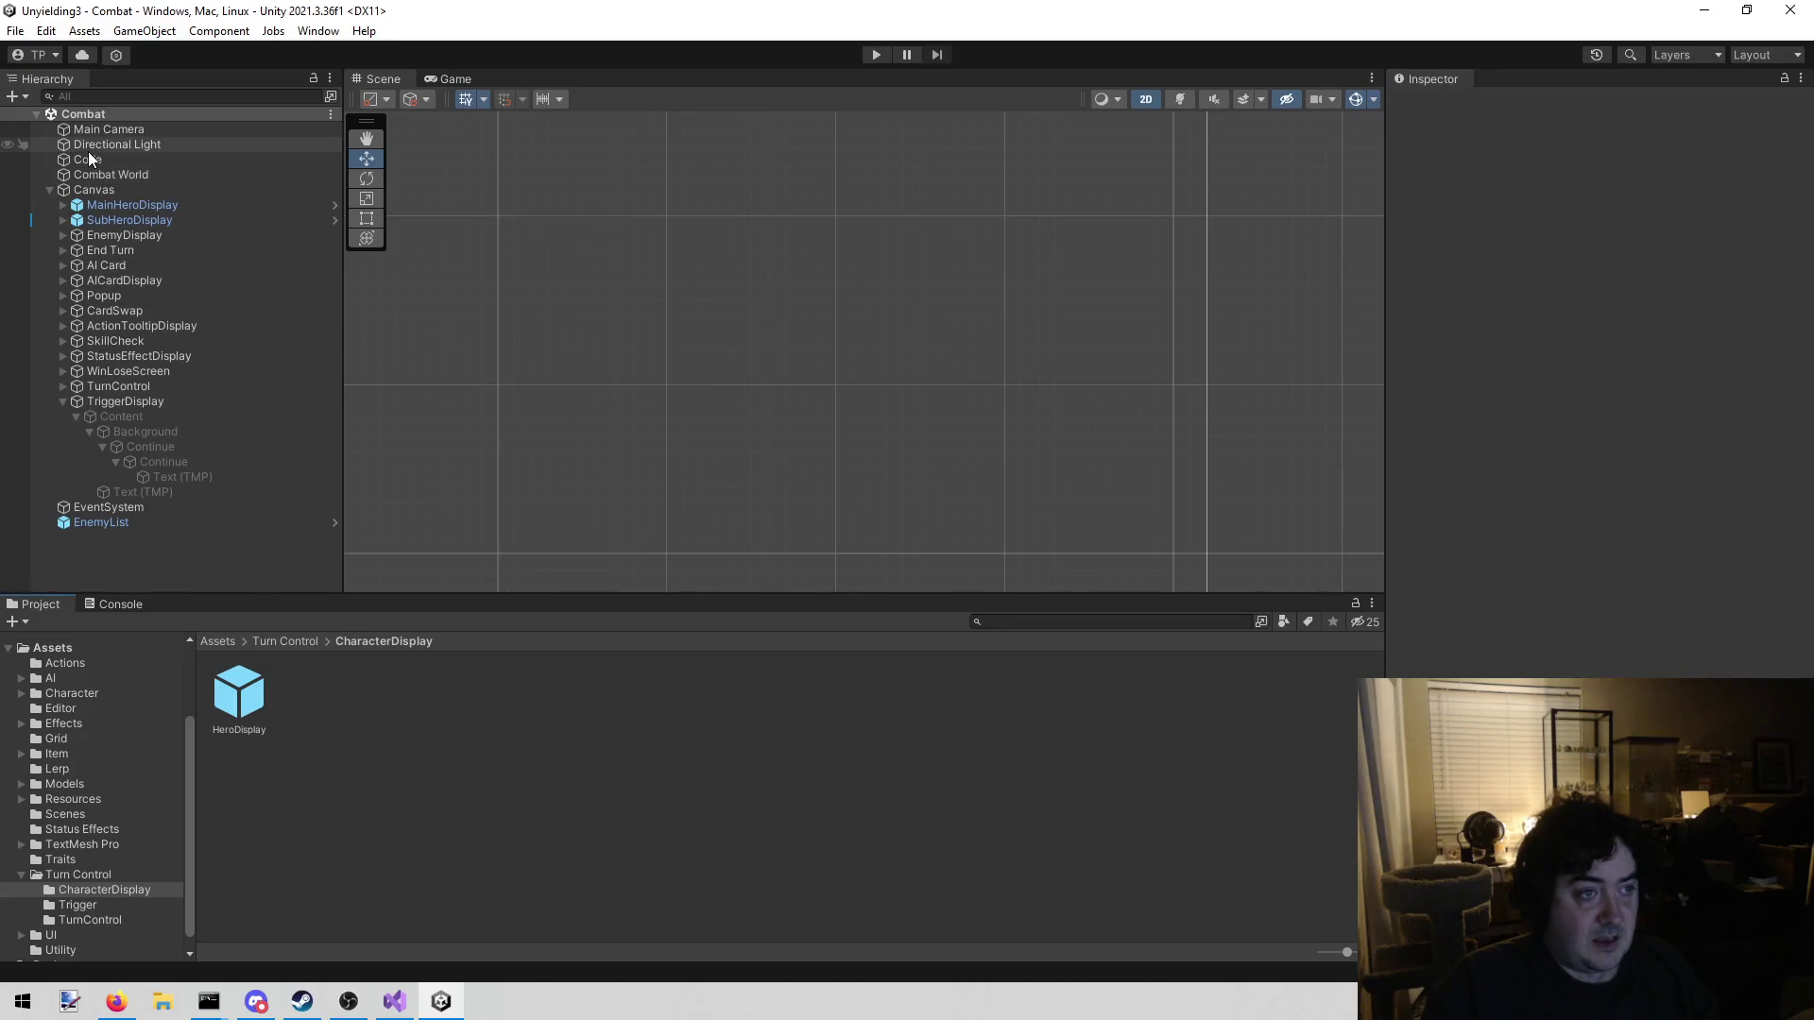
{"action": "left_click", "coordinate": [141, 161]}
Scroll through the Code object's controller components, then briefly switch to Firefox
{"action": "scroll", "coordinate": [1597, 378], "scroll_direction": "down", "scroll_amount": 5}
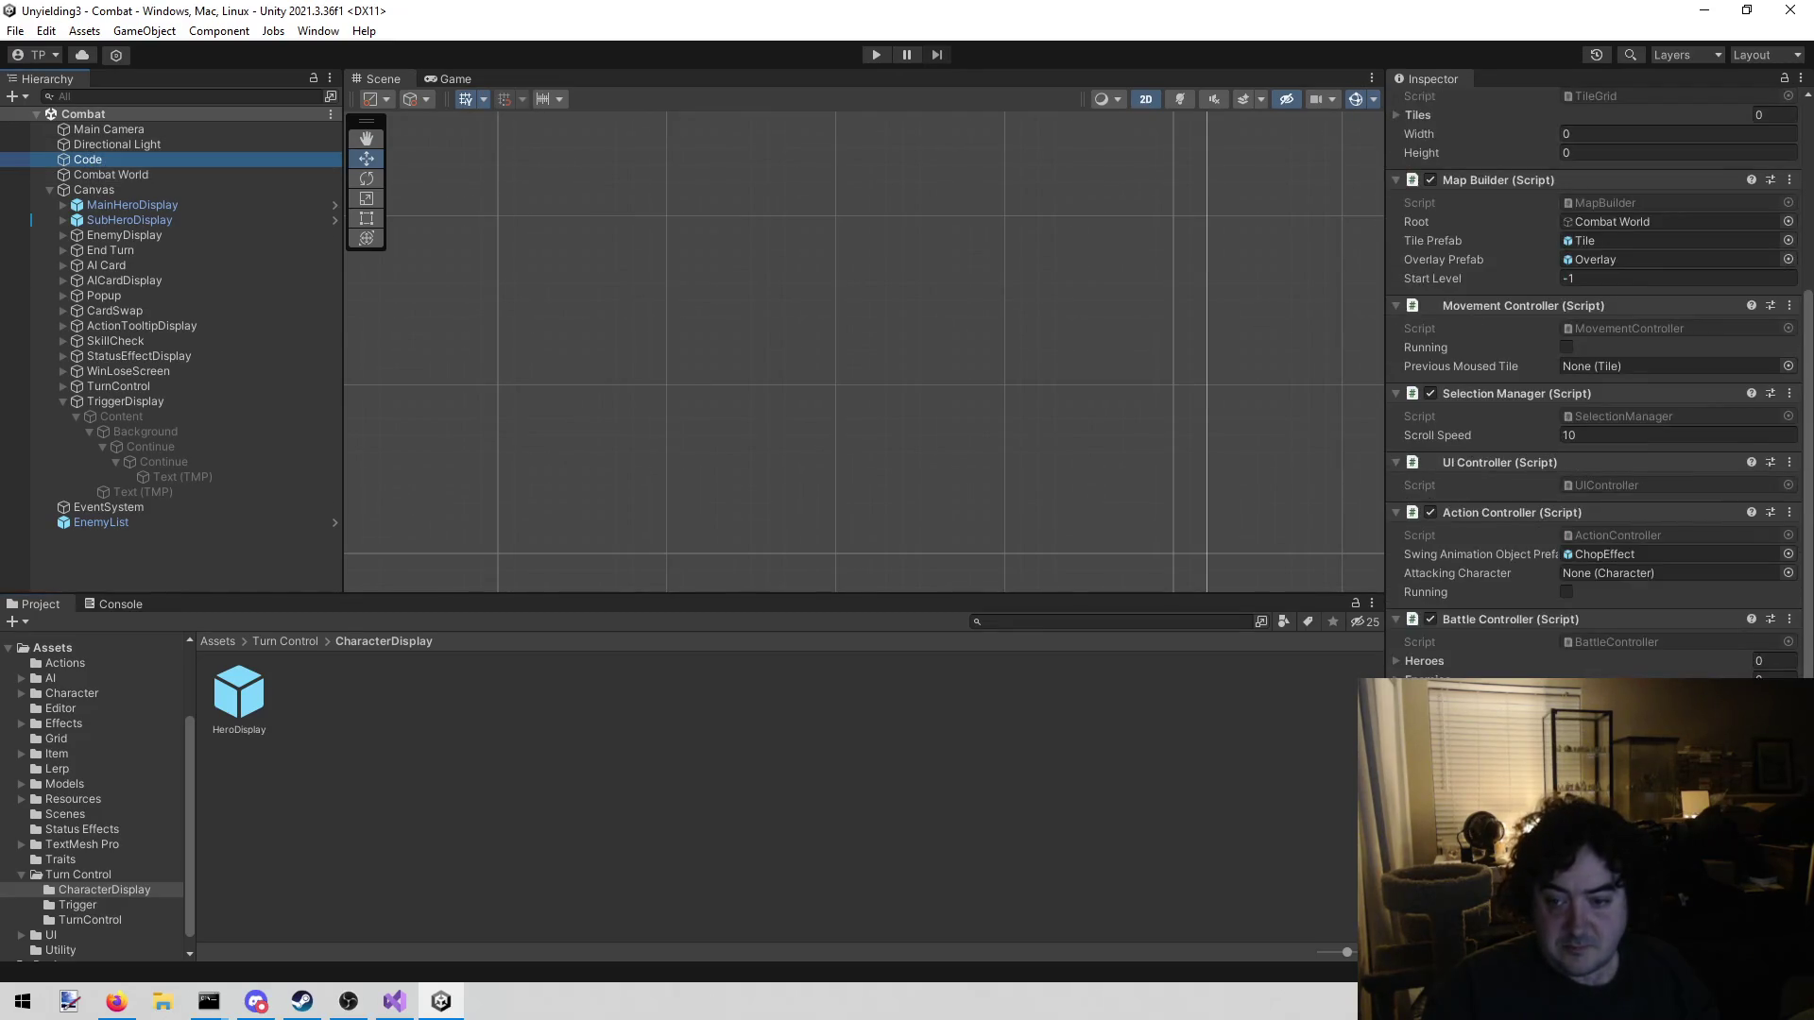
{"action": "scroll", "coordinate": [1646, 655], "scroll_direction": "down", "scroll_amount": 3}
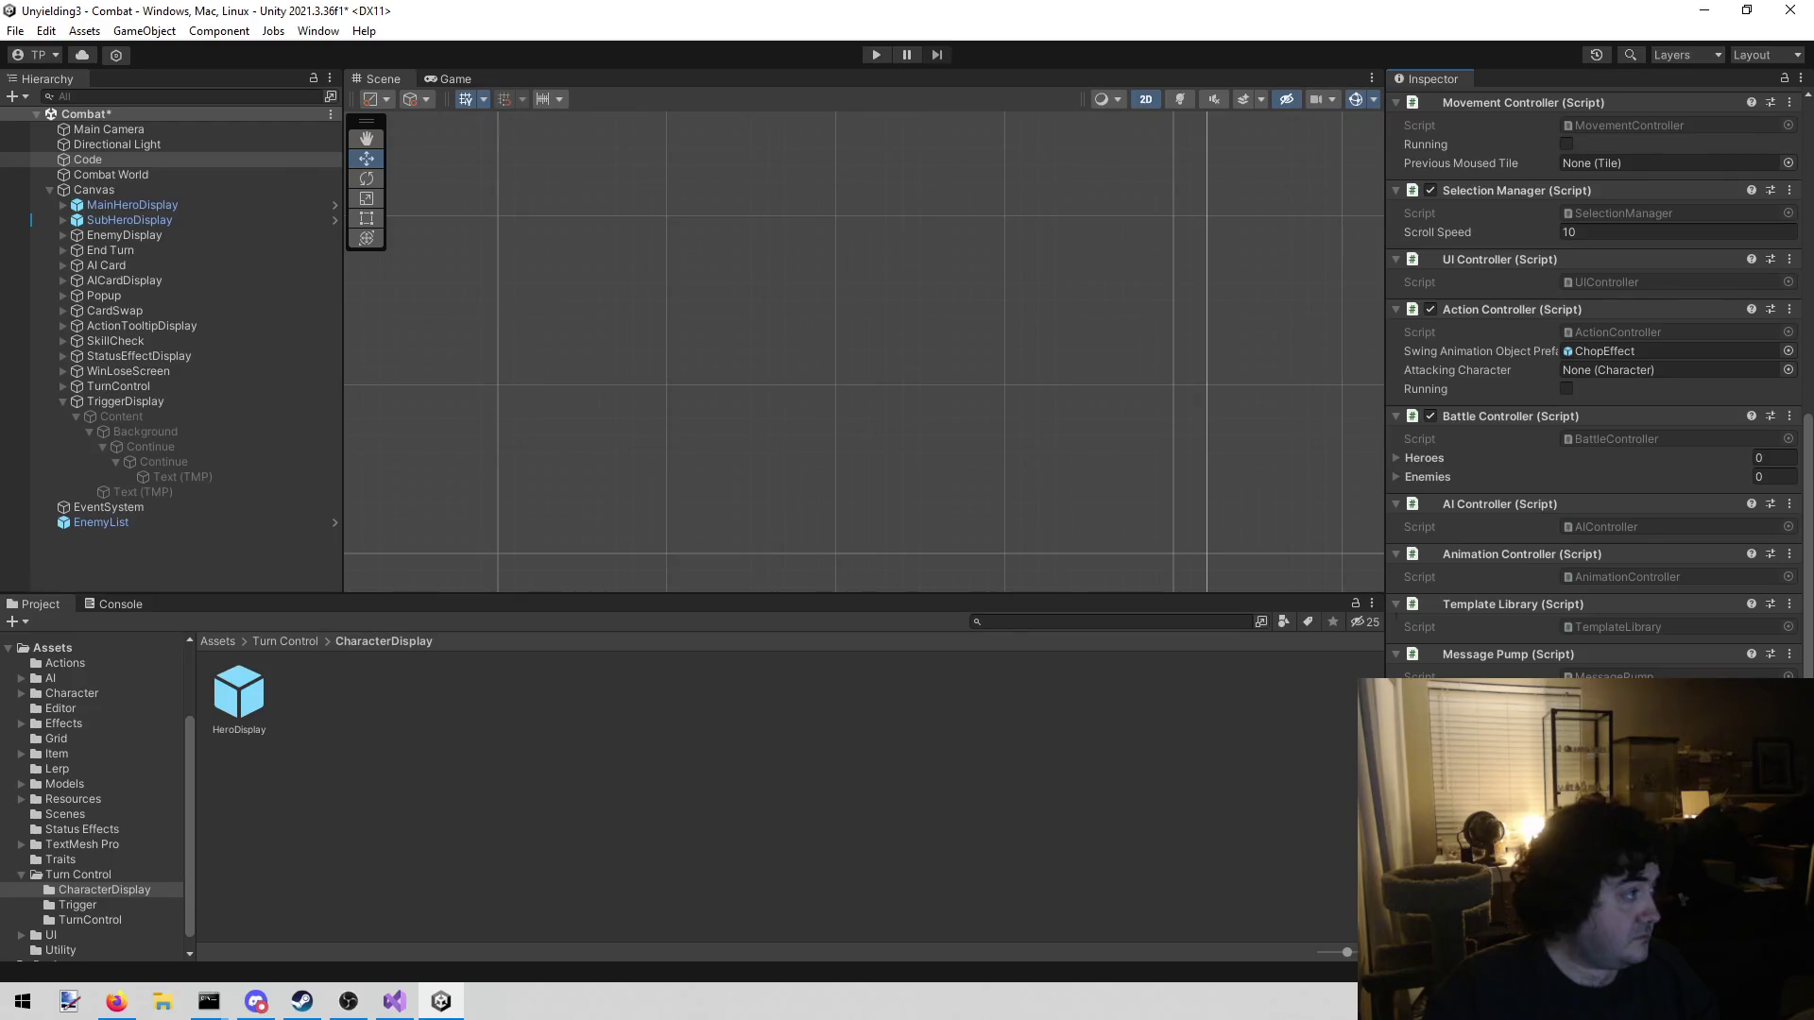
{"action": "key", "text": "alt+Tab"}
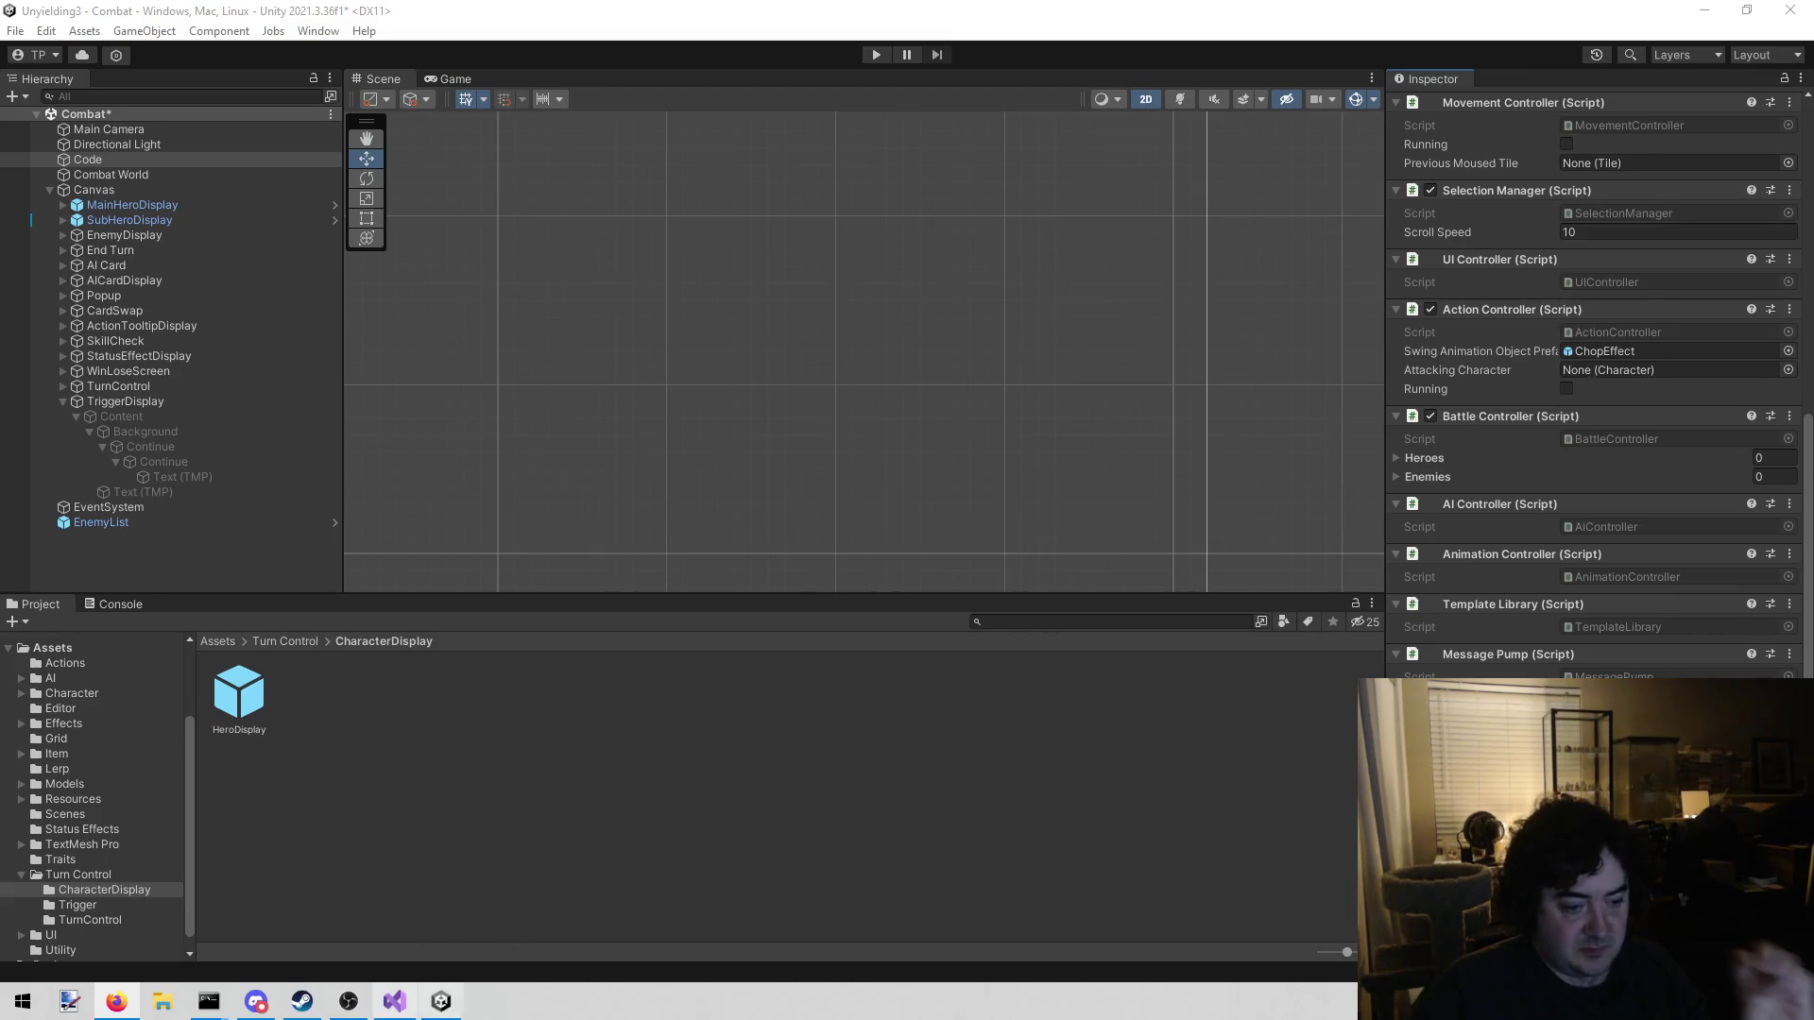
{"action": "mouse_move", "coordinate": [386, 992]}
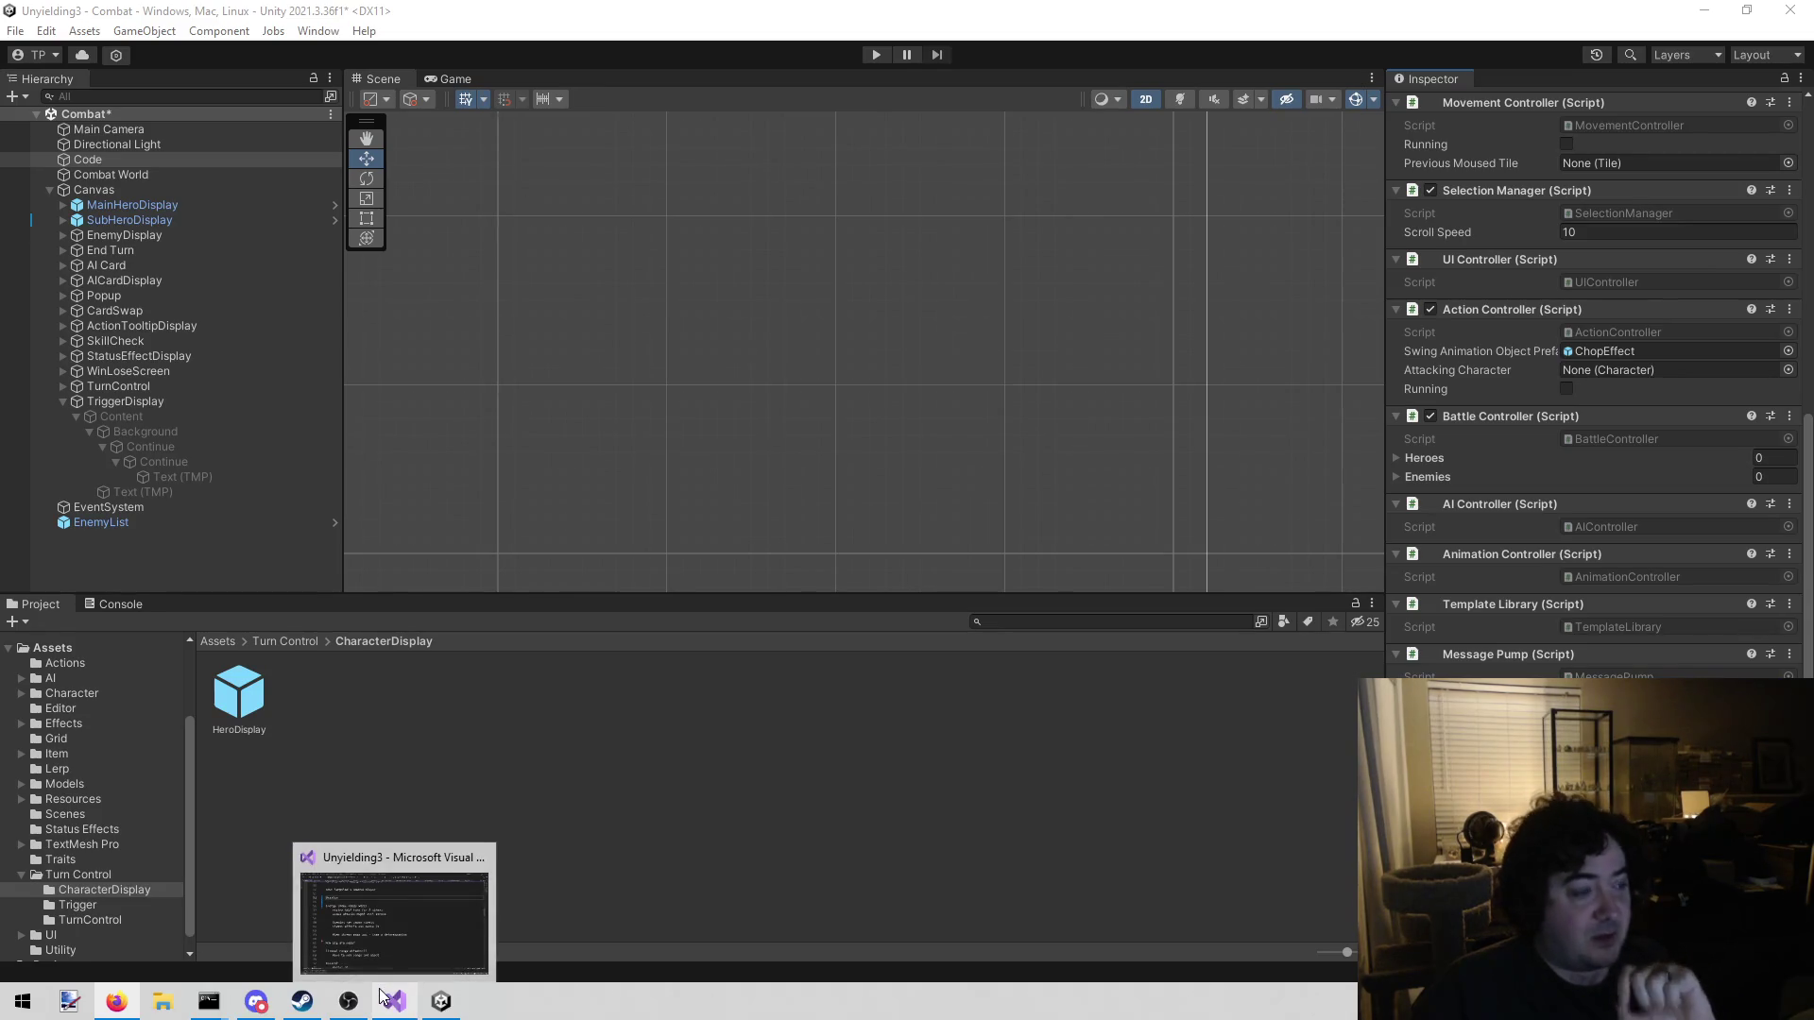
{"action": "left_click", "coordinate": [388, 1000]}
{"action": "left_click", "coordinate": [693, 597]}
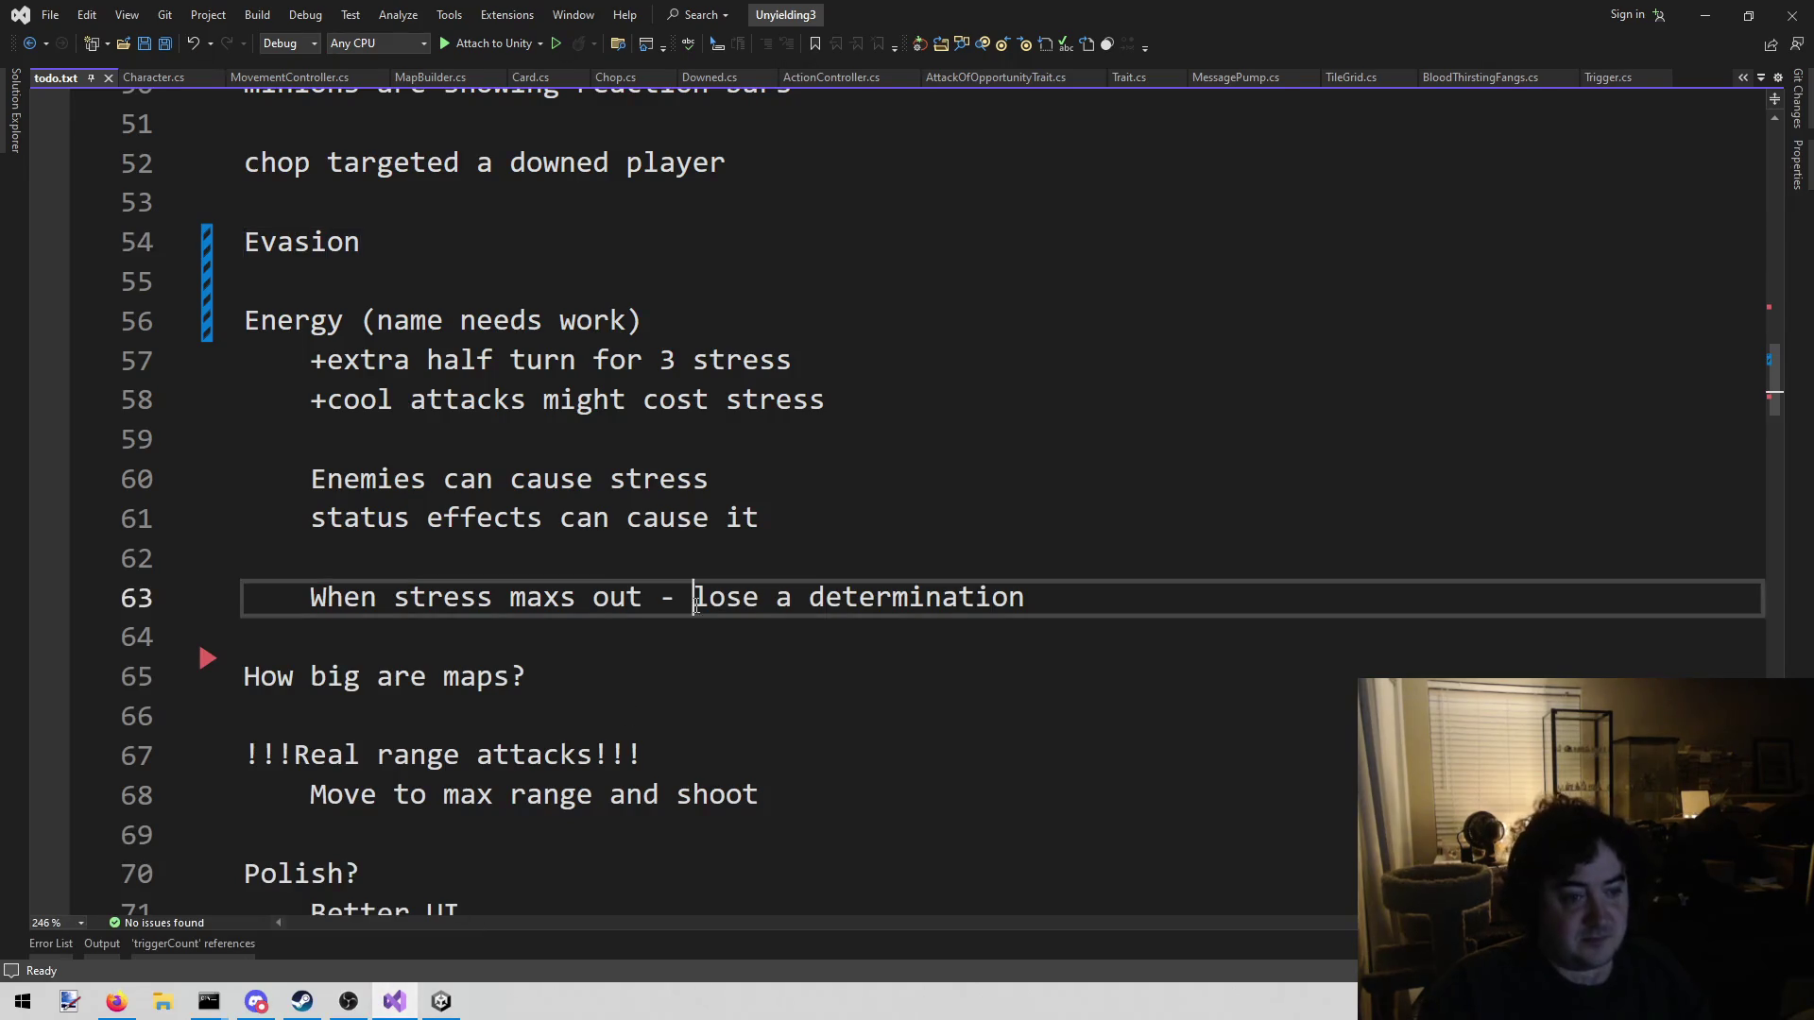
{"action": "left_click", "coordinate": [538, 735]}
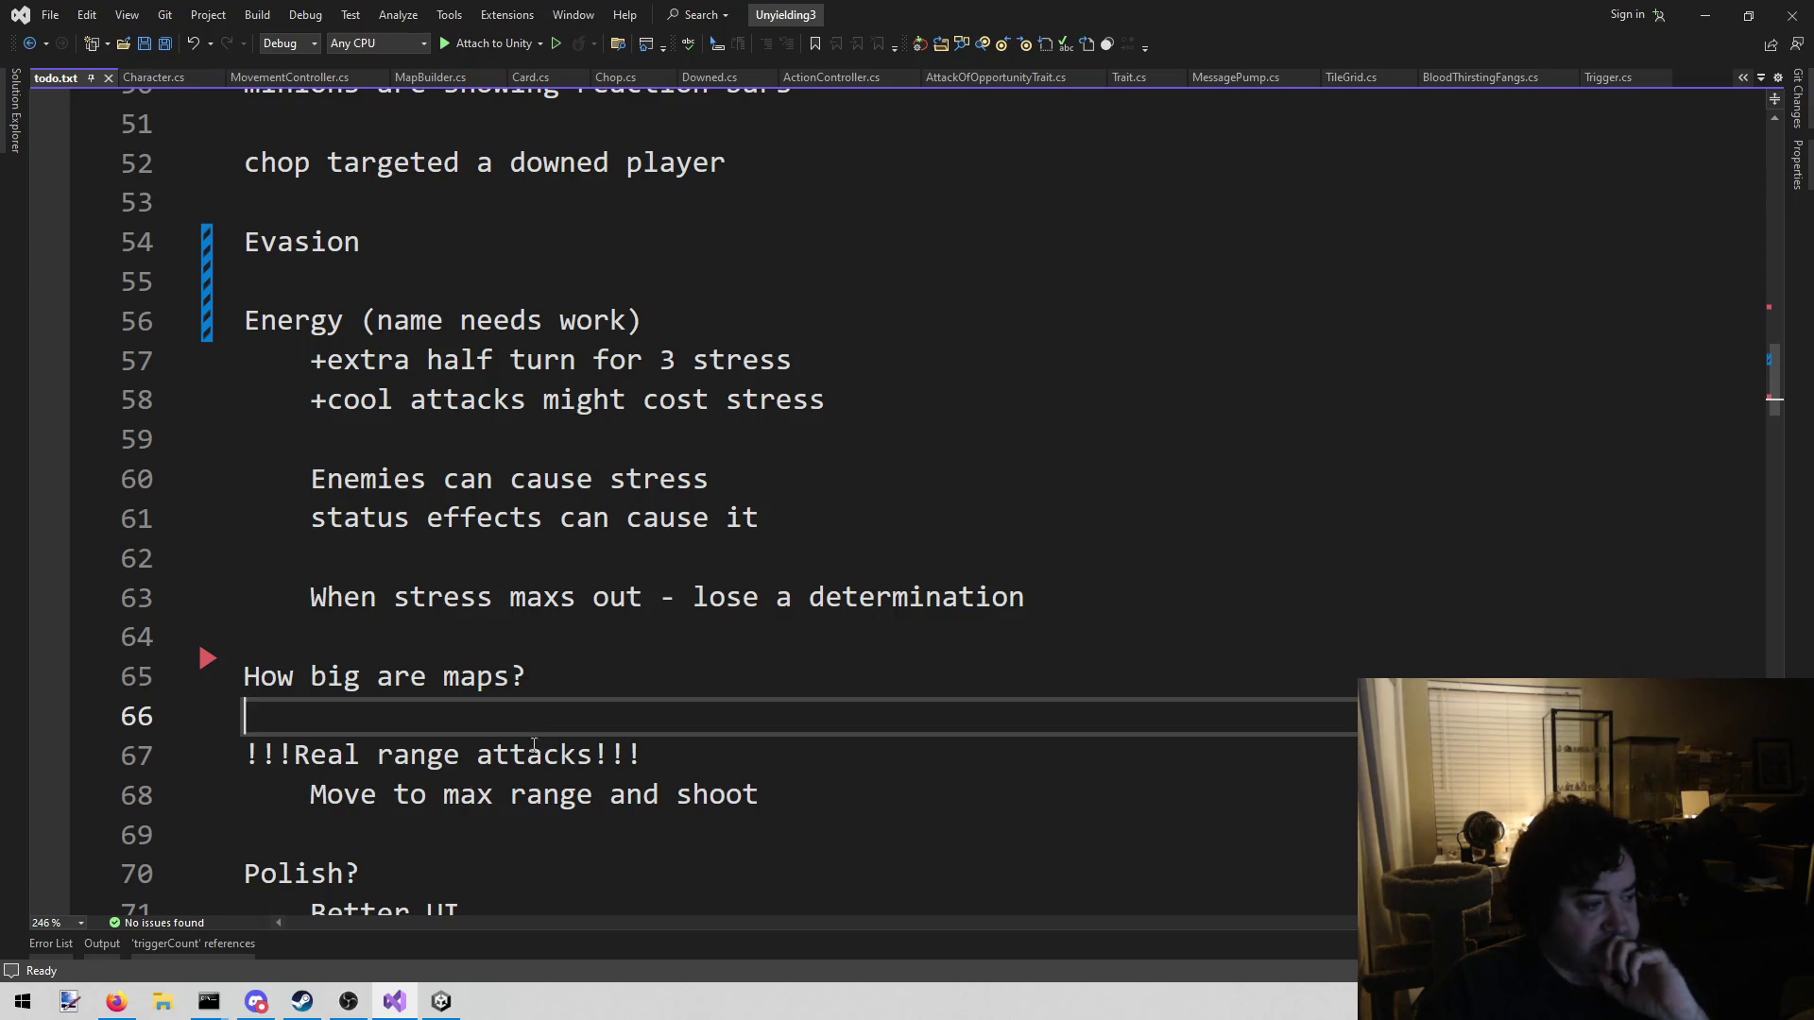
{"action": "left_click", "coordinate": [442, 1003]}
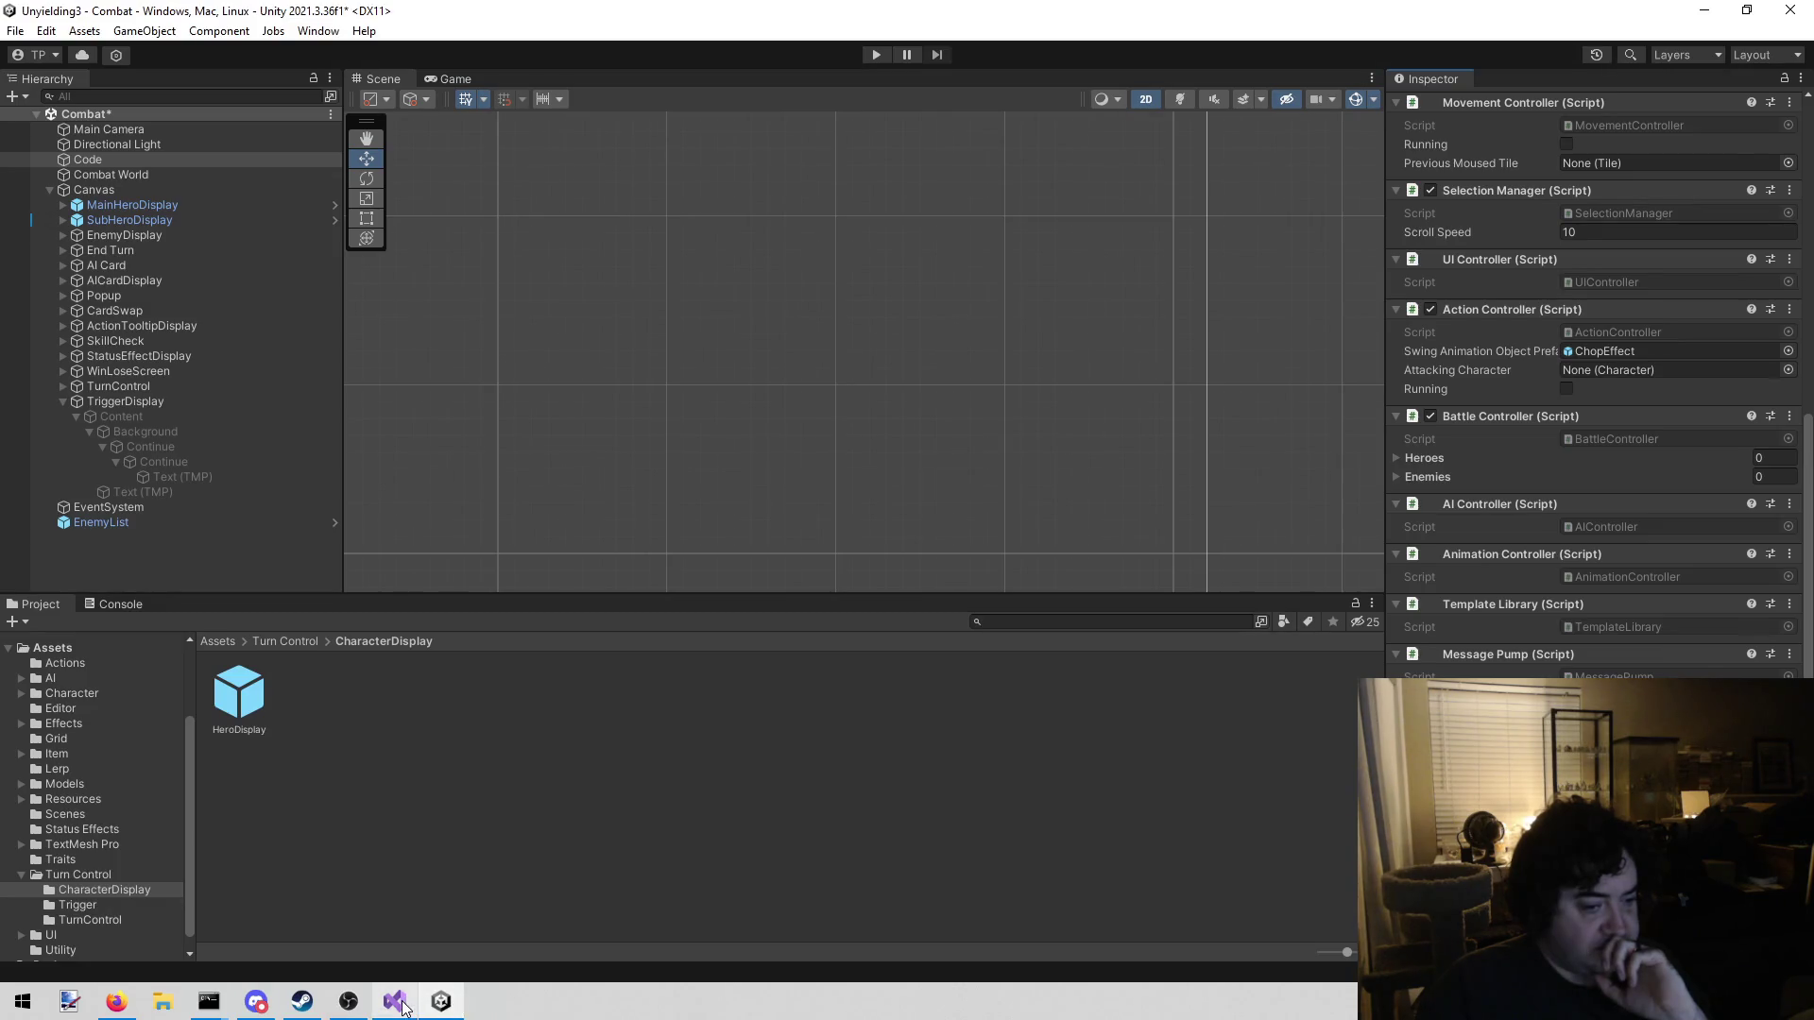
Deselect everything in the Project panel and switch to the todo list in Visual Studio
{"action": "mouse_move", "coordinate": [406, 1004]}
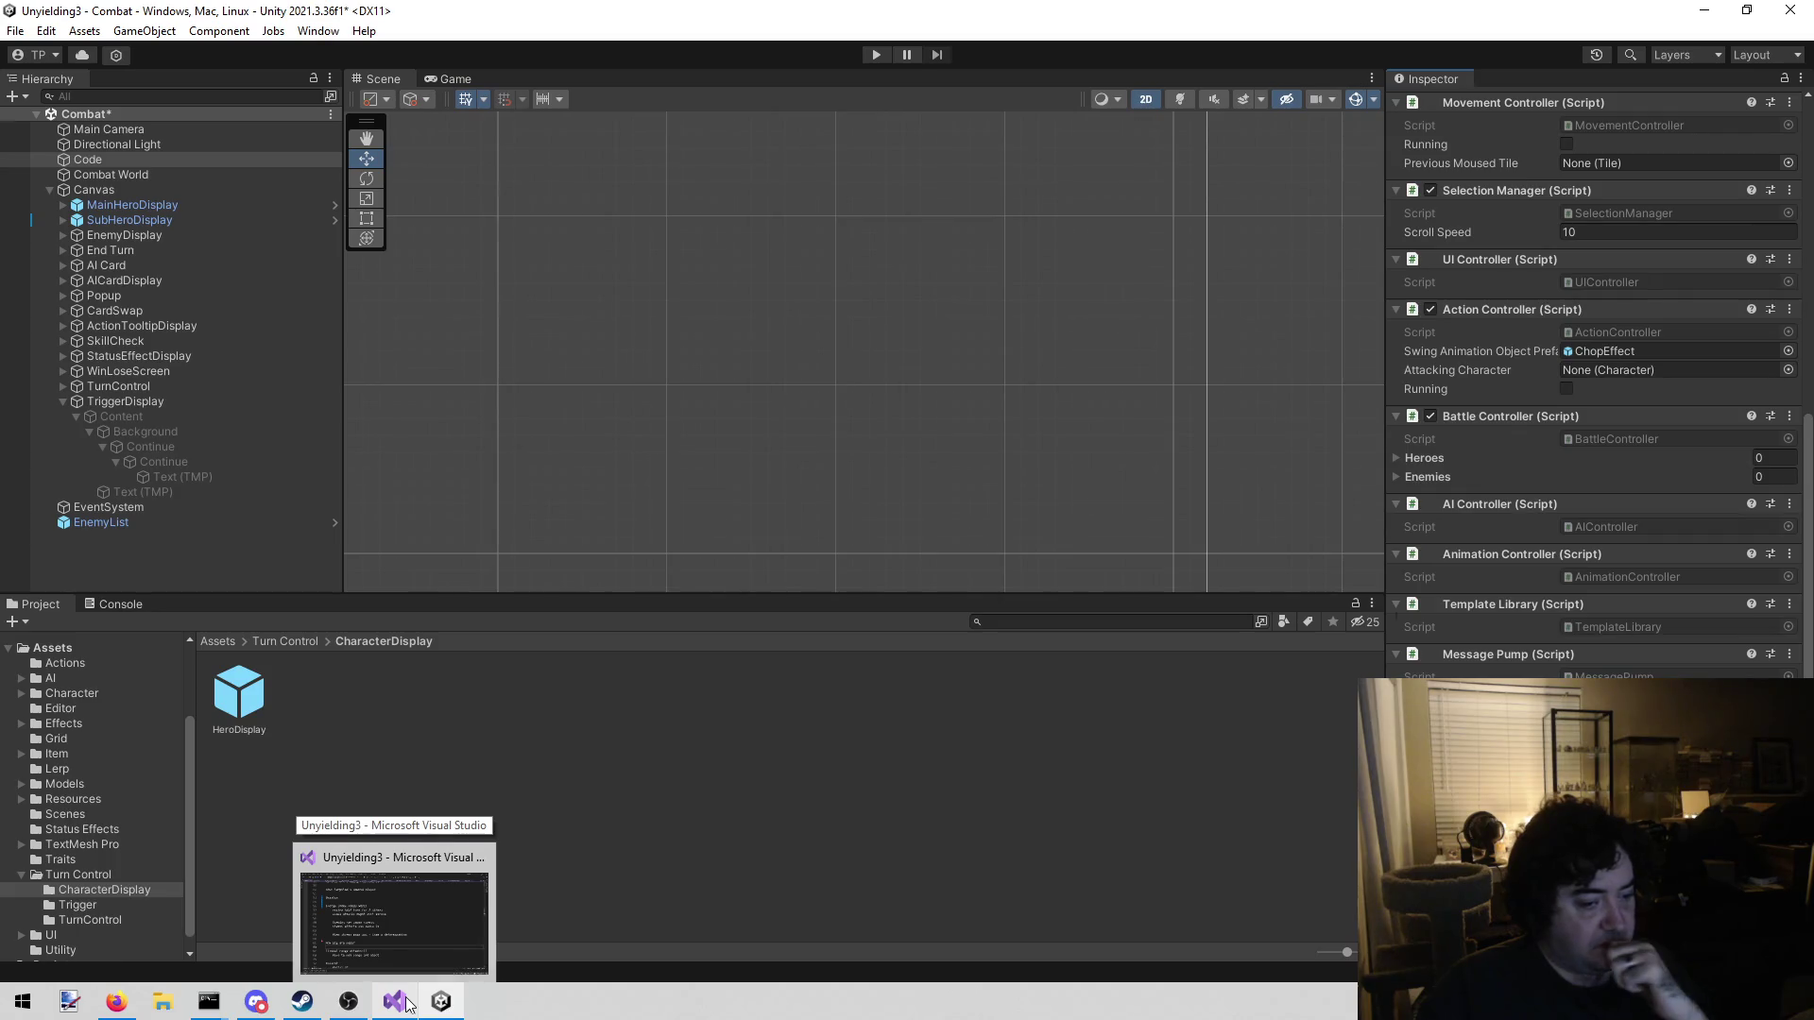
{"action": "left_click", "coordinate": [758, 787]}
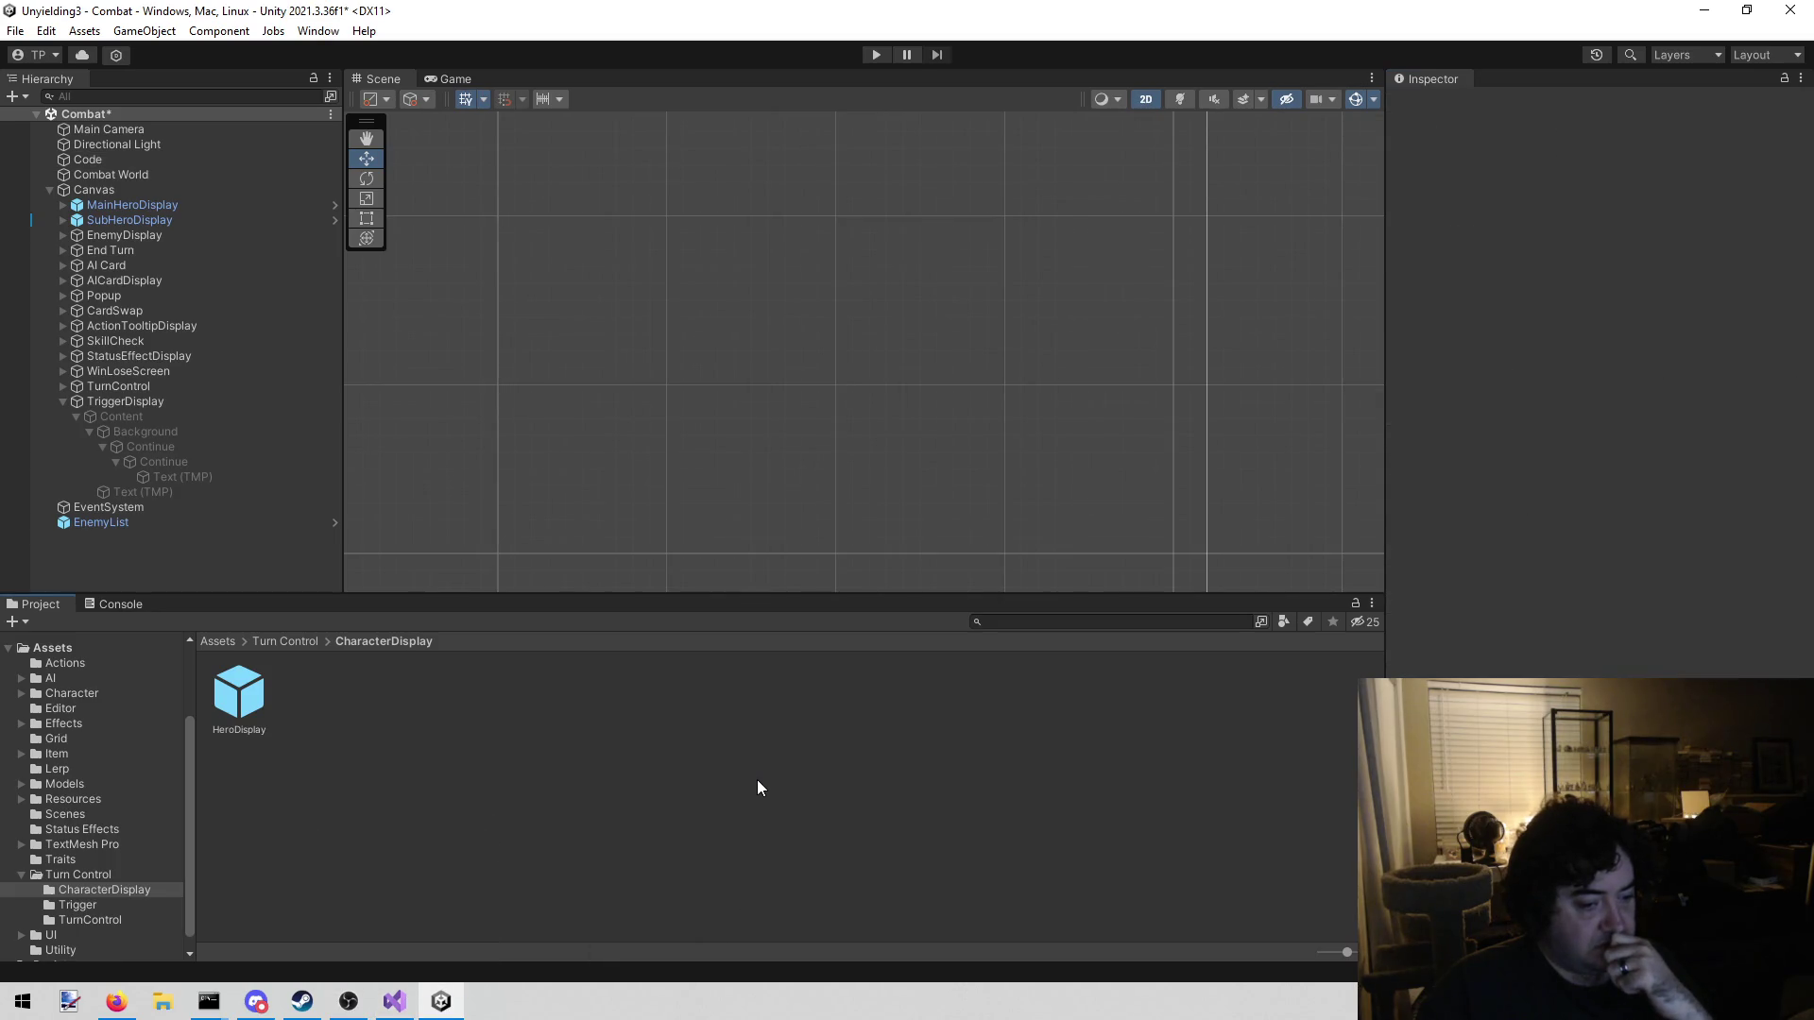
{"action": "left_click", "coordinate": [395, 1002]}
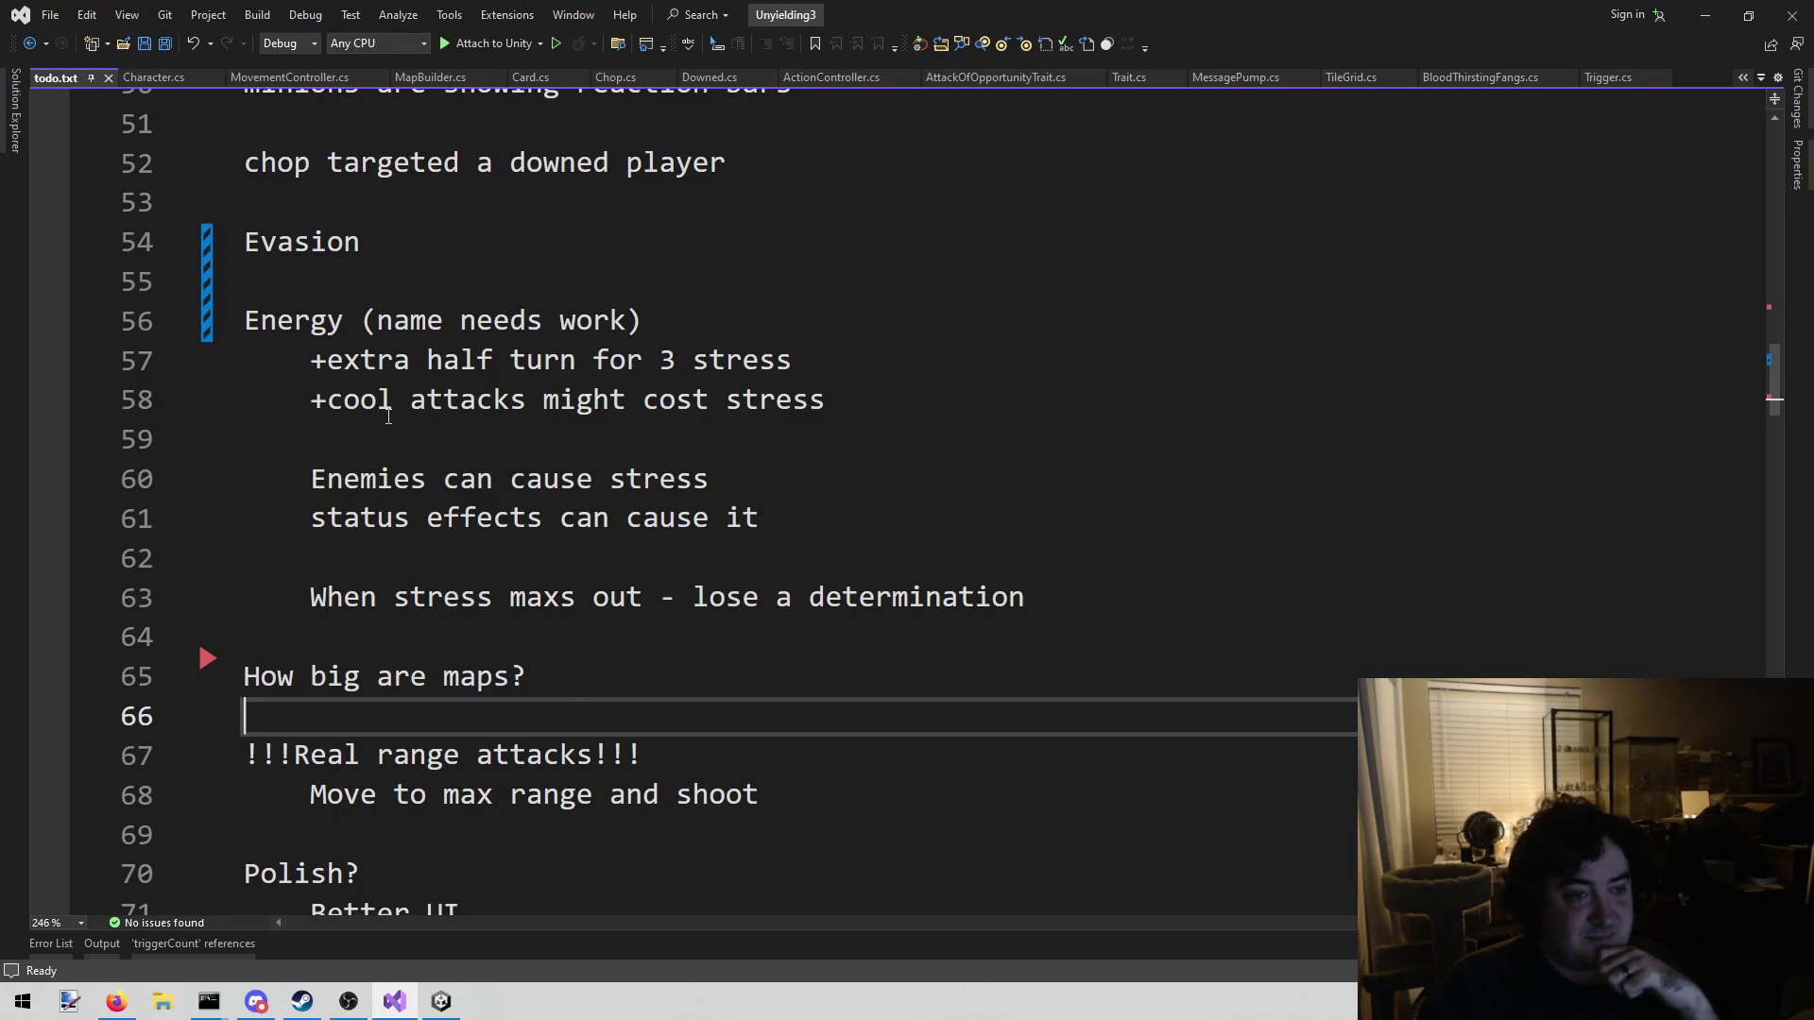
Return to Unity and open the HeroDisplay prefab for editing
{"action": "left_click", "coordinate": [441, 1001]}
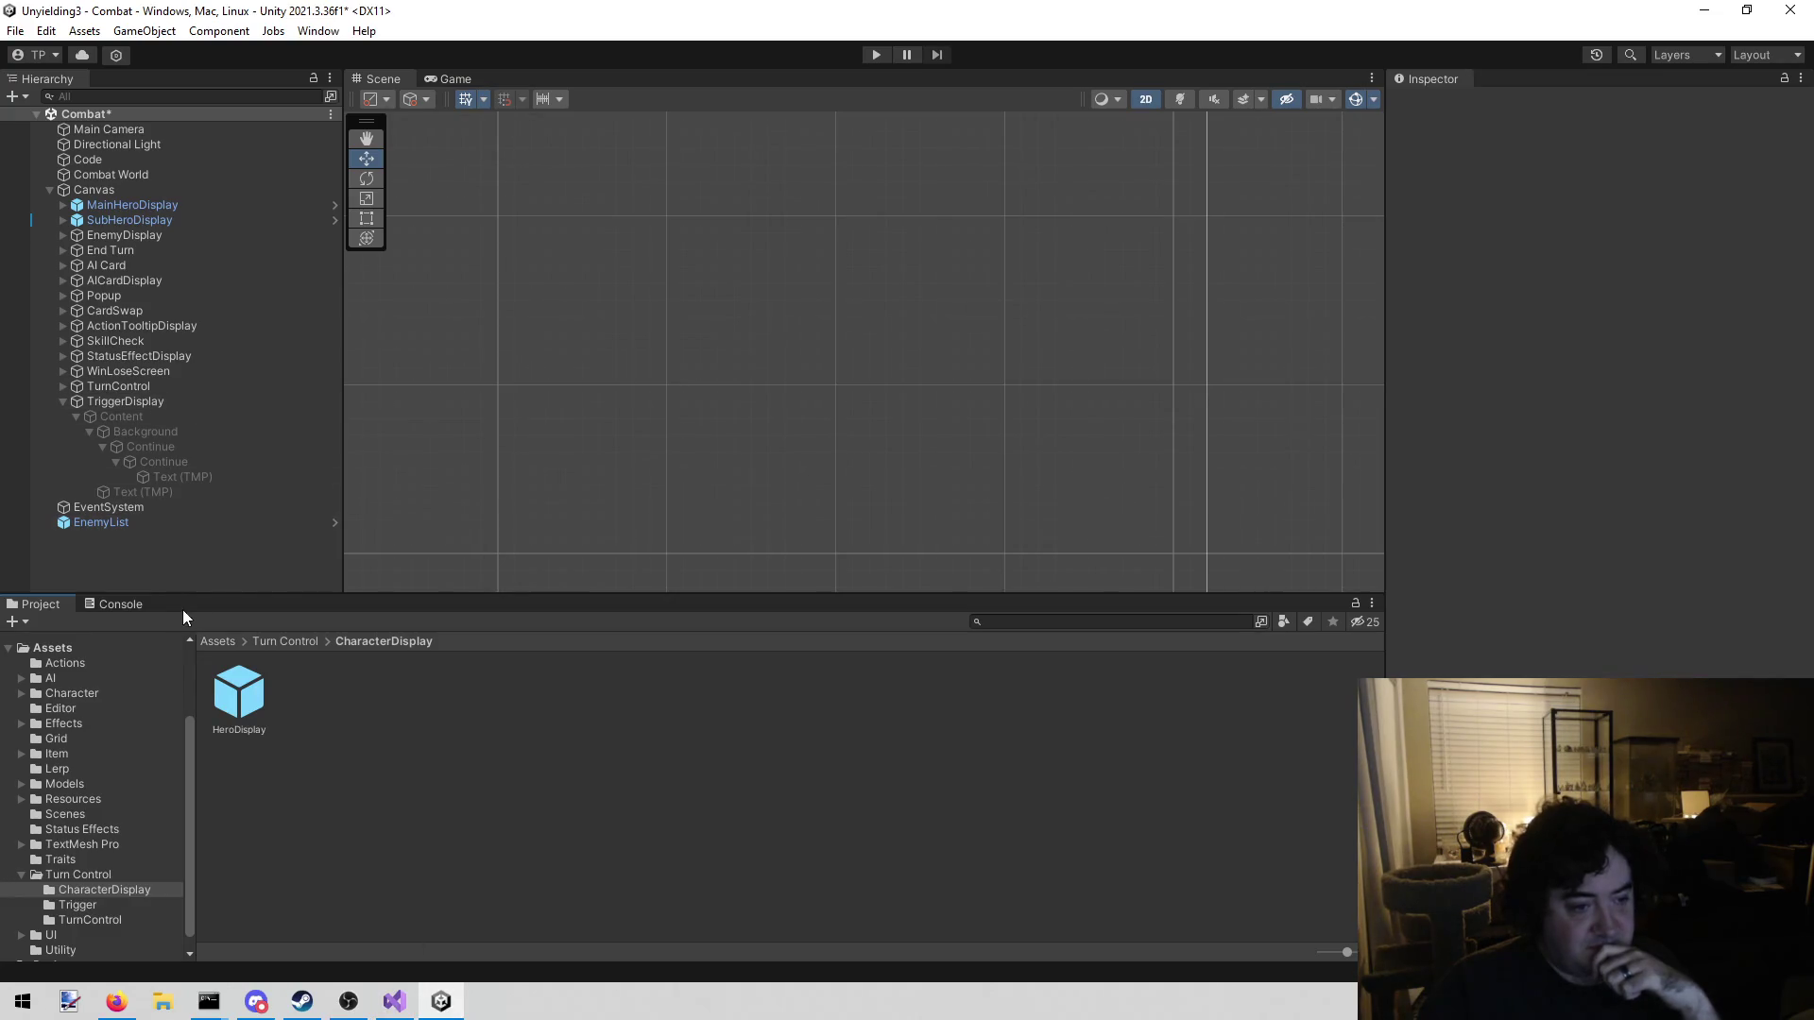
{"action": "double_click", "coordinate": [264, 696]}
Fully unpack the nested Content prefab inside HeroDisplay
{"action": "left_click", "coordinate": [146, 286]}
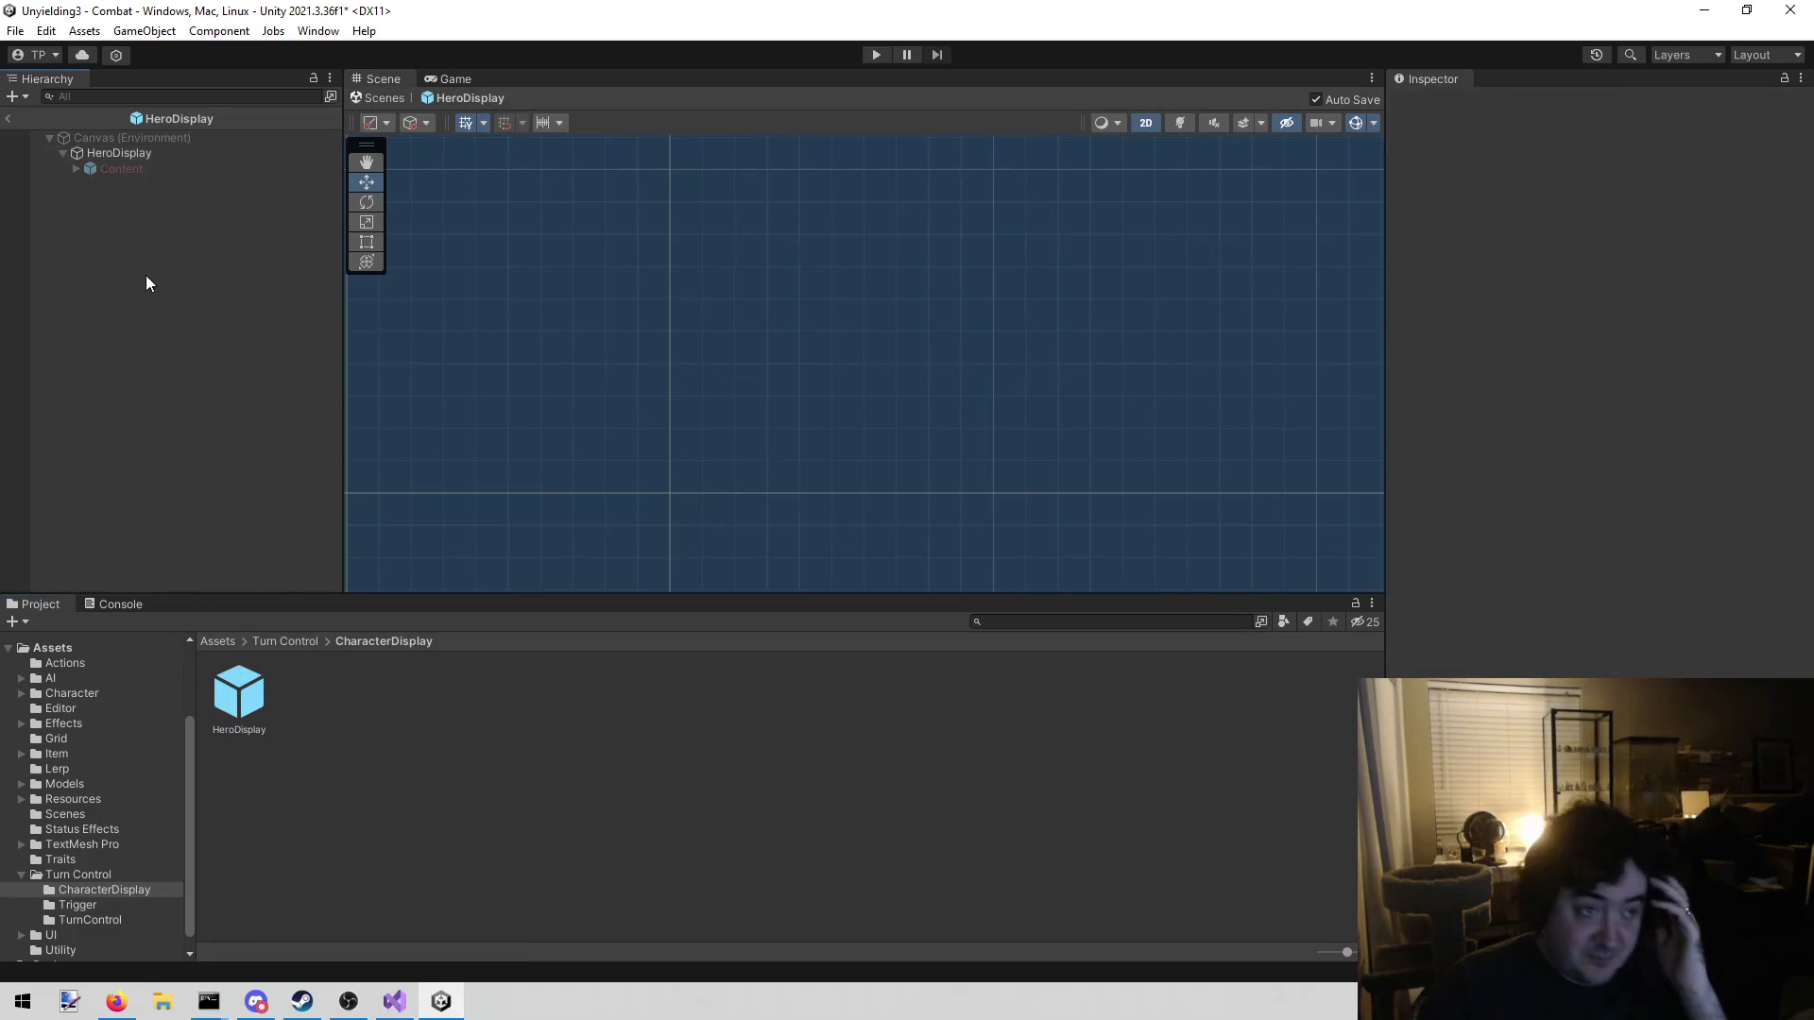
{"action": "left_click", "coordinate": [161, 168]}
{"action": "left_click", "coordinate": [75, 168]}
{"action": "right_click", "coordinate": [124, 173]}
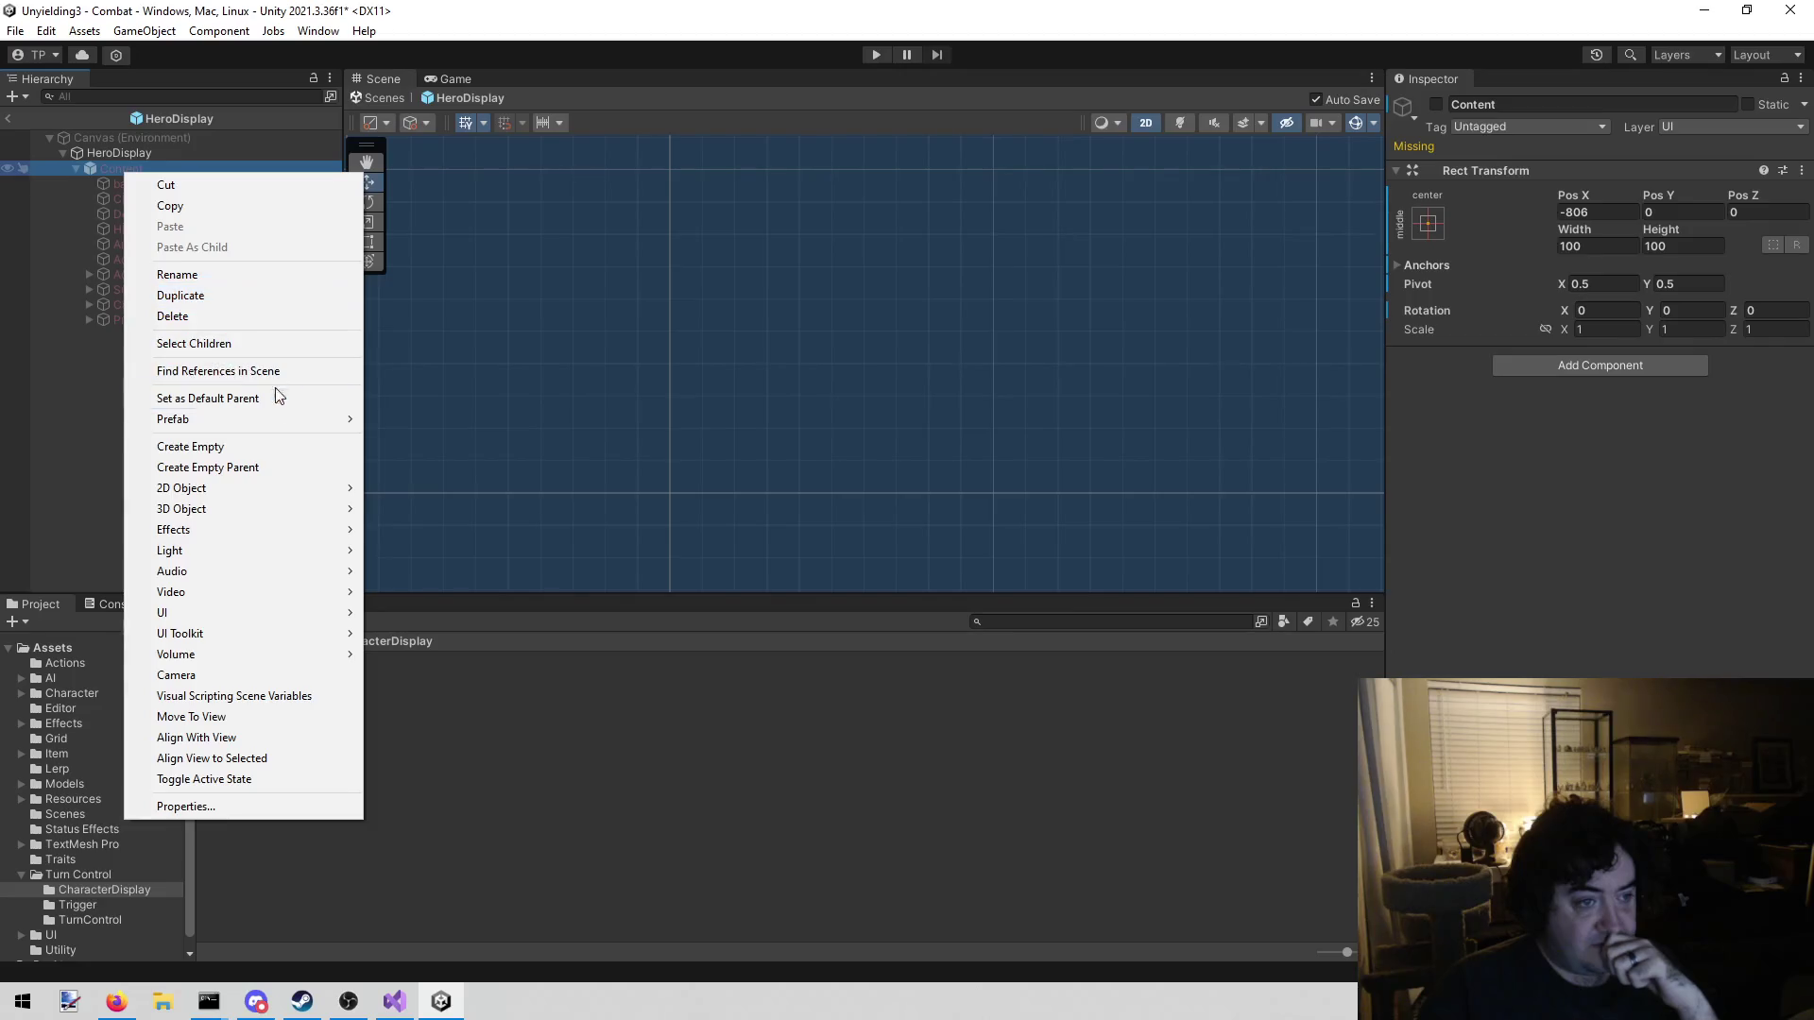
{"action": "mouse_move", "coordinate": [277, 429]}
{"action": "left_click", "coordinate": [441, 461]}
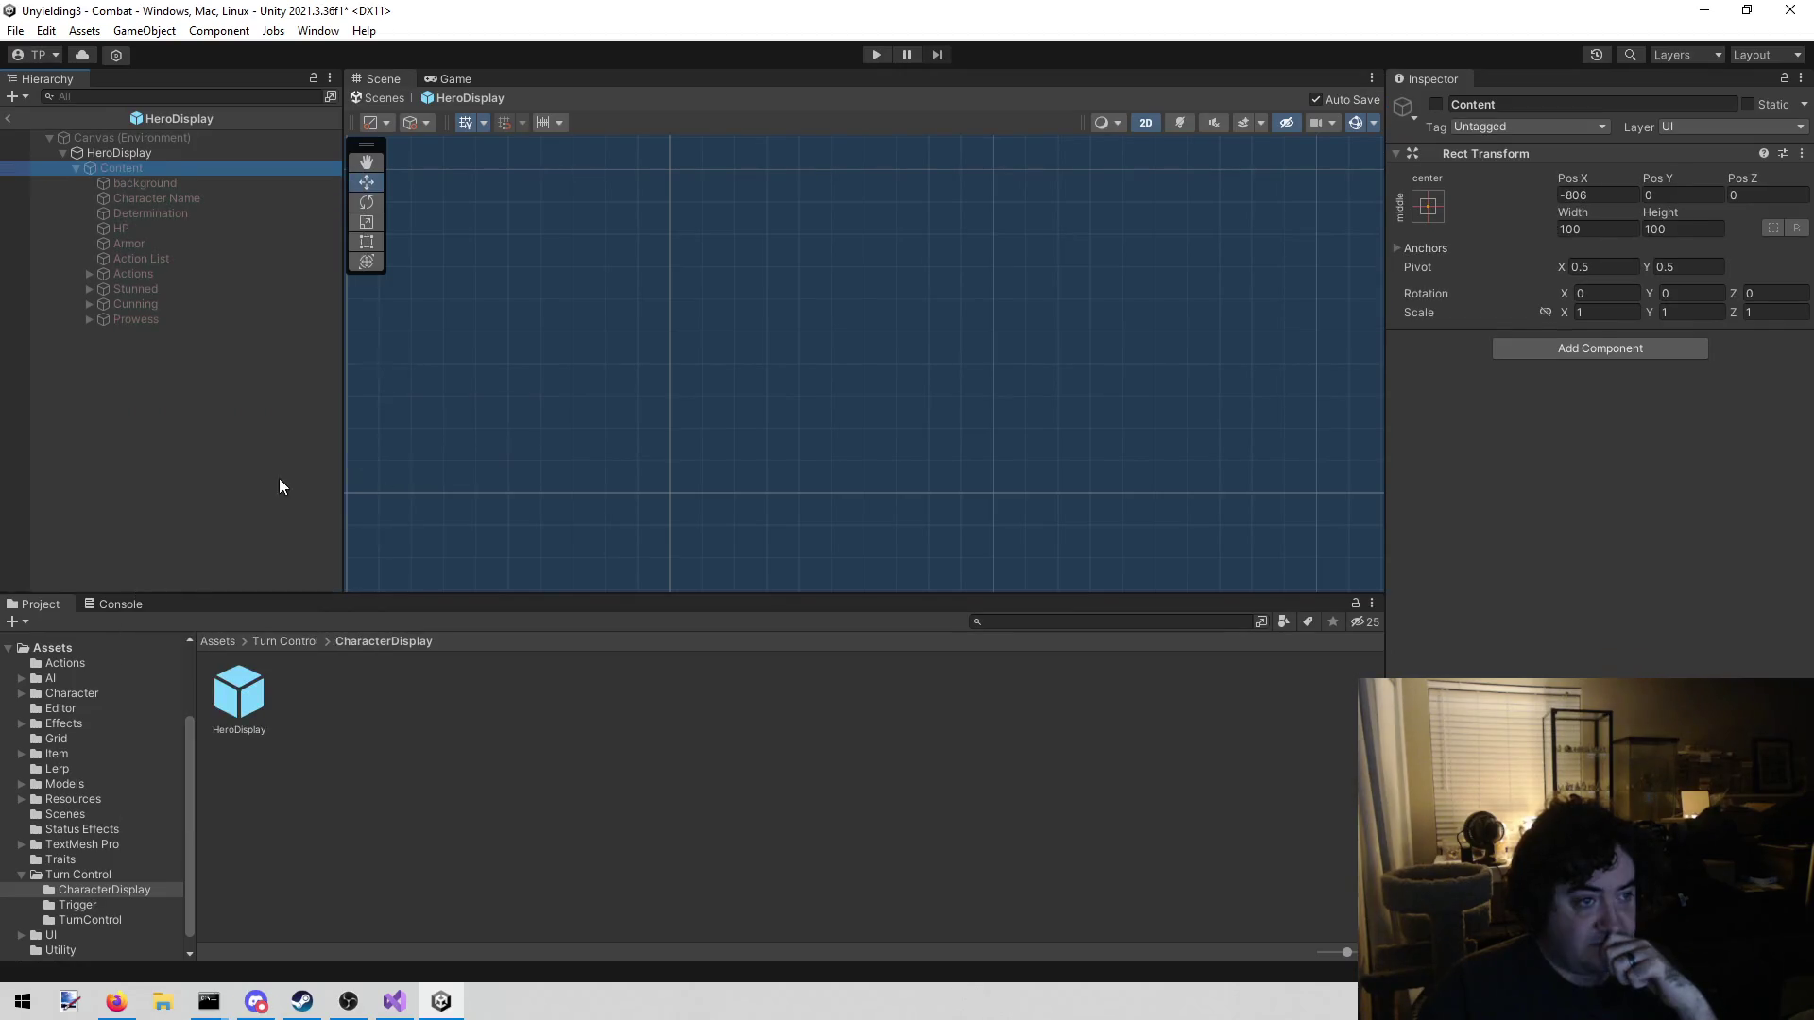
Make the Content object active so the hero card appears
{"action": "left_click", "coordinate": [212, 366]}
{"action": "left_click", "coordinate": [126, 153]}
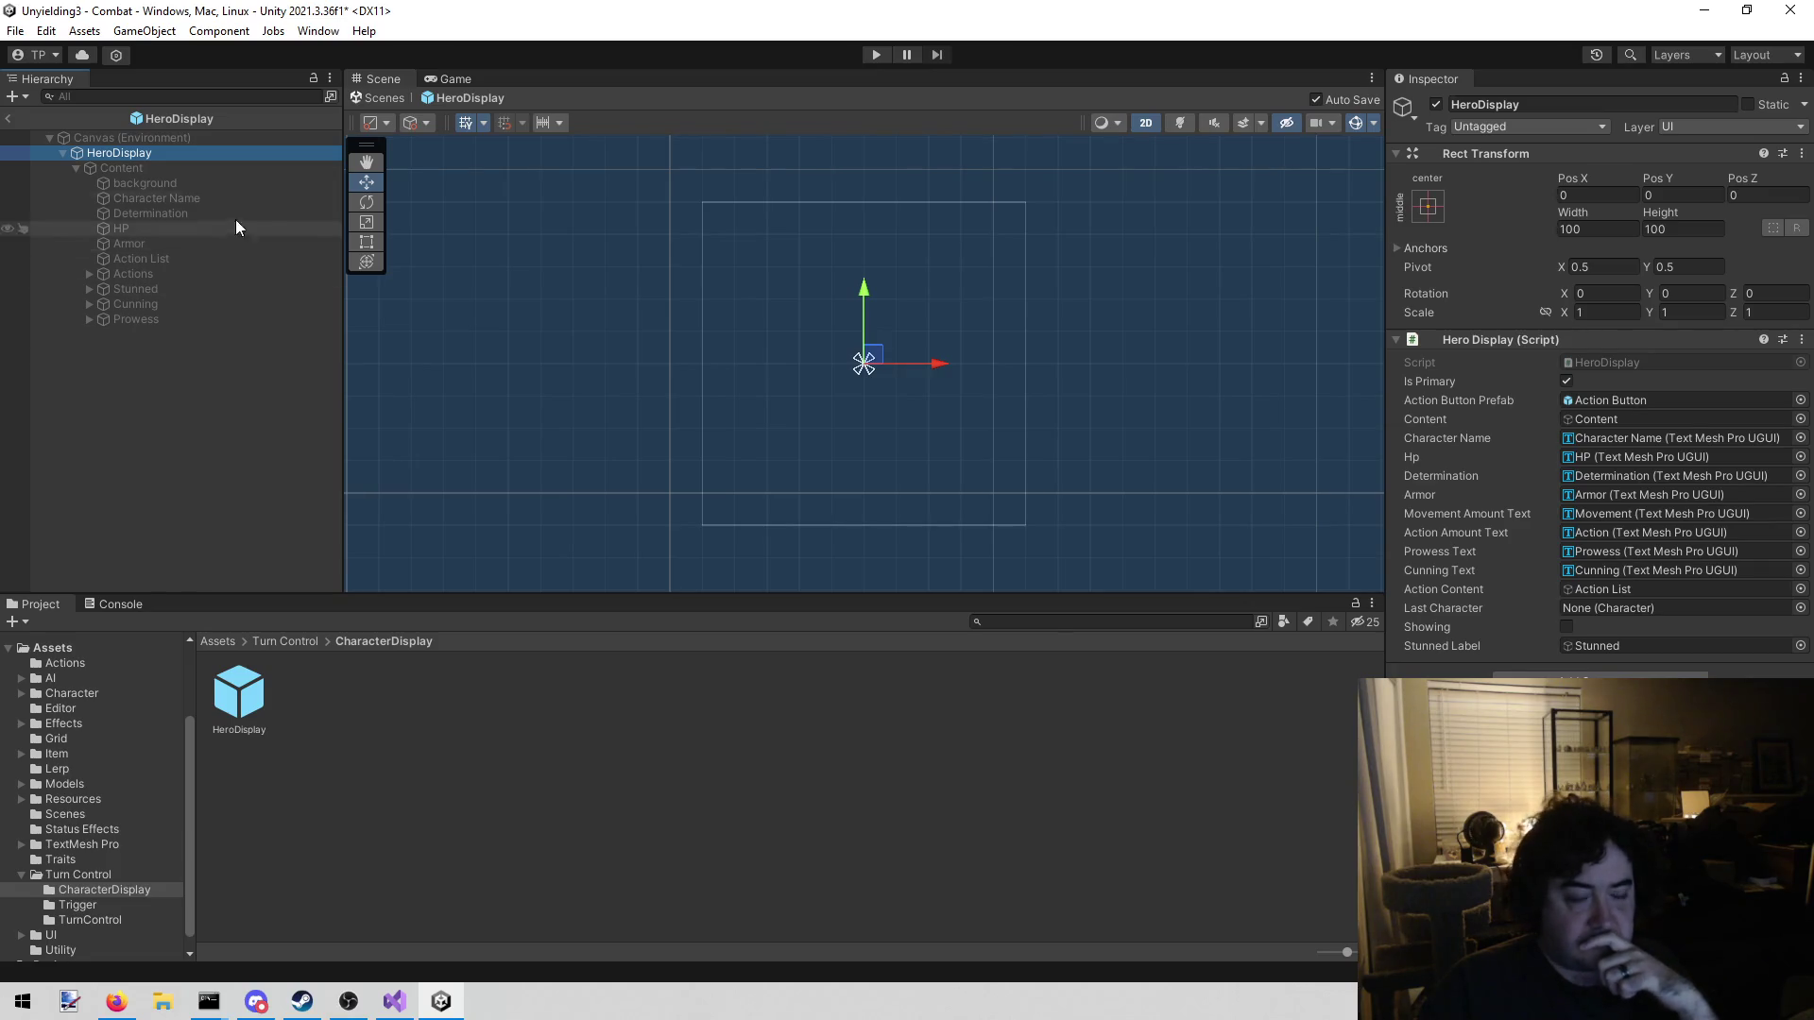
{"action": "left_click", "coordinate": [159, 167]}
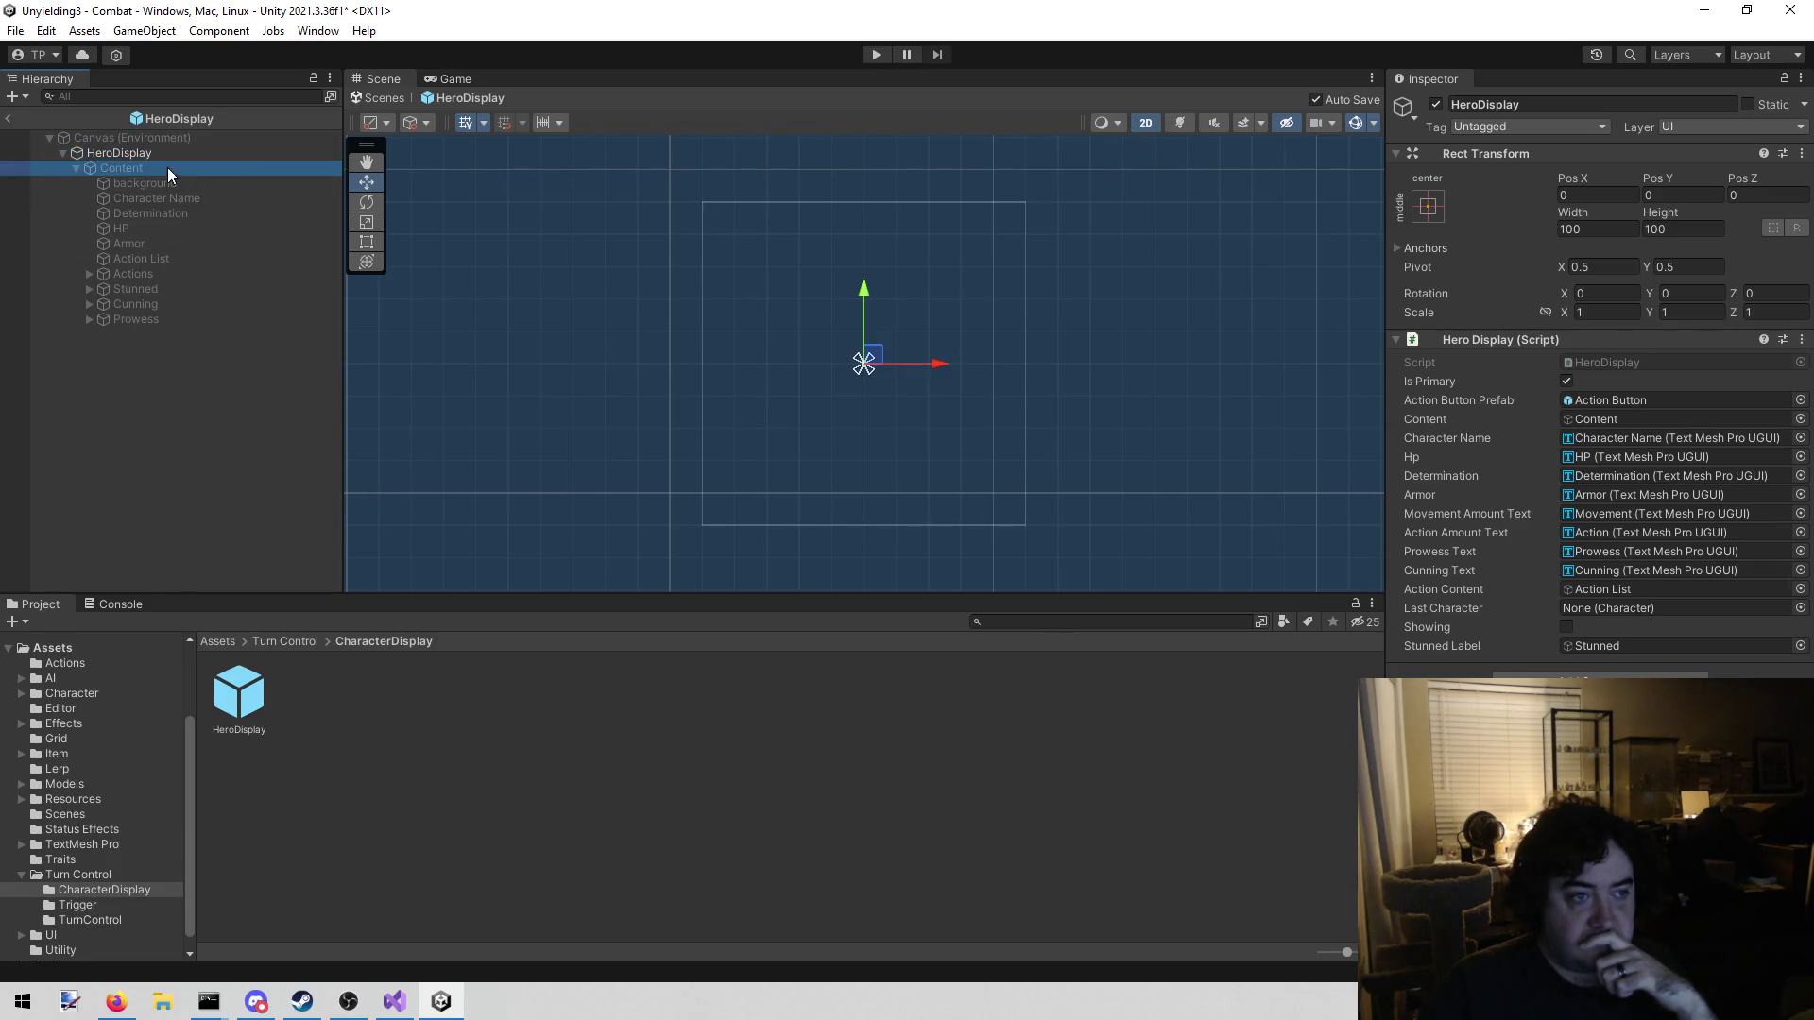
{"action": "left_click", "coordinate": [1433, 103]}
{"action": "scroll", "coordinate": [1209, 232], "scroll_direction": "down", "scroll_amount": 5}
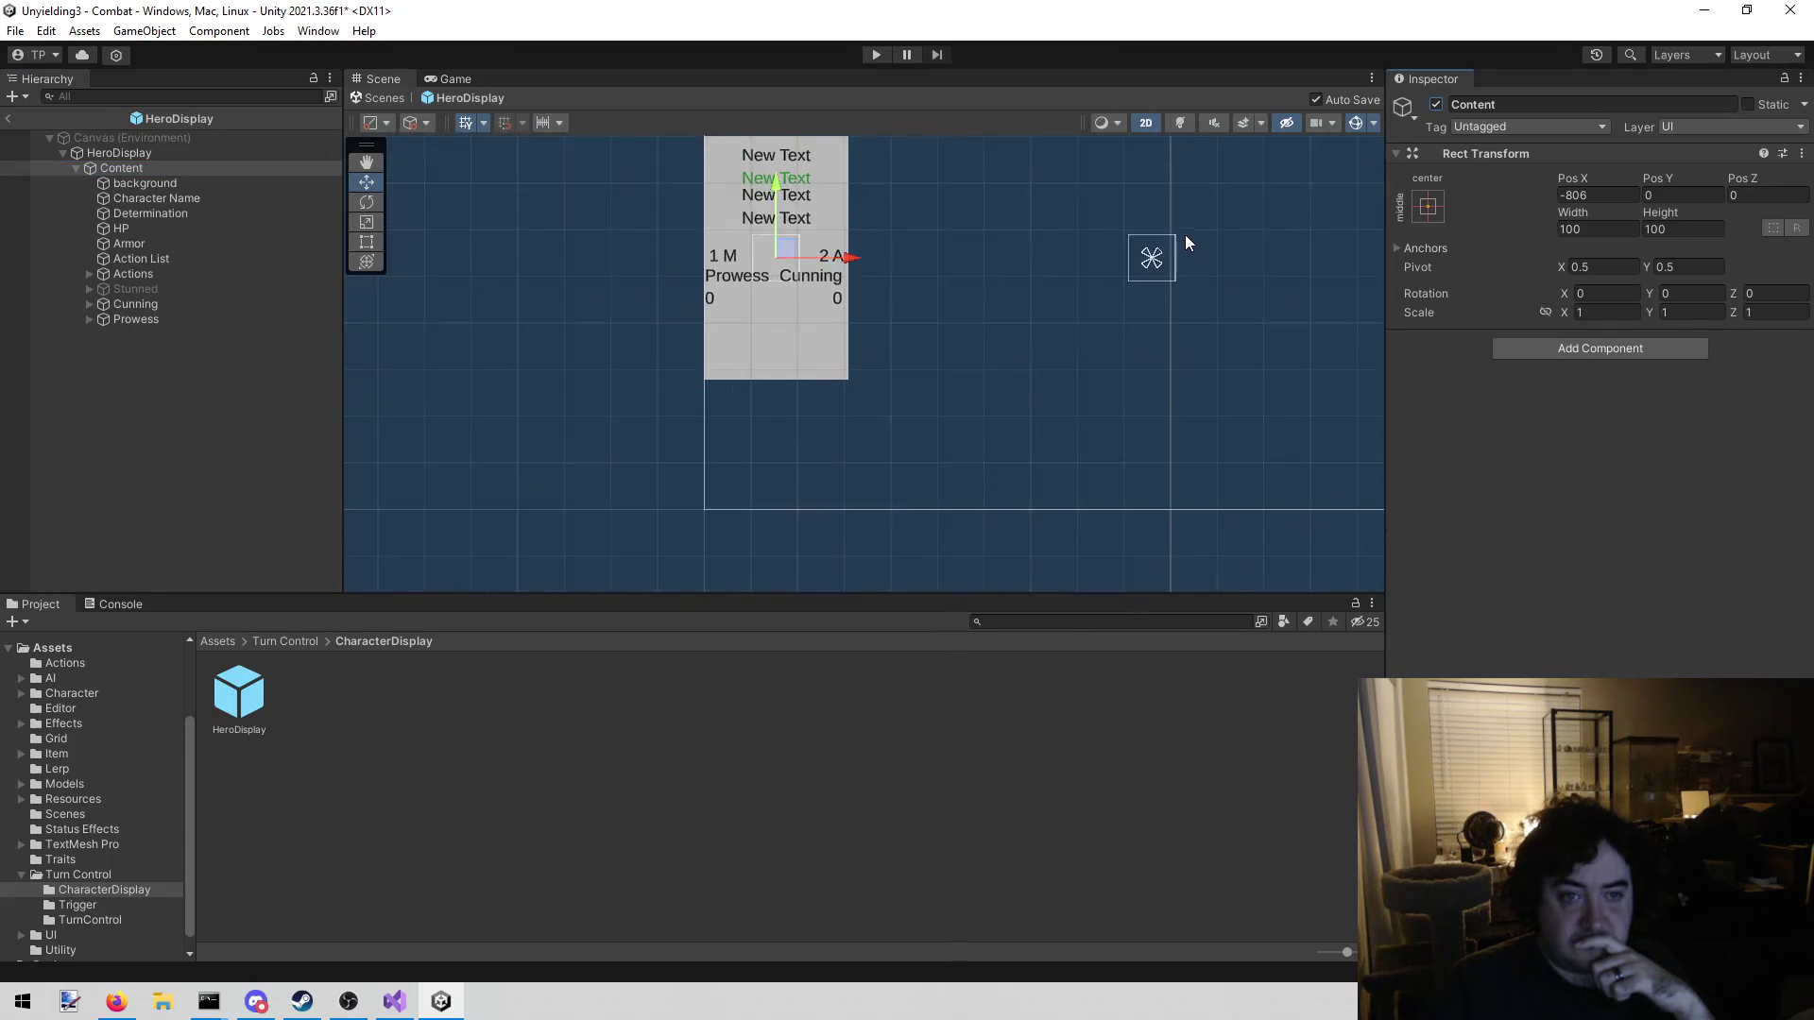
{"action": "scroll", "coordinate": [696, 373], "scroll_direction": "up", "scroll_amount": 5}
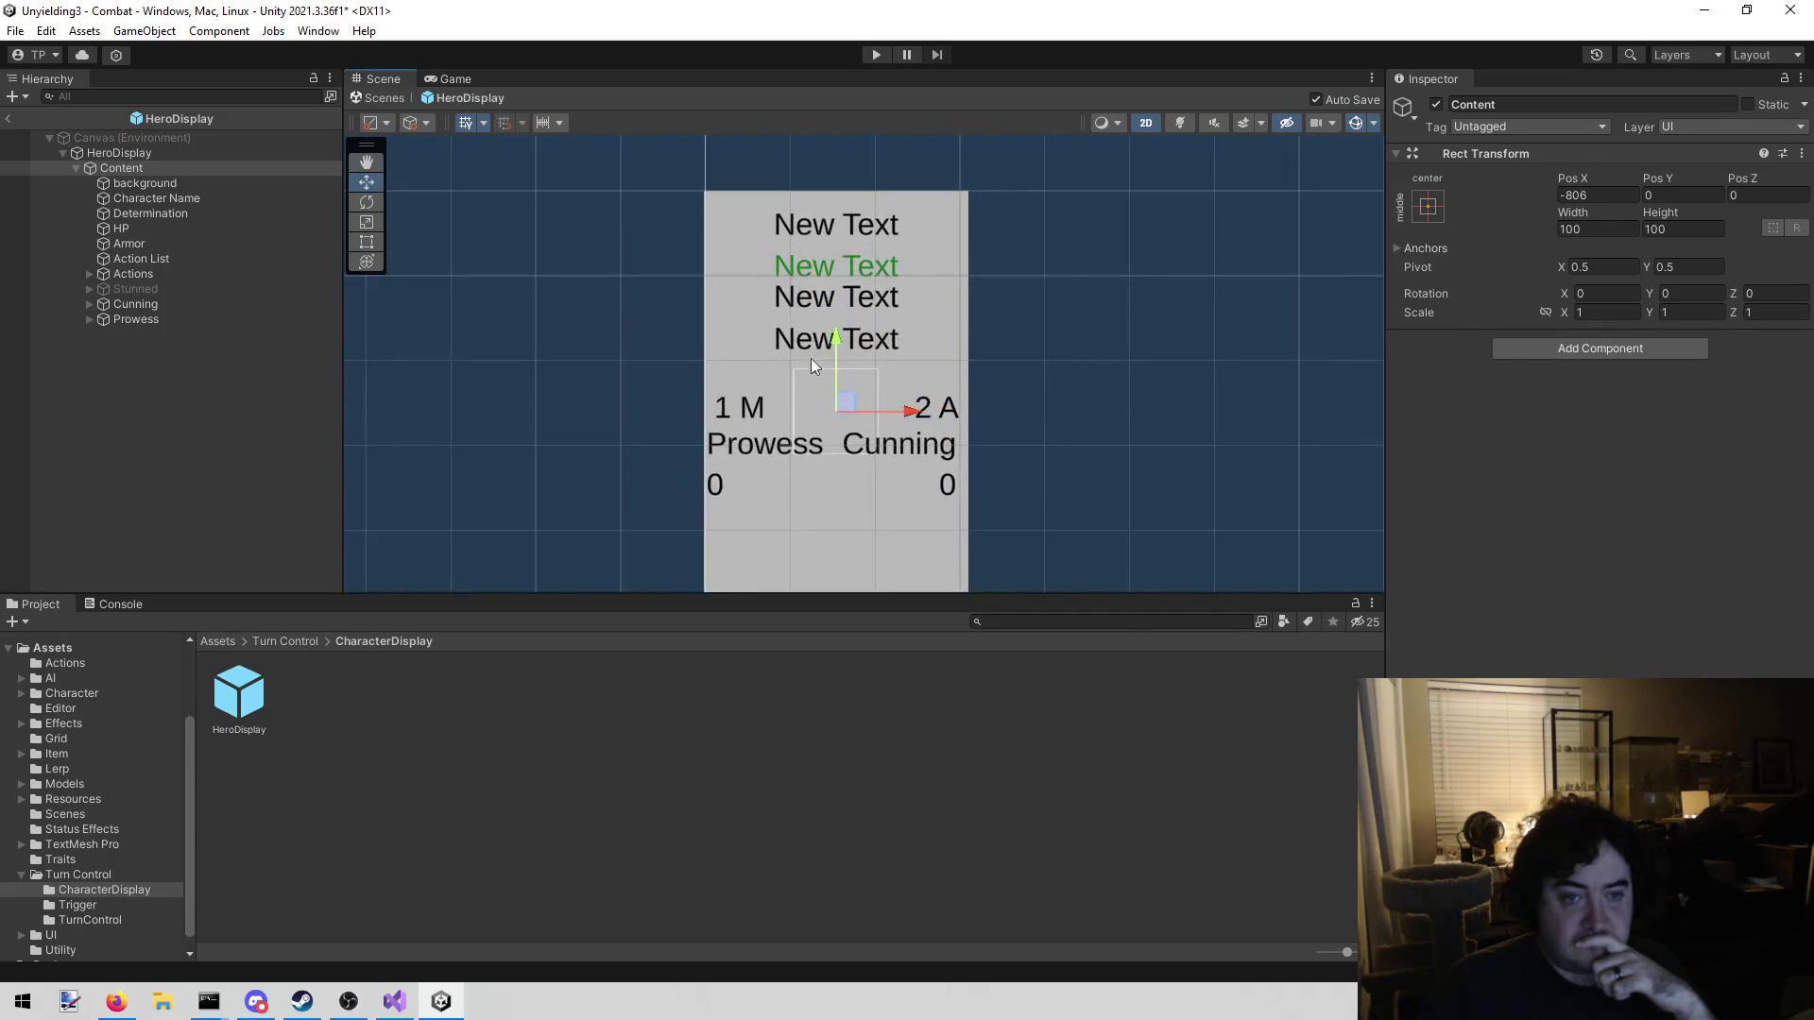
{"action": "scroll", "coordinate": [964, 321], "scroll_direction": "up", "scroll_amount": 2}
{"action": "scroll", "coordinate": [964, 319], "scroll_direction": "down", "scroll_amount": 2}
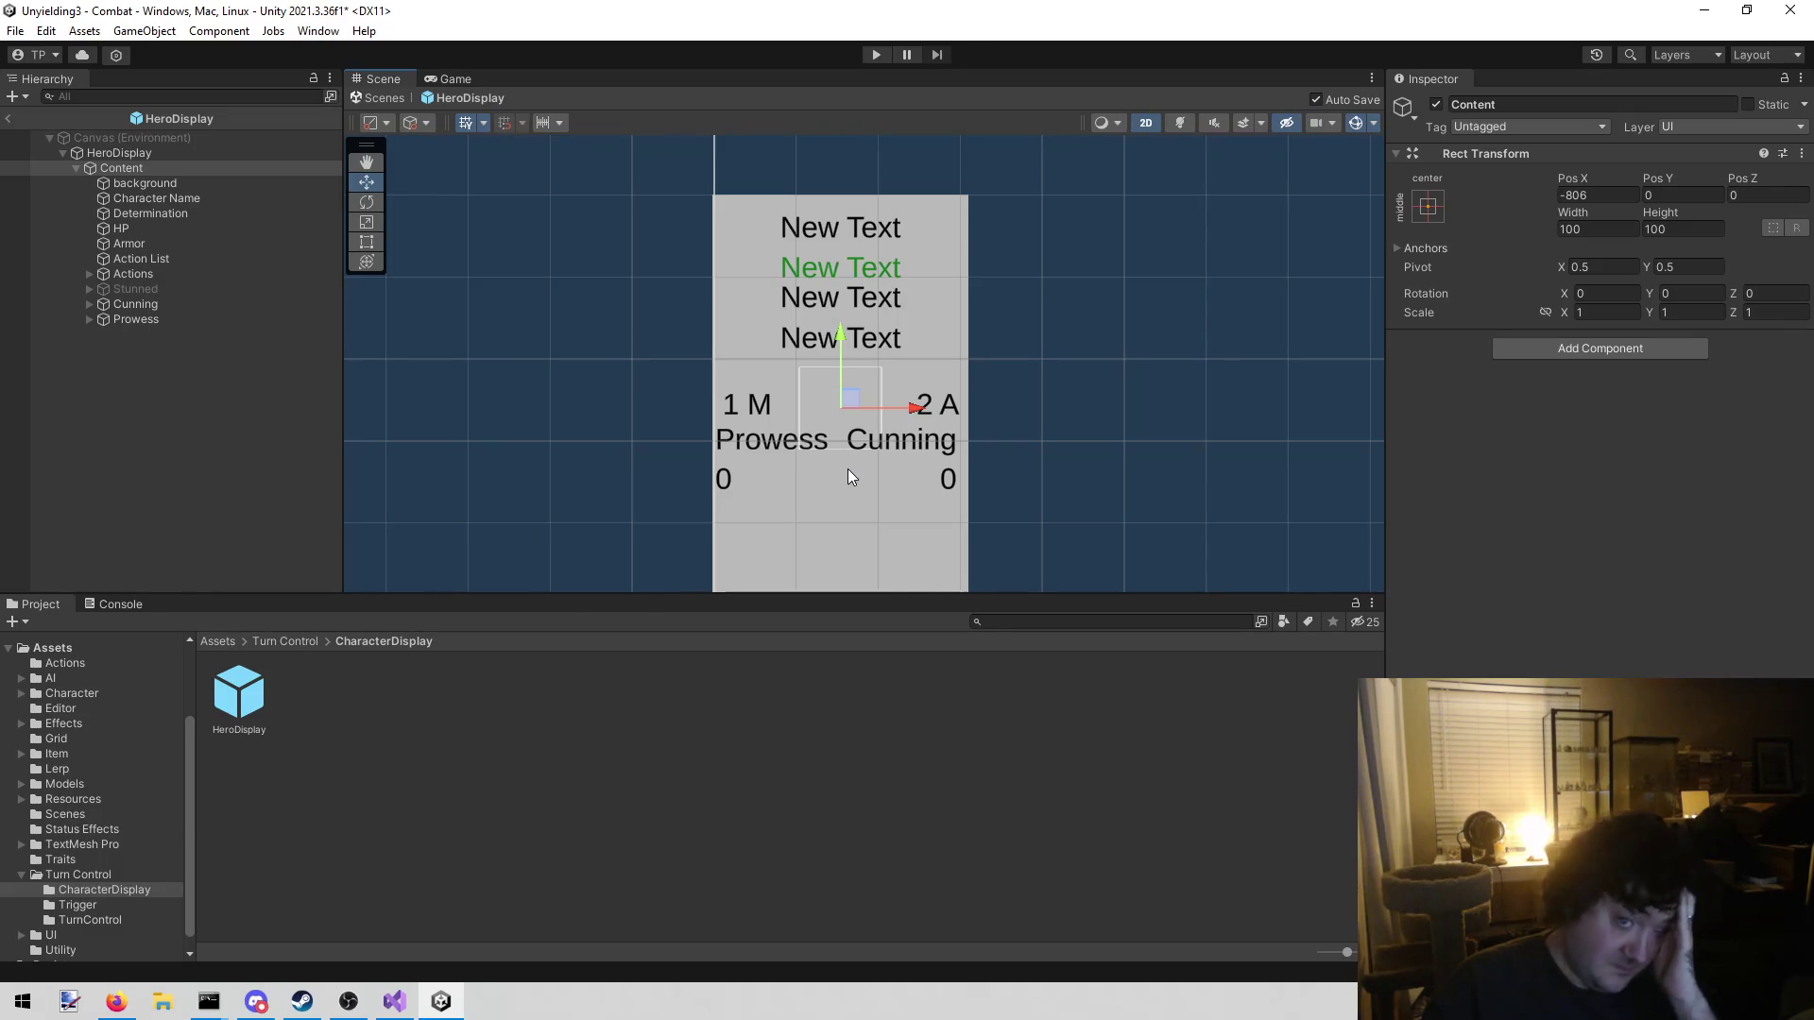
{"action": "left_click", "coordinate": [390, 1002]}
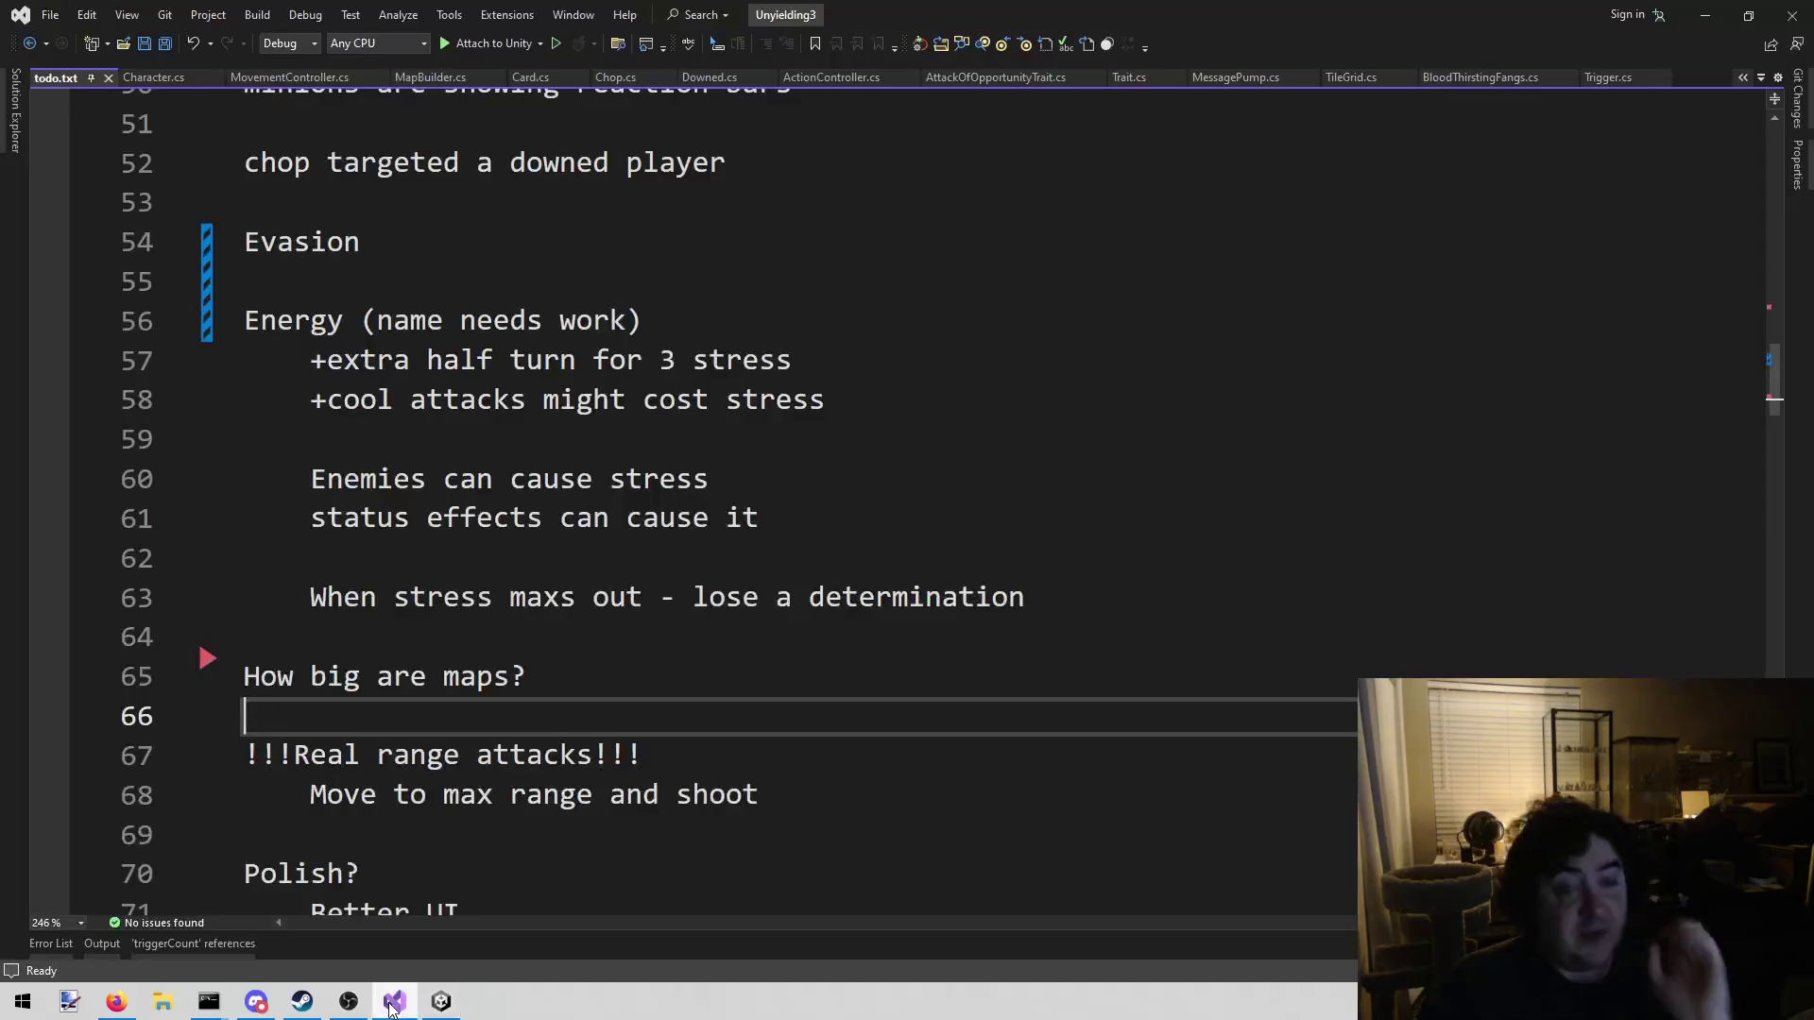
Add the note 'REMAKE HERO DISPLAY TO NOT SUCK' above Evasion in todo.txt and save
{"action": "left_click", "coordinate": [370, 290]}
{"action": "left_click", "coordinate": [448, 185]}
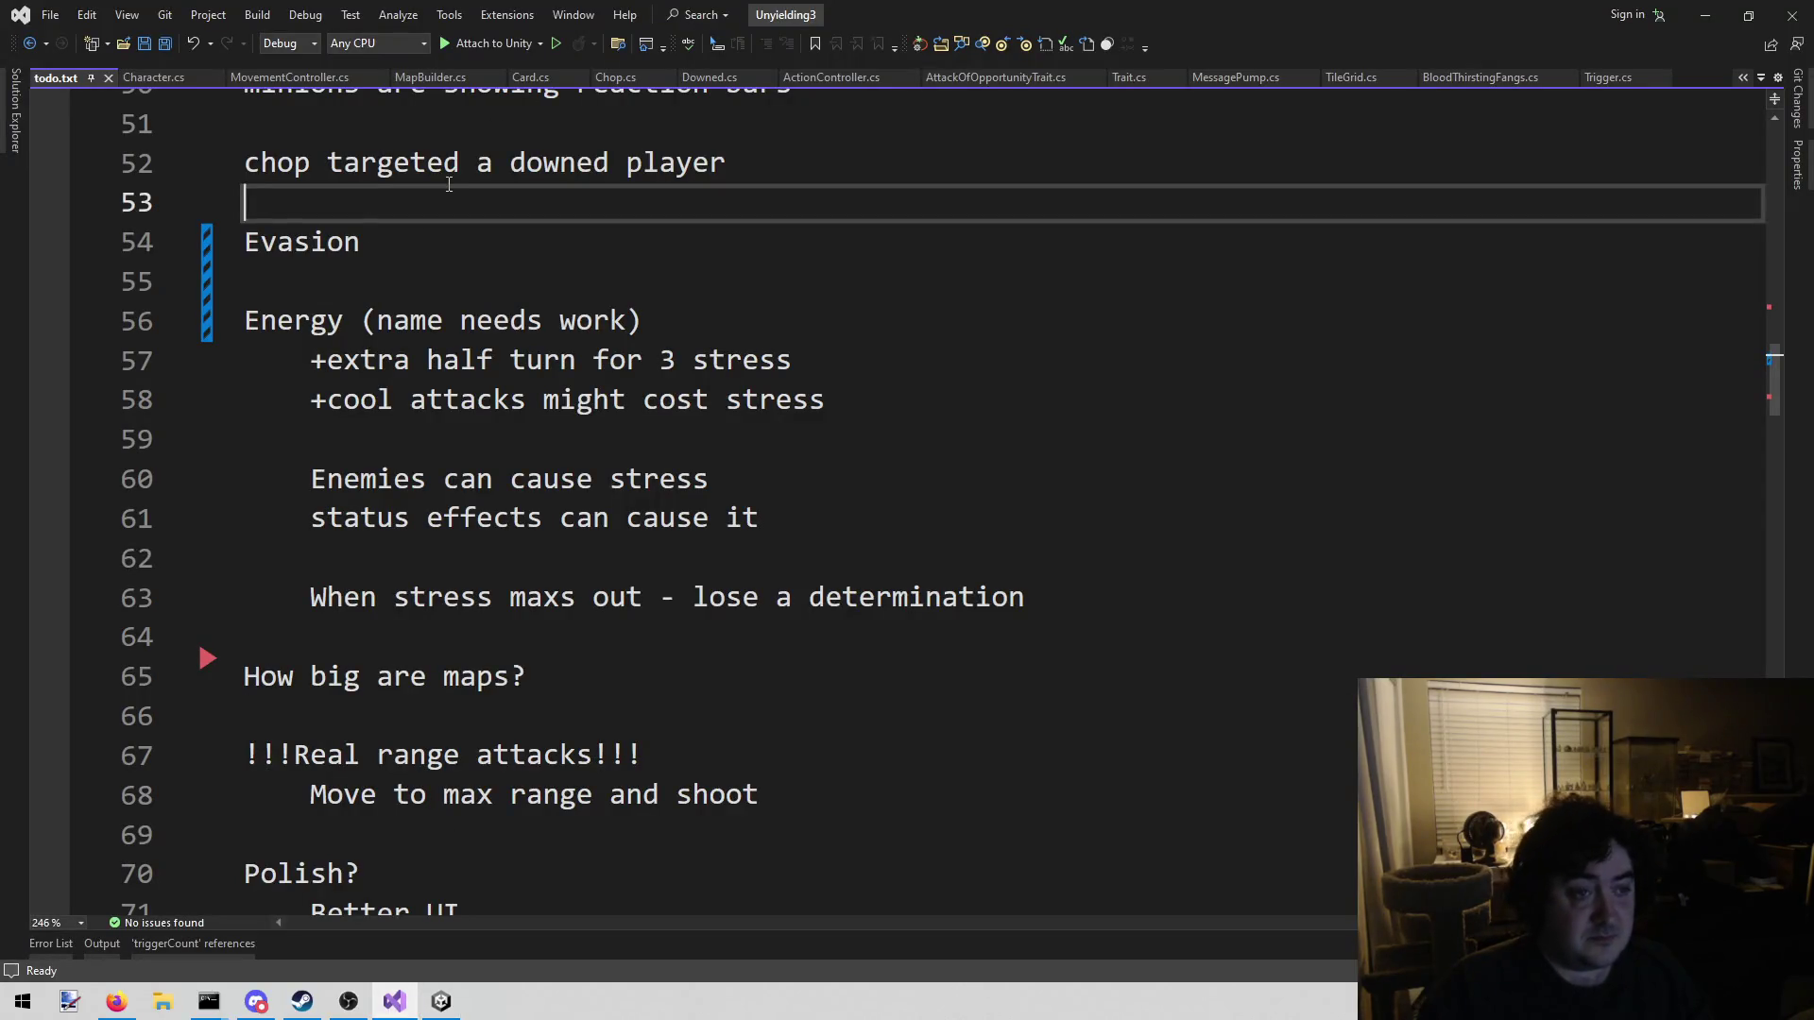
{"action": "key", "text": "Return"}
{"action": "key", "text": "Return"}
{"action": "key", "text": "Up"}
{"action": "type", "text": "RENA"}
{"action": "key", "text": "BackSpace"}
{"action": "key", "text": "BackSpace"}
{"action": "type", "text": "MAKE HERO DISPLAY O"}
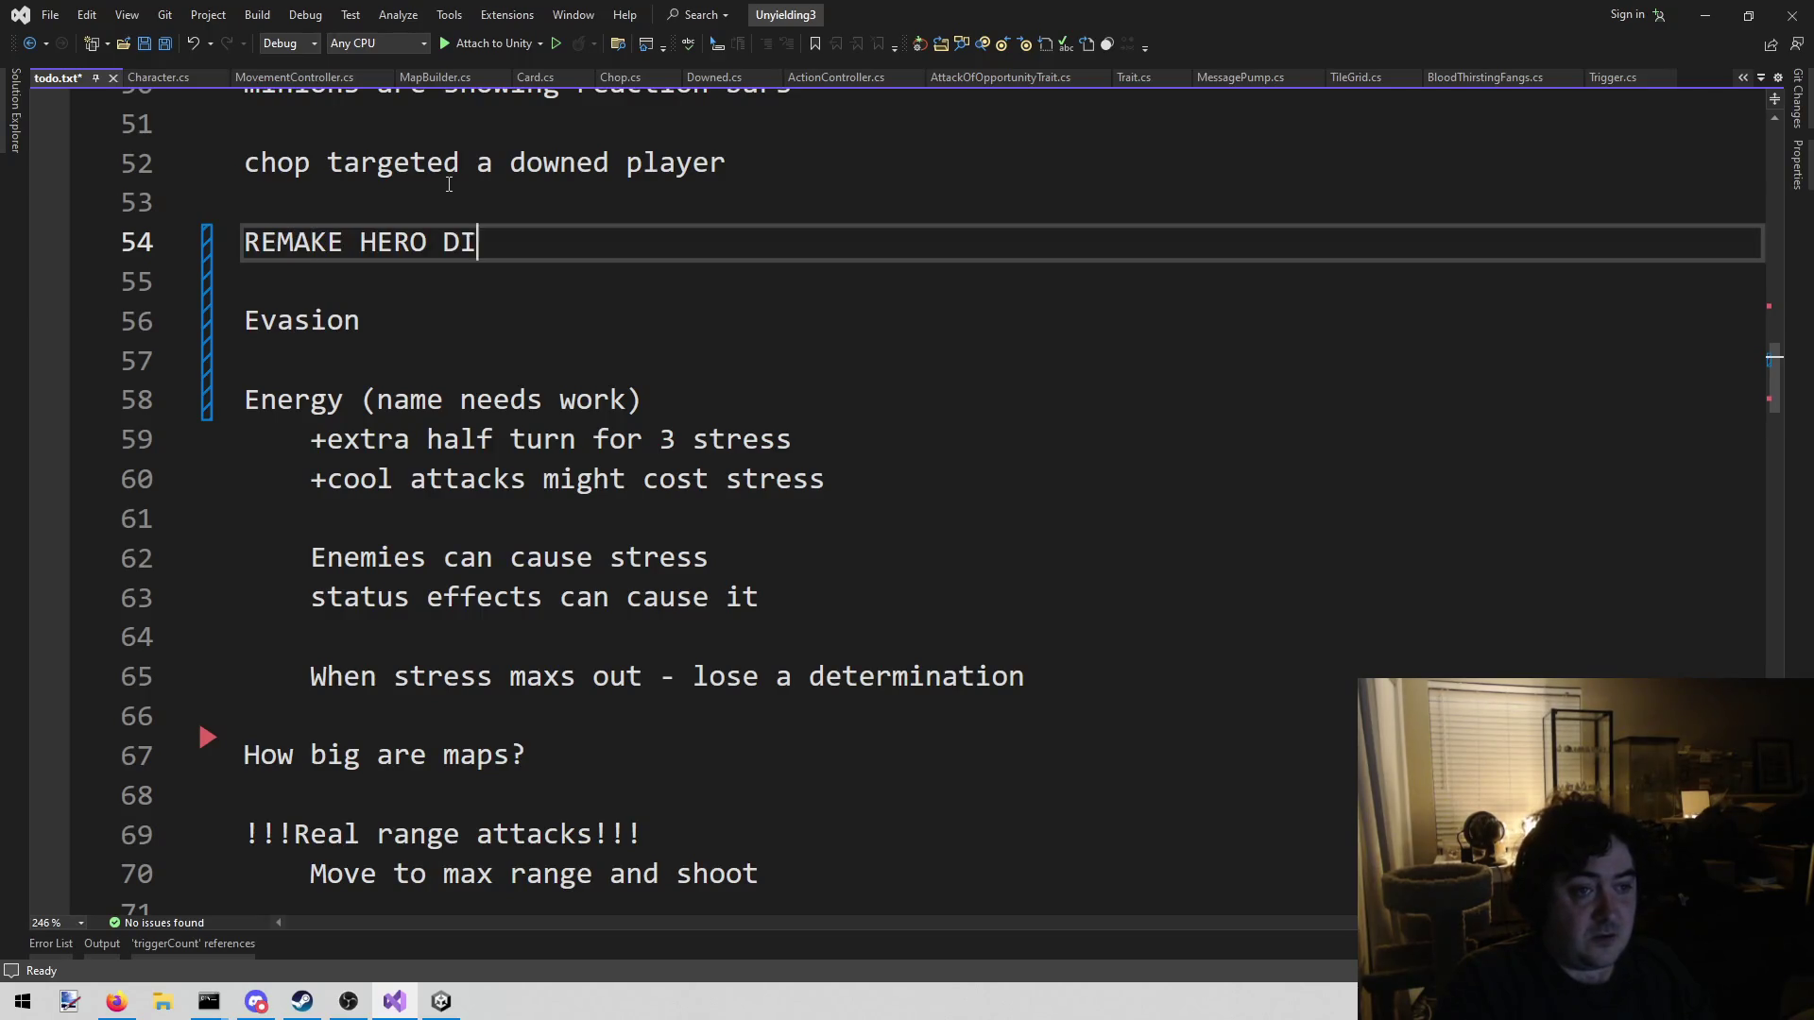
{"action": "key", "text": "BackSpace"}
{"action": "key", "text": "BackSpace"}
{"action": "type", "text": "TO NOT SUCKL"}
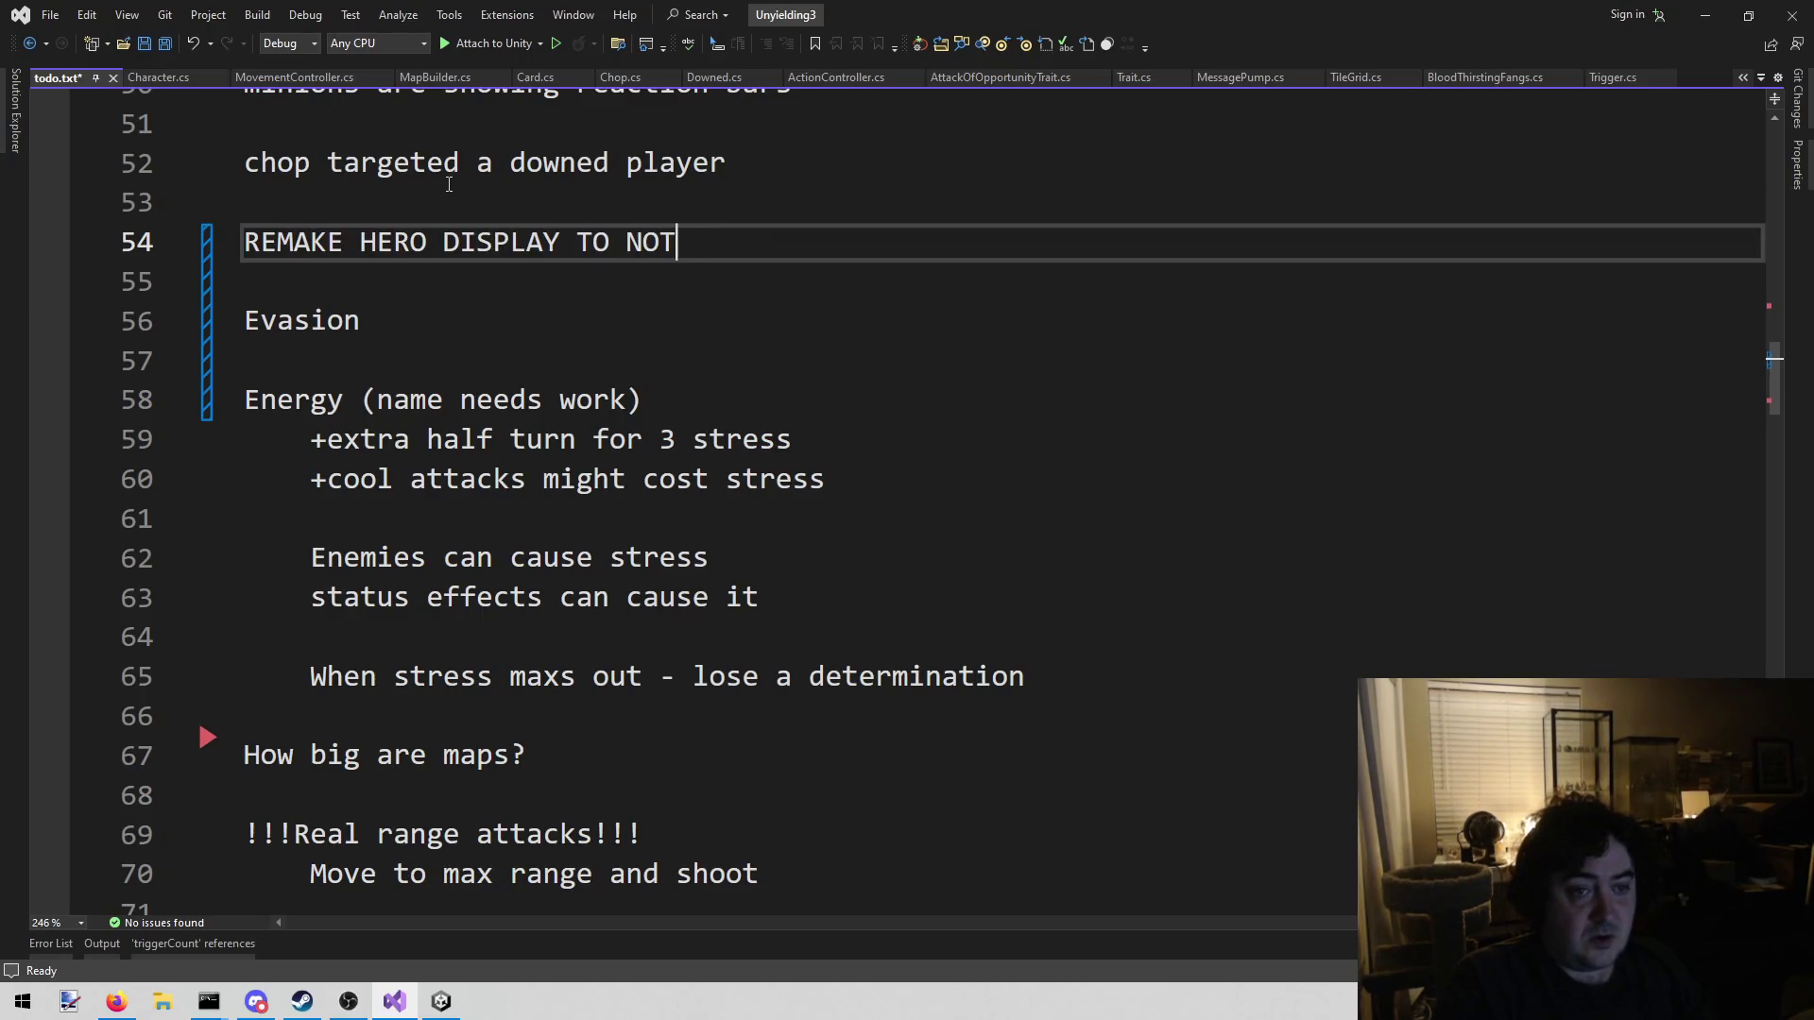
{"action": "key", "text": "BackSpace"}
{"action": "key", "text": "ctrl+s"}
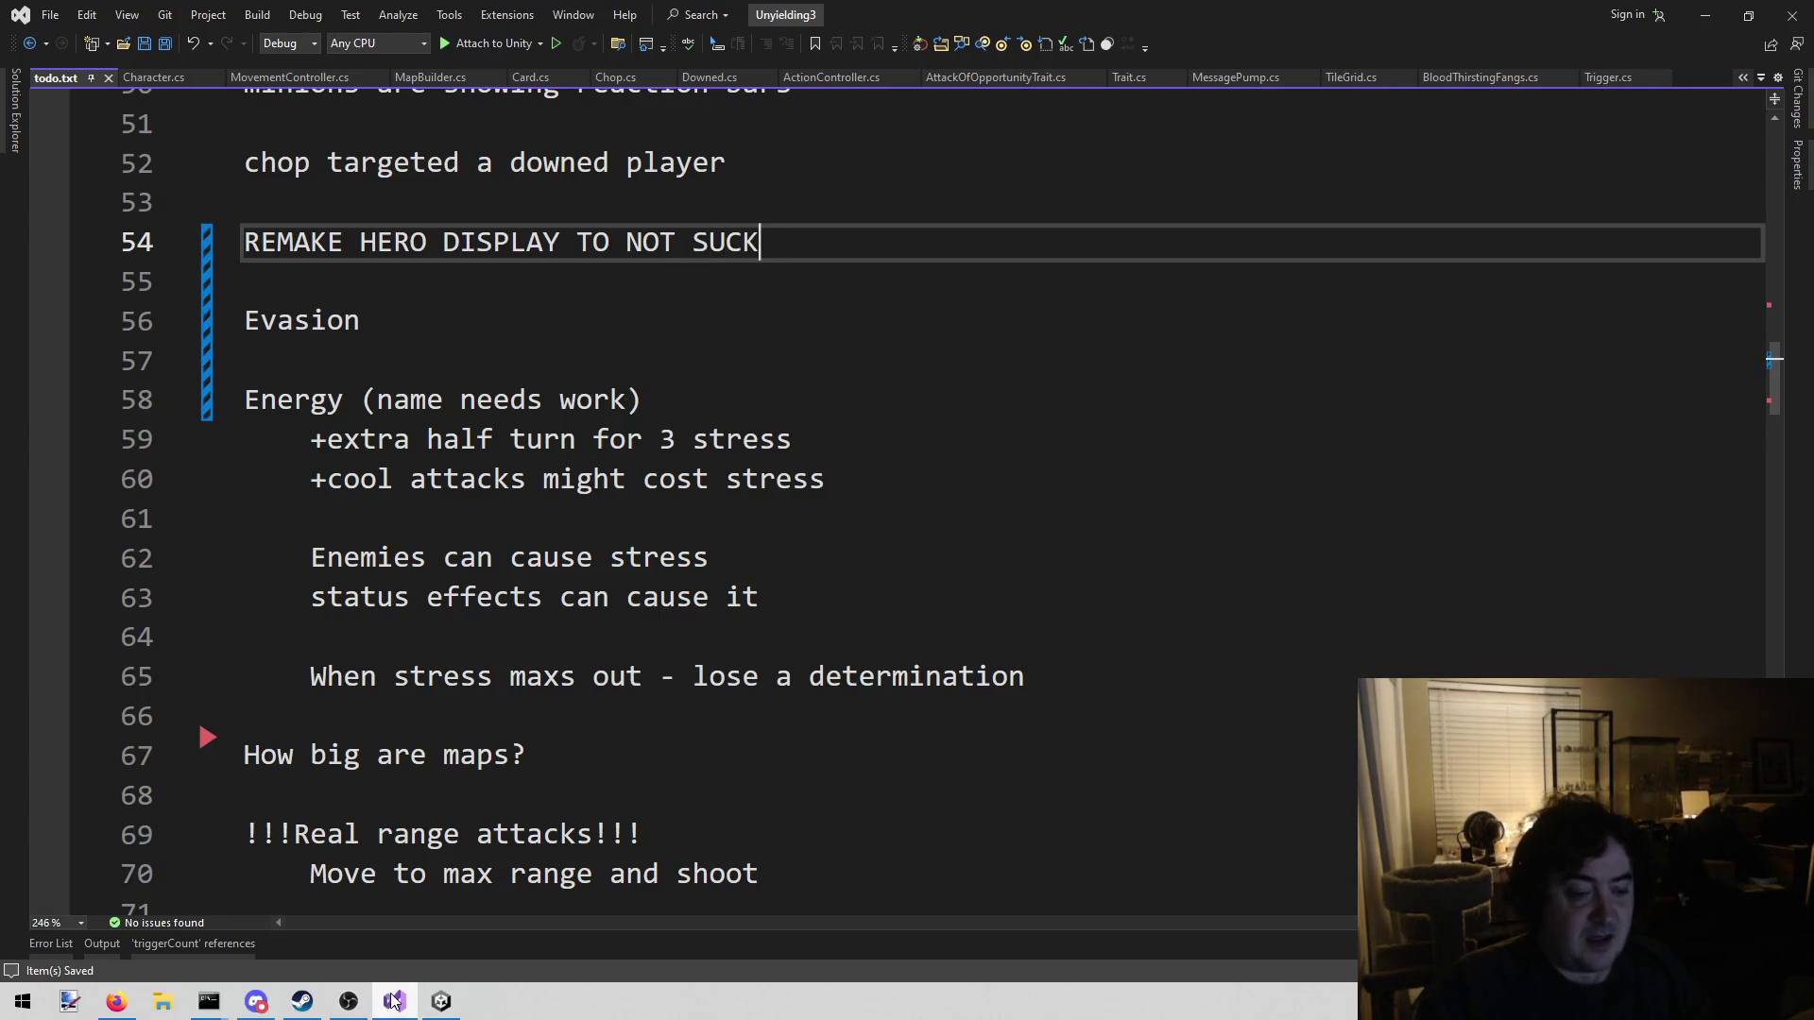
After a quick look at Unity, bring up the Open File in Solution search
{"action": "left_click", "coordinate": [442, 1001]}
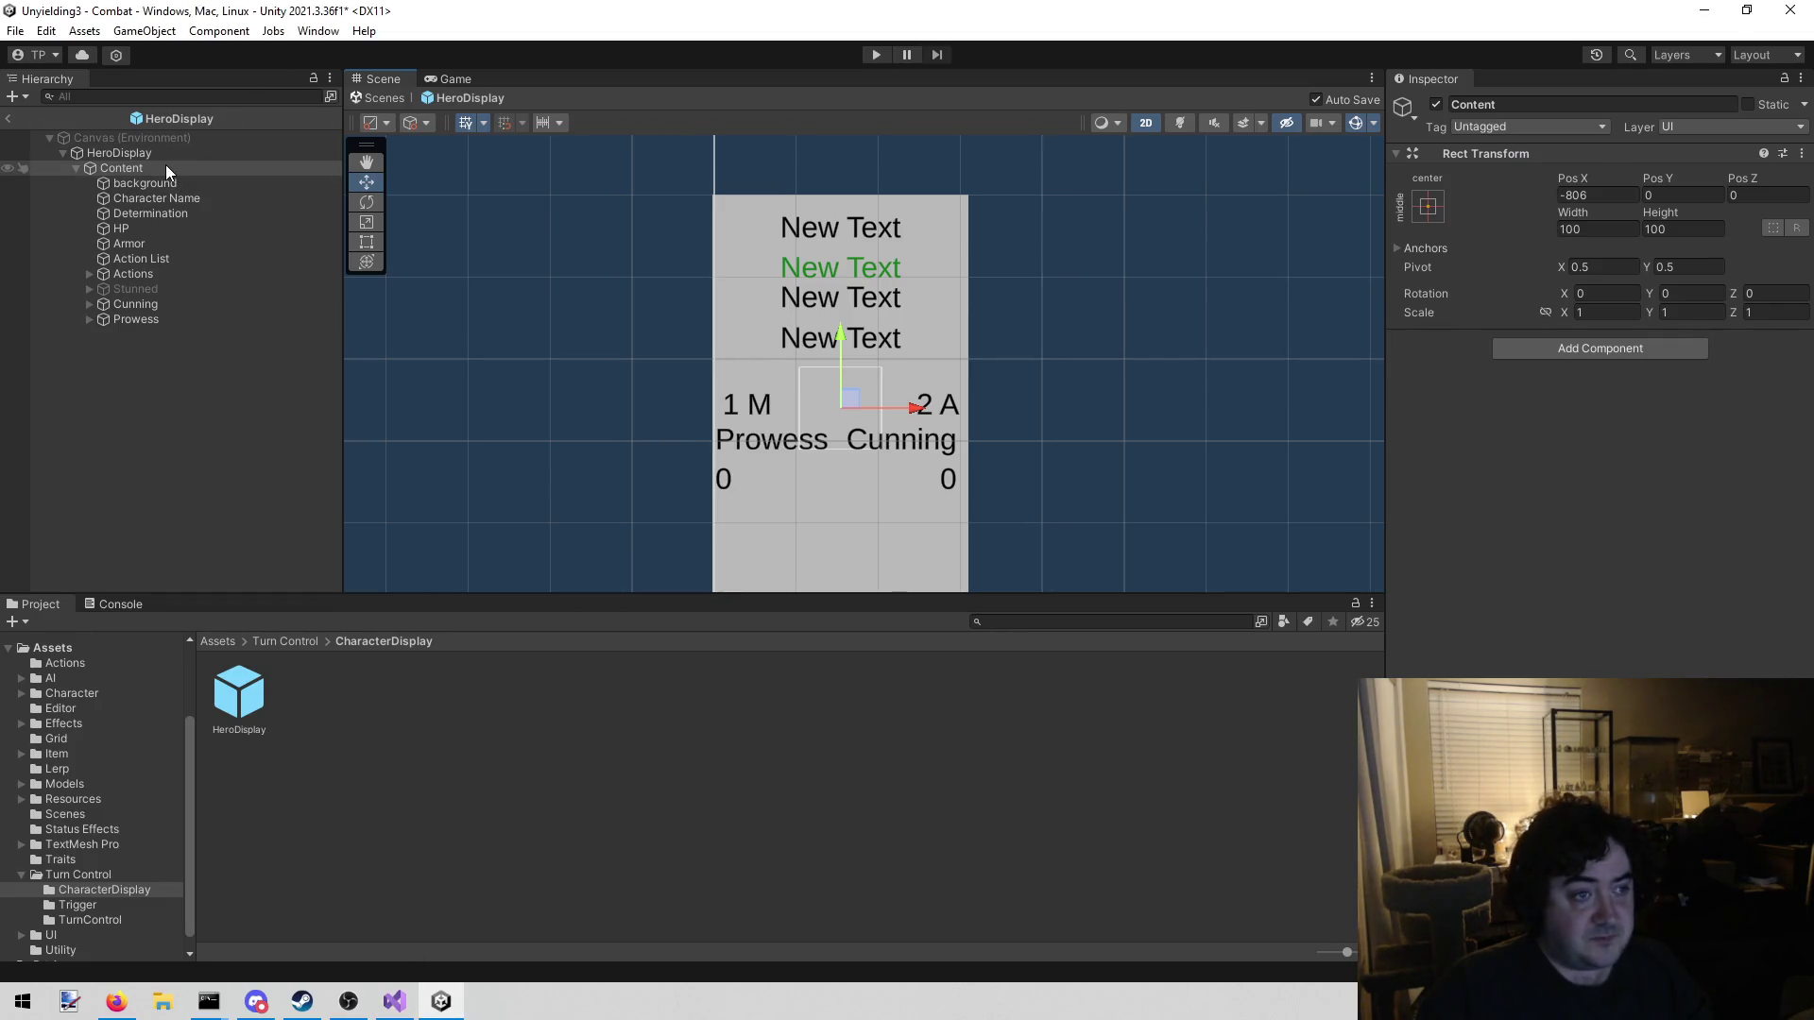
{"action": "left_click", "coordinate": [394, 1001]}
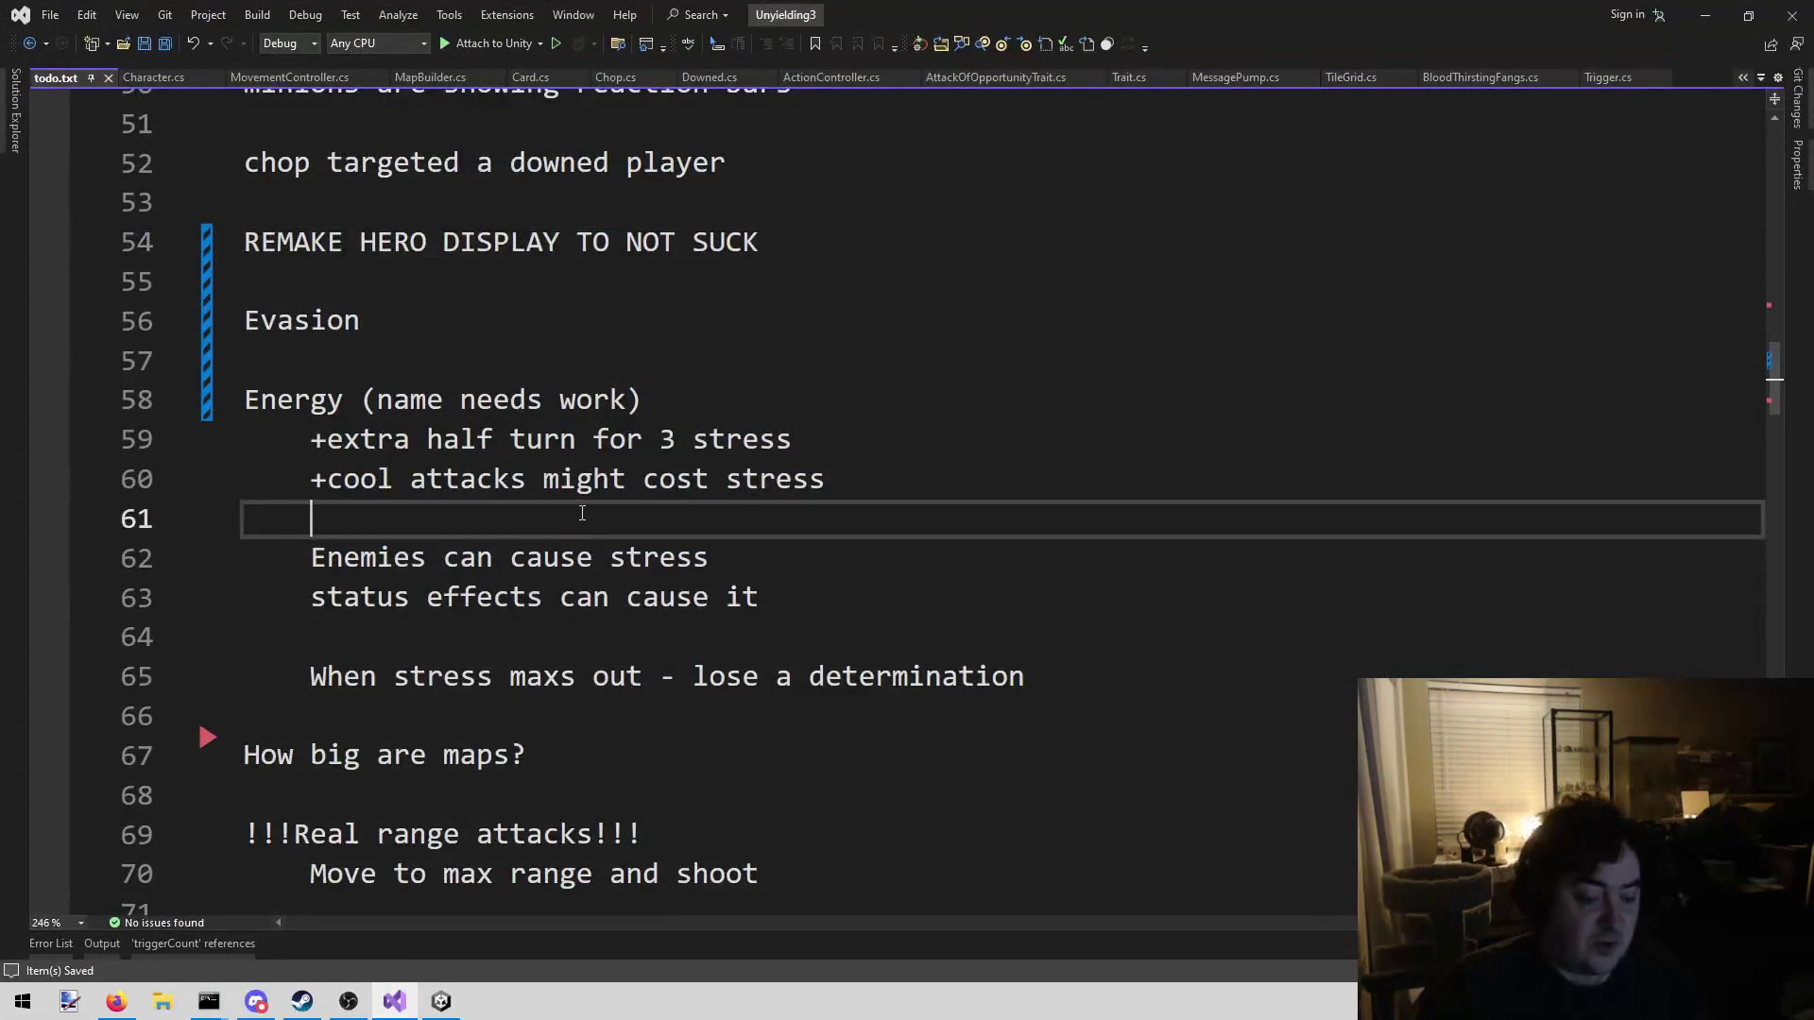
{"action": "key", "text": "alt+shift+o"}
Open CharacterScriptableObject.cs, add 'public int evasion;' below maxThreshold, and save
{"action": "type", "text": "character"}
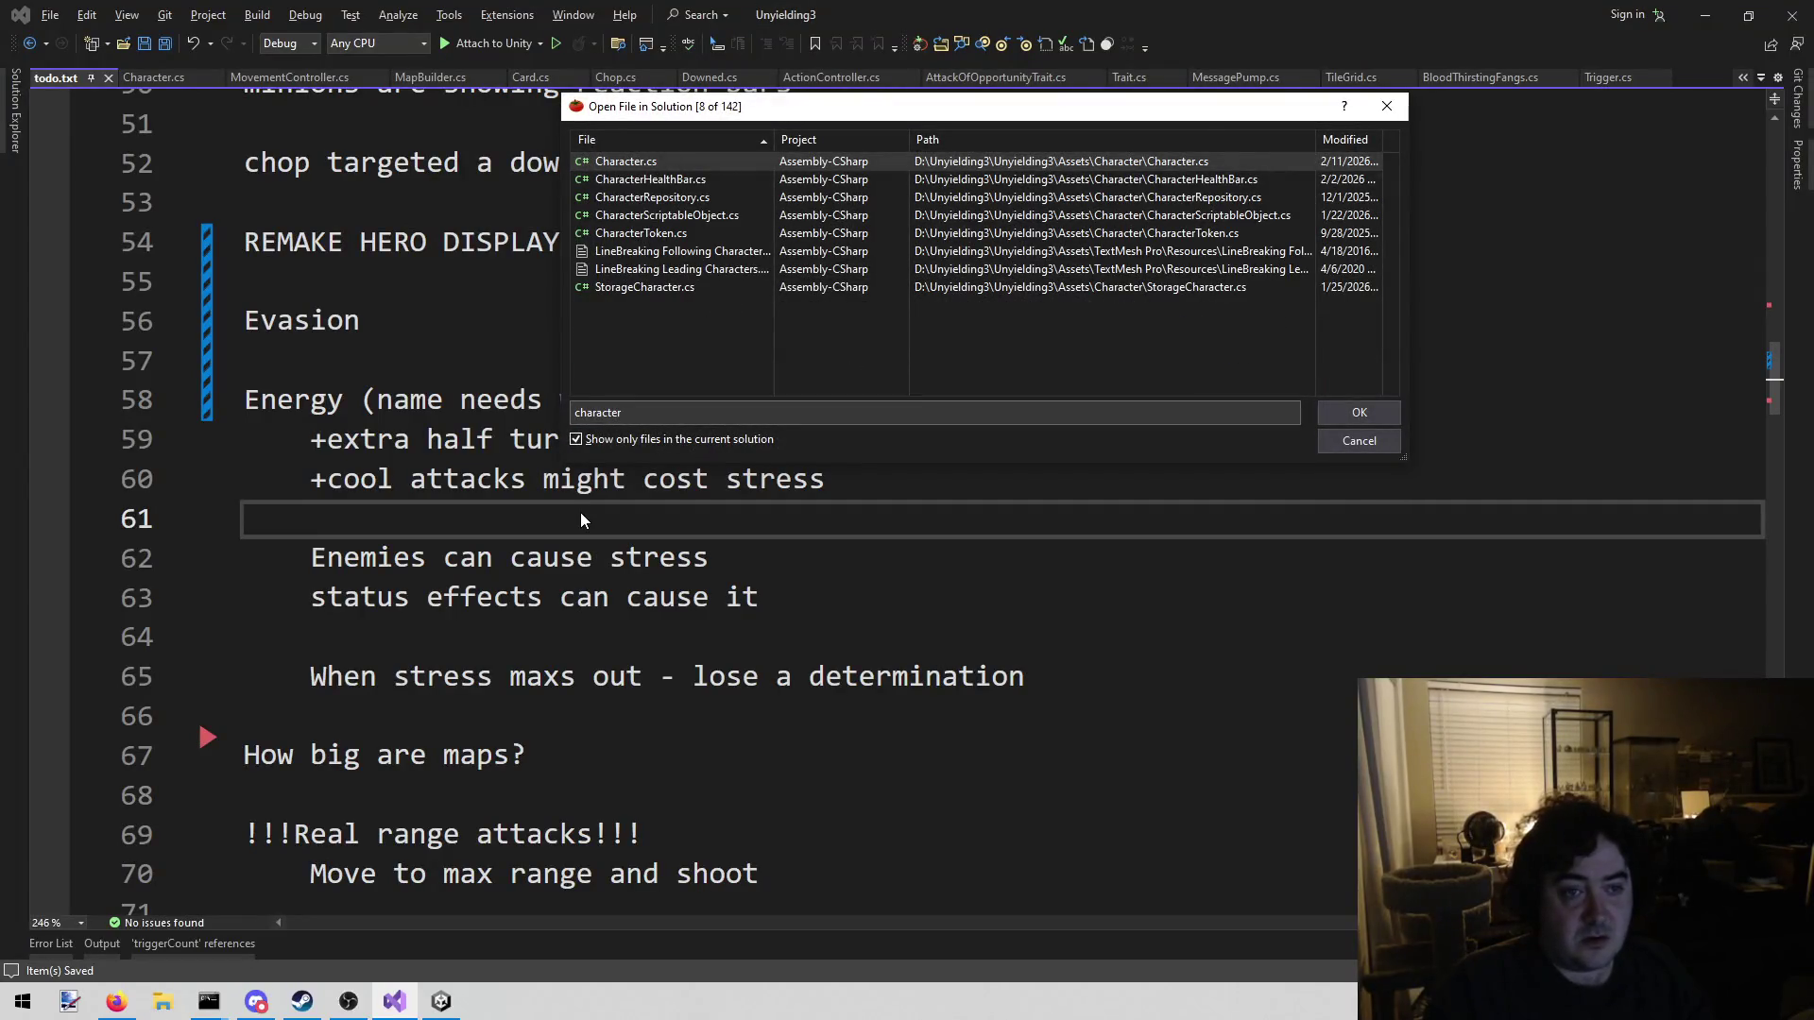
{"action": "key", "text": "Down"}
{"action": "key", "text": "Down"}
{"action": "key", "text": "Down"}
{"action": "key", "text": "Return"}
{"action": "left_click", "coordinate": [870, 687]}
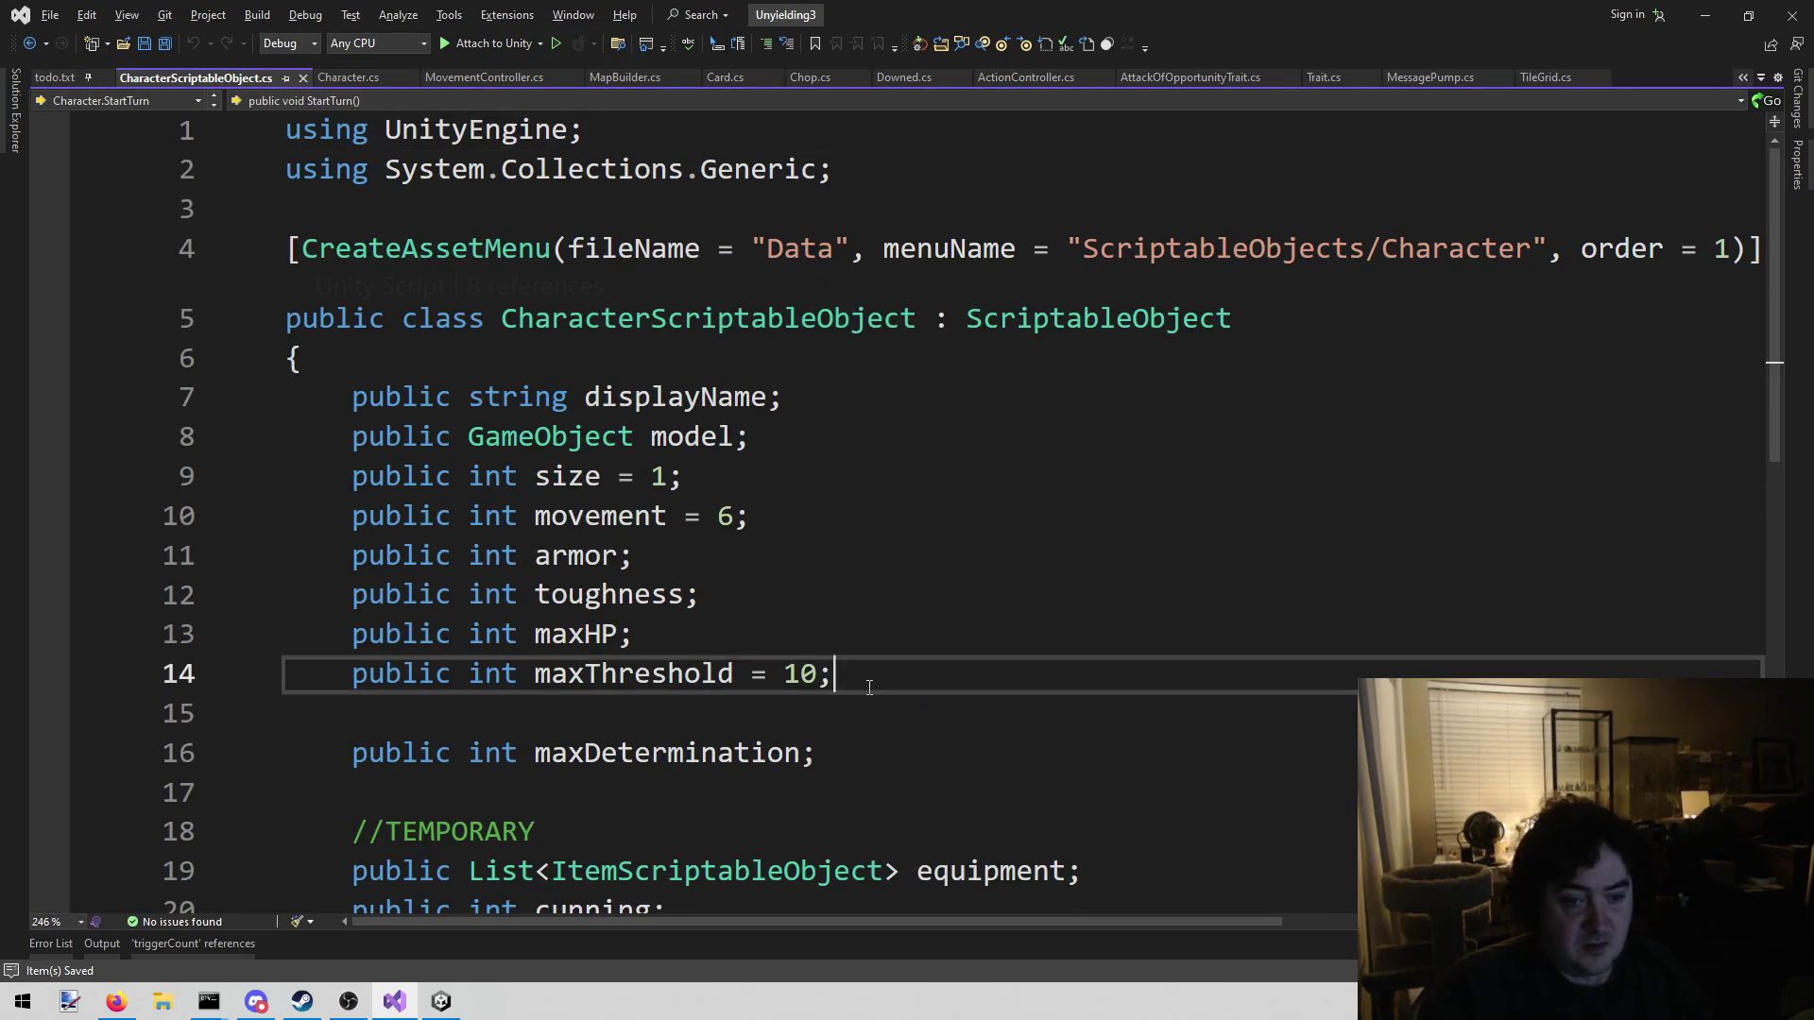
{"action": "key", "text": "Return"}
{"action": "type", "text": "puibl"}
{"action": "key", "text": "BackSpace"}
{"action": "key", "text": "BackSpace"}
{"action": "key", "text": "BackSpace"}
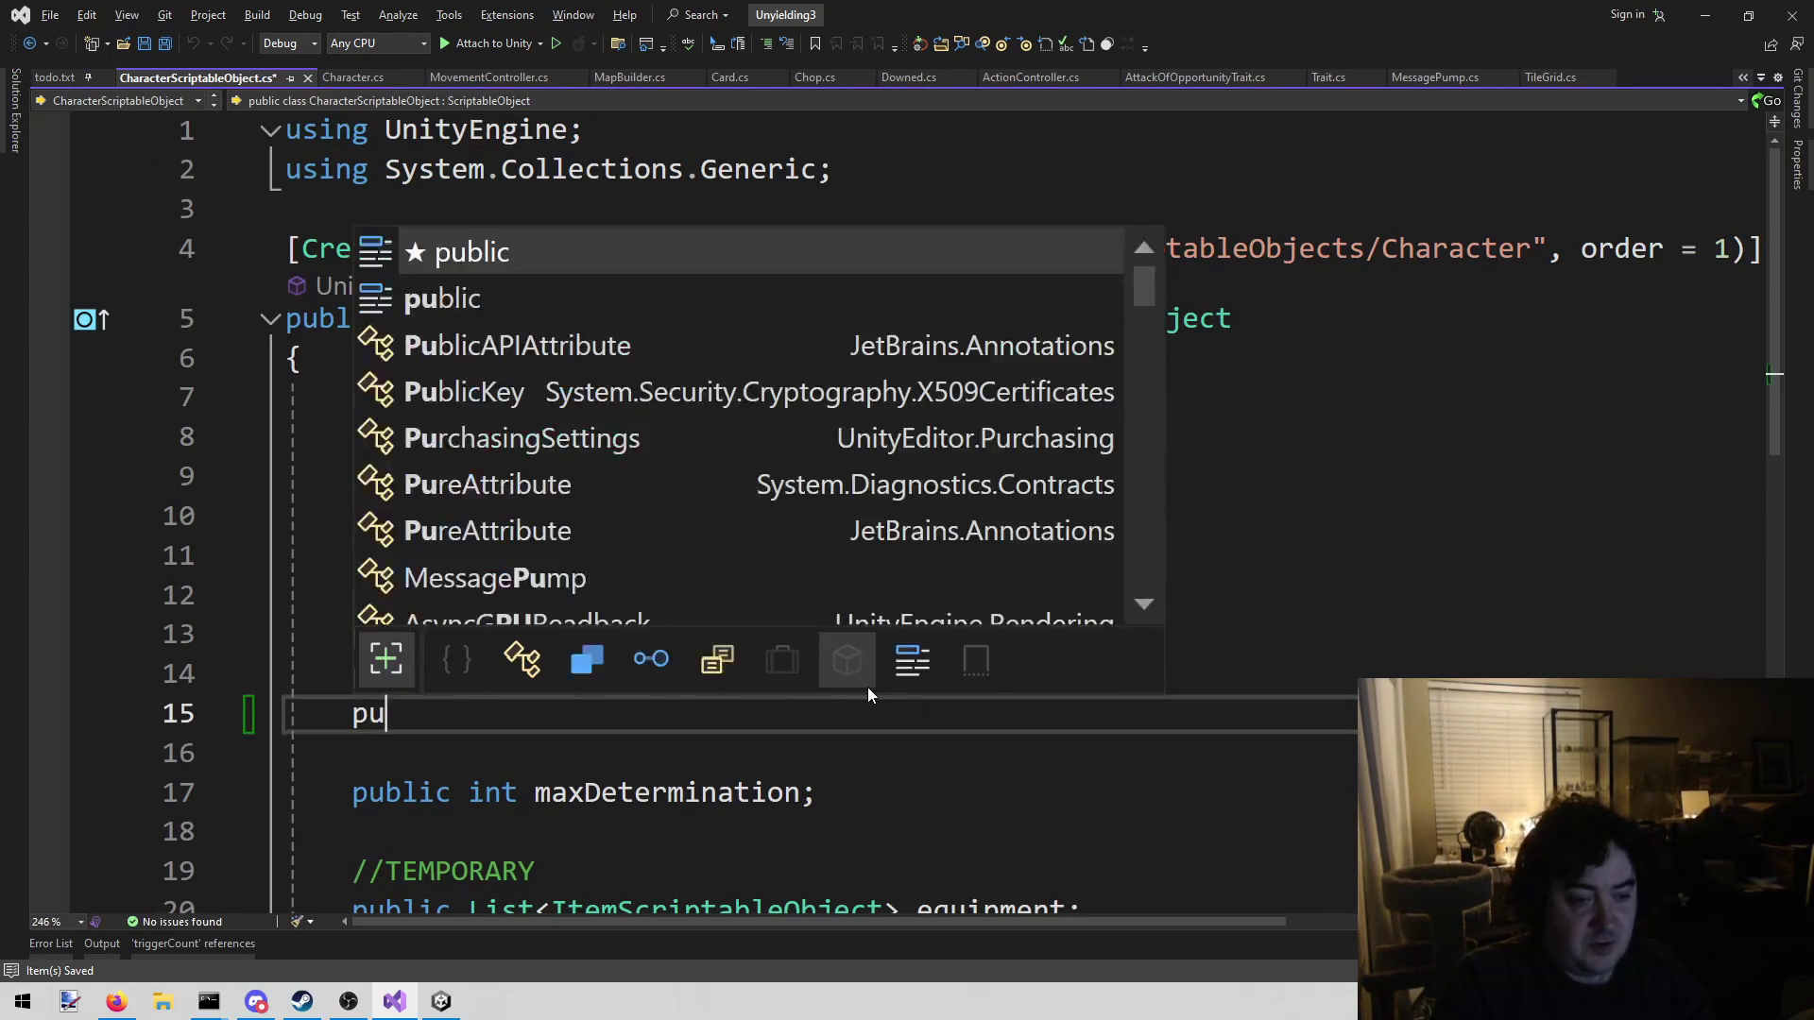
{"action": "type", "text": "blic int evasion"}
{"action": "type", "text": " ="}
{"action": "key", "text": "BackSpace"}
{"action": "key", "text": "BackSpace"}
{"action": "key", "text": "BackSpace"}
{"action": "type", "text": ";"}
{"action": "key", "text": "ctrl+s"}
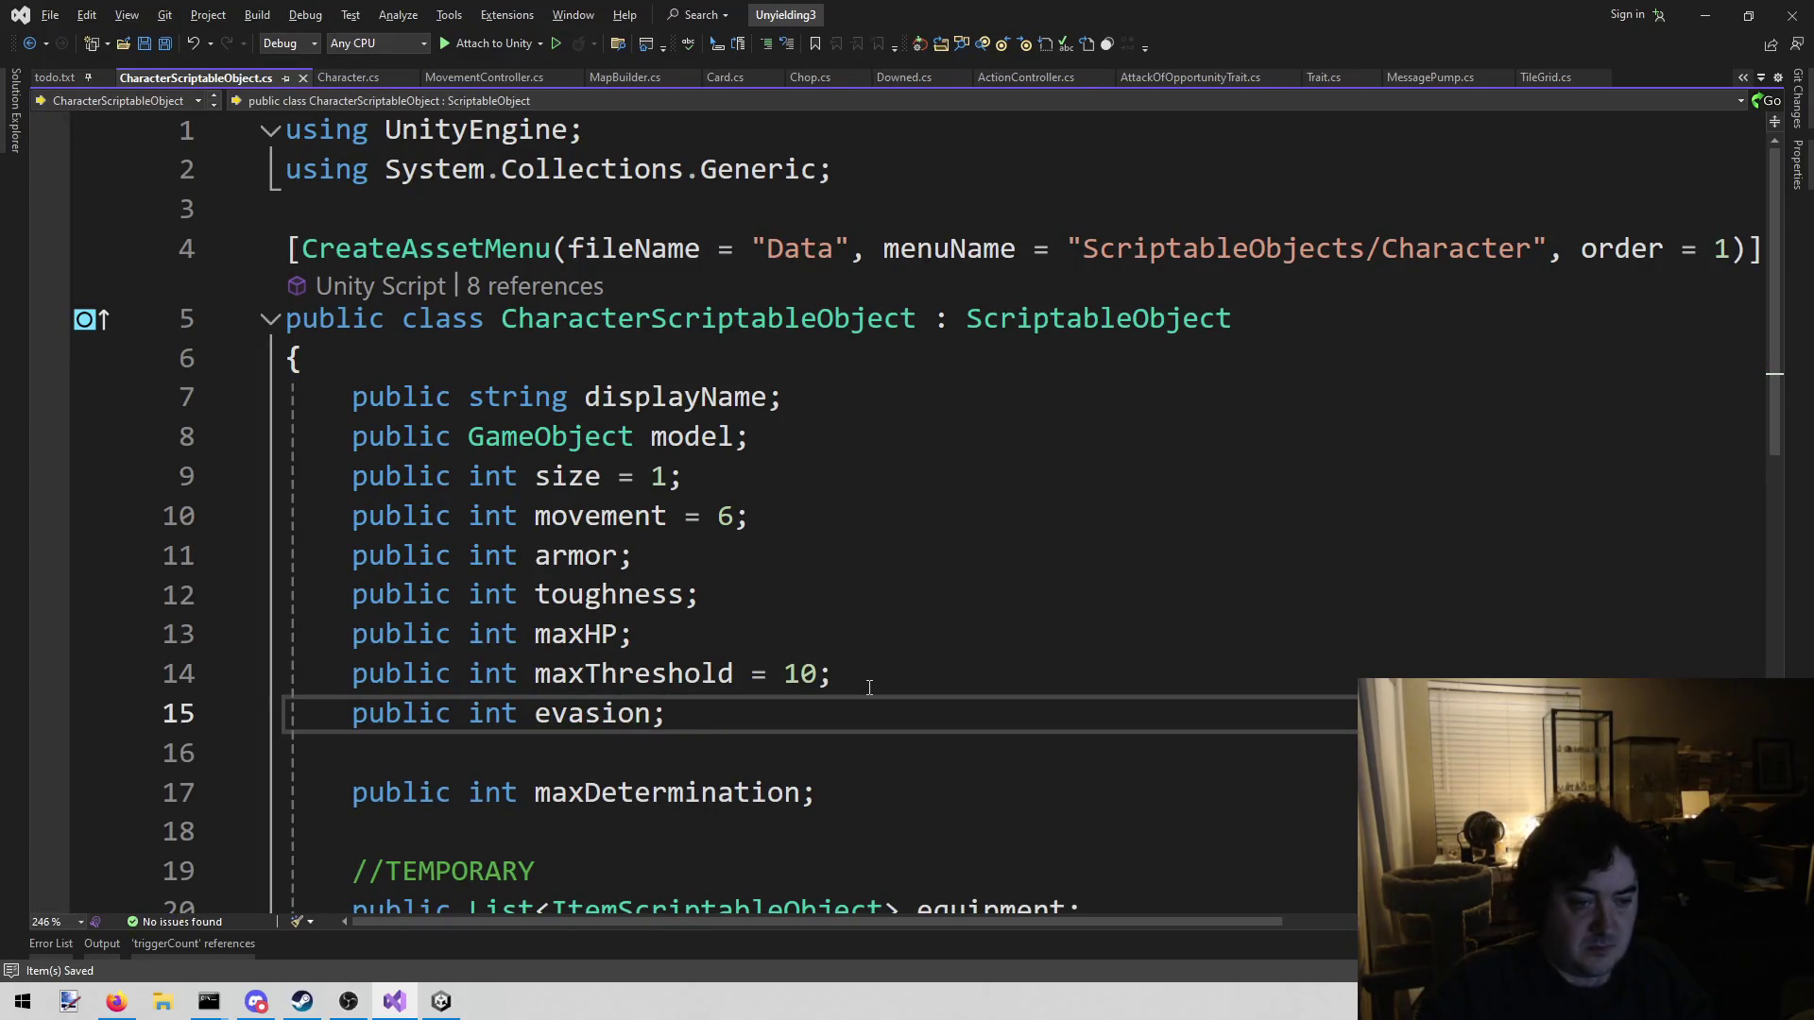
Bring up the Character.cs tab, then go back to the Unity editor
{"action": "left_click", "coordinate": [451, 1016]}
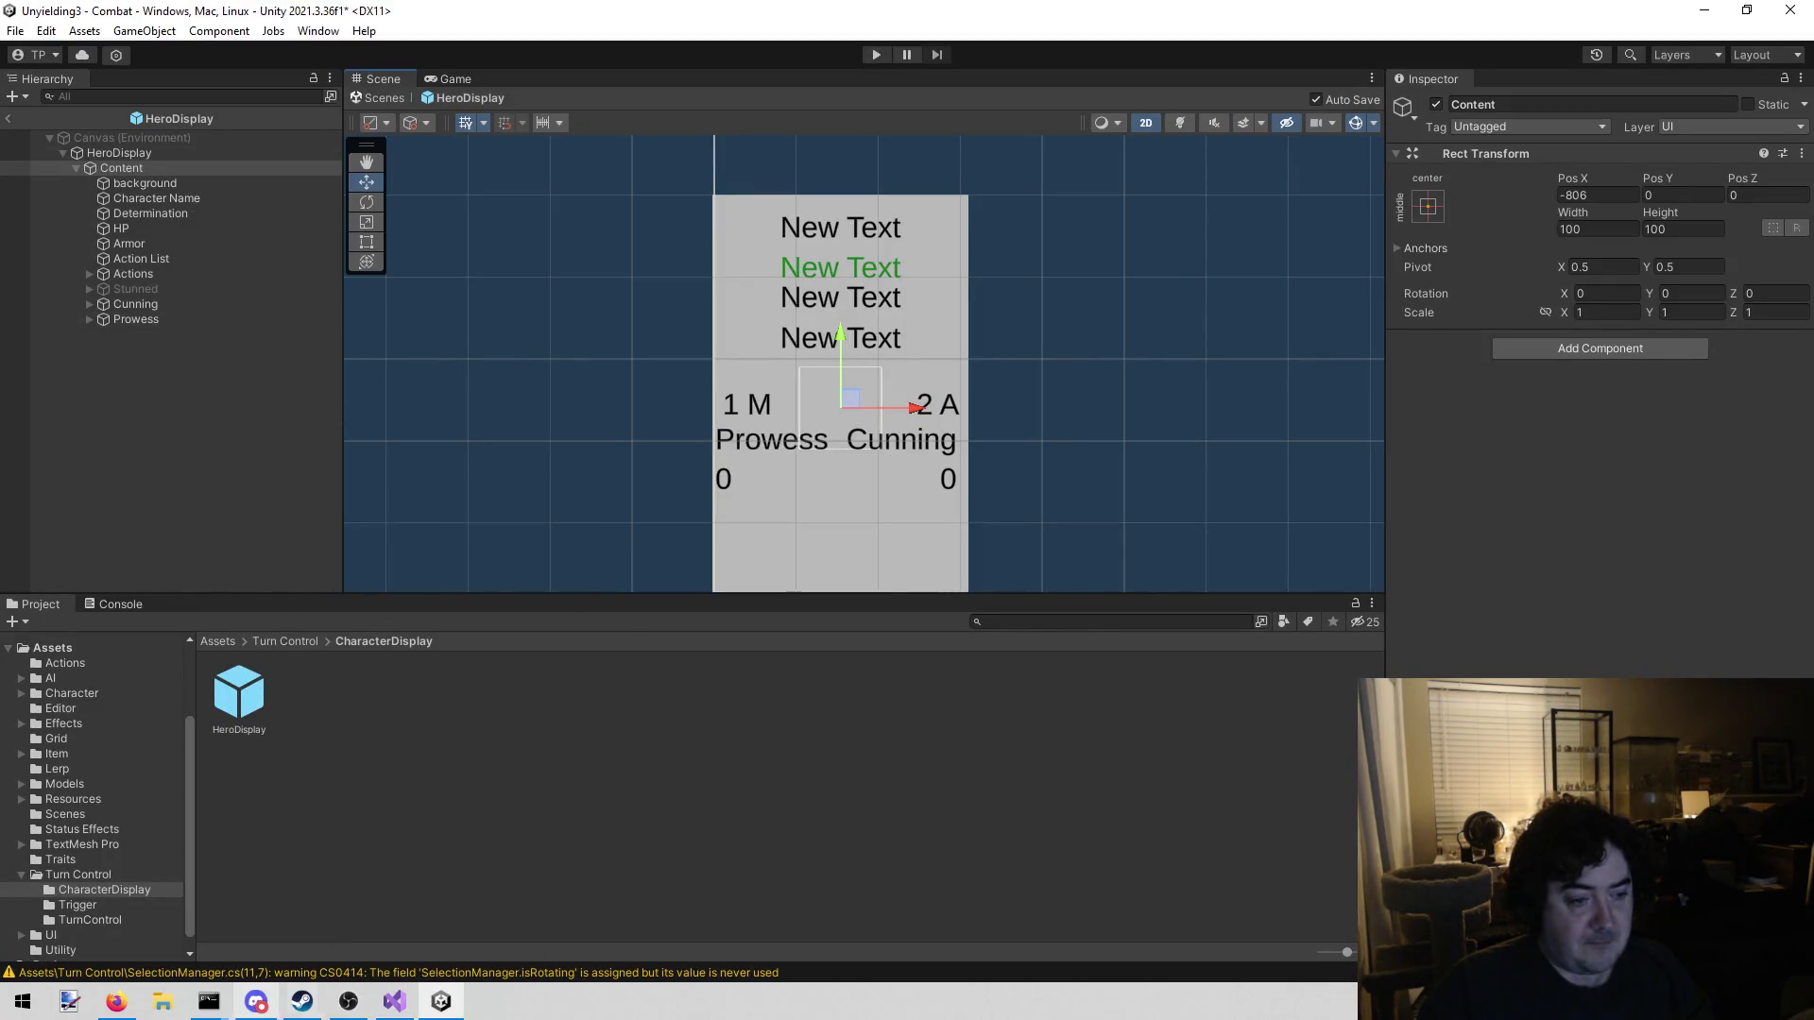
{"action": "left_click", "coordinate": [394, 1003]}
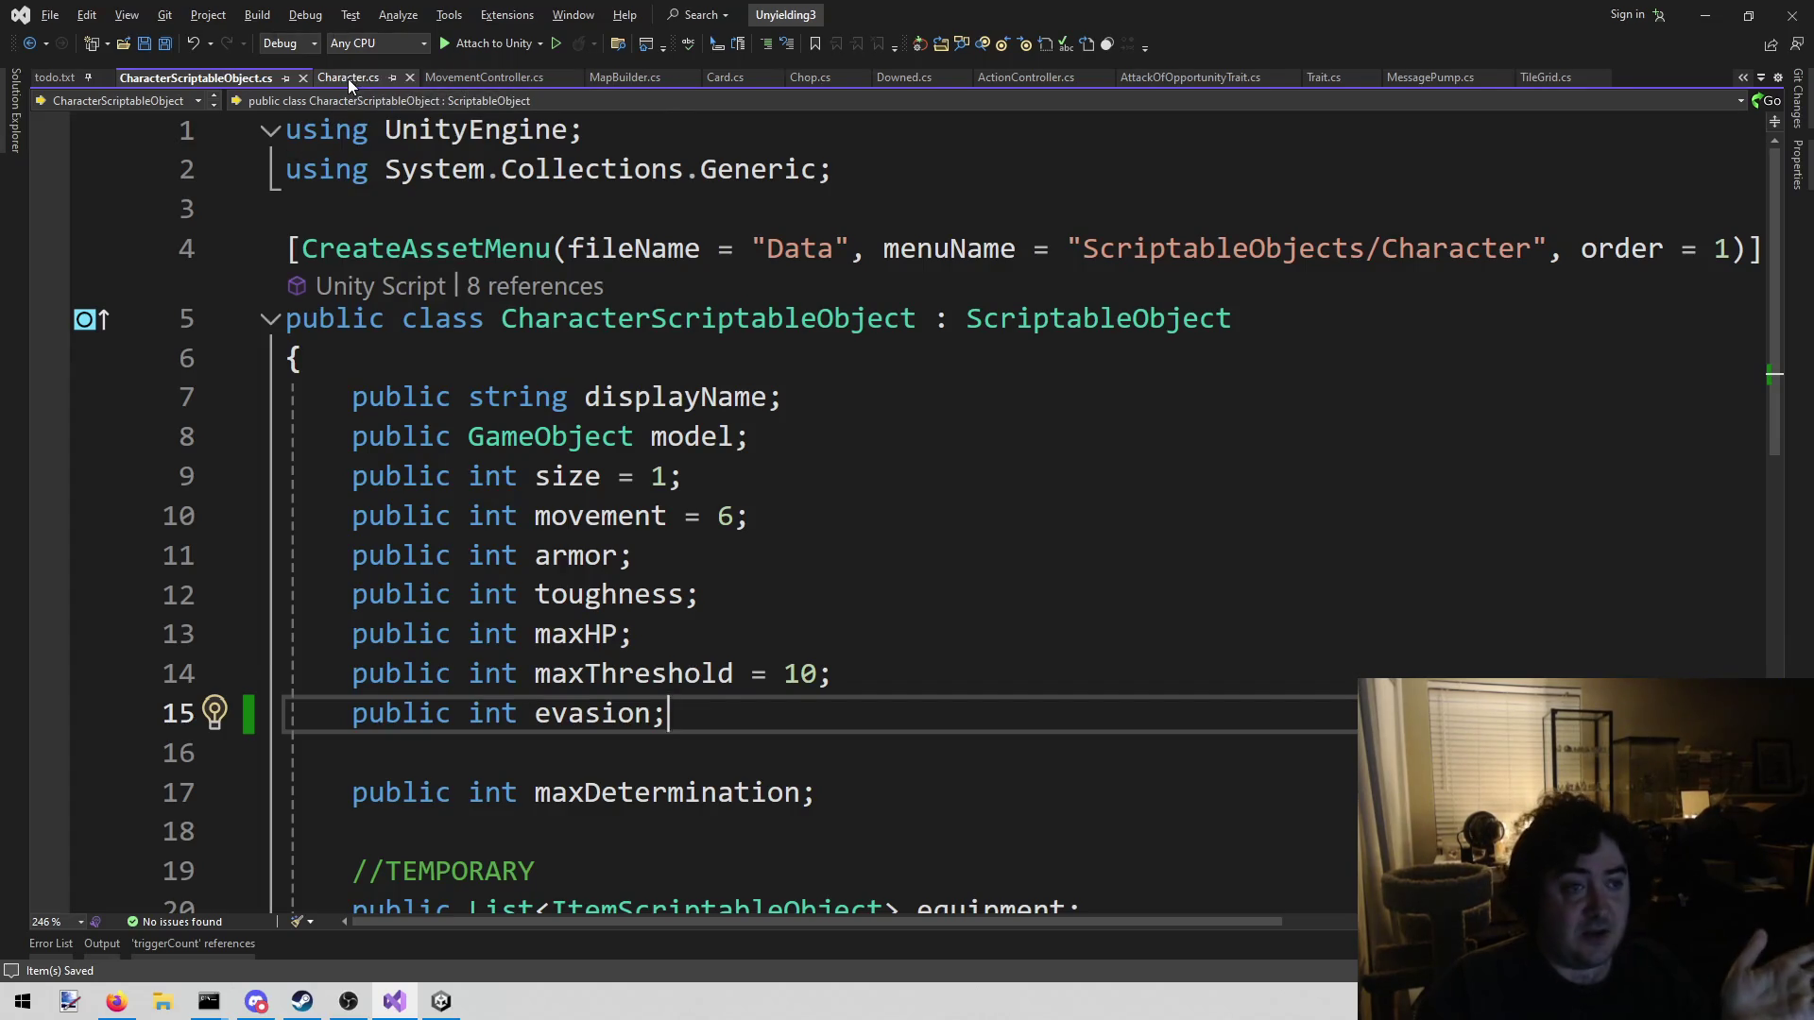
{"action": "left_click", "coordinate": [348, 78]}
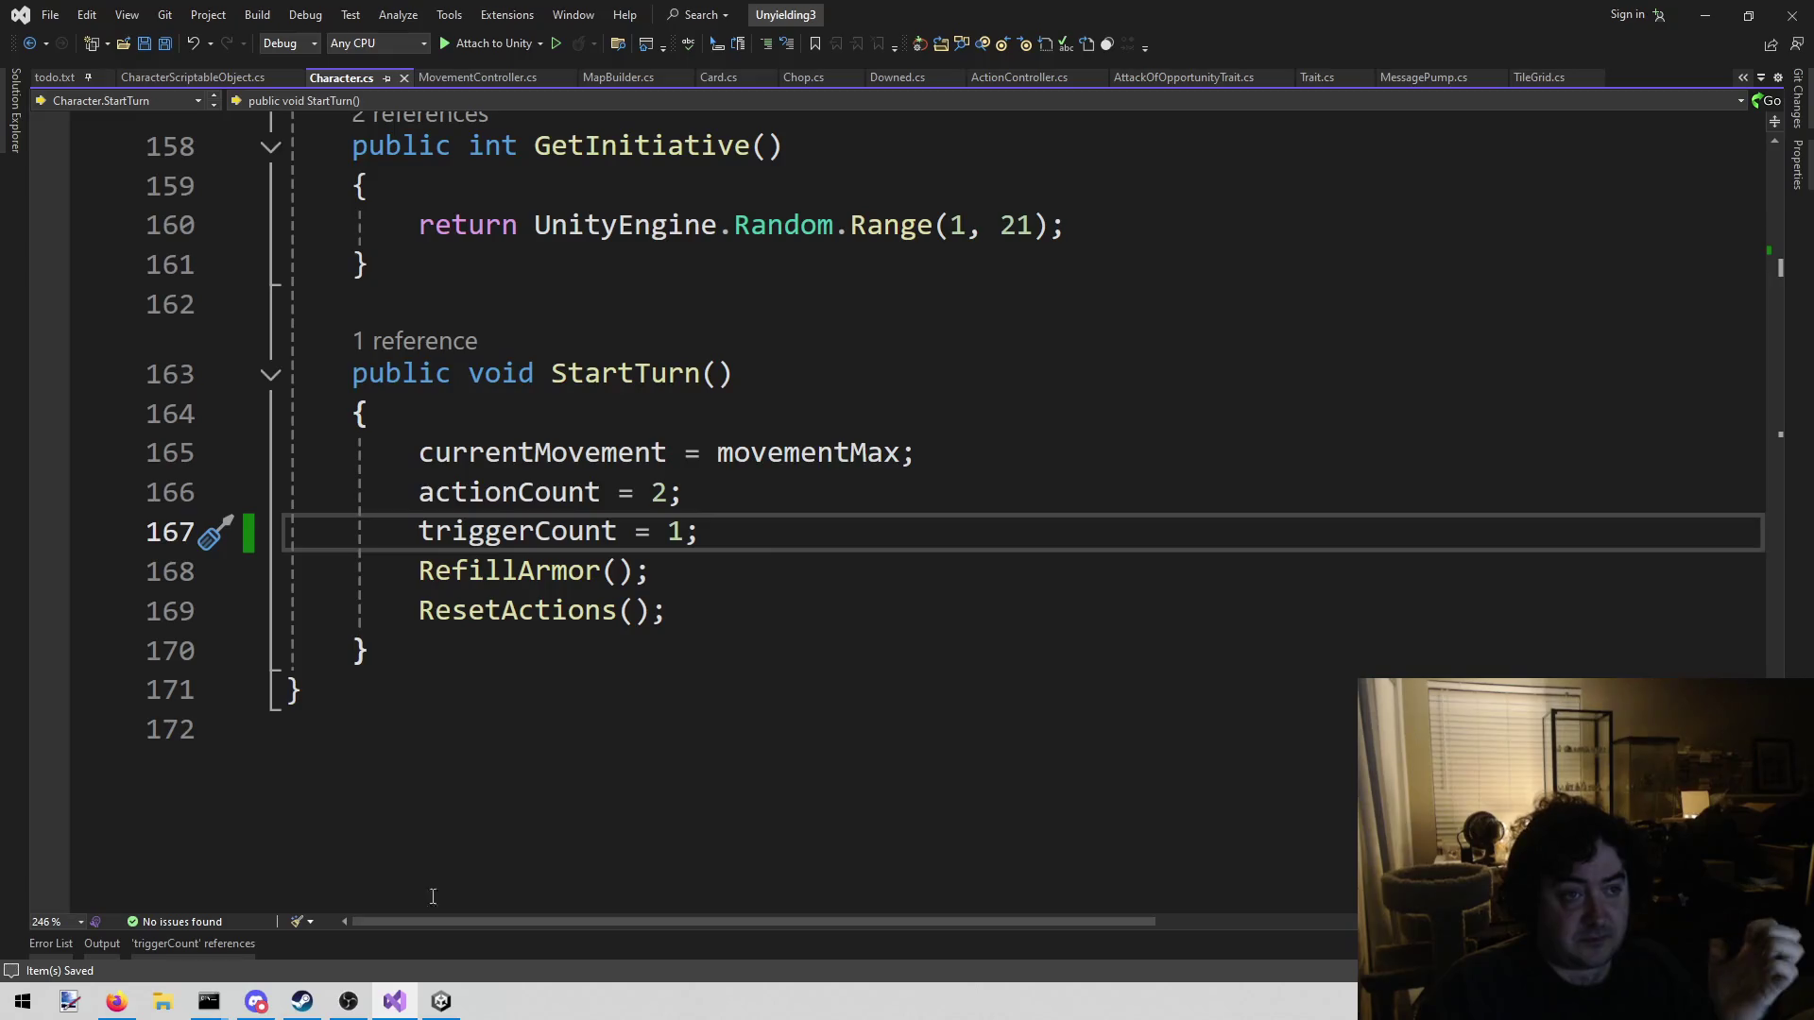
{"action": "left_click", "coordinate": [440, 1001]}
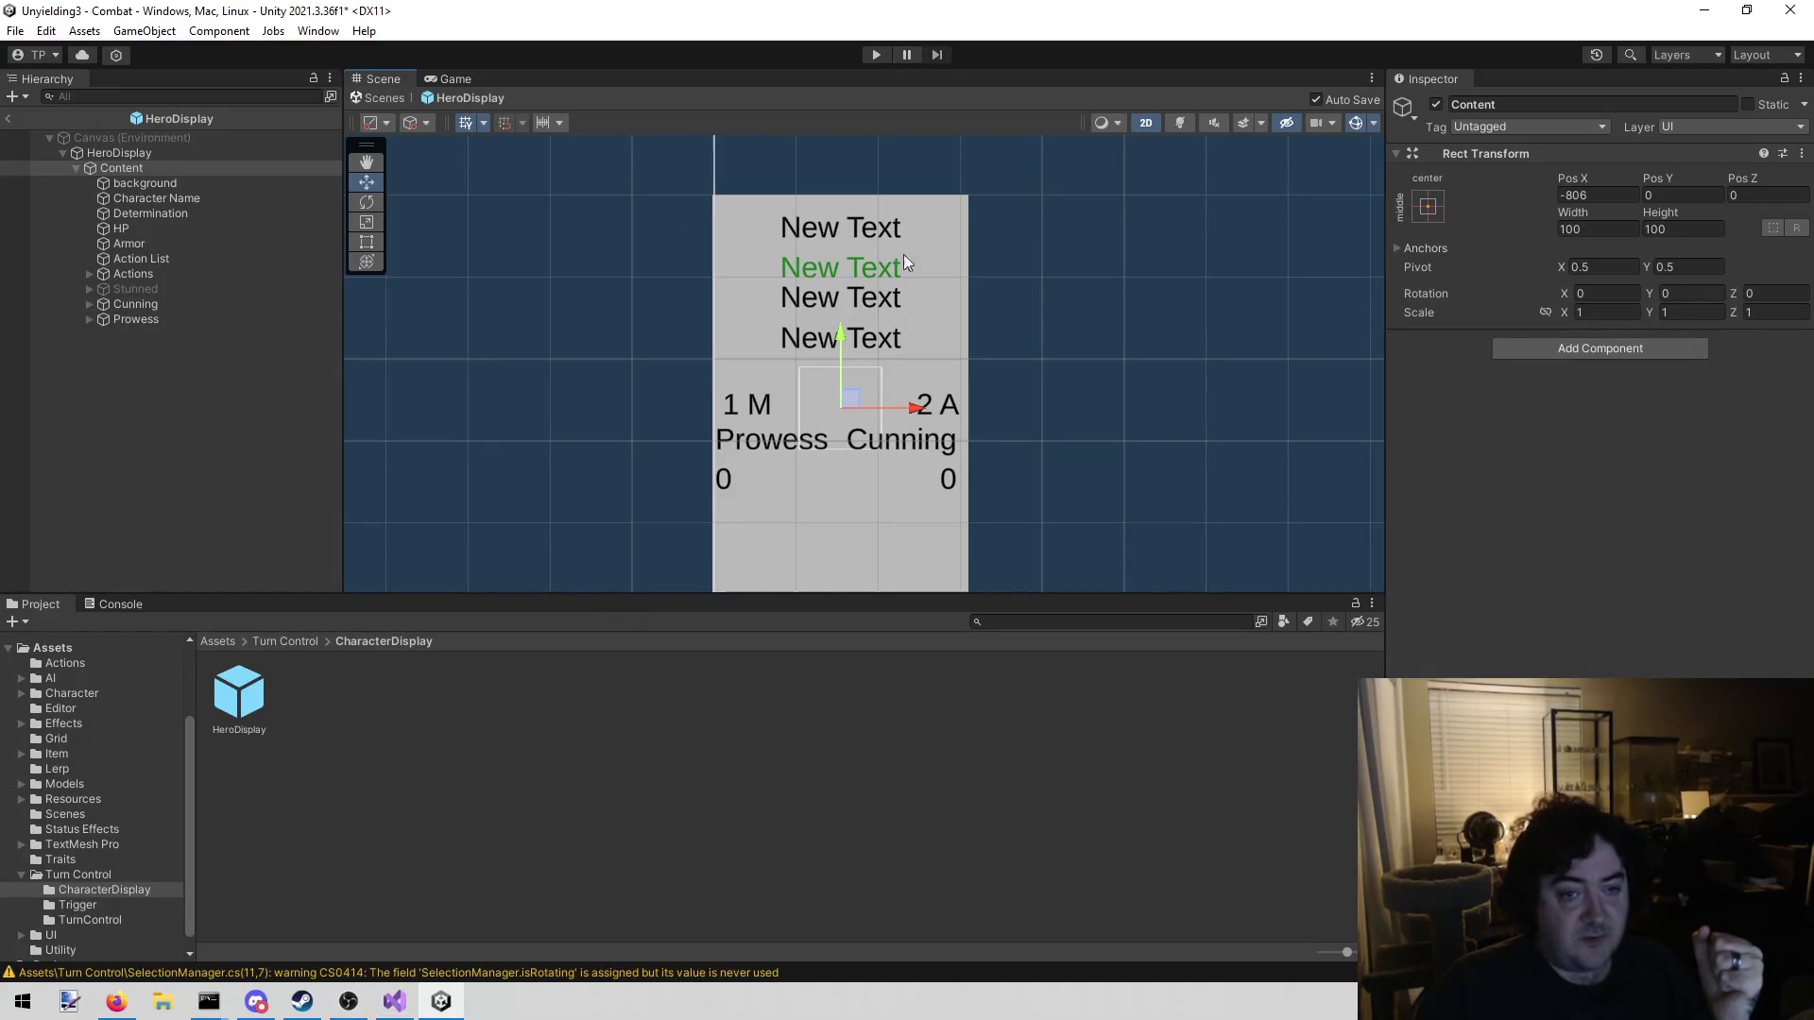
Create a UI Text - TextMeshPro child under Content and rename it Evasion
{"action": "right_click", "coordinate": [160, 170]}
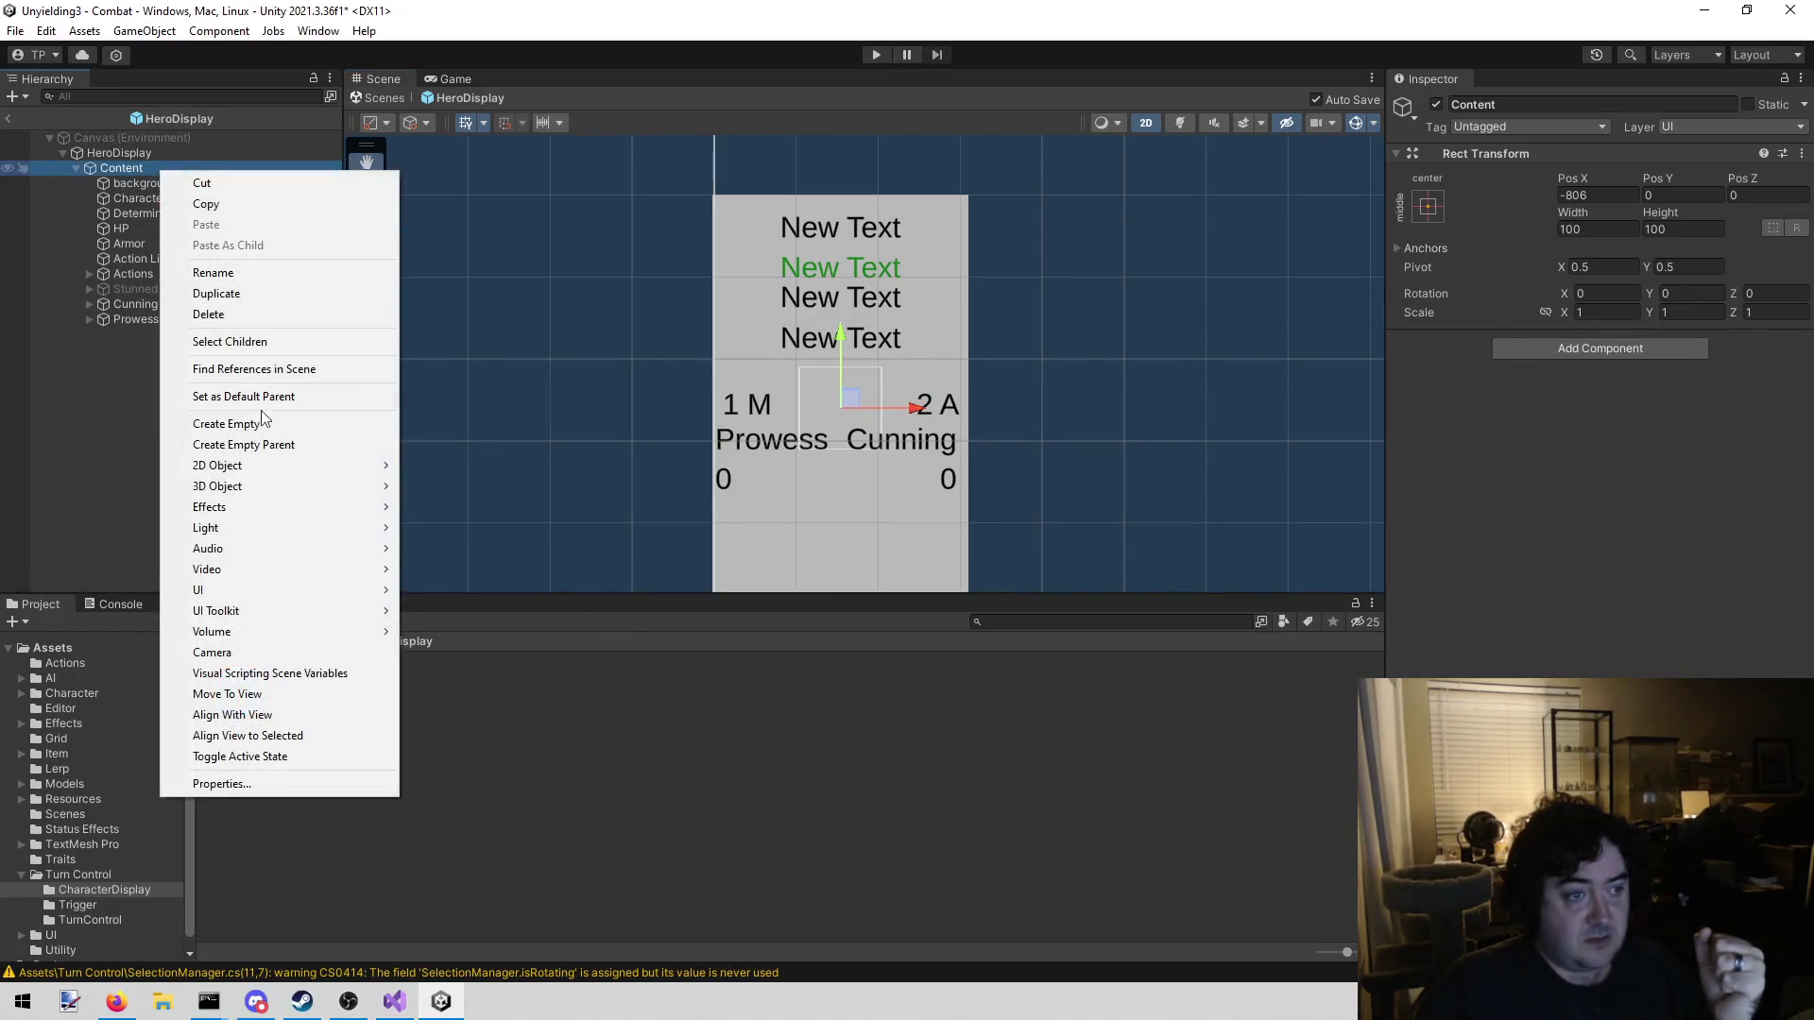
{"action": "mouse_move", "coordinate": [291, 588]}
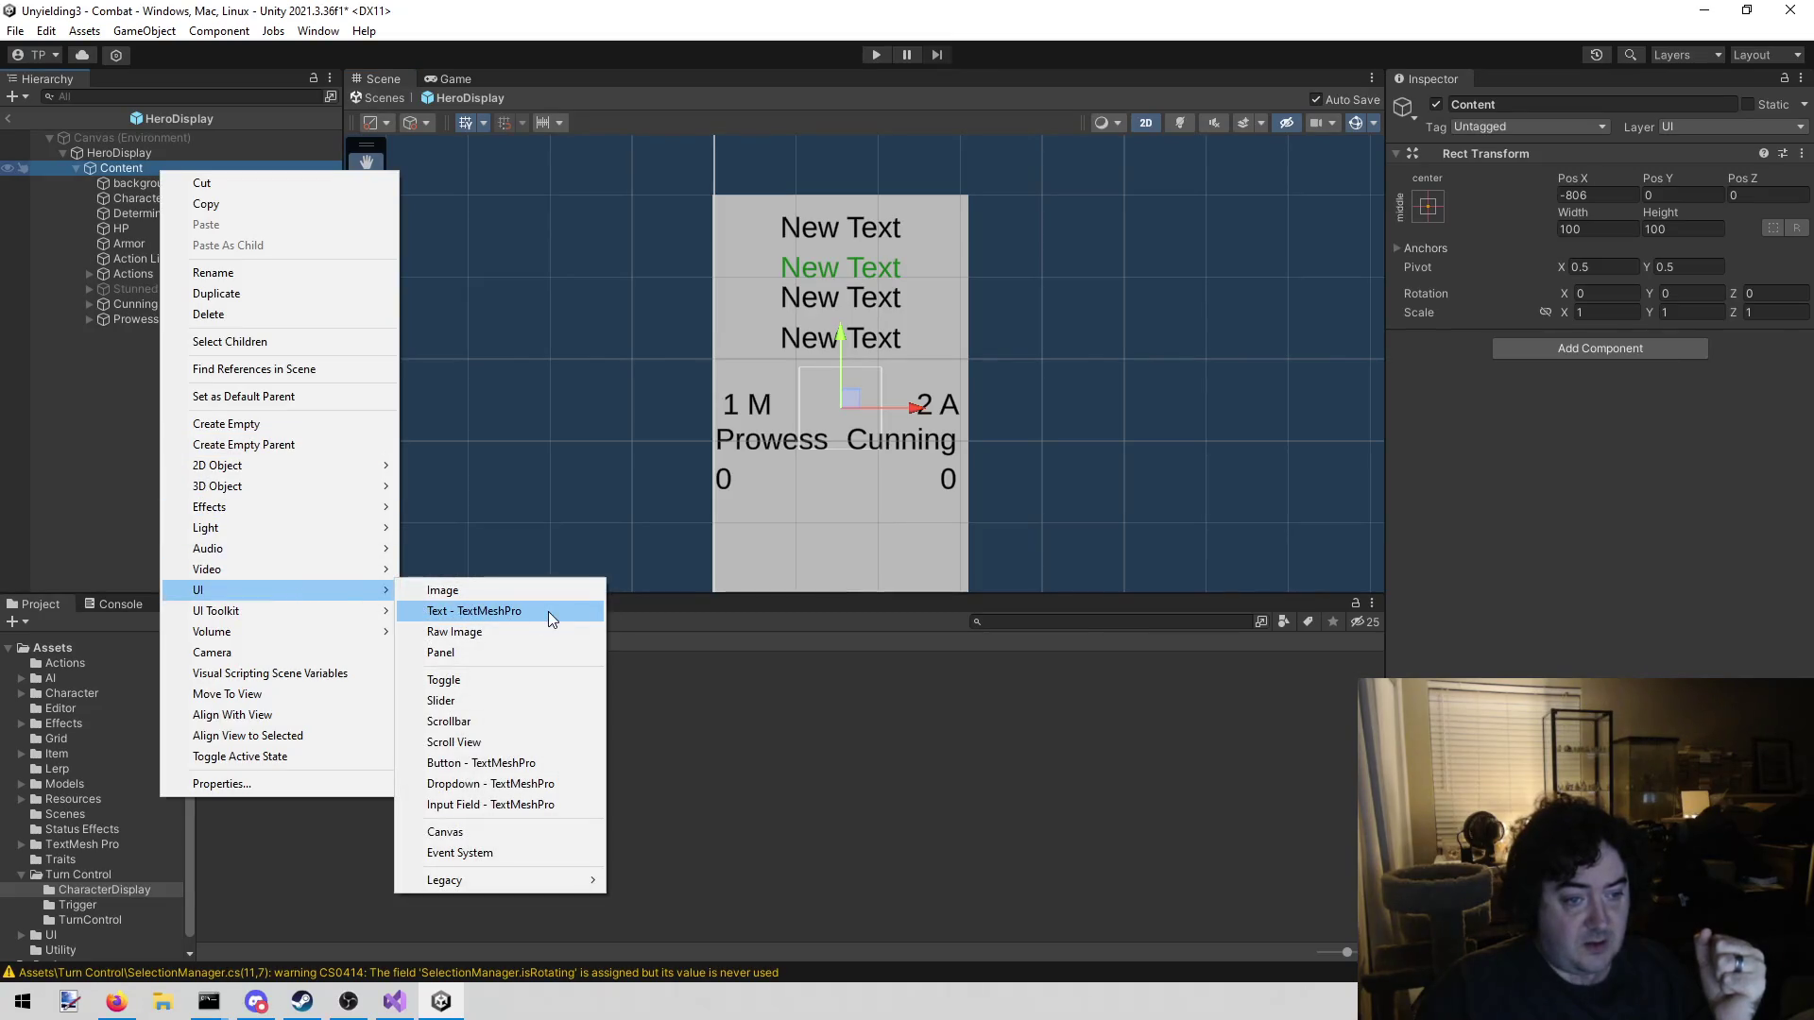
{"action": "left_click", "coordinate": [548, 611]}
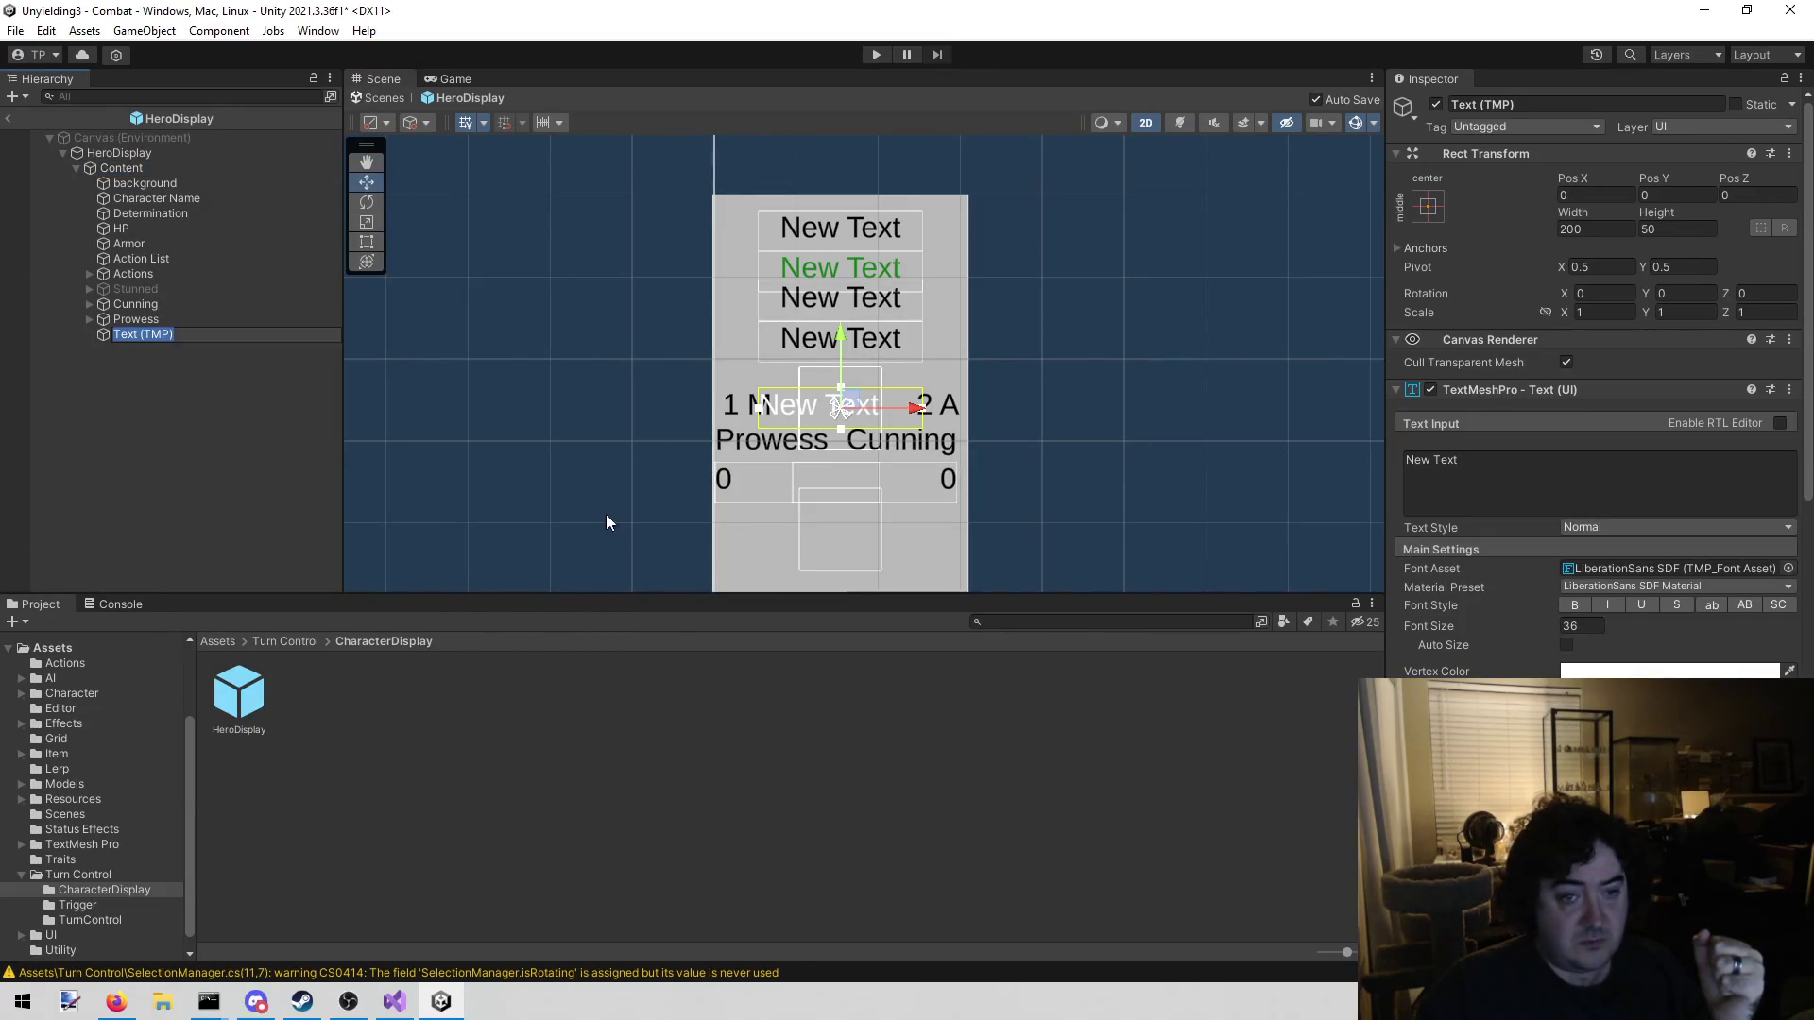
{"action": "left_click", "coordinate": [1592, 112]}
{"action": "left_click", "coordinate": [1591, 110]}
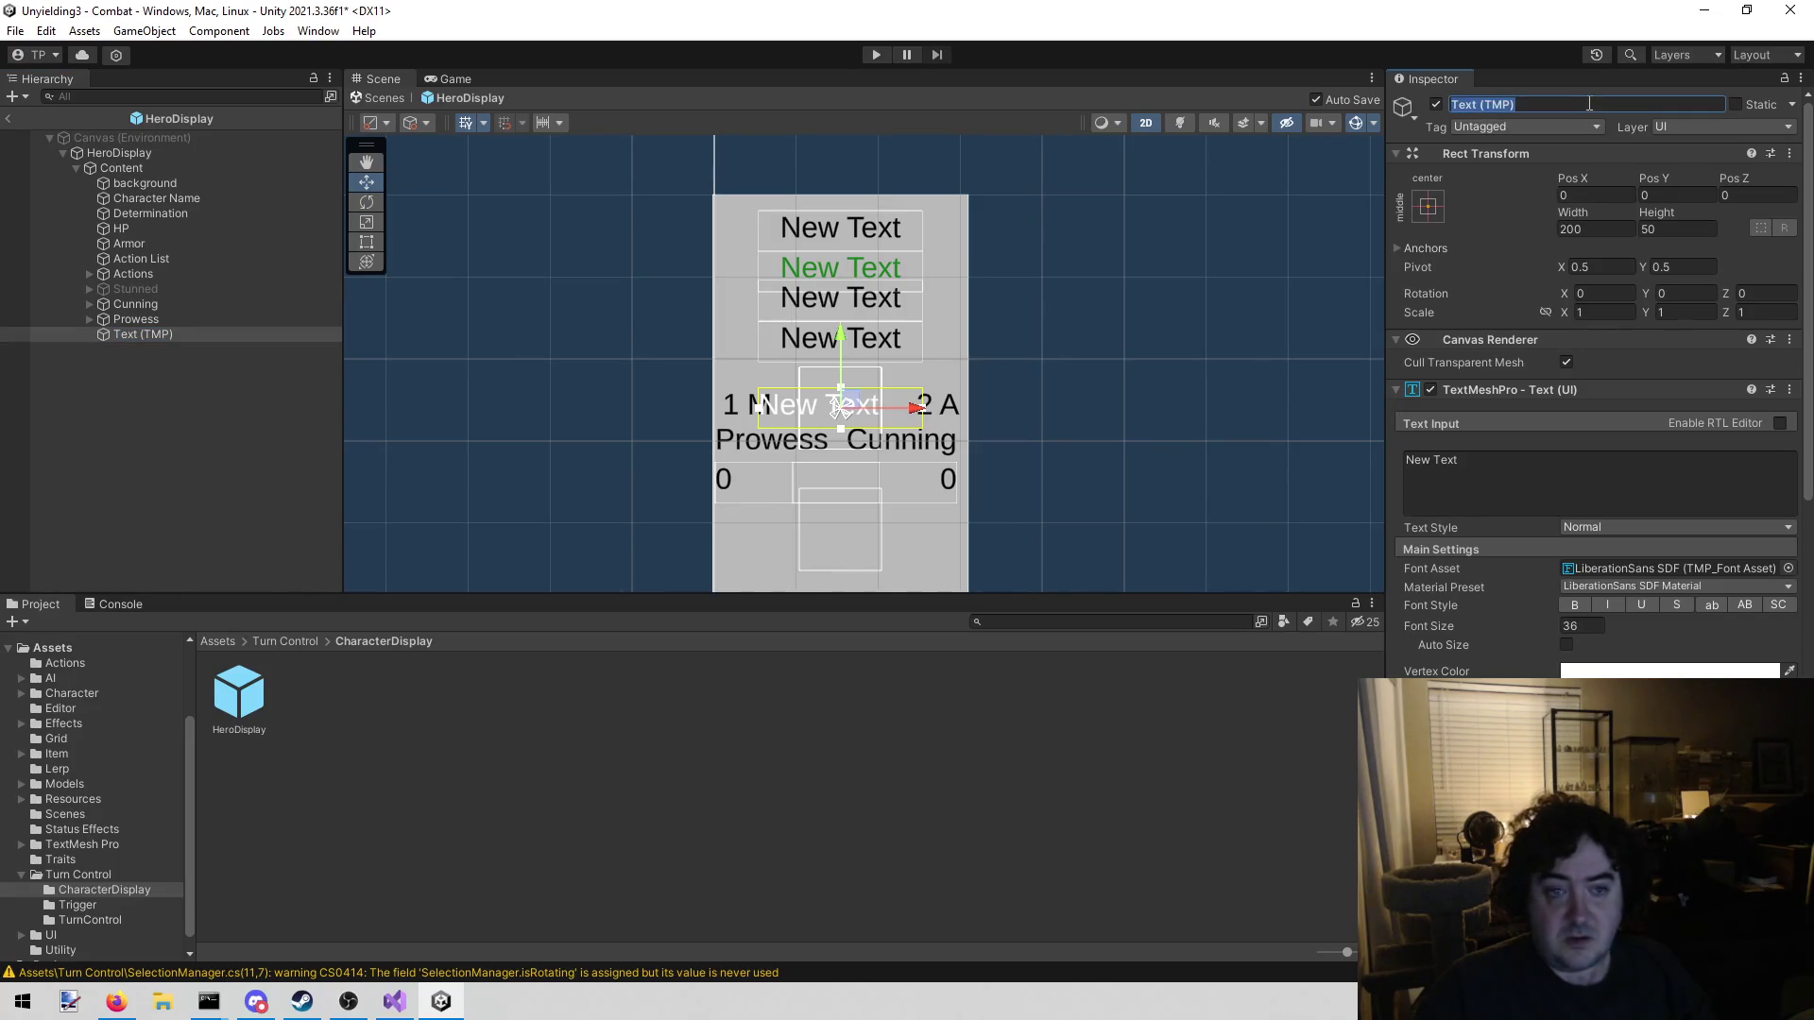
{"action": "type", "text": "Evasion"}
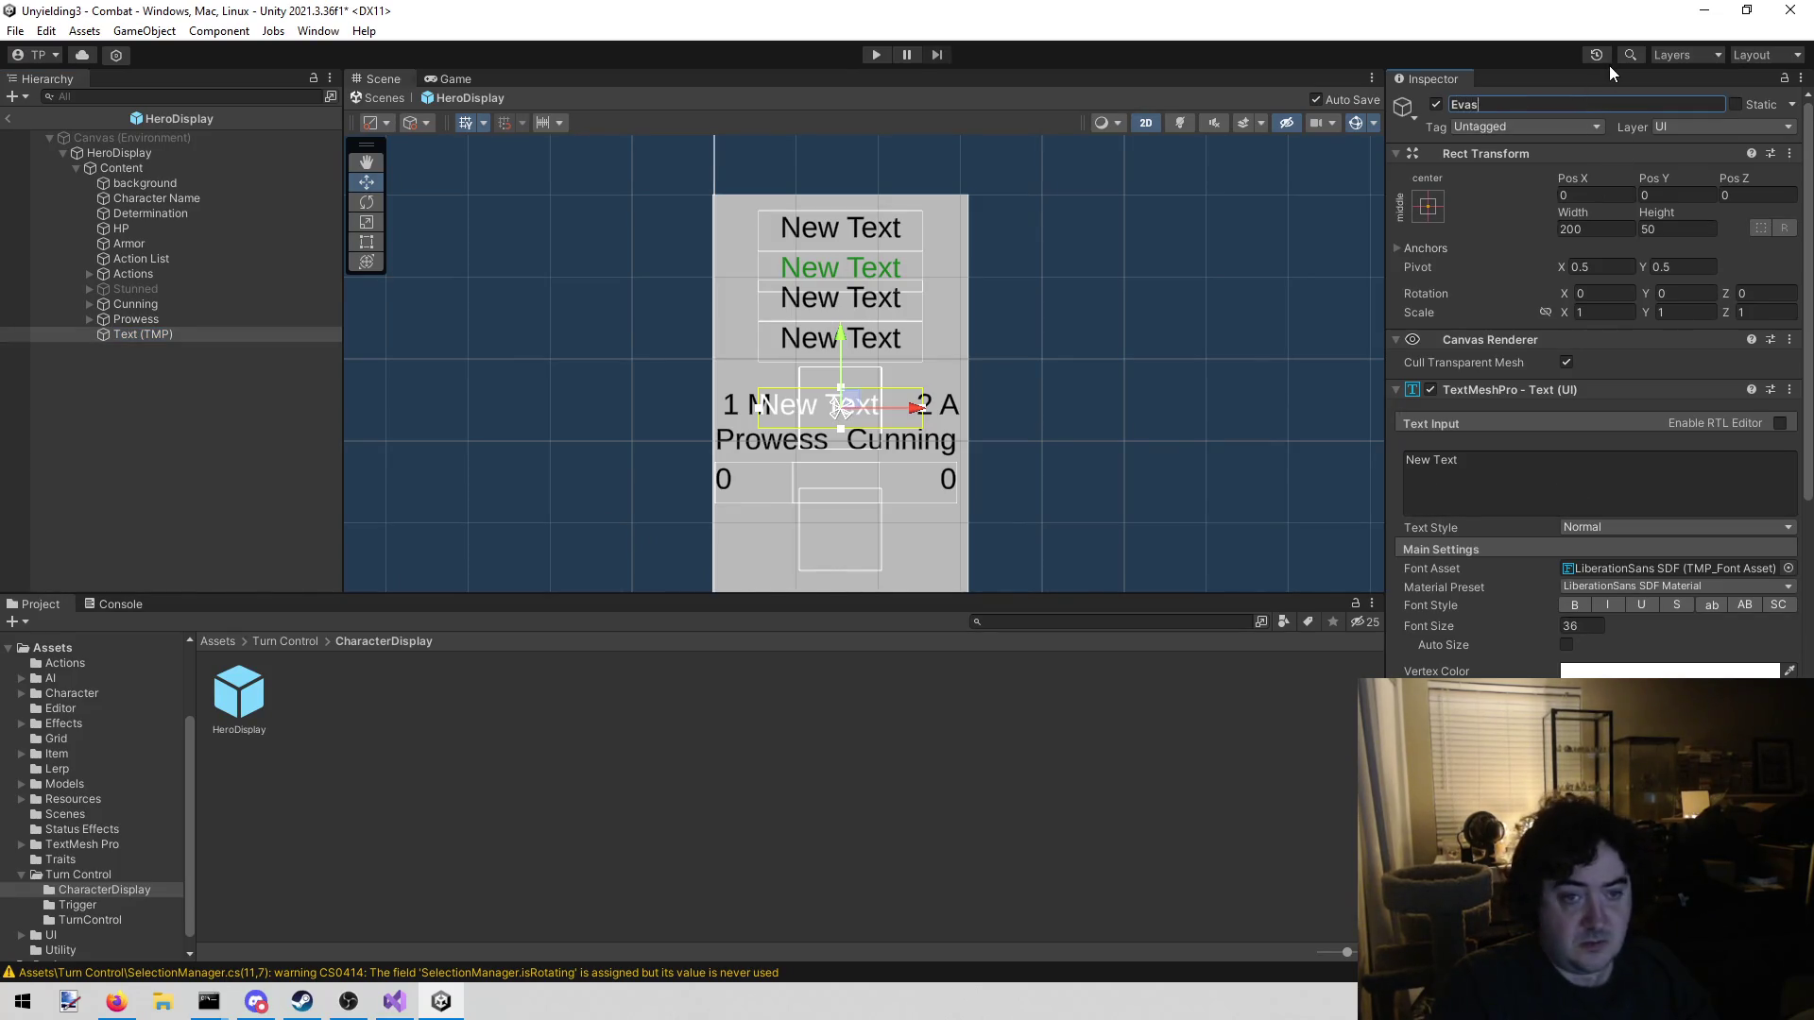
{"action": "key", "text": "Return"}
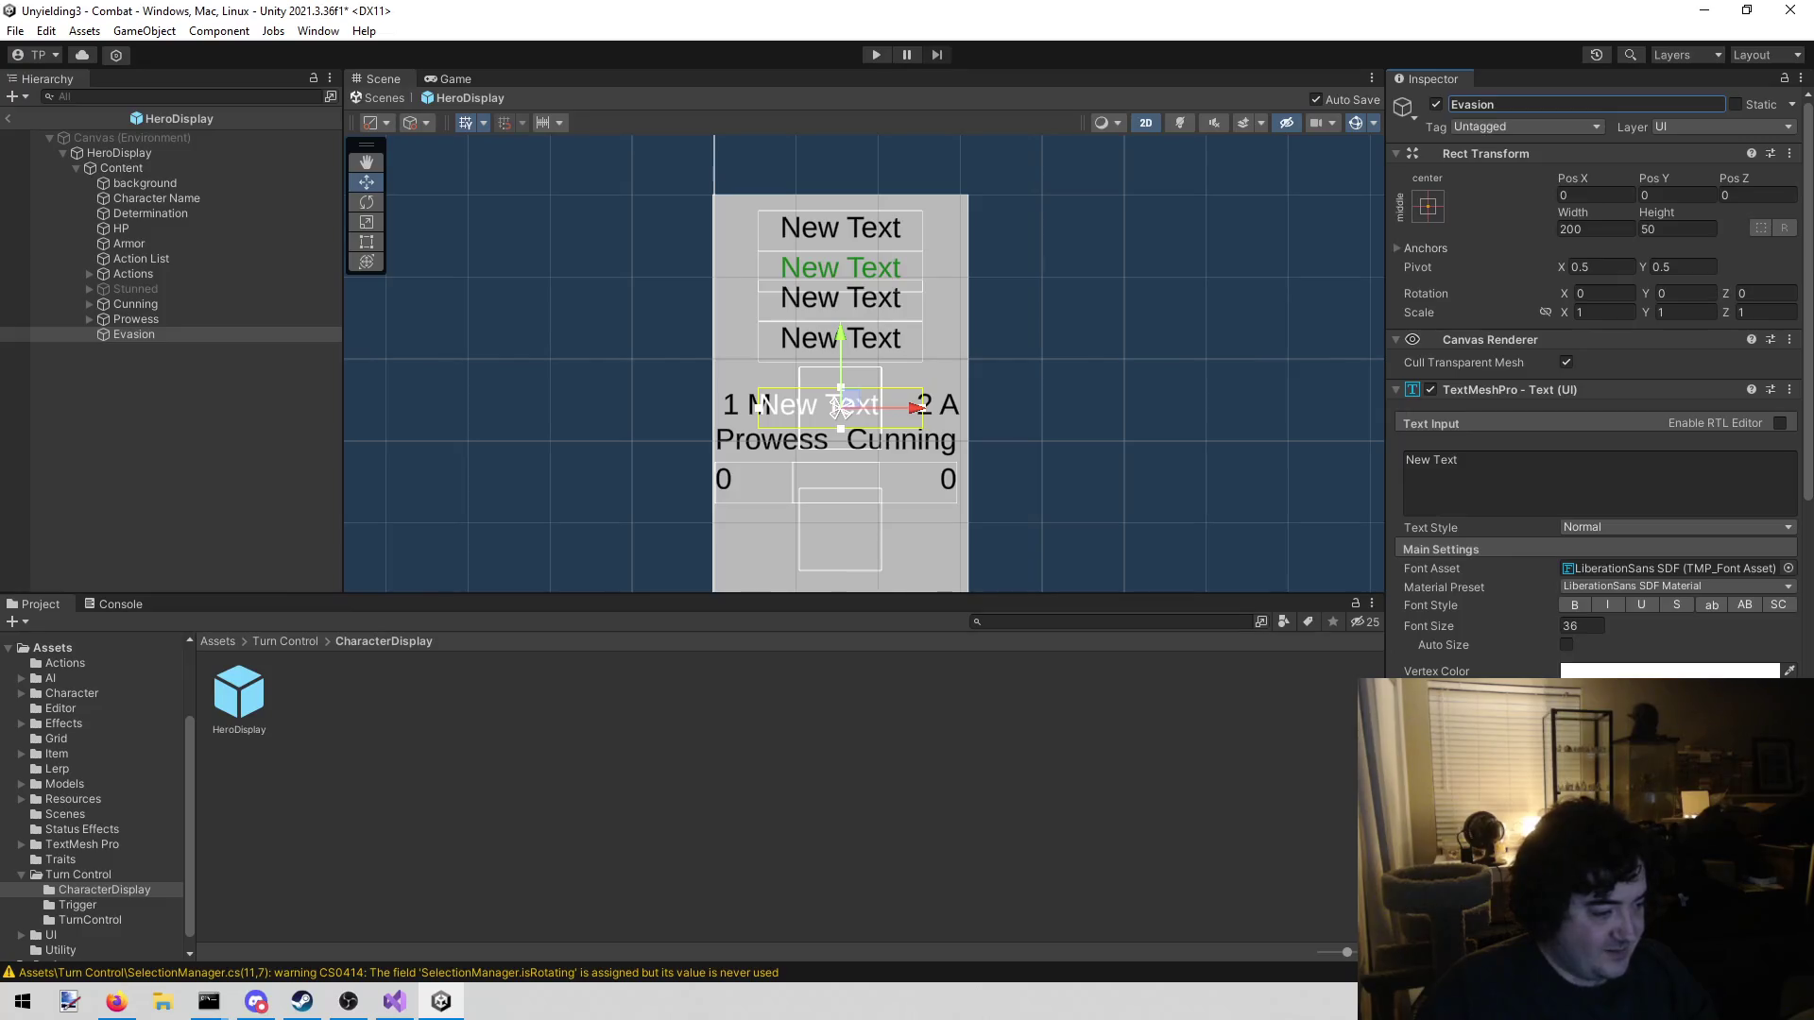
{"action": "key", "text": "alt+Tab"}
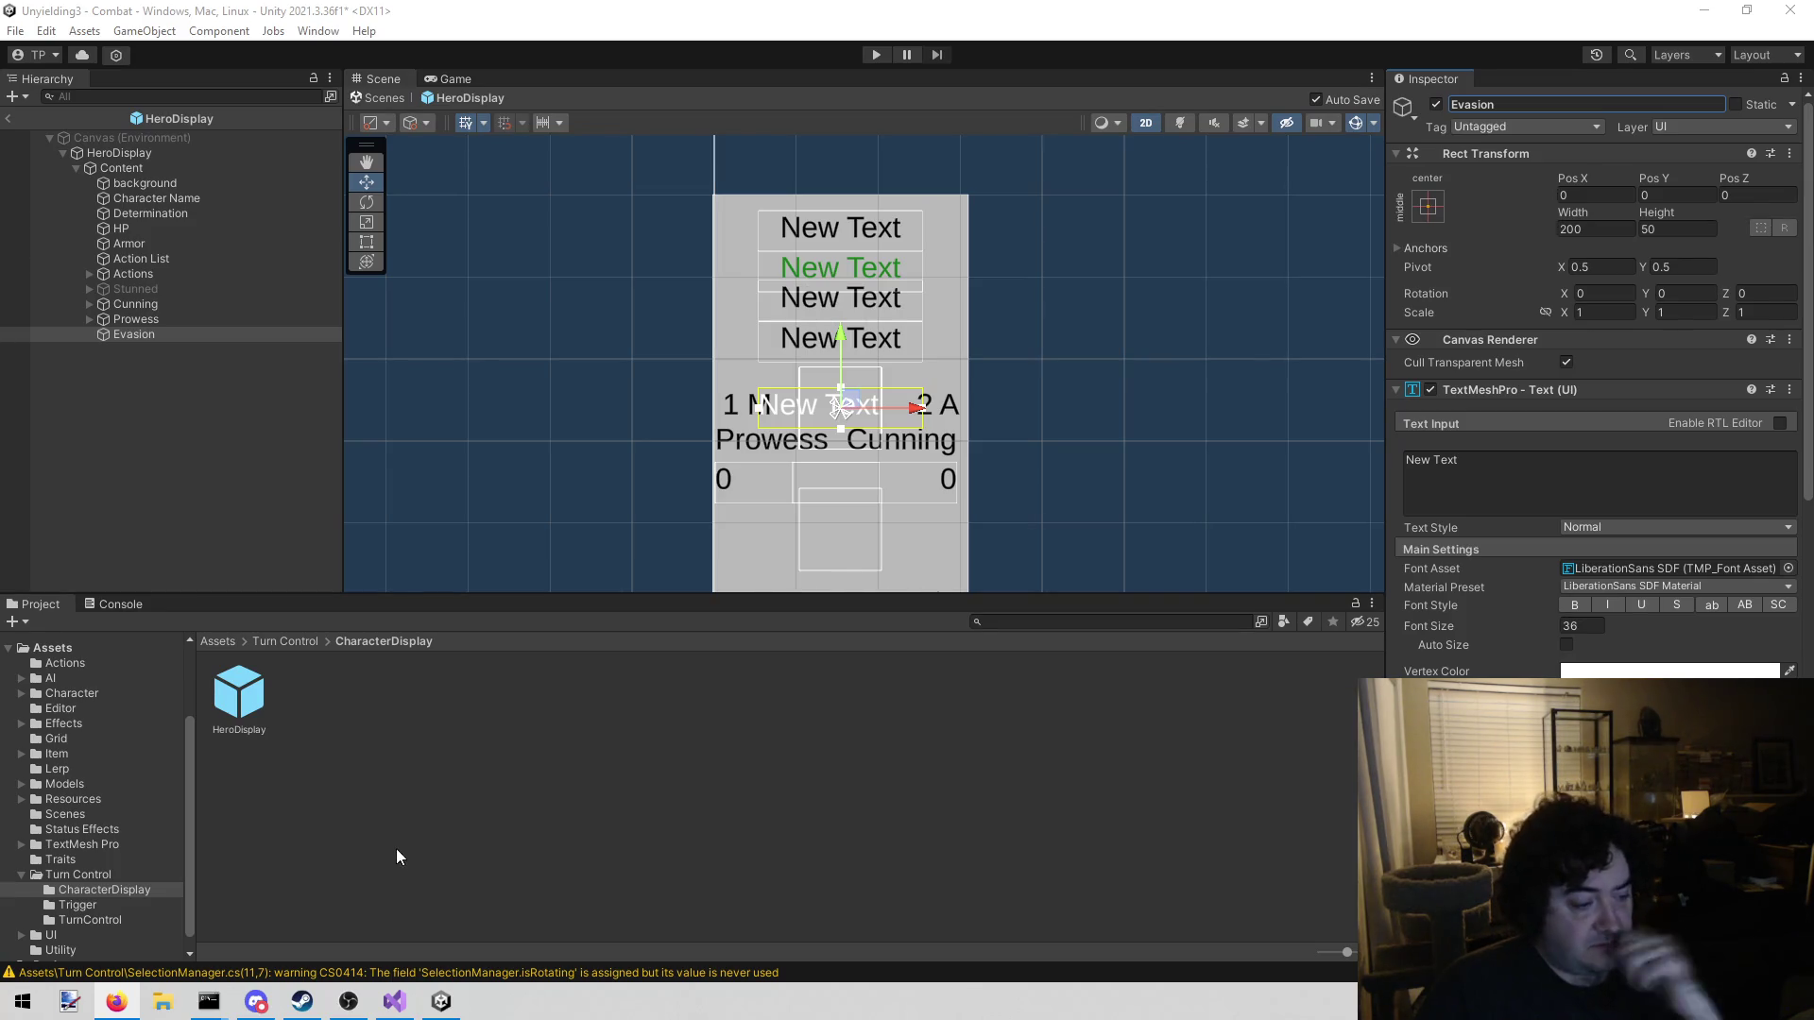
Raise the Evasion label to Pos Y 35 and make its text colour black
{"action": "left_click", "coordinate": [395, 1003]}
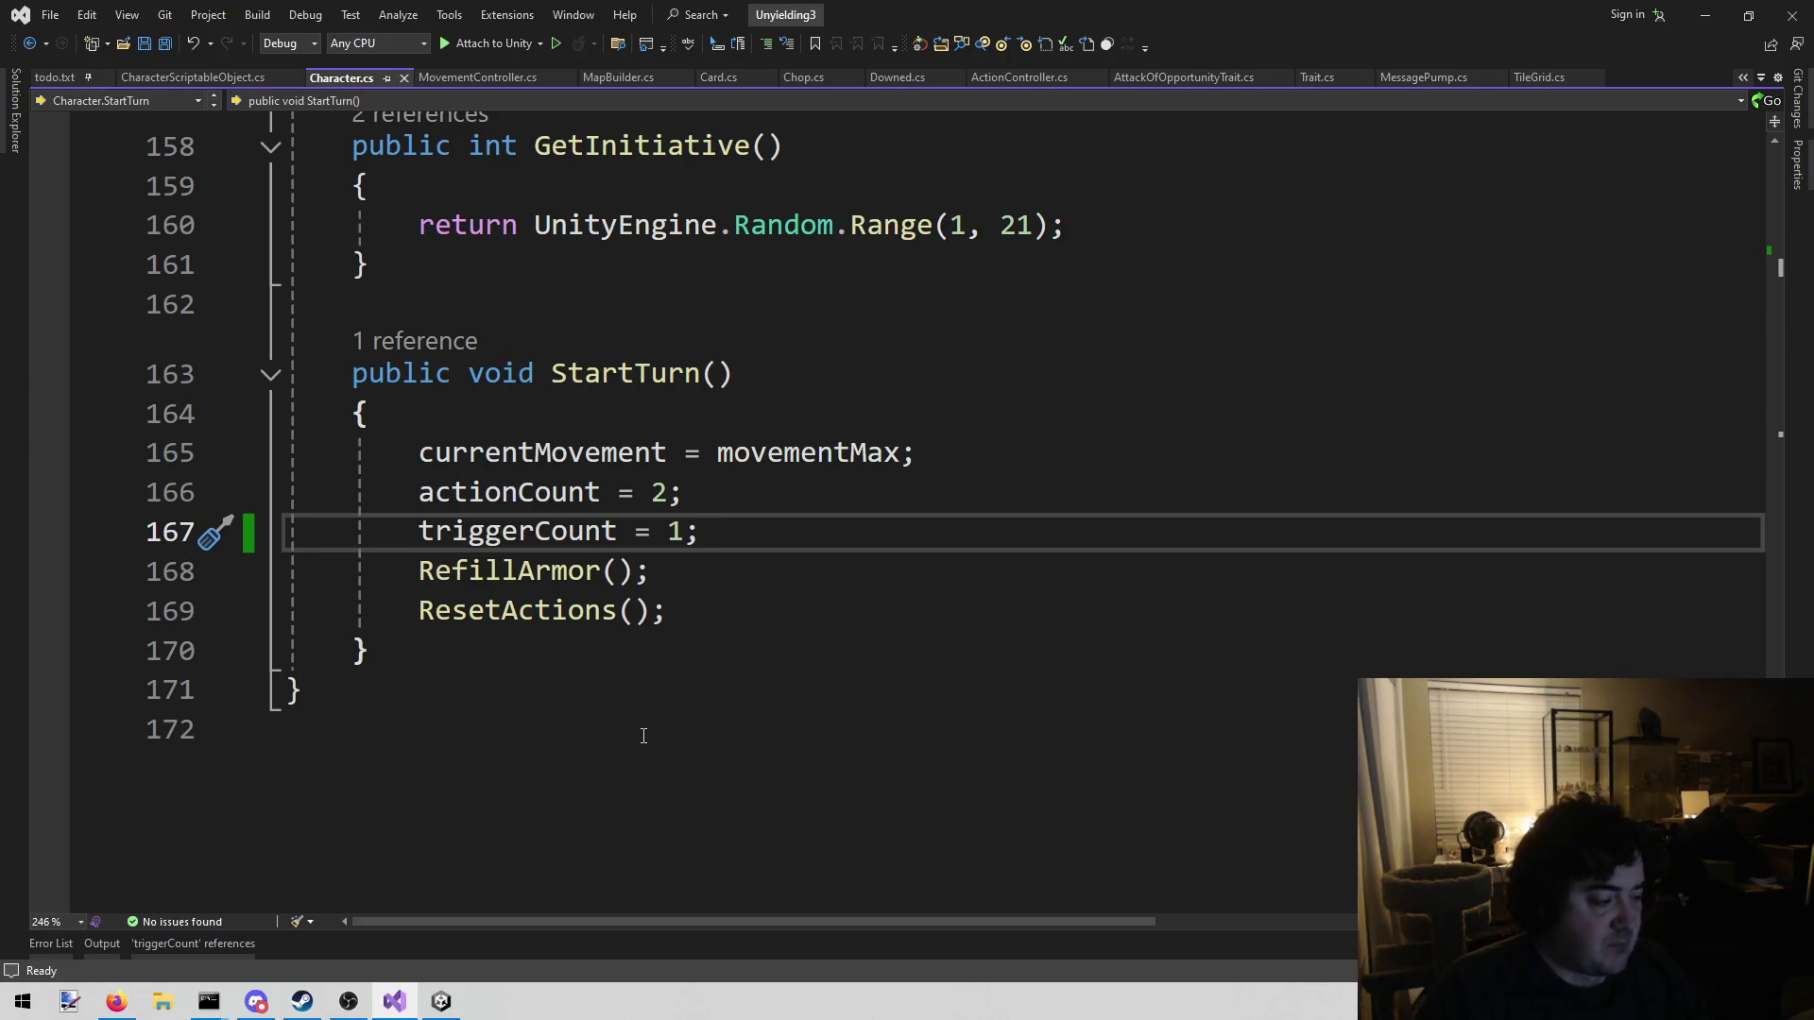
{"action": "left_click", "coordinate": [441, 1002]}
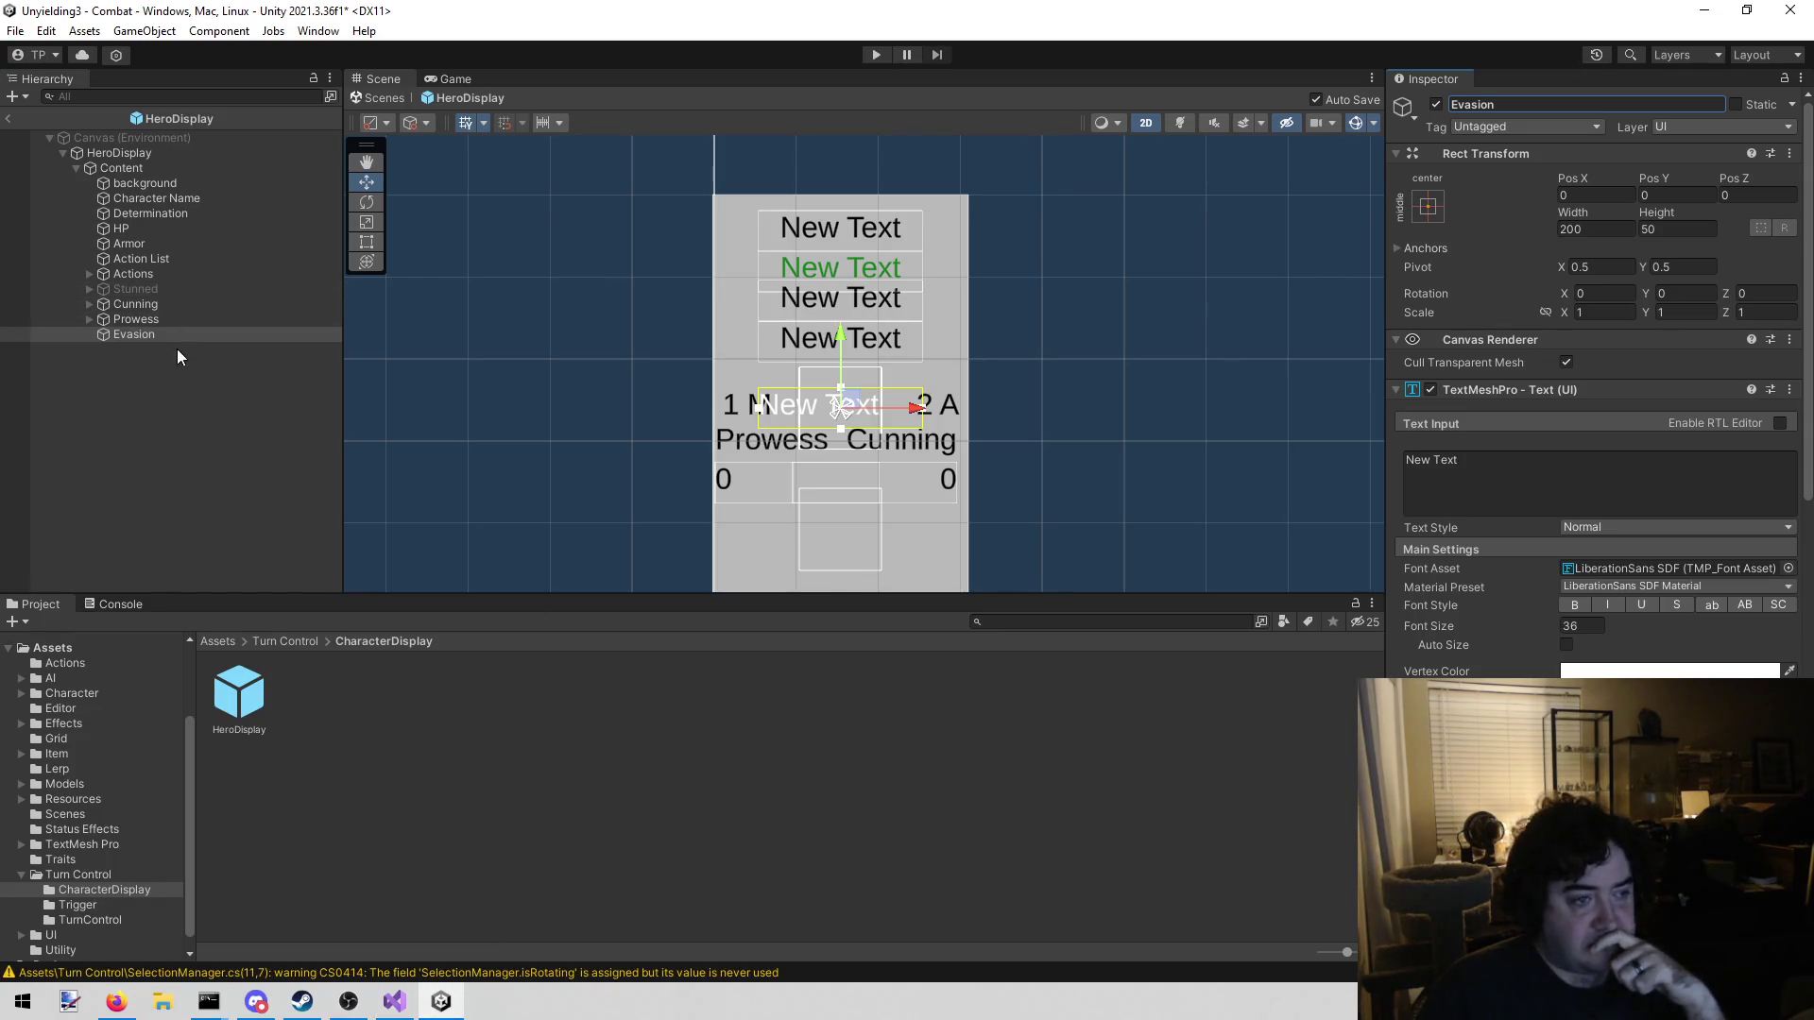
{"action": "mouse_move", "coordinate": [839, 345]}
{"action": "left_mouse_down"}
{"action": "mouse_move", "coordinate": [852, 289]}
{"action": "mouse_move", "coordinate": [850, 330]}
{"action": "left_mouse_up"}
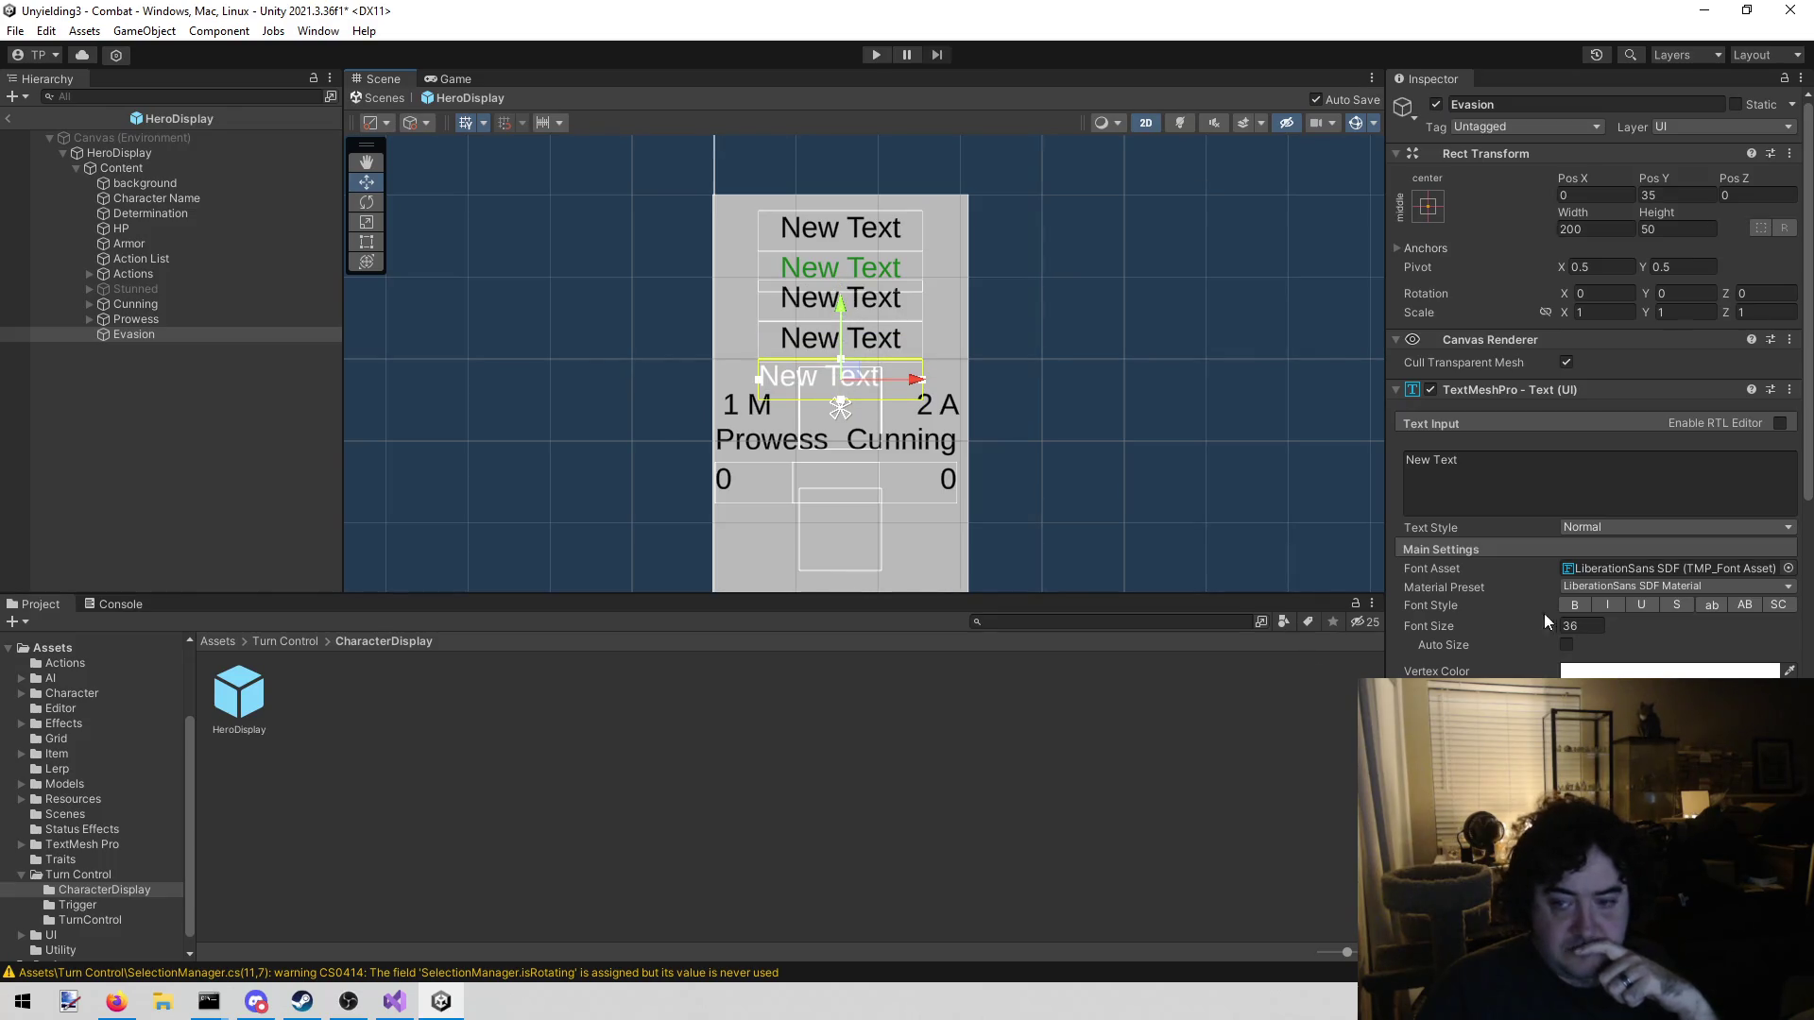
{"action": "left_click", "coordinate": [1607, 671]}
{"action": "left_click", "coordinate": [1646, 723]}
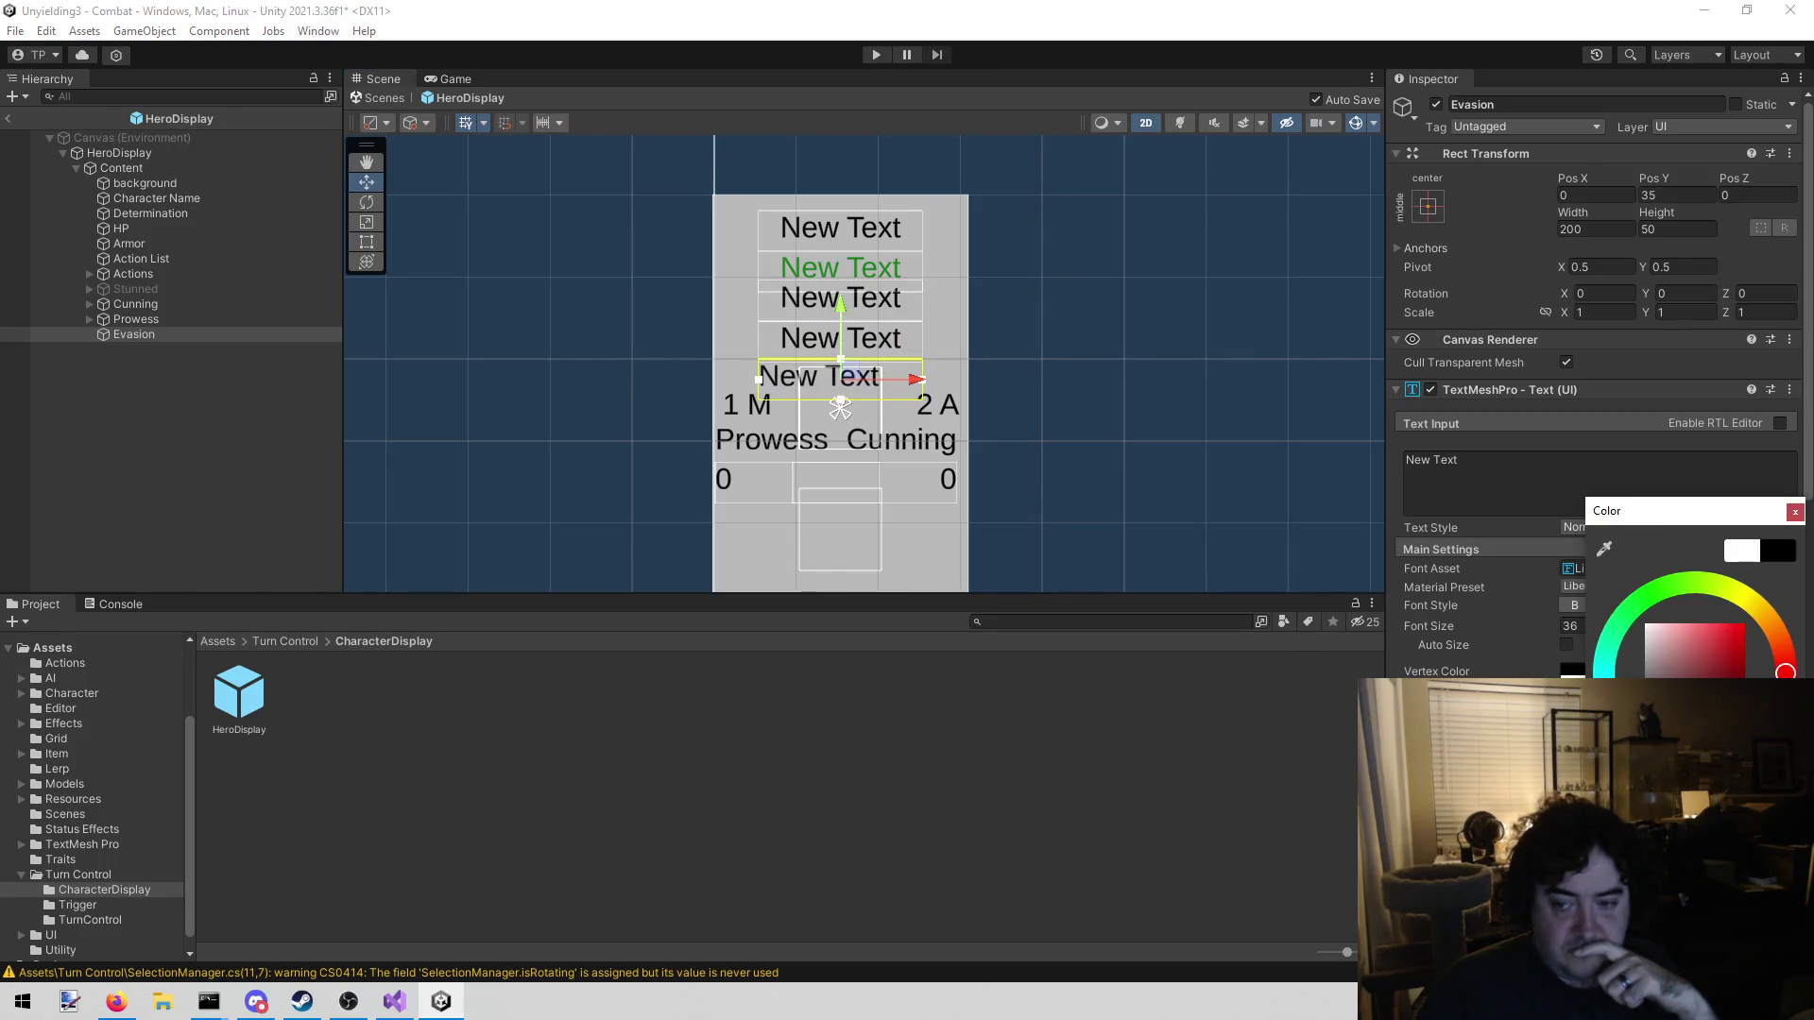
{"action": "left_click", "coordinate": [1795, 511]}
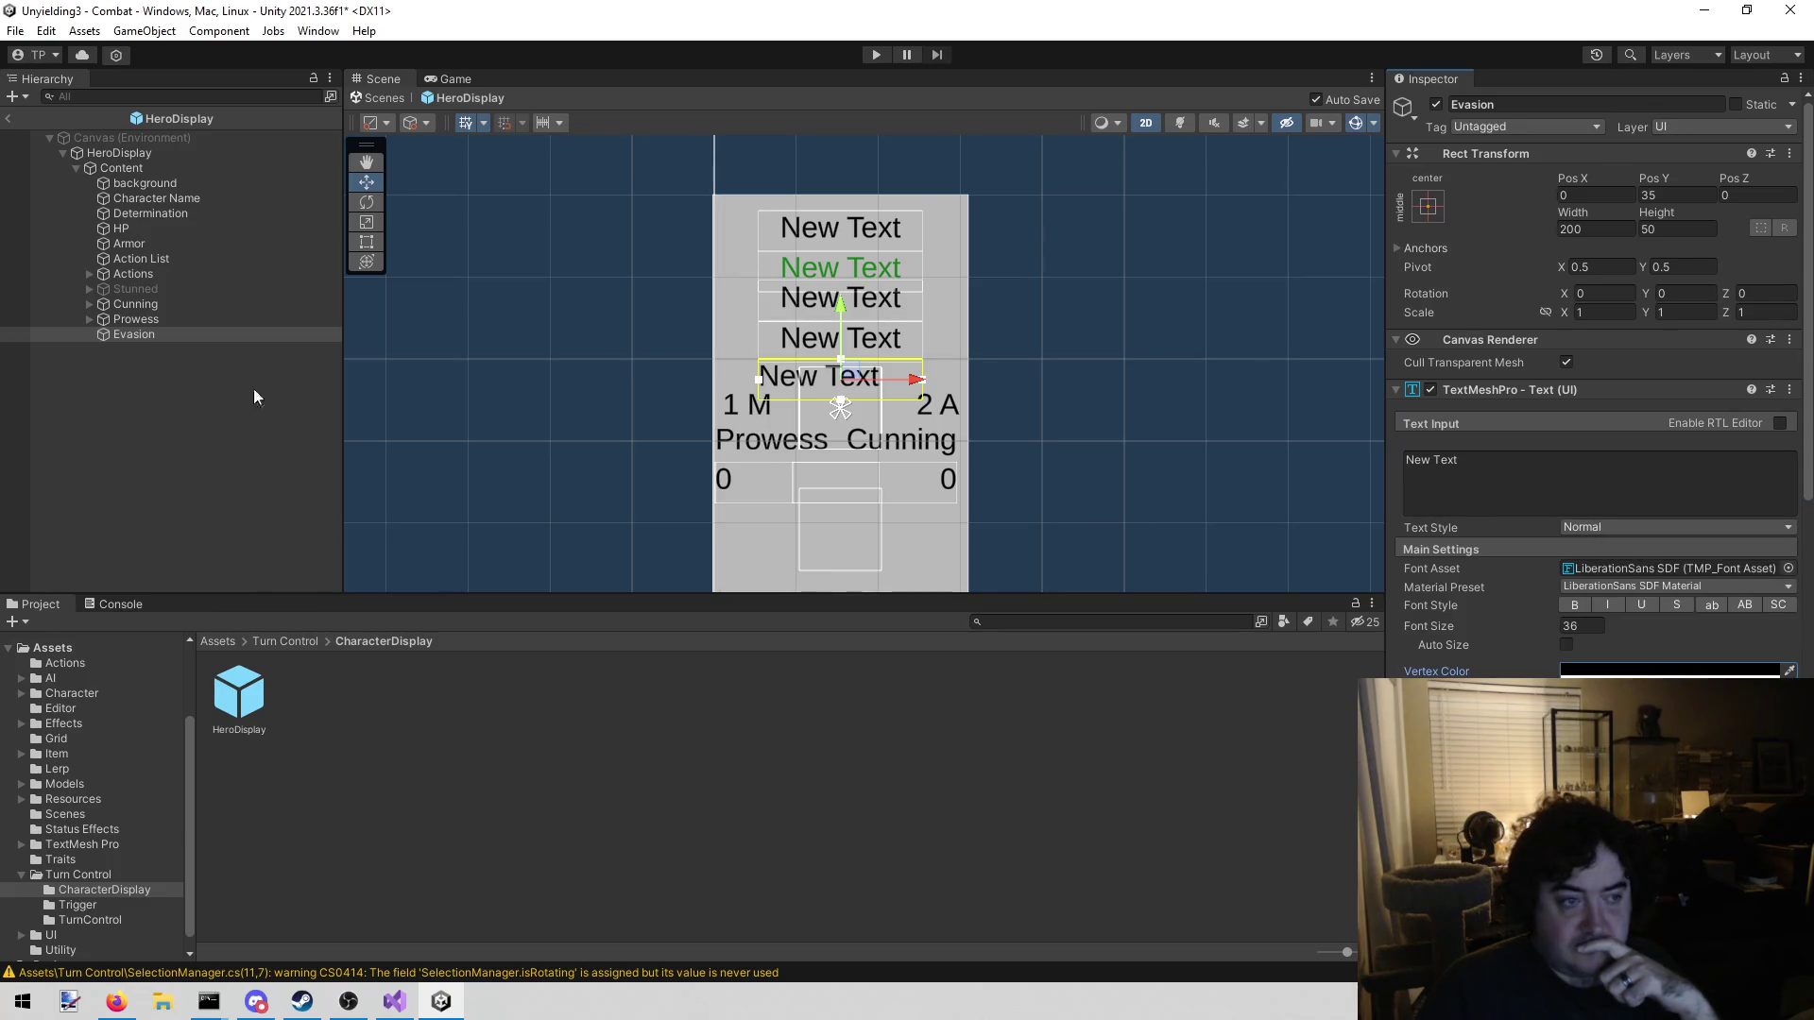
Select the HeroDisplay root object and return to Character.cs in Visual Studio
{"action": "left_click", "coordinate": [196, 152]}
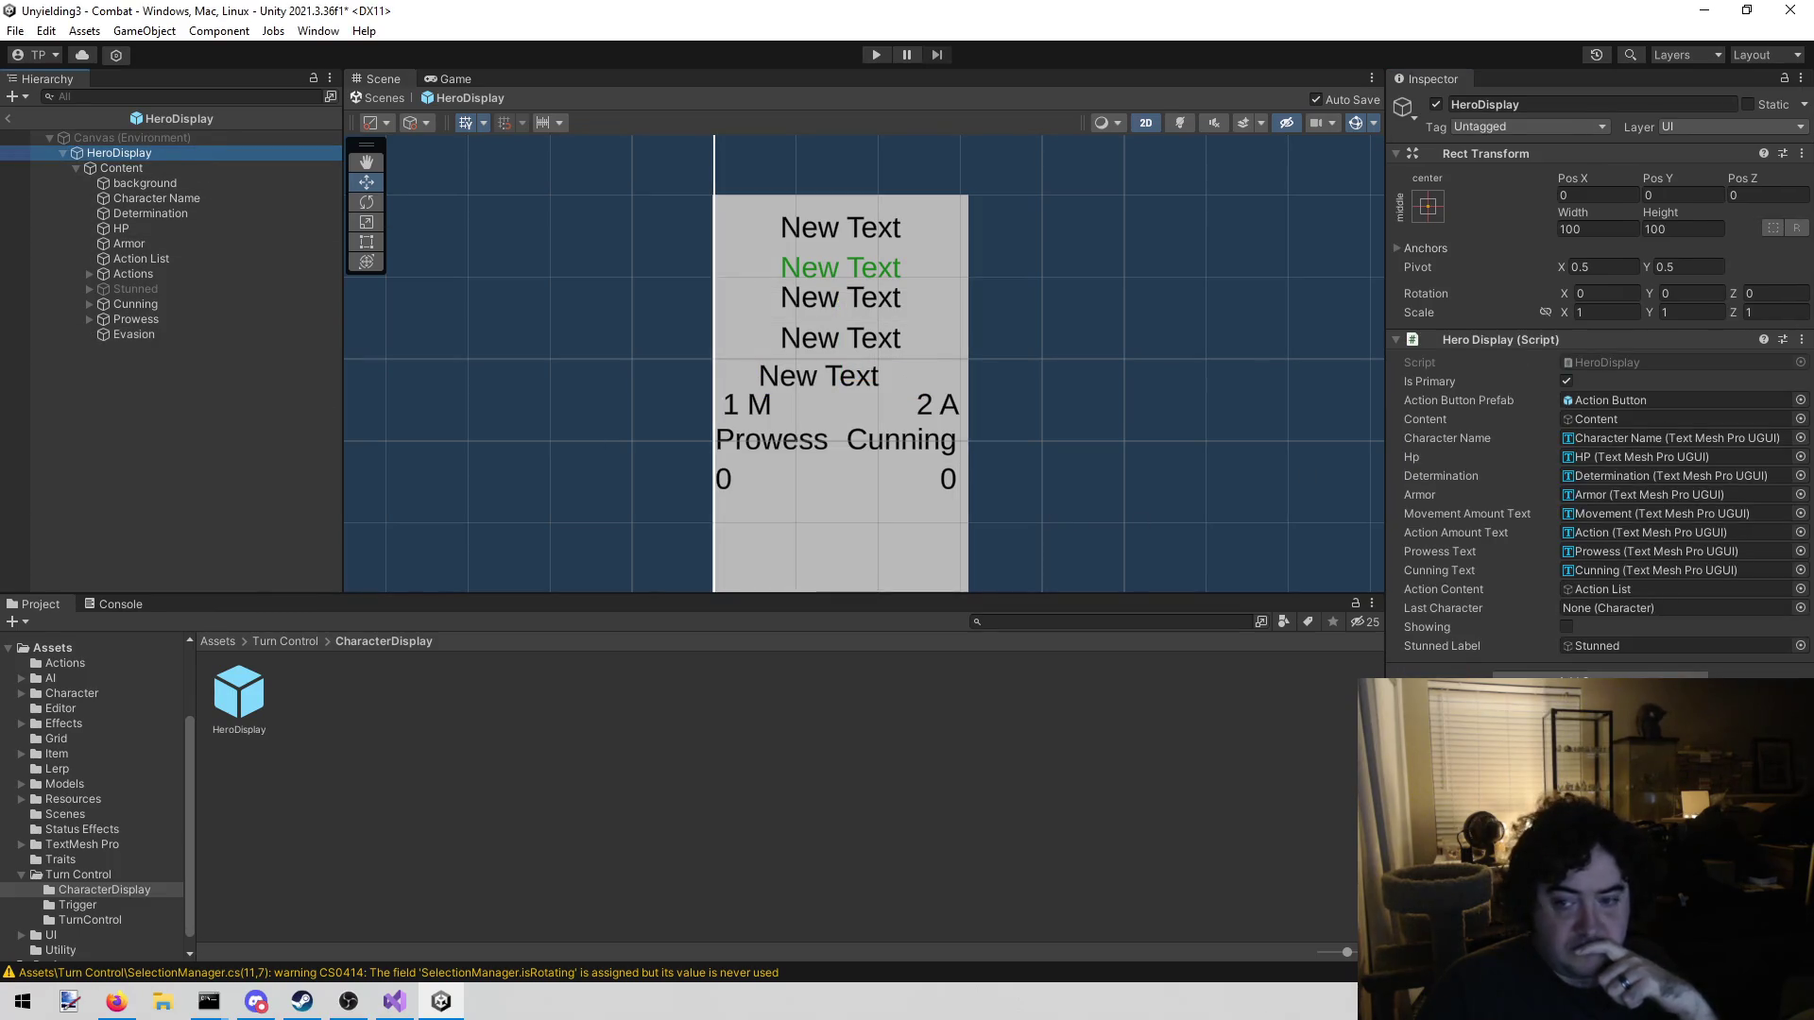
{"action": "left_click", "coordinate": [394, 1001]}
{"action": "left_click", "coordinate": [738, 588]}
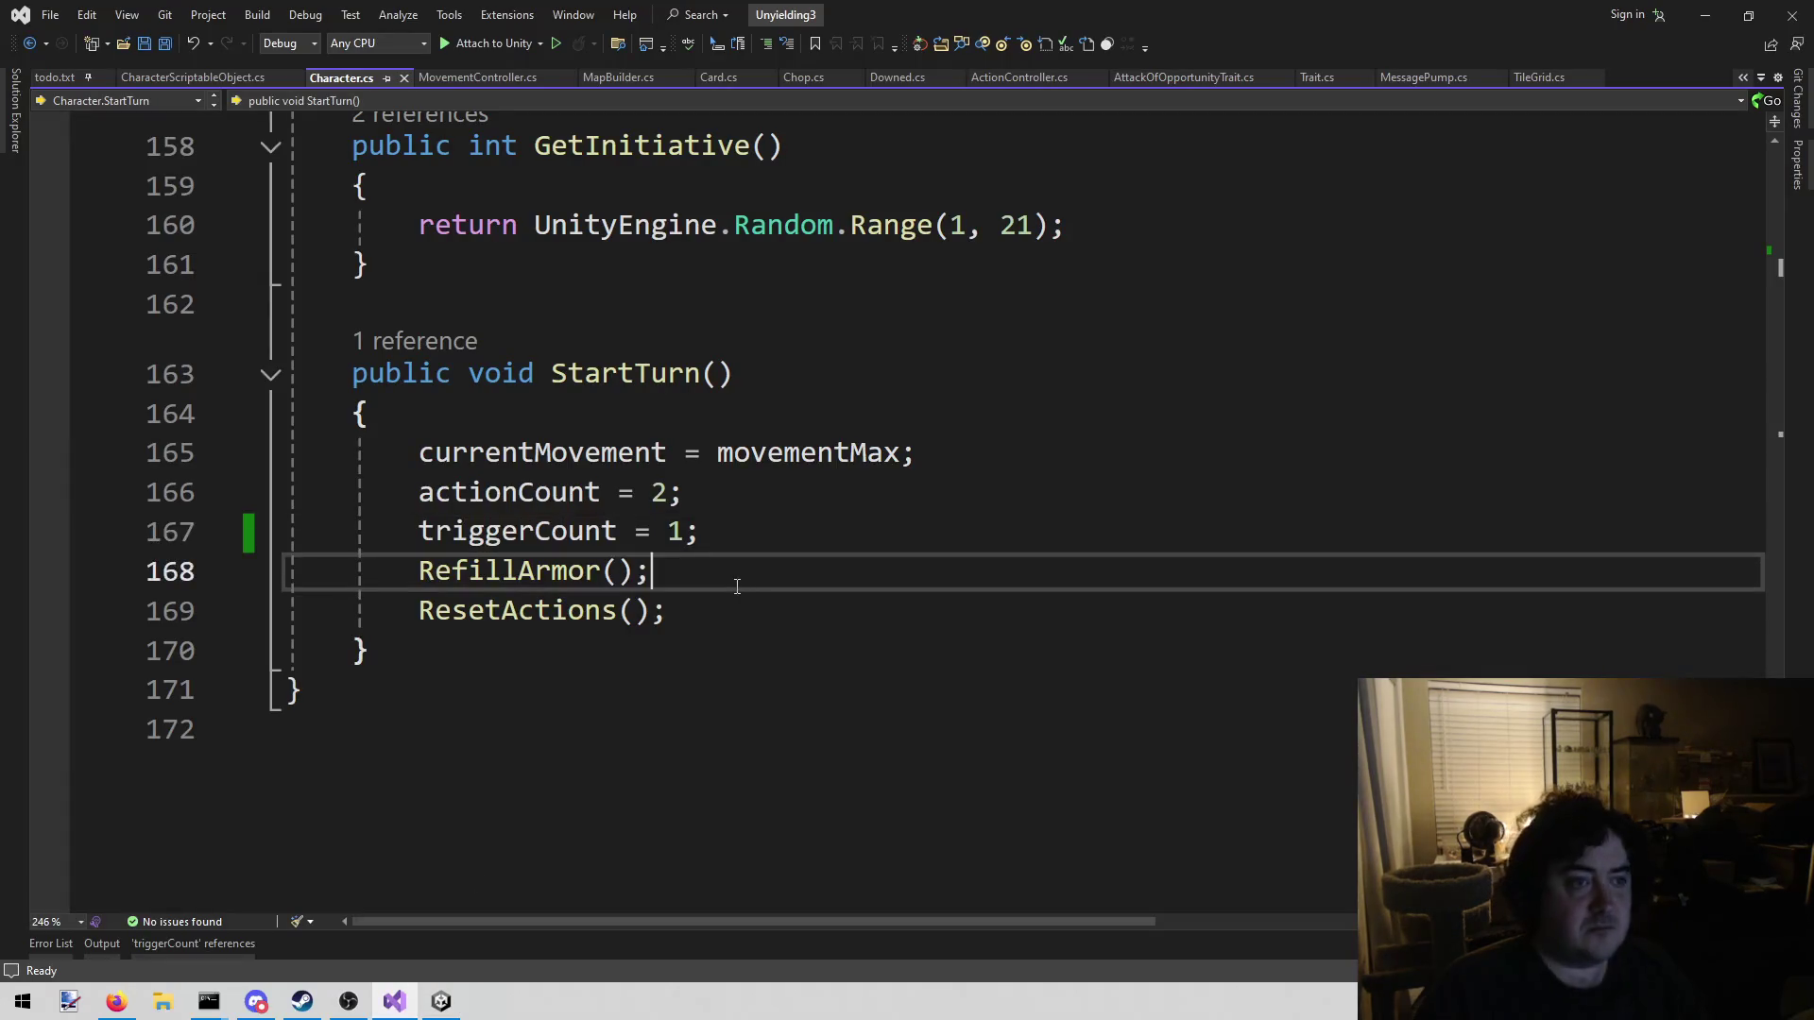
Open HeroDisplay.cs through the solution file search
{"action": "key", "text": "alt+shift+o"}
{"action": "type", "text": "herod"}
{"action": "key", "text": "Return"}
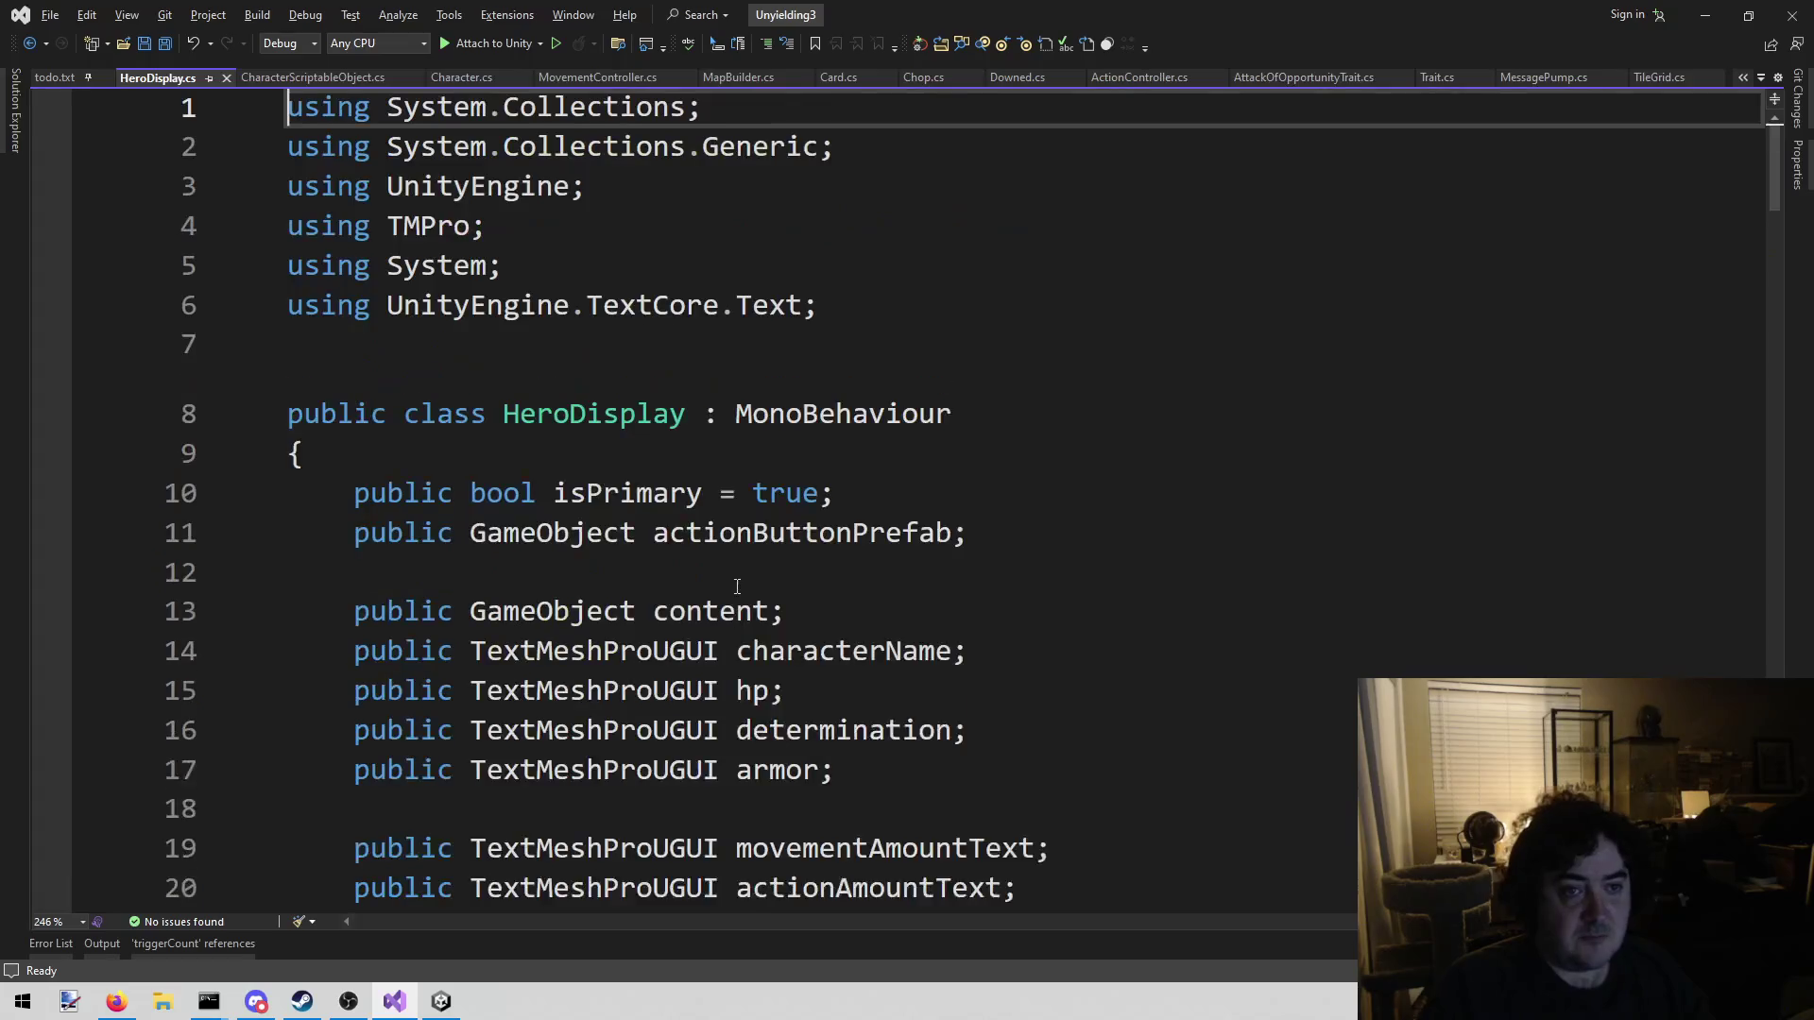
{"action": "scroll", "coordinate": [803, 605], "scroll_direction": "down", "scroll_amount": 7}
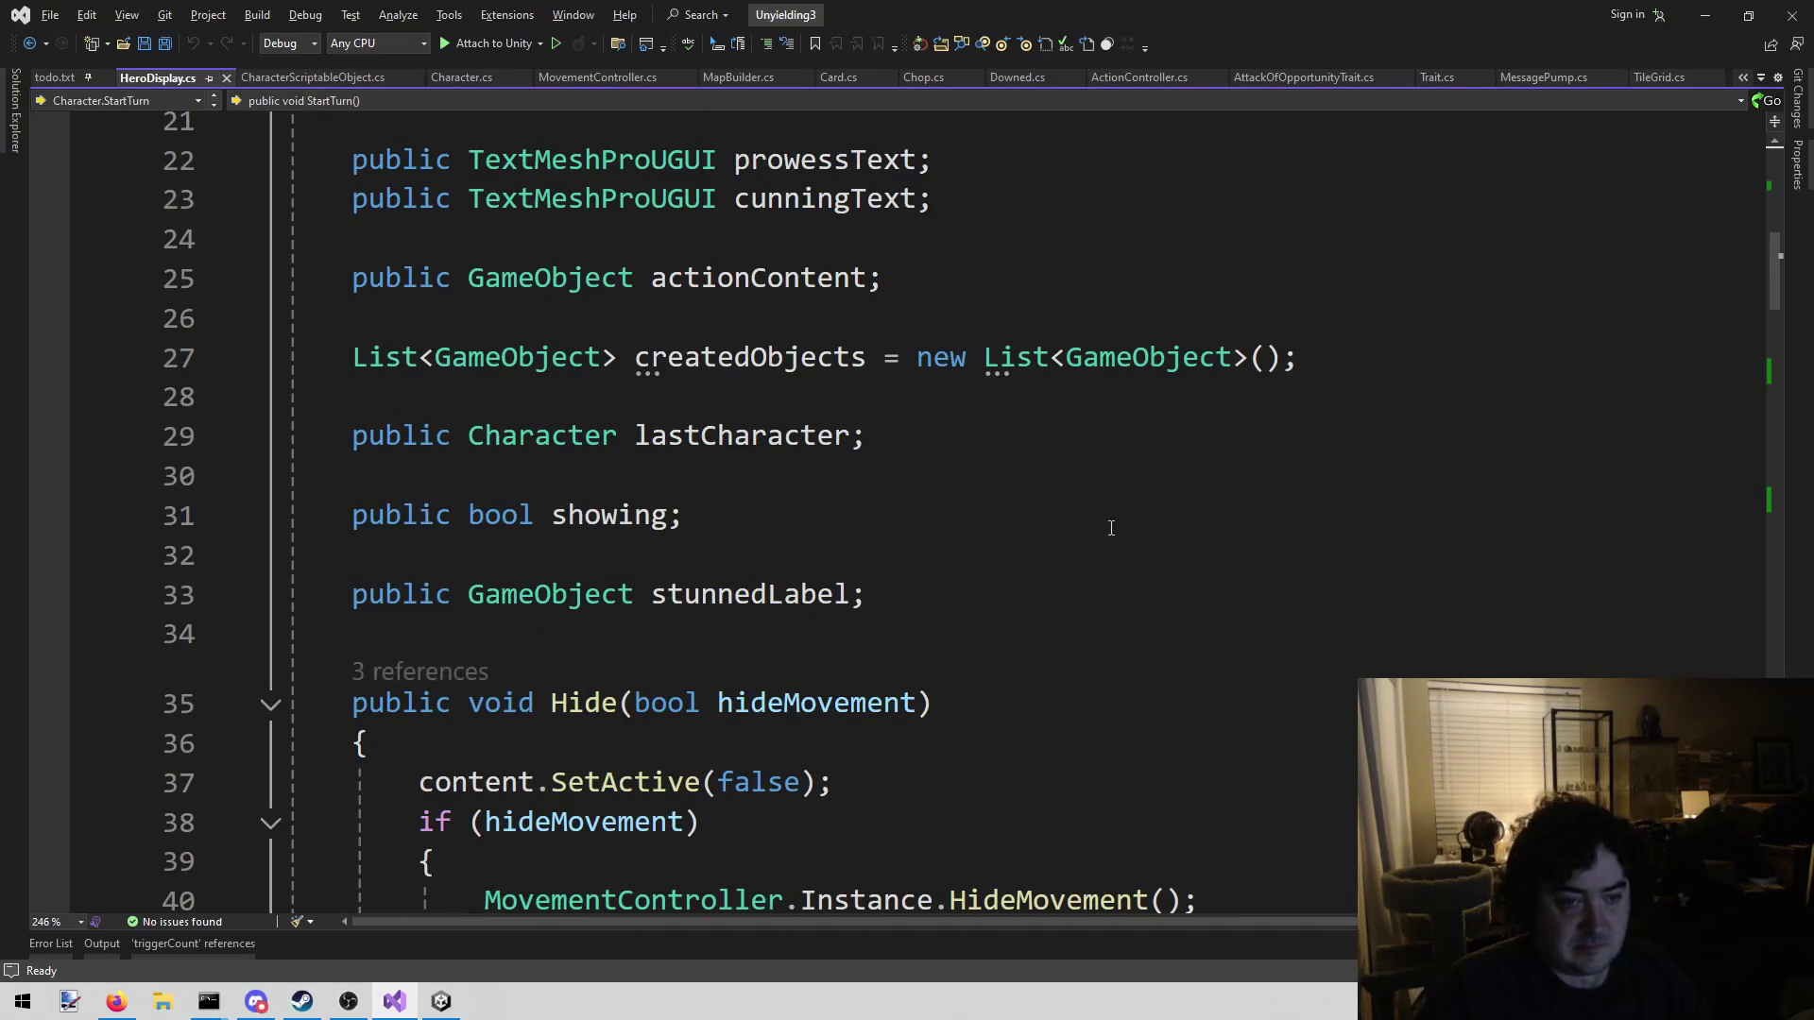
{"action": "scroll", "coordinate": [1096, 539], "scroll_direction": "up", "scroll_amount": 4}
Declare a public TextMeshProUGUI evasion field below armor and save the file
{"action": "left_click", "coordinate": [970, 484]}
{"action": "key", "text": "Up"}
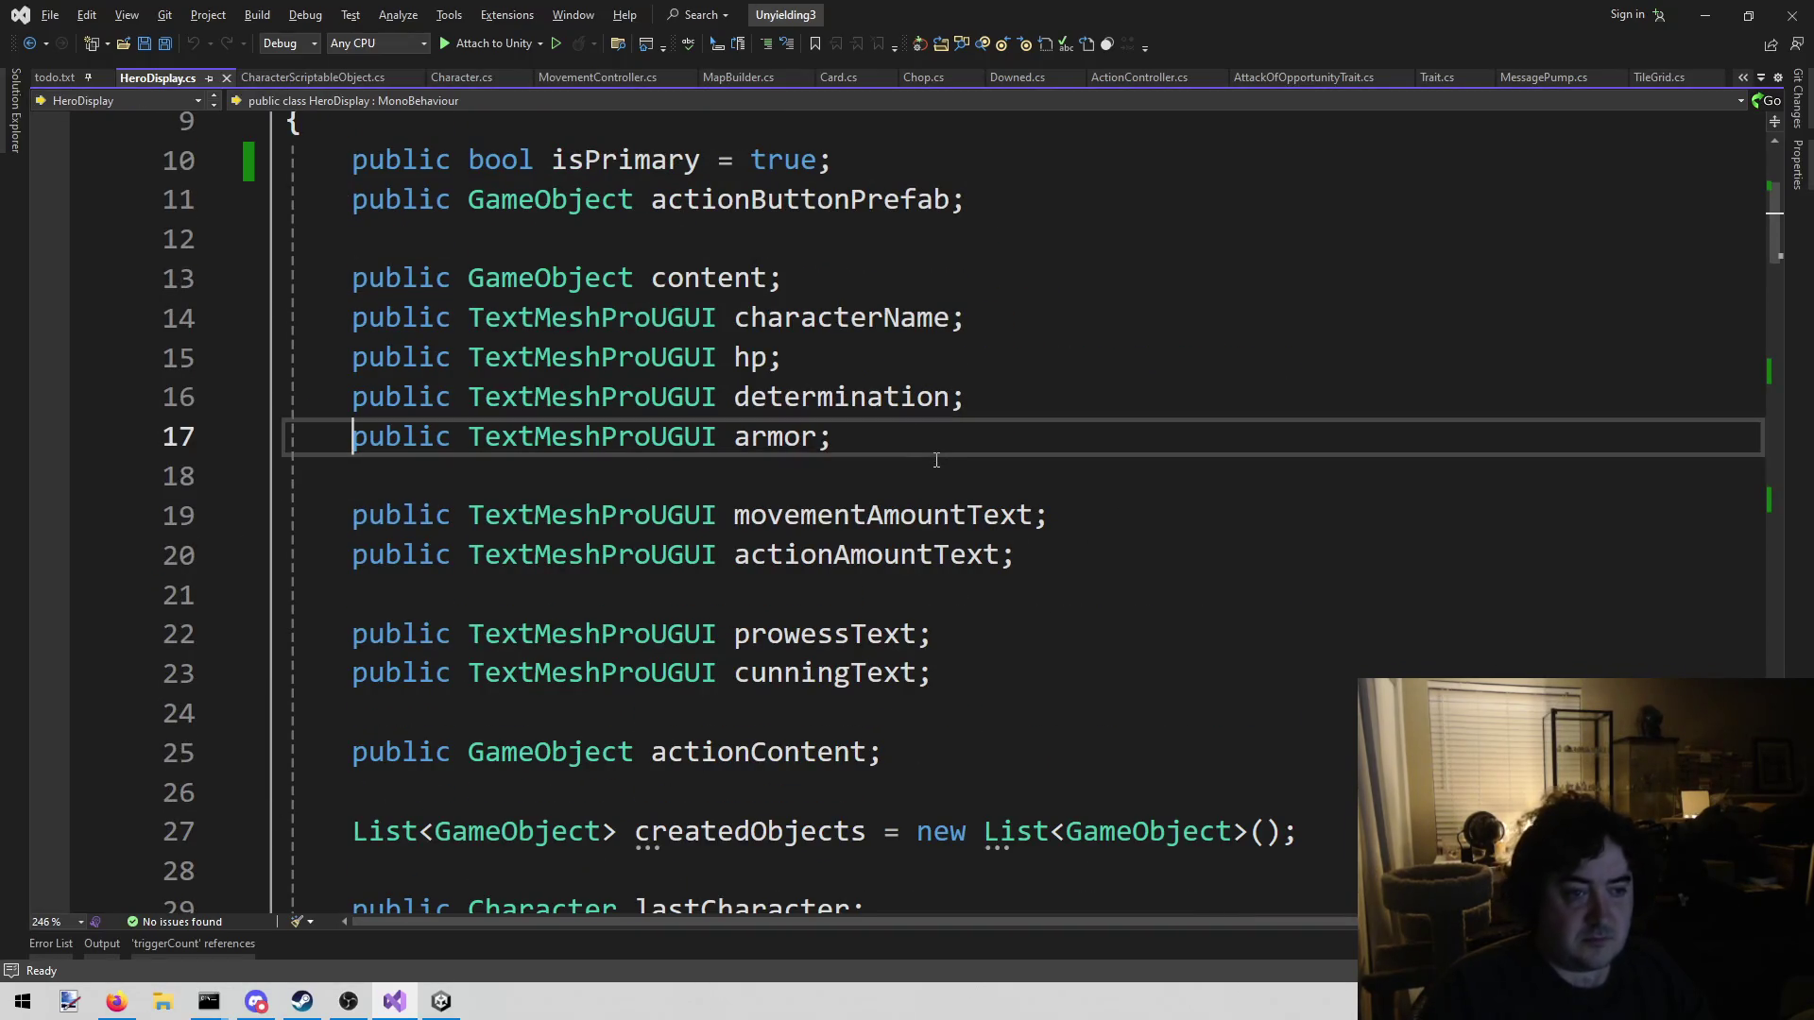
{"action": "key", "text": "End"}
{"action": "key", "text": "Return"}
{"action": "type", "text": "pu"}
{"action": "key", "text": "Tab"}
{"action": "key", "text": "Tab"}
{"action": "key", "text": "Left"}
{"action": "key", "text": "ctrl+shift+Left"}
{"action": "type", "text": "evasion"}
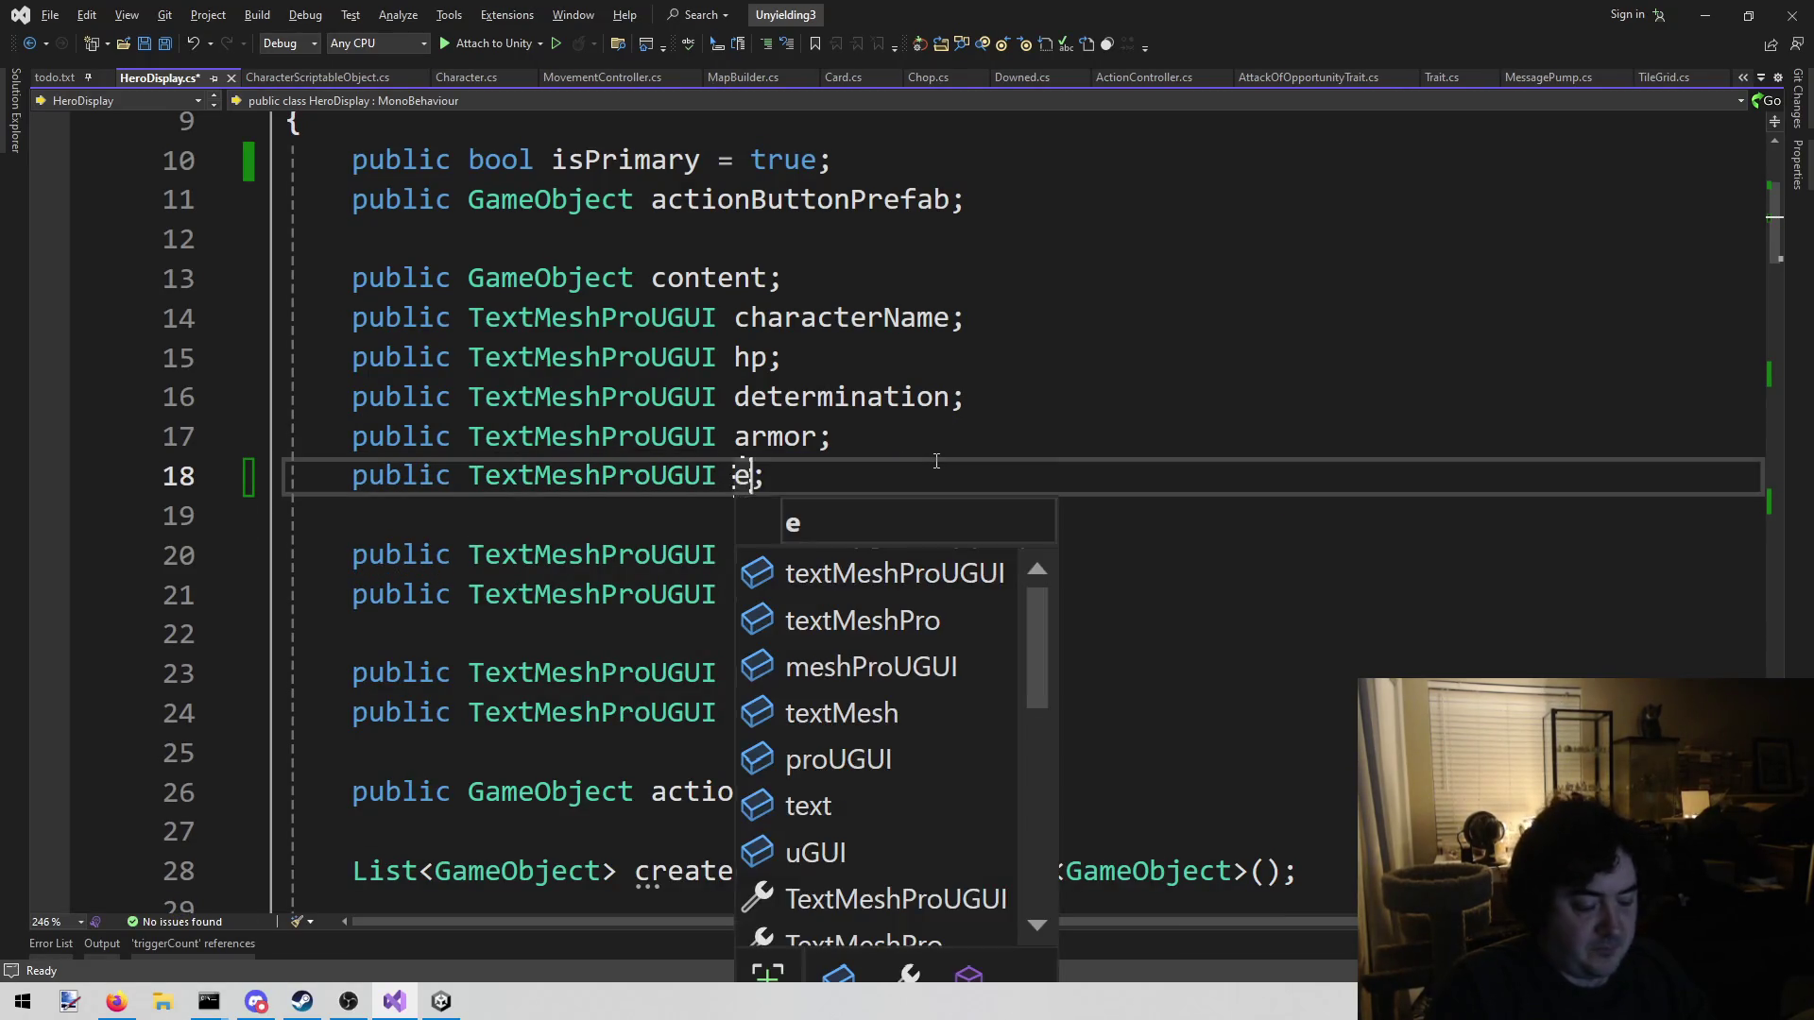
{"action": "key", "text": "ctrl+s"}
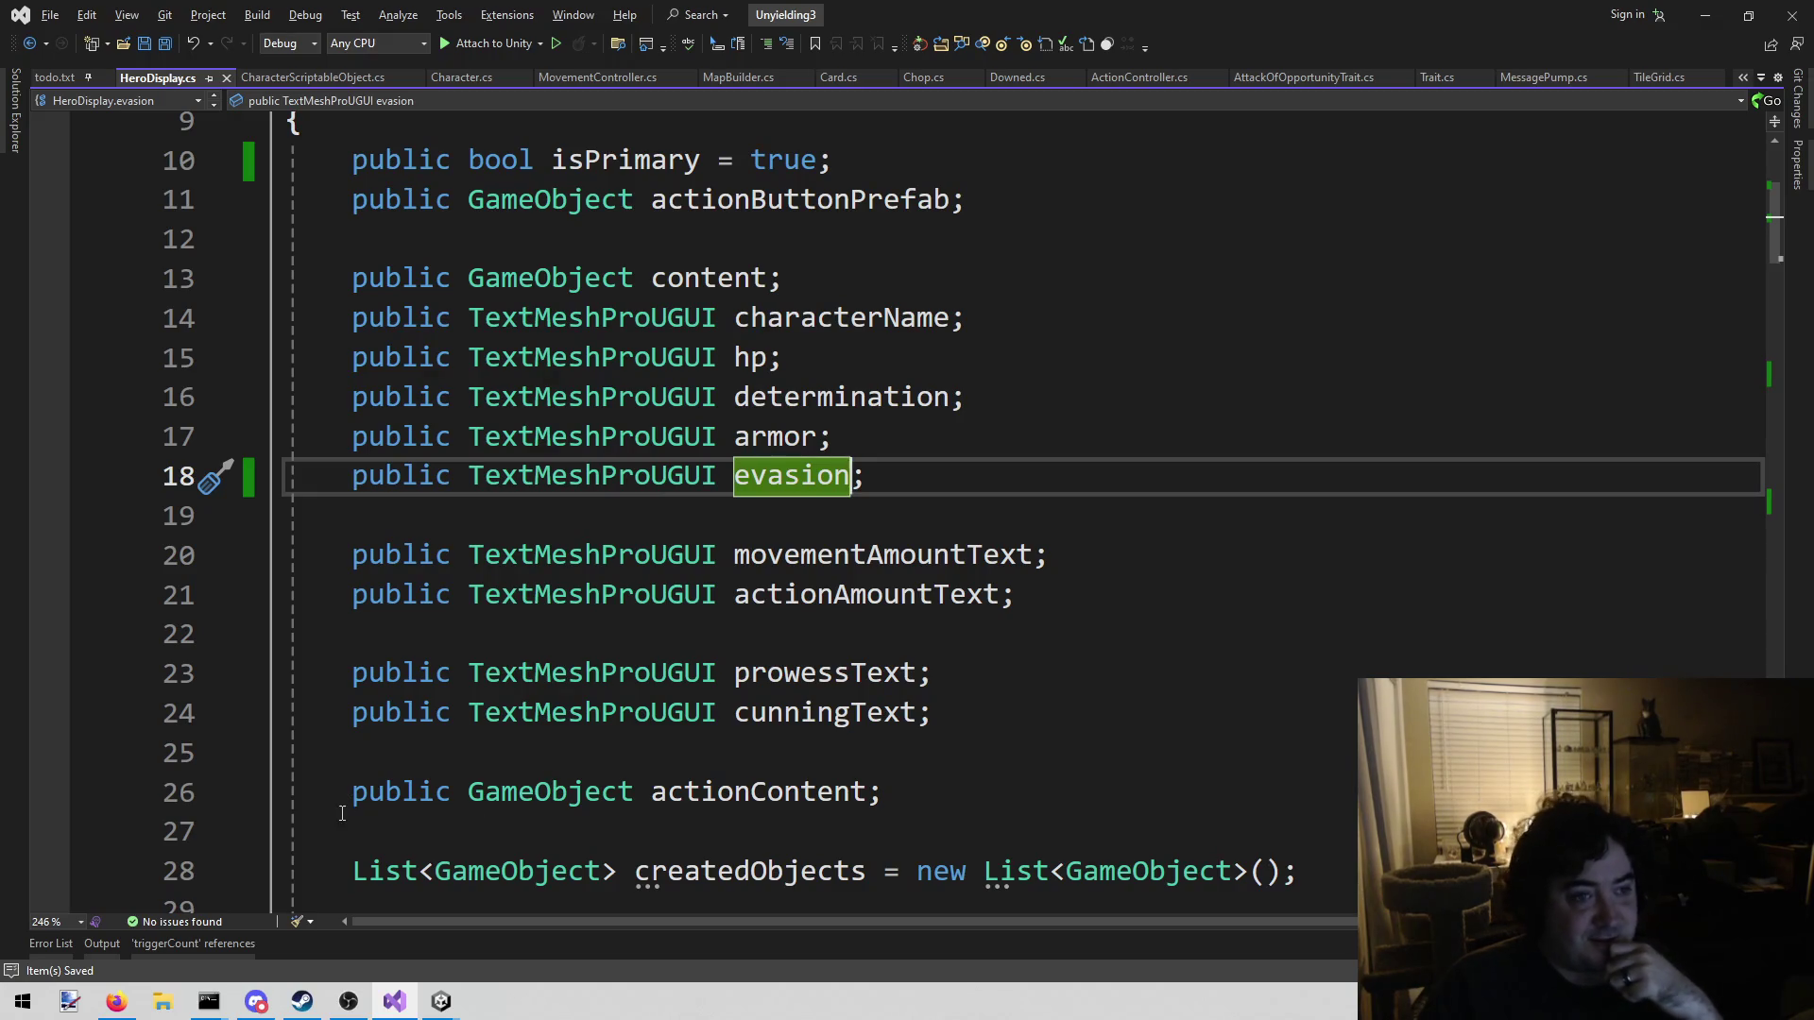
{"action": "left_click", "coordinate": [440, 999]}
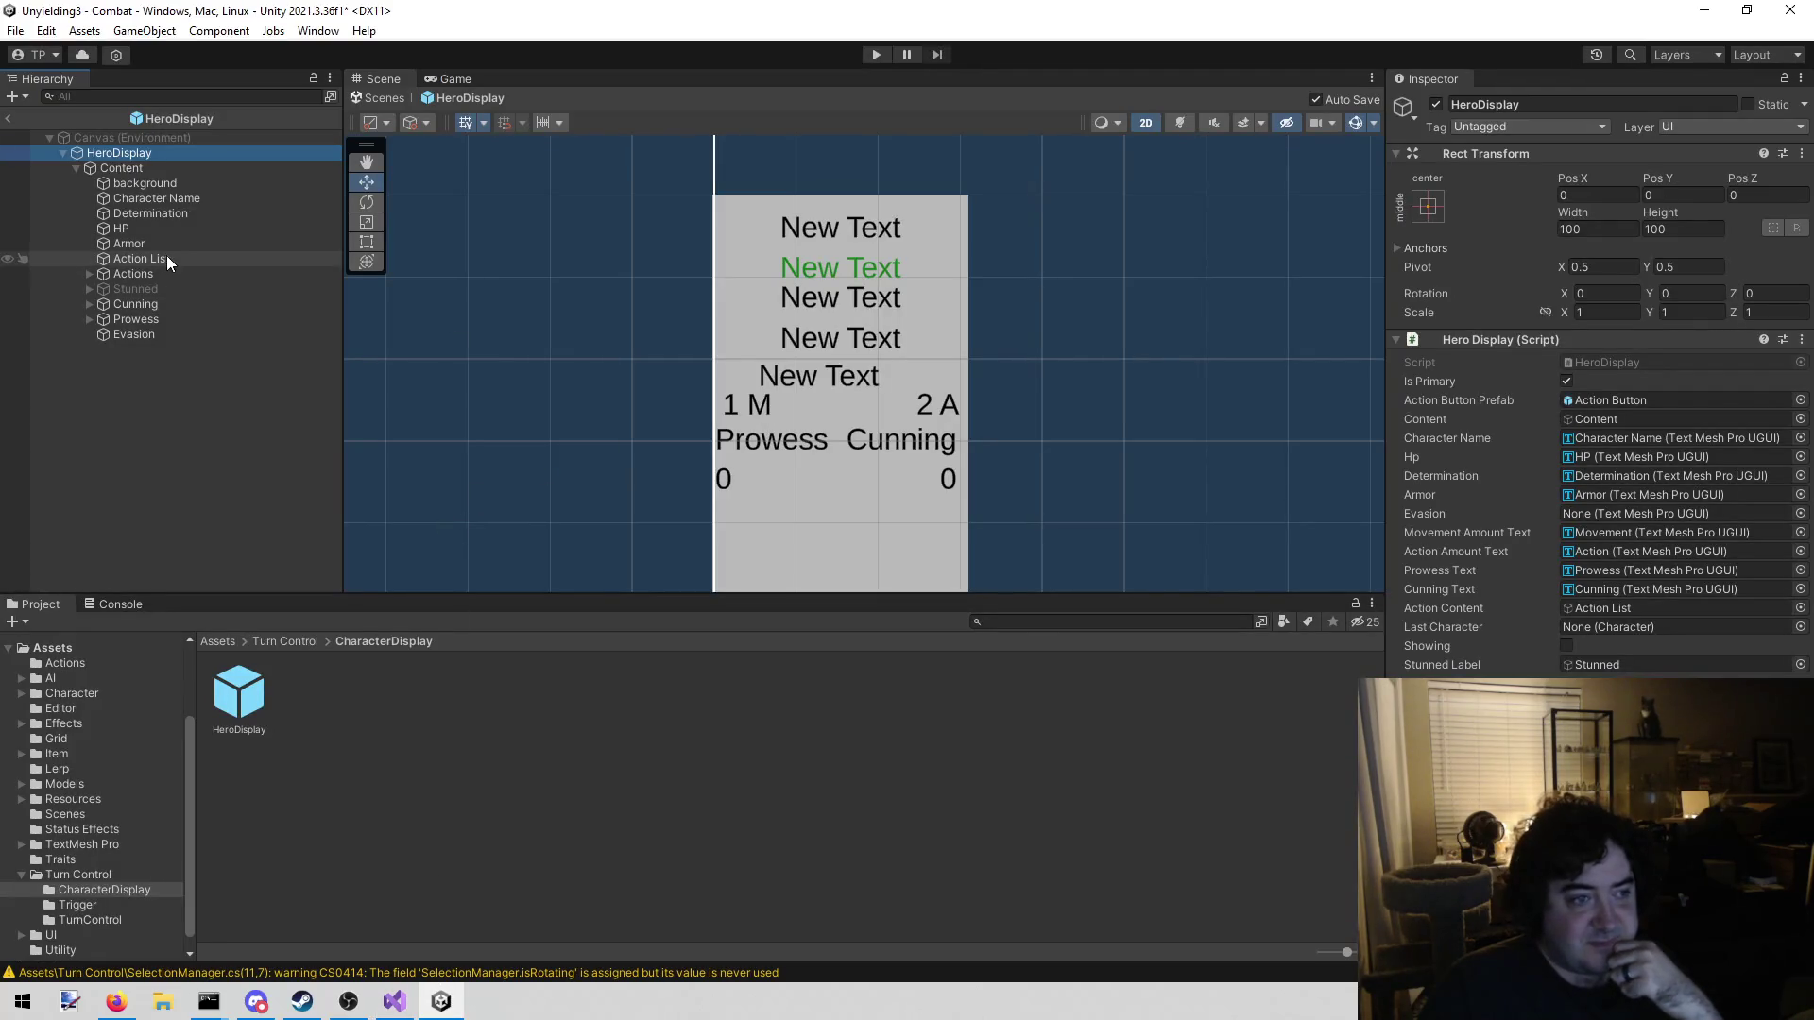
Nudge the Evasion label right to Pos X 12, comparing it with the HP, Name and Prowess labels
{"action": "left_click", "coordinate": [168, 335]}
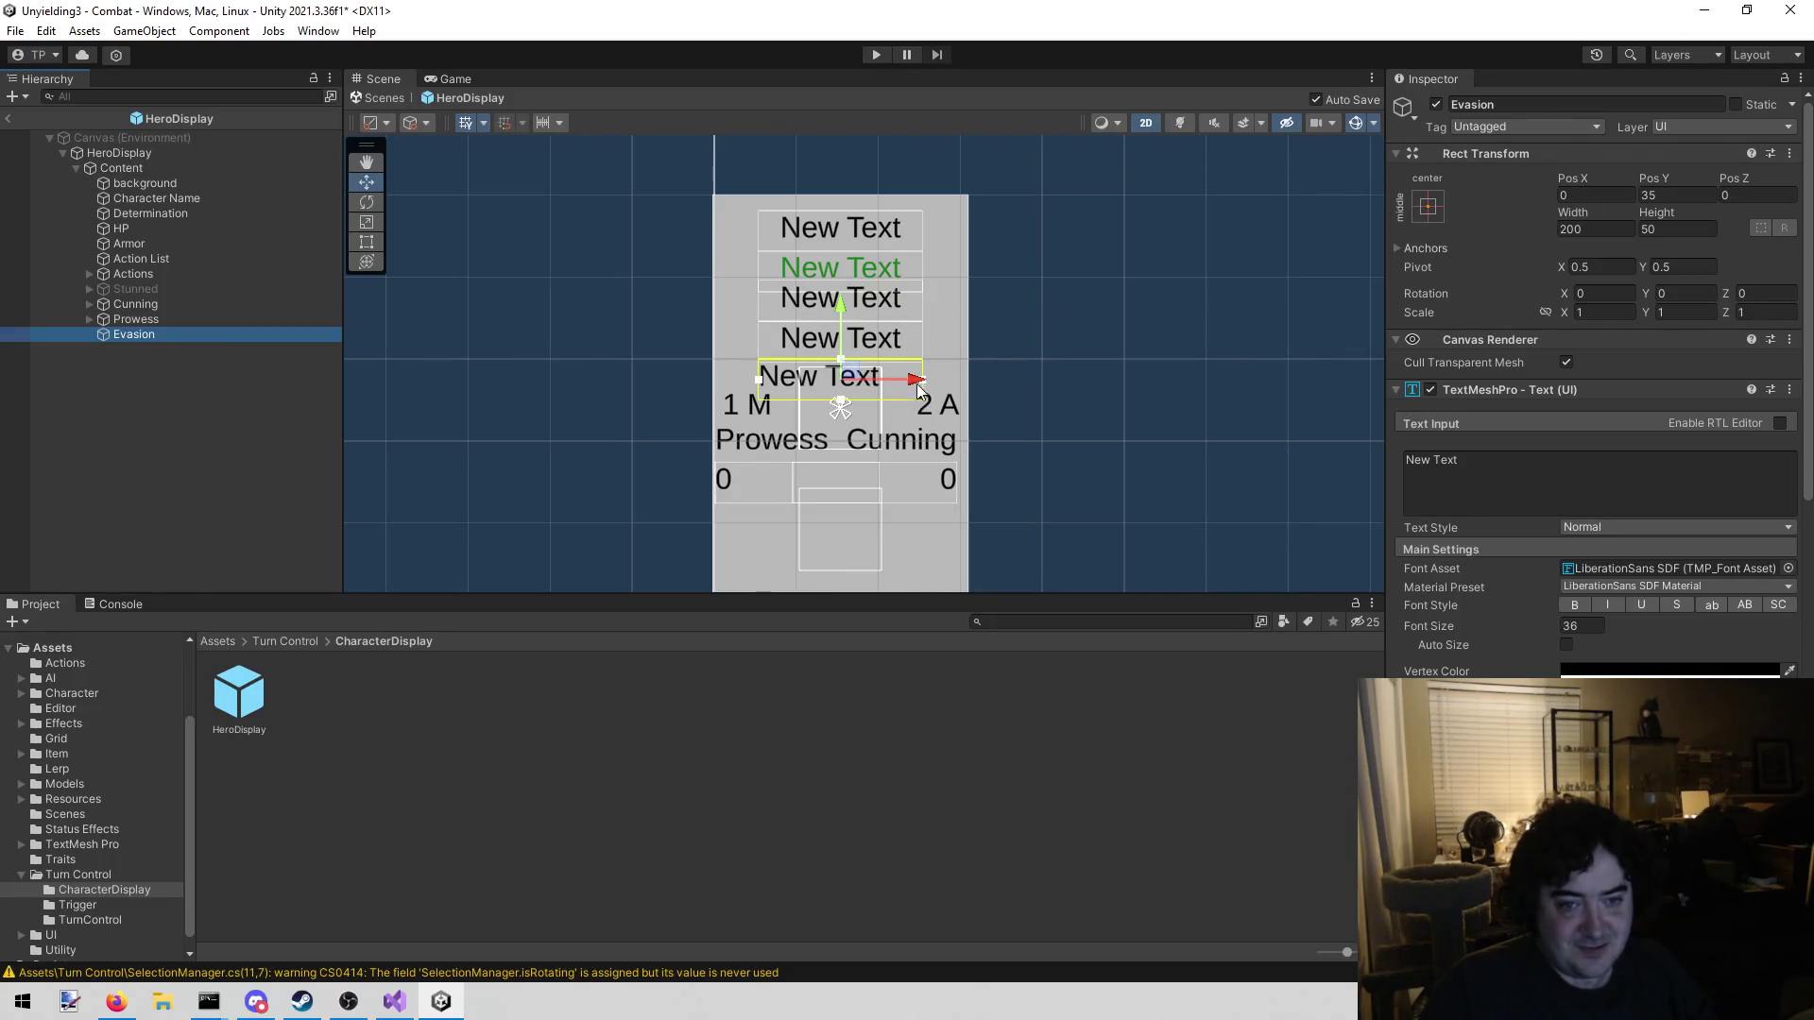
{"action": "left_click_drag", "start_coordinate": [916, 381], "coordinate": [926, 376]}
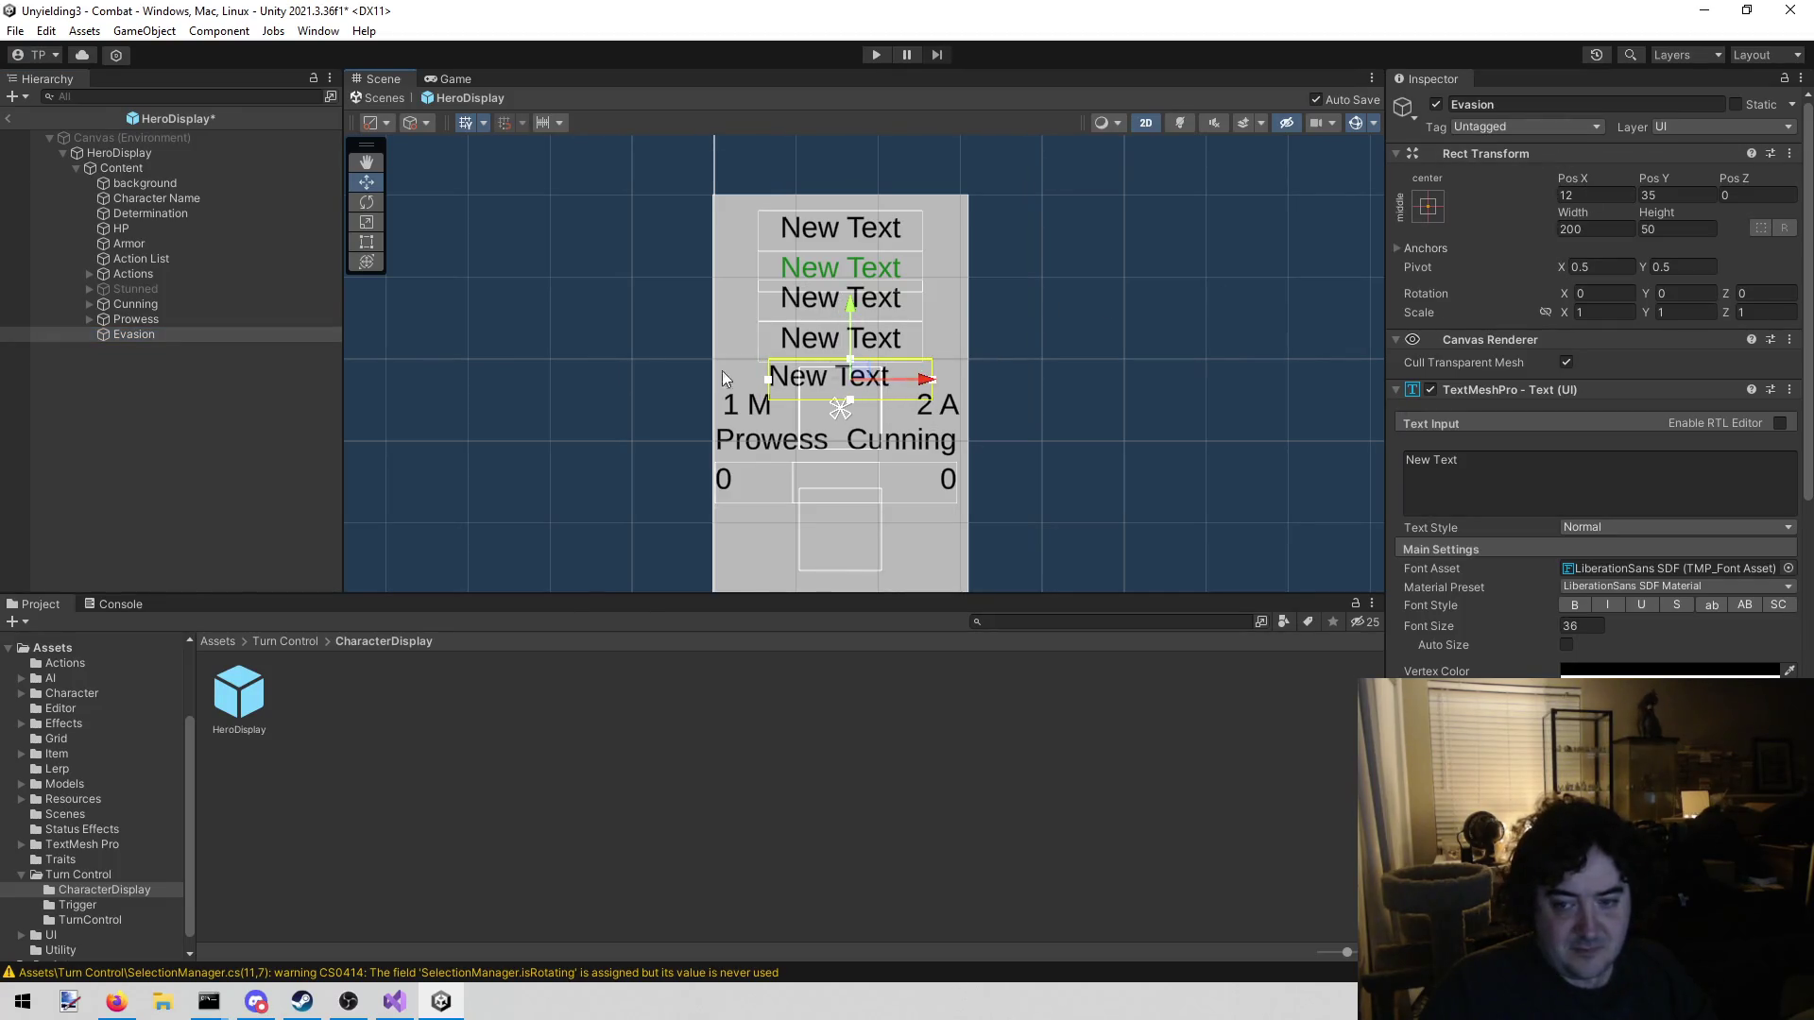
{"action": "left_click", "coordinate": [167, 231]}
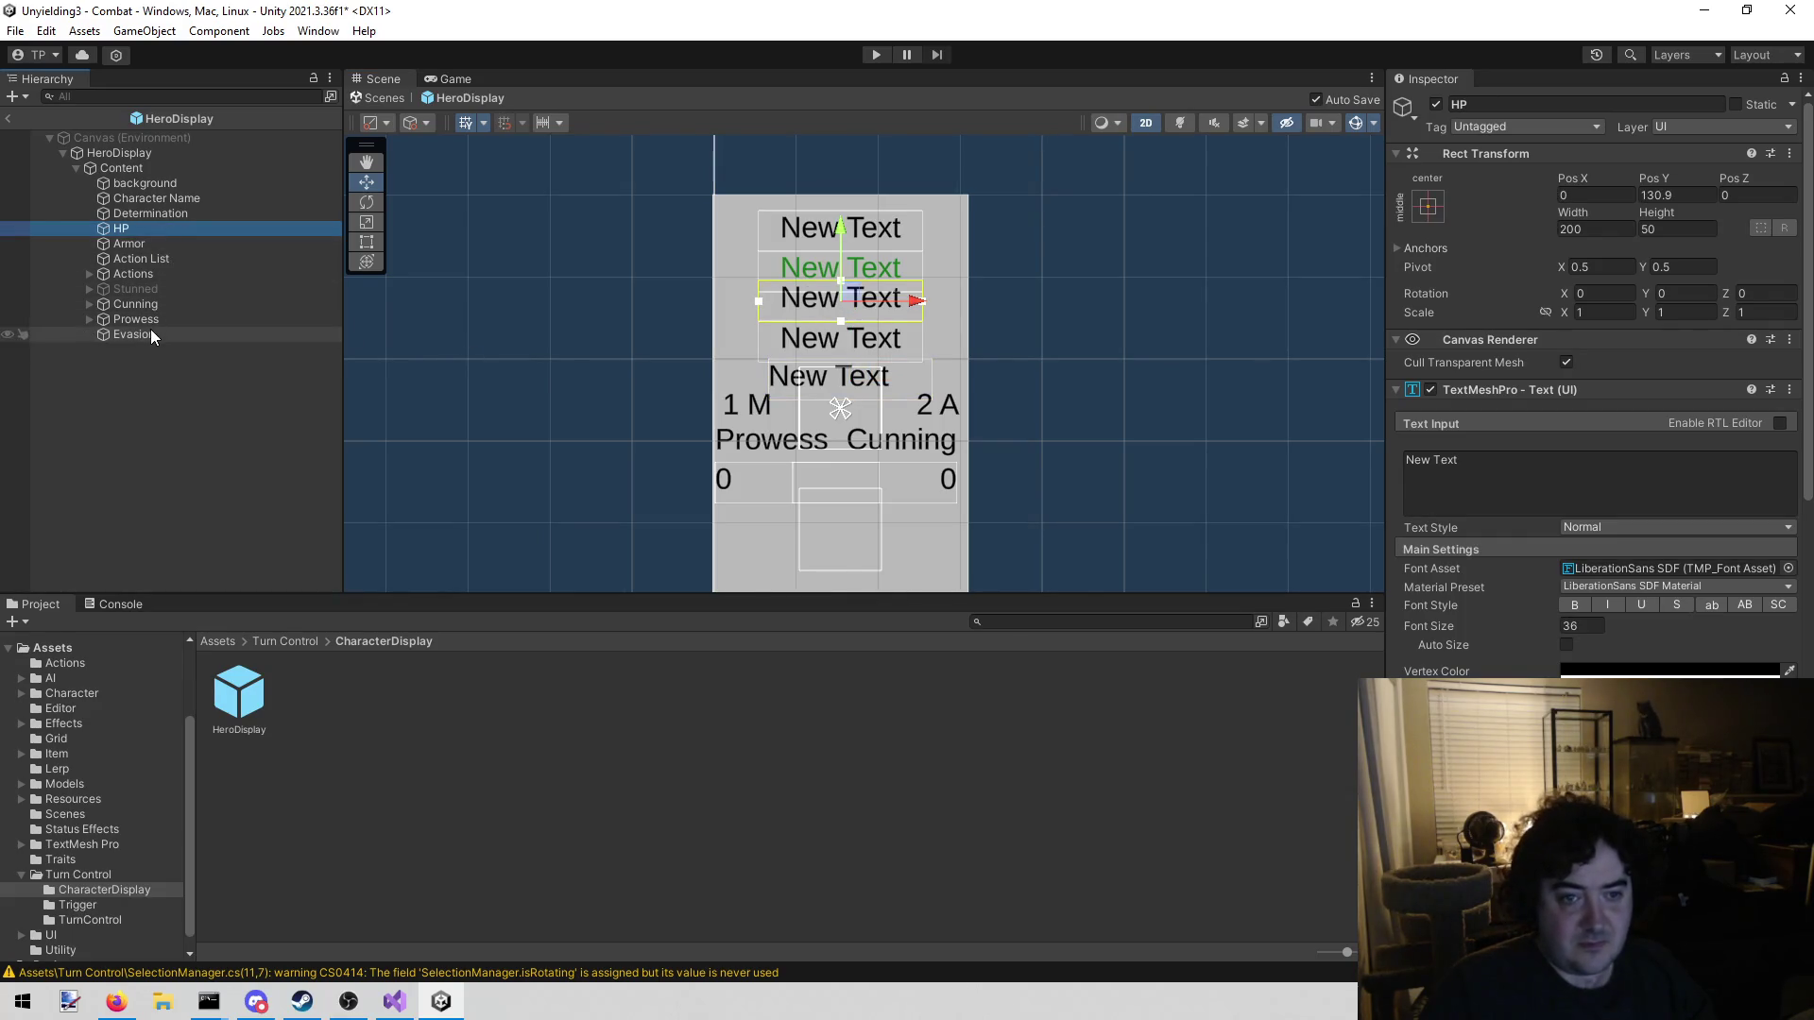
{"action": "left_click", "coordinate": [170, 198]}
{"action": "left_click", "coordinate": [176, 183]}
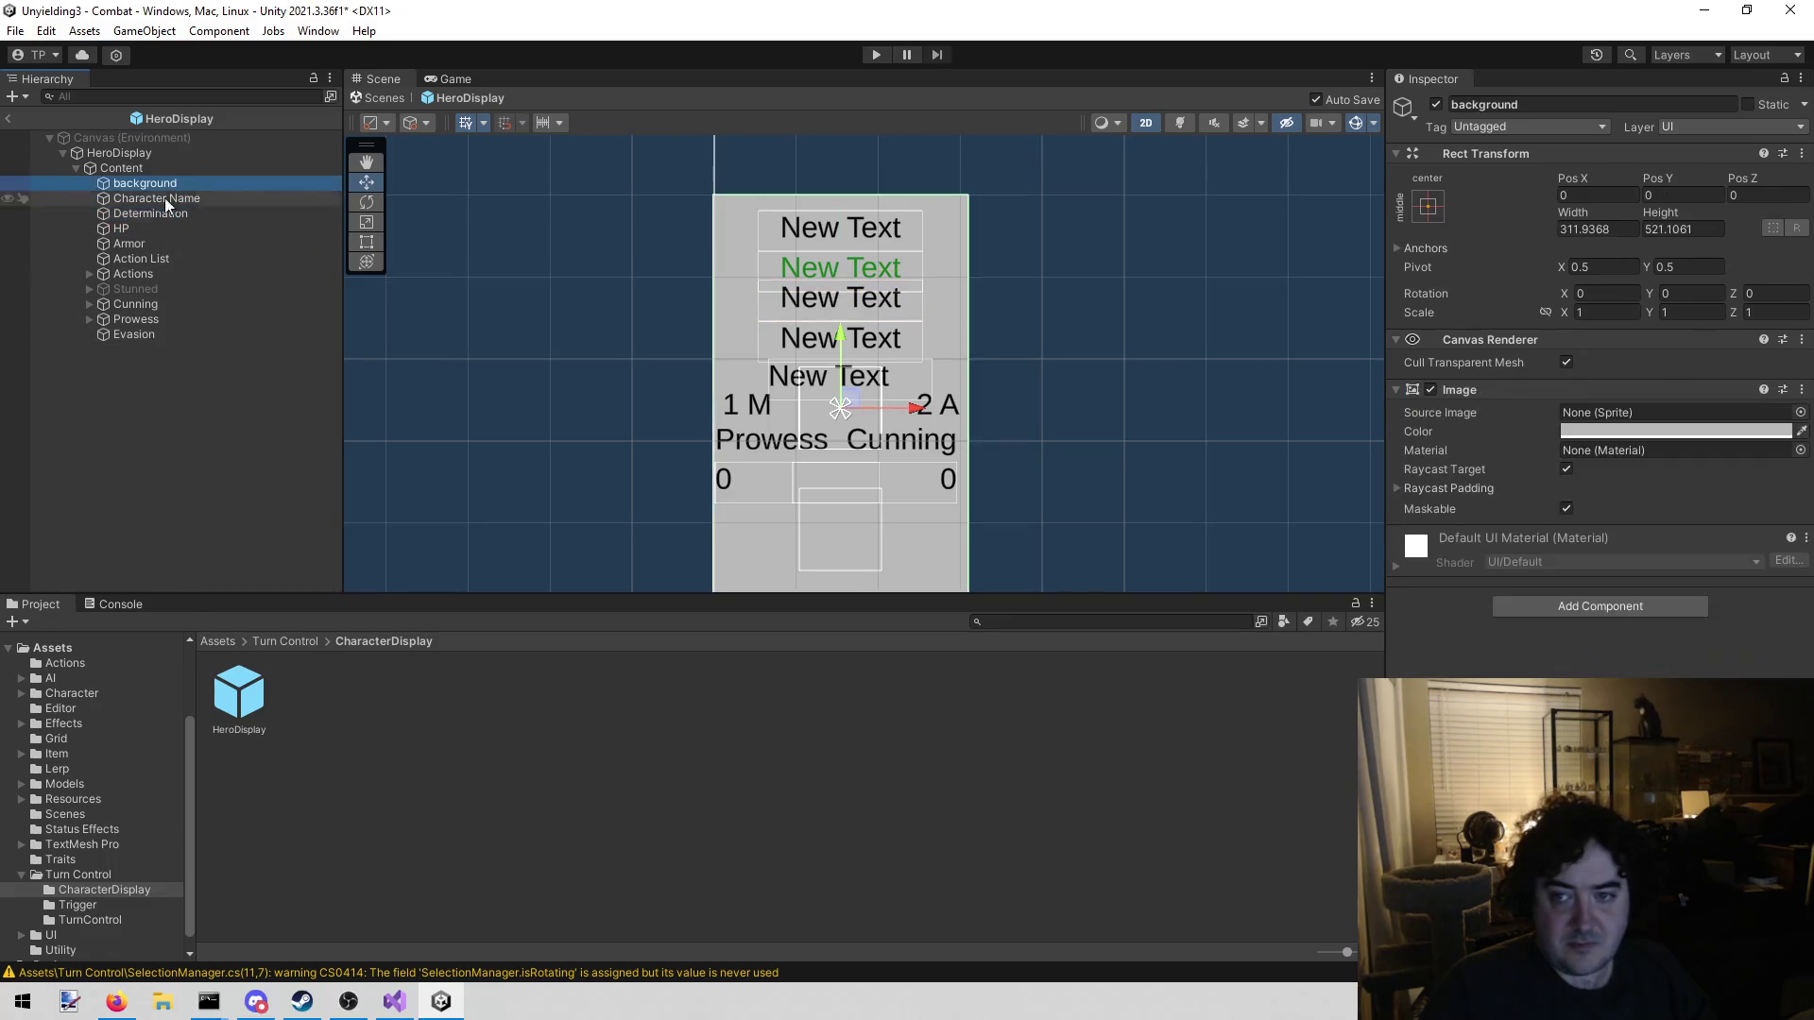
{"action": "left_click", "coordinate": [155, 321]}
{"action": "left_click", "coordinate": [184, 198]}
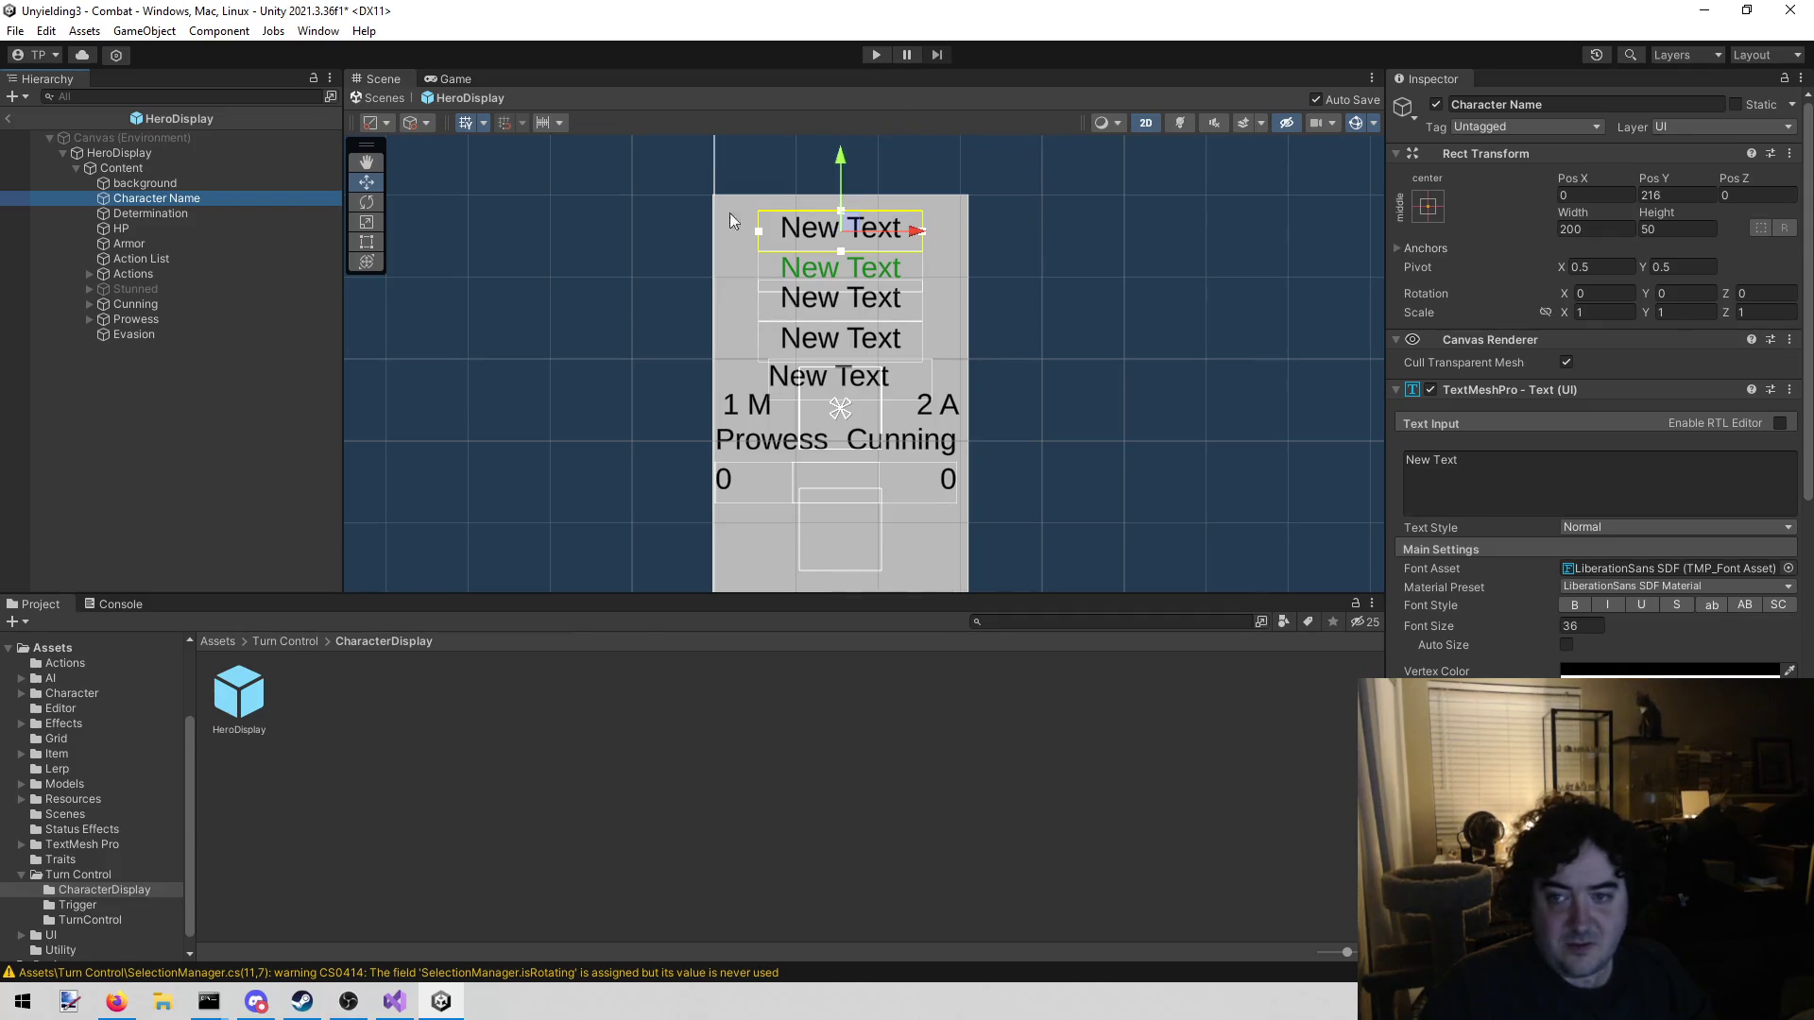
{"action": "left_click", "coordinate": [246, 333]}
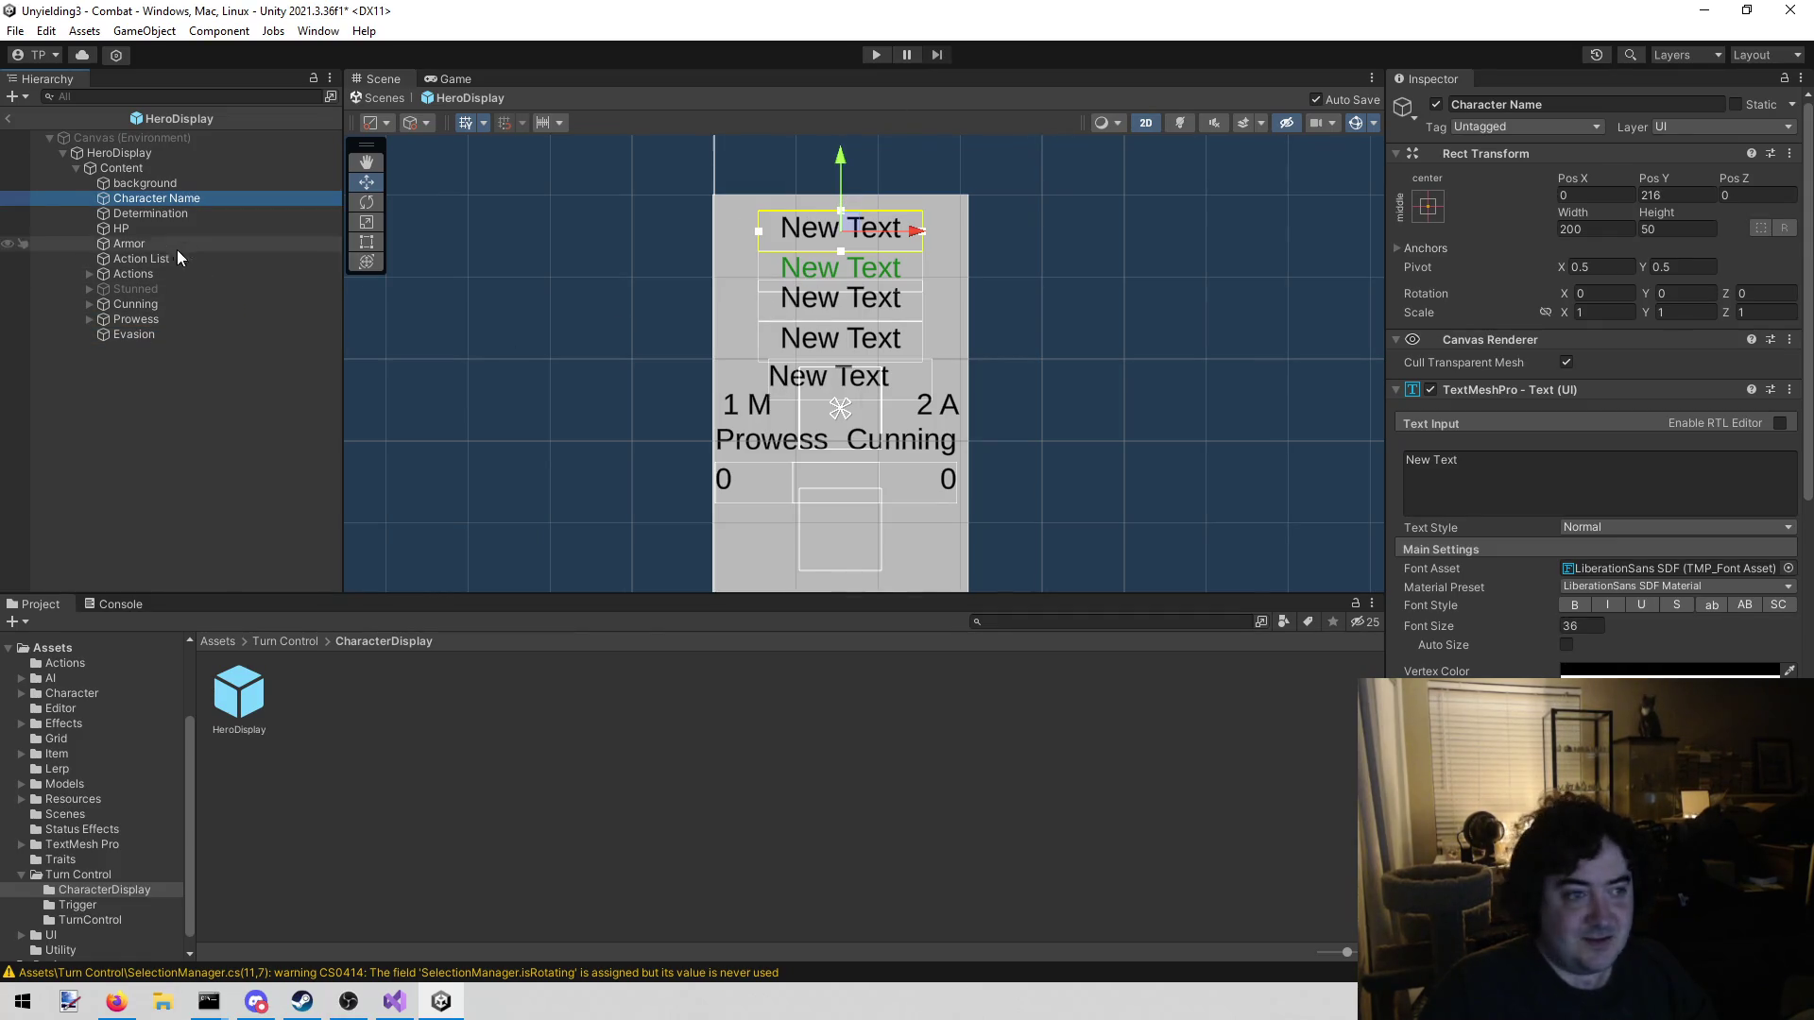
{"action": "left_click", "coordinate": [157, 332]}
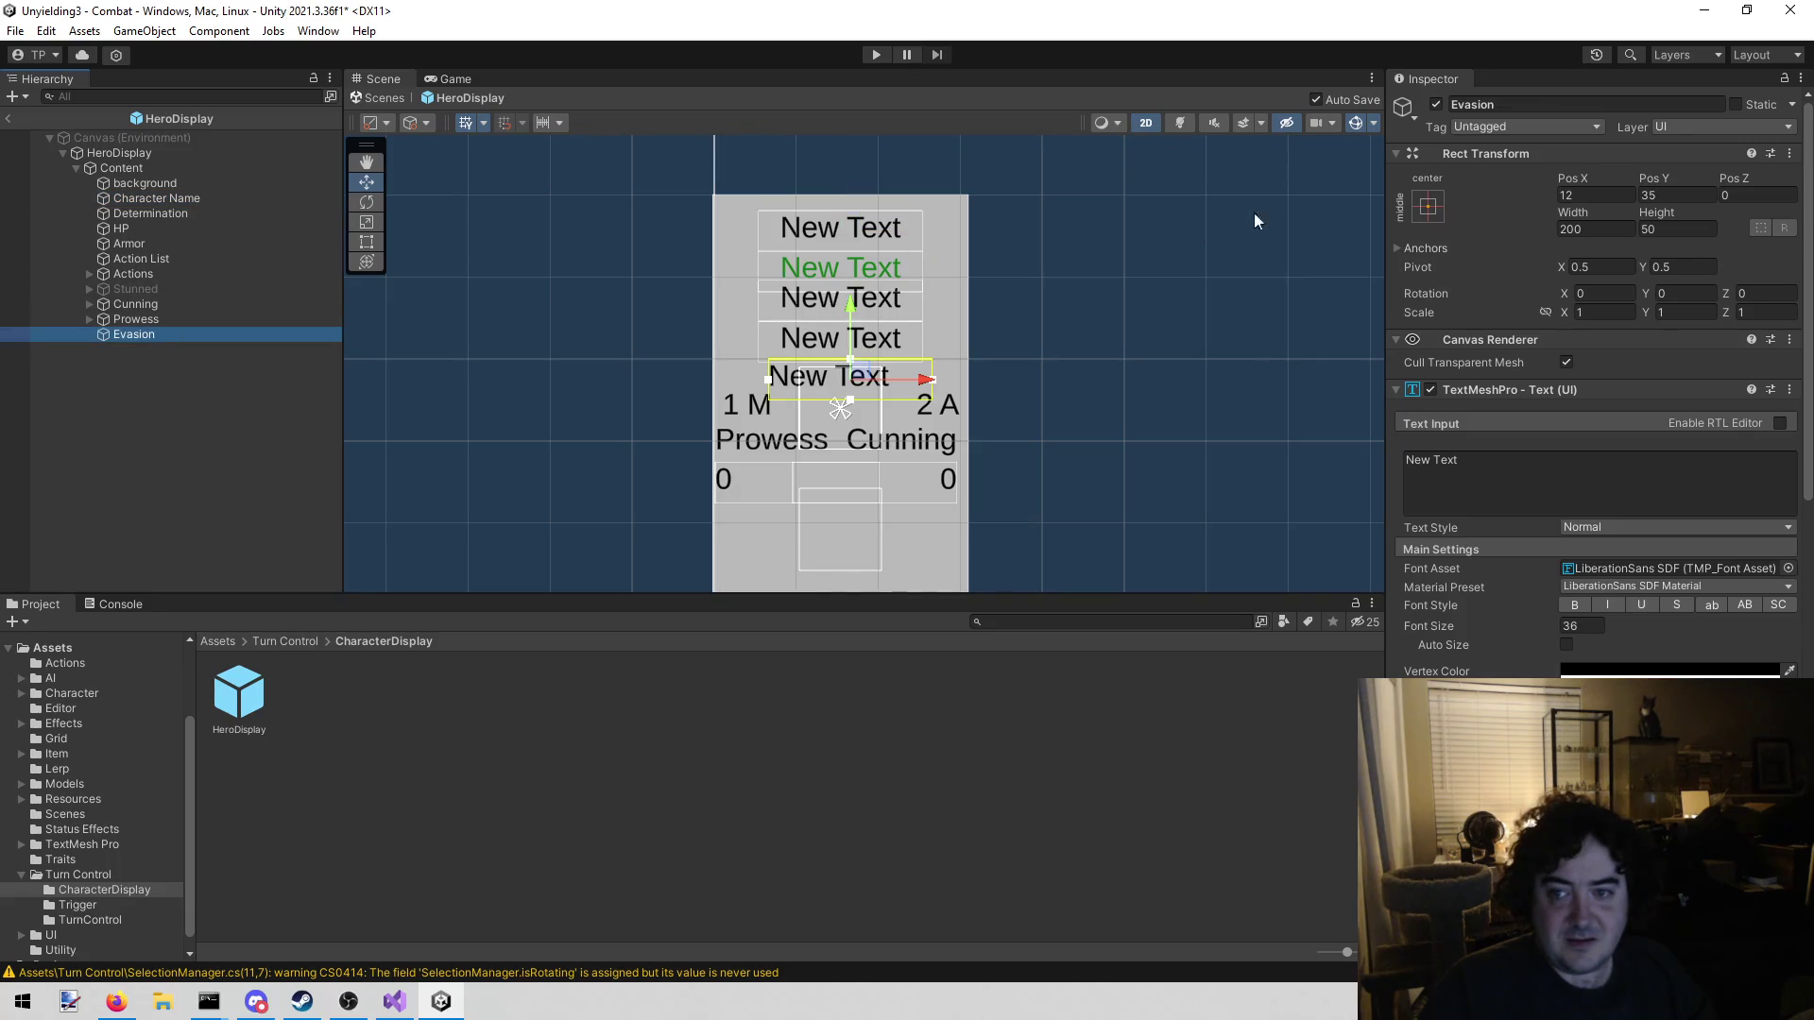
Reset the Evasion label to Pos X 0 and centre its text horizontally
{"action": "left_click", "coordinate": [1590, 194]}
{"action": "key", "text": "BackSpace"}
{"action": "key", "text": "BackSpace"}
{"action": "scroll", "coordinate": [1571, 649], "scroll_direction": "down", "scroll_amount": 3}
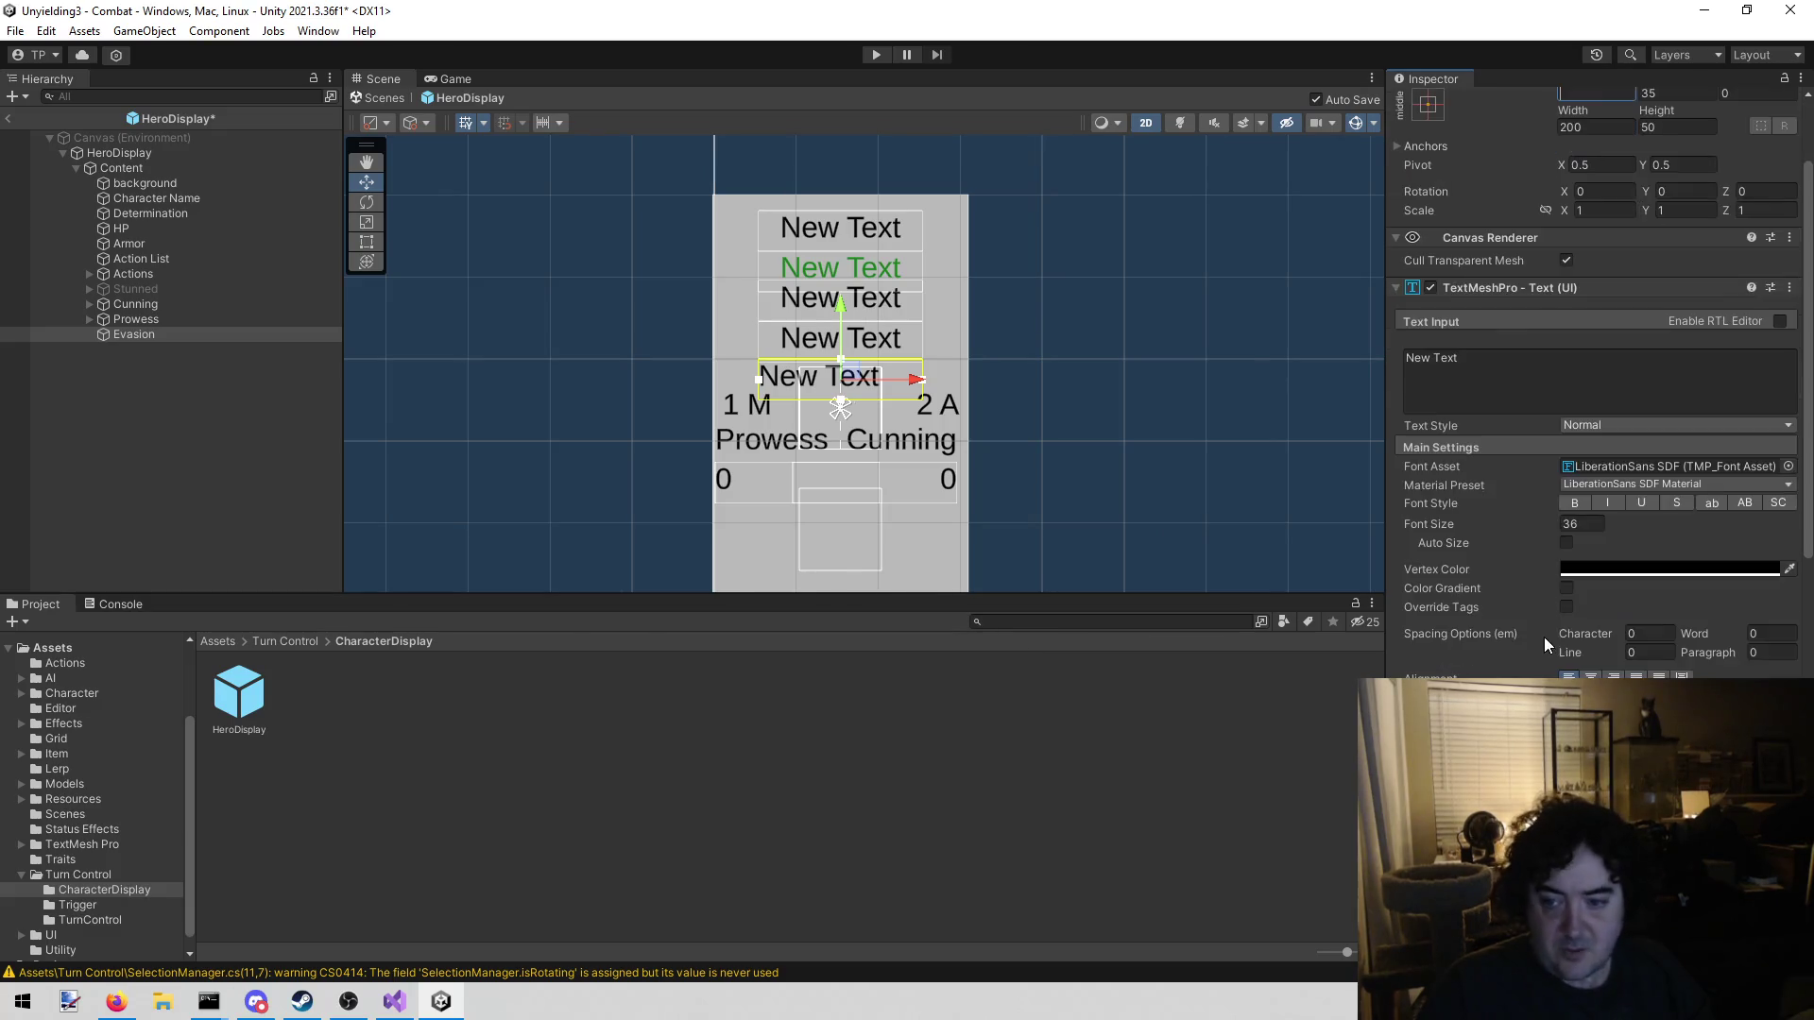
{"action": "left_click", "coordinate": [1592, 676]}
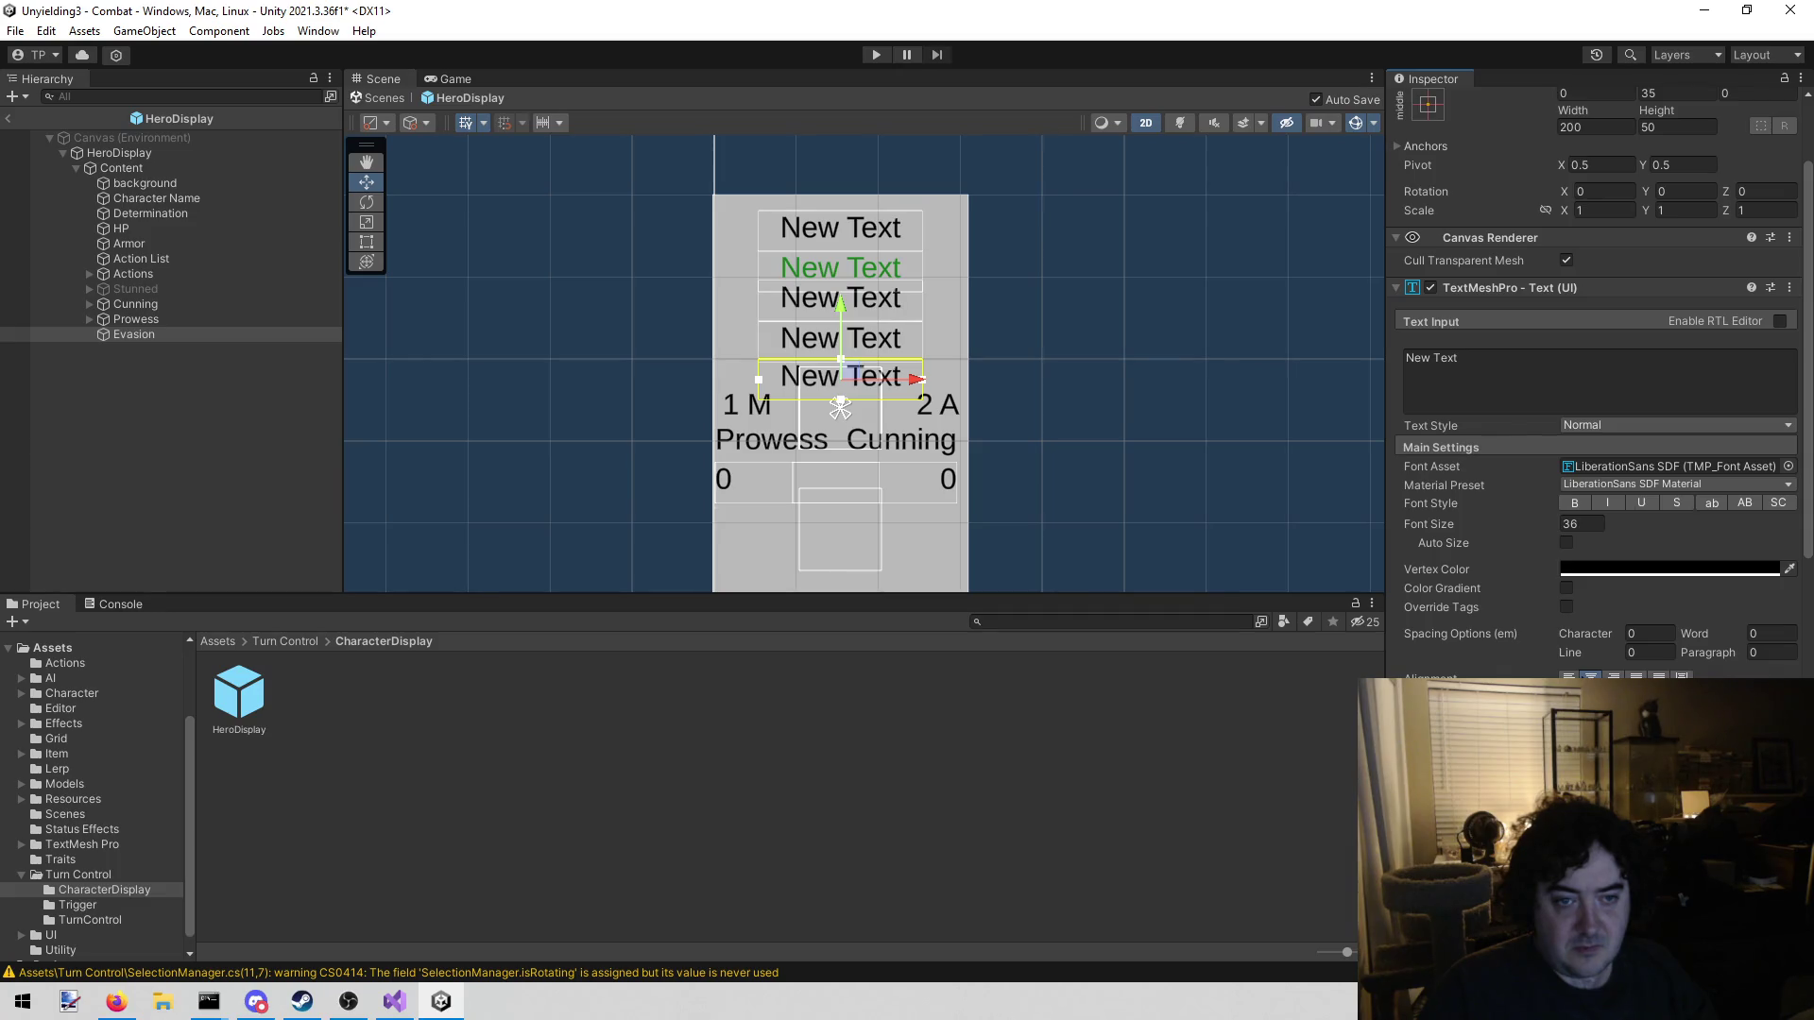
{"action": "left_click", "coordinate": [1516, 351]}
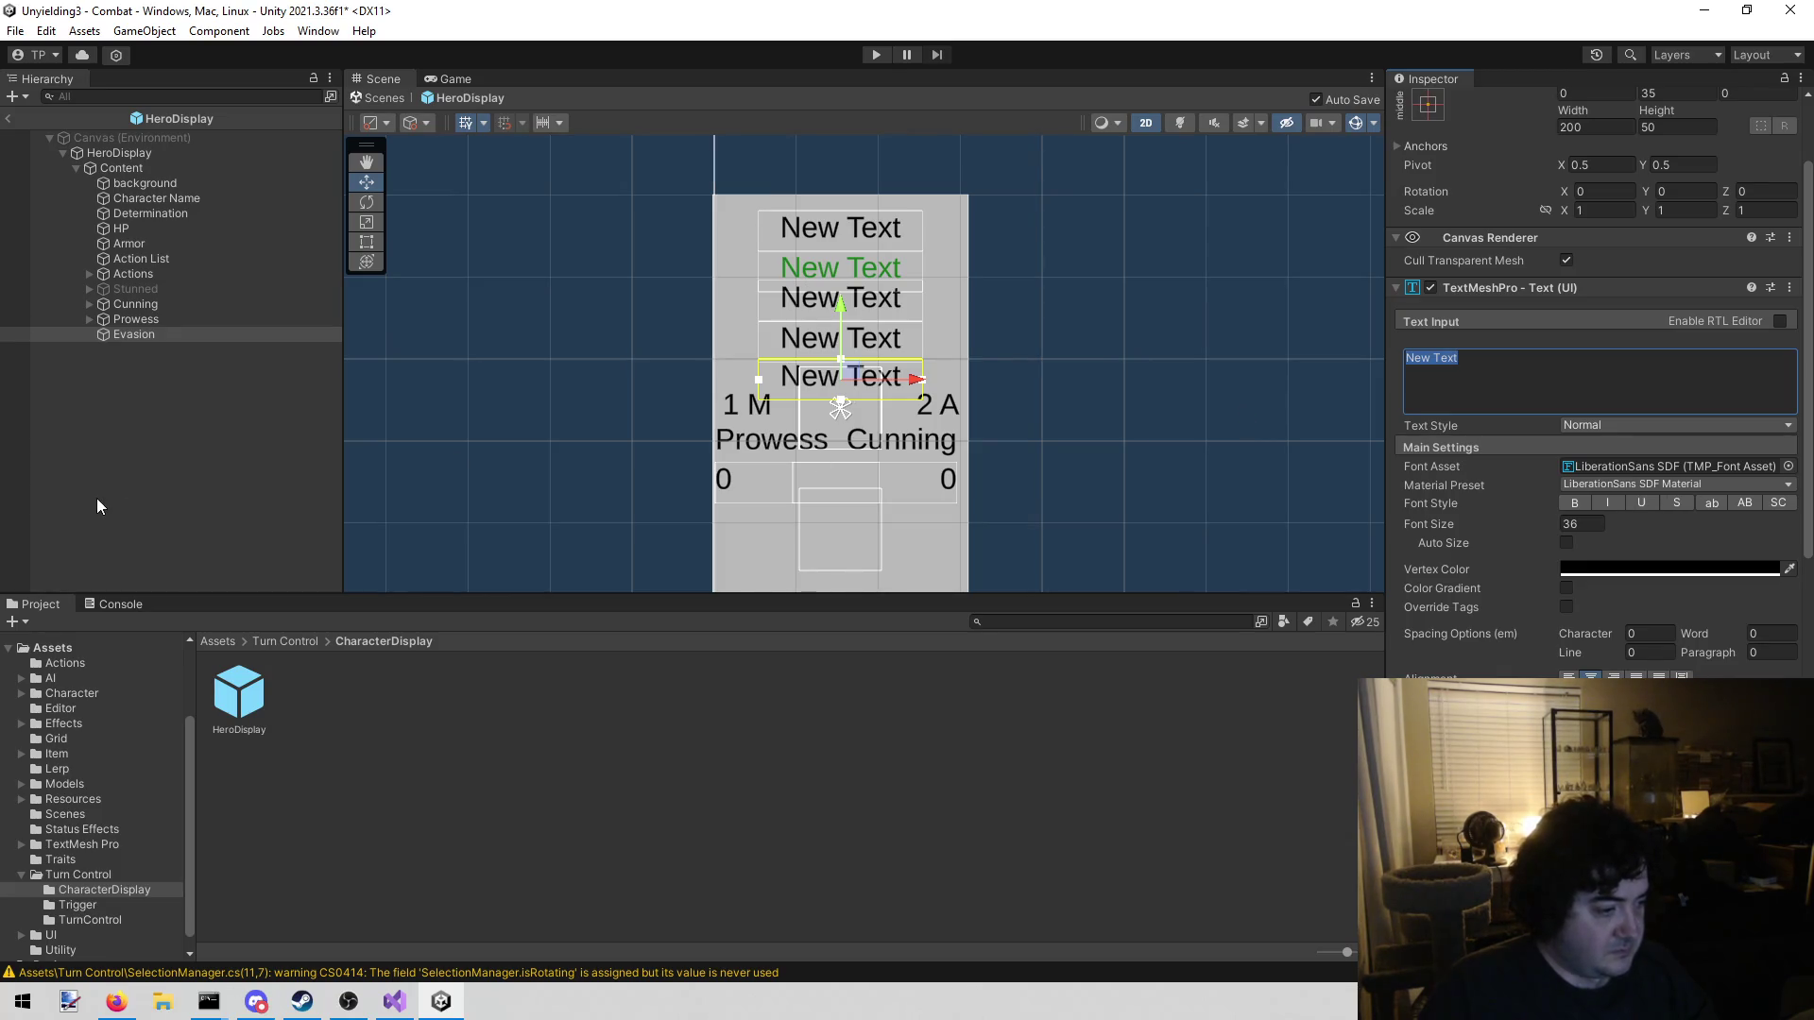
Drag the Evasion text object onto the Hero Display script's evasion field, then return to Visual Studio
{"action": "left_click", "coordinate": [197, 460]}
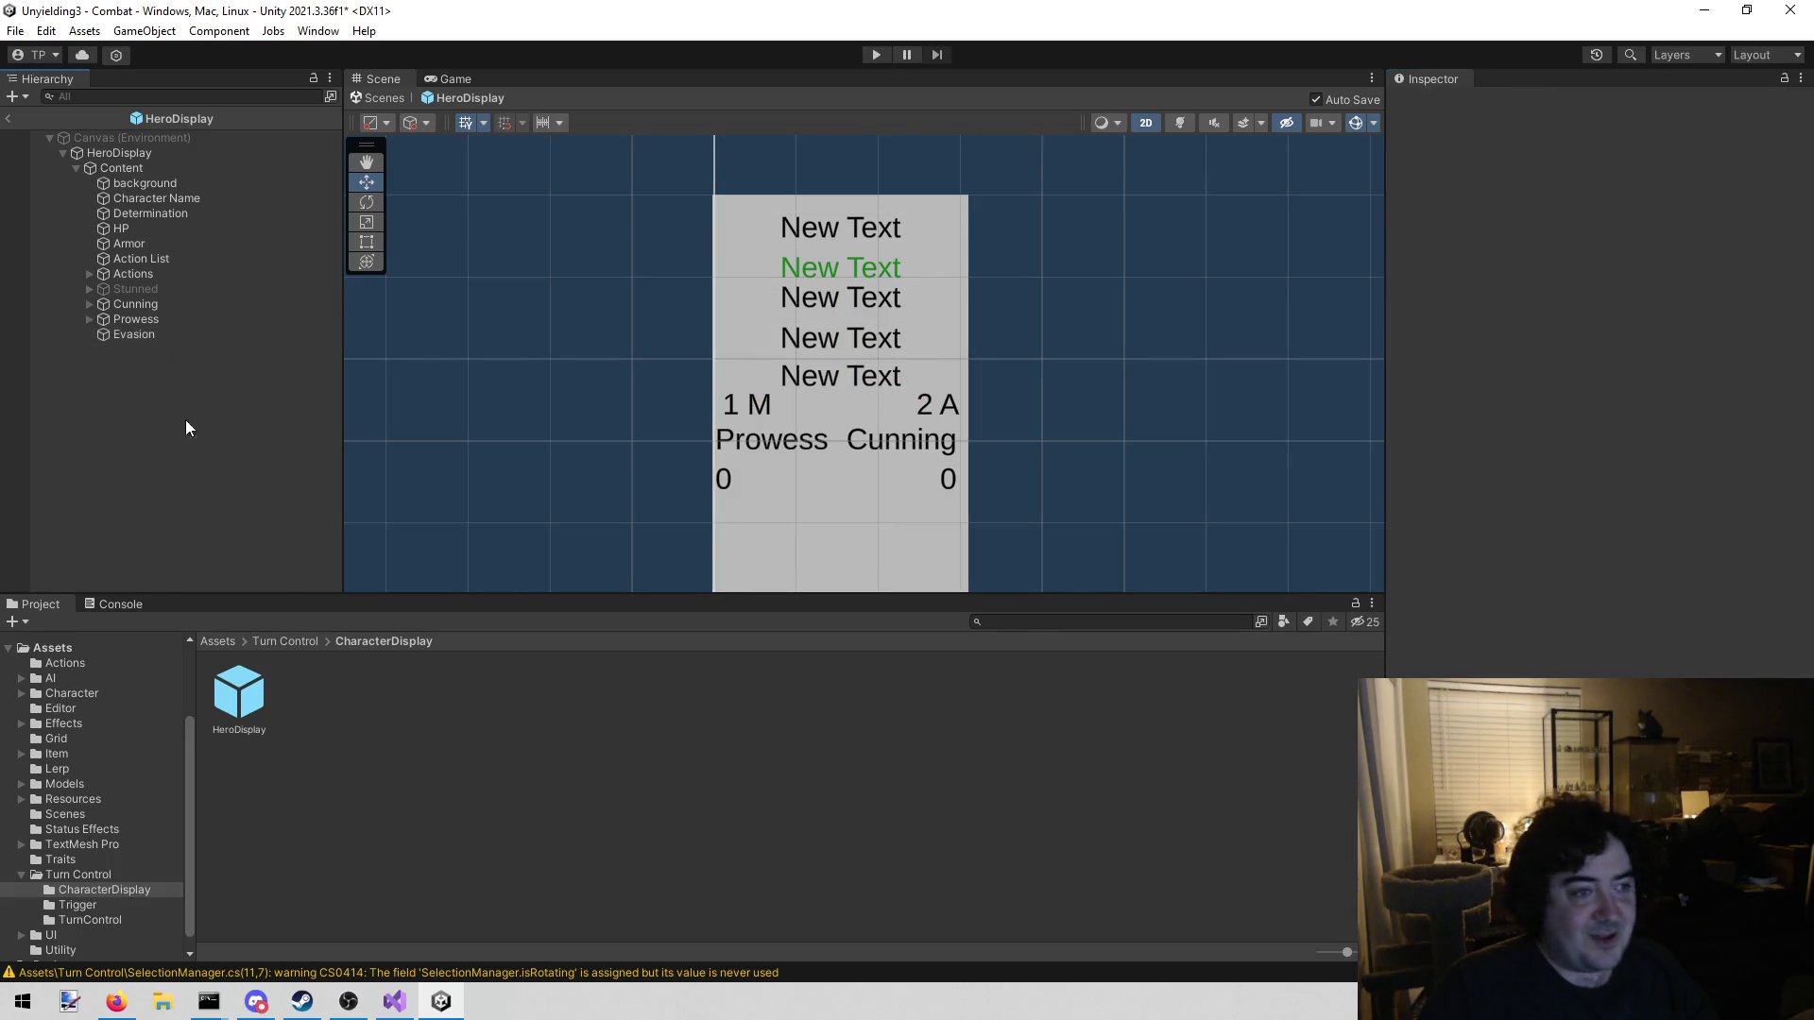
{"action": "left_click", "coordinate": [151, 151]}
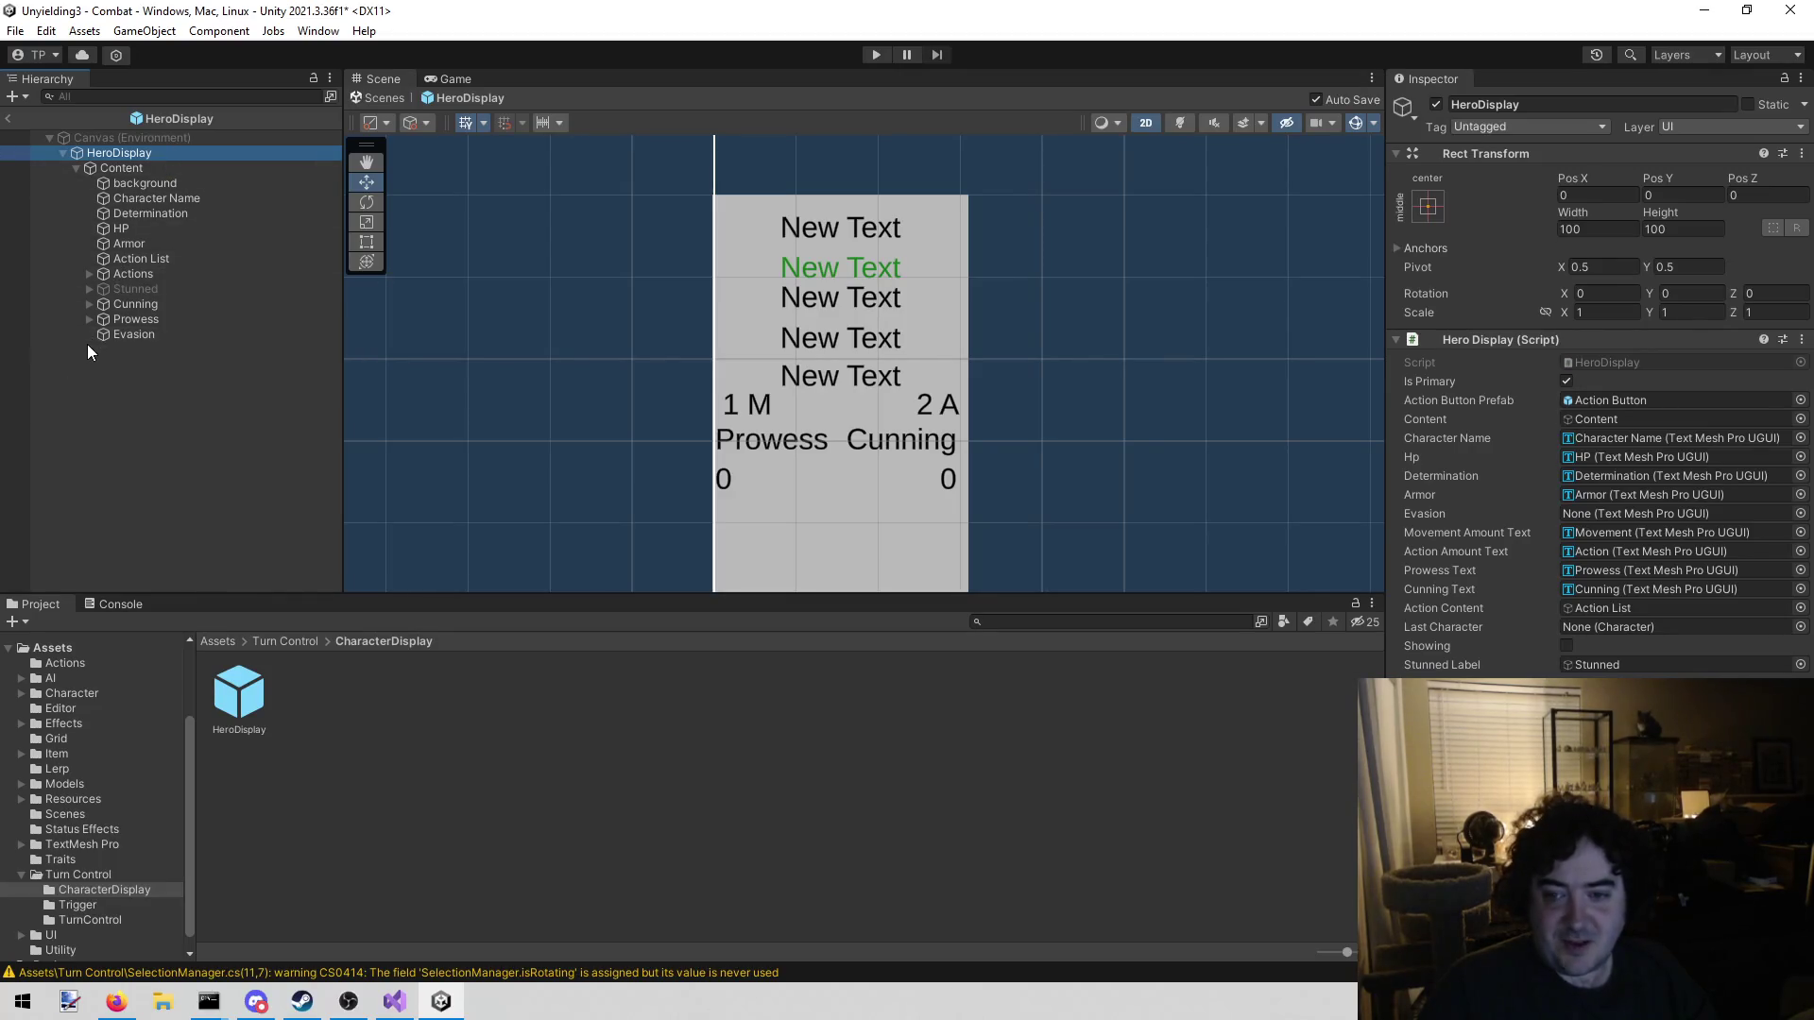
{"action": "mouse_move", "coordinate": [133, 336]}
{"action": "left_mouse_down"}
{"action": "mouse_move", "coordinate": [1429, 426]}
{"action": "mouse_move", "coordinate": [1603, 513]}
{"action": "left_mouse_up"}
{"action": "left_click", "coordinate": [214, 522]}
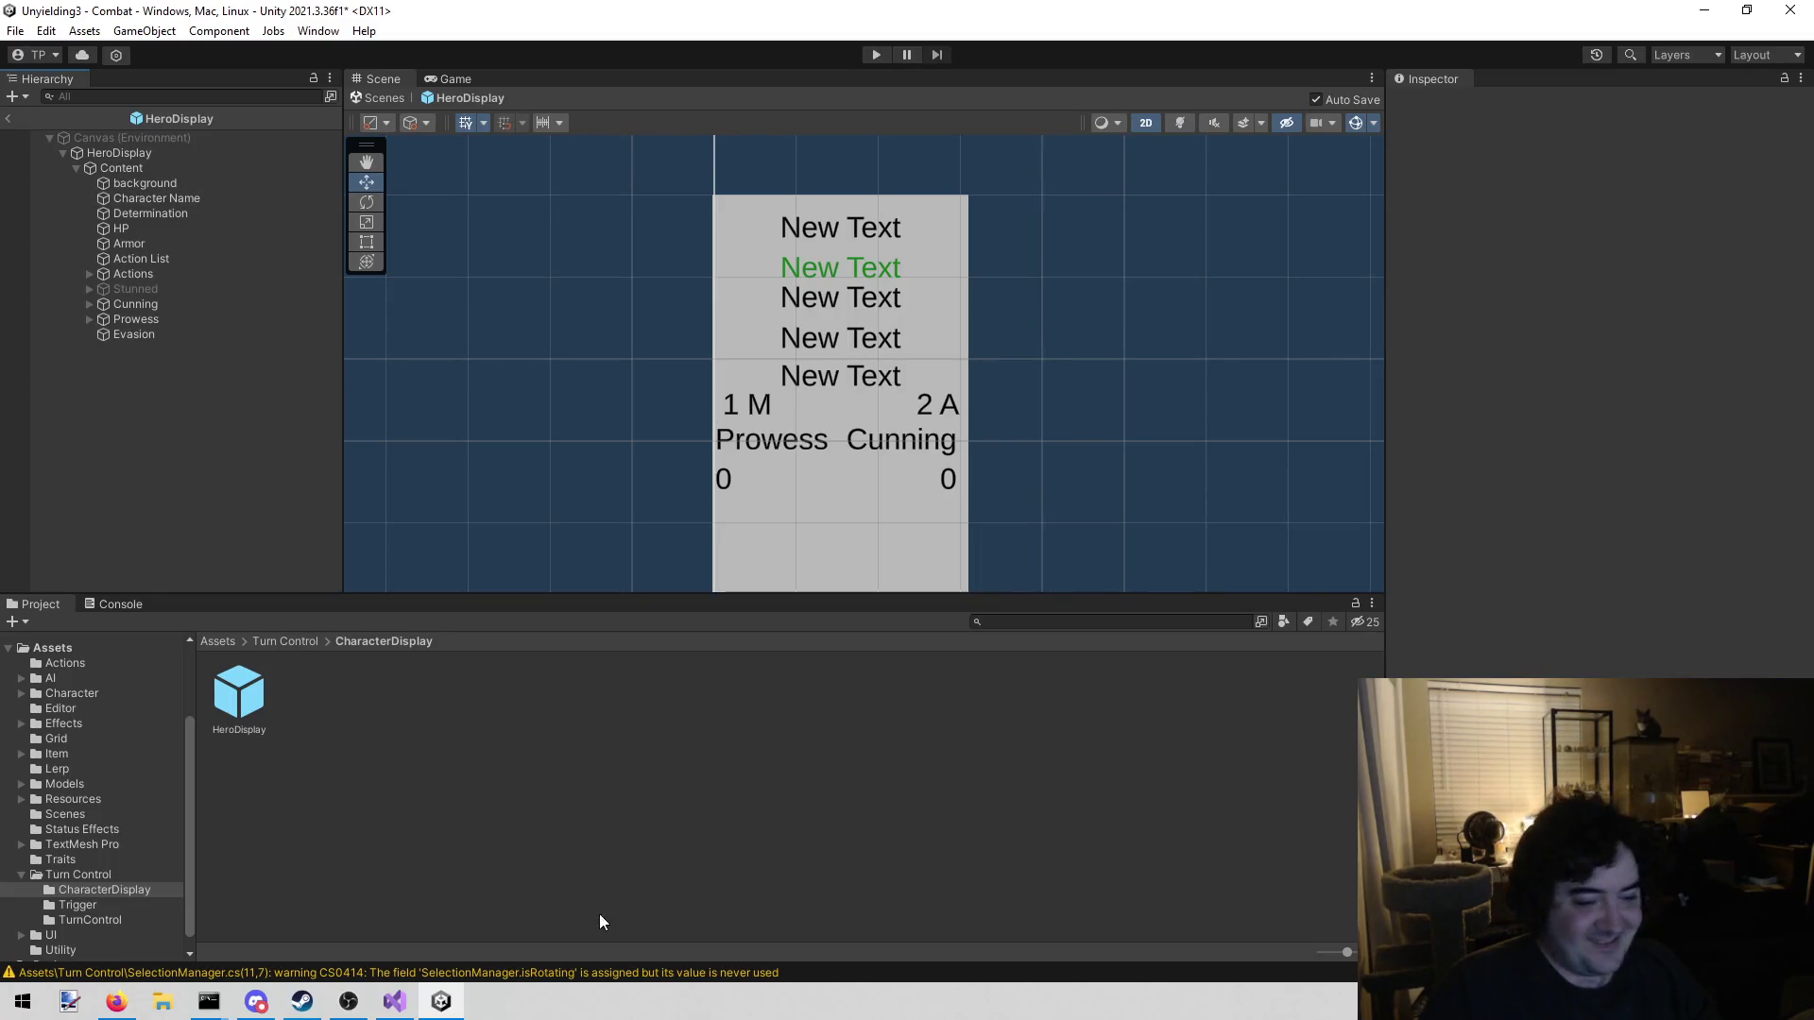
{"action": "mouse_move", "coordinate": [381, 1006]}
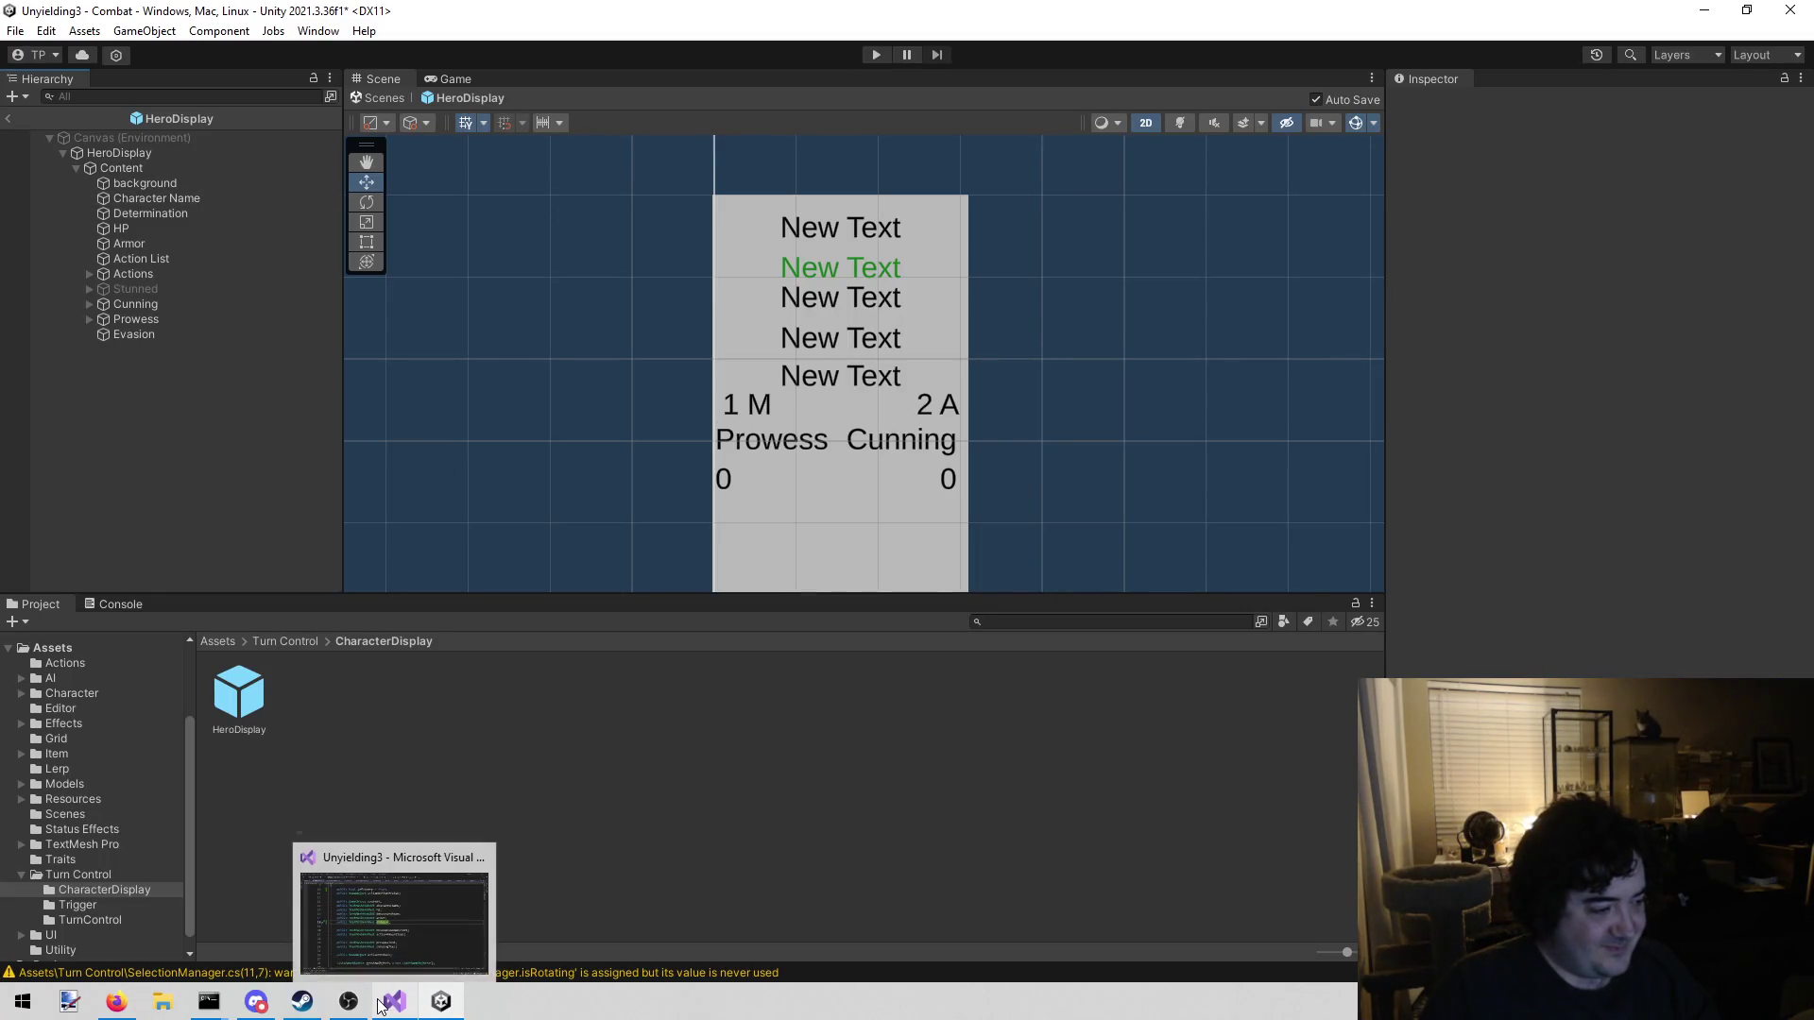
{"action": "left_click", "coordinate": [441, 944]}
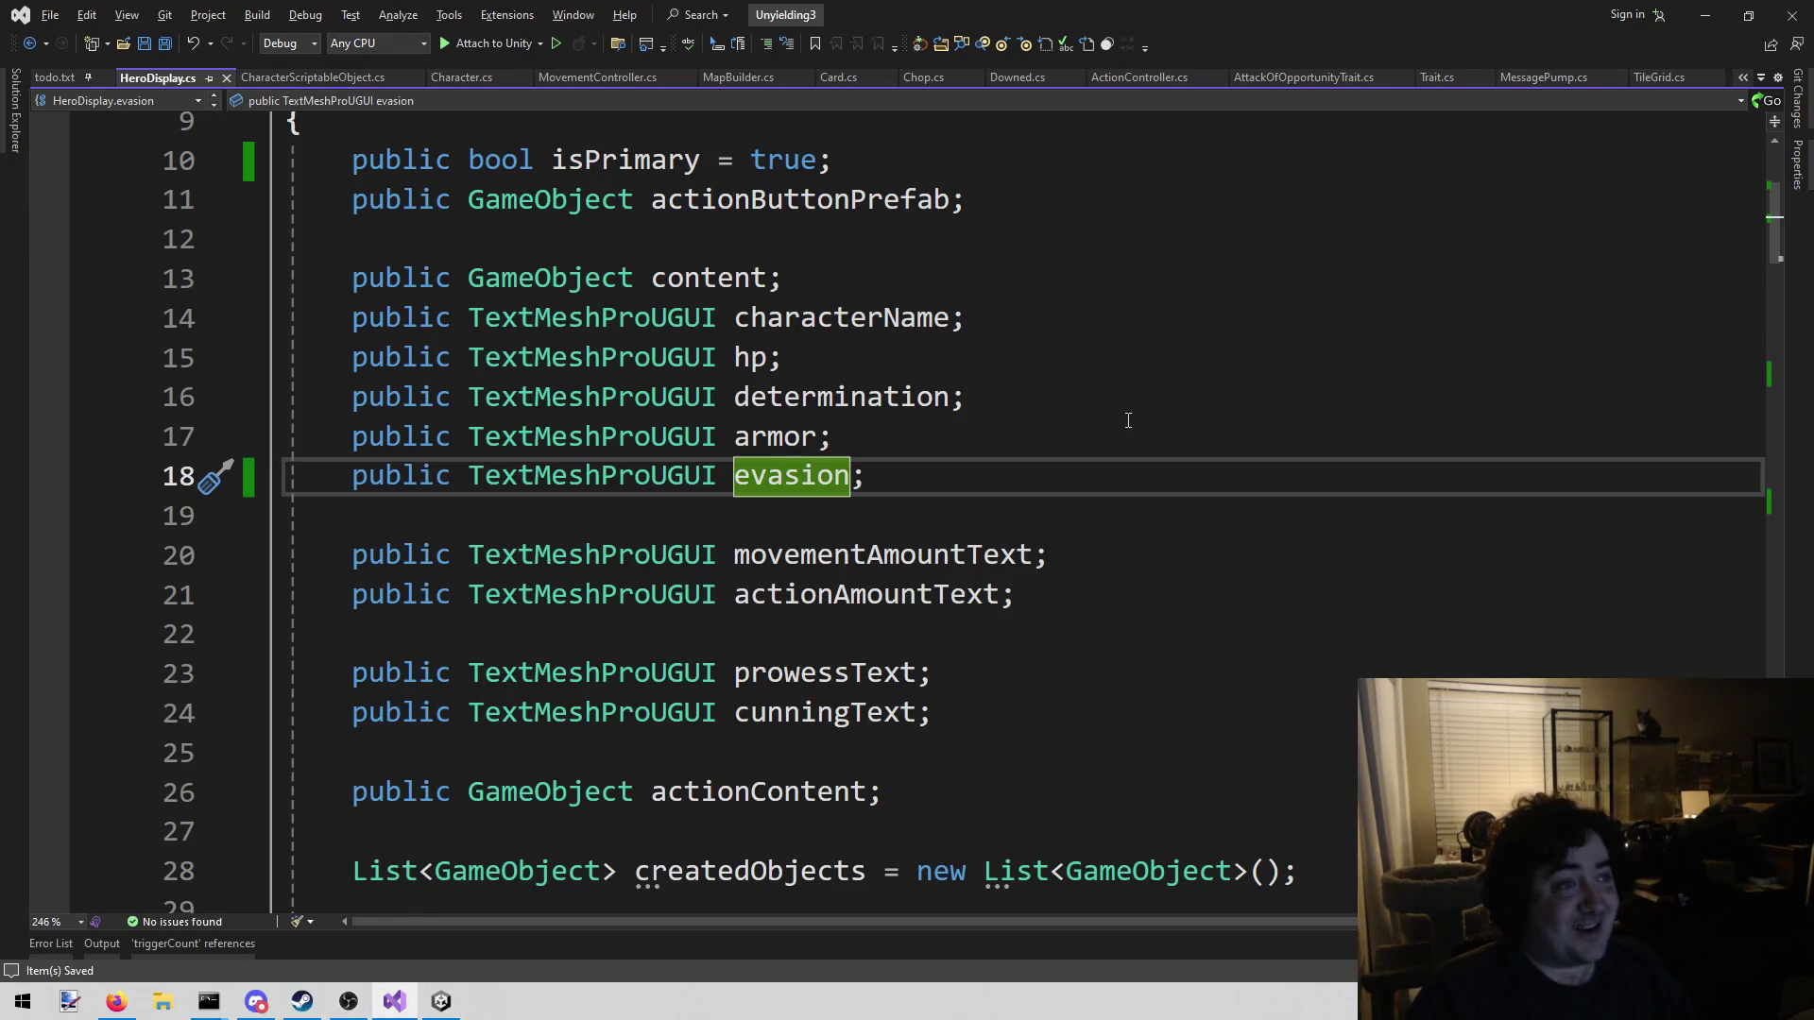
Start a new line after the cunningText assignment in the Set method
{"action": "scroll", "coordinate": [1126, 416], "scroll_direction": "down", "scroll_amount": 10}
{"action": "scroll", "coordinate": [1004, 435], "scroll_direction": "down", "scroll_amount": 6}
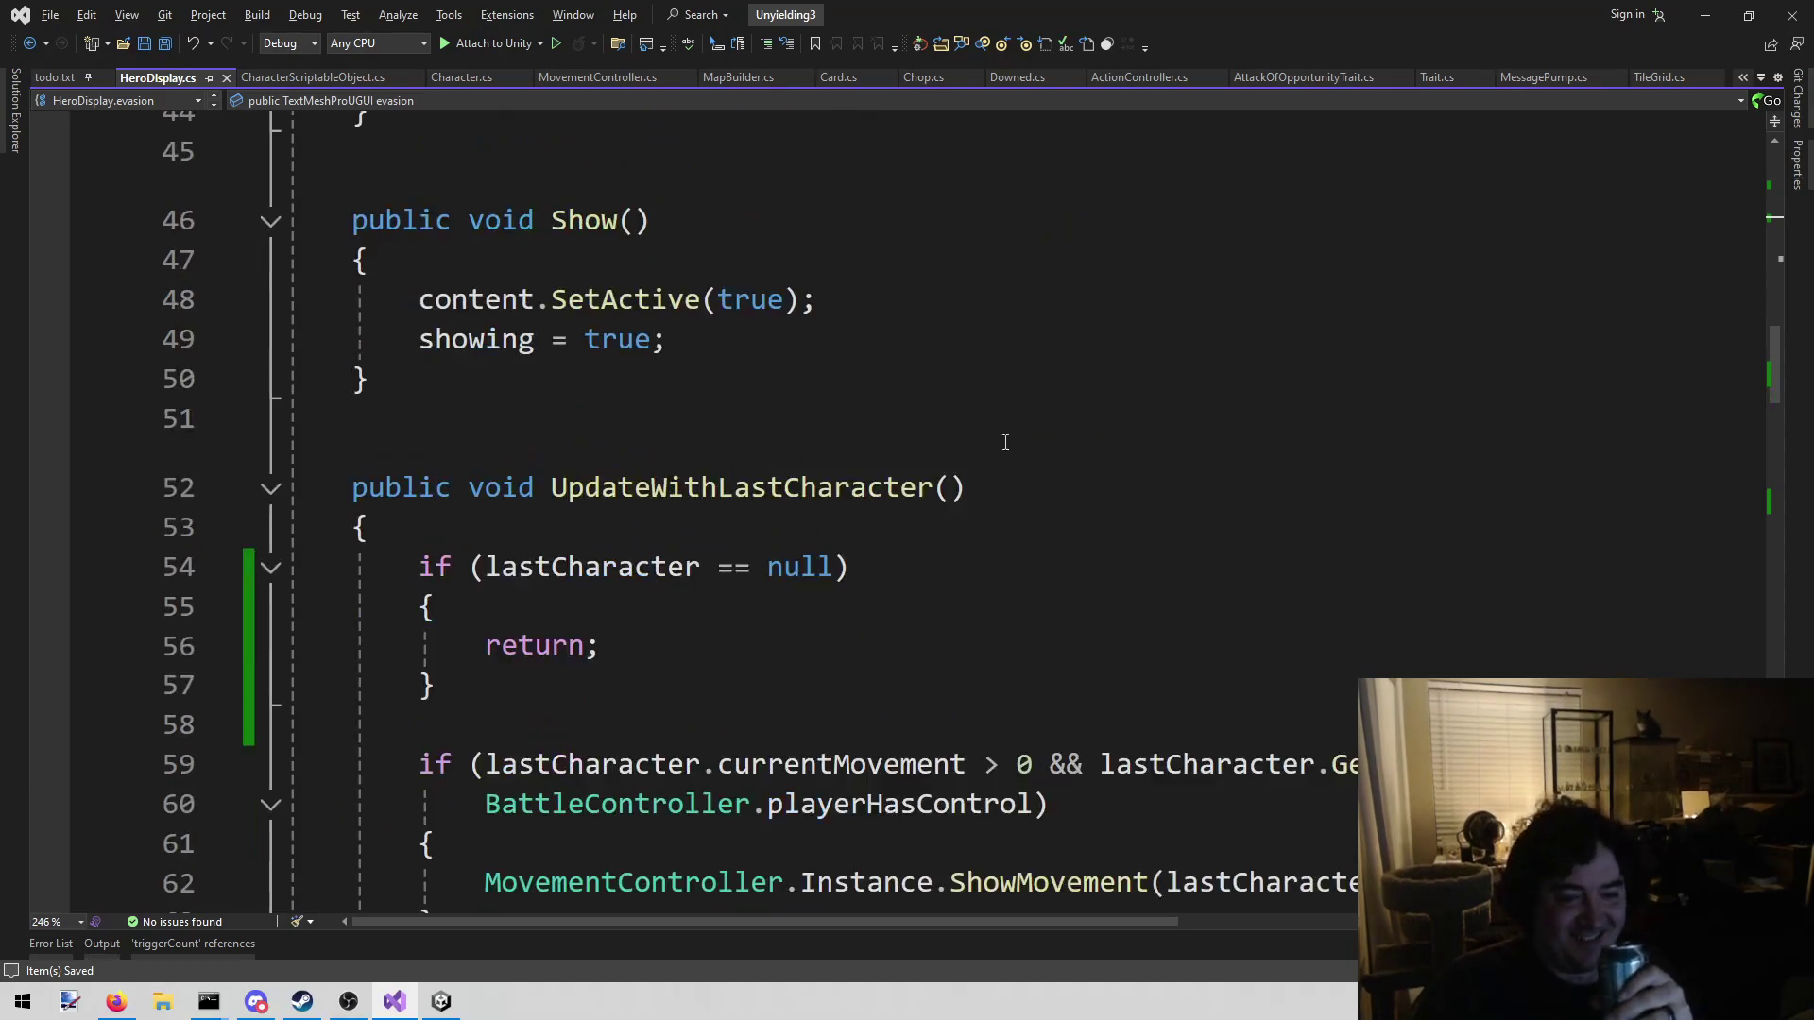
{"action": "scroll", "coordinate": [1060, 383], "scroll_direction": "down", "scroll_amount": 7}
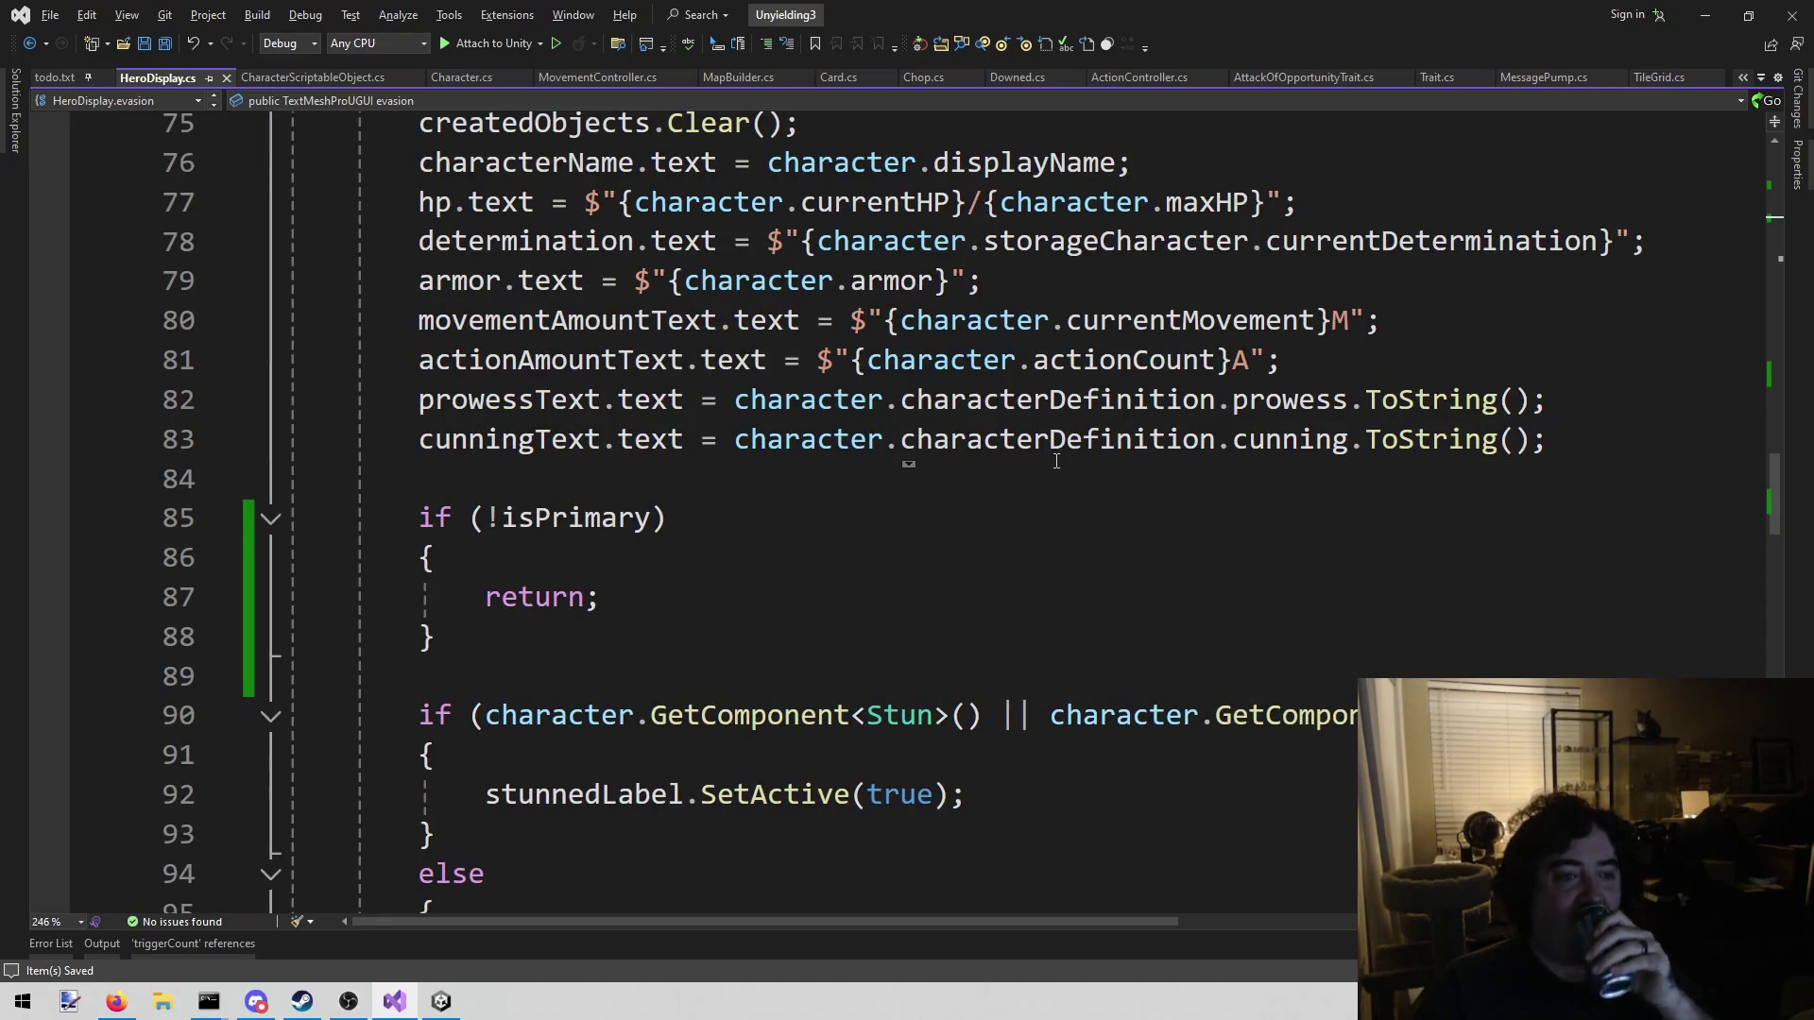
{"action": "scroll", "coordinate": [1056, 461], "scroll_direction": "up", "scroll_amount": 2}
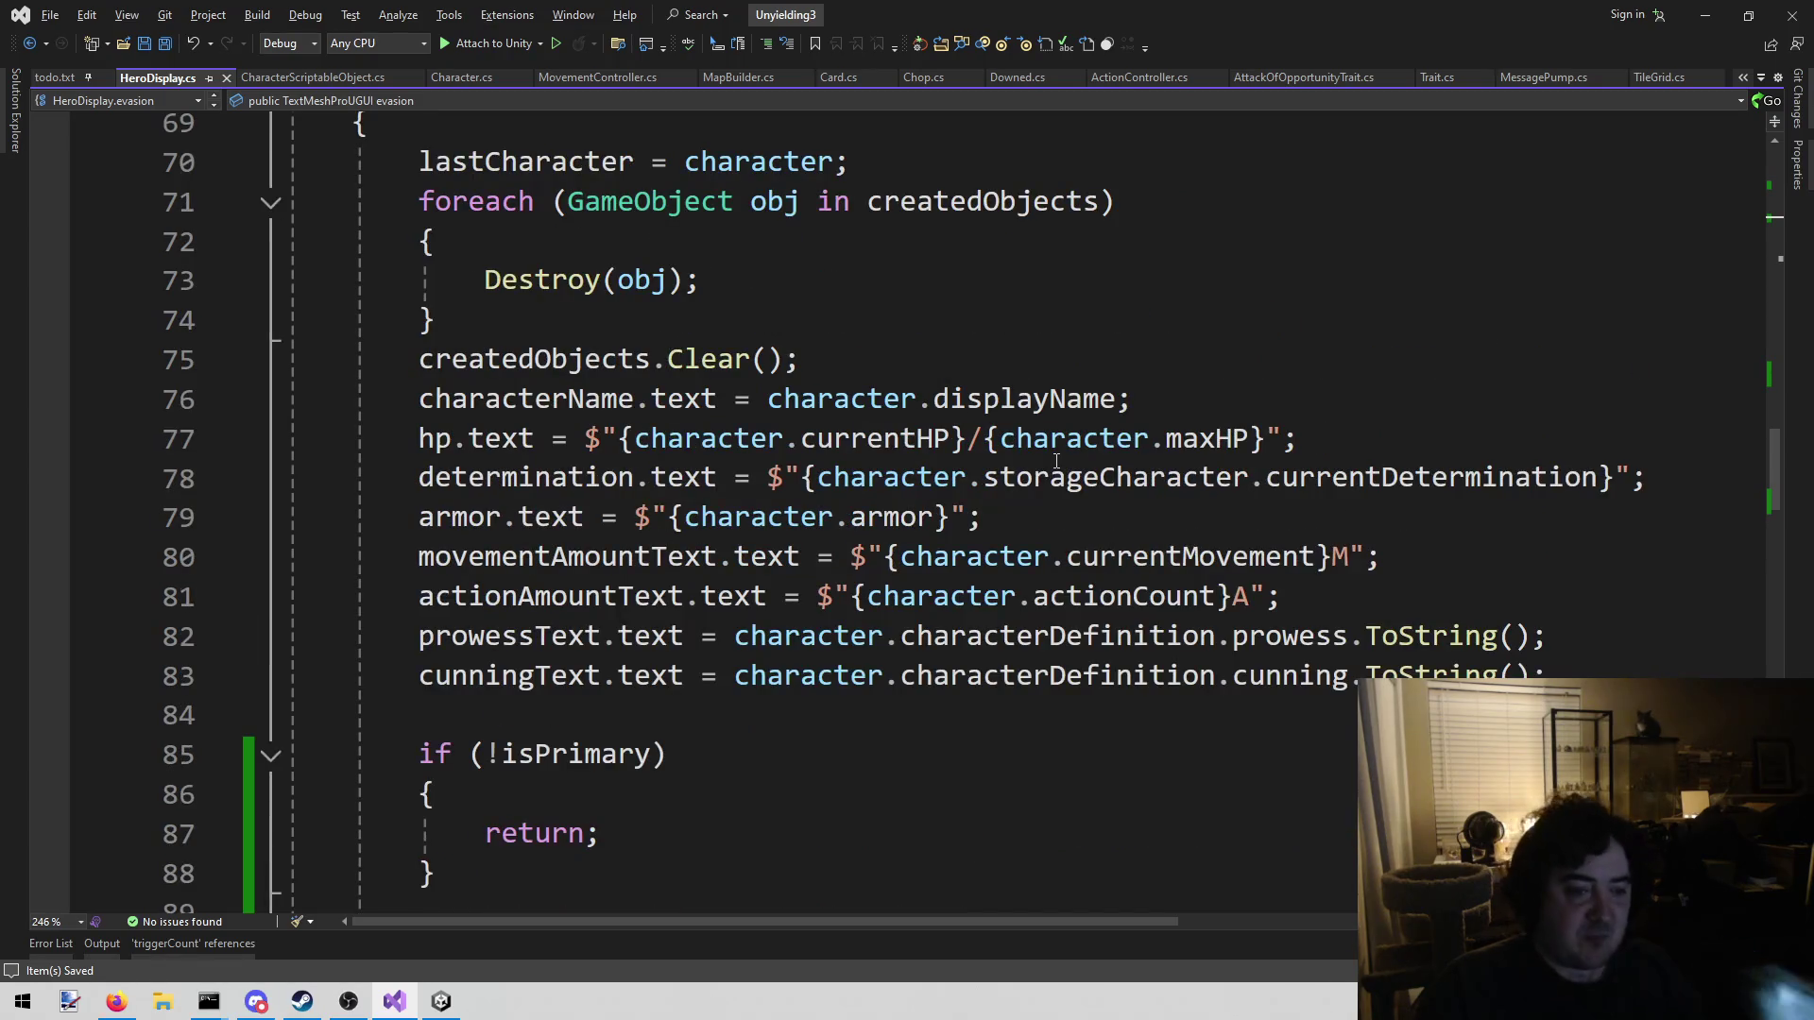
{"action": "left_click", "coordinate": [1631, 663]}
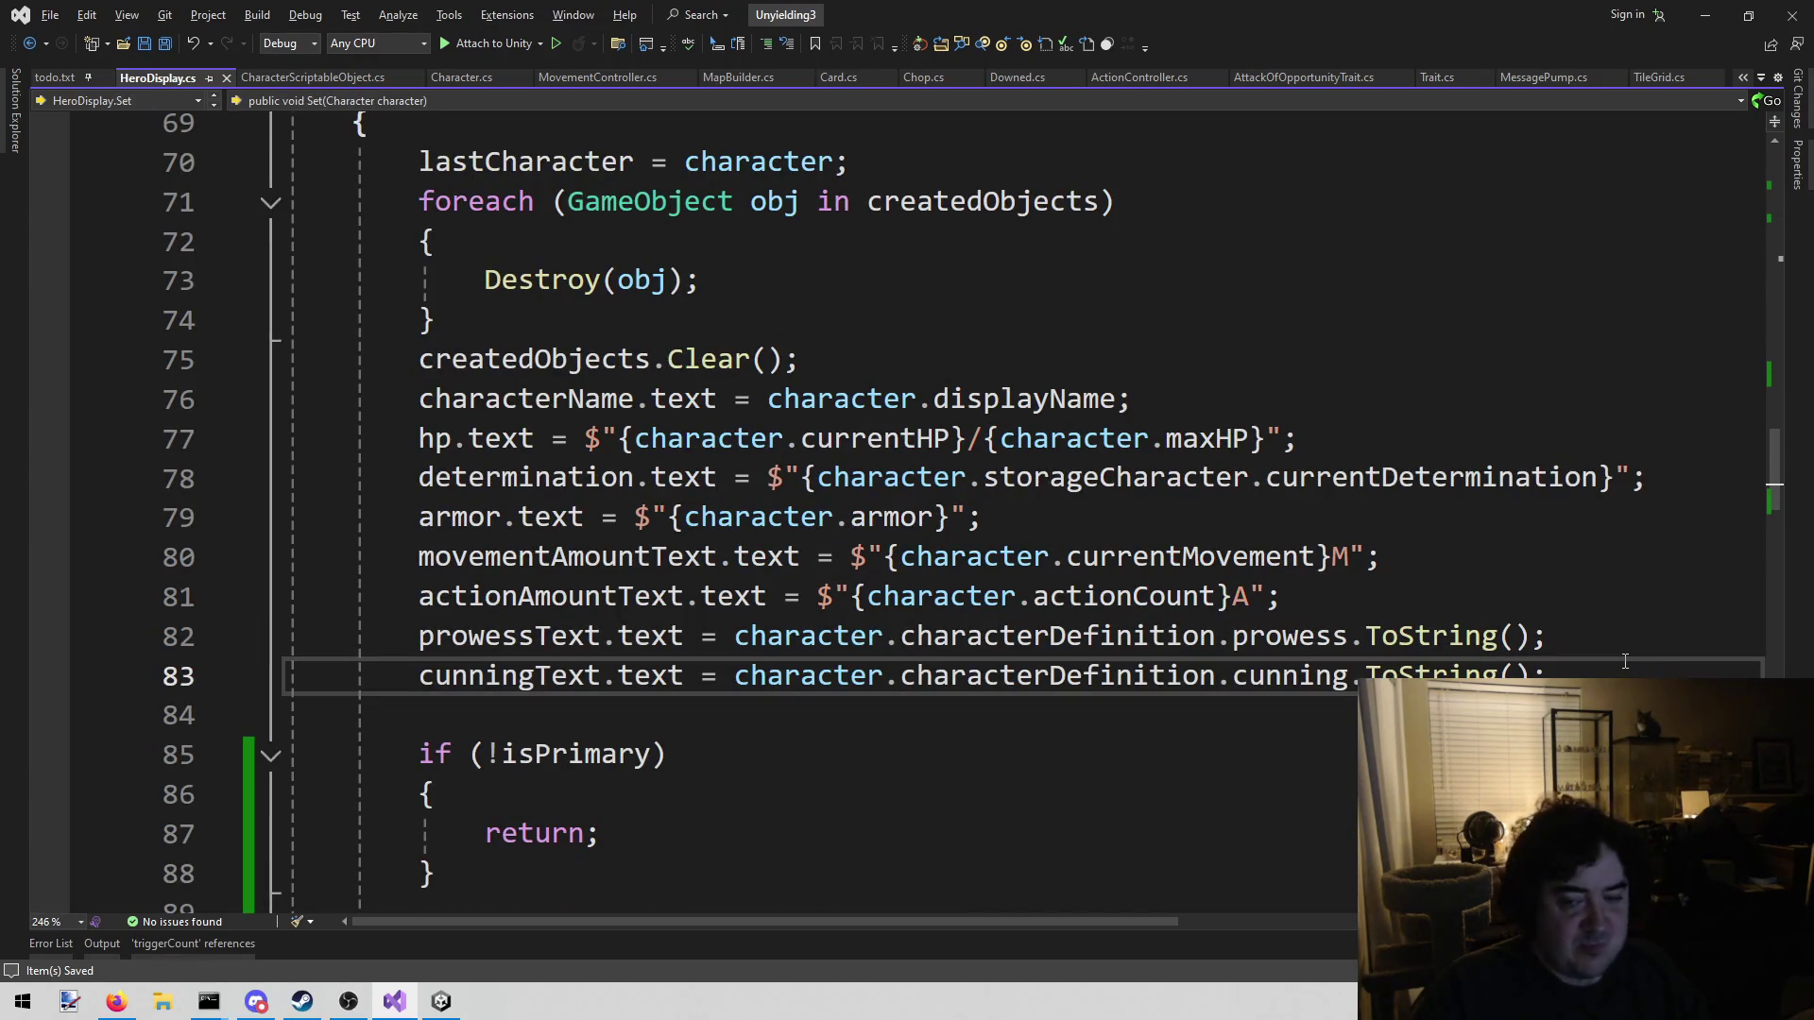
{"action": "key", "text": "Return"}
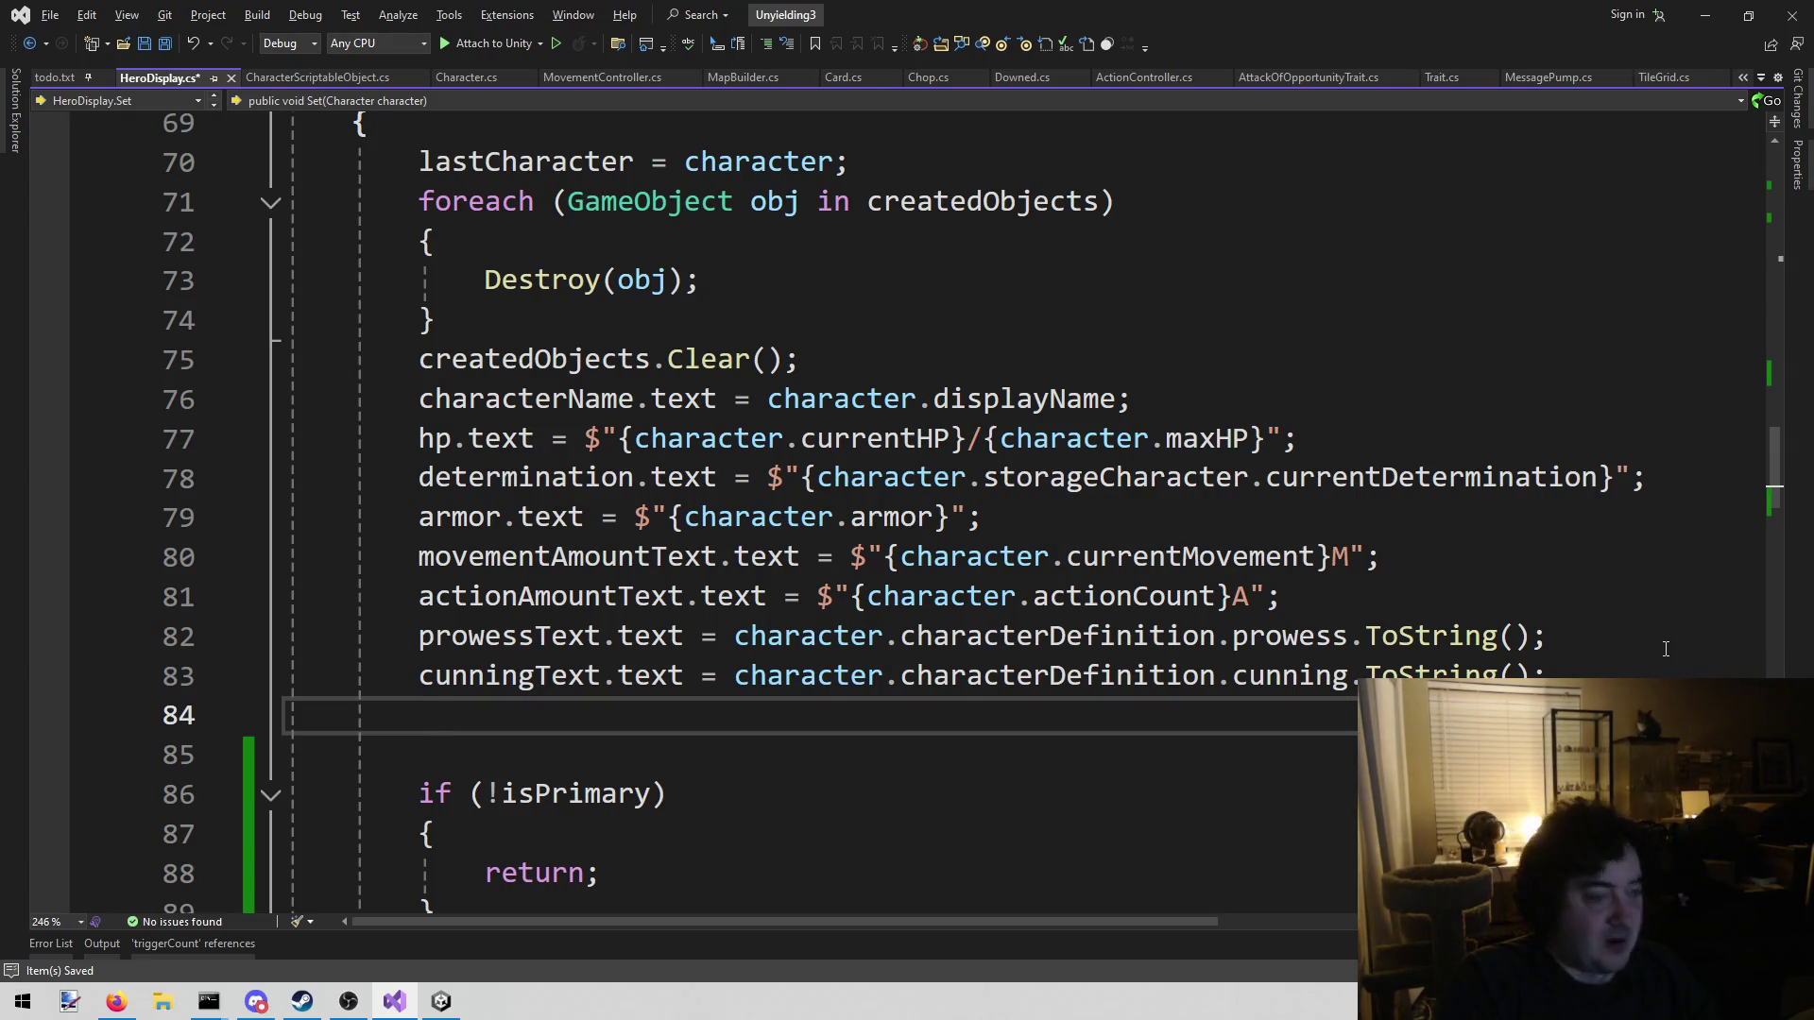
Assign evasion.text from character.characterDefinition.evasion and save HeroDisplay.cs
{"action": "type", "text": "ev"}
{"action": "type", "text": " ="}
{"action": "key", "text": "BackSpace"}
{"action": "key", "text": "BackSpace"}
{"action": "key", "text": "BackSpace"}
{"action": "type", "text": ".text = "}
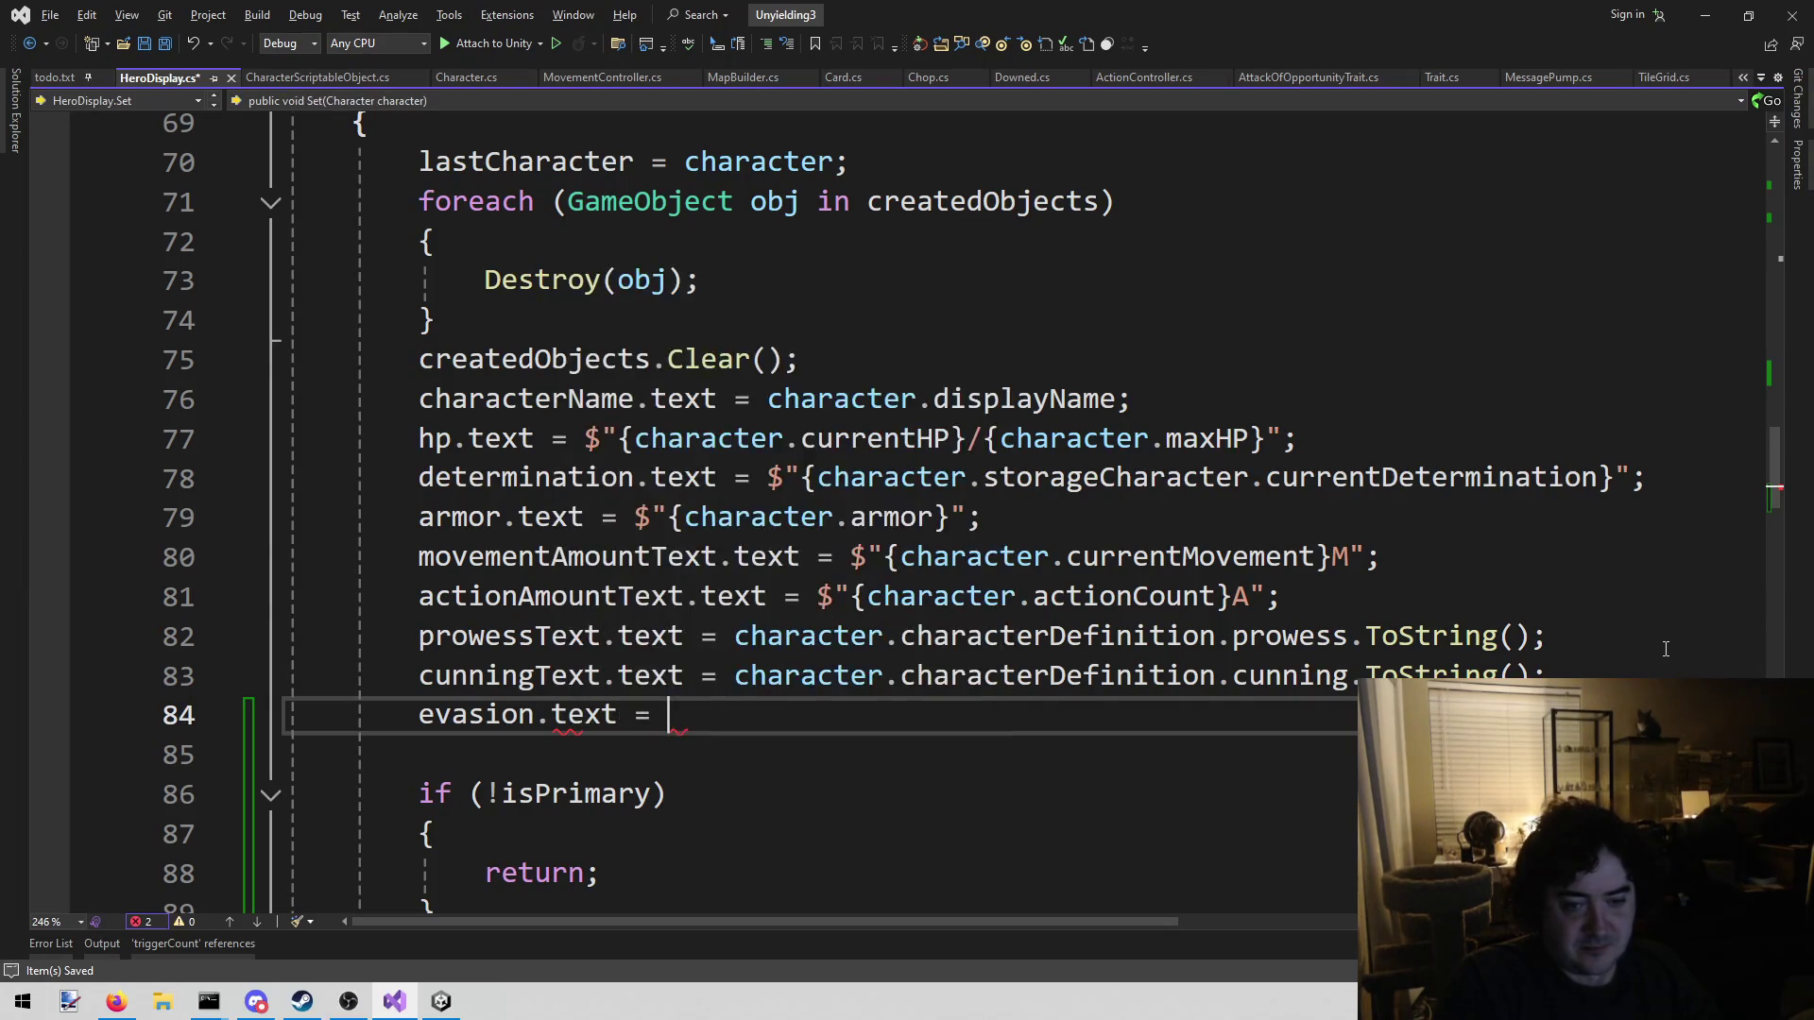
{"action": "type", "text": "characterd."}
{"action": "type", "text": "cha"}
{"action": "key", "text": "BackSpace"}
{"action": "key", "text": "BackSpace"}
{"action": "key", "text": "BackSpace"}
{"action": "type", "text": "."}
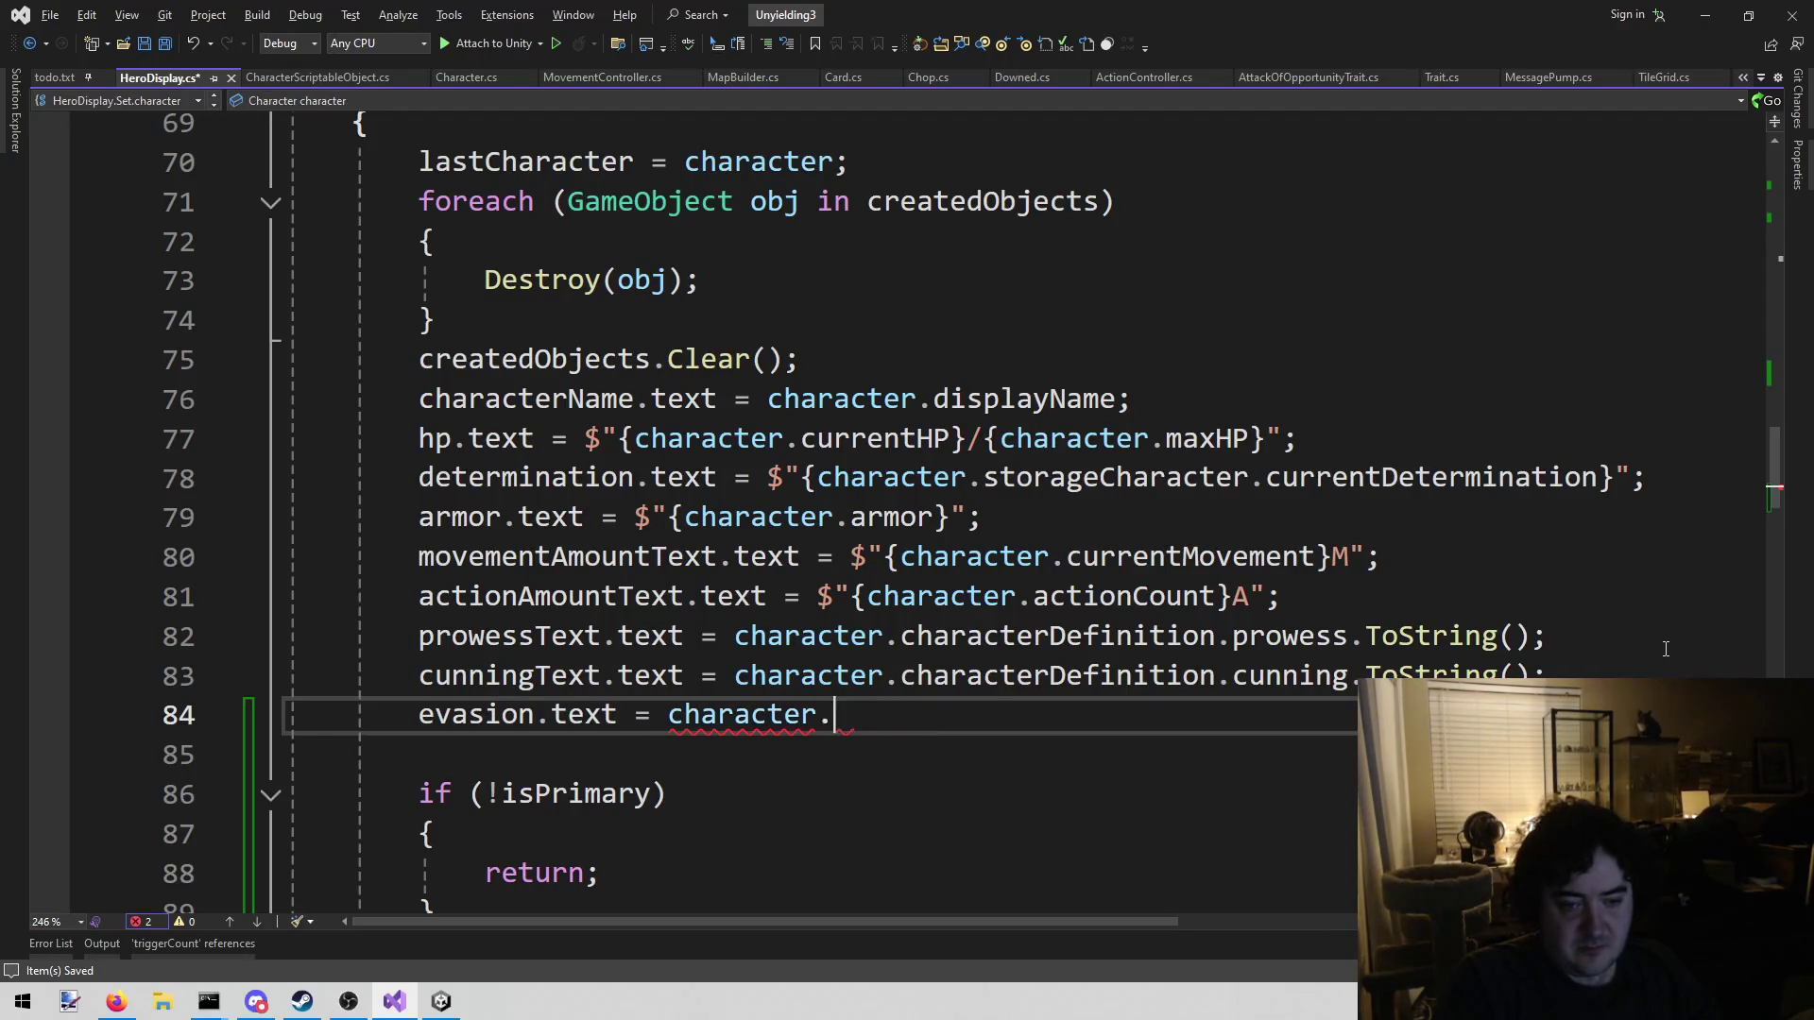
{"action": "type", "text": "ch."}
{"action": "key", "text": "Tab"}
{"action": "key", "text": "ctrl+s"}
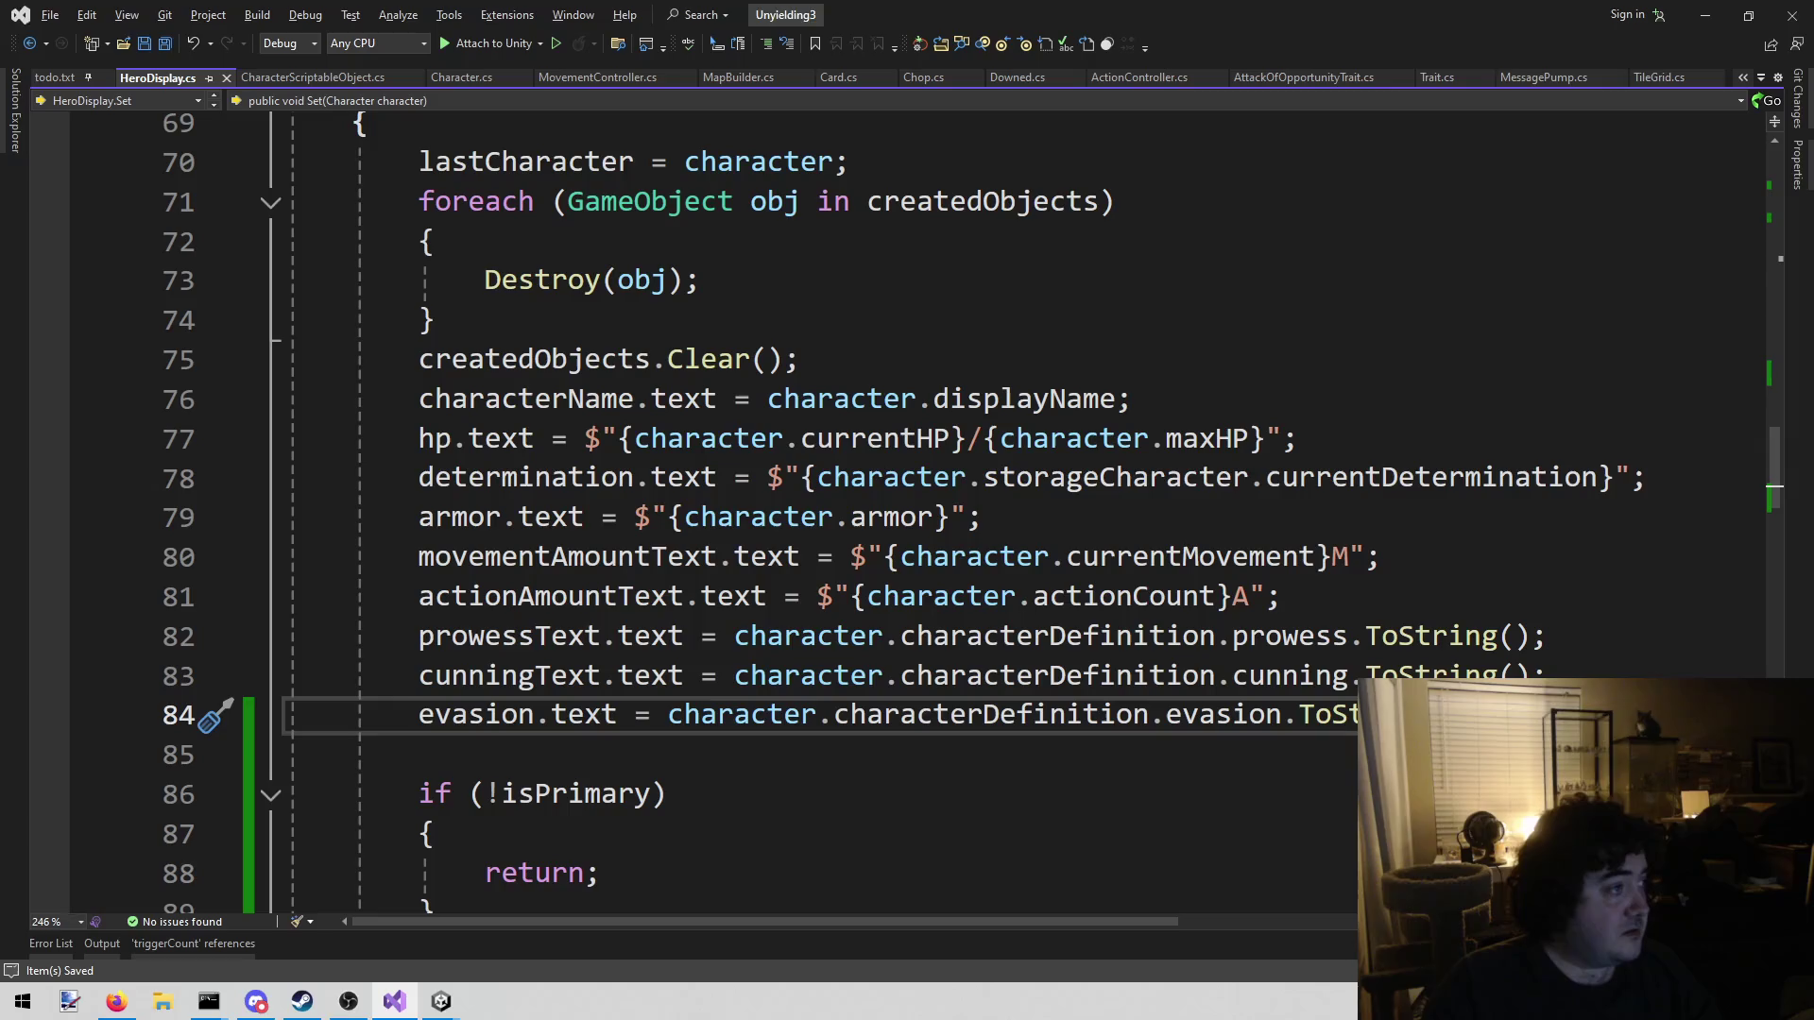
{"action": "key", "text": "alt+Tab"}
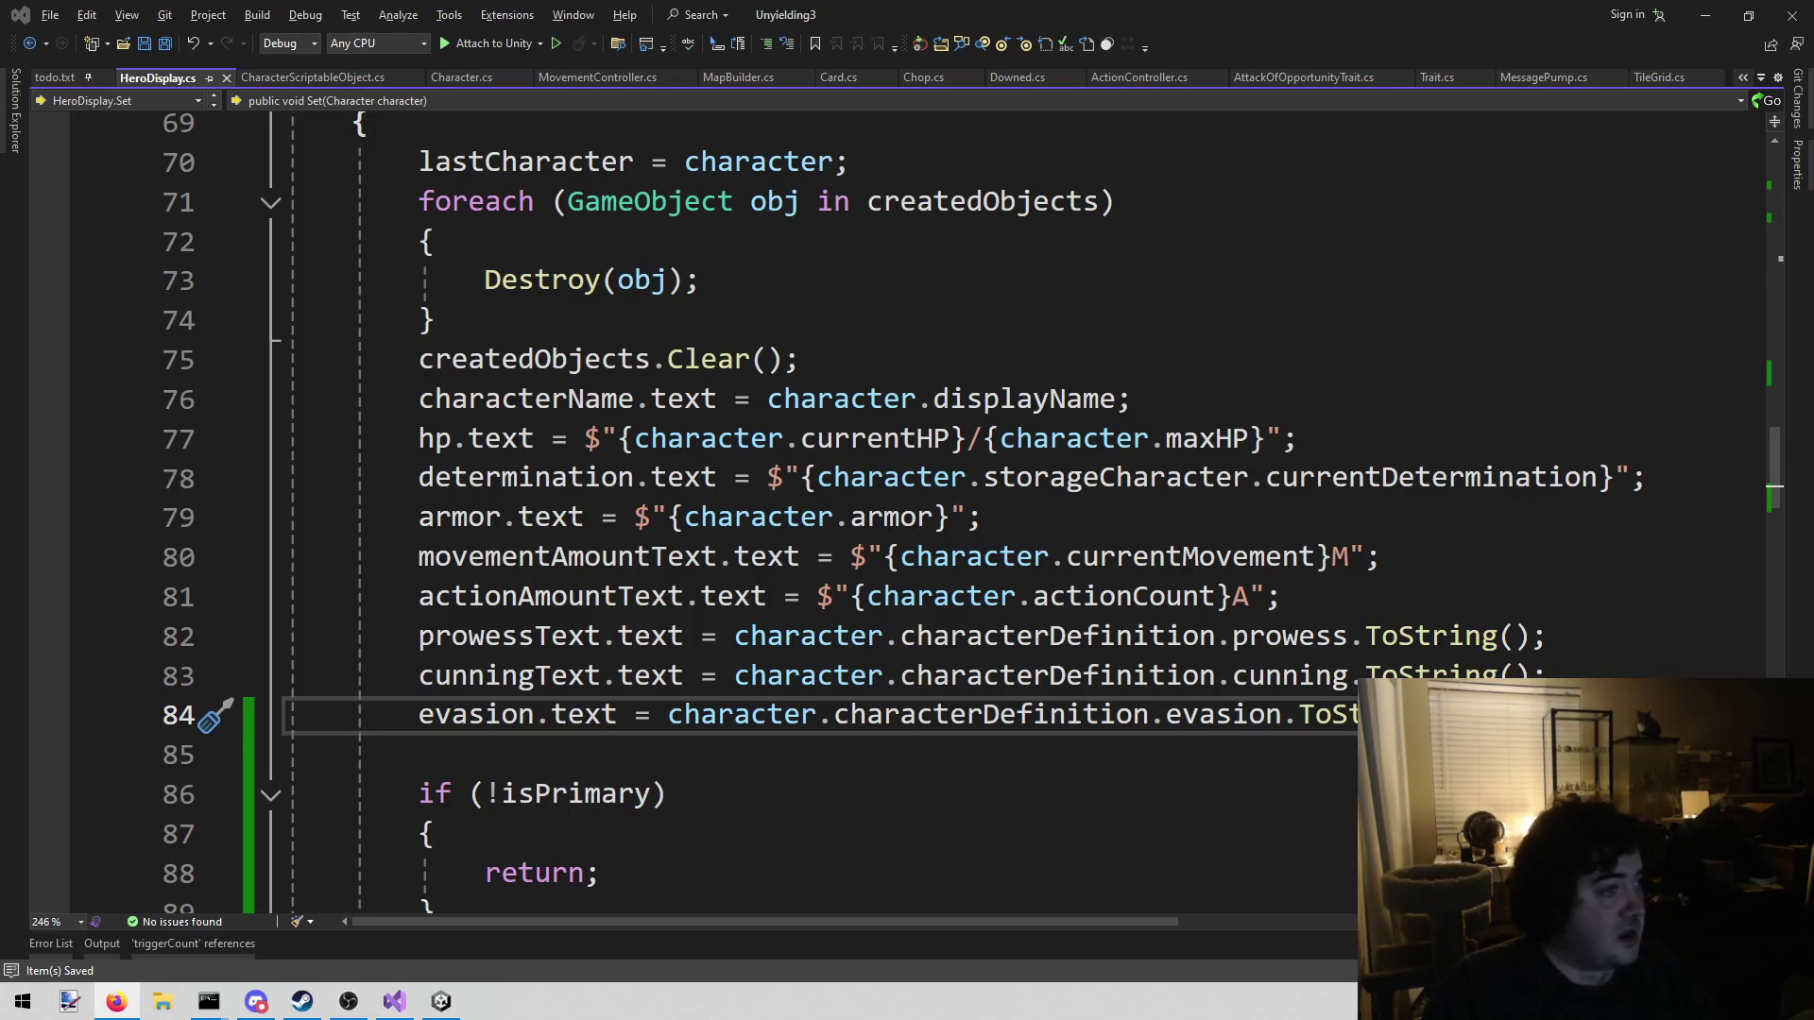
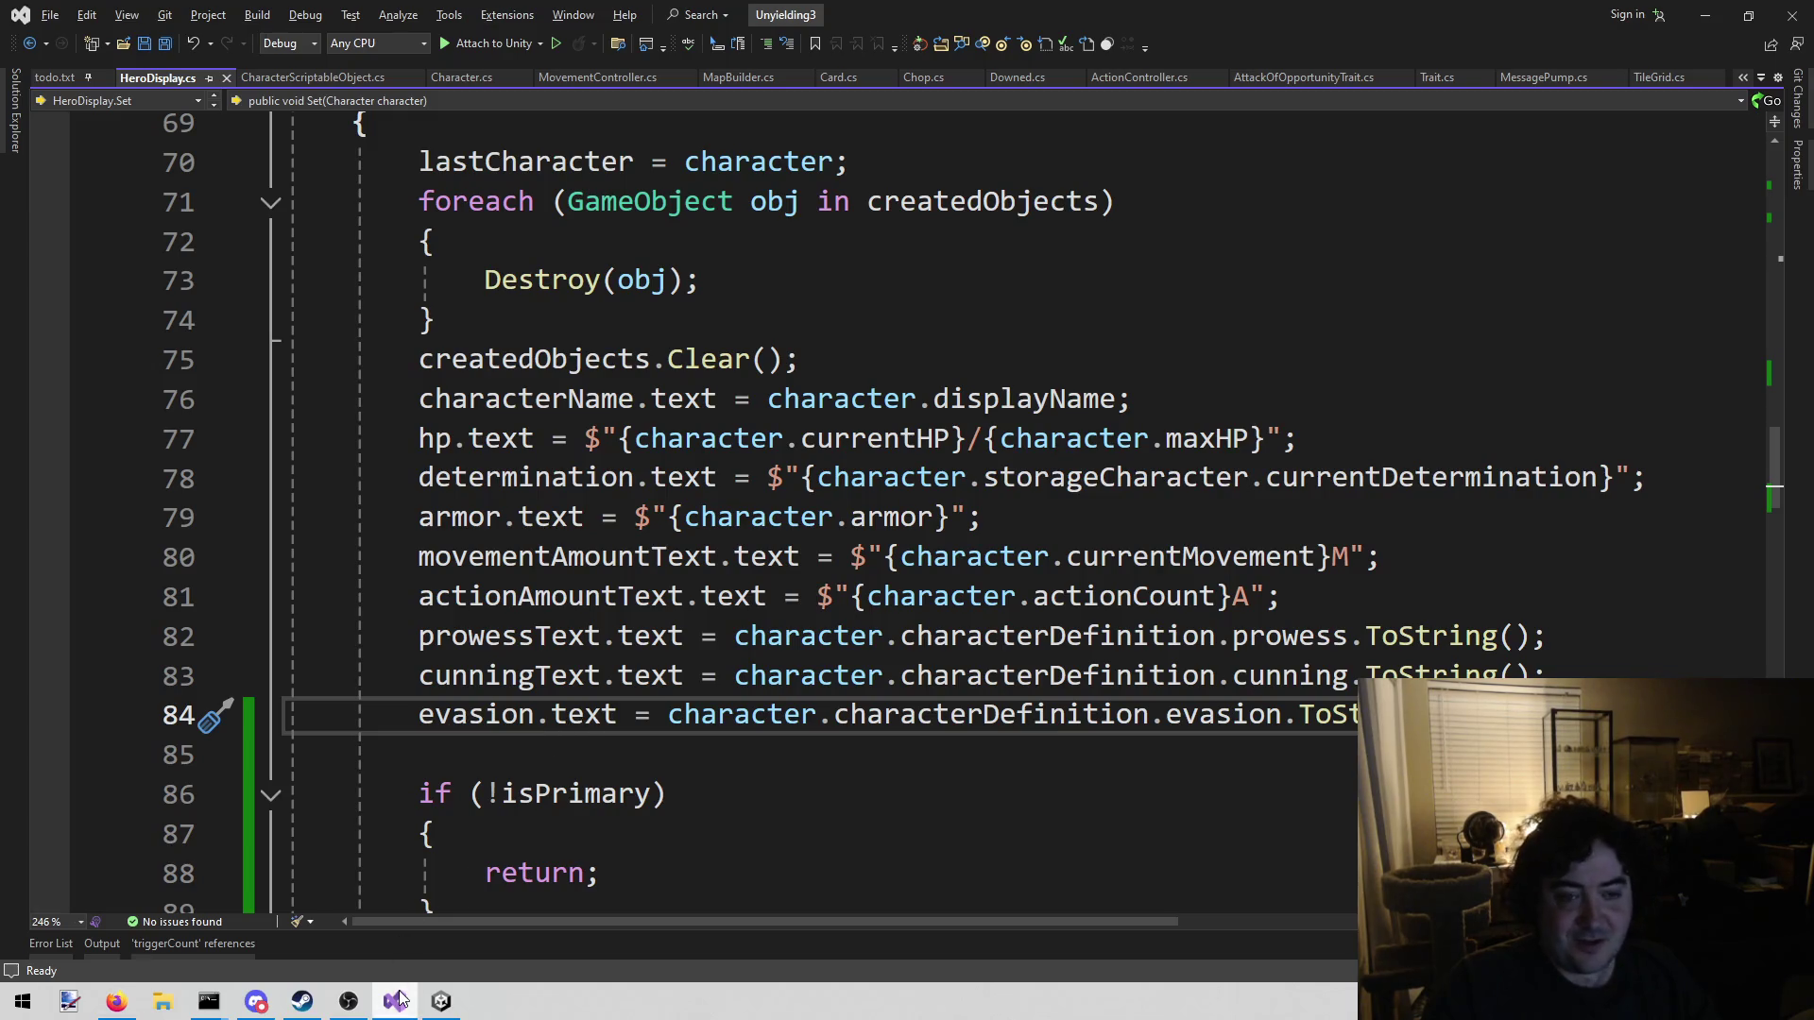
Play-test the hero display in the Combat scene, then stop
{"action": "left_click", "coordinate": [441, 1002]}
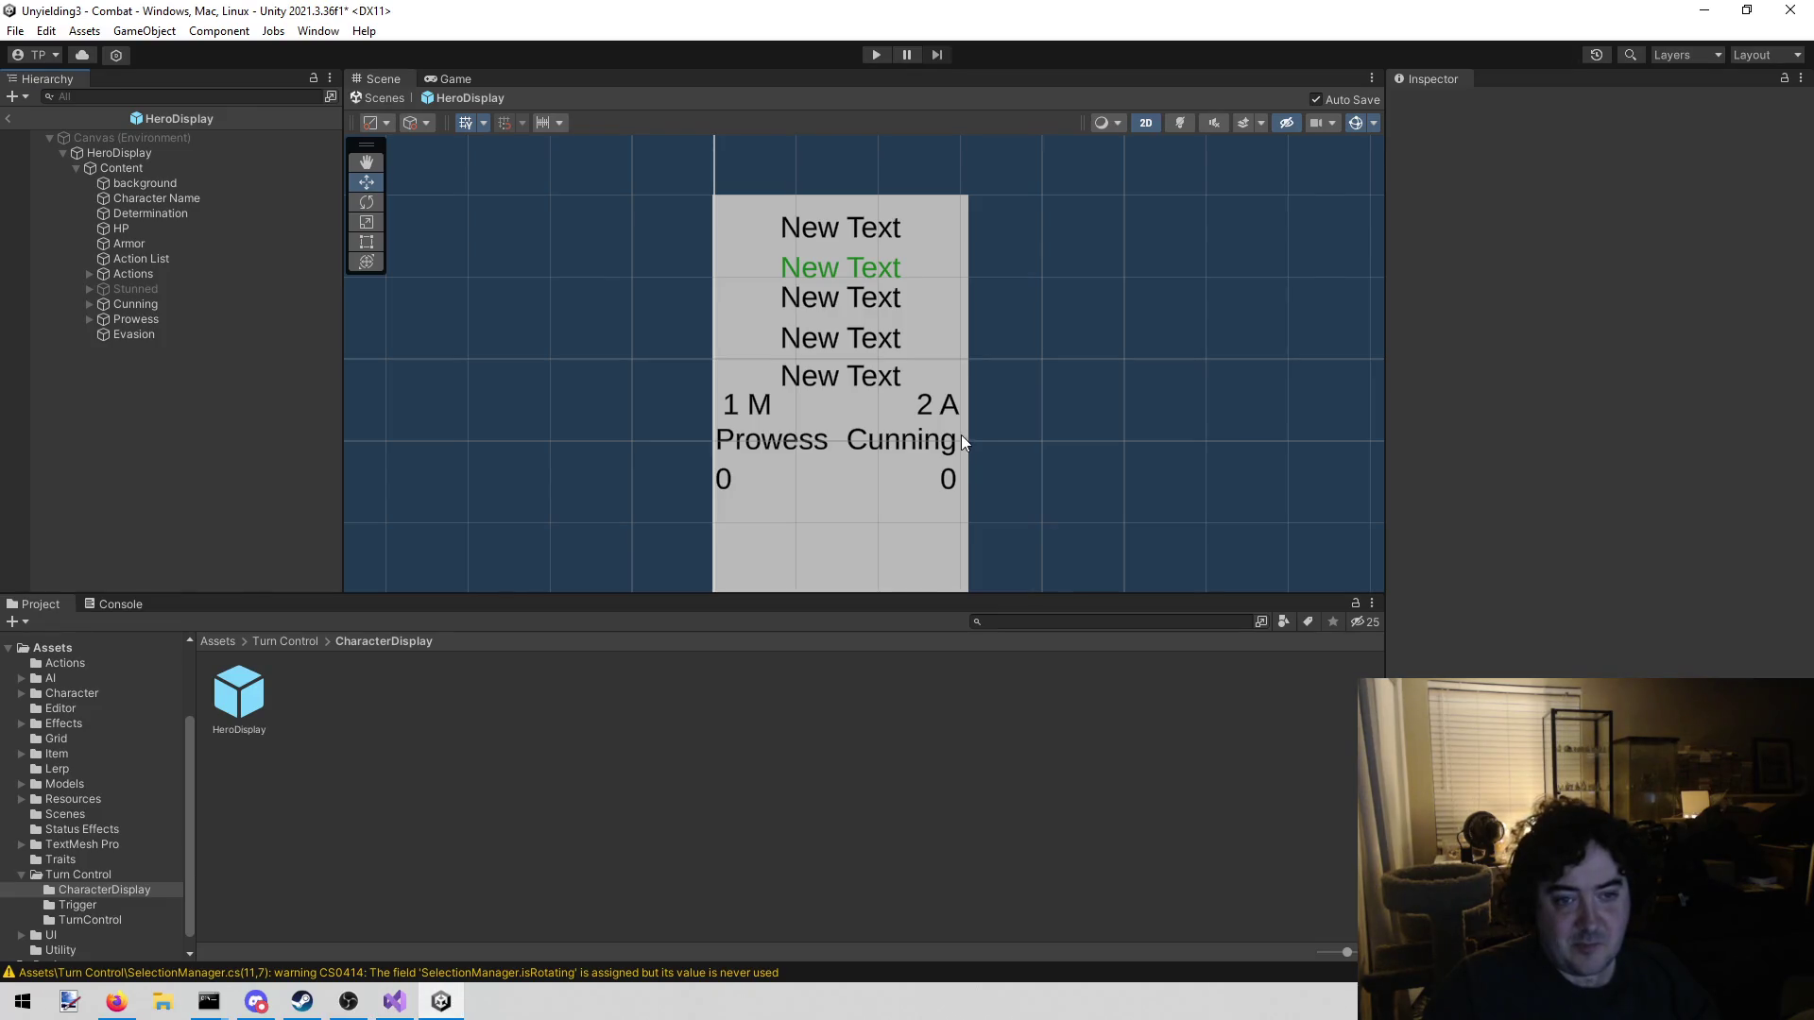
{"action": "left_click", "coordinate": [873, 54]}
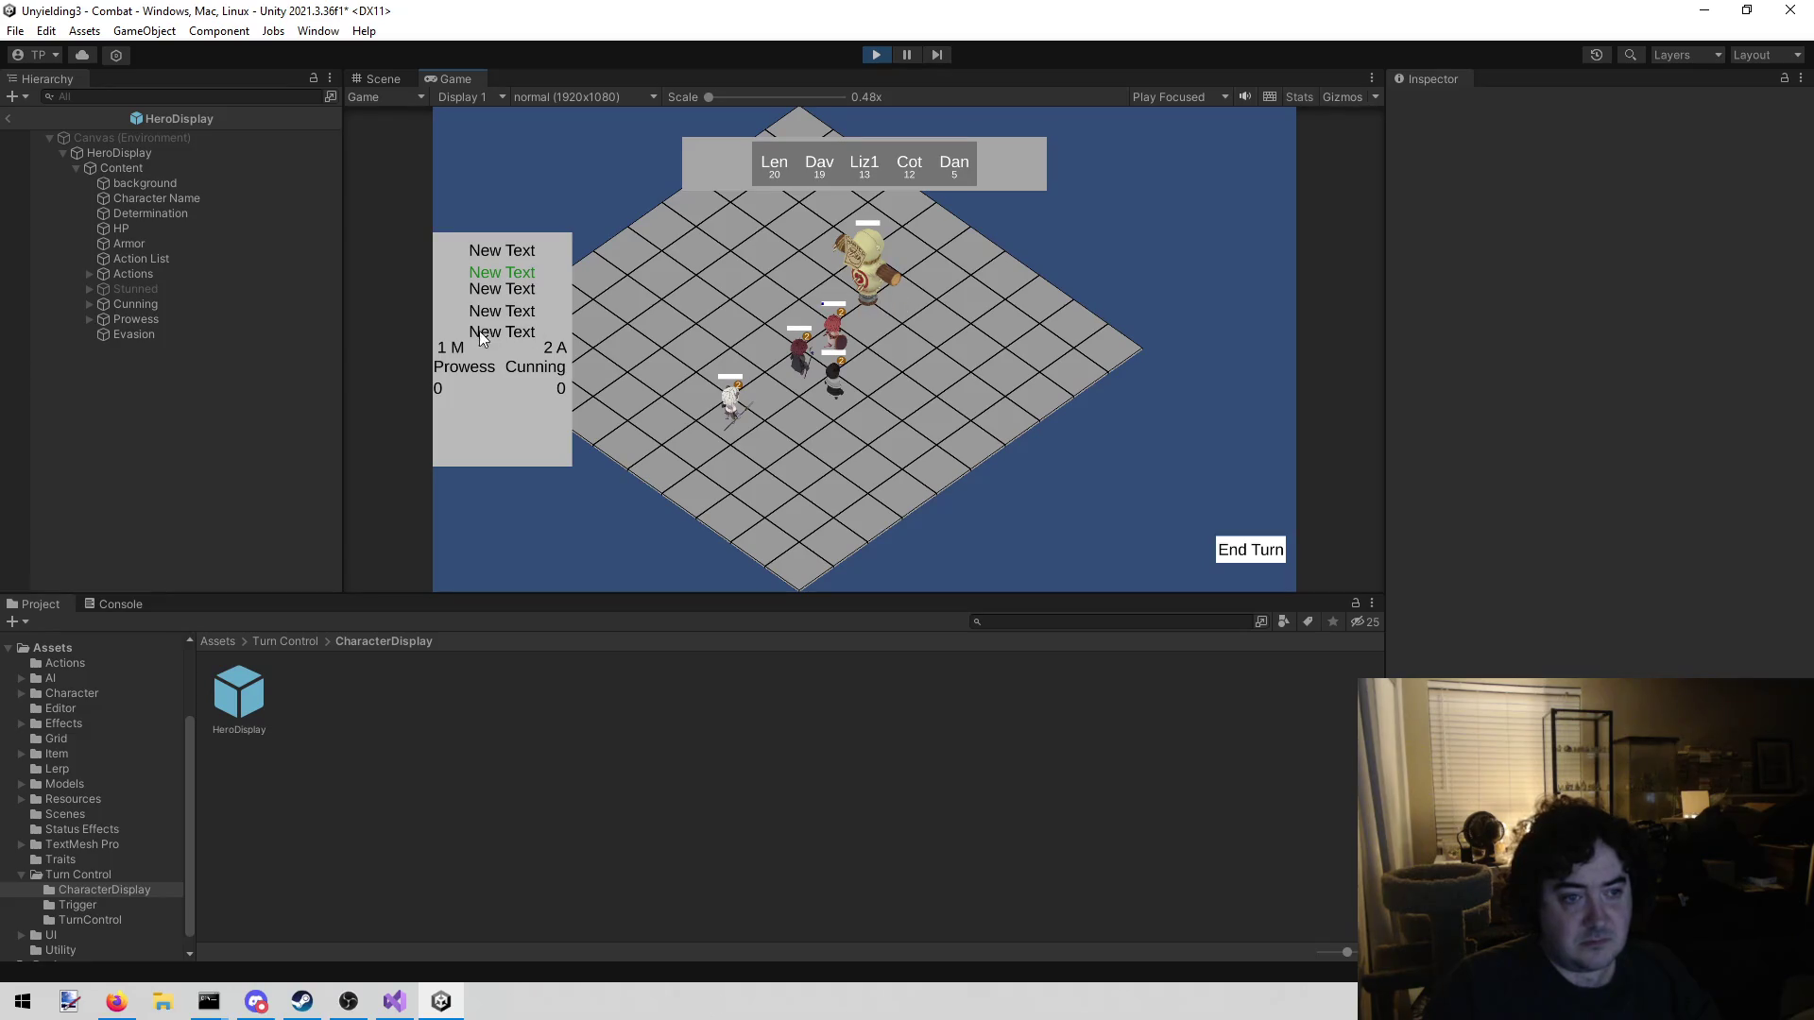
{"action": "left_click", "coordinate": [879, 53]}
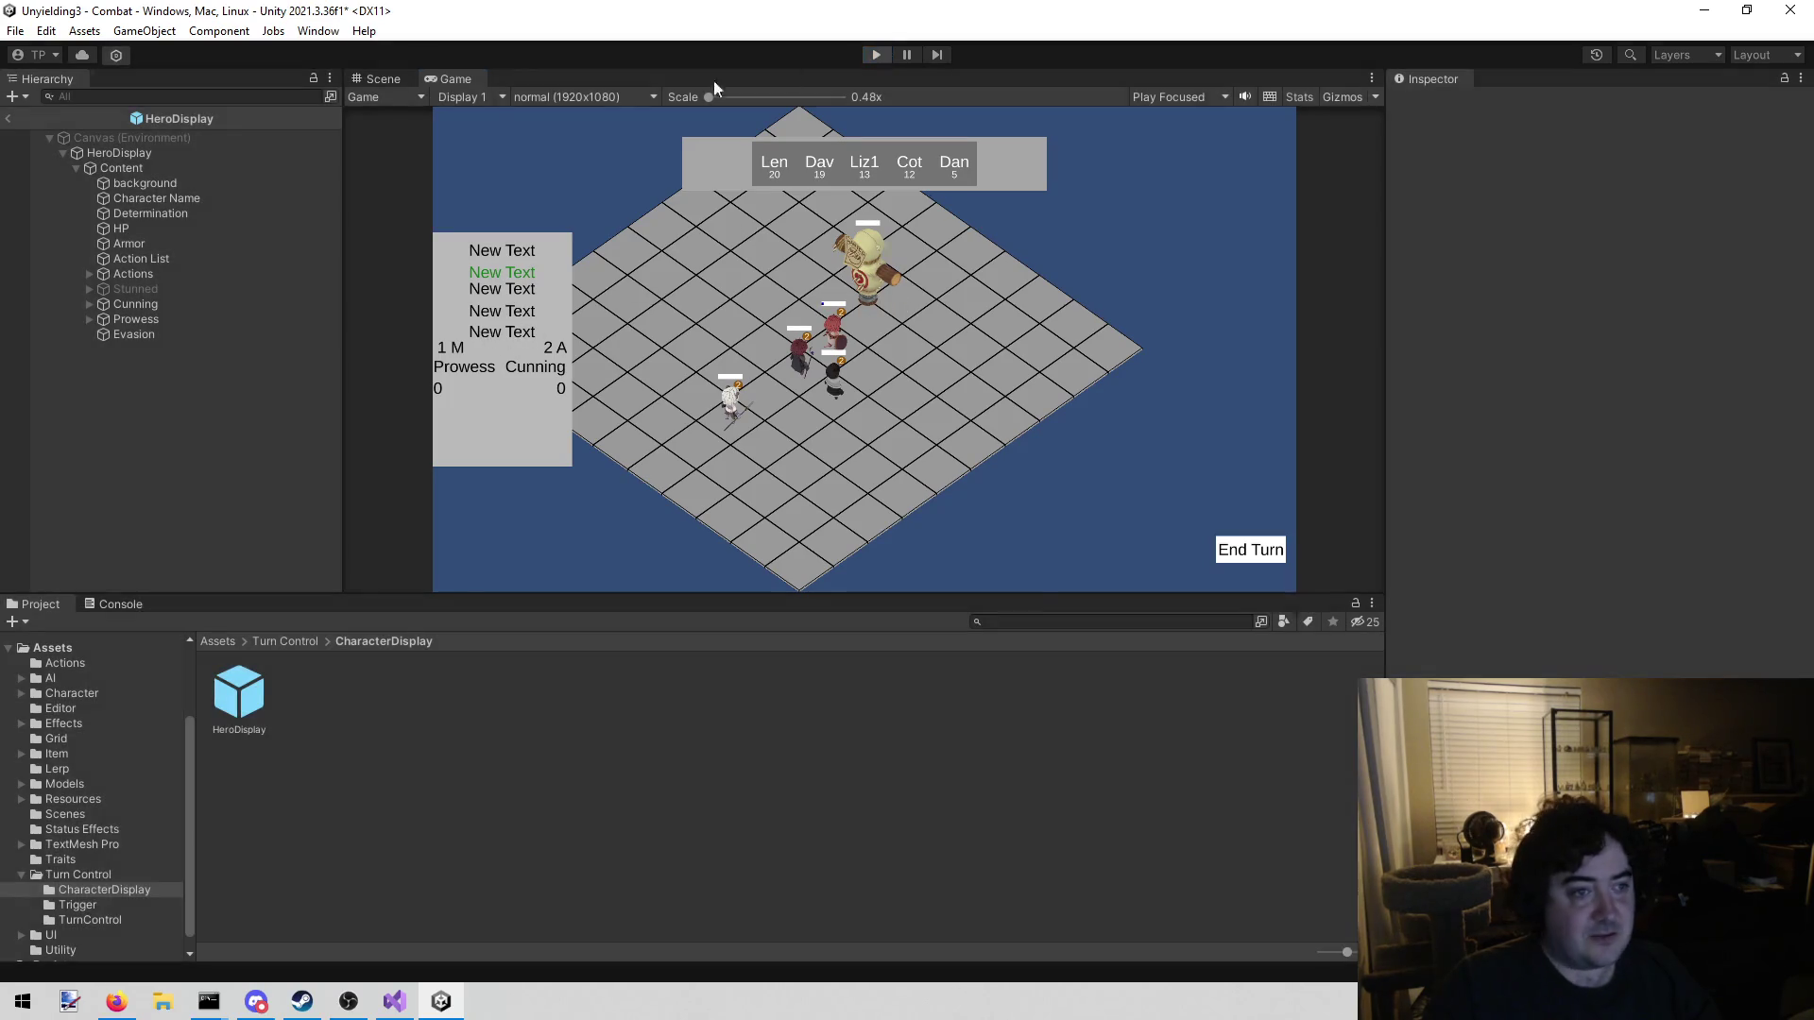
Deactivate HeroDisplay's Content, then confirm in play that selecting Lenette shows her stats panel
{"action": "left_click", "coordinate": [117, 167]}
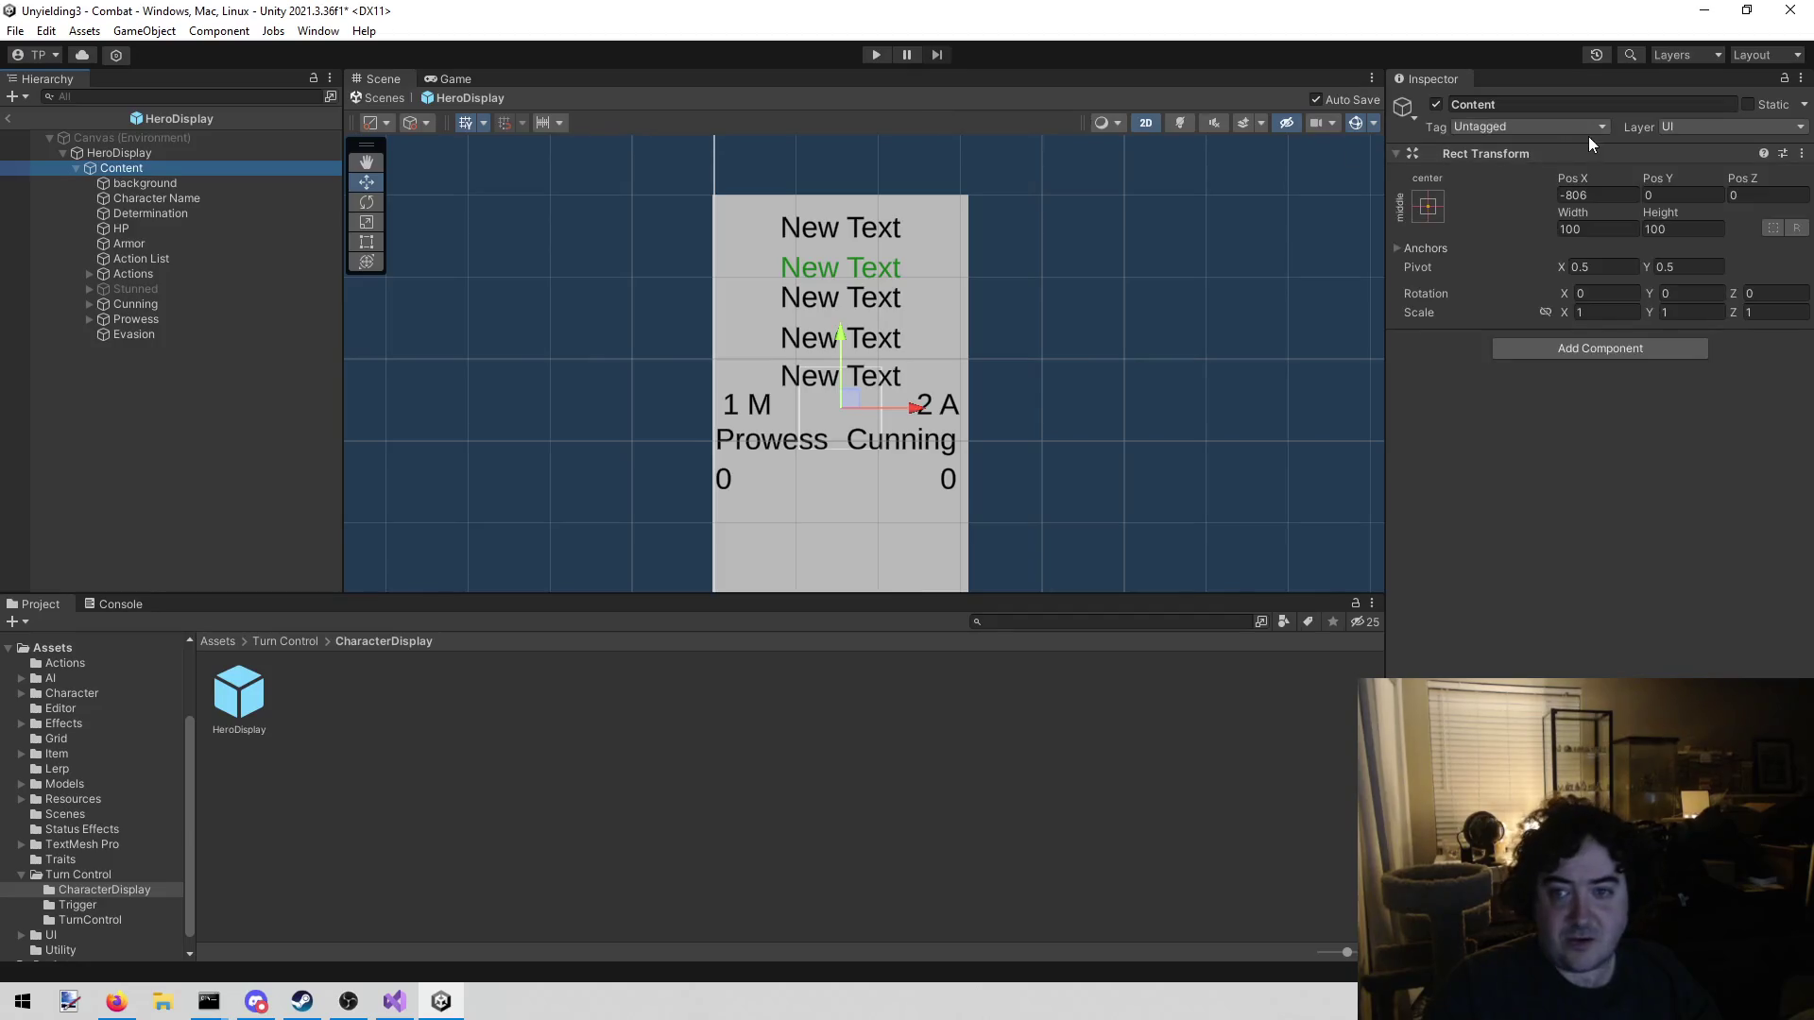
{"action": "left_click", "coordinate": [1436, 104]}
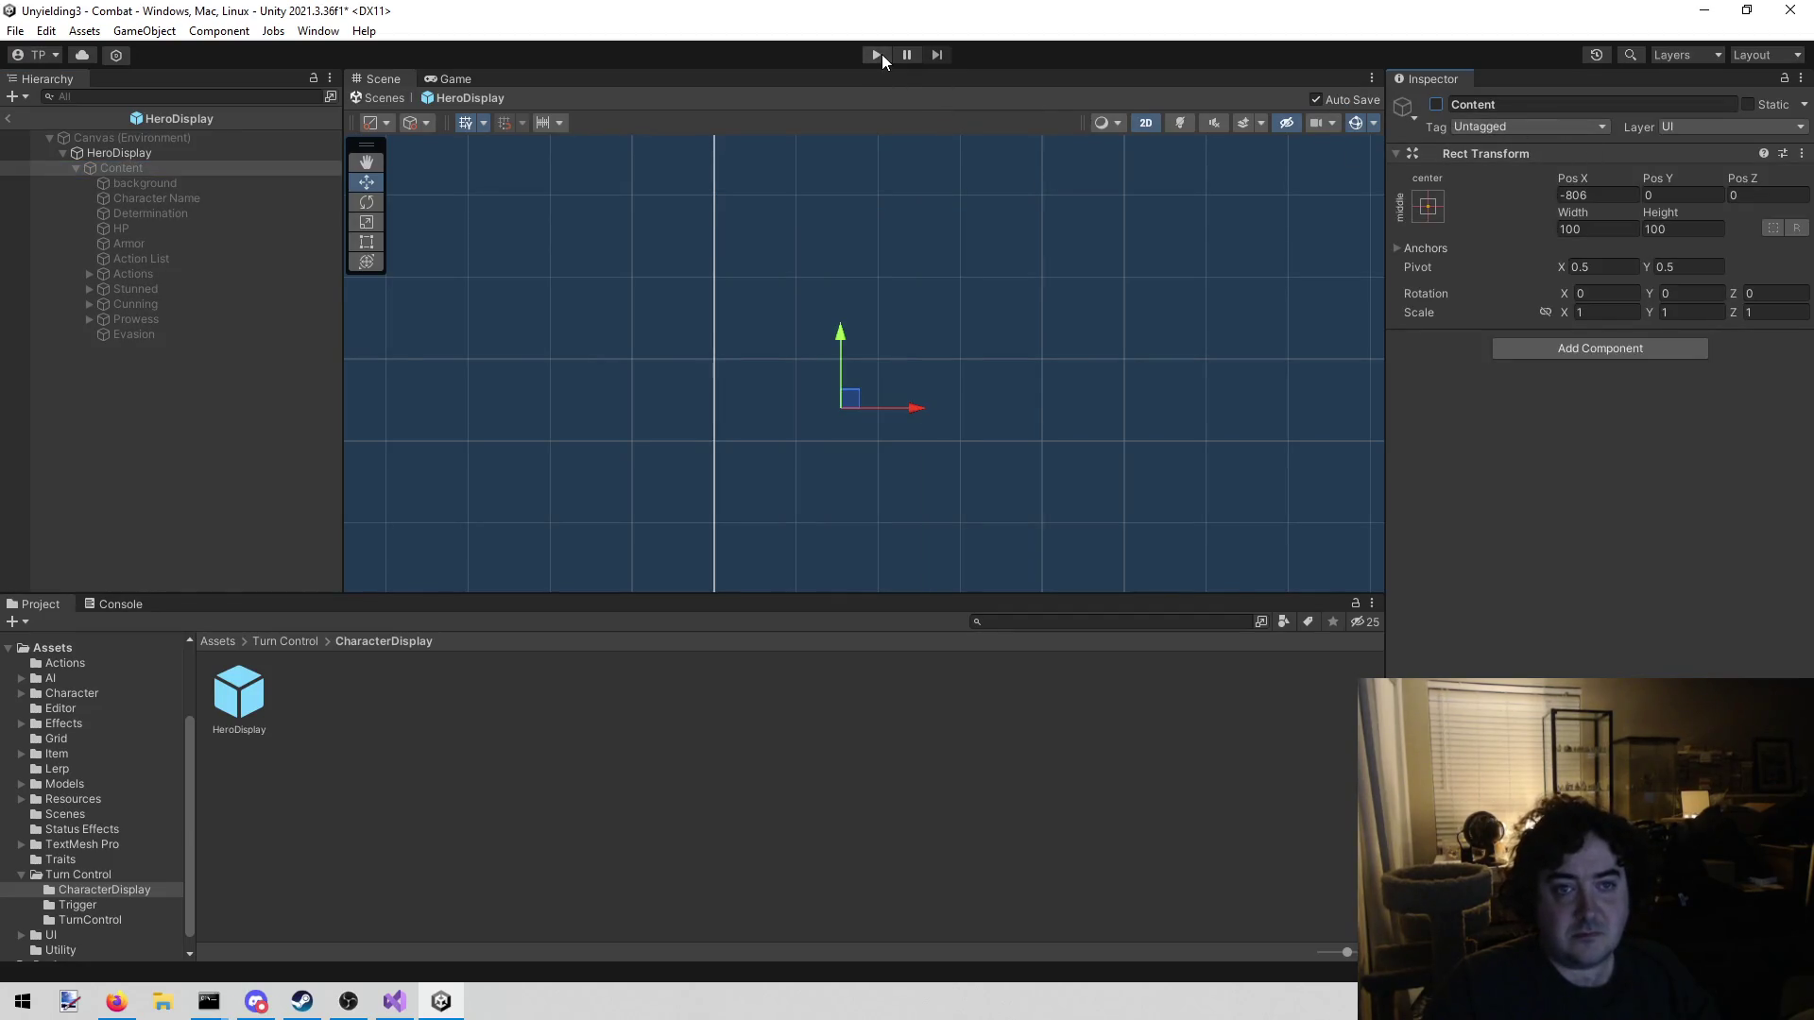
{"action": "left_click", "coordinate": [879, 54]}
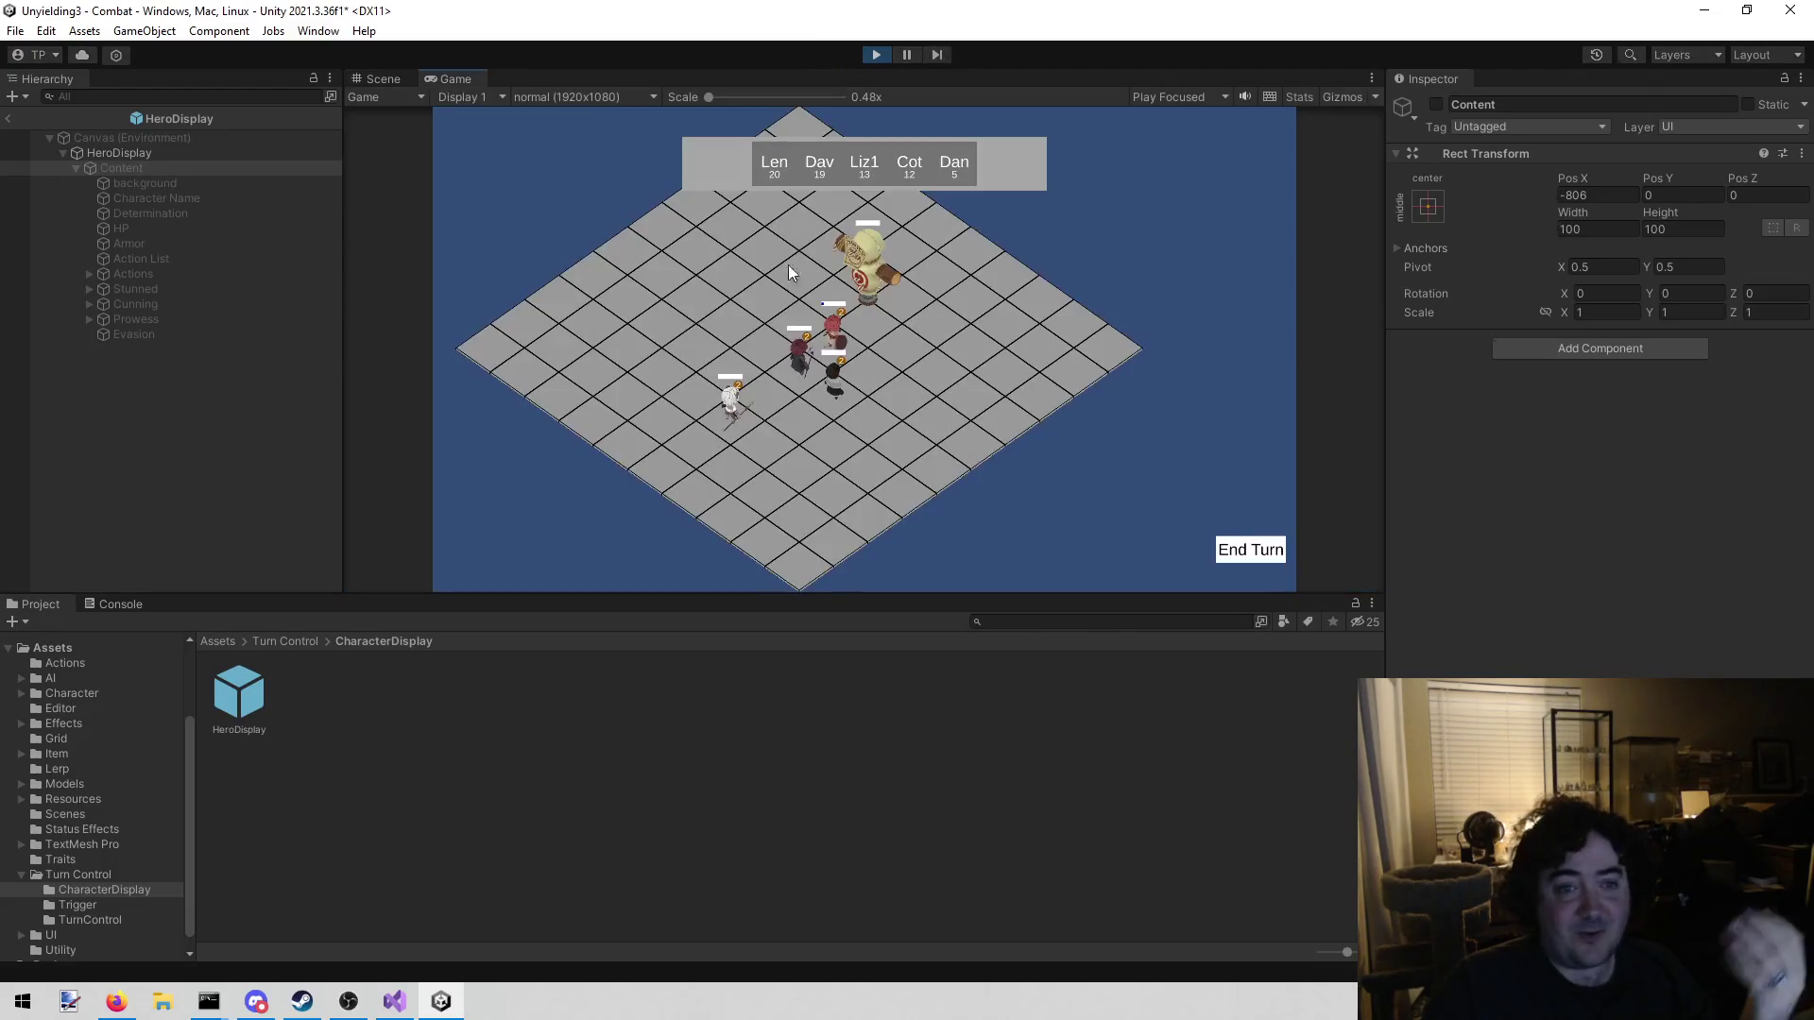
{"action": "left_click", "coordinate": [1252, 536]}
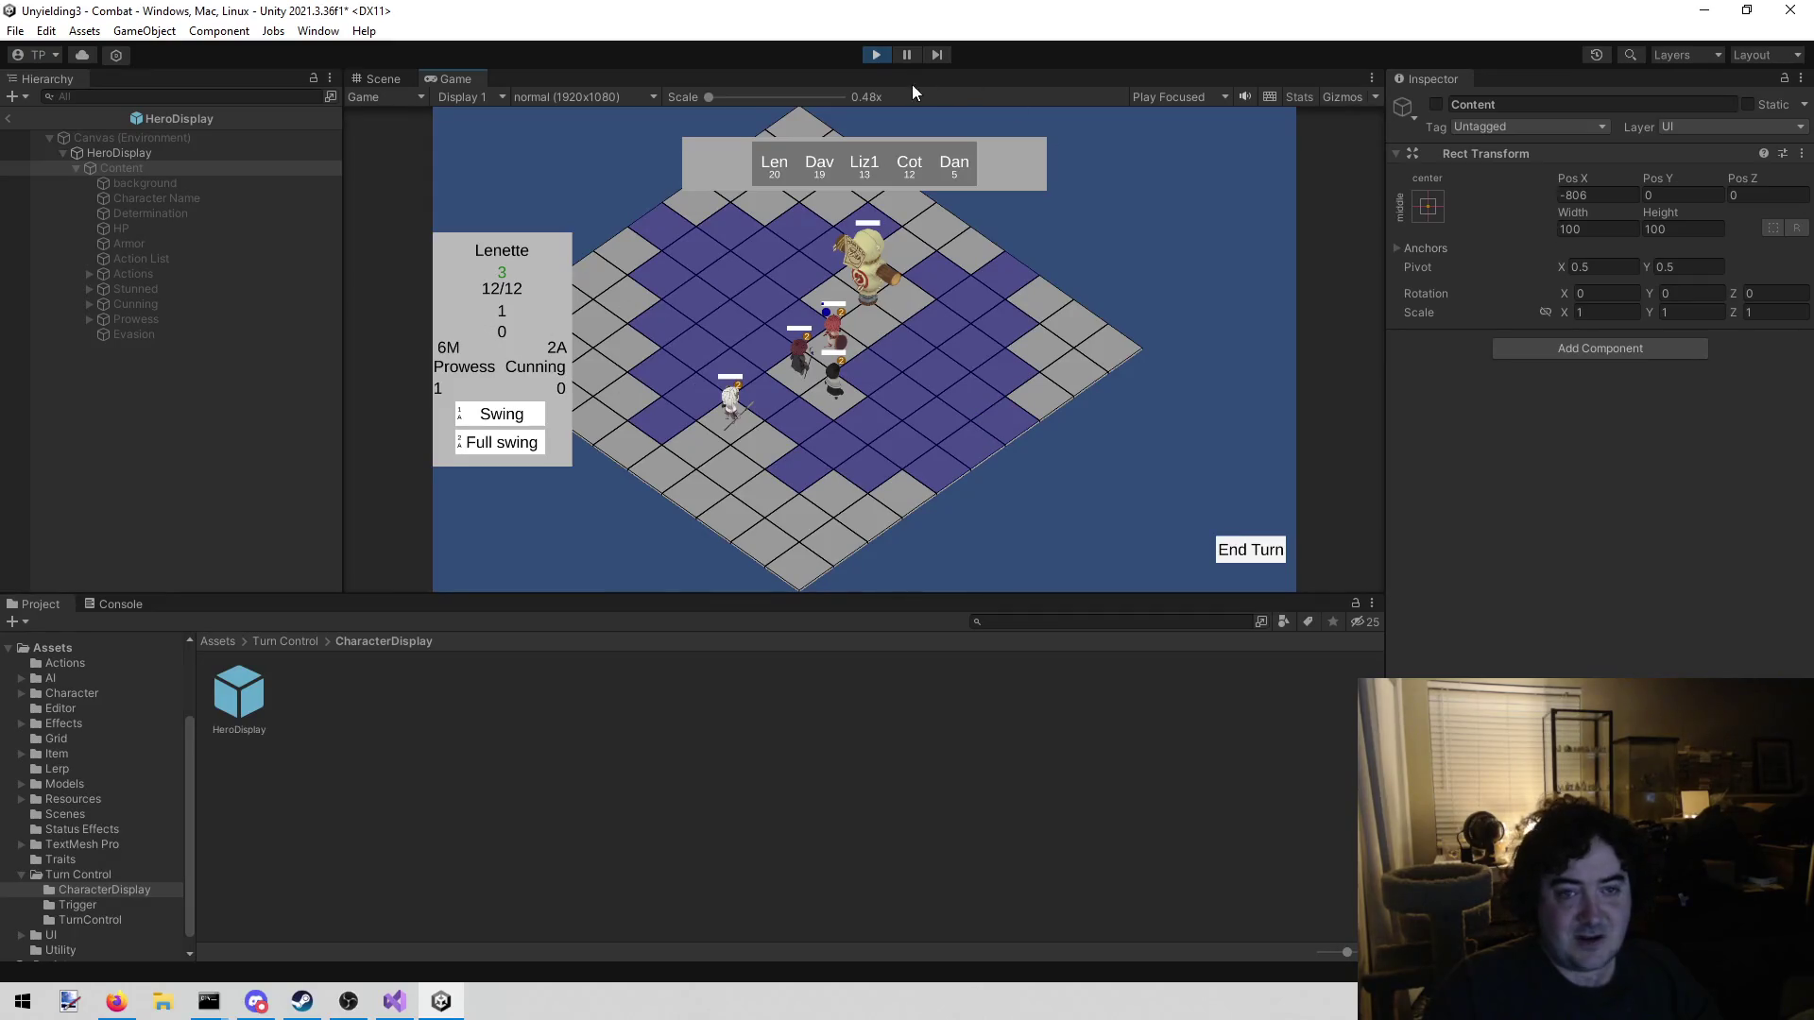
{"action": "left_click", "coordinate": [871, 56]}
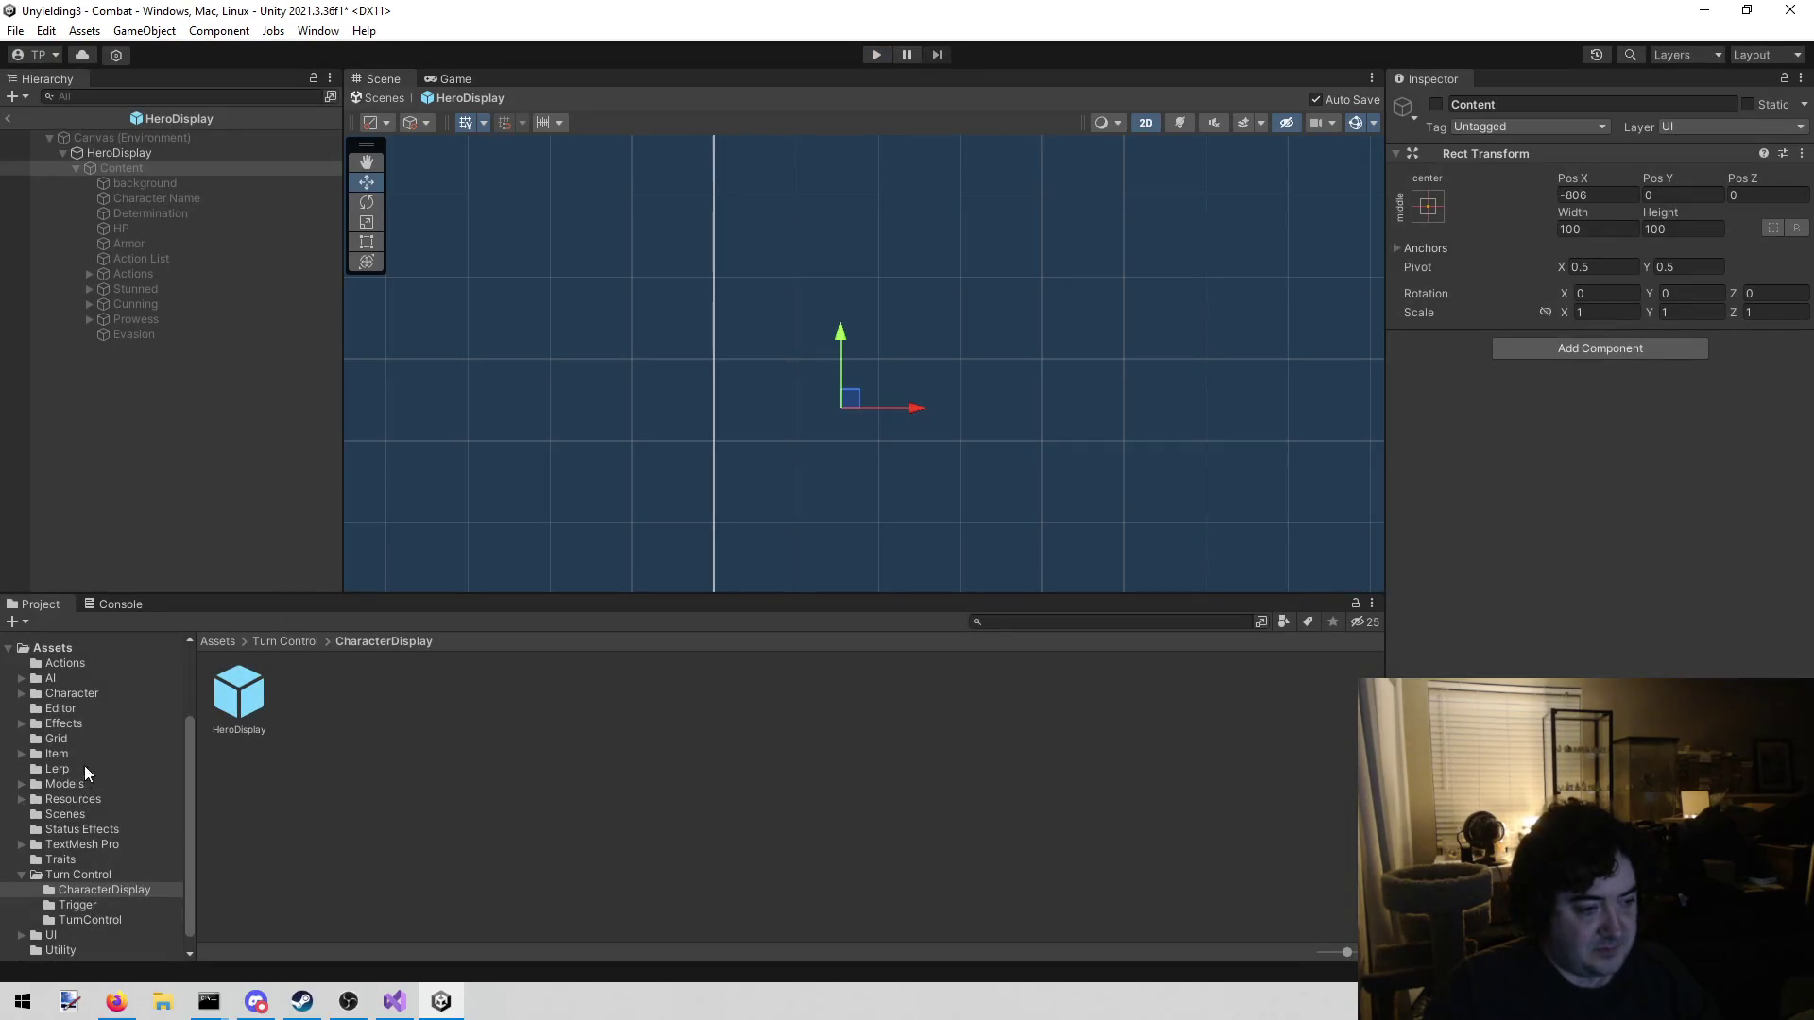
{"action": "left_click", "coordinate": [87, 693]}
Set Lenette's Evasion to 3 in her Heroes character asset
{"action": "double_click", "coordinate": [308, 697]}
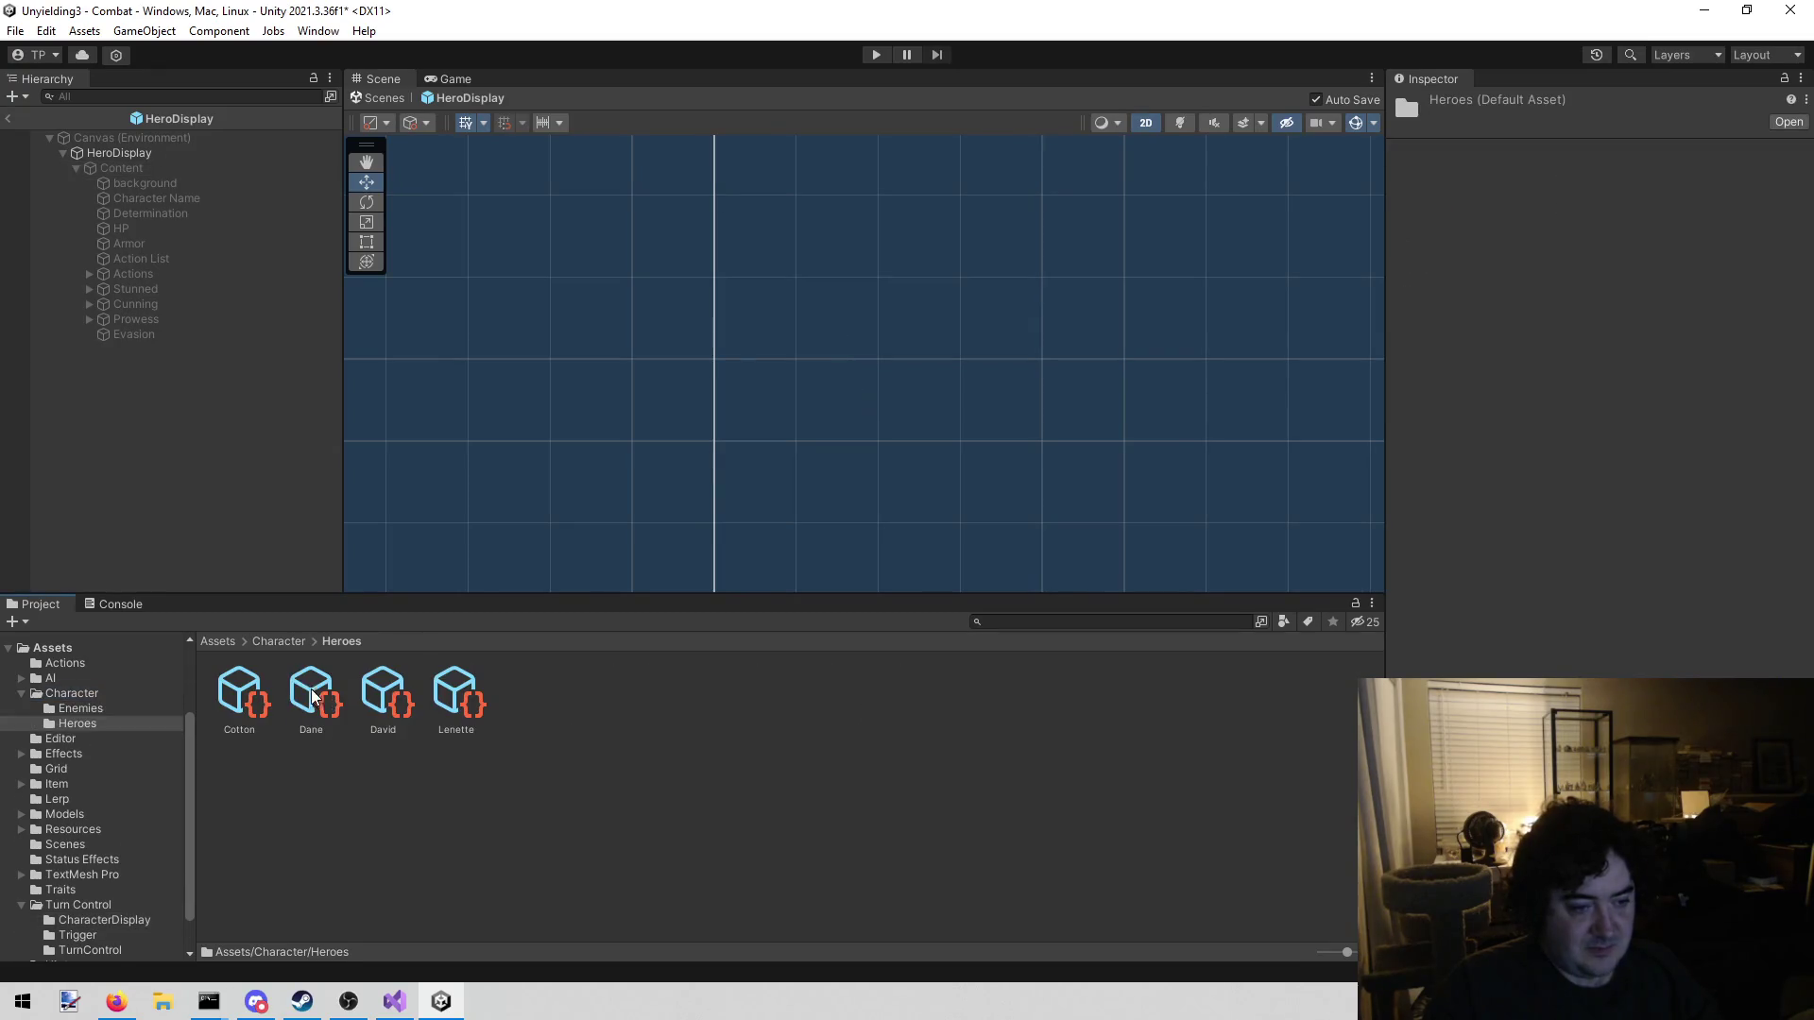
{"action": "left_click", "coordinate": [463, 677]}
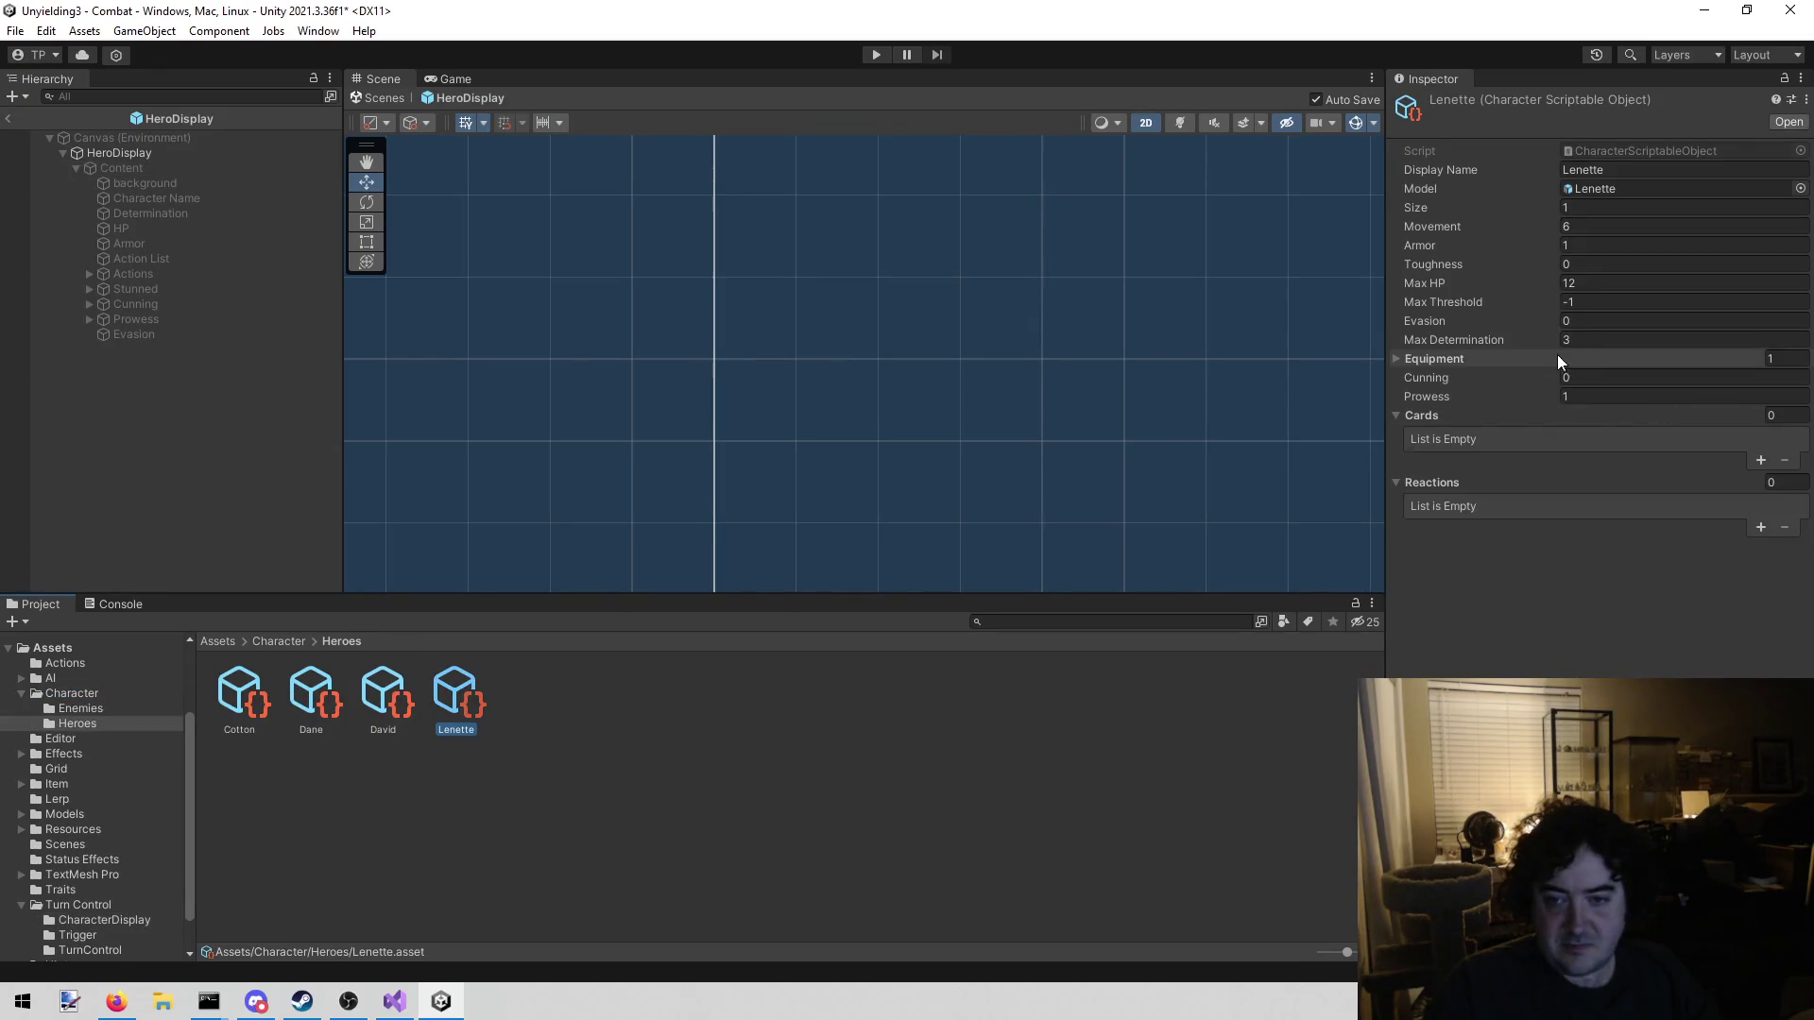
{"action": "left_click", "coordinate": [1595, 321]}
{"action": "type", "text": "3"}
Play-test selecting Lenette to check Evasion 3, then exit prefab mode back to Combat
{"action": "left_click", "coordinate": [876, 54]}
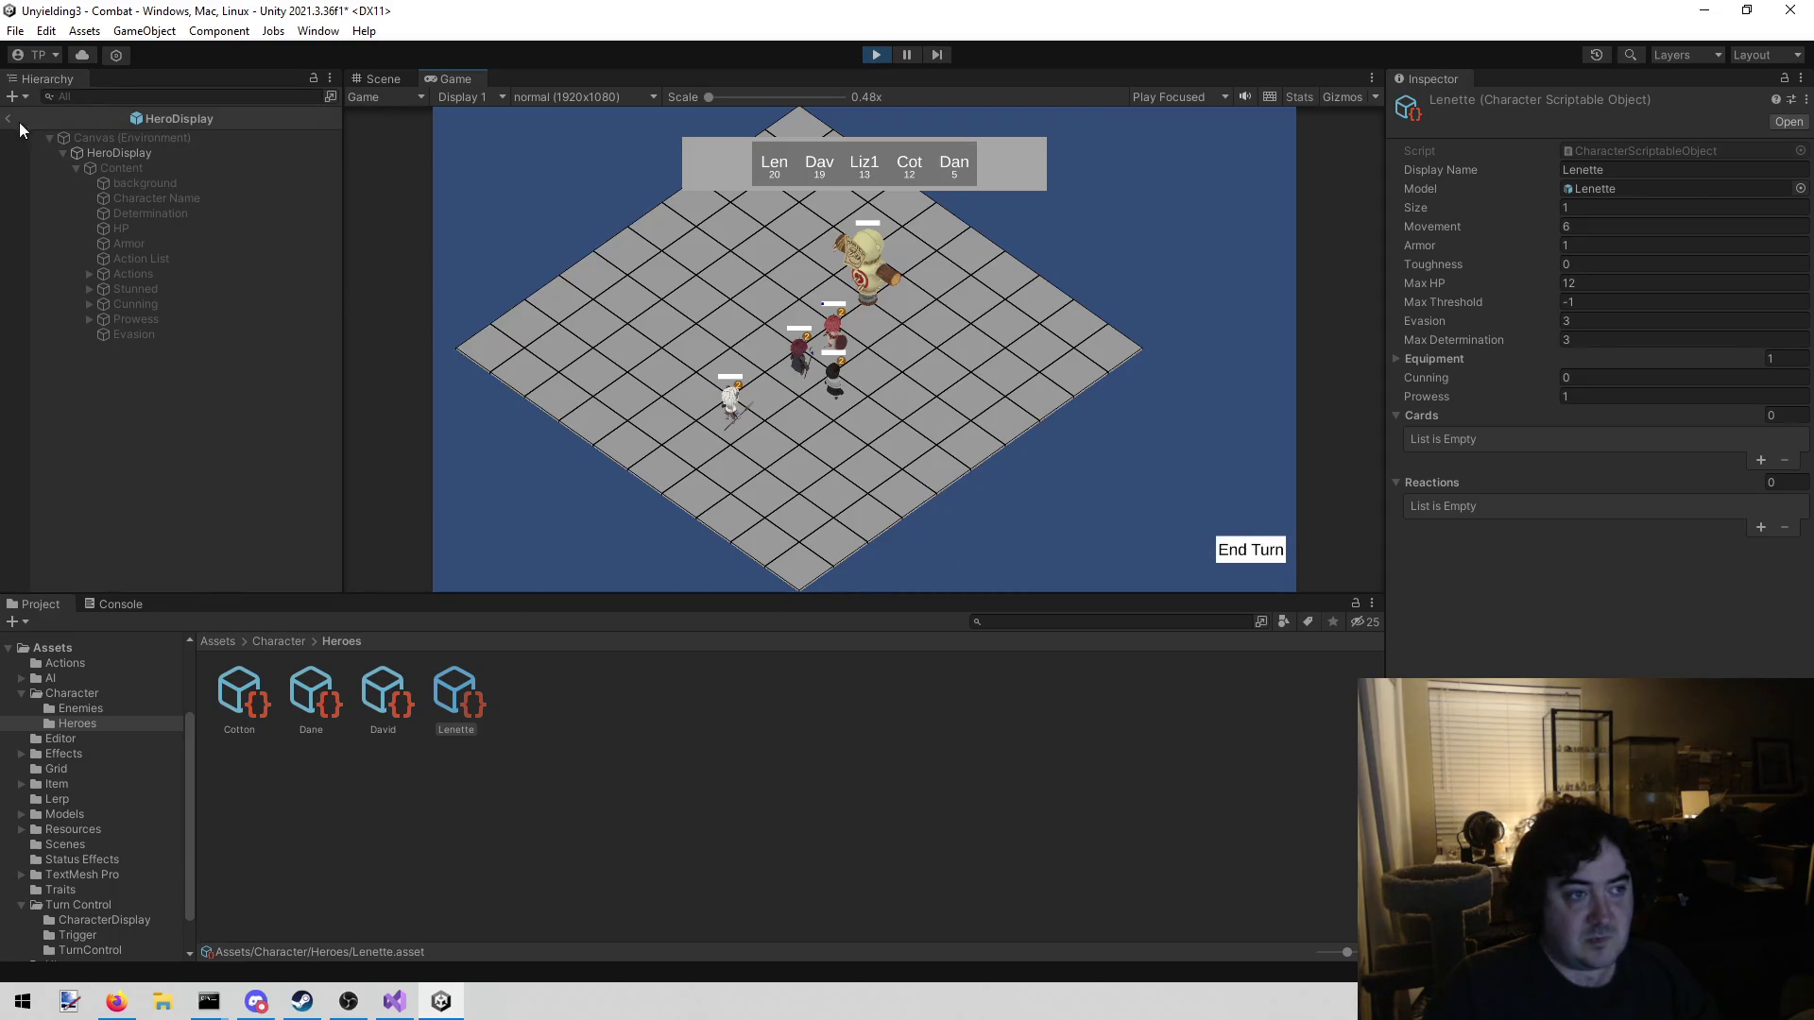
{"action": "left_click", "coordinate": [1257, 550]}
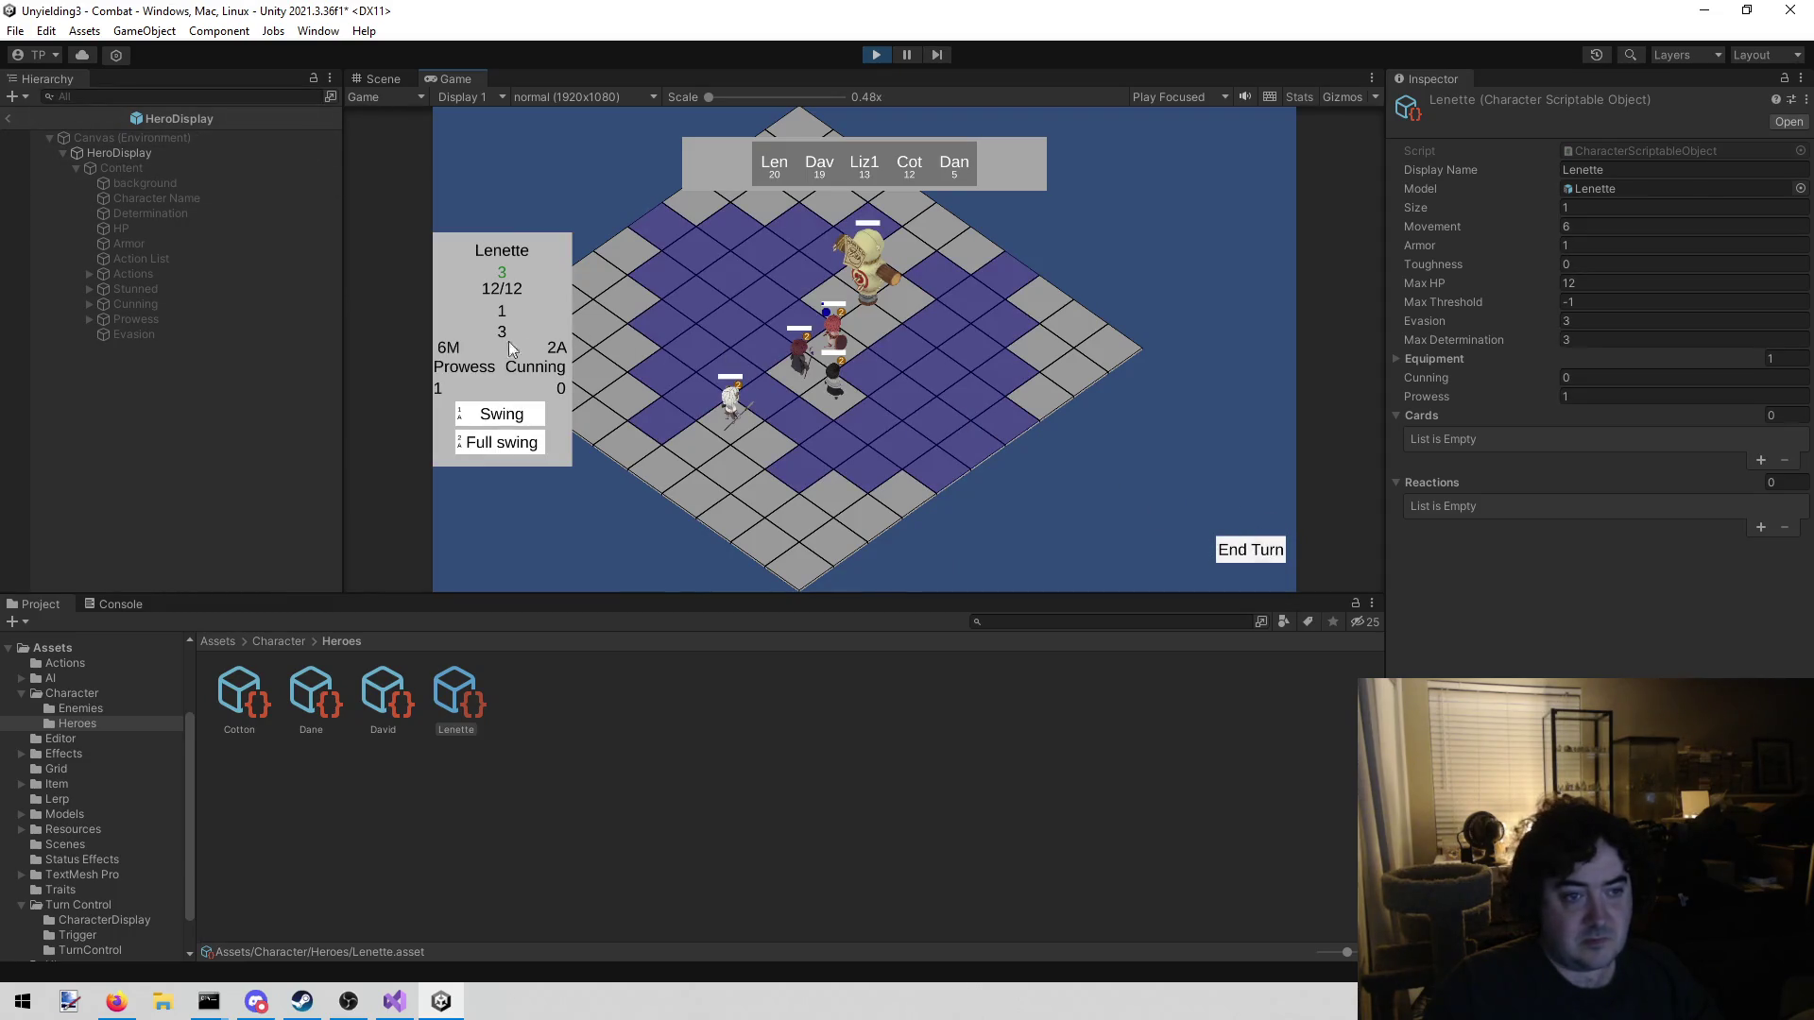
{"action": "left_click", "coordinate": [867, 59]}
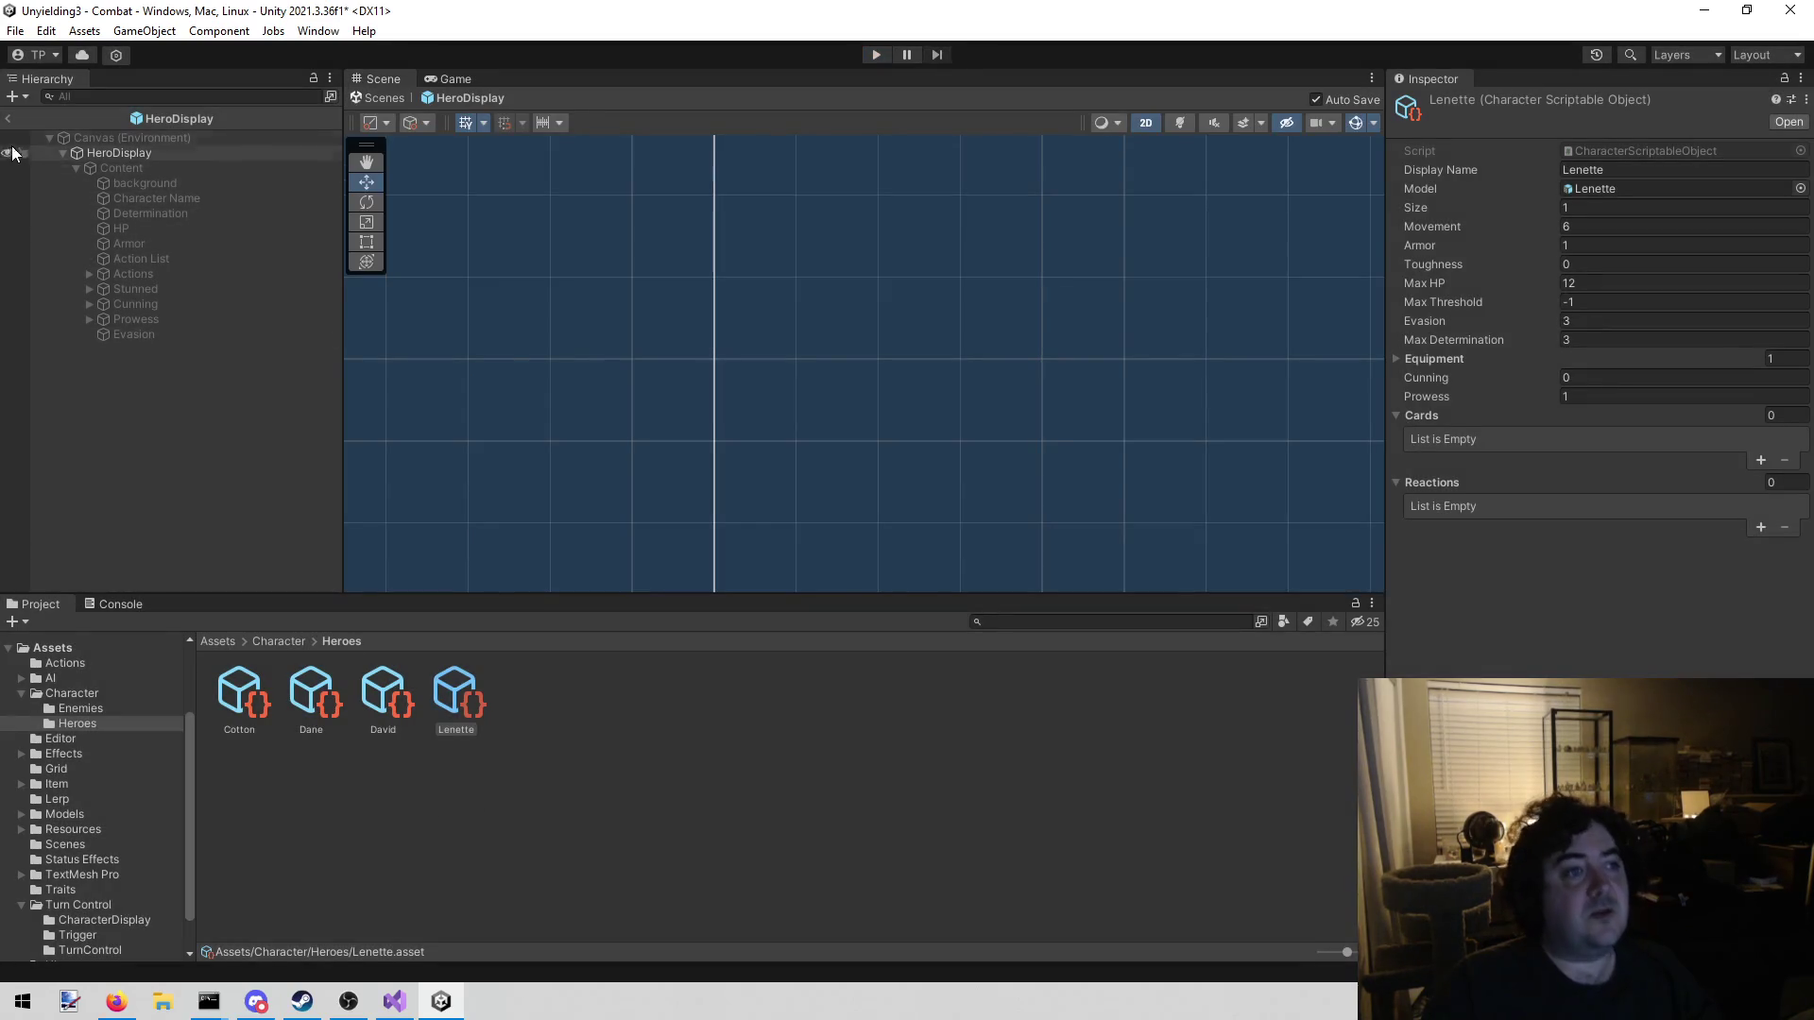
{"action": "left_click", "coordinate": [8, 118]}
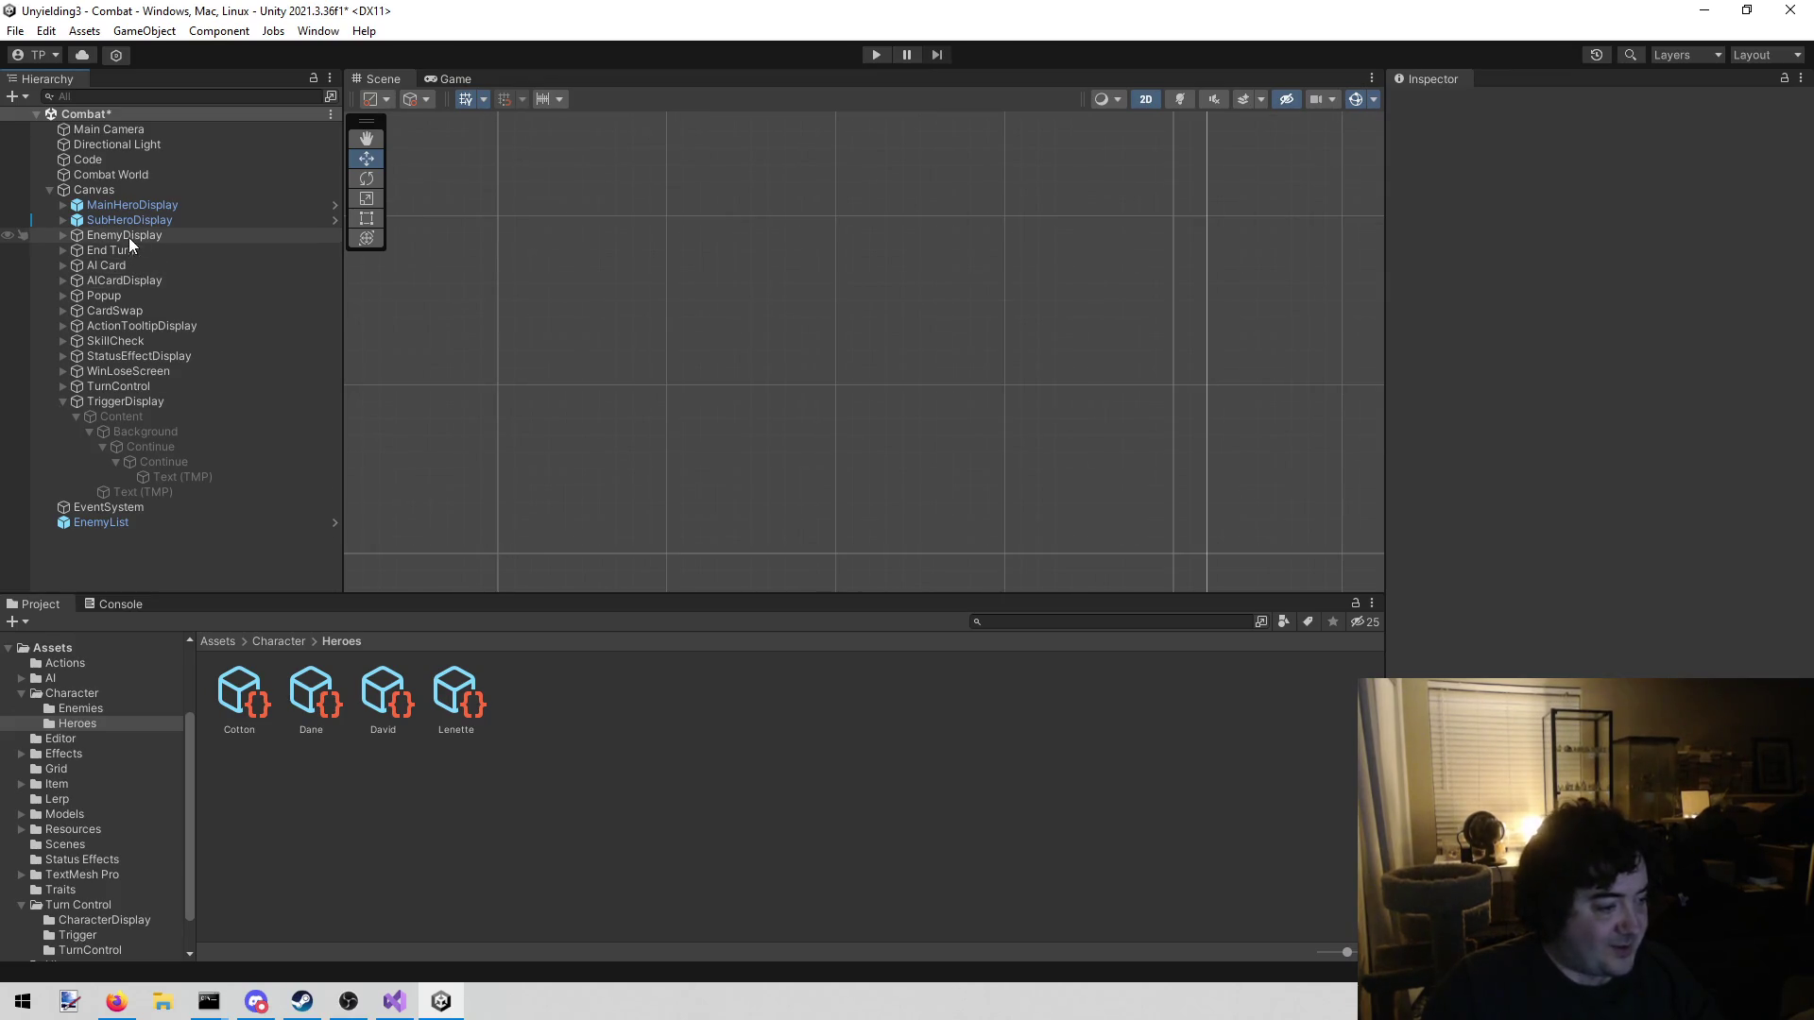
Activate EnemyDisplay's Content object so the enemy panel becomes visible
{"action": "left_click", "coordinate": [67, 235]}
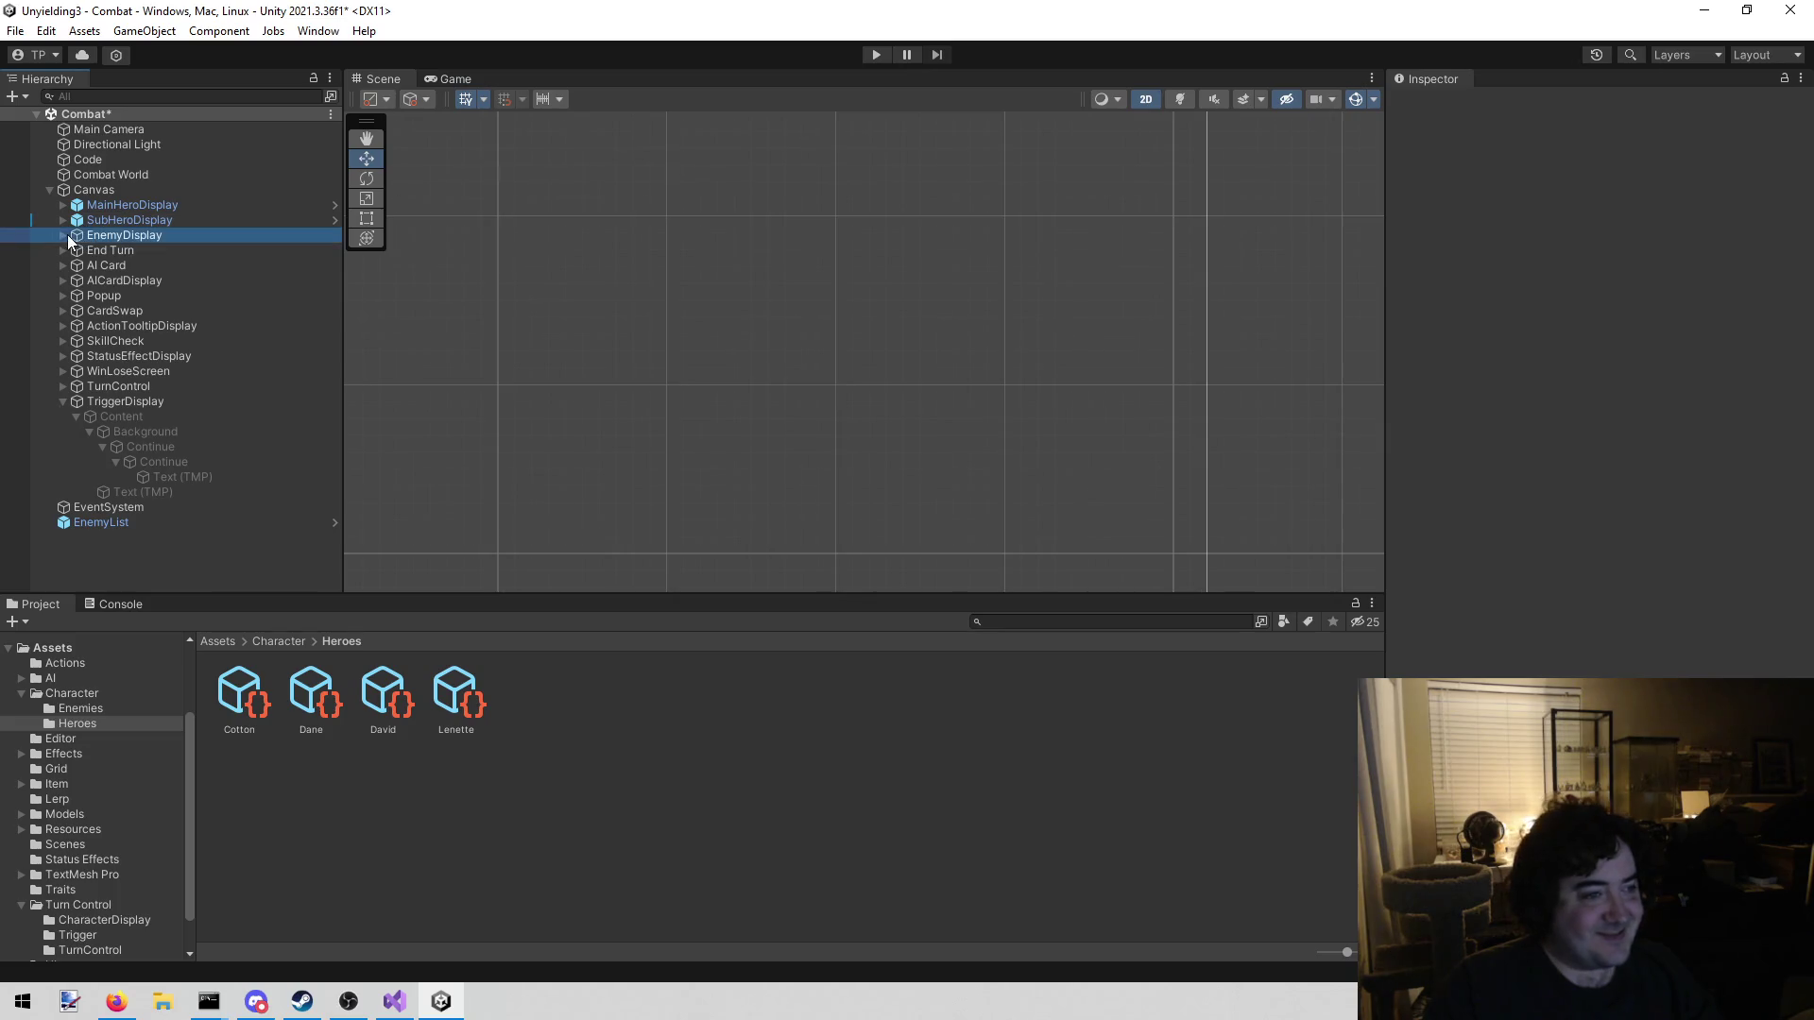
{"action": "left_click", "coordinate": [62, 235]}
{"action": "left_click", "coordinate": [151, 251]}
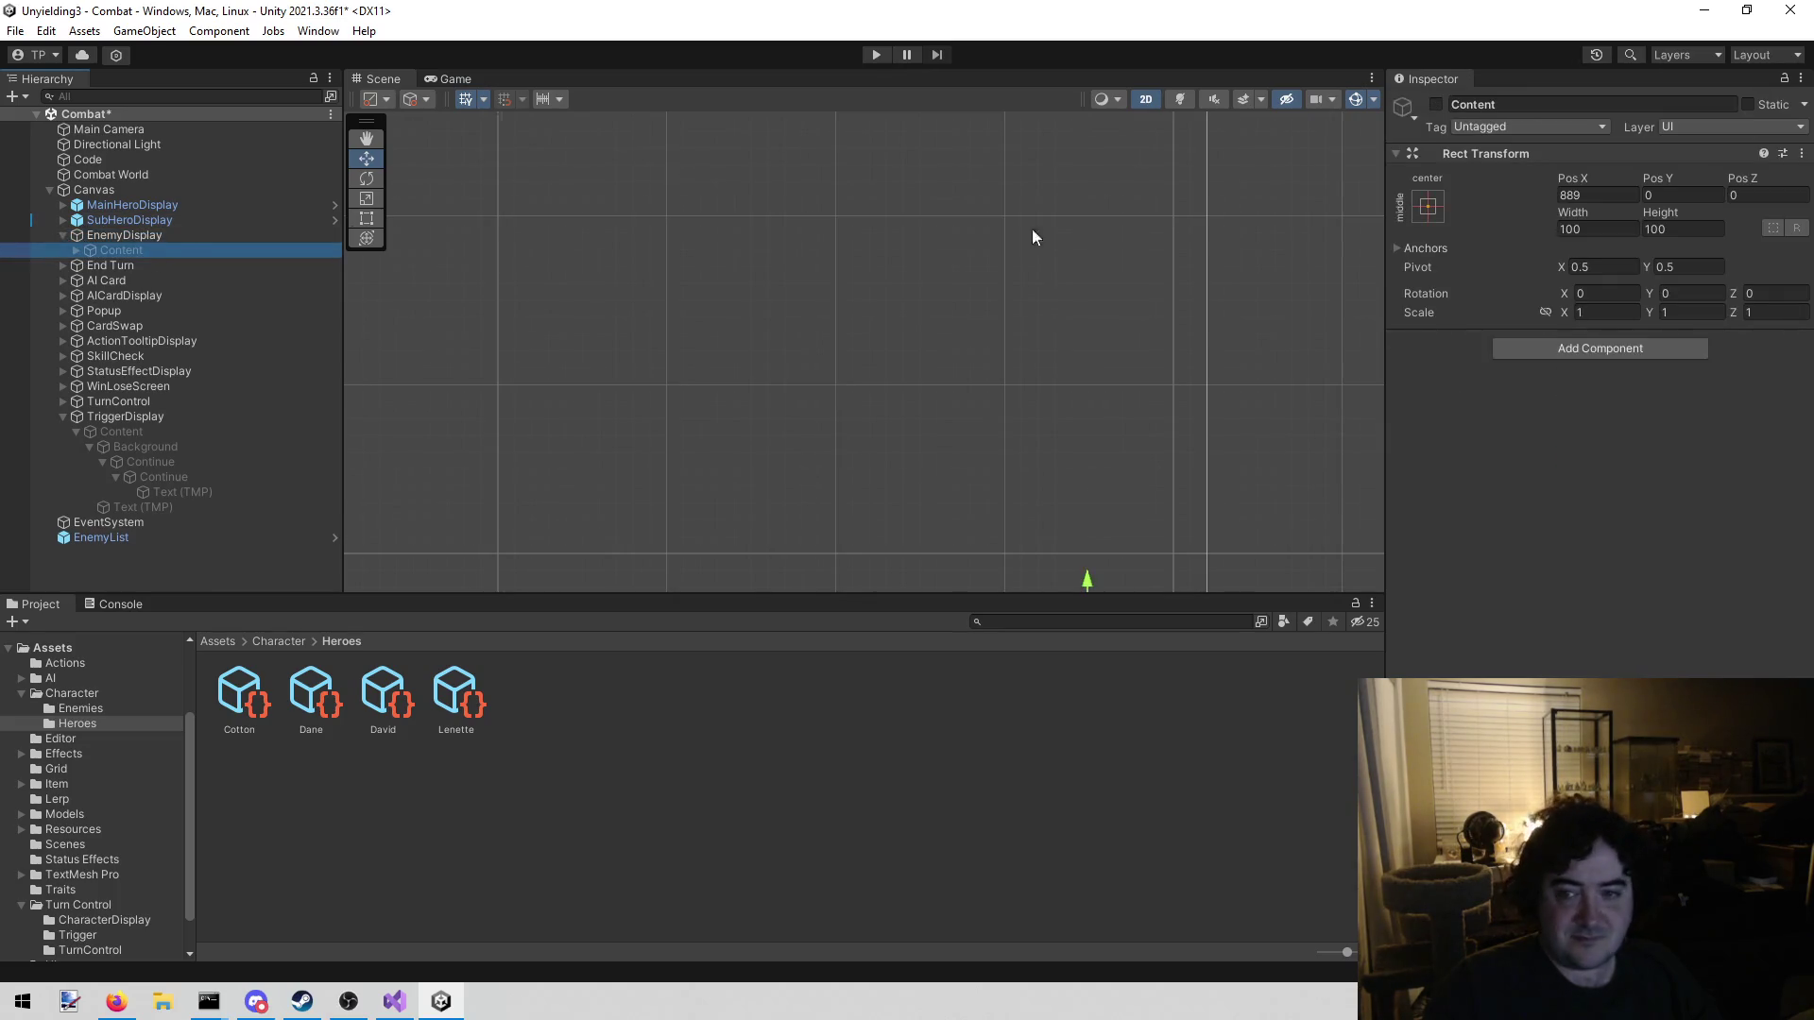
{"action": "left_click", "coordinate": [1436, 106]}
{"action": "scroll", "coordinate": [875, 301], "scroll_direction": "down", "scroll_amount": 3}
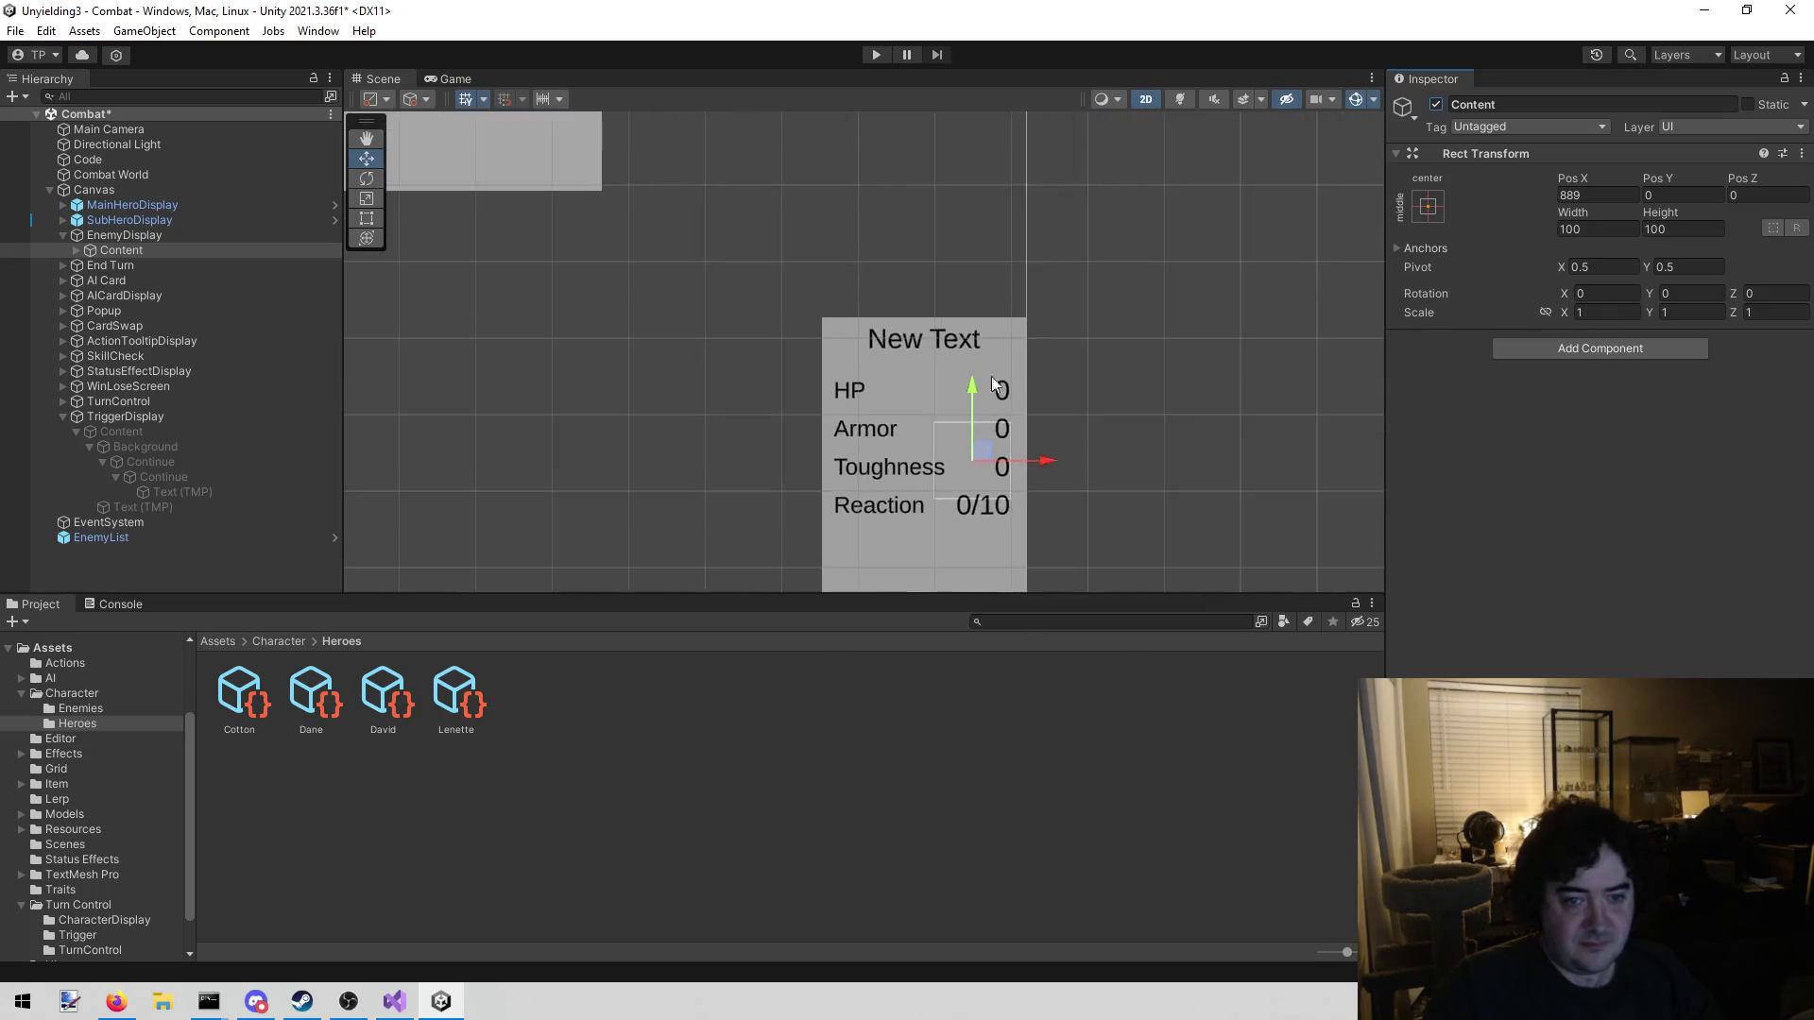
{"action": "scroll", "coordinate": [973, 294], "scroll_direction": "up", "scroll_amount": 2}
{"action": "scroll", "coordinate": [854, 327], "scroll_direction": "up", "scroll_amount": 1}
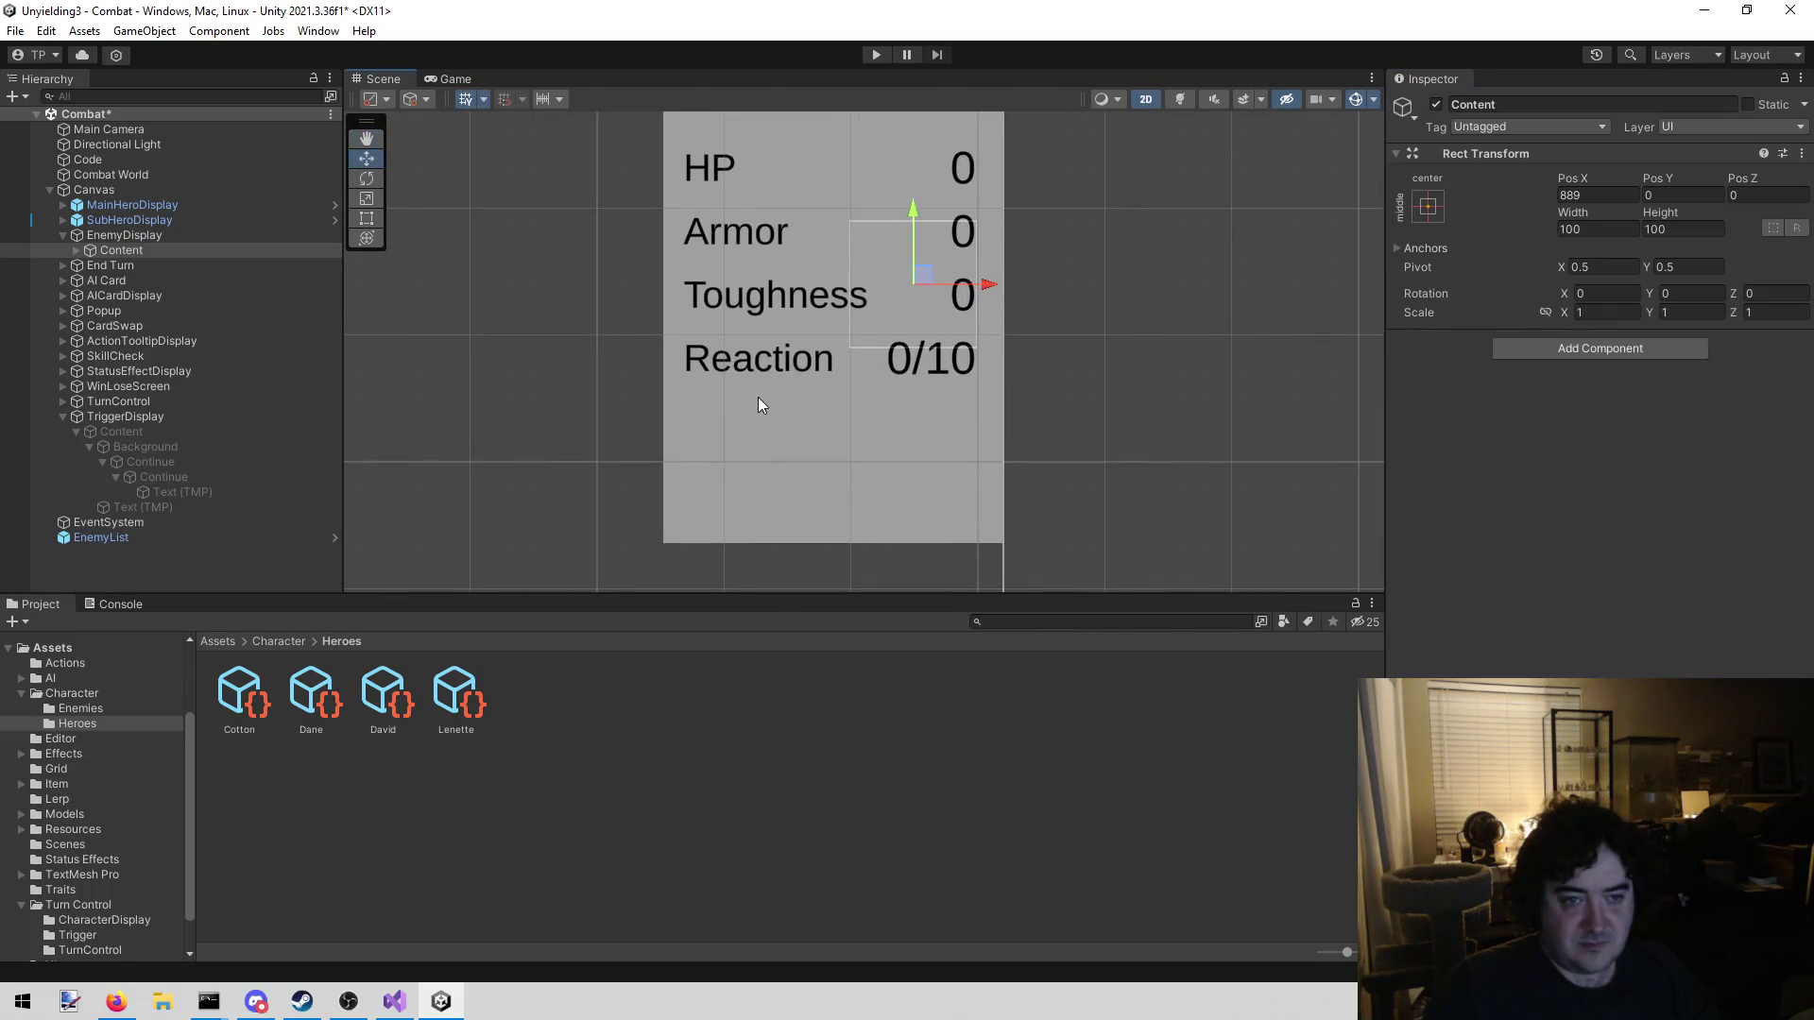
{"action": "scroll", "coordinate": [757, 399], "scroll_direction": "down", "scroll_amount": 1}
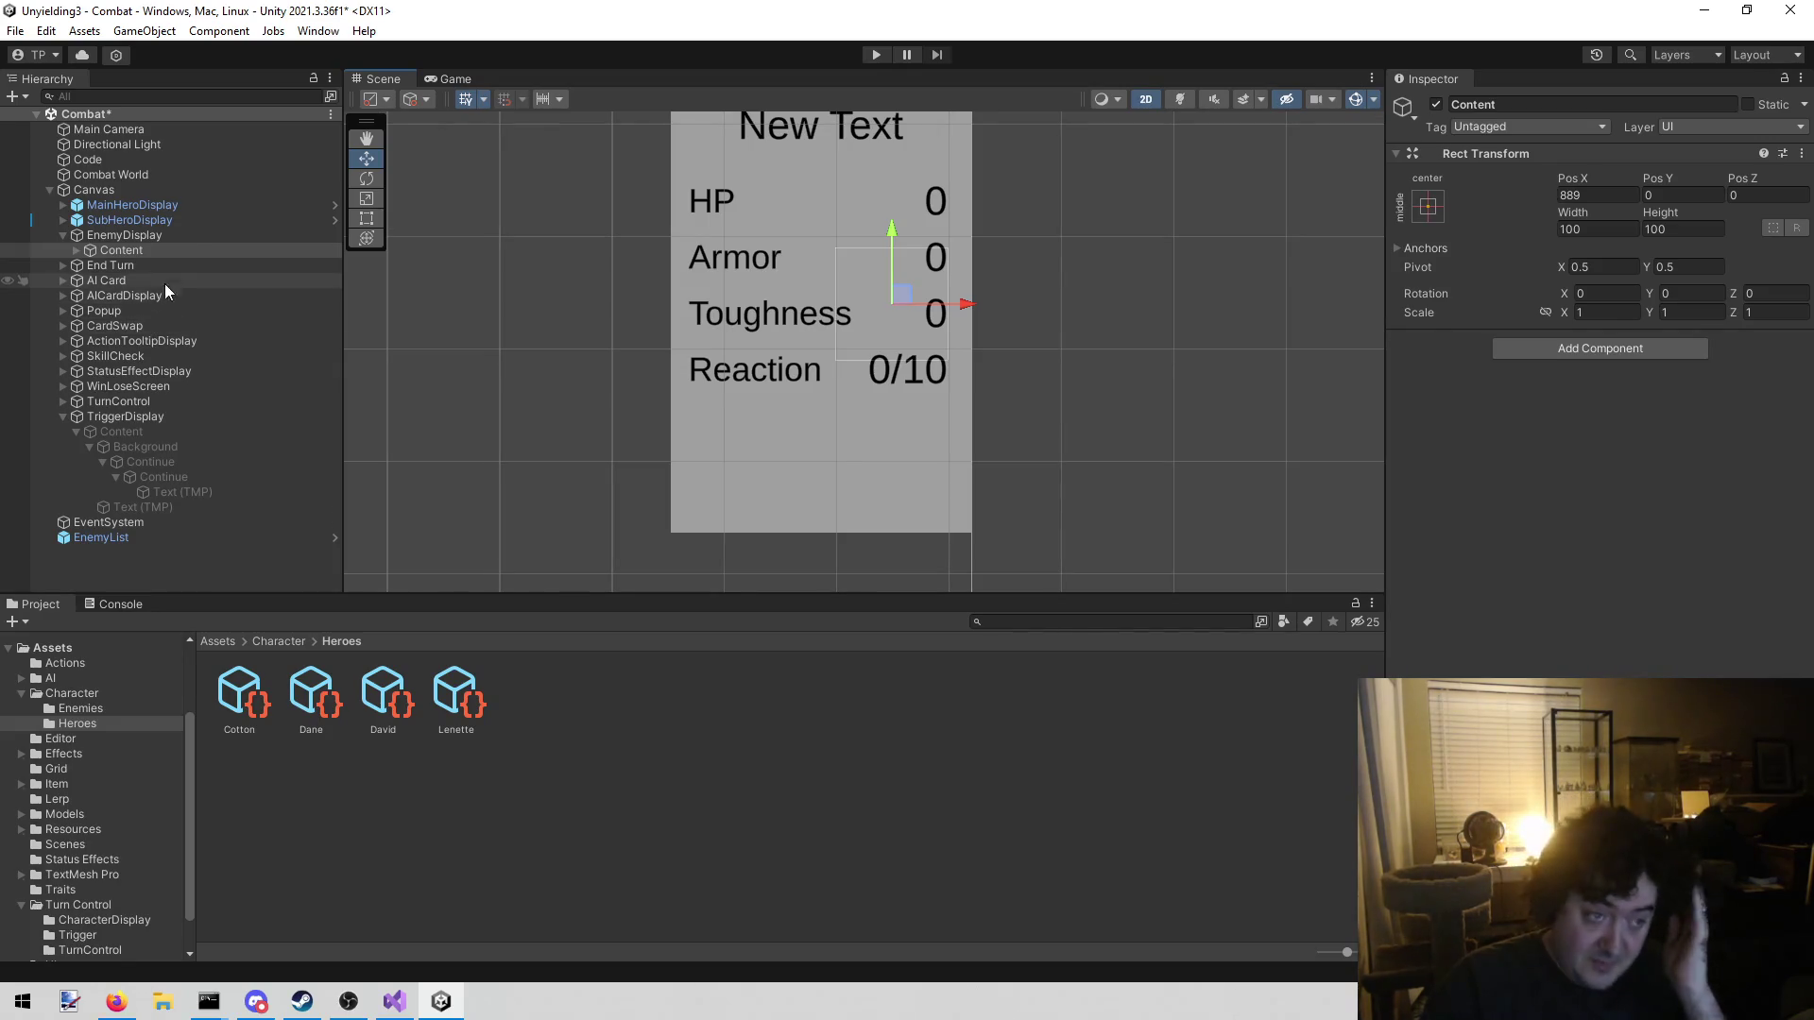
Expand Content and its Vertical Layout to reveal the HP, Armor, Toughness and Reaction rows
{"action": "left_click", "coordinate": [76, 249]}
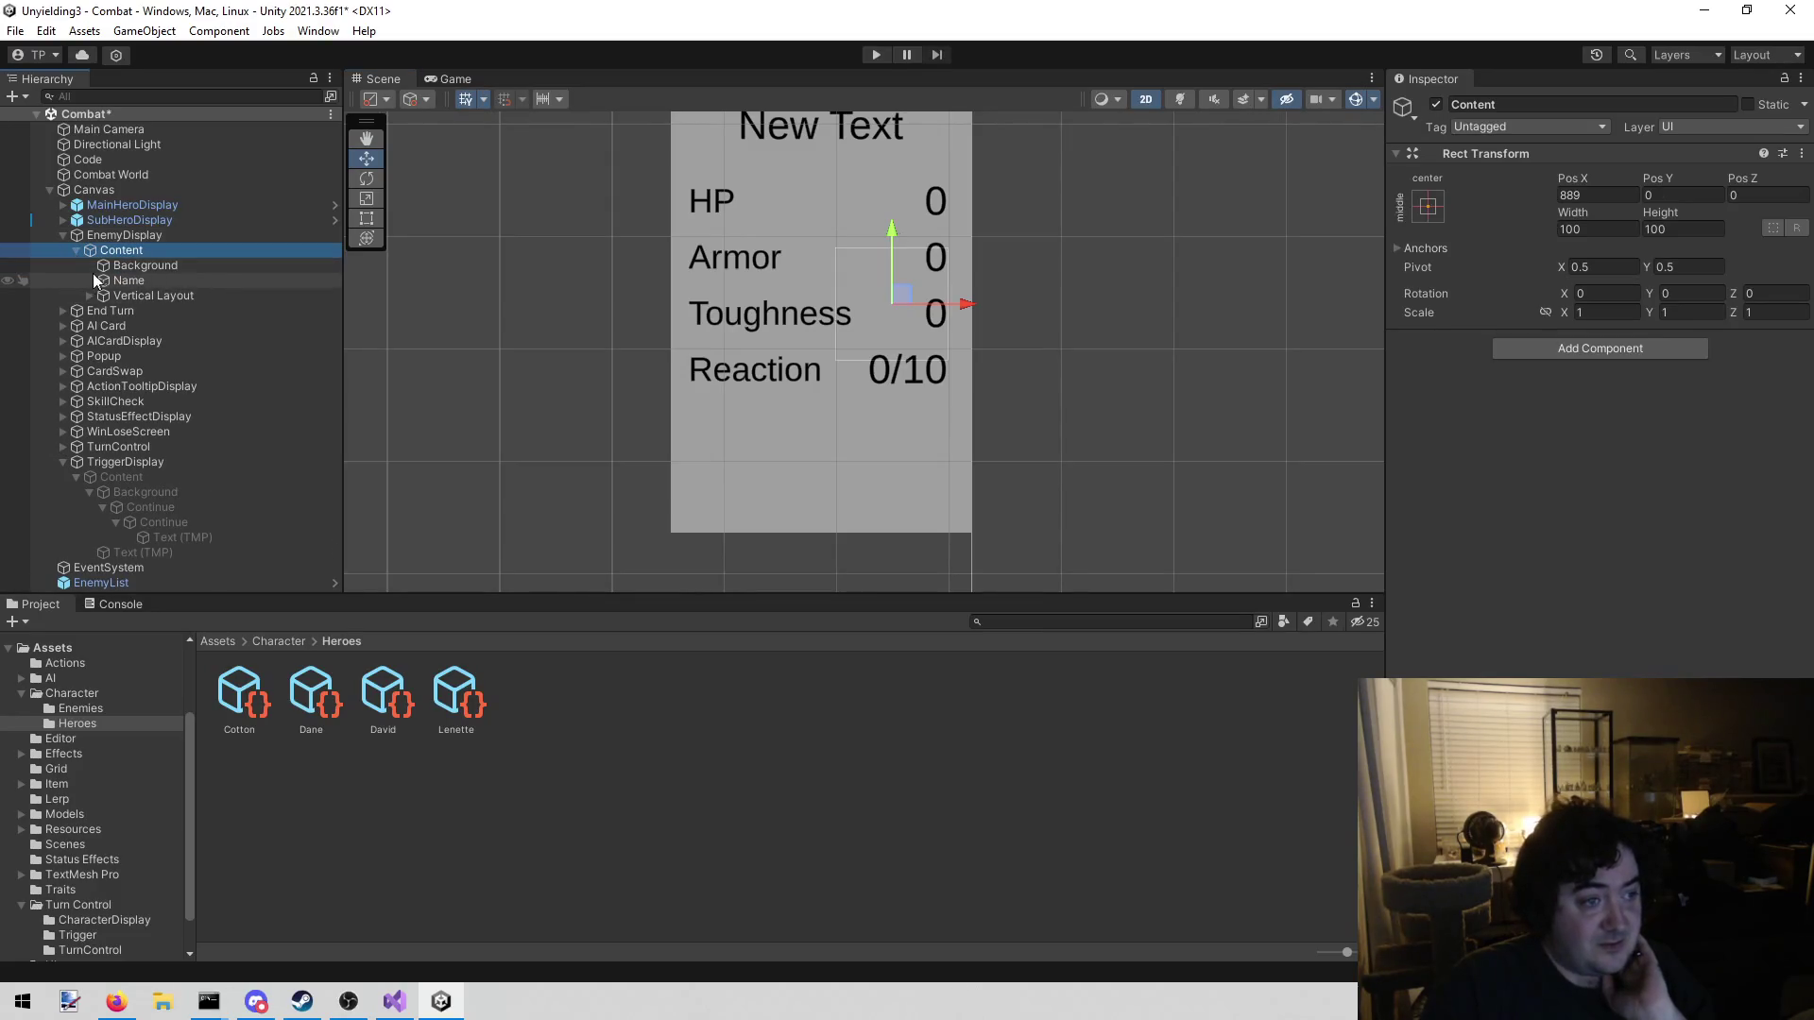
{"action": "left_click", "coordinate": [88, 296]}
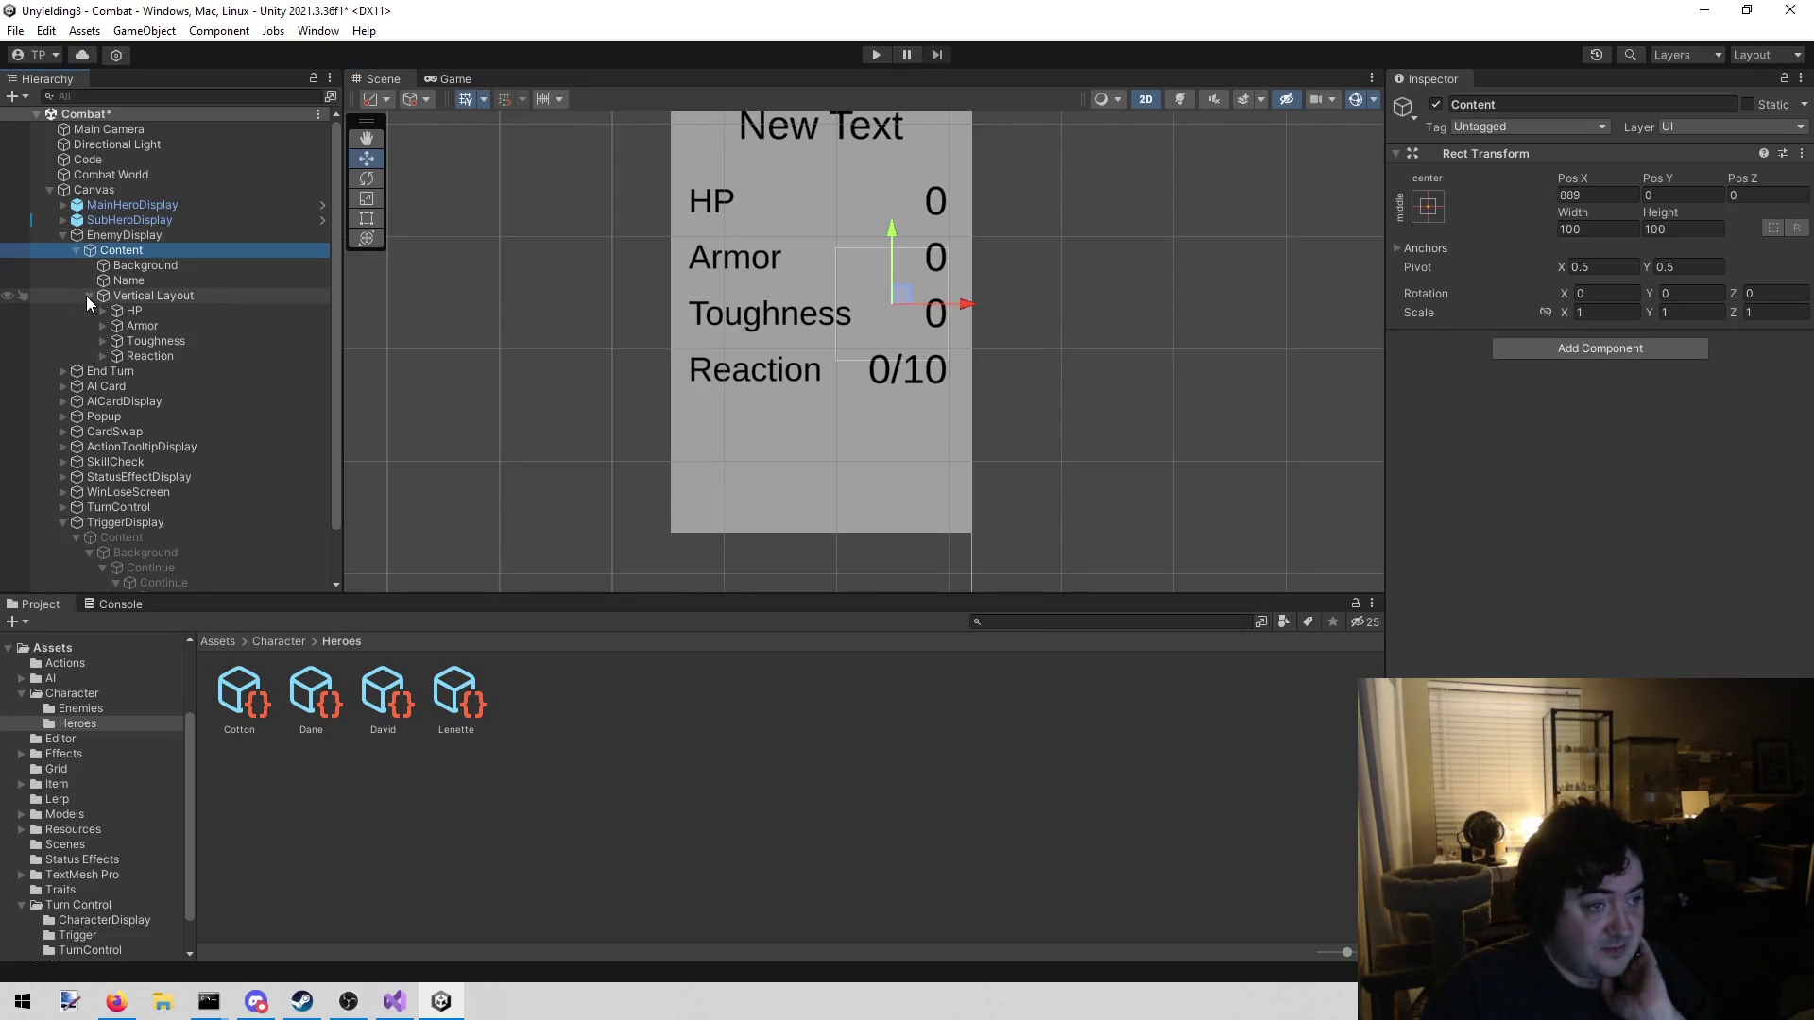
{"action": "left_click", "coordinate": [134, 301]}
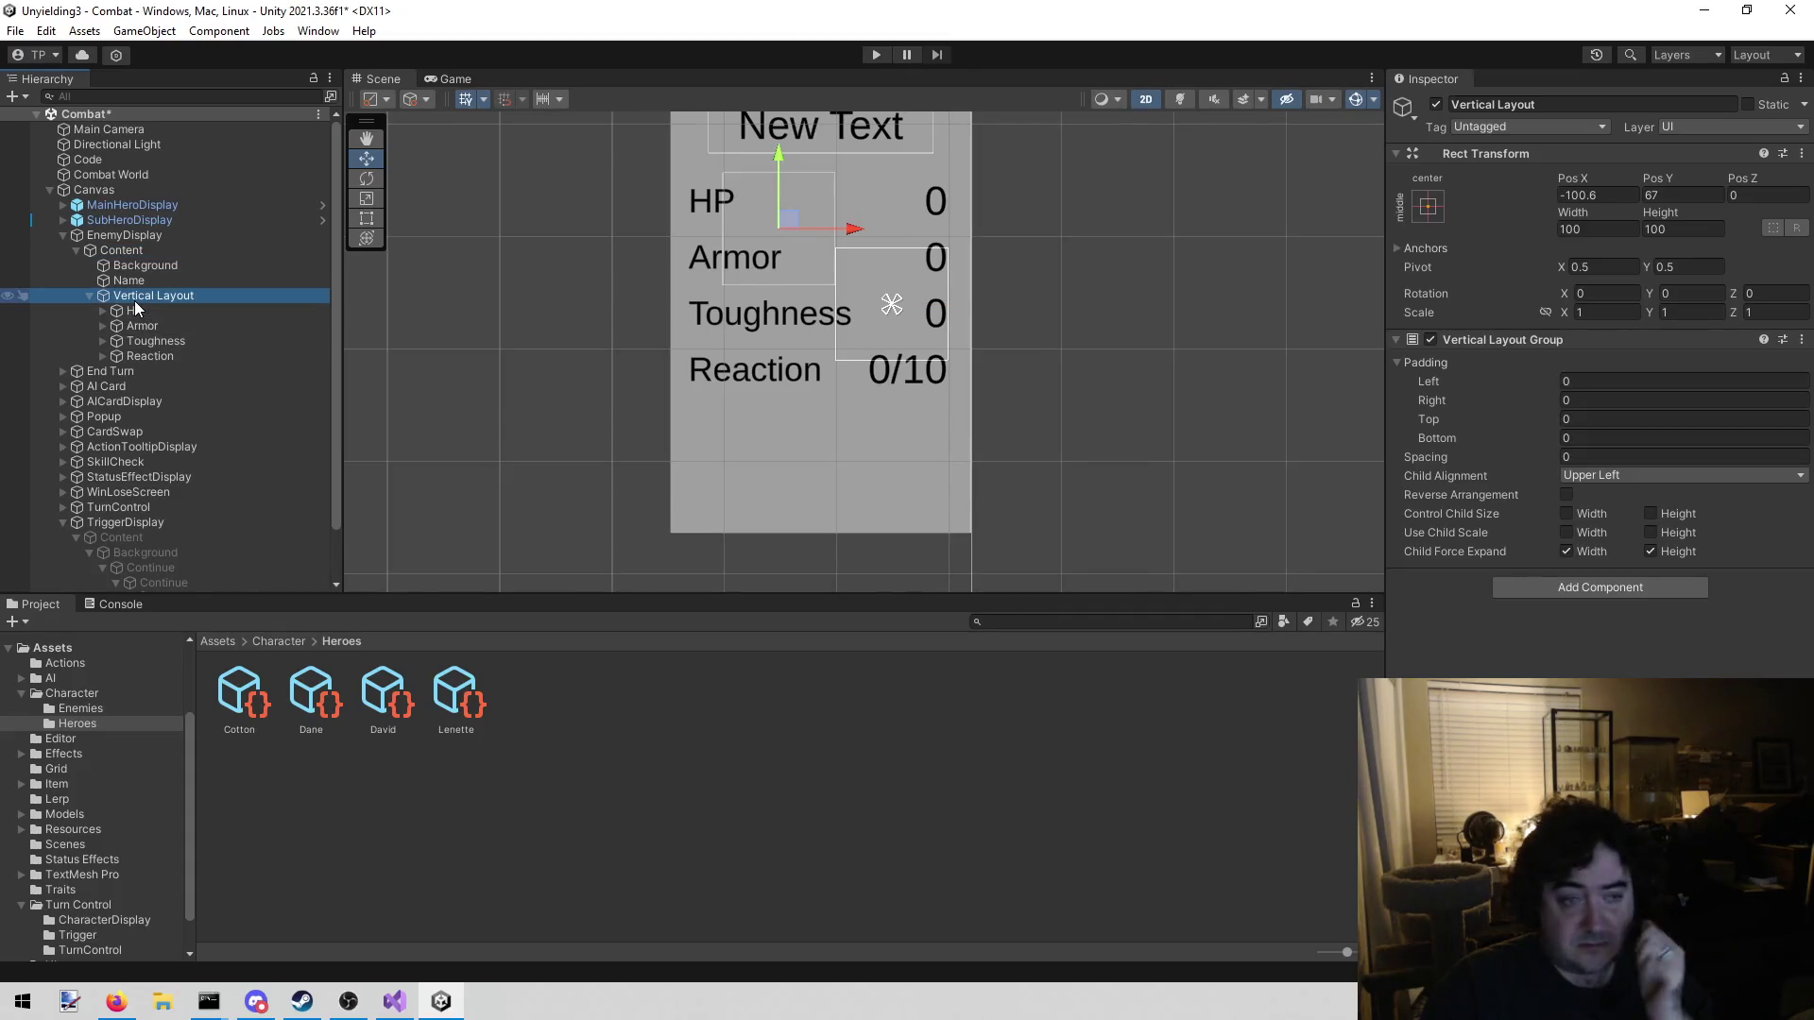
{"action": "right_click", "coordinate": [134, 301]}
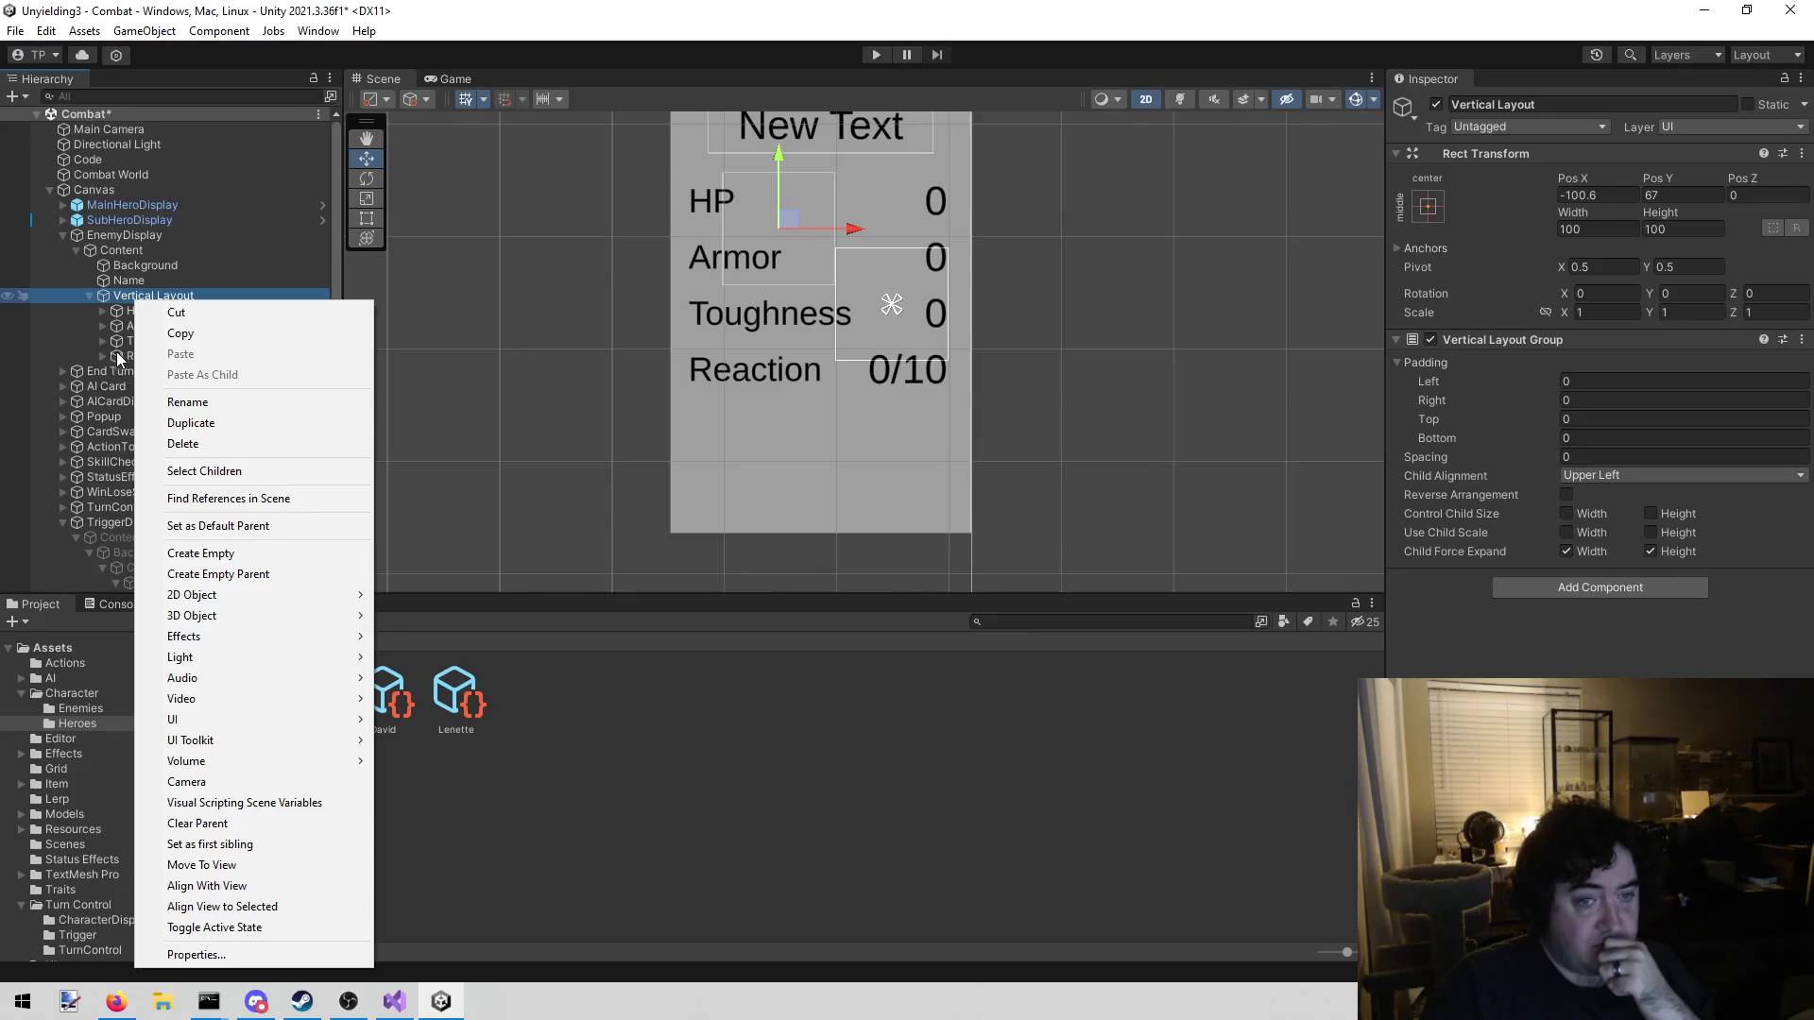
Duplicate the Reaction row and move the copy just below HP
{"action": "left_click", "coordinate": [128, 355]}
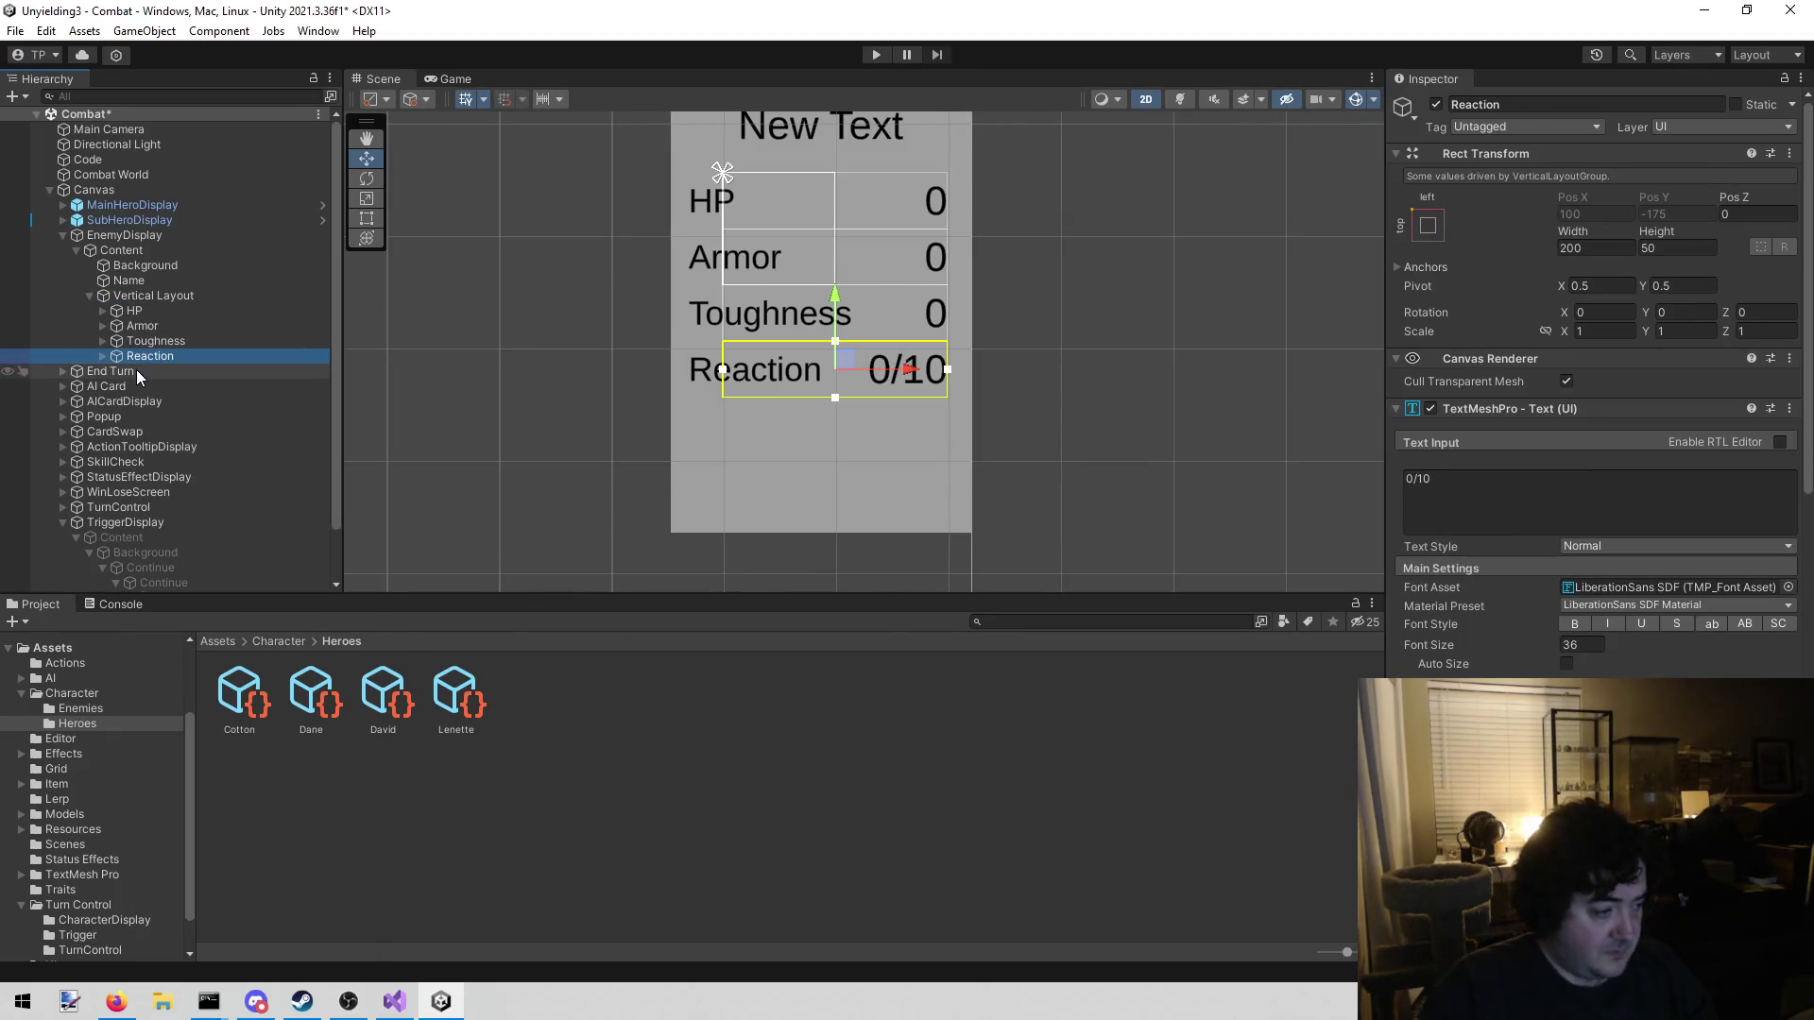
{"action": "key", "text": "ctrl+d"}
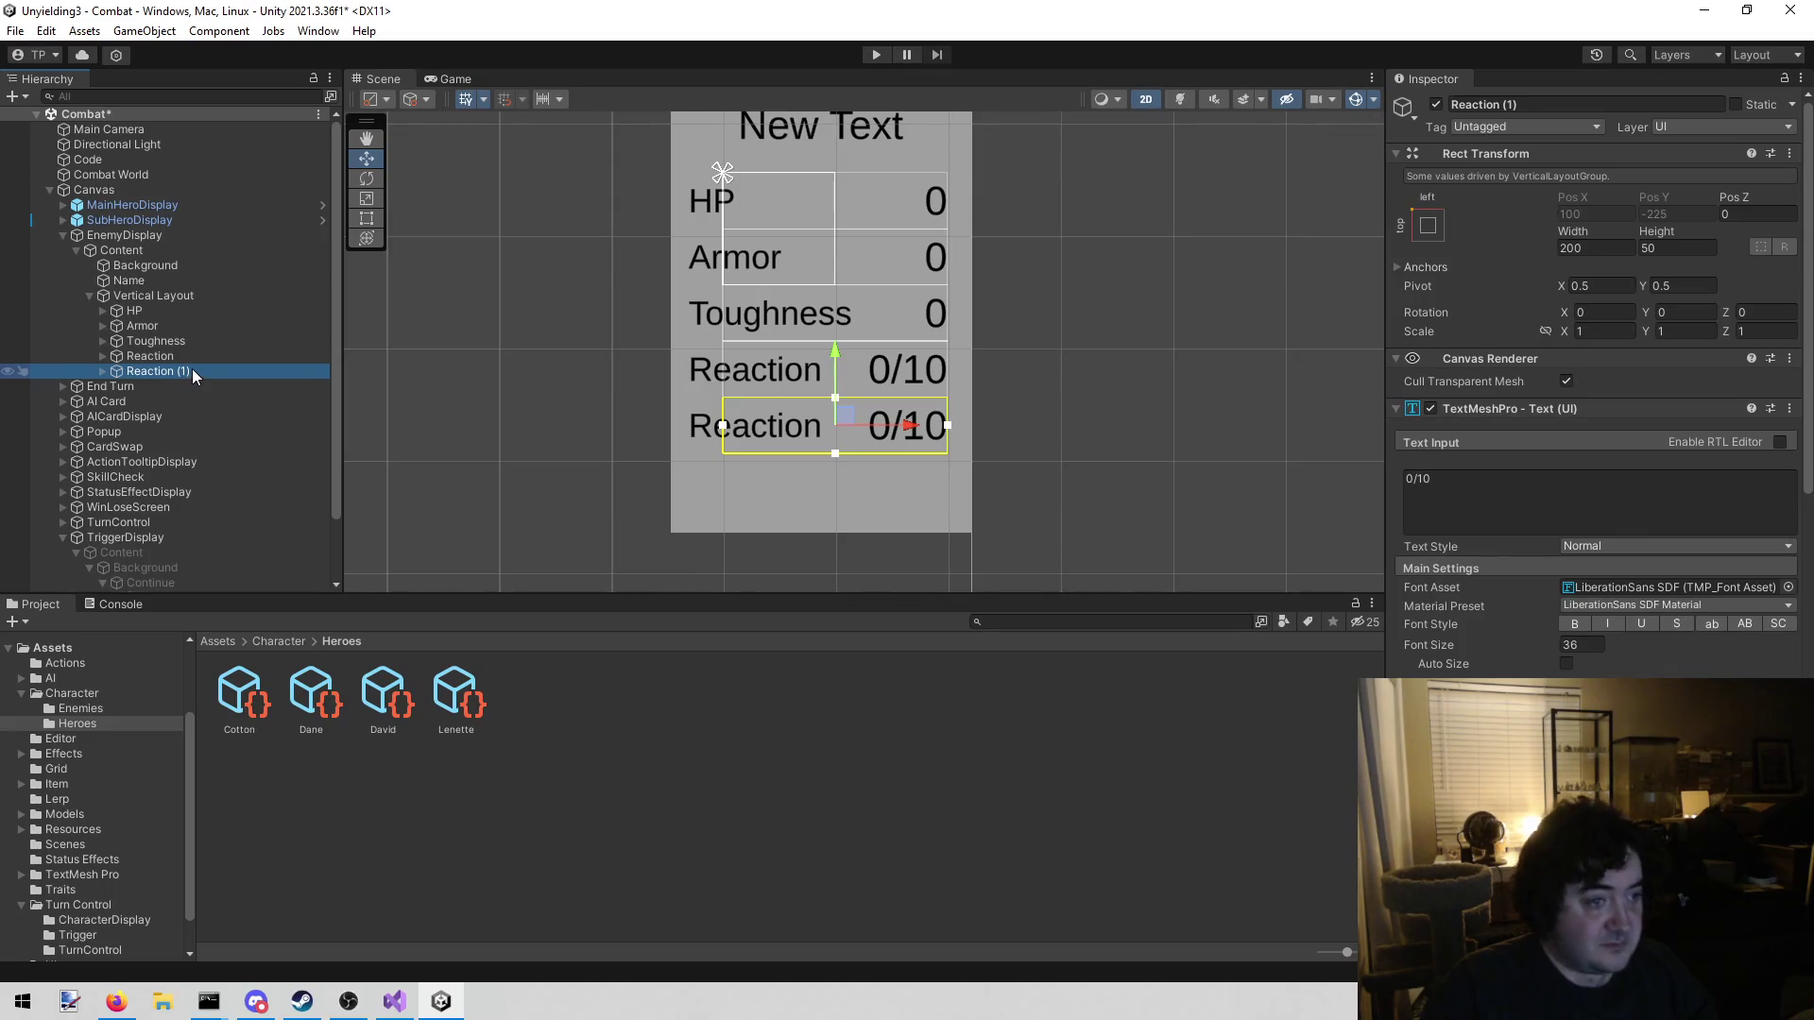
{"action": "mouse_move", "coordinate": [192, 372]}
{"action": "left_mouse_down"}
{"action": "mouse_move", "coordinate": [213, 329]}
{"action": "mouse_move", "coordinate": [192, 324]}
{"action": "left_mouse_up"}
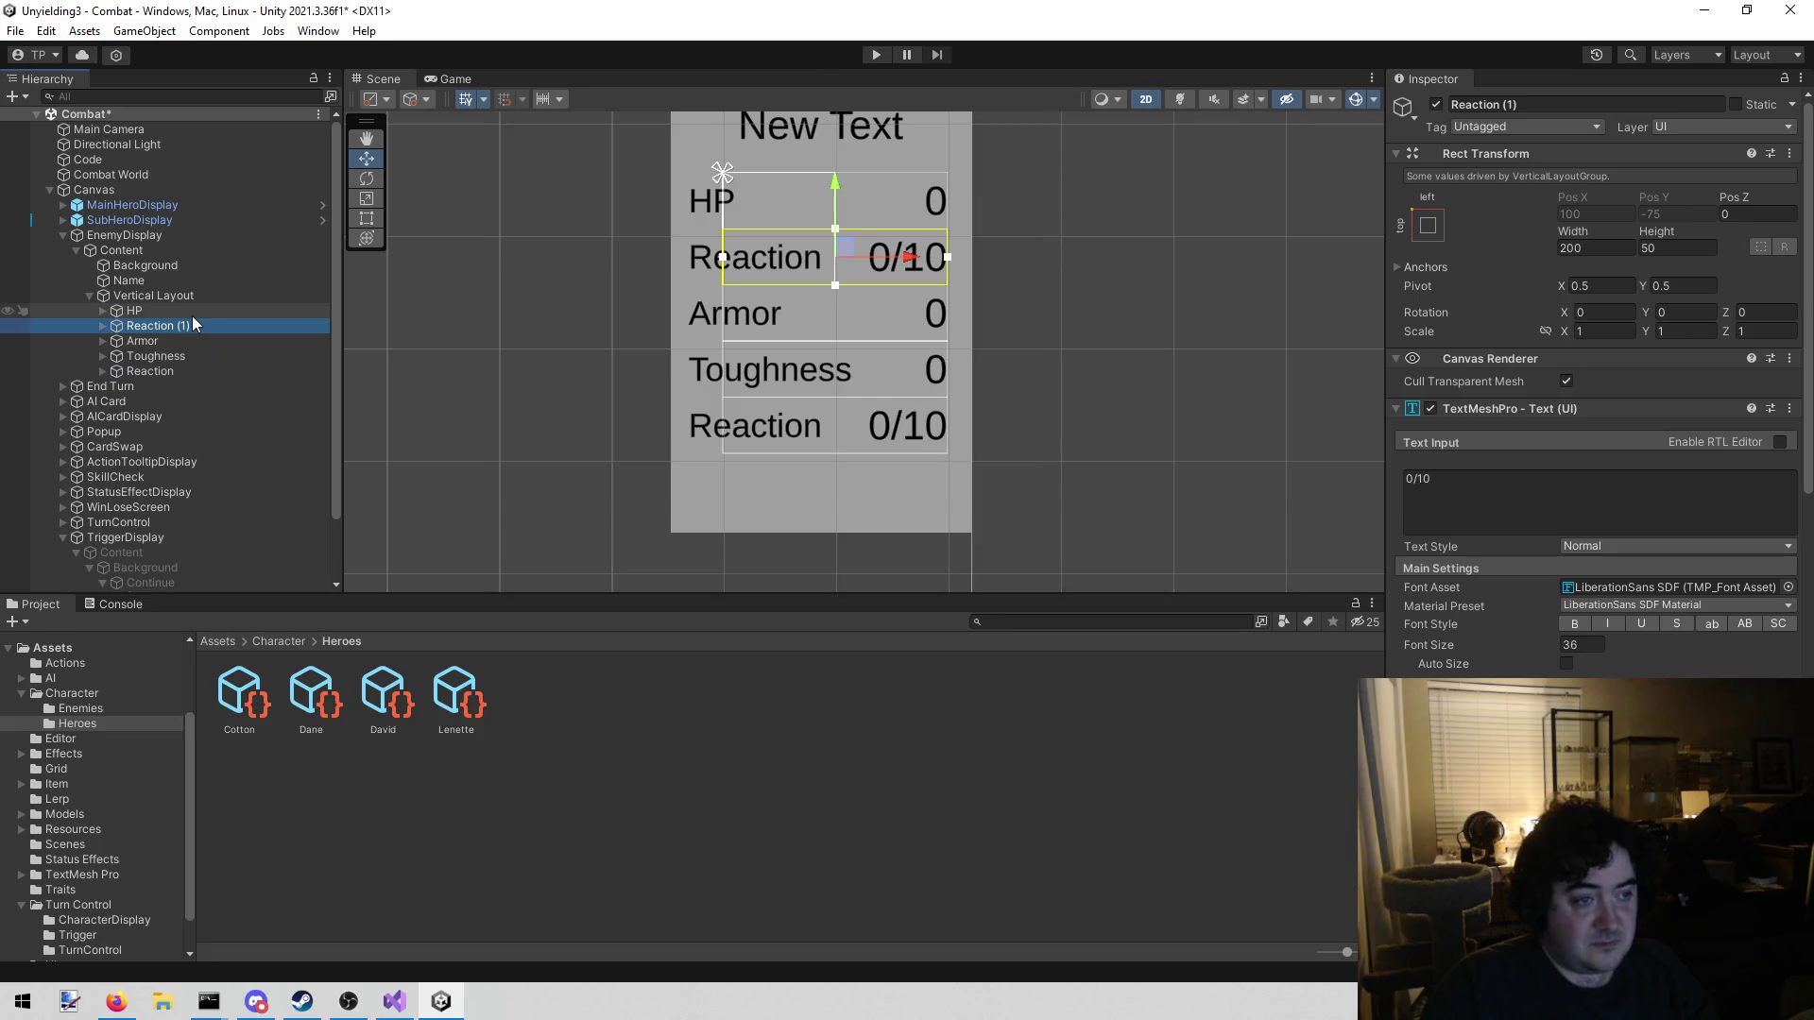
{"action": "left_click", "coordinate": [101, 325]}
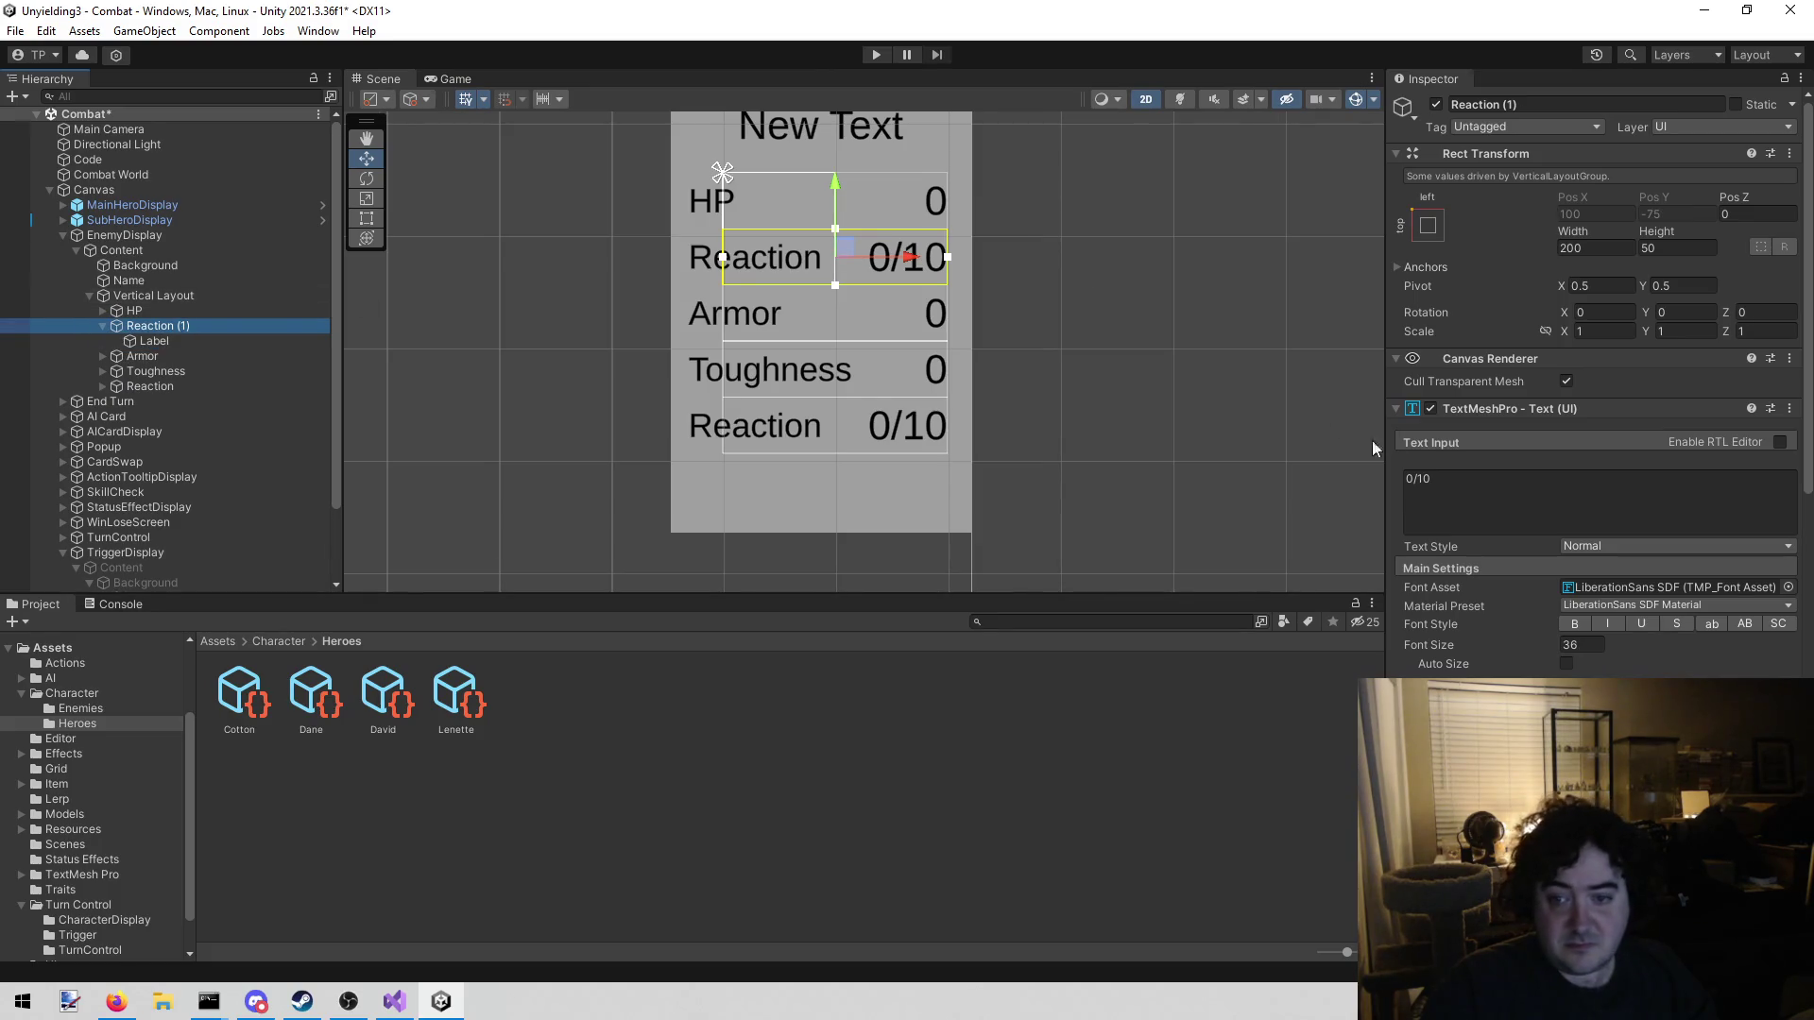
Rename the copied row to Evasion and set its value text to 0
{"action": "left_click", "coordinate": [1528, 486]}
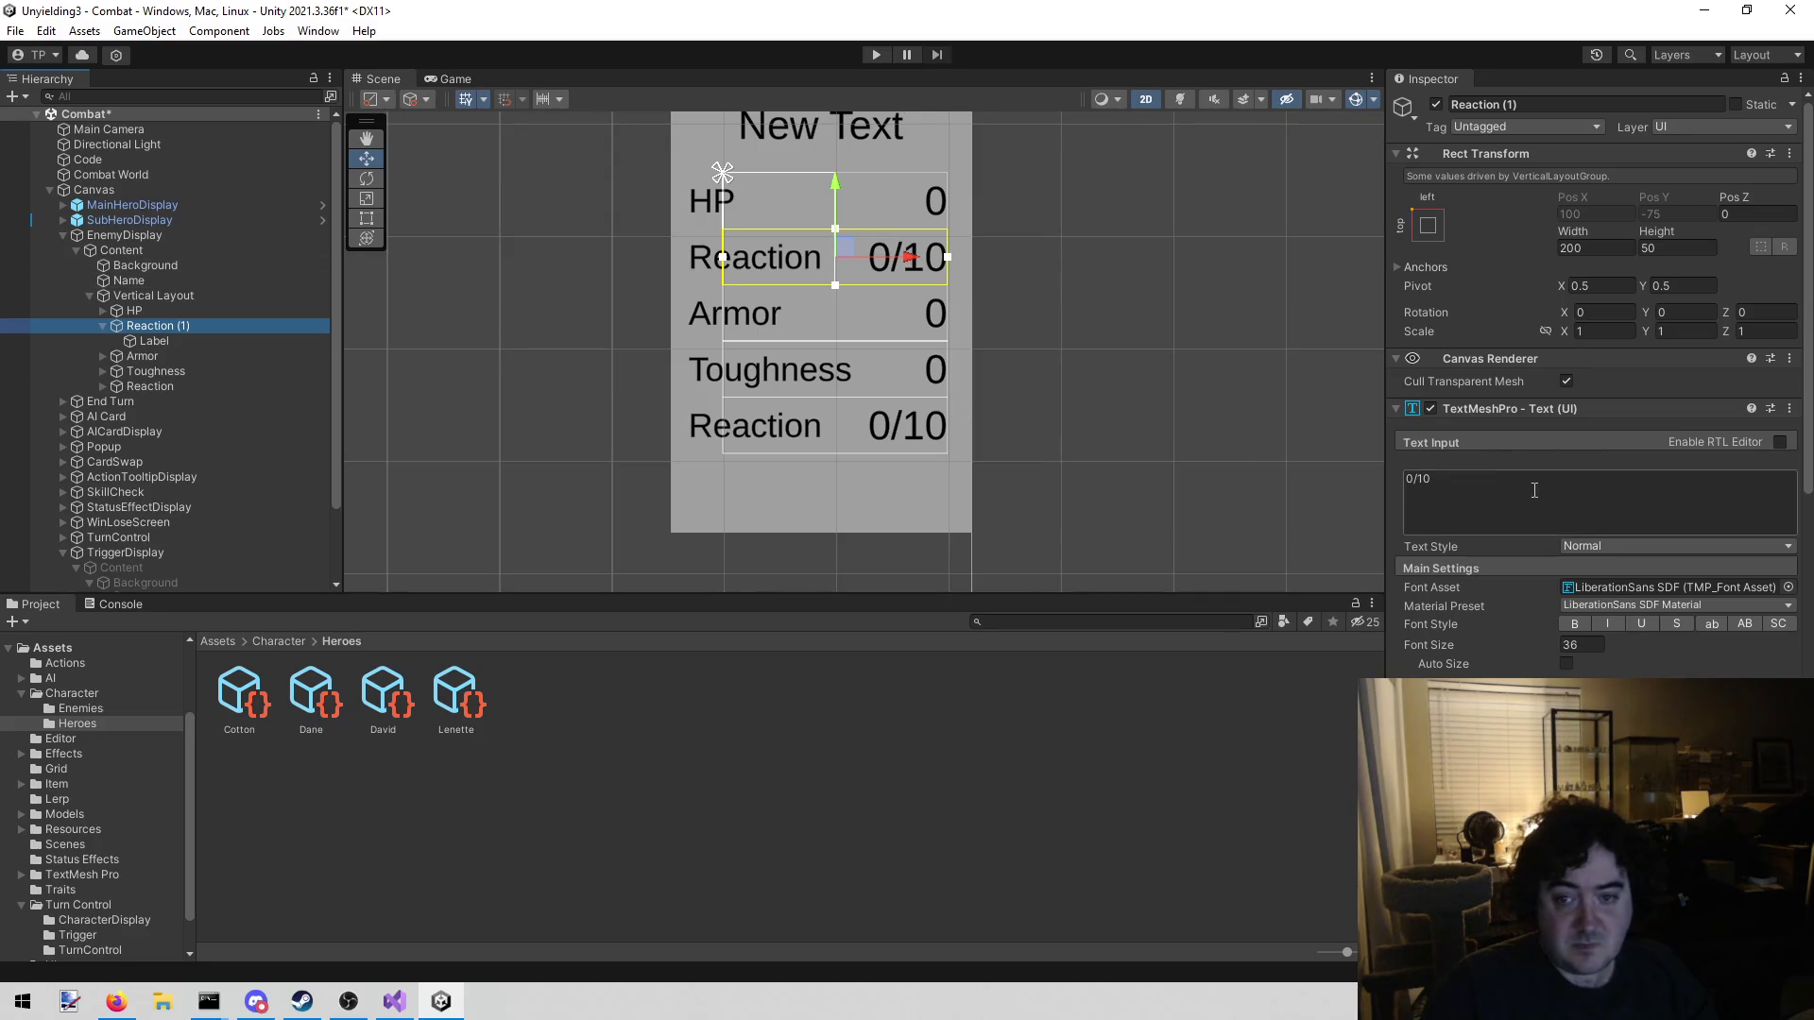
{"action": "key", "text": "ctrl+a"}
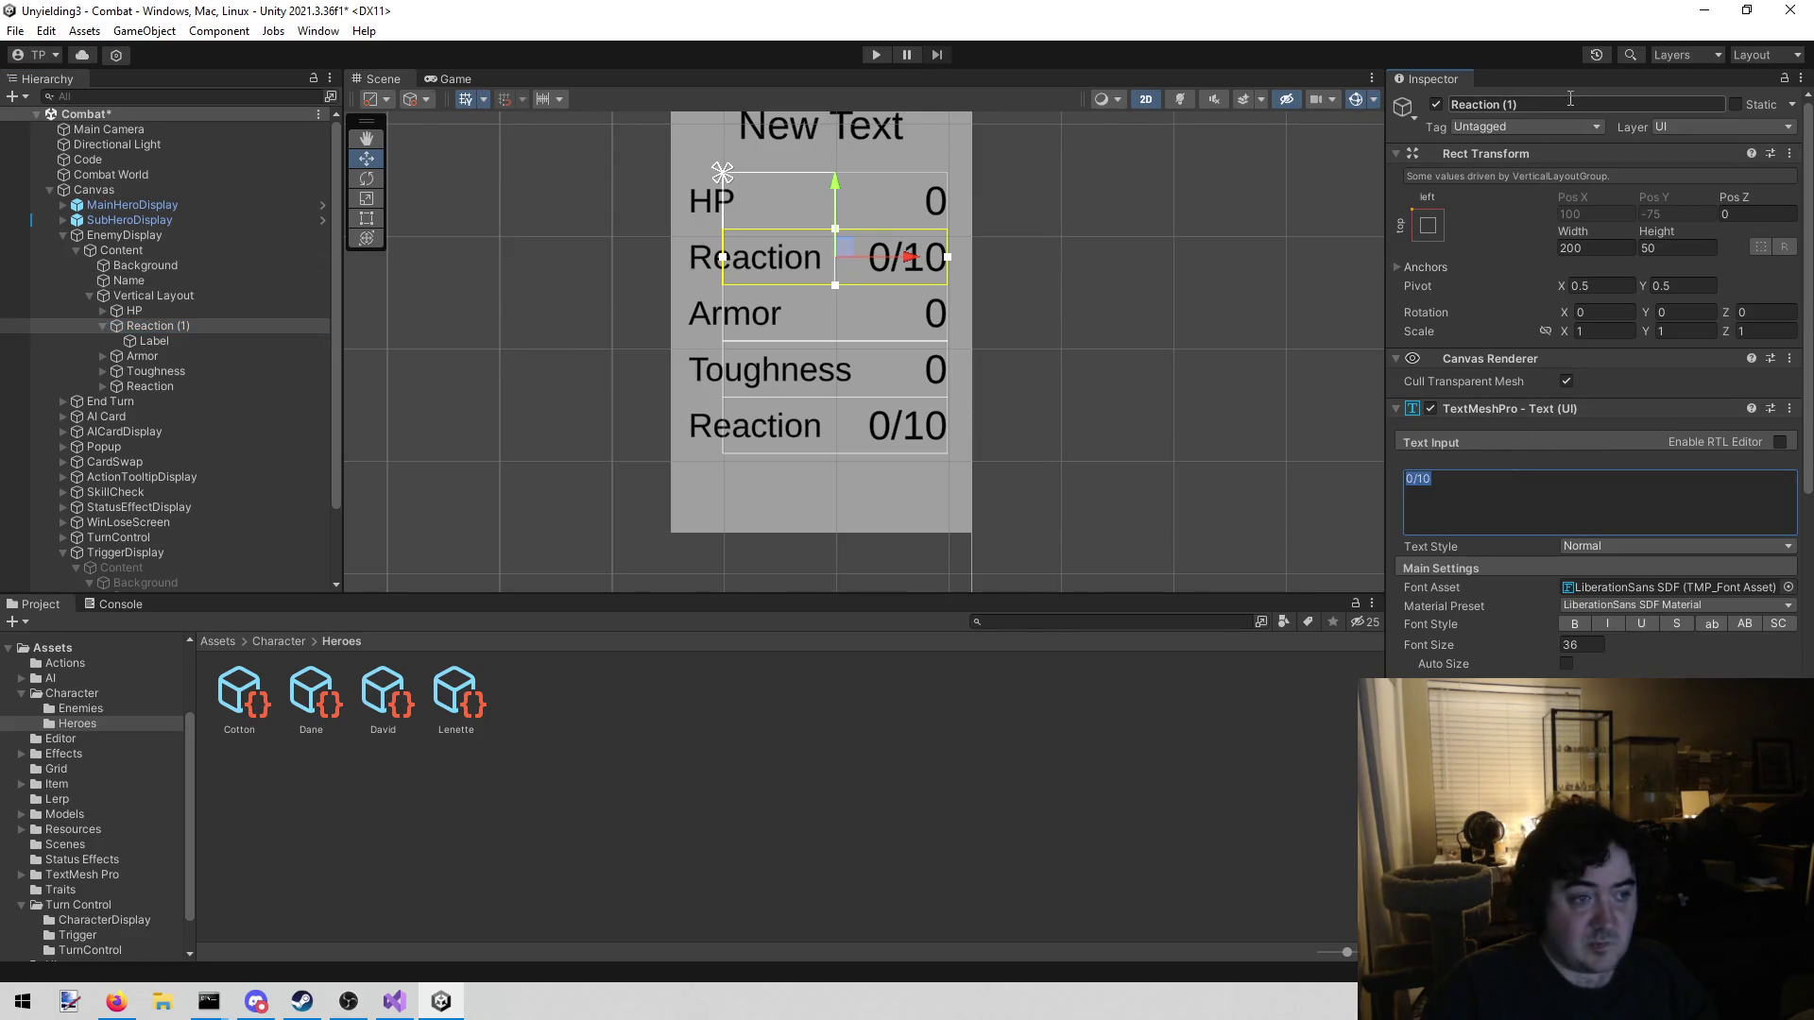
{"action": "left_click", "coordinate": [1573, 102]}
{"action": "type", "text": "E"}
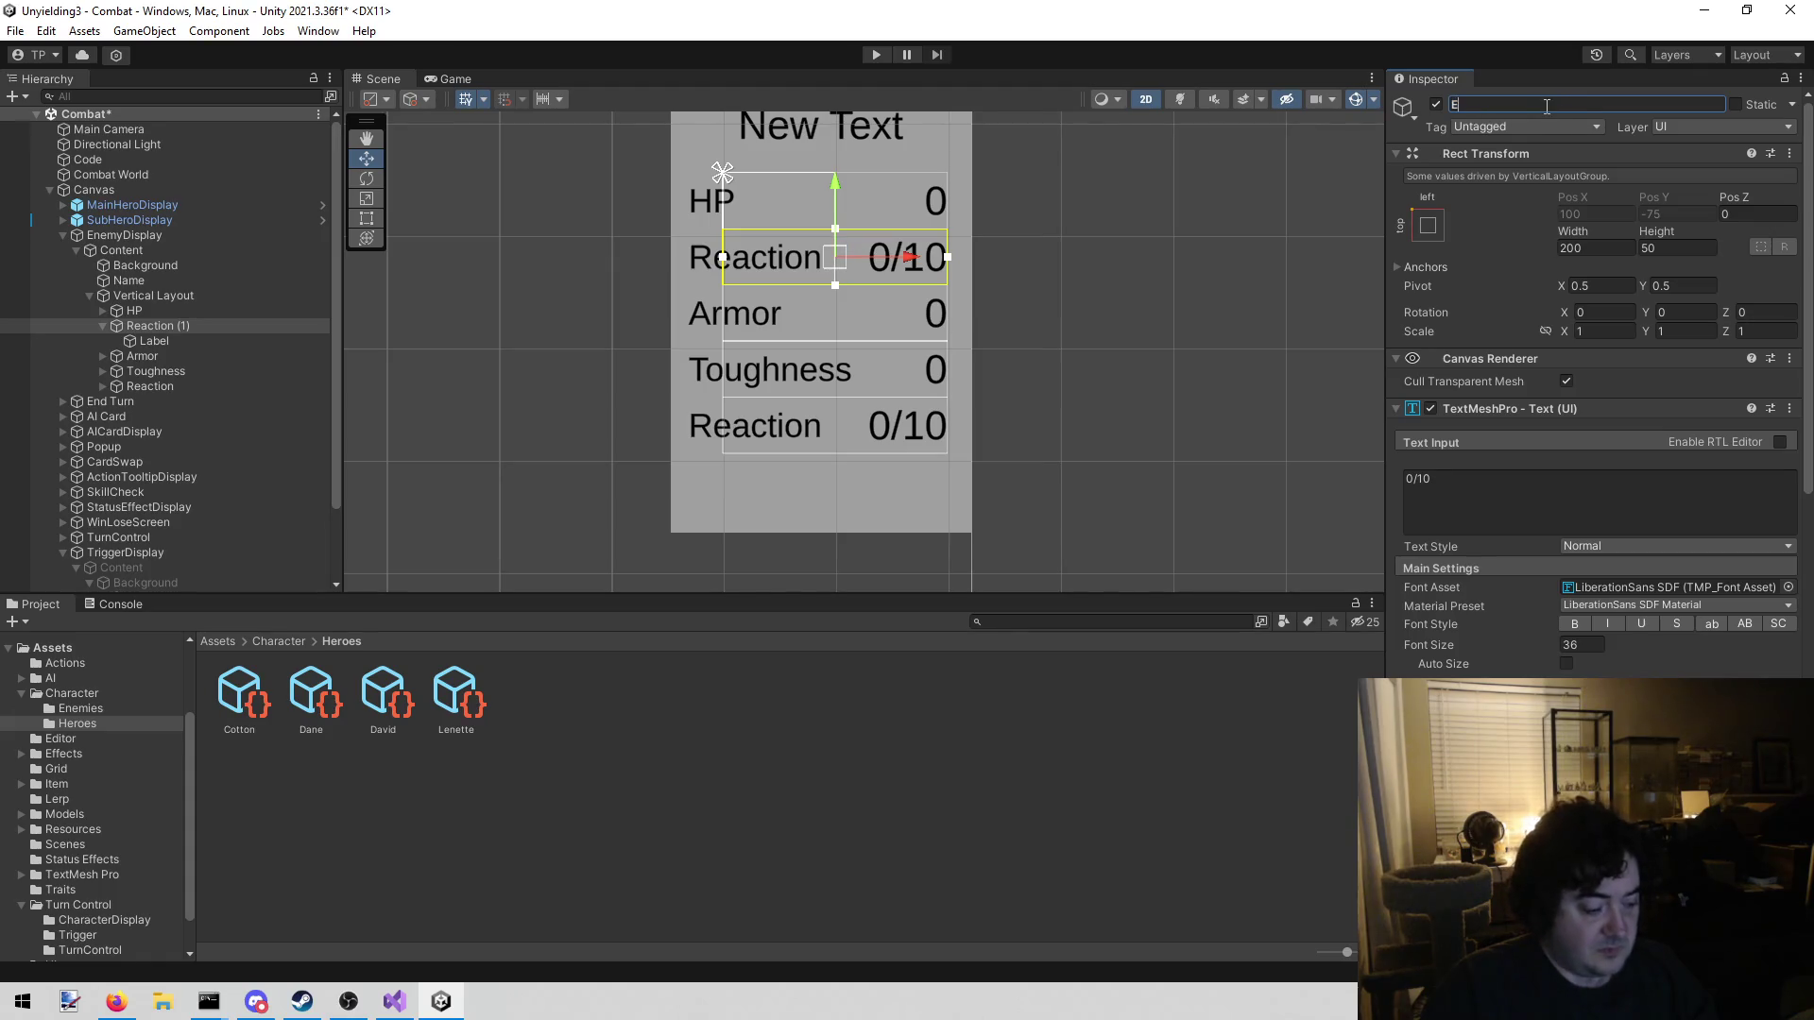
{"action": "type", "text": "vasion"}
{"action": "key", "text": "Return"}
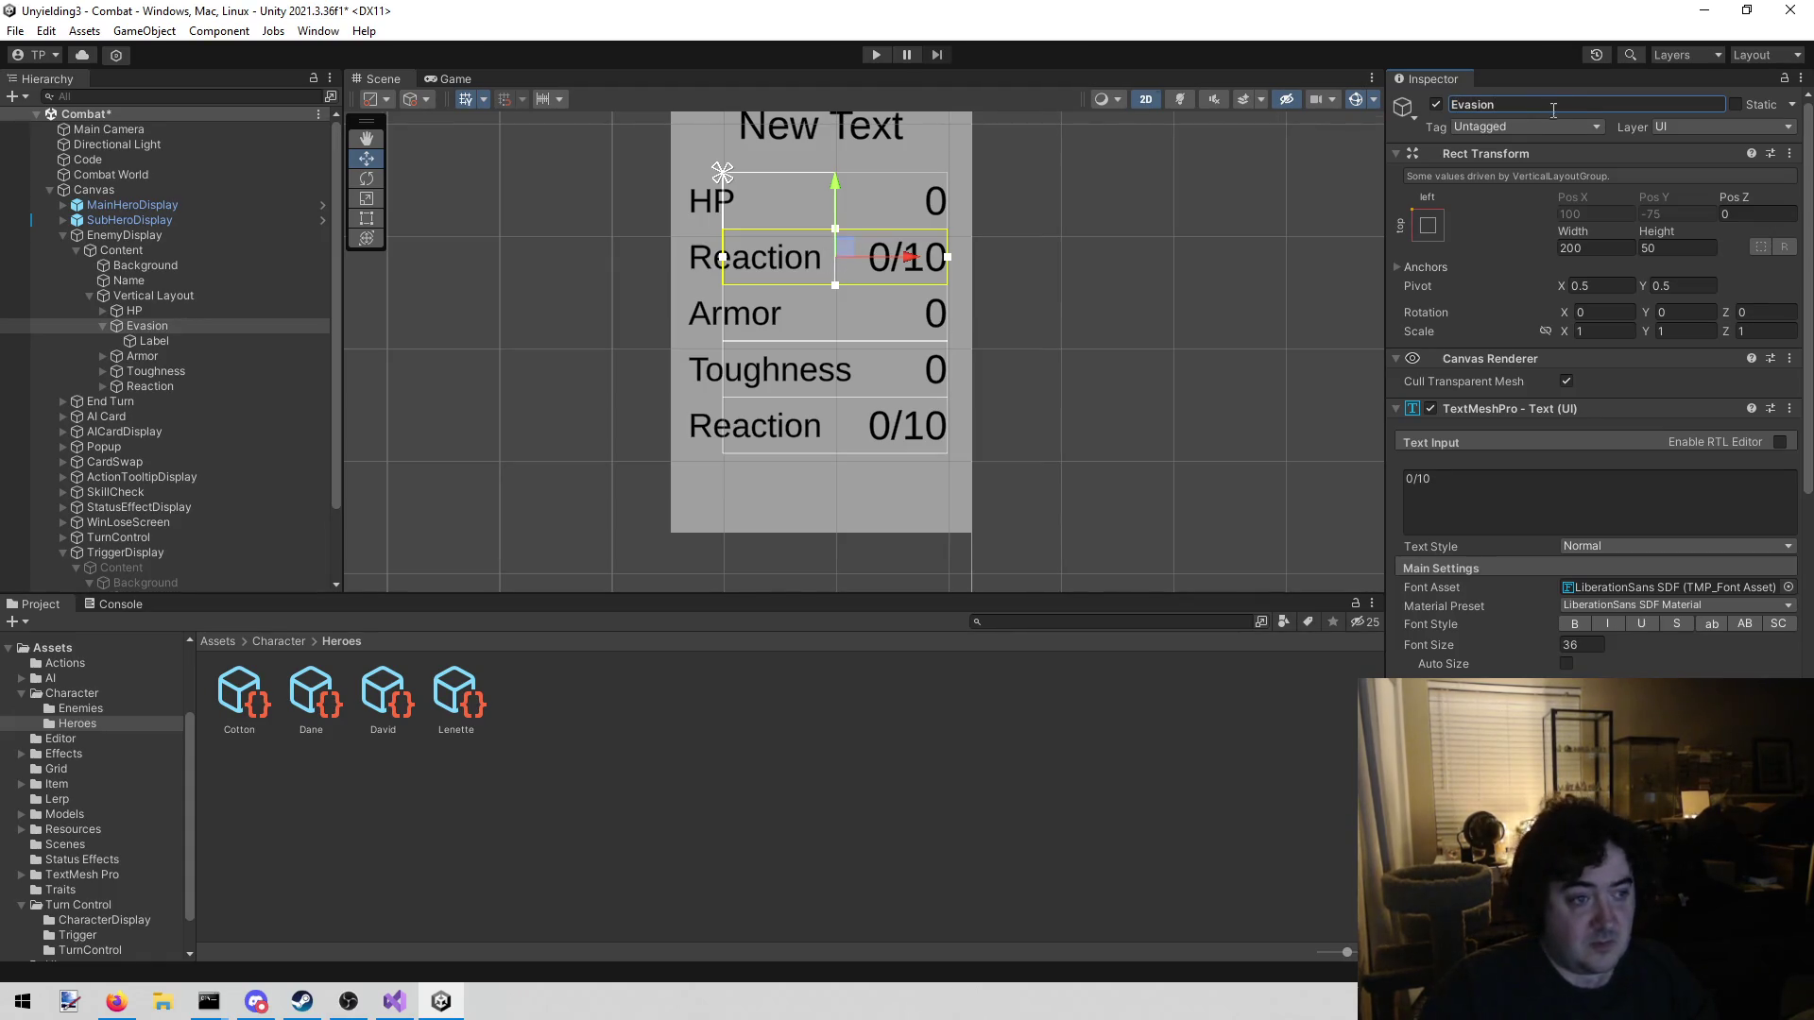
{"action": "left_click", "coordinate": [1532, 517]}
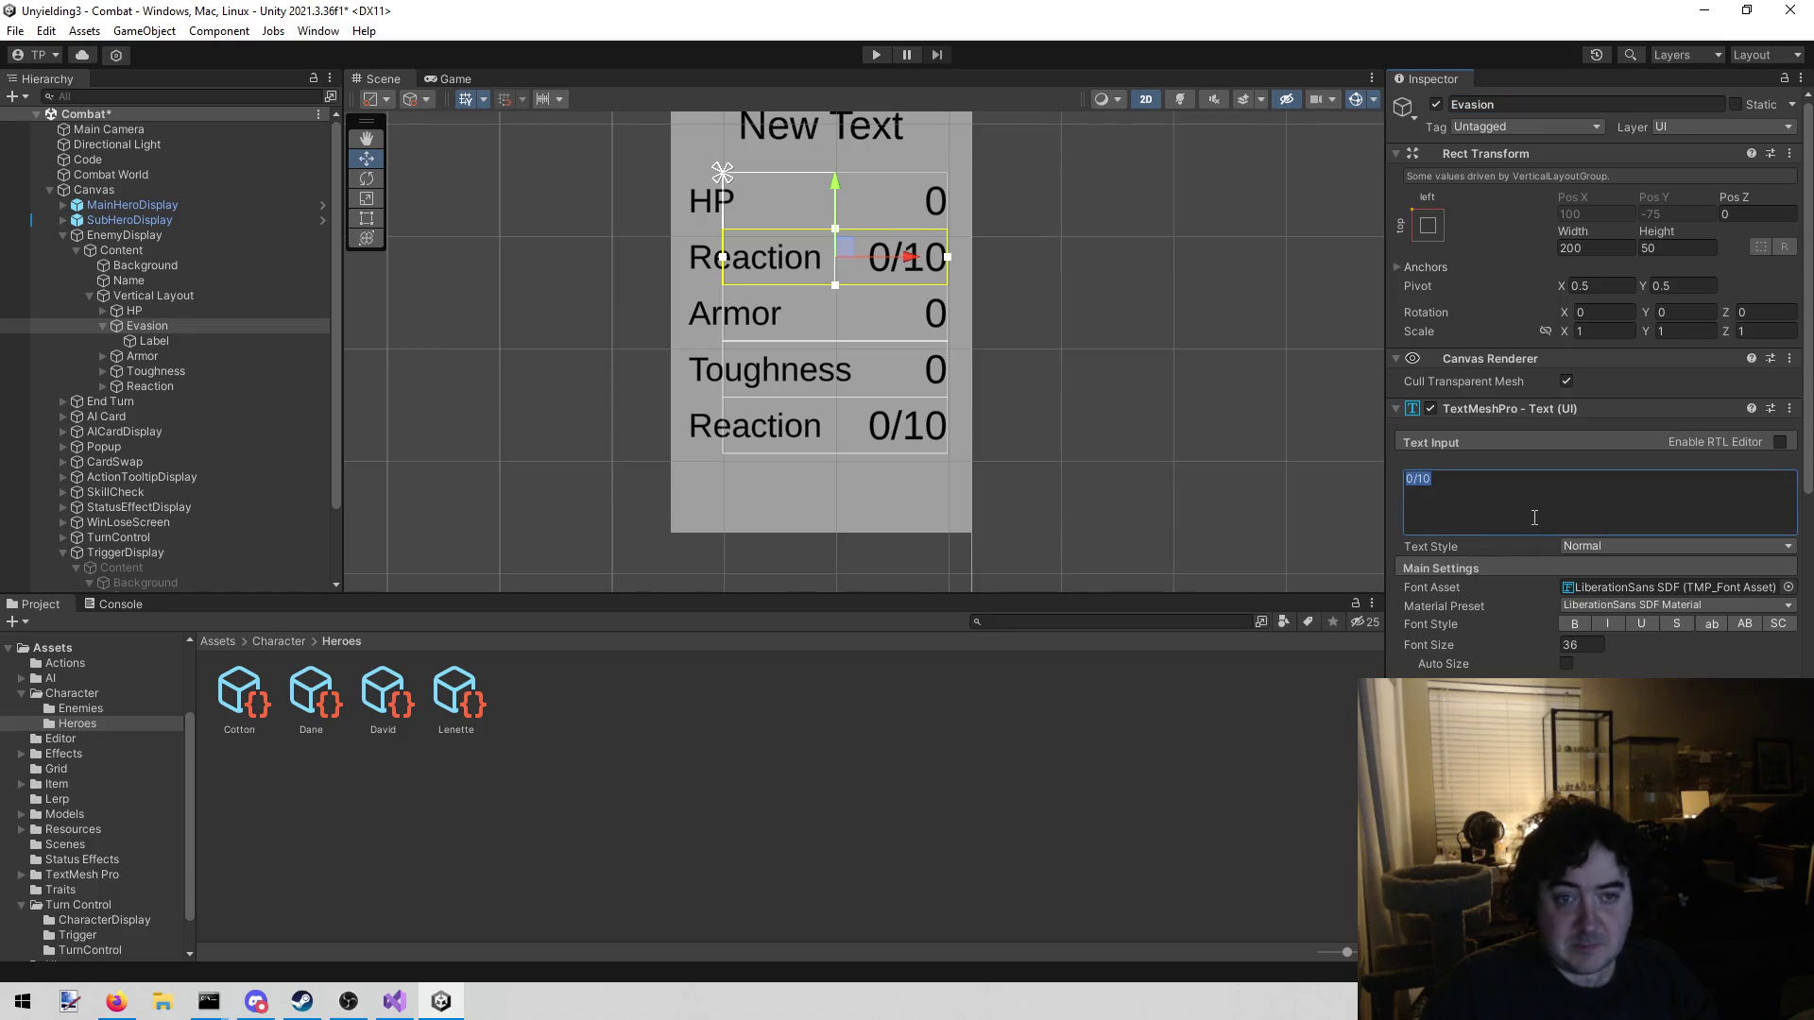
{"action": "type", "text": "0"}
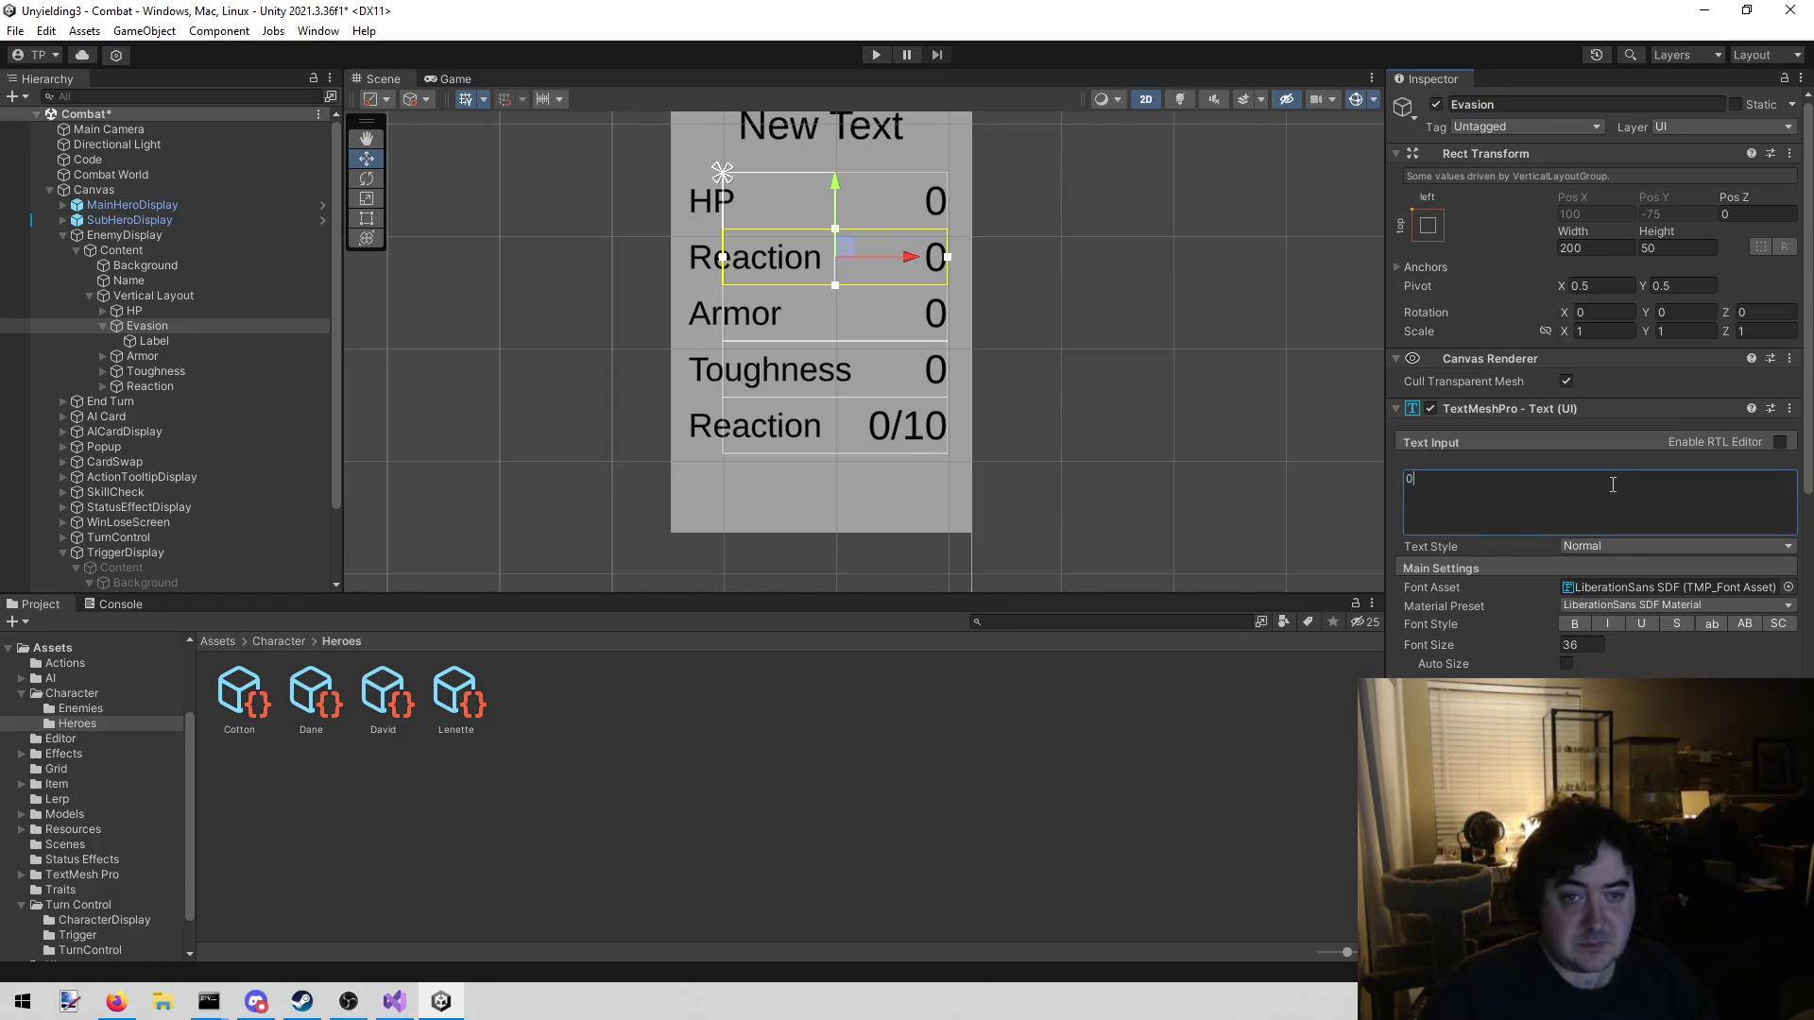
Change the Evasion row's Label text from Reaction to 'Evasion'
{"action": "left_click", "coordinate": [238, 343]}
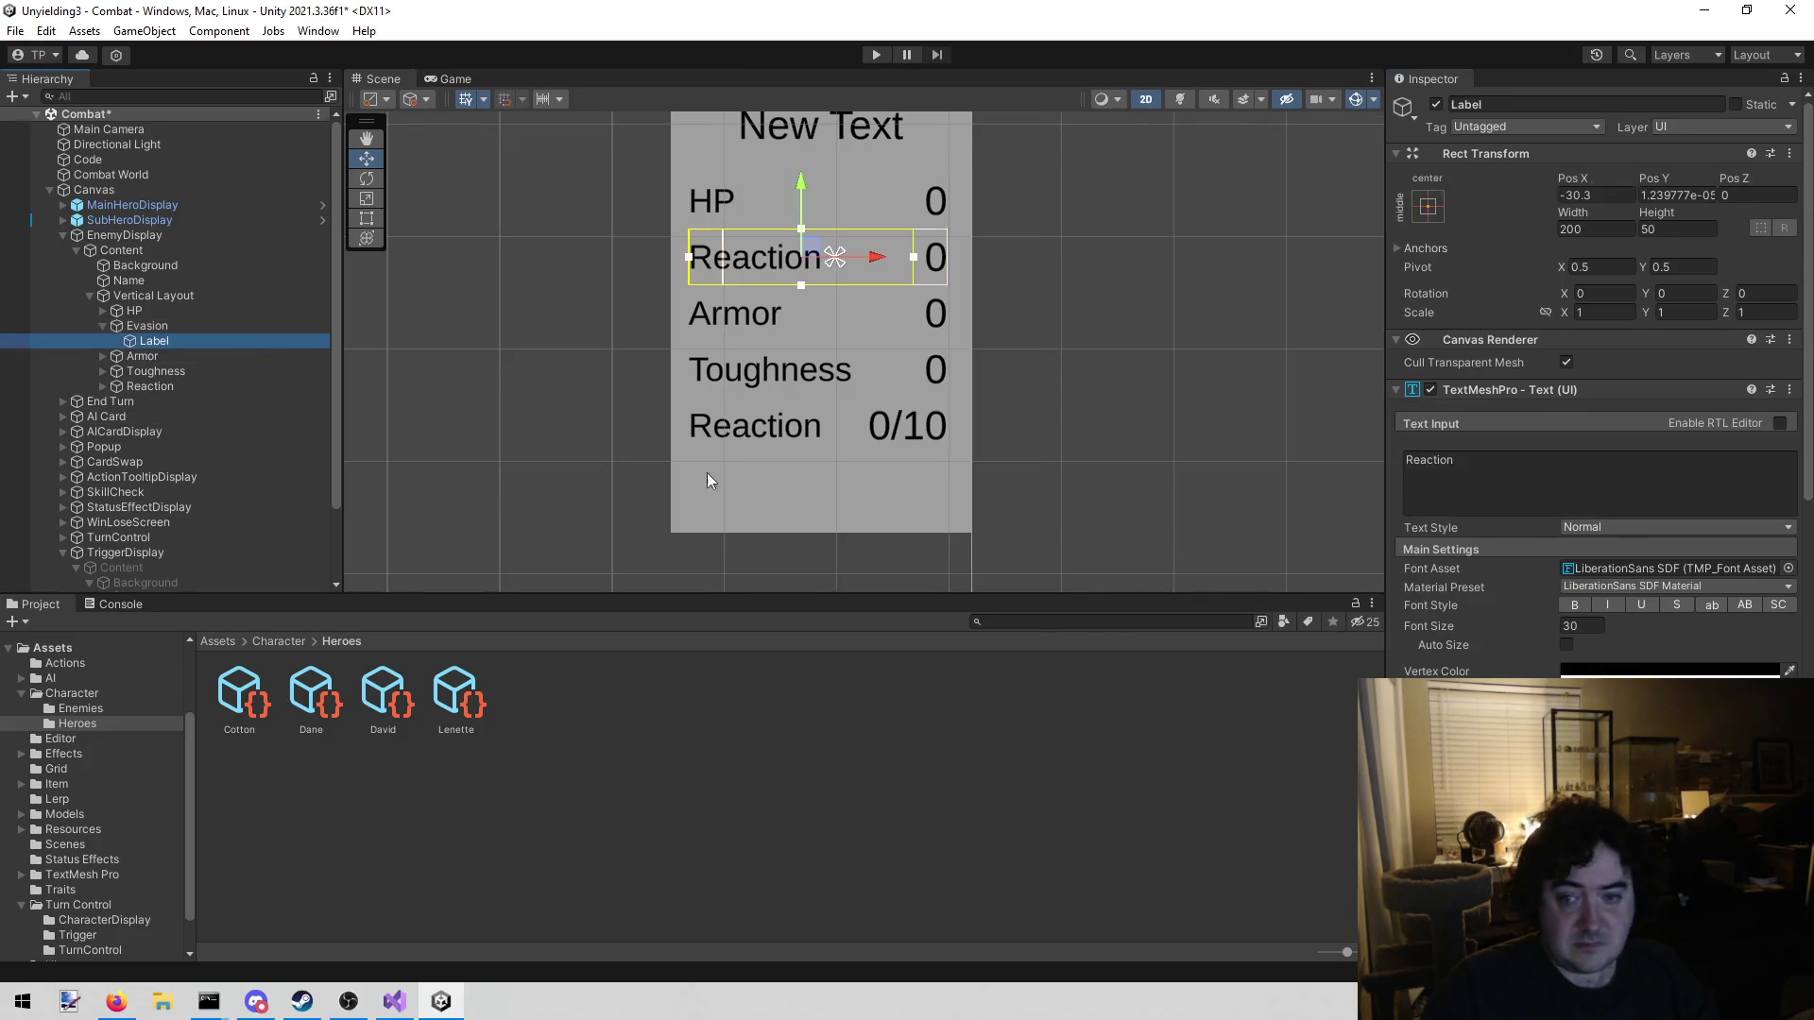
{"action": "left_click", "coordinate": [1547, 461]}
{"action": "type", "text": "Evasion"}
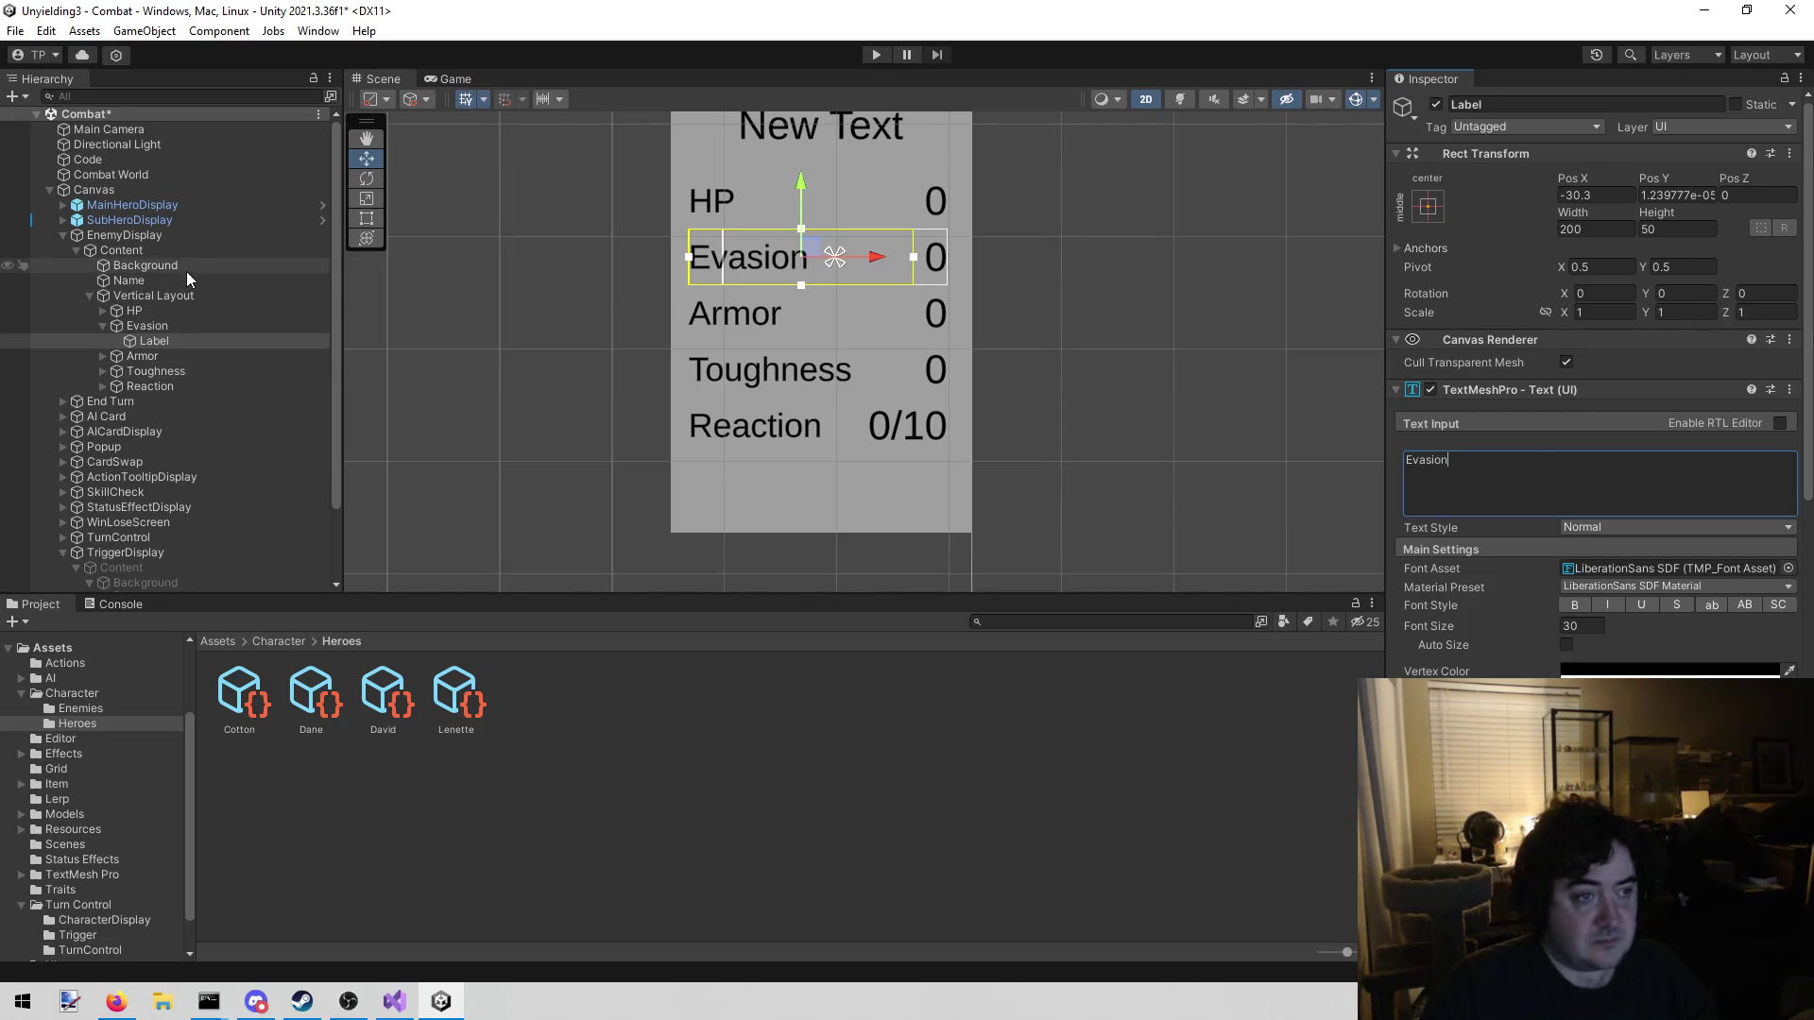
{"action": "left_click", "coordinate": [170, 236]}
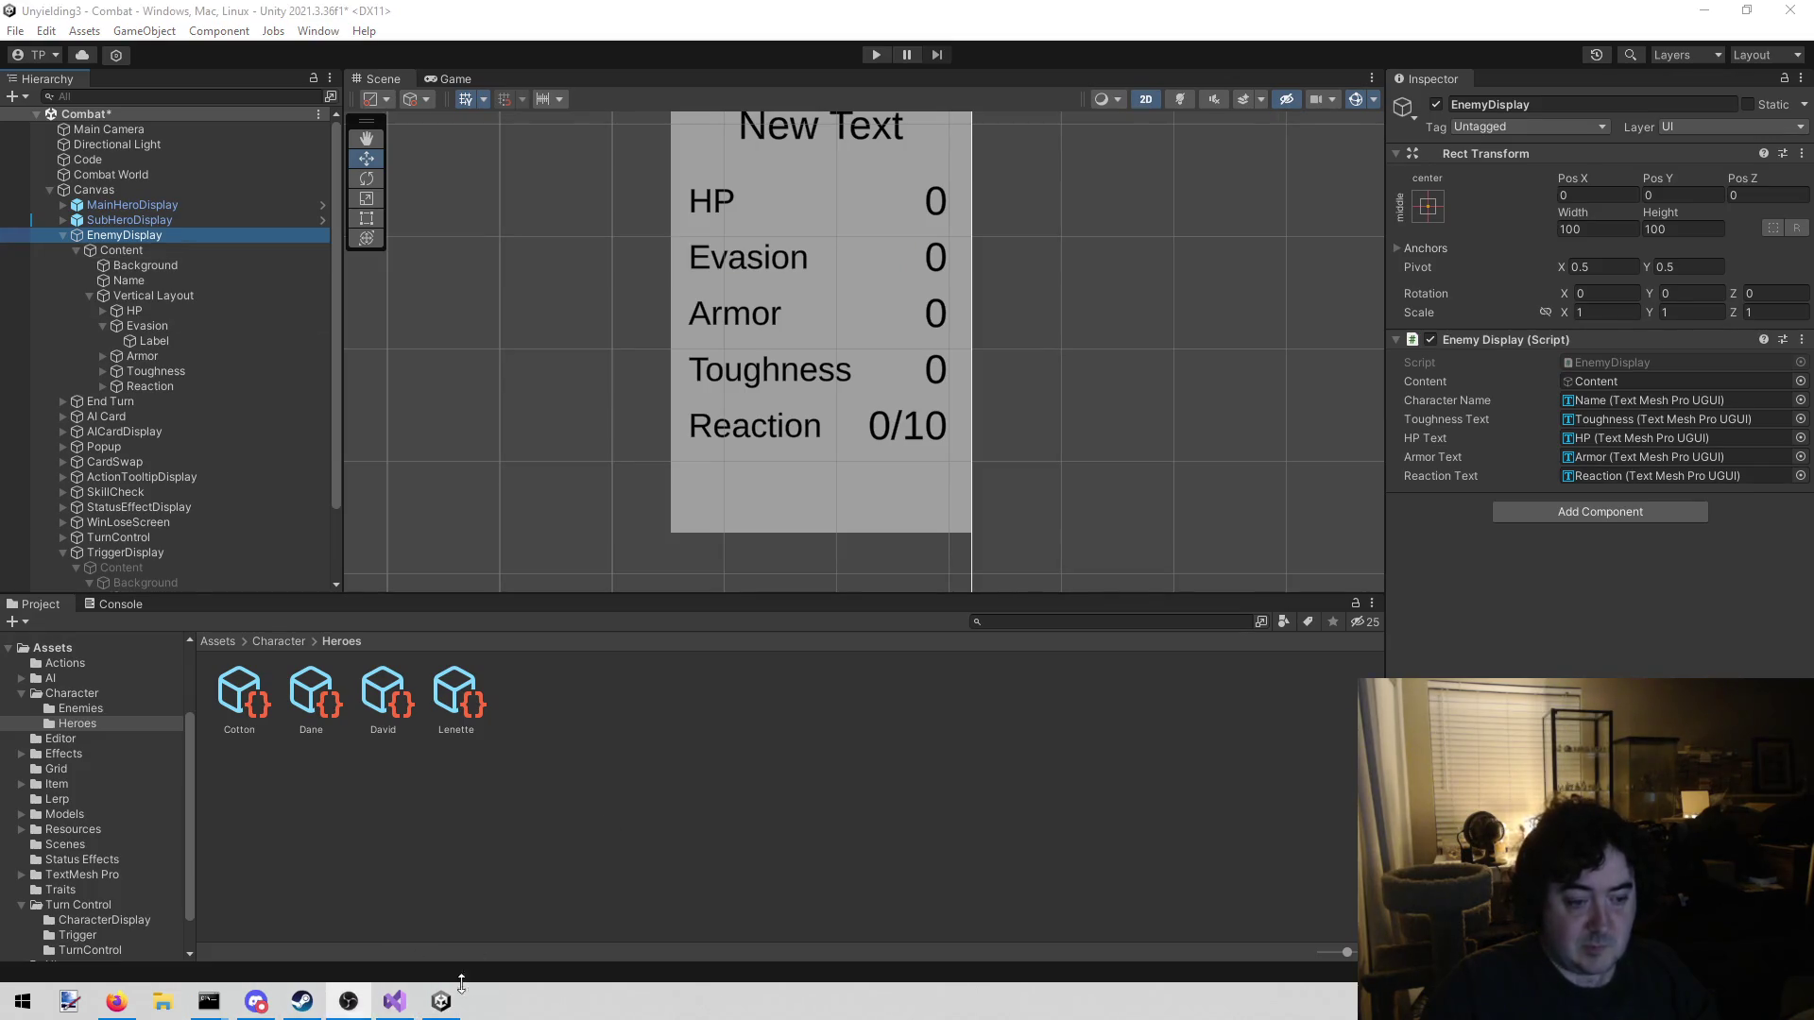
{"action": "left_click", "coordinate": [394, 1002]}
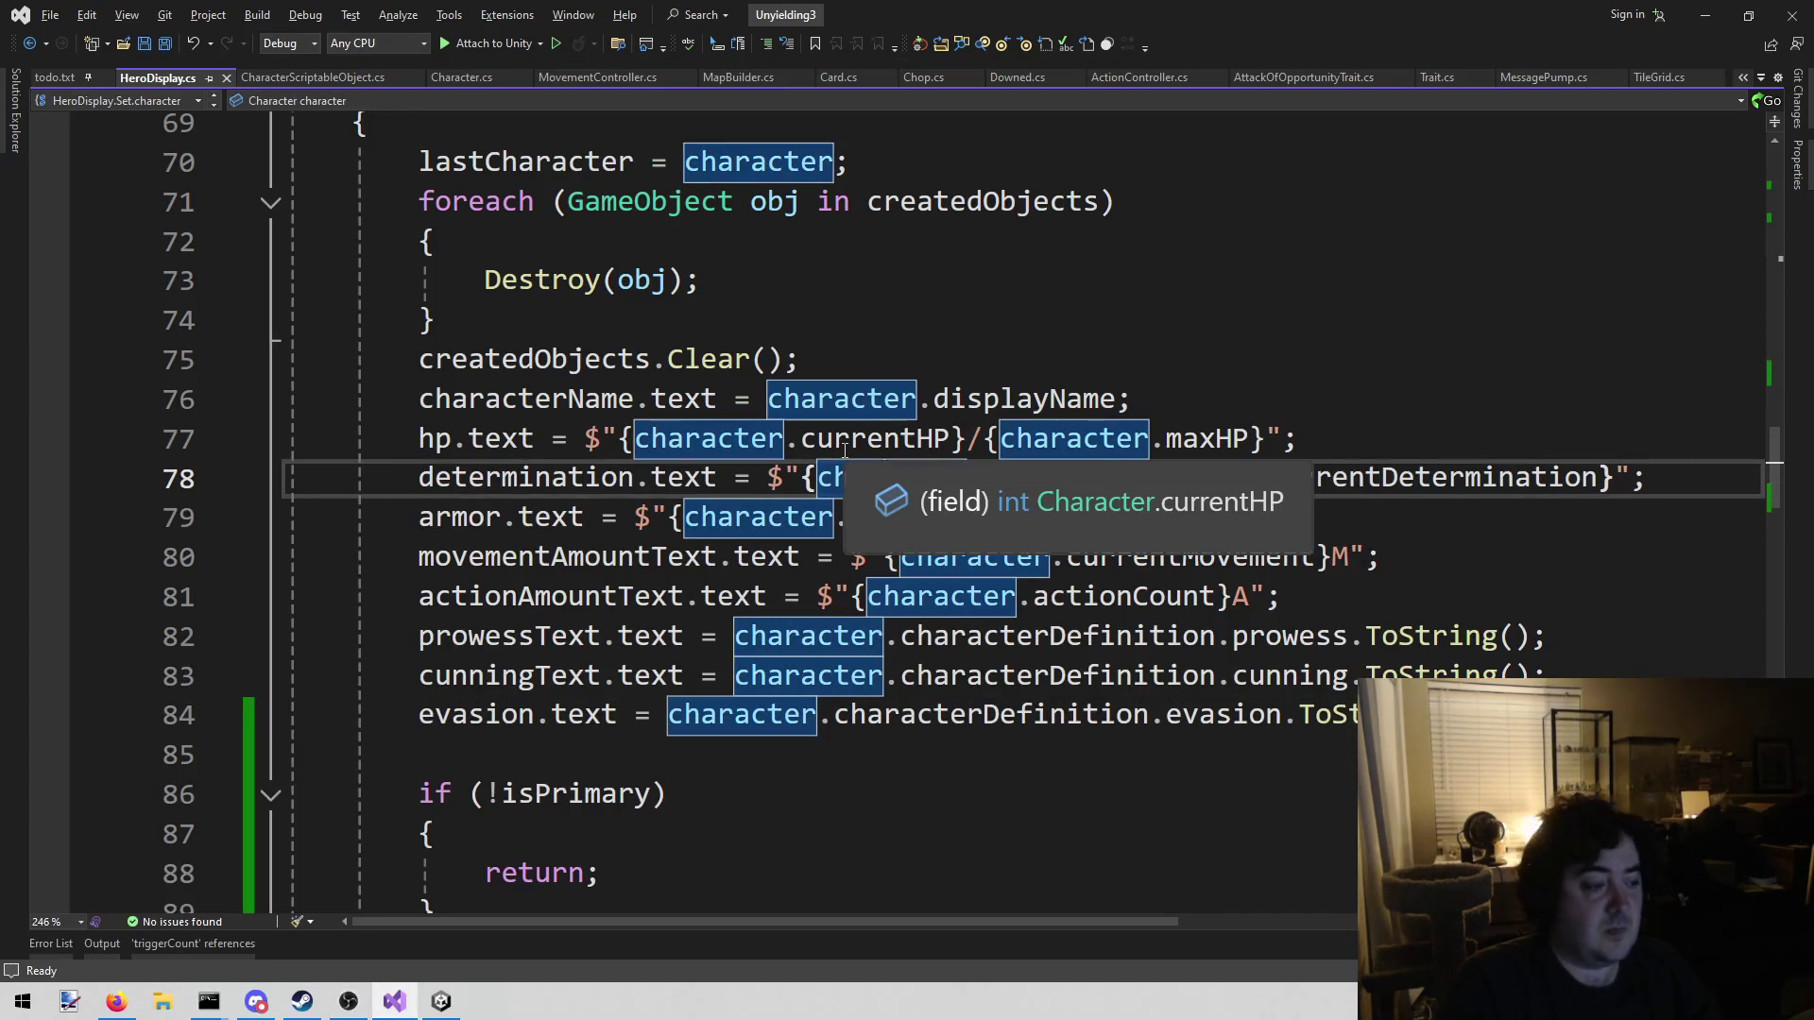
Open EnemyDisplay.cs with Visual Assist's Open File in Solution
{"action": "key", "text": "alt+shift+o"}
{"action": "type", "text": "eenemy"}
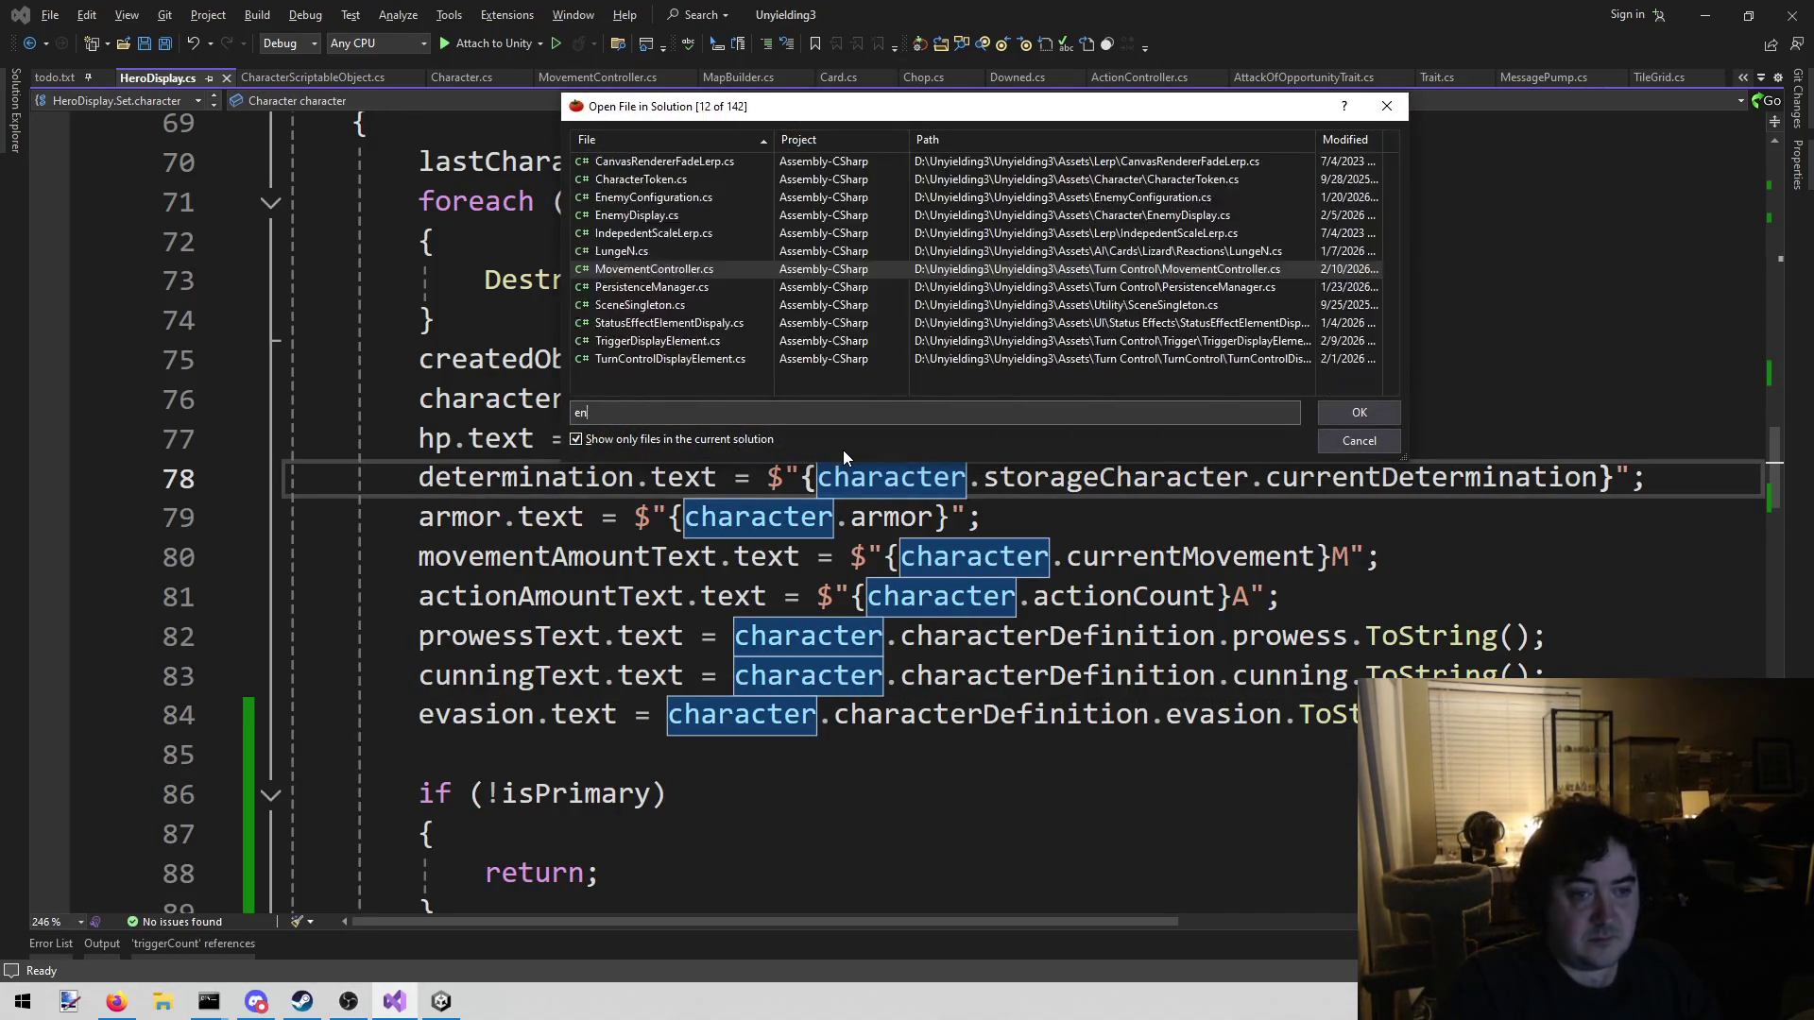
{"action": "key", "text": "Return"}
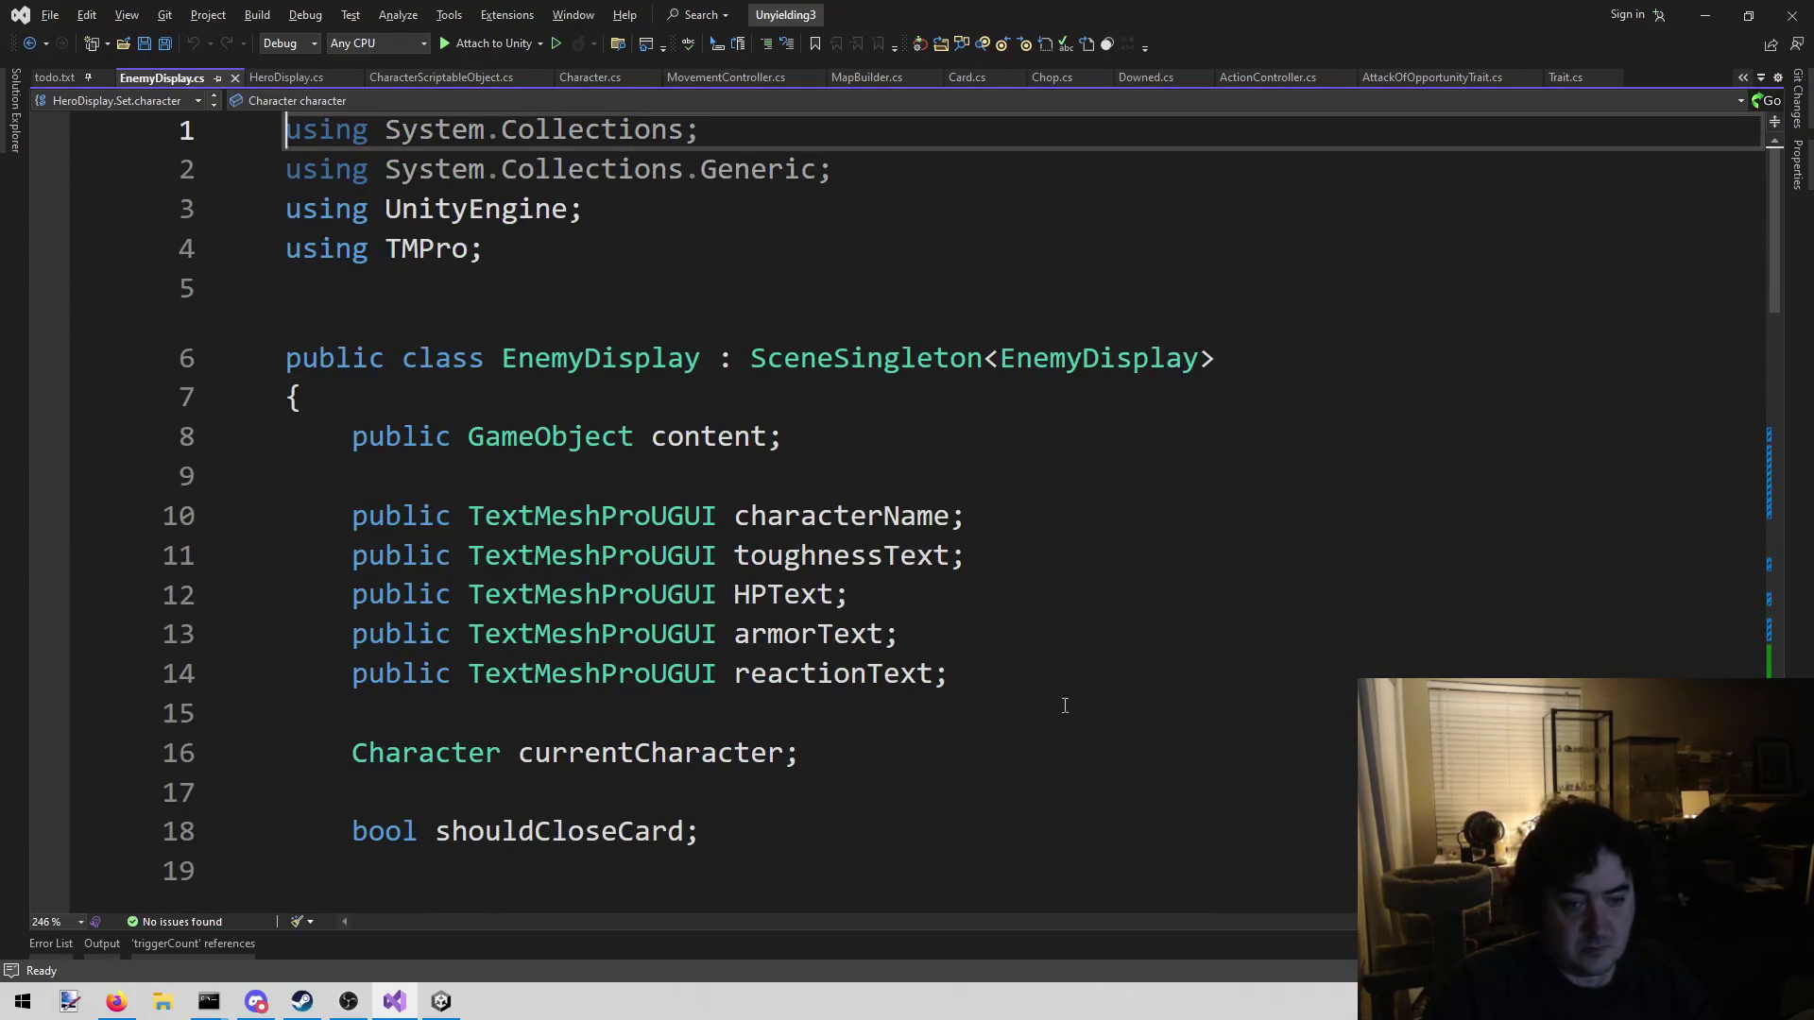
Duplicate the reactionText field as a public TextMeshProUGUI evasionText and save
{"action": "left_click", "coordinate": [1058, 673]}
{"action": "scroll", "coordinate": [1058, 673], "scroll_direction": "down", "scroll_amount": 1}
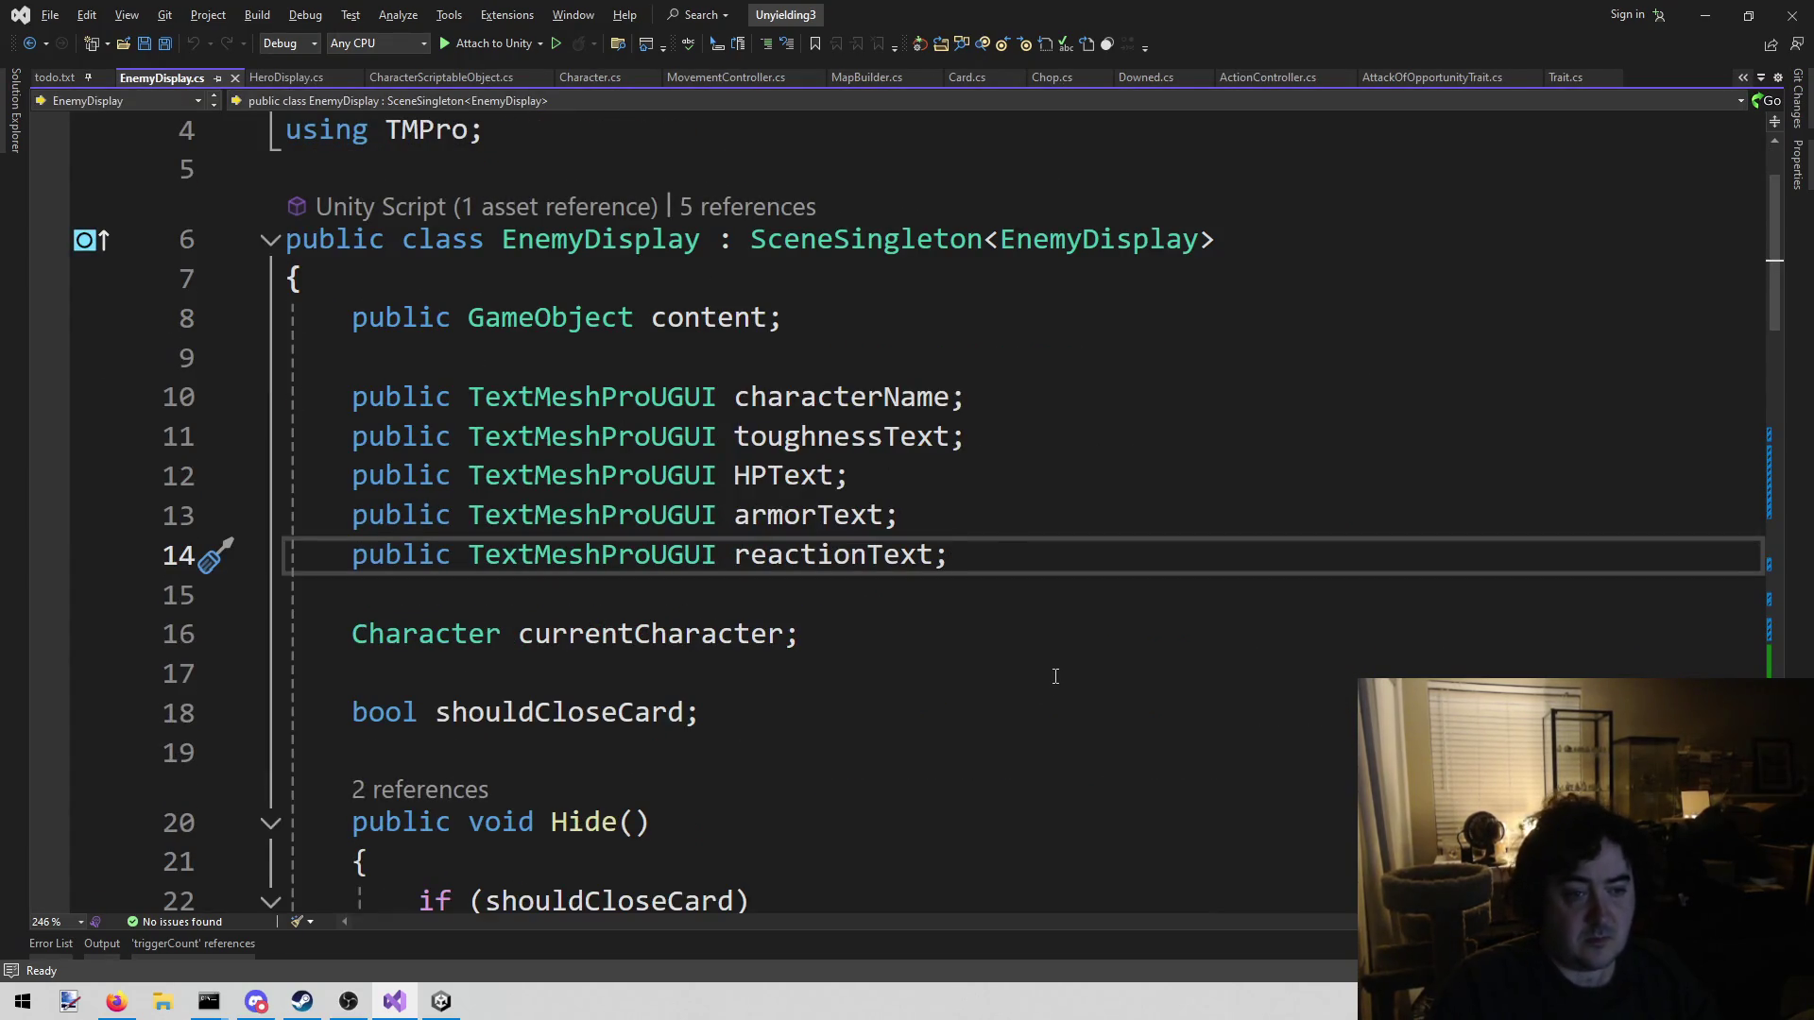
{"action": "key", "text": "ctrl+d"}
{"action": "key", "text": "Left"}
{"action": "key", "text": "Left"}
{"action": "key", "text": "Left"}
{"action": "key", "text": "ctrl+shift+Left"}
{"action": "type", "text": "evasuii"}
{"action": "key", "text": "BackSpace"}
{"action": "key", "text": "BackSpace"}
{"action": "key", "text": "BackSpace"}
{"action": "type", "text": "ion"}
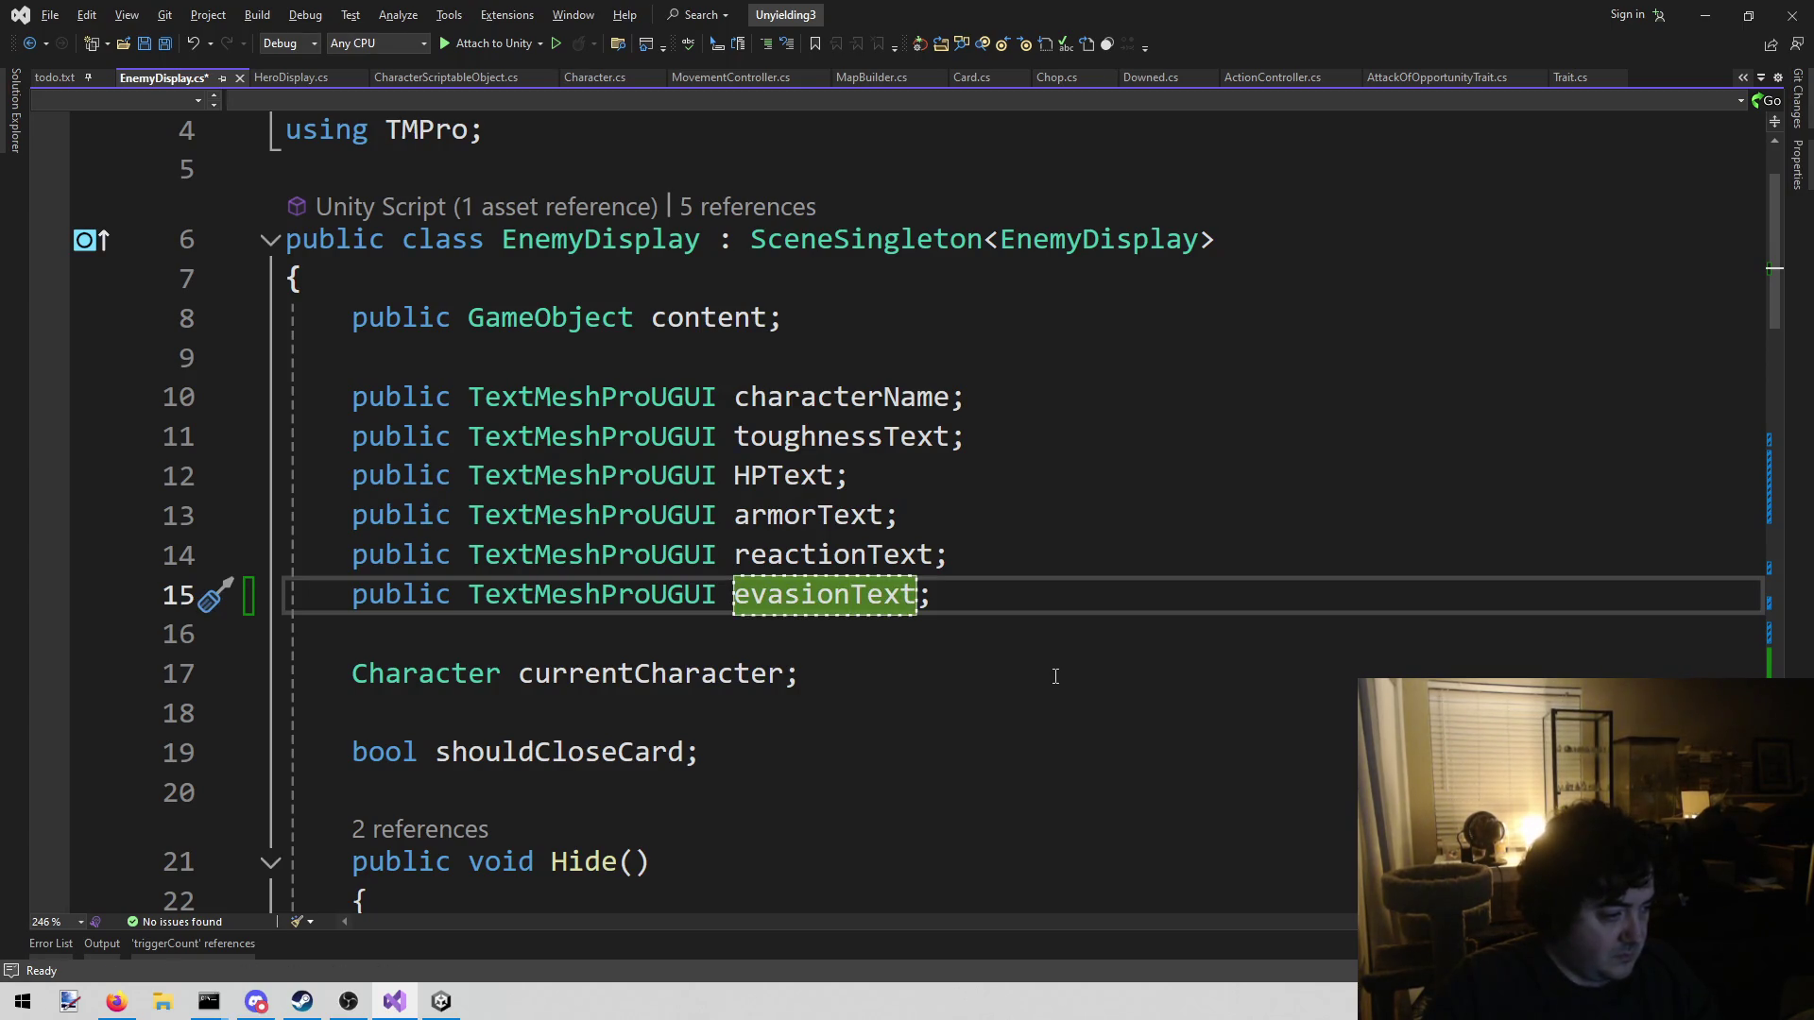
{"action": "left_click", "coordinate": [1078, 667]}
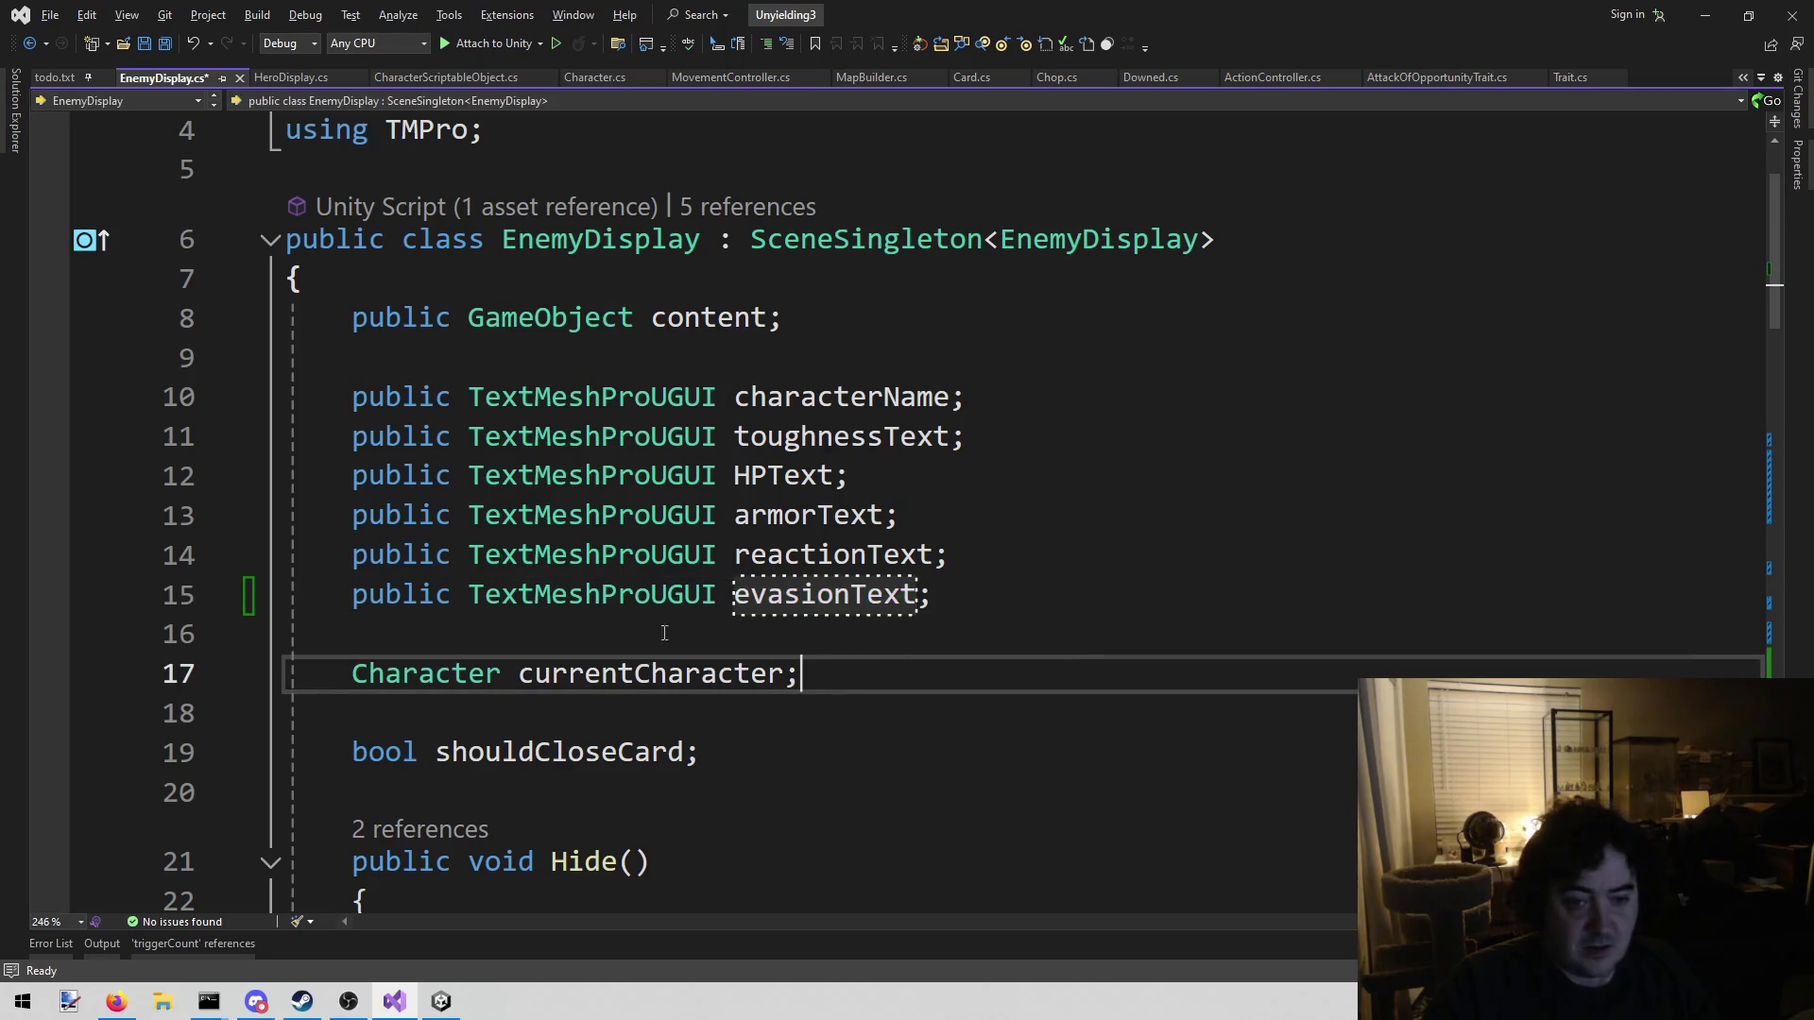
{"action": "double_click", "coordinate": [801, 610]}
{"action": "key", "text": "ctrl+s"}
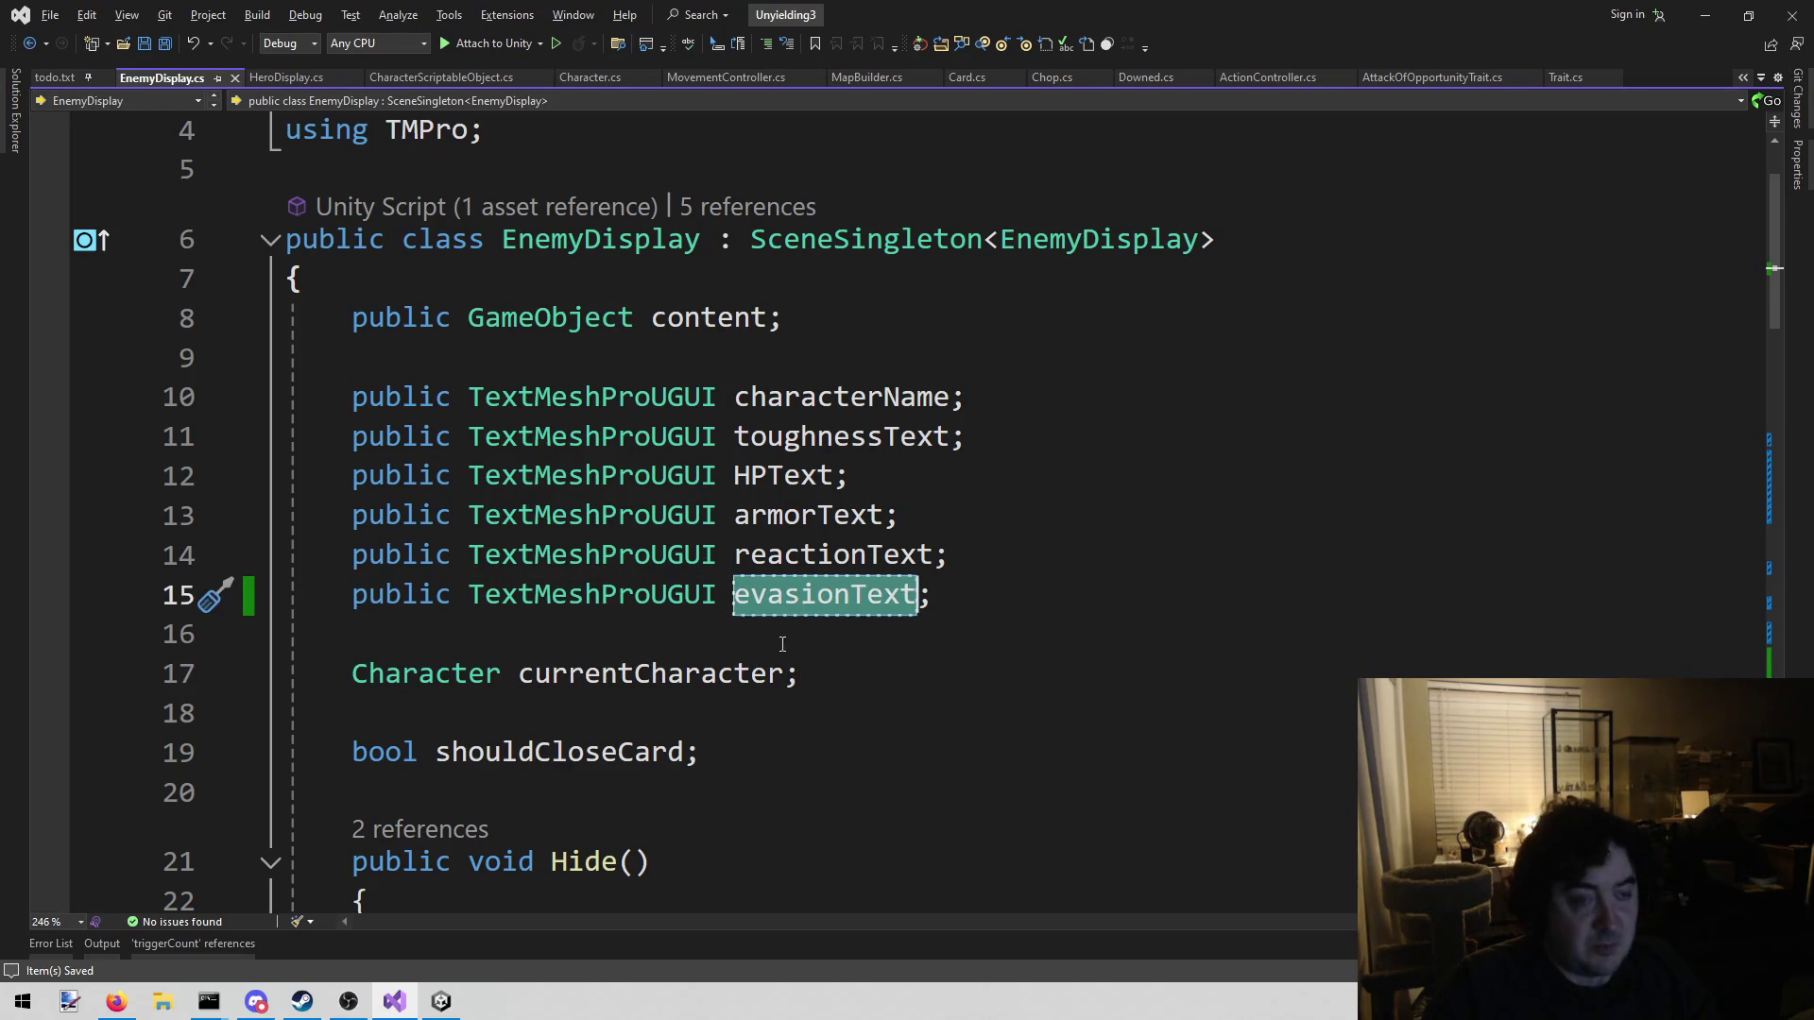
Place the caret after the armor text line in Update and move Discord off screen
{"action": "scroll", "coordinate": [1181, 694], "scroll_direction": "down", "scroll_amount": 9}
{"action": "scroll", "coordinate": [1181, 652], "scroll_direction": "down", "scroll_amount": 7}
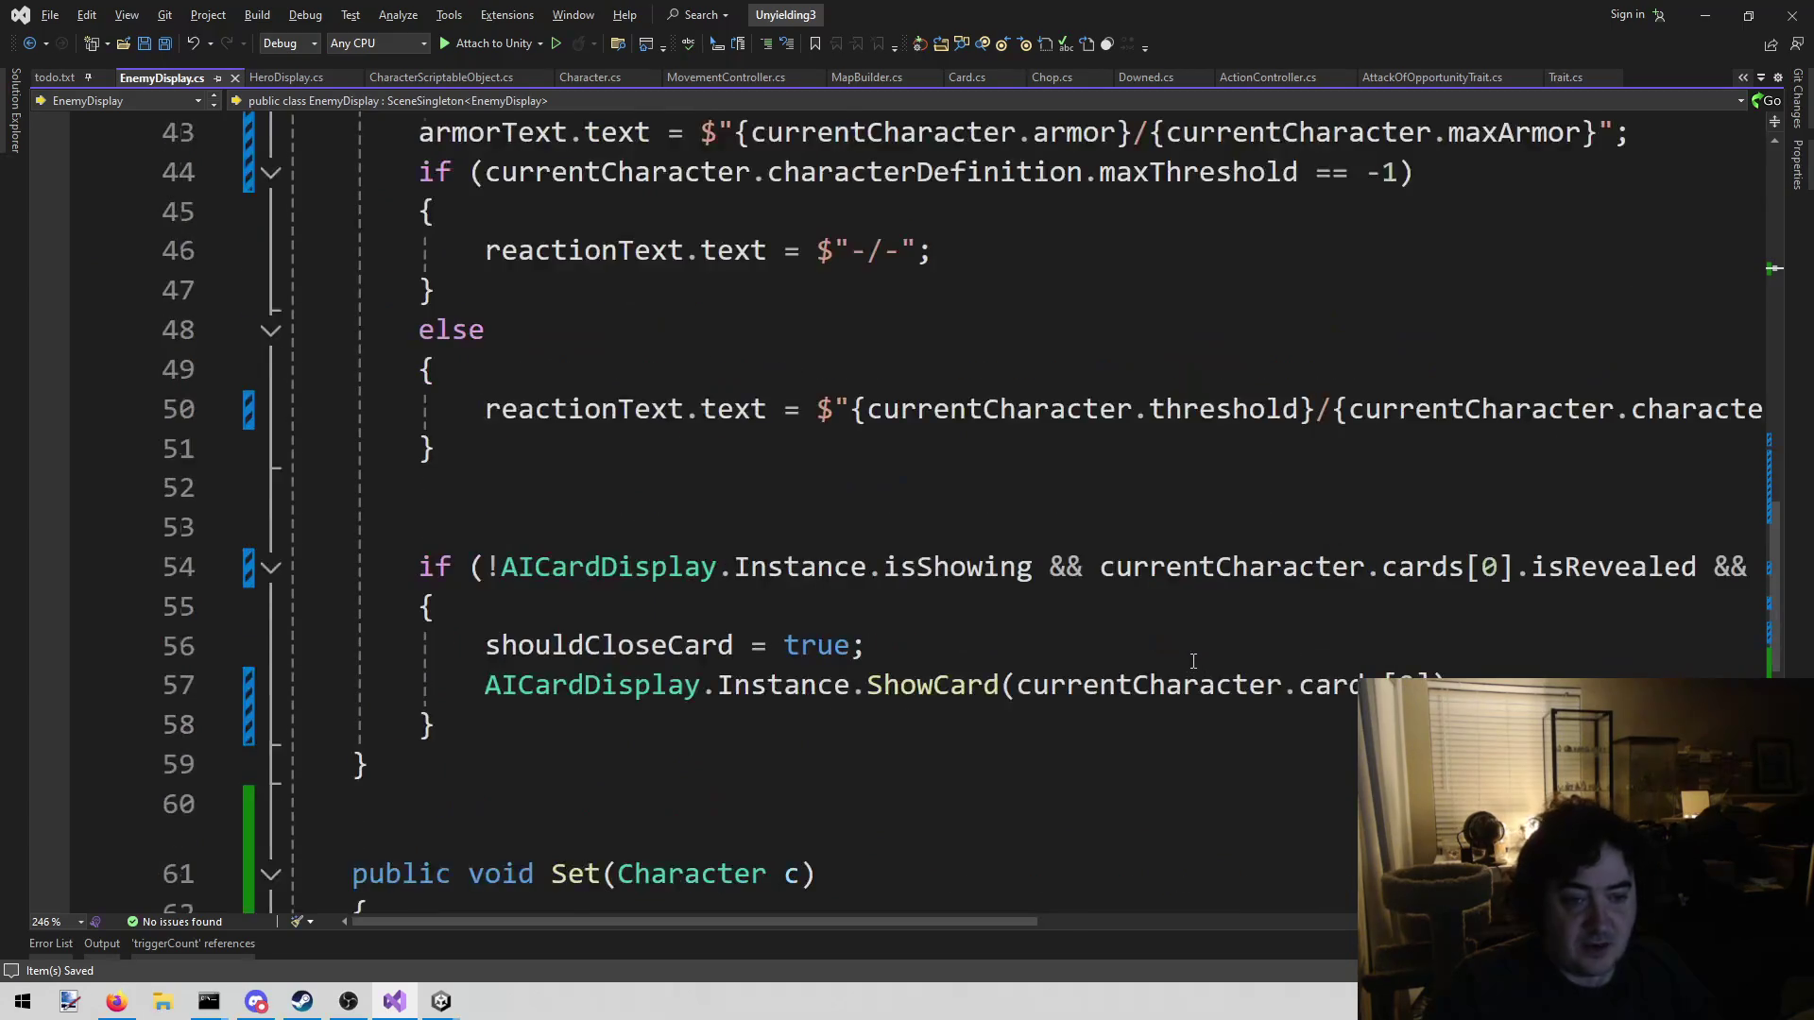
{"action": "scroll", "coordinate": [1171, 648], "scroll_direction": "up", "scroll_amount": 7}
{"action": "left_click", "coordinate": [1658, 610]}
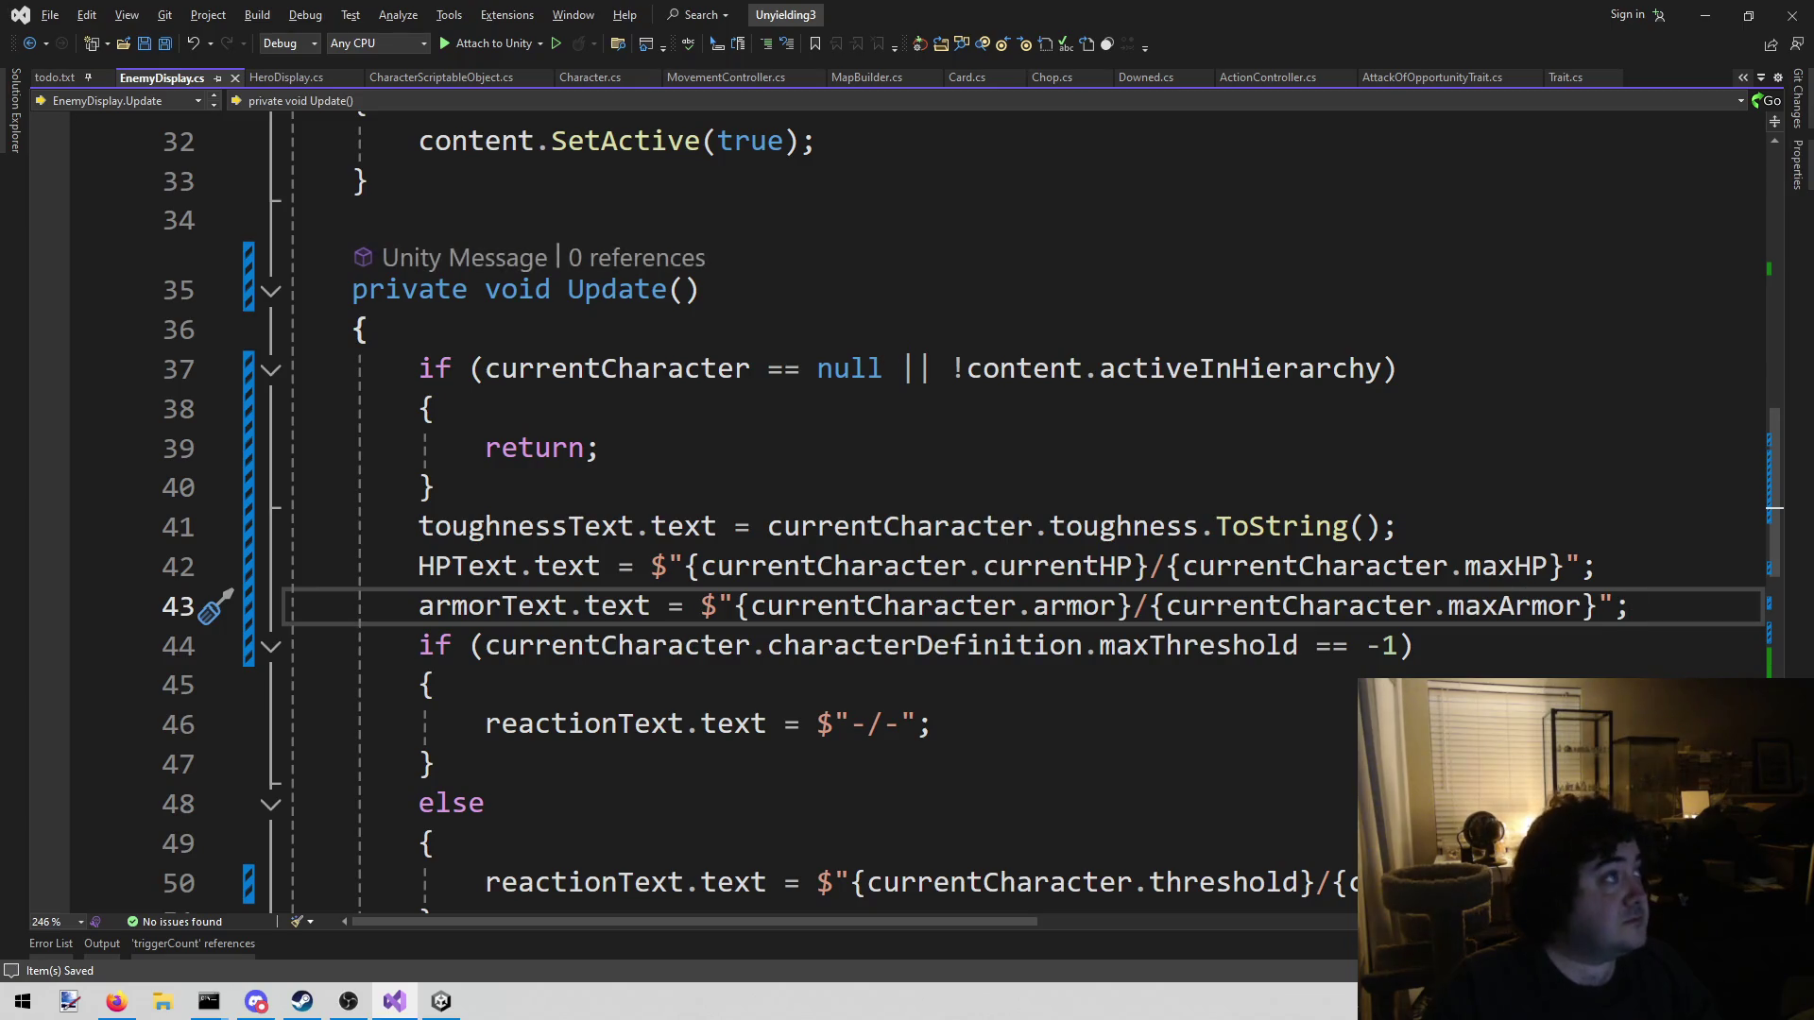
{"action": "key", "text": "alt+Tab"}
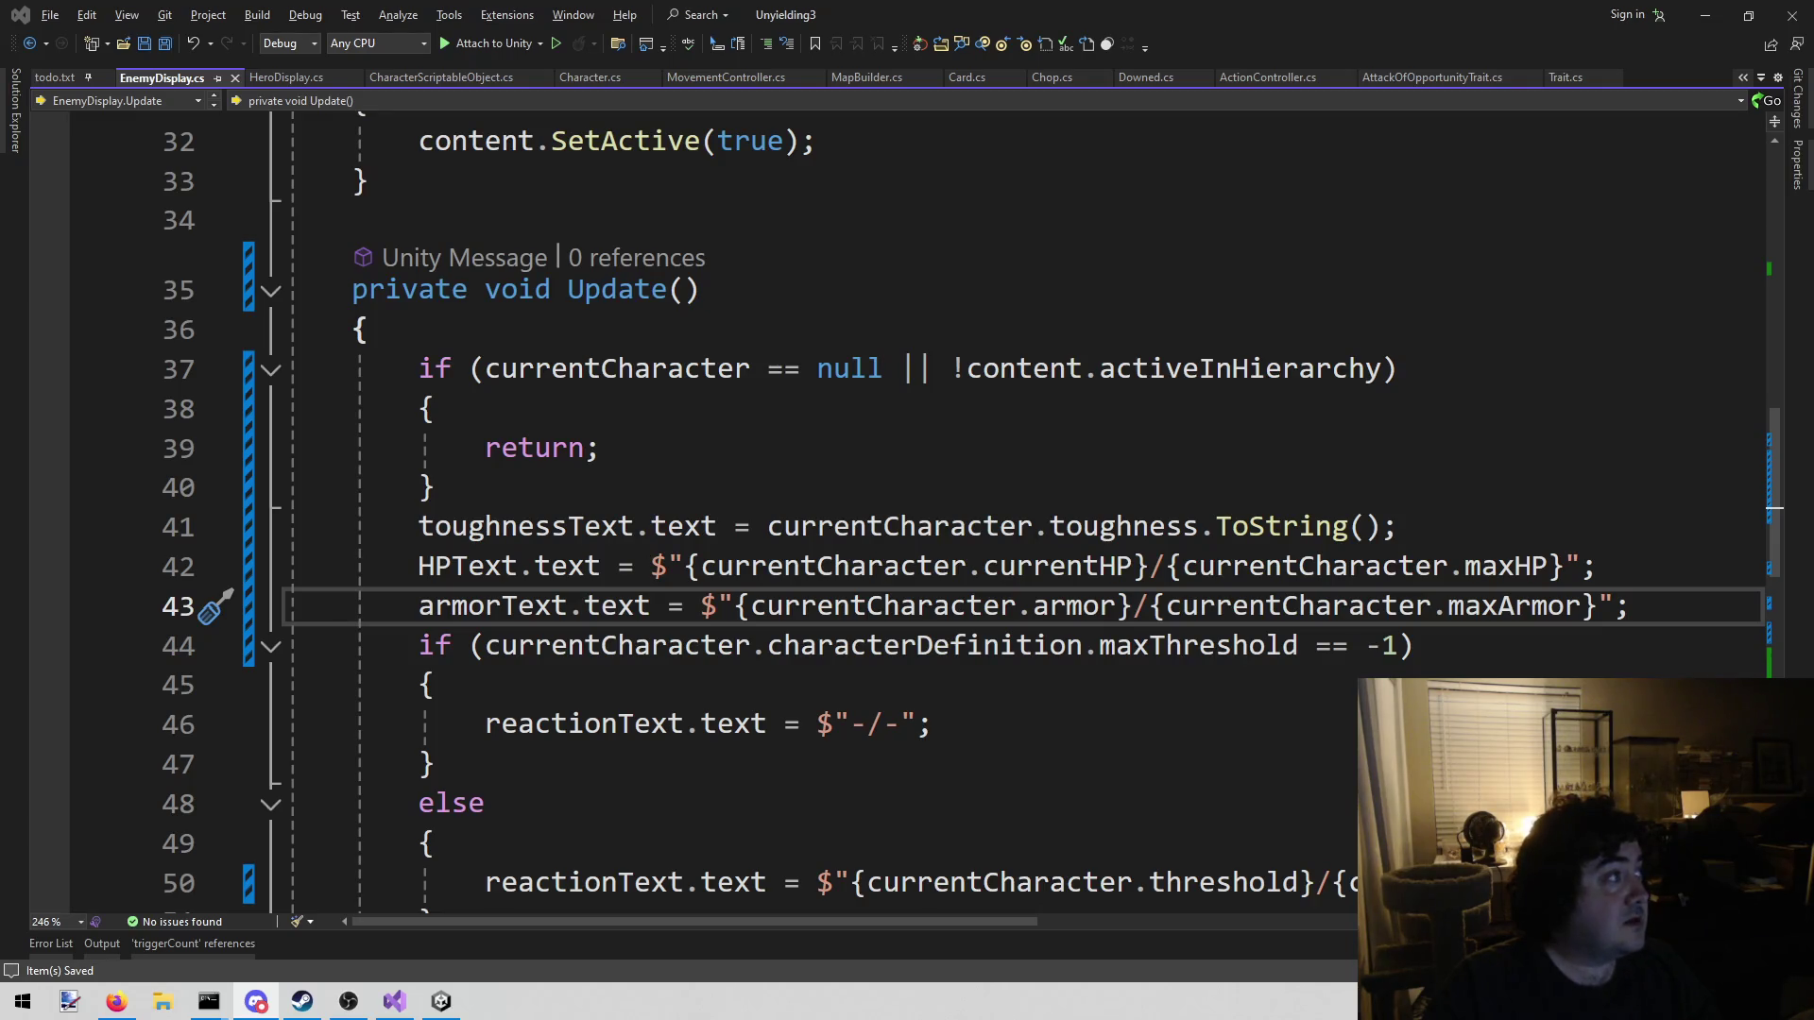
{"action": "left_click", "coordinate": [256, 1002]}
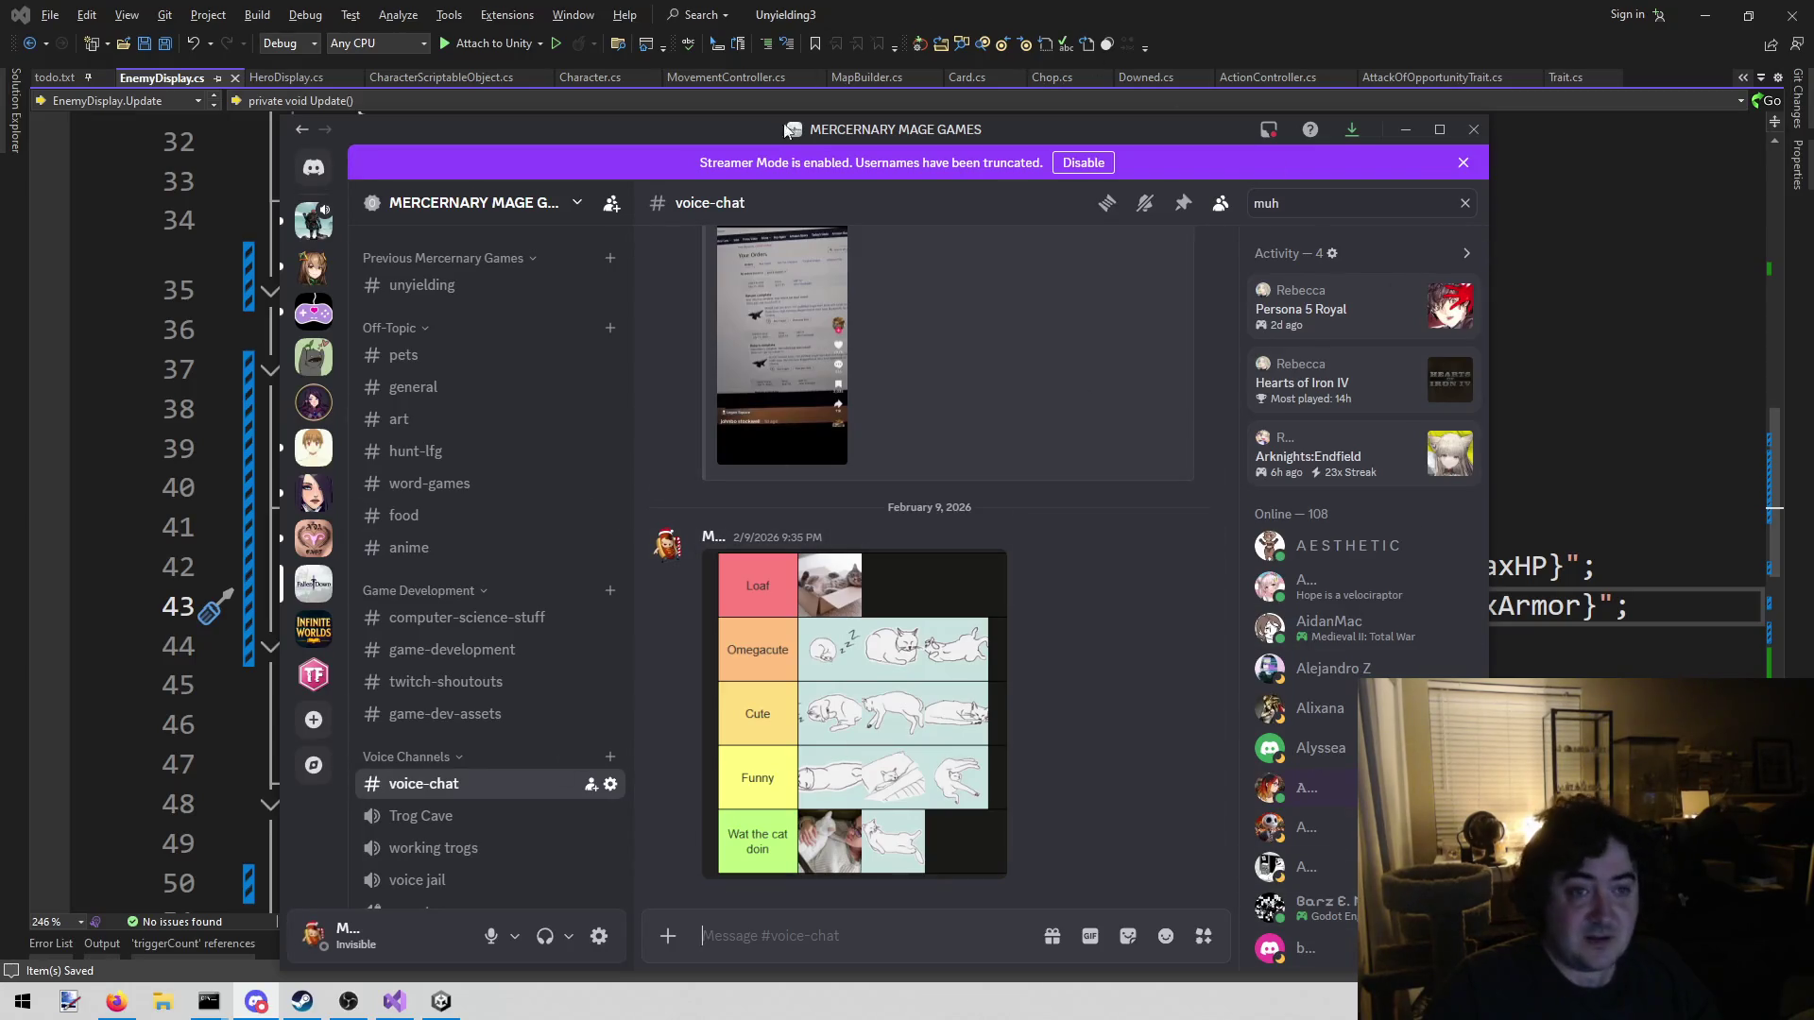
{"action": "left_click_drag", "start_coordinate": [792, 116], "coordinate": [1813, 94]}
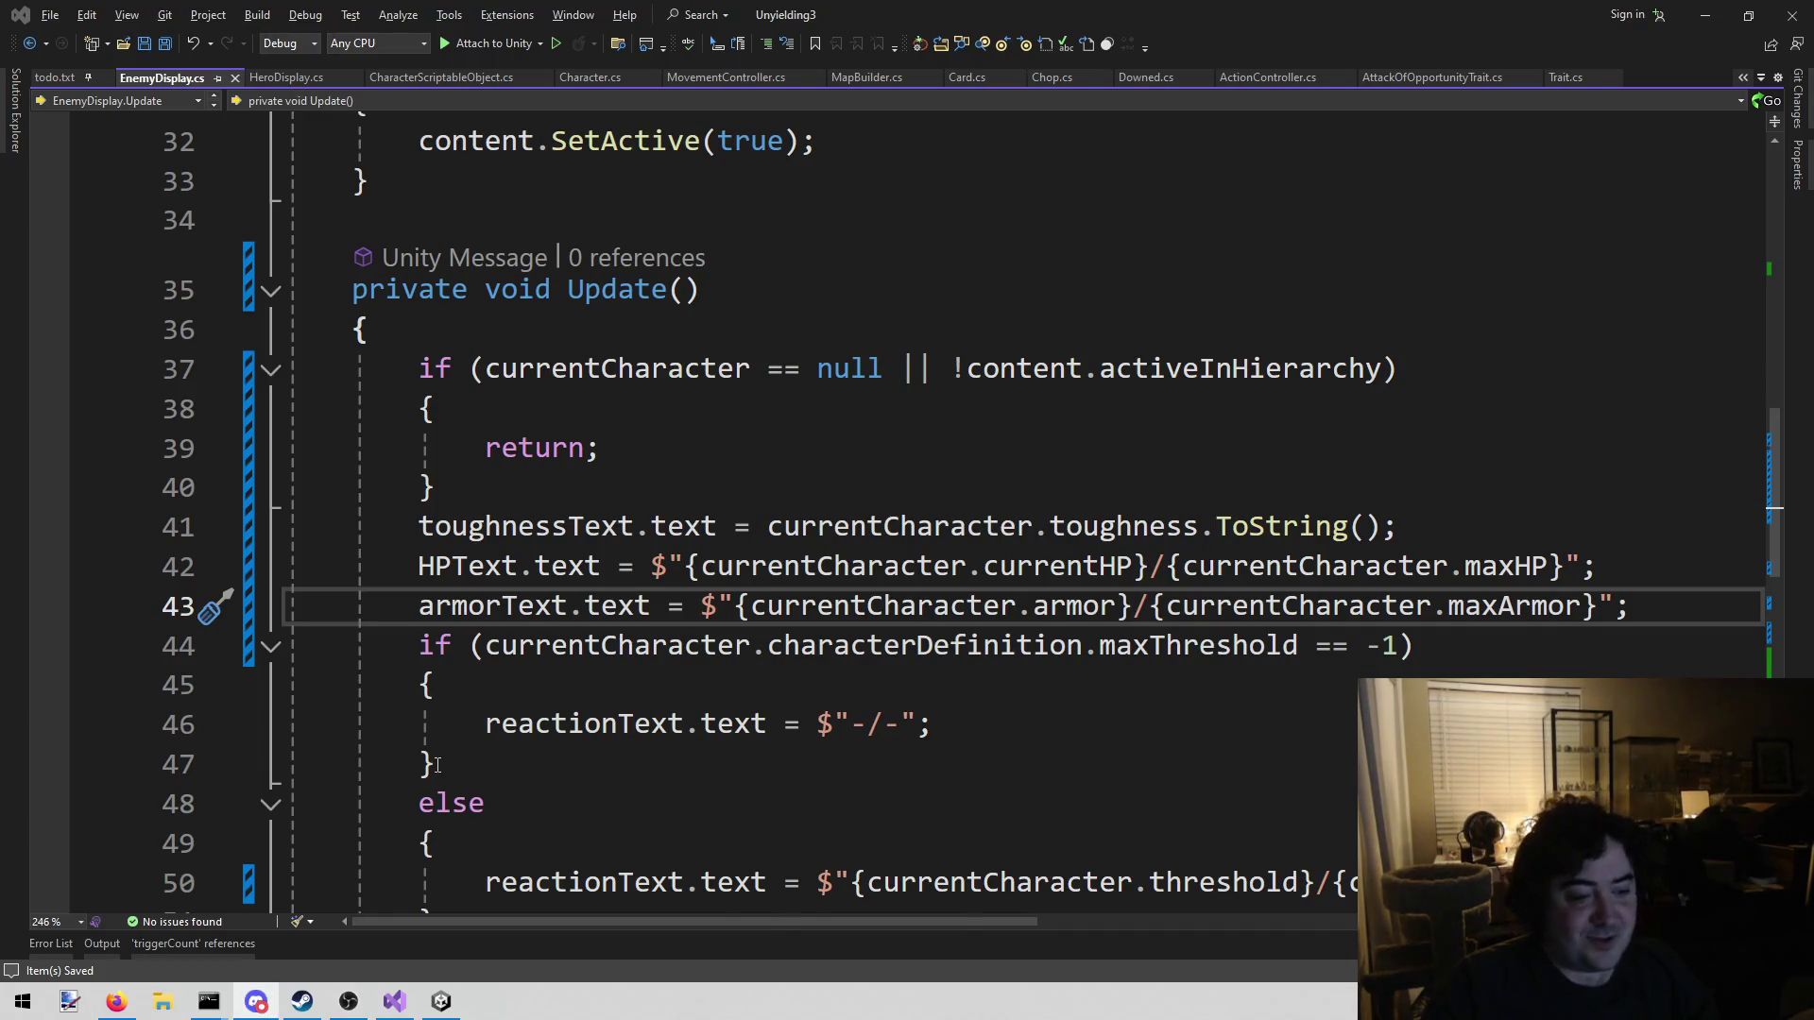
Add evasionText.text = currentCharacter.characterDefinition.evasion.ToString(); below the armor line in Update
{"action": "left_click", "coordinate": [1734, 605]}
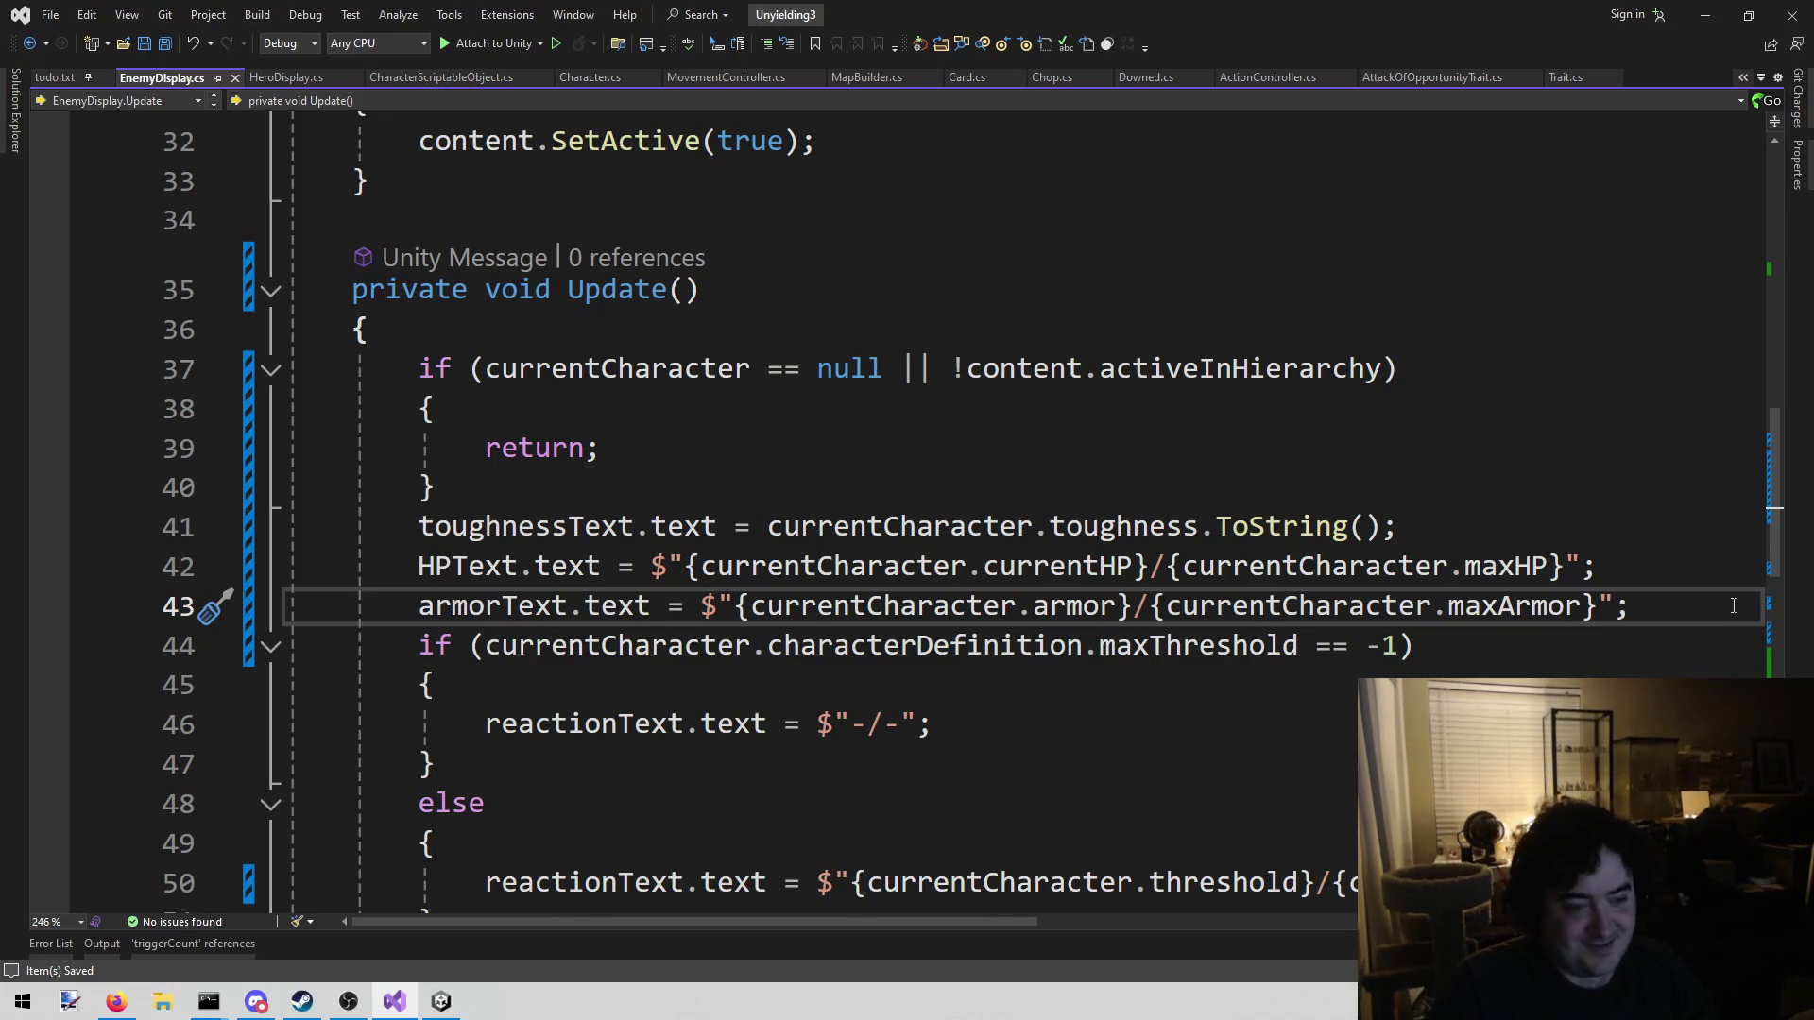
{"action": "key", "text": "Return"}
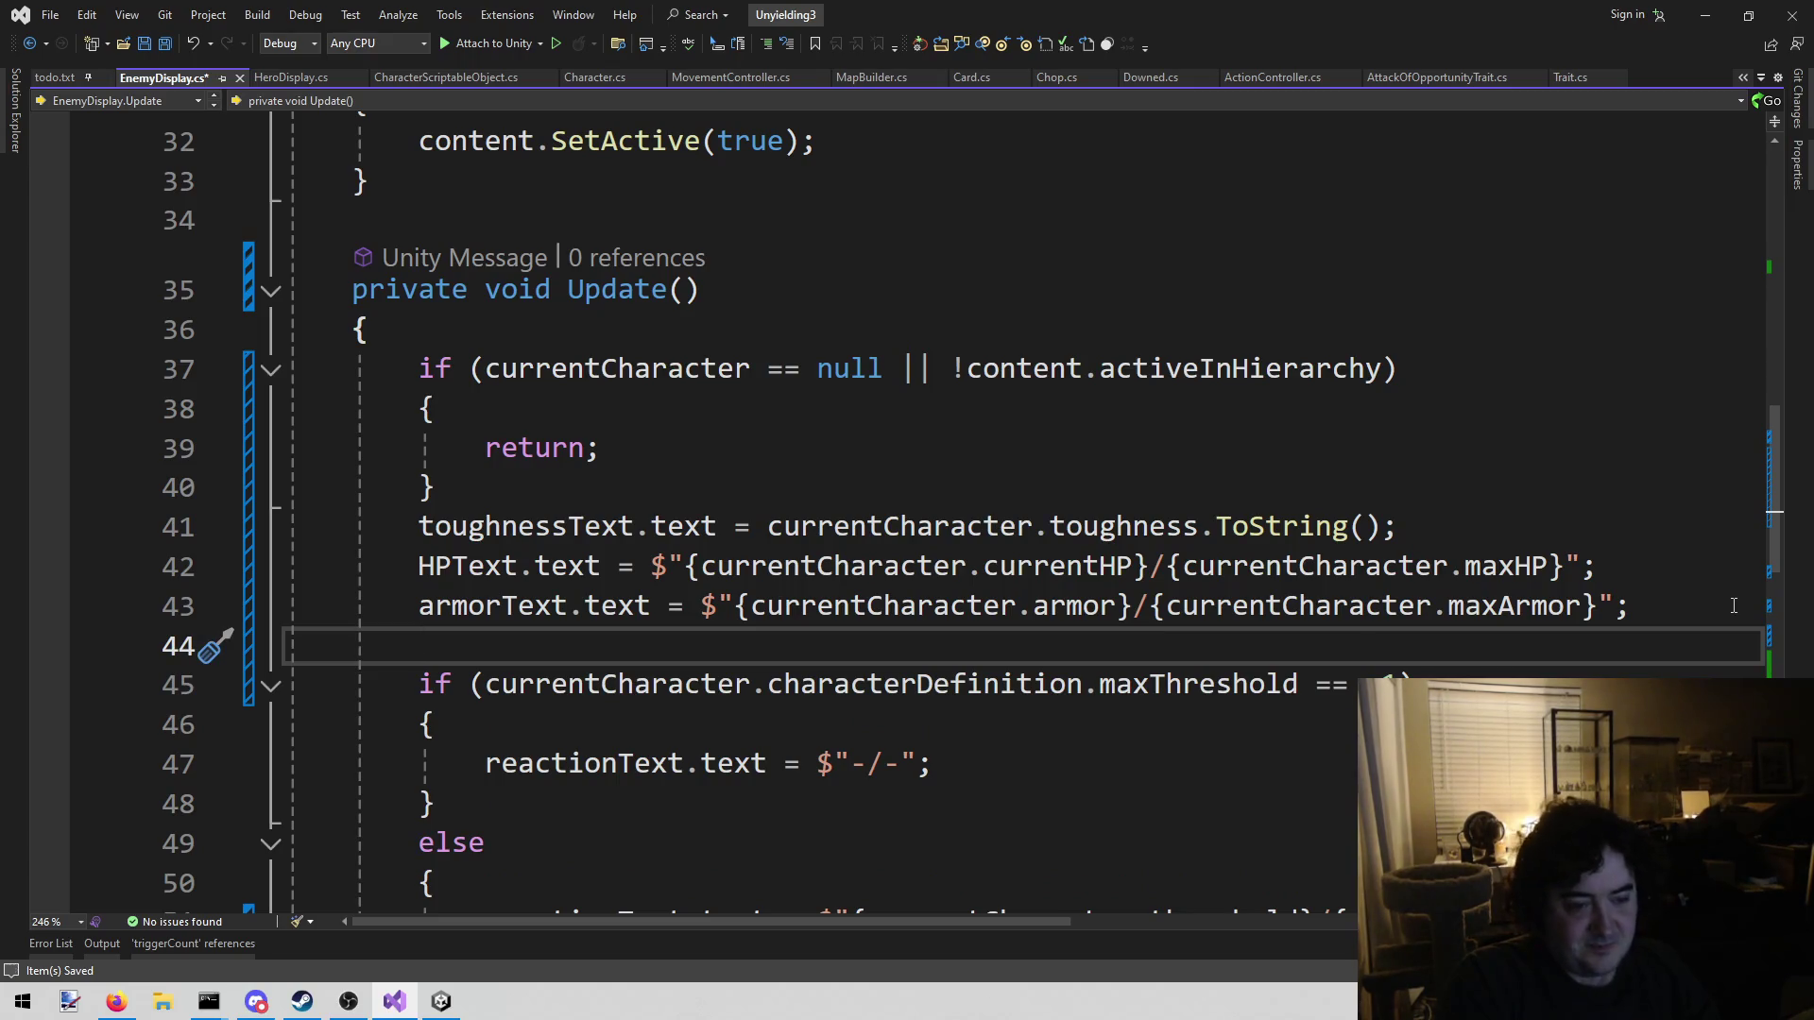
{"action": "key", "text": "ctrl+s"}
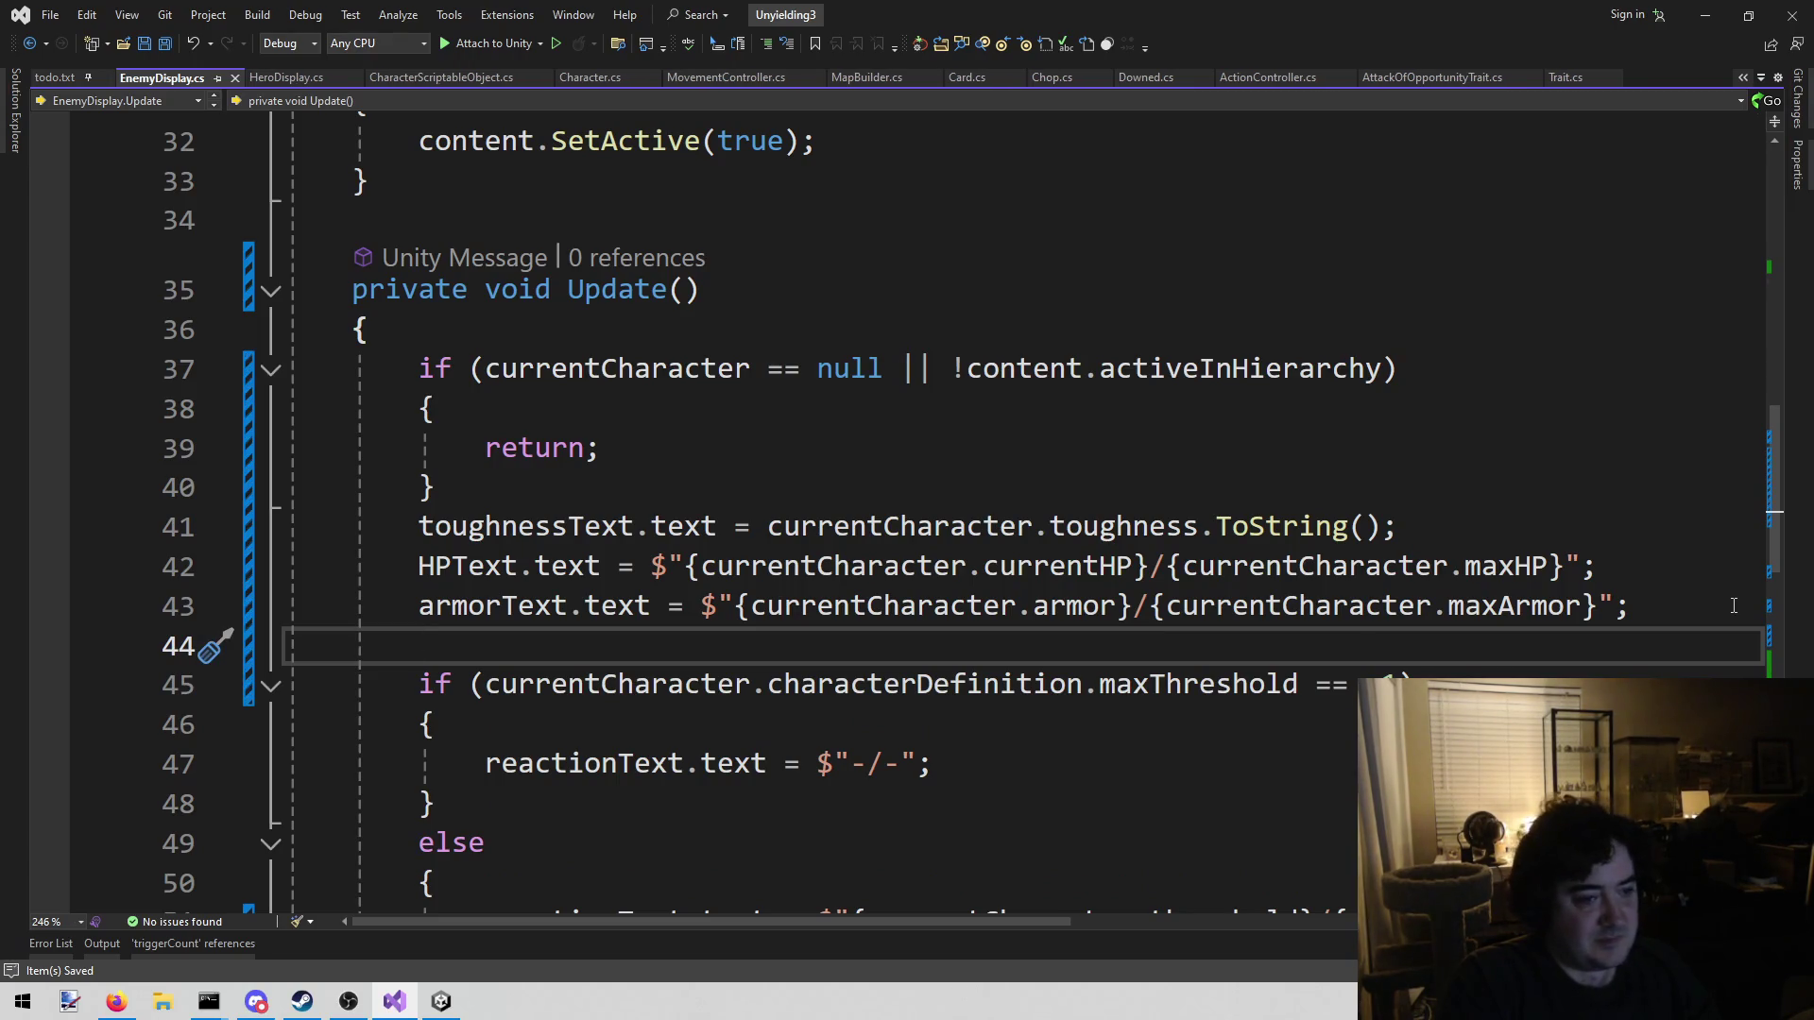
{"action": "type", "text": "ev"}
{"action": "key", "text": "Tab"}
{"action": "type", "text": ".texty = "}
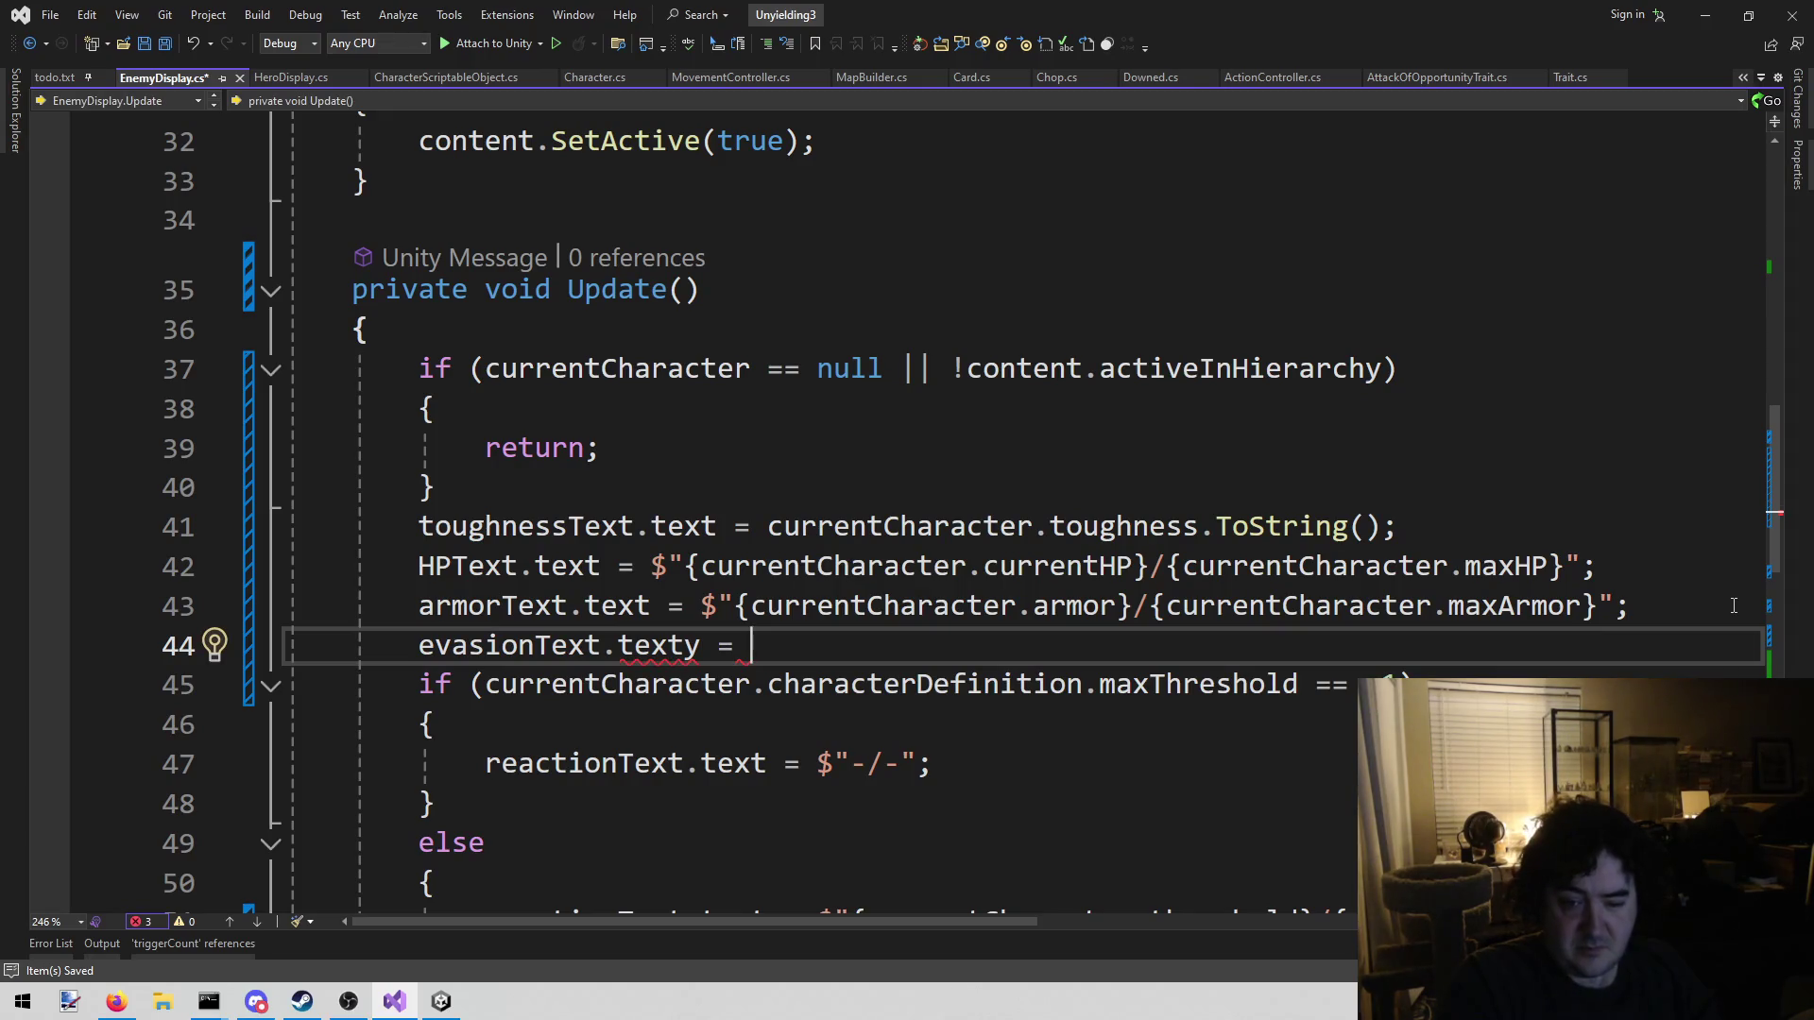
{"action": "type", "text": "currentCharacter."}
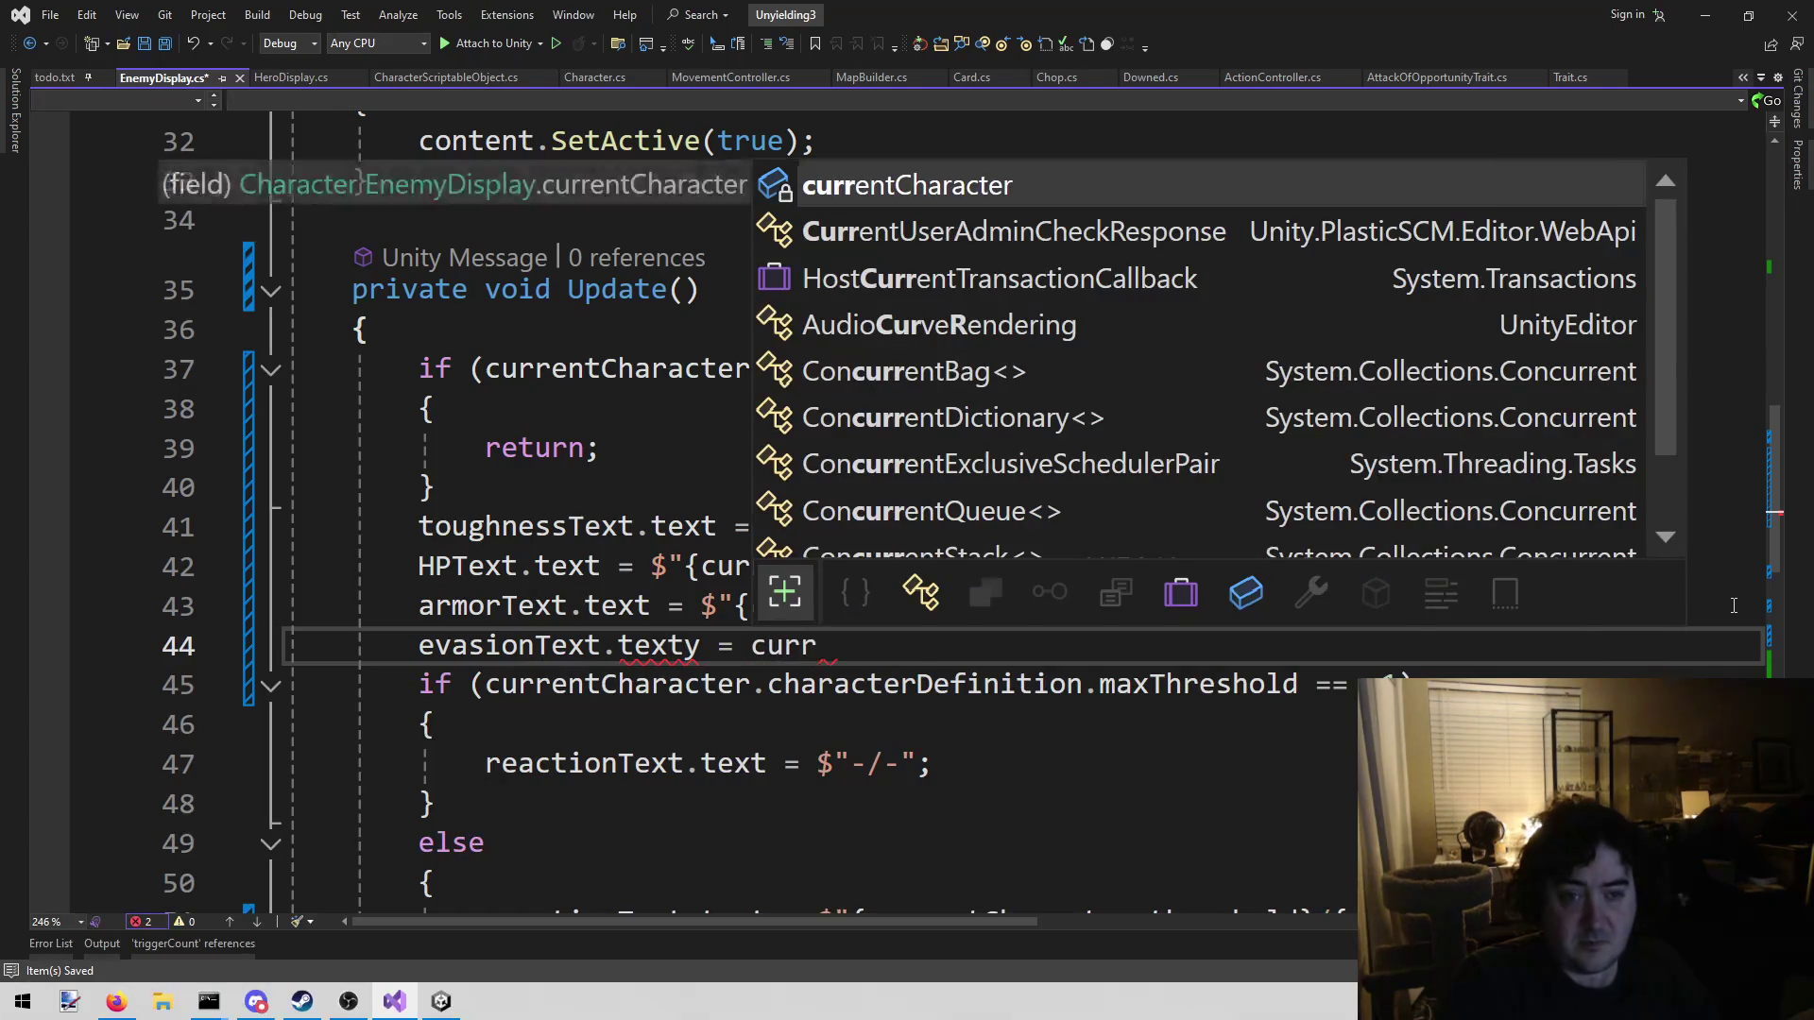
{"action": "key", "text": "Tab"}
{"action": "type", "text": "."}
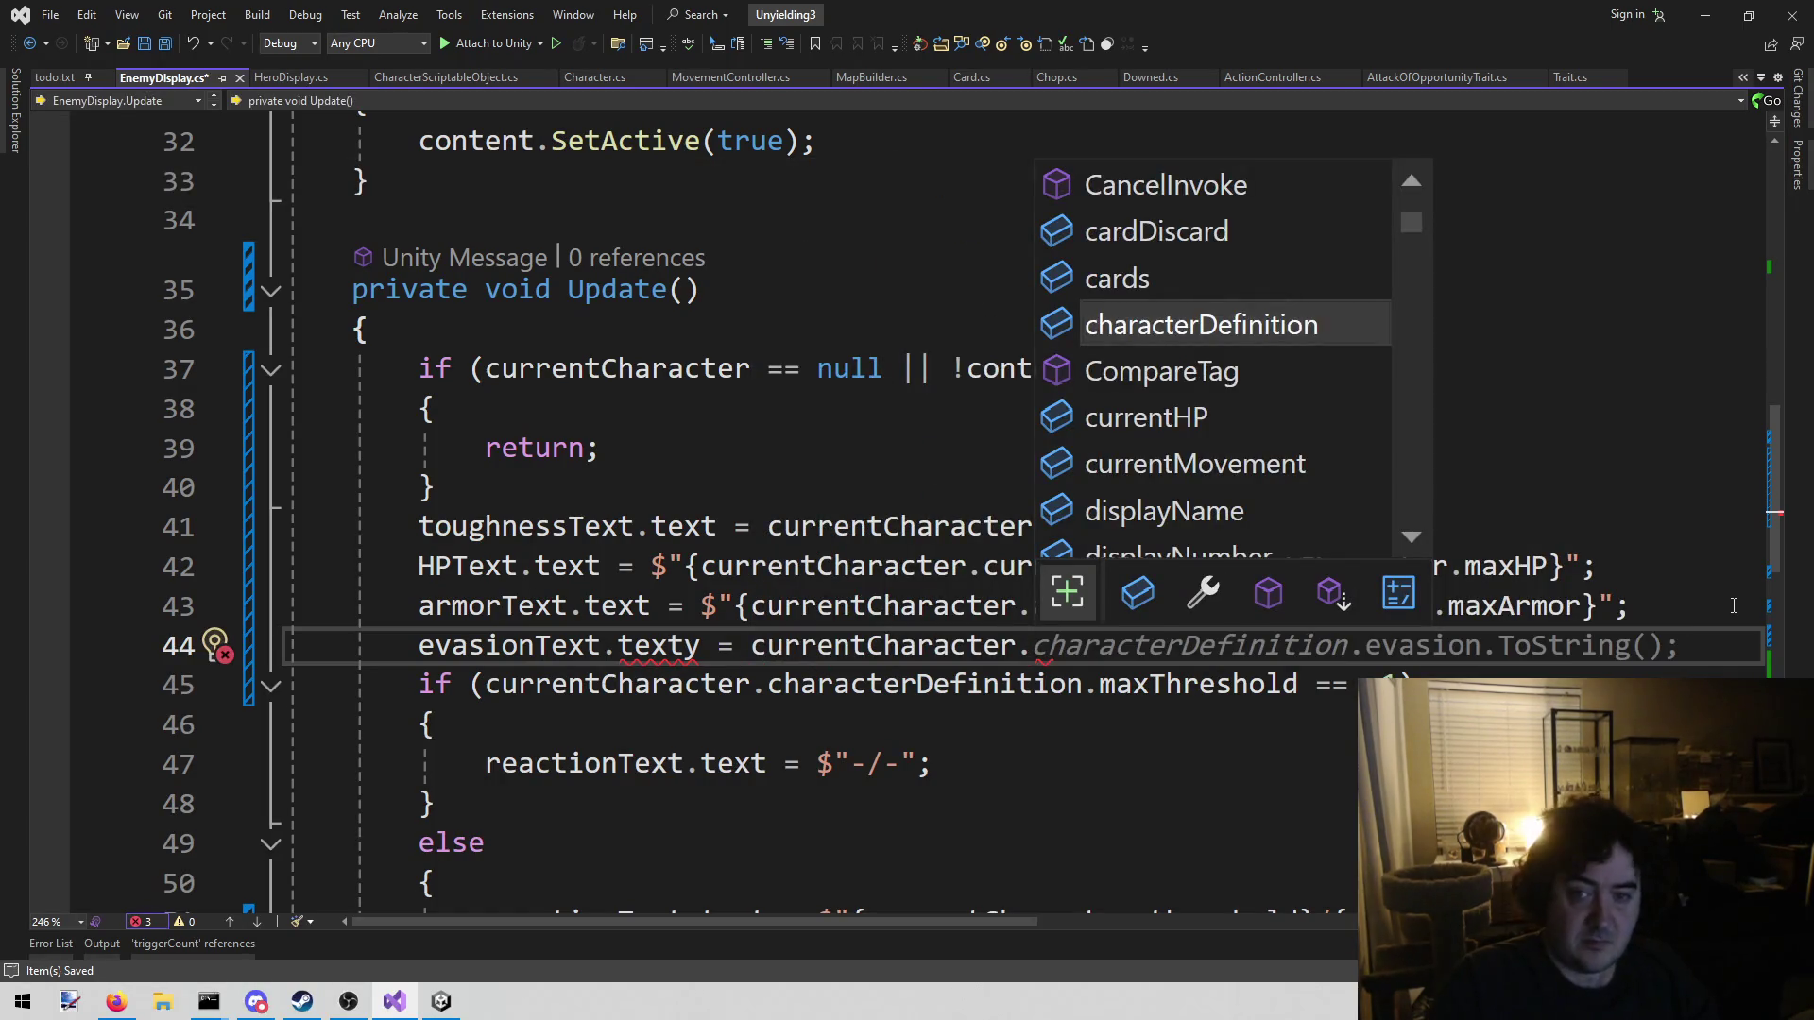
{"action": "key", "text": "Tab"}
{"action": "key", "text": "Tab"}
{"action": "key", "text": "ctrl+s"}
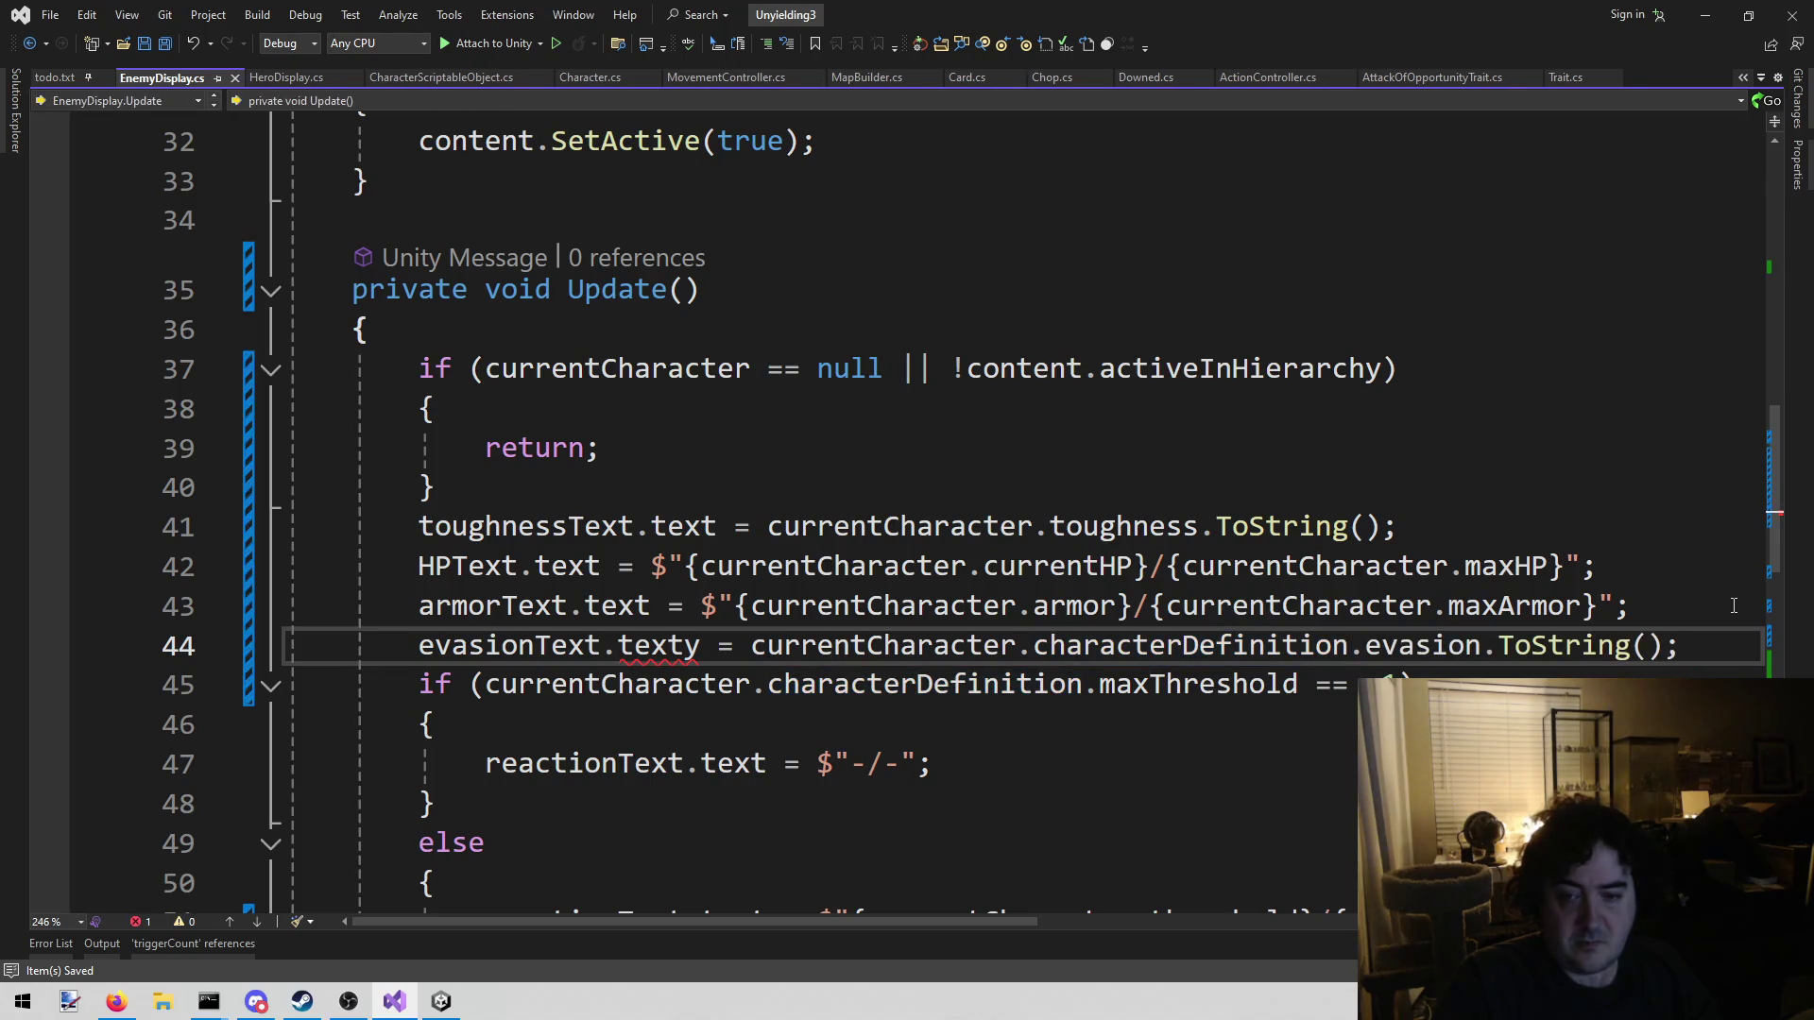
Correct the 'texty' typo to 'text' and save the script
{"action": "key", "text": "ctrl+Left"}
{"action": "key", "text": "ctrl+Left"}
{"action": "key", "text": "ctrl+Left"}
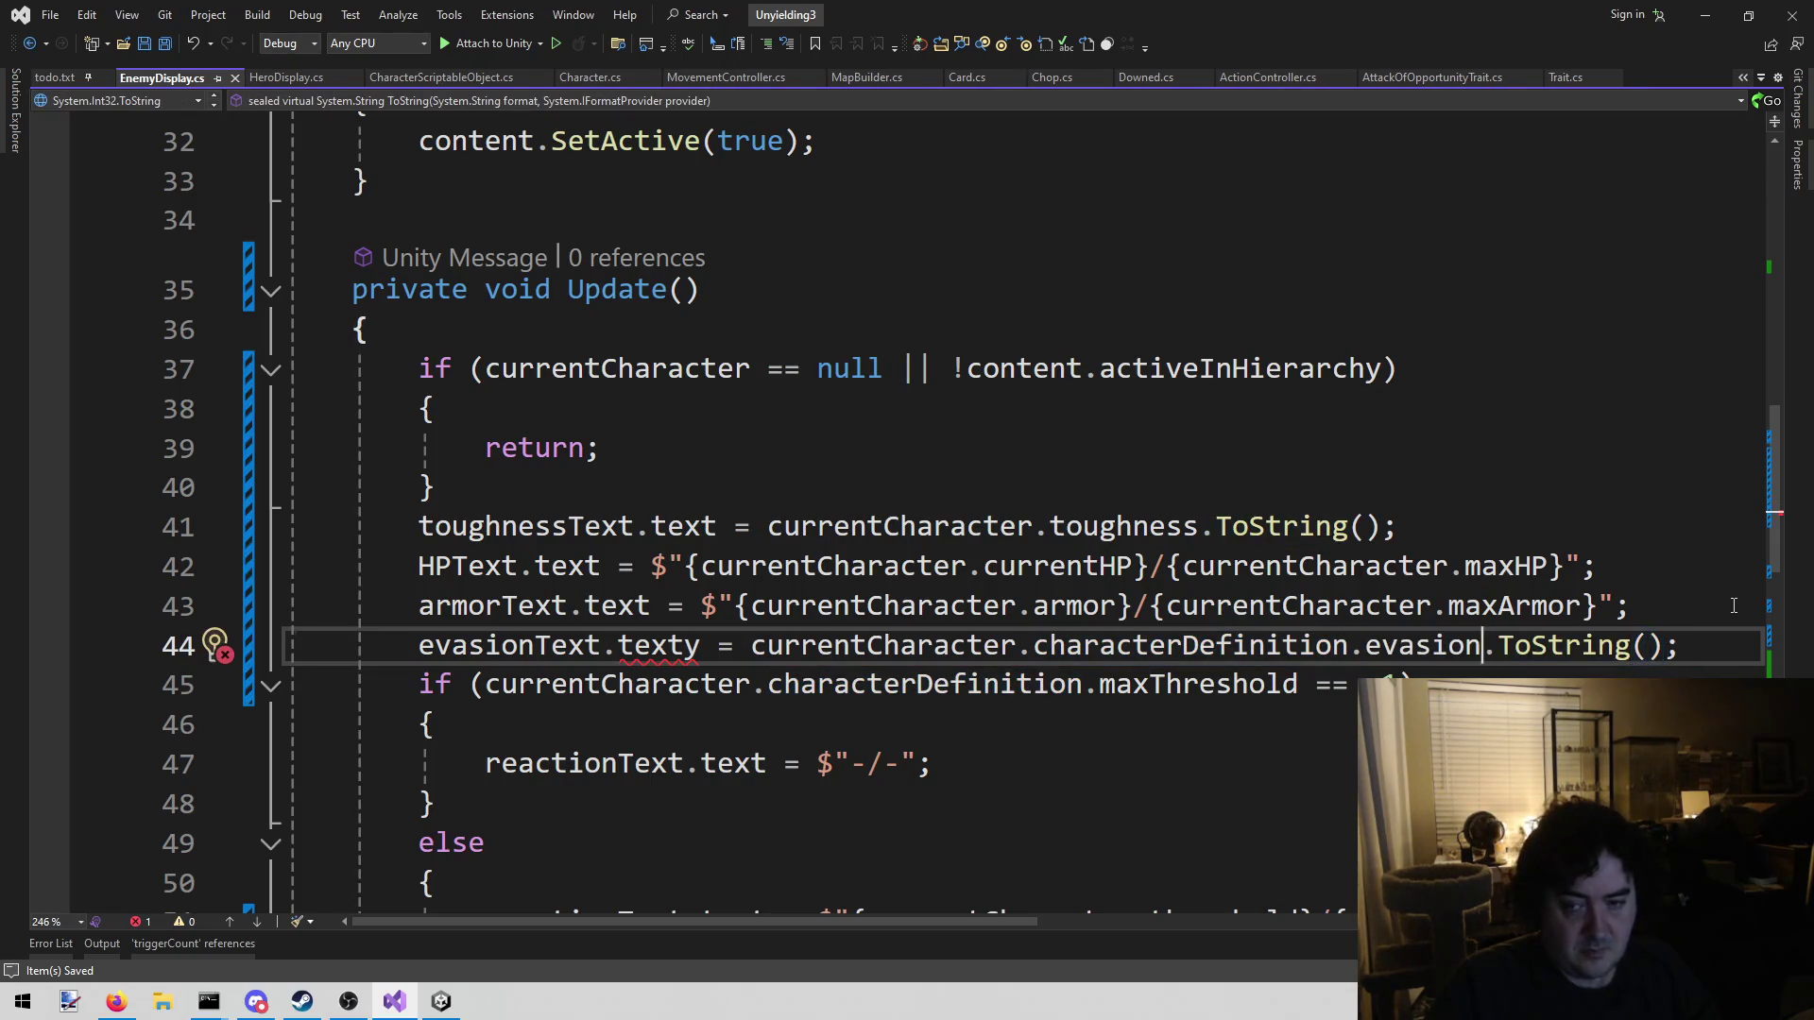
{"action": "key", "text": "ctrl+Right"}
{"action": "key", "text": "Left"}
{"action": "key", "text": "BackSpace"}
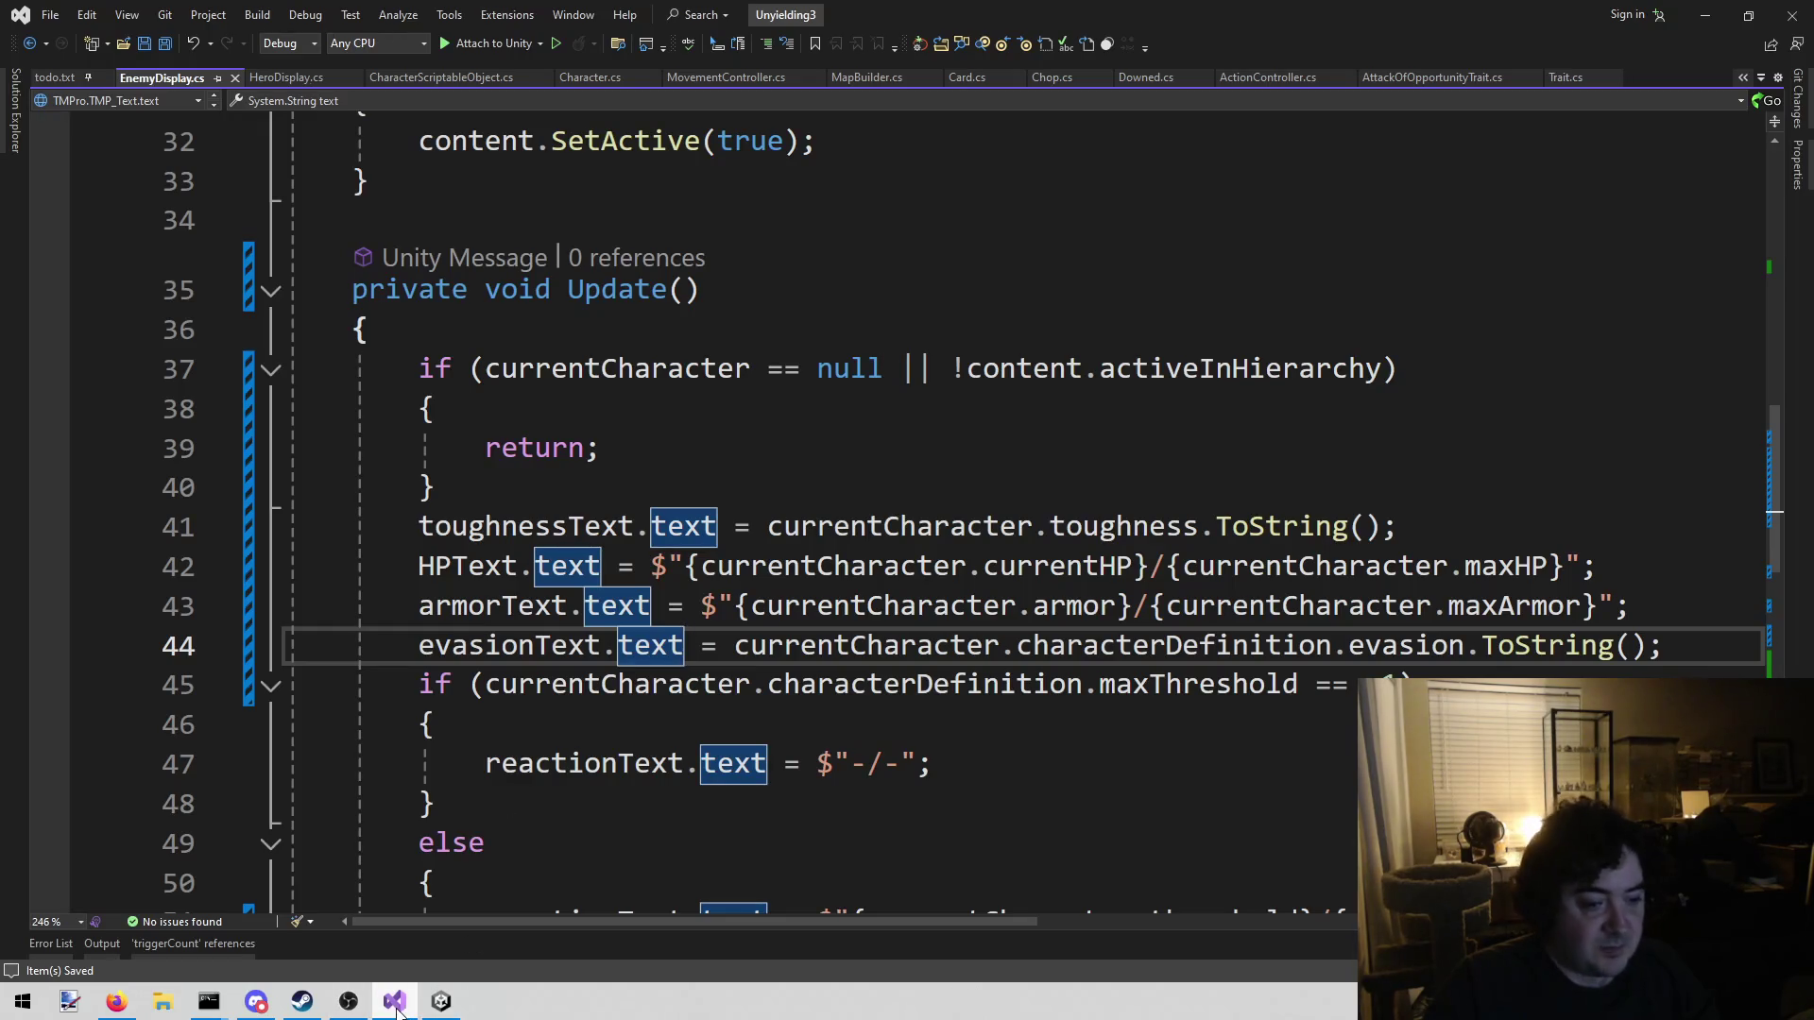
{"action": "left_click", "coordinate": [441, 1002]}
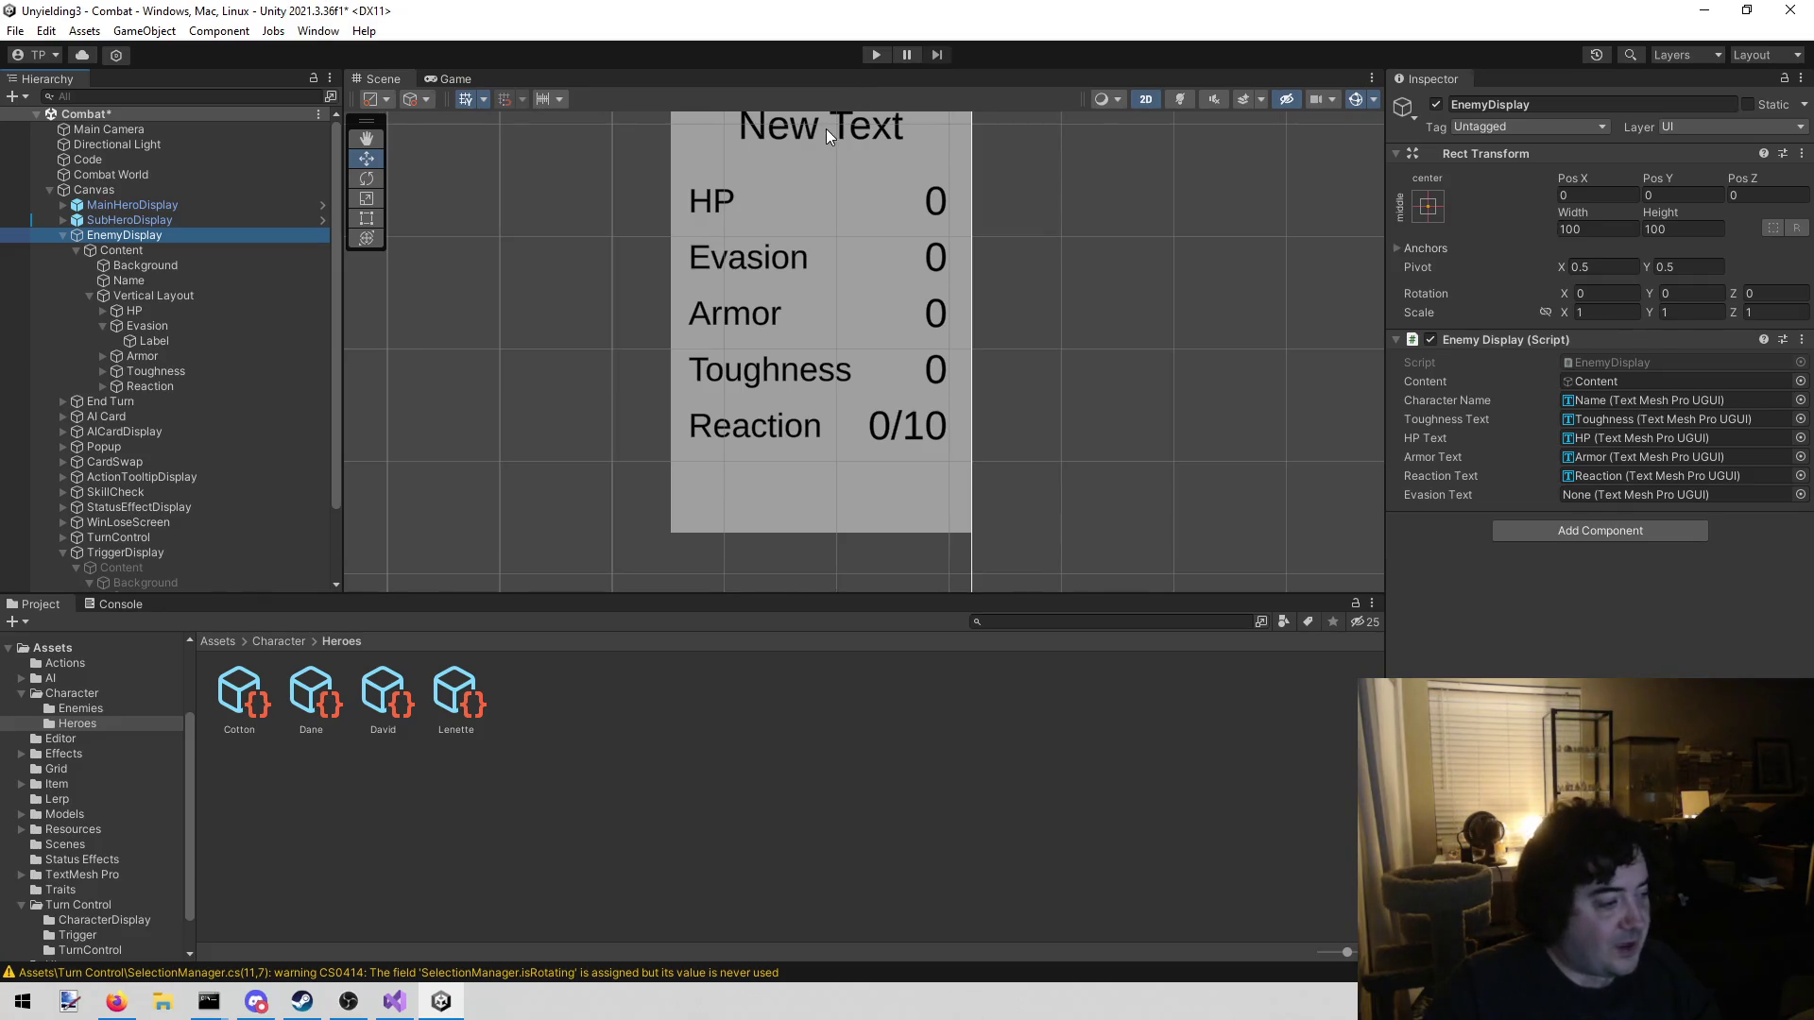
Play the Combat scene and inspect Lizard 1's enemy panel, which shows Evasion 0
{"action": "left_click", "coordinate": [878, 53]}
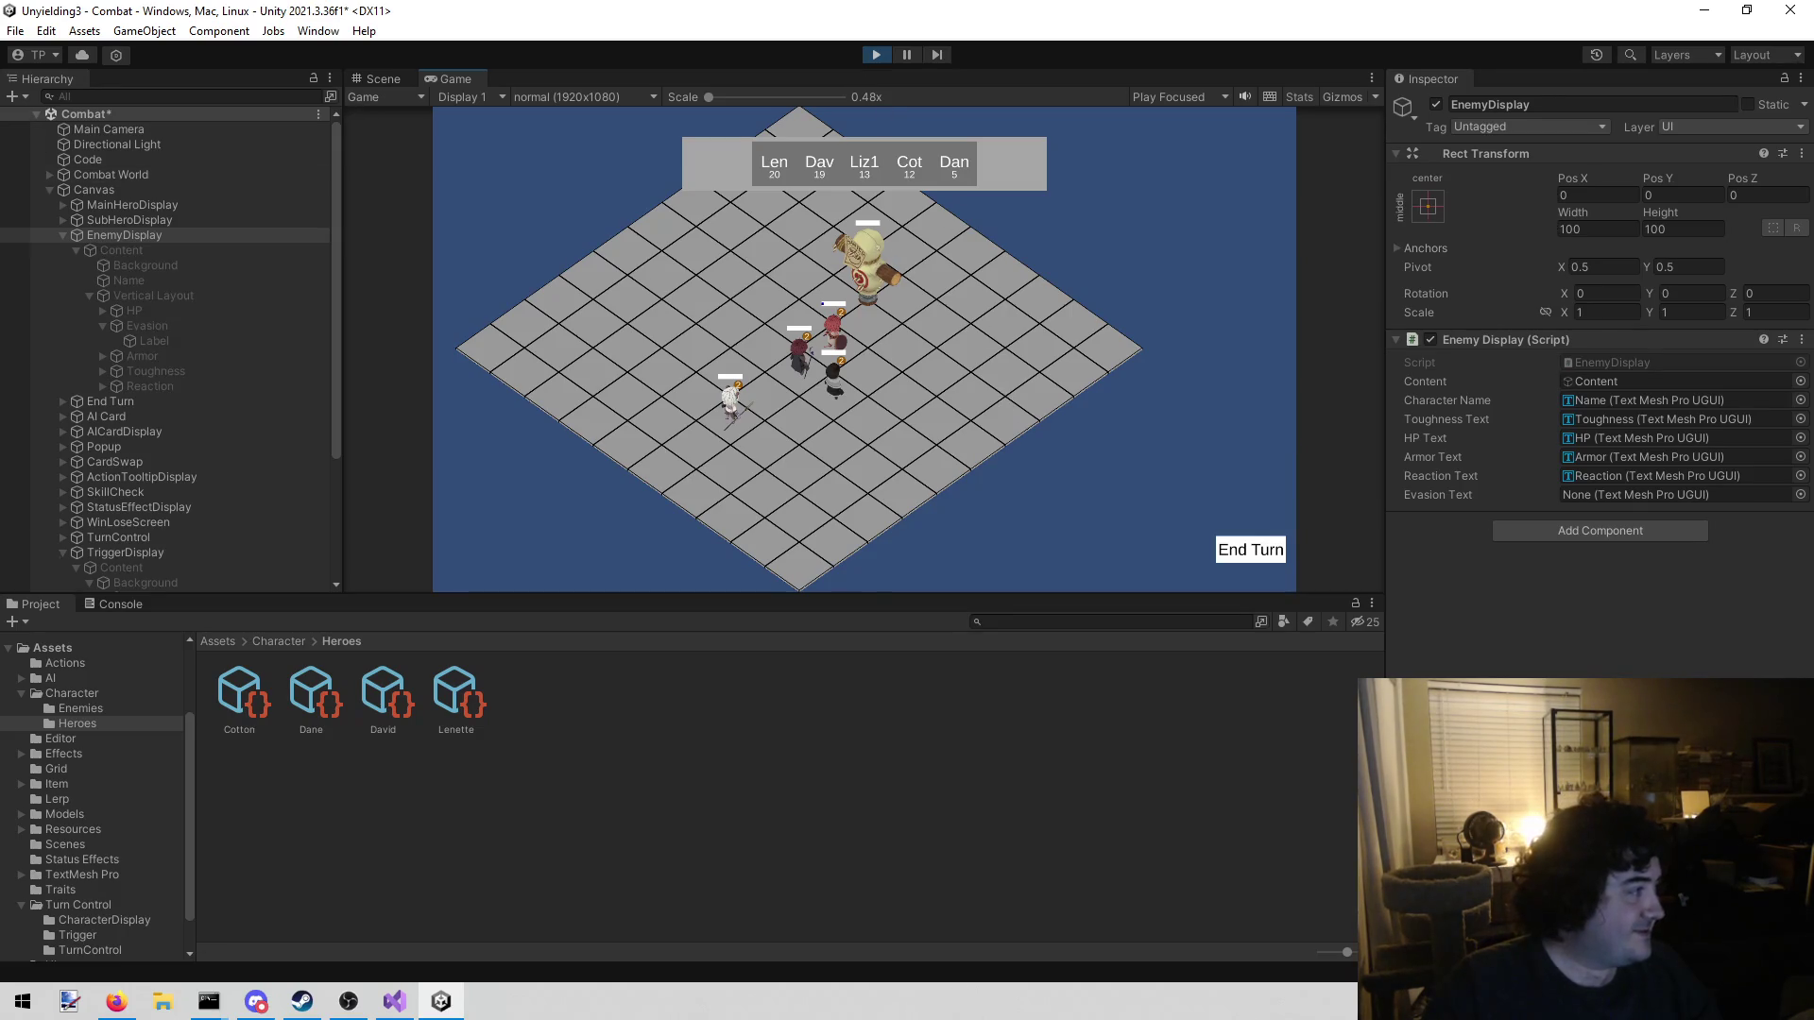
{"action": "key", "text": "alt+Tab"}
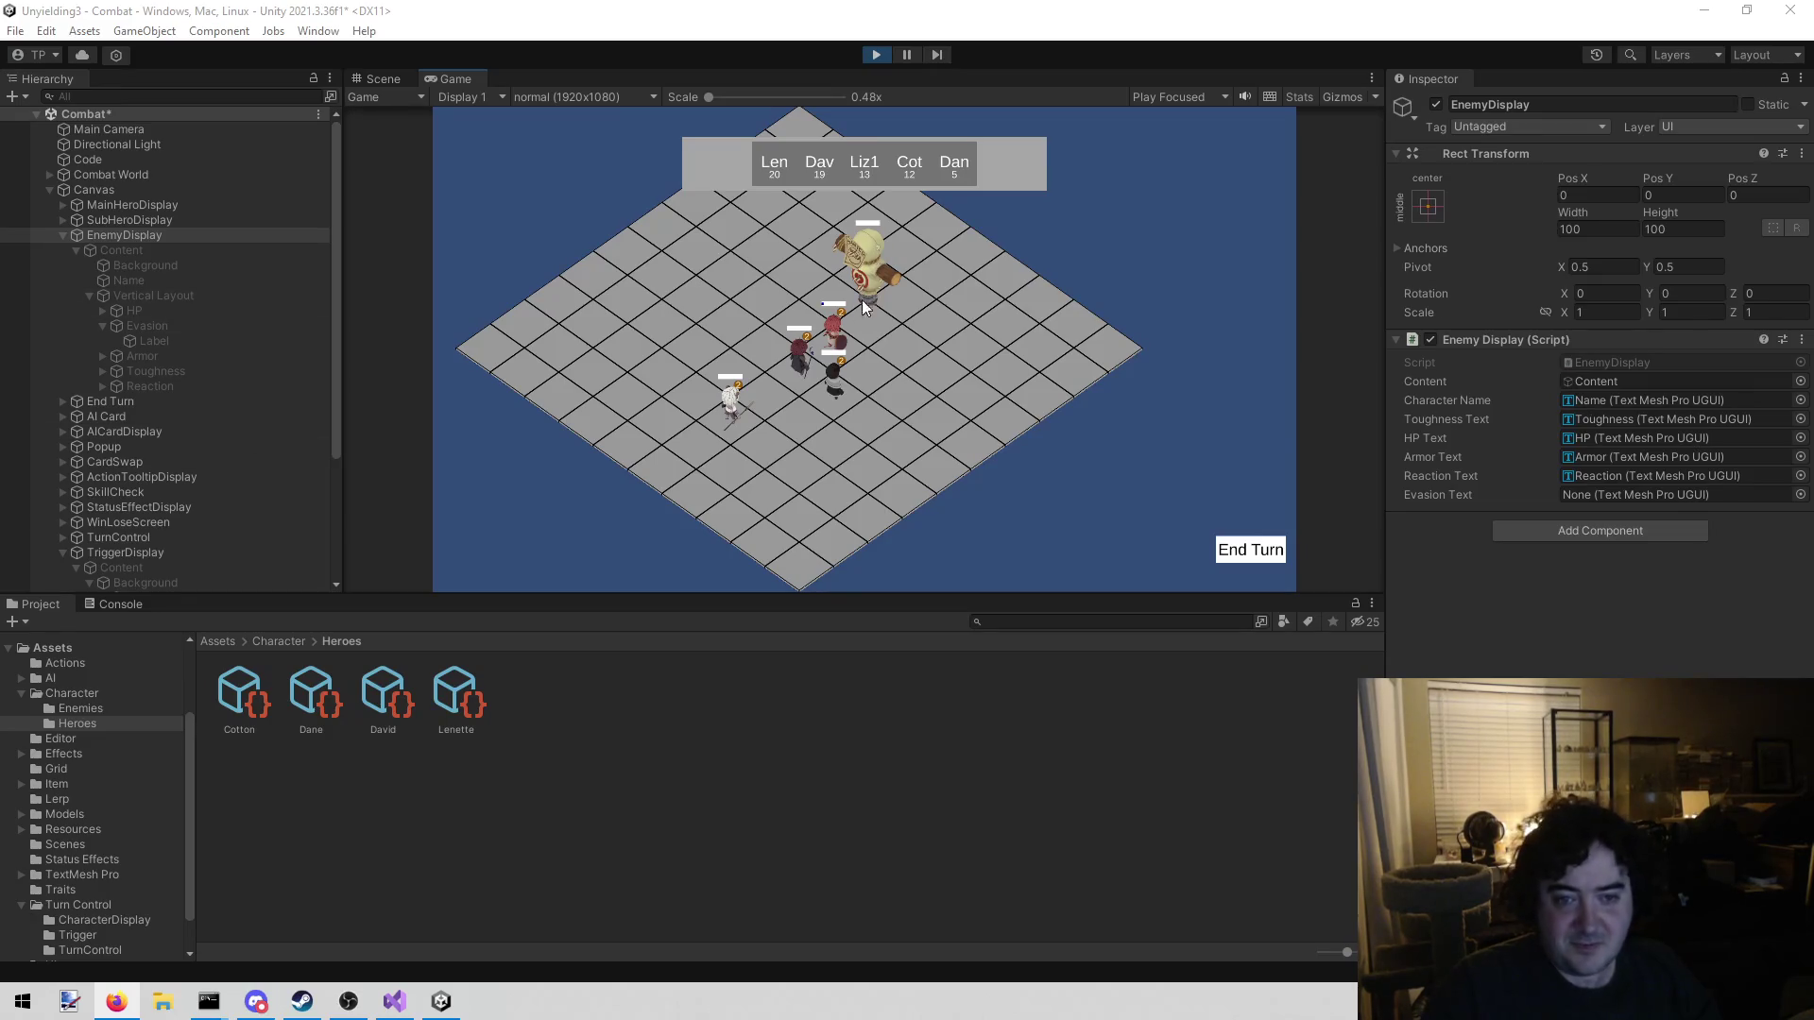
{"action": "mouse_move", "coordinate": [871, 287]}
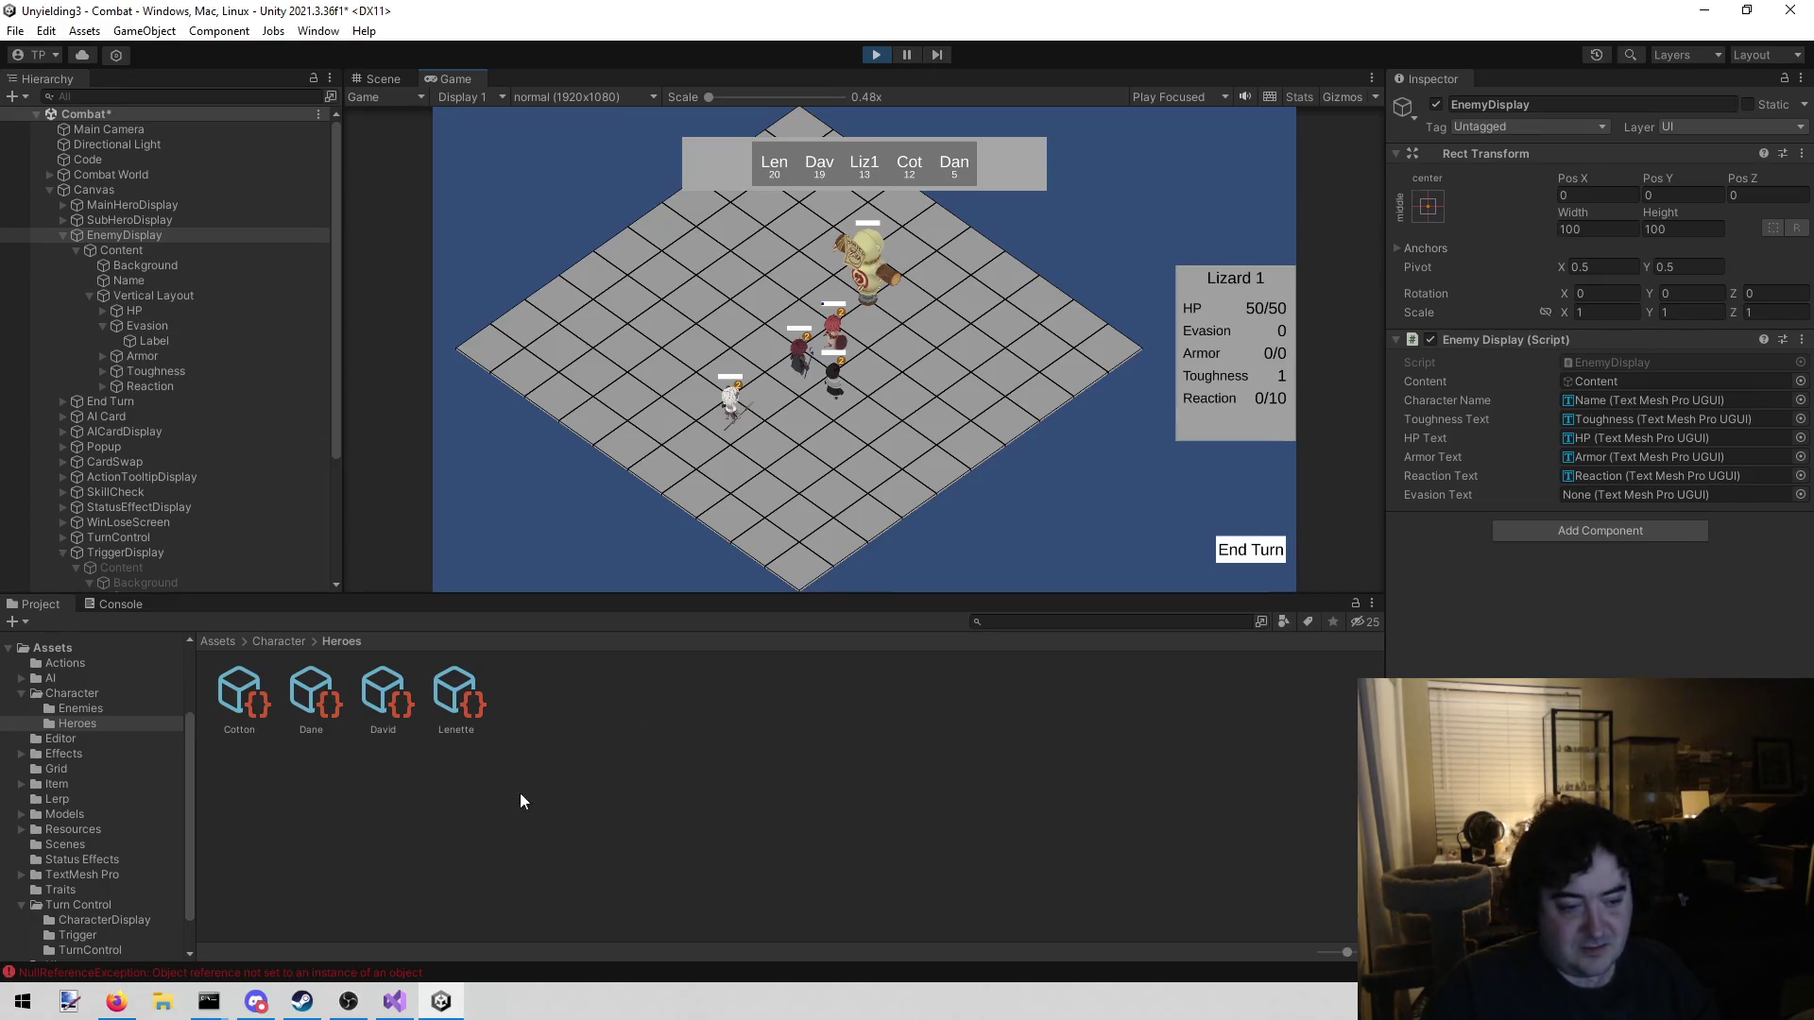
{"action": "left_click", "coordinate": [876, 54]}
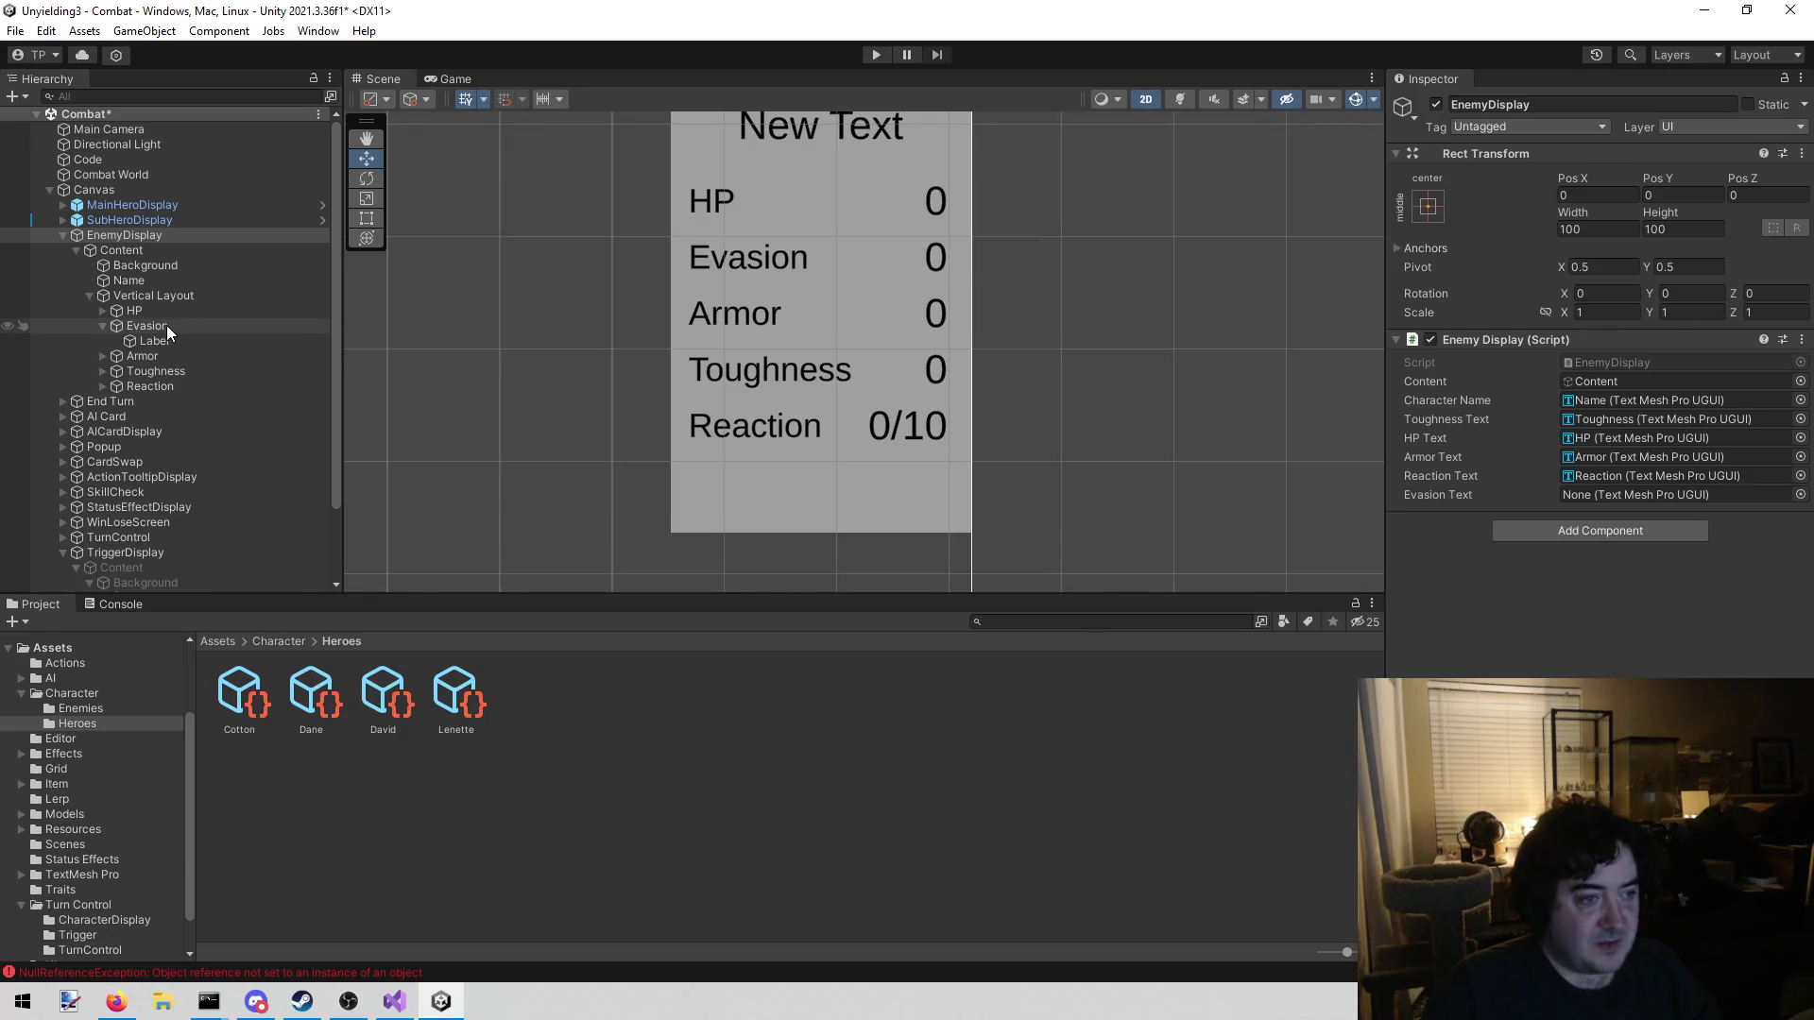
Assign the Evasion label to EnemyDisplay's Evasion Text slot and retest in play
{"action": "mouse_move", "coordinate": [166, 325]}
{"action": "left_mouse_down"}
{"action": "mouse_move", "coordinate": [1708, 474]}
{"action": "mouse_move", "coordinate": [1686, 496]}
{"action": "left_mouse_up"}
{"action": "left_click", "coordinate": [877, 53]}
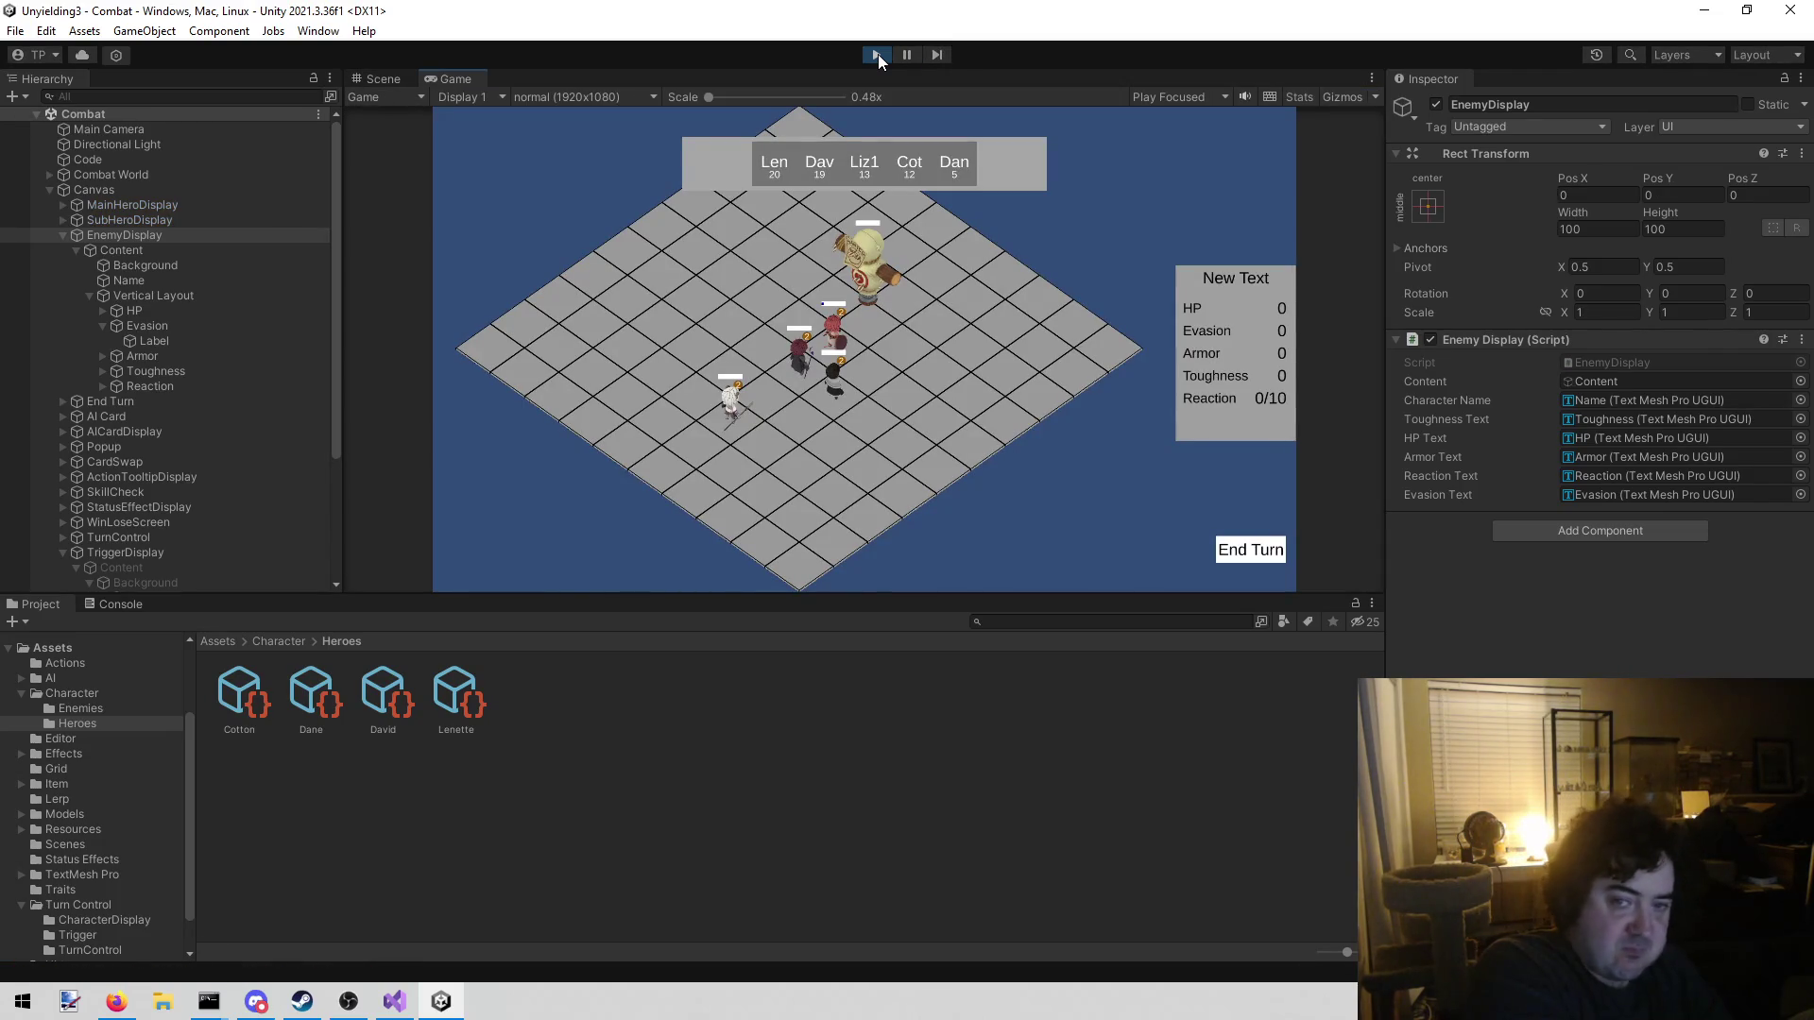
{"action": "mouse_move", "coordinate": [877, 283]}
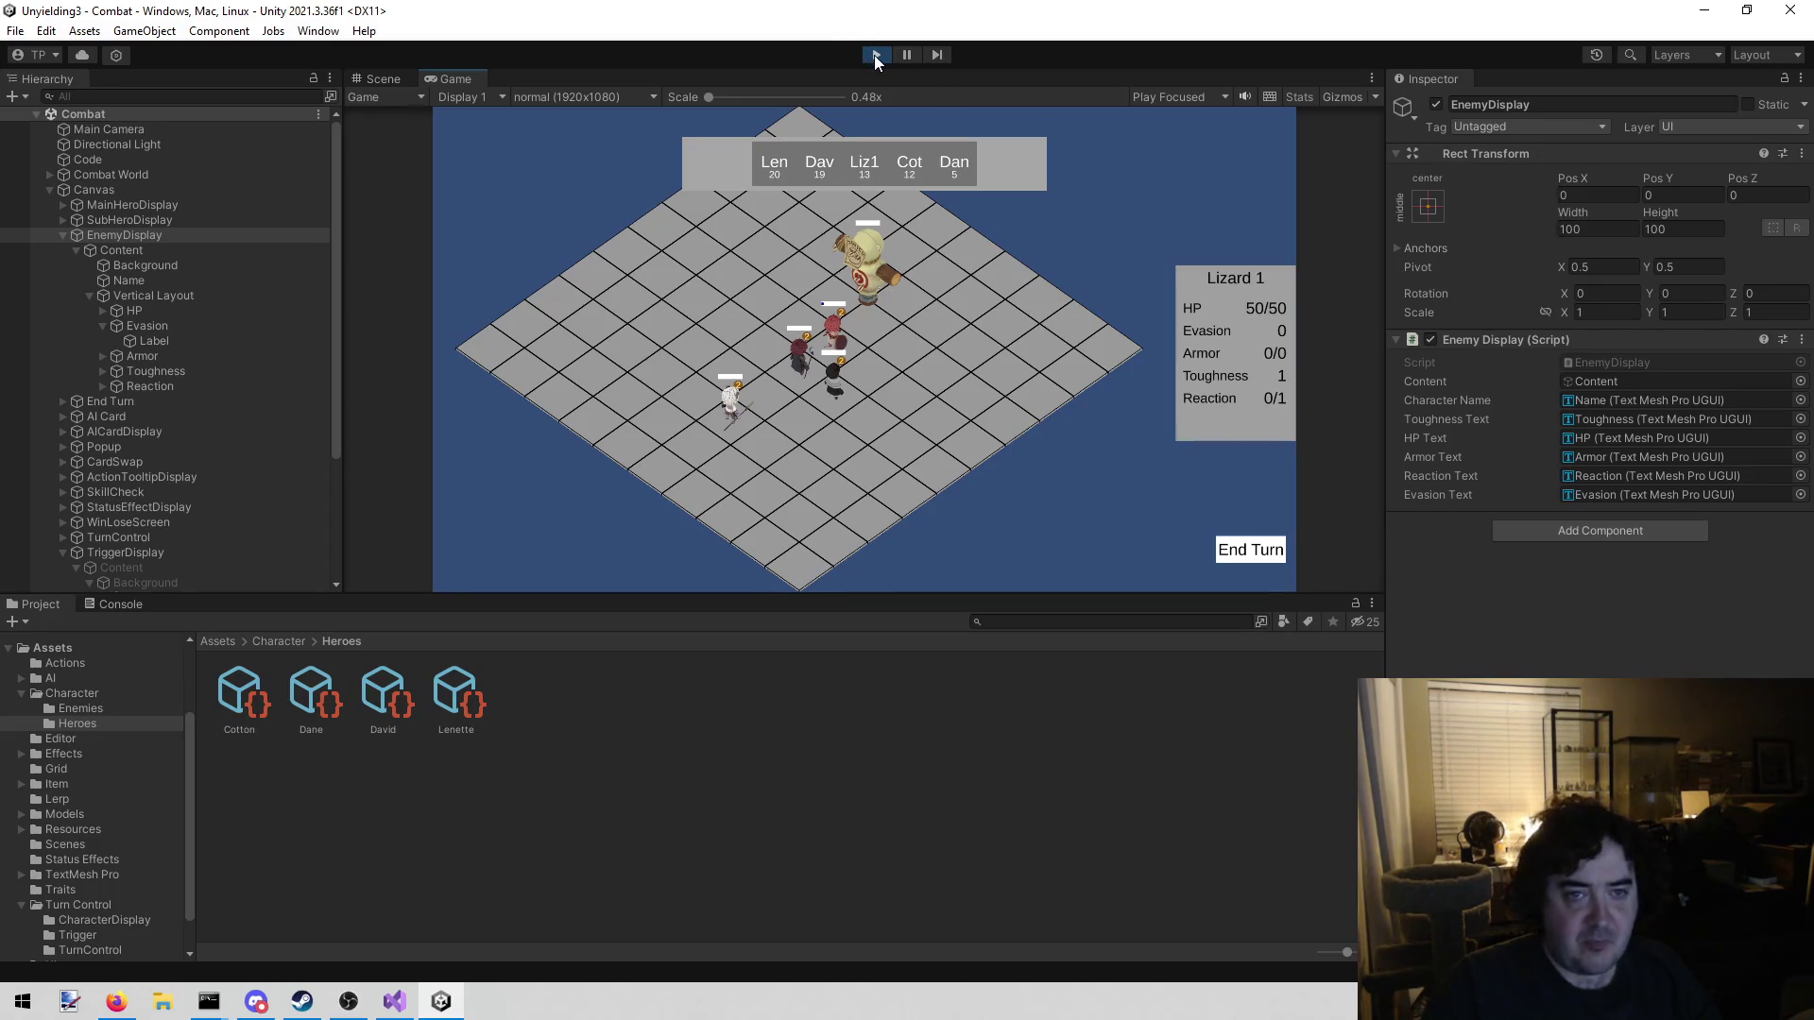
{"action": "left_click", "coordinate": [875, 54]}
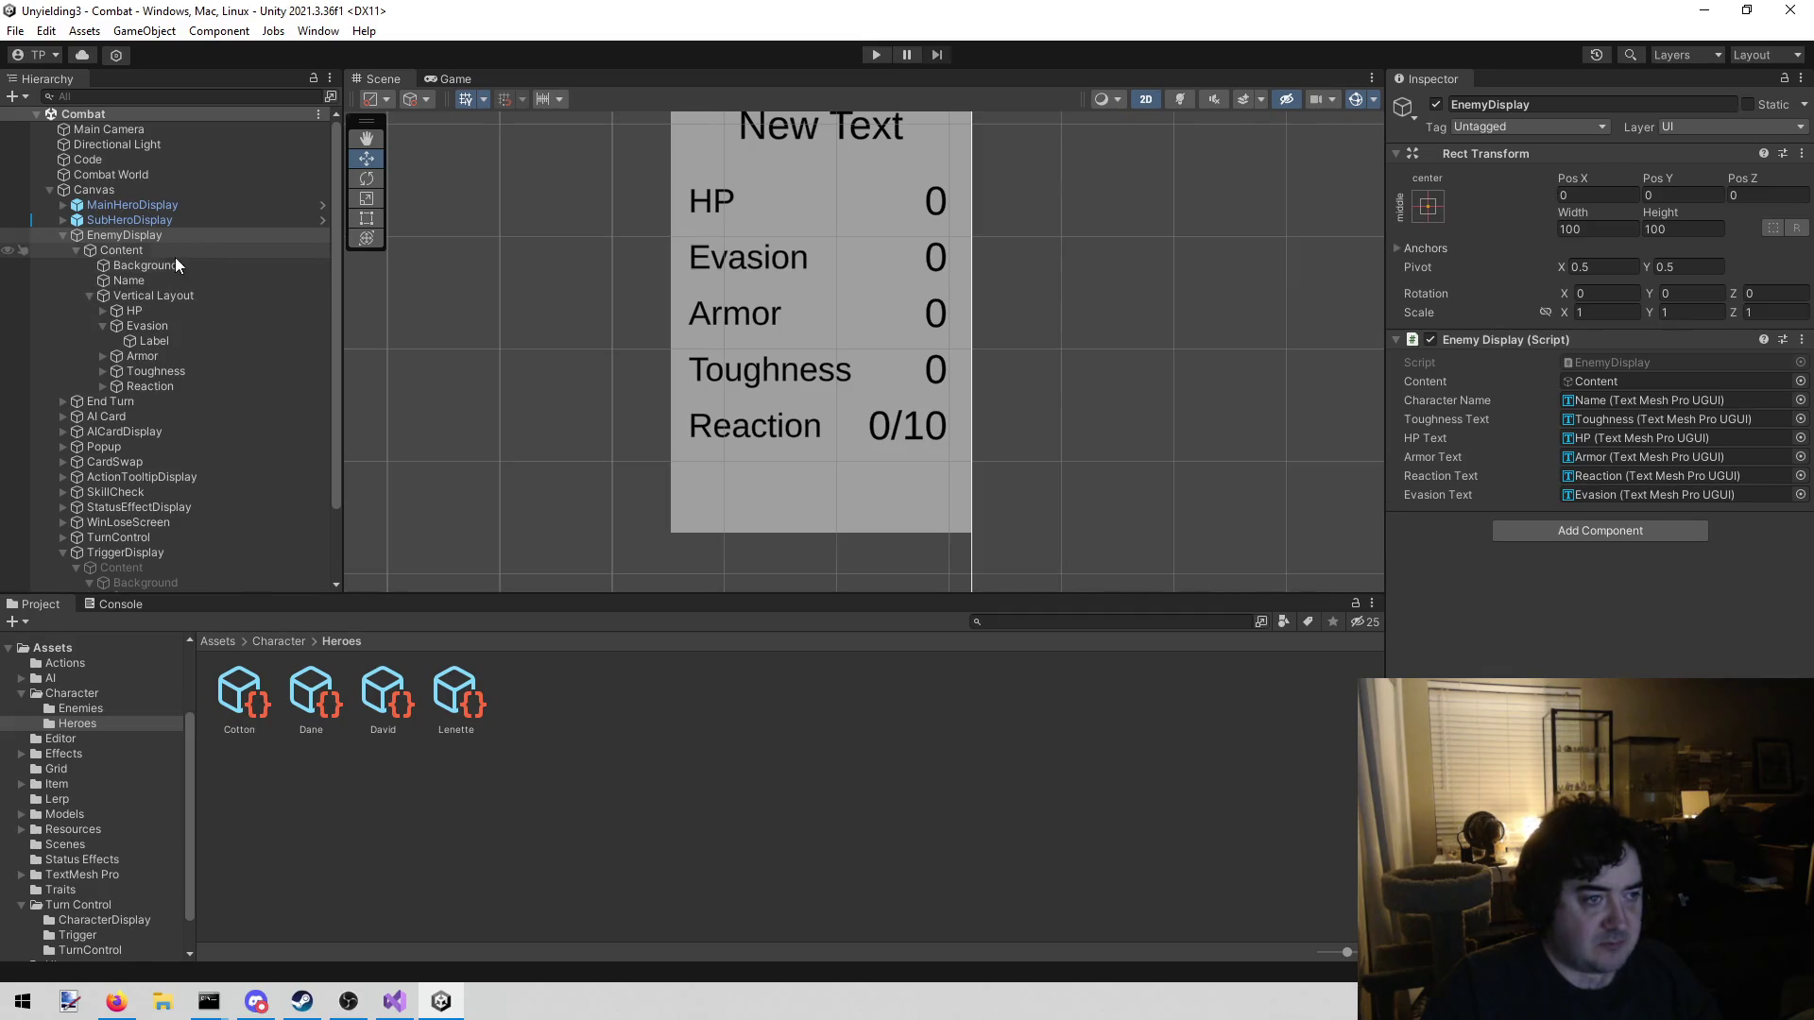
Deactivate the enemy display's Content and save the Combat scene
{"action": "left_click", "coordinate": [174, 247]}
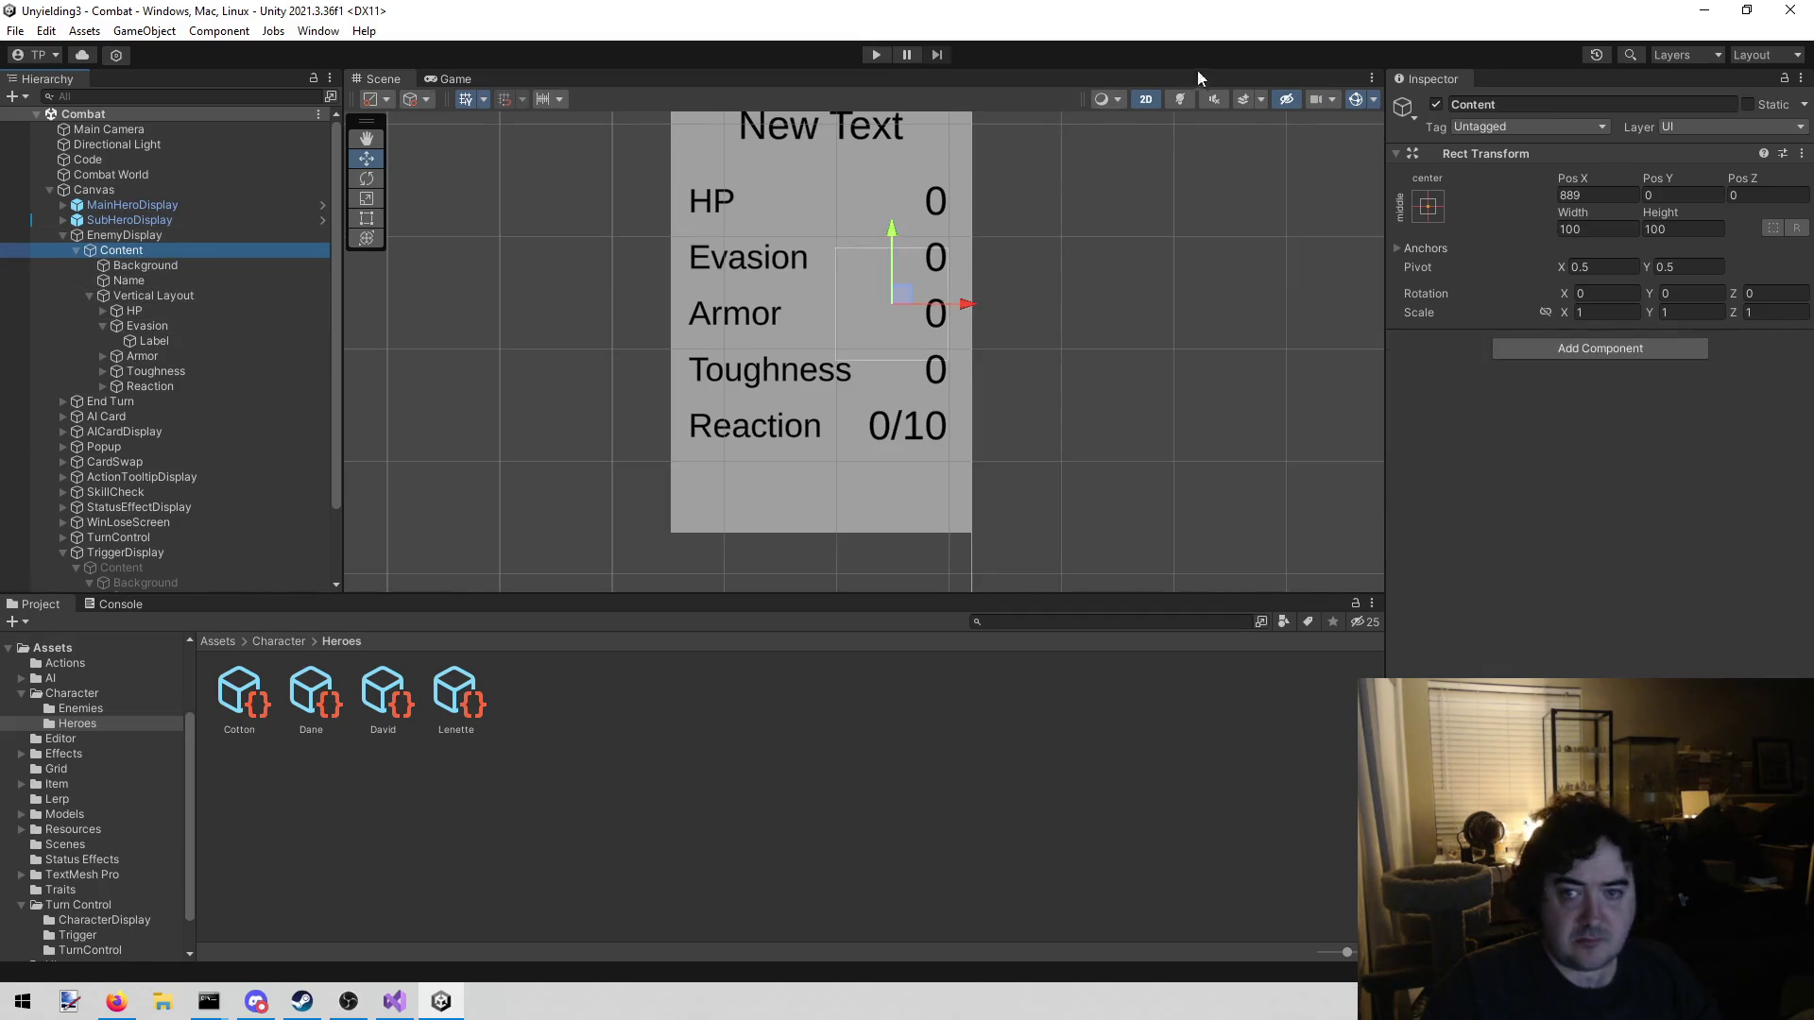
{"action": "left_click", "coordinate": [1435, 104]}
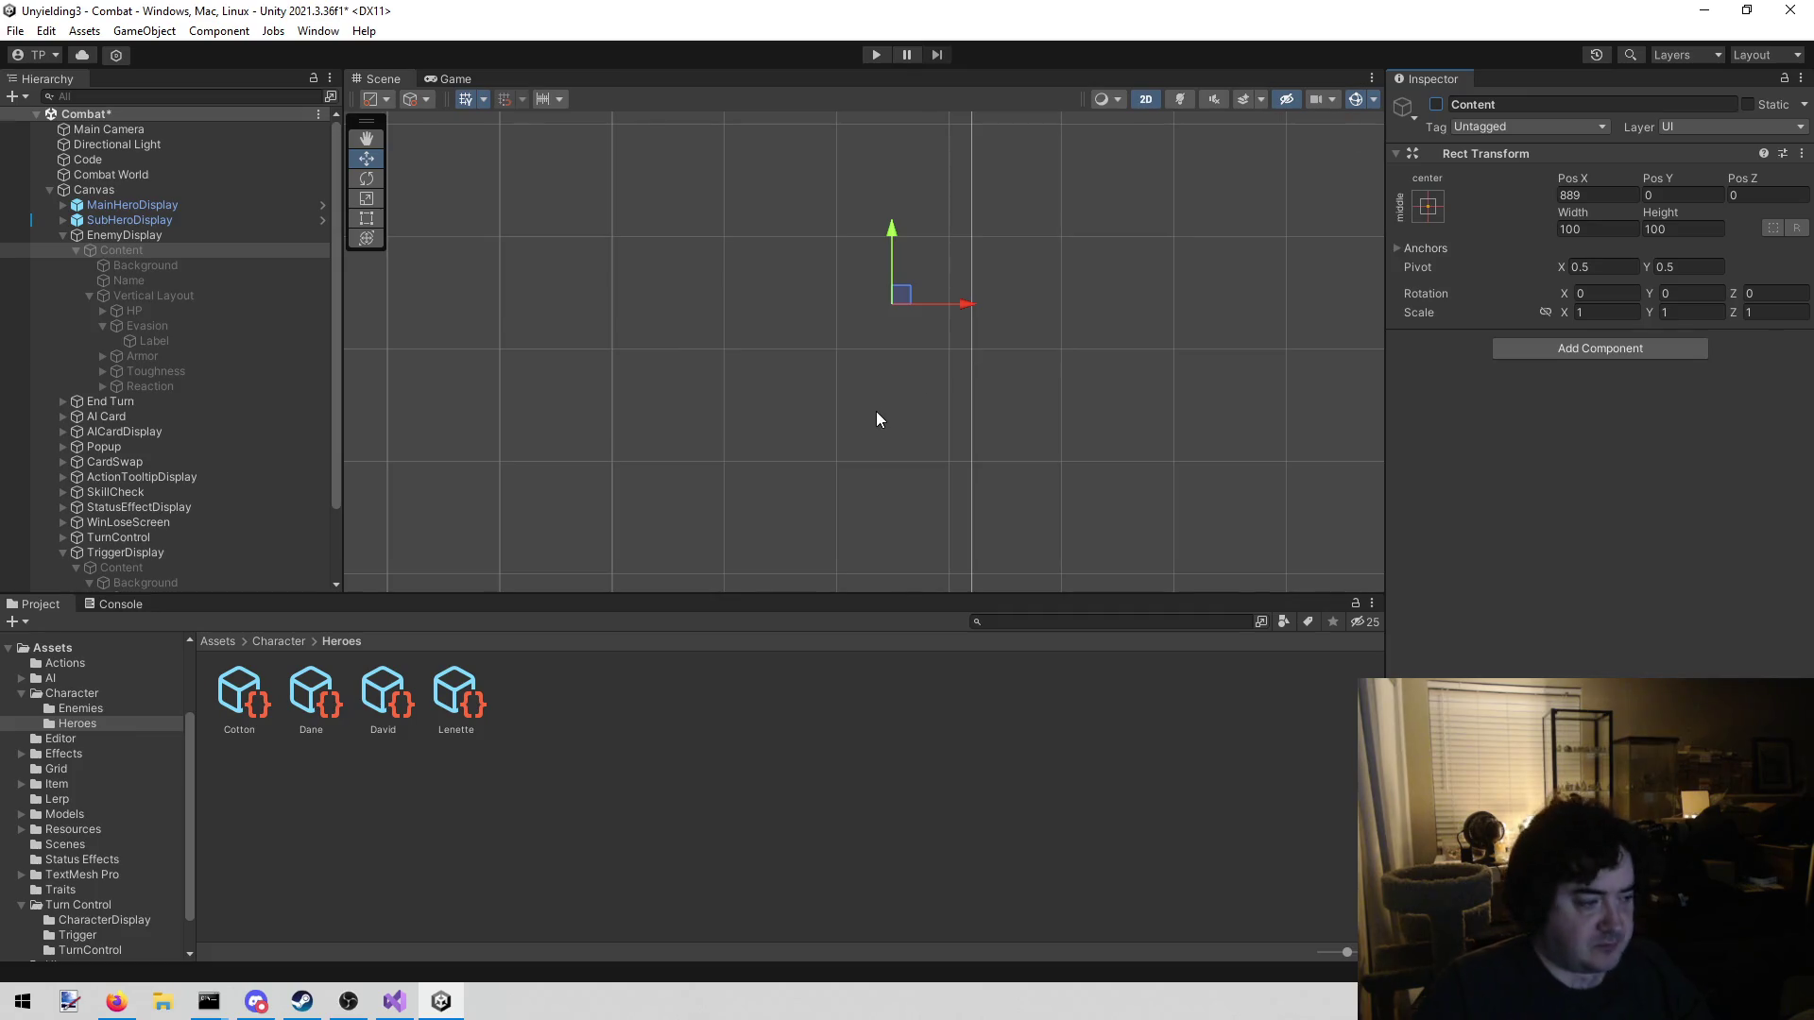
{"action": "key", "text": "ctrl+s"}
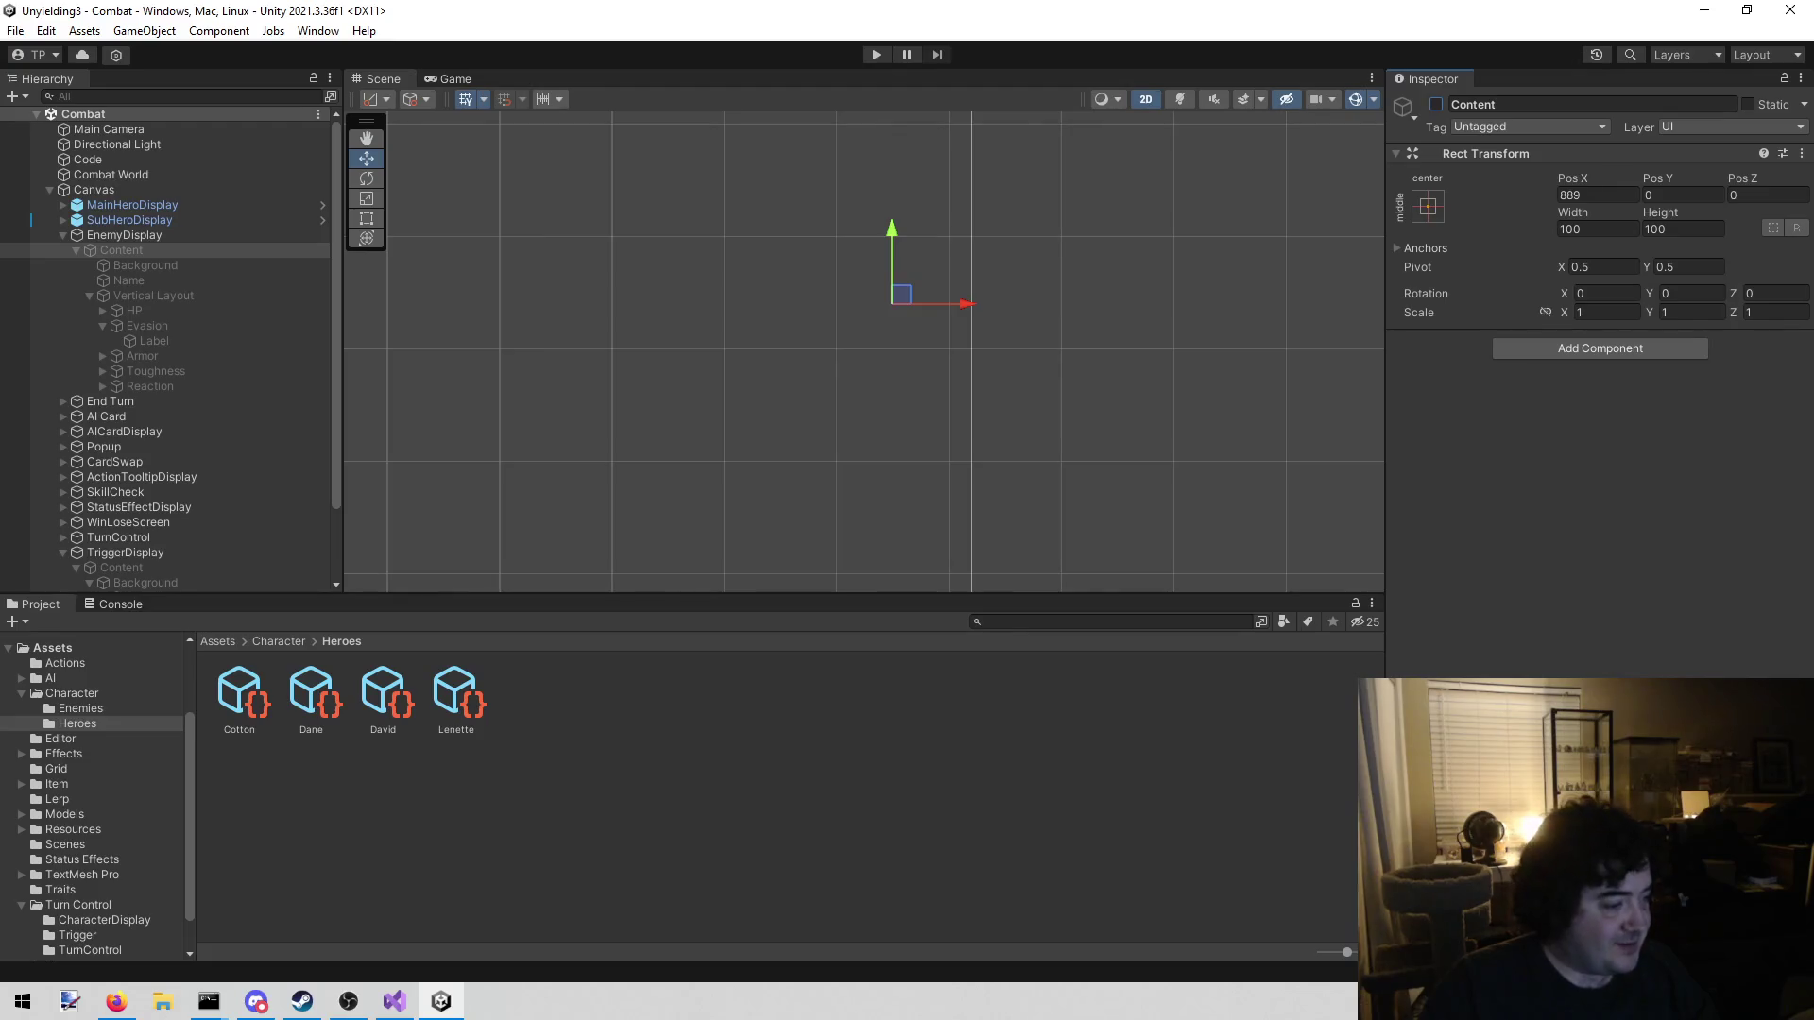
{"action": "key", "text": "alt+Tab"}
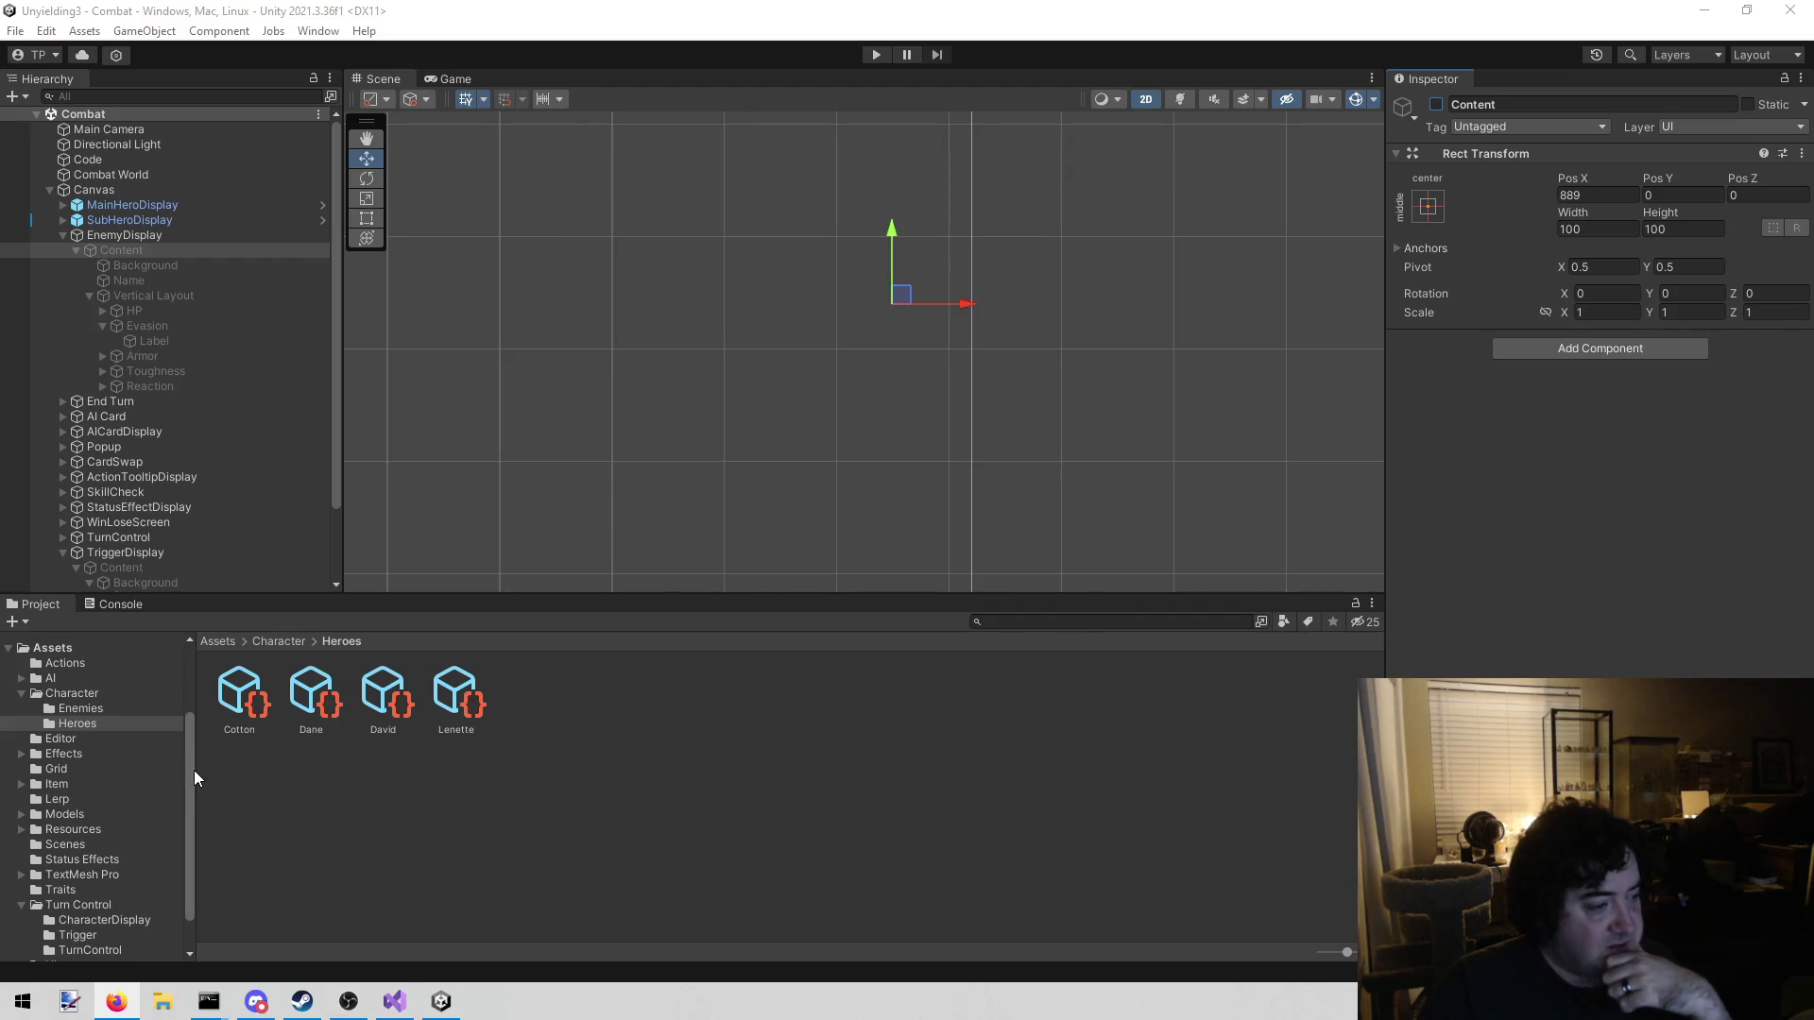
{"action": "left_click_drag", "start_coordinate": [190, 769], "coordinate": [177, 741]}
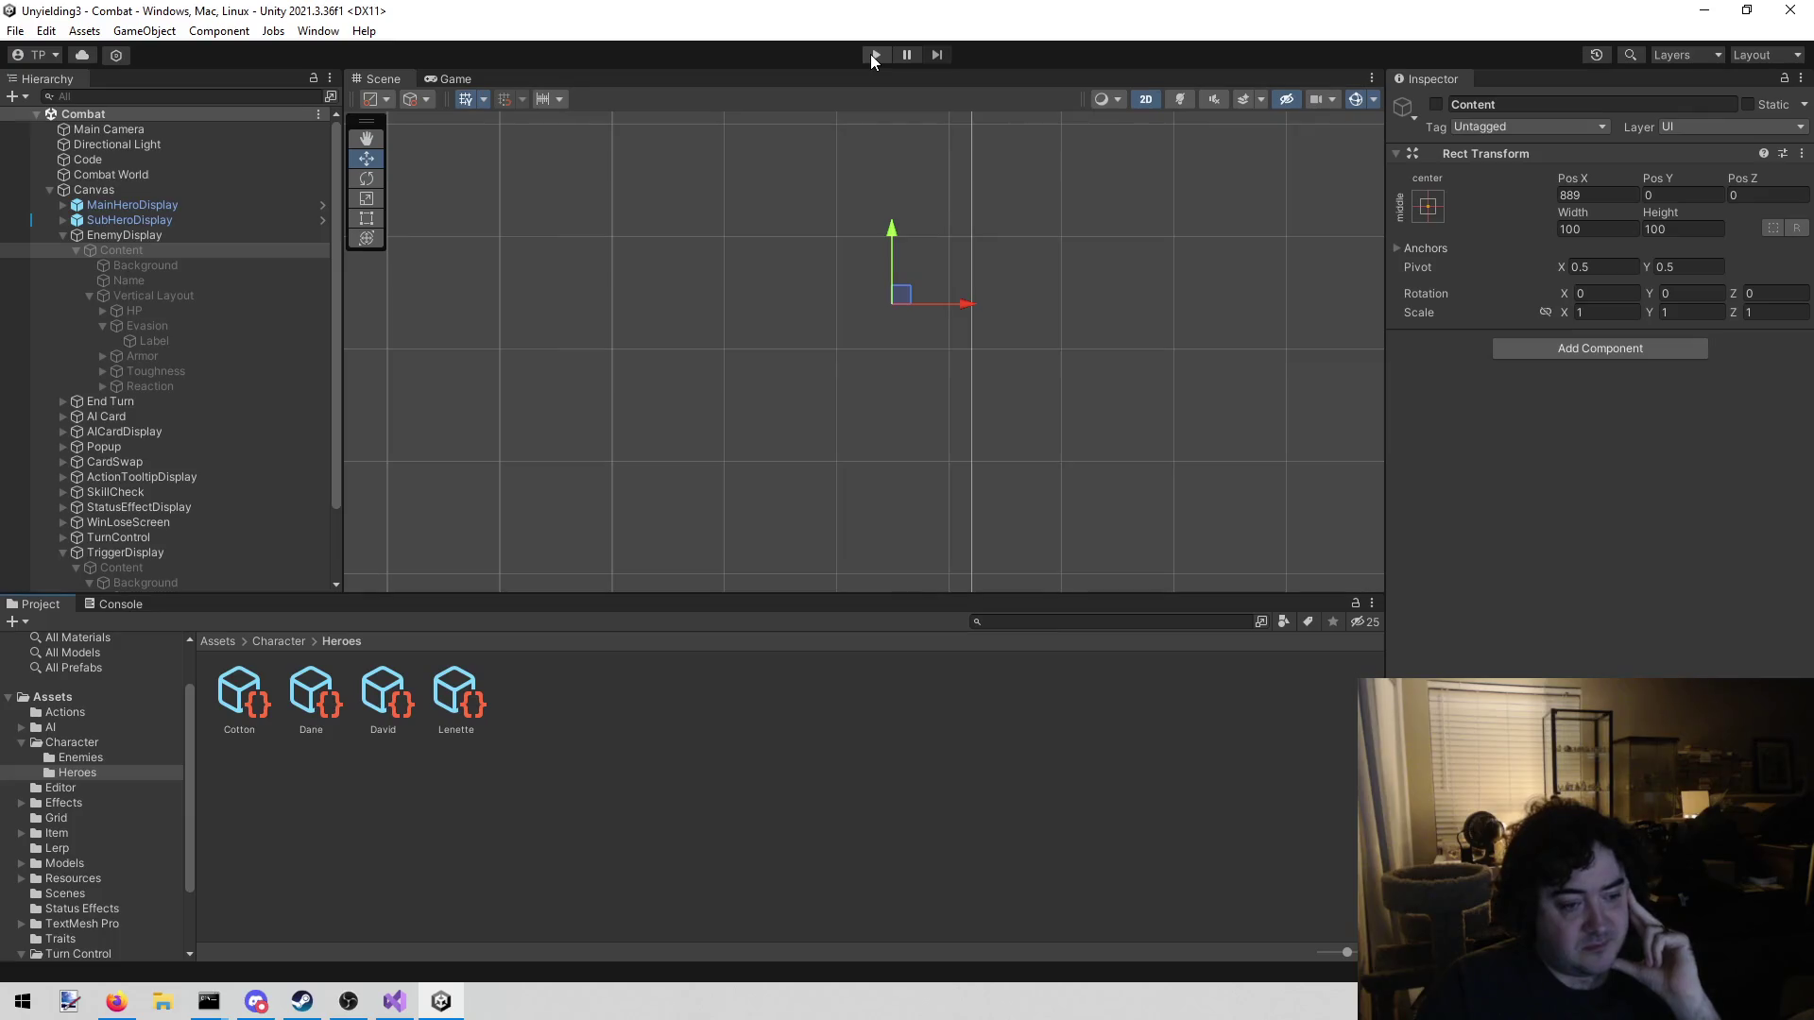
Fold up the Character and Turn Control folders in the Project panel's asset tree
{"action": "scroll", "coordinate": [189, 763], "scroll_direction": "up", "scroll_amount": 3}
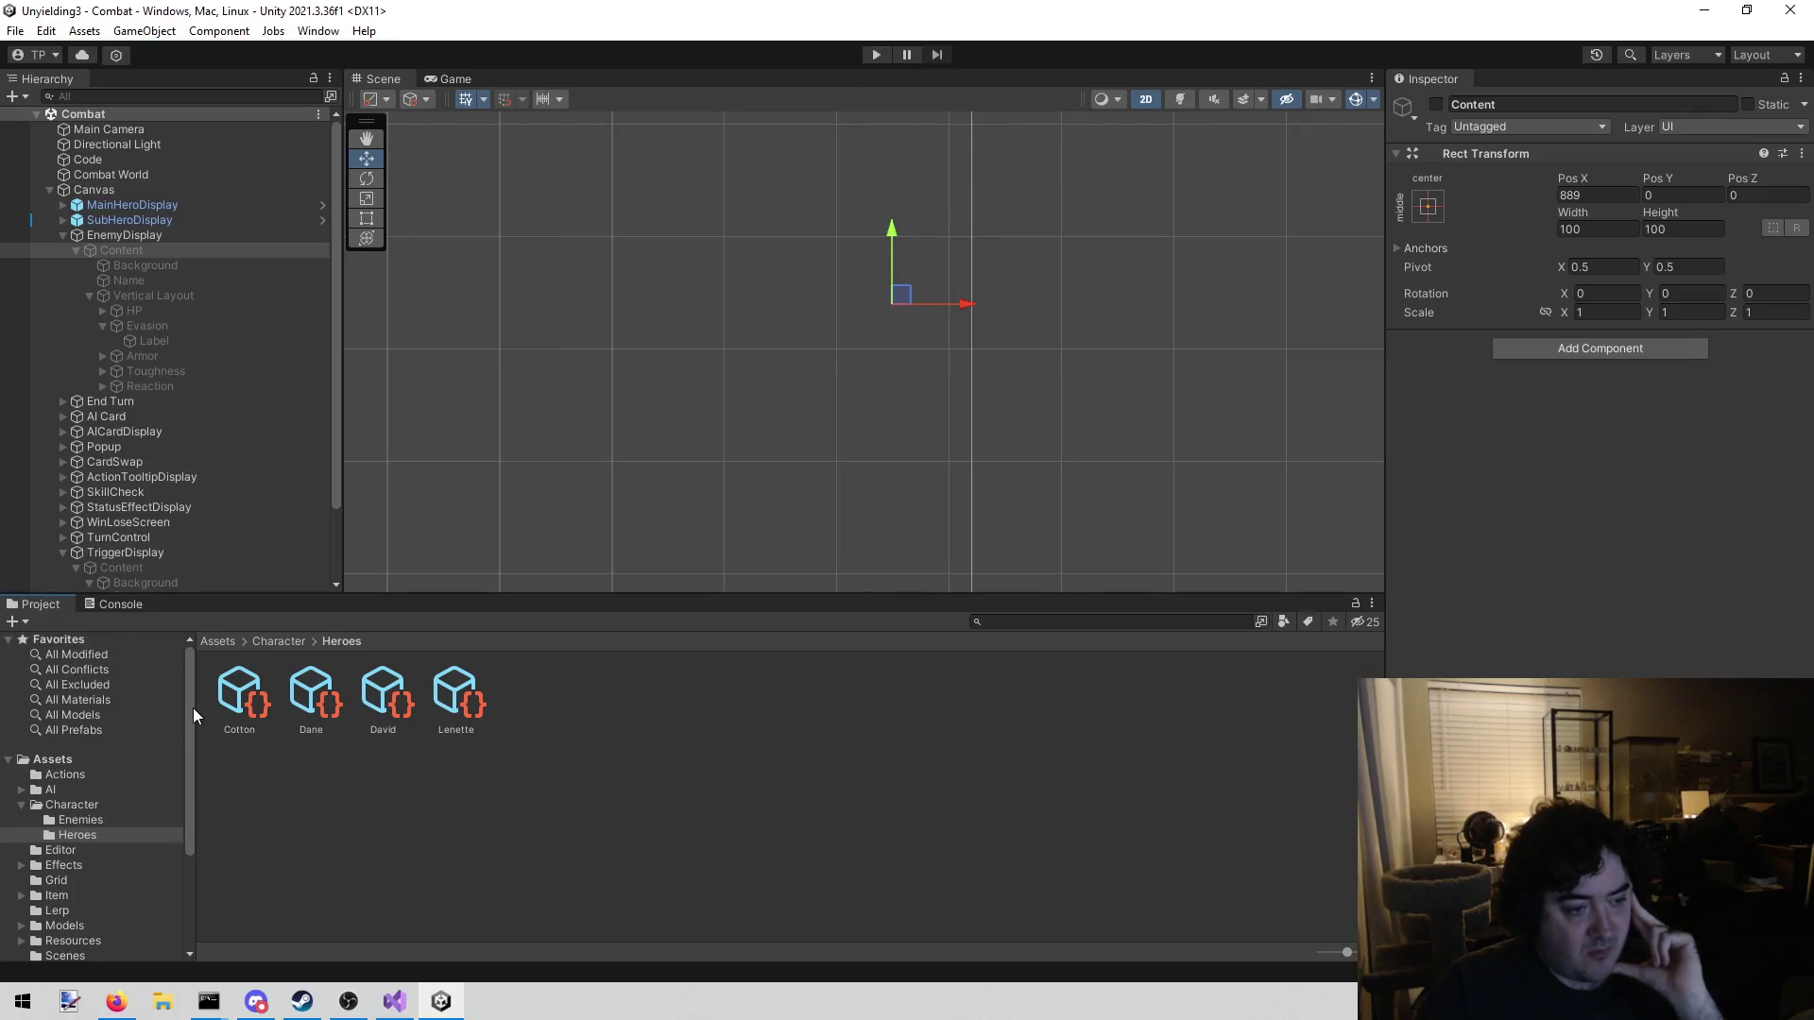
{"action": "left_click", "coordinate": [21, 805]}
{"action": "scroll", "coordinate": [27, 828], "scroll_direction": "down", "scroll_amount": 5}
{"action": "scroll", "coordinate": [27, 828], "scroll_direction": "down", "scroll_amount": 1}
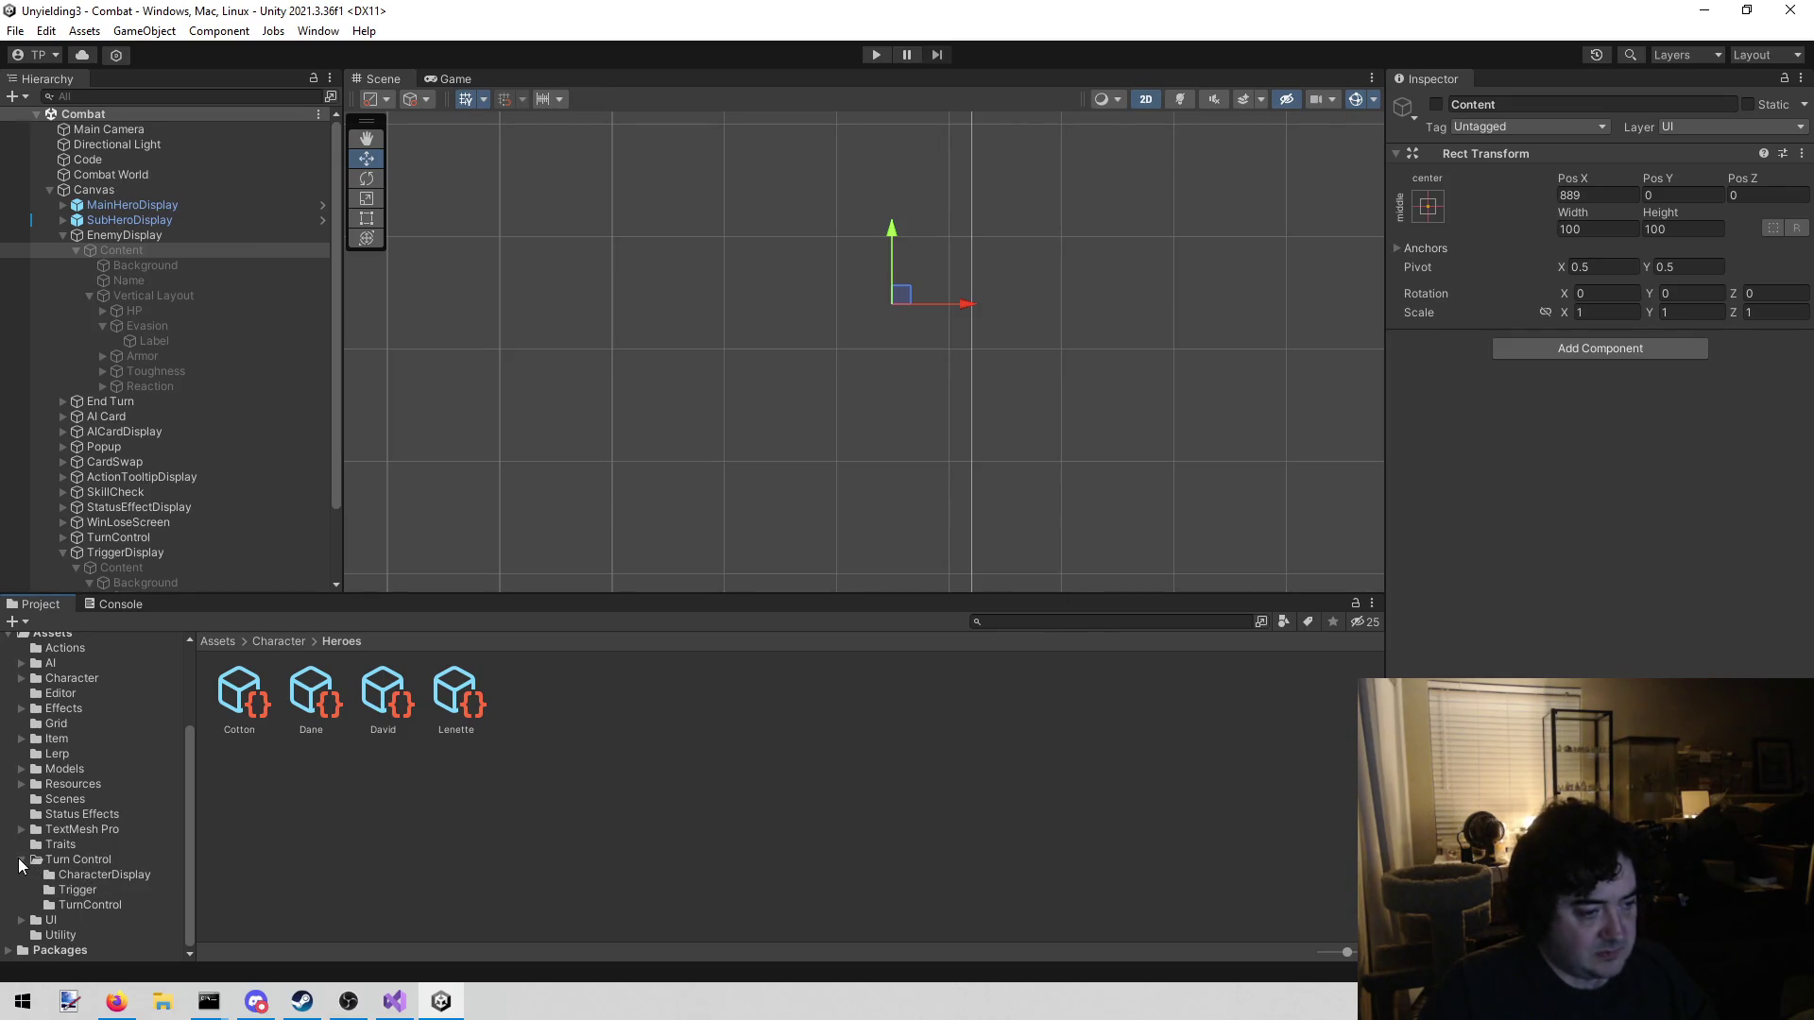
{"action": "left_click", "coordinate": [20, 860]}
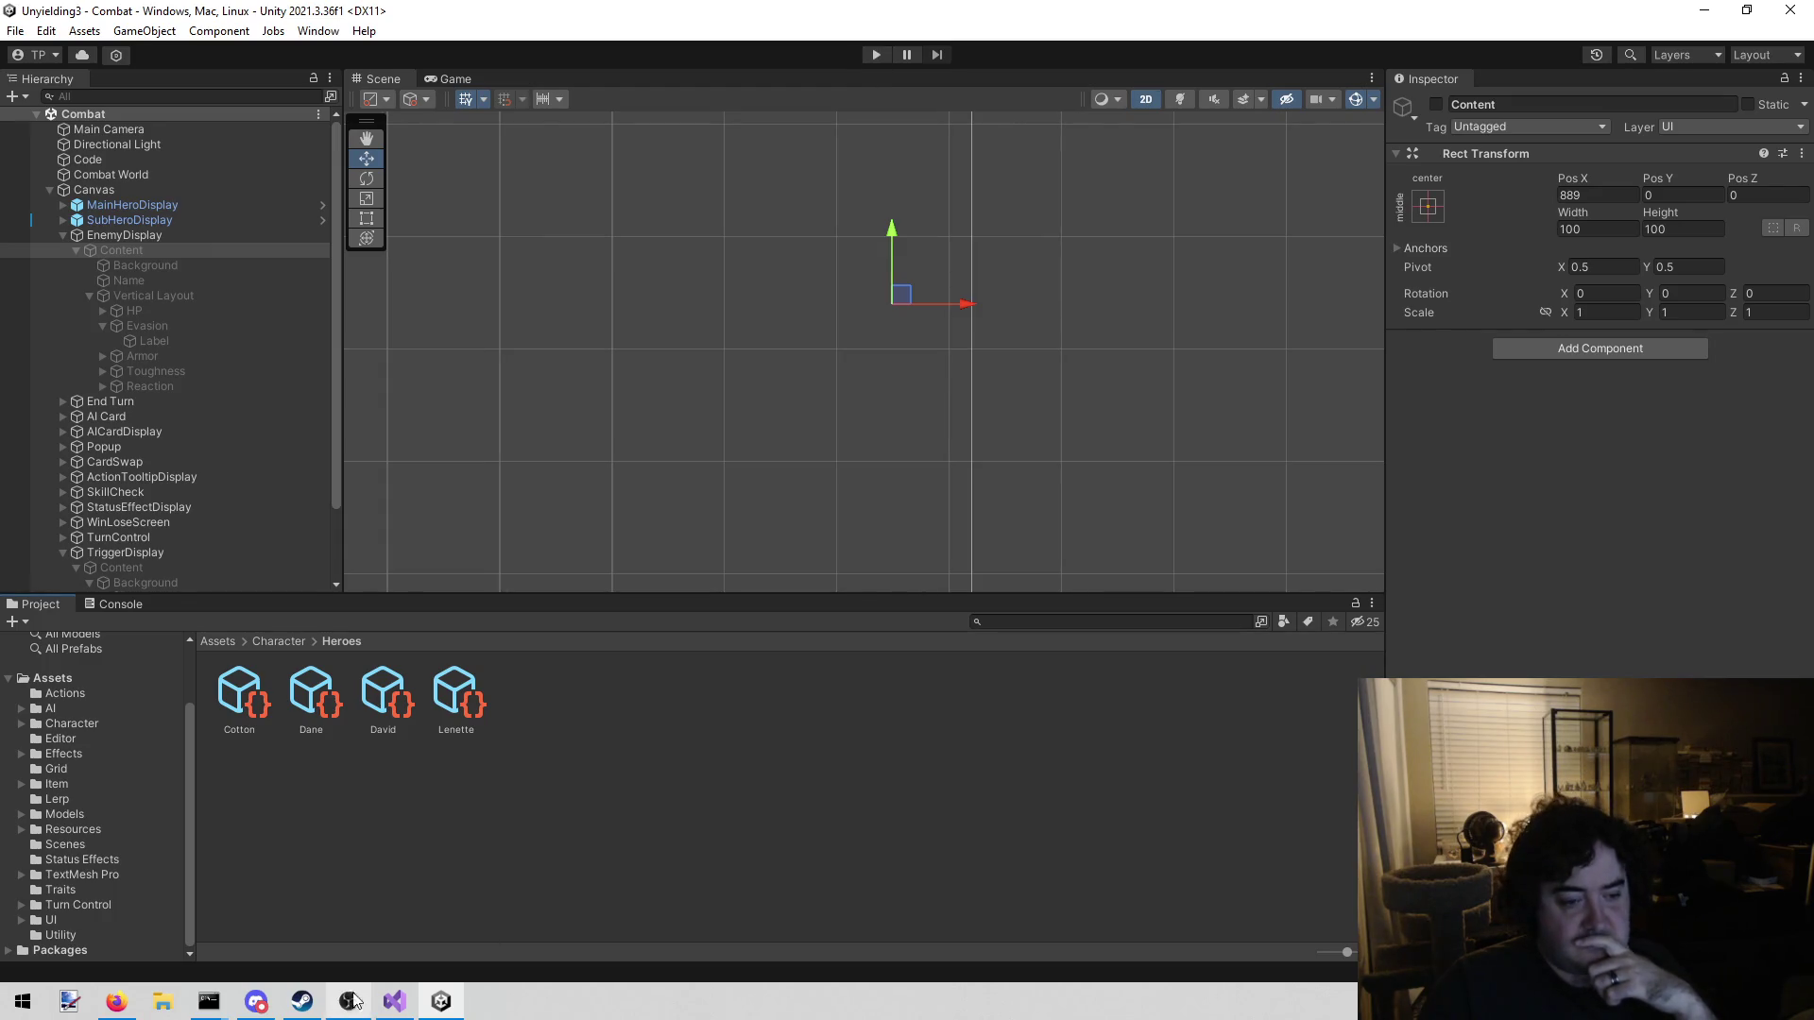
{"action": "left_click", "coordinate": [394, 1004]}
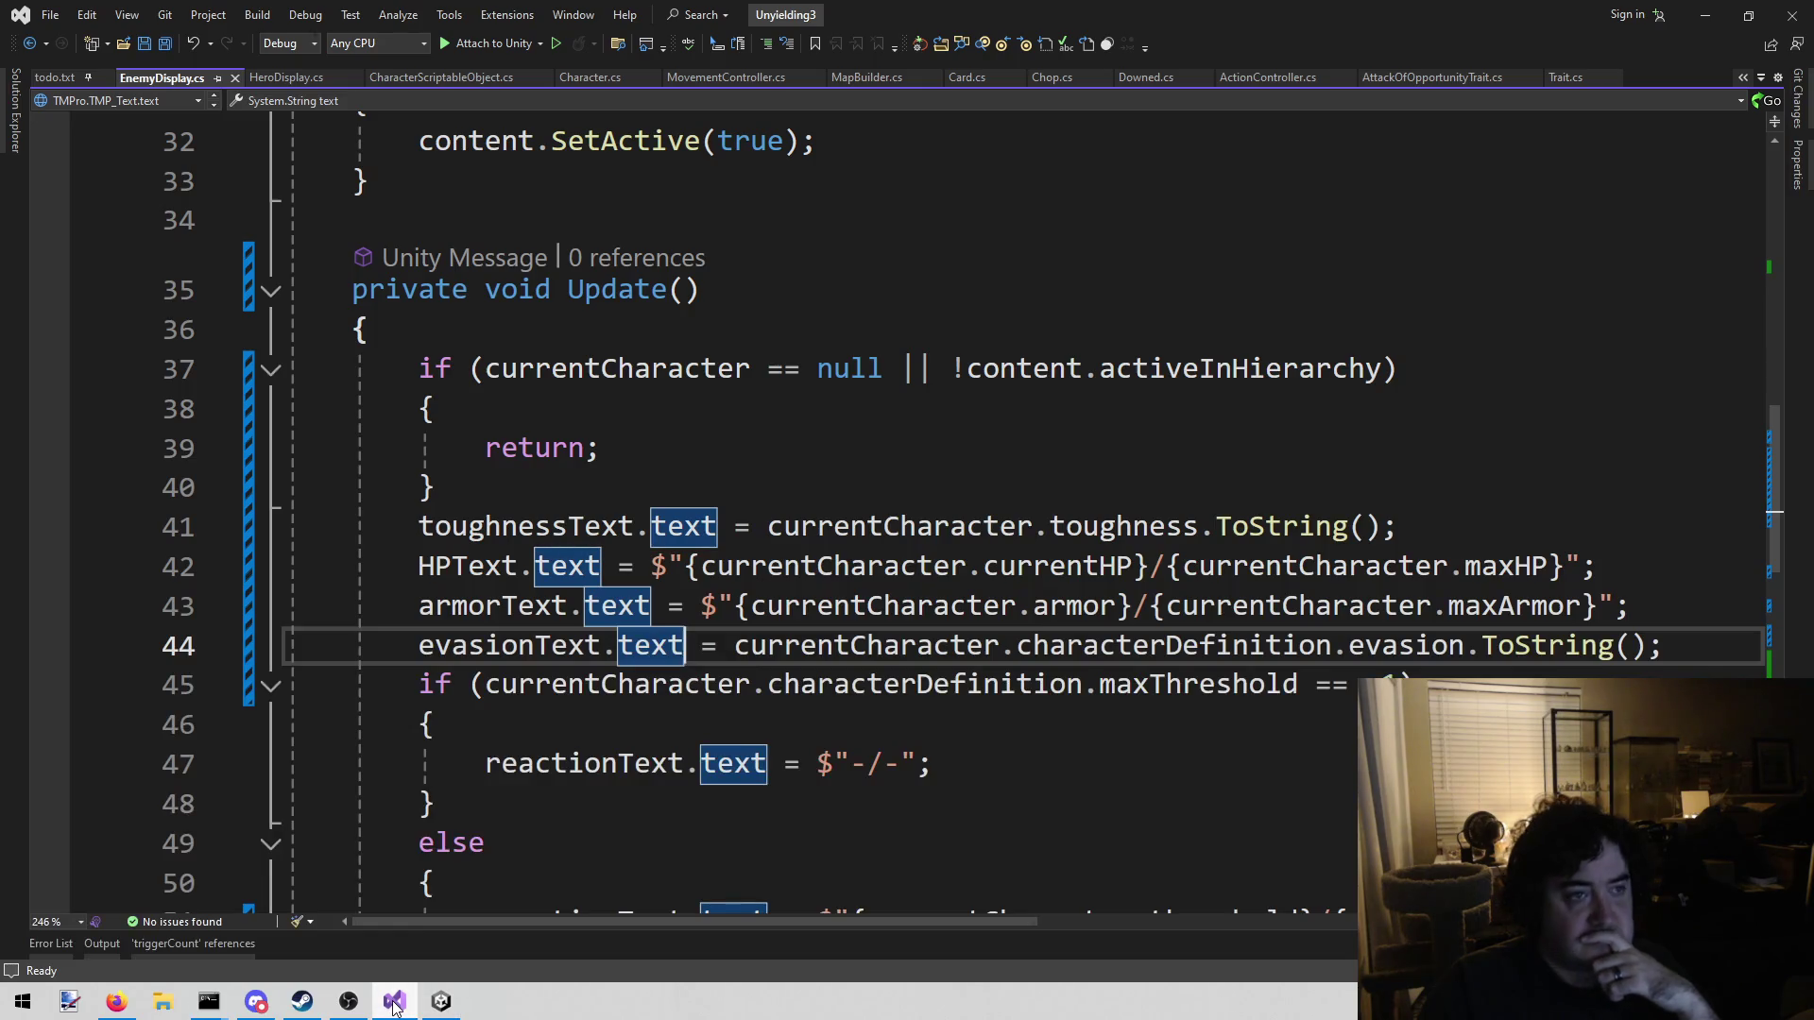
Set BigTestEnemy's Evasion to 2 in Character/Enemies and start Play to test it
{"action": "left_click", "coordinate": [394, 1006]}
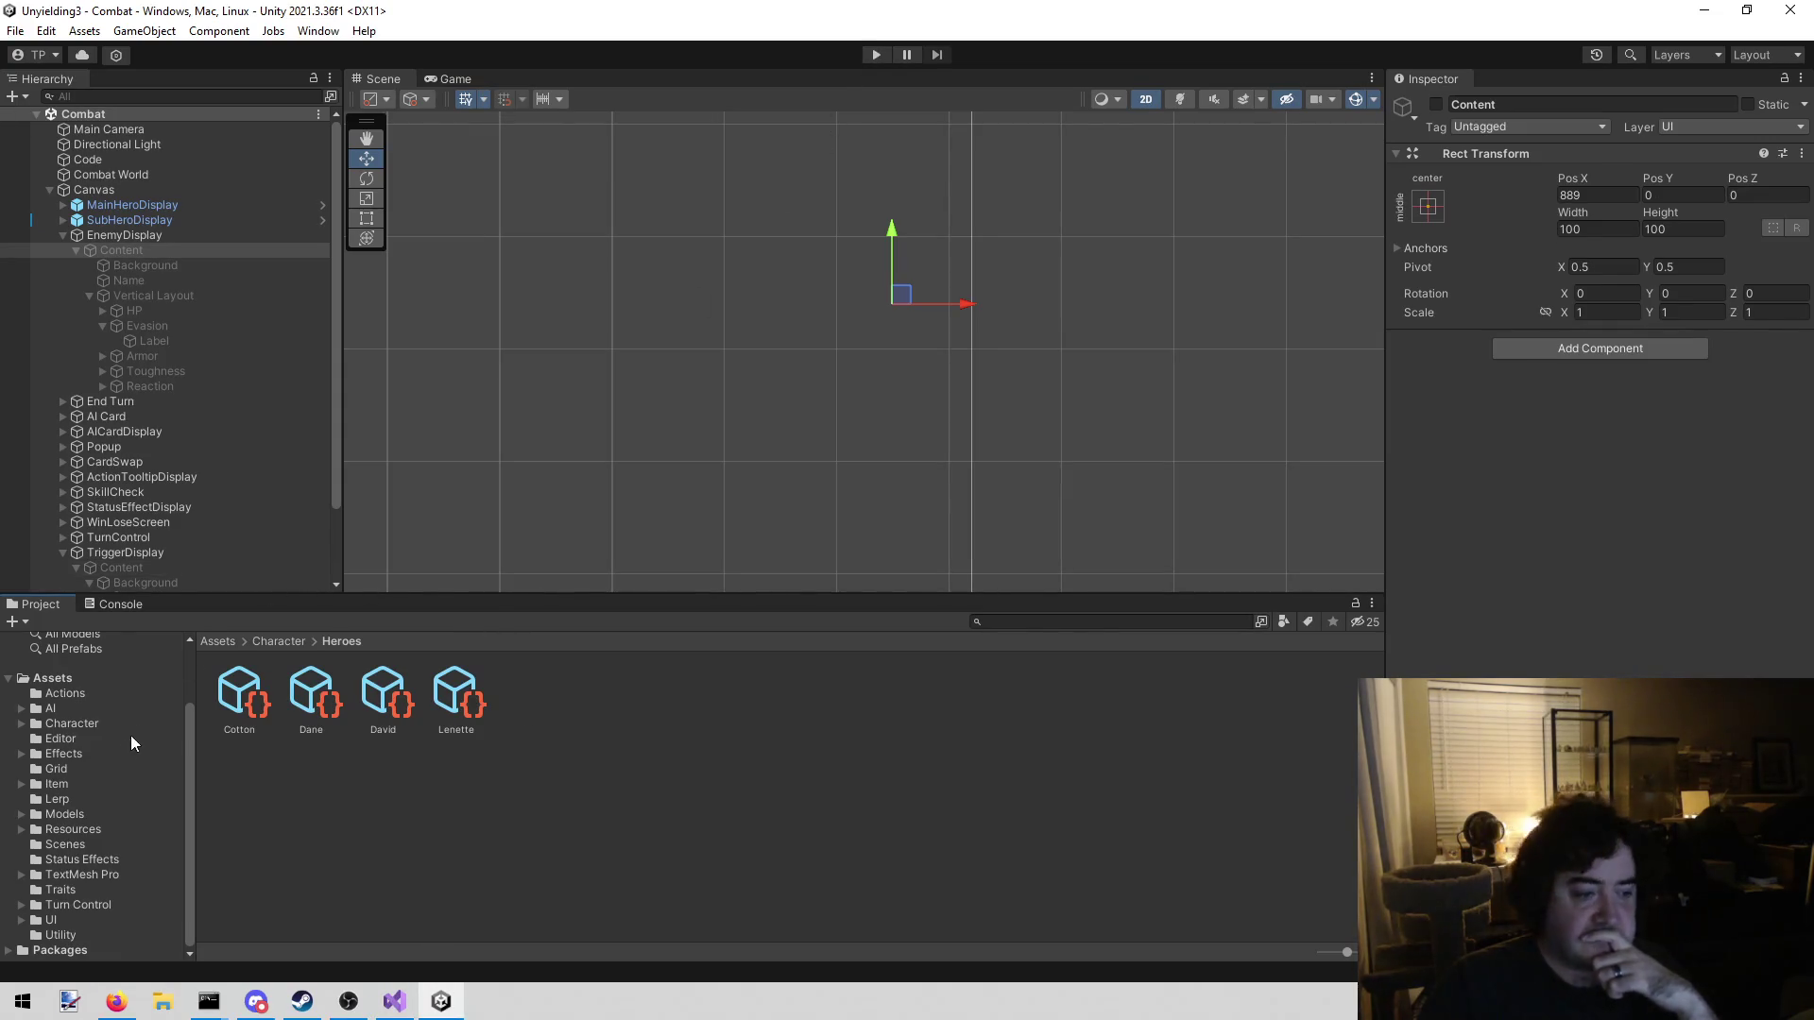
{"action": "left_click", "coordinate": [73, 724]}
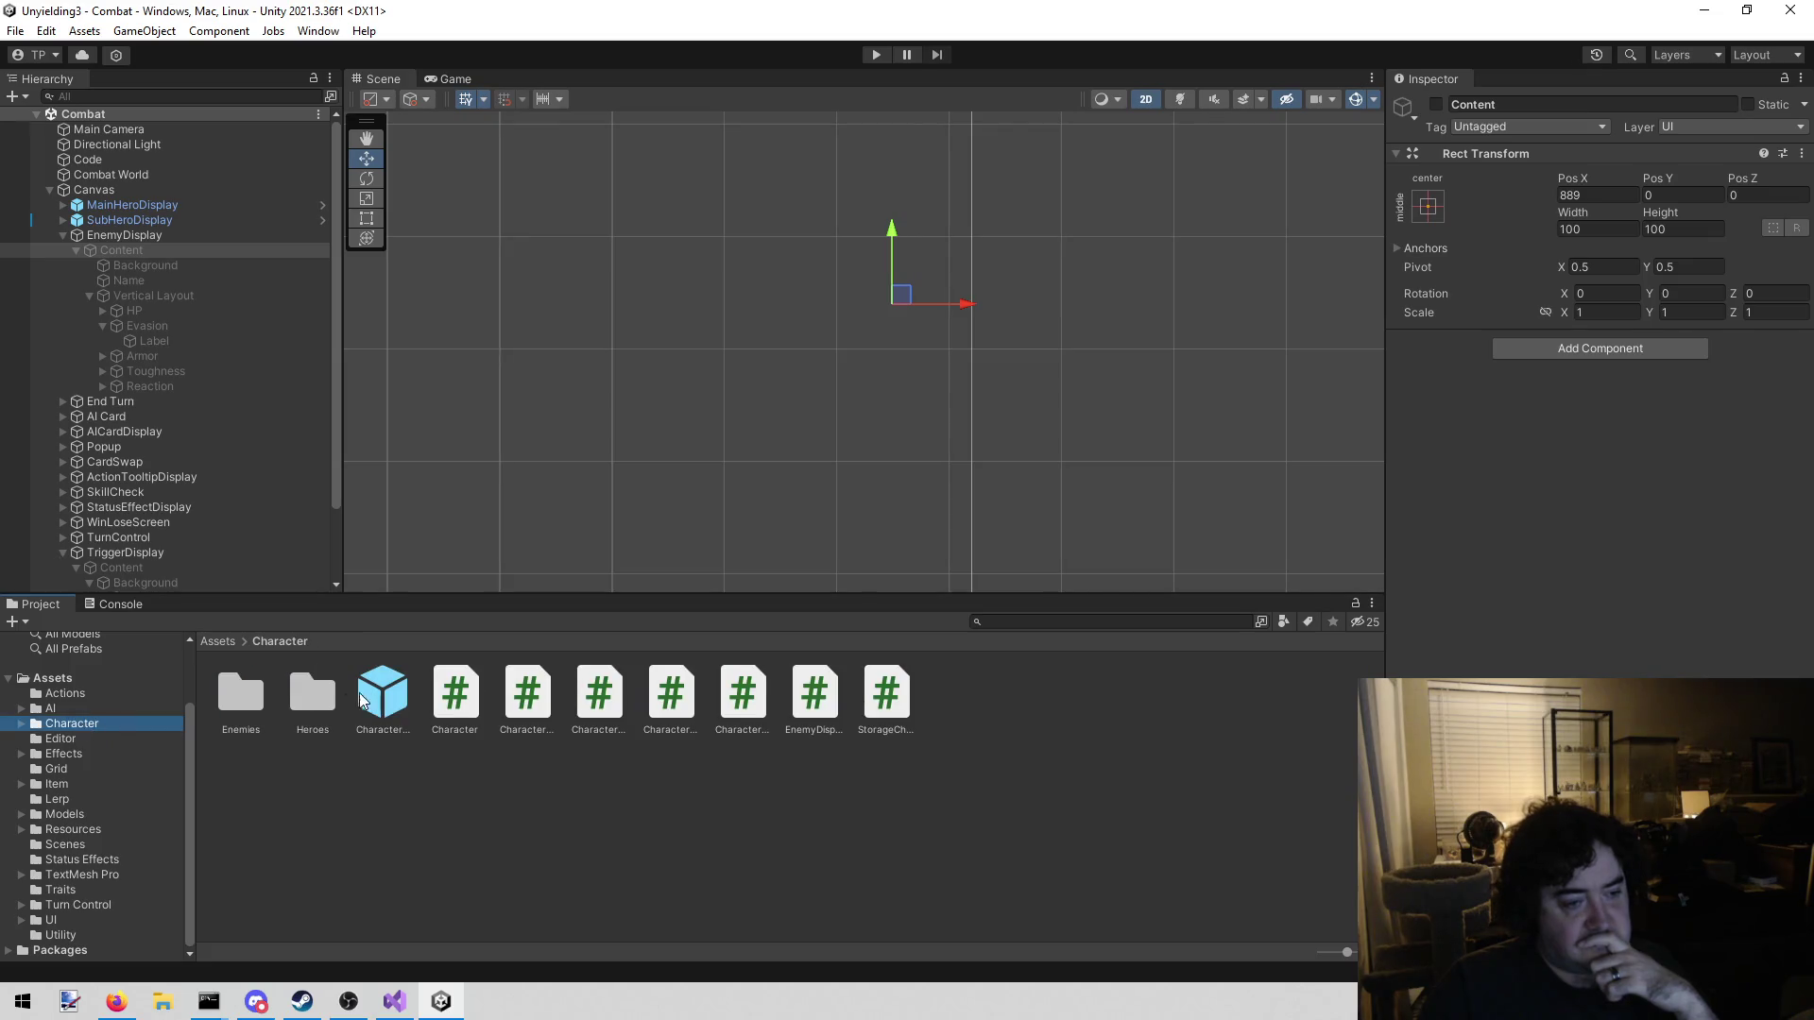
{"action": "left_click", "coordinate": [261, 697]}
{"action": "double_click", "coordinate": [259, 692]}
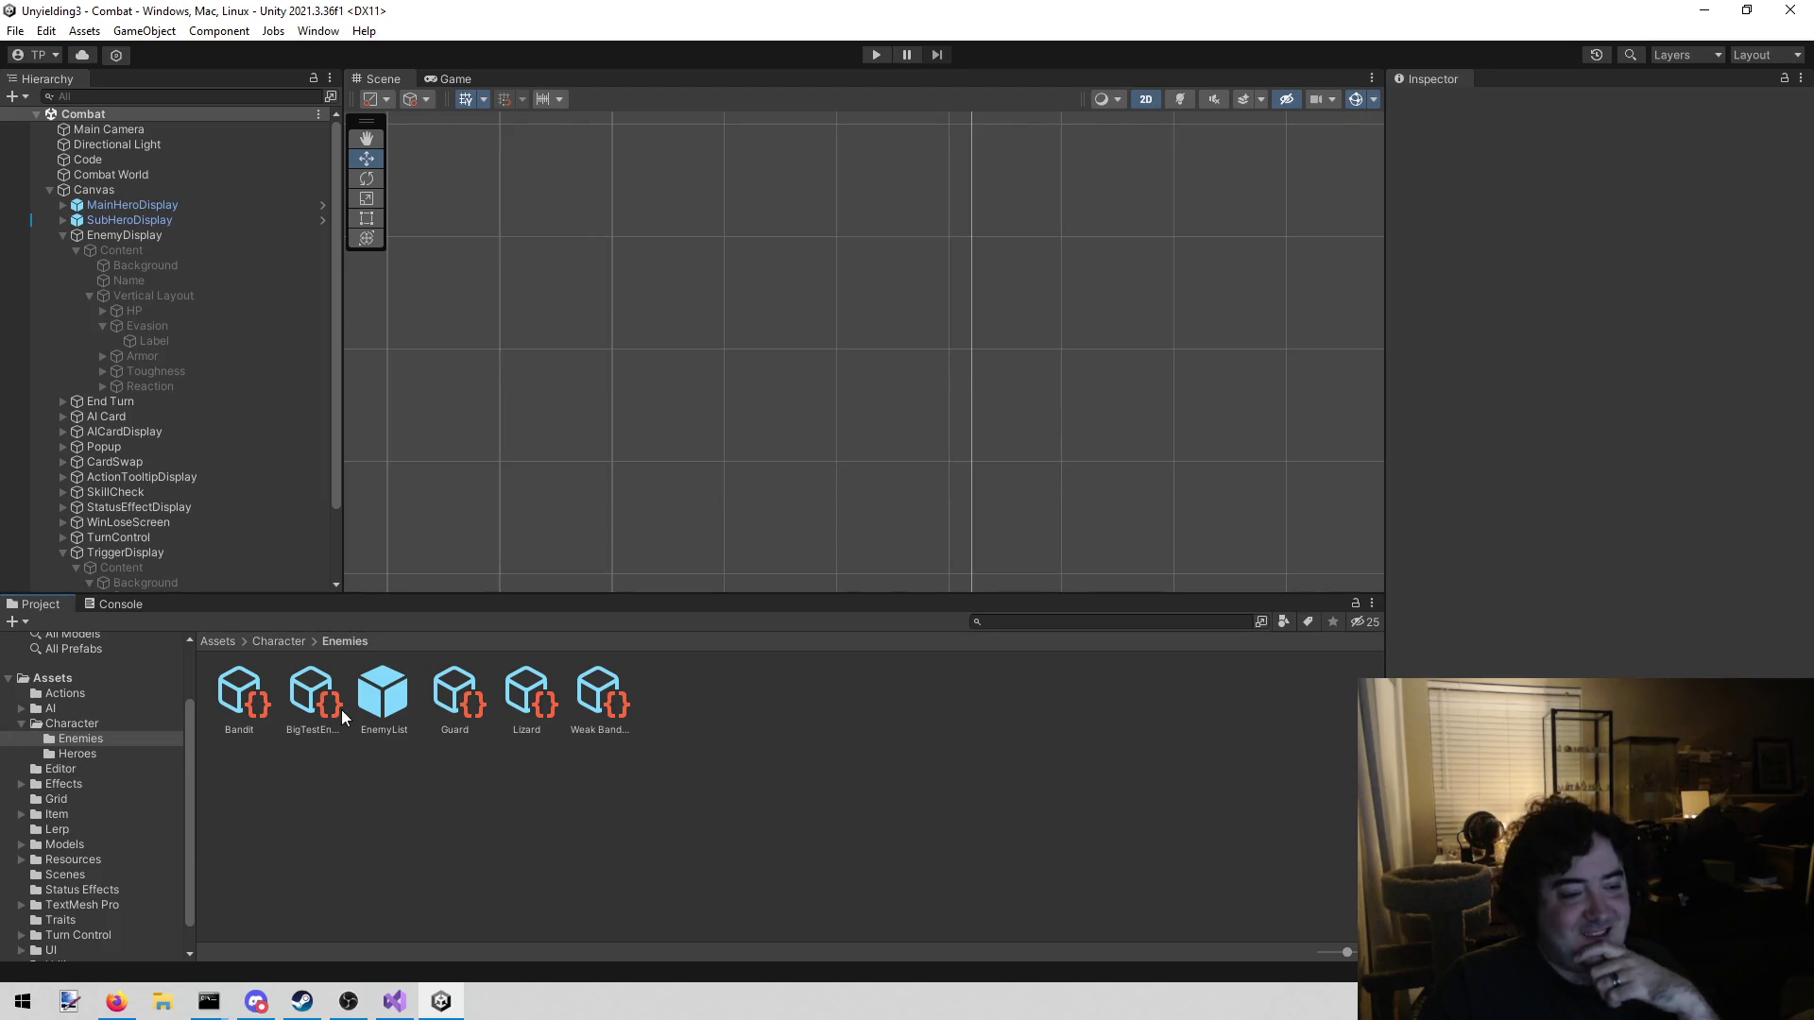
{"action": "left_click", "coordinate": [315, 697]}
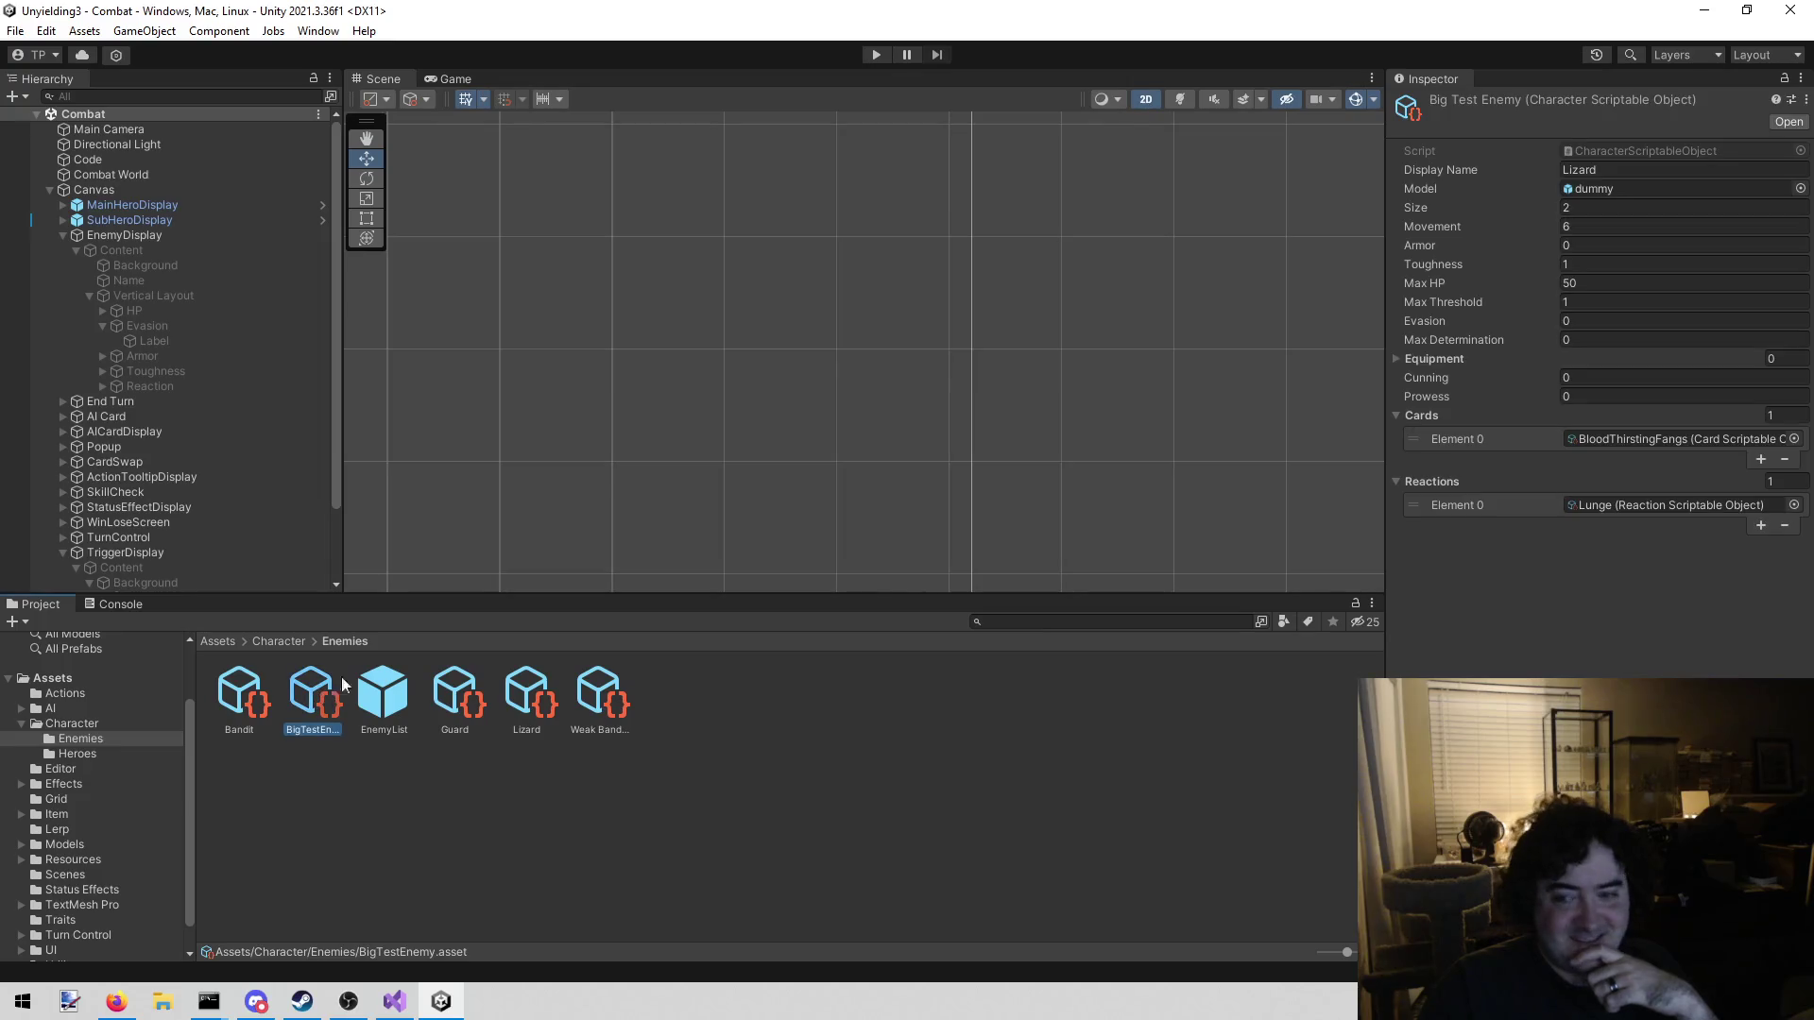
{"action": "left_click", "coordinate": [1612, 322]}
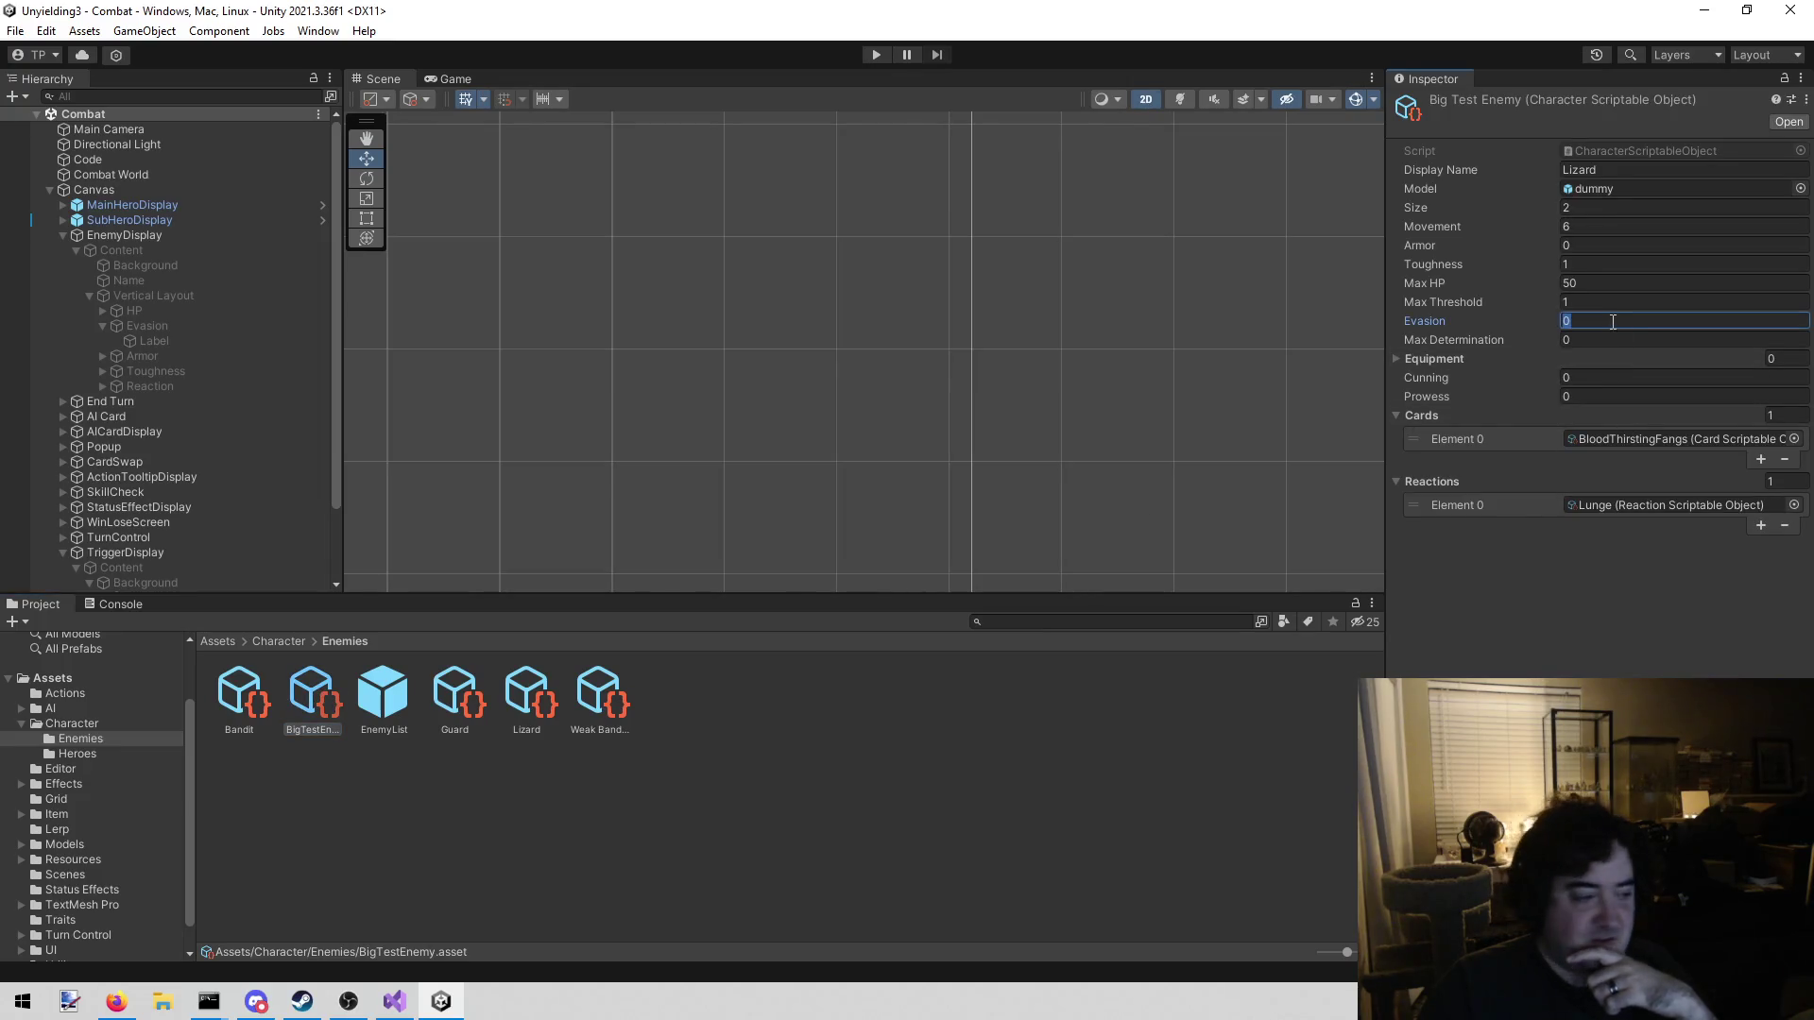
{"action": "type", "text": "2"}
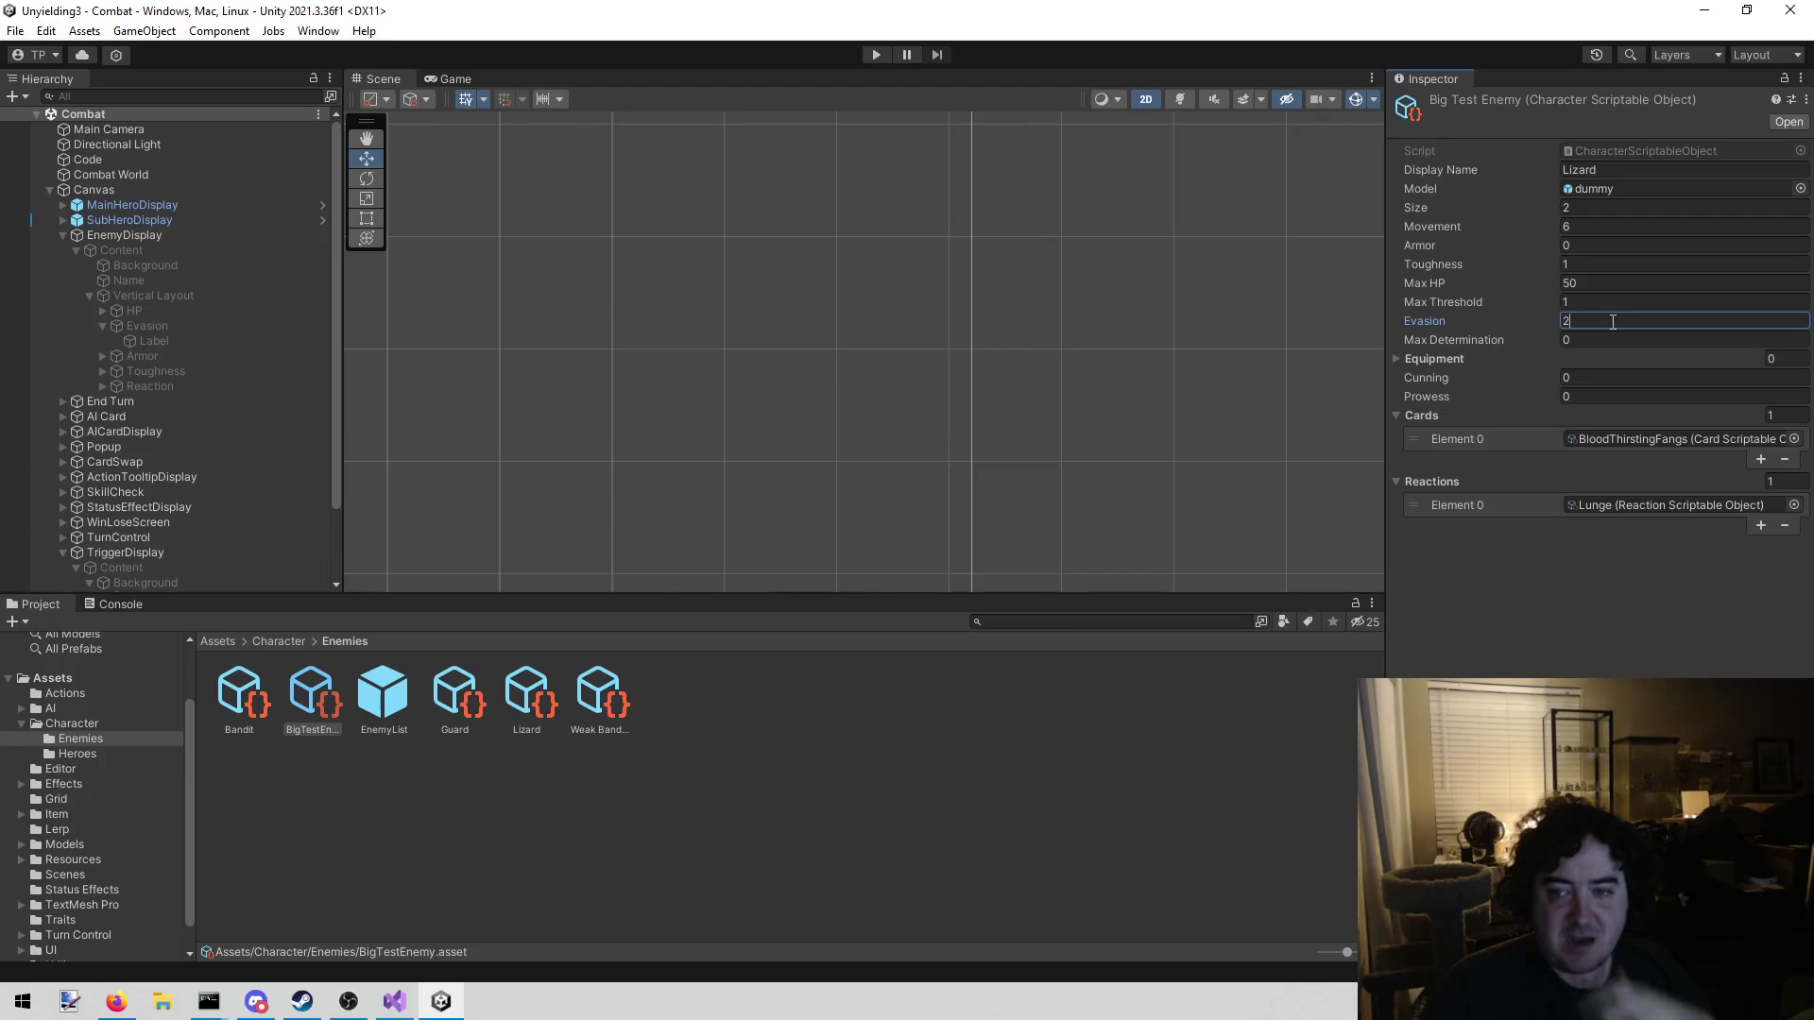
{"action": "left_click", "coordinate": [877, 55]}
{"action": "left_click", "coordinate": [394, 1001]}
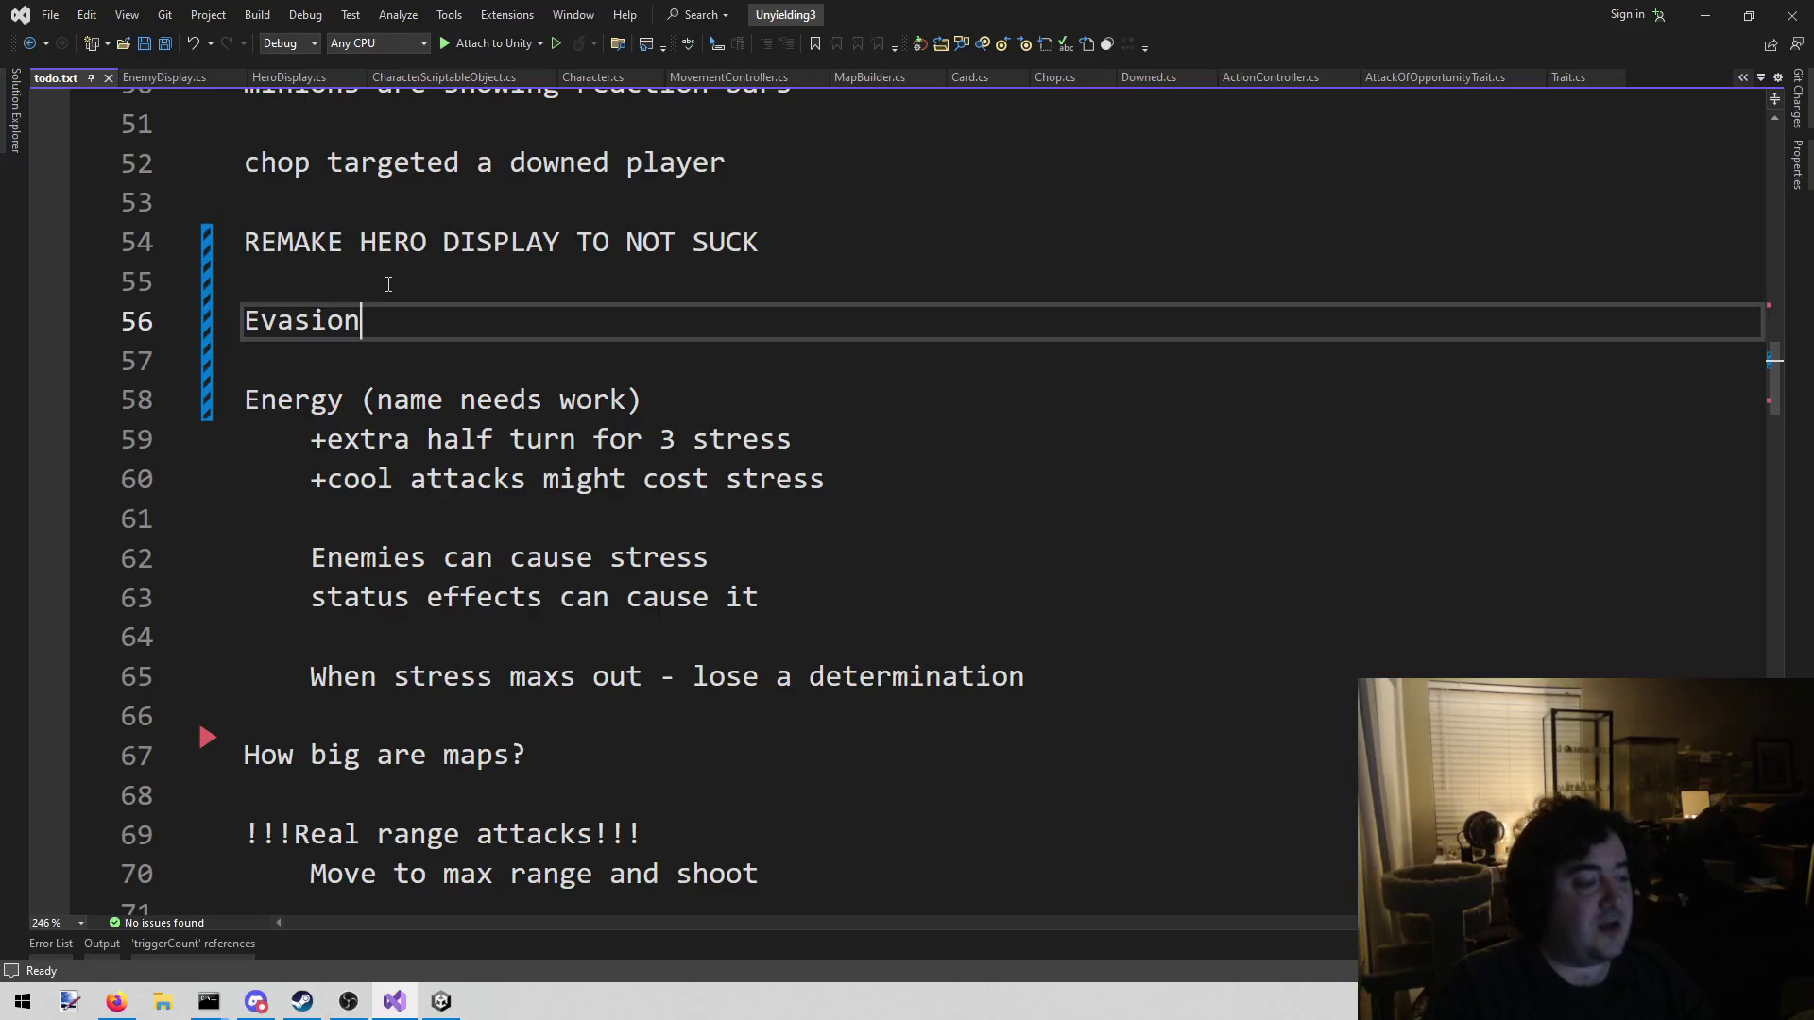
Add a 'Make this work' line under Evasion in todo.txt and remove the blank line above it
{"action": "key", "text": "Return"}
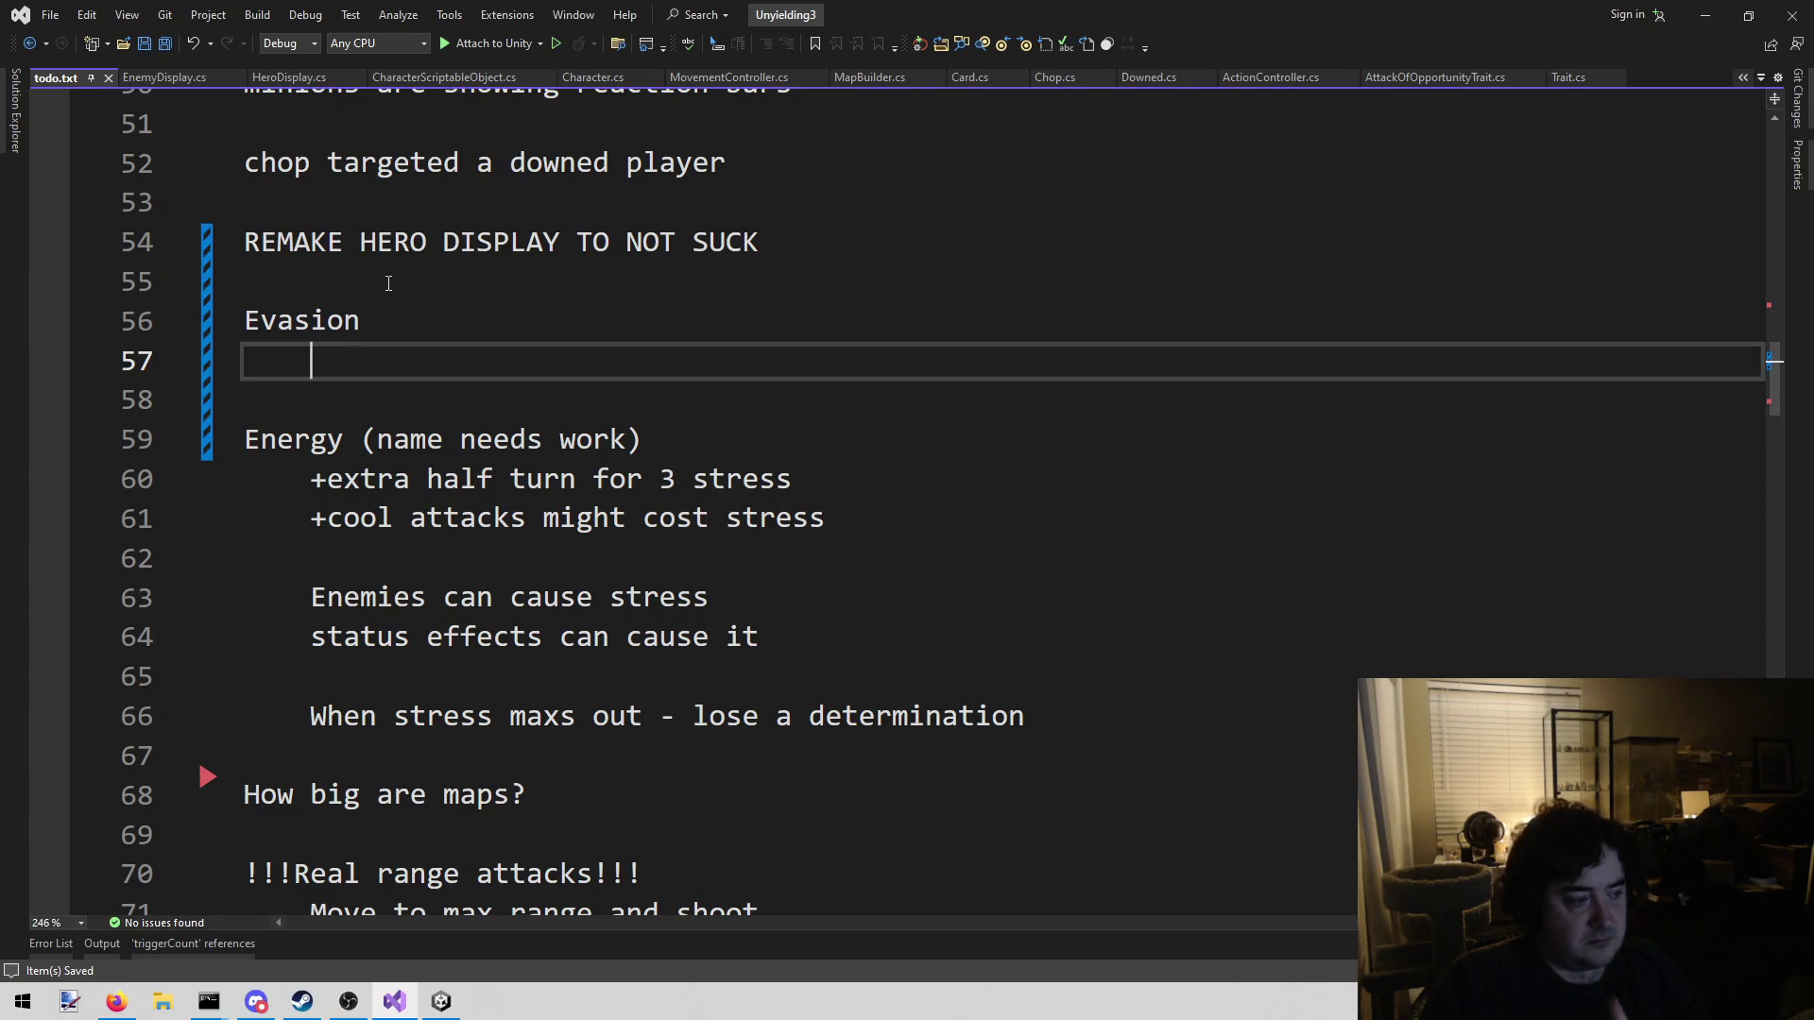
{"action": "type", "text": "Make this "}
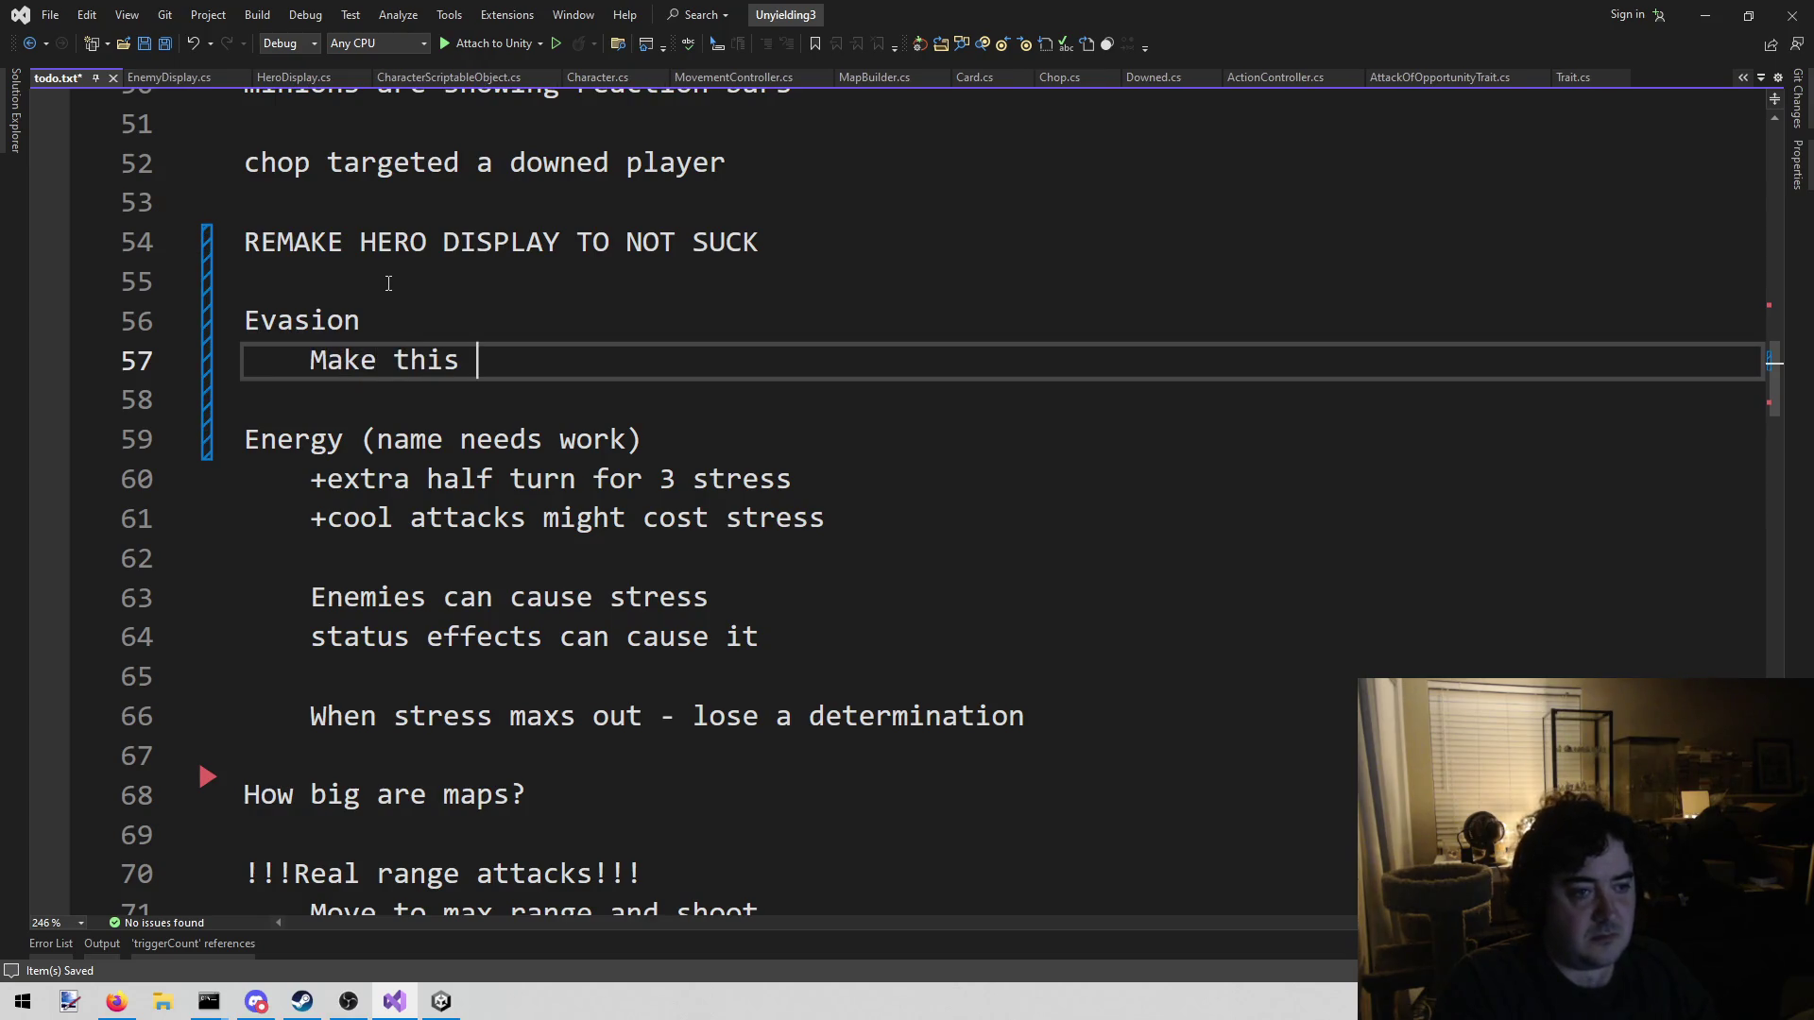
{"action": "type", "text": "work"}
{"action": "key", "text": "Up"}
{"action": "key", "text": "Up"}
{"action": "key", "text": "BackSpace"}
{"action": "key", "text": "Down"}
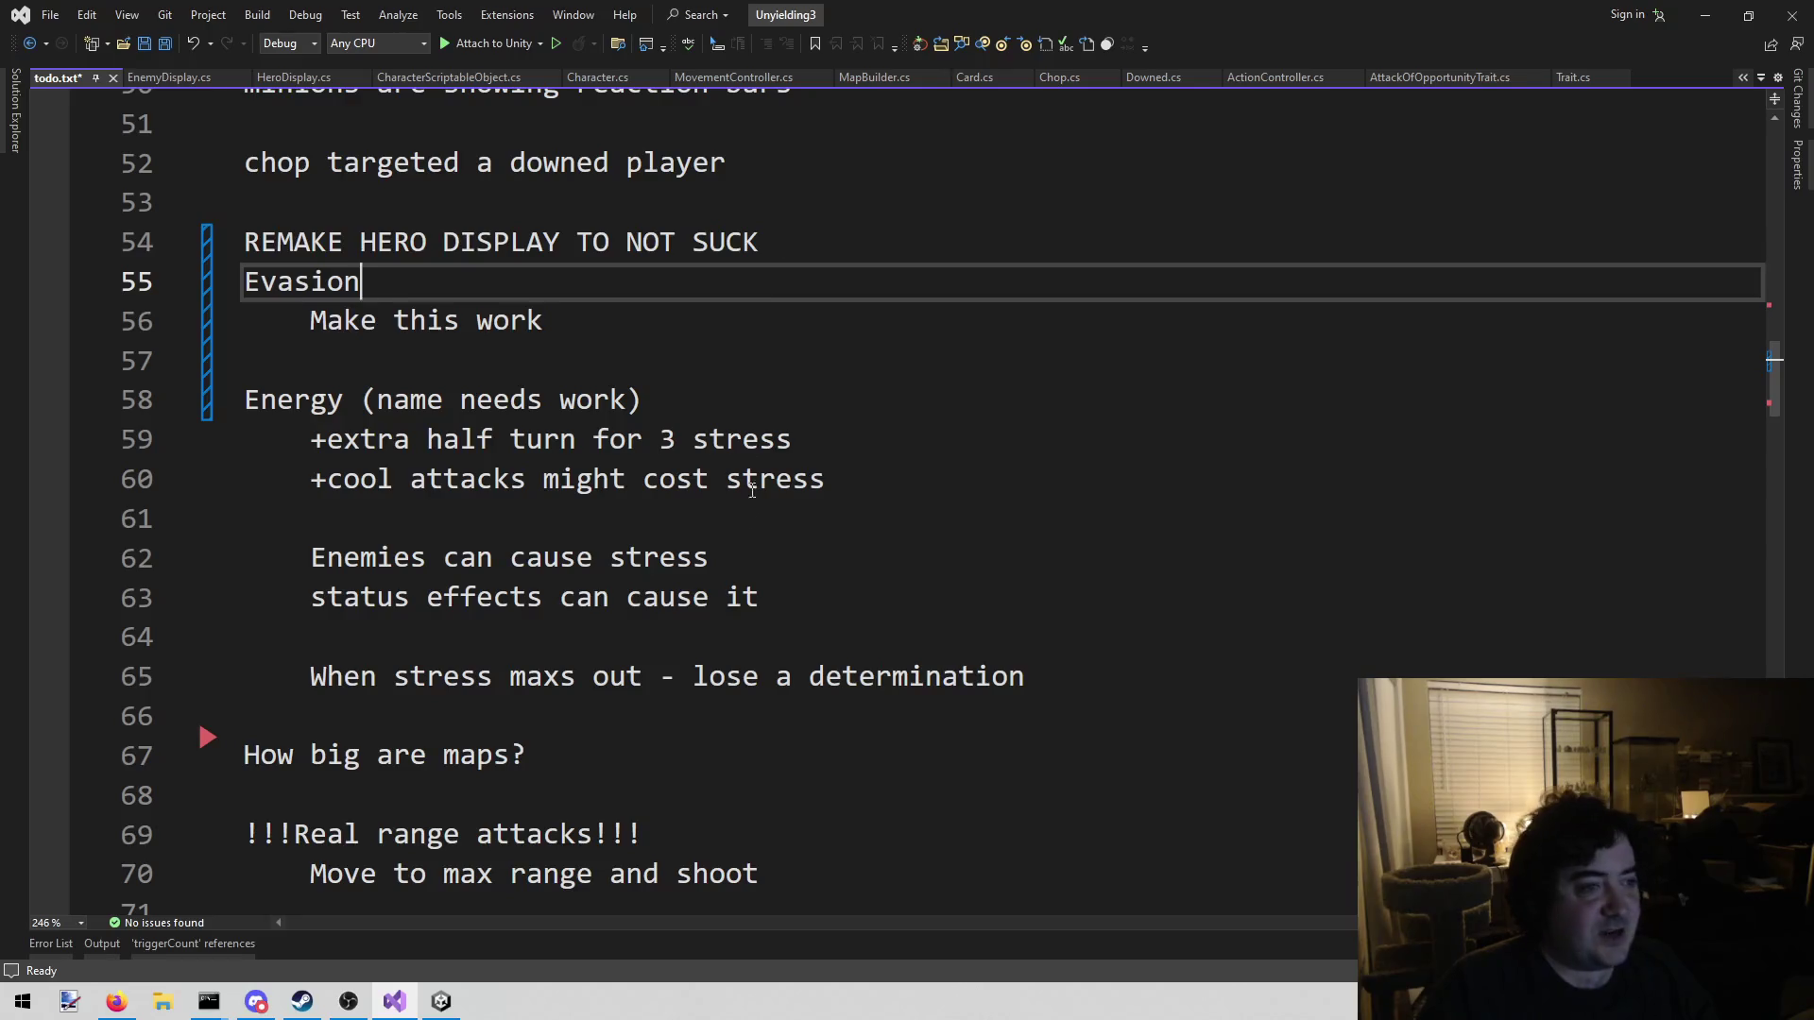
Save todo.txt and return to Unity with the BigTestEnemy asset selected
{"action": "left_click", "coordinate": [750, 518]}
{"action": "key", "text": "ctrl+s"}
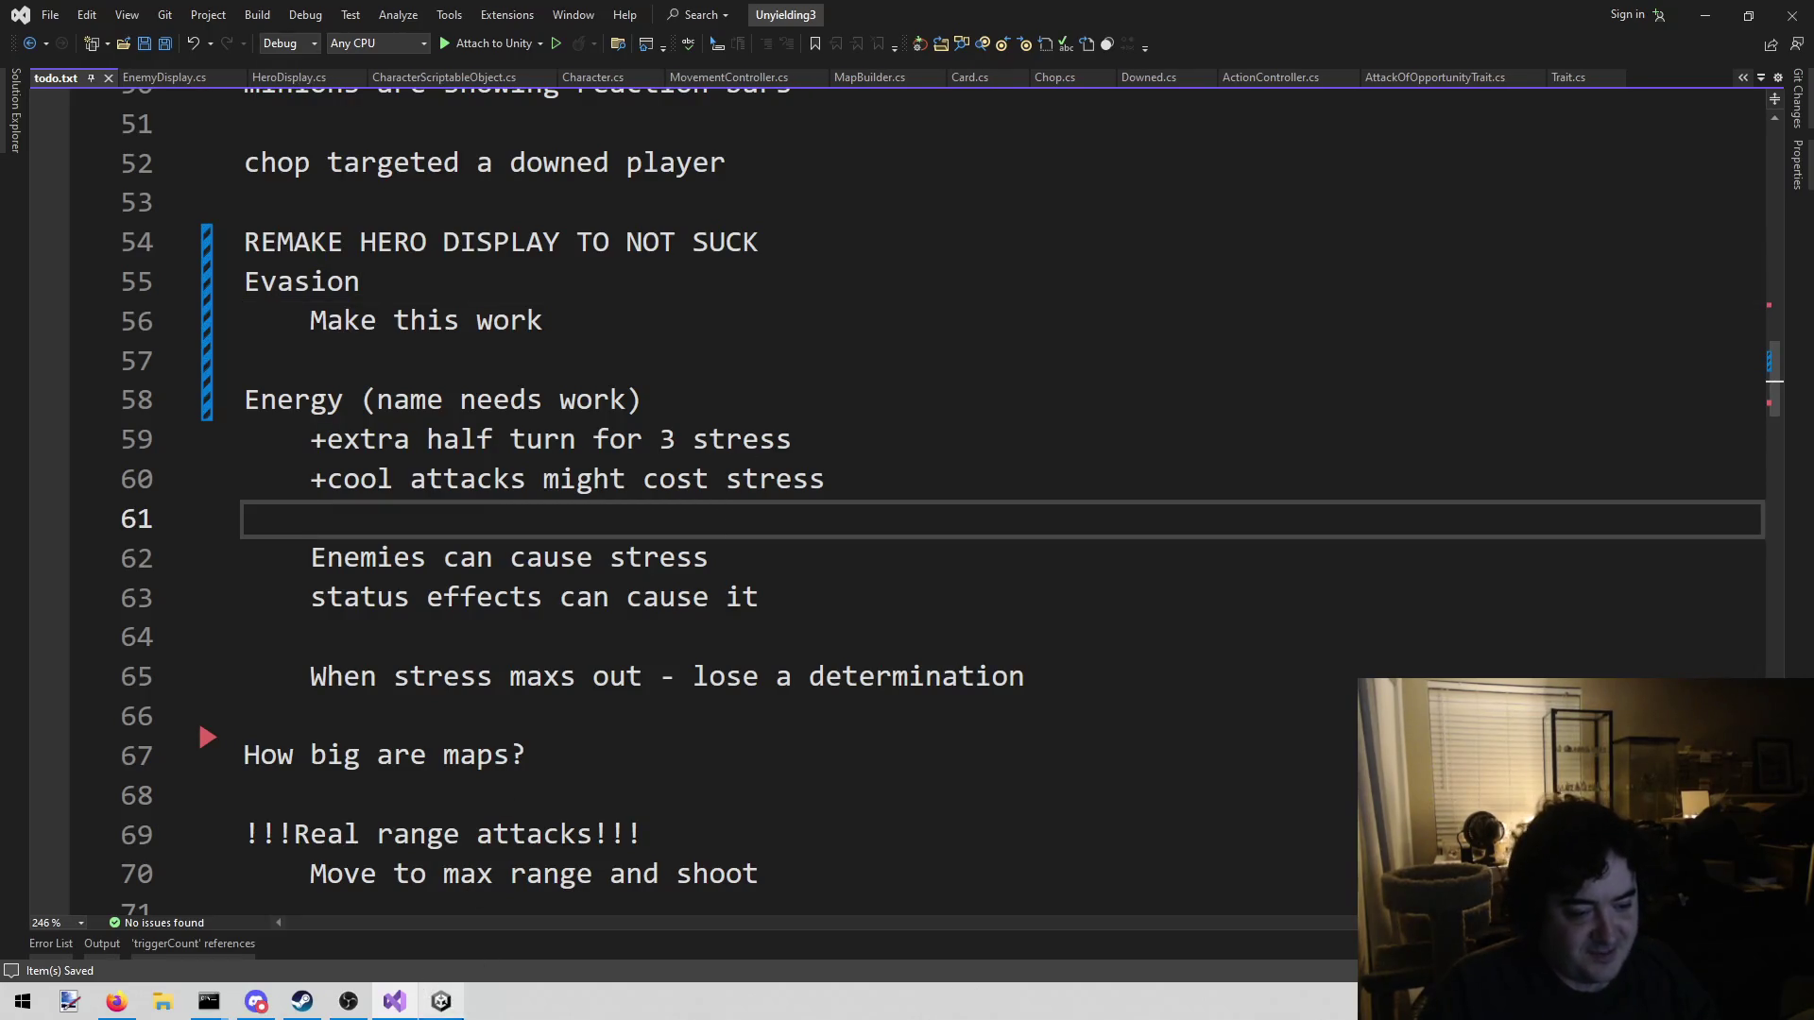
{"action": "left_click", "coordinate": [444, 1001]}
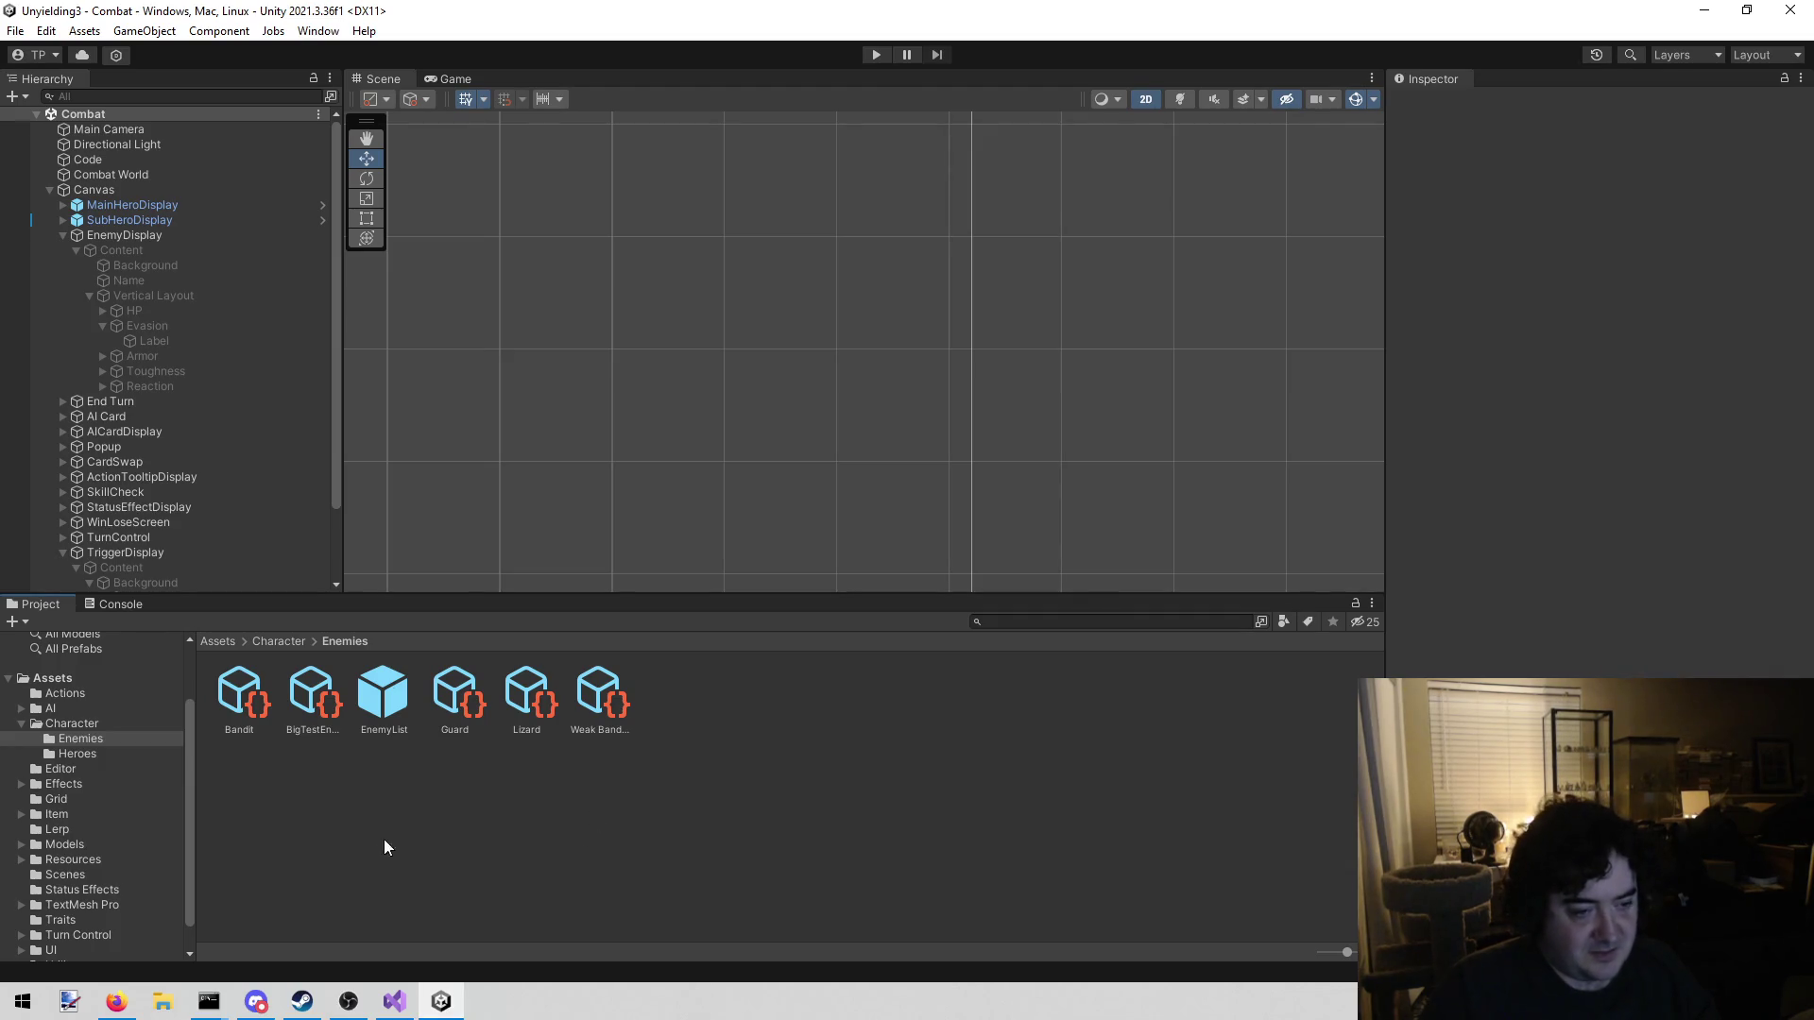
{"action": "left_click", "coordinate": [324, 726]}
Bring todo.txt forward in Visual Studio at the Evasion line, ending back there via Alt+Tab
{"action": "mouse_move", "coordinate": [395, 1002]}
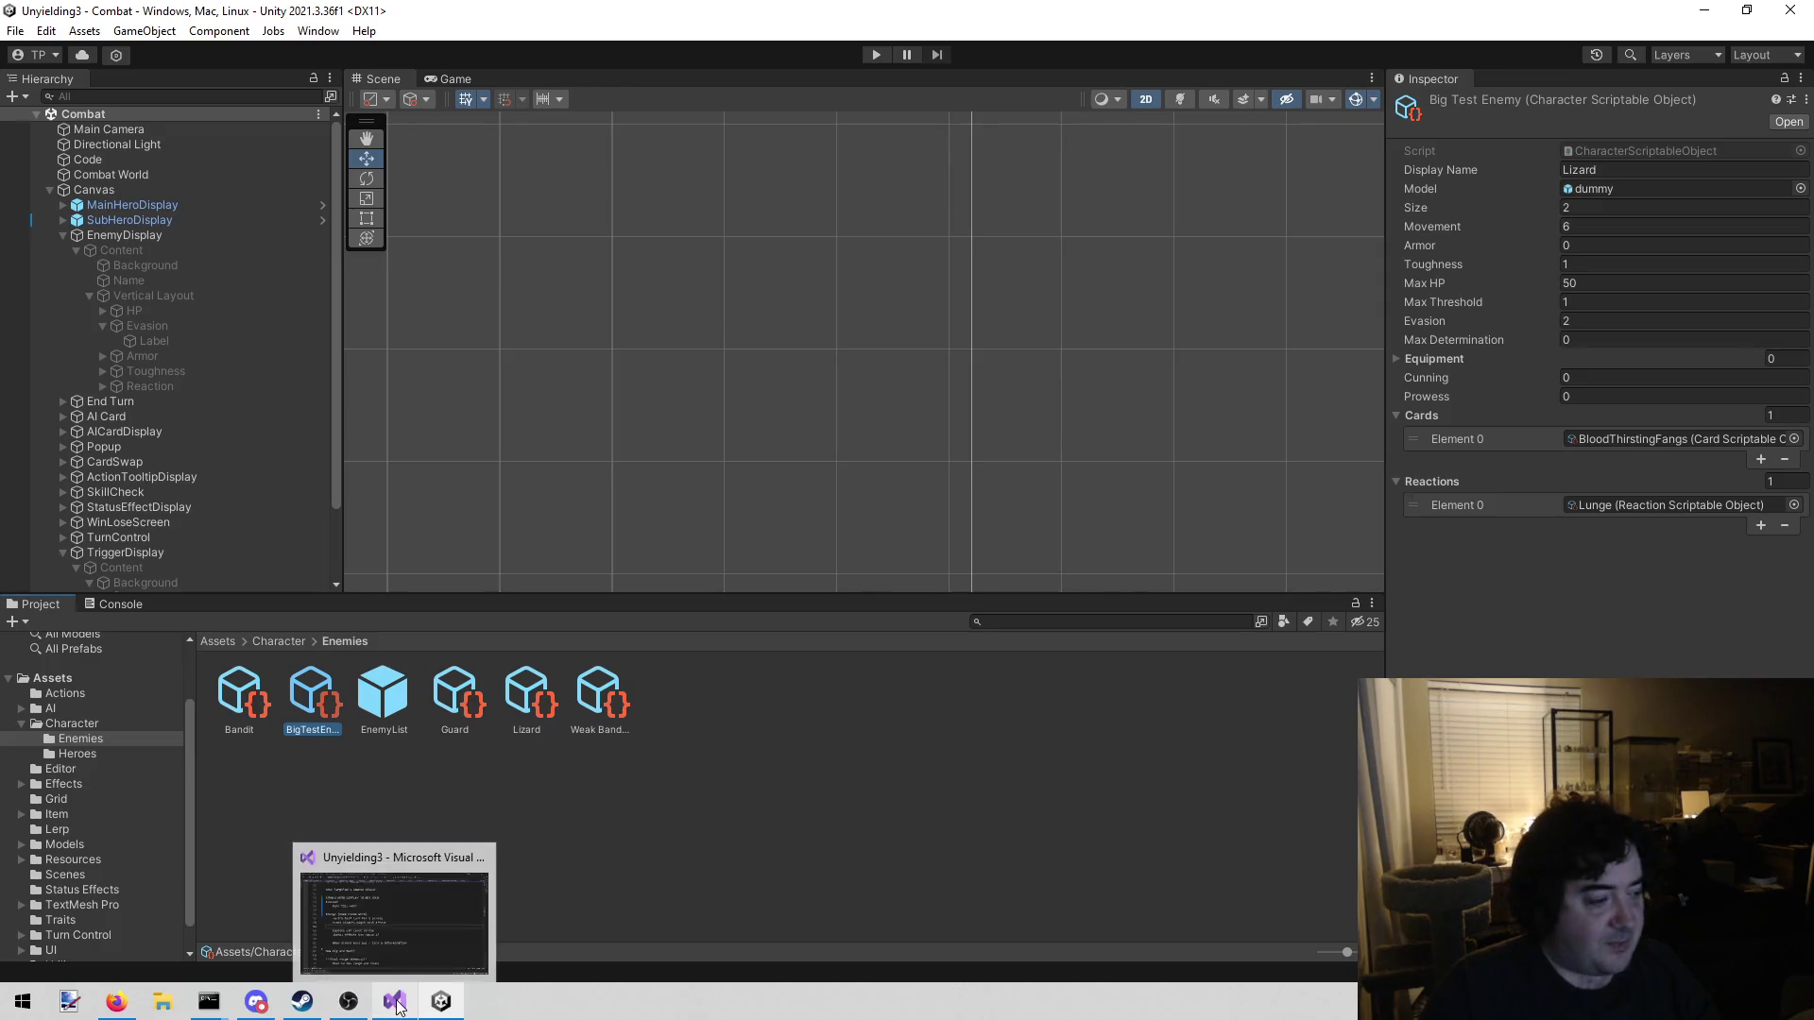
{"action": "left_click", "coordinate": [479, 889]}
{"action": "left_click", "coordinate": [652, 599]}
{"action": "double_click", "coordinate": [652, 599]}
{"action": "left_click", "coordinate": [652, 599]}
{"action": "left_click", "coordinate": [694, 383]}
{"action": "key", "text": "Up"}
{"action": "key", "text": "Up"}
{"action": "key", "text": "Up"}
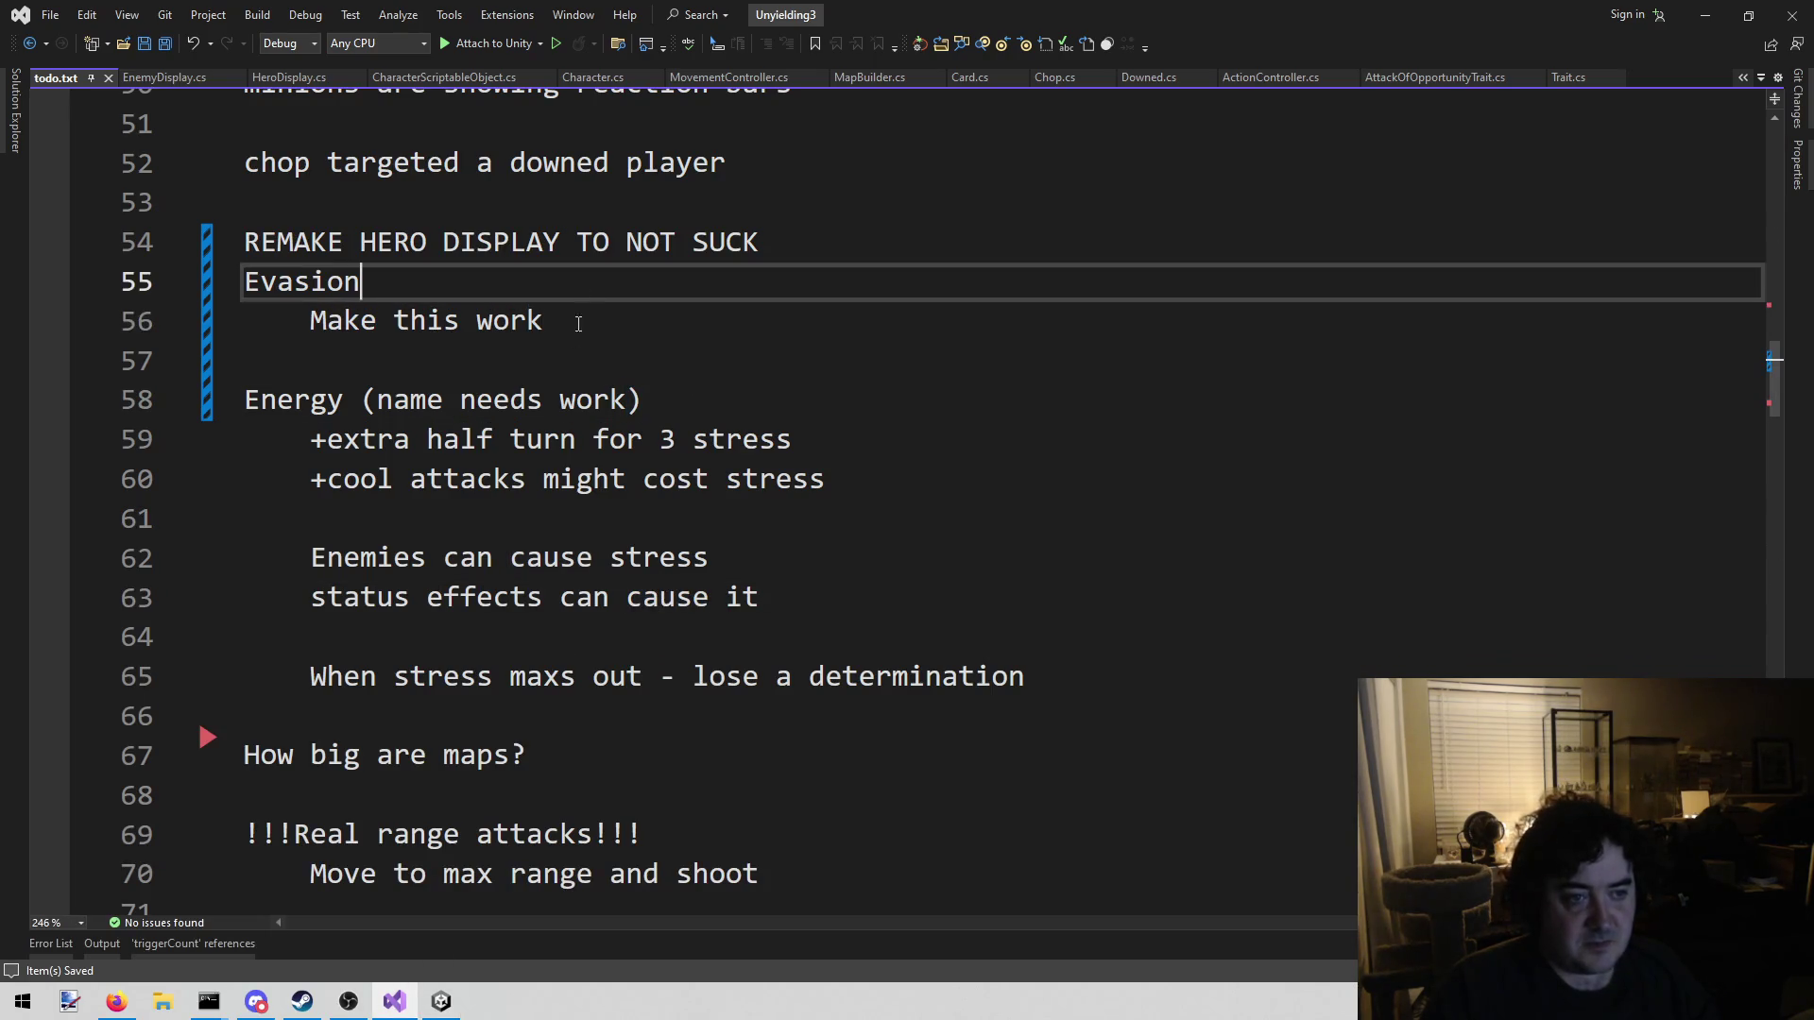
{"action": "left_click", "coordinate": [441, 1001]}
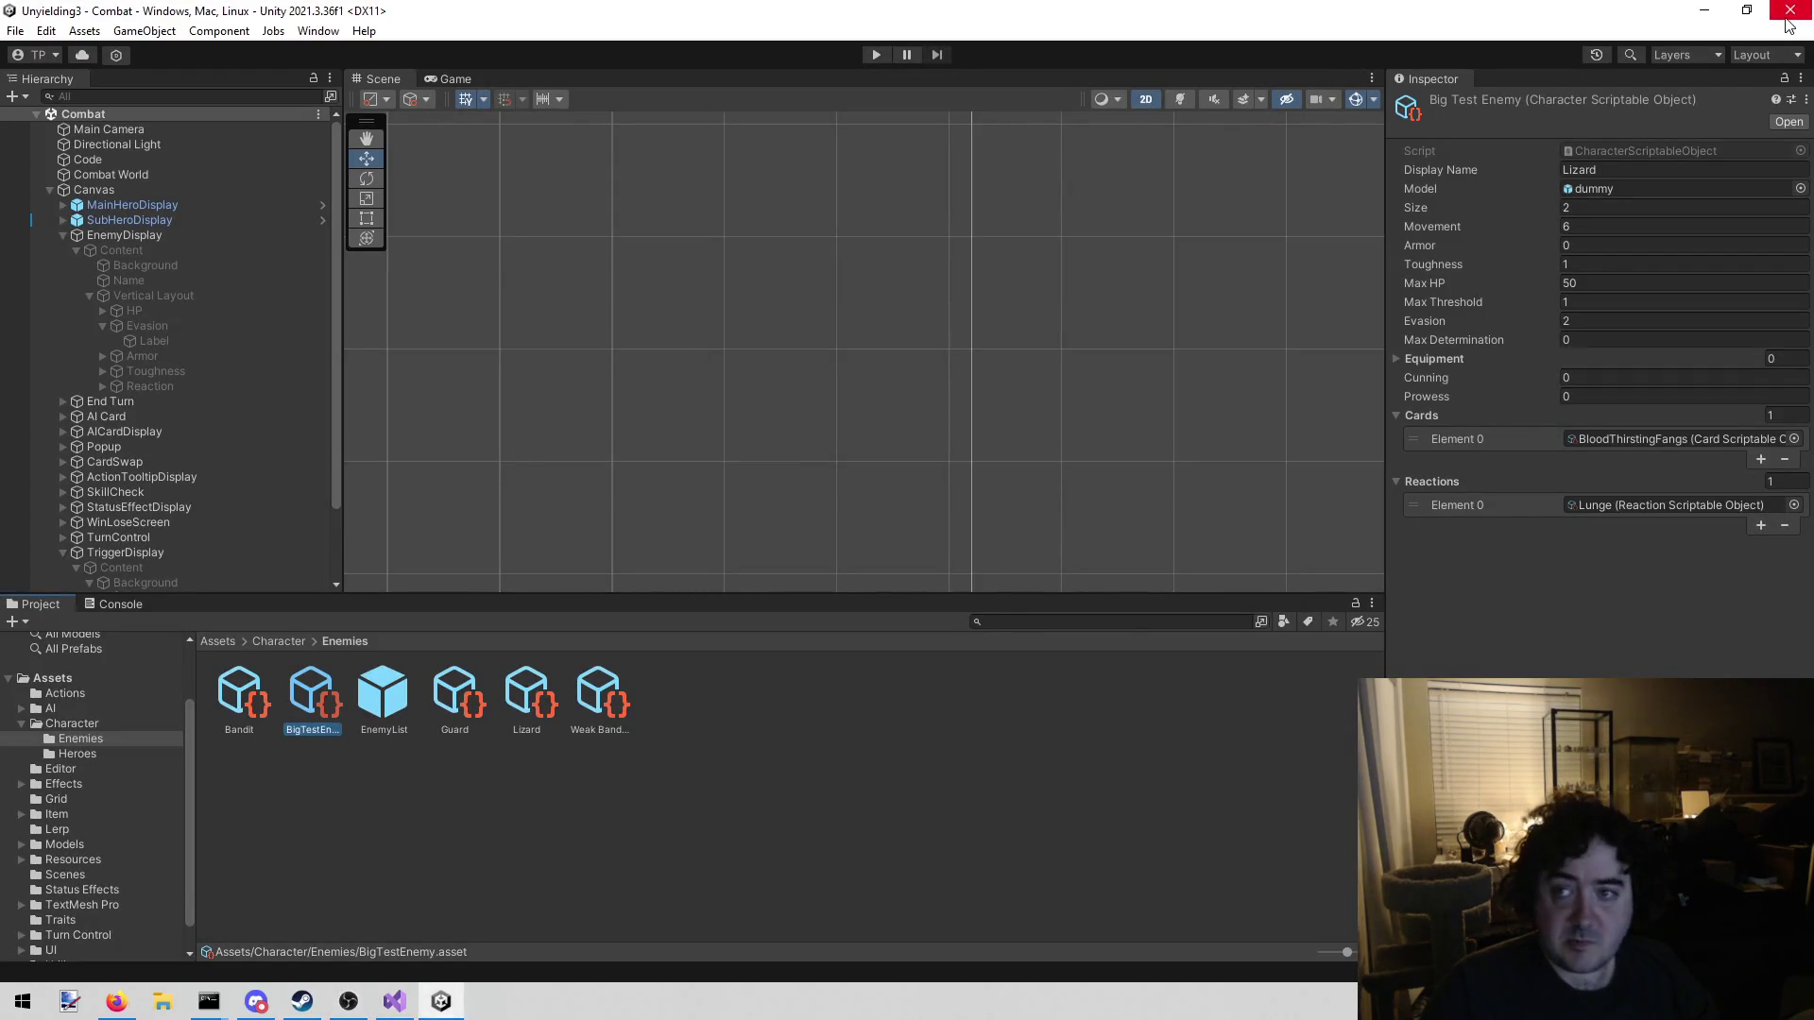
{"action": "key", "text": "alt+Tab"}
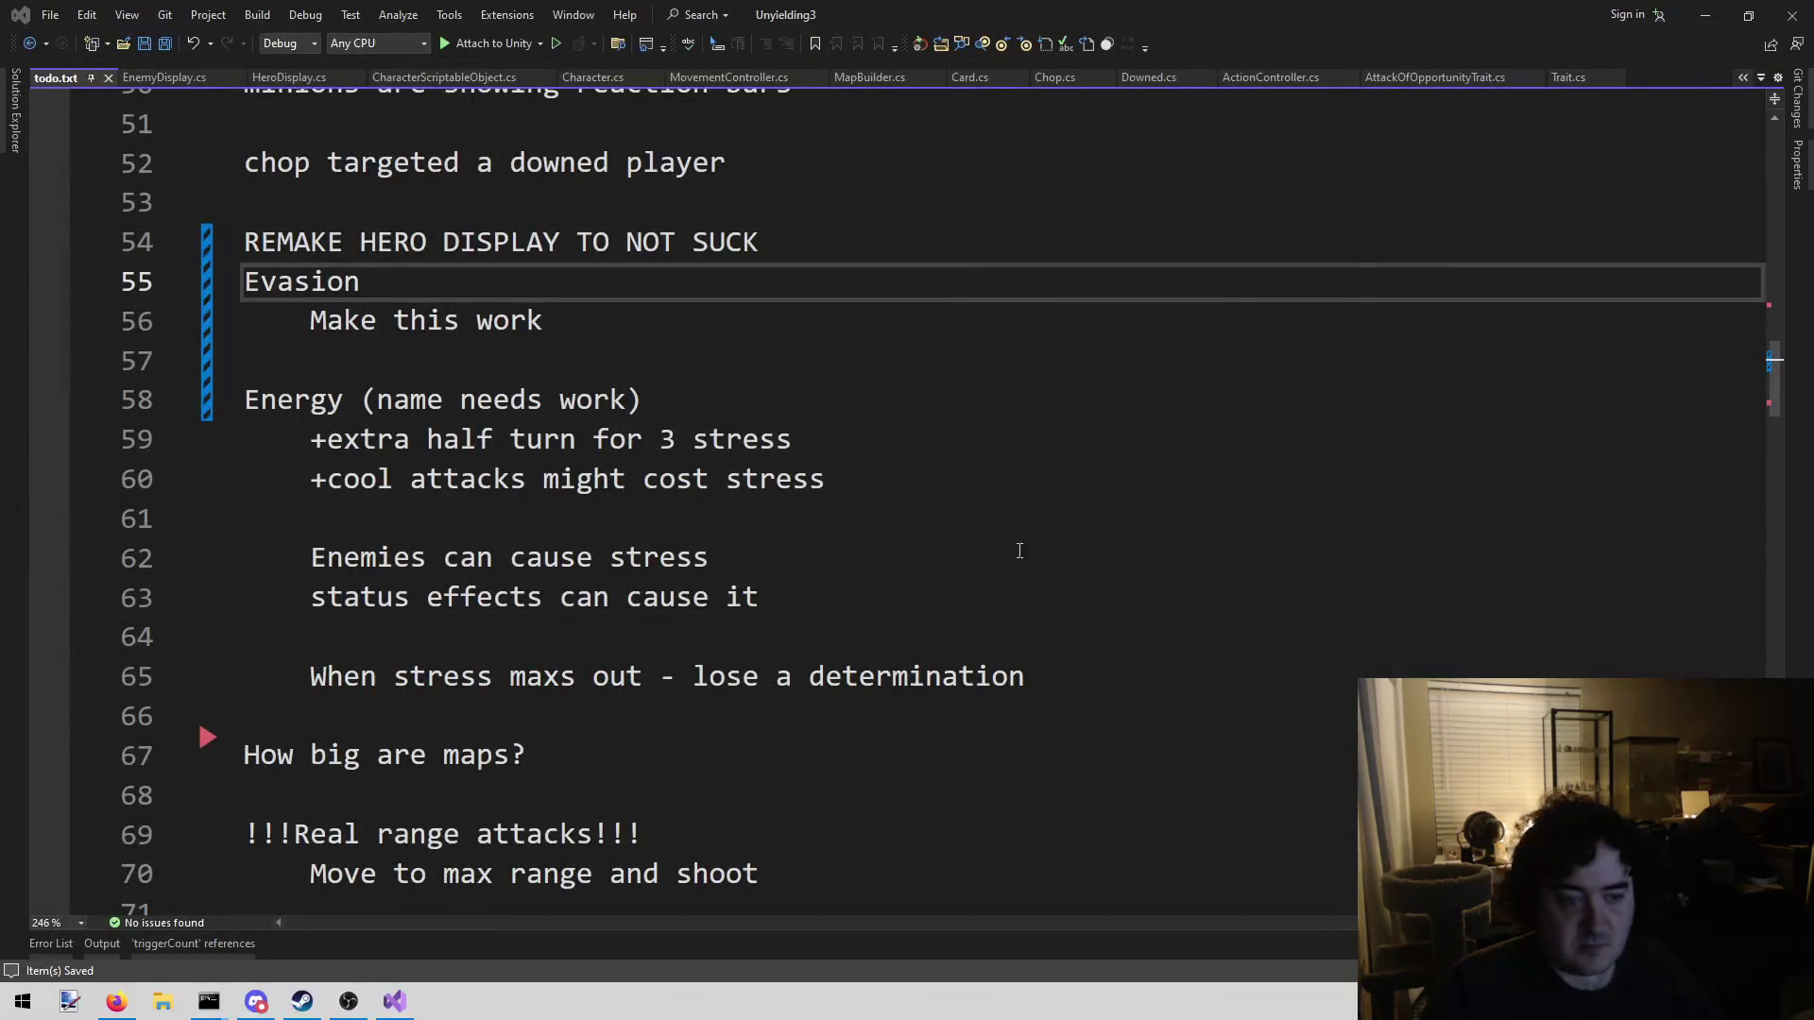
Close Visual Studio, leaving the Windows desktop showing
{"action": "left_click", "coordinate": [1035, 558]}
{"action": "left_click", "coordinate": [1793, 14]}
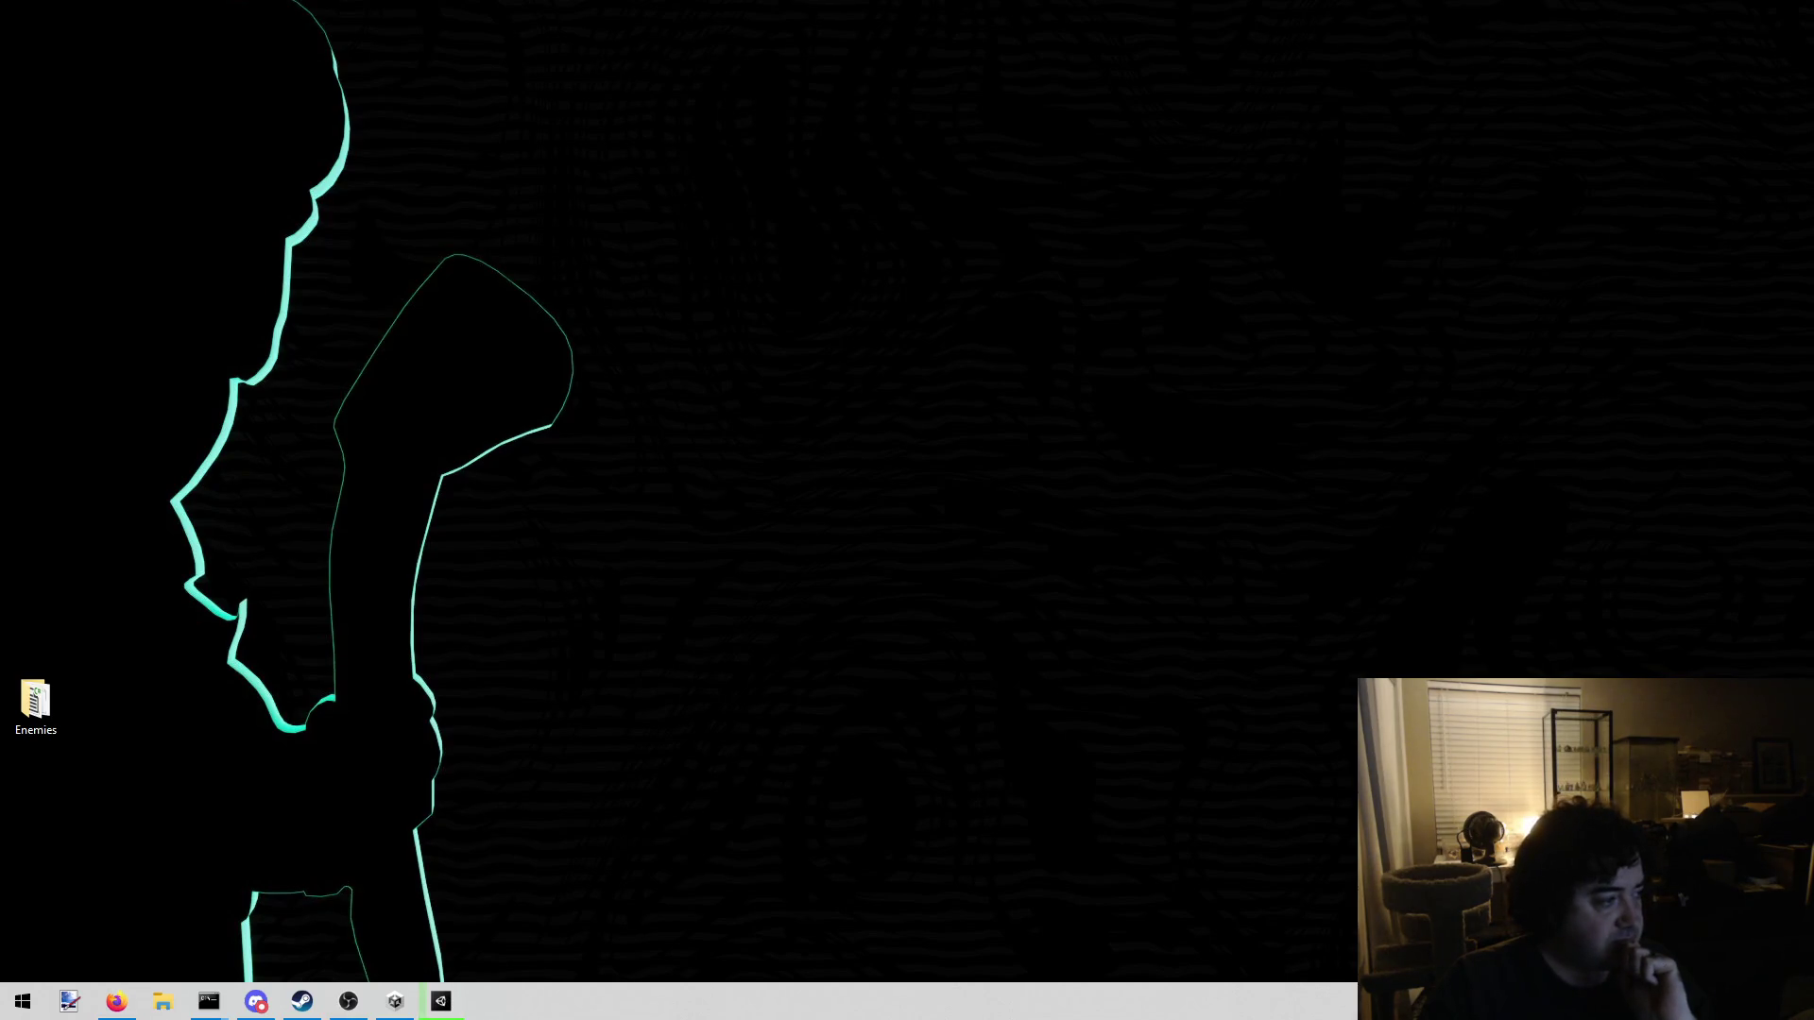
{"action": "mouse_move", "coordinate": [1548, 259]}
{"action": "left_mouse_down"}
{"action": "mouse_move", "coordinate": [1315, 239]}
{"action": "mouse_move", "coordinate": [1089, 381]}
{"action": "mouse_move", "coordinate": [860, 317]}
{"action": "left_mouse_up"}
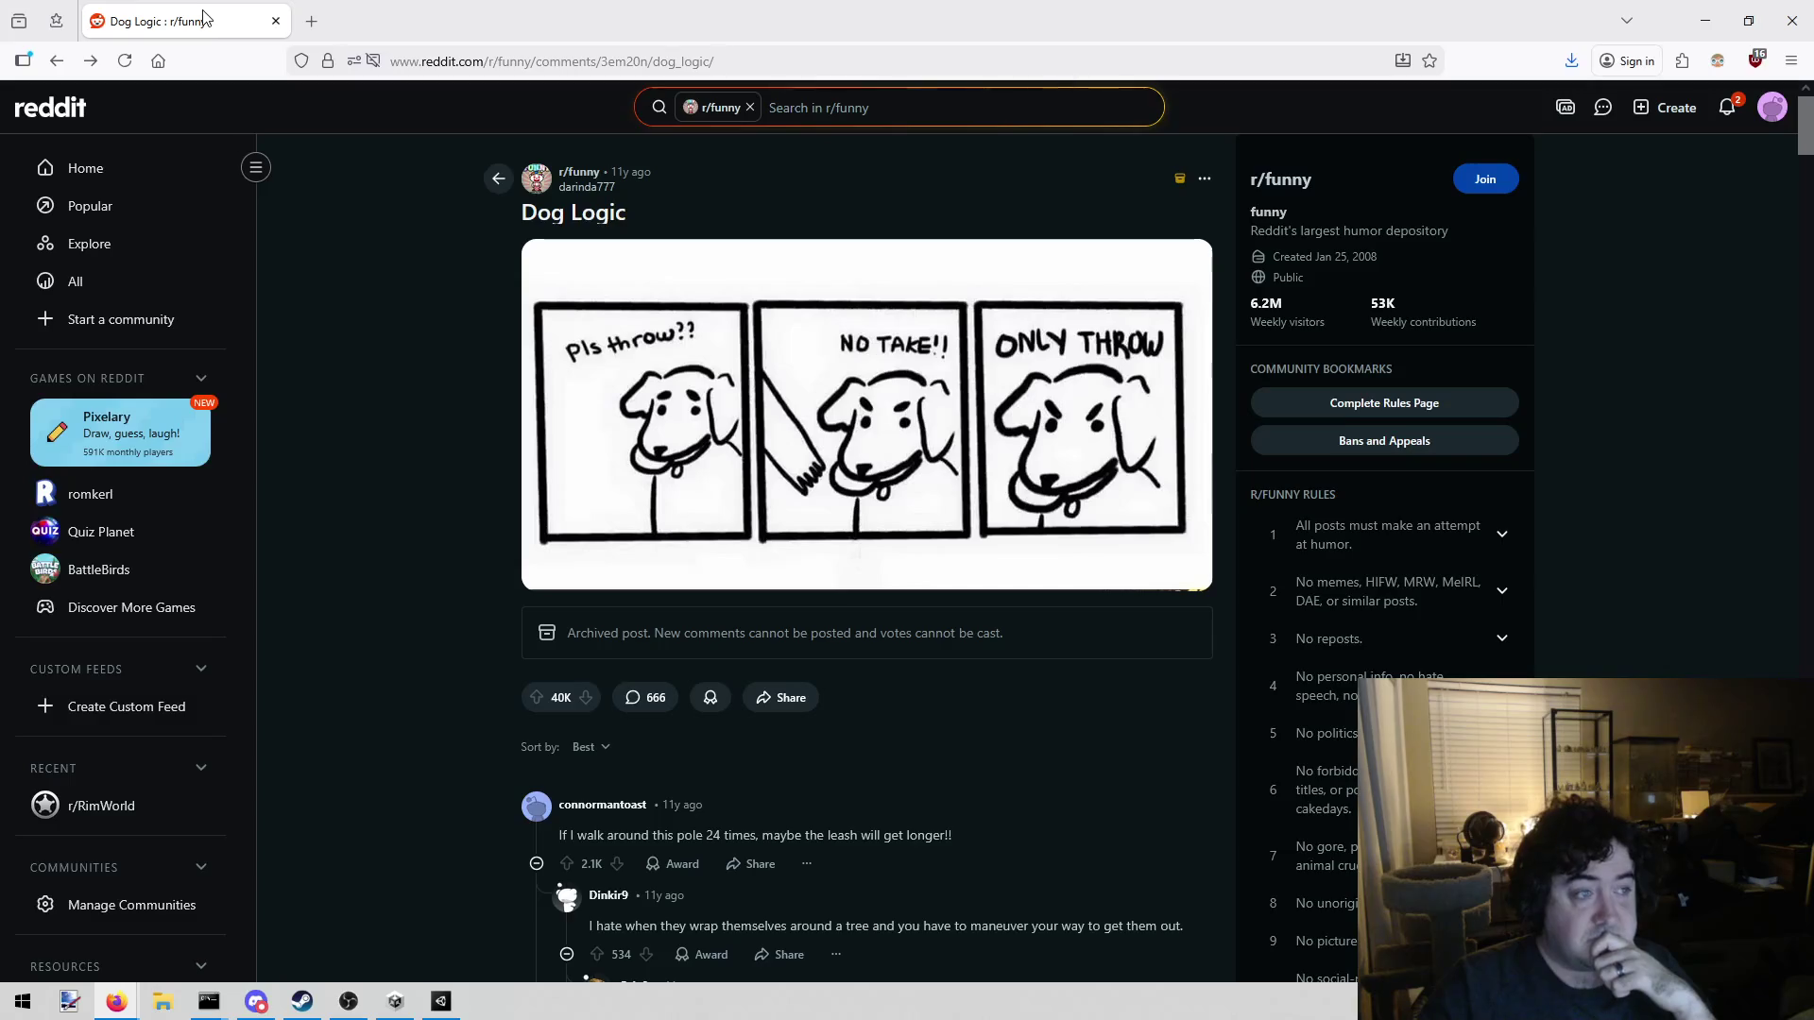
{"action": "key", "text": "super+d"}
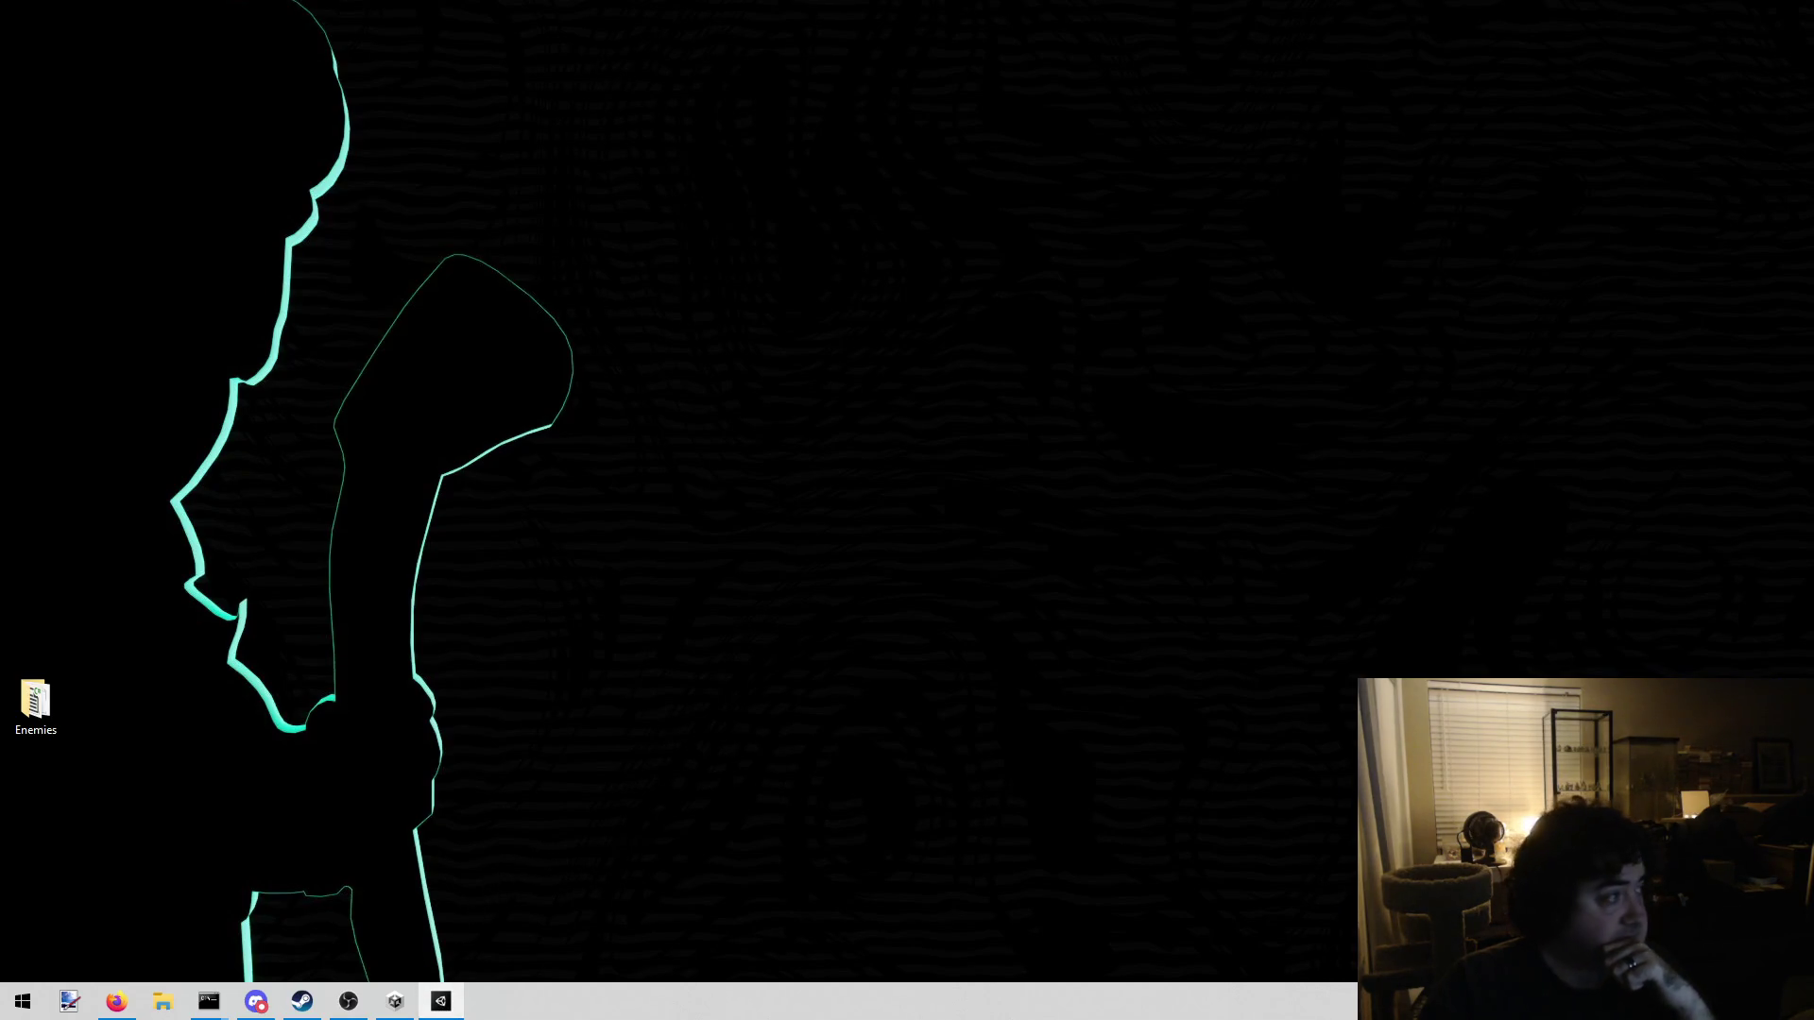
Restore the Unity editor from the taskbar and maximize its window over the Star Shader 1 graph
{"action": "left_click", "coordinate": [395, 1001]}
{"action": "left_click_drag", "start_coordinate": [835, 9], "coordinate": [835, 419]}
{"action": "double_click", "coordinate": [835, 418]}
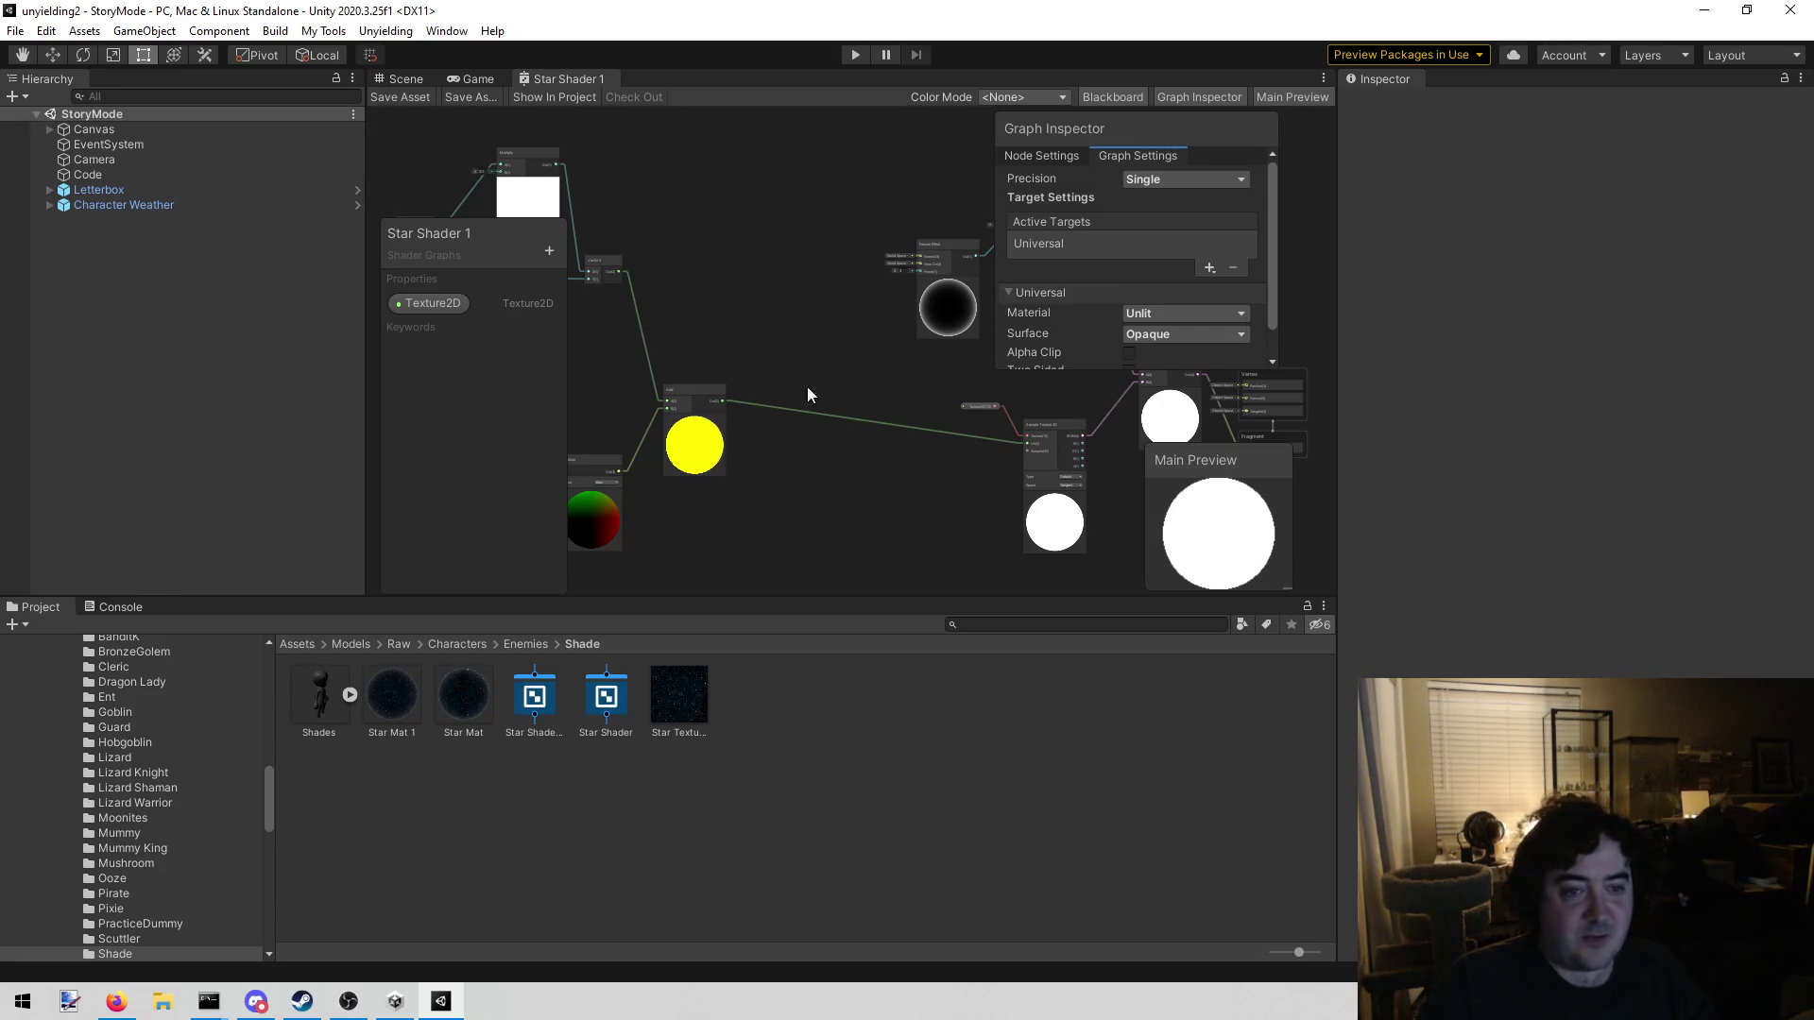
Zoom and pan around the Star Shader 1 graph, dismissing stray context menus
{"action": "scroll", "coordinate": [774, 280], "scroll_direction": "down", "scroll_amount": 5}
{"action": "right_click", "coordinate": [811, 251]}
{"action": "left_click", "coordinate": [779, 236]}
{"action": "scroll", "coordinate": [778, 240], "scroll_direction": "up", "scroll_amount": 5}
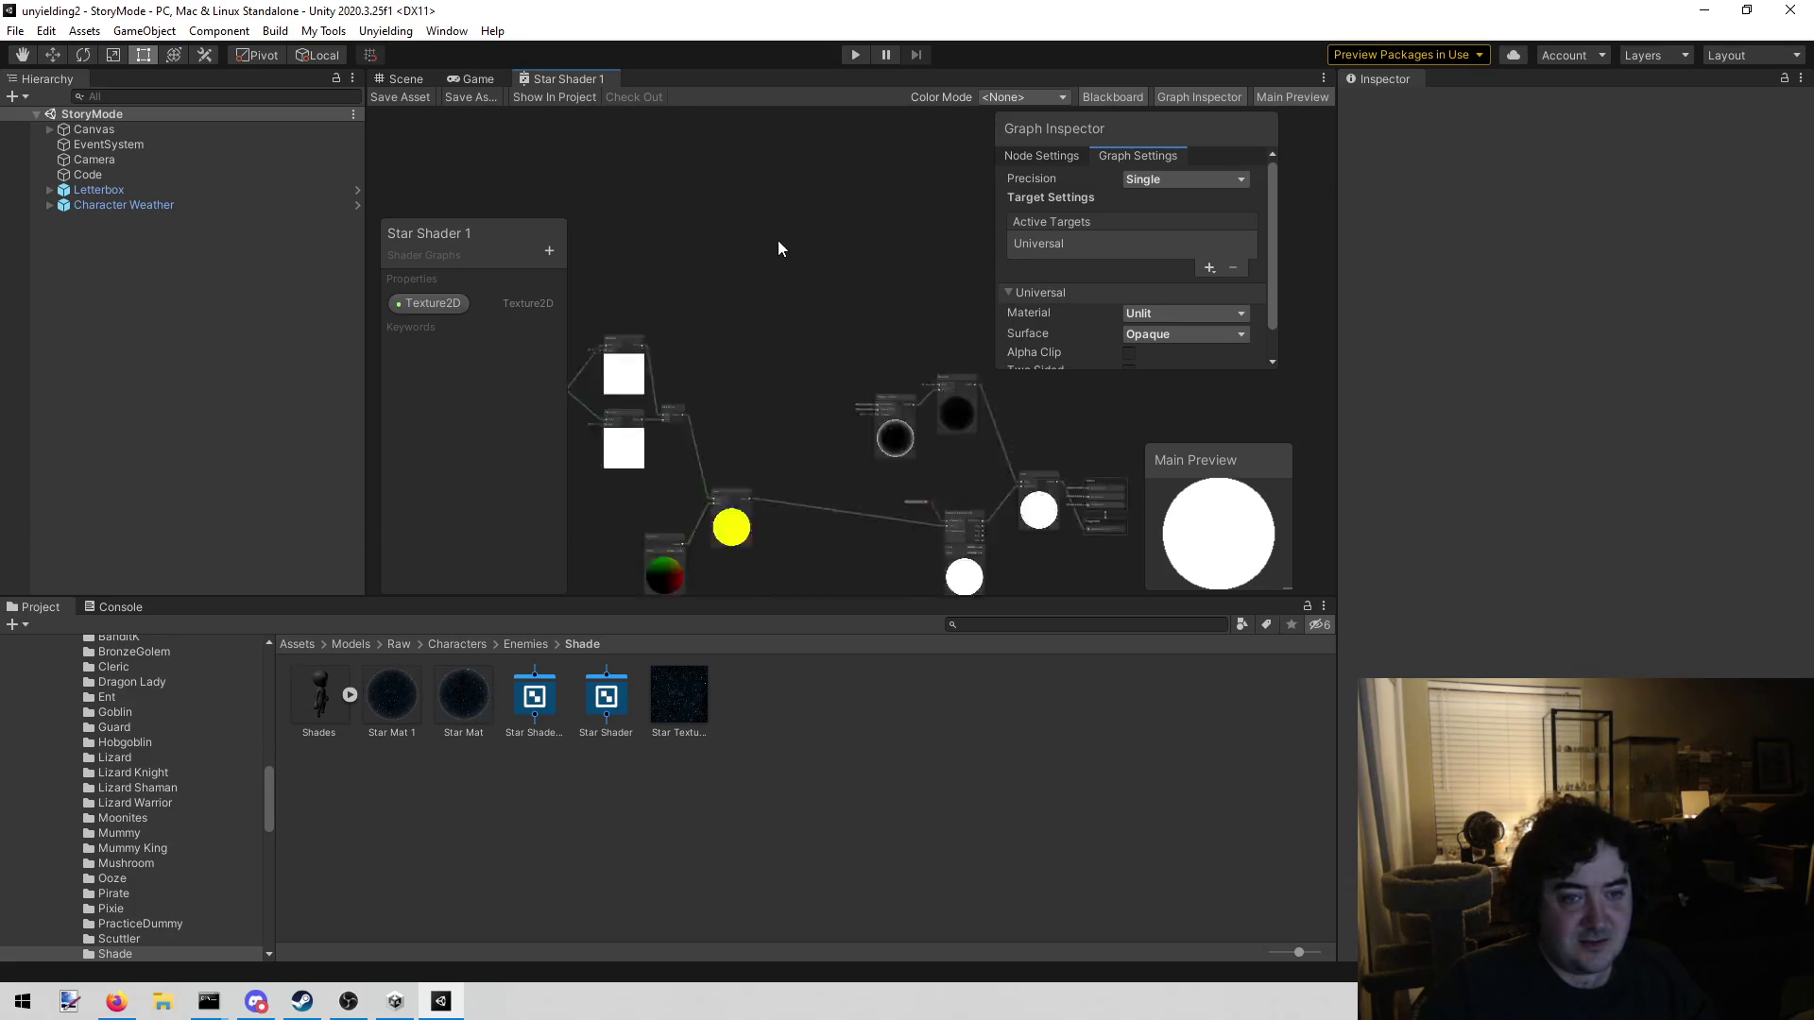
{"action": "scroll", "coordinate": [727, 322], "scroll_direction": "down", "scroll_amount": 2}
{"action": "scroll", "coordinate": [733, 331], "scroll_direction": "down", "scroll_amount": 2}
{"action": "scroll", "coordinate": [769, 384], "scroll_direction": "up", "scroll_amount": 5}
{"action": "right_click", "coordinate": [890, 277]}
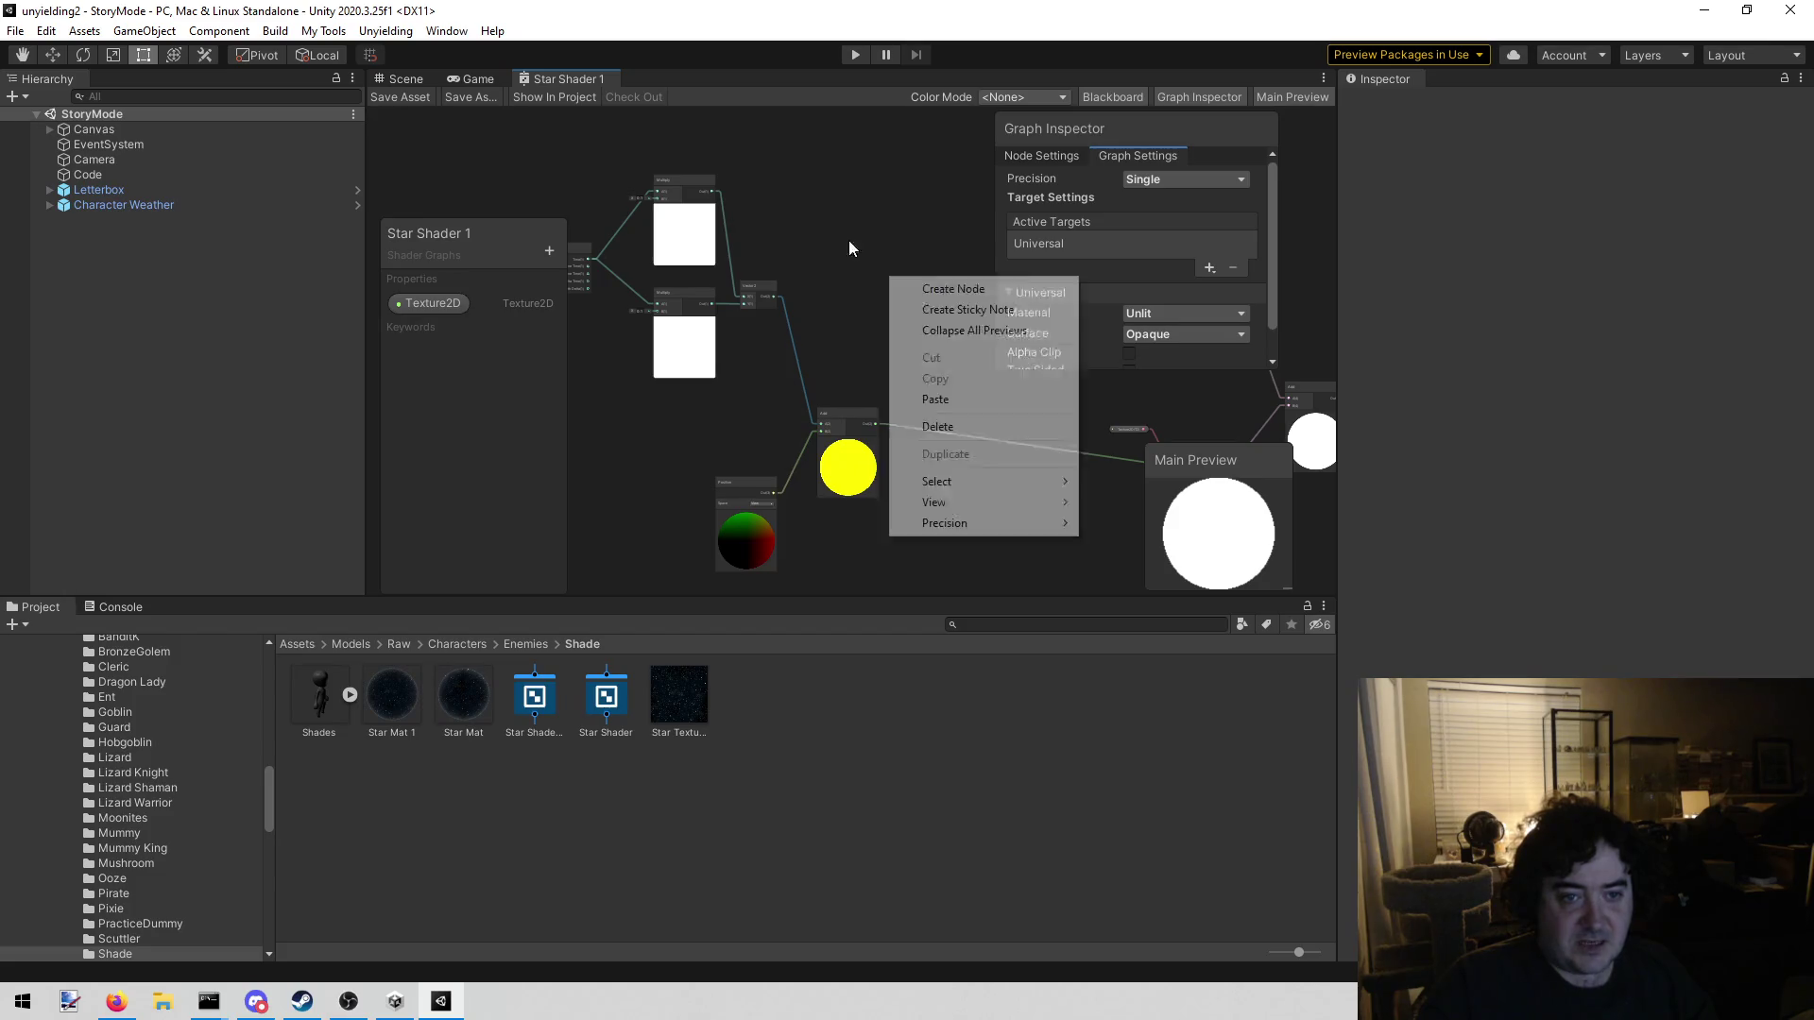
{"action": "left_click", "coordinate": [843, 213]}
{"action": "left_click_drag", "start_coordinate": [843, 206], "coordinate": [881, 232]}
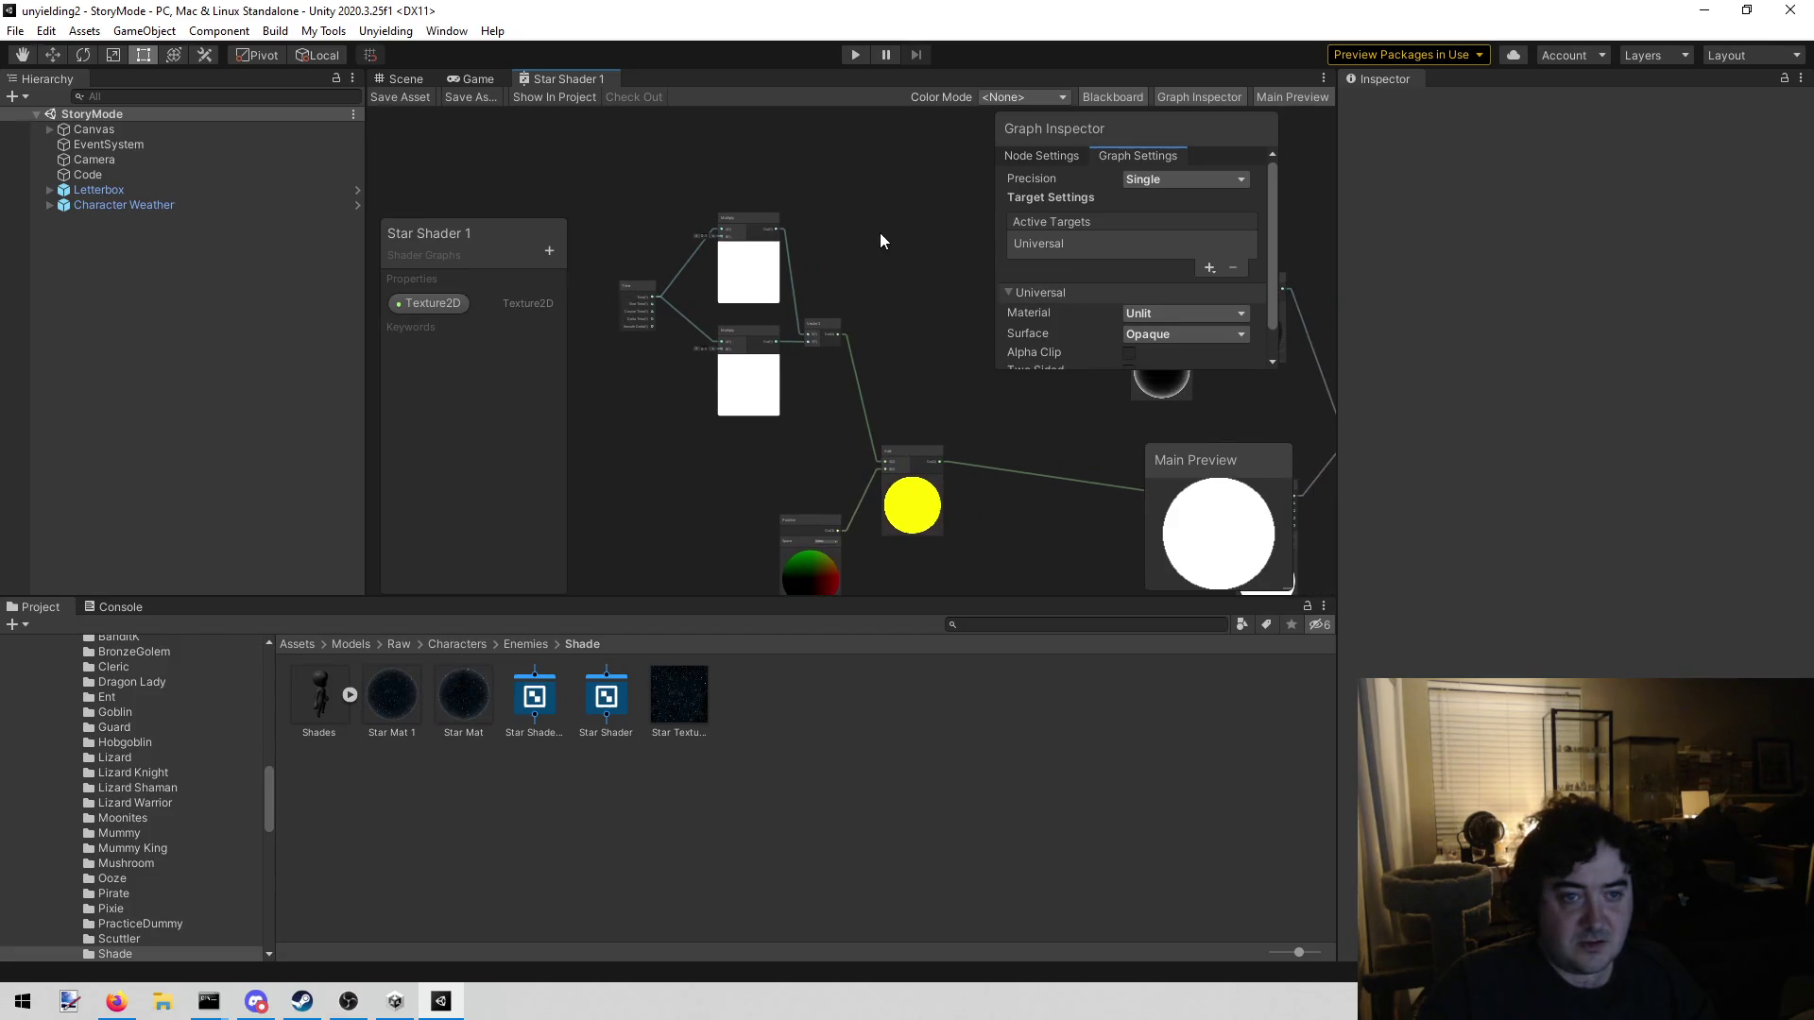
{"action": "left_click_drag", "start_coordinate": [973, 361], "coordinate": [605, 258]}
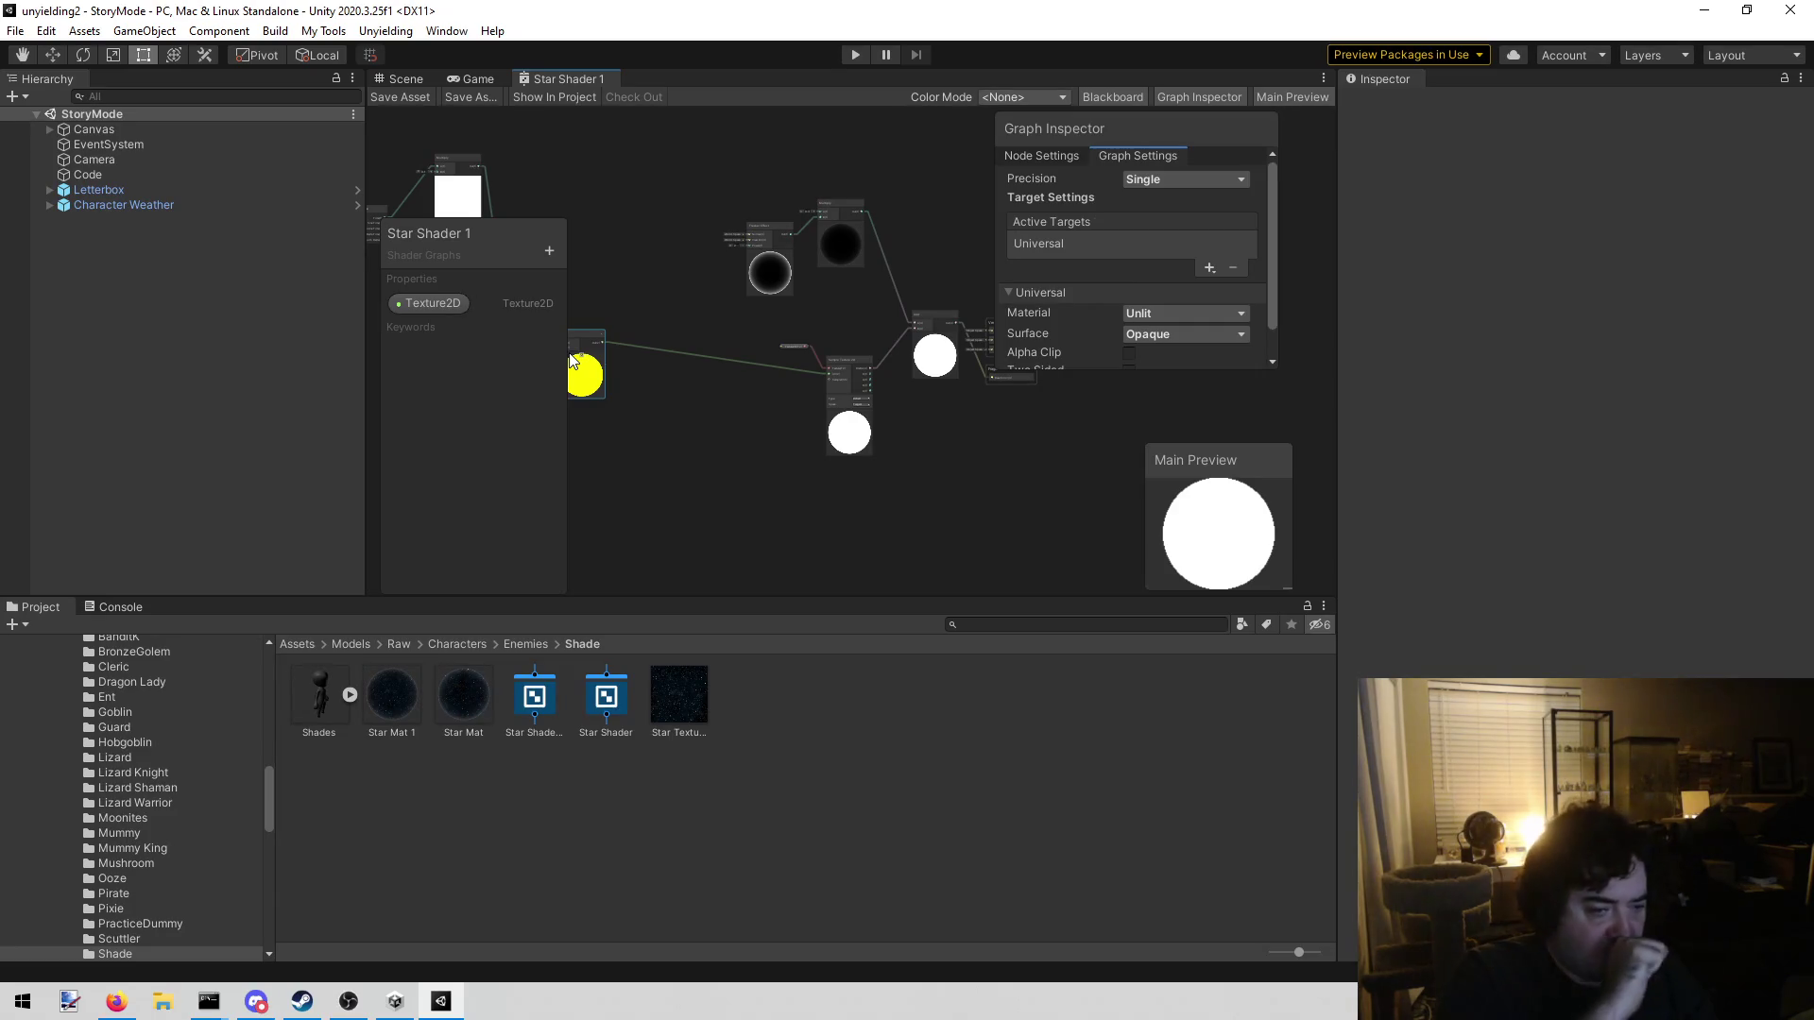
Reveal the Star Shader 1 asset with Show In Project to display its import settings
{"action": "left_click", "coordinate": [628, 364]}
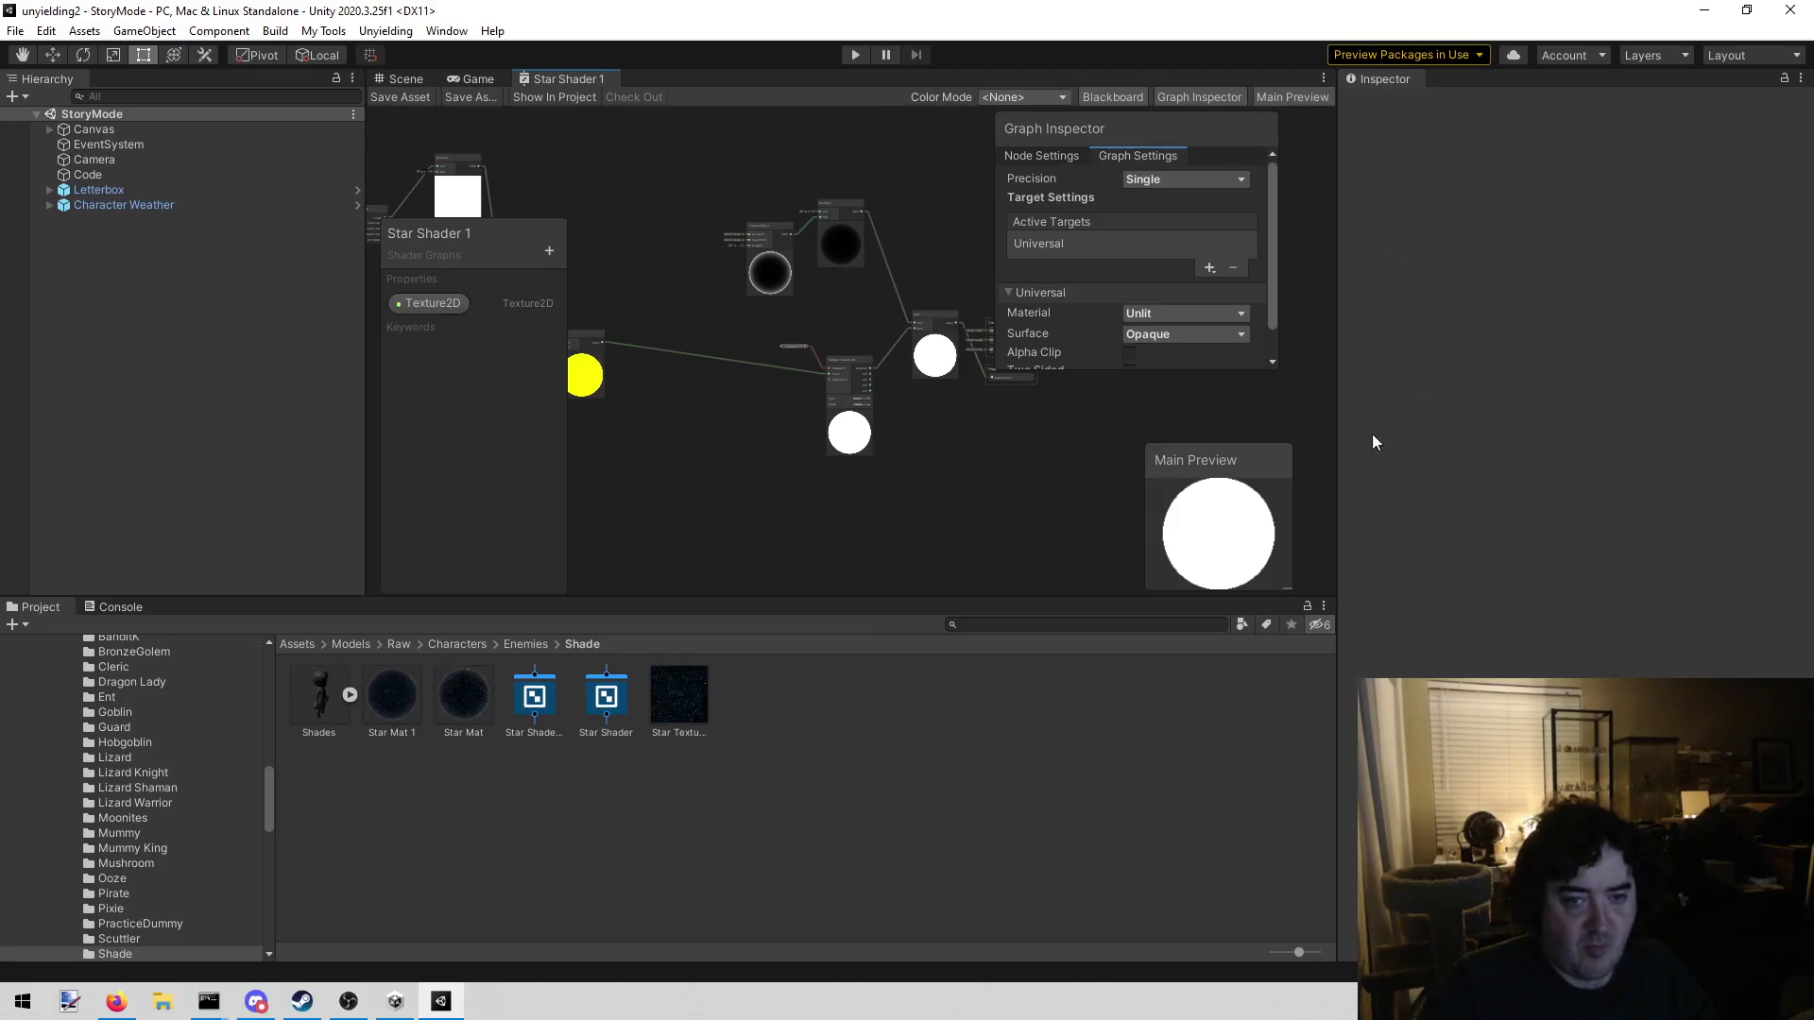
{"action": "scroll", "coordinate": [932, 434], "scroll_direction": "up", "scroll_amount": 8}
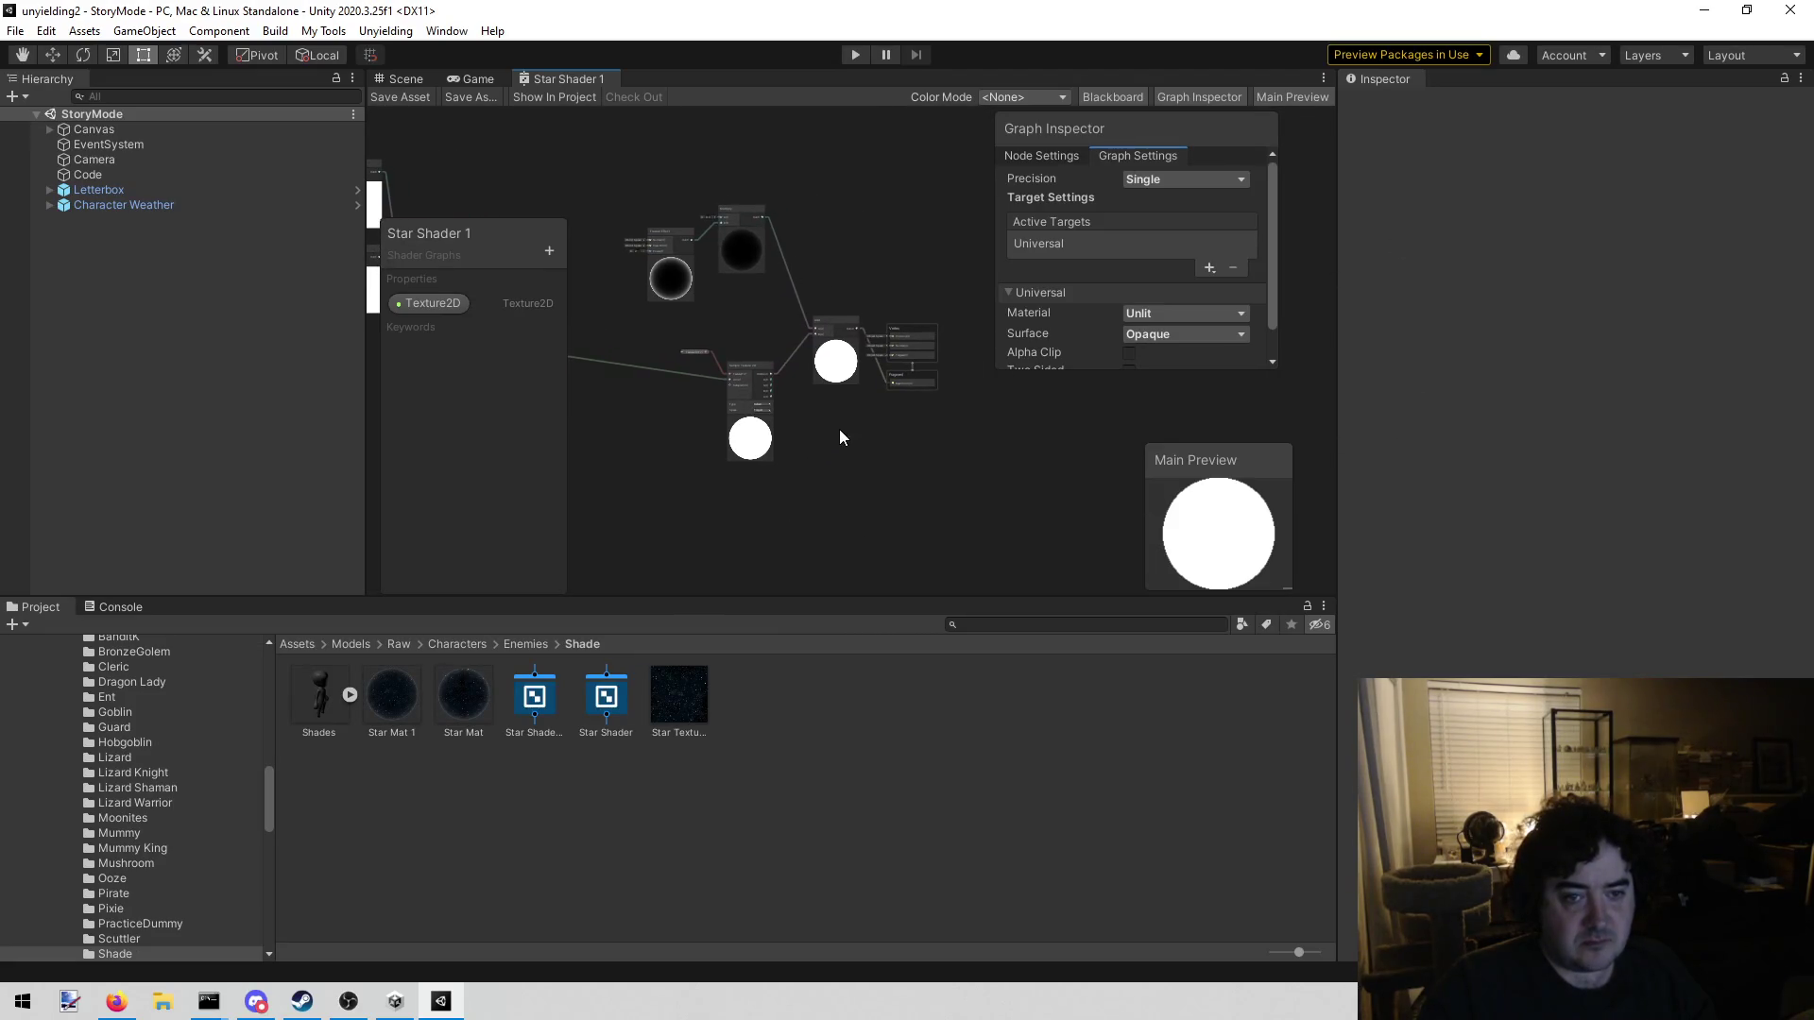
{"action": "left_click_drag", "start_coordinate": [921, 387], "coordinate": [819, 440]}
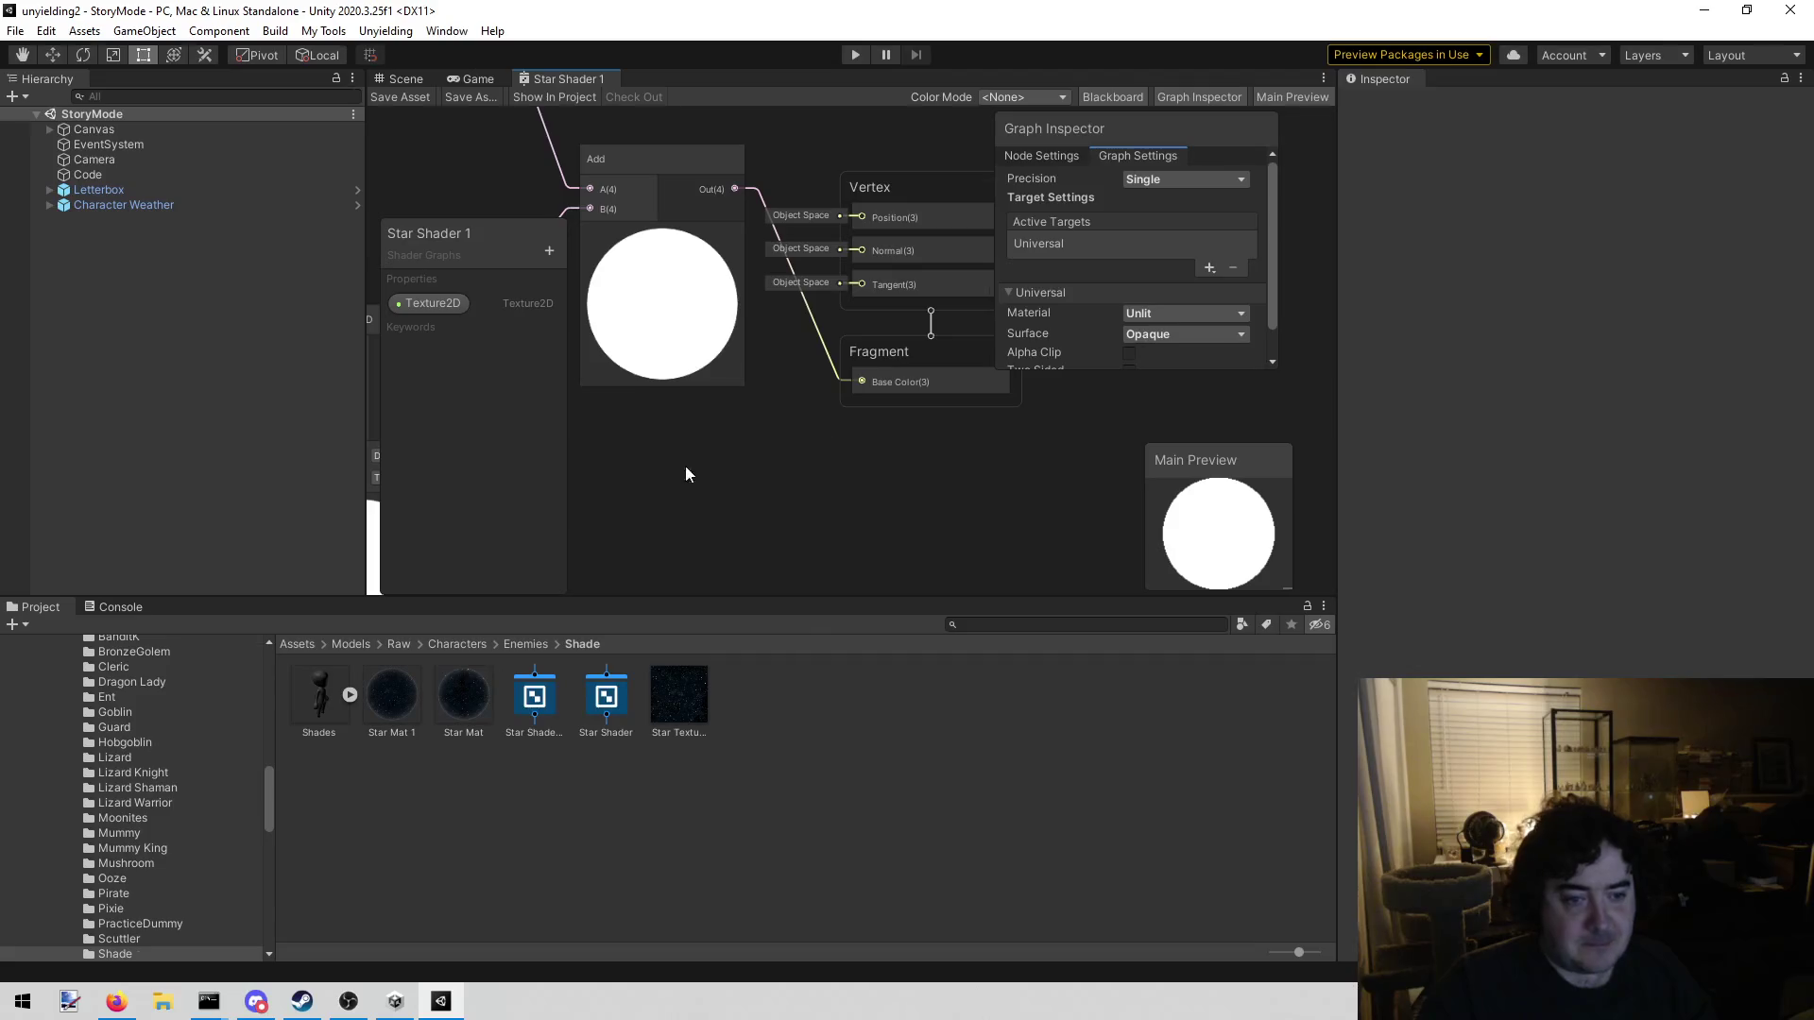
{"action": "left_click_drag", "start_coordinate": [909, 475], "coordinate": [853, 462]}
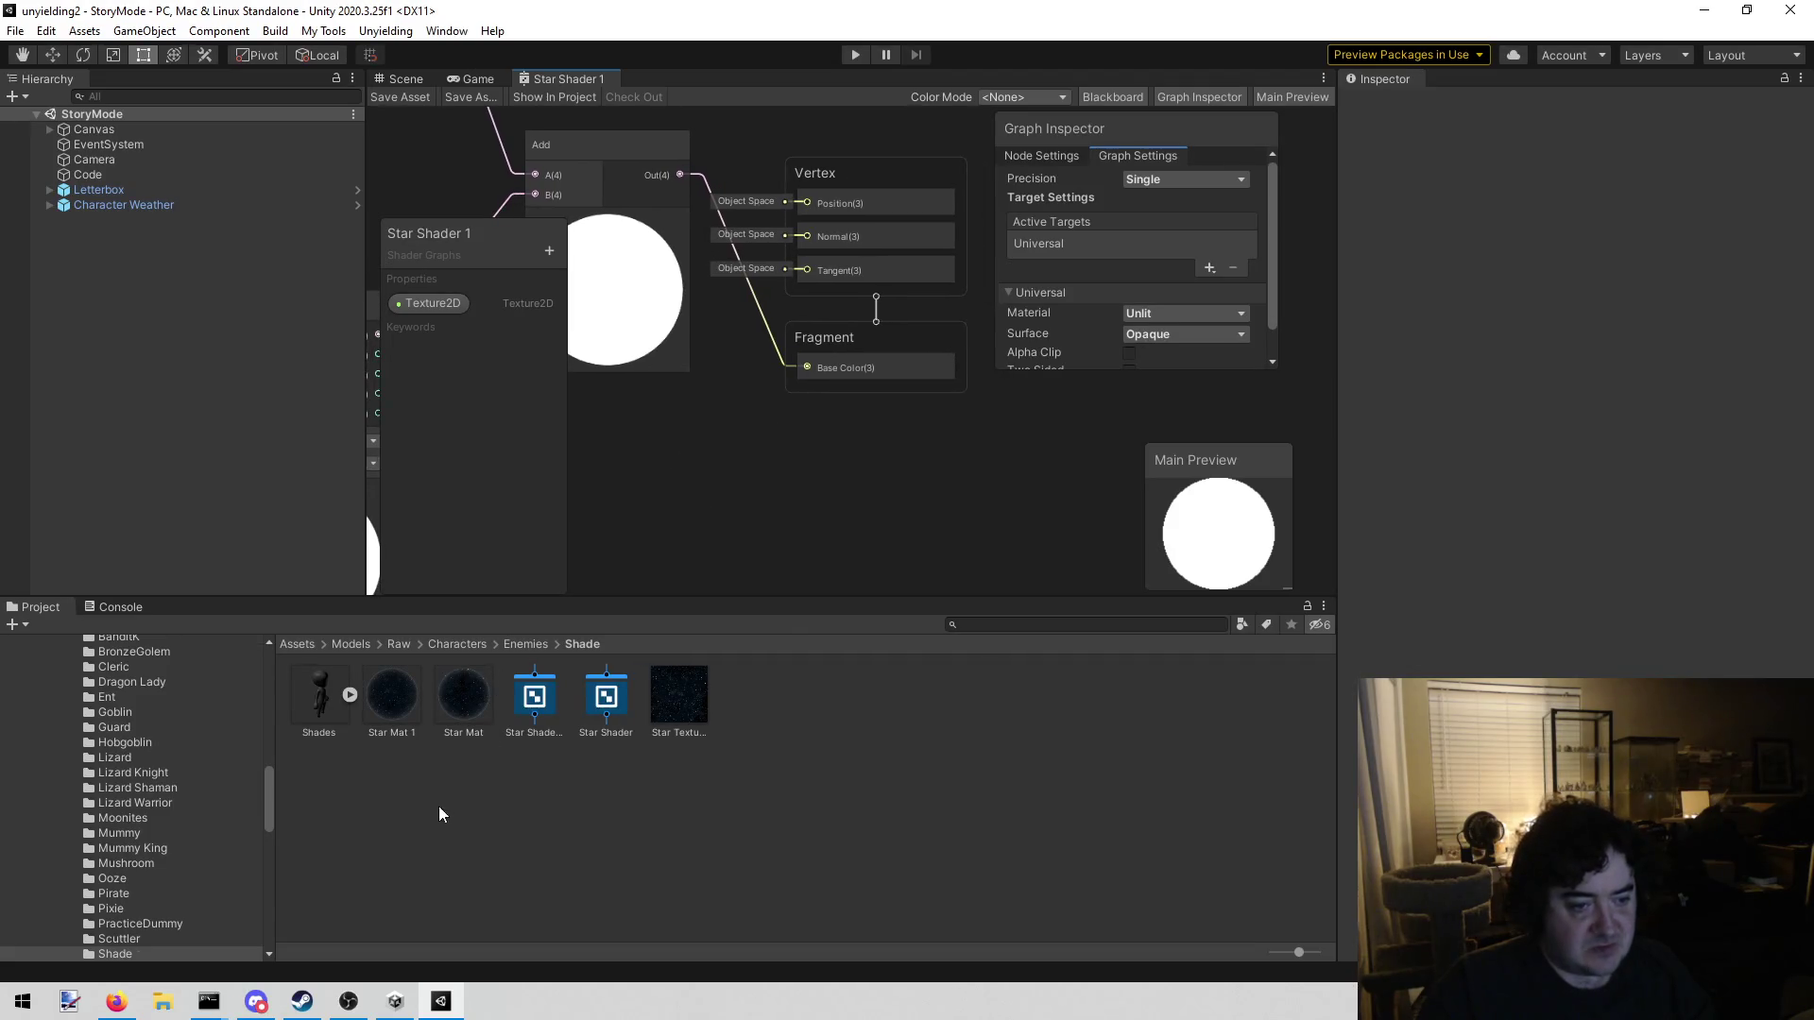
{"action": "left_click", "coordinate": [530, 724]}
{"action": "left_click", "coordinate": [550, 94]}
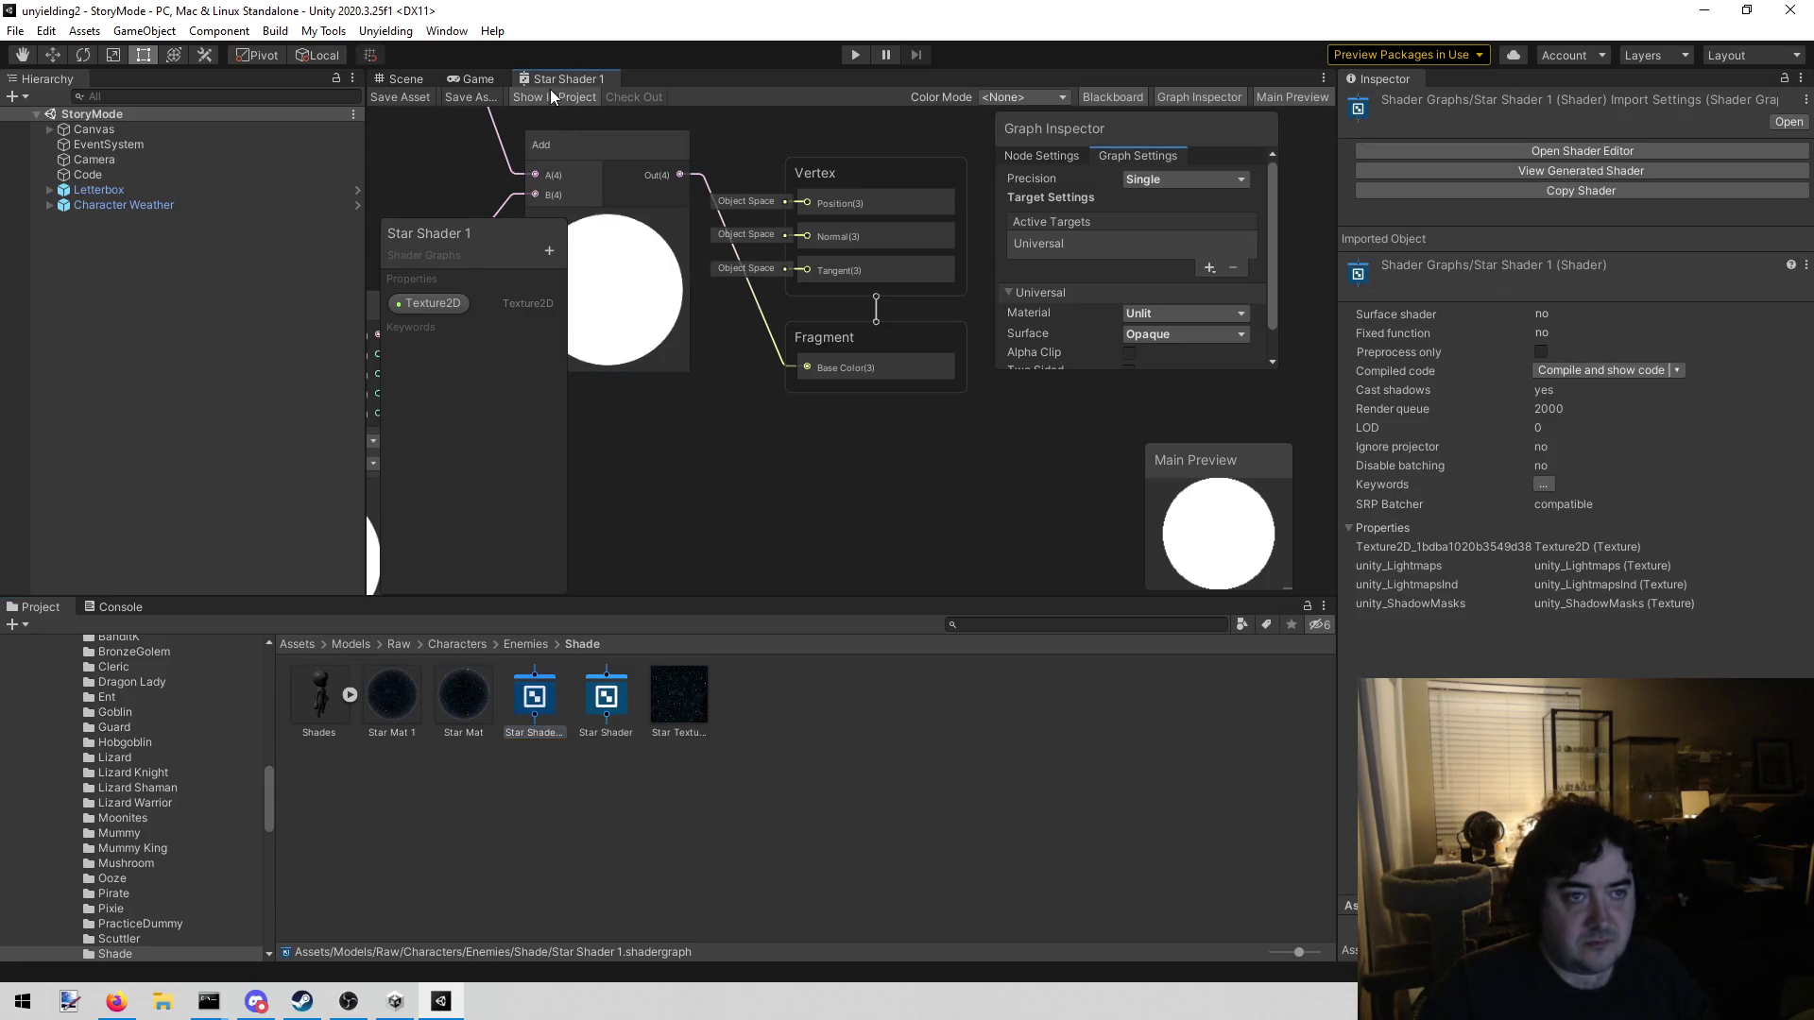
Close the Star Shader 1 graph and rename the asset to 'Ash Shader'
{"action": "middle_click", "coordinate": [558, 71]}
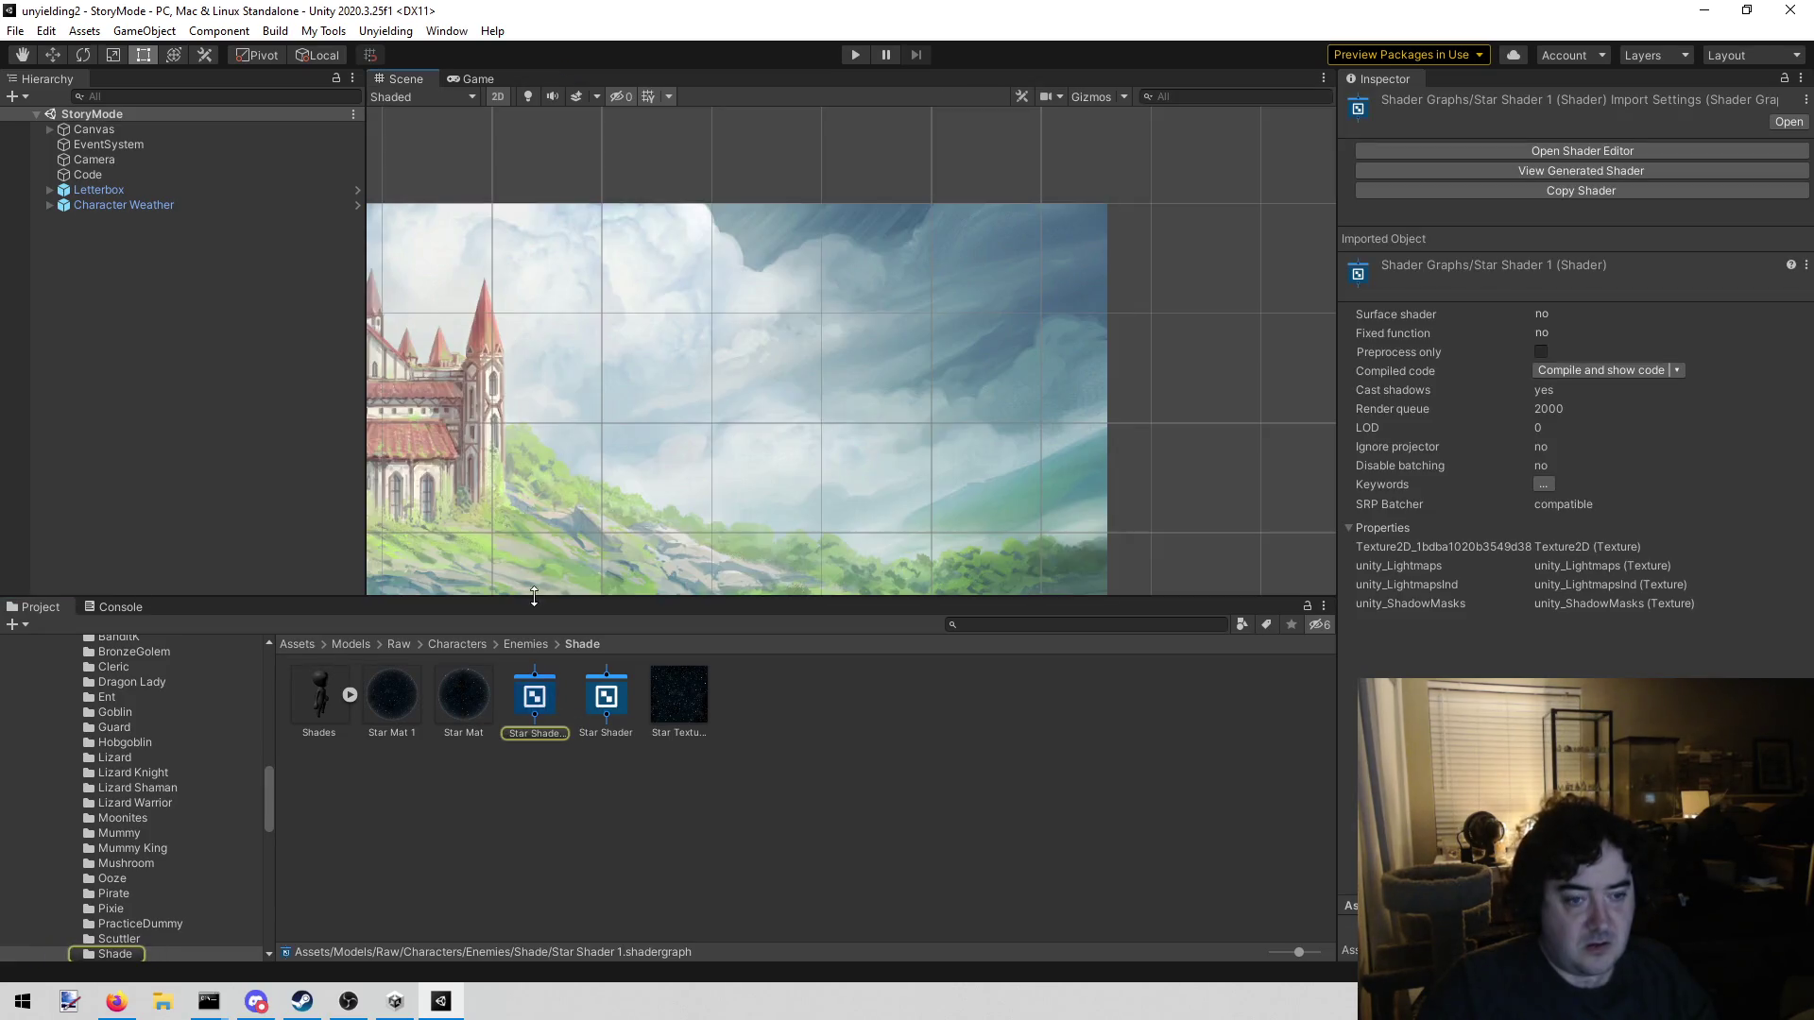
{"action": "left_click", "coordinate": [551, 734]}
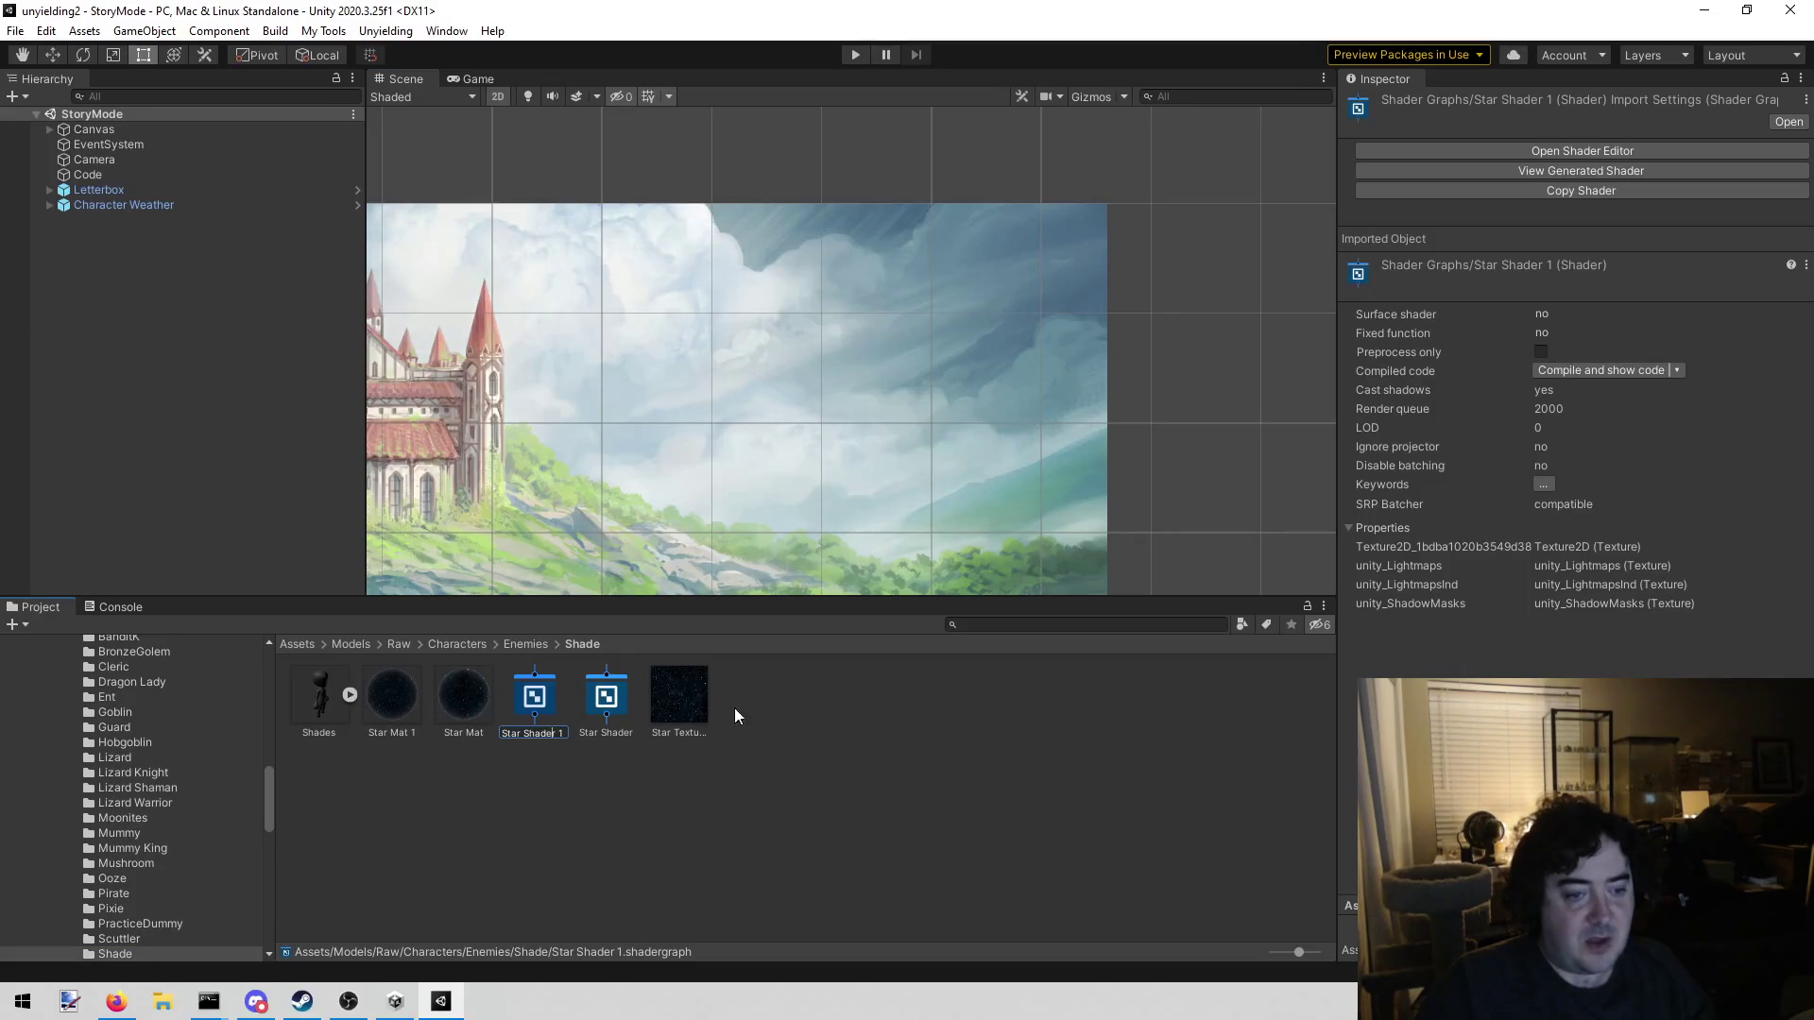
{"action": "key", "text": "BackSpace"}
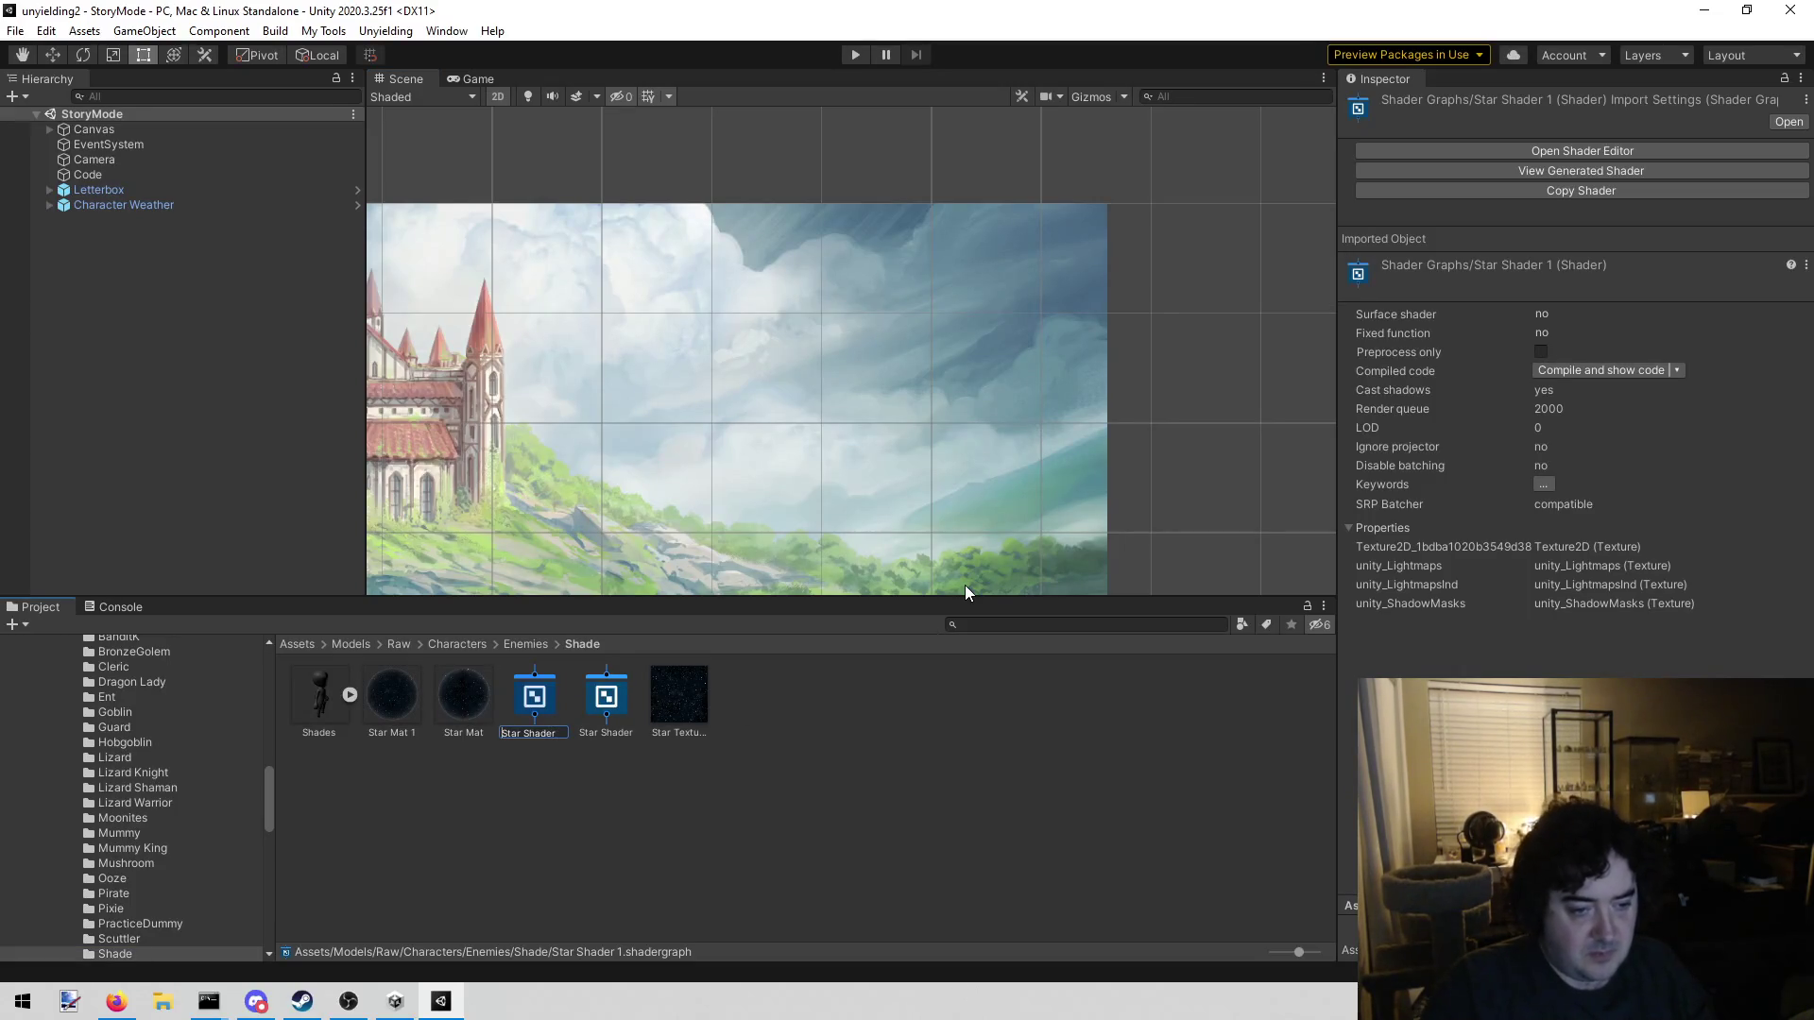
{"action": "key", "text": "shift+Home"}
{"action": "type", "text": "Ash"}
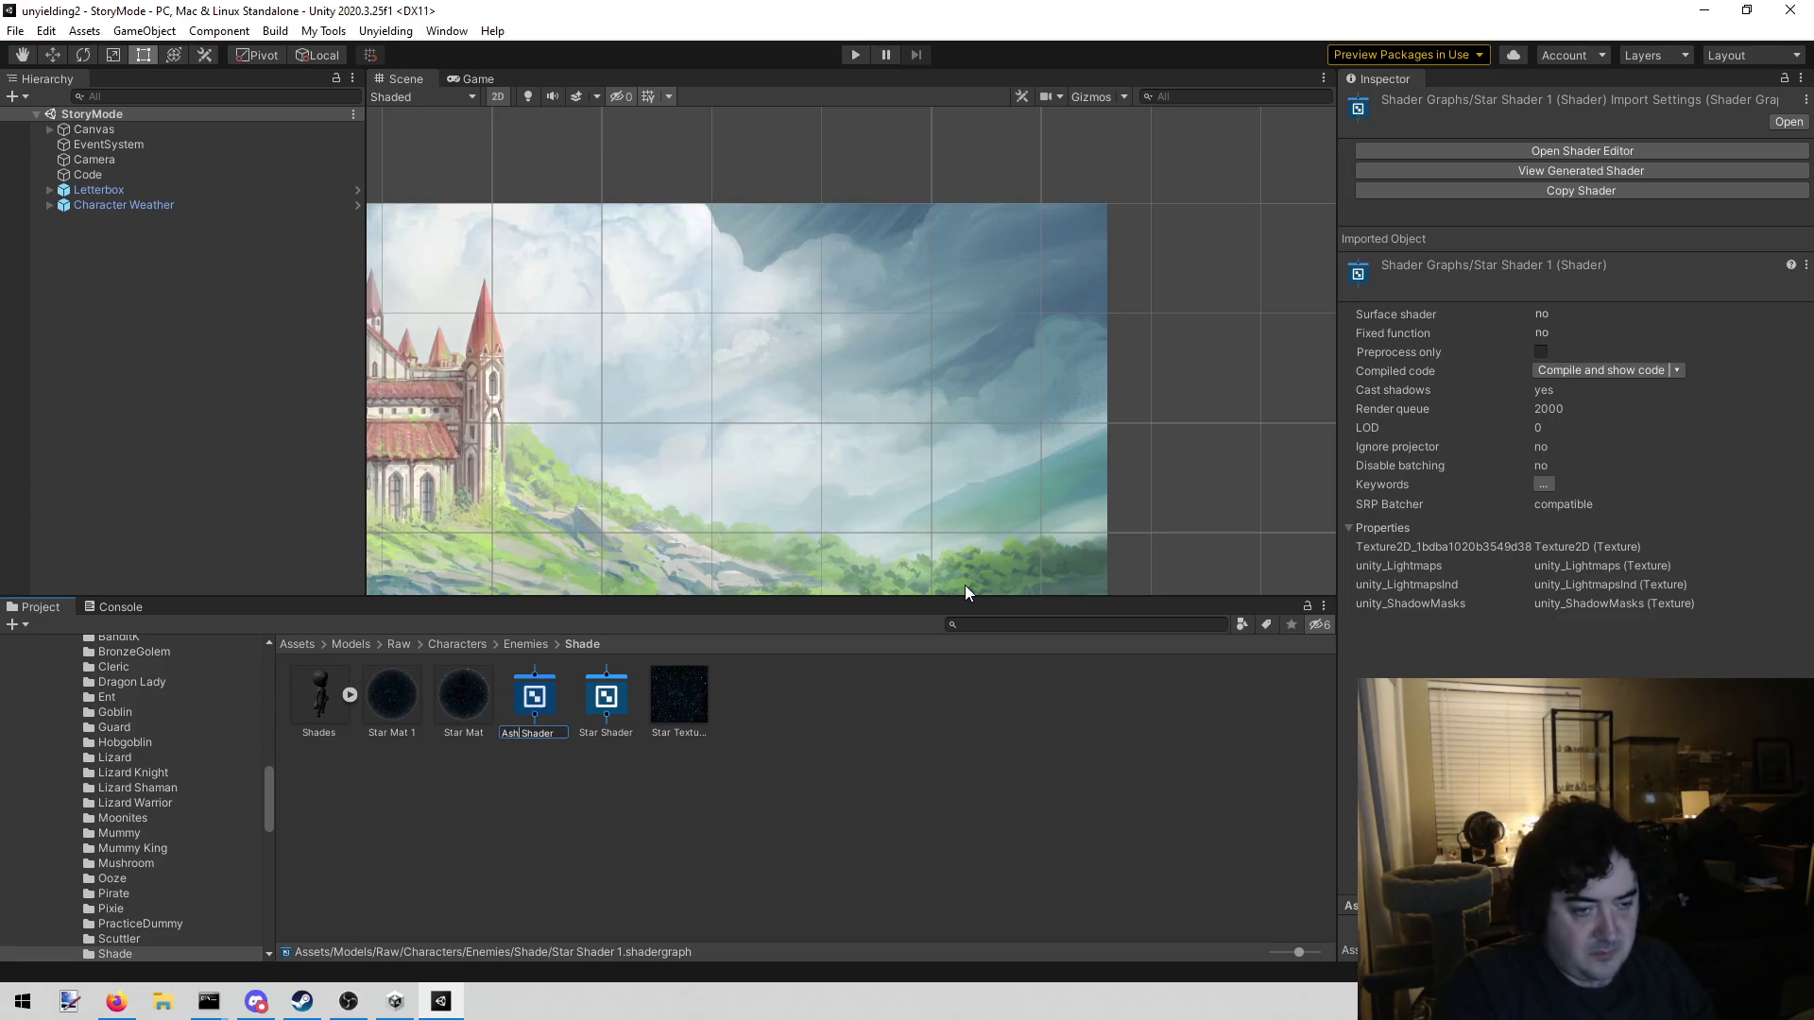
{"action": "key", "text": "Return"}
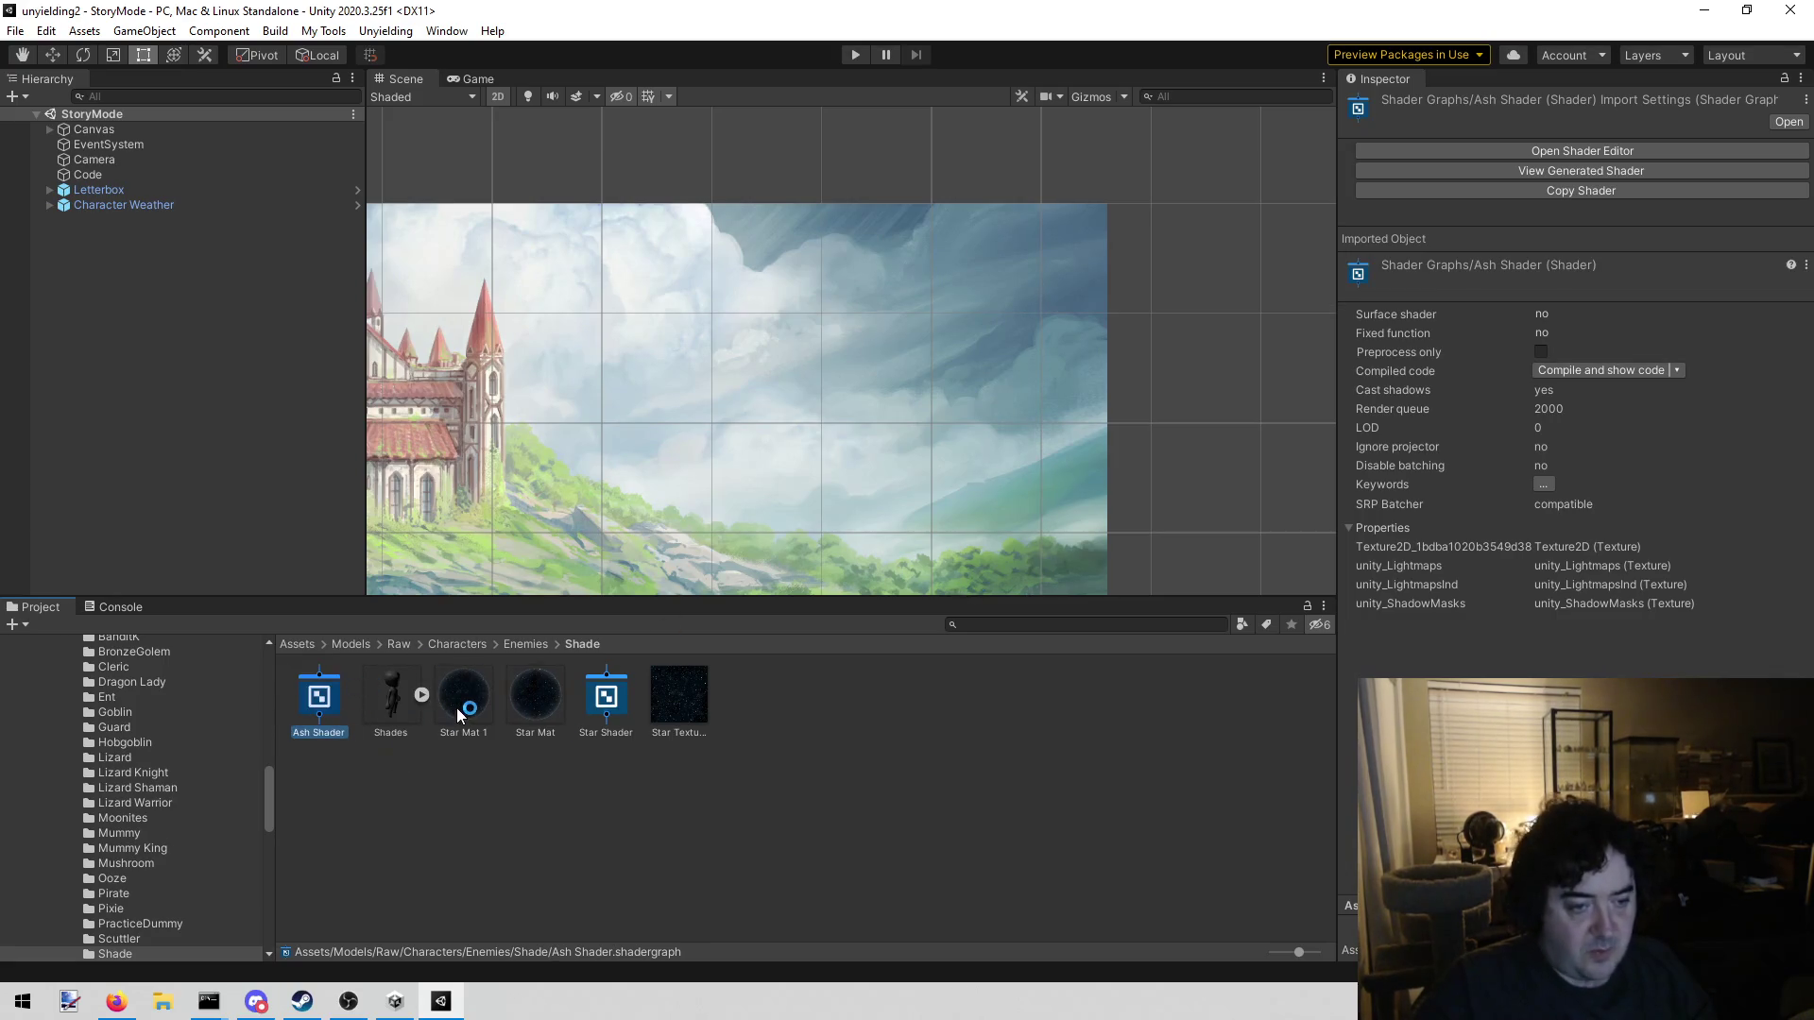
Rename the Star Mat 1 material to 'Ash Mat'
{"action": "left_click", "coordinate": [456, 707]}
{"action": "left_click", "coordinate": [474, 735]}
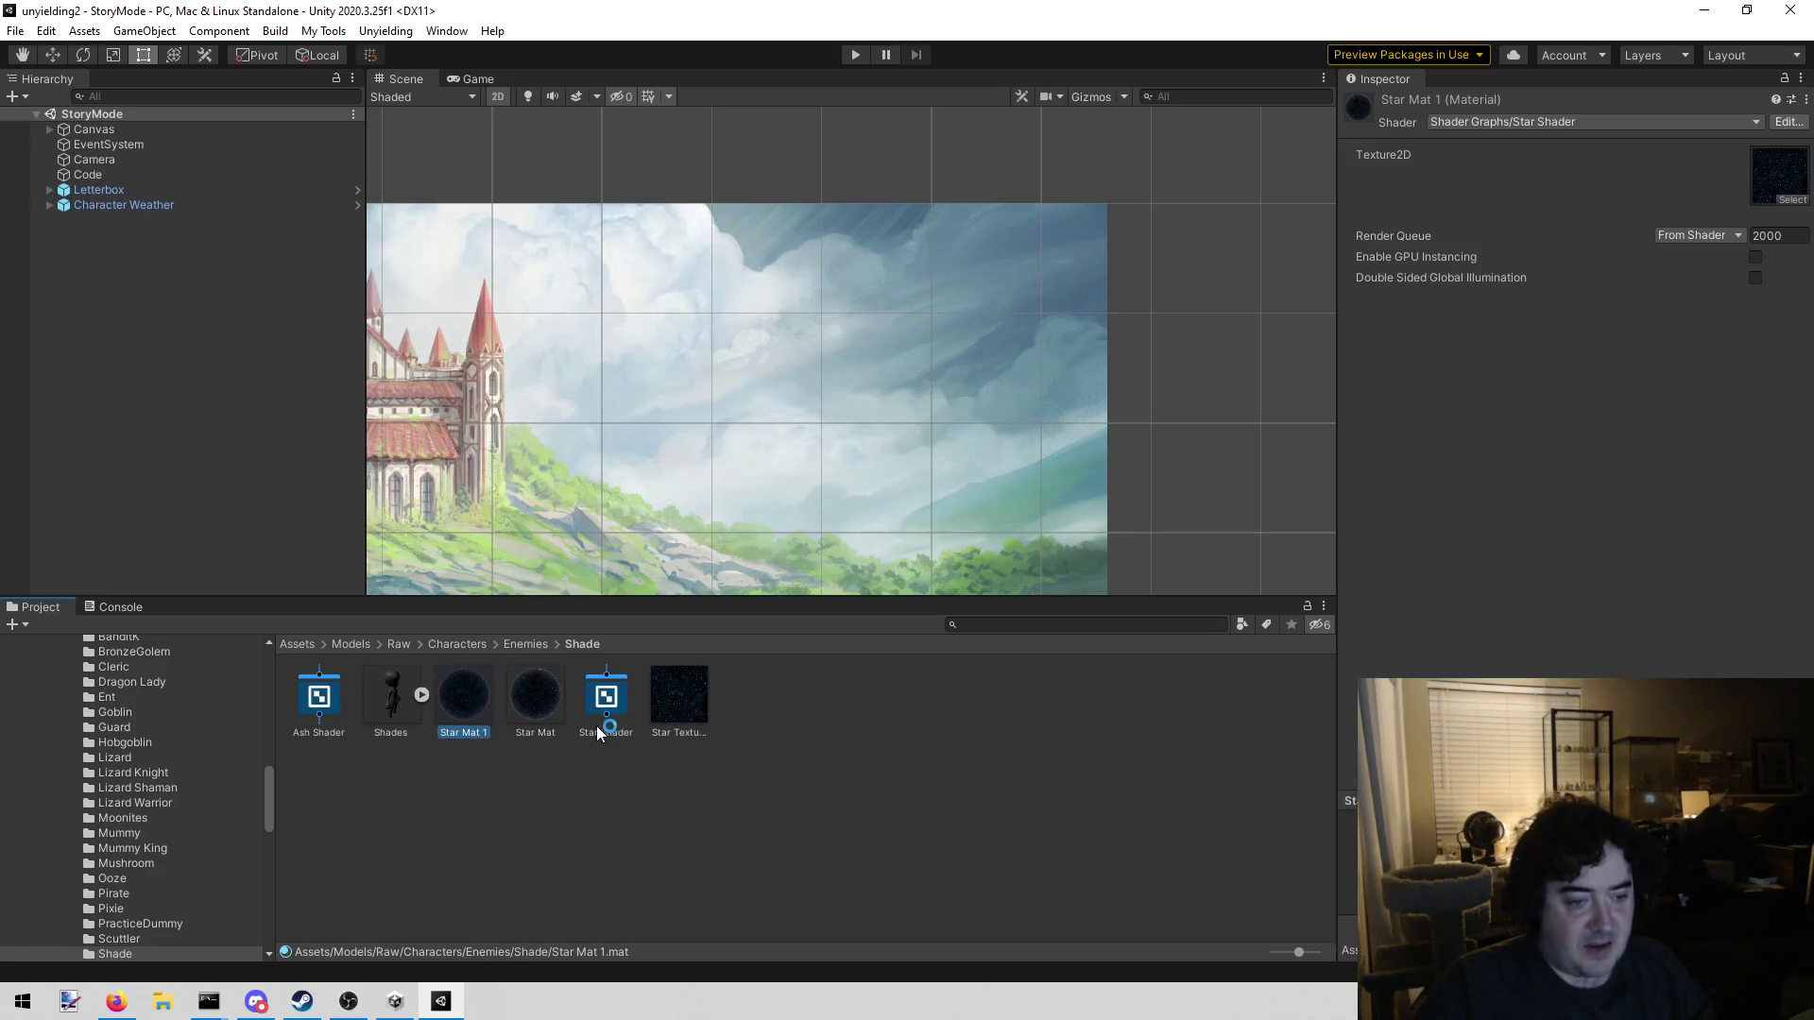
{"action": "key", "text": "ctrl+a"}
{"action": "type", "text": "Ash"}
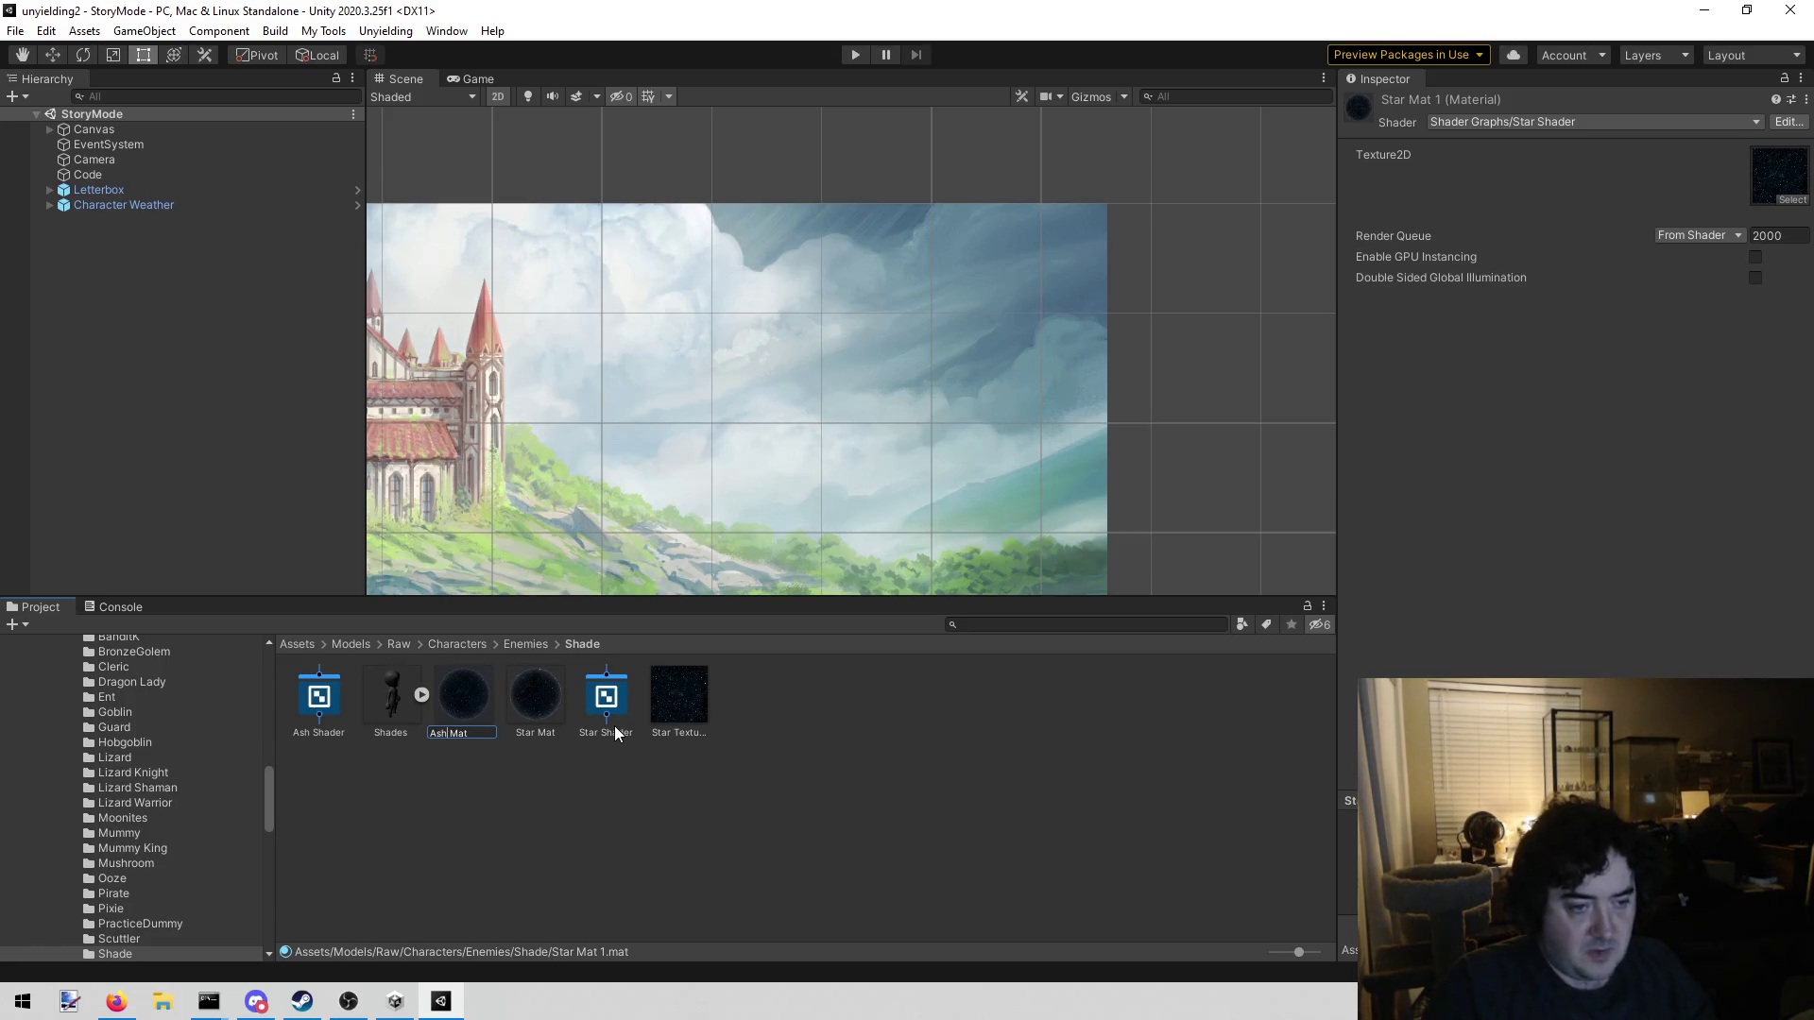
{"action": "key", "text": "Return"}
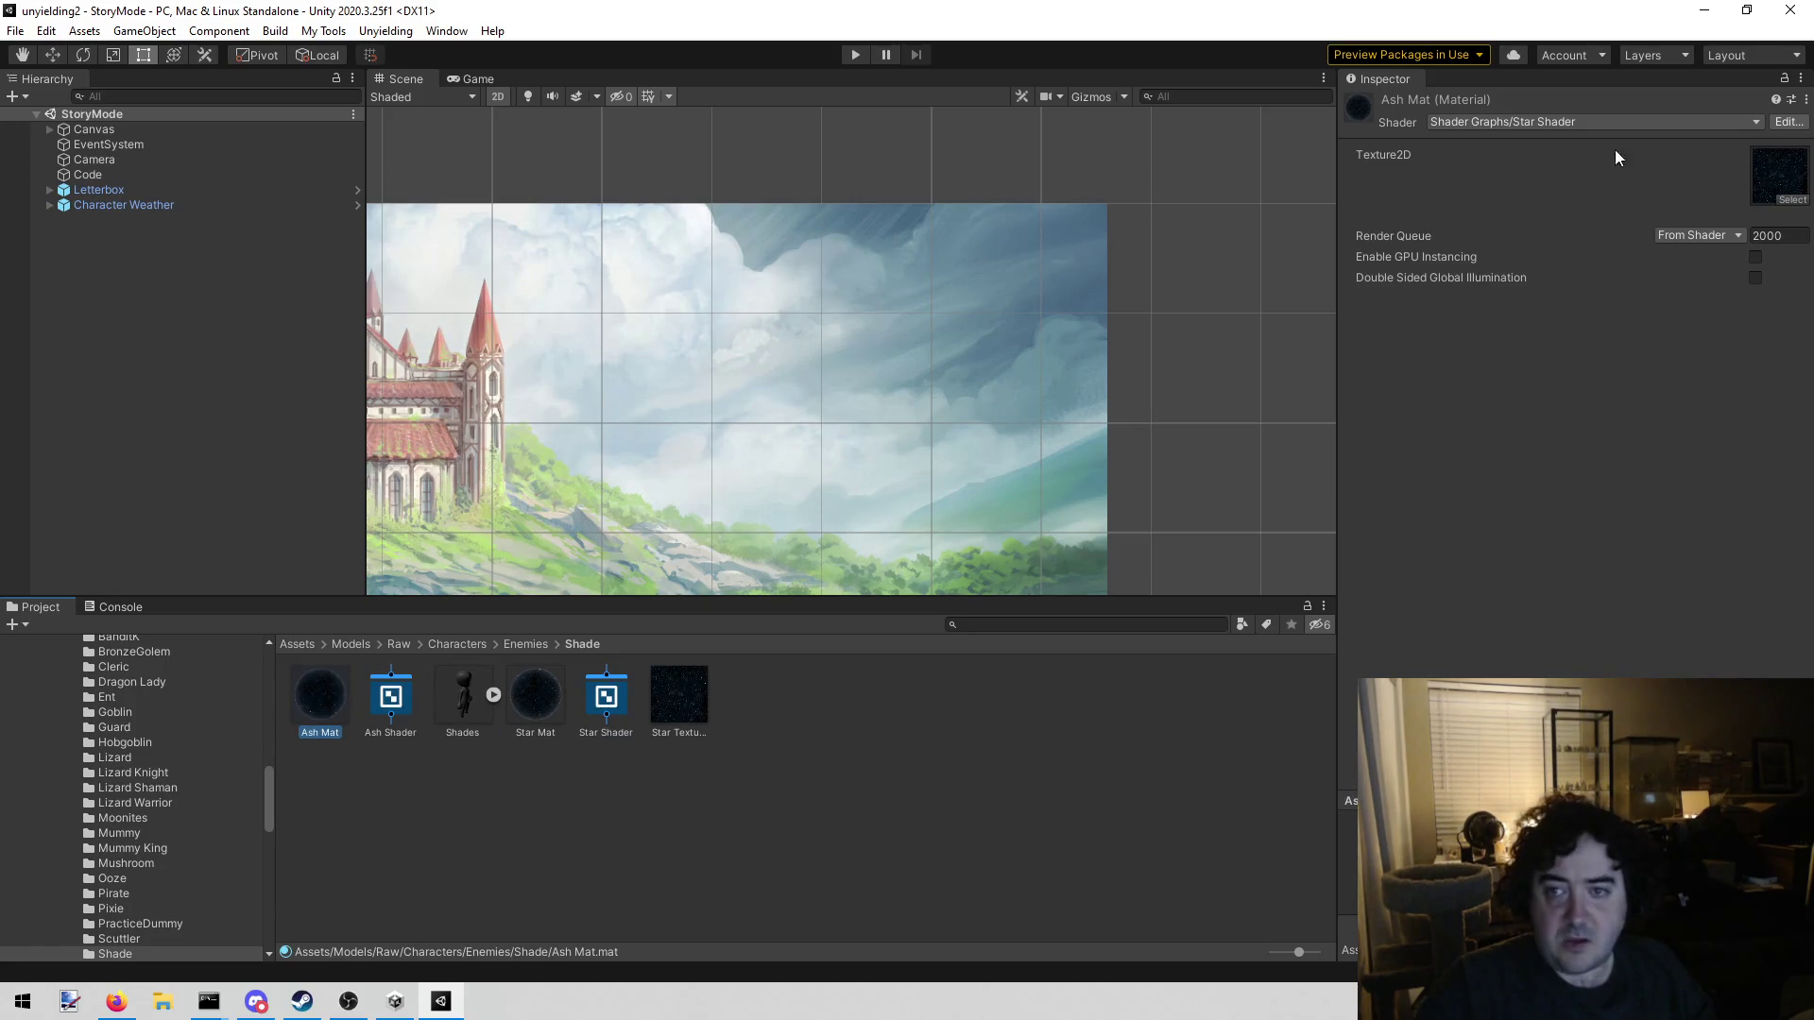
{"action": "left_click", "coordinate": [1529, 117]}
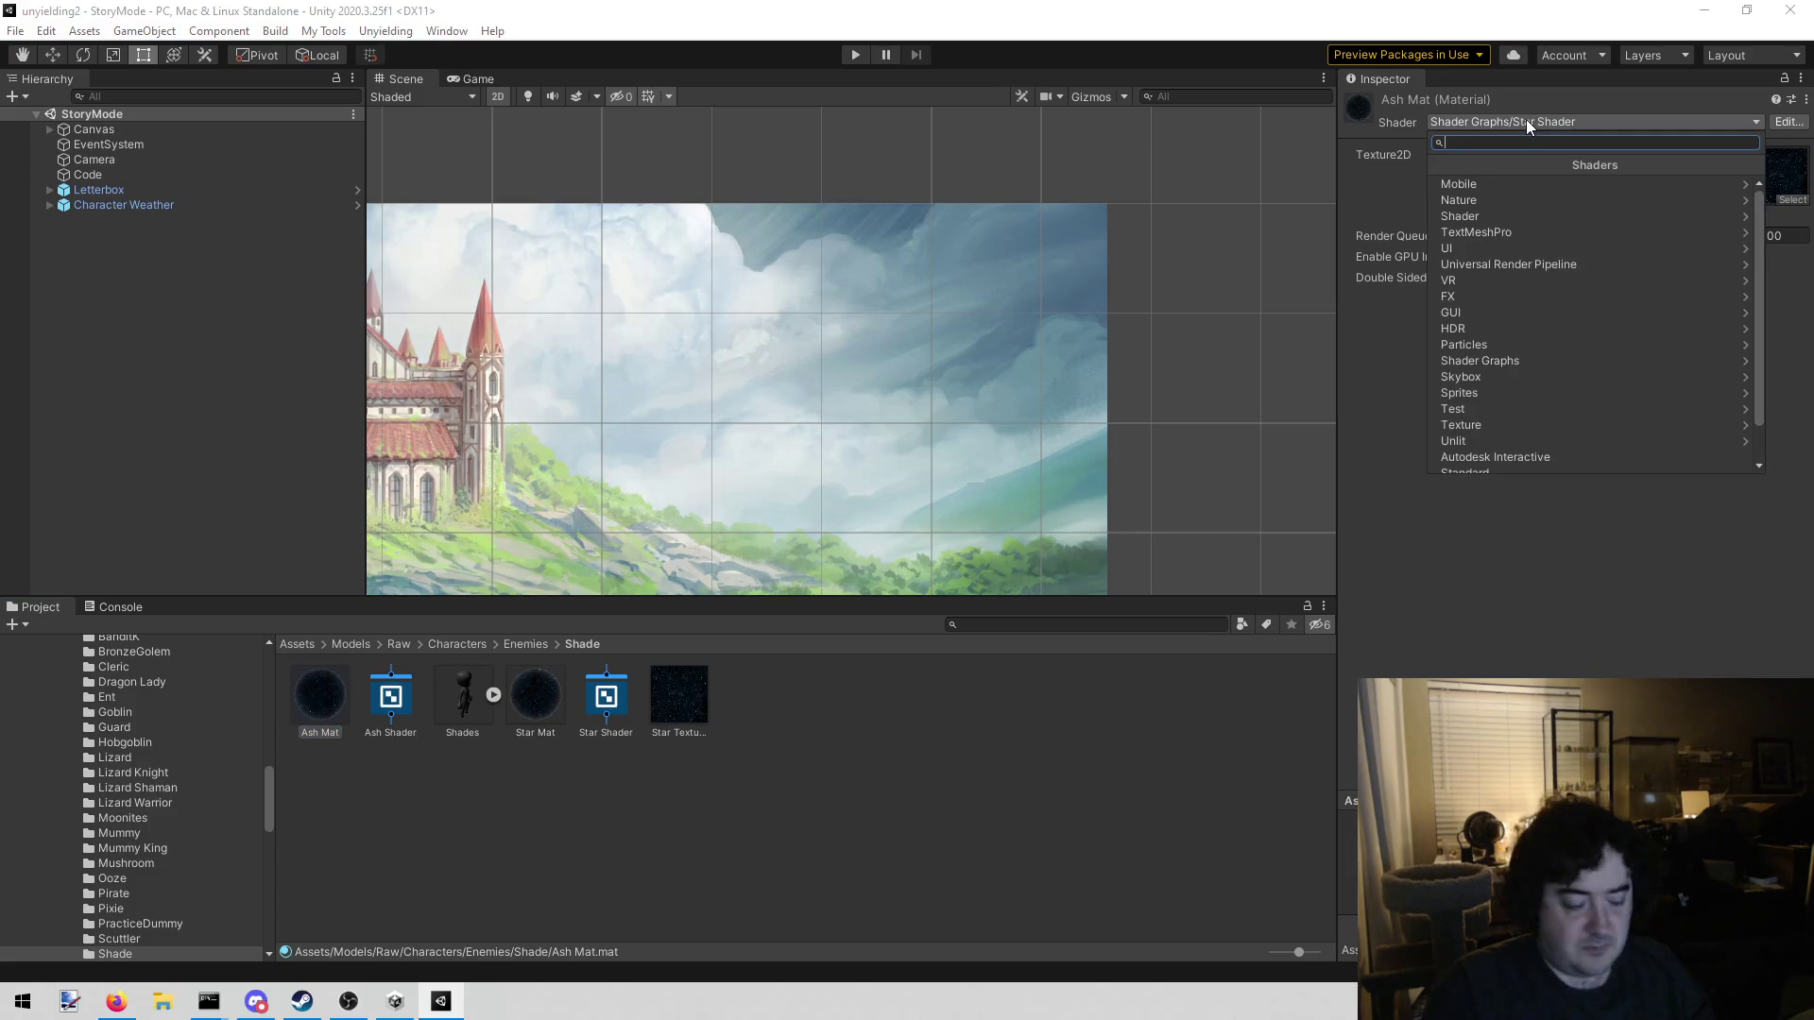
Assign the Shader Graphs/Ash Shader shader to the Ash Mat material
{"action": "type", "text": "ash"}
{"action": "key", "text": "Return"}
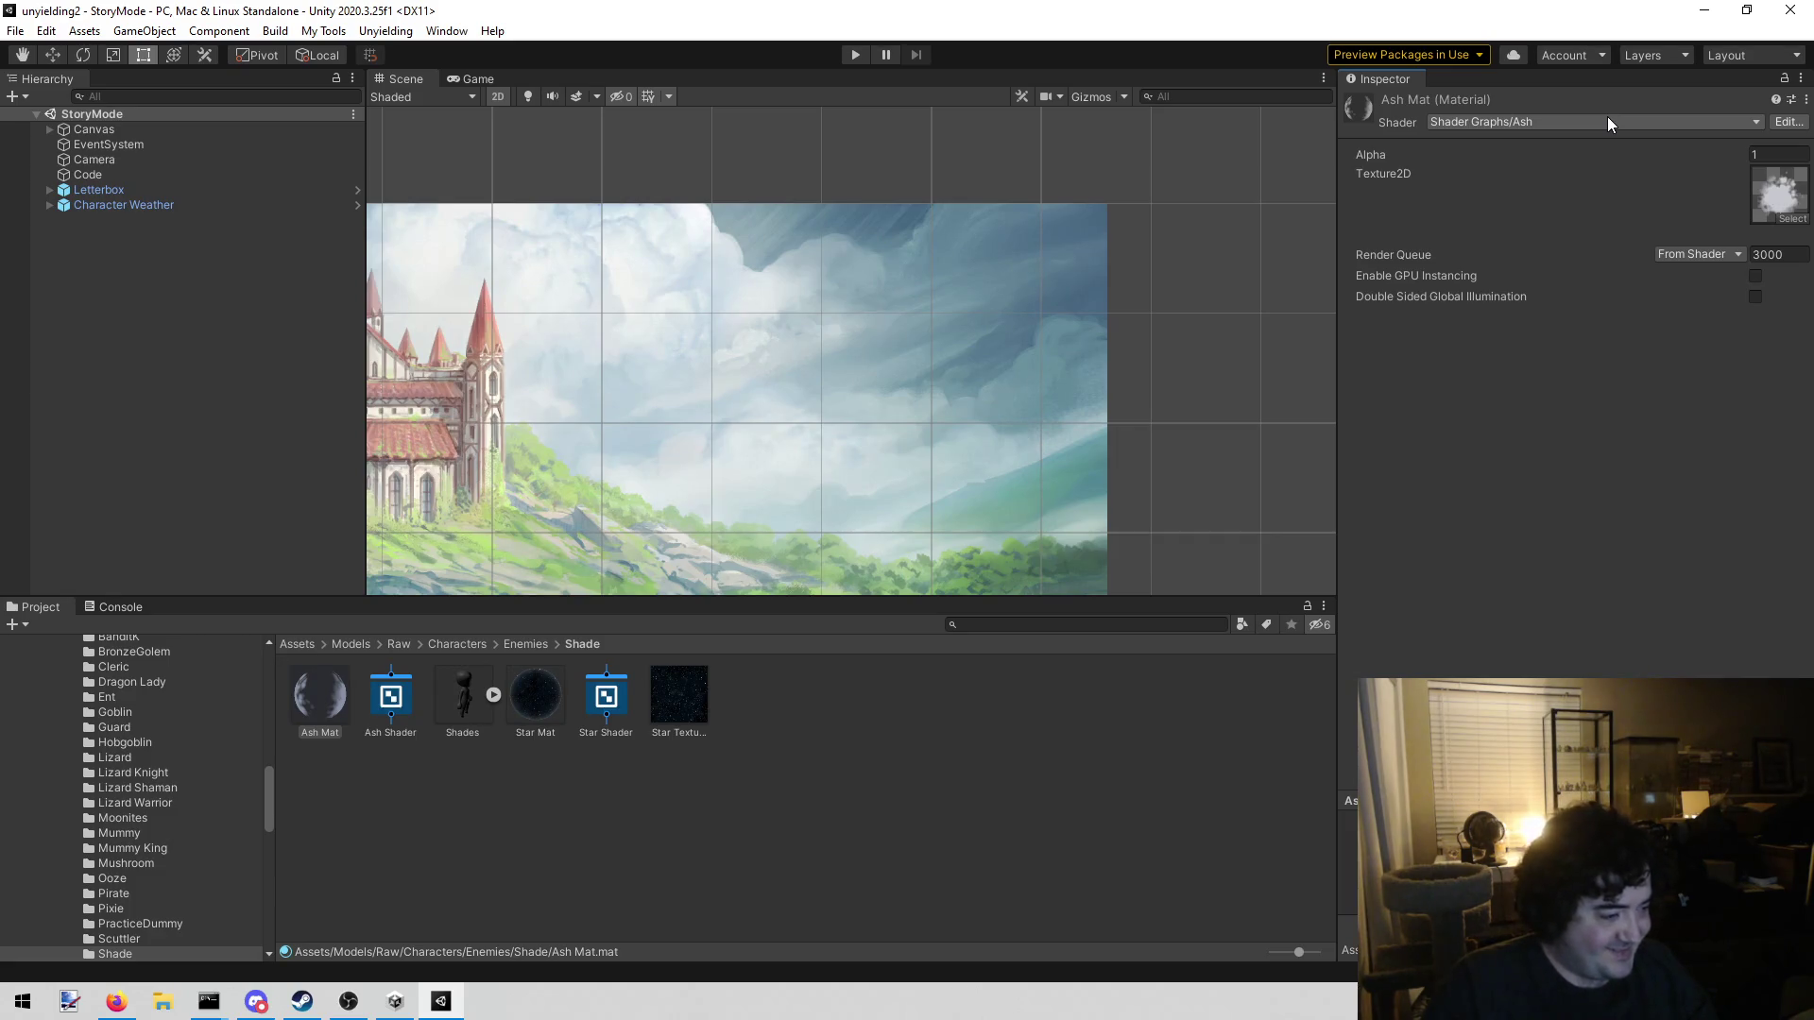
{"action": "left_click", "coordinate": [1607, 118]}
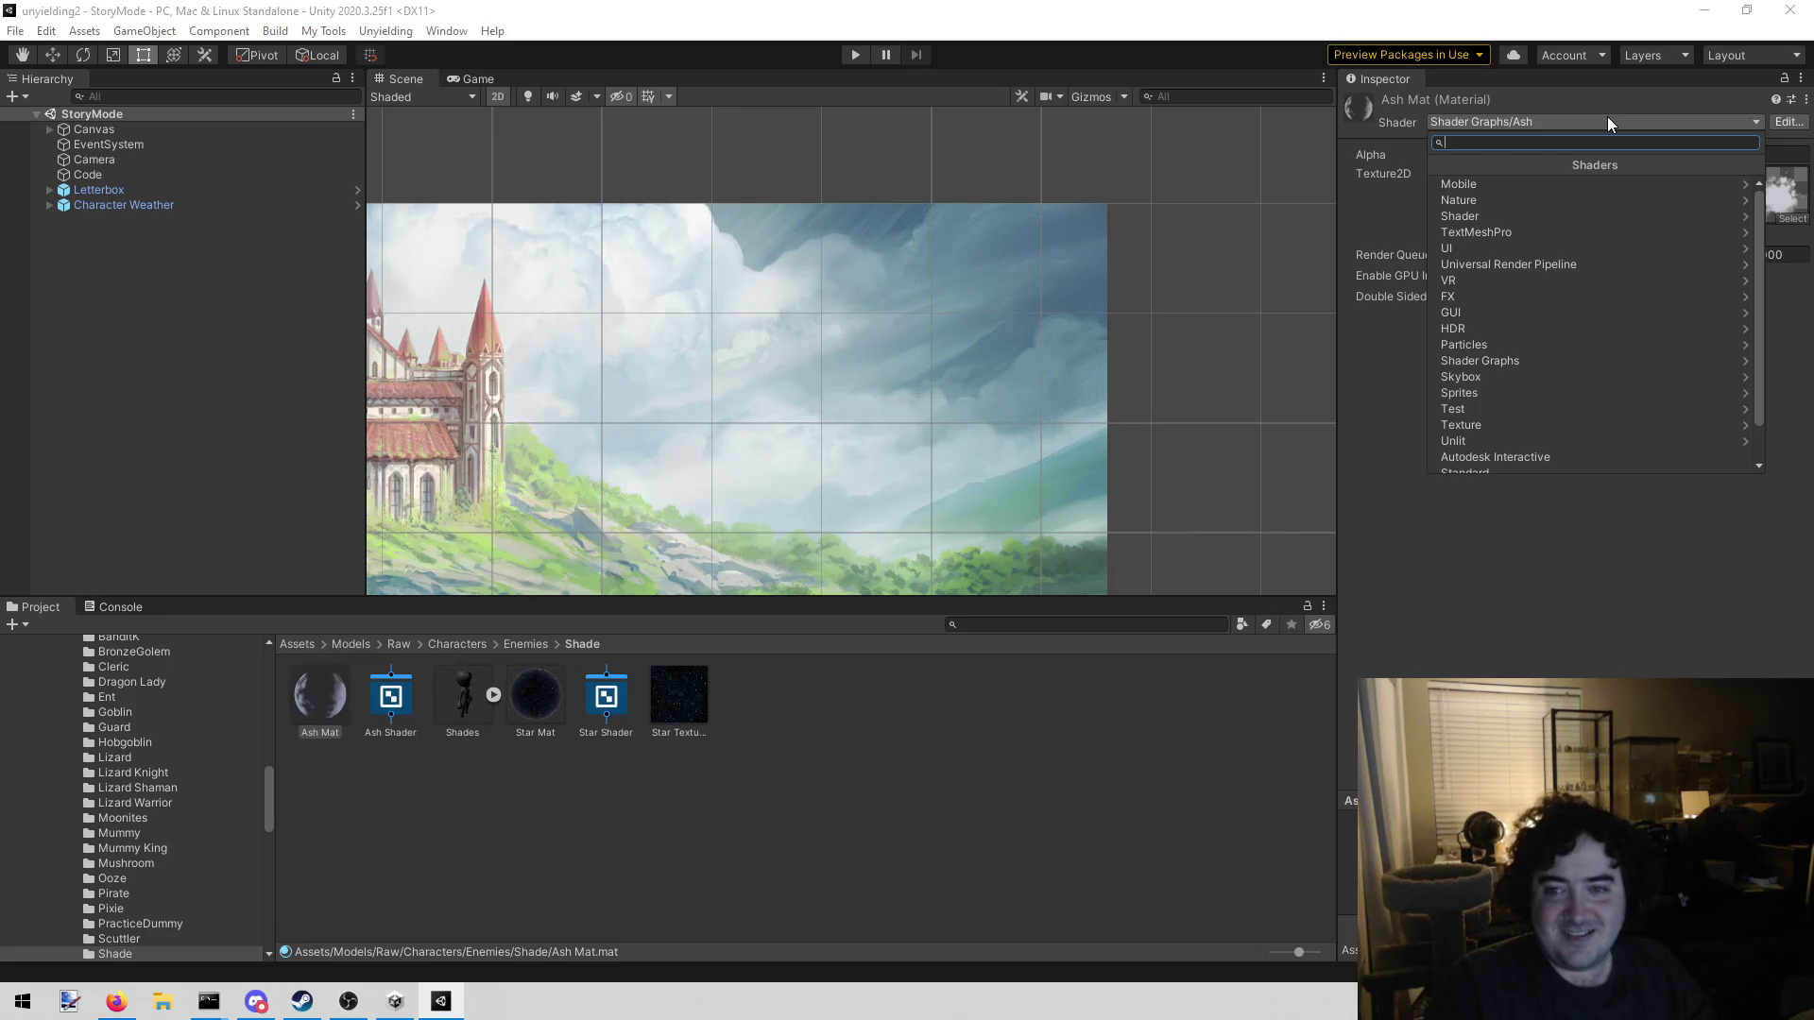
{"action": "type", "text": "asg"}
{"action": "key", "text": "BackSpace"}
{"action": "type", "text": "h"}
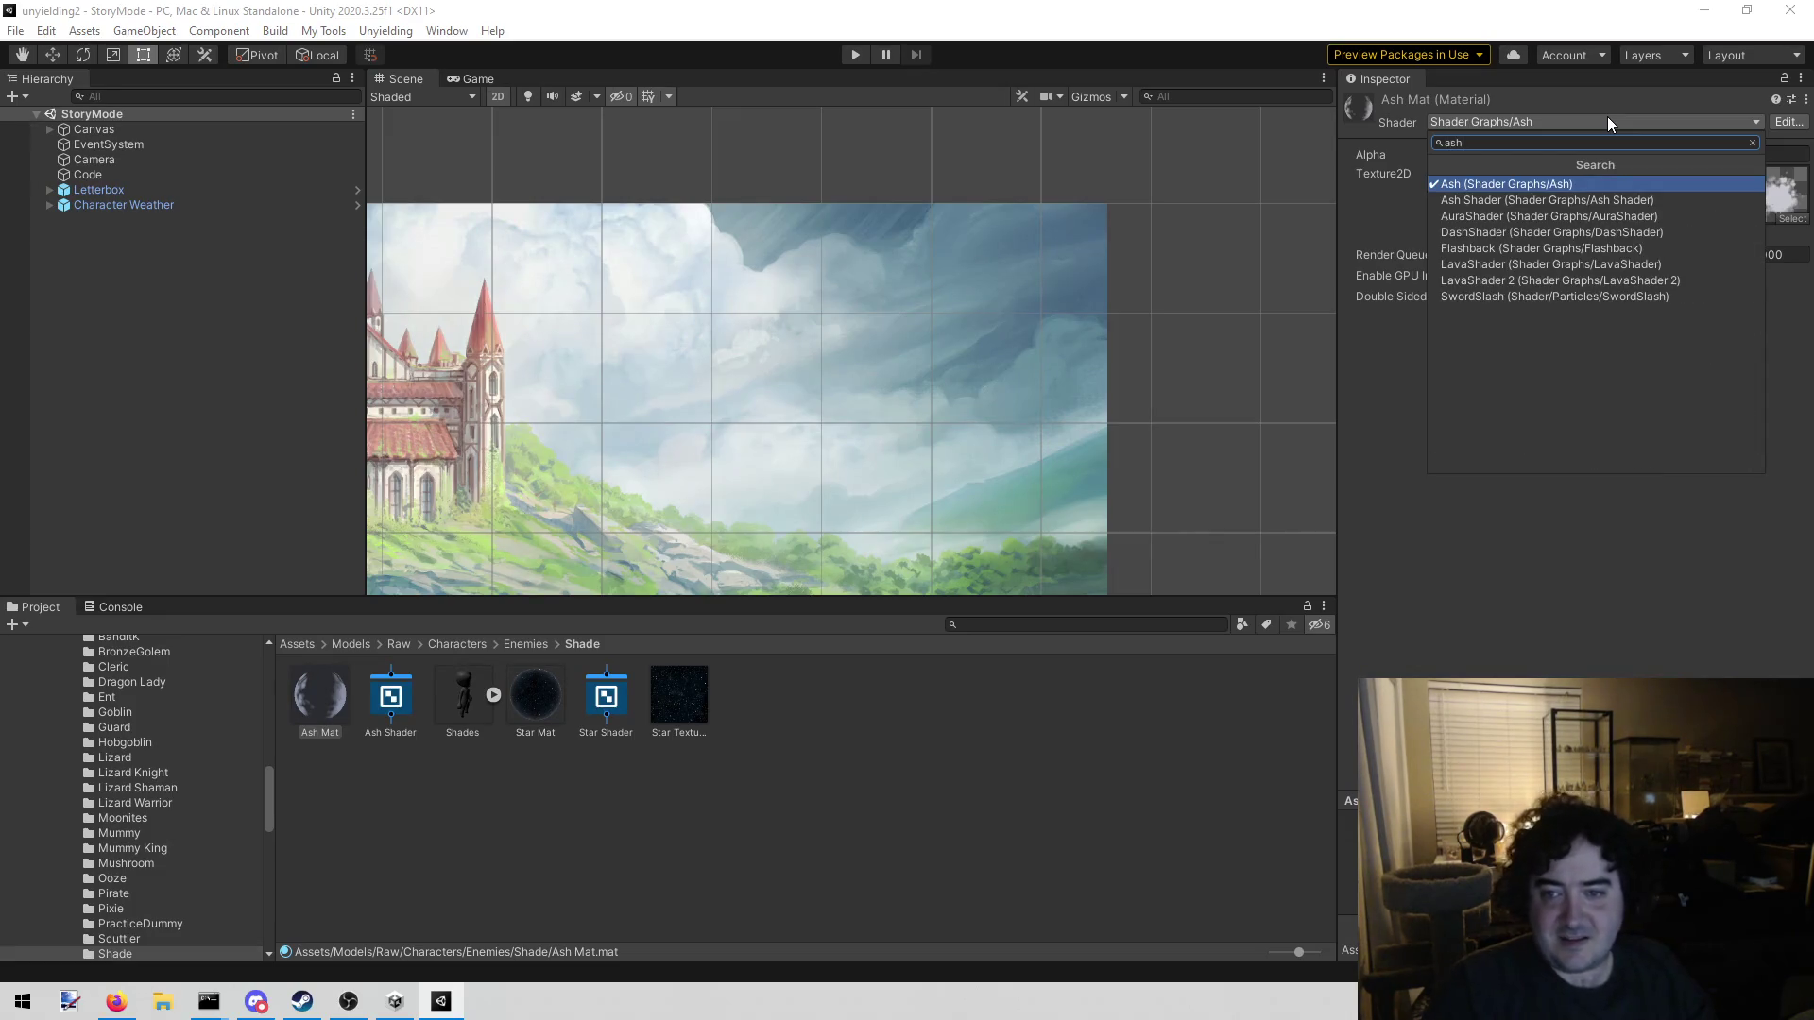
{"action": "key", "text": "Down"}
{"action": "key", "text": "Return"}
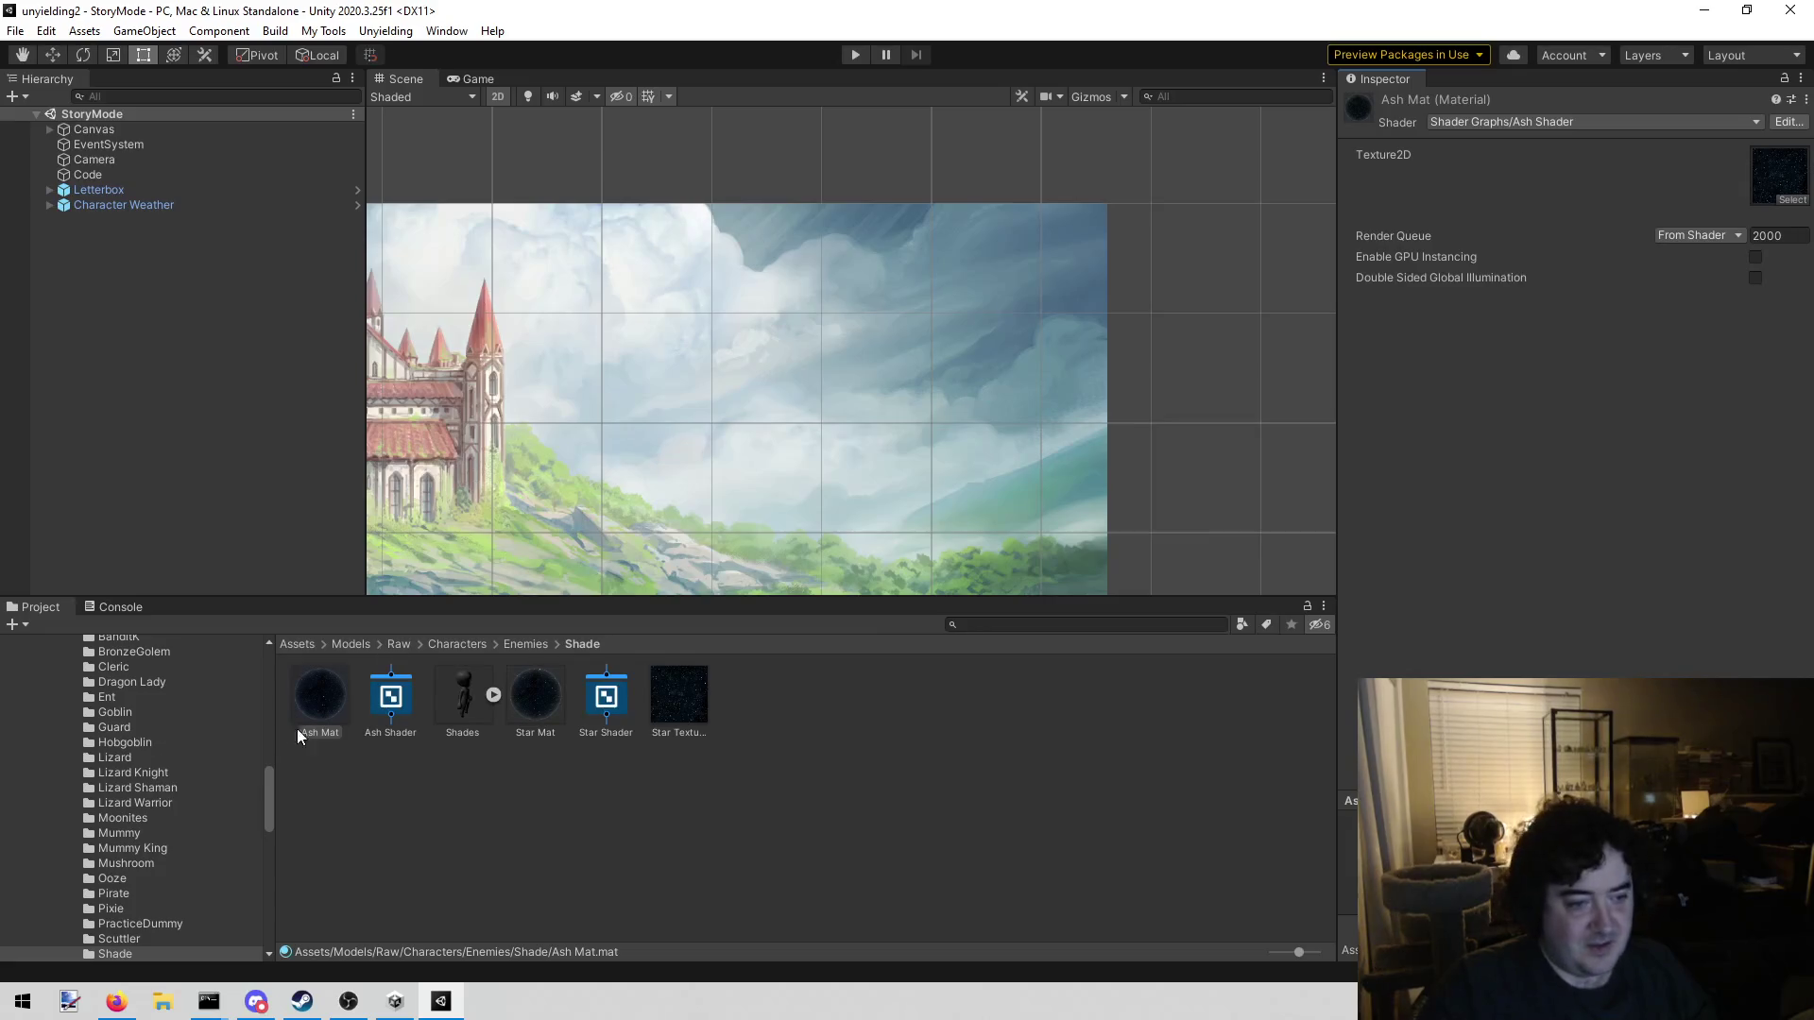
{"action": "double_click", "coordinate": [389, 699]}
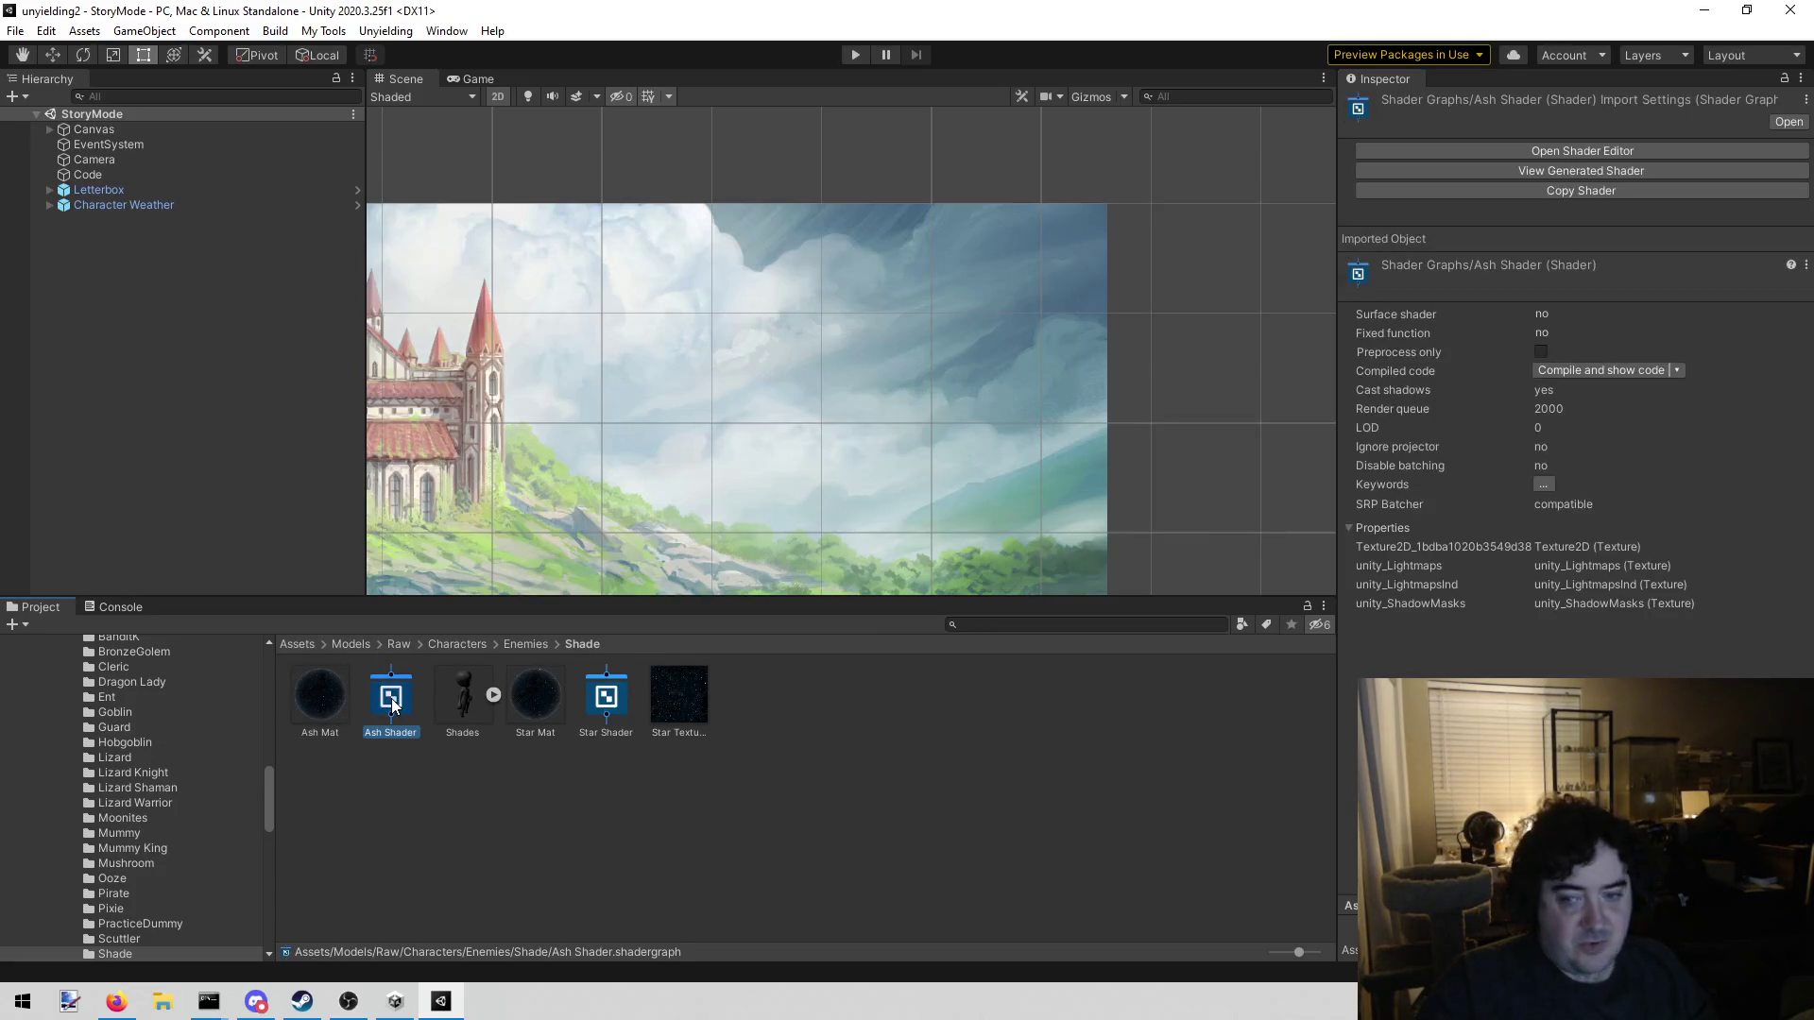
Set the Ash Shader graph's Surface type to Transparent
{"action": "right_click", "coordinate": [637, 404]}
{"action": "key", "text": "Escape"}
{"action": "mouse_move", "coordinate": [825, 329]}
{"action": "left_mouse_down"}
{"action": "mouse_move", "coordinate": [702, 367]}
{"action": "mouse_move", "coordinate": [805, 361]}
{"action": "left_mouse_up"}
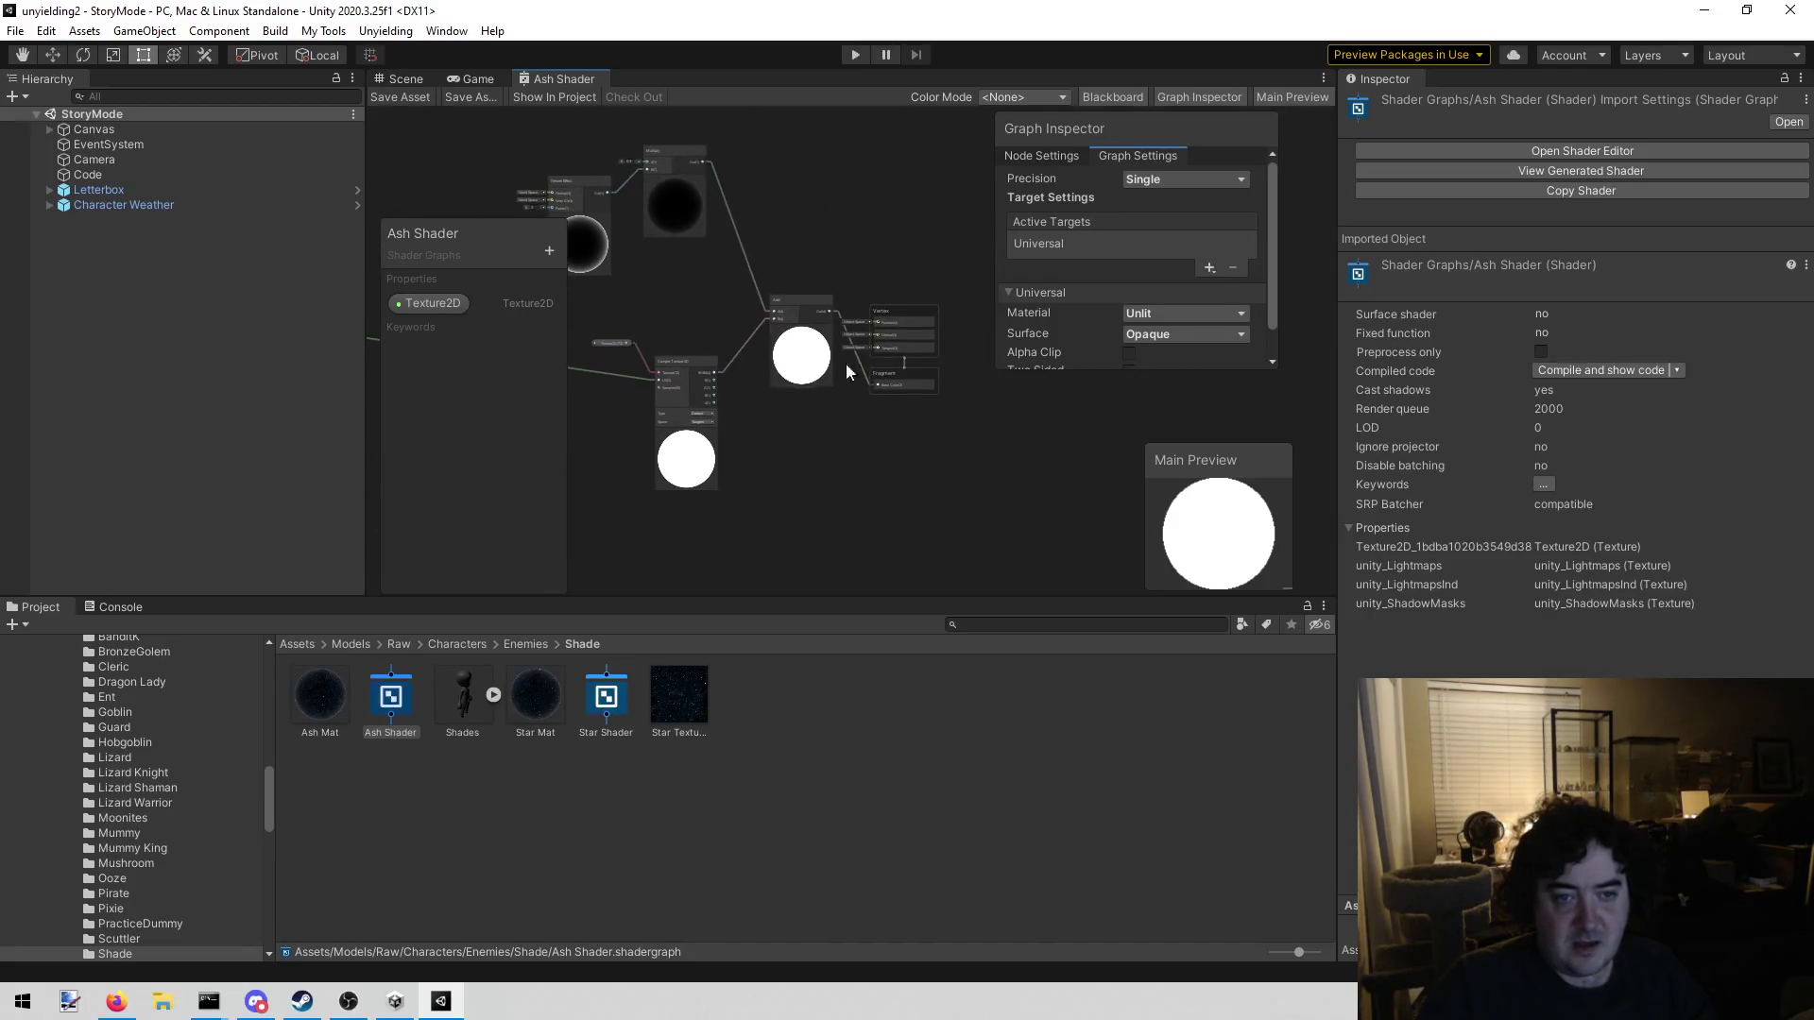
{"action": "scroll", "coordinate": [881, 382], "scroll_direction": "up", "scroll_amount": 5}
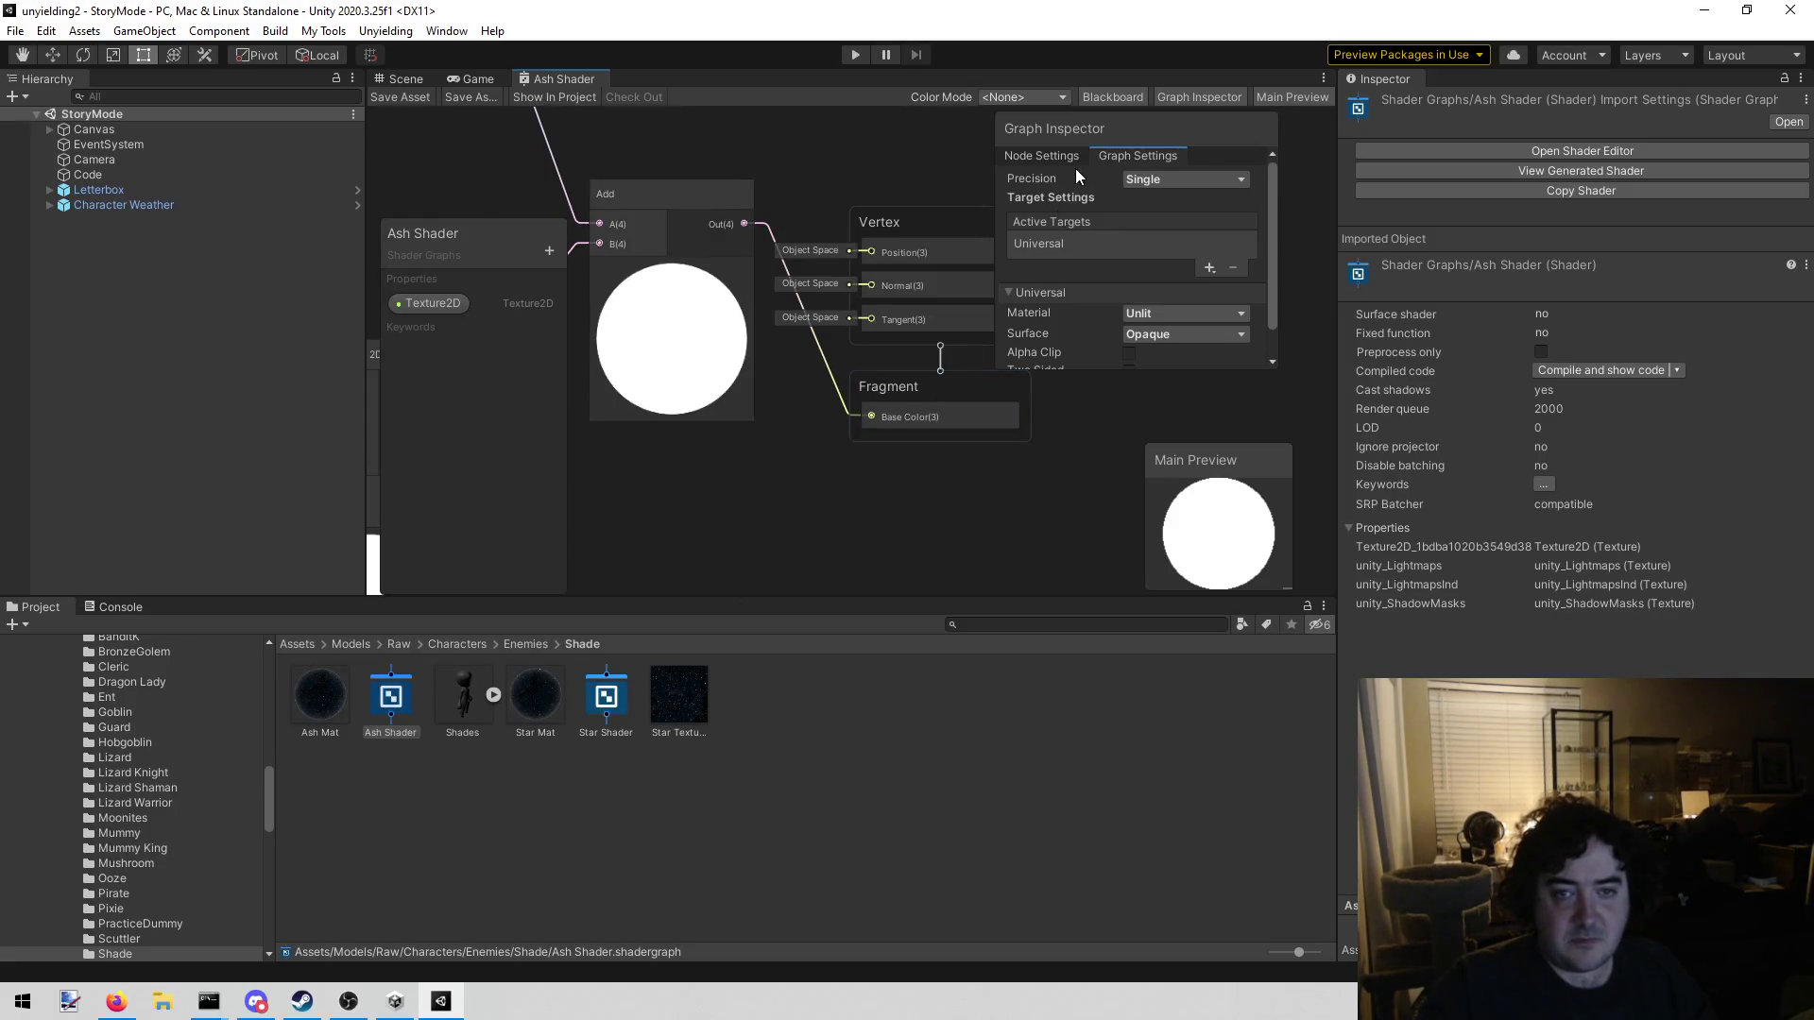
{"action": "scroll", "coordinate": [1169, 261], "scroll_direction": "down", "scroll_amount": 1}
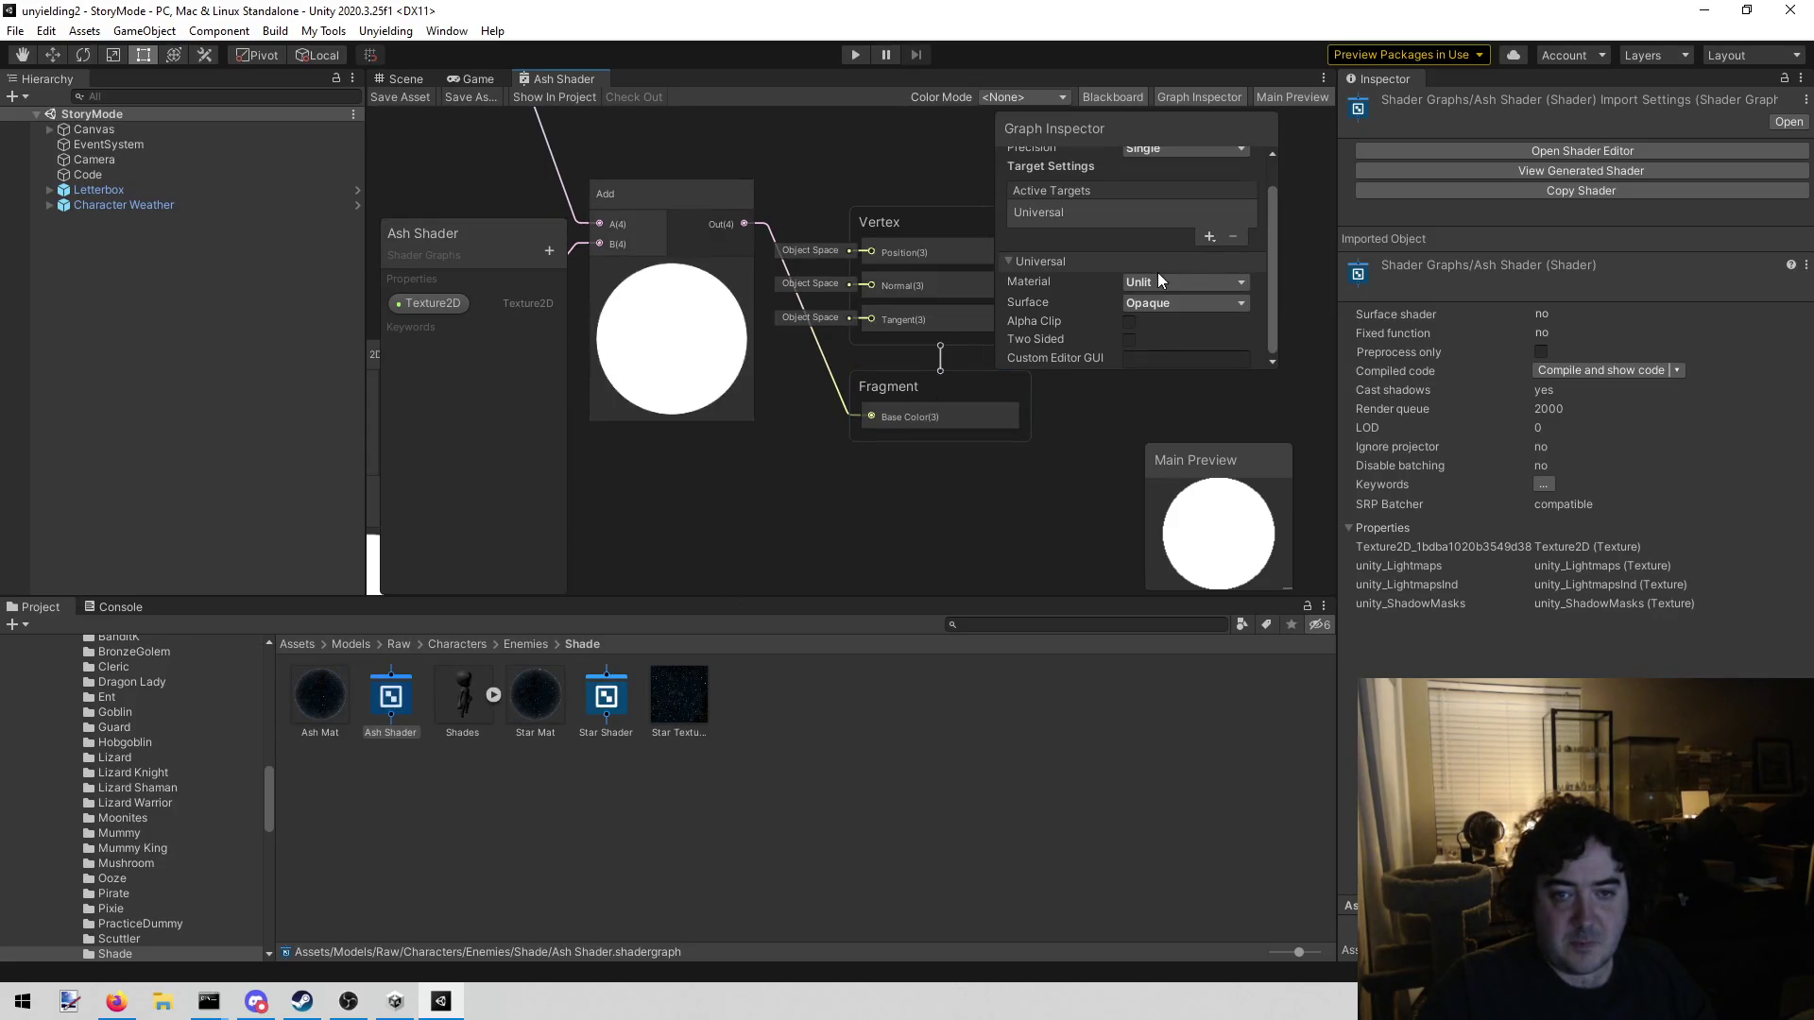
{"action": "left_click", "coordinate": [1151, 302]}
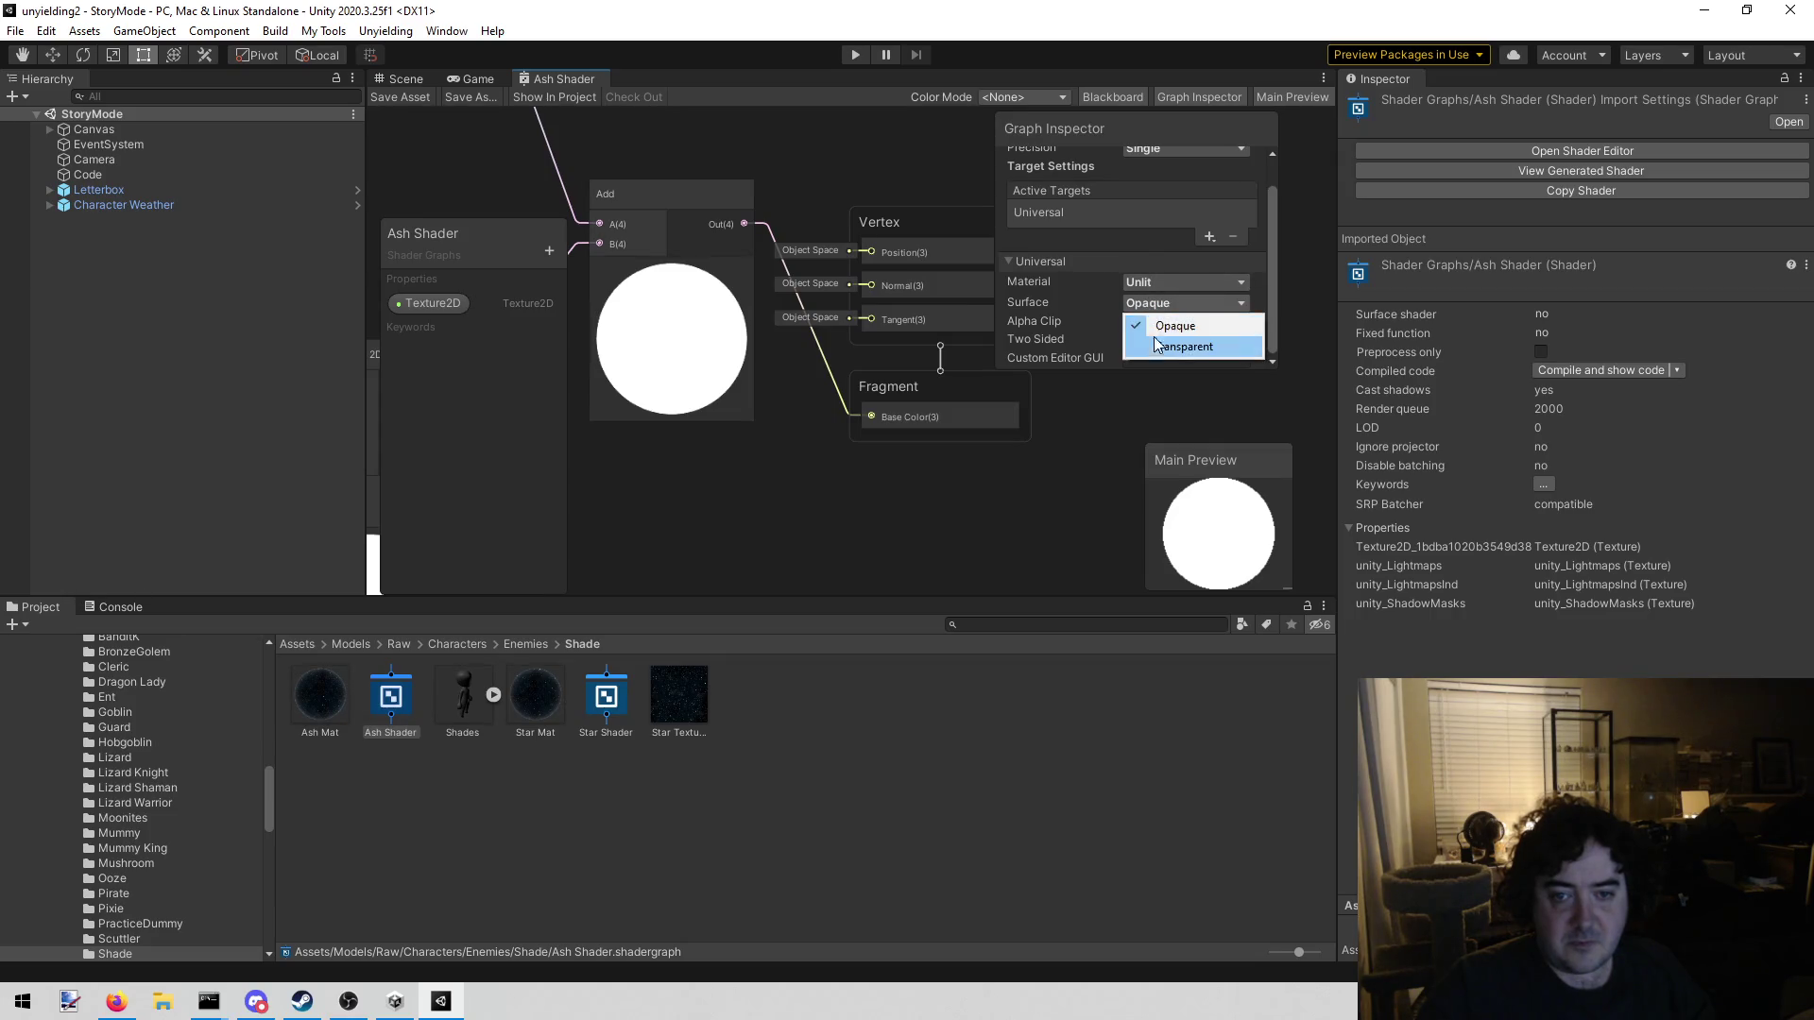
{"action": "left_click", "coordinate": [1156, 346]}
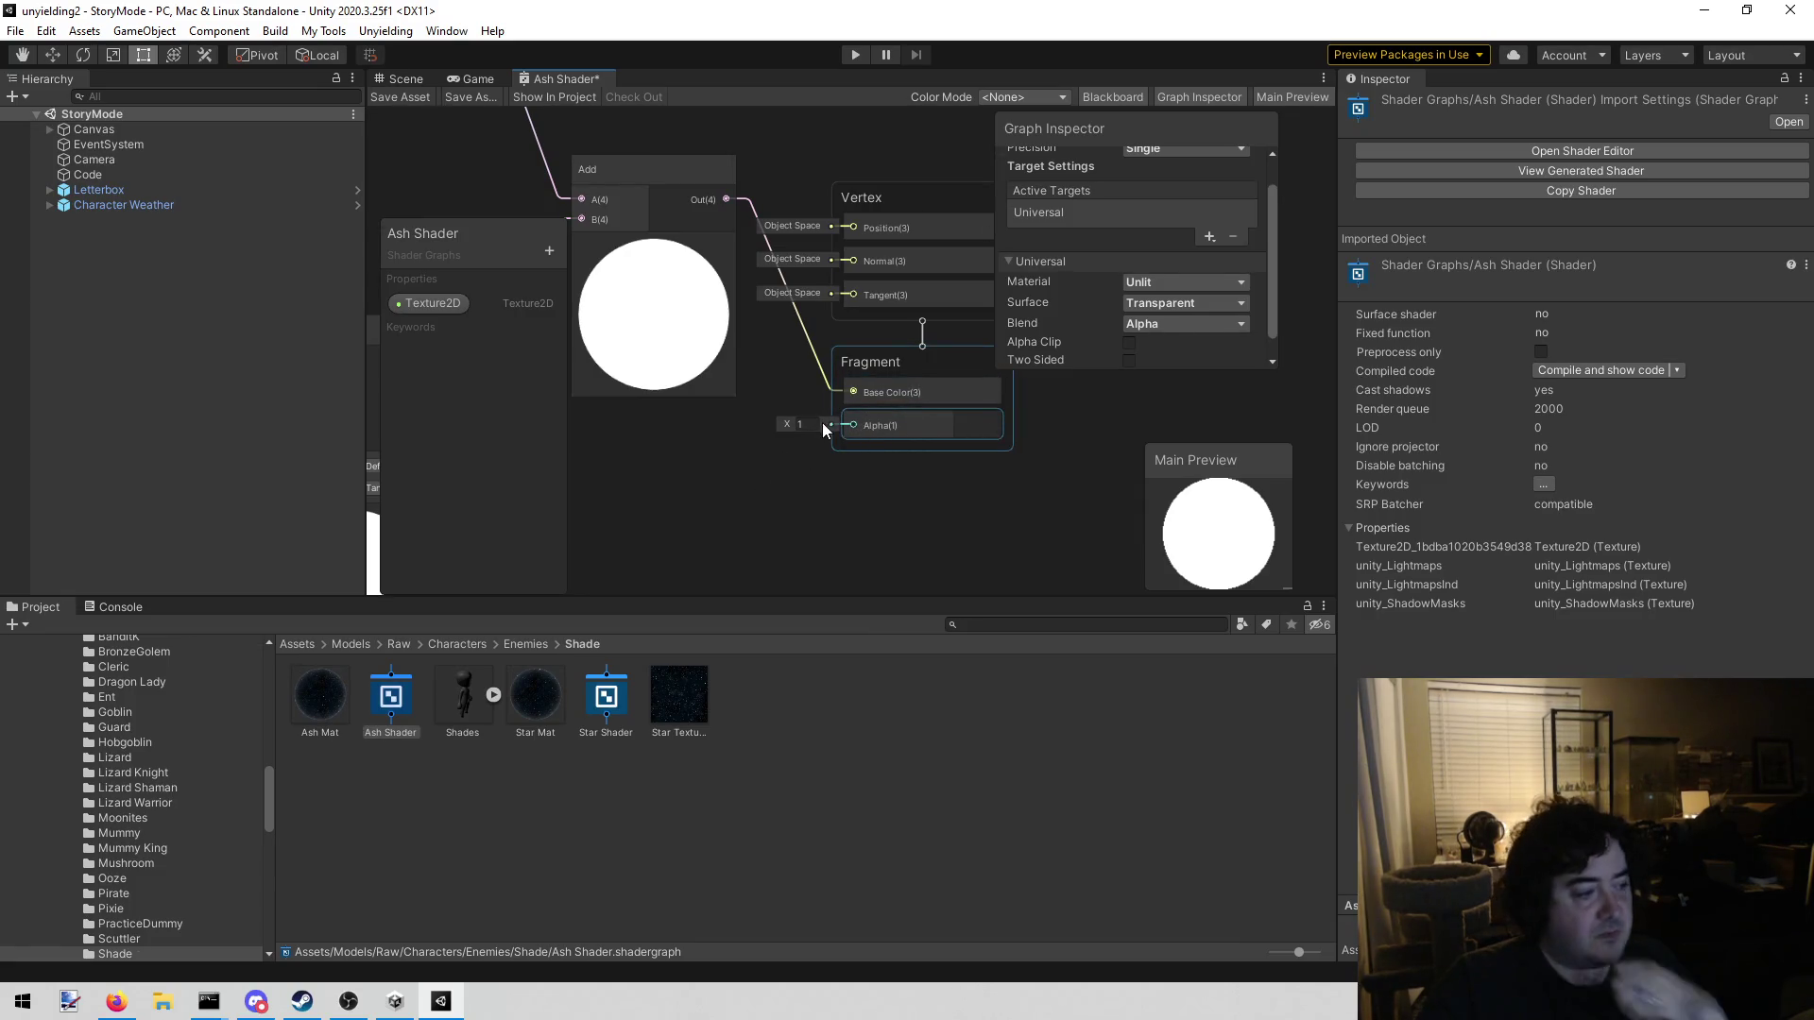
Check the new Fragment Alpha input, leaving its value at 1
{"action": "left_click", "coordinate": [878, 425]}
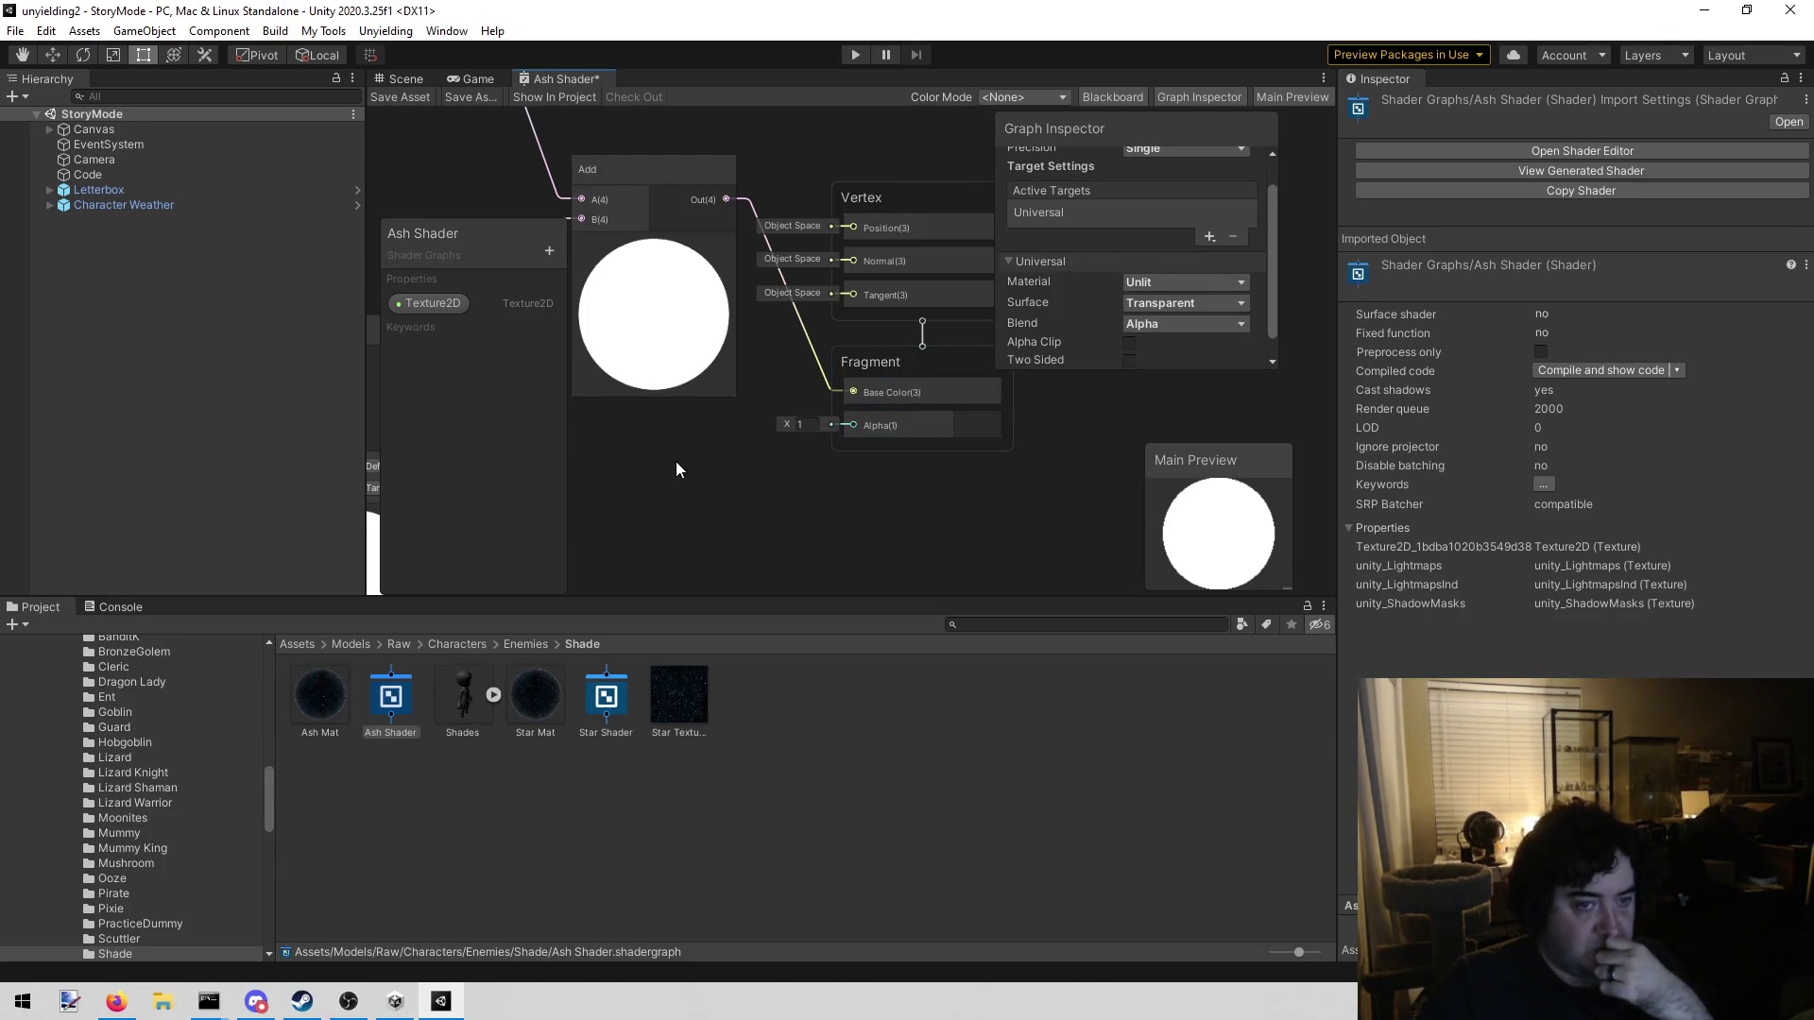
{"action": "mouse_move", "coordinate": [647, 475]}
{"action": "left_mouse_down"}
{"action": "mouse_move", "coordinate": [706, 417]}
{"action": "mouse_move", "coordinate": [692, 432]}
{"action": "left_mouse_up"}
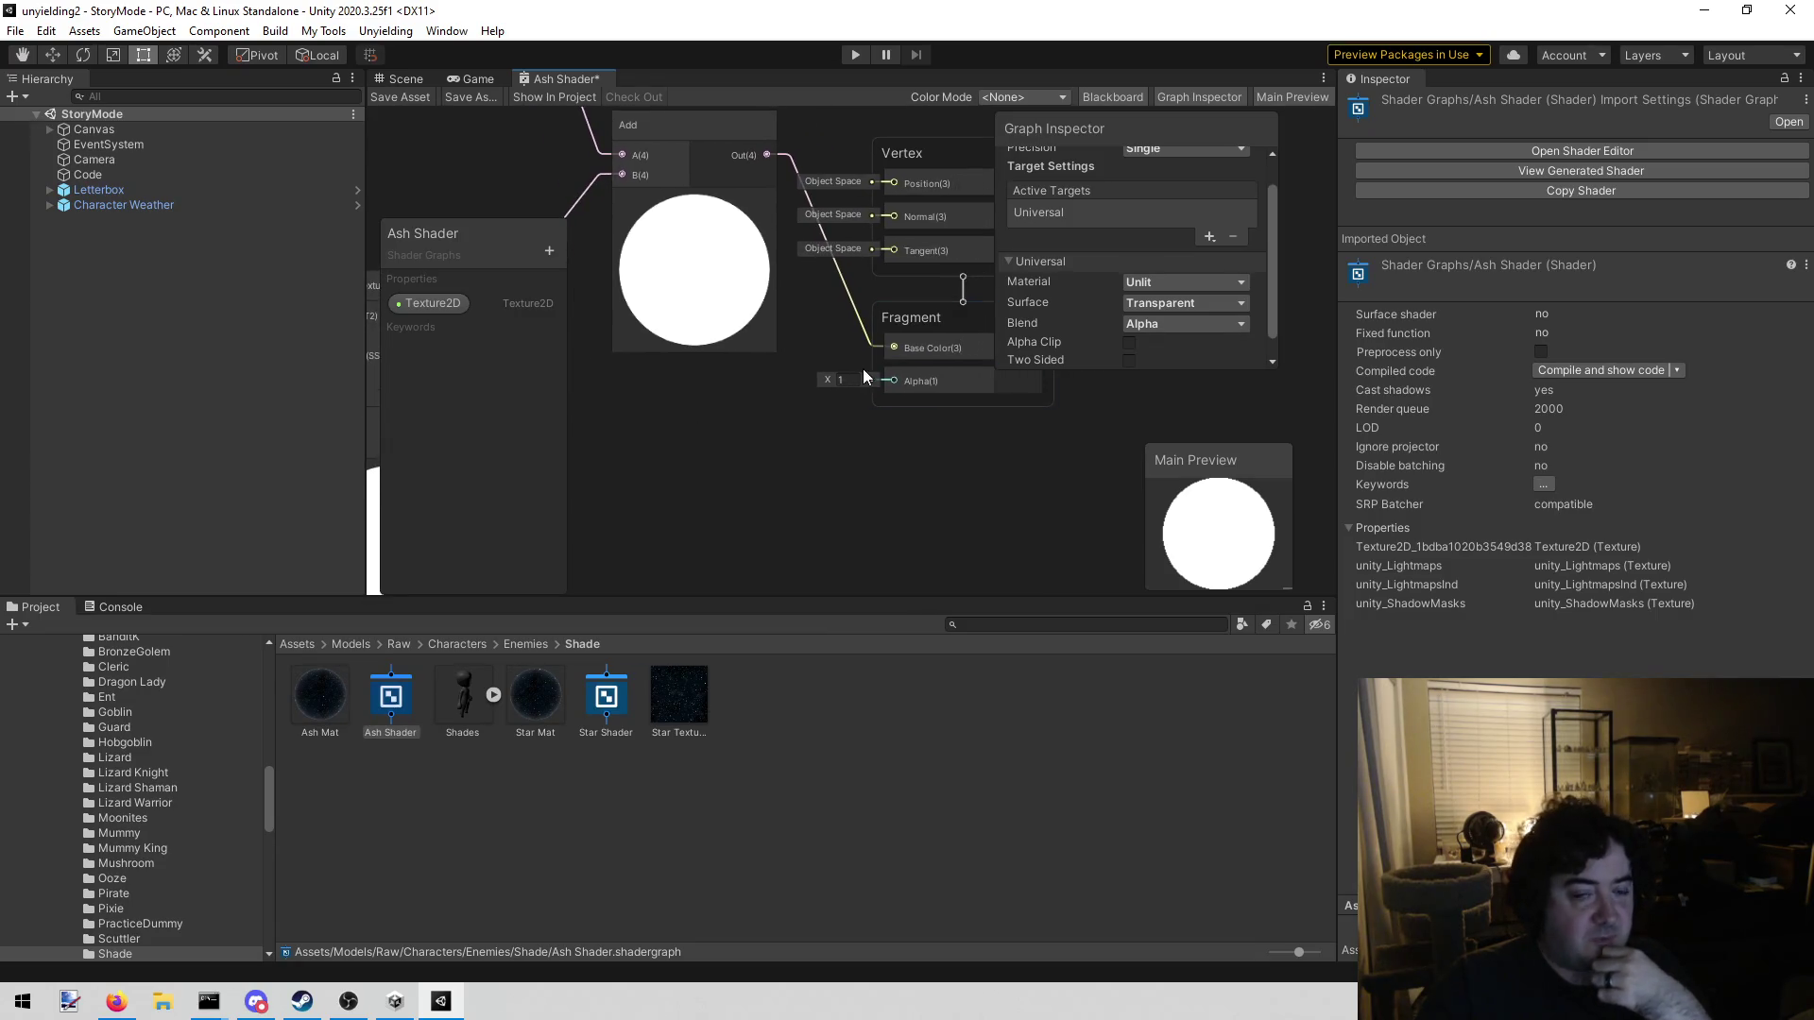
{"action": "left_click", "coordinate": [851, 384]}
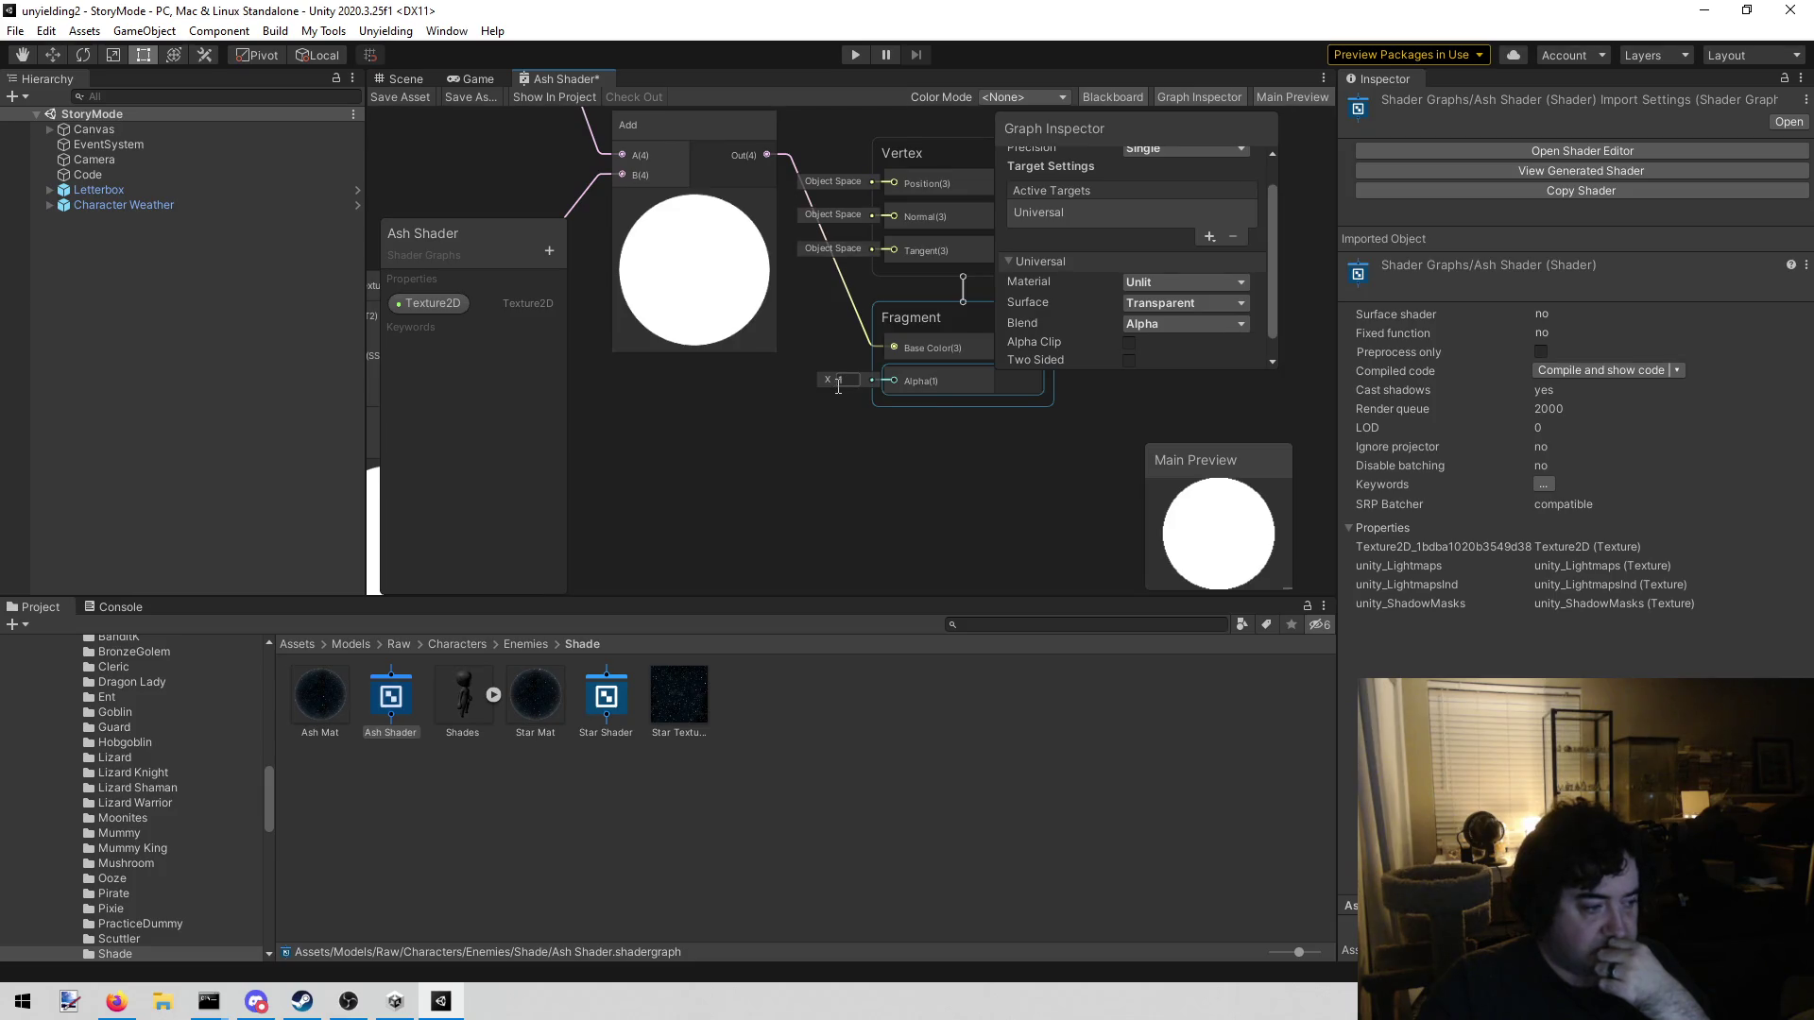
{"action": "left_click", "coordinate": [826, 390]}
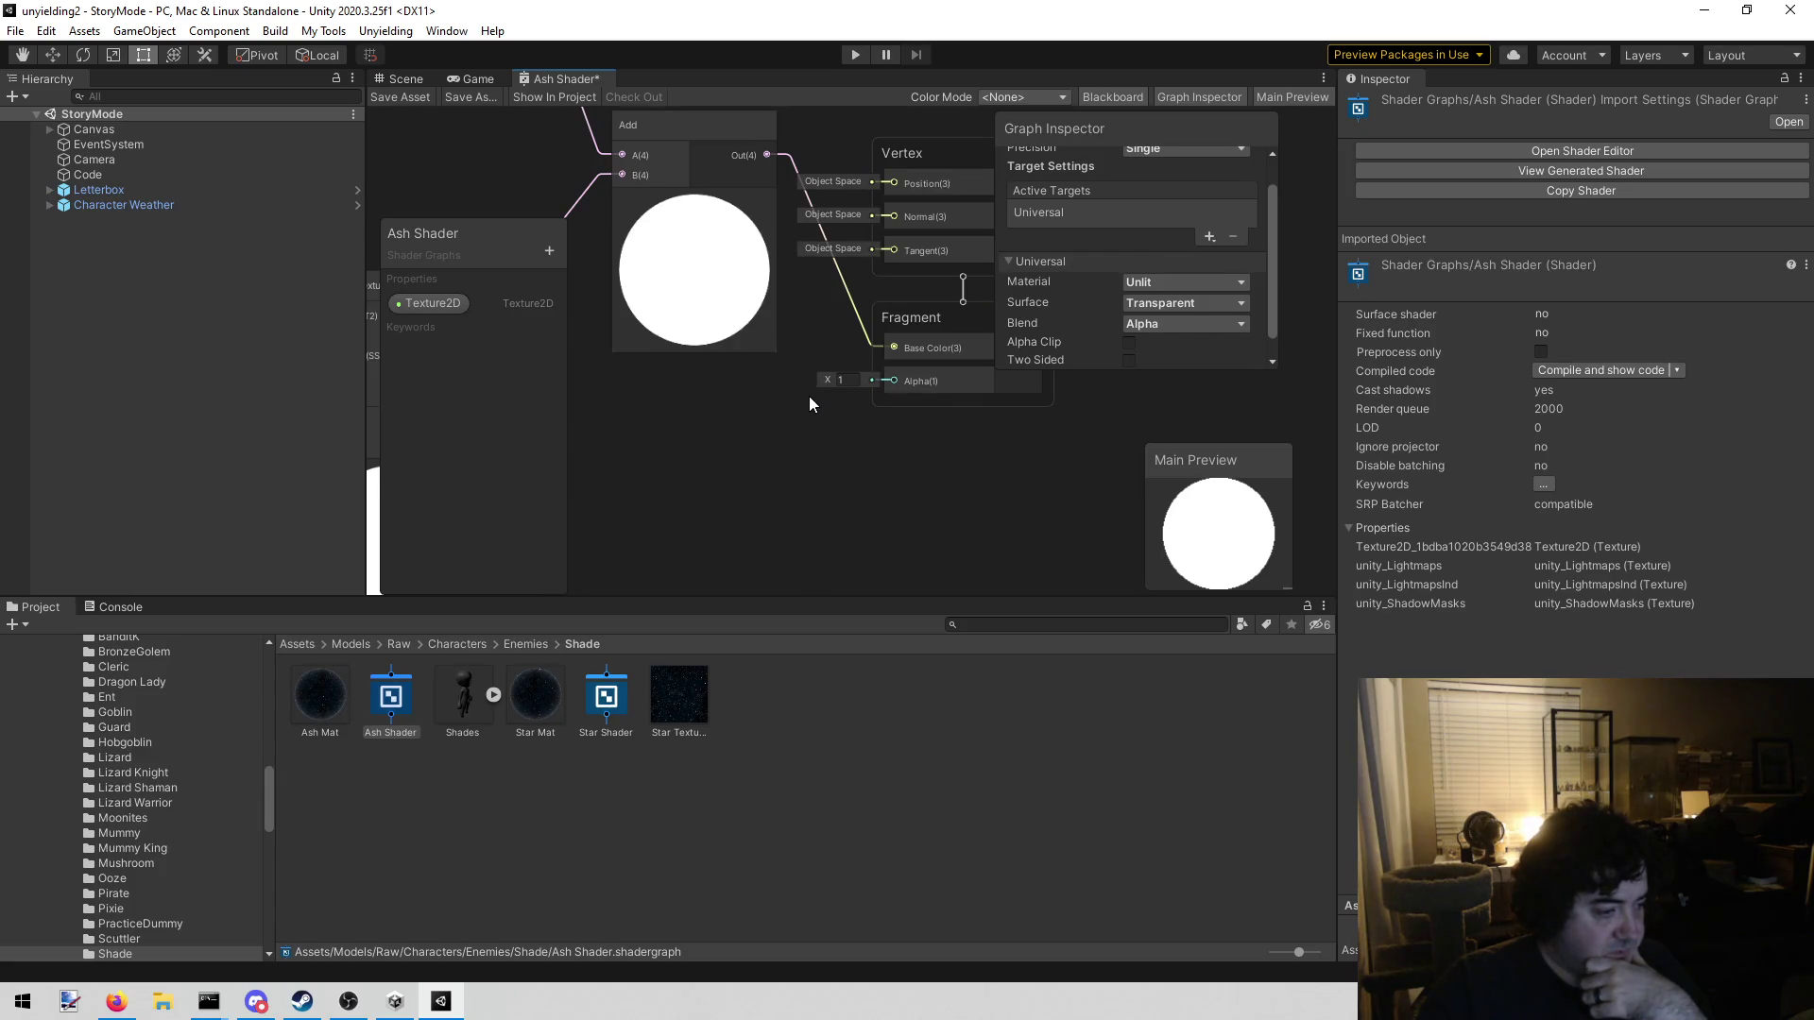
{"action": "left_click_drag", "start_coordinate": [843, 401], "coordinate": [822, 387]}
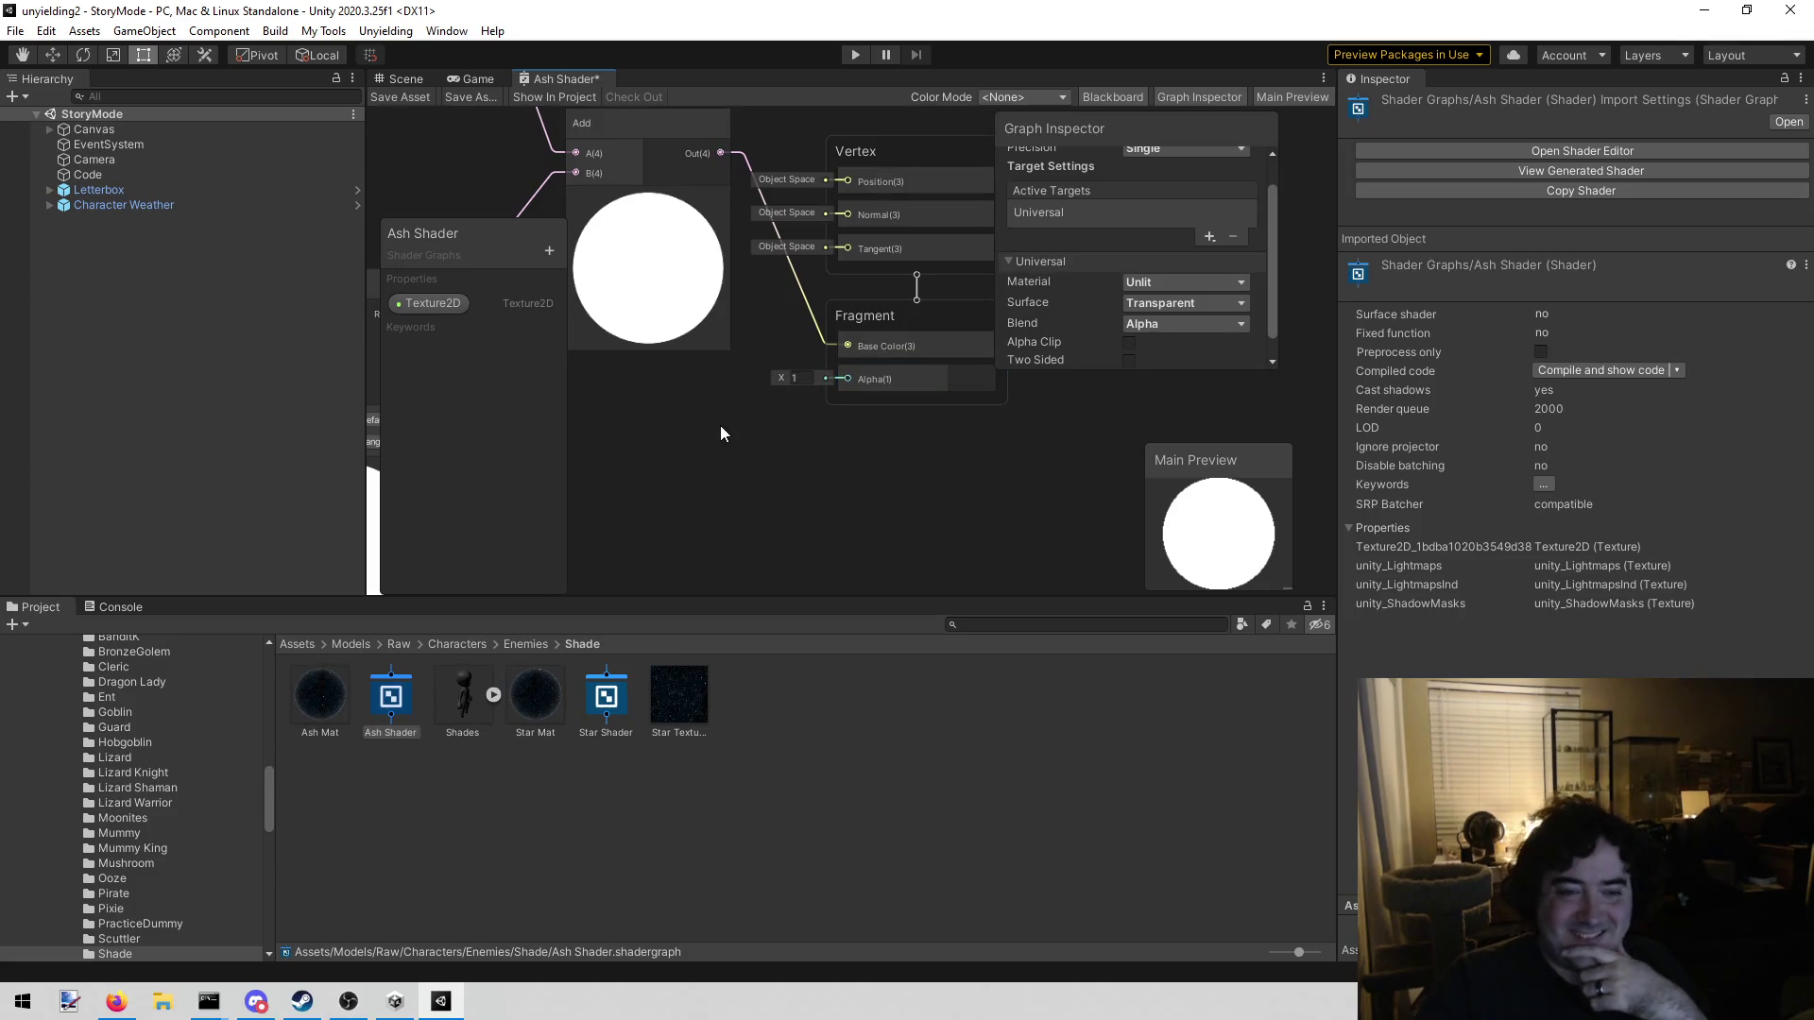
Move the Add node lower in the Ash Shader graph
{"action": "scroll", "coordinate": [837, 423], "scroll_direction": "down", "scroll_amount": 5}
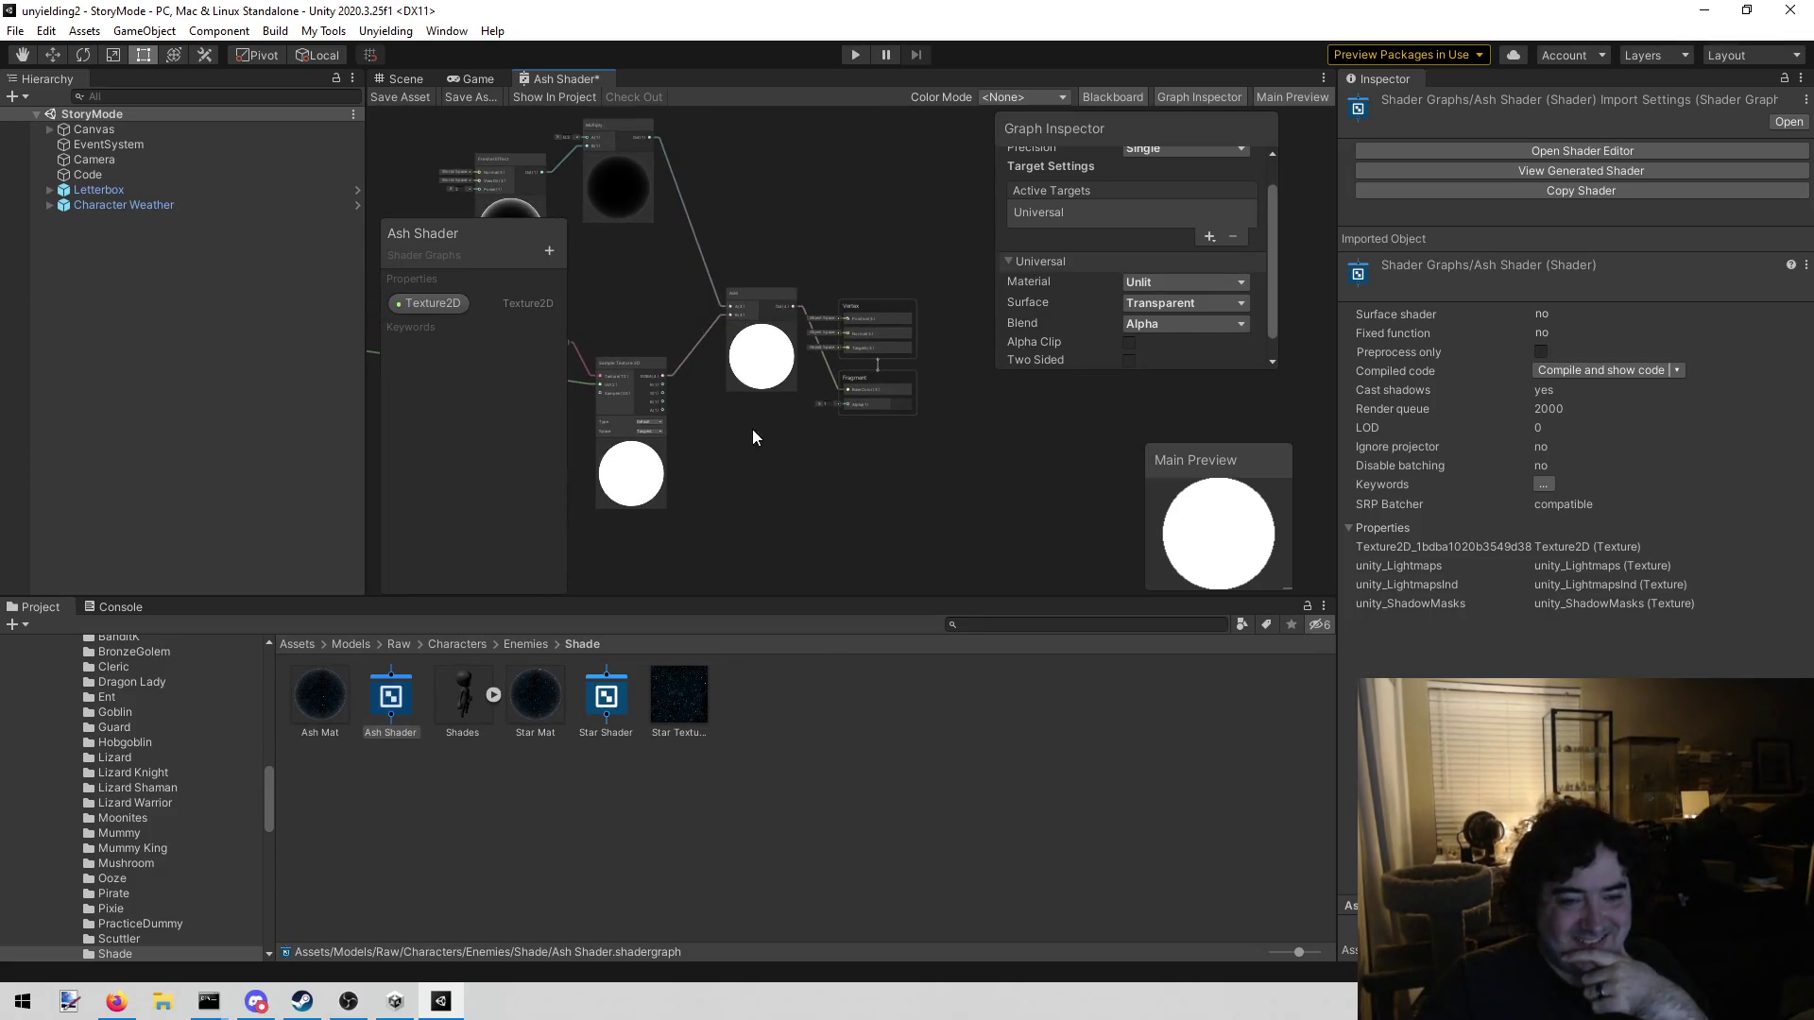
{"action": "scroll", "coordinate": [752, 439], "scroll_direction": "up", "scroll_amount": 5}
{"action": "scroll", "coordinate": [754, 449], "scroll_direction": "down", "scroll_amount": 6}
{"action": "left_click_drag", "start_coordinate": [764, 440], "coordinate": [822, 337]}
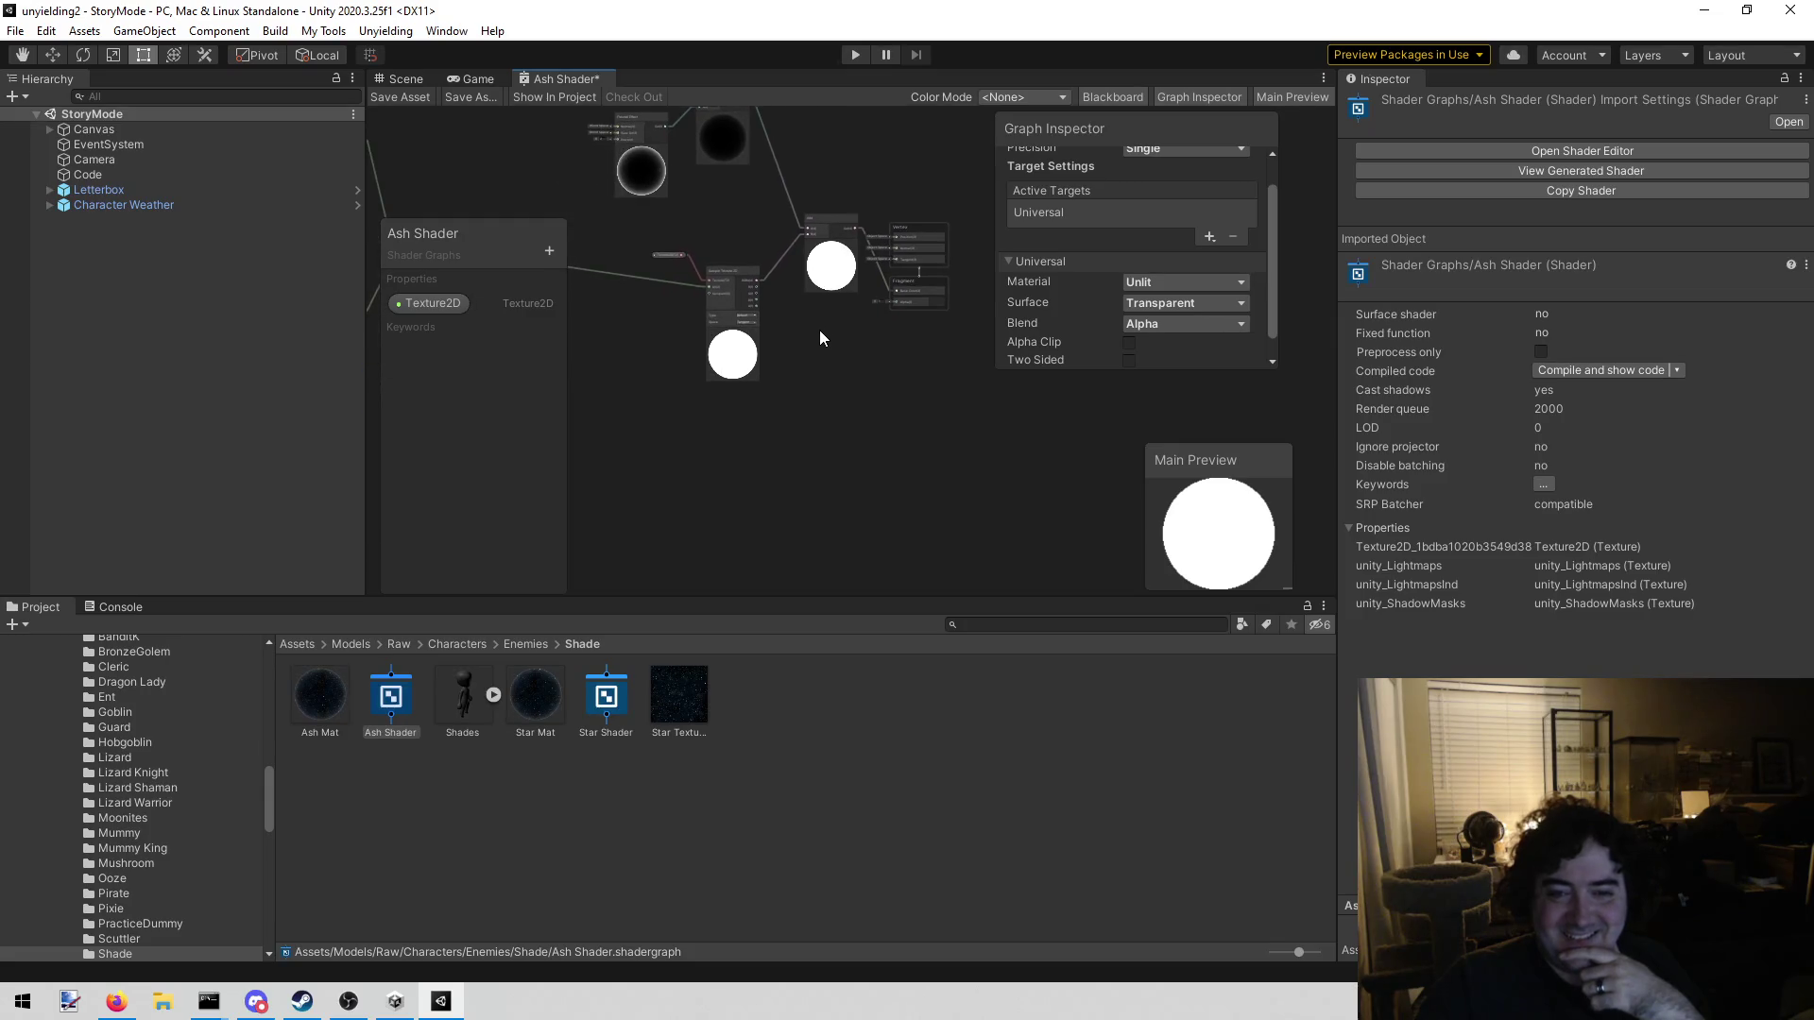
{"action": "scroll", "coordinate": [735, 392], "scroll_direction": "up", "scroll_amount": 1}
{"action": "scroll", "coordinate": [795, 414], "scroll_direction": "up", "scroll_amount": 3}
{"action": "scroll", "coordinate": [869, 404], "scroll_direction": "down", "scroll_amount": 3}
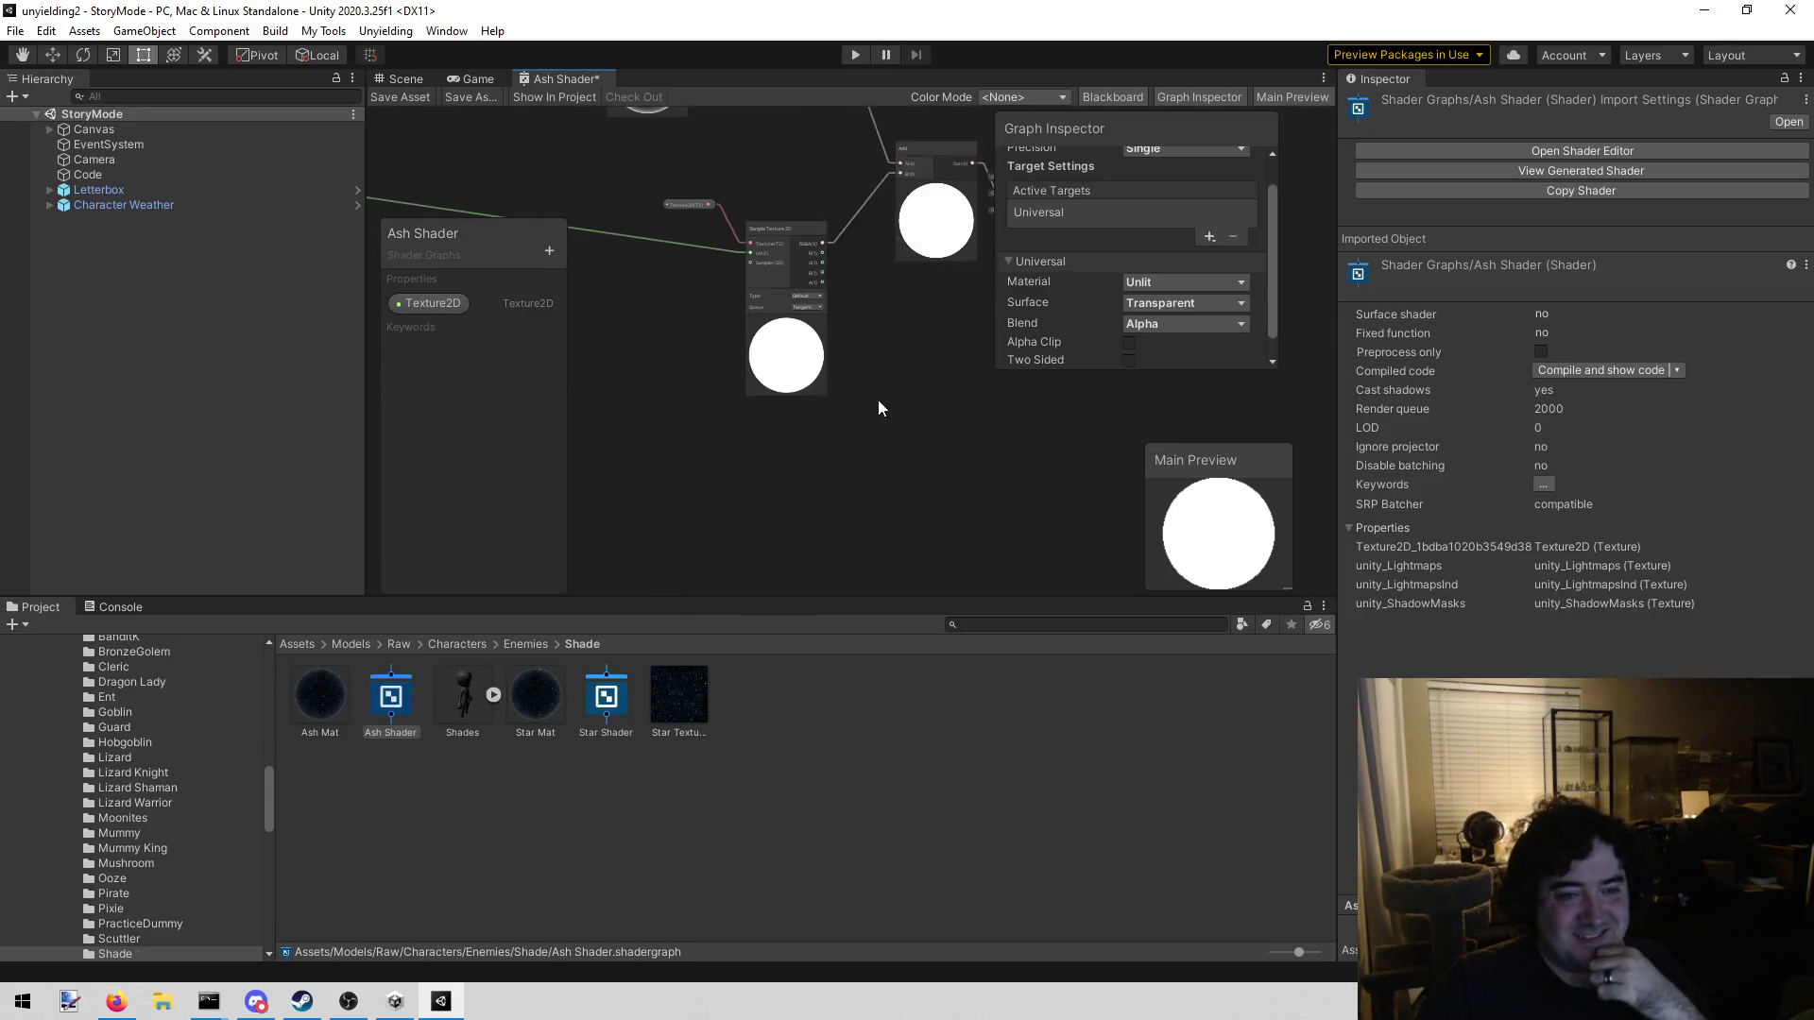
{"action": "mouse_move", "coordinate": [879, 383]}
{"action": "left_mouse_down"}
{"action": "mouse_move", "coordinate": [726, 433]}
{"action": "mouse_move", "coordinate": [819, 409]}
{"action": "left_mouse_up"}
{"action": "left_click", "coordinate": [814, 293]}
{"action": "left_click_drag", "start_coordinate": [805, 235], "coordinate": [780, 330]}
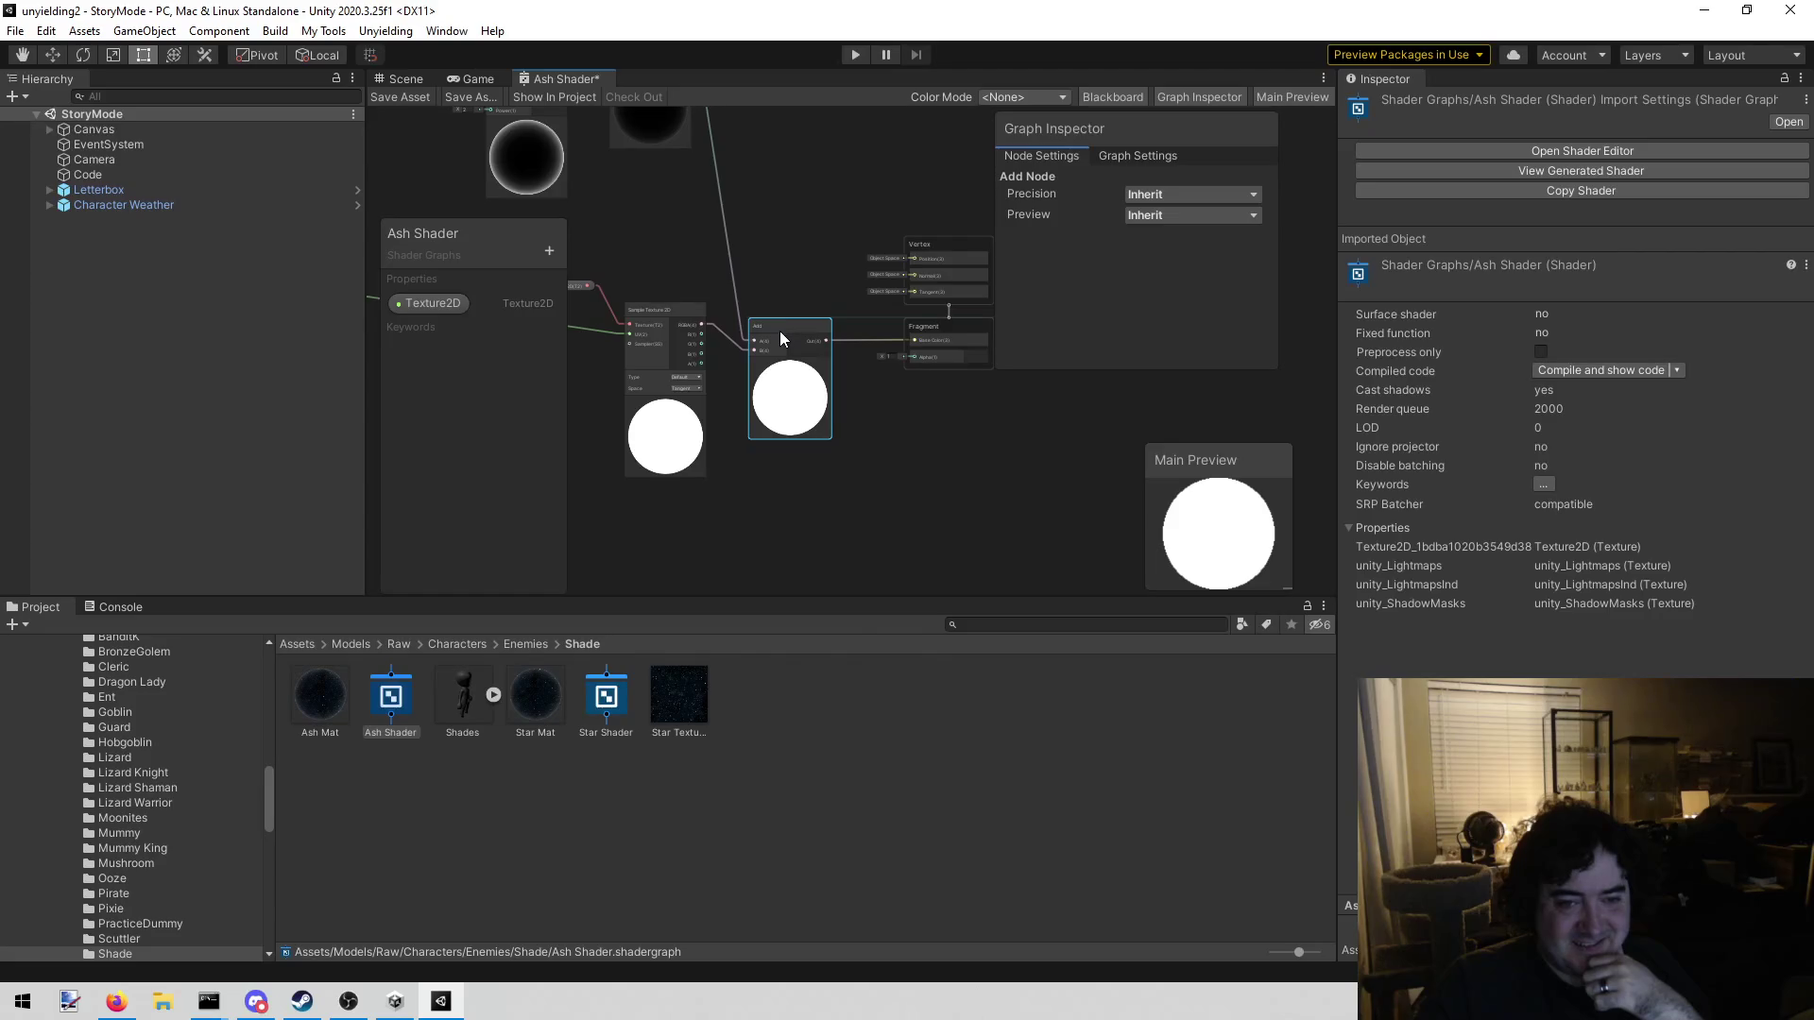
{"action": "left_click_drag", "start_coordinate": [851, 467], "coordinate": [903, 471]}
{"action": "scroll", "coordinate": [905, 446], "scroll_direction": "down", "scroll_amount": 3}
{"action": "scroll", "coordinate": [808, 418], "scroll_direction": "up", "scroll_amount": 1}
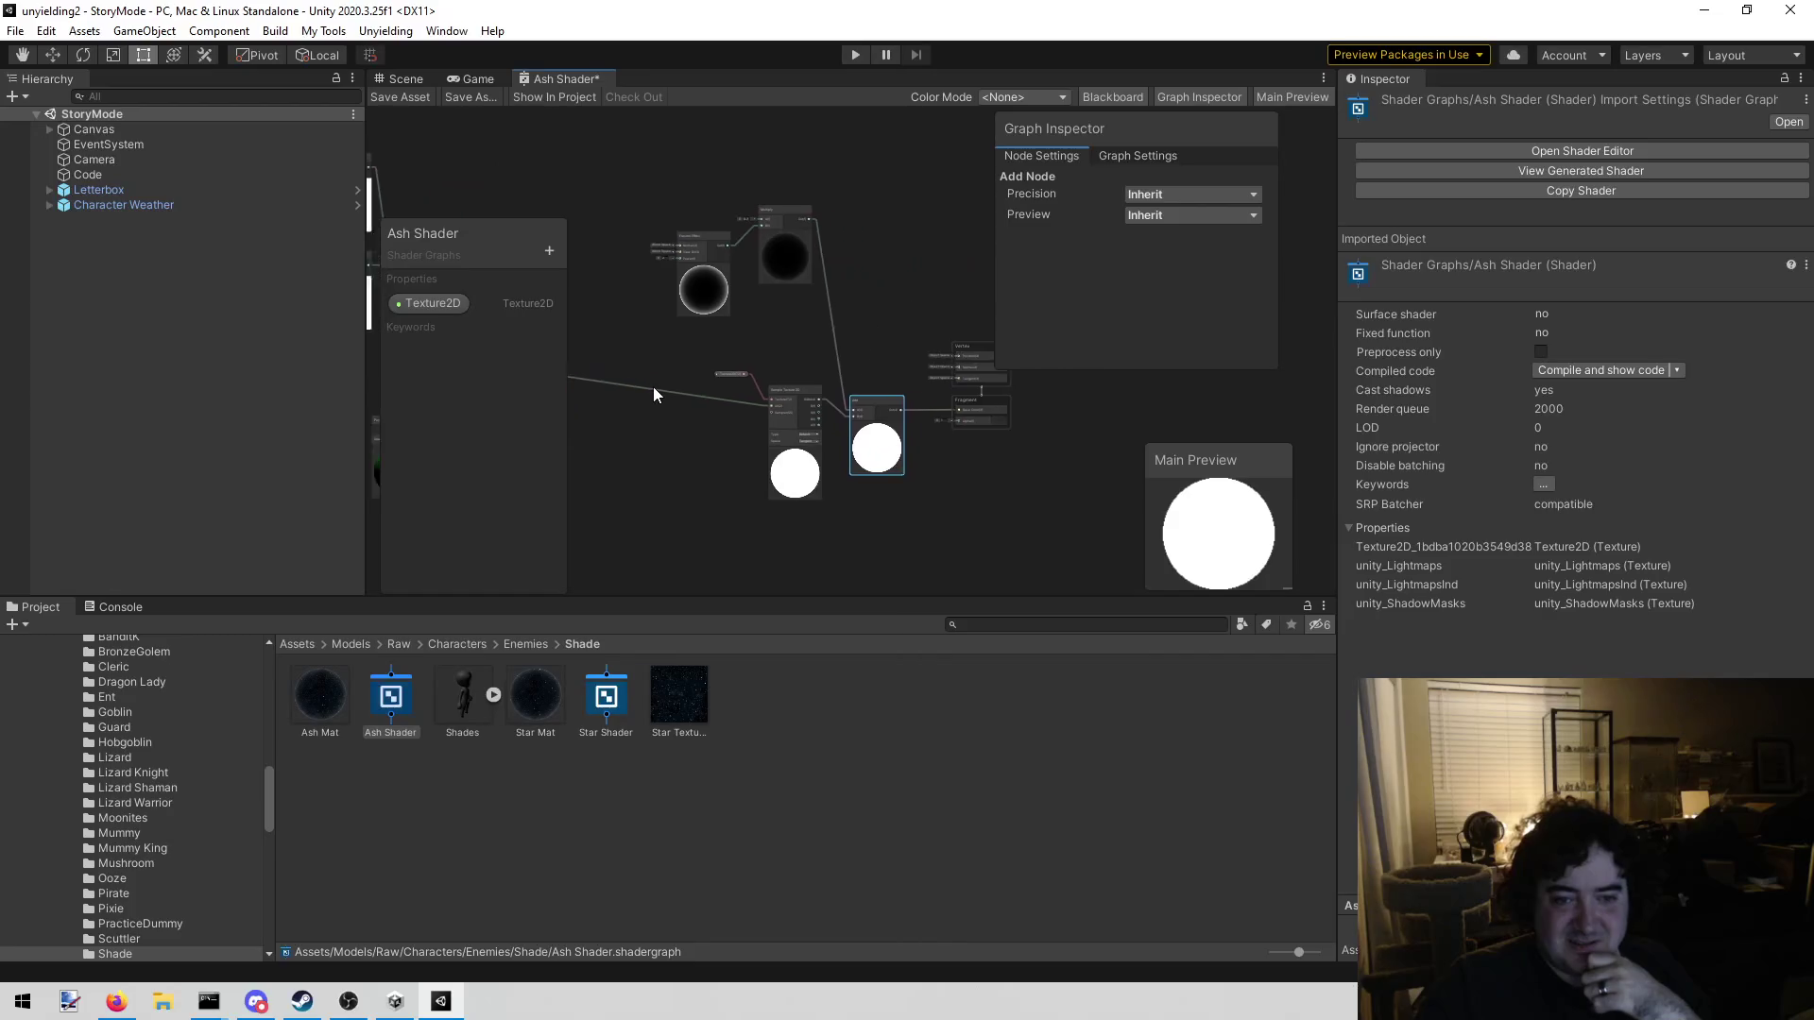
{"action": "scroll", "coordinate": [763, 350], "scroll_direction": "up", "scroll_amount": 2}
{"action": "scroll", "coordinate": [801, 365], "scroll_direction": "up", "scroll_amount": 3}
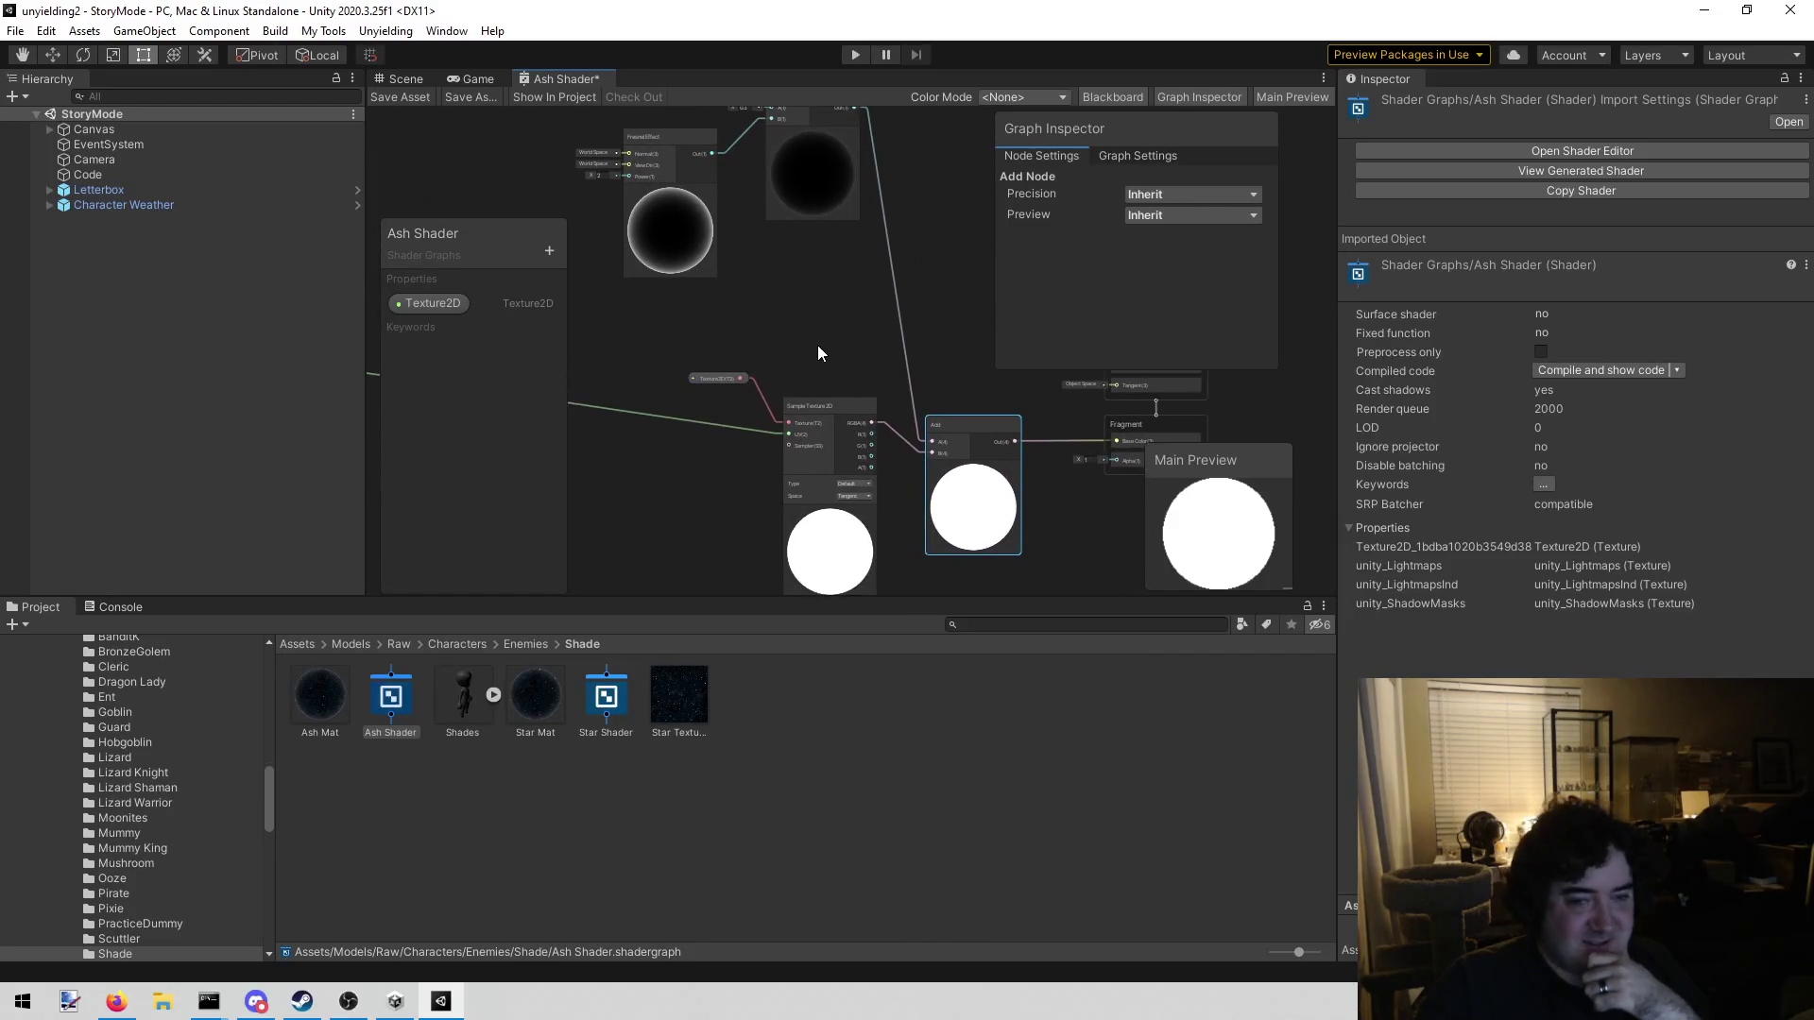
Move the Sample Texture 2D node left and down
{"action": "left_click_drag", "start_coordinate": [818, 344], "coordinate": [752, 322]}
{"action": "left_click", "coordinate": [751, 378]}
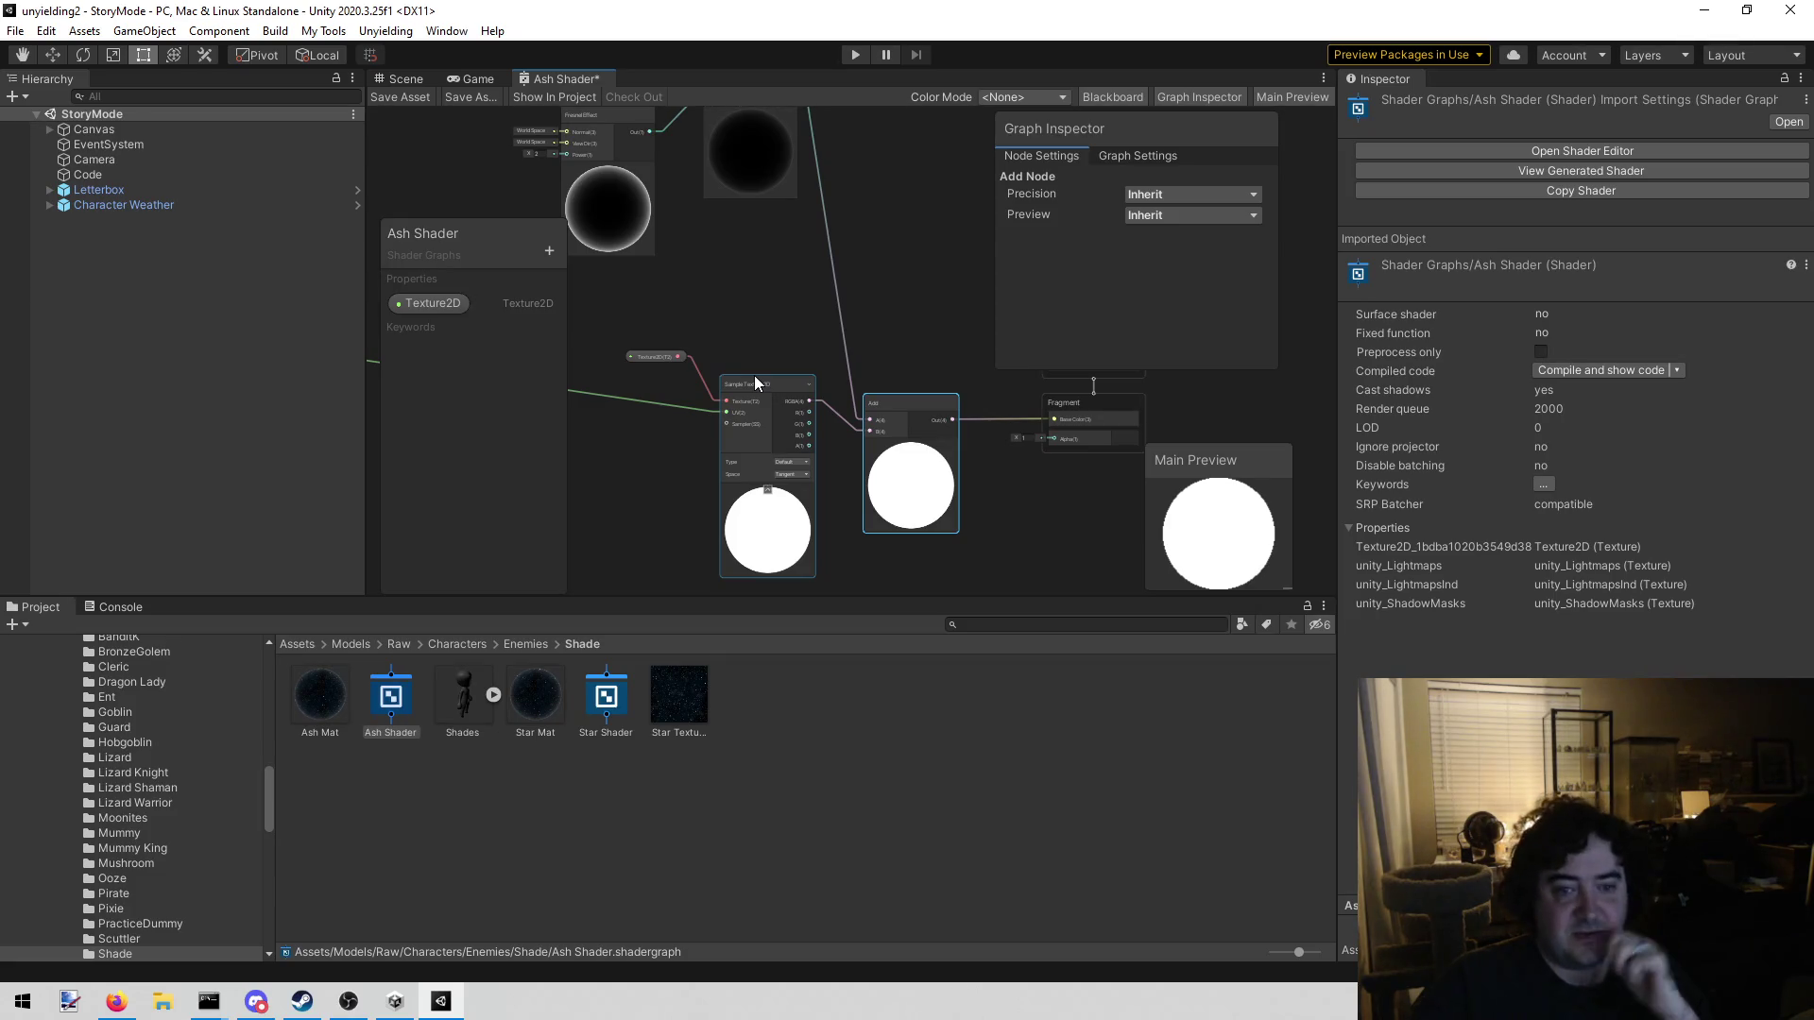
{"action": "left_click_drag", "start_coordinate": [737, 319], "coordinate": [854, 312]}
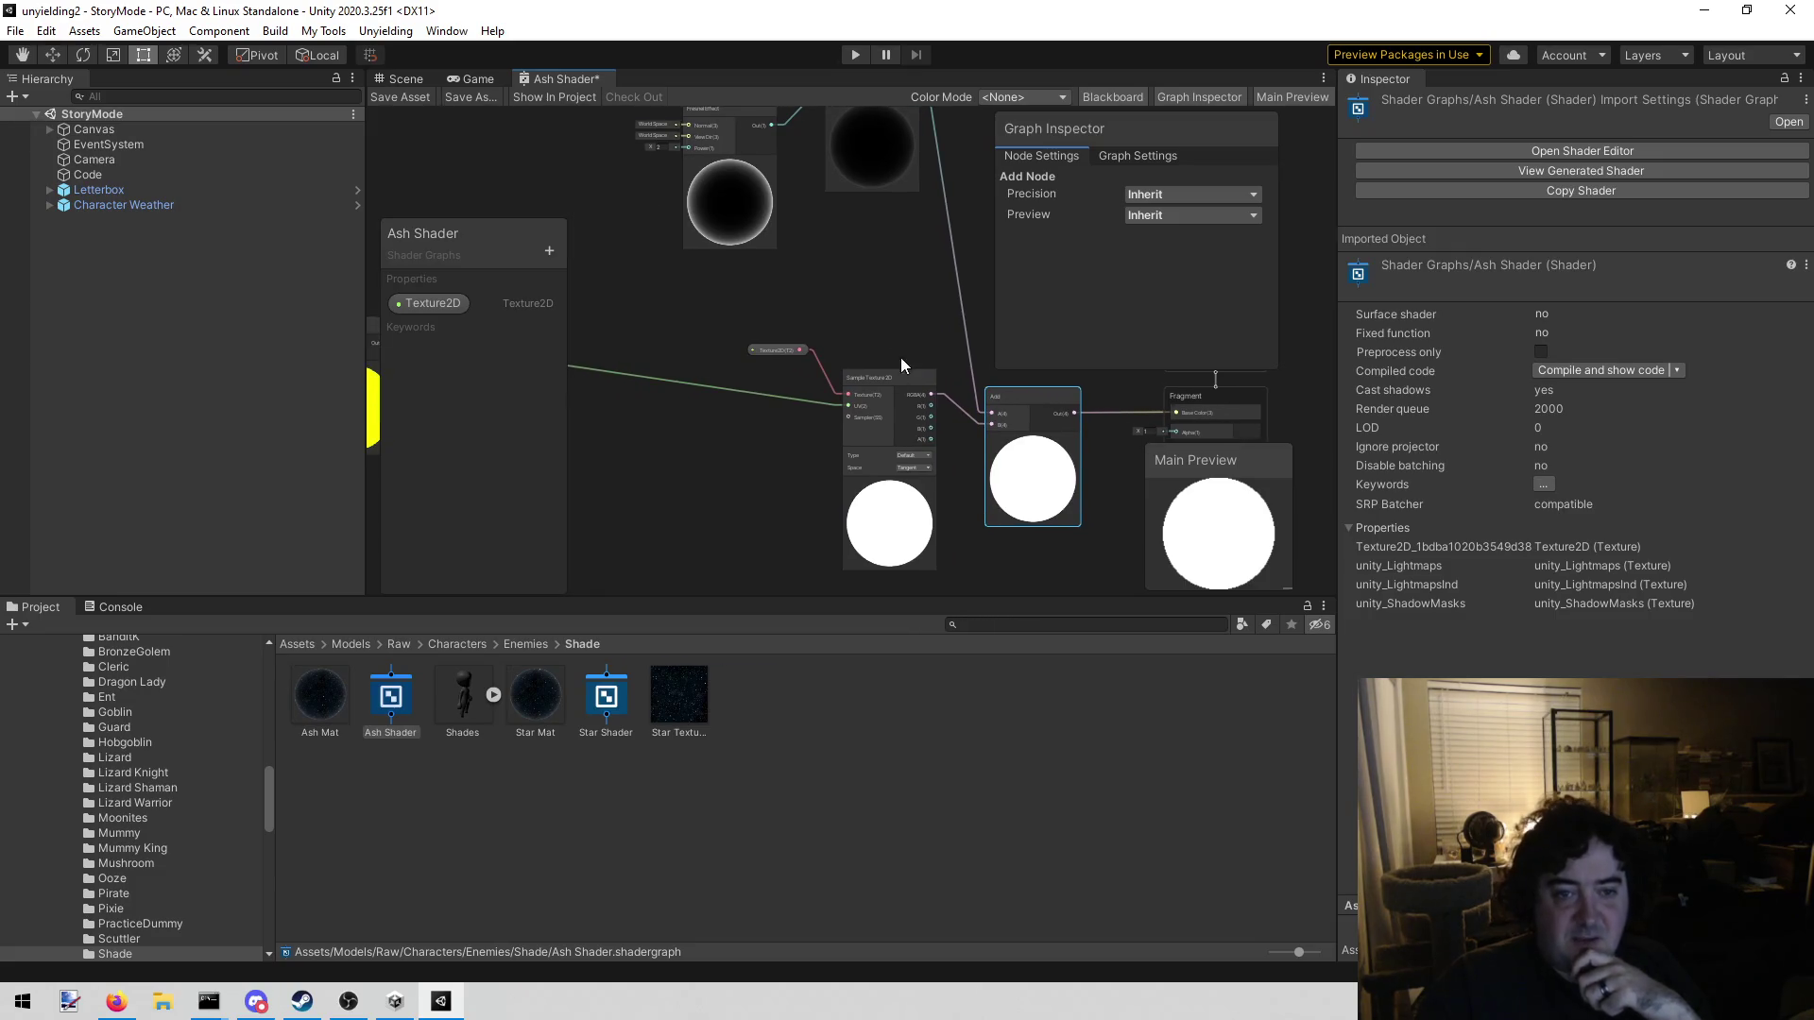
{"action": "left_click", "coordinate": [913, 380]}
{"action": "left_click_drag", "start_coordinate": [913, 381], "coordinate": [801, 413]}
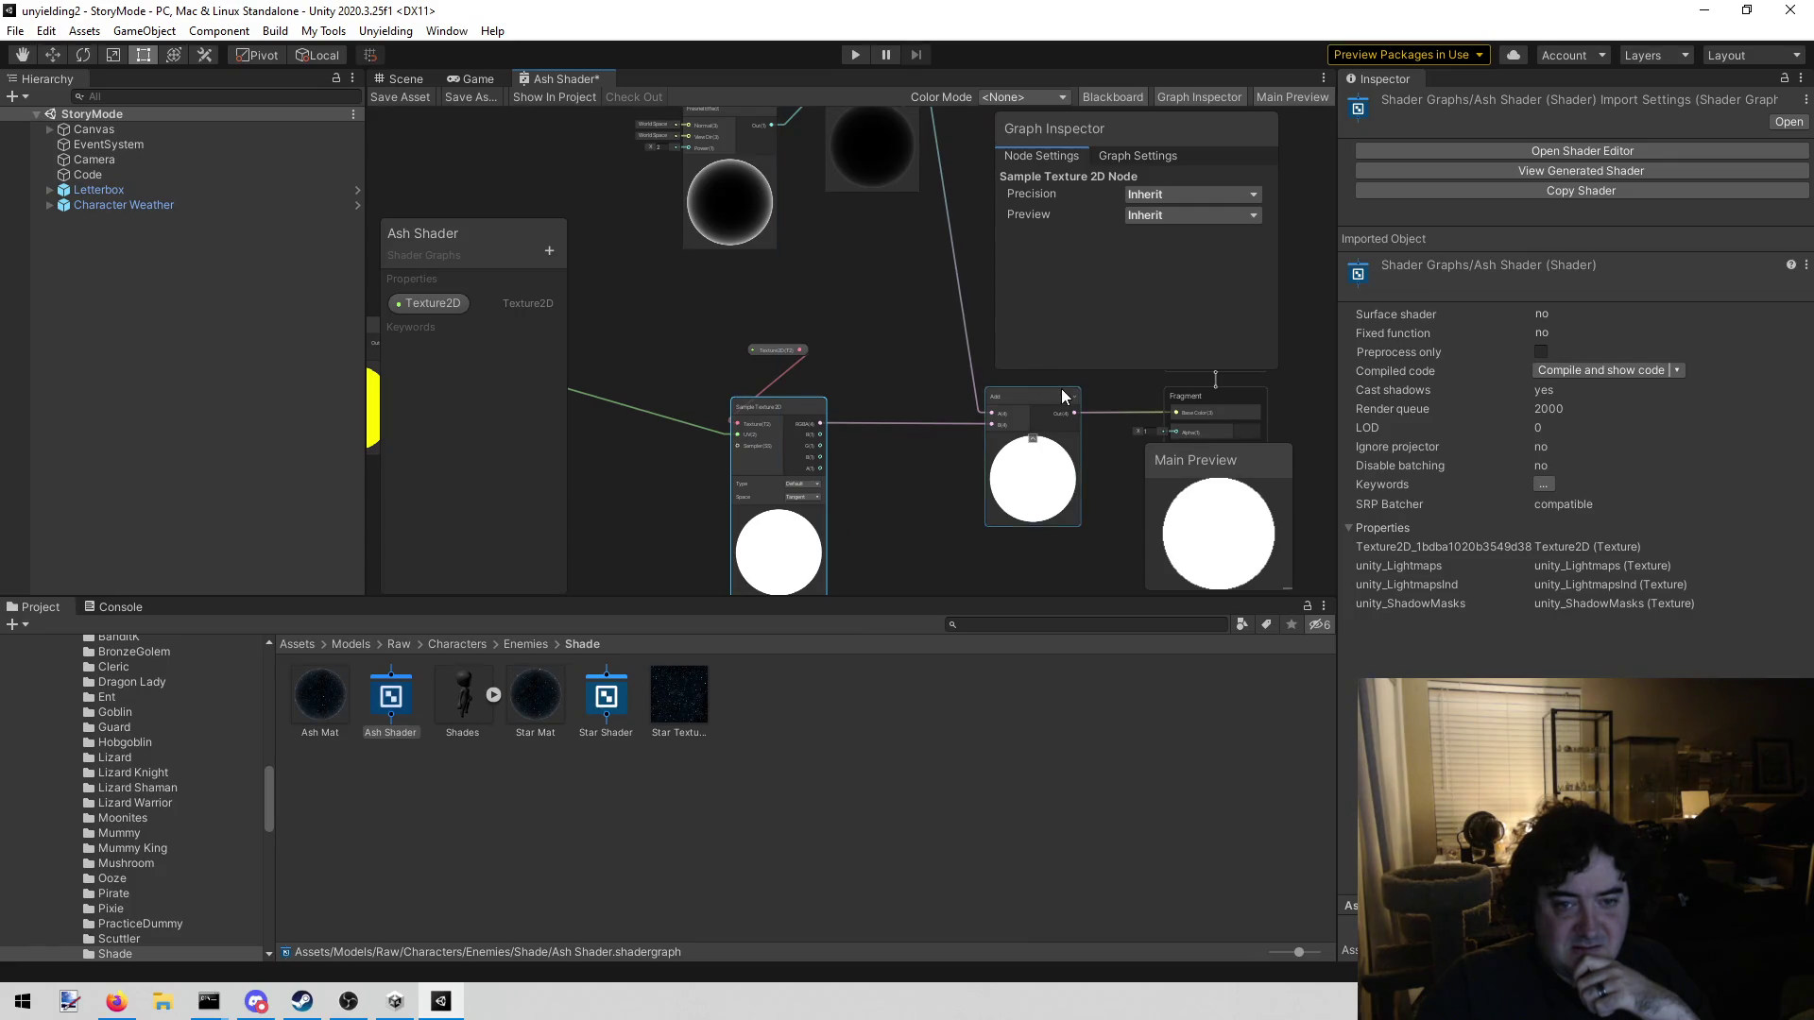
Place the Texture2D property node beside the sampler, then bring paint.net forward
{"action": "mouse_move", "coordinate": [769, 349]}
{"action": "left_mouse_down"}
{"action": "mouse_move", "coordinate": [660, 355]}
{"action": "mouse_move", "coordinate": [658, 378]}
{"action": "left_mouse_up"}
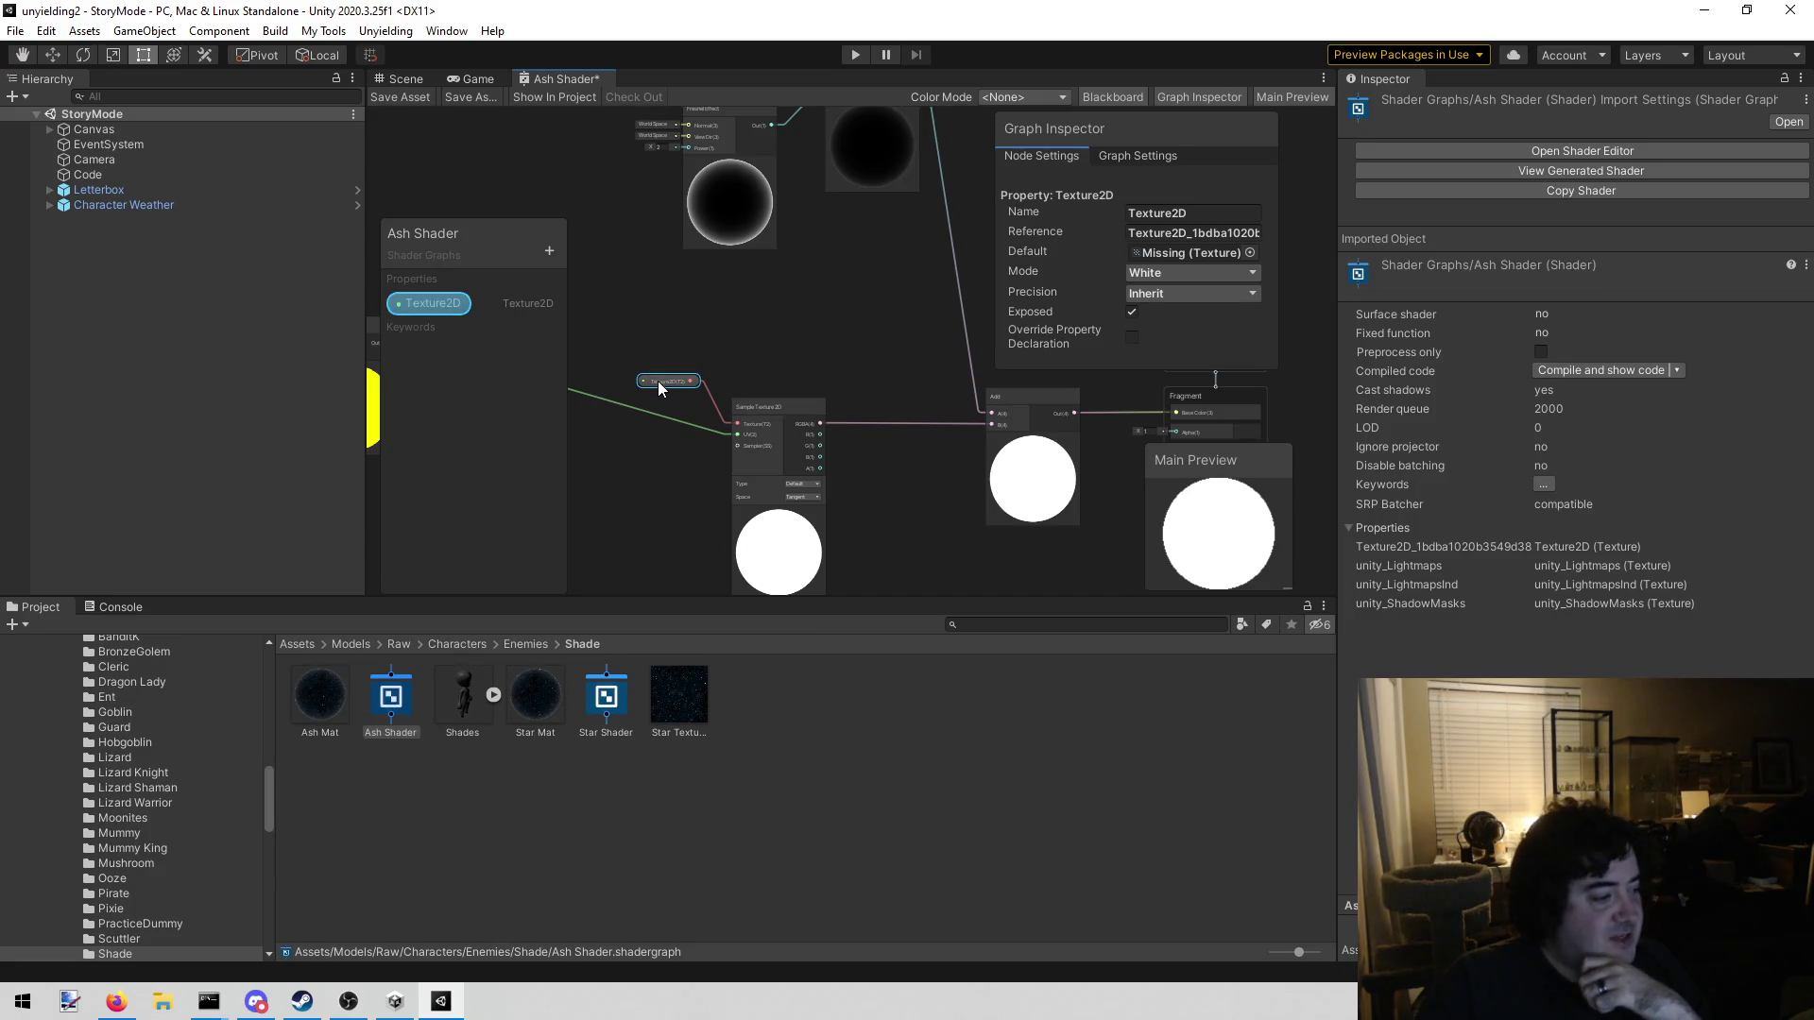
{"action": "left_click_drag", "start_coordinate": [828, 361], "coordinate": [640, 315]}
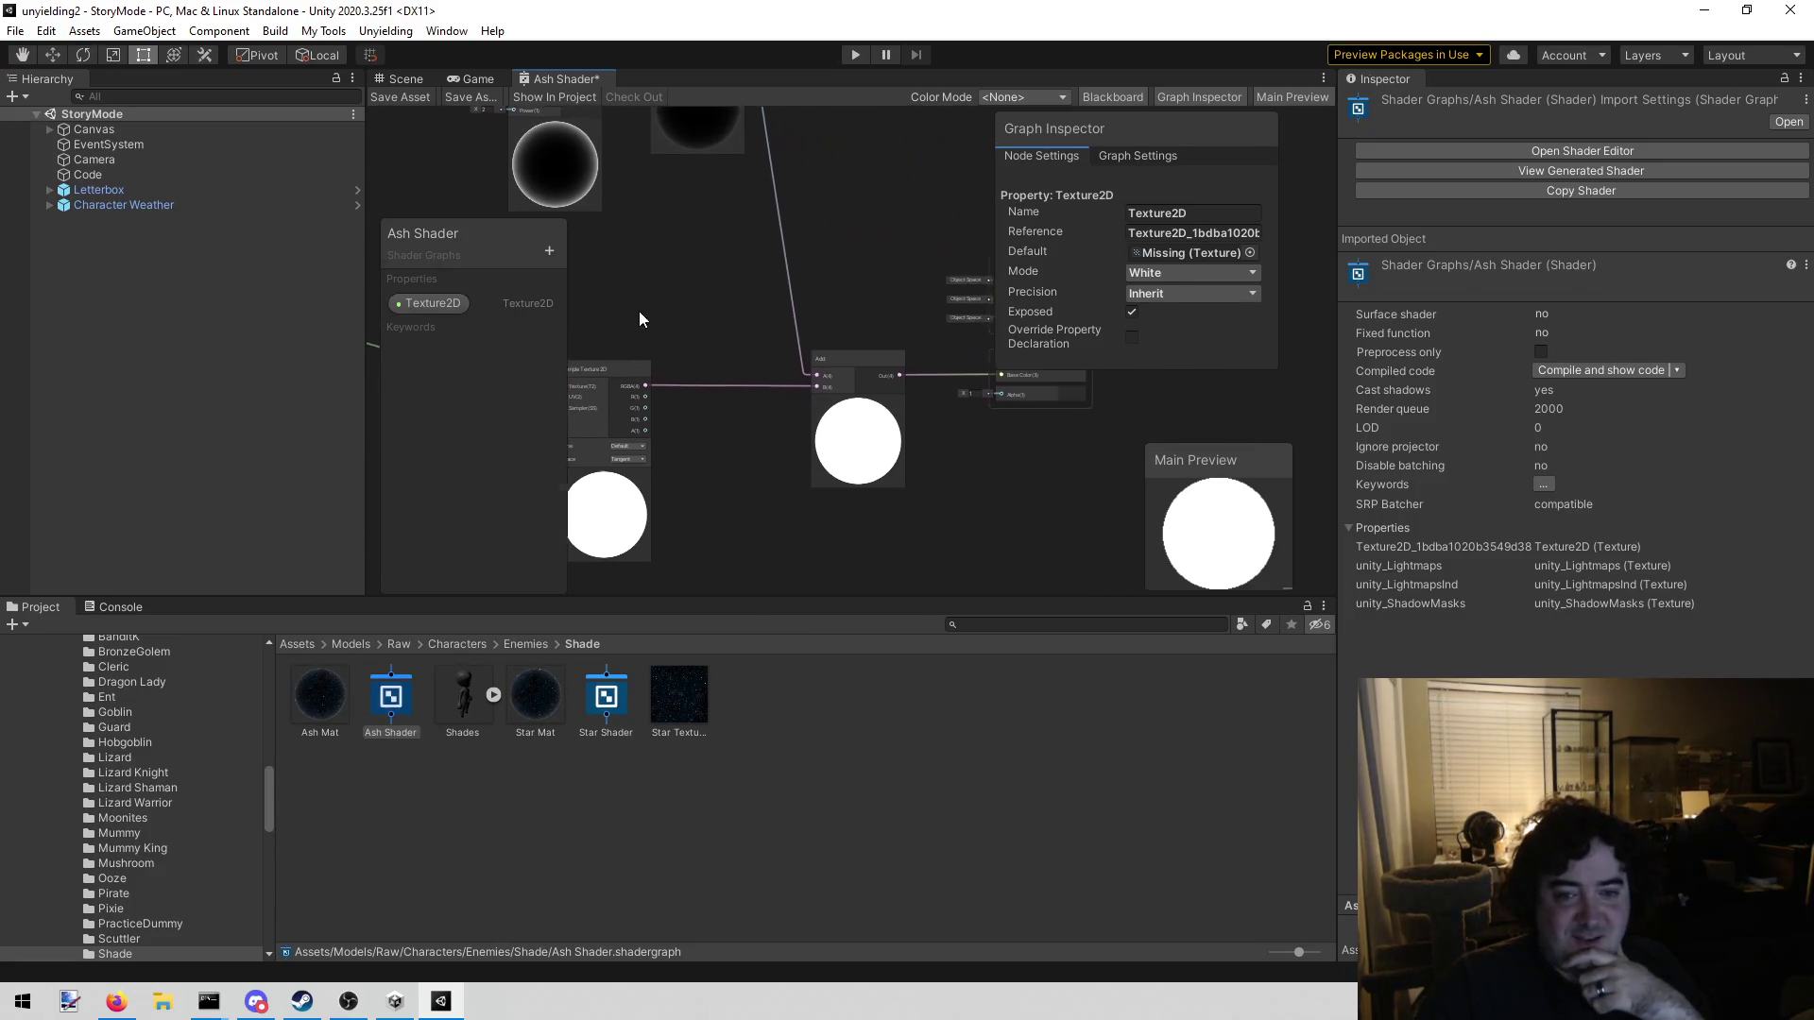
{"action": "mouse_move", "coordinate": [963, 513]}
{"action": "left_mouse_down"}
{"action": "mouse_move", "coordinate": [921, 317]}
{"action": "mouse_move", "coordinate": [873, 359]}
{"action": "left_mouse_up"}
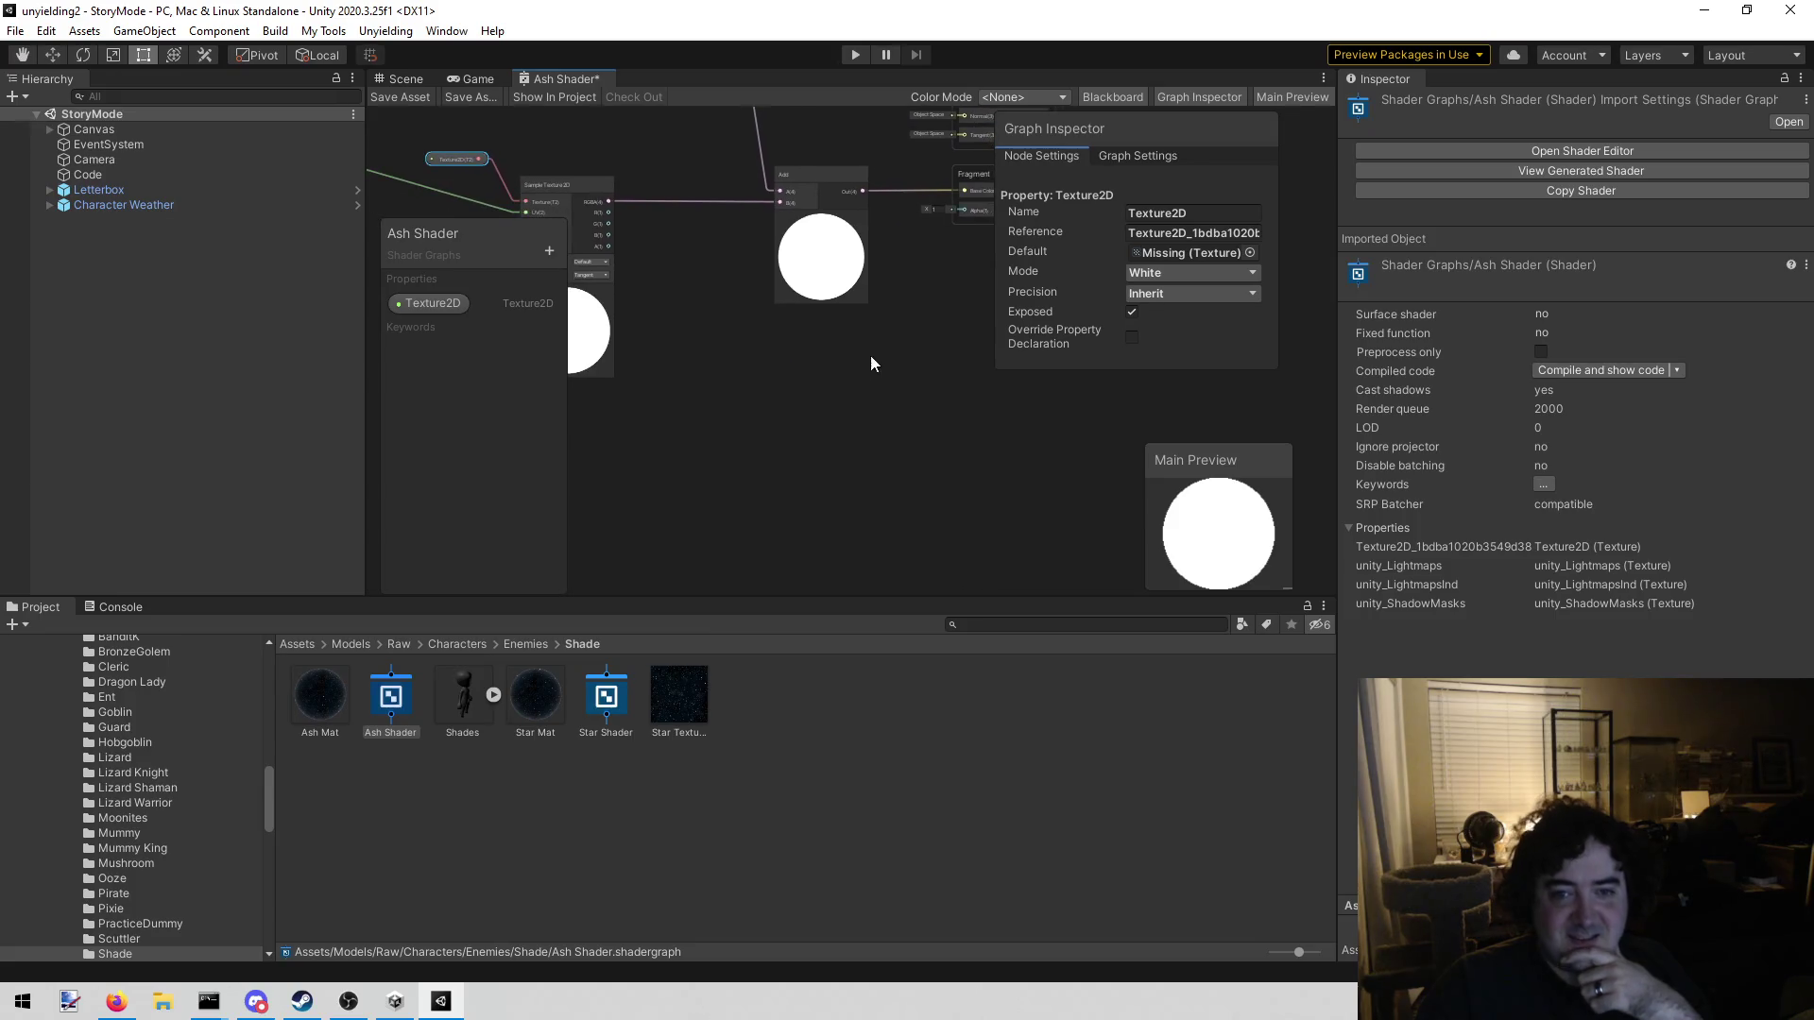
{"action": "left_click", "coordinate": [794, 436]}
{"action": "mouse_move", "coordinate": [751, 450]}
{"action": "left_mouse_down"}
{"action": "mouse_move", "coordinate": [839, 475]}
{"action": "mouse_move", "coordinate": [718, 489]}
{"action": "mouse_move", "coordinate": [665, 548]}
{"action": "mouse_move", "coordinate": [781, 435]}
{"action": "mouse_move", "coordinate": [736, 437]}
{"action": "left_mouse_up"}
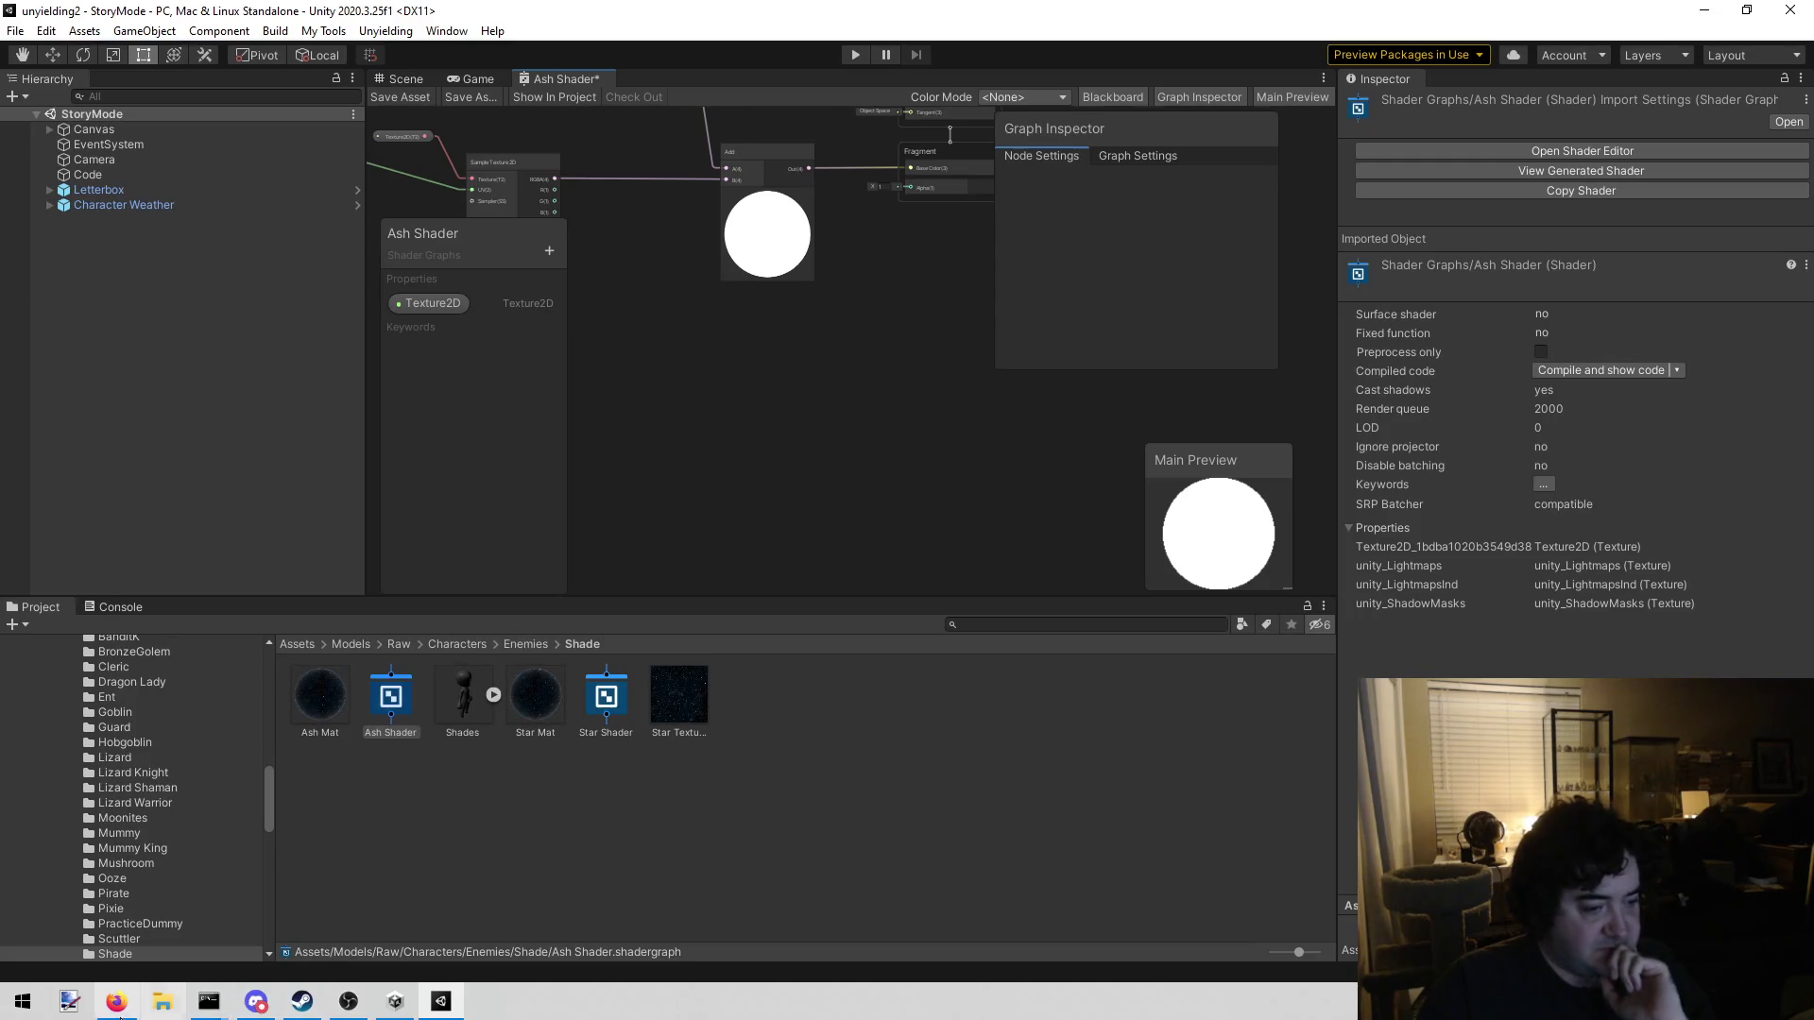
{"action": "left_click", "coordinate": [64, 1009]}
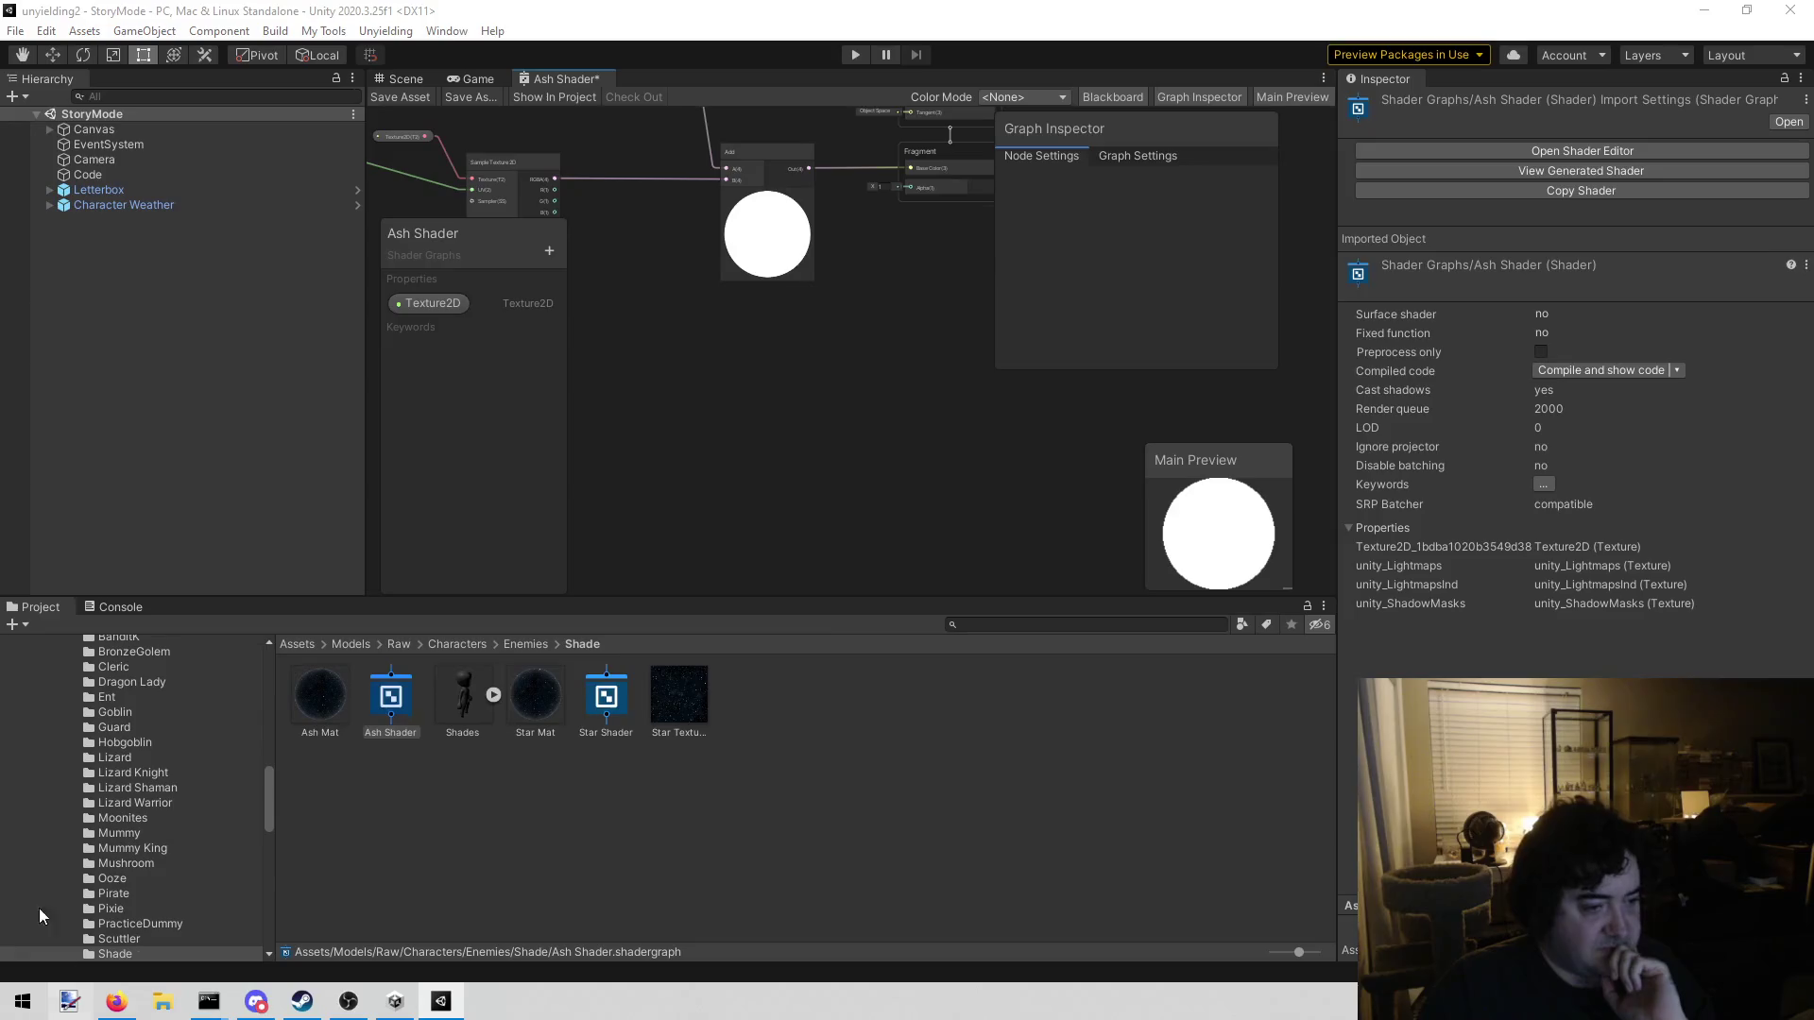
{"action": "left_click_drag", "start_coordinate": [976, 120], "coordinate": [864, 141]}
Resize the blank paint.net canvas to 256 × 256 pixels with Canvas Size
{"action": "left_click", "coordinate": [578, 167]}
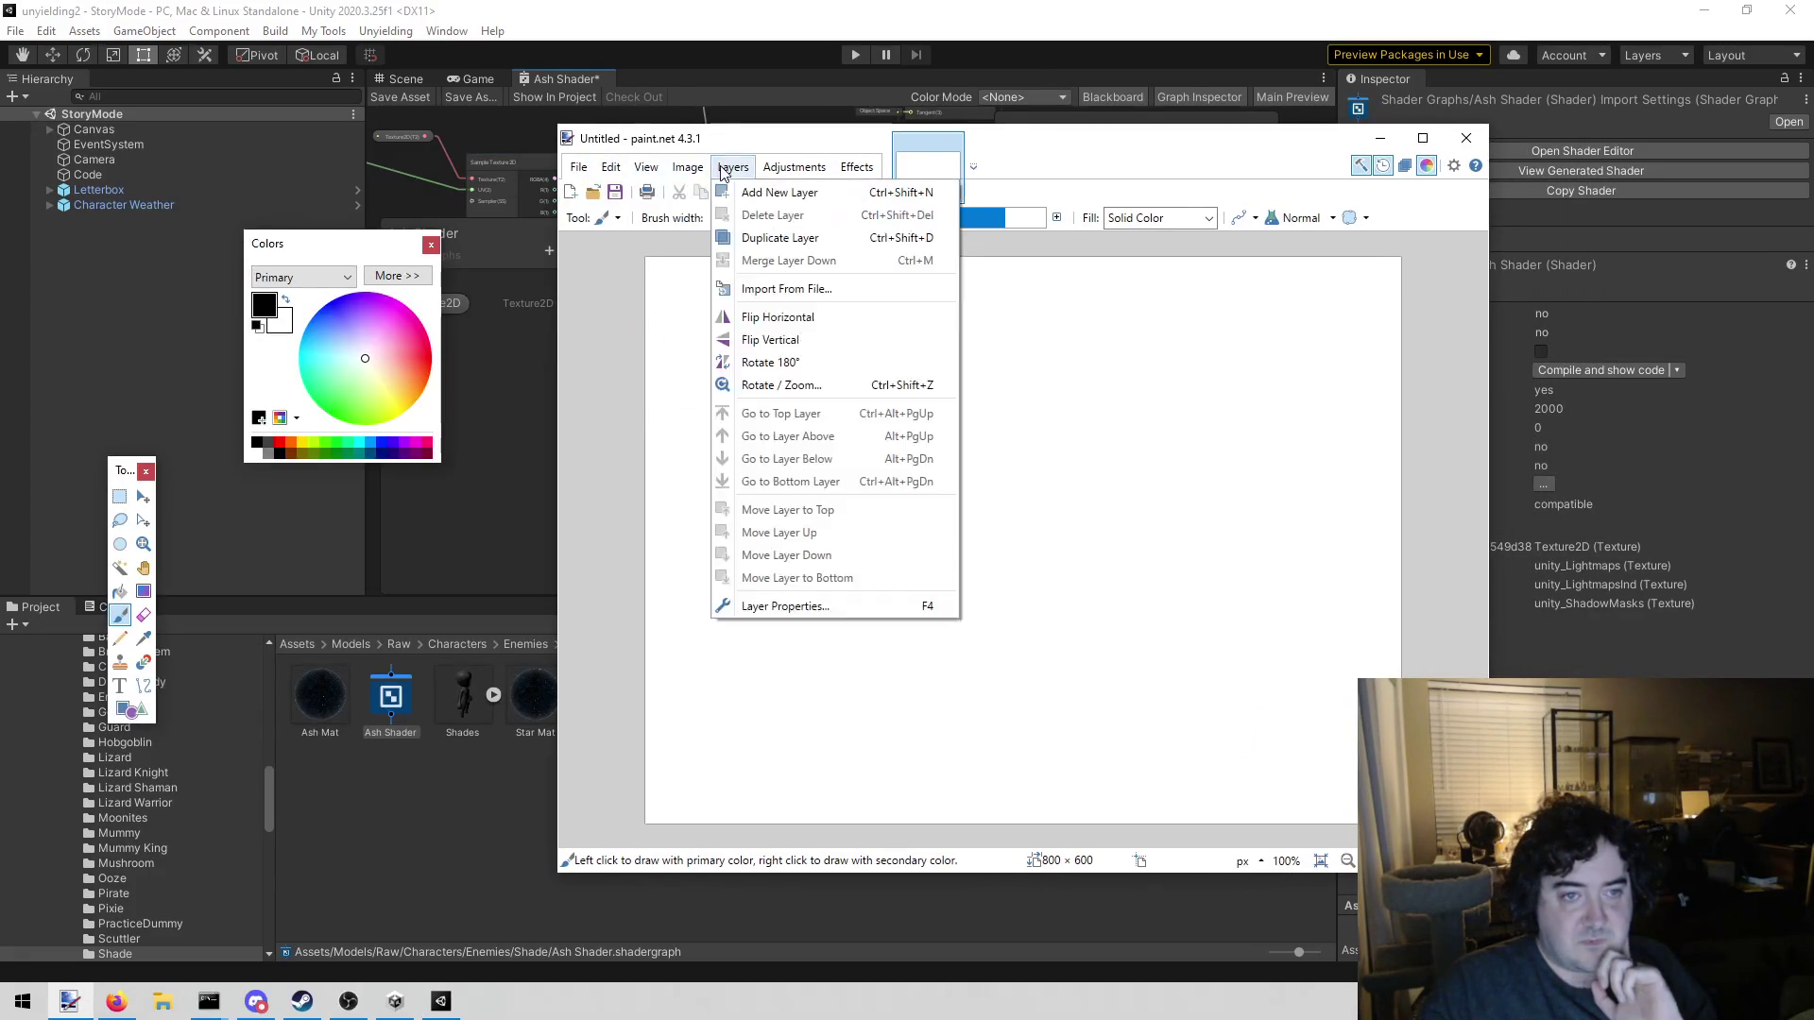
{"action": "mouse_move", "coordinate": [690, 169]}
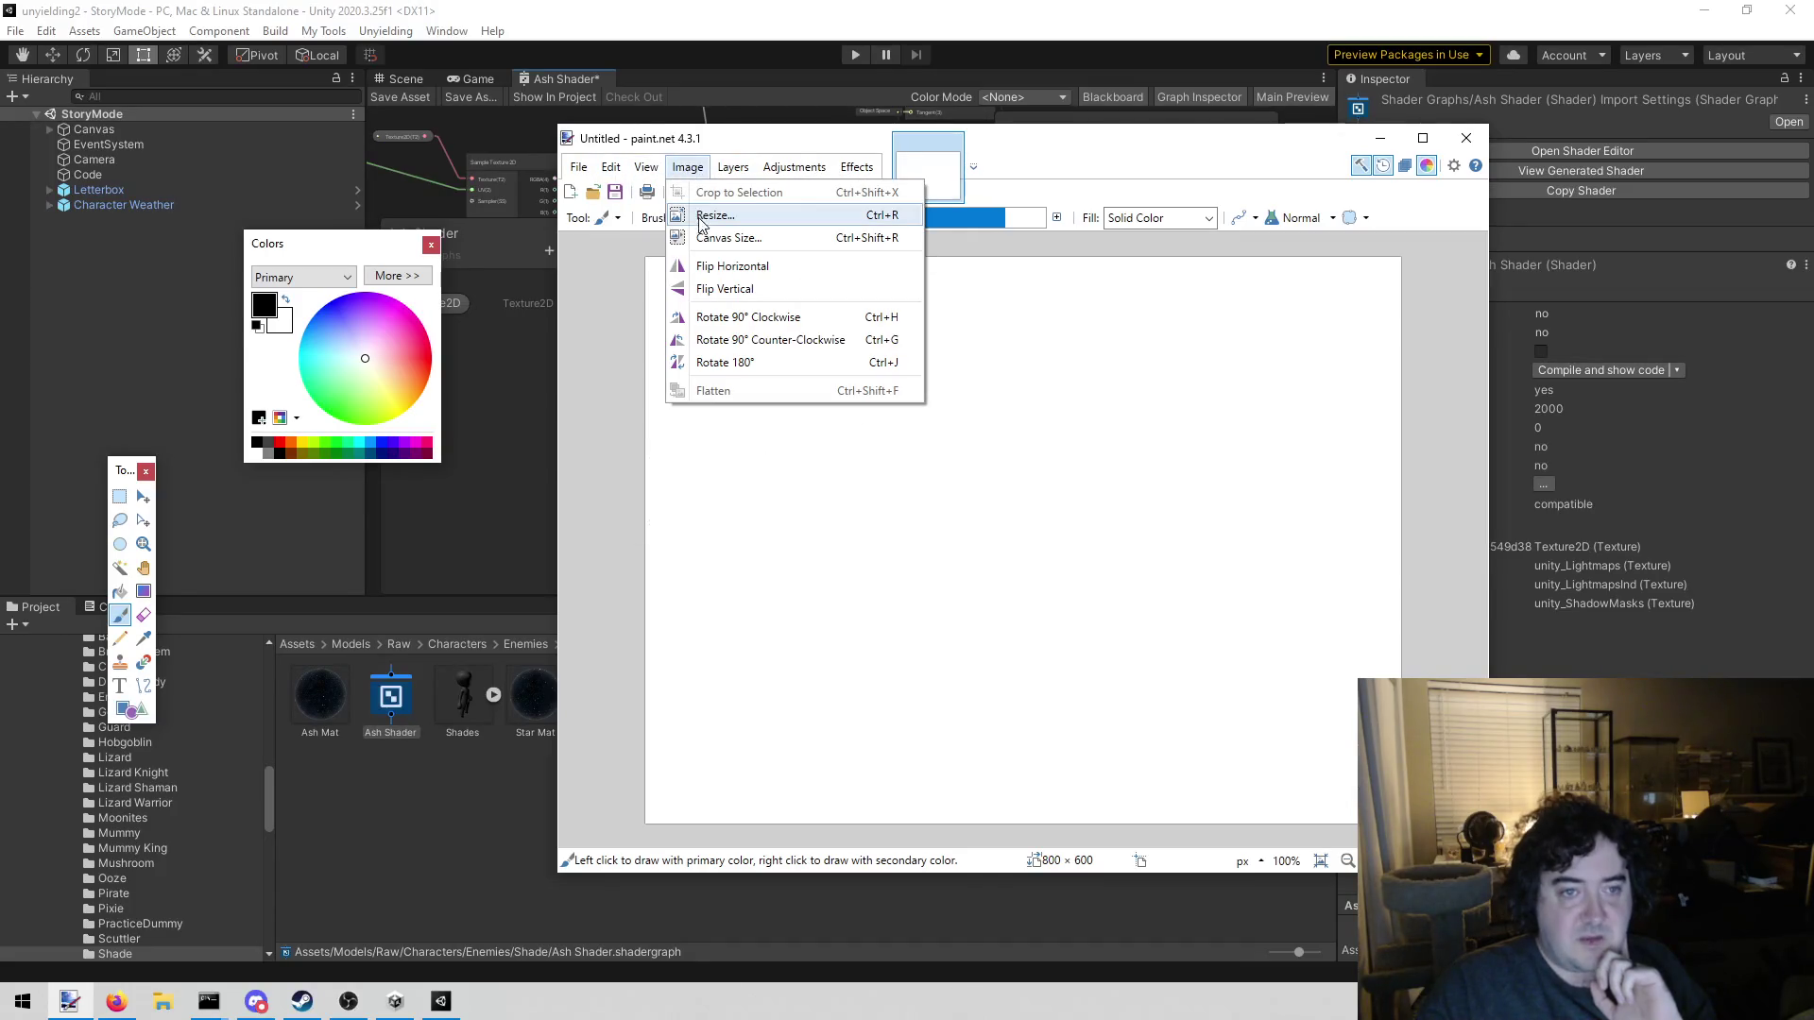
{"action": "left_click", "coordinate": [727, 237]}
{"action": "type", "text": "256"}
{"action": "key", "text": "Tab"}
{"action": "type", "text": "2"}
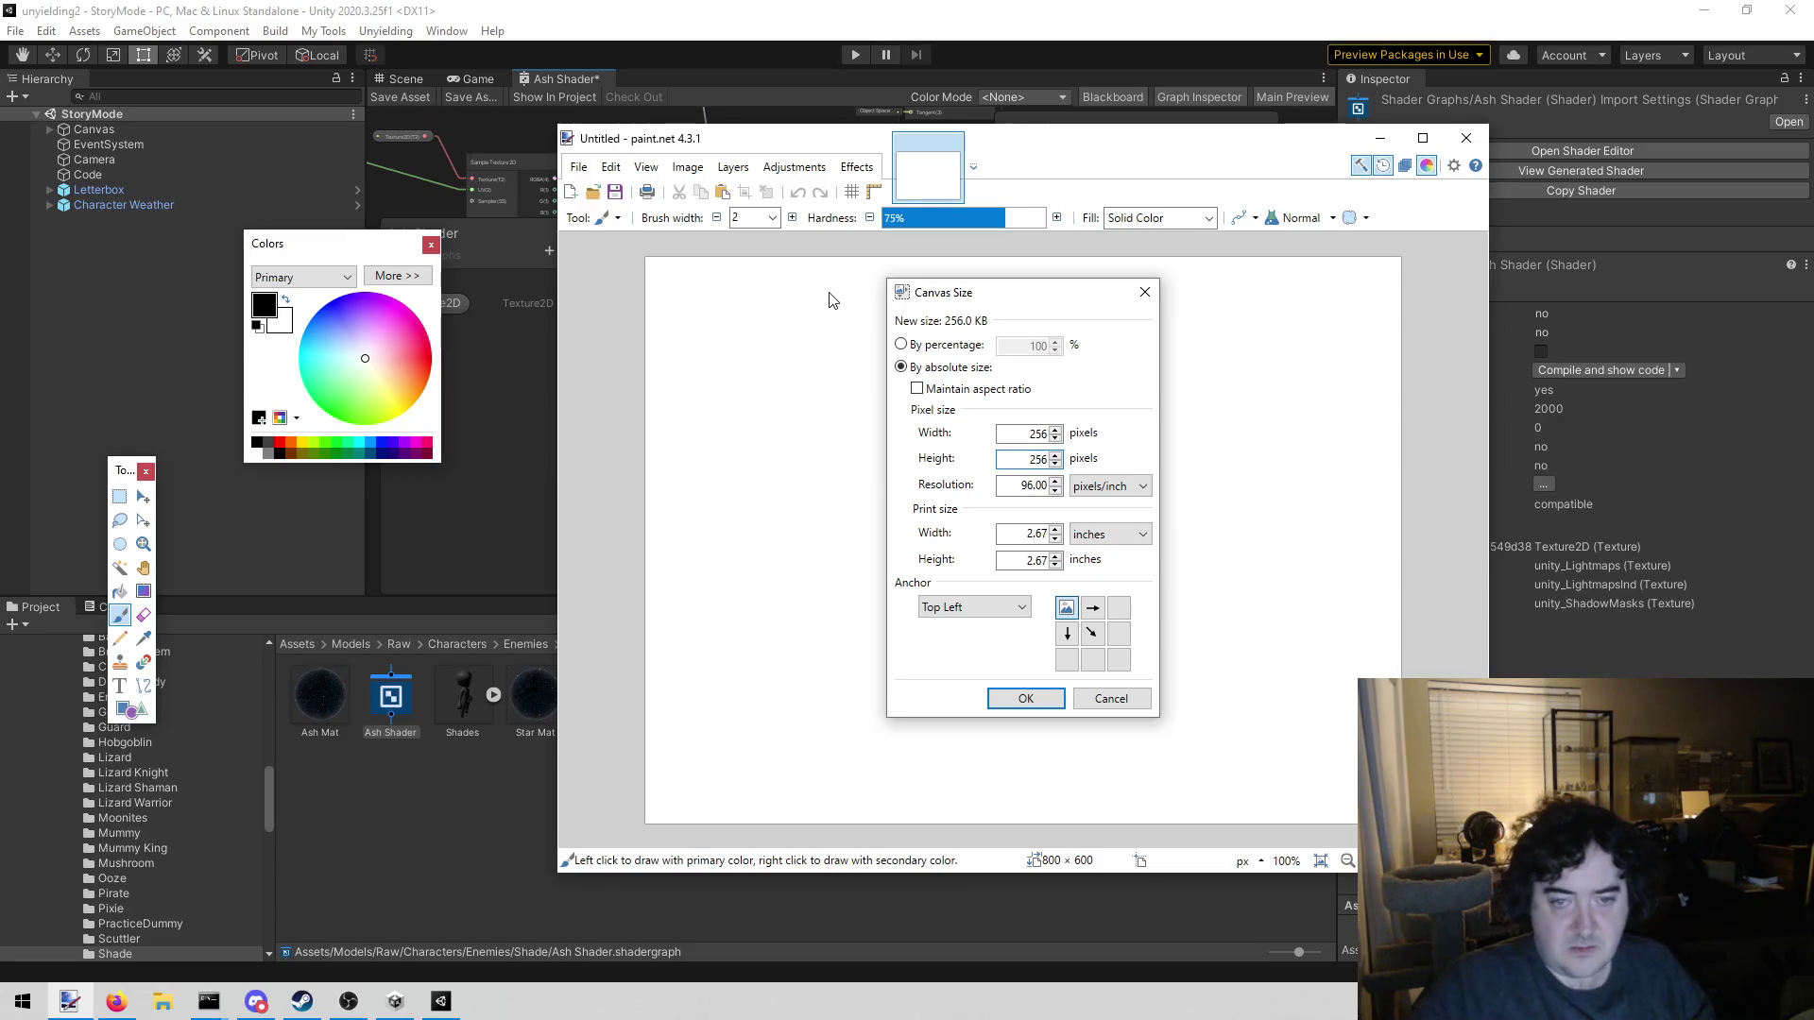
{"action": "left_click", "coordinate": [1015, 696]}
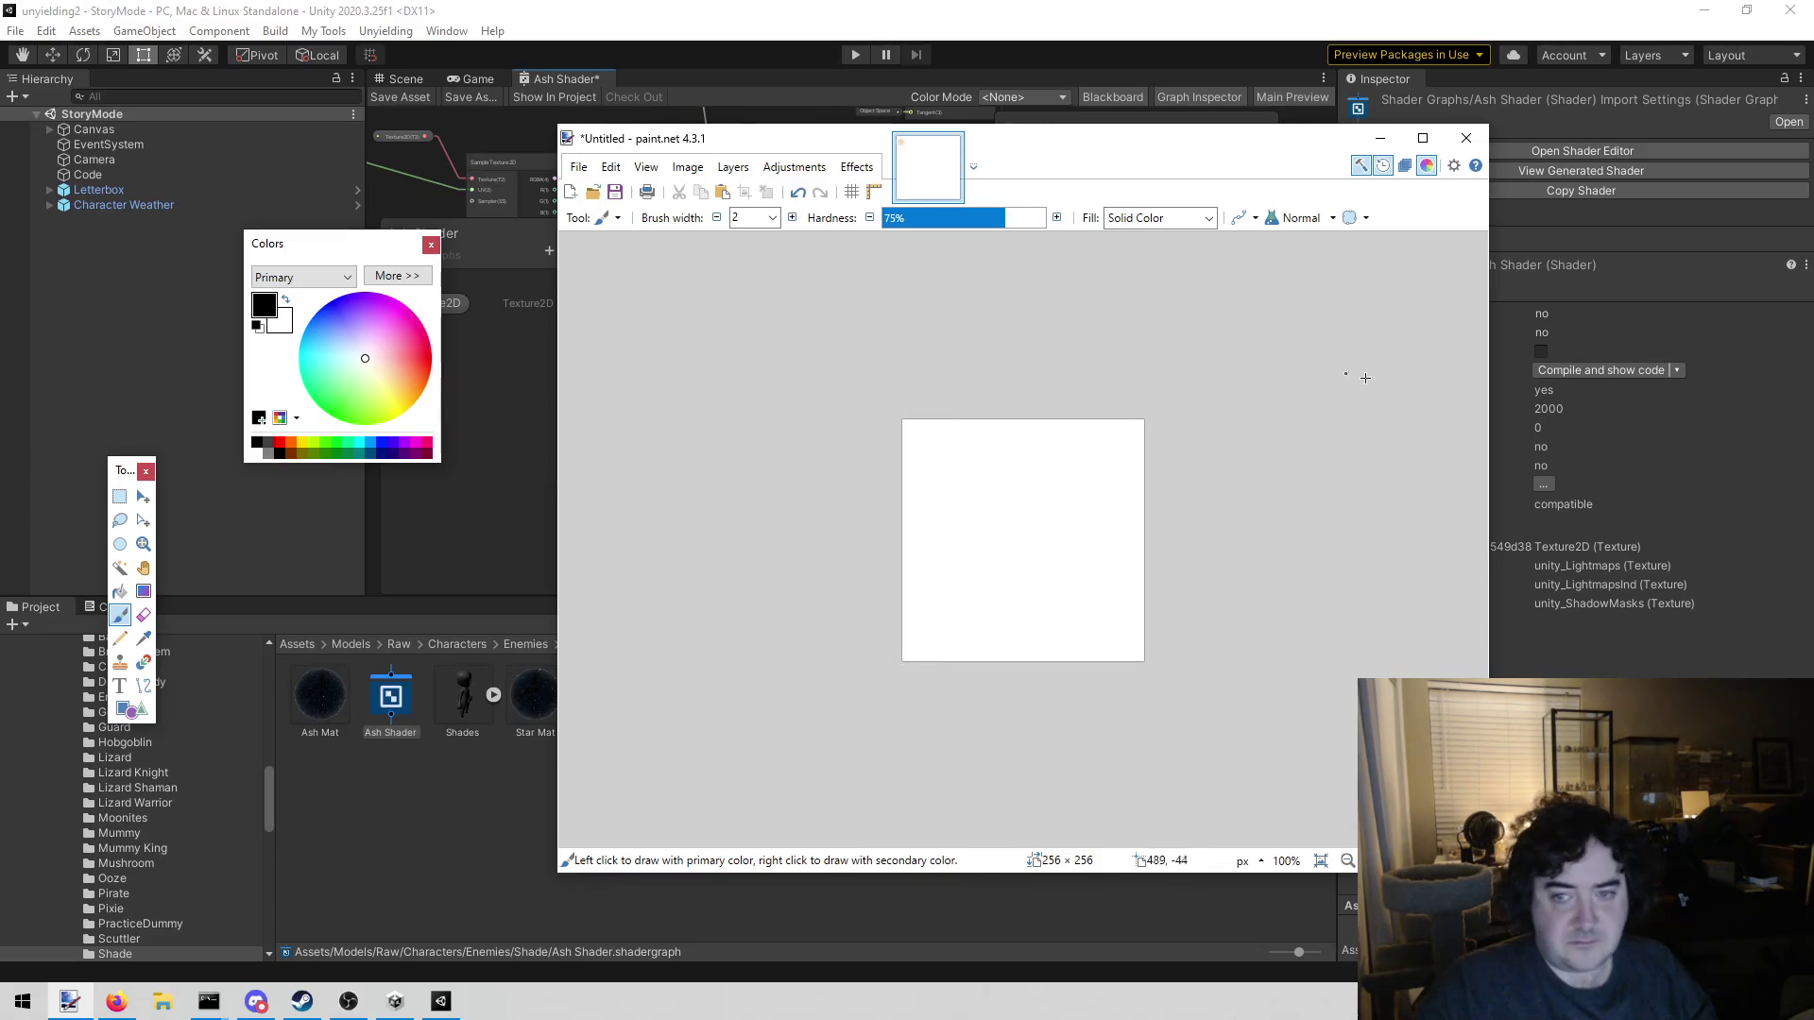
Fill the 256×256 canvas black with the Paint Bucket and set Paintbrush width to 4
{"action": "left_click", "coordinate": [119, 590]}
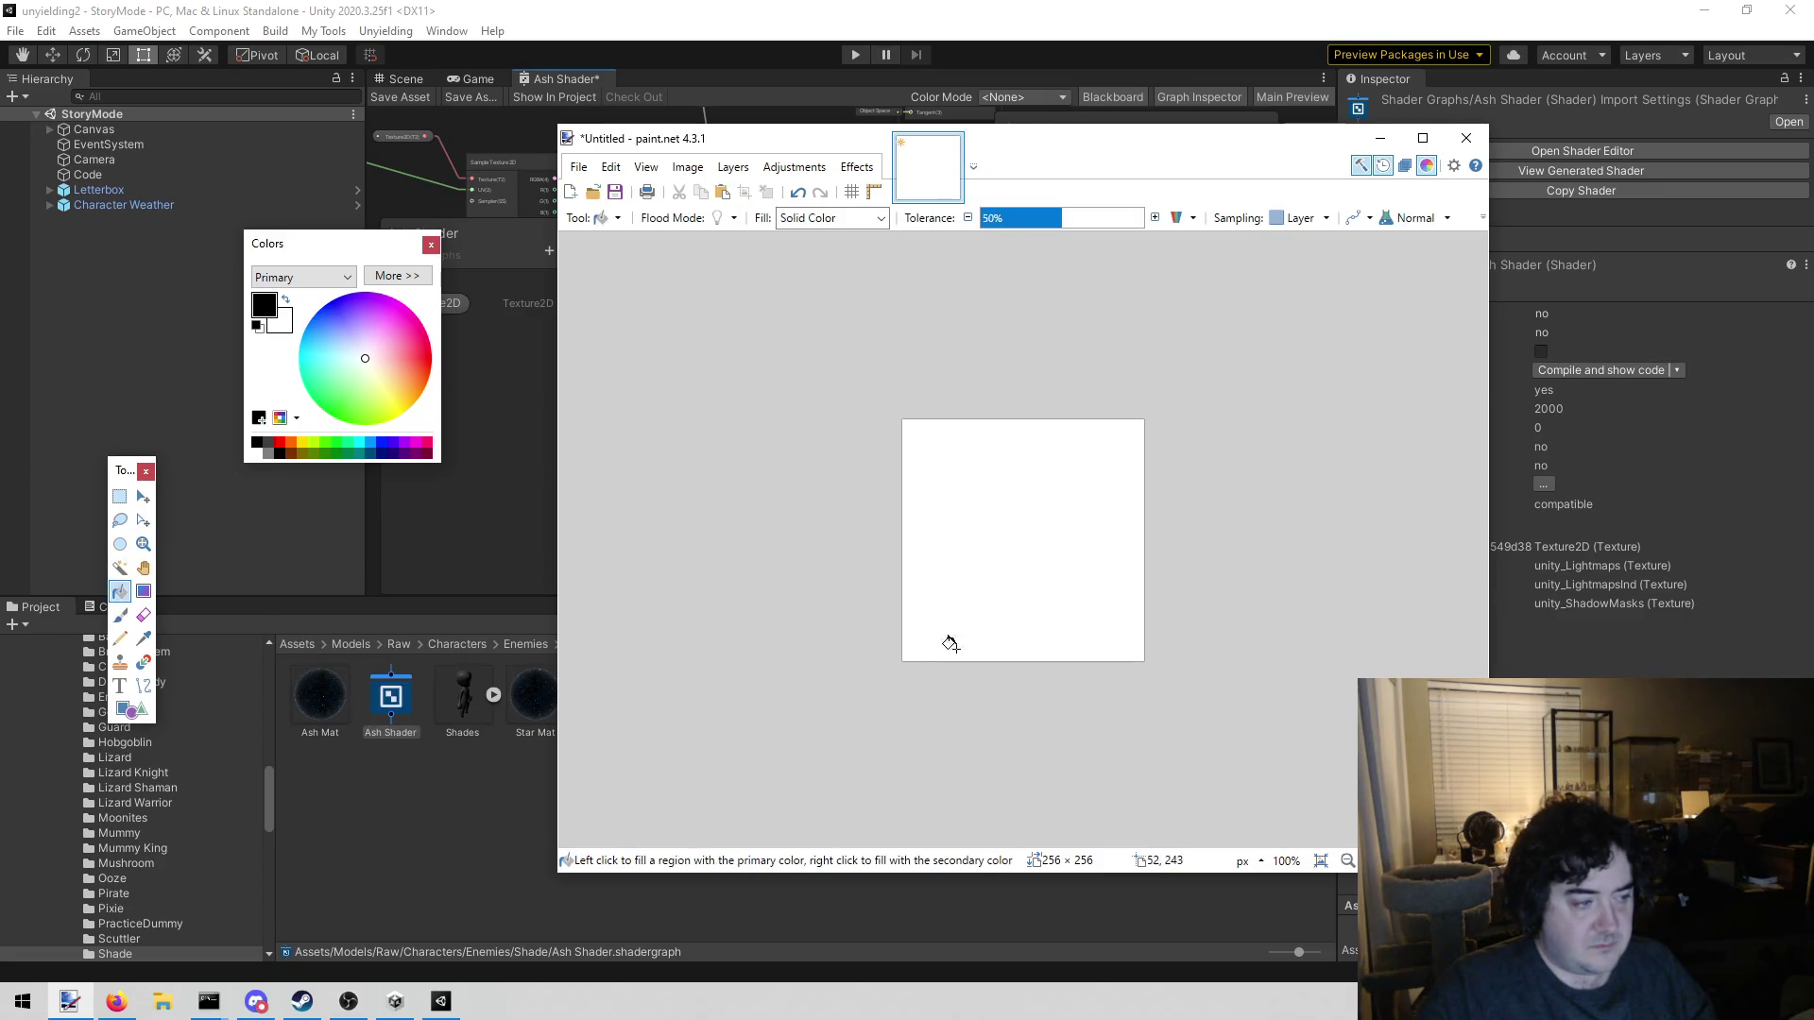
{"action": "left_click", "coordinate": [941, 565]}
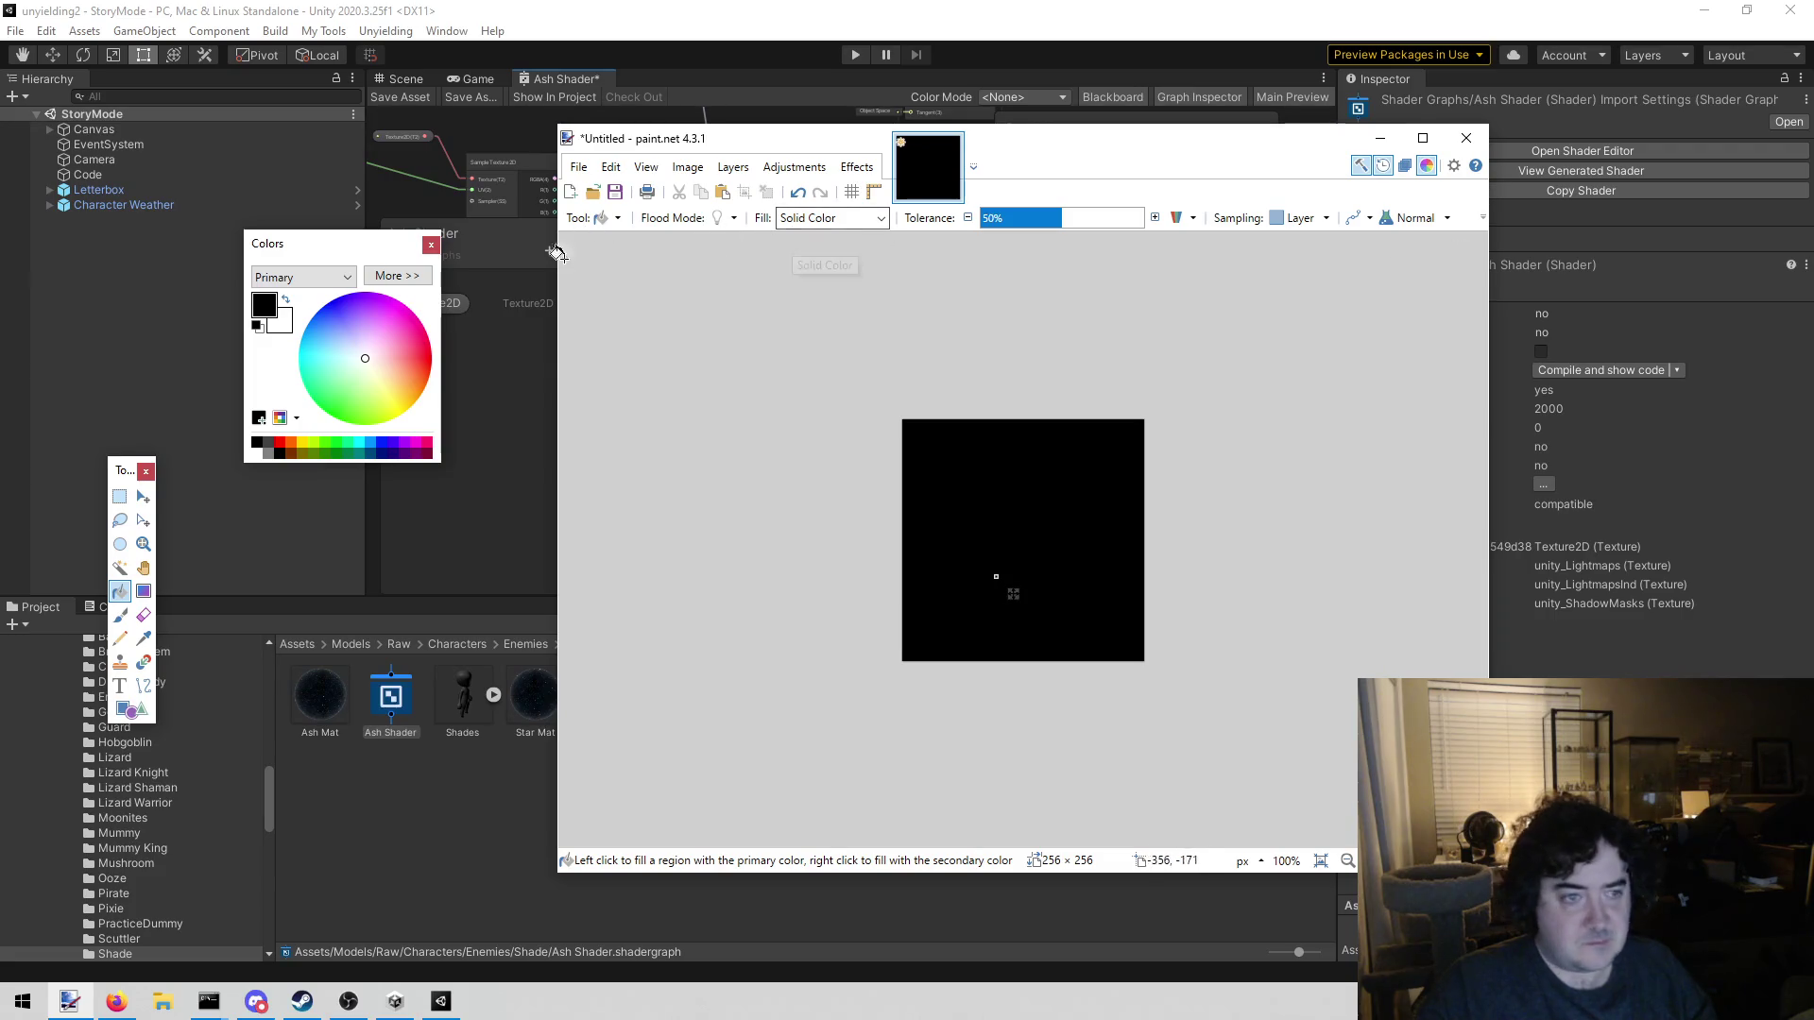
{"action": "left_click", "coordinate": [124, 615]}
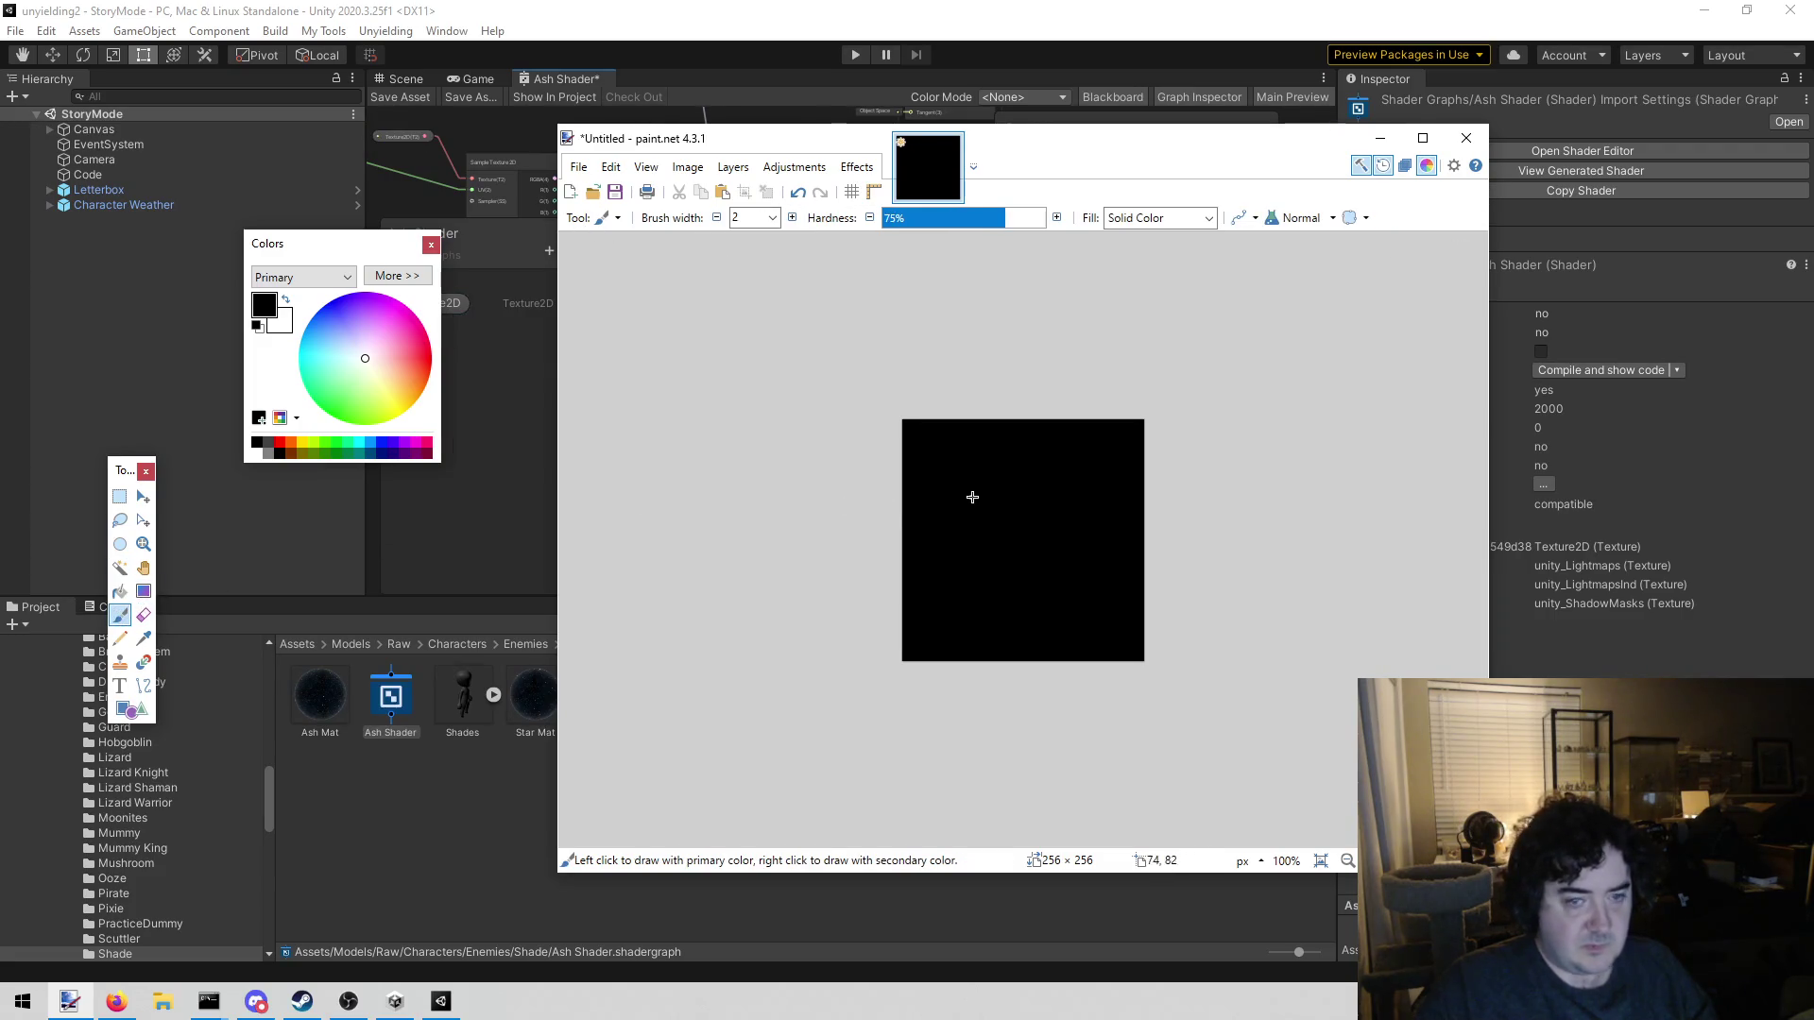
{"action": "left_click", "coordinate": [792, 218]}
{"action": "left_click", "coordinate": [792, 218]}
{"action": "left_click", "coordinate": [948, 483]}
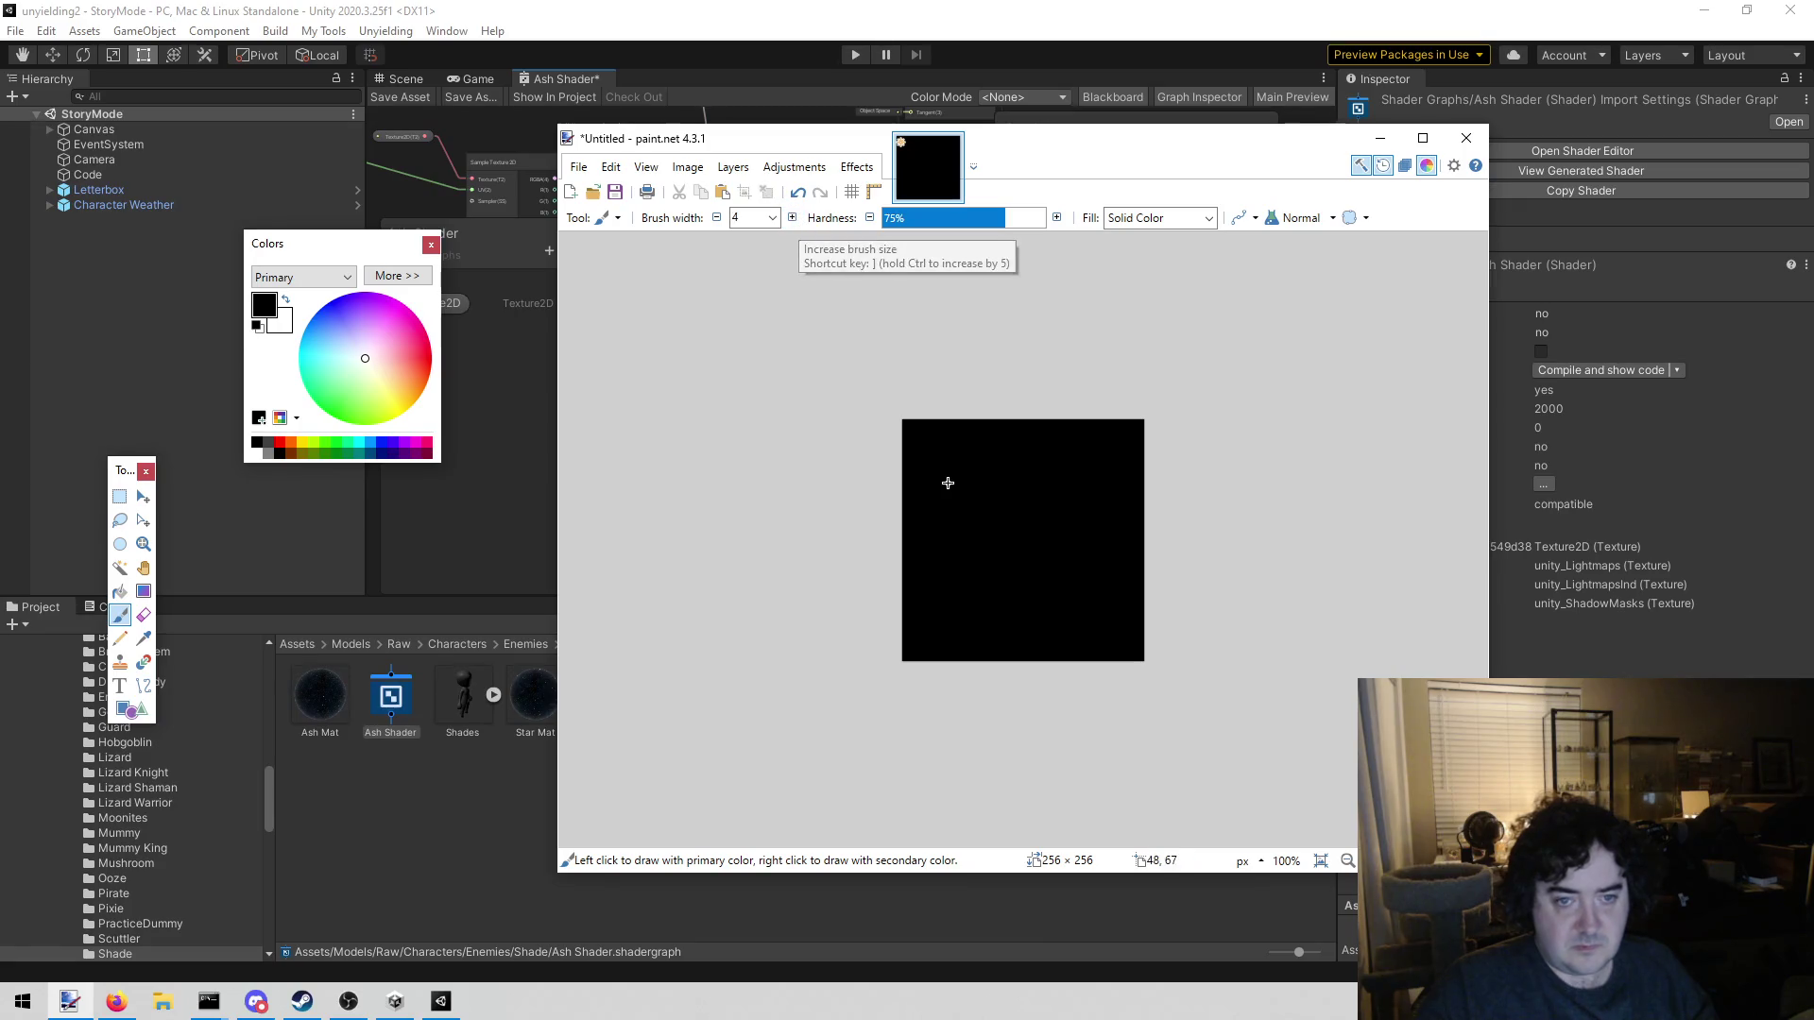
Dot about eighteen white star speckles across the black canvas, then bring up Save As
{"action": "left_click", "coordinate": [961, 639]}
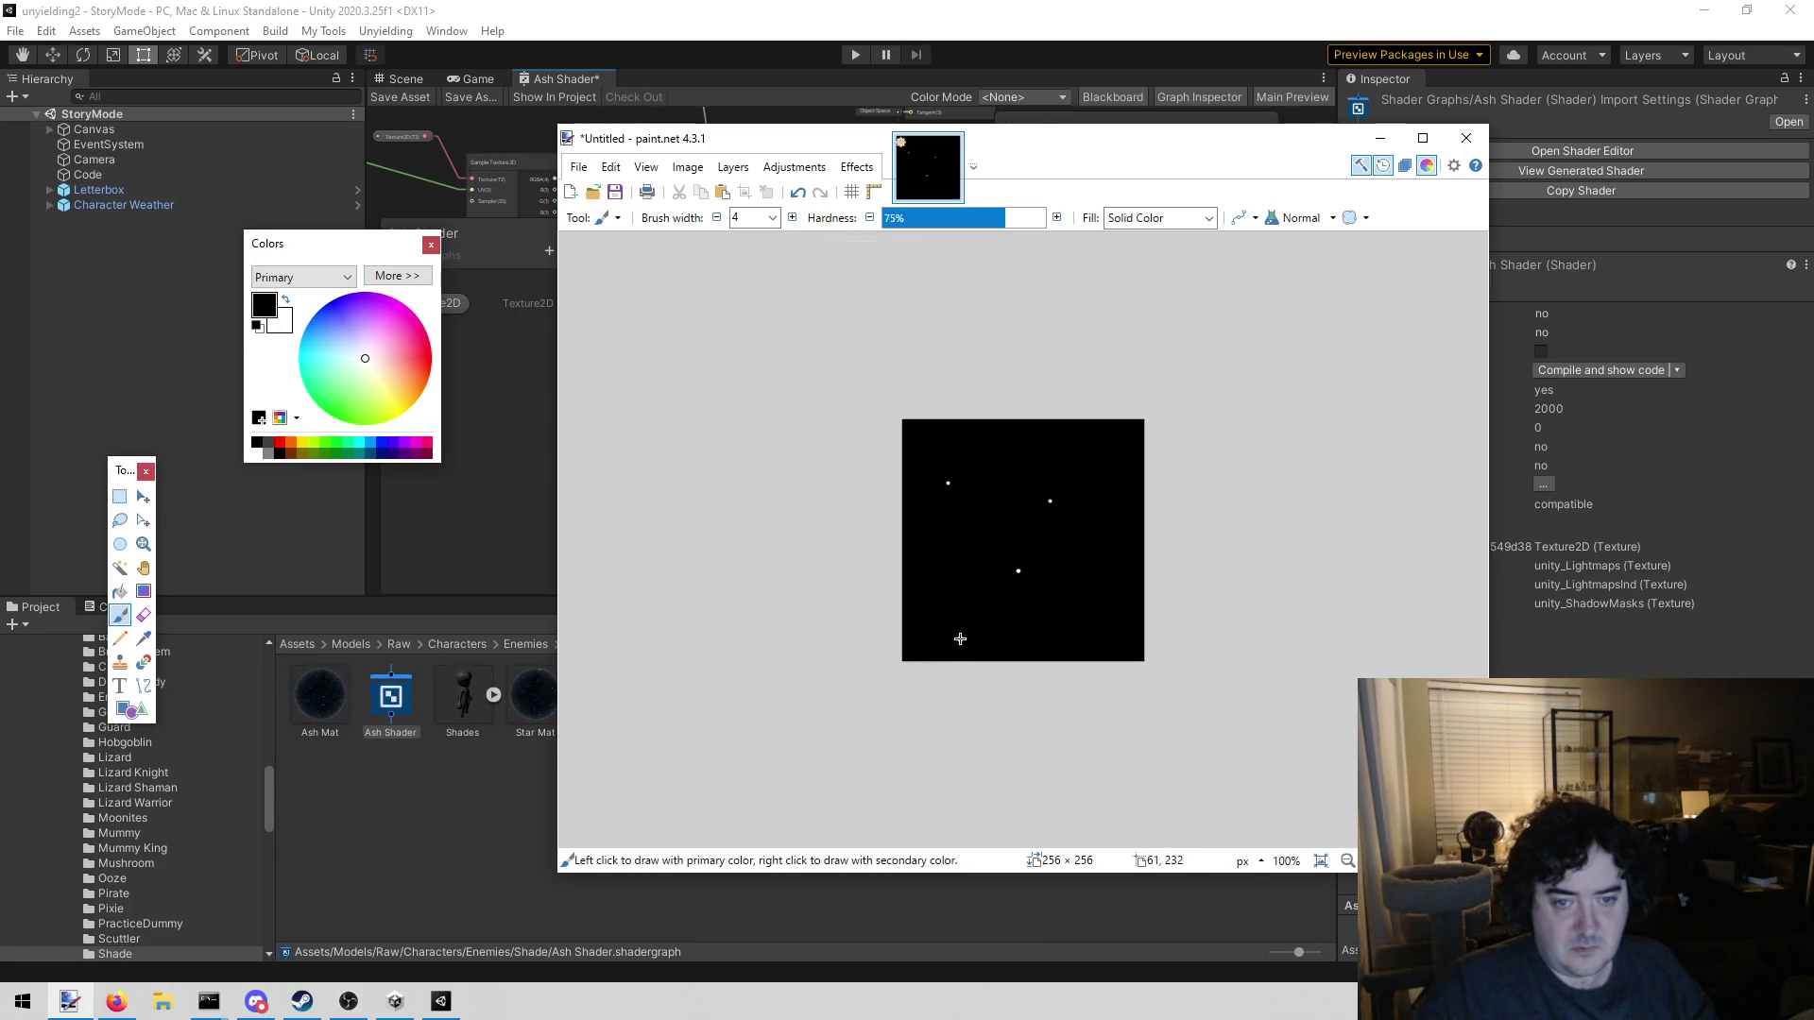
{"action": "left_click", "coordinate": [983, 548]}
{"action": "left_click", "coordinate": [941, 611]}
{"action": "left_click", "coordinate": [1080, 554]}
{"action": "left_click", "coordinate": [1019, 502]}
{"action": "left_click", "coordinate": [1116, 513]}
{"action": "left_click", "coordinate": [1119, 434]}
{"action": "left_click", "coordinate": [904, 583]}
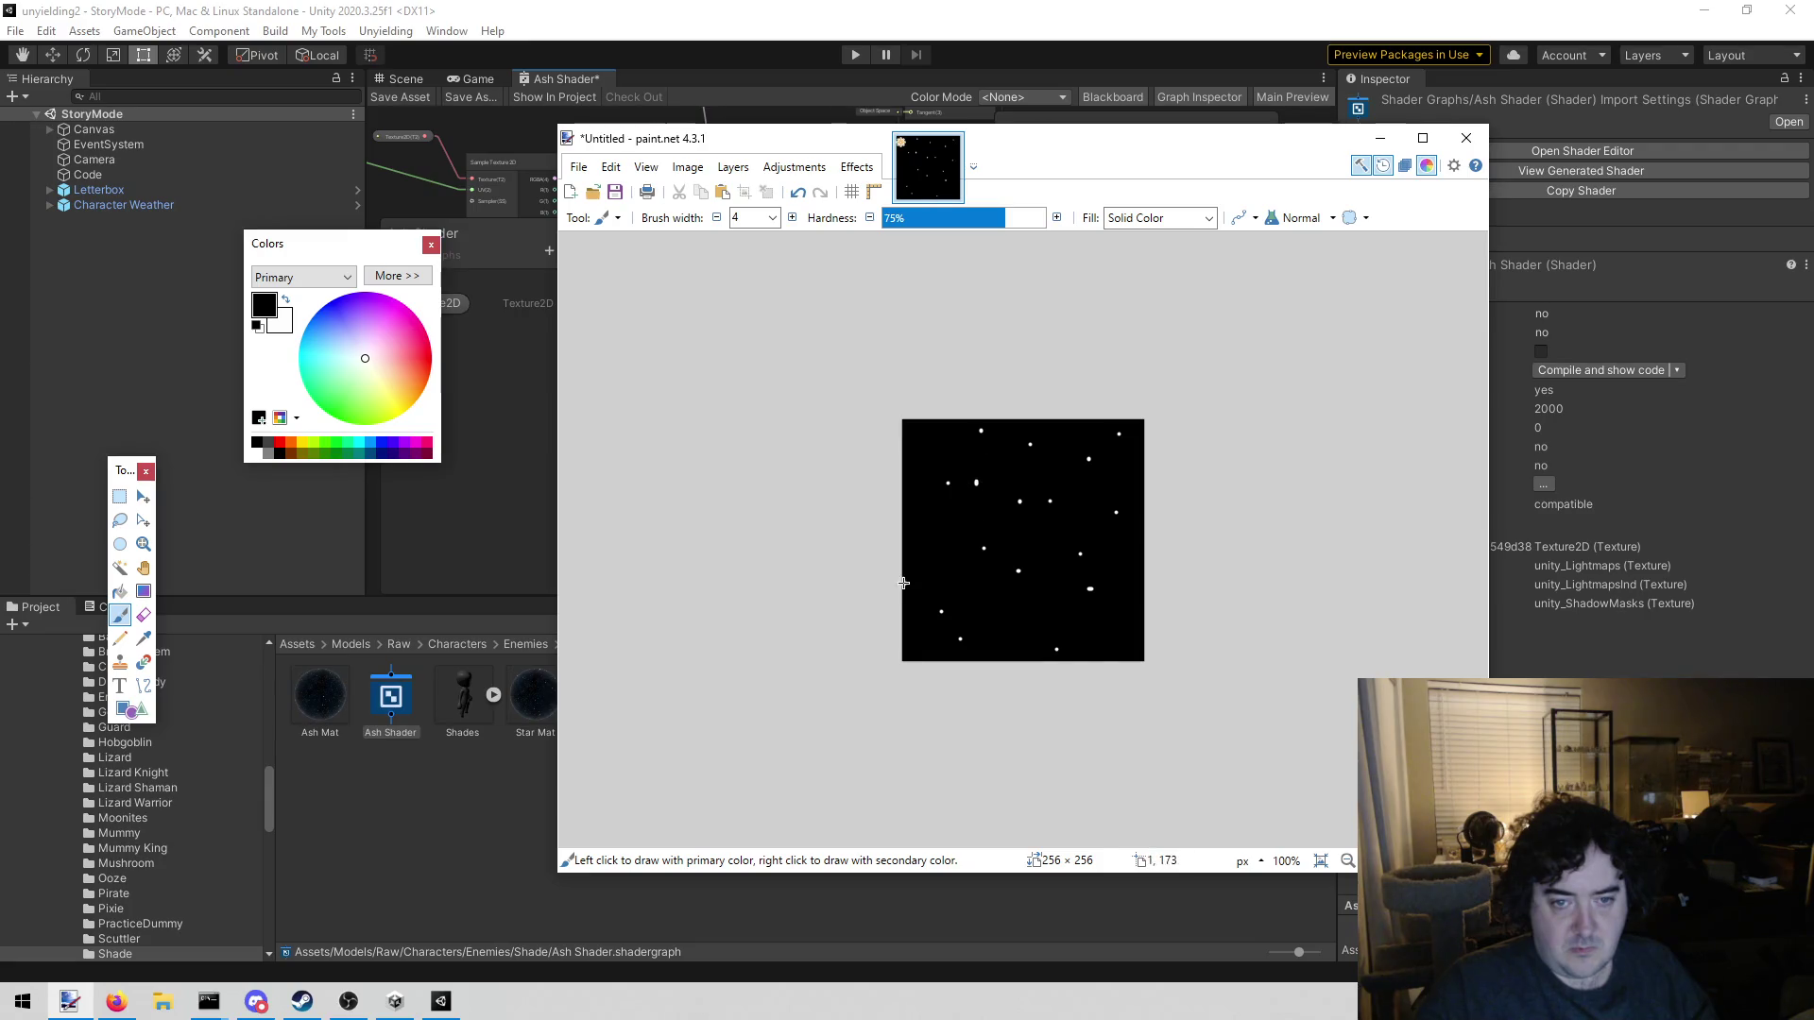
{"action": "left_click", "coordinate": [984, 610]}
{"action": "left_click", "coordinate": [1032, 585]}
{"action": "left_click", "coordinate": [1095, 502]}
{"action": "left_click", "coordinate": [1050, 475]}
{"action": "left_click", "coordinate": [1068, 514]}
{"action": "left_click", "coordinate": [1100, 536]}
{"action": "left_click", "coordinate": [1002, 639]}
{"action": "left_click", "coordinate": [1036, 655]}
{"action": "left_click", "coordinate": [1014, 514]}
{"action": "left_click", "coordinate": [975, 518]}
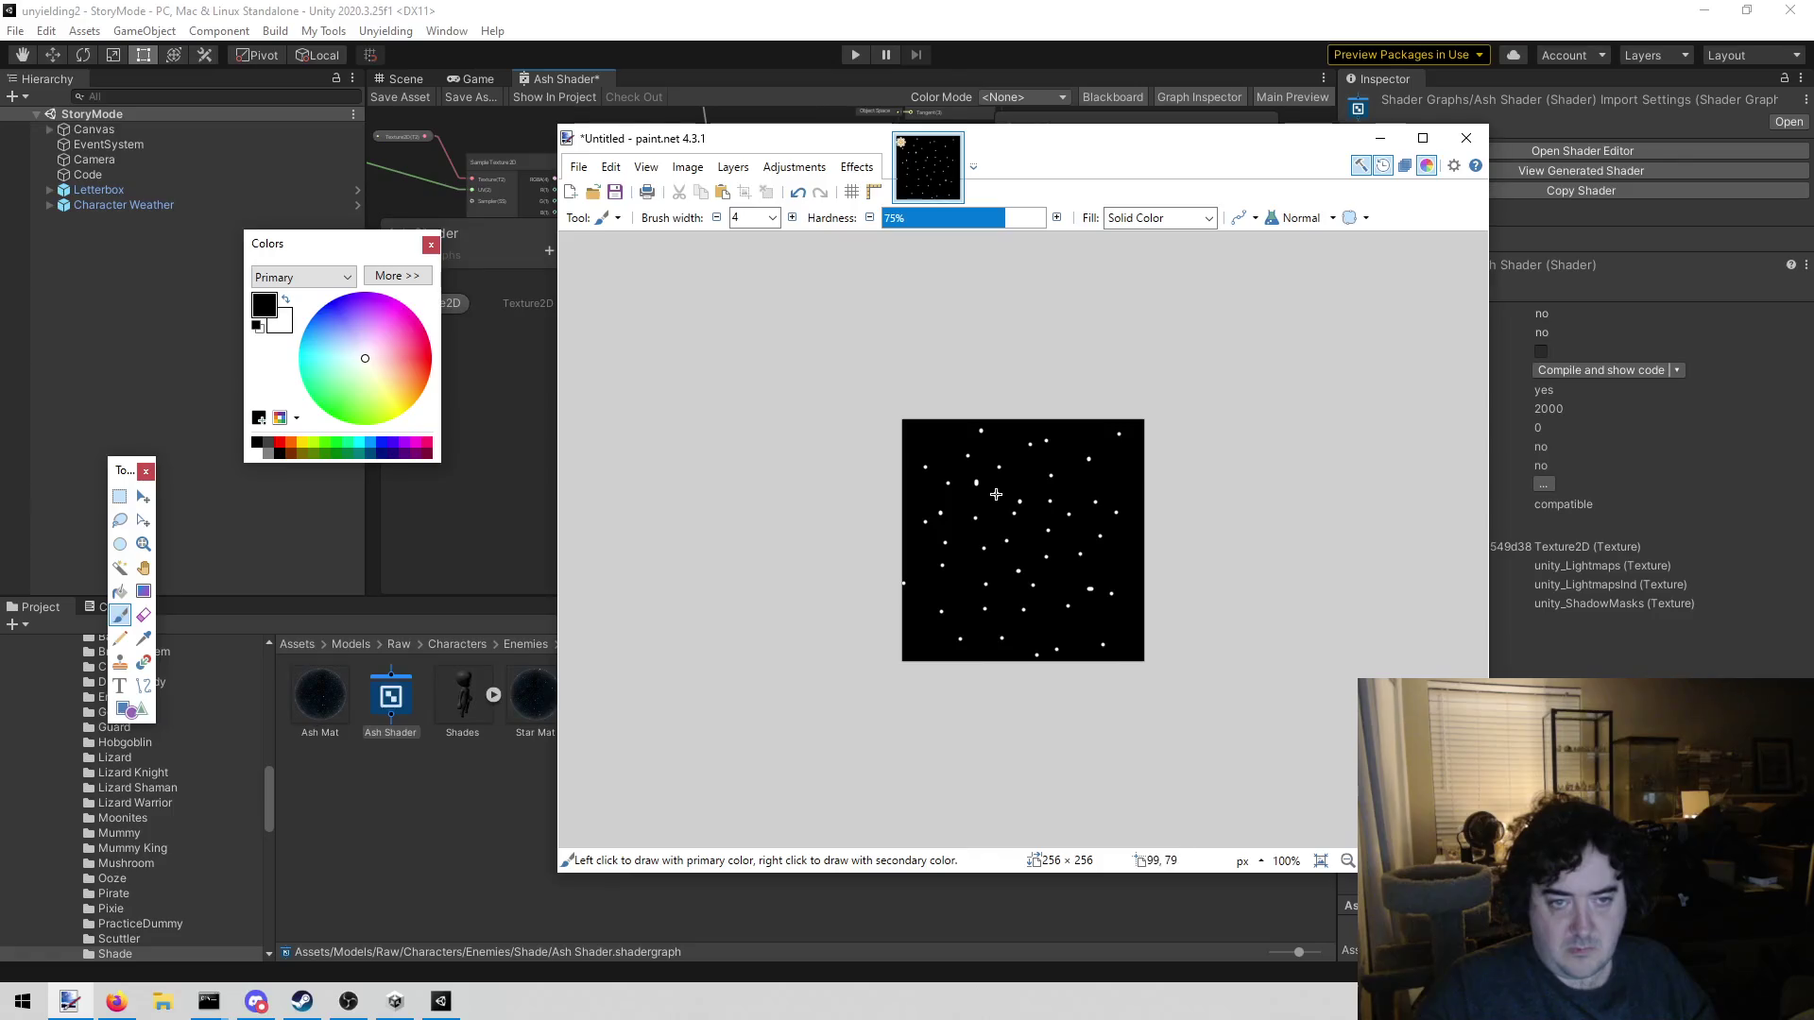
{"action": "left_click", "coordinate": [585, 168]}
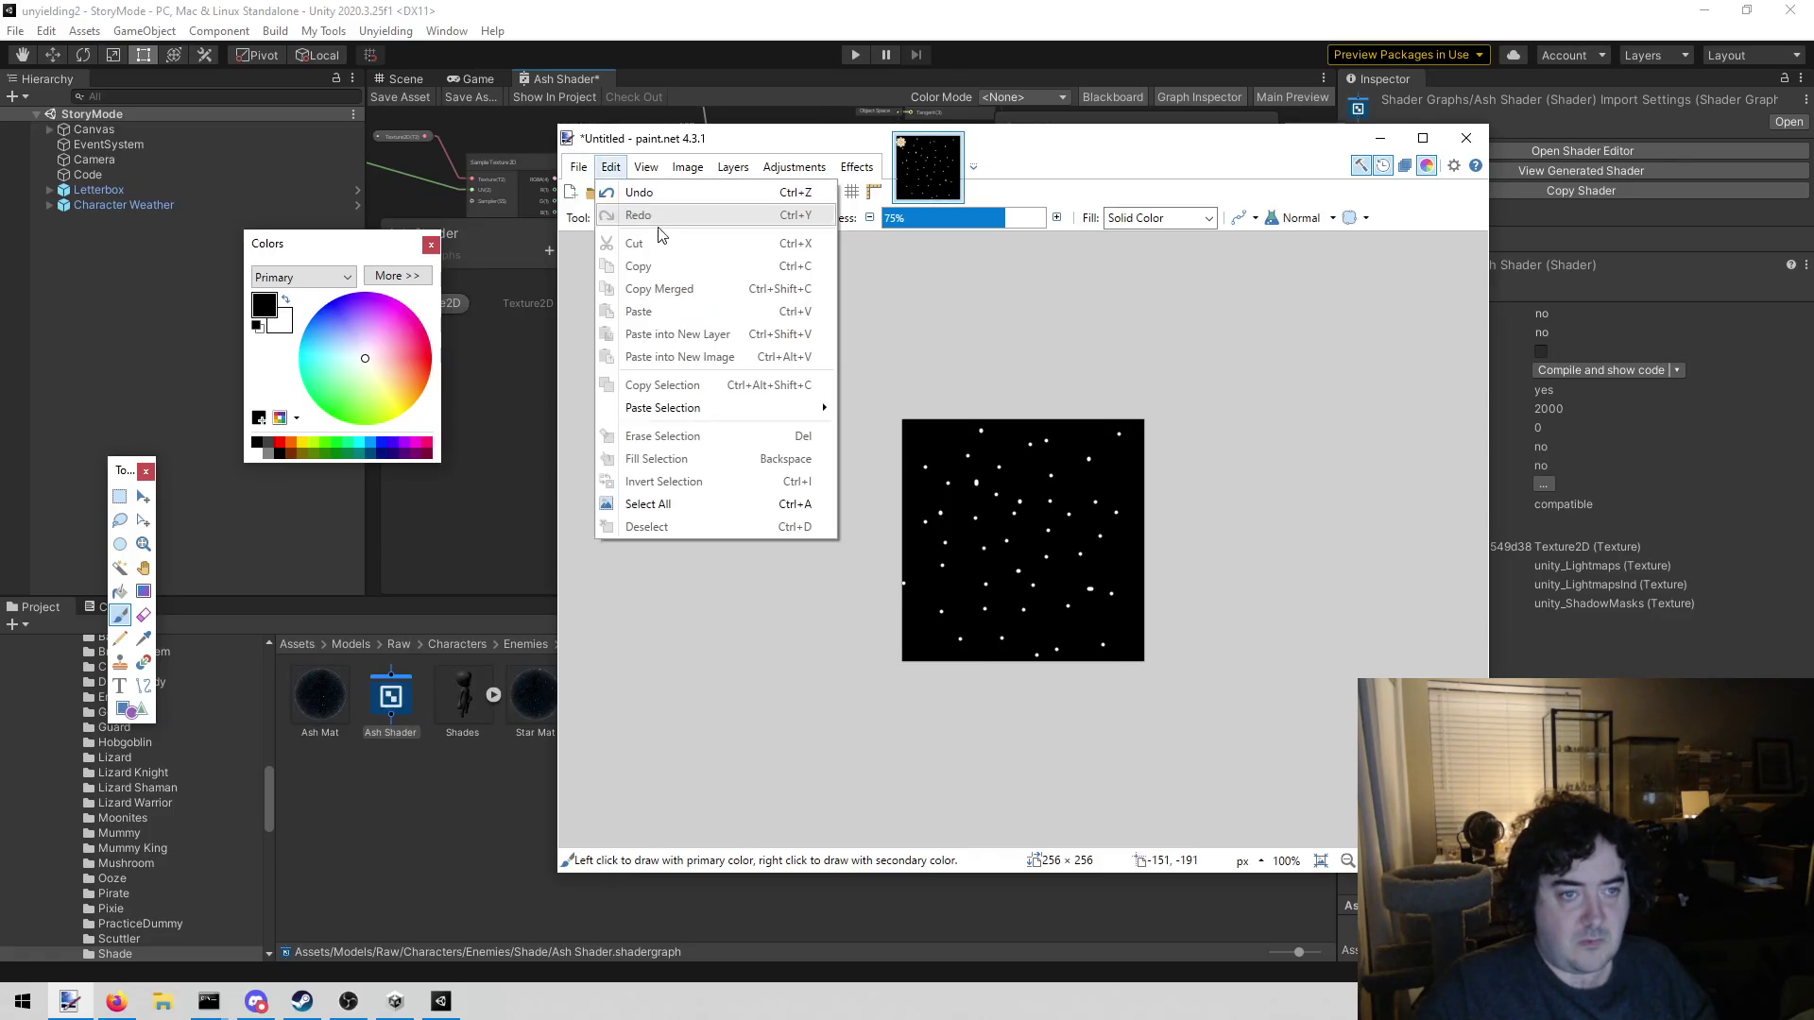
{"action": "left_click", "coordinate": [588, 311]}
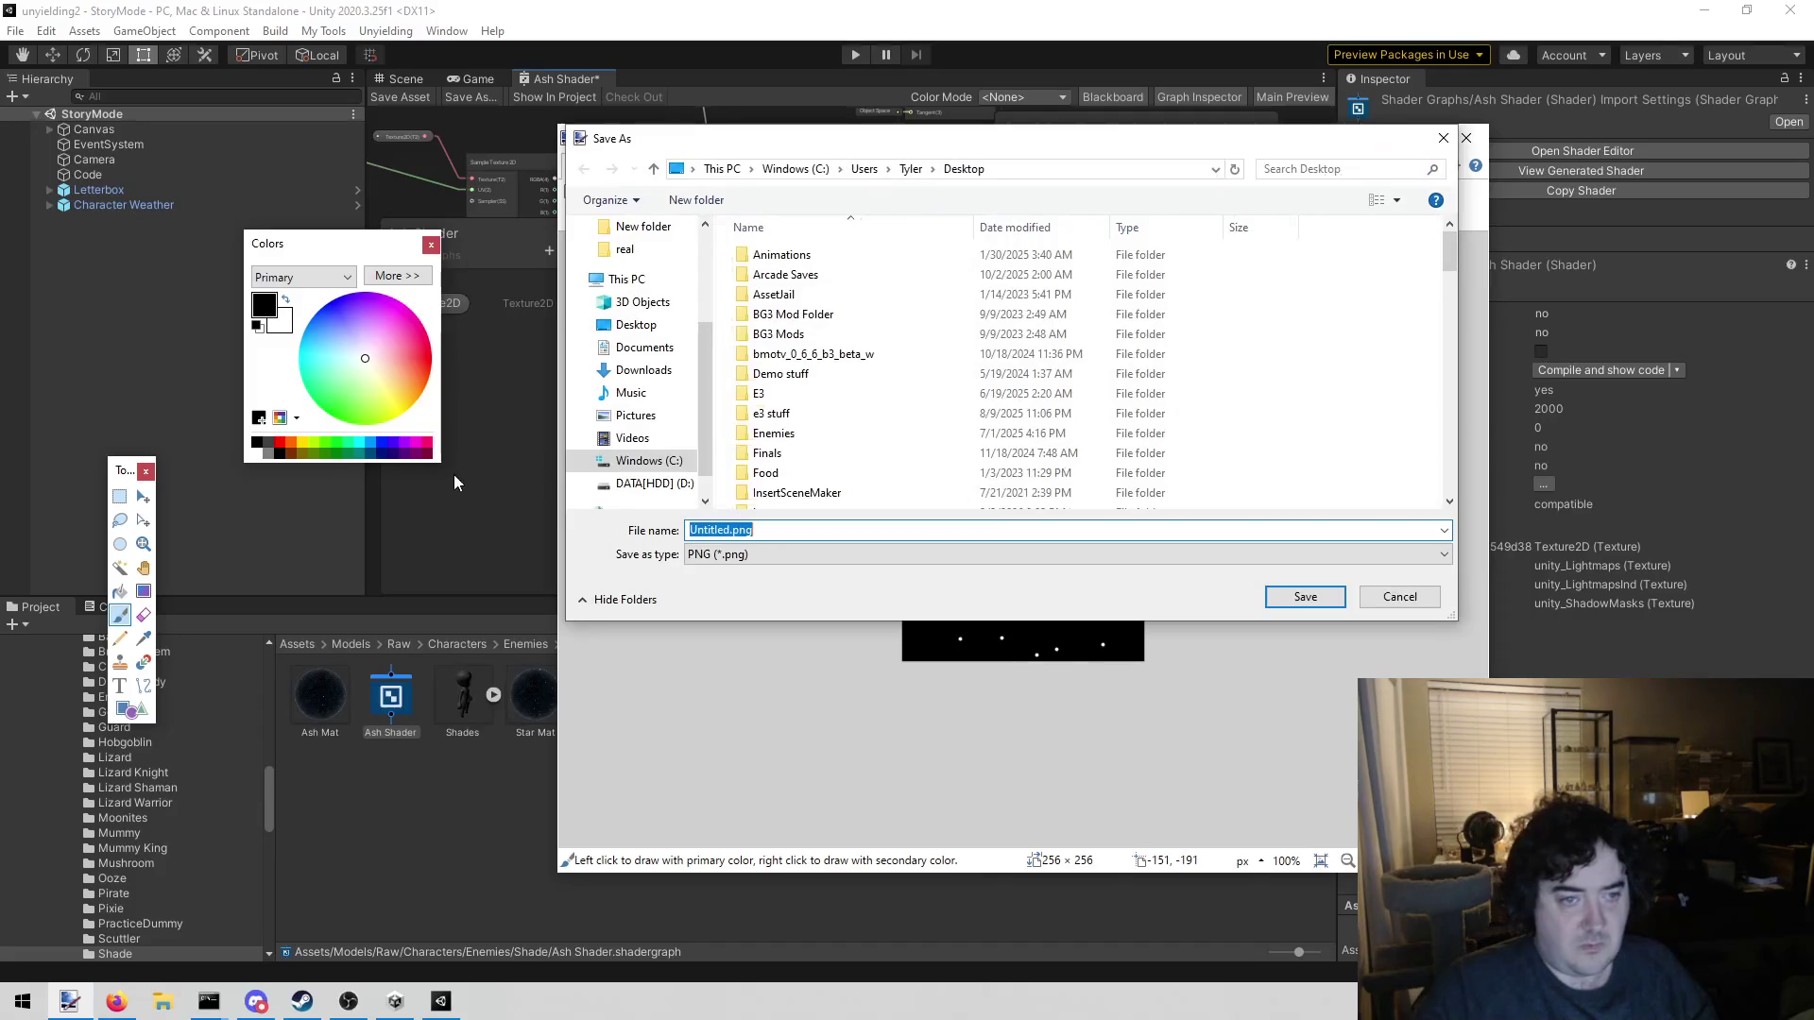
Replace the Untitled file name, save the image as Test.png, and close paint.net
{"action": "left_click", "coordinate": [729, 531]}
{"action": "key", "text": "shift+Home"}
{"action": "key", "text": "BackSpace"}
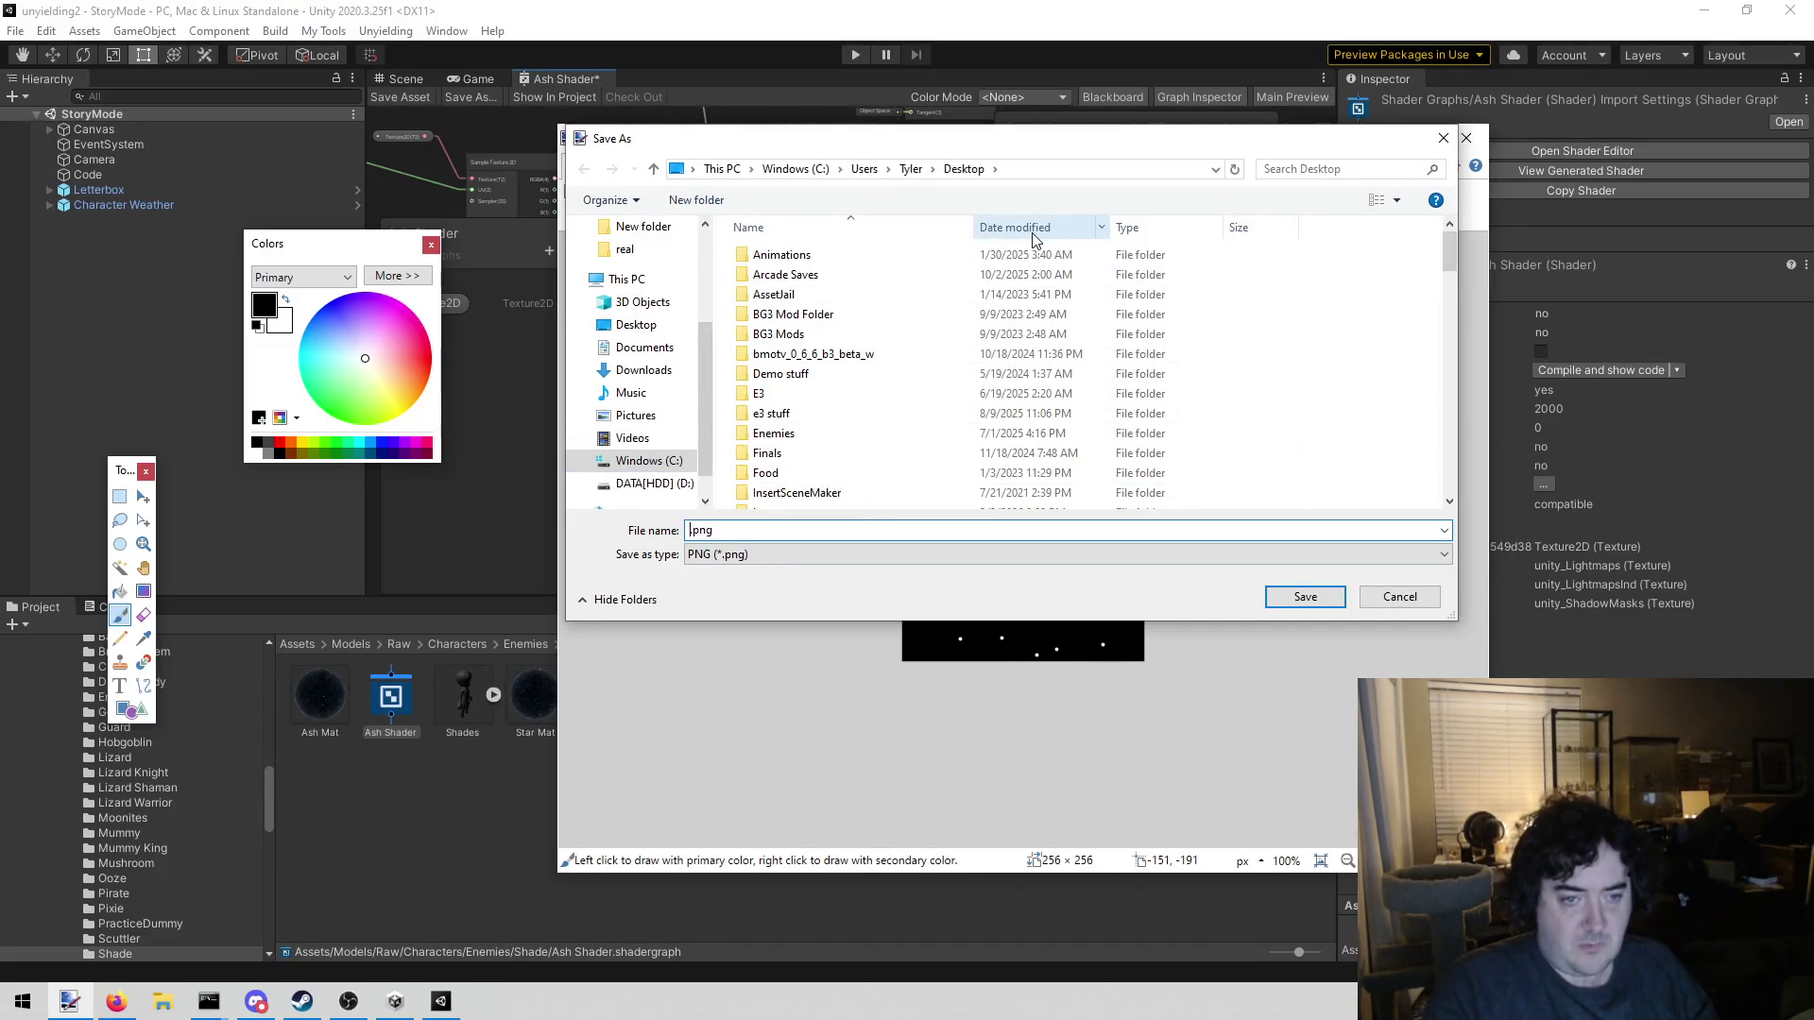
{"action": "type", "text": "Test"}
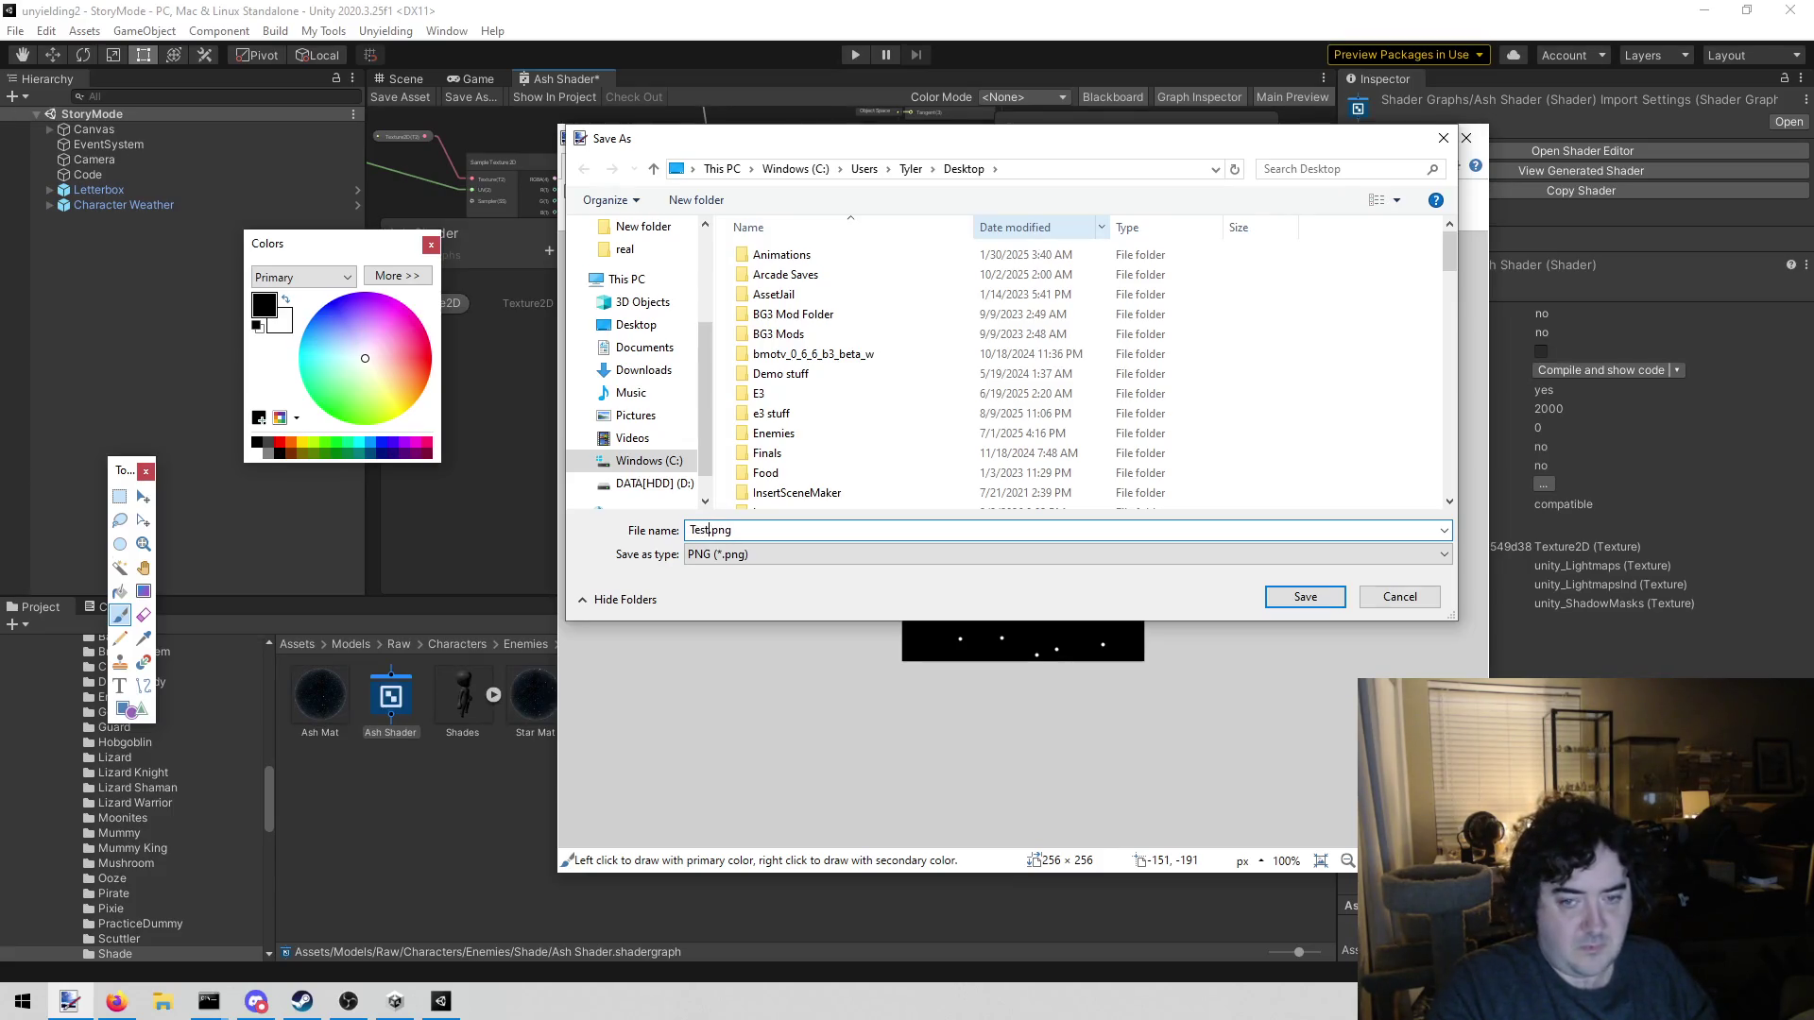
{"action": "key", "text": "Return"}
{"action": "key", "text": "Return"}
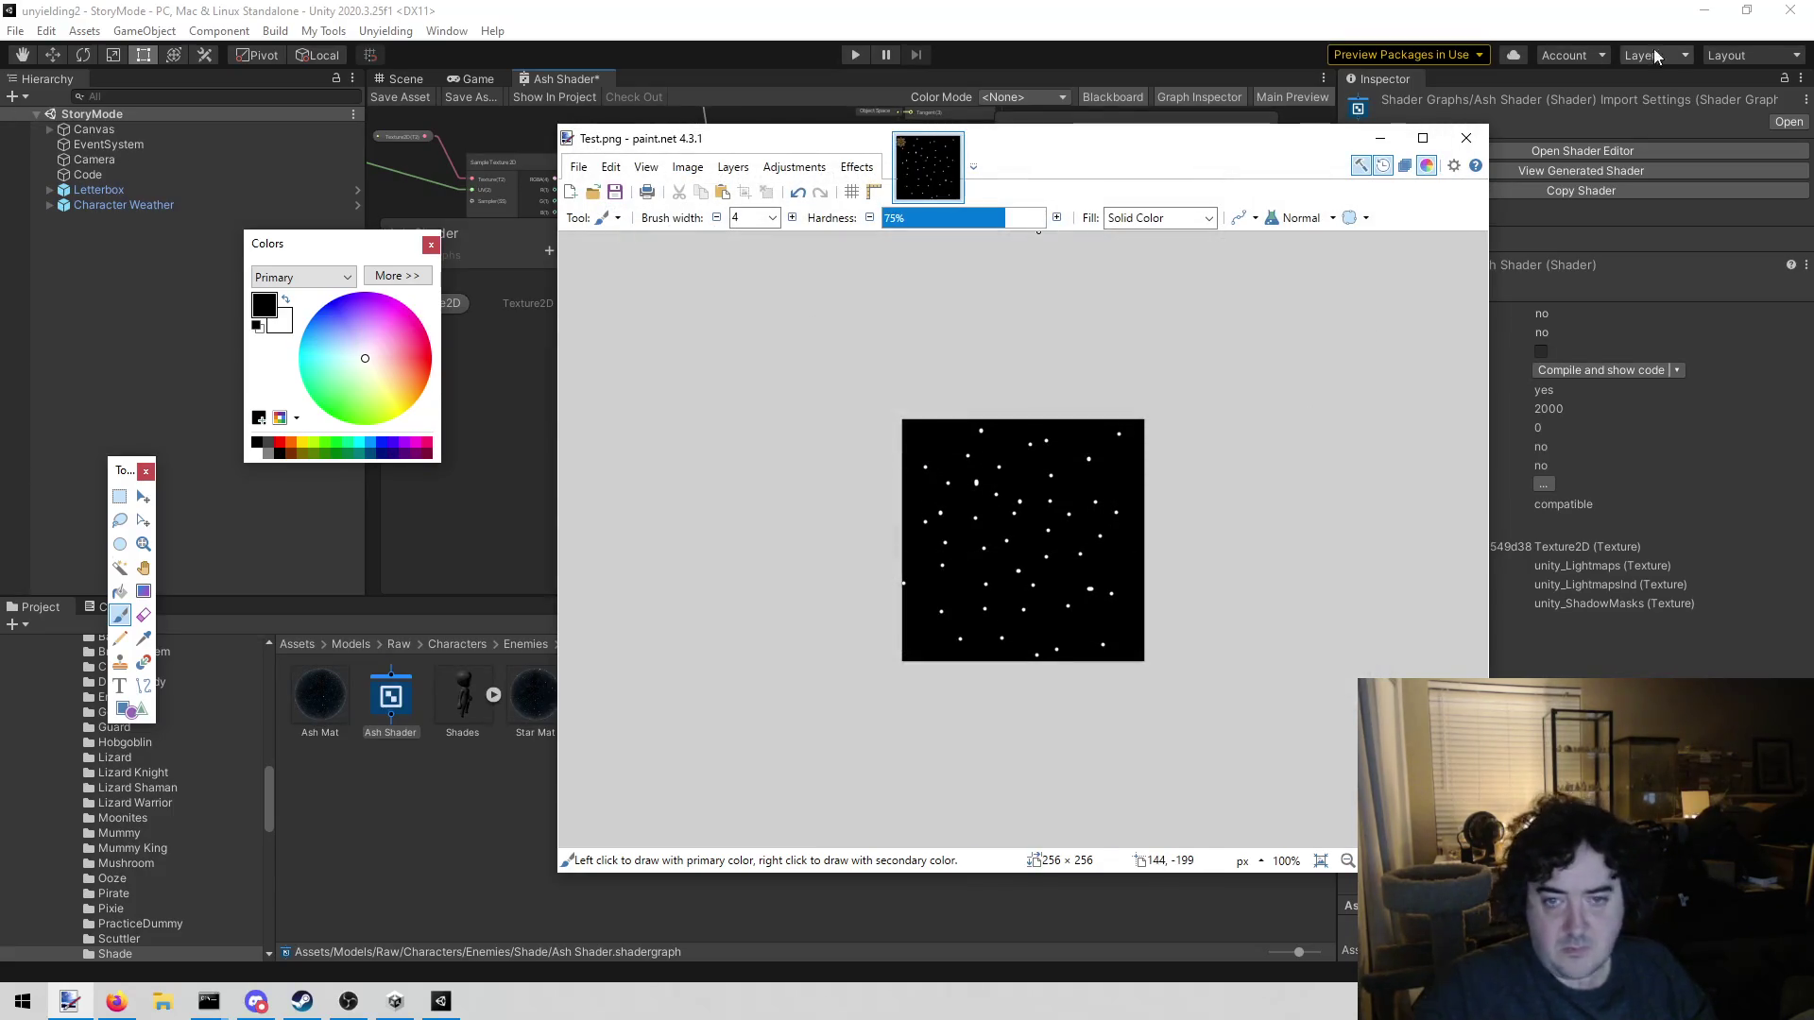
{"action": "left_click", "coordinate": [1466, 138]}
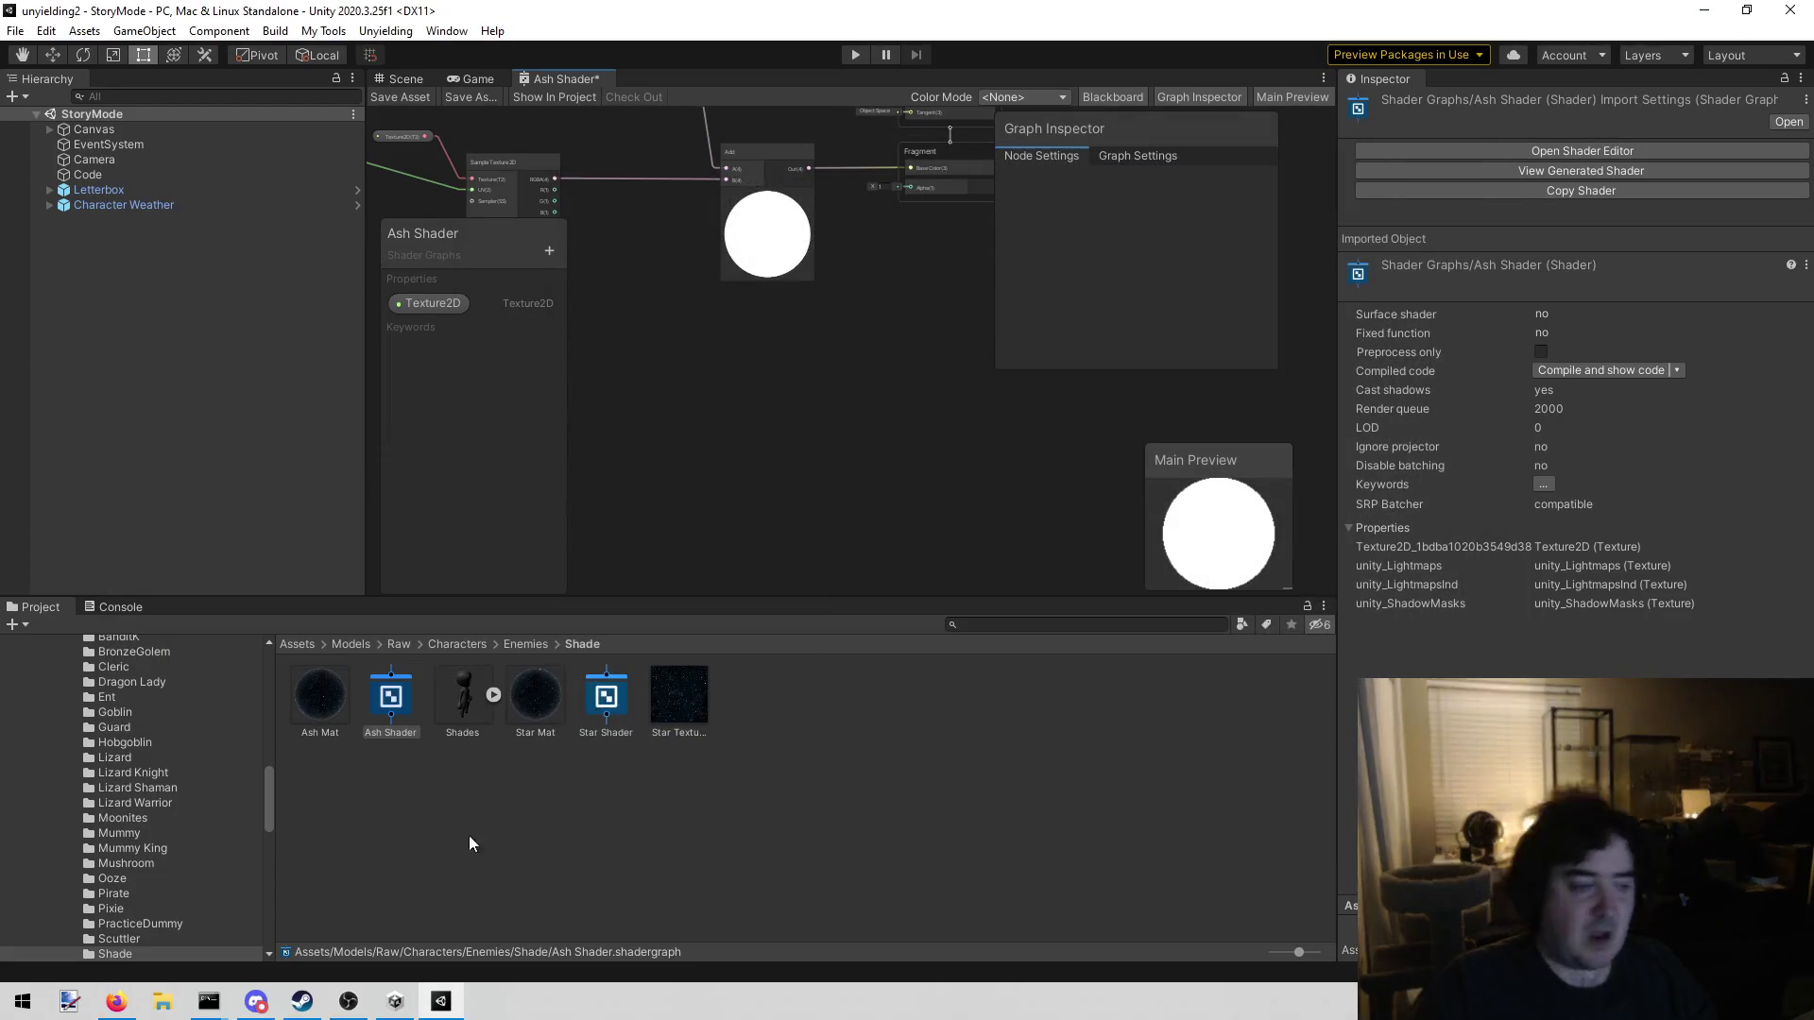
Copy Test.png into the Shade folder via File Explorer and recentre the Ash Shader graph
{"action": "left_click", "coordinate": [326, 699]}
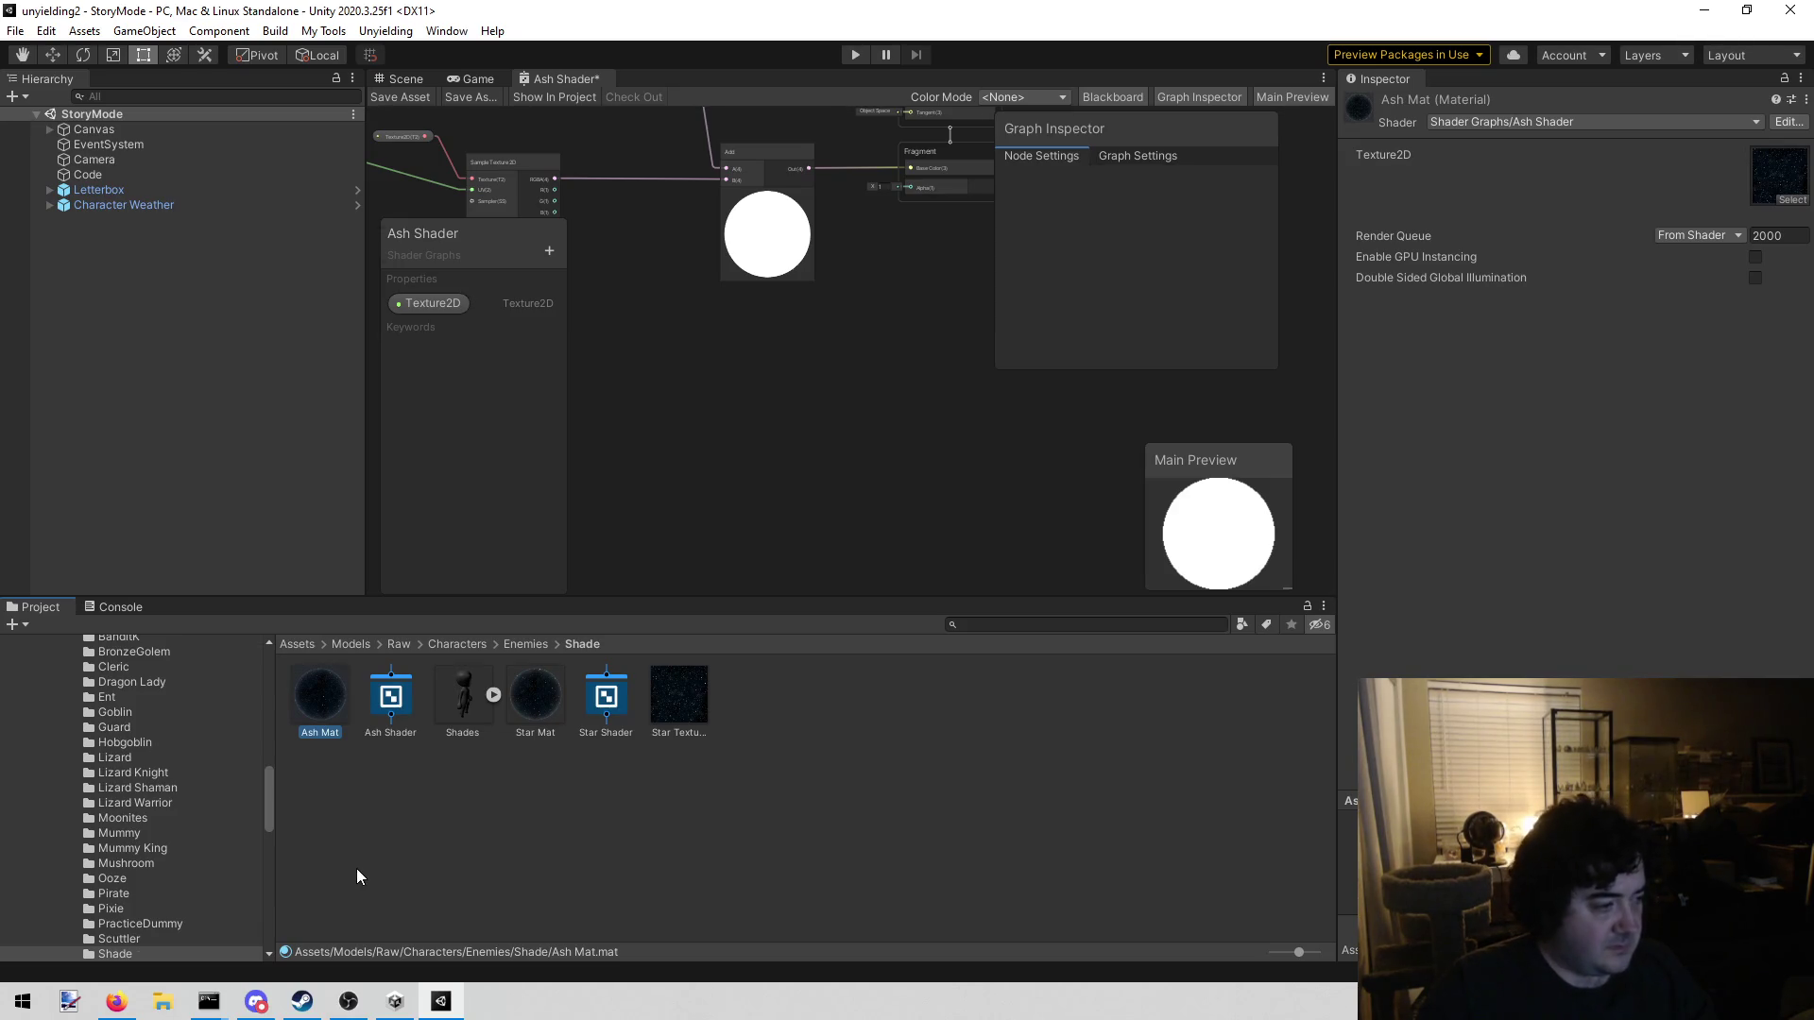
{"action": "key", "text": "super+e"}
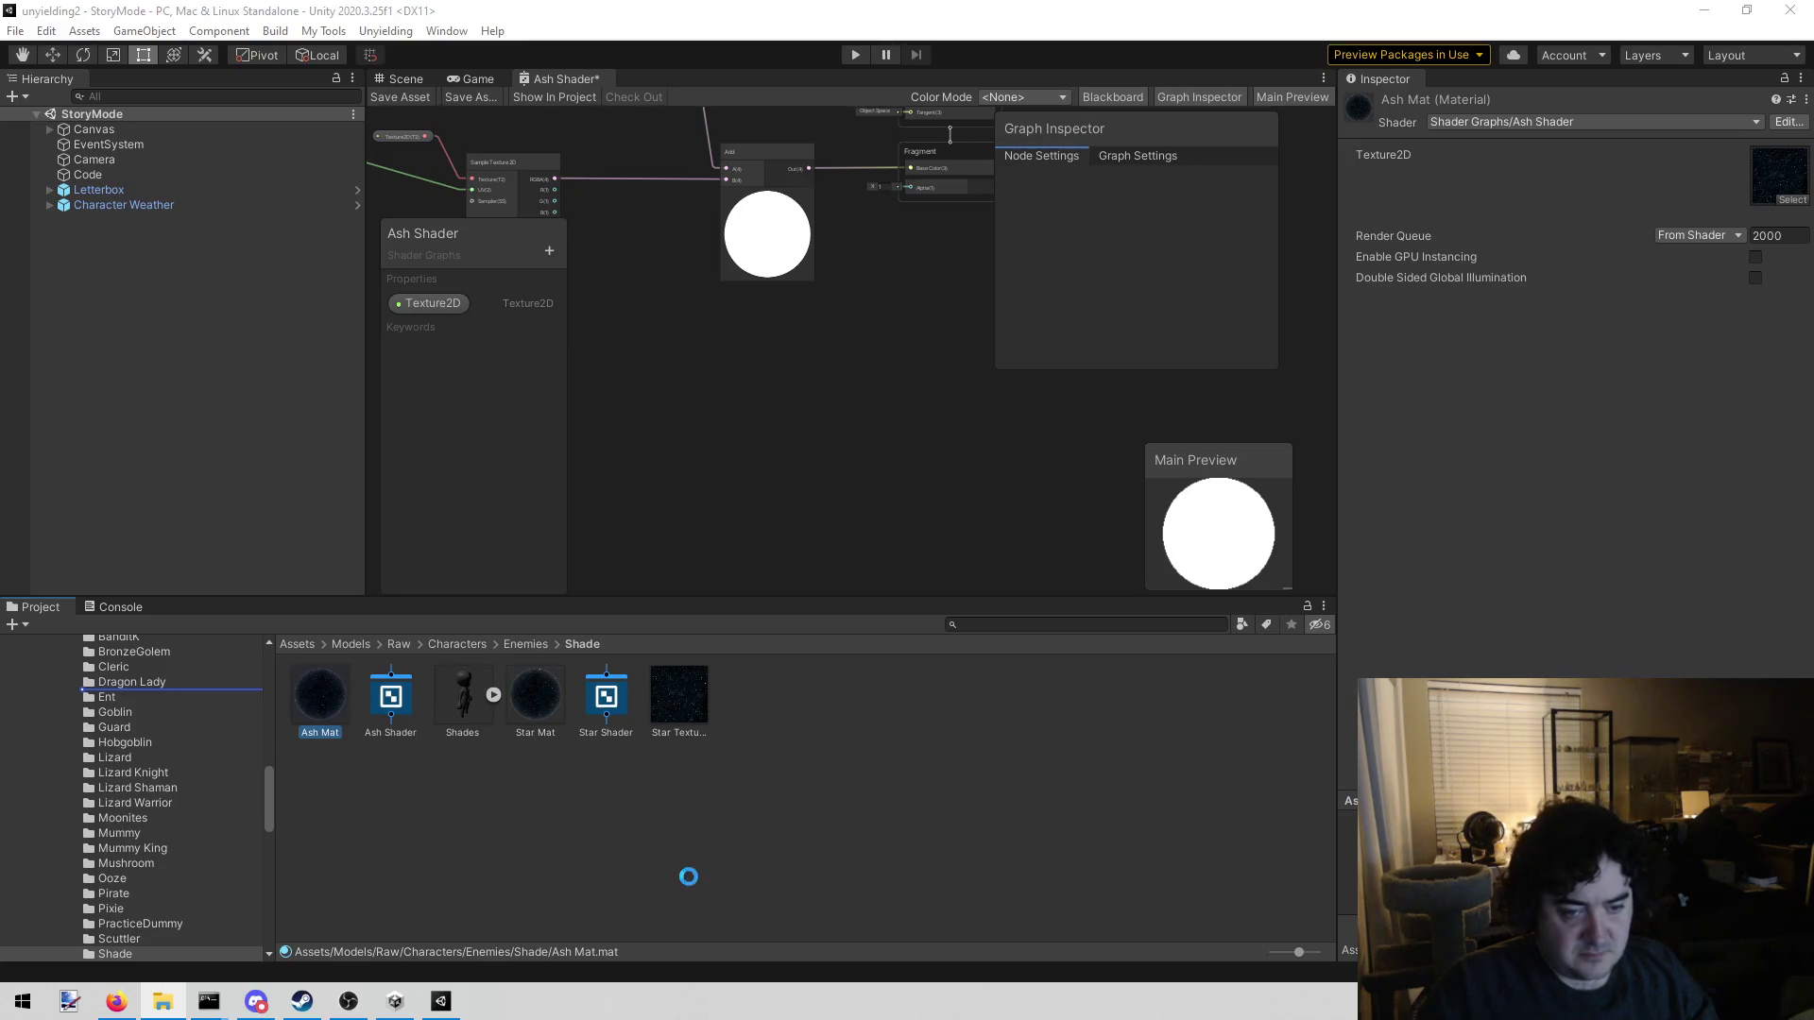
{"action": "mouse_move", "coordinate": [929, 437]}
{"action": "left_mouse_down"}
{"action": "mouse_move", "coordinate": [781, 509]}
{"action": "mouse_move", "coordinate": [924, 458]}
{"action": "mouse_move", "coordinate": [863, 471]}
{"action": "left_mouse_up"}
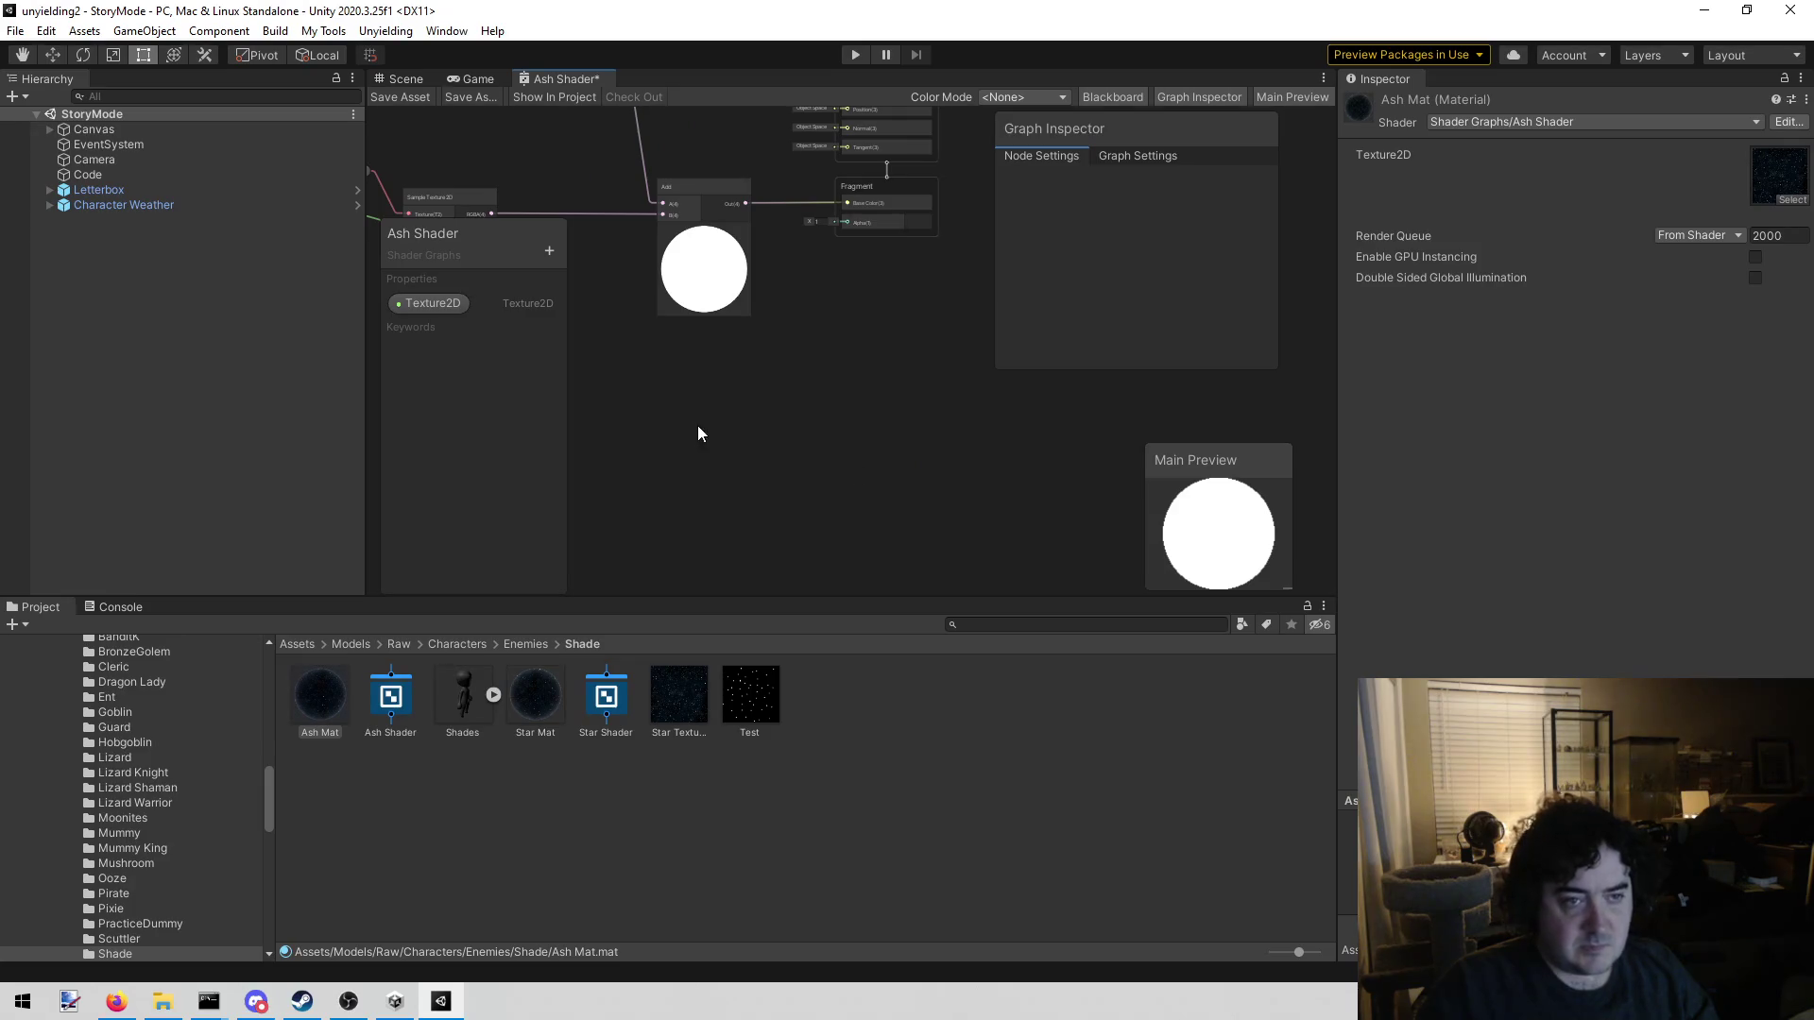
{"action": "mouse_move", "coordinate": [725, 441]}
{"action": "left_mouse_down"}
{"action": "mouse_move", "coordinate": [790, 429]}
{"action": "mouse_move", "coordinate": [775, 433]}
{"action": "left_mouse_up"}
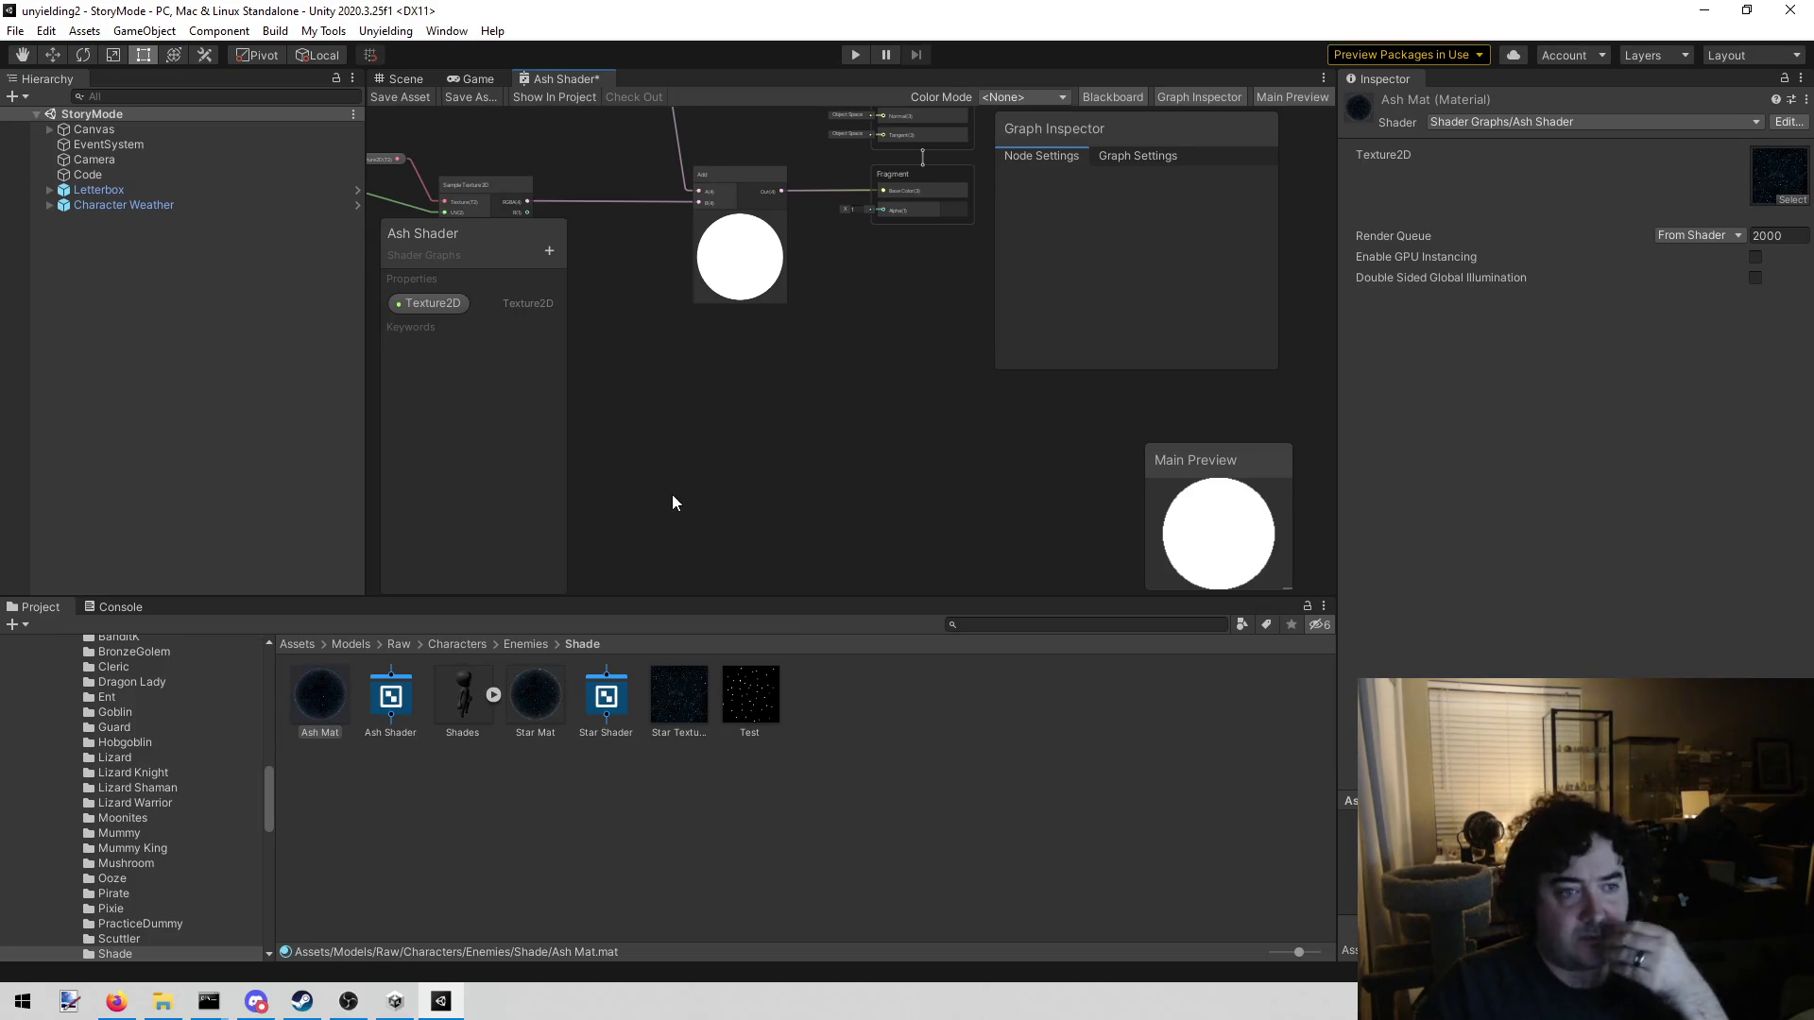
{"action": "left_click_drag", "start_coordinate": [731, 438], "coordinate": [733, 461]}
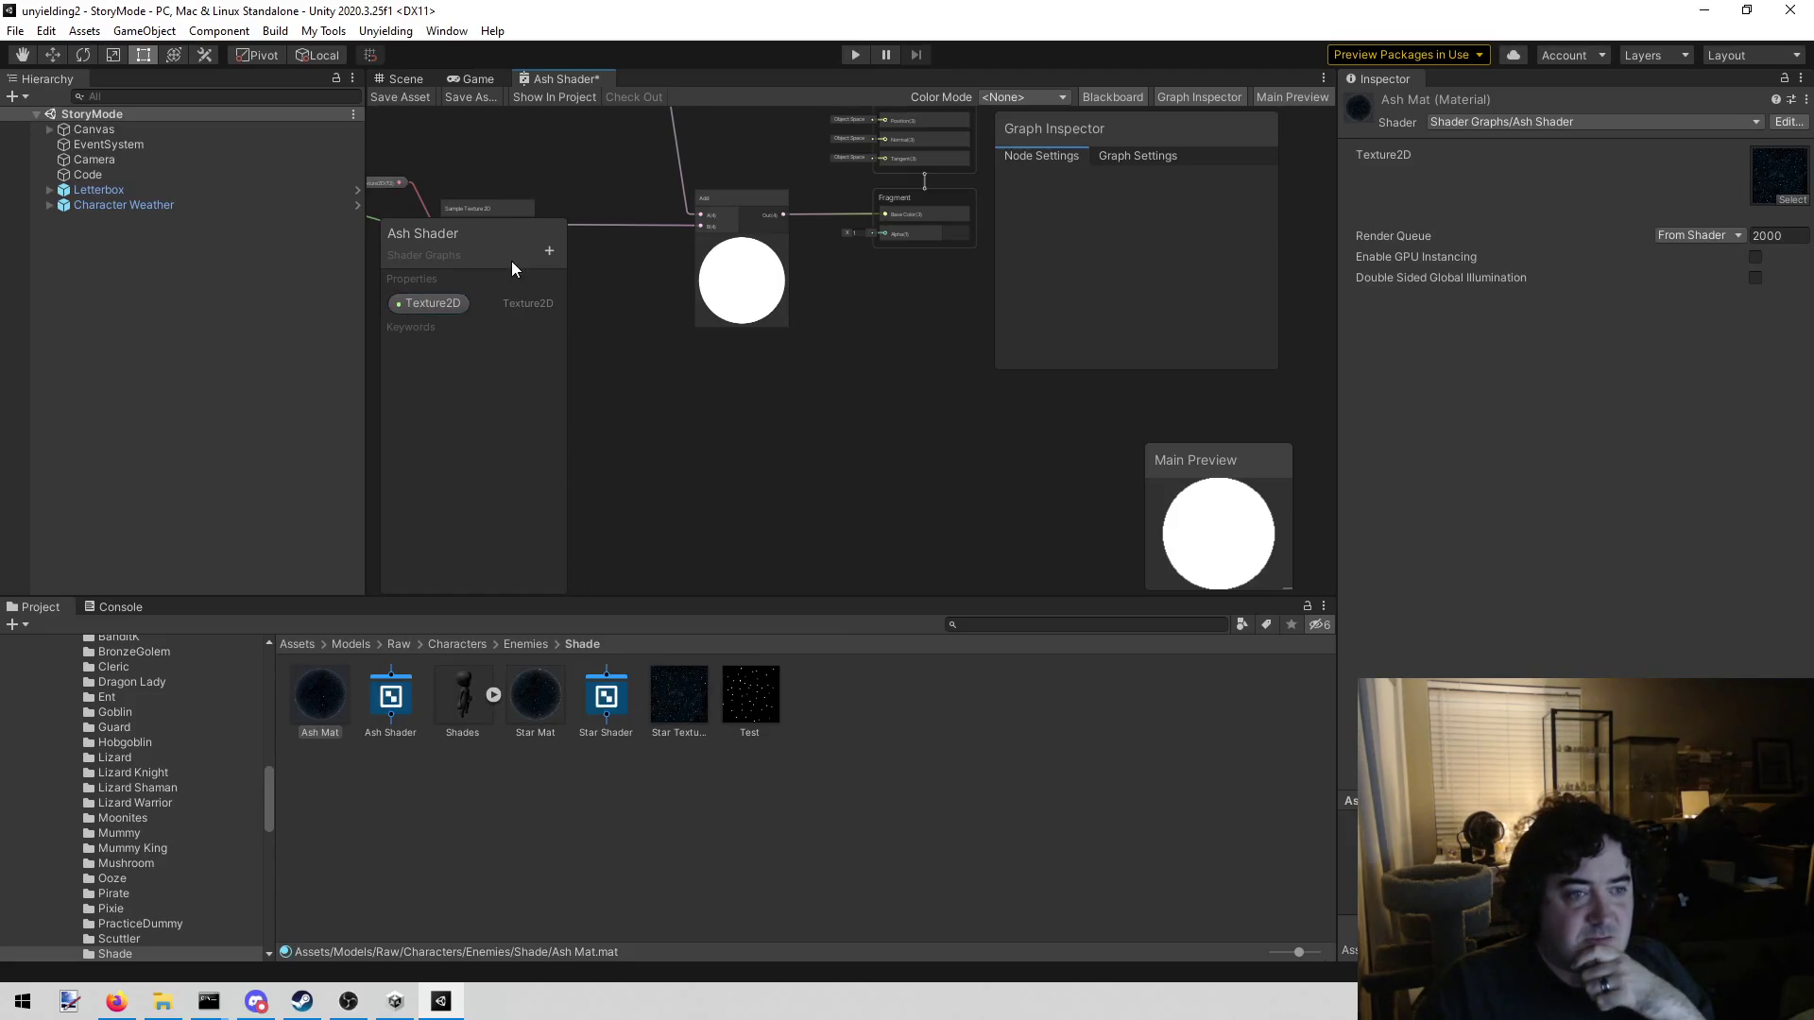
{"action": "left_click_drag", "start_coordinate": [660, 428], "coordinate": [684, 417]}
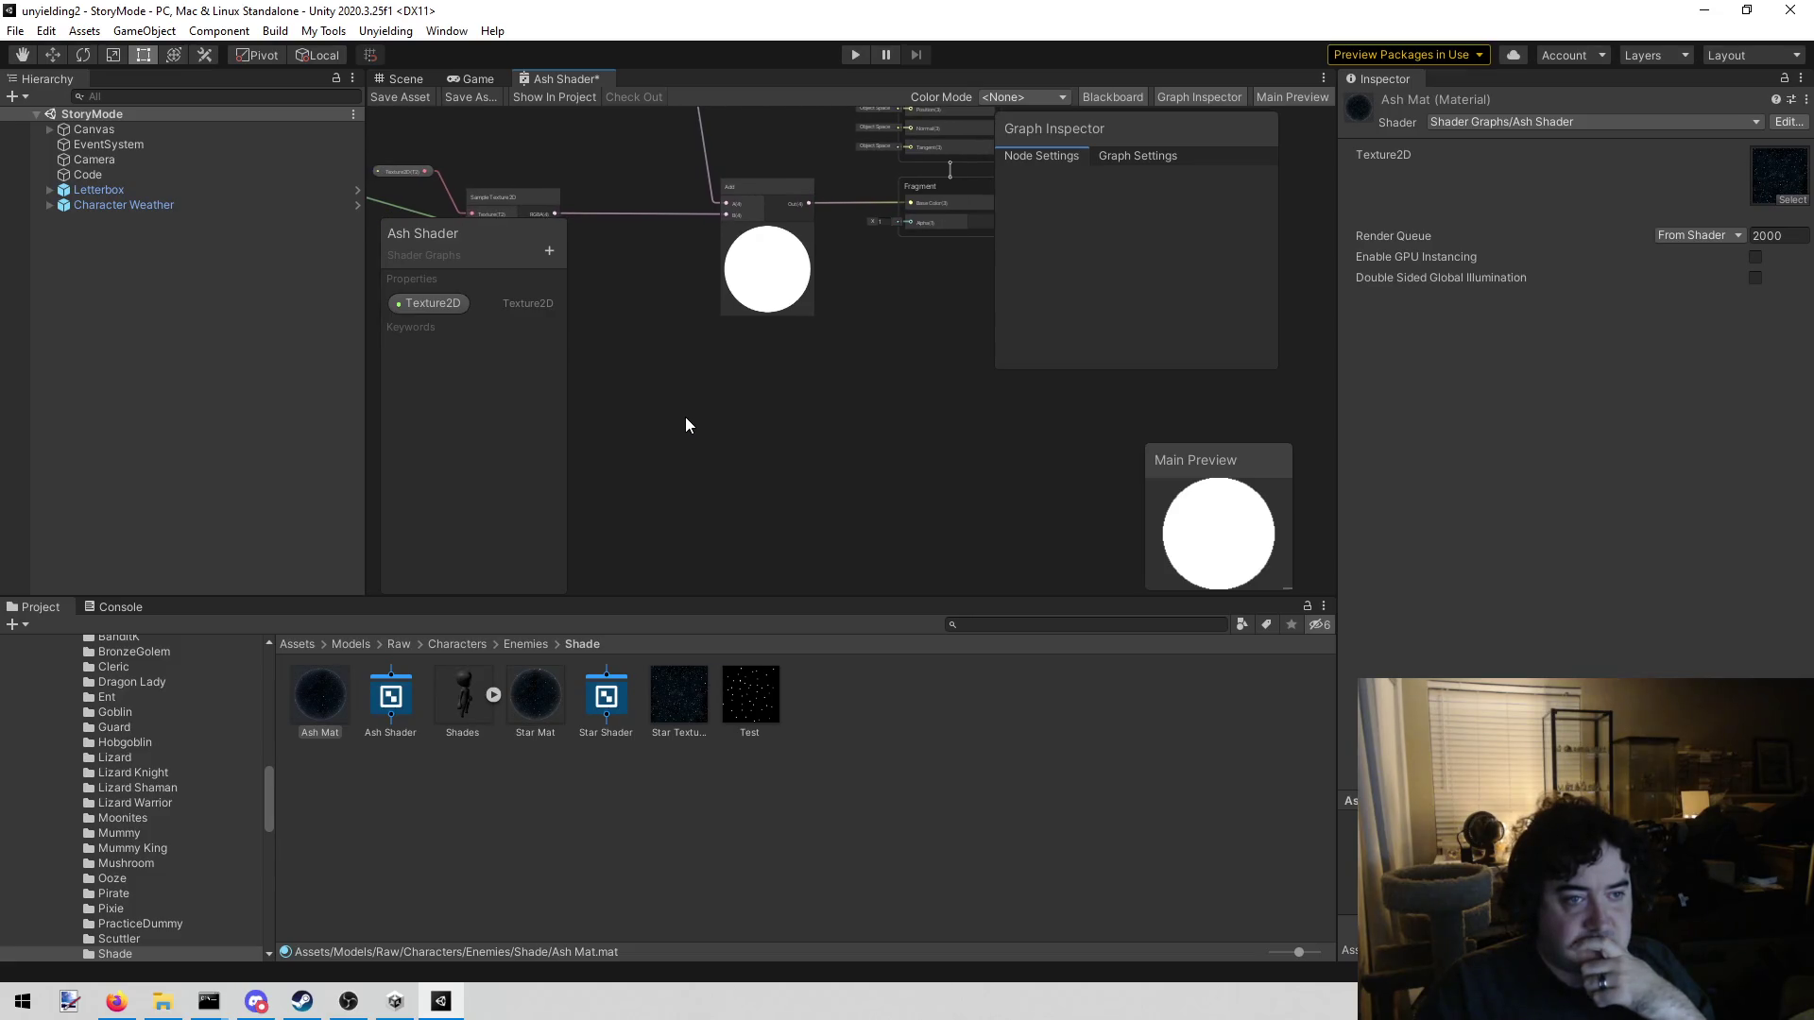
{"action": "right_click", "coordinate": [682, 411]}
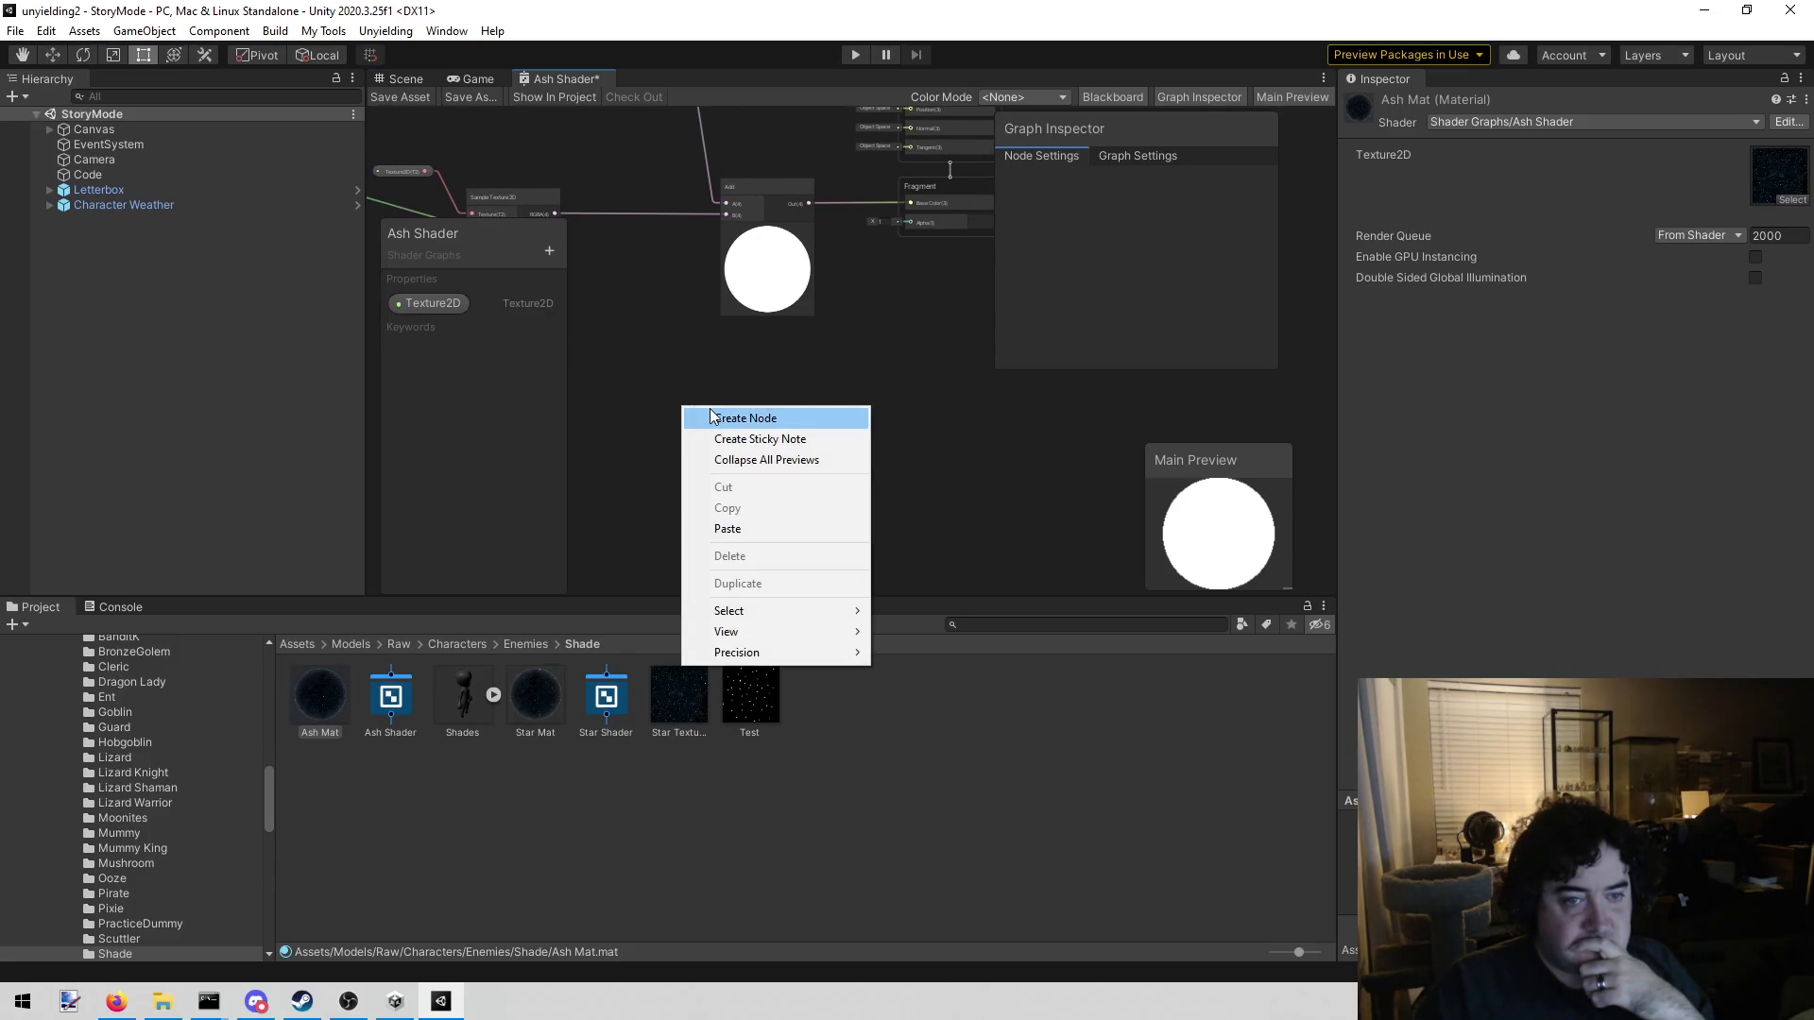
Add a Sample Texture 2D node by searching 'samp', and select the yellow Add node
{"action": "left_click", "coordinate": [708, 415]}
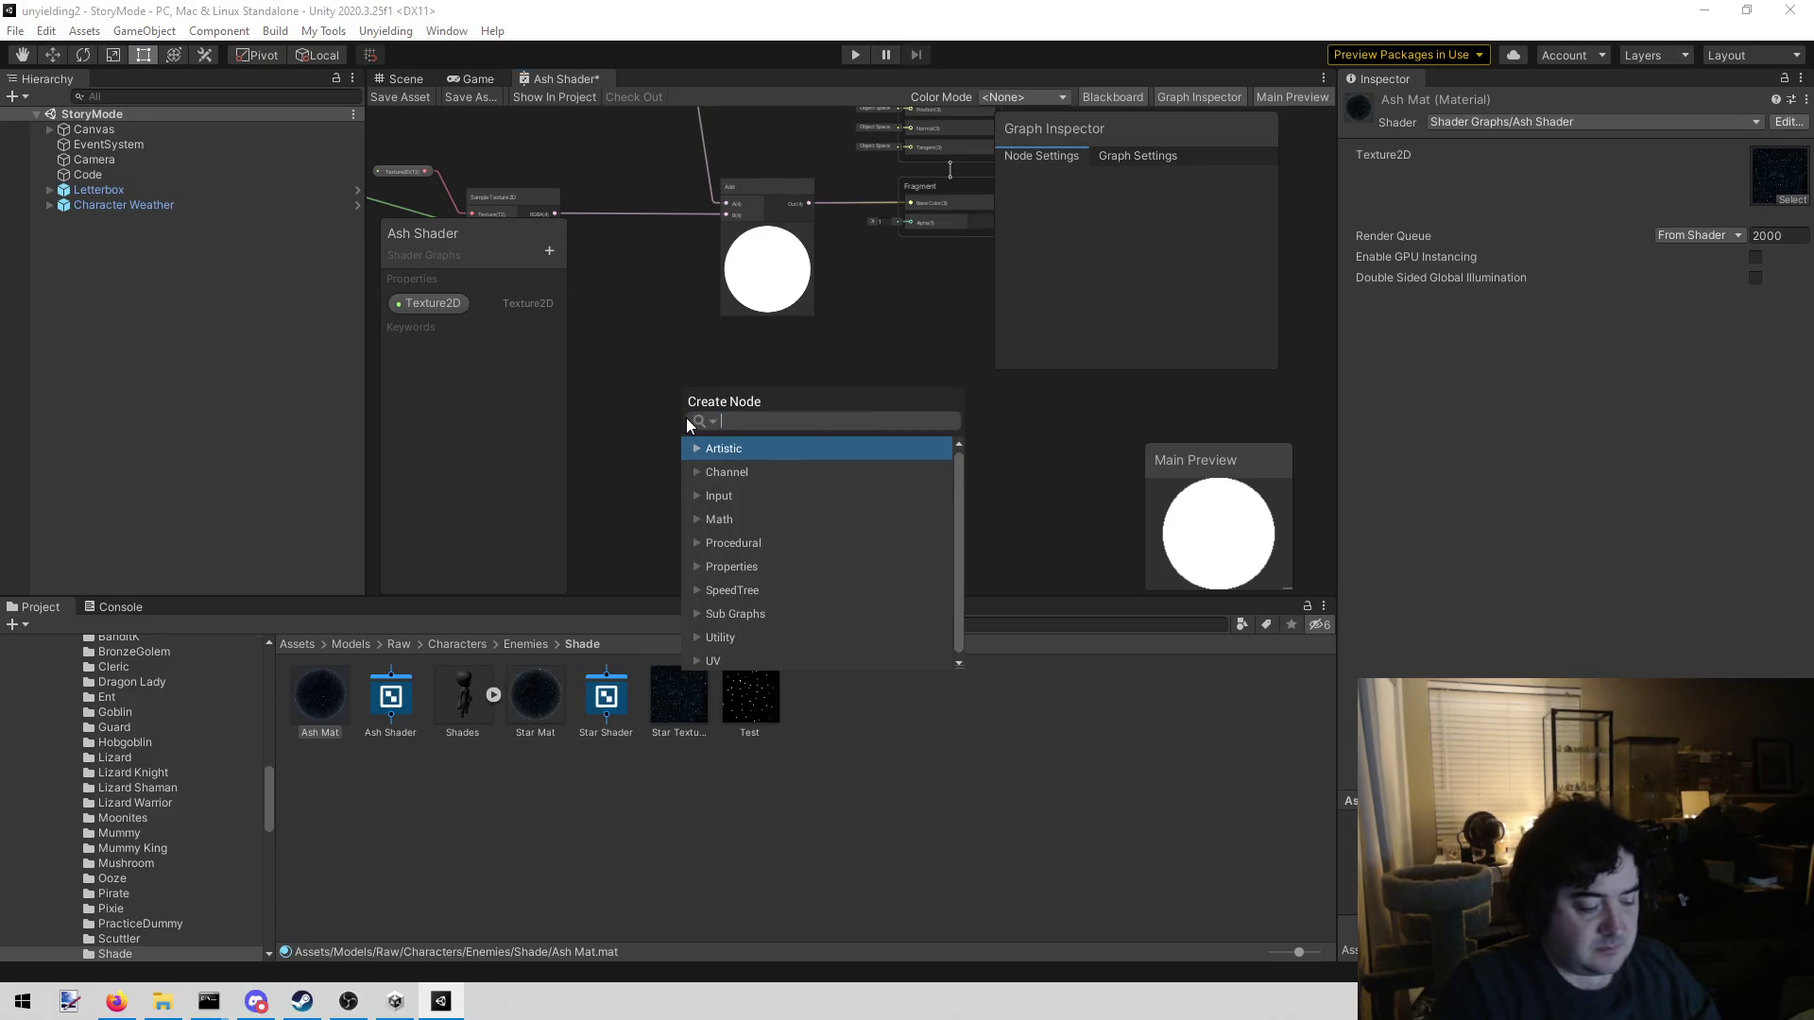
{"action": "type", "text": "samp"}
{"action": "key", "text": "Down"}
{"action": "key", "text": "Down"}
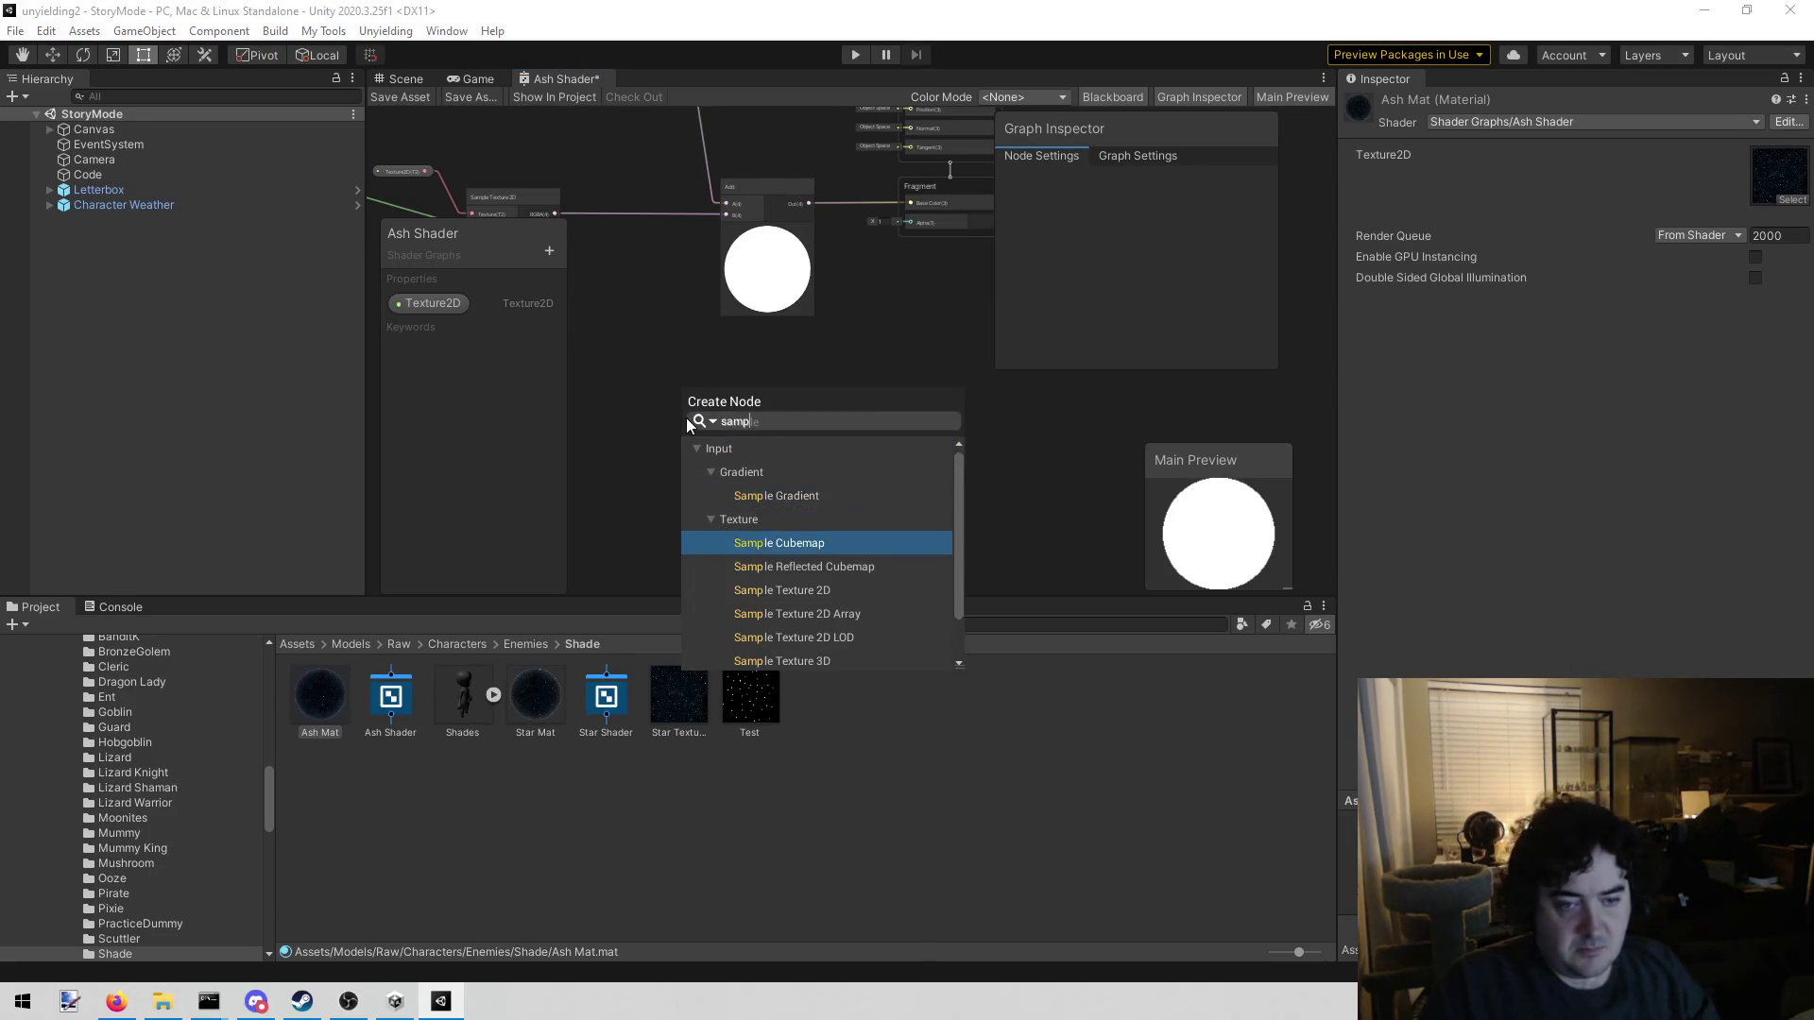
{"action": "key", "text": "Return"}
{"action": "mouse_move", "coordinate": [579, 378]}
{"action": "left_mouse_down"}
{"action": "mouse_move", "coordinate": [868, 458]}
{"action": "mouse_move", "coordinate": [899, 526]}
{"action": "mouse_move", "coordinate": [1017, 563]}
{"action": "mouse_move", "coordinate": [992, 627]}
{"action": "left_mouse_up"}
{"action": "left_click", "coordinate": [888, 536]}
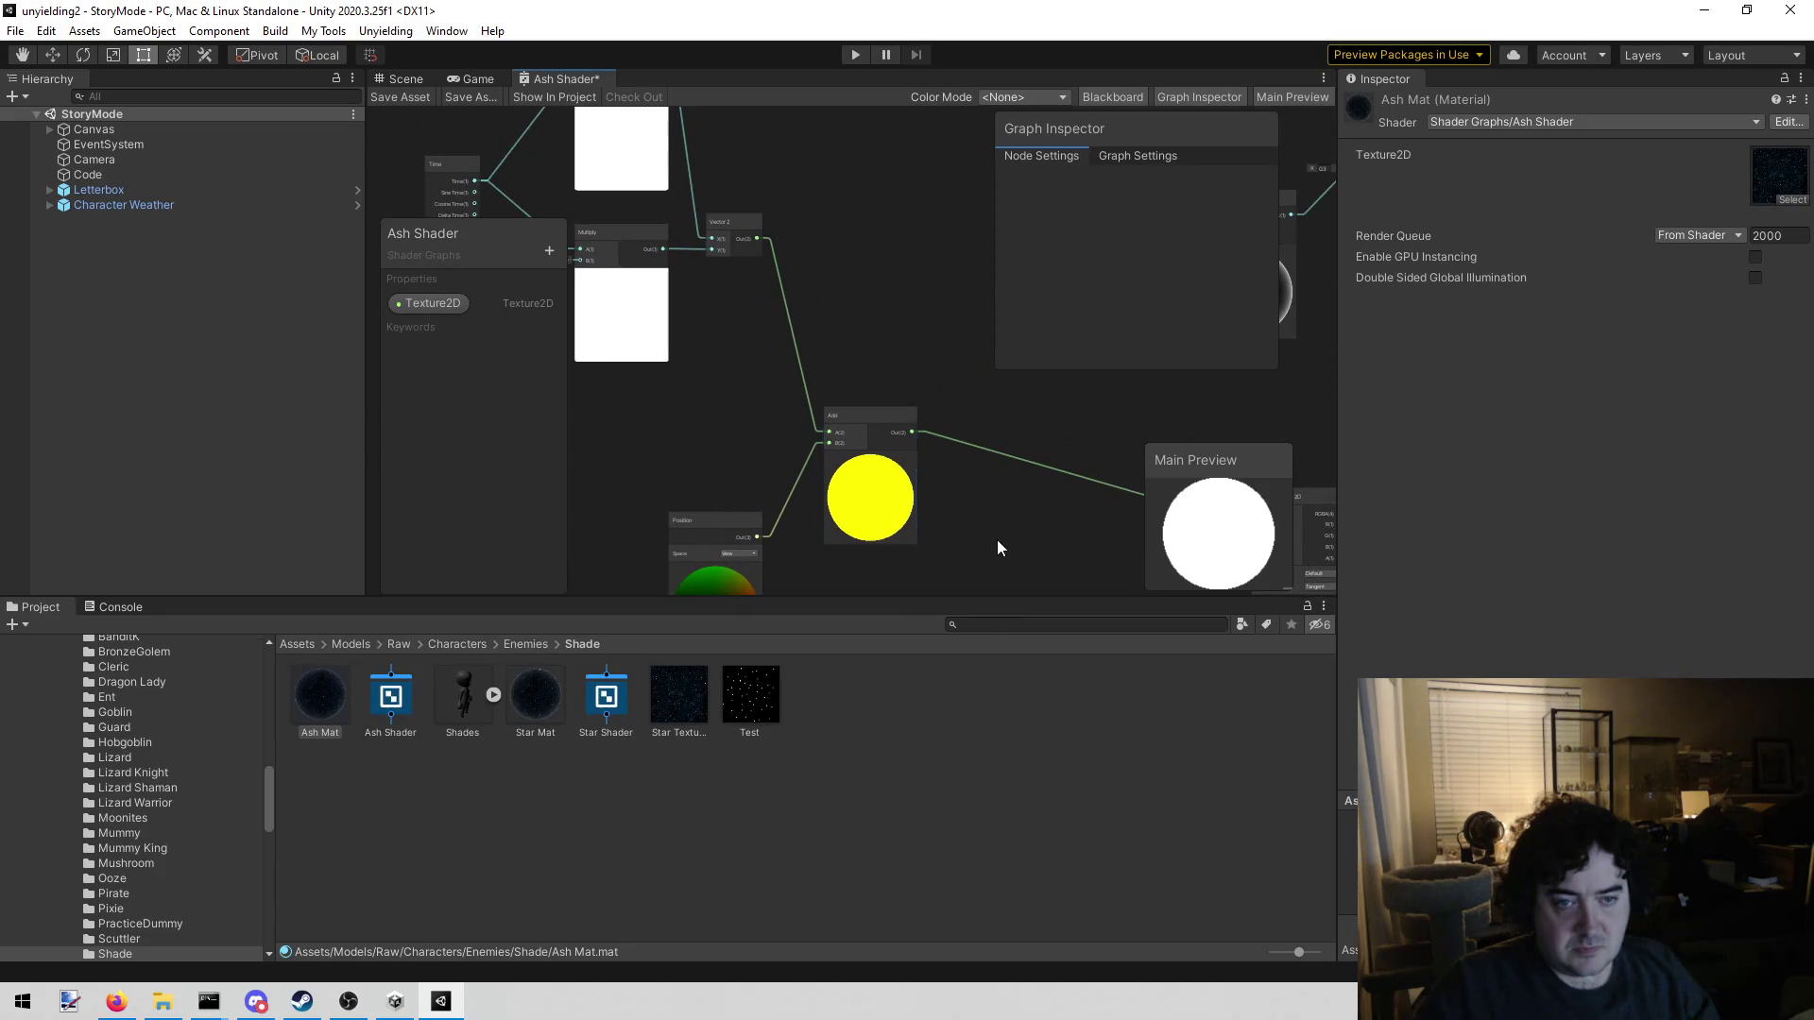
Drop the Test texture into the graph as a second Sample Texture 2D sampler
{"action": "mouse_move", "coordinate": [792, 356]}
{"action": "left_mouse_down"}
{"action": "mouse_move", "coordinate": [764, 383]}
{"action": "mouse_move", "coordinate": [739, 286]}
{"action": "left_mouse_up"}
{"action": "left_click_drag", "start_coordinate": [900, 418], "coordinate": [500, 208]}
{"action": "left_click_drag", "start_coordinate": [805, 484], "coordinate": [591, 391]}
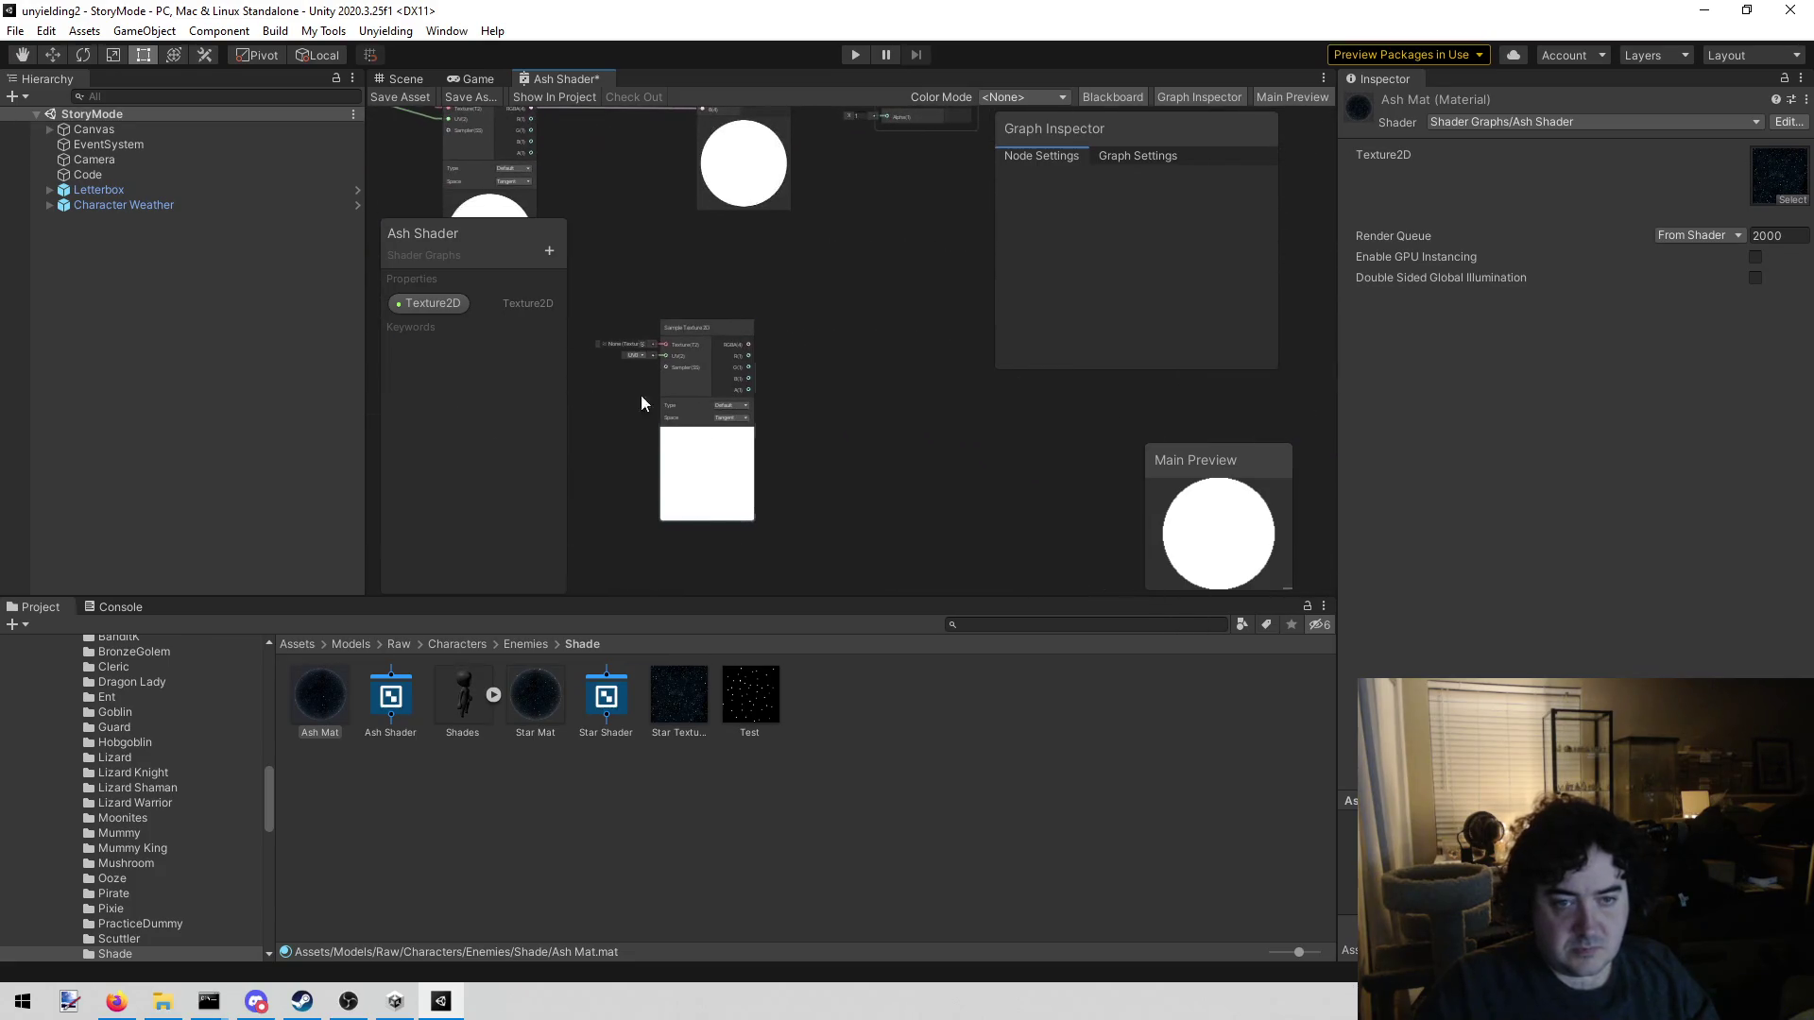
{"action": "mouse_move", "coordinate": [611, 485]}
{"action": "left_mouse_down"}
{"action": "mouse_move", "coordinate": [798, 491]}
{"action": "mouse_move", "coordinate": [753, 526]}
{"action": "left_mouse_up"}
{"action": "scroll", "coordinate": [728, 467], "scroll_direction": "up", "scroll_amount": 3}
{"action": "scroll", "coordinate": [710, 446], "scroll_direction": "down", "scroll_amount": 3}
{"action": "left_click_drag", "start_coordinate": [661, 445], "coordinate": [738, 419]}
{"action": "left_click_drag", "start_coordinate": [750, 696], "coordinate": [701, 399]}
{"action": "left_click_drag", "start_coordinate": [750, 329], "coordinate": [701, 257]}
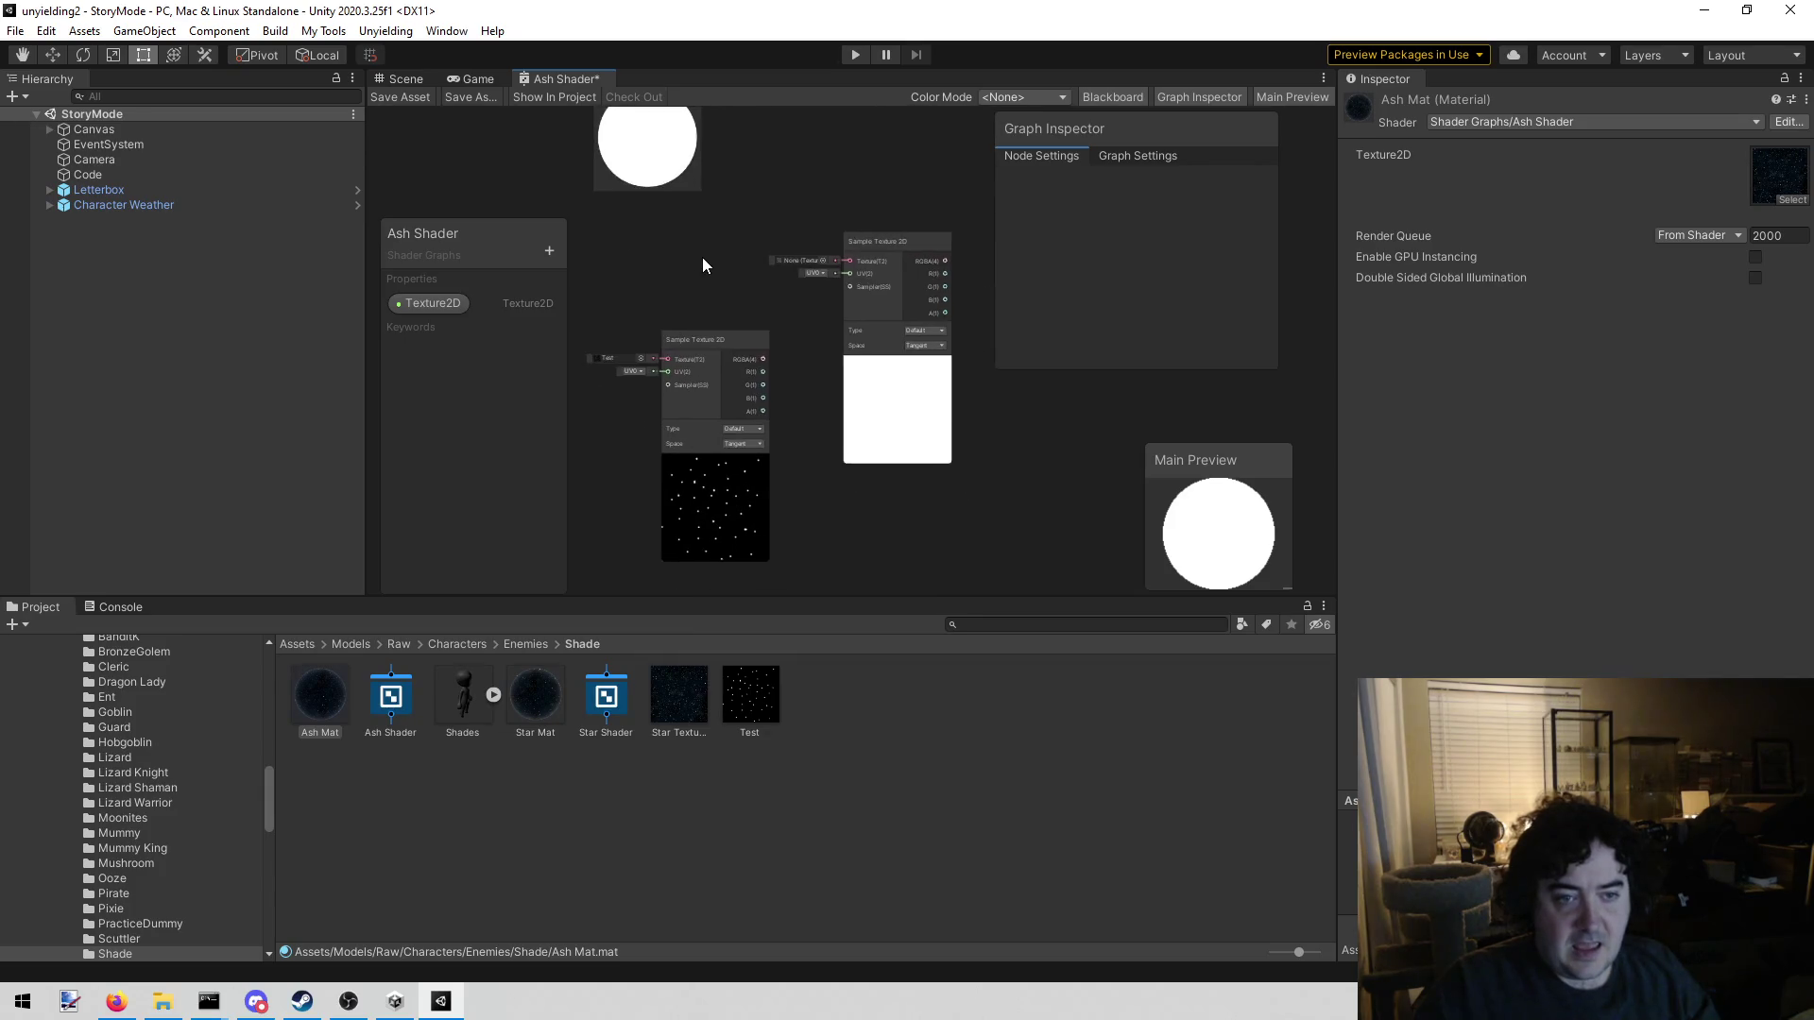
Delete the spare empty Sample Texture 2D node
{"action": "left_click", "coordinate": [848, 267]}
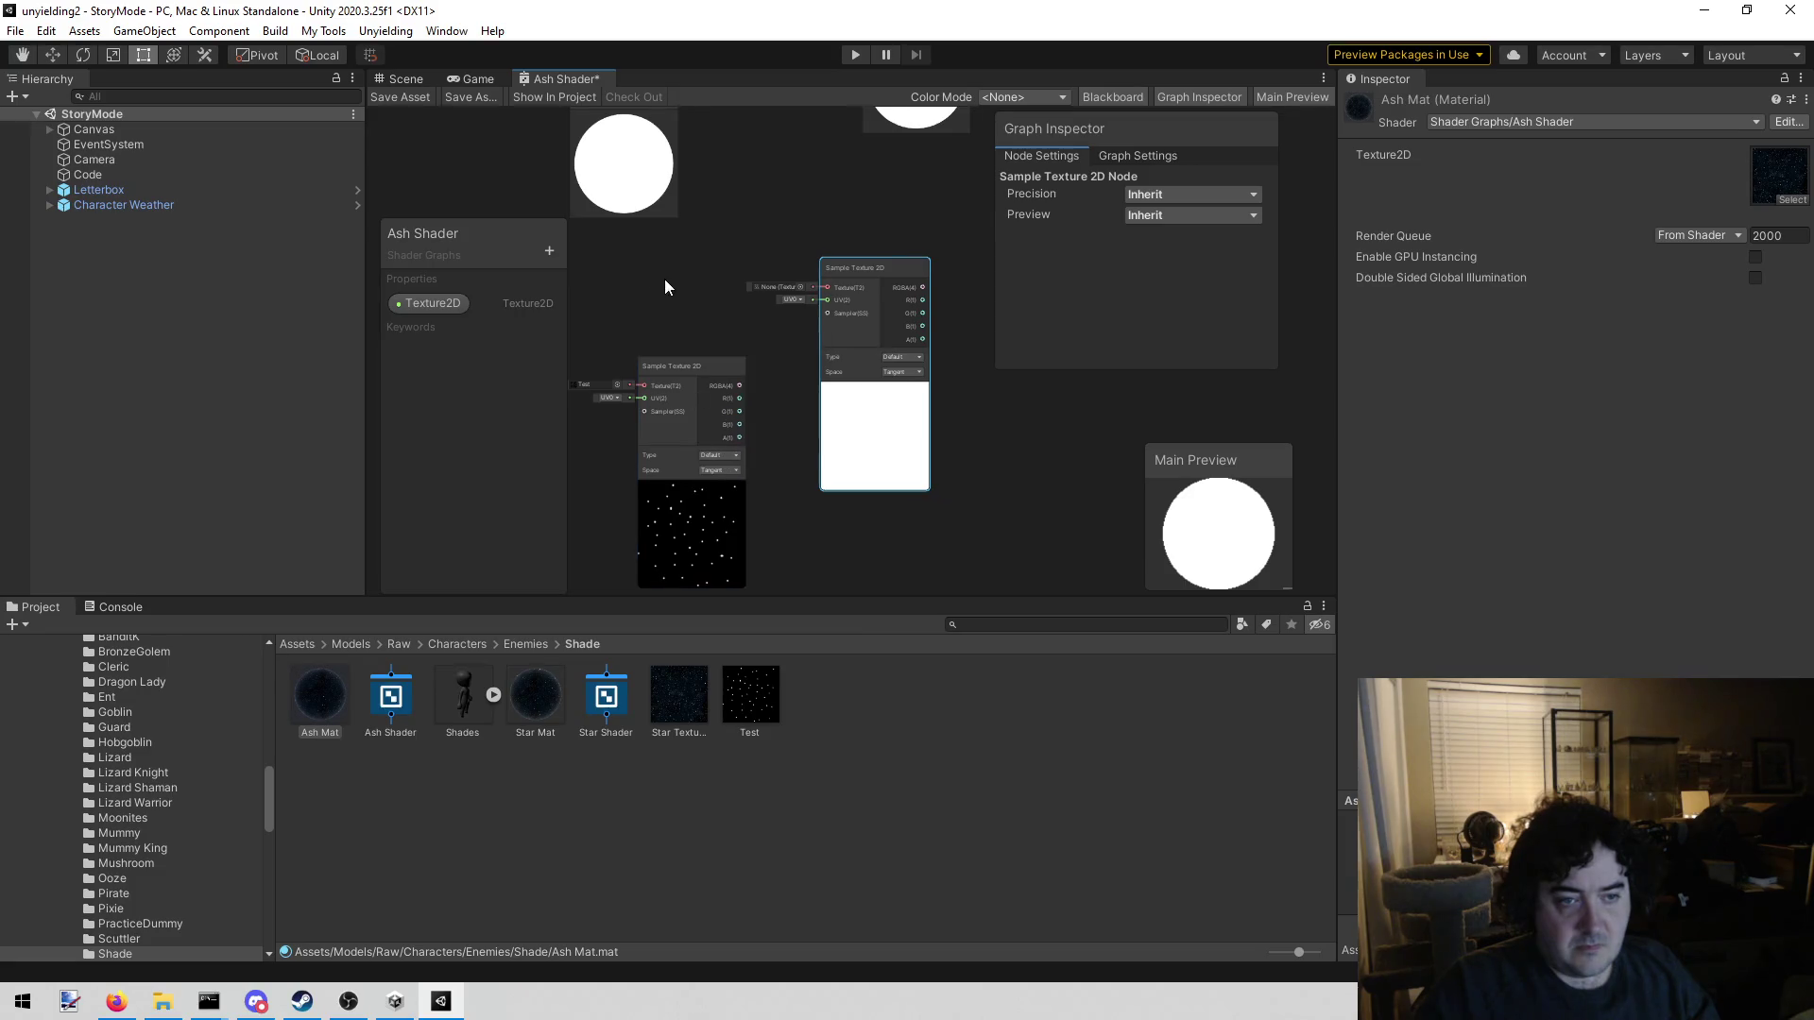
{"action": "left_click_drag", "start_coordinate": [660, 277], "coordinate": [705, 343]}
{"action": "scroll", "coordinate": [724, 338], "scroll_direction": "up", "scroll_amount": 3}
{"action": "scroll", "coordinate": [732, 287], "scroll_direction": "down", "scroll_amount": 3}
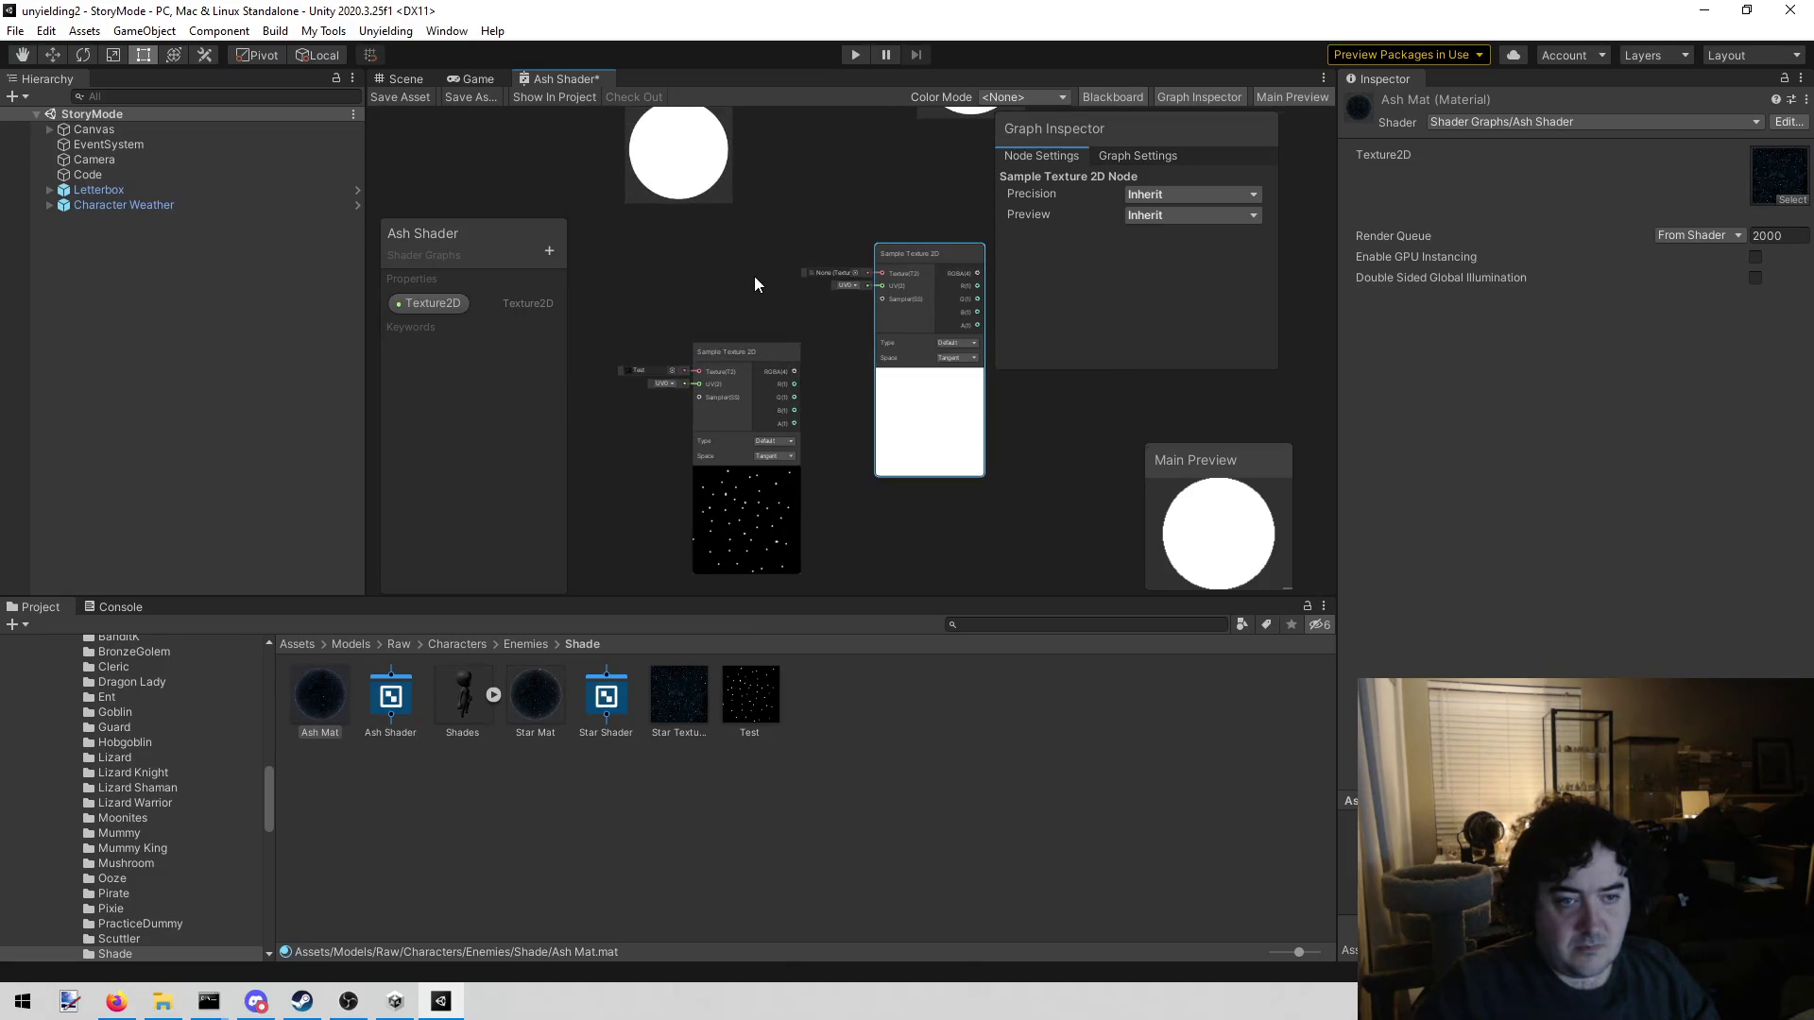
{"action": "left_click_drag", "start_coordinate": [754, 275], "coordinate": [701, 337]}
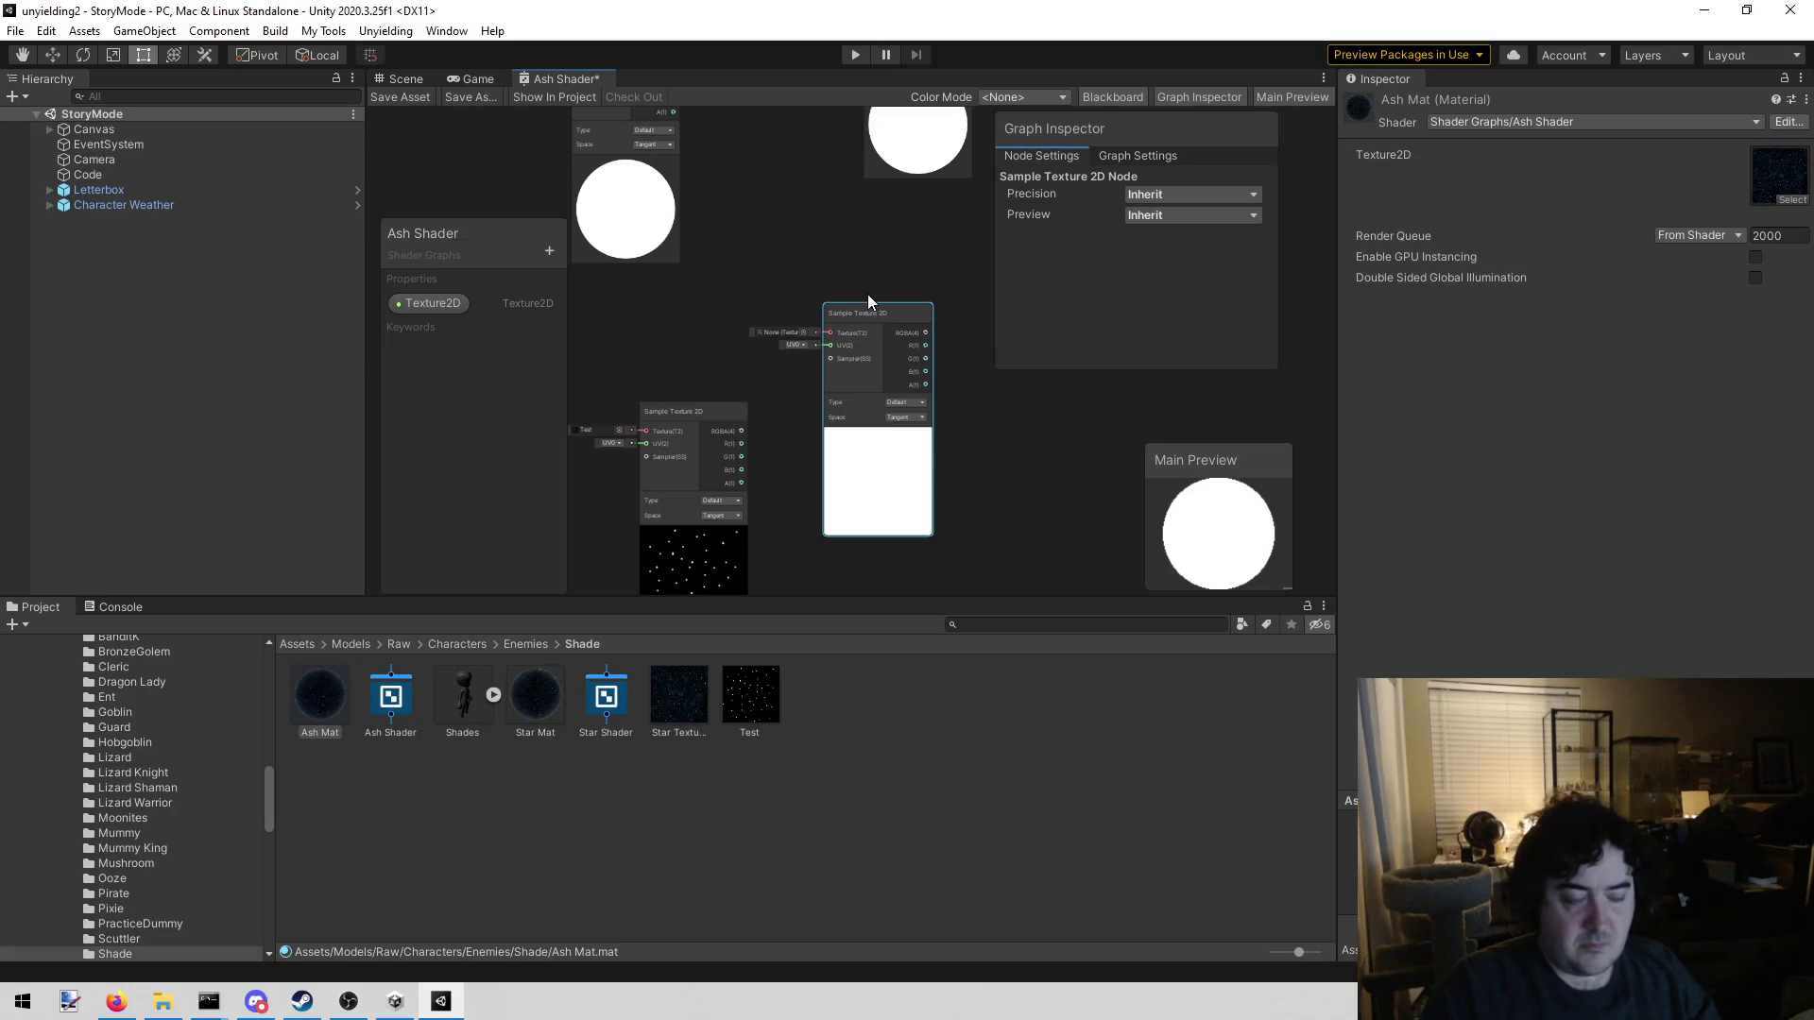
{"action": "key", "text": "Delete"}
{"action": "scroll", "coordinate": [1000, 391], "scroll_direction": "down", "scroll_amount": 3}
{"action": "left_click_drag", "start_coordinate": [910, 334], "coordinate": [754, 366]}
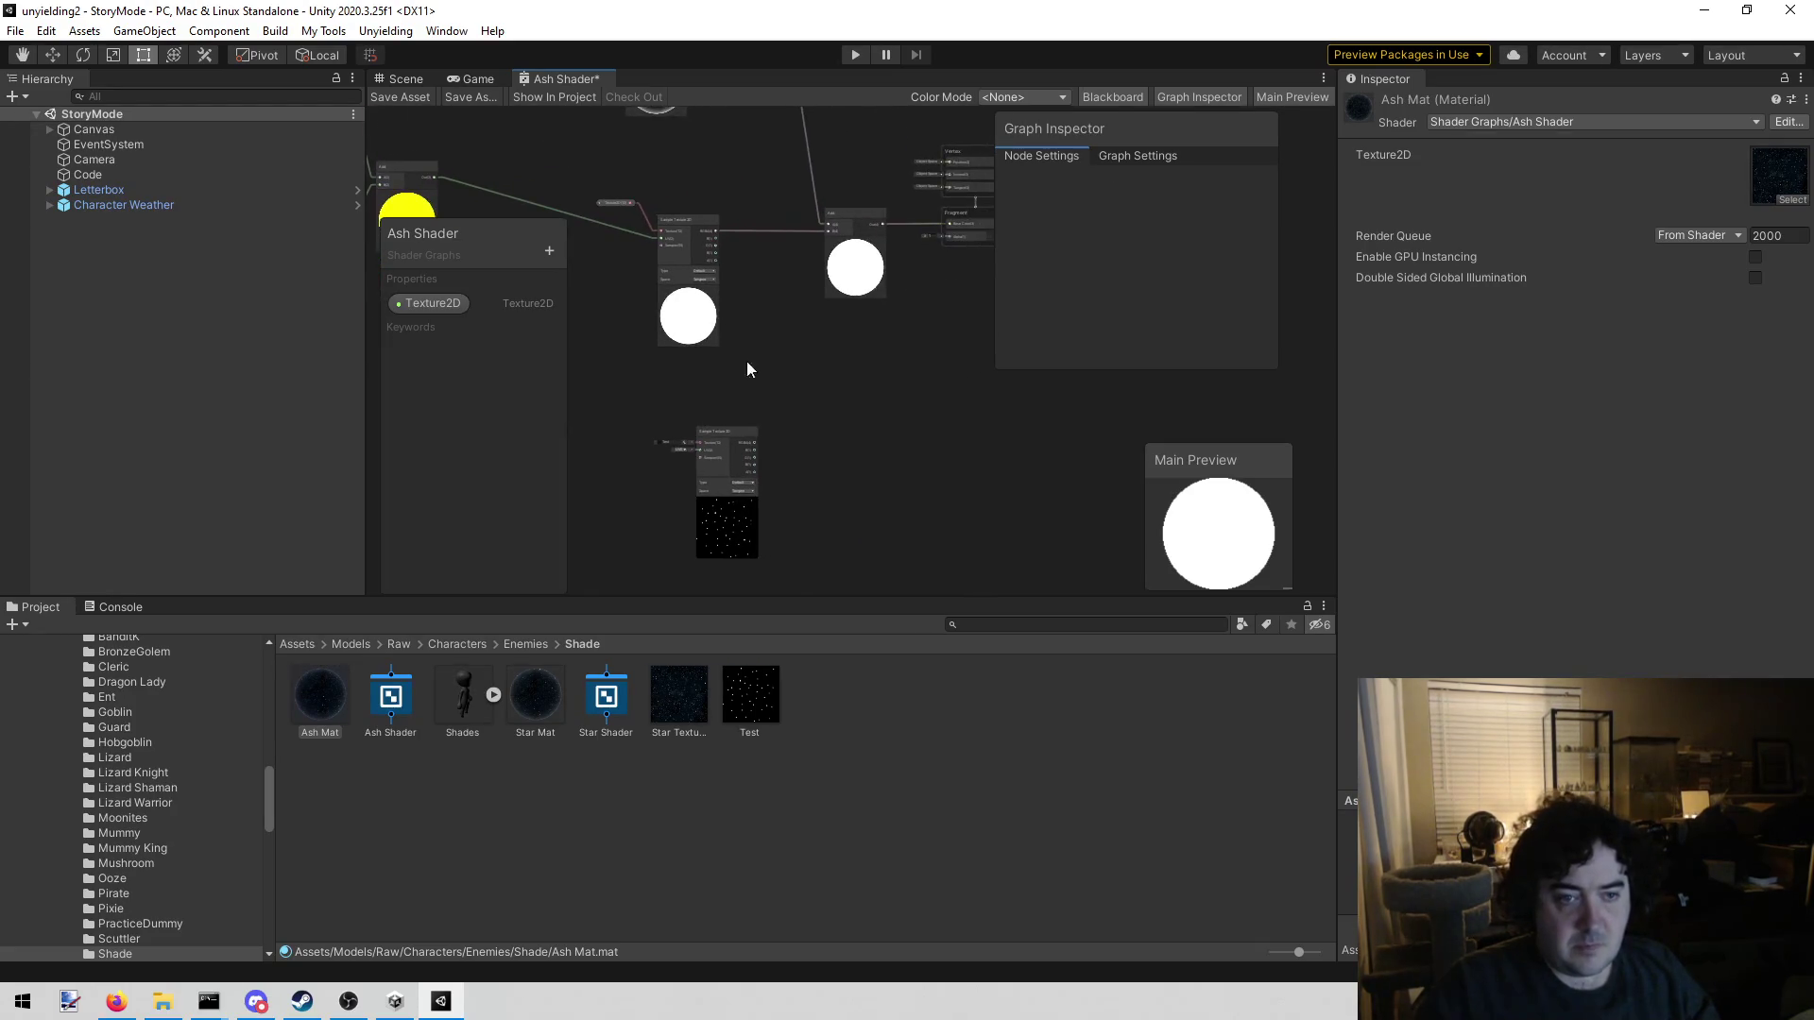
Connect the star sampler's R(1) output to Fragment Alpha, save the graph, and show Game view
{"action": "left_click_drag", "start_coordinate": [738, 436], "coordinate": [874, 371]}
{"action": "scroll", "coordinate": [786, 385], "scroll_direction": "up", "scroll_amount": 3}
{"action": "mouse_move", "coordinate": [771, 247]}
{"action": "left_mouse_down"}
{"action": "mouse_move", "coordinate": [866, 299]}
{"action": "mouse_move", "coordinate": [798, 353]}
{"action": "left_mouse_up"}
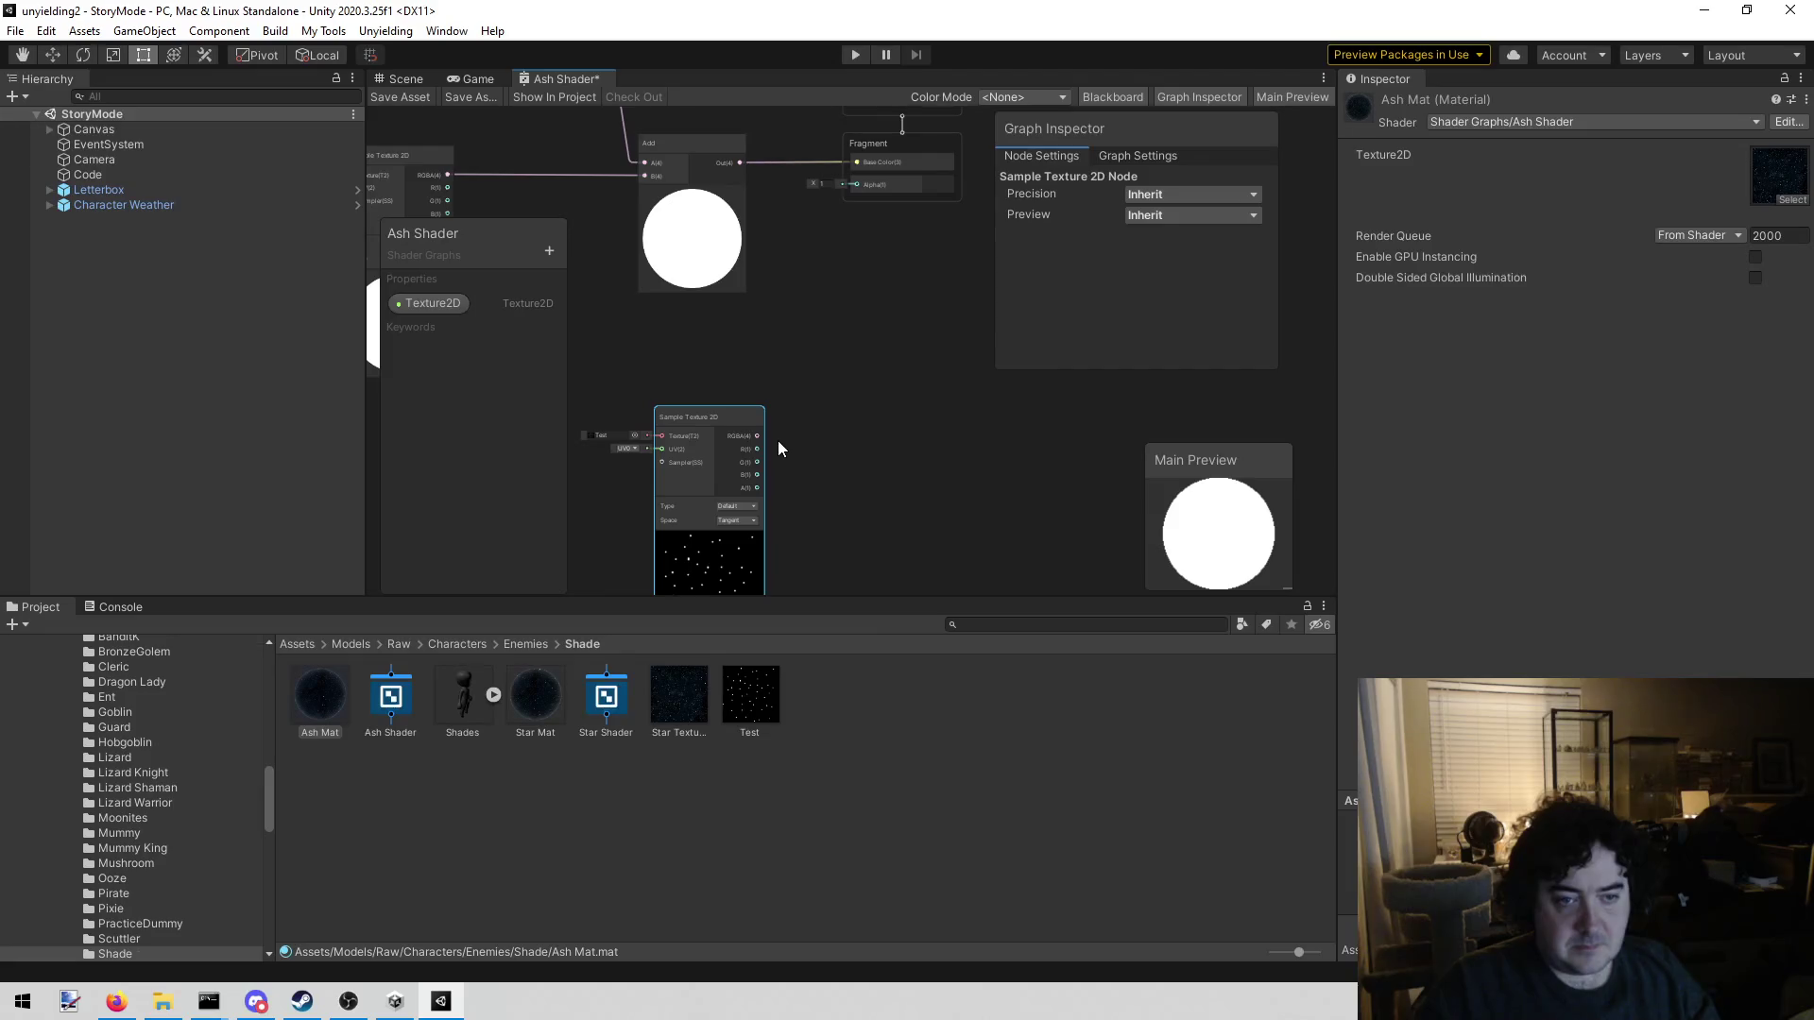
{"action": "mouse_move", "coordinate": [757, 449]}
{"action": "left_mouse_down"}
{"action": "mouse_move", "coordinate": [898, 281]}
{"action": "mouse_move", "coordinate": [855, 180]}
{"action": "mouse_move", "coordinate": [837, 275]}
{"action": "mouse_move", "coordinate": [858, 253]}
{"action": "left_mouse_up"}
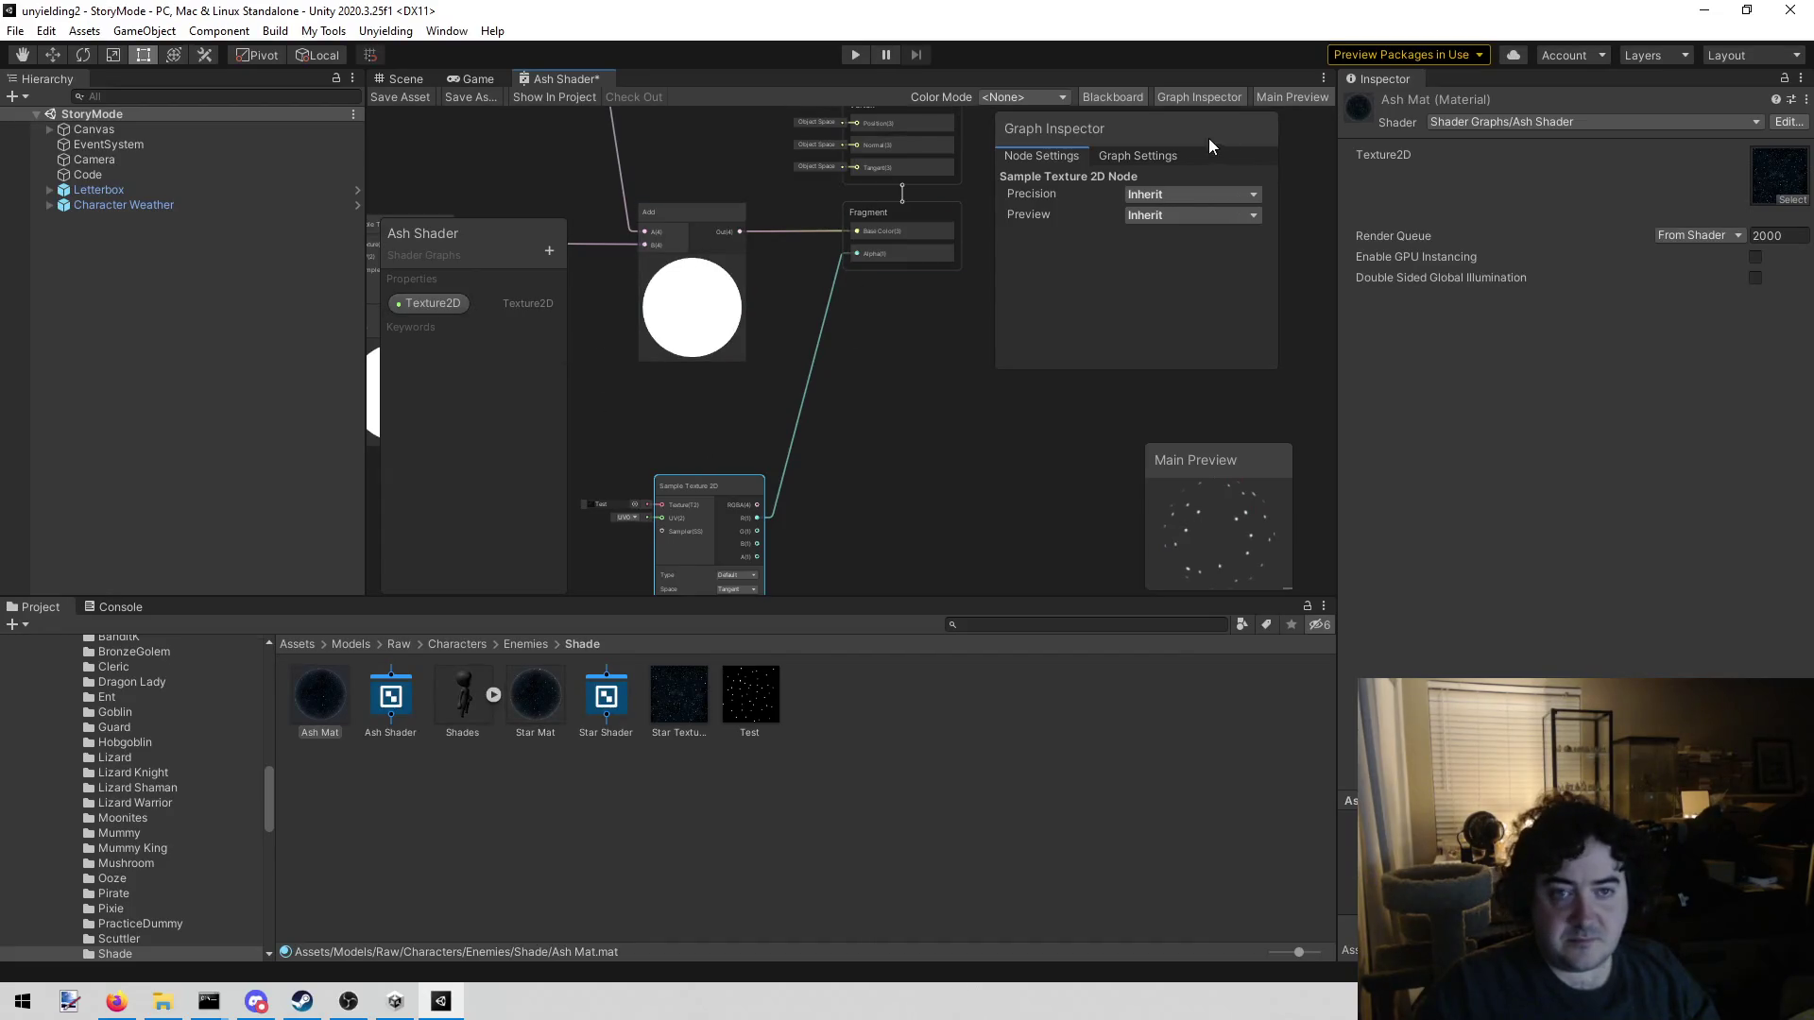
{"action": "left_click", "coordinate": [384, 96]}
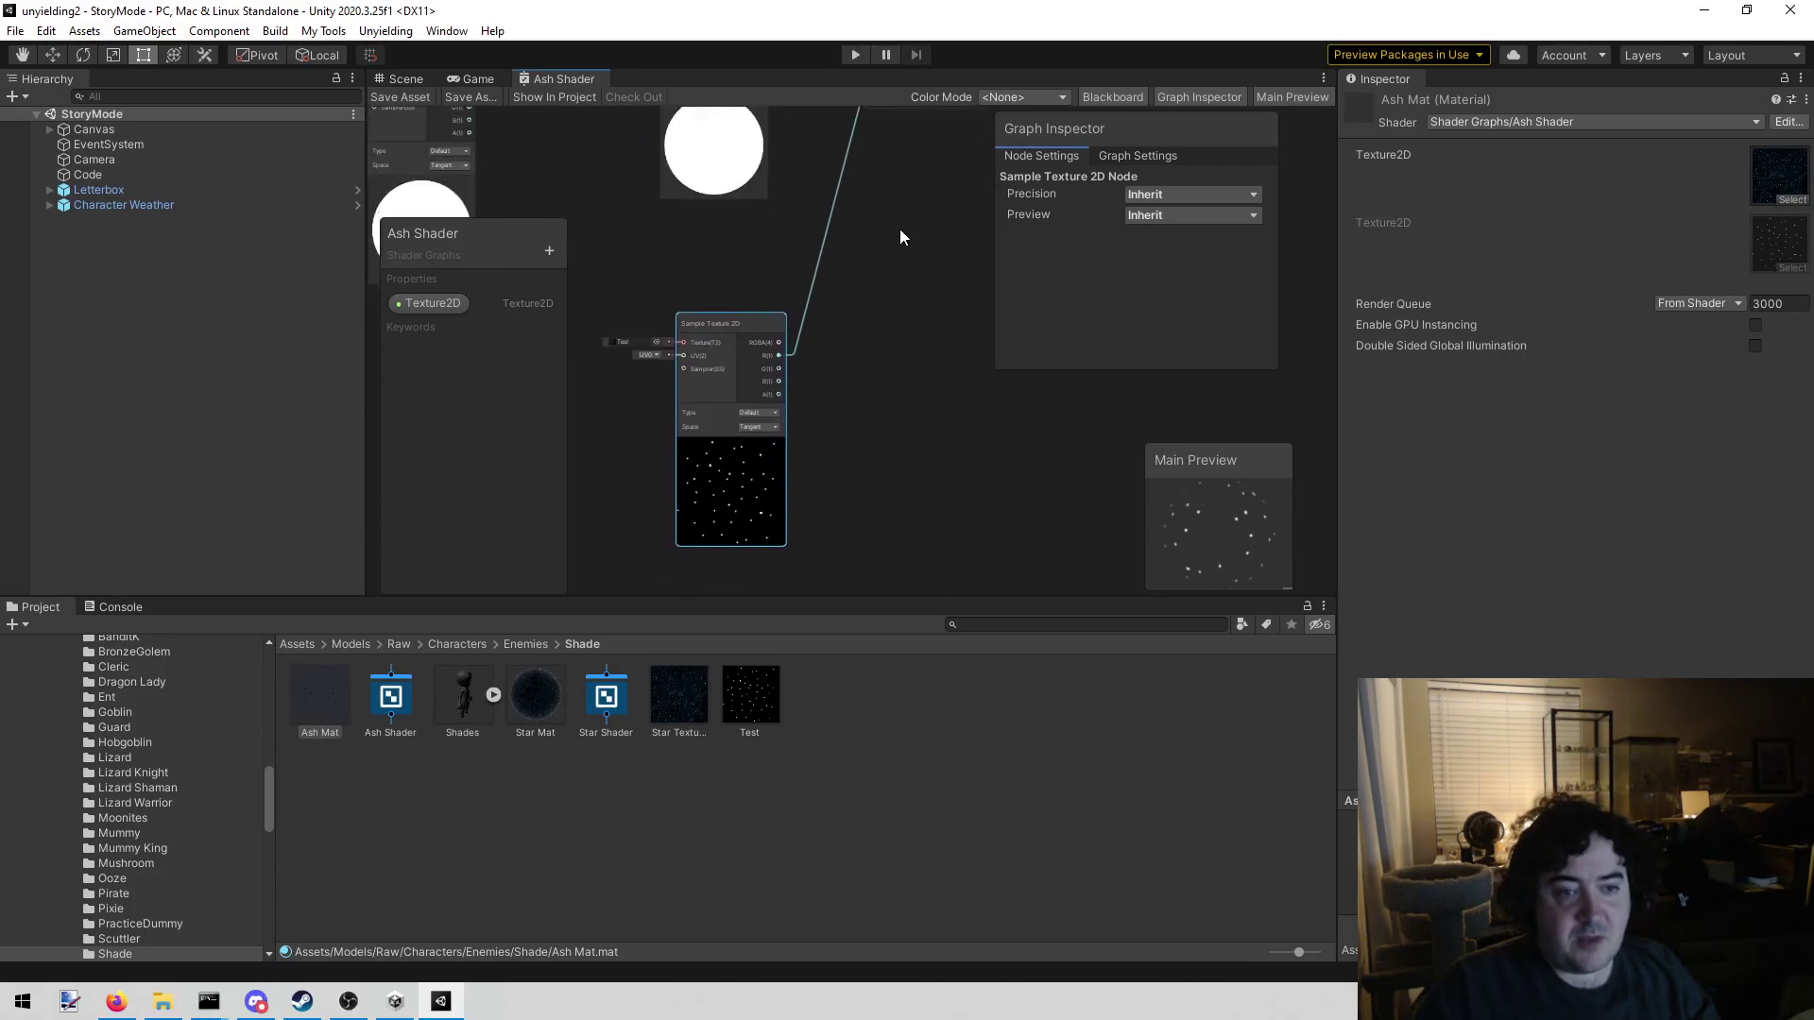
{"action": "left_click", "coordinate": [482, 83]}
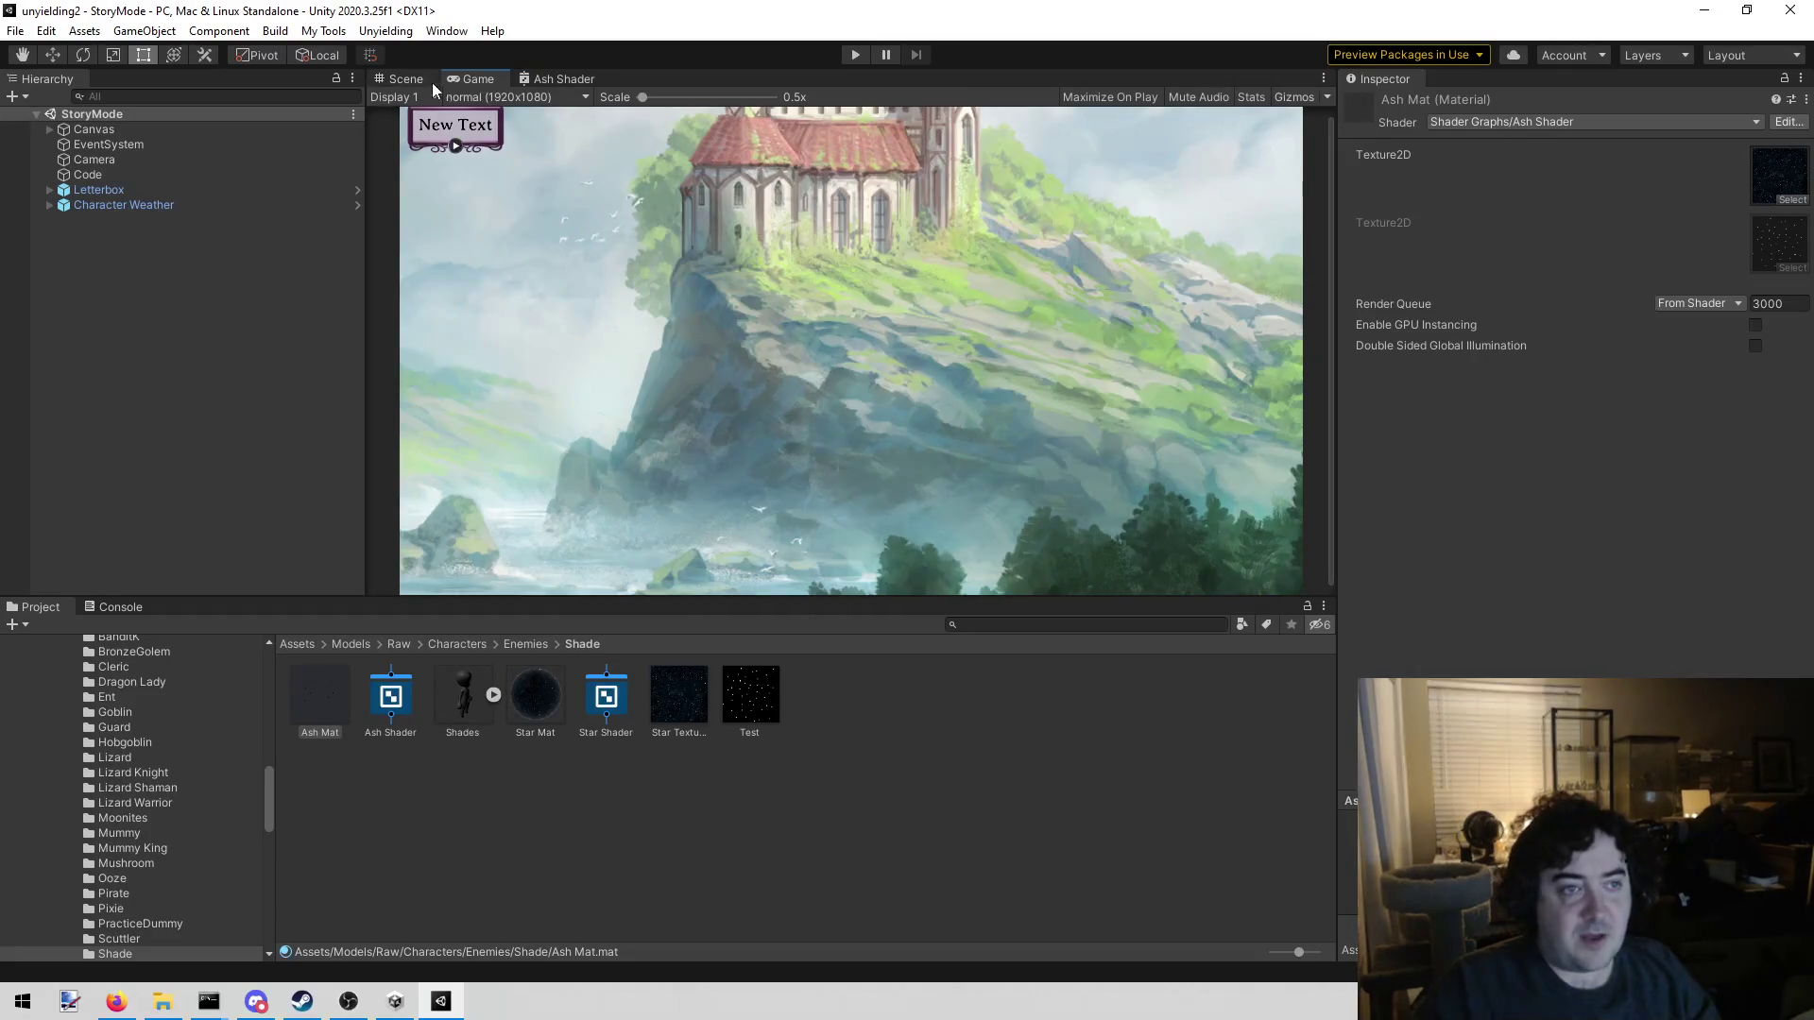
Load the Combat scene from the Unyielding menu and play-test it briefly
{"action": "left_click", "coordinate": [402, 78]}
{"action": "left_click", "coordinate": [386, 30]}
{"action": "left_click", "coordinate": [407, 56]}
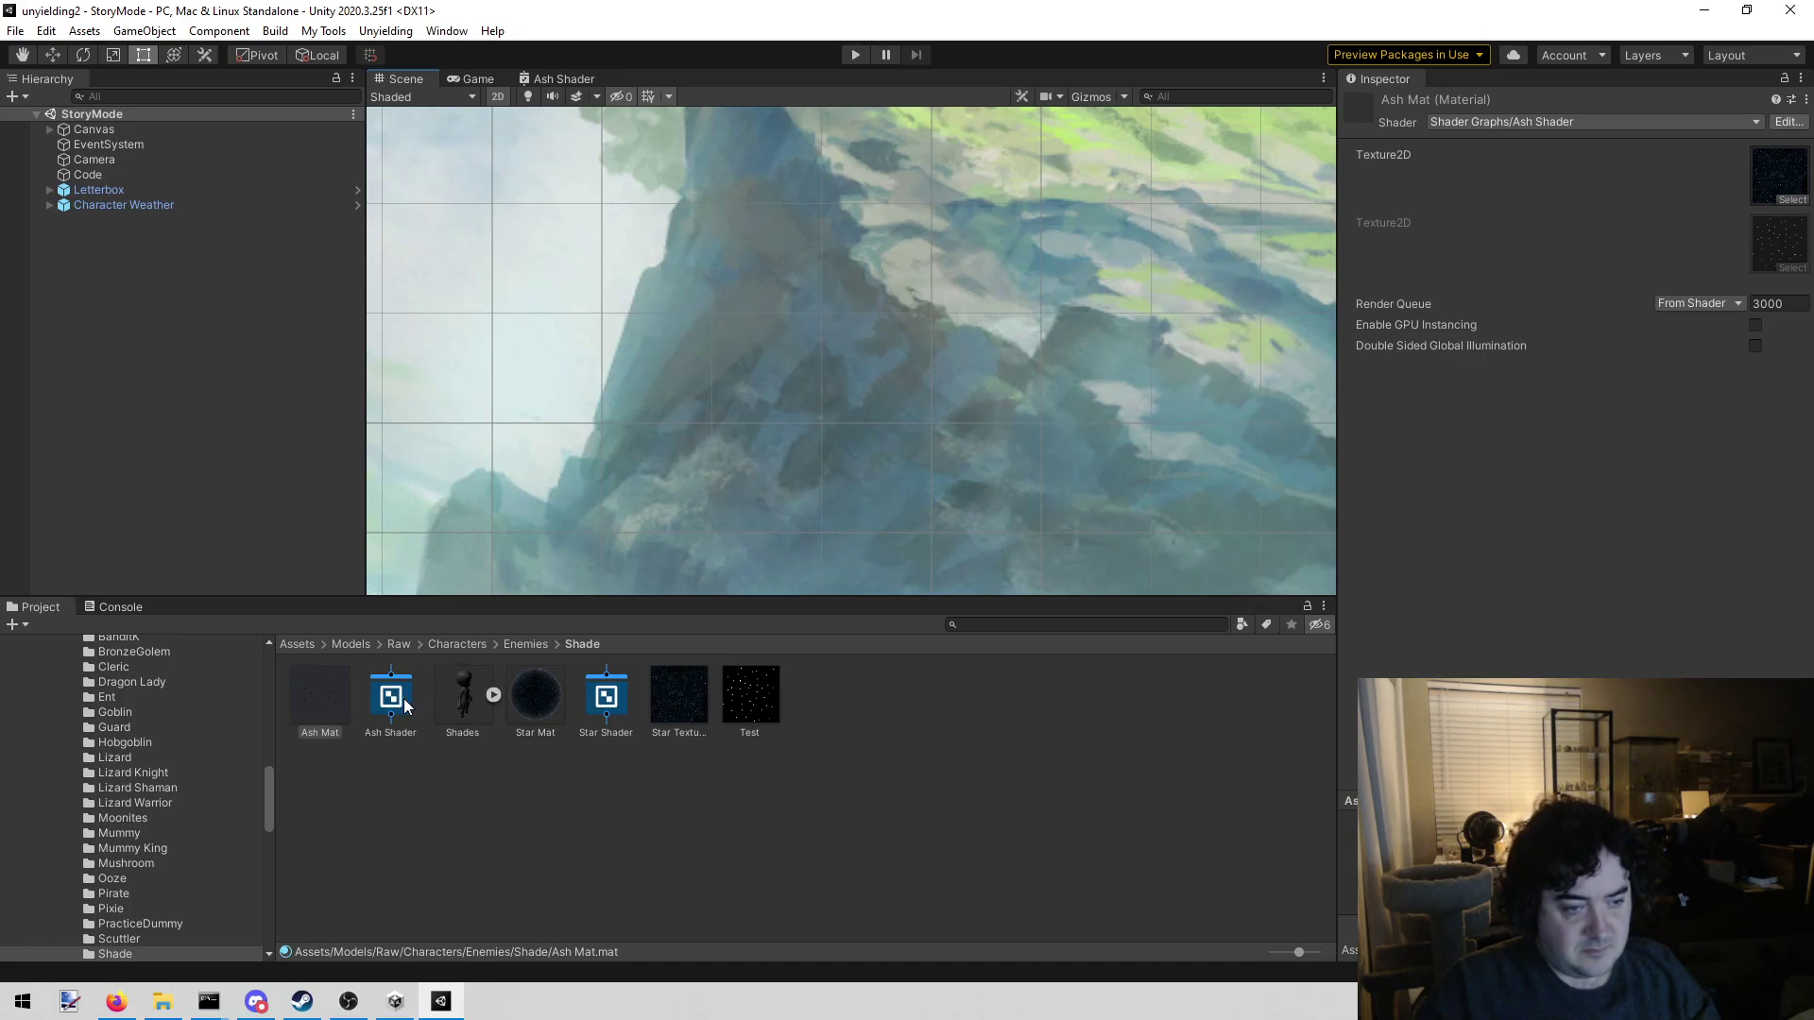
{"action": "left_click", "coordinate": [845, 53]}
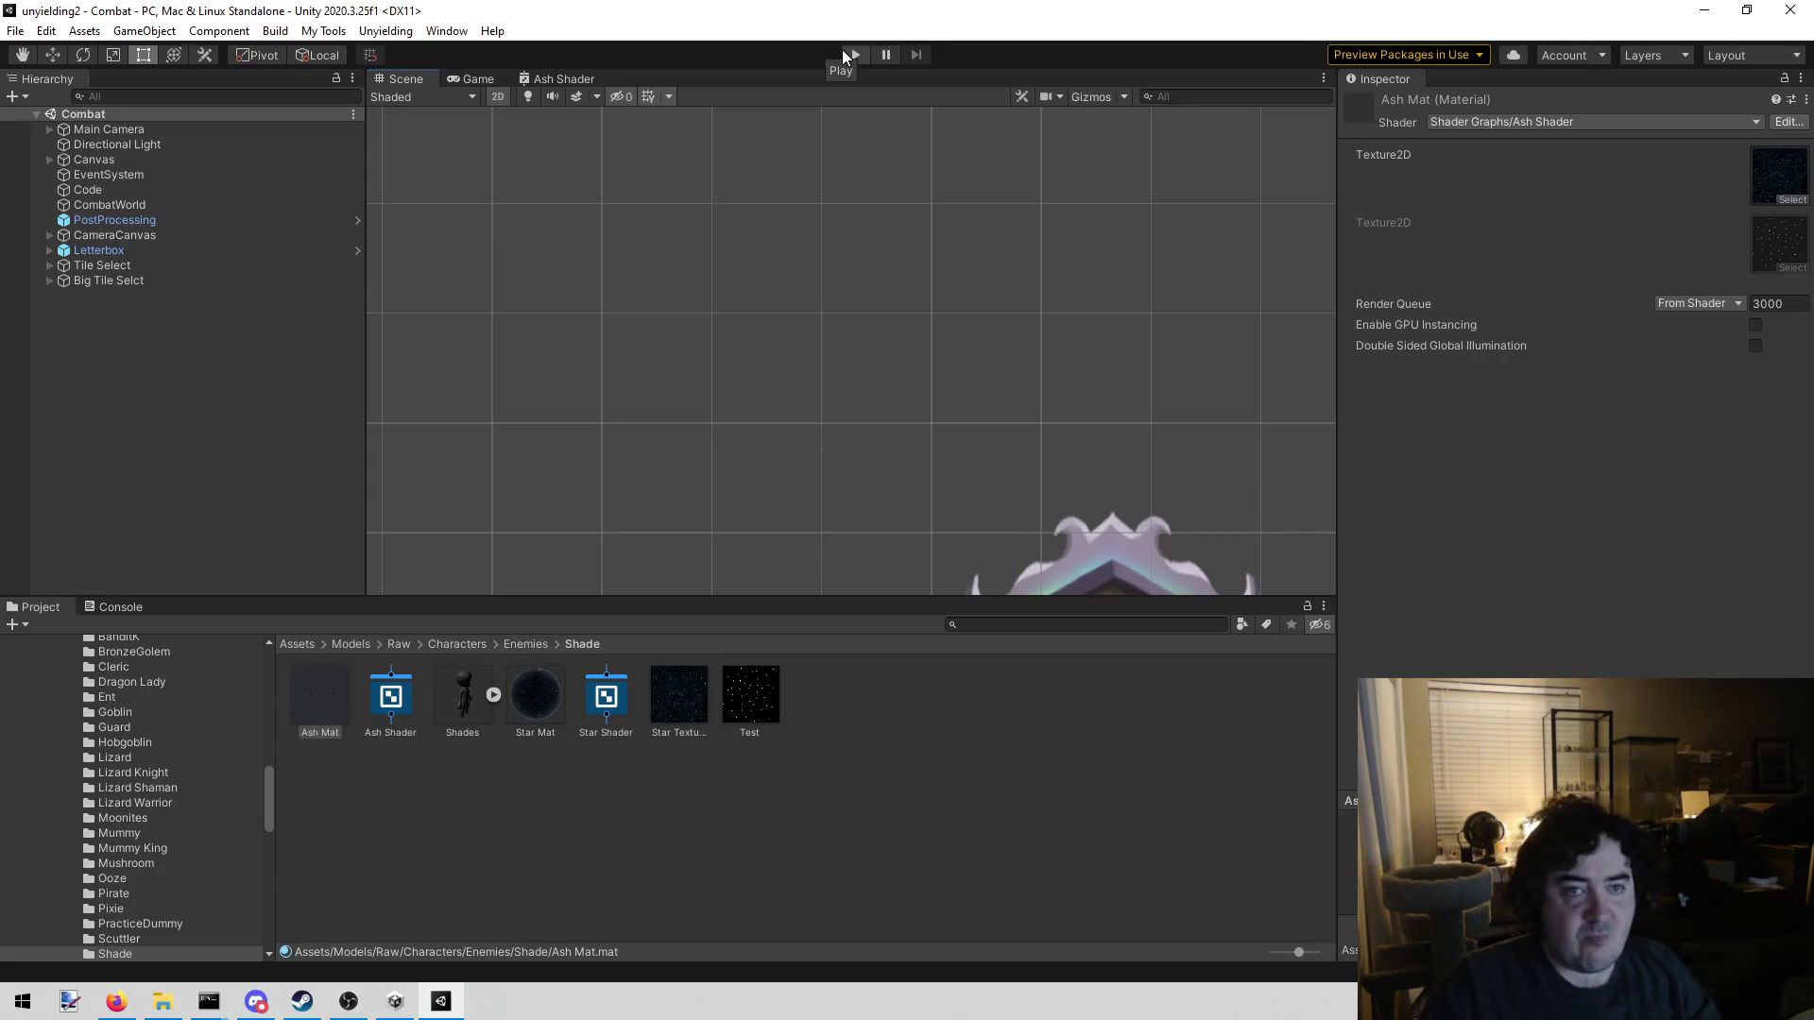
{"action": "left_click", "coordinate": [844, 56]}
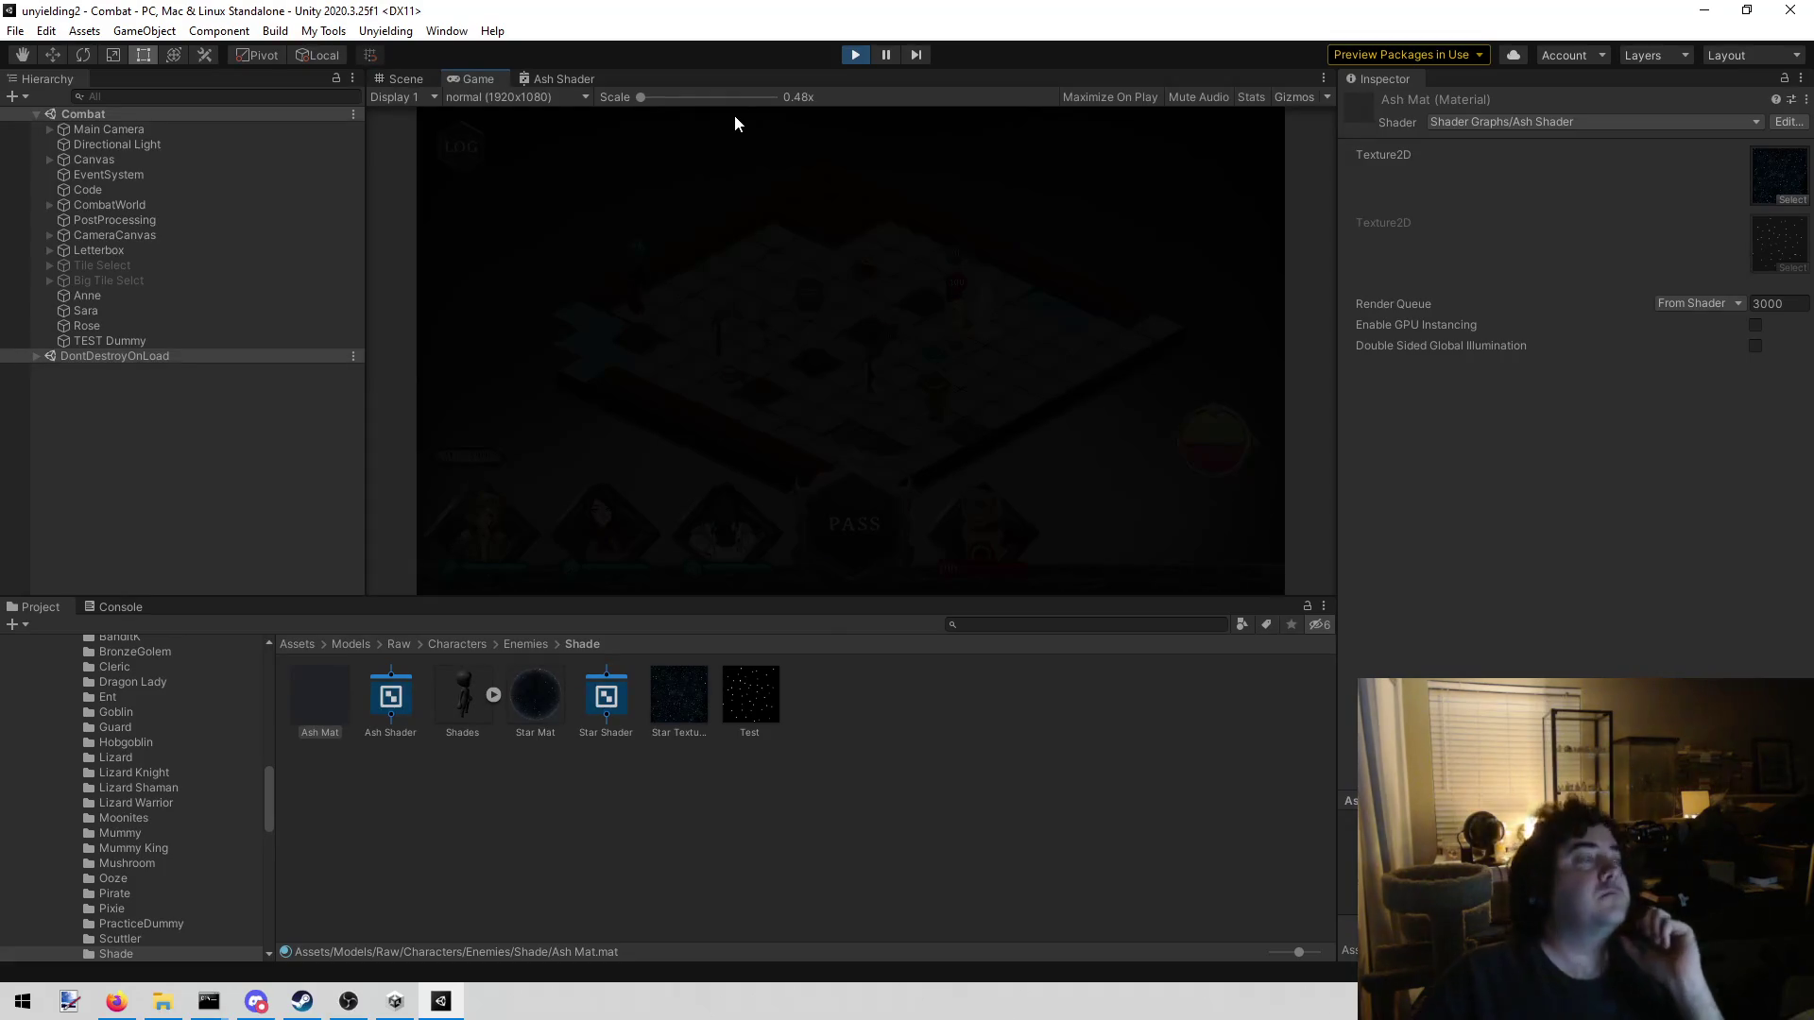
{"action": "key", "text": "ctrl+p"}
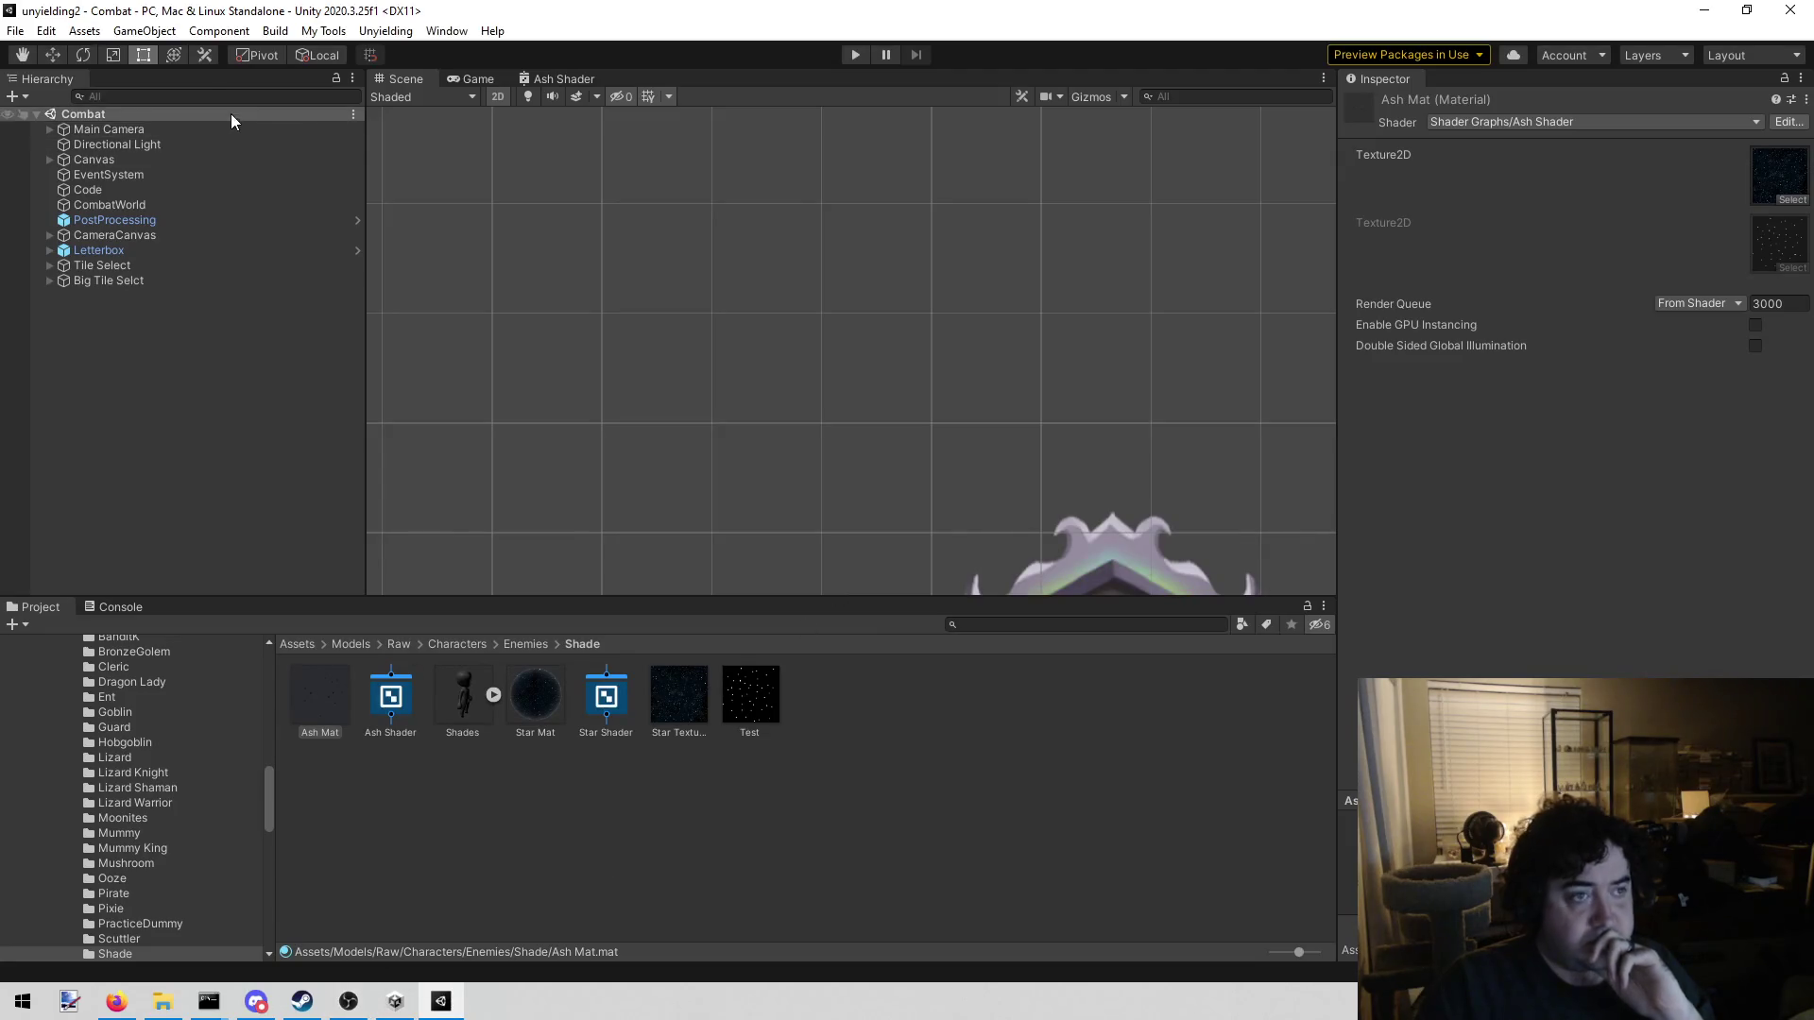
Open the C# project in Visual Studio from the Assets menu
{"action": "left_click", "coordinate": [141, 30]}
{"action": "mouse_move", "coordinate": [85, 30]}
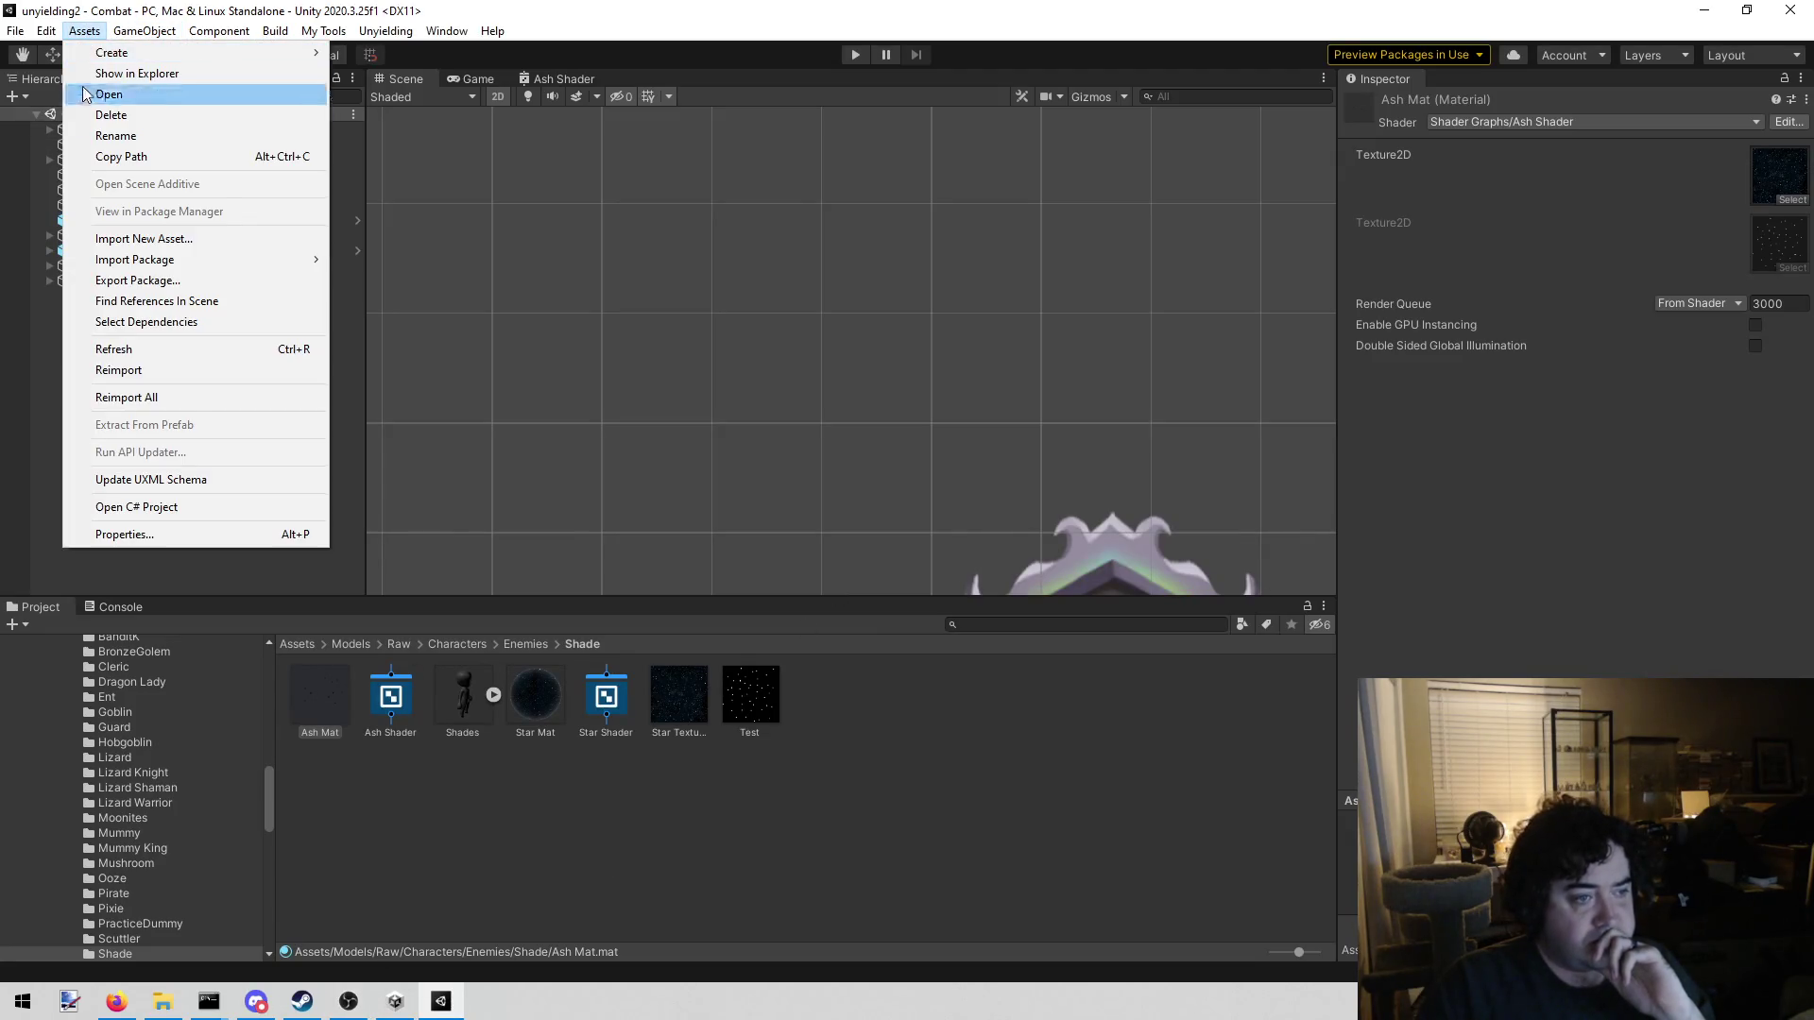
{"action": "left_click", "coordinate": [152, 515]}
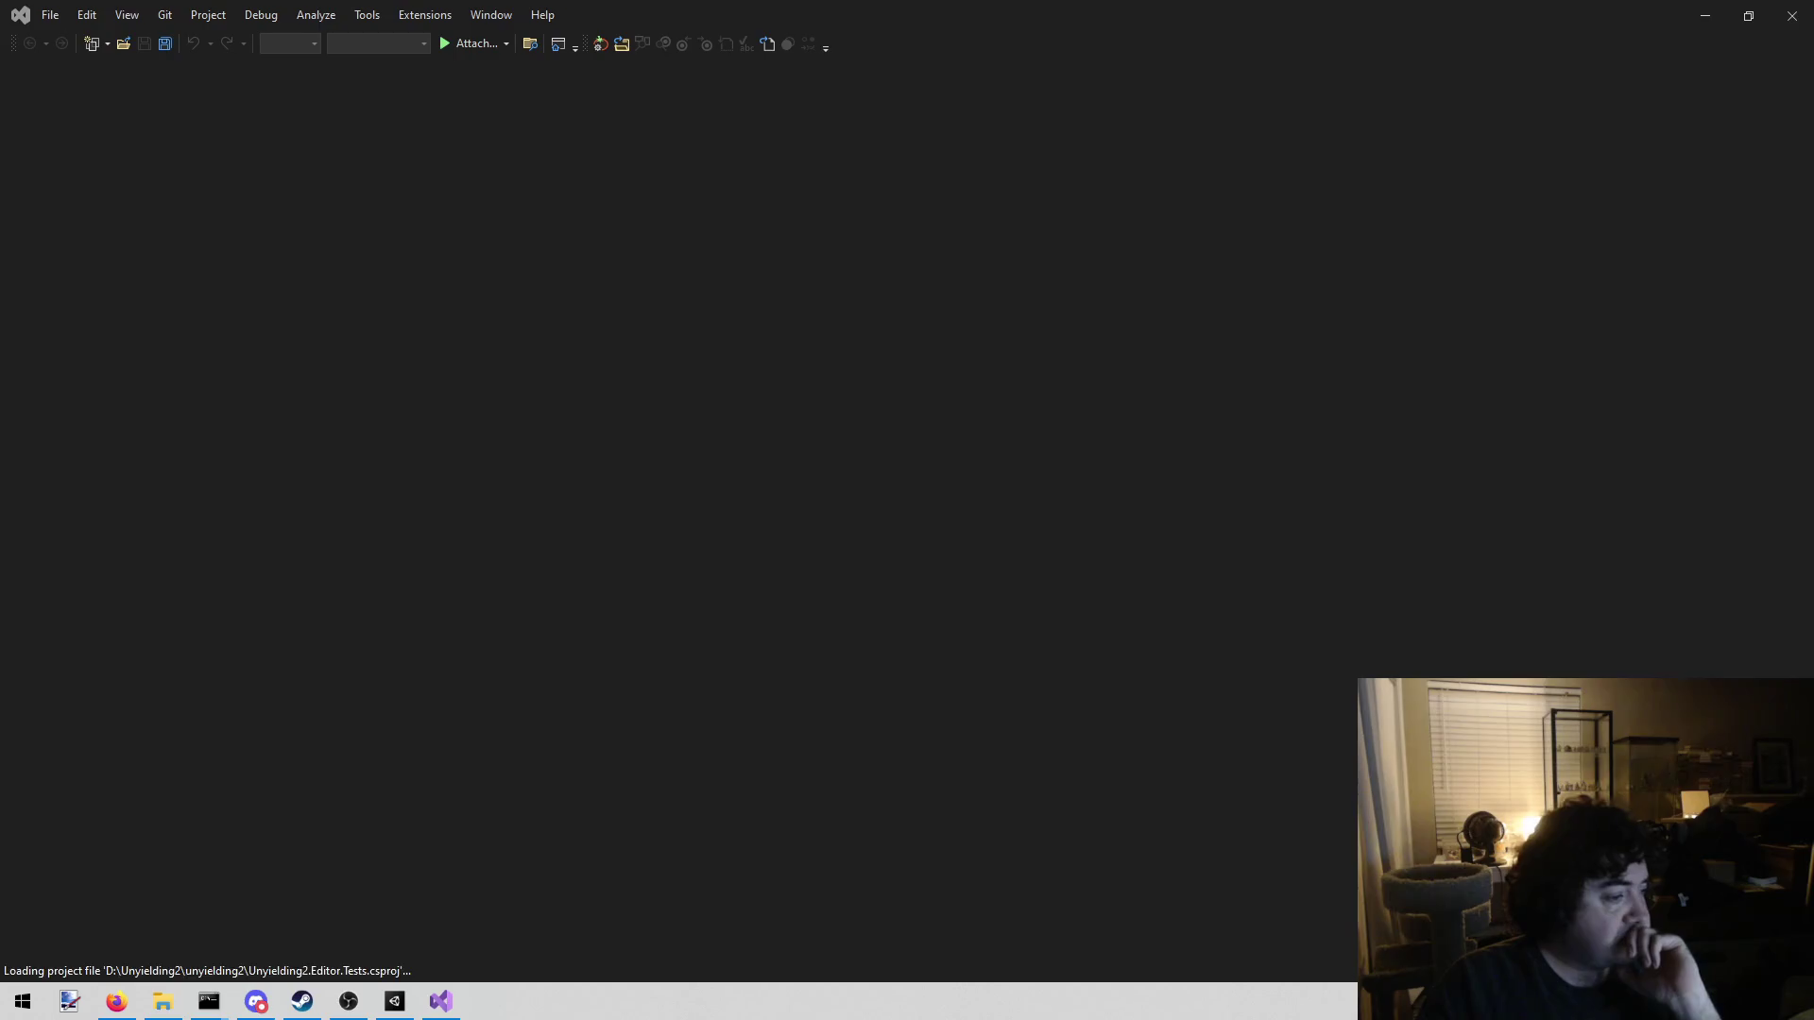
Undo a stray typed word and open TestConfiguration.txt via Open File in Solution
{"action": "left_click", "coordinate": [568, 594]}
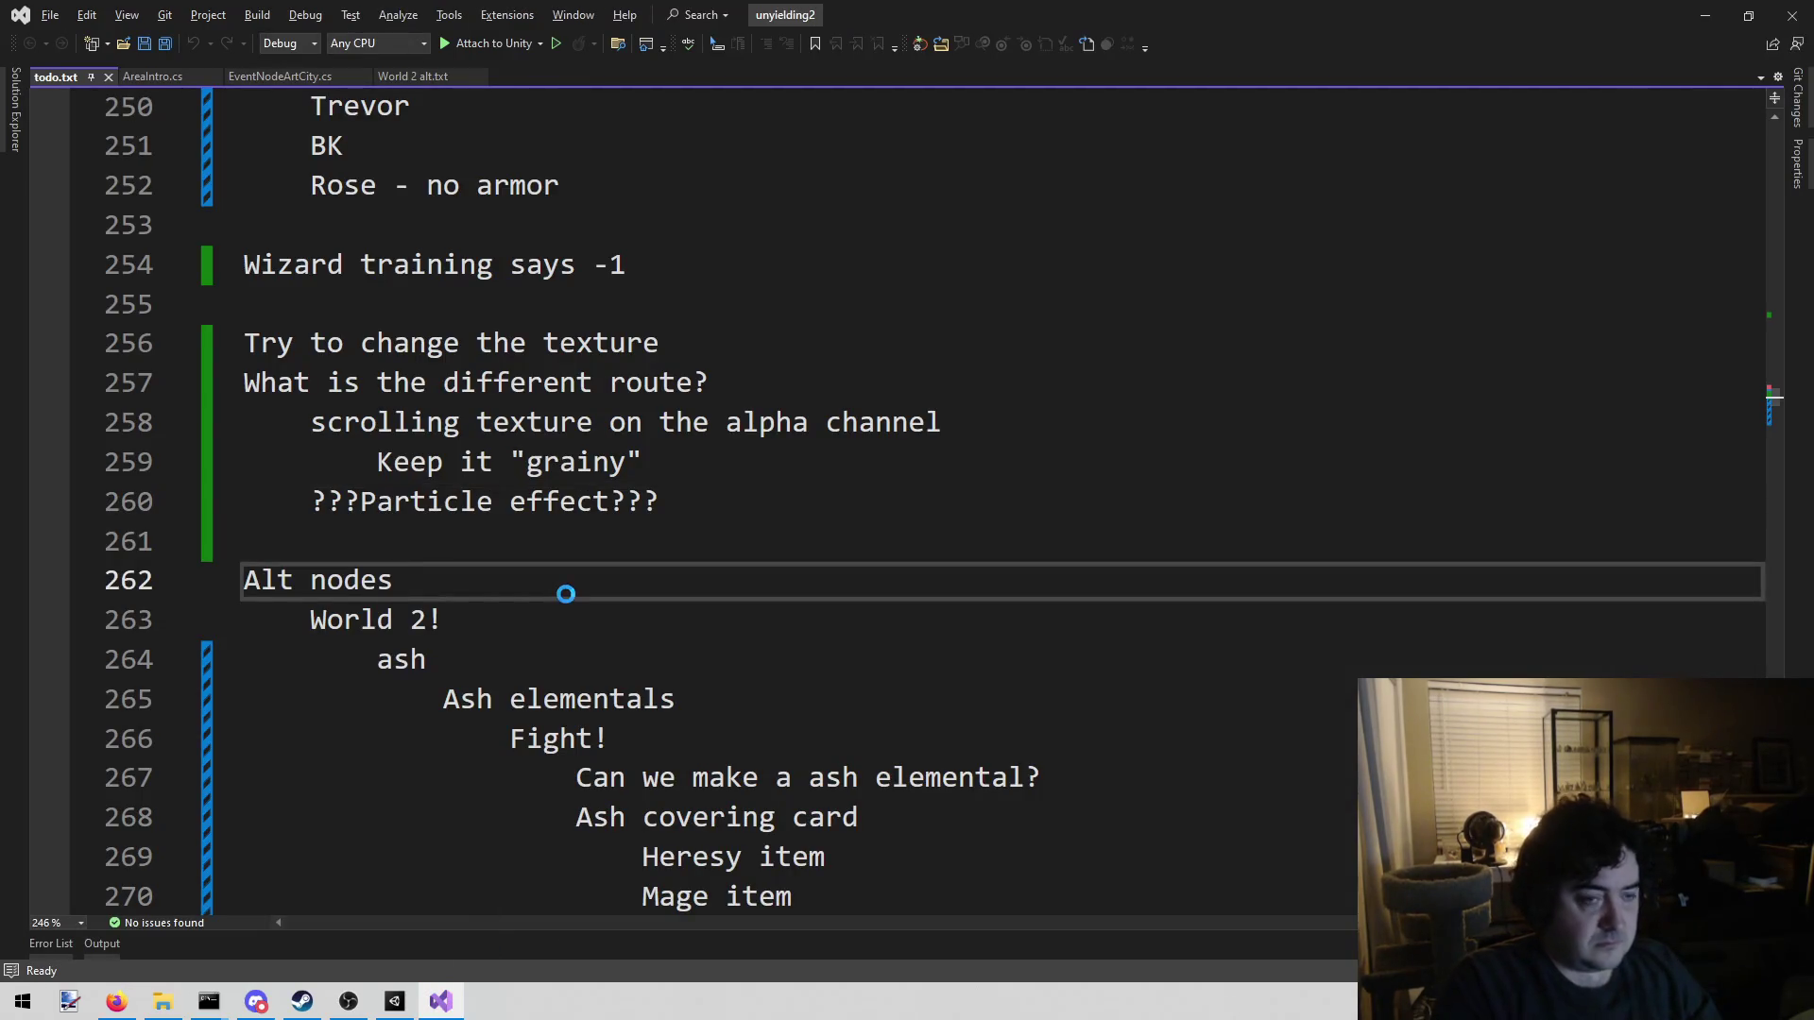
{"action": "type", "text": "area"}
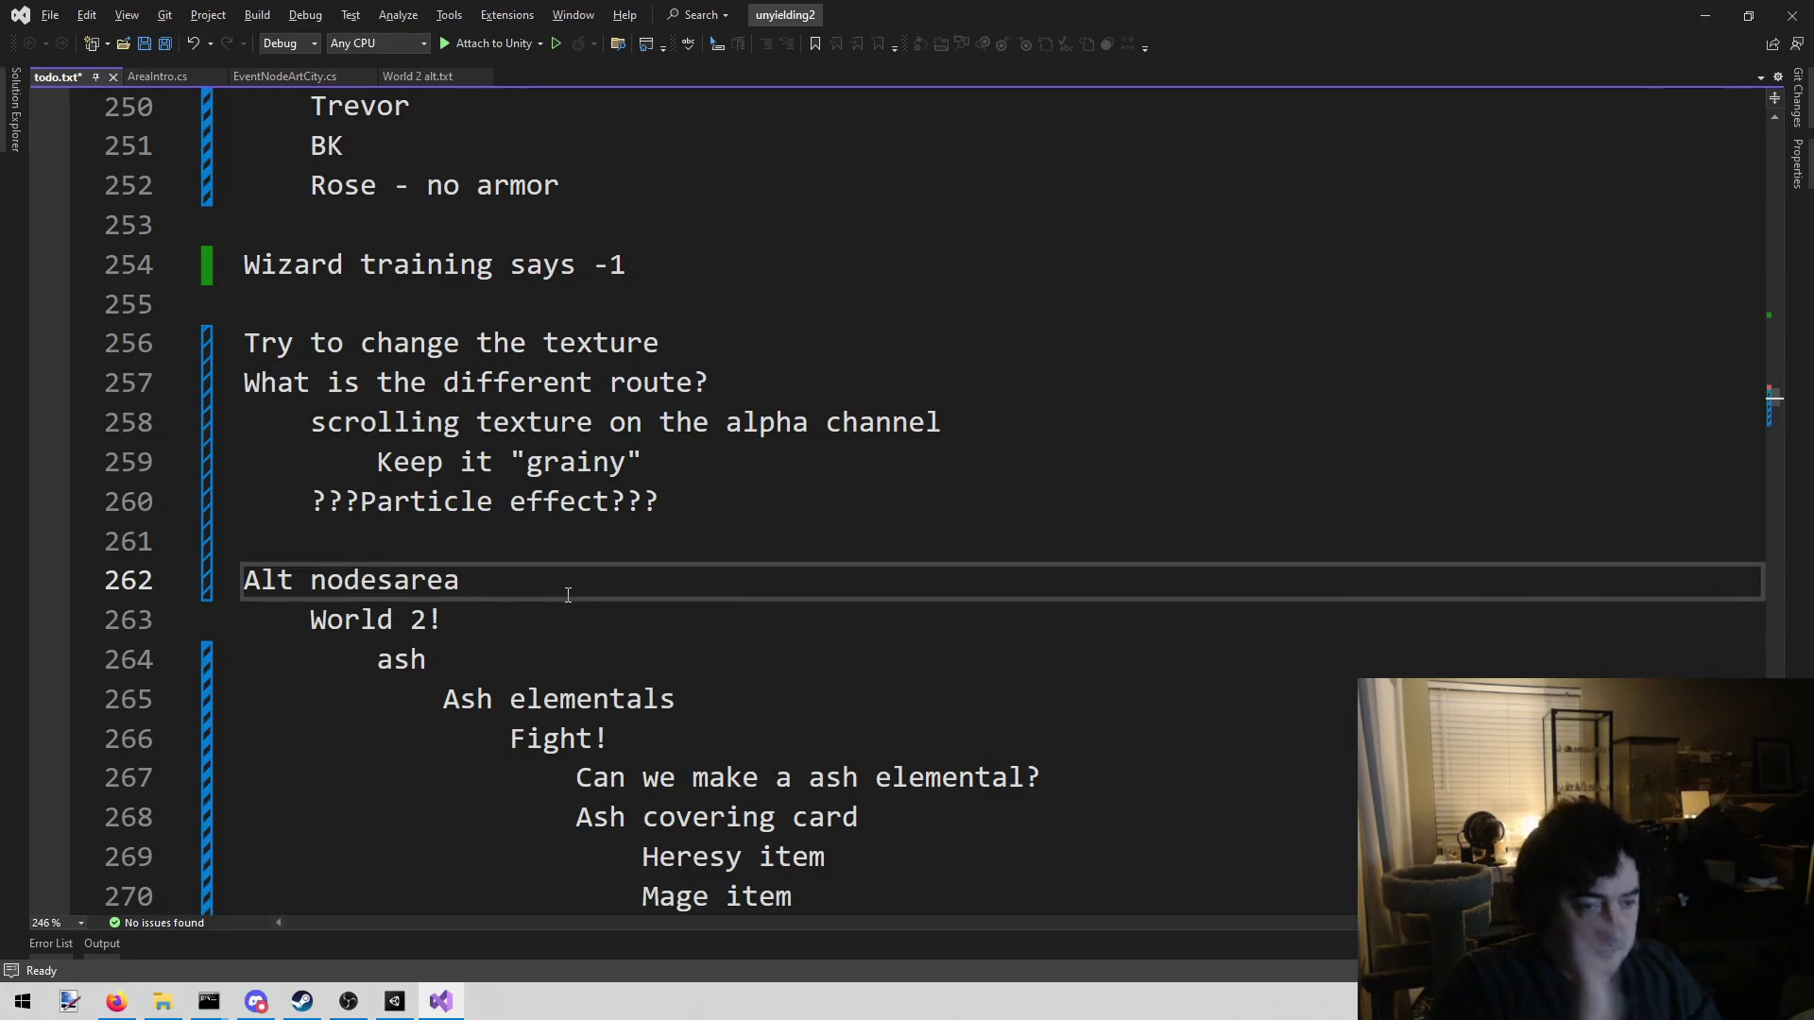
{"action": "key", "text": "ctrl+z"}
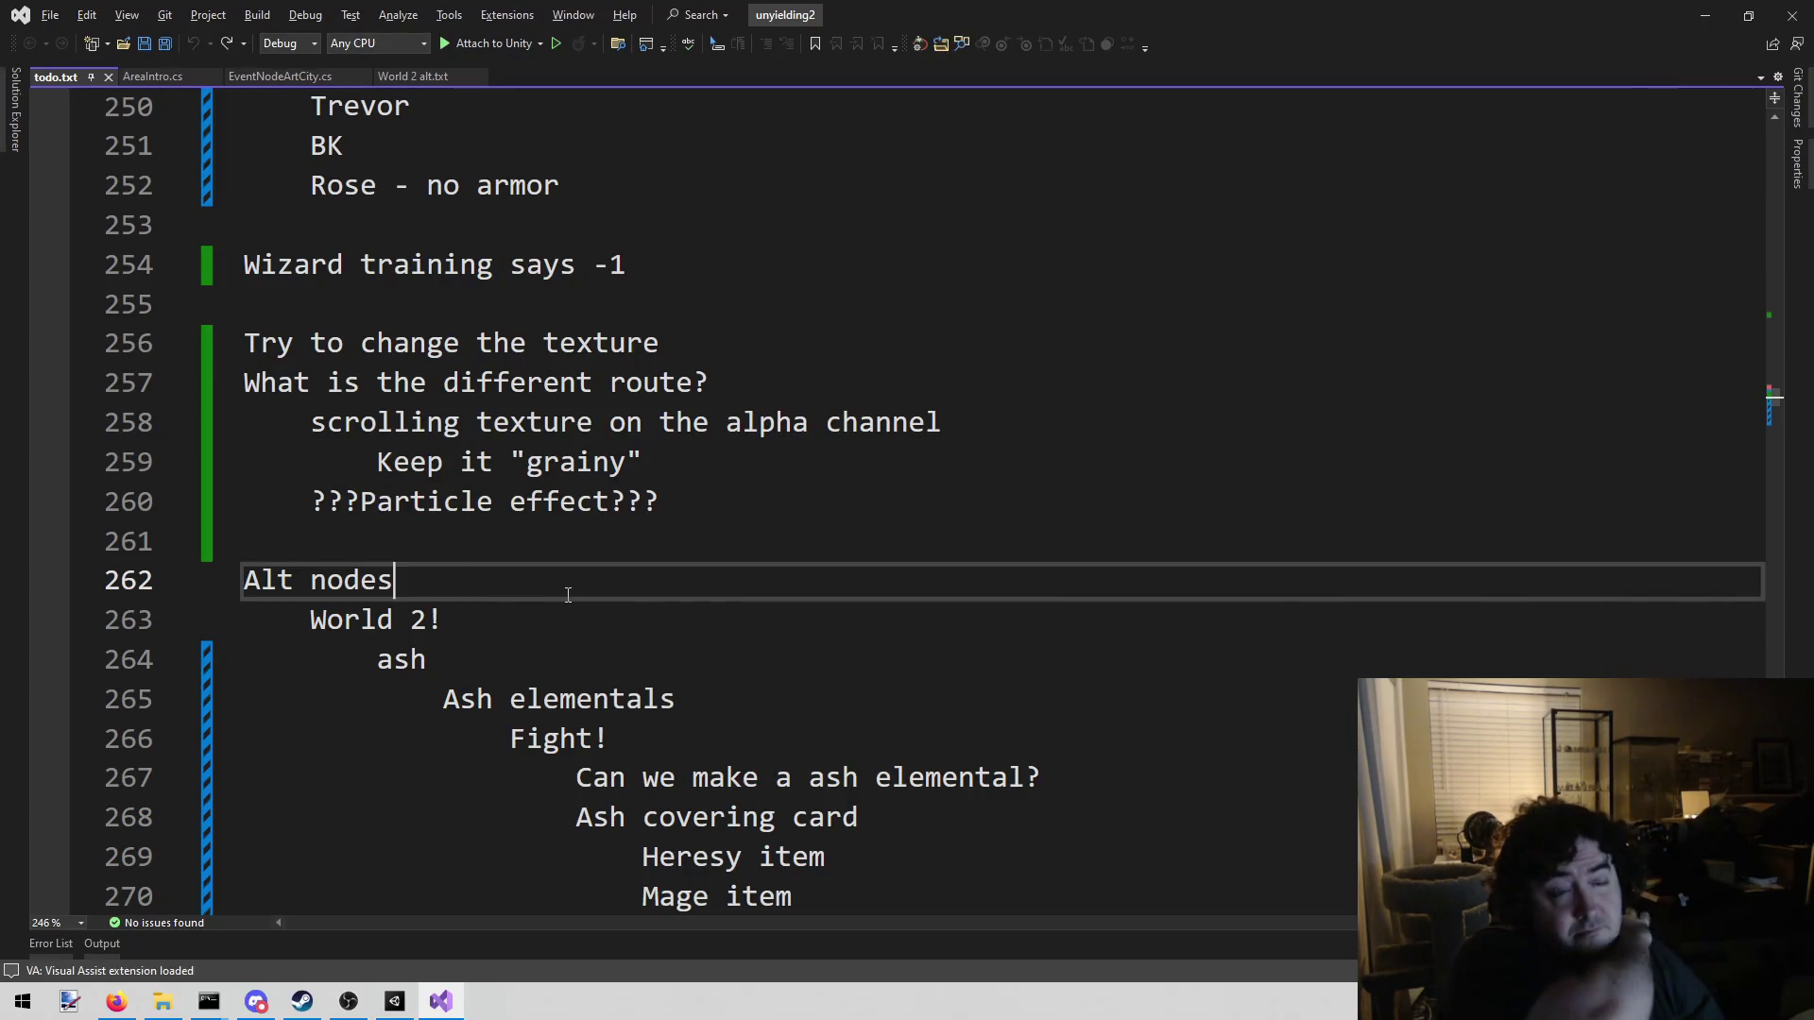
{"action": "key", "text": "alt+shift+o"}
{"action": "type", "text": "testc"}
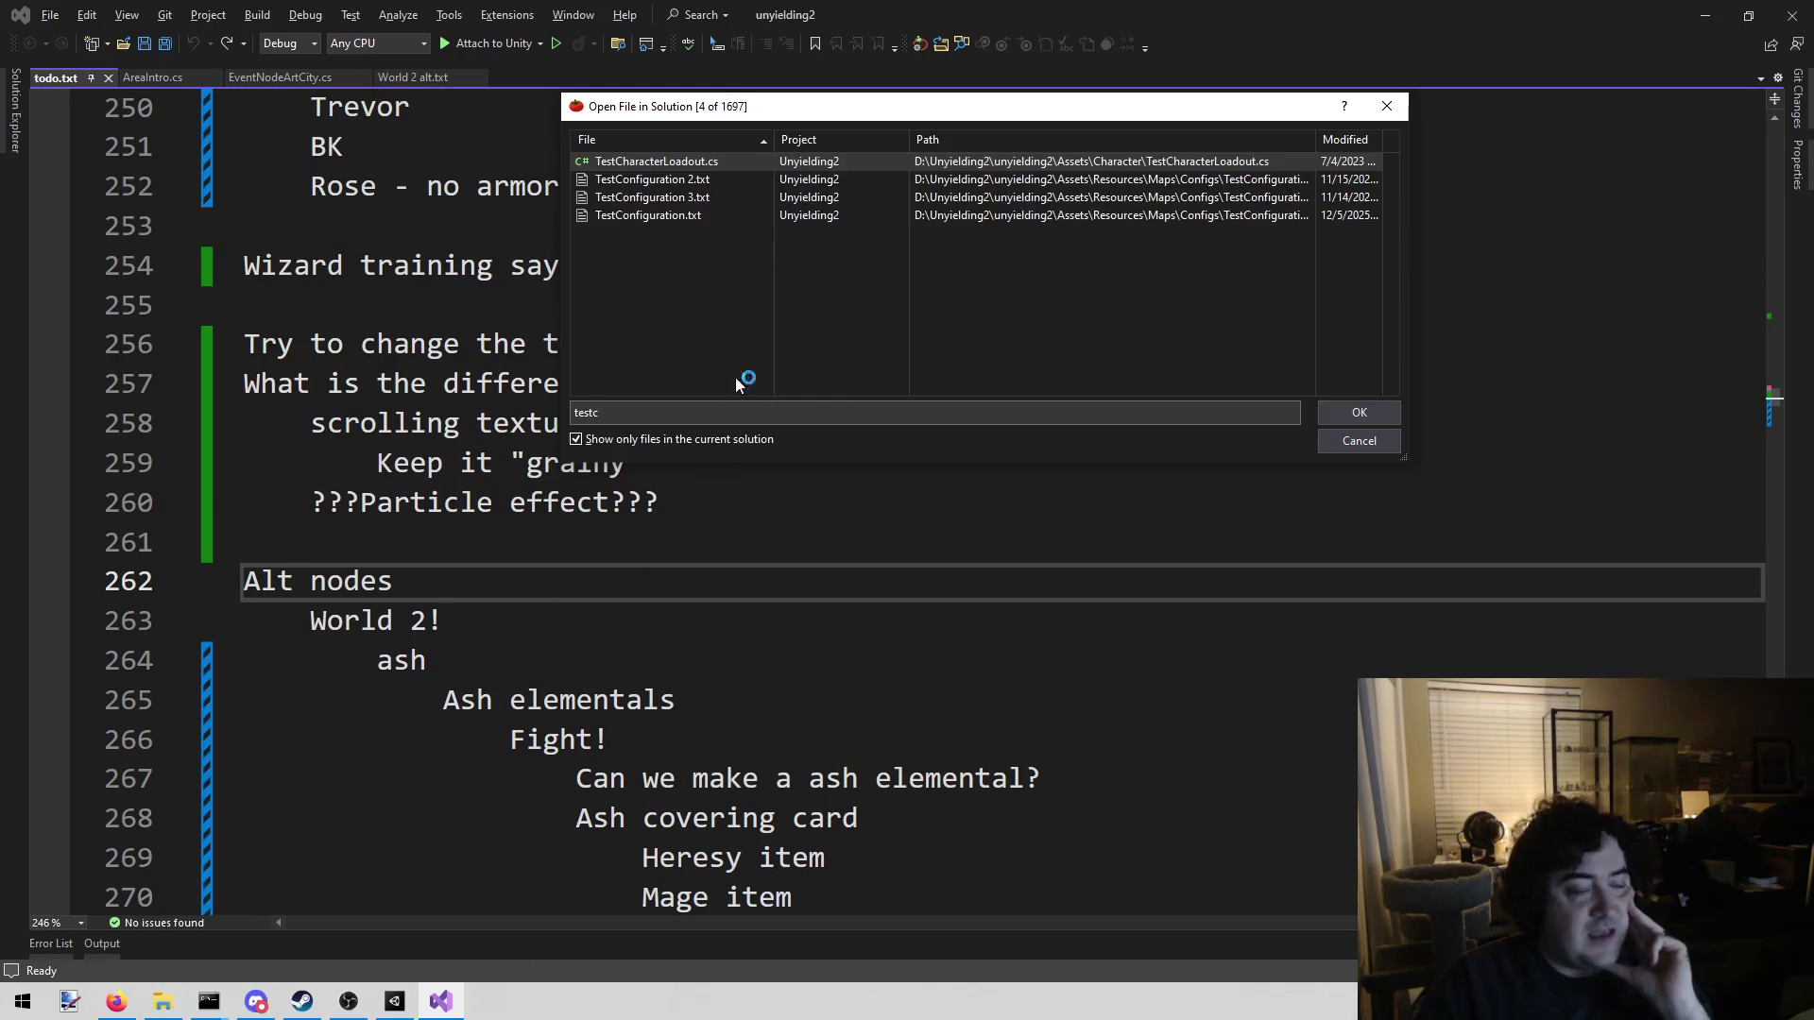
{"action": "double_click", "coordinate": [704, 214]}
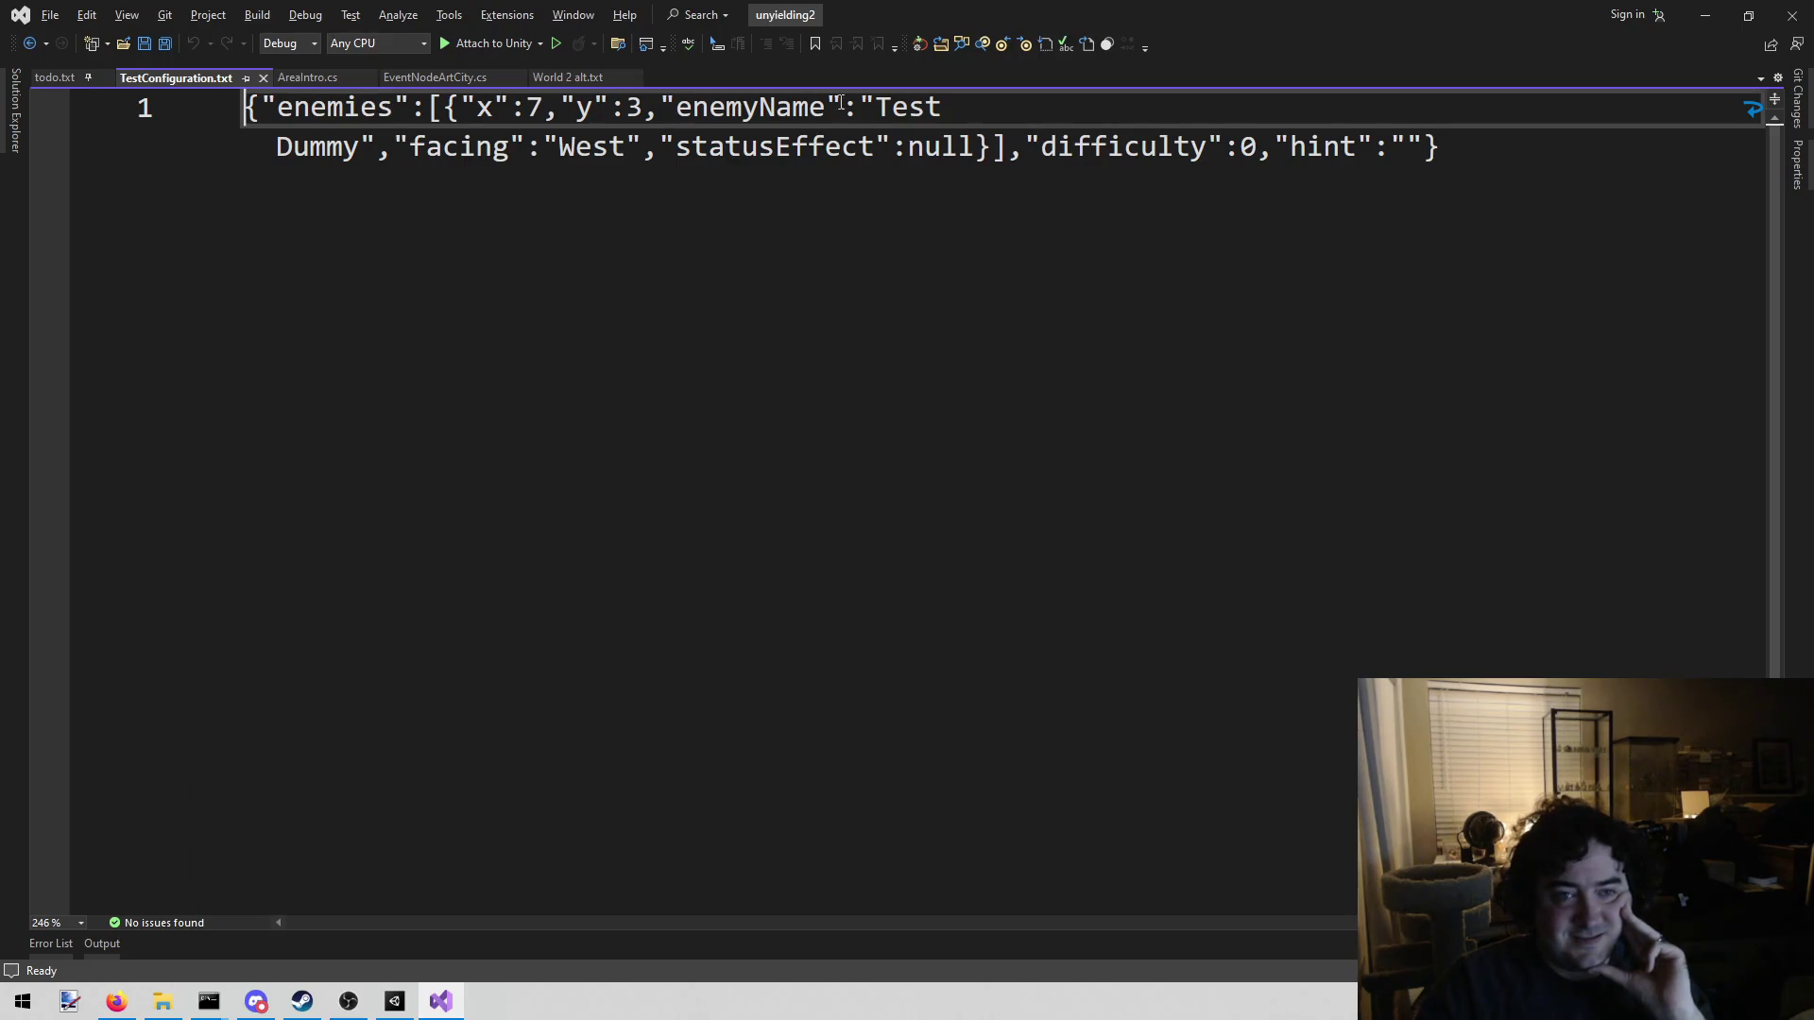
Replace the enemy 'Test Dummy' with 'Shade', save the file, and return to Unity
{"action": "left_click", "coordinate": [873, 99]}
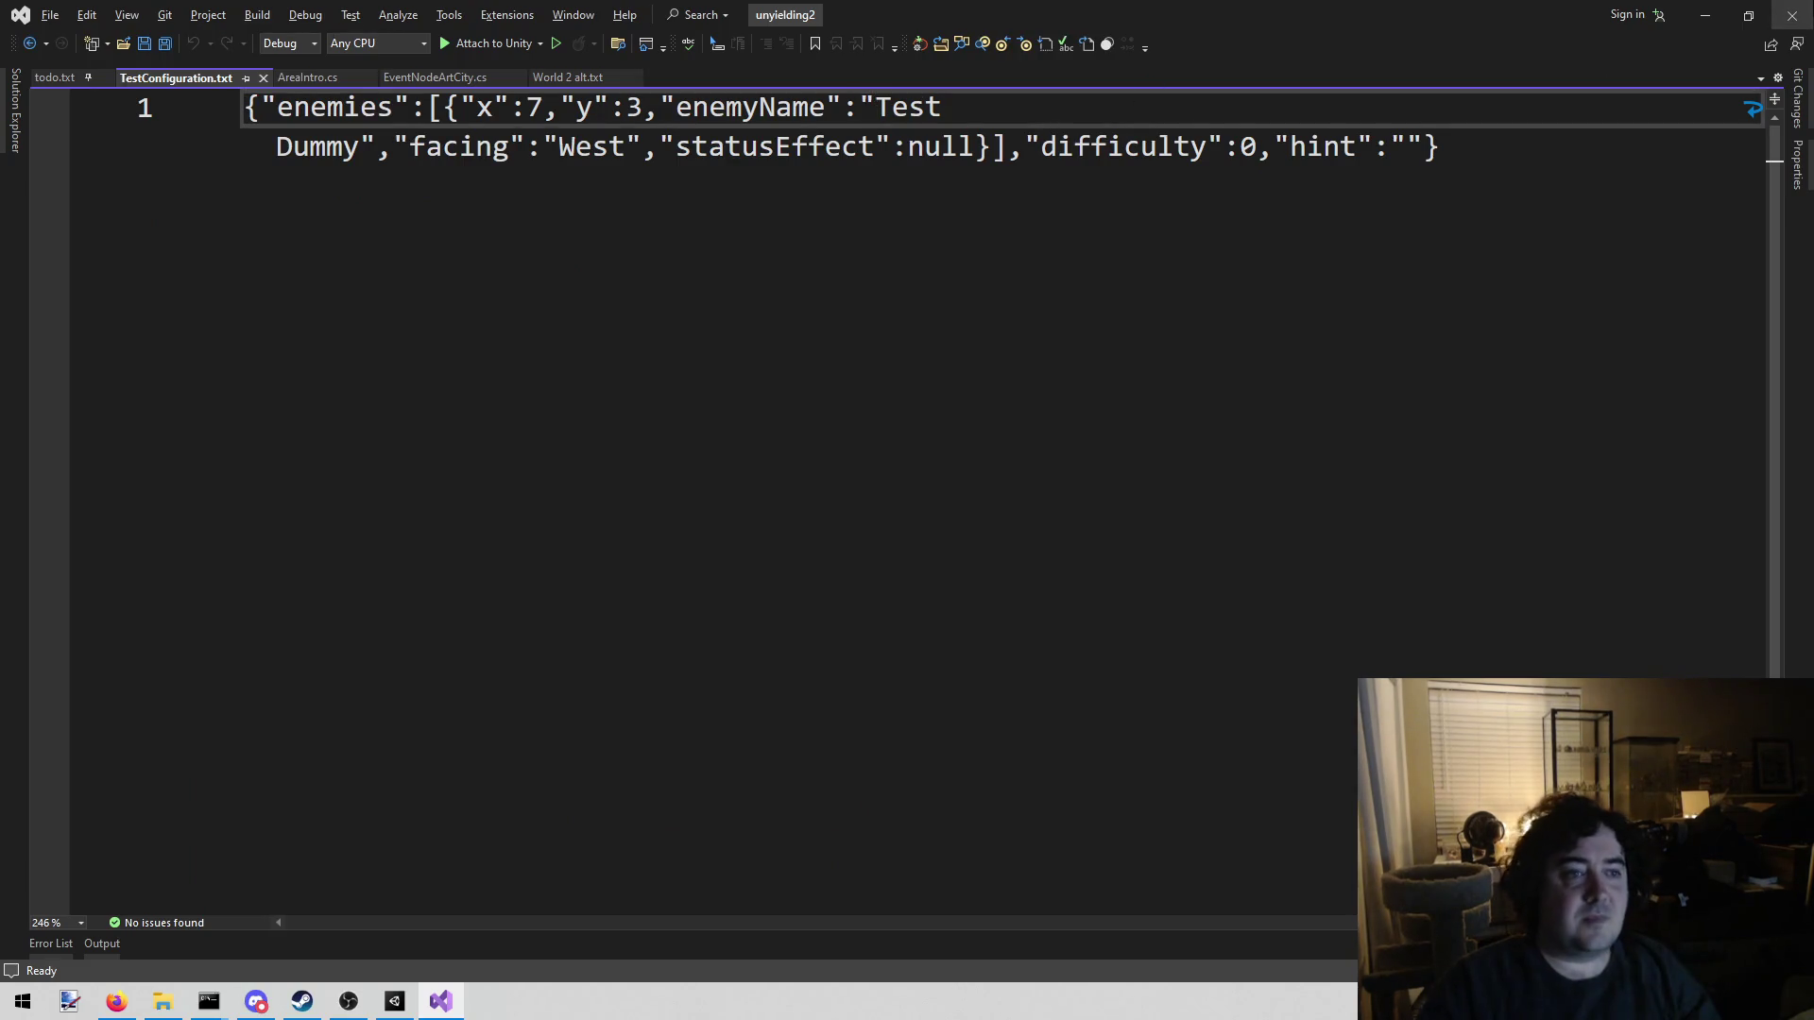
{"action": "key", "text": "ctrl+shift+Right"}
{"action": "key", "text": "ctrl+shift+Right"}
{"action": "type", "text": "Shade"}
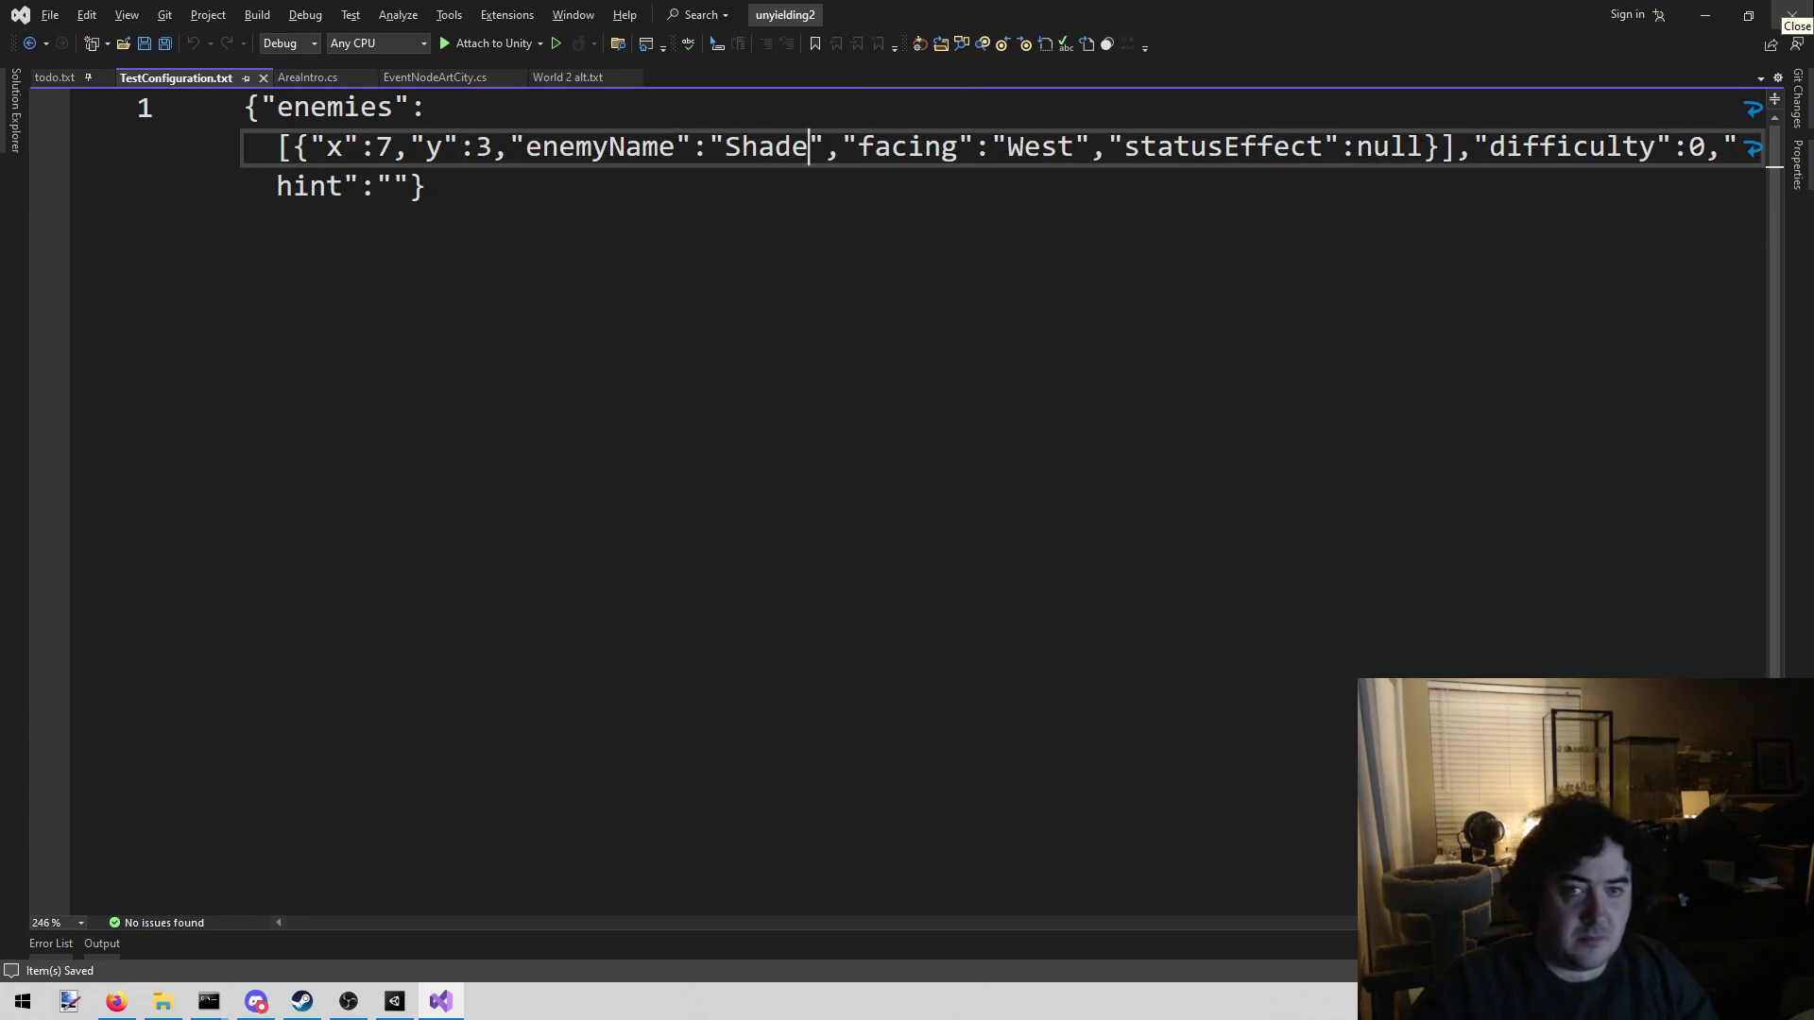
{"action": "key", "text": "ctrl+s"}
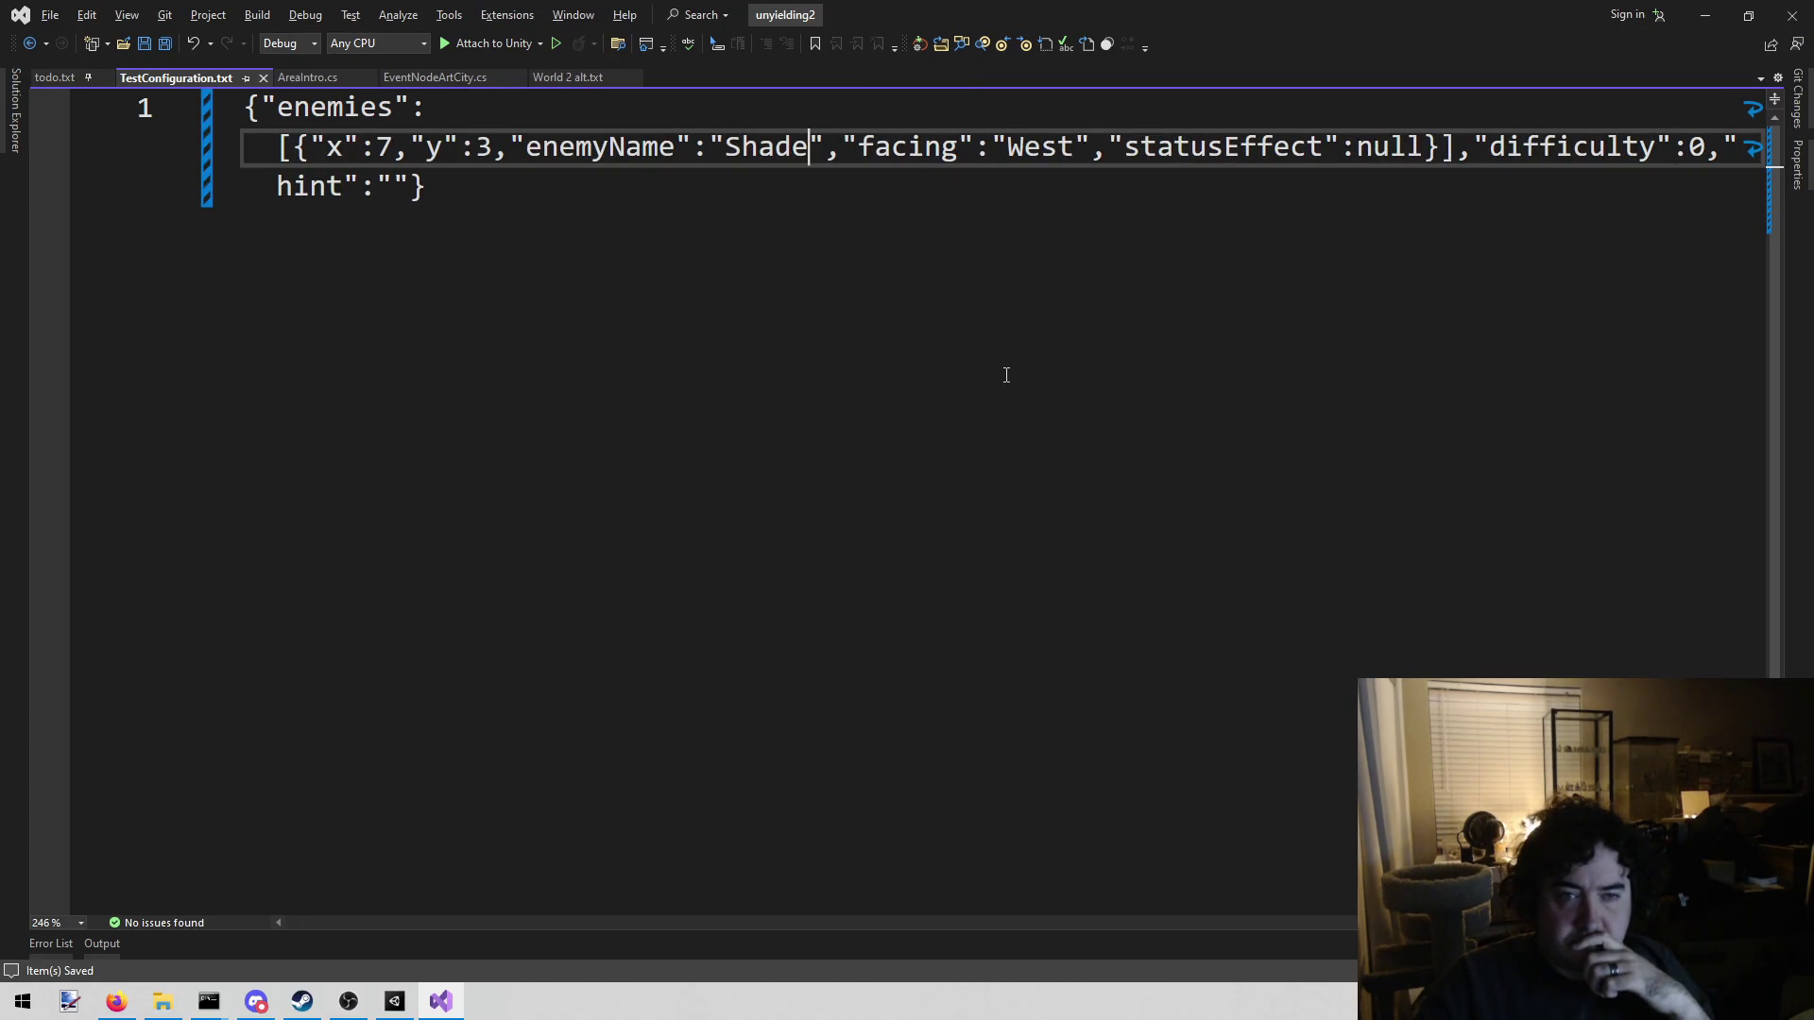
{"action": "left_click", "coordinate": [995, 376]}
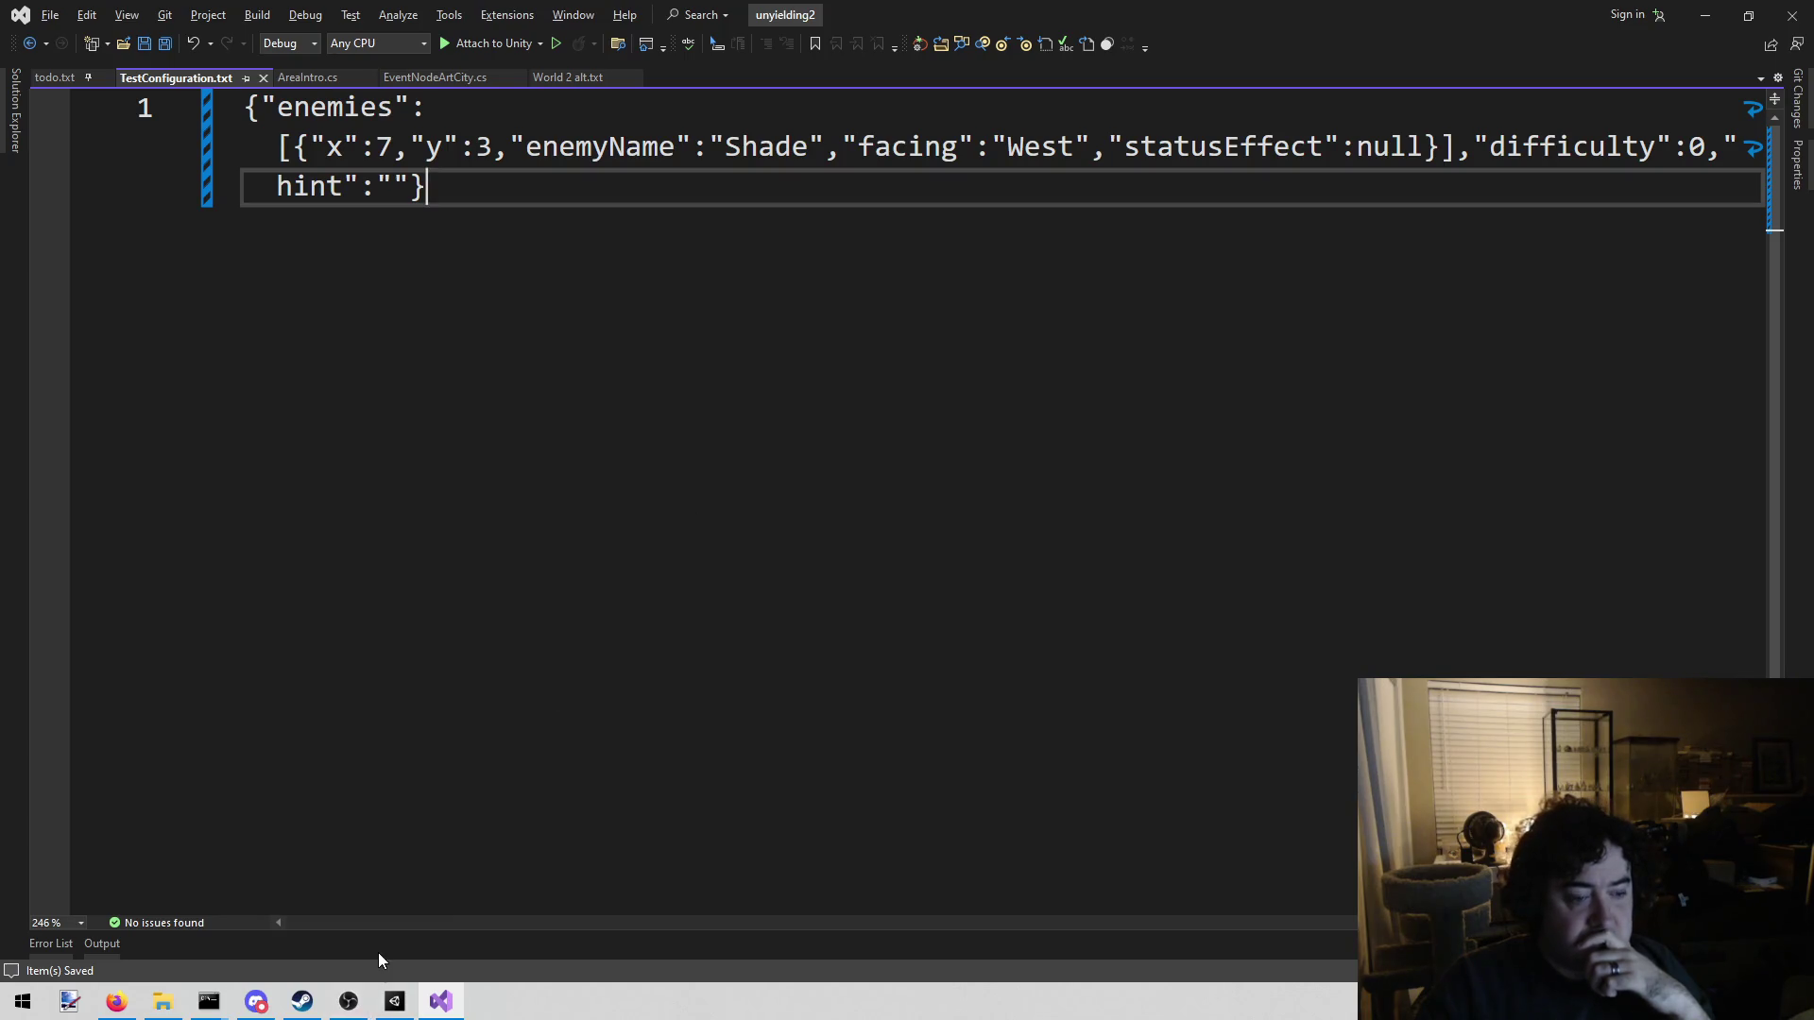
{"action": "left_click", "coordinate": [395, 1002]}
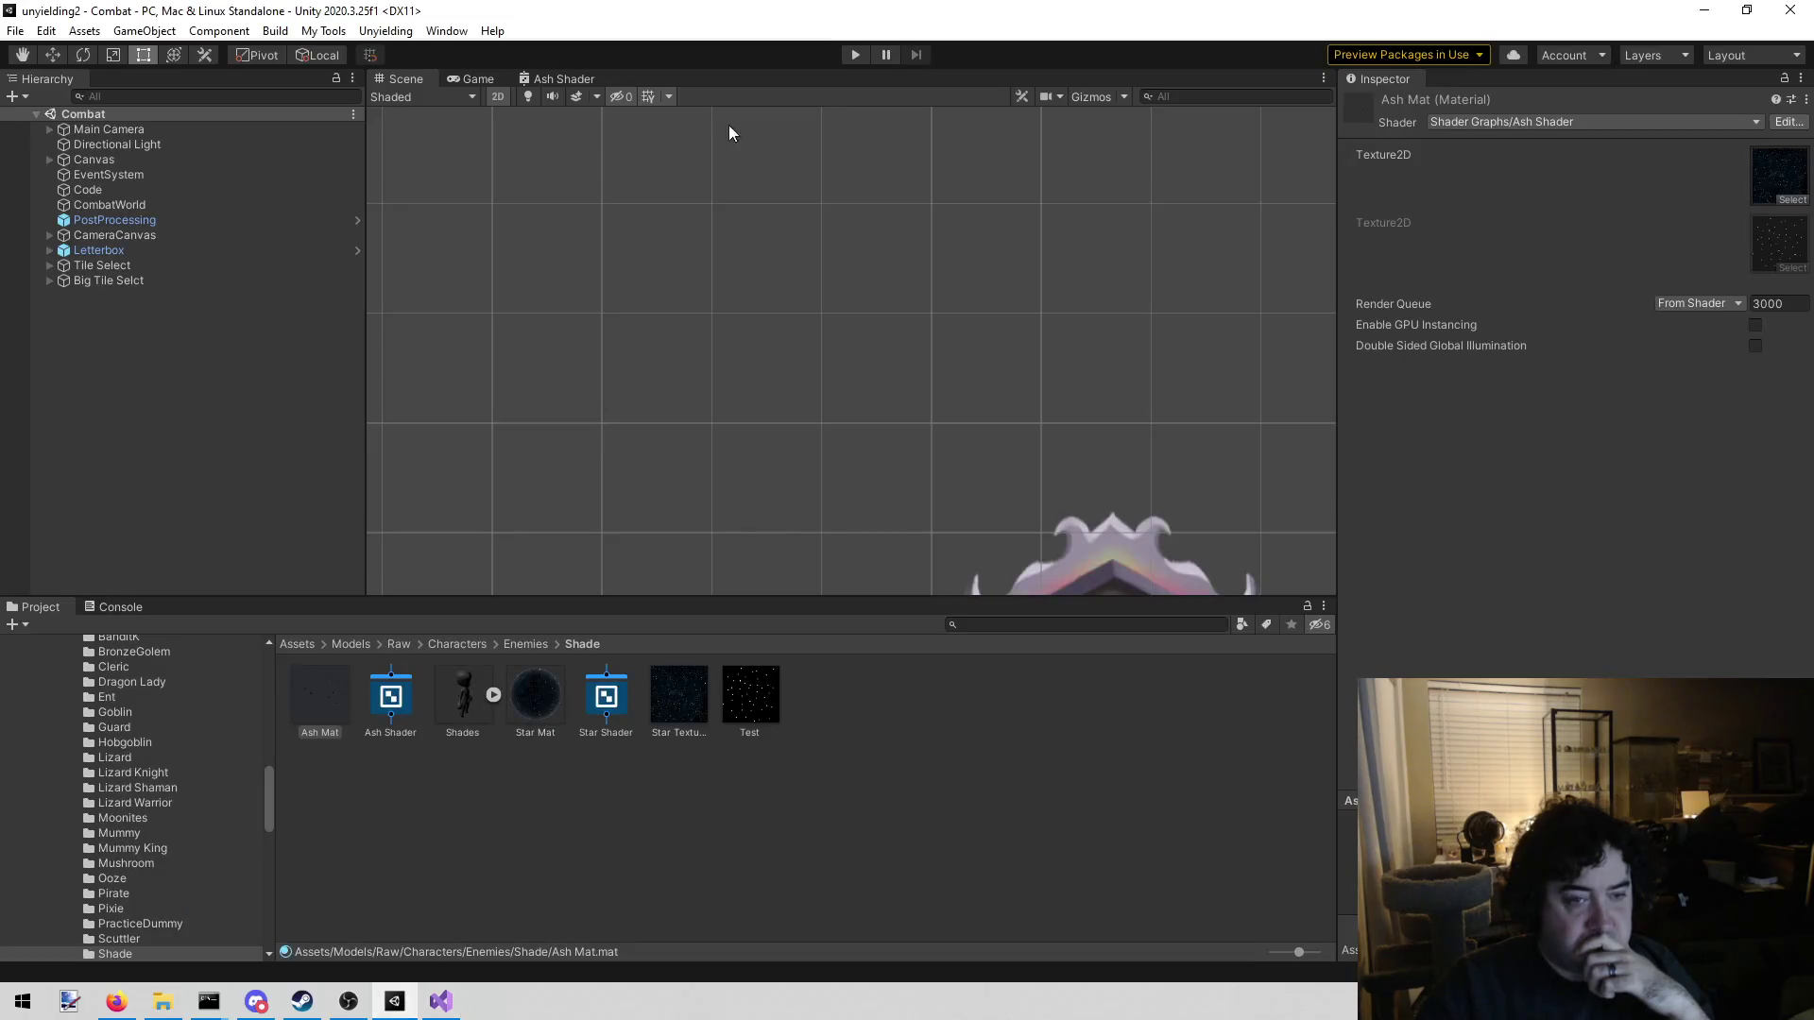
Play the Combat scene with the Shade and frame CombatWorld in the Scene view
{"action": "left_click", "coordinate": [856, 54]}
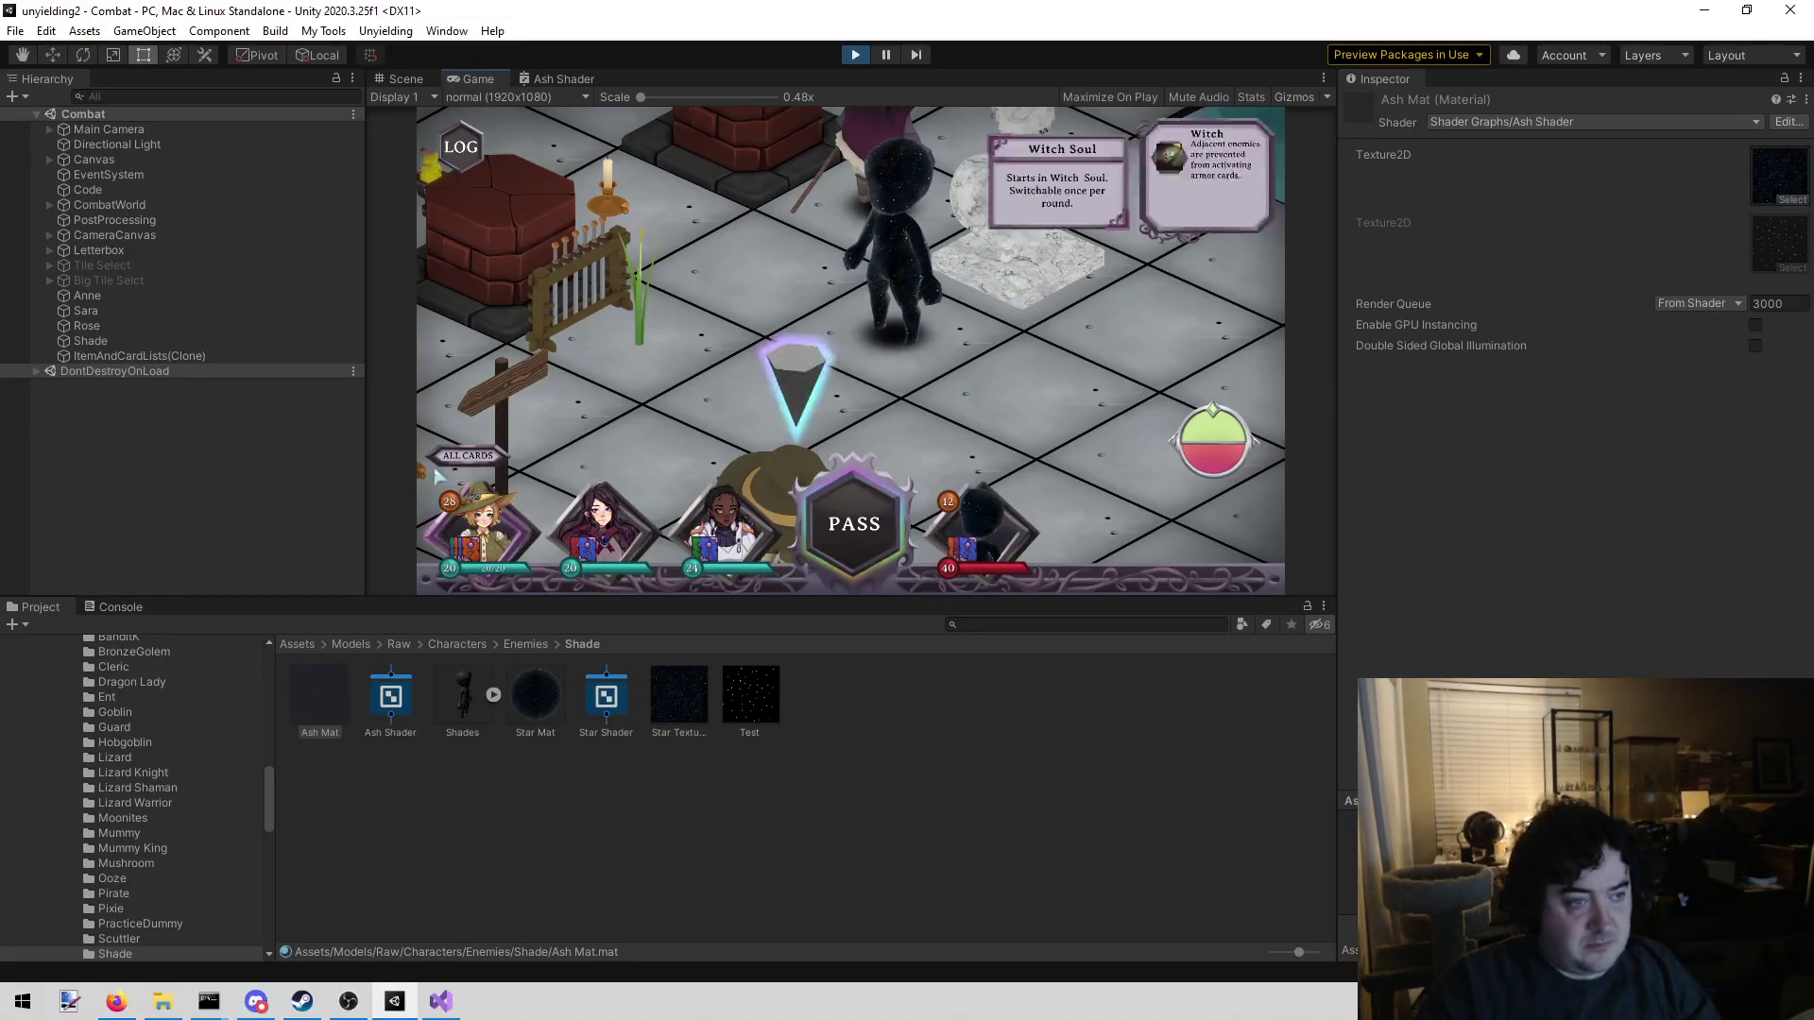
{"action": "left_click", "coordinate": [412, 75]}
{"action": "key", "text": "q"}
{"action": "scroll", "coordinate": [804, 346], "scroll_direction": "up", "scroll_amount": 5}
{"action": "key", "text": "t"}
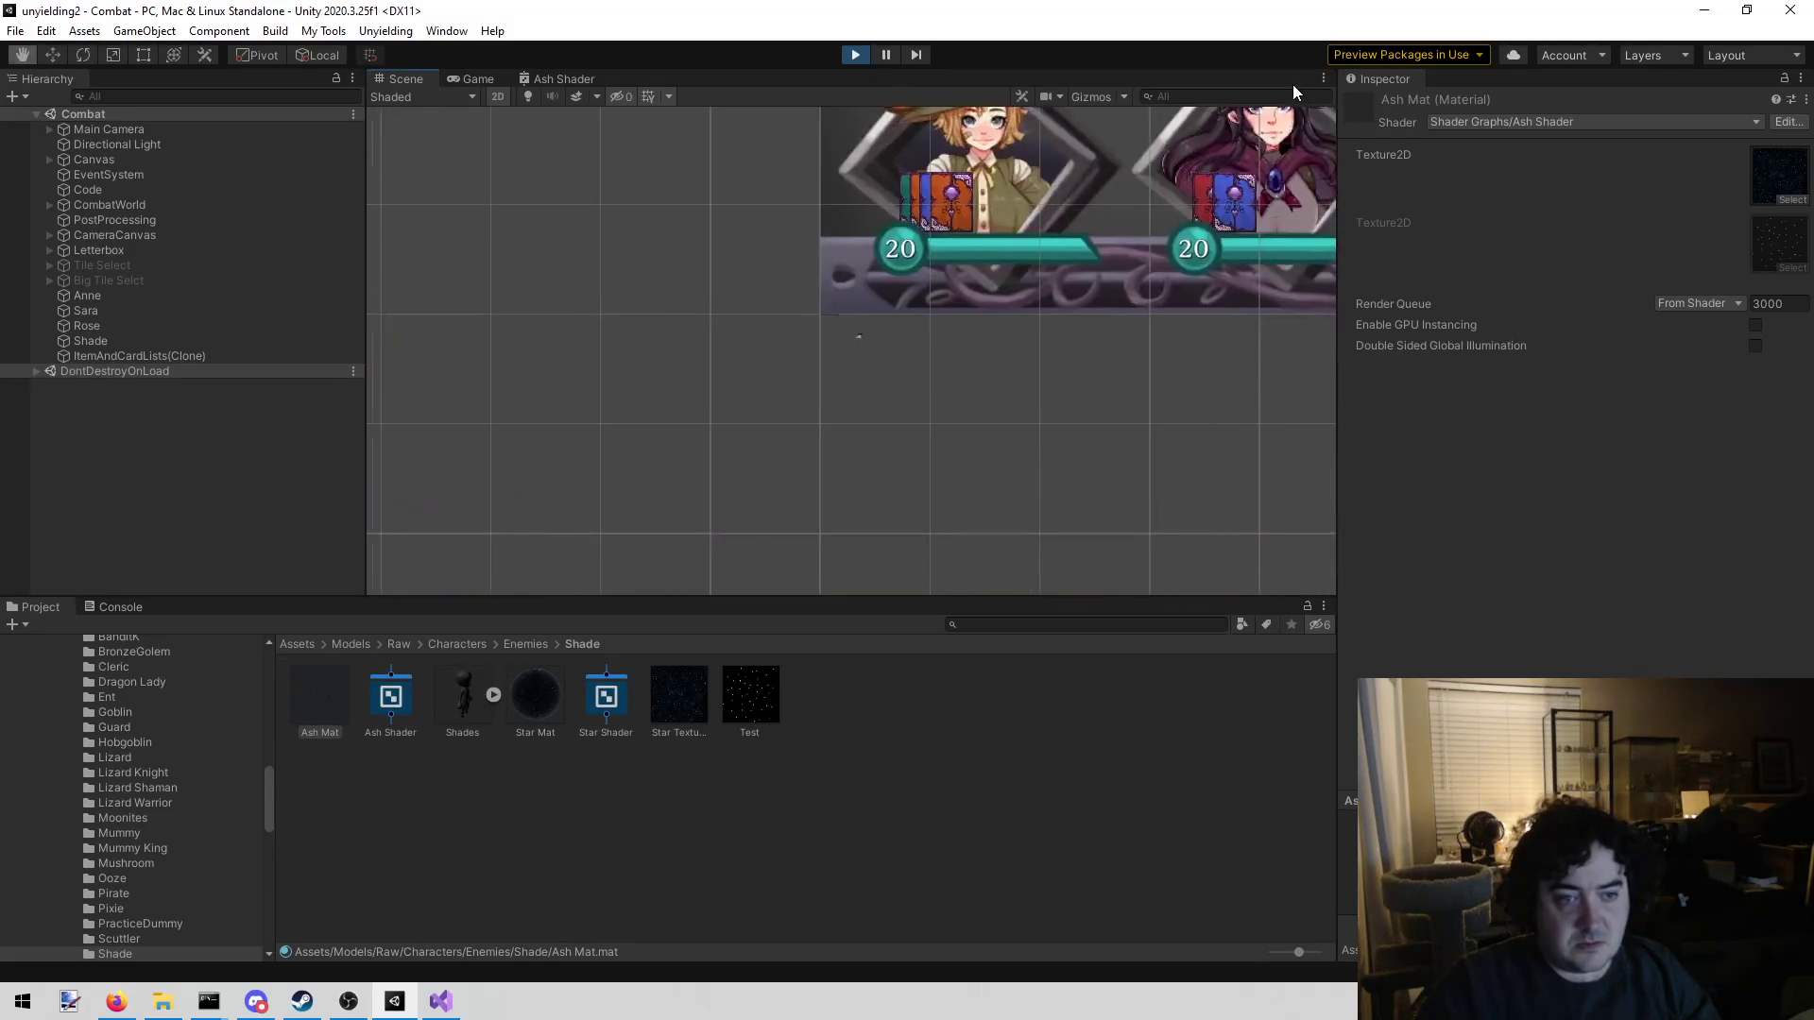
{"action": "double_click", "coordinate": [135, 207]}
{"action": "left_click", "coordinate": [581, 244]}
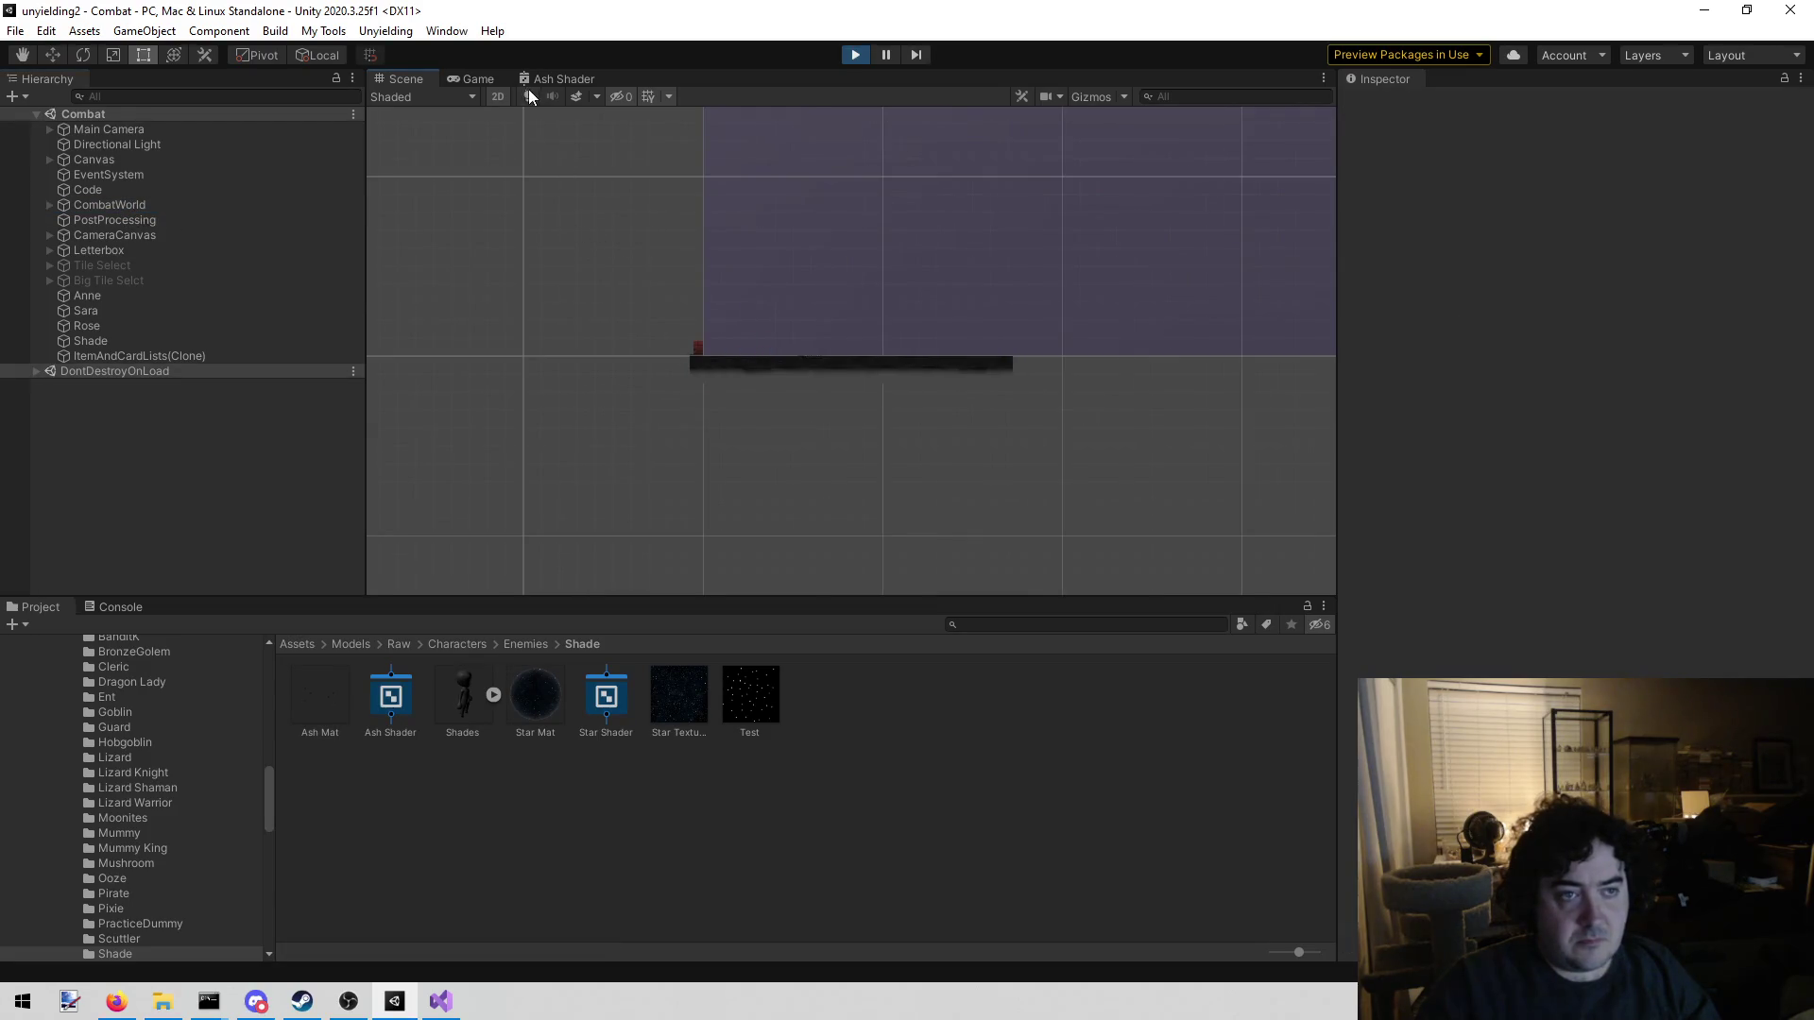
Select the Shade enemy in 3D view and give it the Ash Mat material
{"action": "left_click", "coordinate": [498, 96]}
{"action": "scroll", "coordinate": [658, 277], "scroll_direction": "up", "scroll_amount": 5}
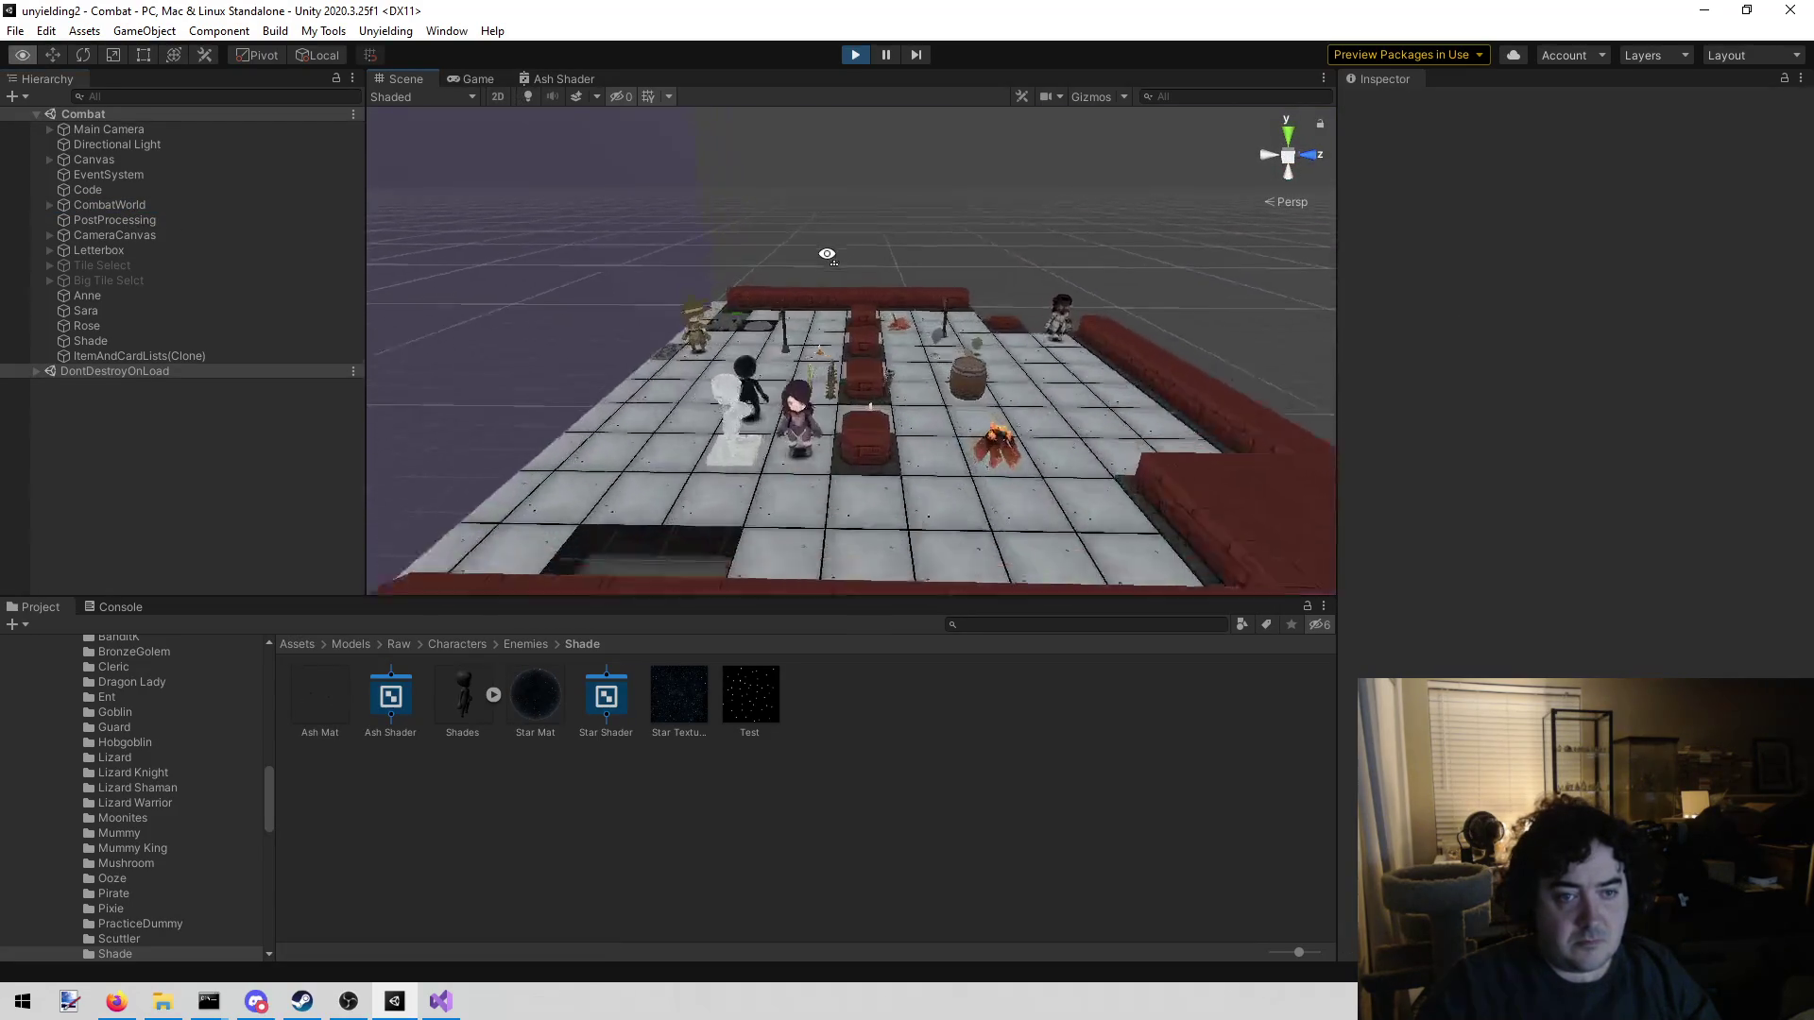
{"action": "left_click", "coordinate": [676, 306]}
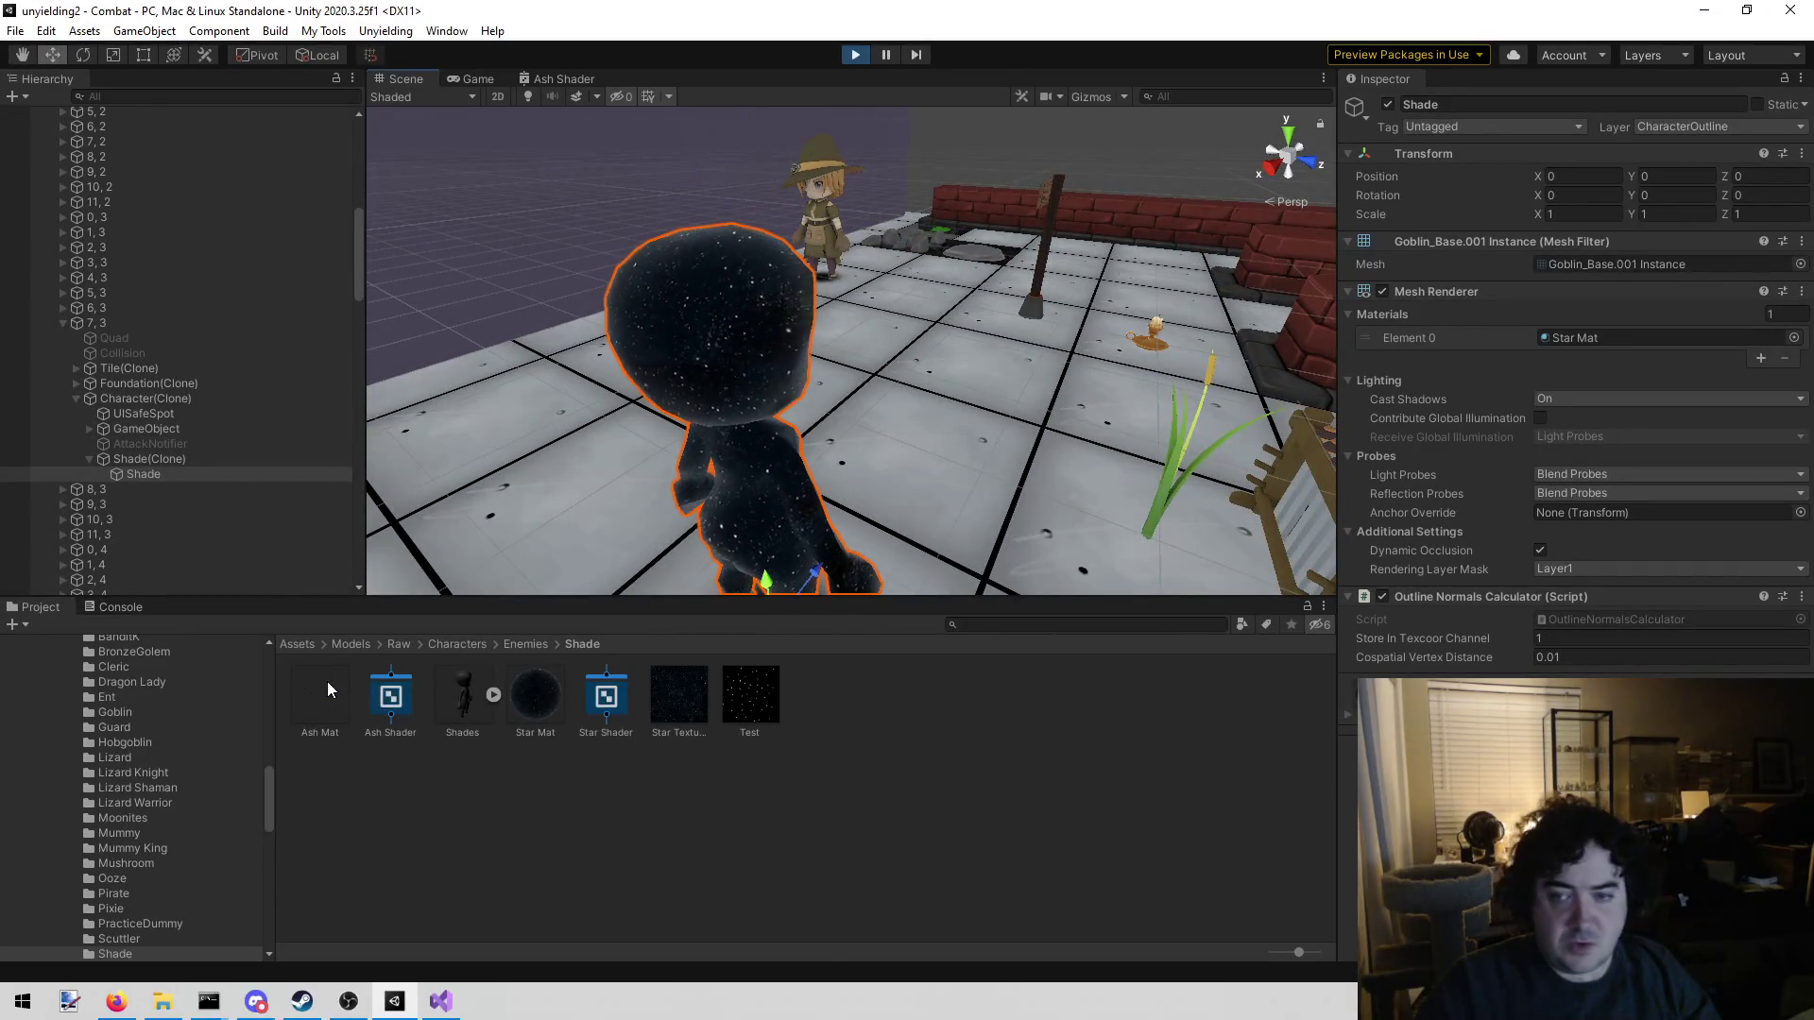
{"action": "left_click_drag", "start_coordinate": [327, 682], "coordinate": [1665, 329]}
{"action": "mouse_move", "coordinate": [791, 275]}
{"action": "left_mouse_down"}
{"action": "mouse_move", "coordinate": [79, 281]}
{"action": "mouse_move", "coordinate": [5, 217]}
{"action": "mouse_move", "coordinate": [490, 122]}
{"action": "left_mouse_up"}
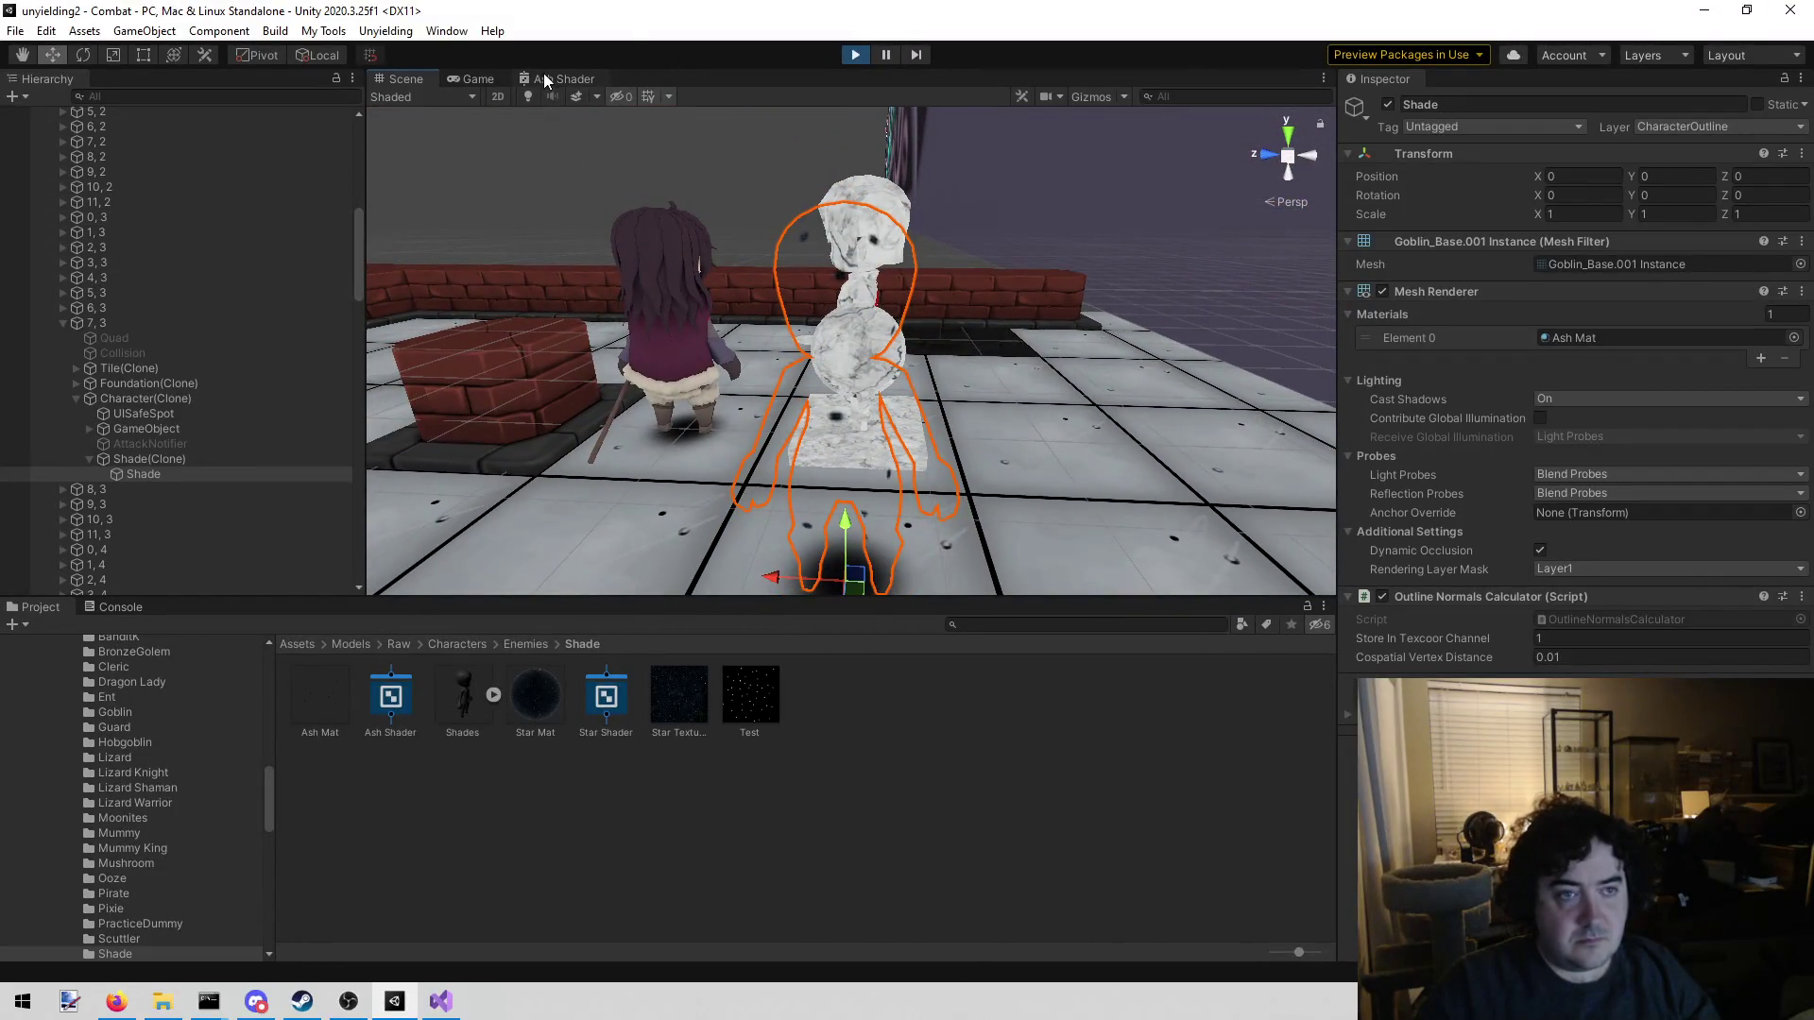
Check the translucent Shade in the Game view, stop the test, and switch to Visual Studio
{"action": "left_click", "coordinate": [543, 78]}
{"action": "left_click", "coordinate": [473, 79]}
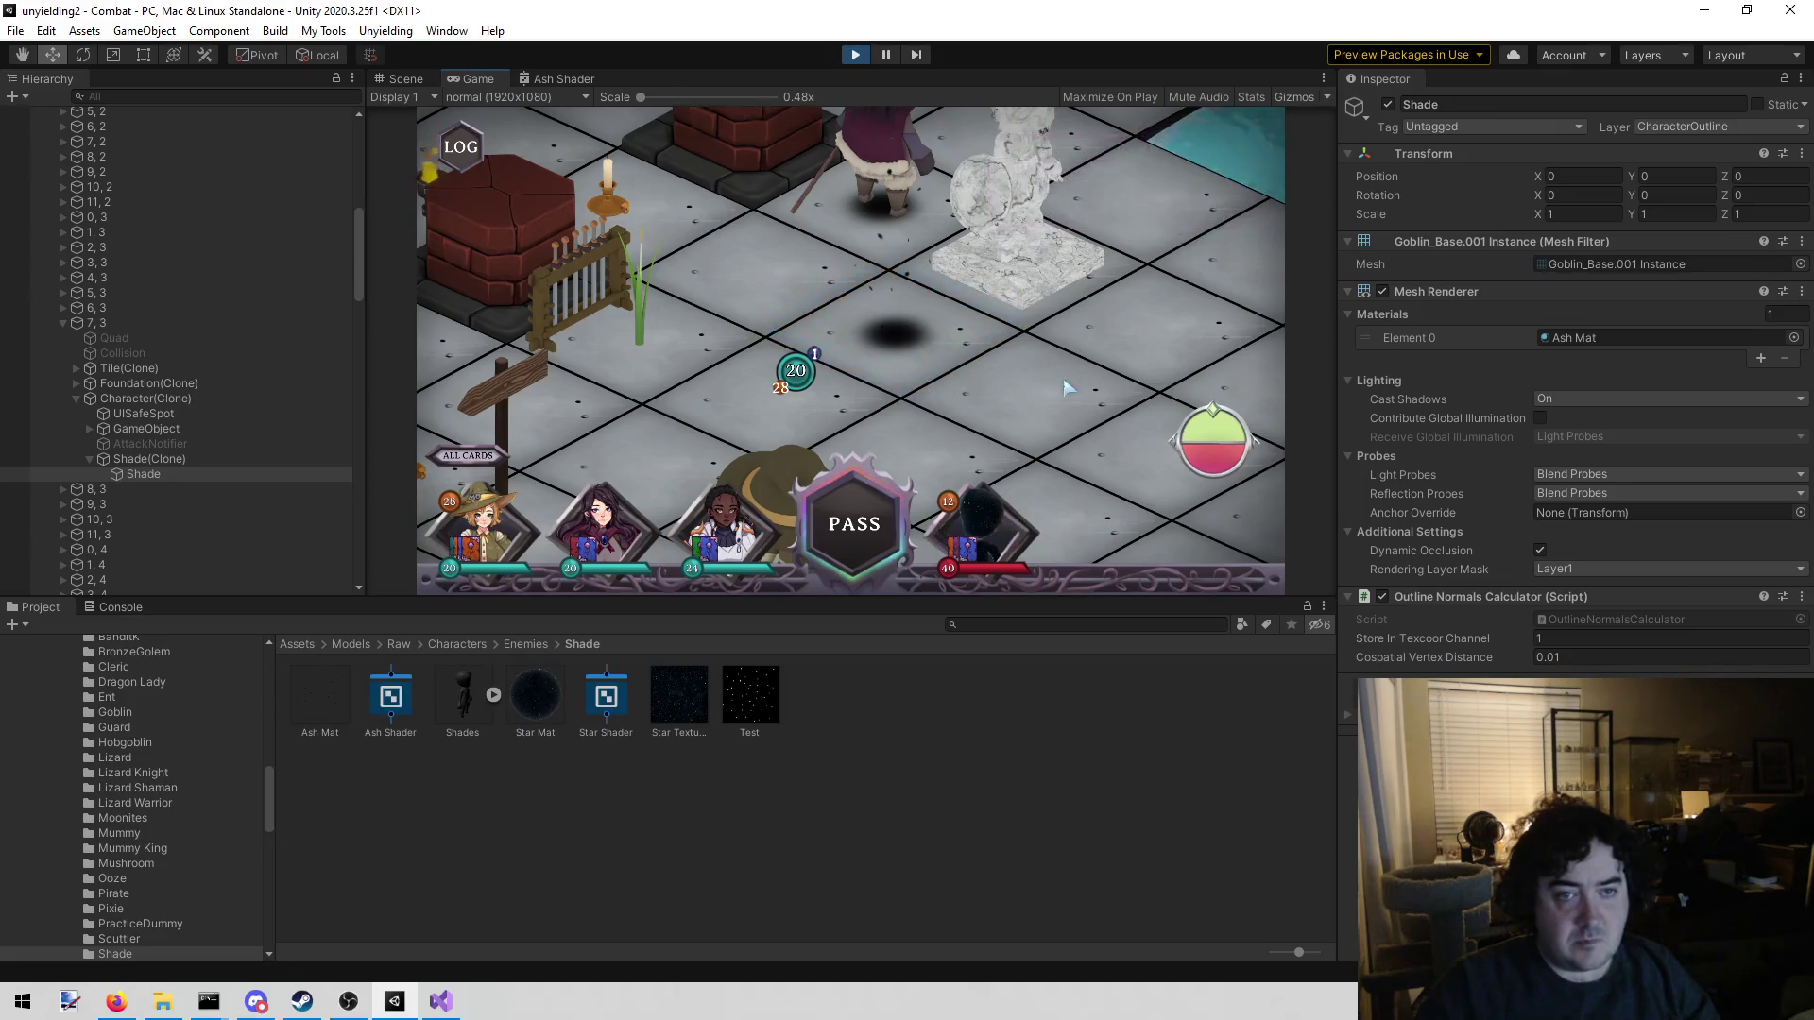
{"action": "key", "text": "w"}
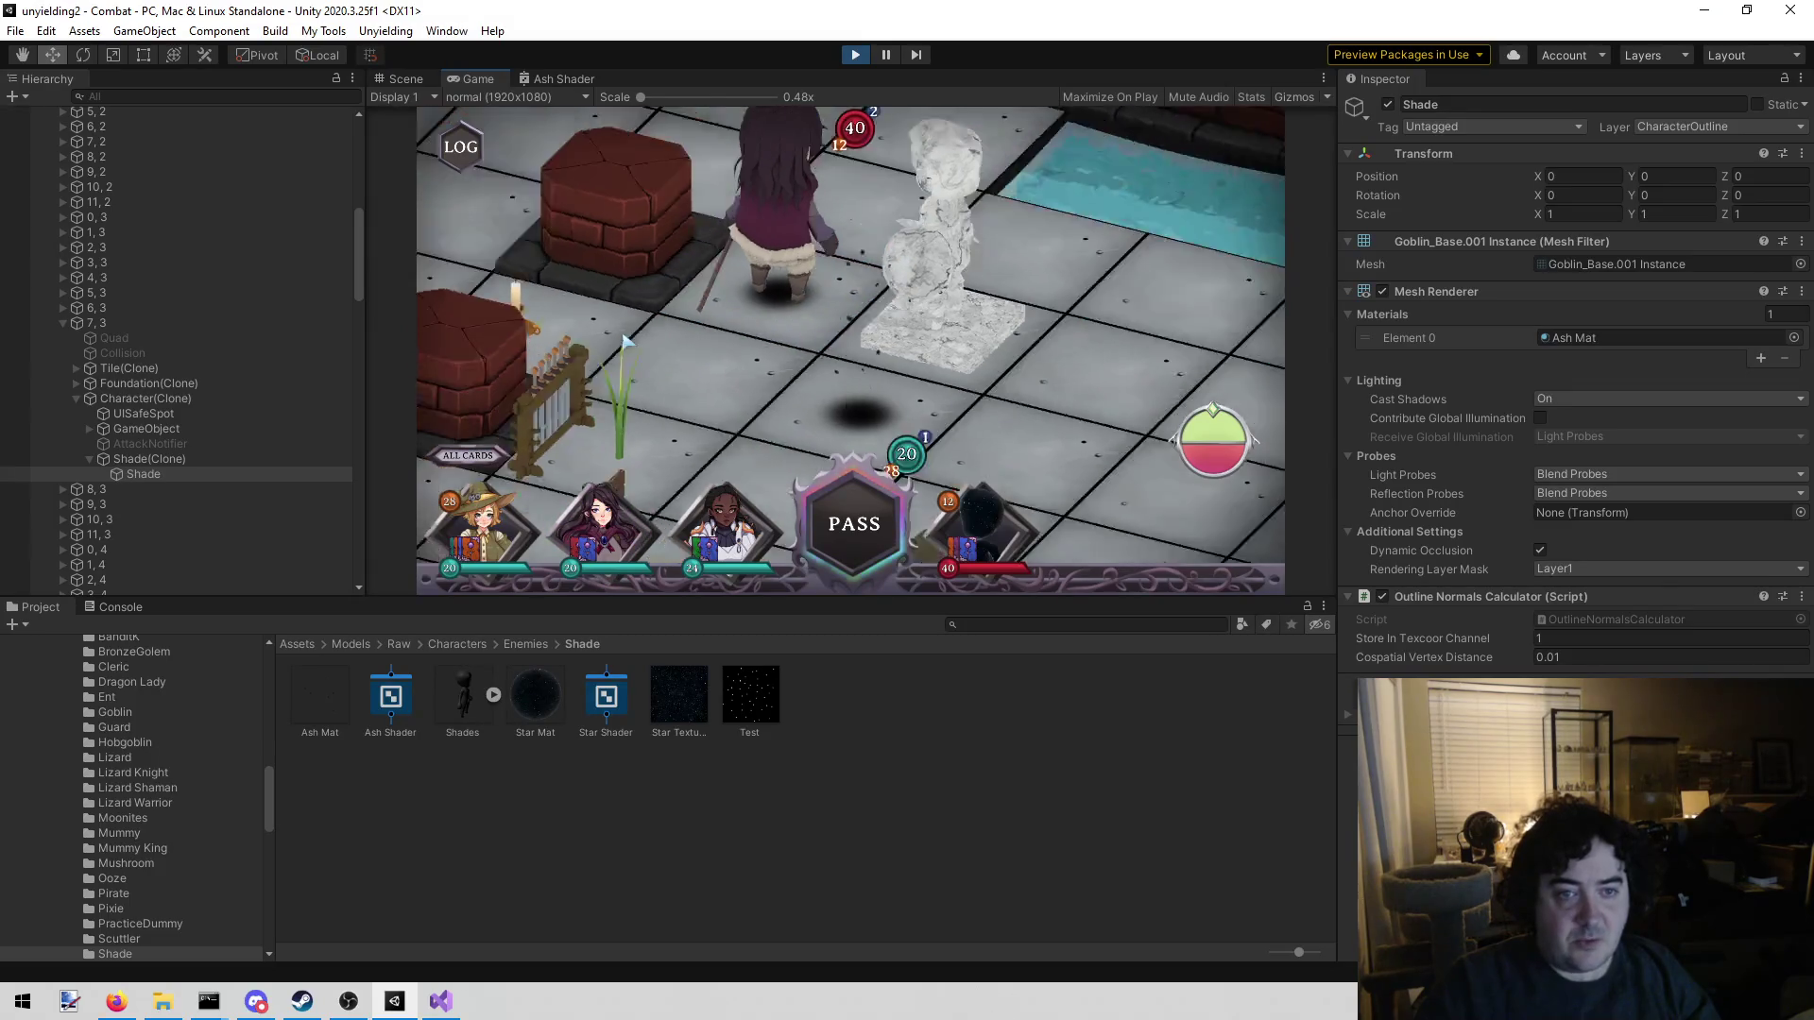
{"action": "scroll", "coordinate": [642, 351], "scroll_direction": "up", "scroll_amount": 3}
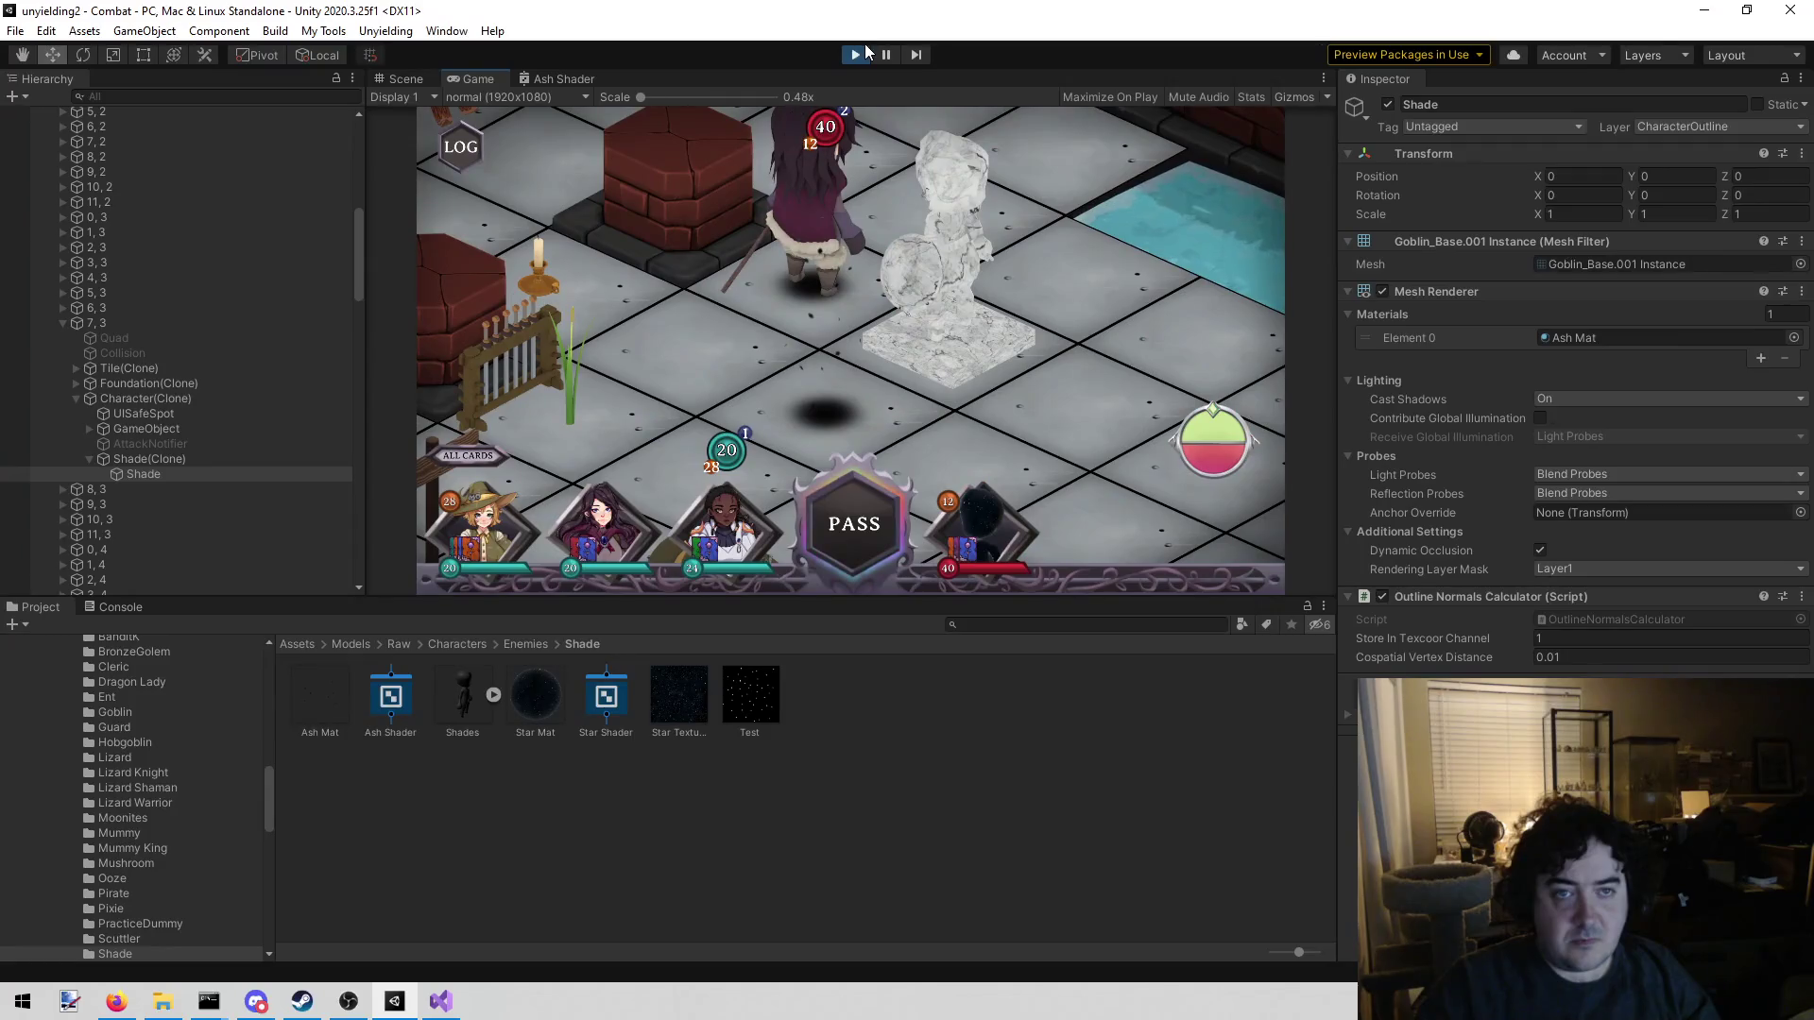
{"action": "left_click", "coordinate": [856, 54]}
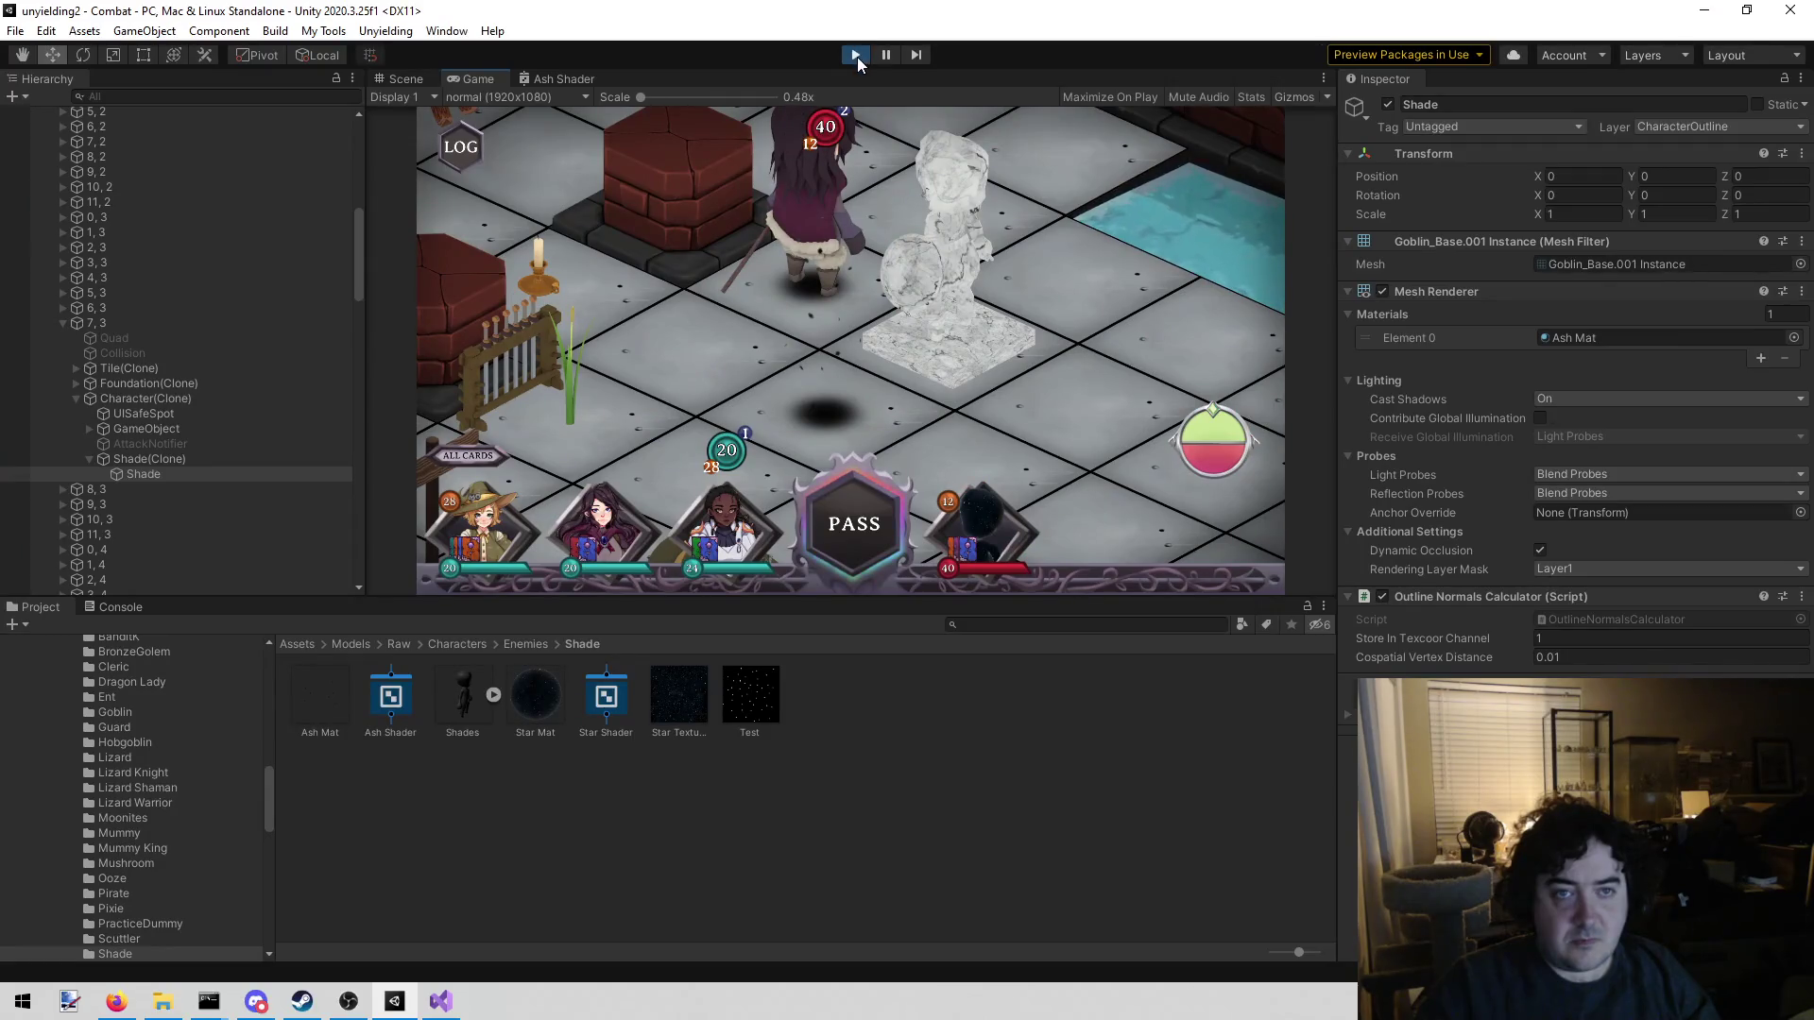
{"action": "left_click", "coordinate": [446, 1000]}
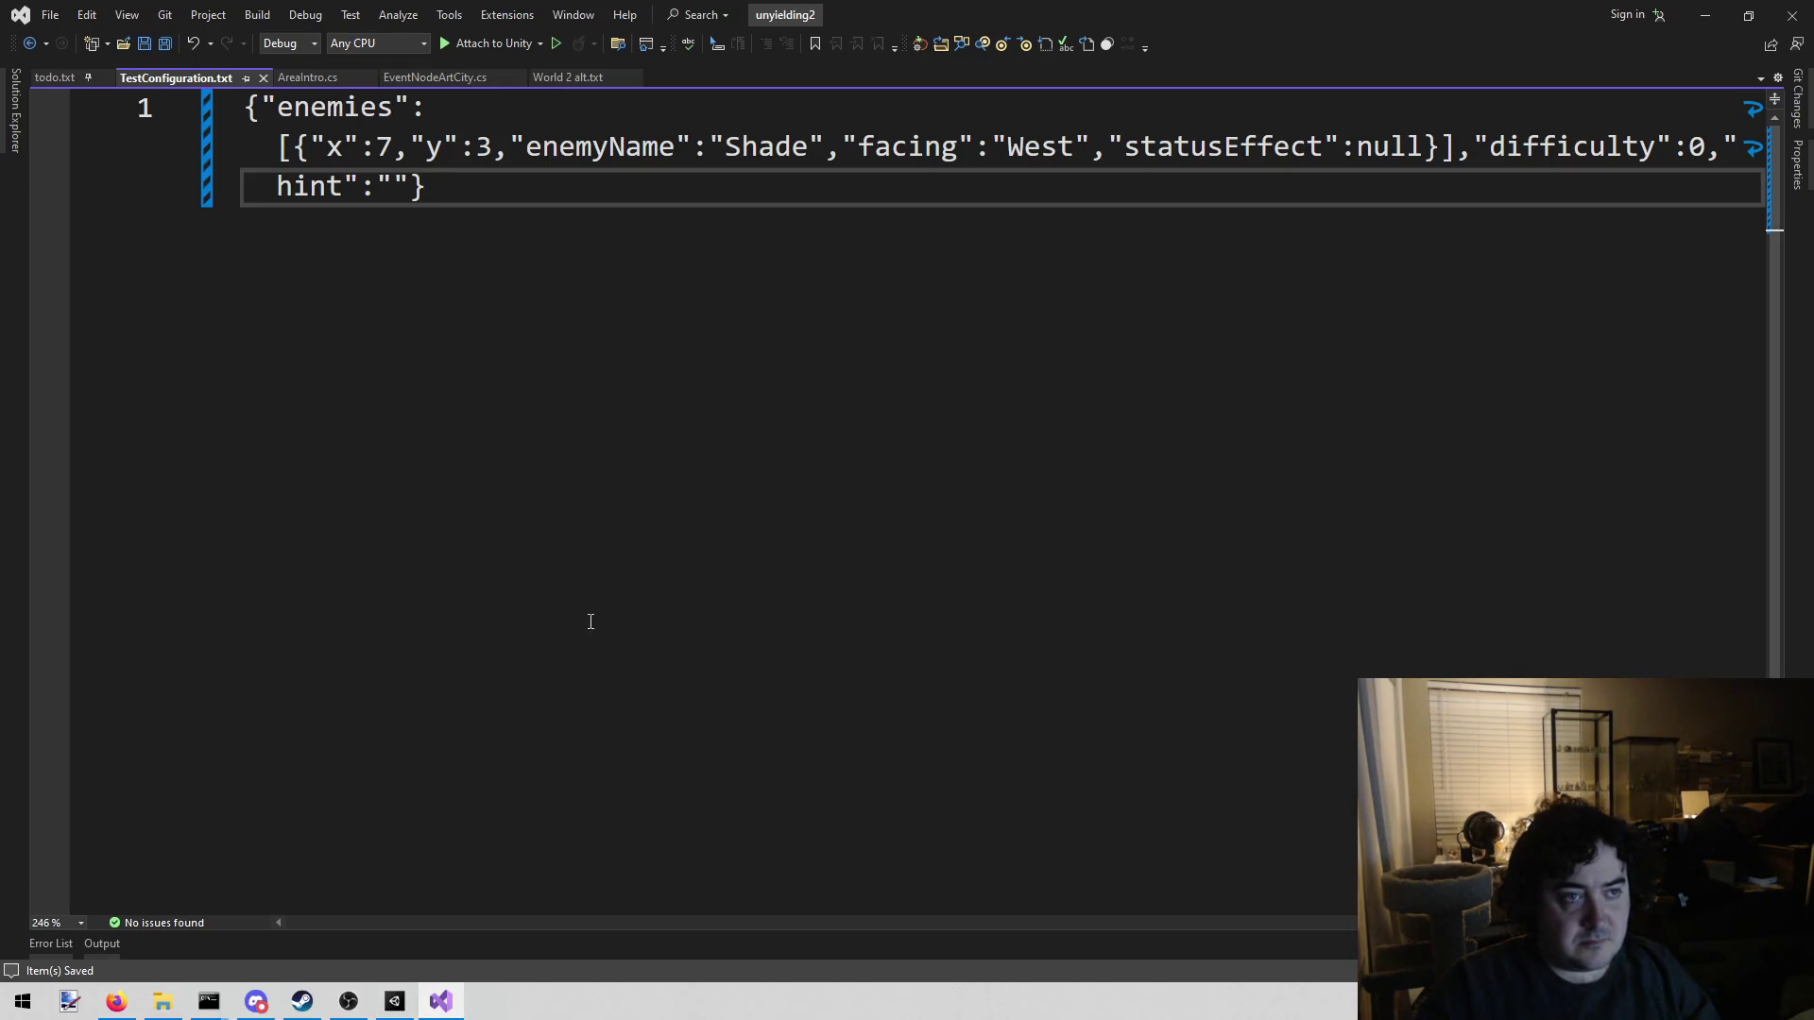
Return to Unity's Ash Shader tab and zoom in on the Test-fed Sample Texture 2D node
{"action": "left_click", "coordinate": [395, 1000]}
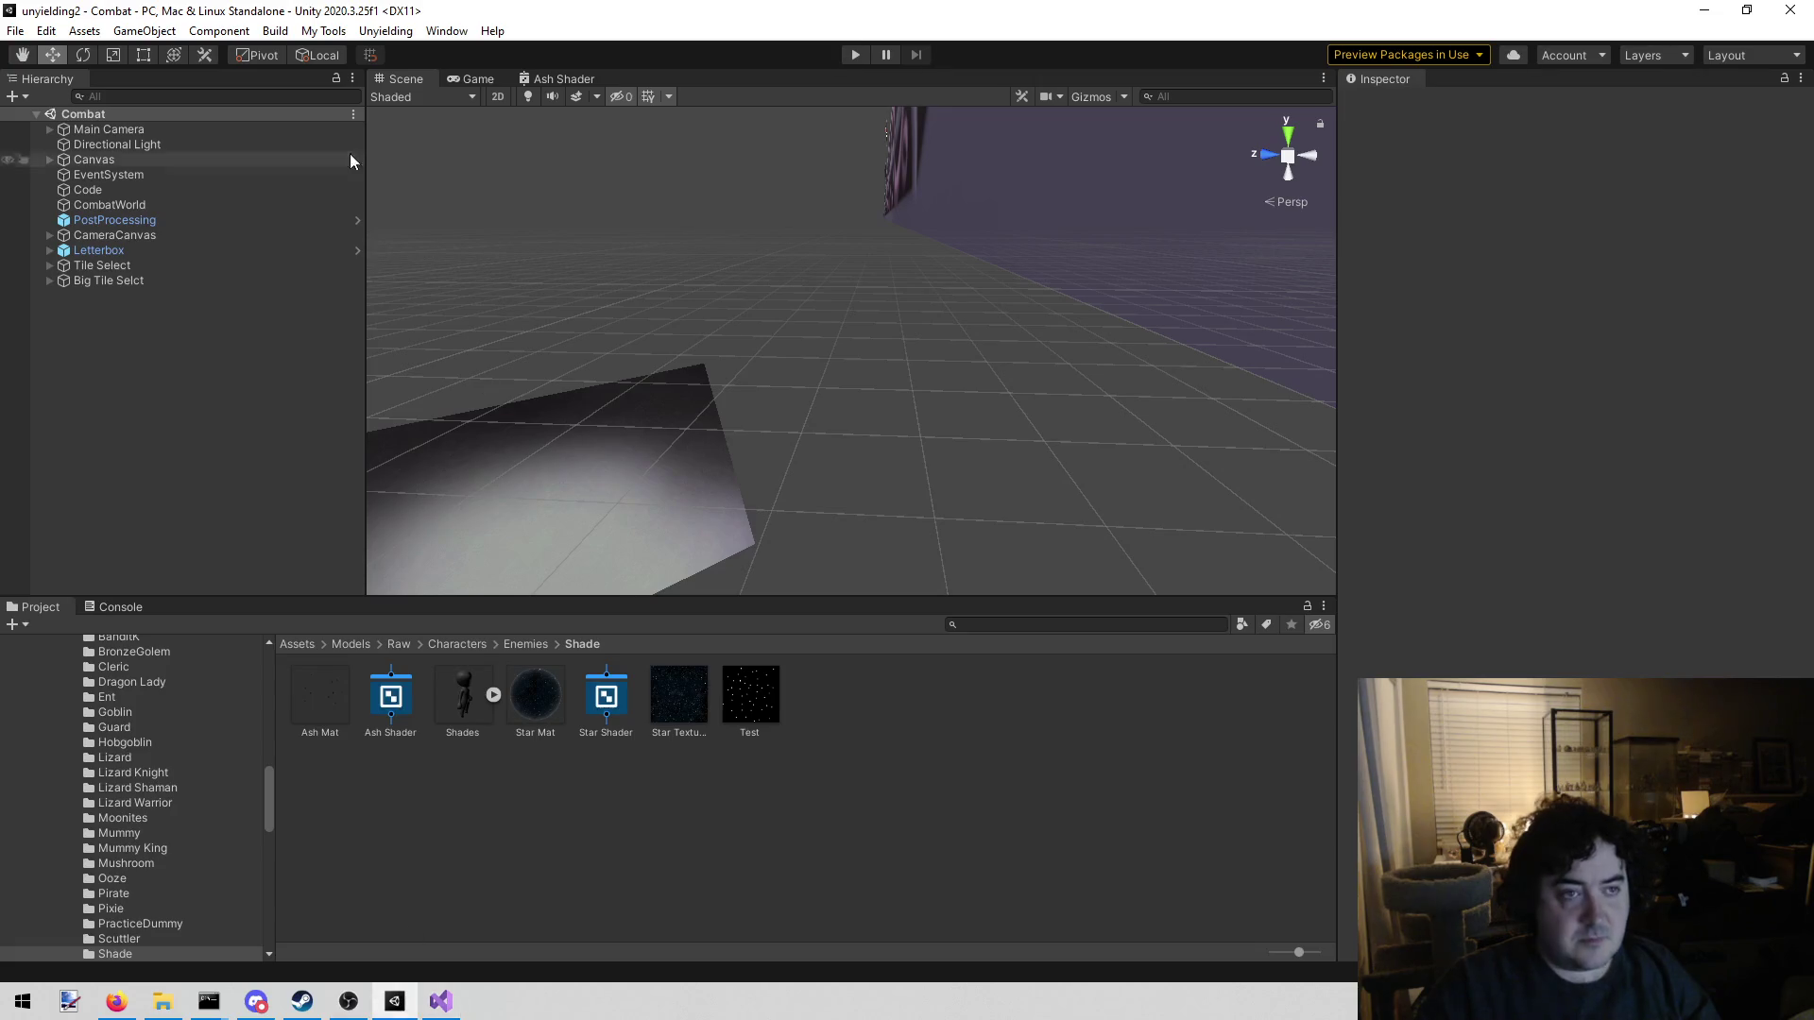
{"action": "left_click", "coordinate": [553, 76]}
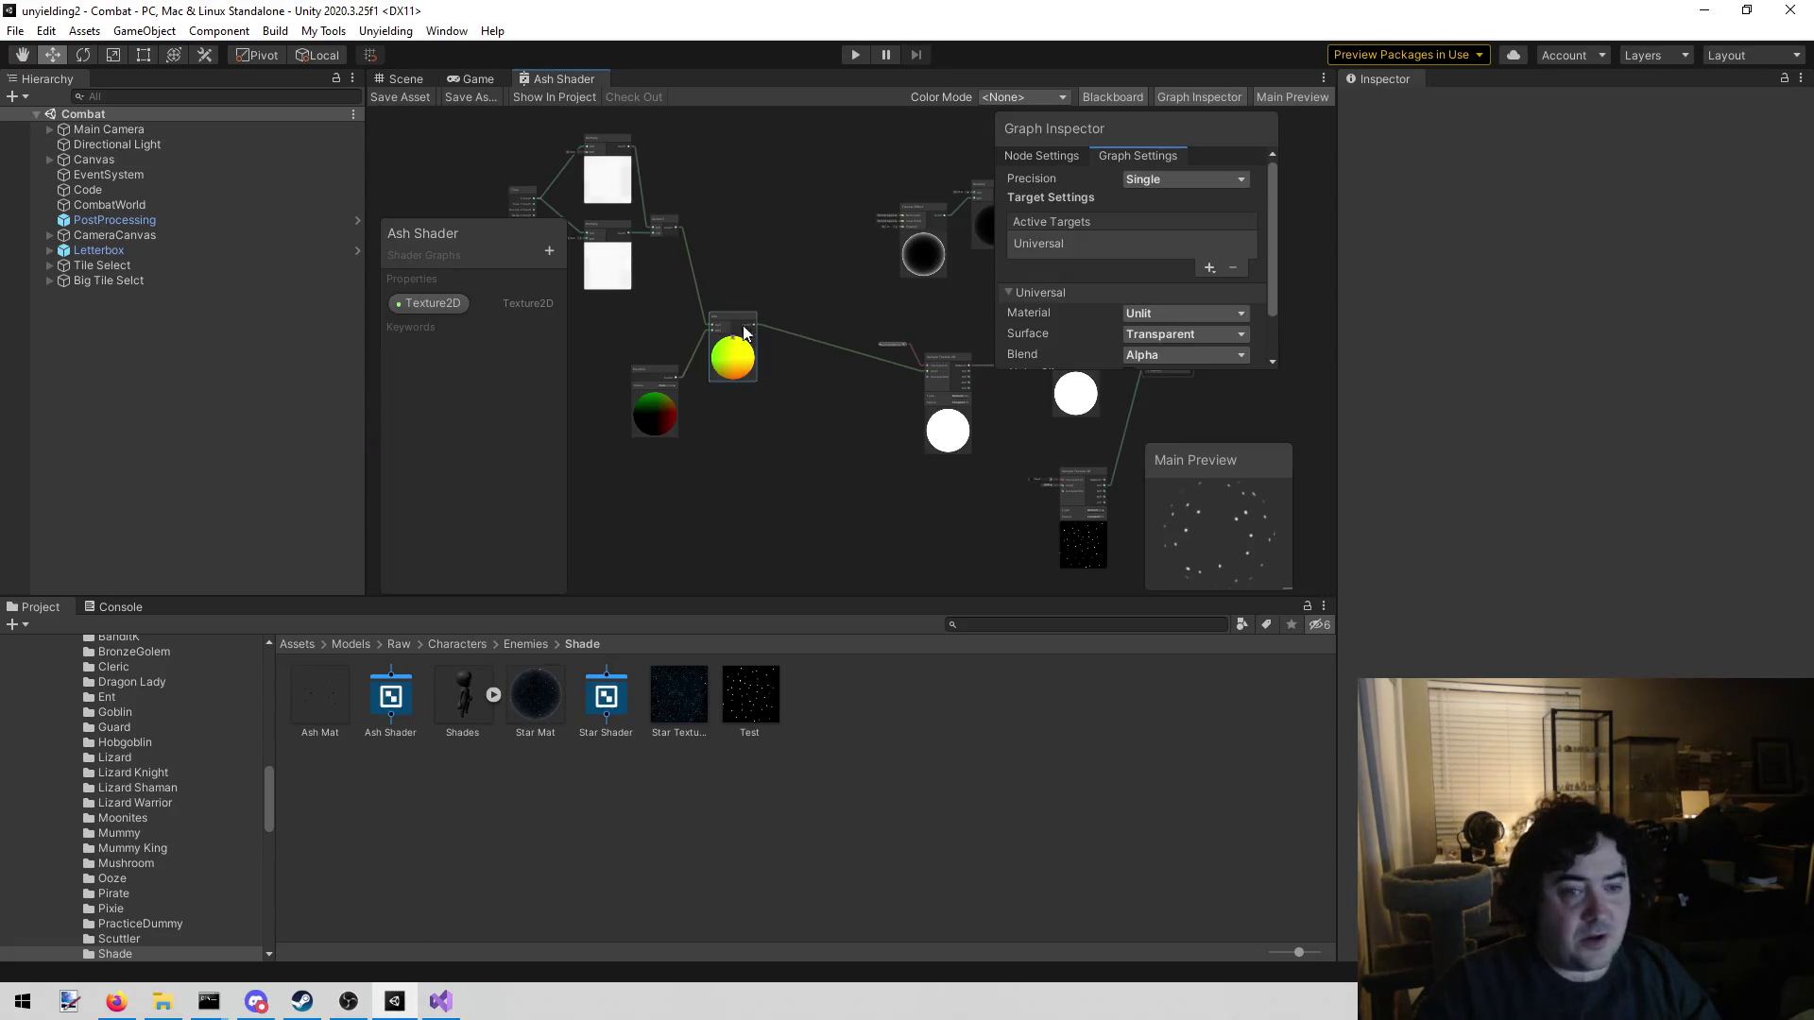
{"action": "scroll", "coordinate": [894, 478], "scroll_direction": "up", "scroll_amount": 4}
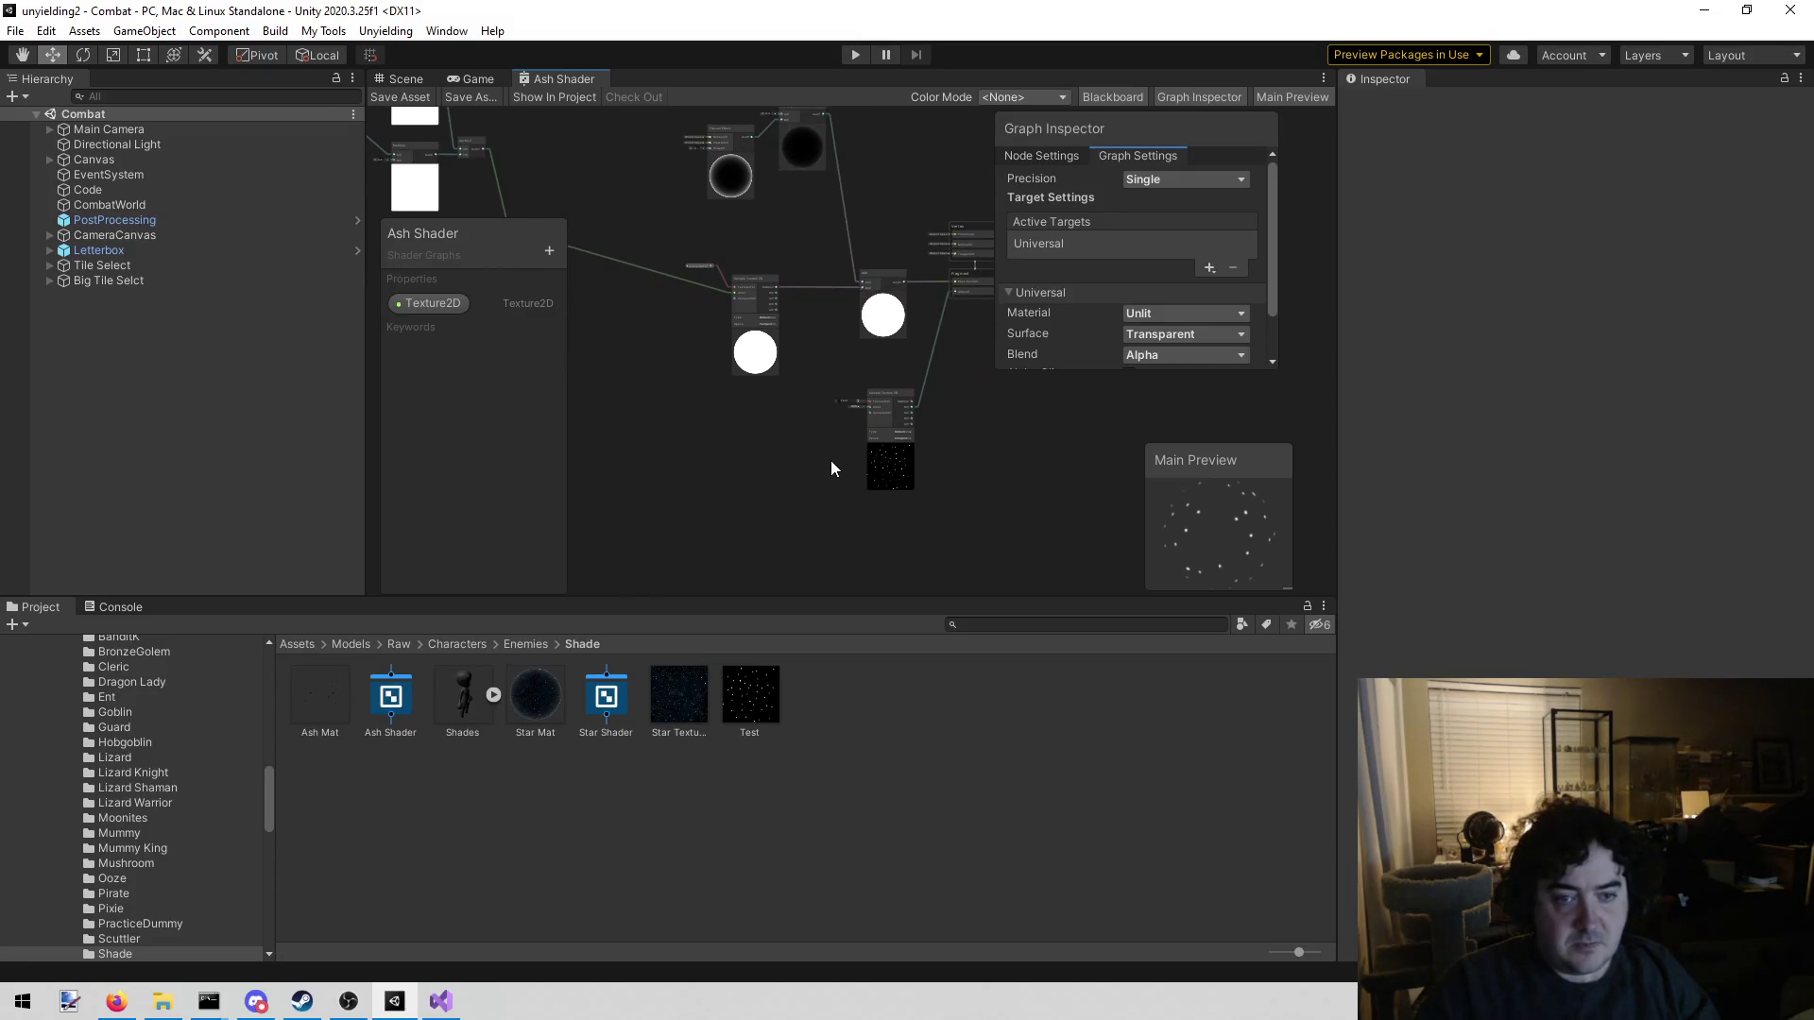
{"action": "scroll", "coordinate": [832, 468], "scroll_direction": "up", "scroll_amount": 3}
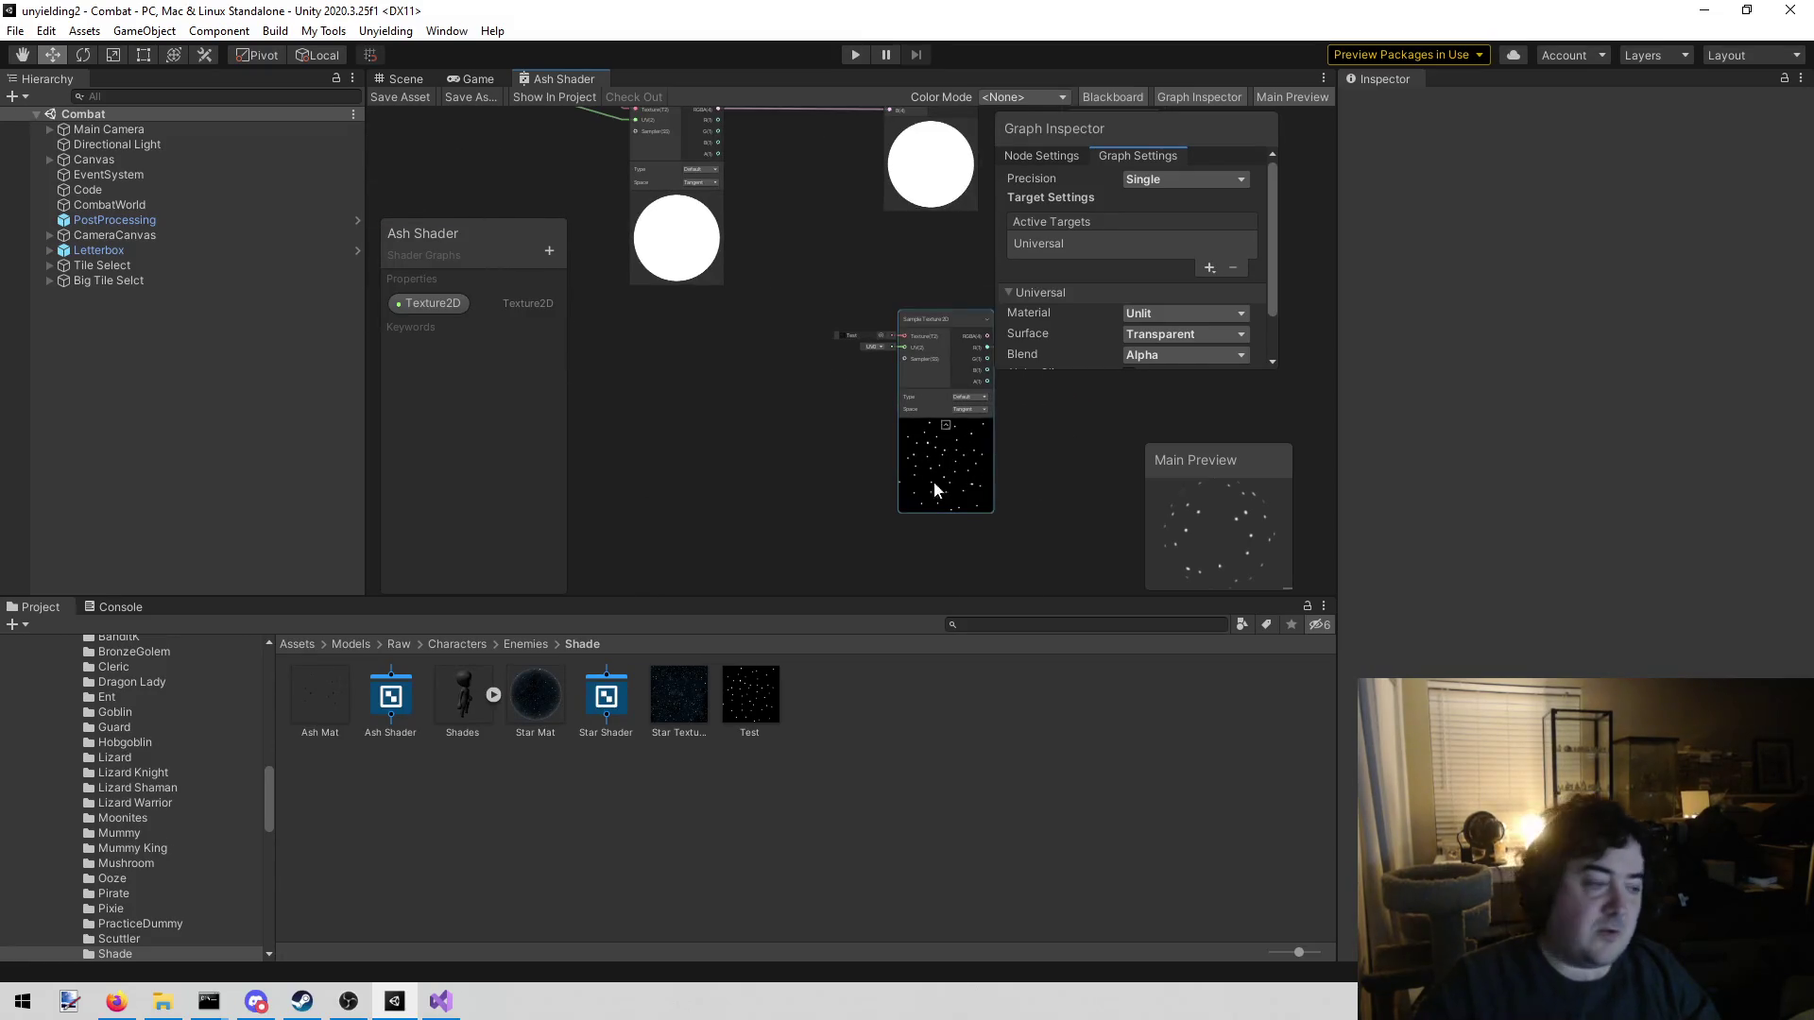
{"action": "mouse_move", "coordinate": [1064, 453]}
{"action": "left_mouse_down"}
{"action": "mouse_move", "coordinate": [964, 485]}
{"action": "mouse_move", "coordinate": [947, 466]}
{"action": "left_mouse_up"}
{"action": "scroll", "coordinate": [926, 463], "scroll_direction": "up", "scroll_amount": 3}
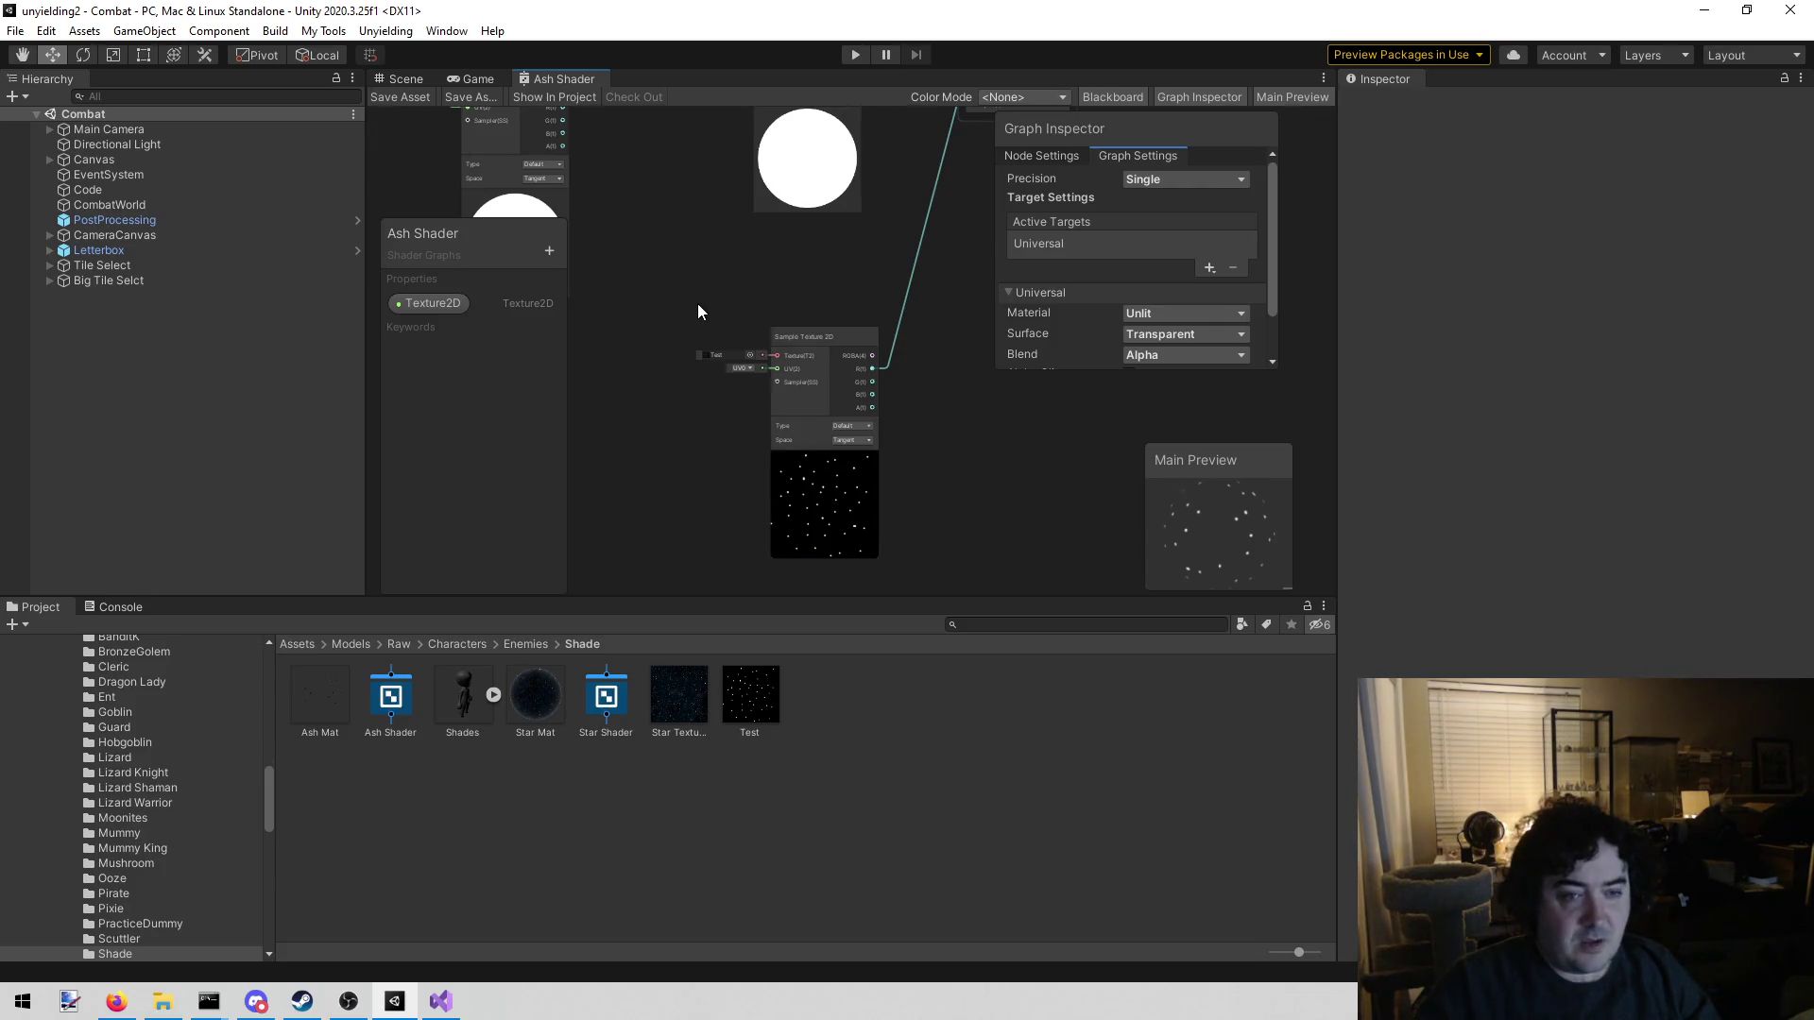
{"action": "scroll", "coordinate": [690, 386], "scroll_direction": "up", "scroll_amount": 3}
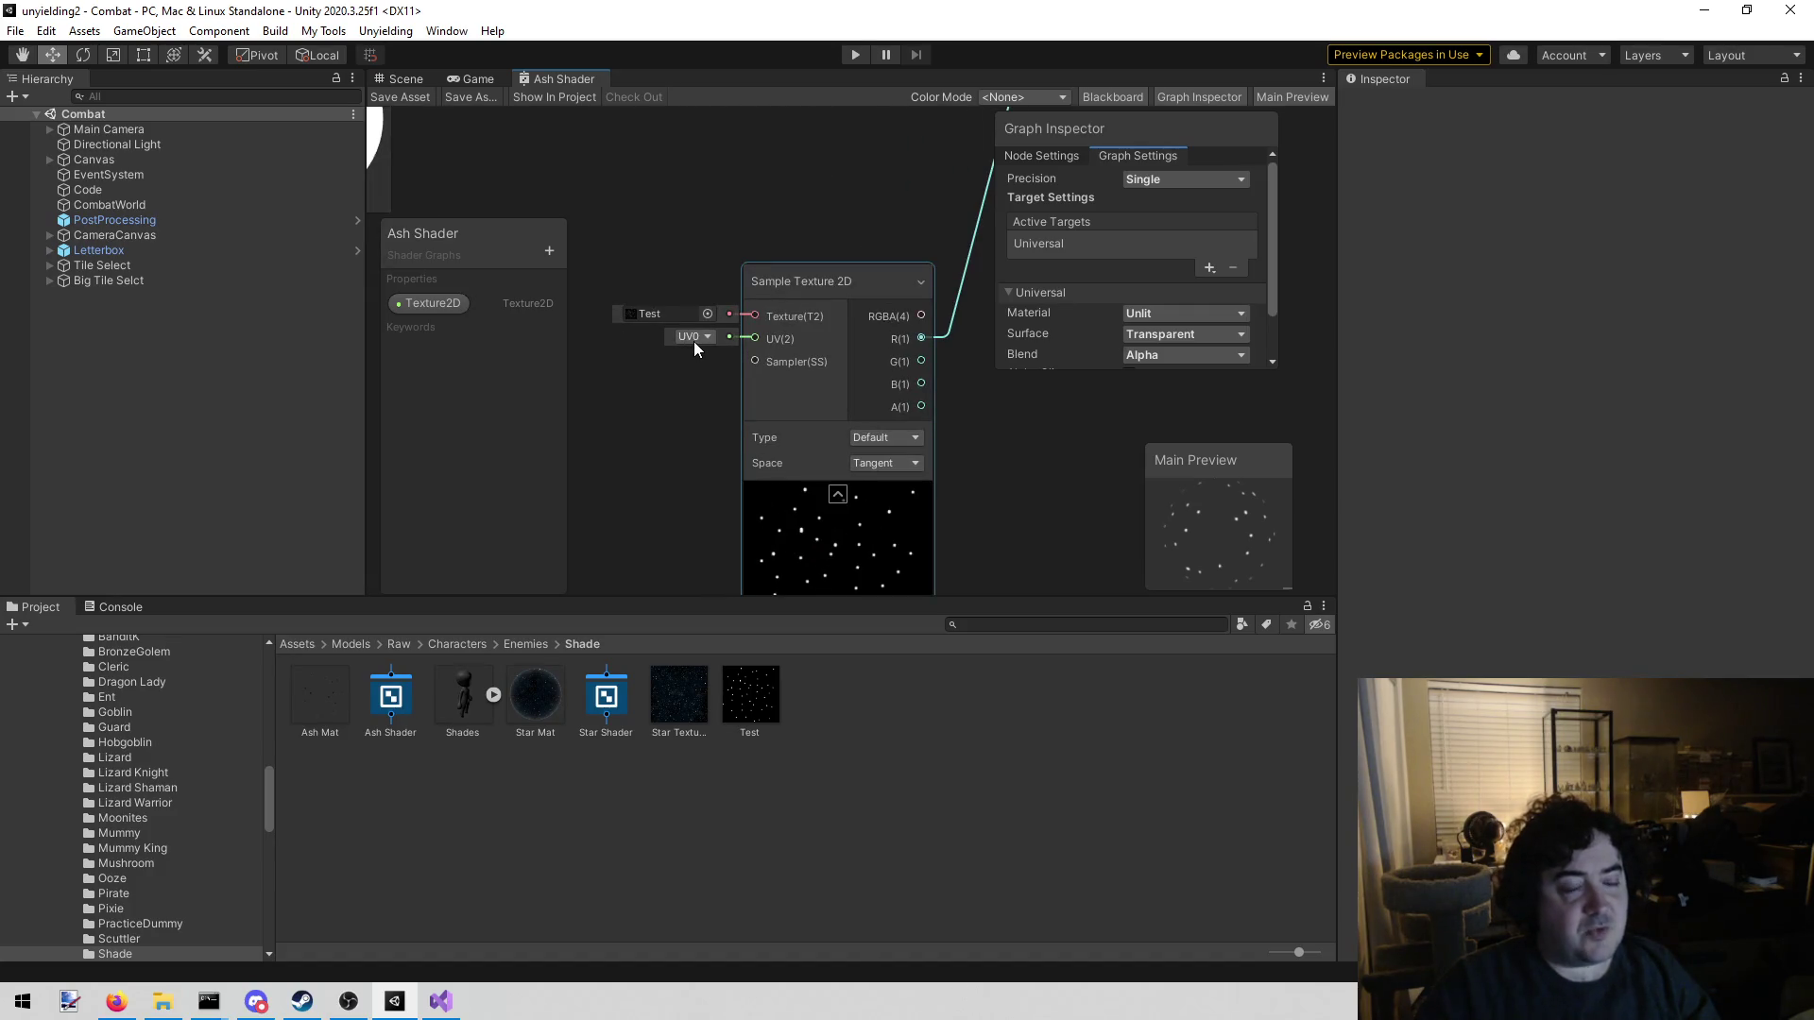
{"action": "left_click_drag", "start_coordinate": [633, 400], "coordinate": [813, 310]}
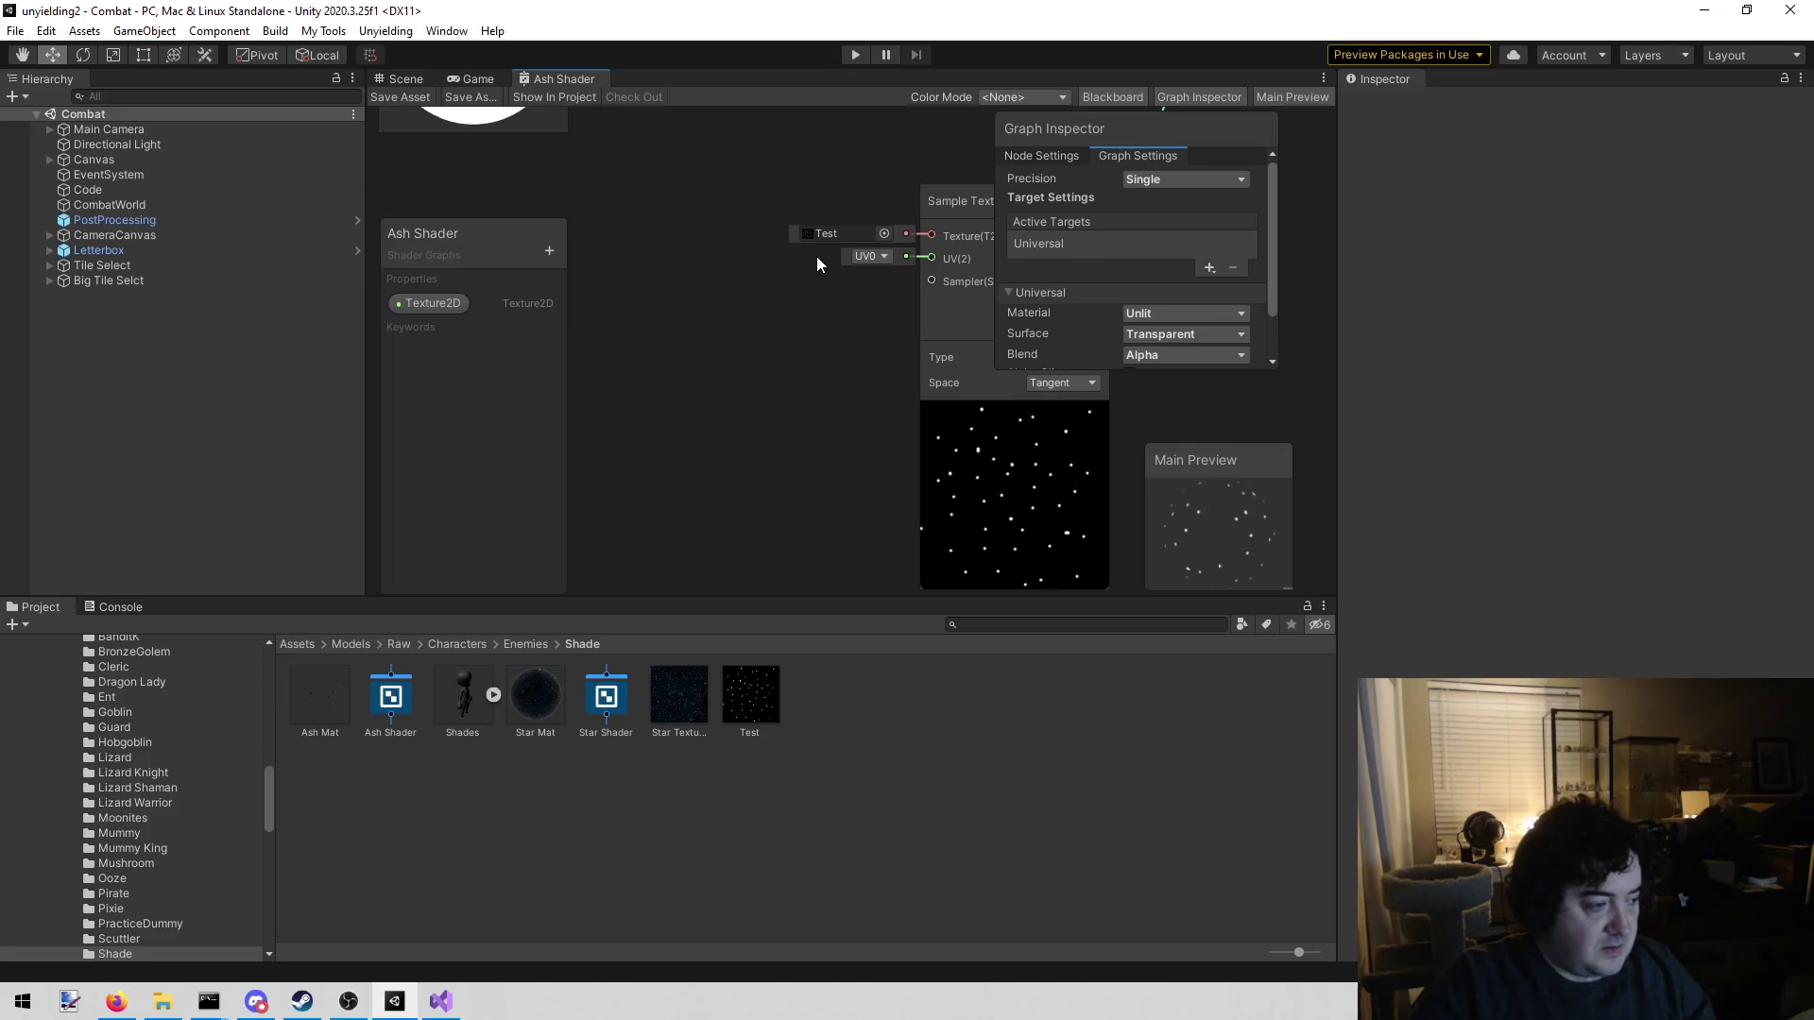
{"action": "mouse_move", "coordinate": [684, 310]}
{"action": "left_mouse_down"}
{"action": "mouse_move", "coordinate": [663, 314]}
{"action": "mouse_move", "coordinate": [734, 297]}
{"action": "mouse_move", "coordinate": [694, 302]}
{"action": "left_mouse_up"}
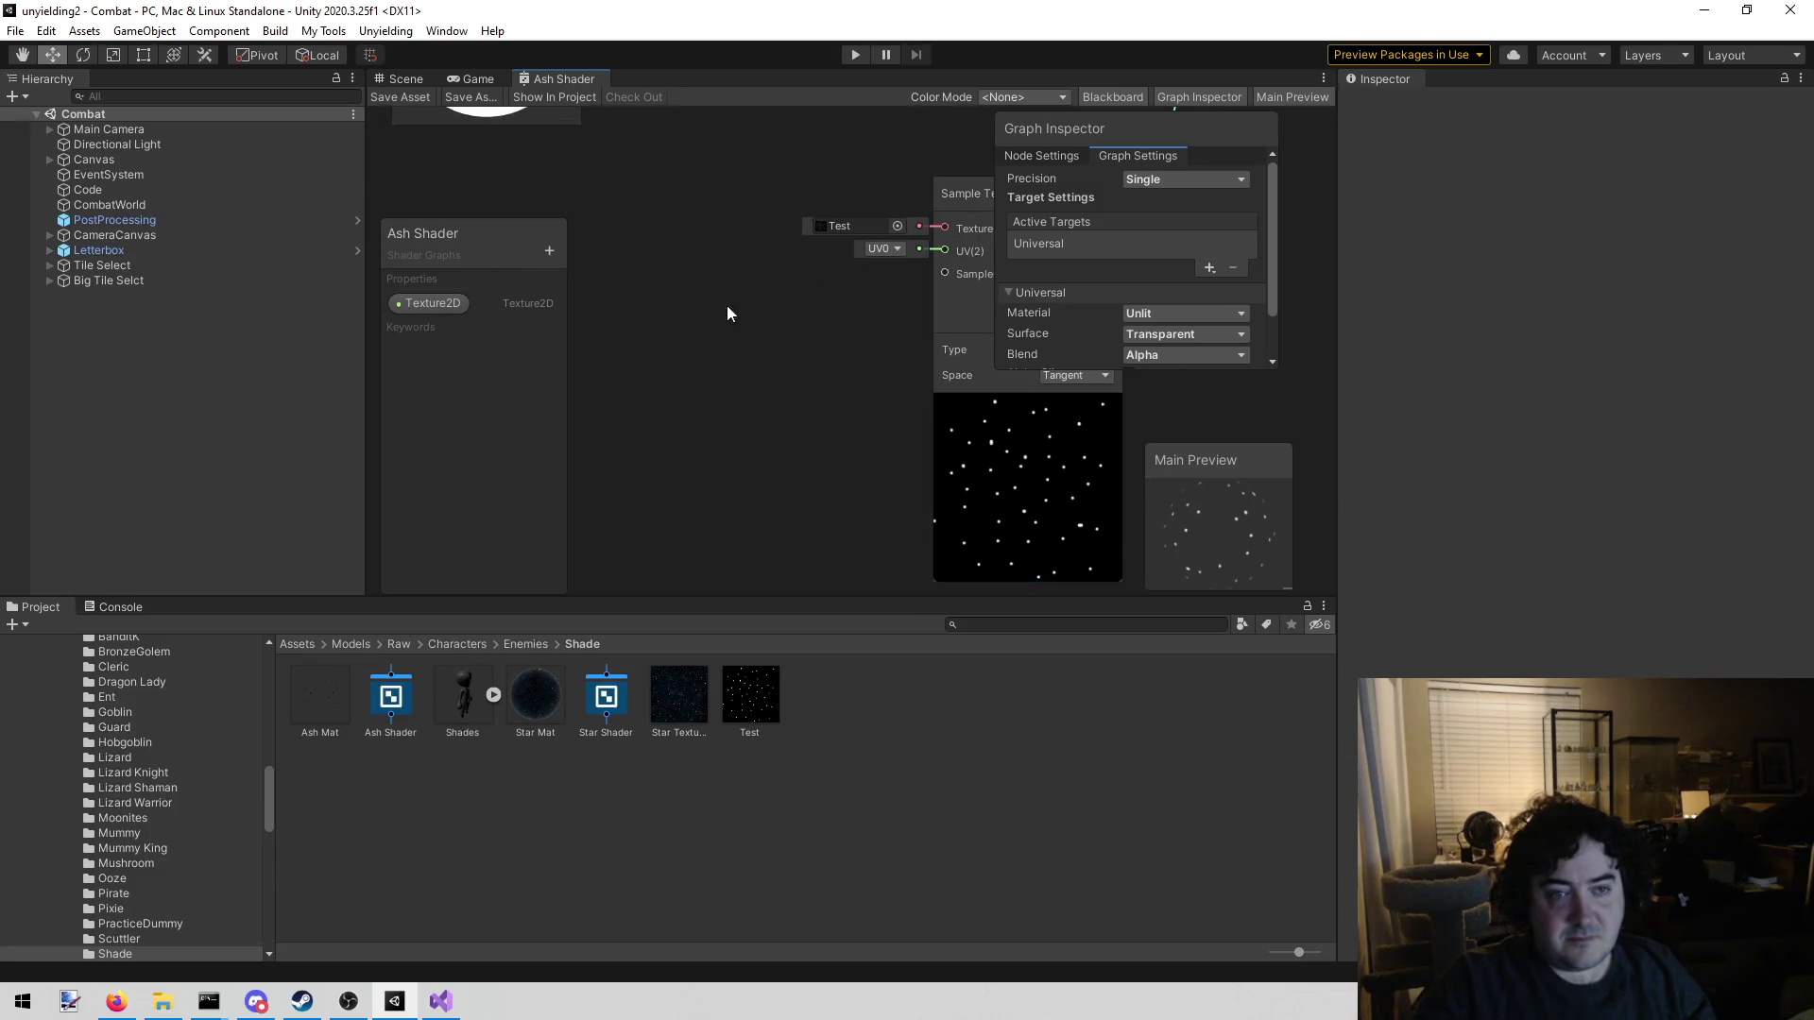
{"action": "right_click", "coordinate": [632, 321]}
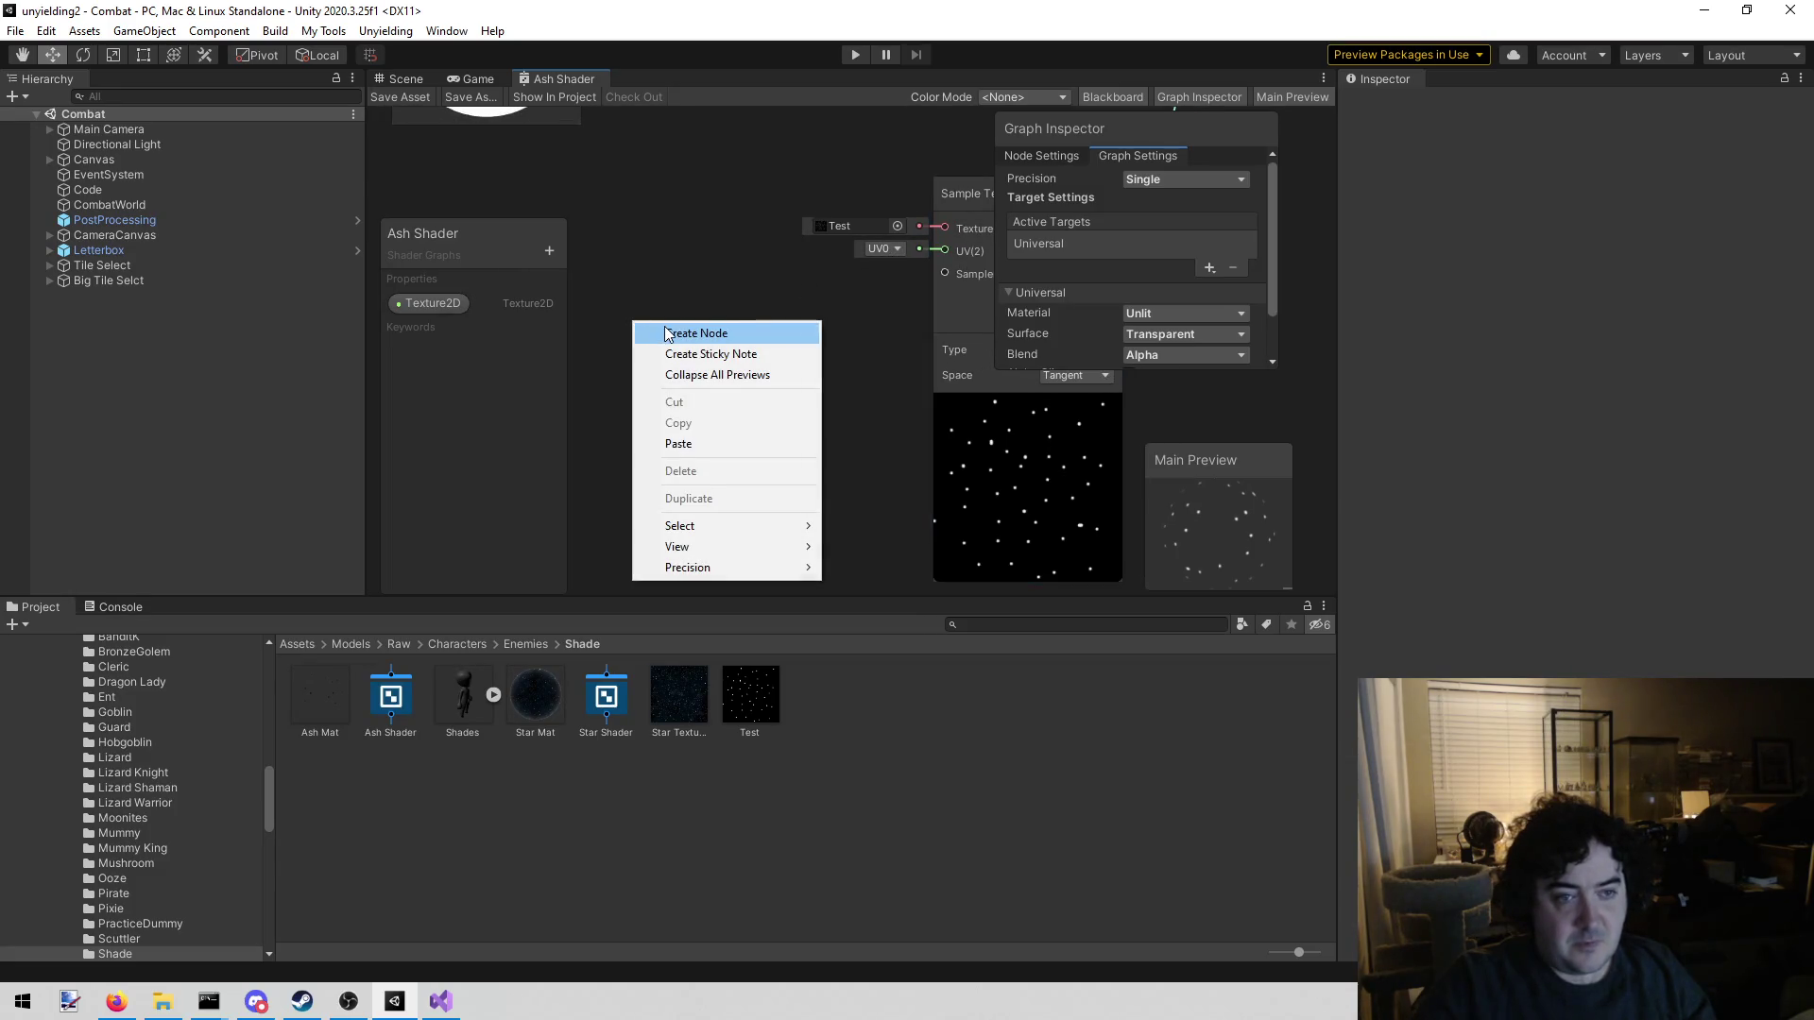
Dismiss the node menu and navigate the graph to the Time and Multiply nodes
{"action": "left_click", "coordinate": [655, 272]}
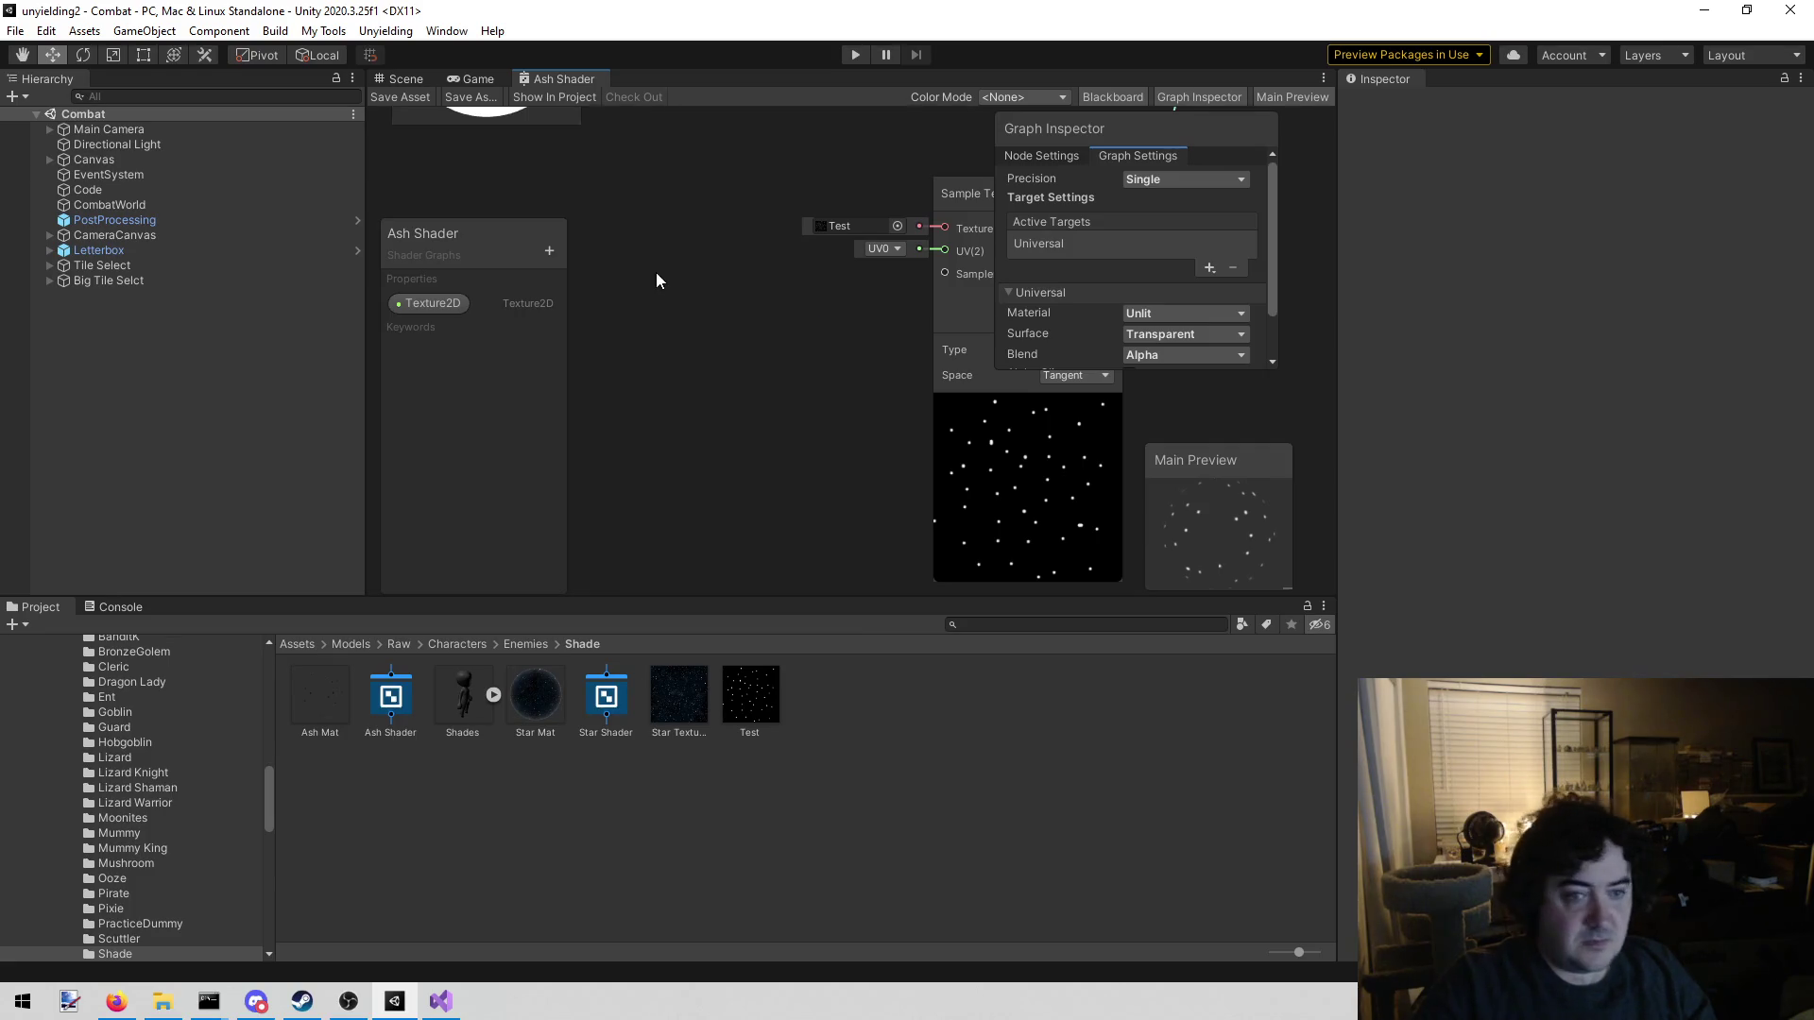
{"action": "scroll", "coordinate": [754, 299], "scroll_direction": "down", "scroll_amount": 5}
{"action": "scroll", "coordinate": [733, 349], "scroll_direction": "down", "scroll_amount": 2}
{"action": "left_click_drag", "start_coordinate": [733, 348], "coordinate": [848, 427]}
{"action": "scroll", "coordinate": [803, 359], "scroll_direction": "up", "scroll_amount": 3}
{"action": "left_click_drag", "start_coordinate": [740, 281], "coordinate": [744, 506]}
{"action": "scroll", "coordinate": [699, 404], "scroll_direction": "up", "scroll_amount": 4}
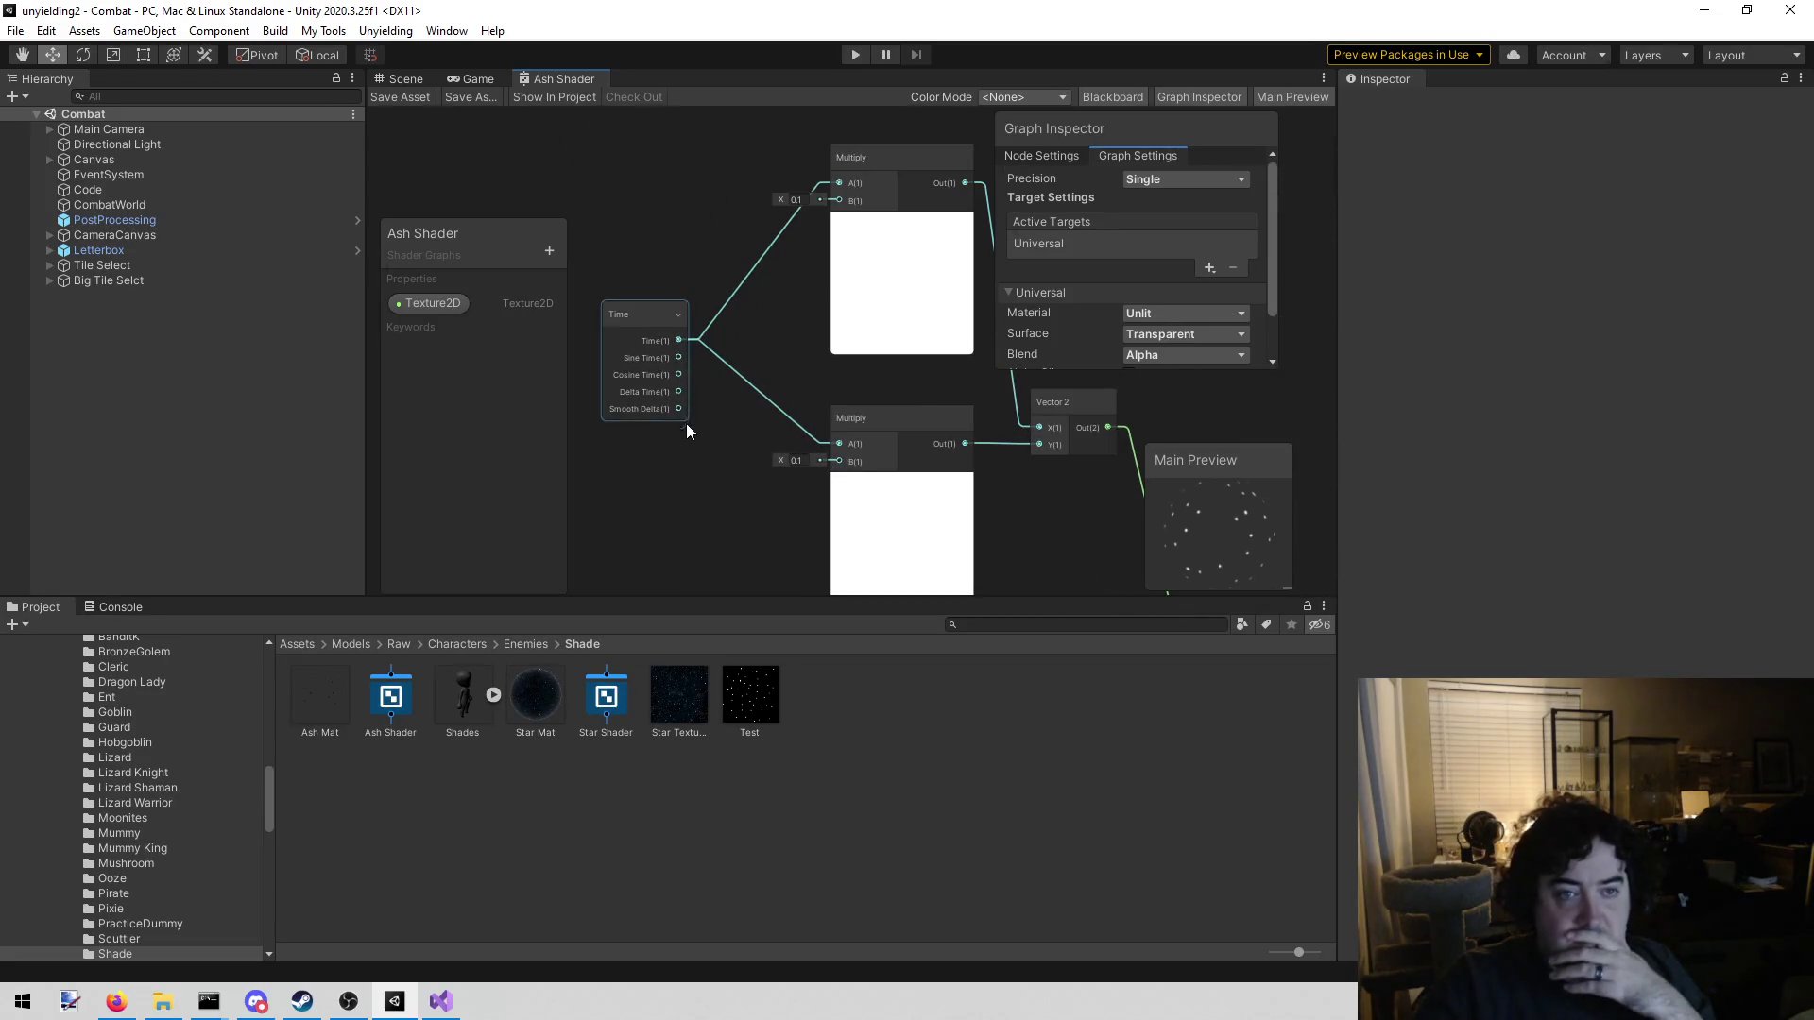
{"action": "left_click_drag", "start_coordinate": [676, 415], "coordinate": [665, 394]}
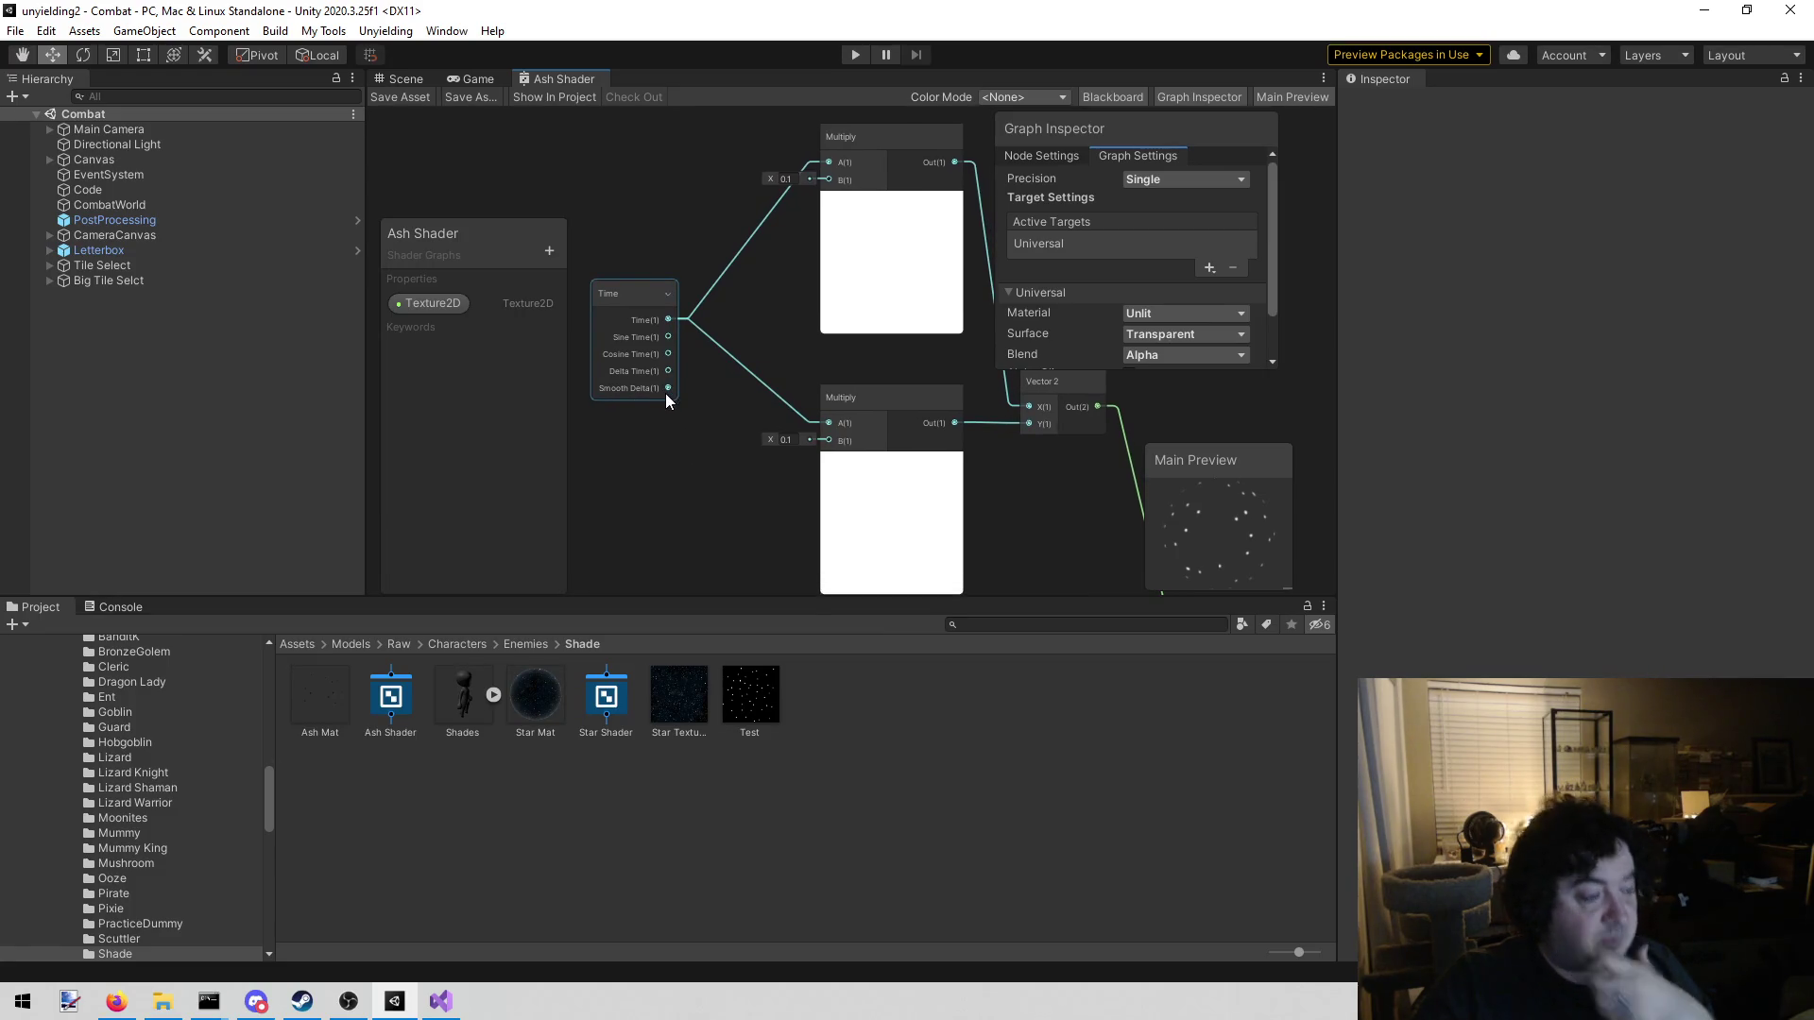
{"action": "scroll", "coordinate": [676, 417], "scroll_direction": "down", "scroll_amount": 3}
{"action": "scroll", "coordinate": [677, 420], "scroll_direction": "up", "scroll_amount": 2}
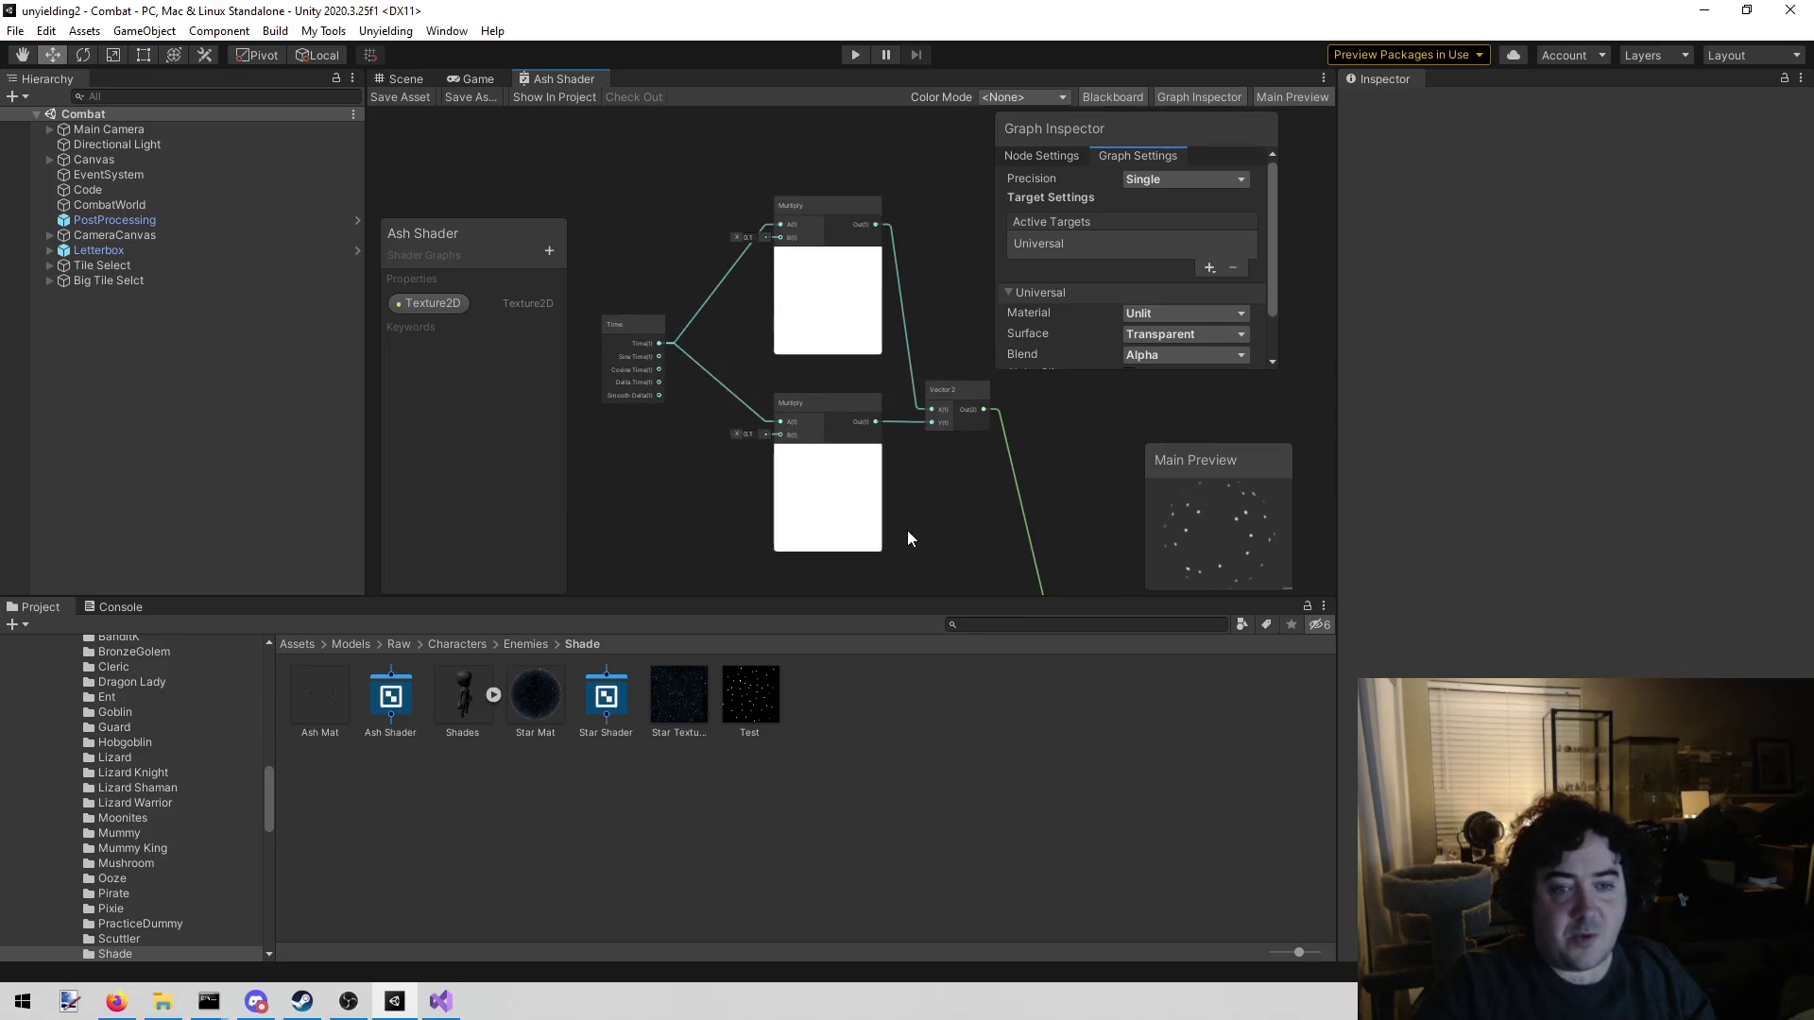
{"action": "scroll", "coordinate": [918, 504], "scroll_direction": "down", "scroll_amount": 2}
Box-select the Time, two Multiply and Vector 2 nodes, then pan back to the samplers
{"action": "left_click", "coordinate": [972, 214]}
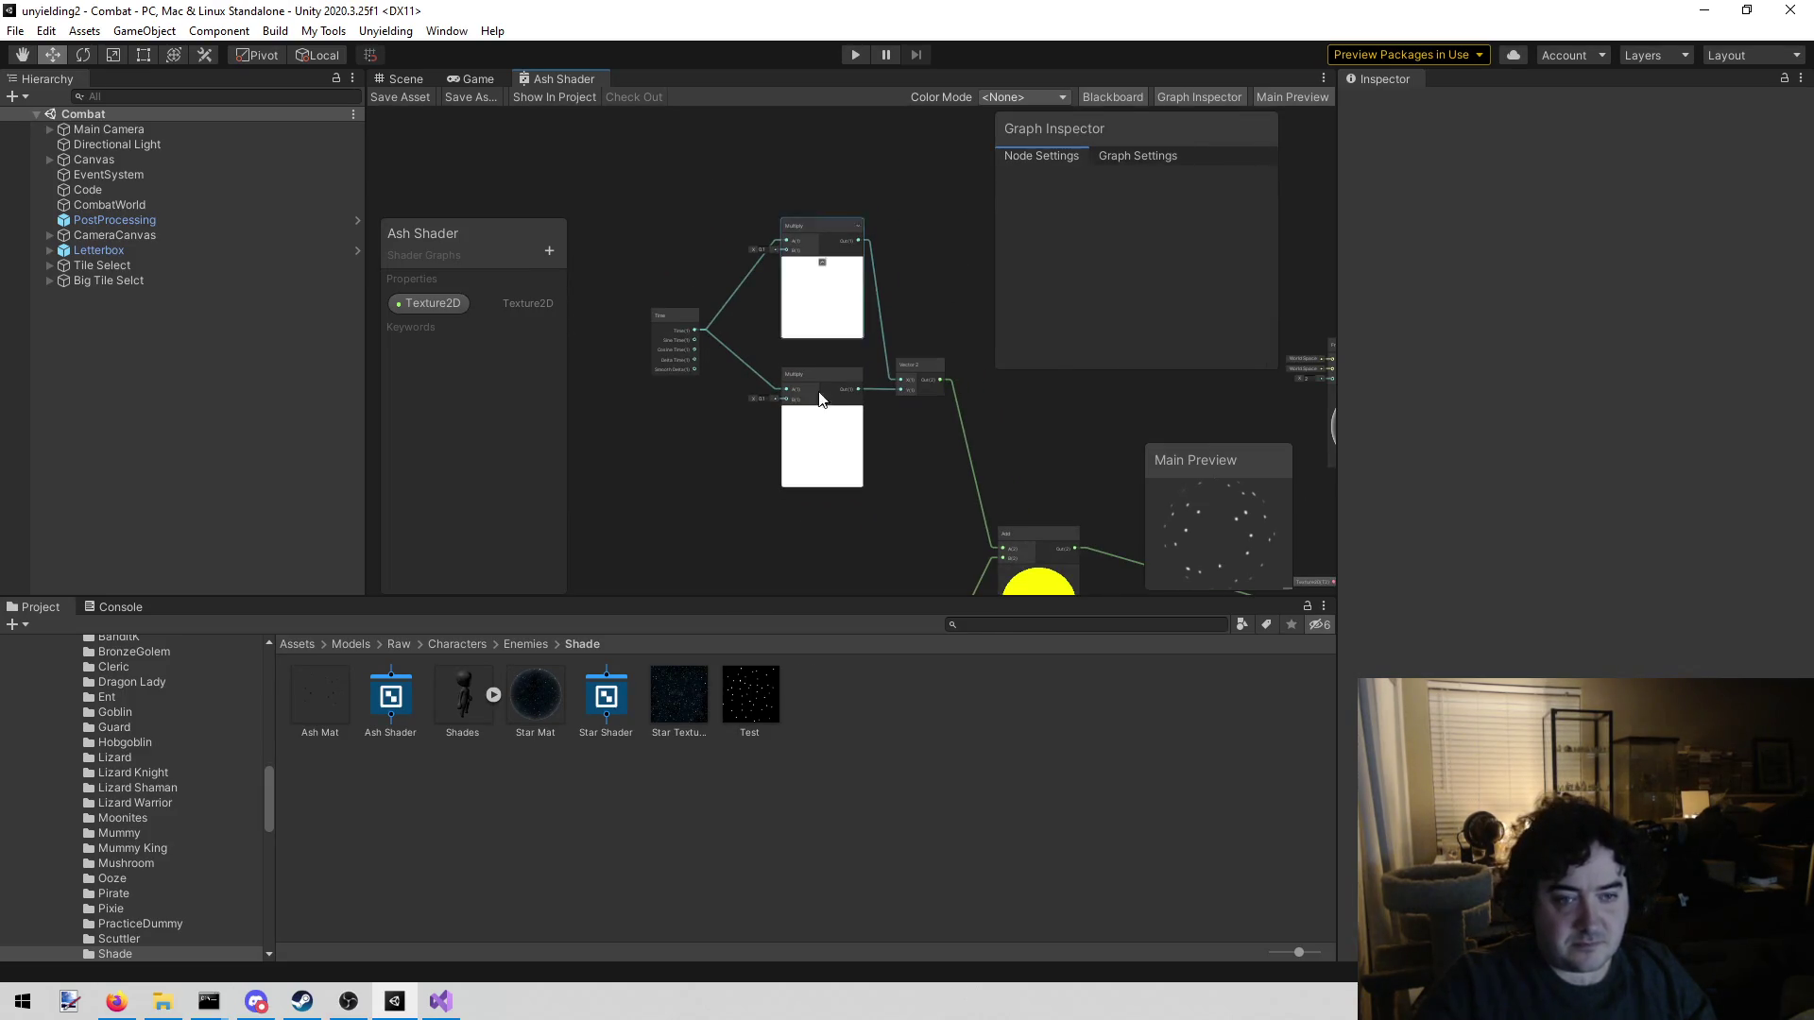
{"action": "left_click_drag", "start_coordinate": [979, 236], "coordinate": [910, 56]}
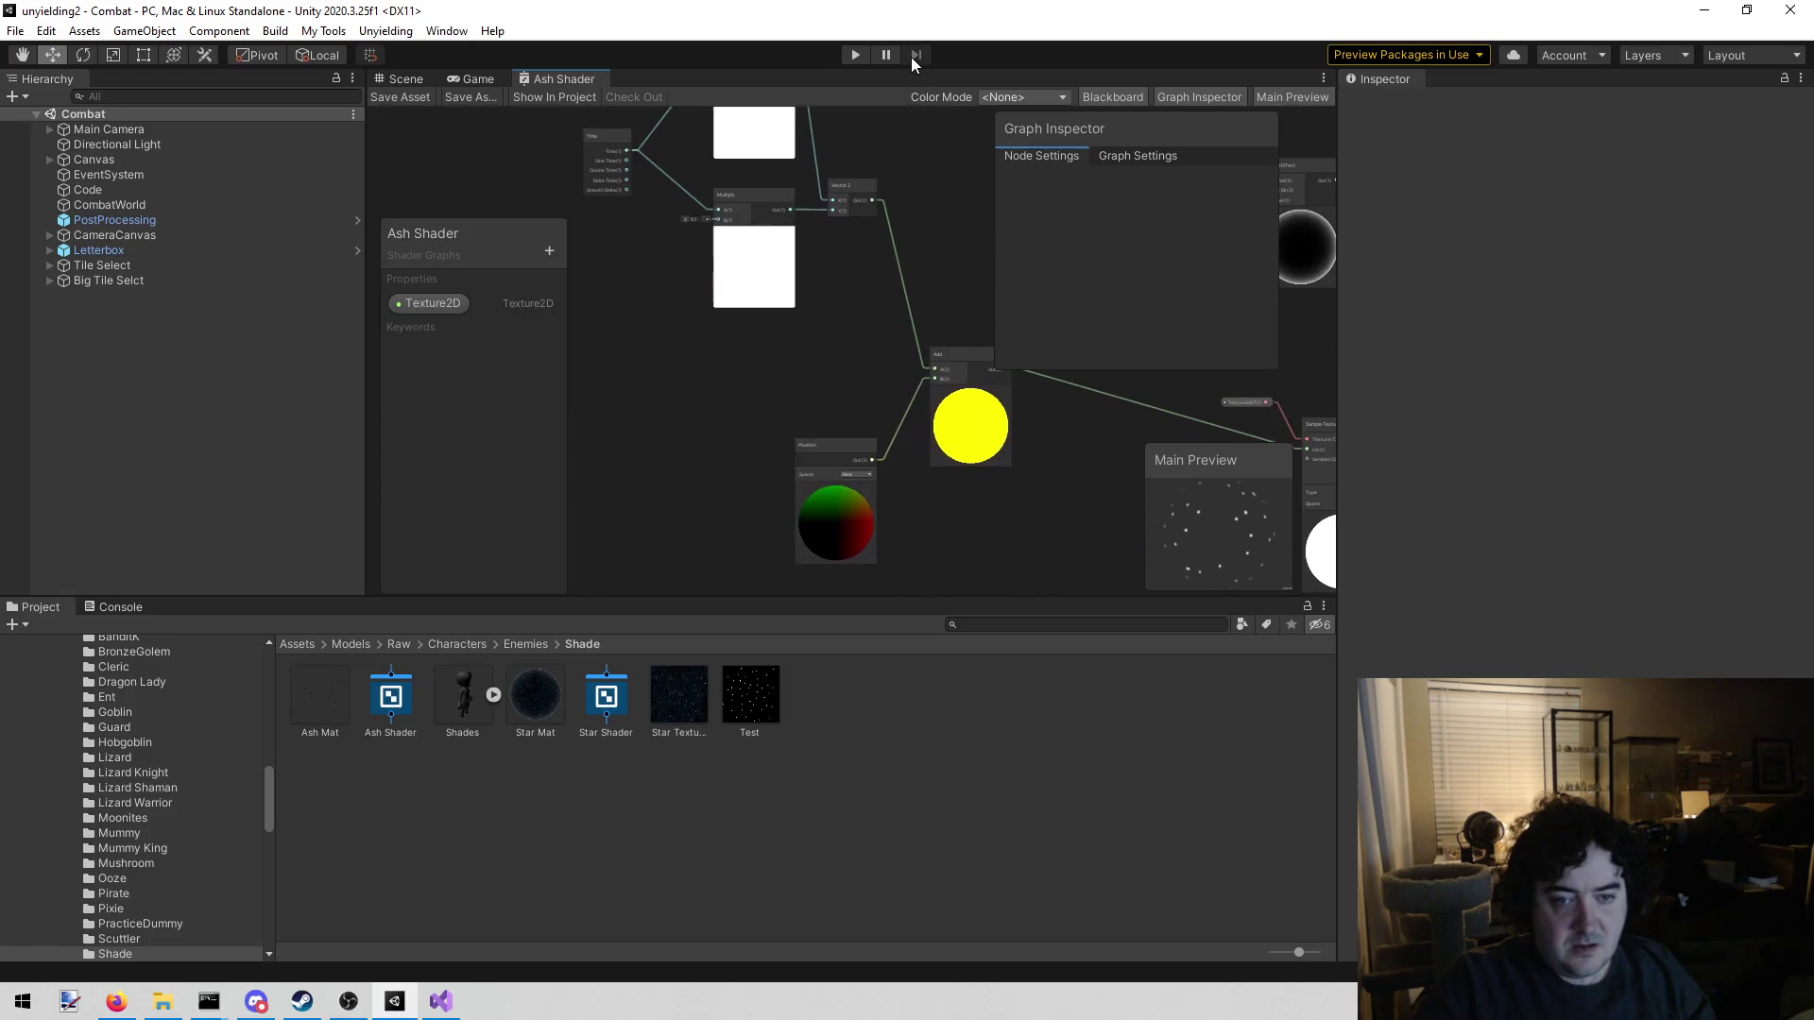
{"action": "scroll", "coordinate": [809, 519], "scroll_direction": "up", "scroll_amount": 4}
{"action": "scroll", "coordinate": [832, 278], "scroll_direction": "down", "scroll_amount": 4}
{"action": "left_click_drag", "start_coordinate": [754, 483], "coordinate": [818, 493]}
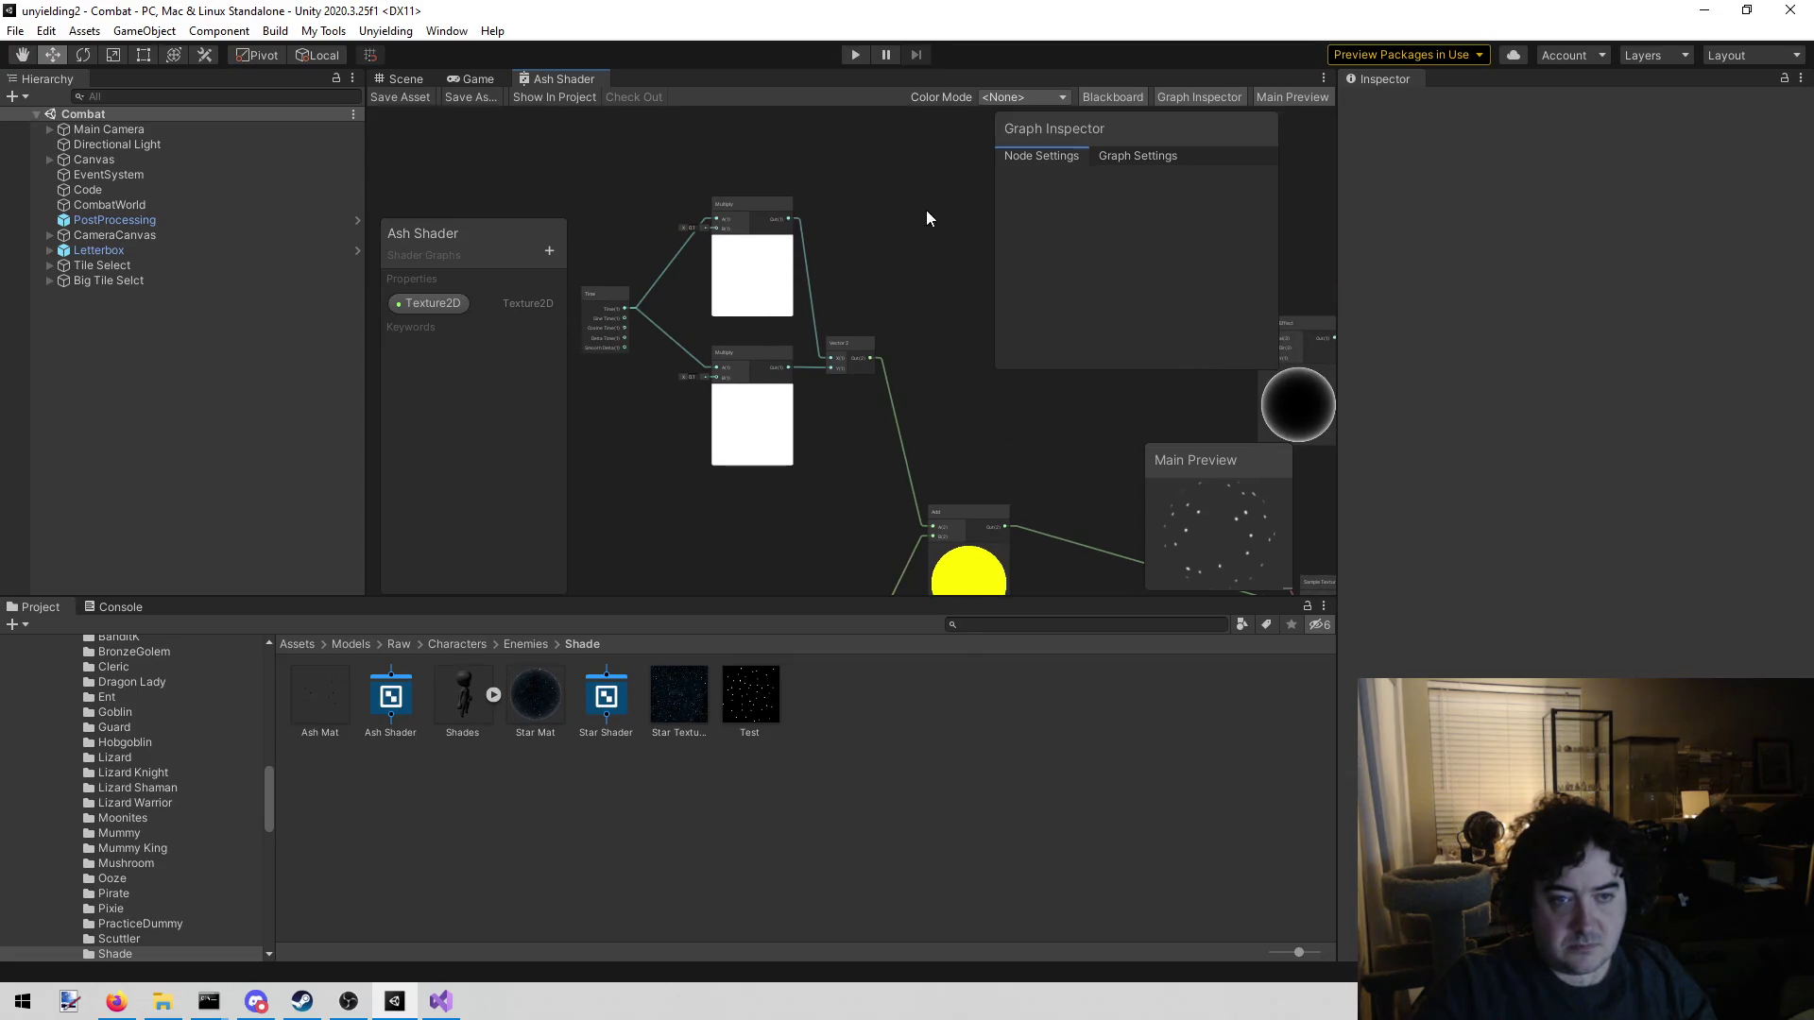
{"action": "left_click_drag", "start_coordinate": [845, 198], "coordinate": [871, 212]}
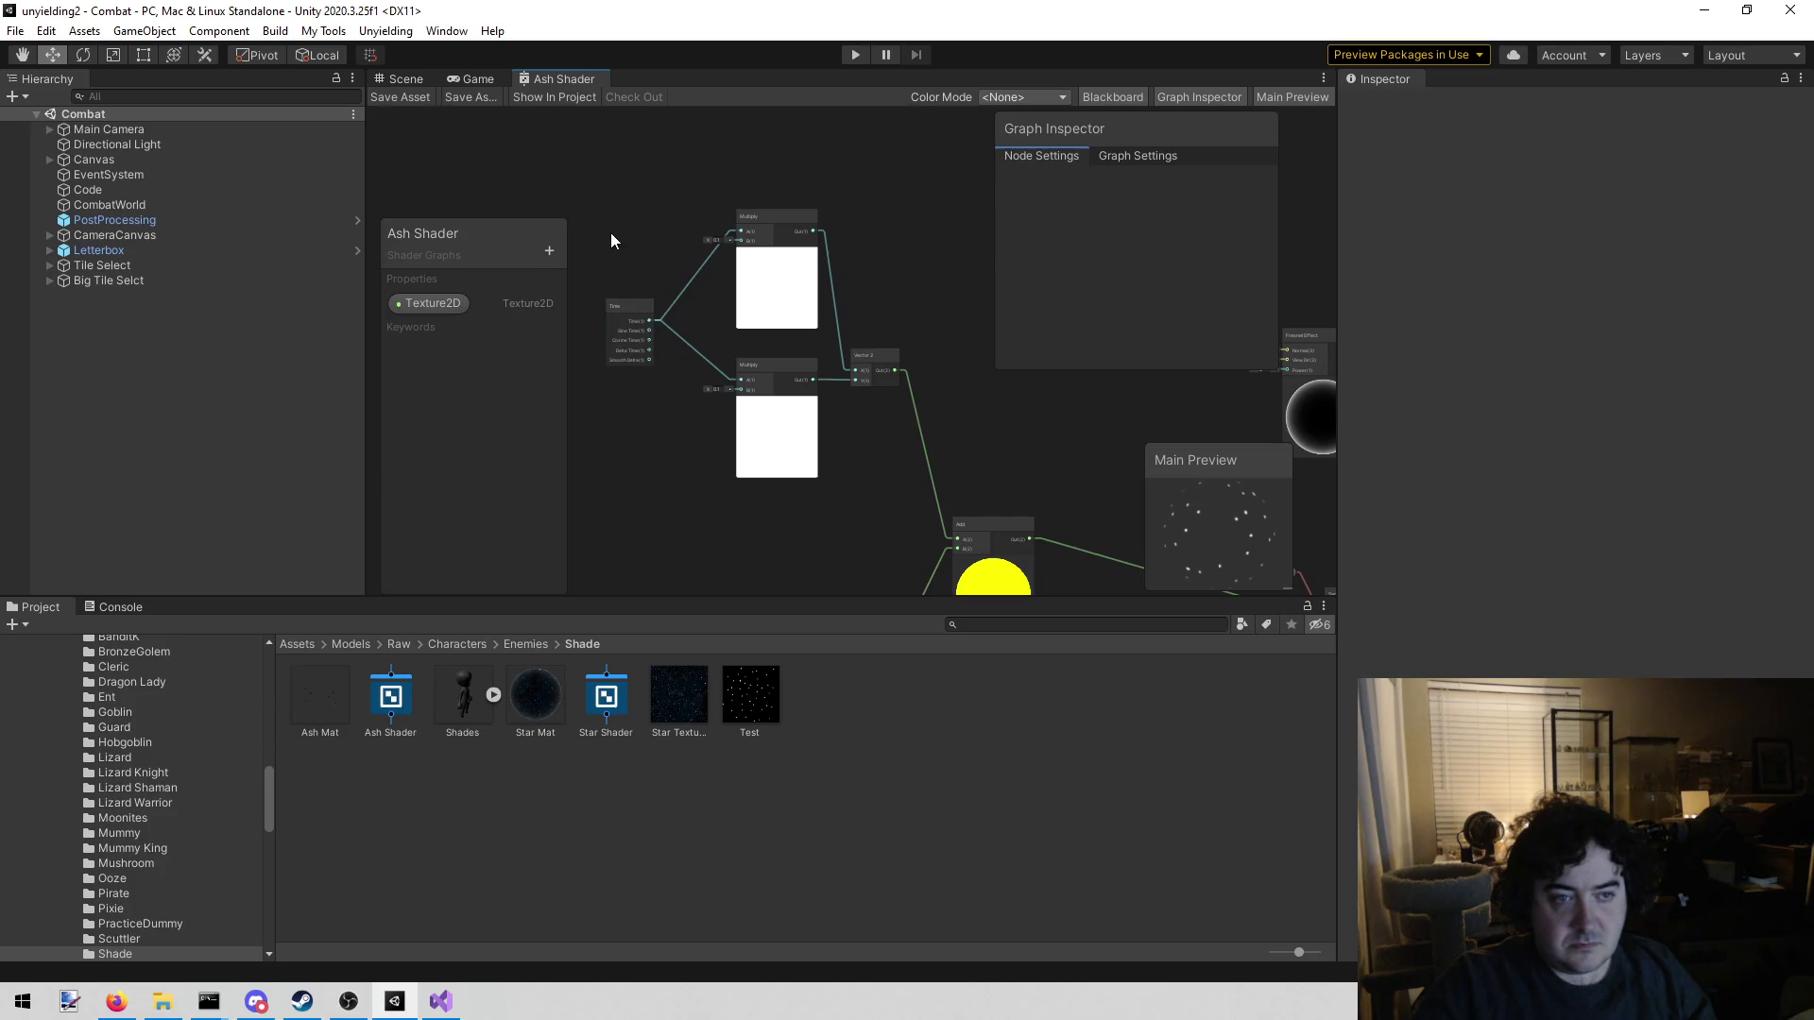
{"action": "left_click_drag", "start_coordinate": [941, 485], "coordinate": [922, 532]}
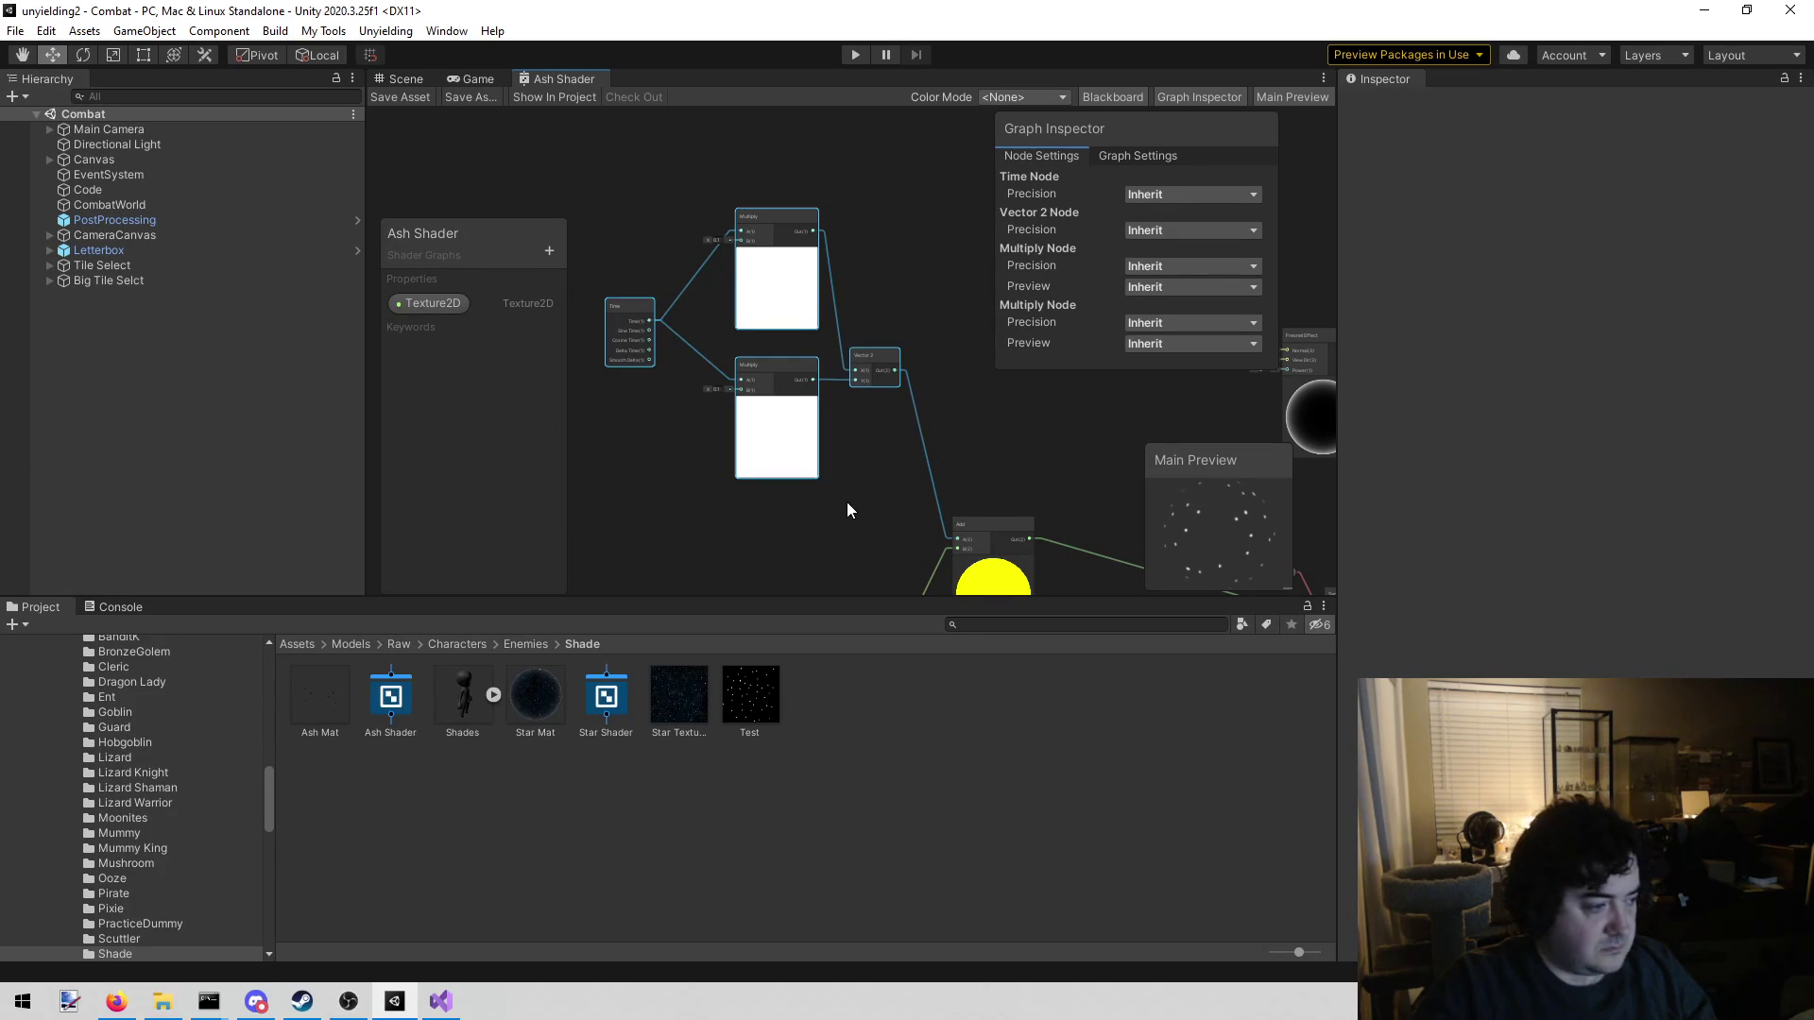
{"action": "mouse_move", "coordinate": [849, 497]}
{"action": "left_mouse_down"}
{"action": "mouse_move", "coordinate": [712, 303]}
{"action": "mouse_move", "coordinate": [934, 371]}
{"action": "mouse_move", "coordinate": [656, 402]}
{"action": "mouse_move", "coordinate": [729, 366]}
{"action": "mouse_move", "coordinate": [822, 356]}
{"action": "left_mouse_up"}
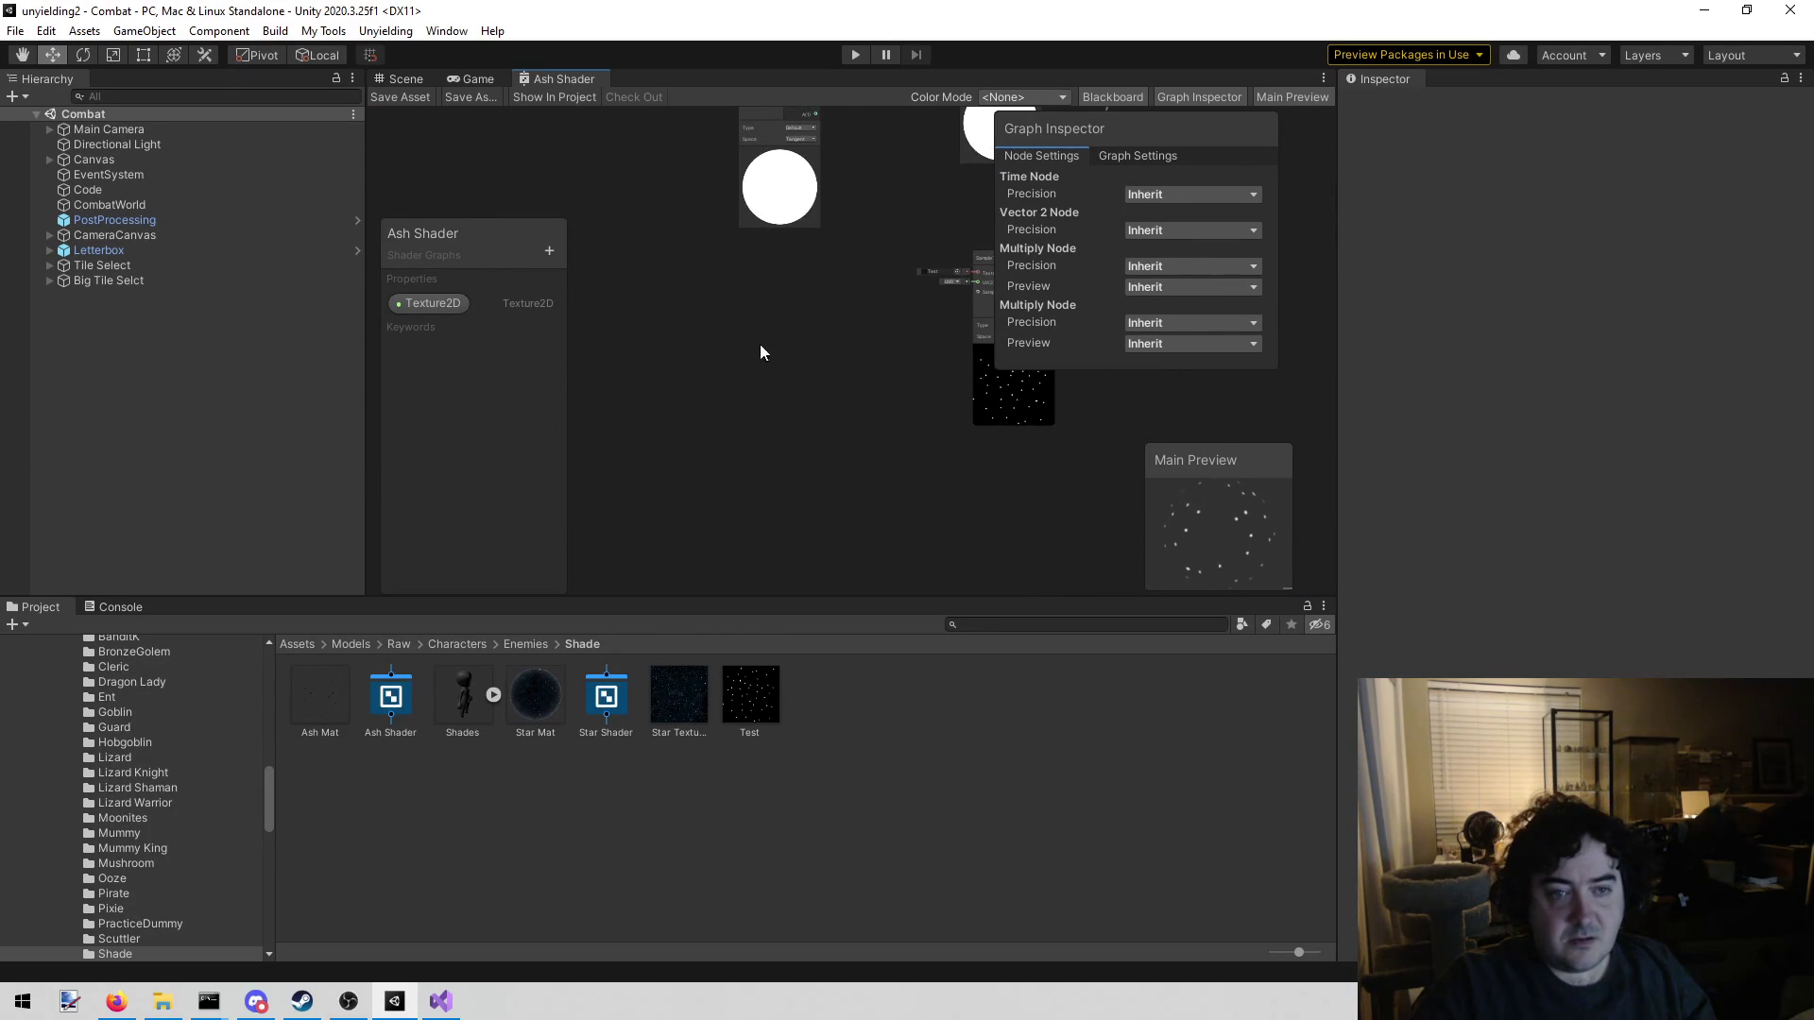
{"action": "right_click", "coordinate": [680, 344]}
Paste the copied Time, two Multiply and Vector 2 nodes beside the star Sample Texture 2D node
{"action": "left_click", "coordinate": [754, 462]}
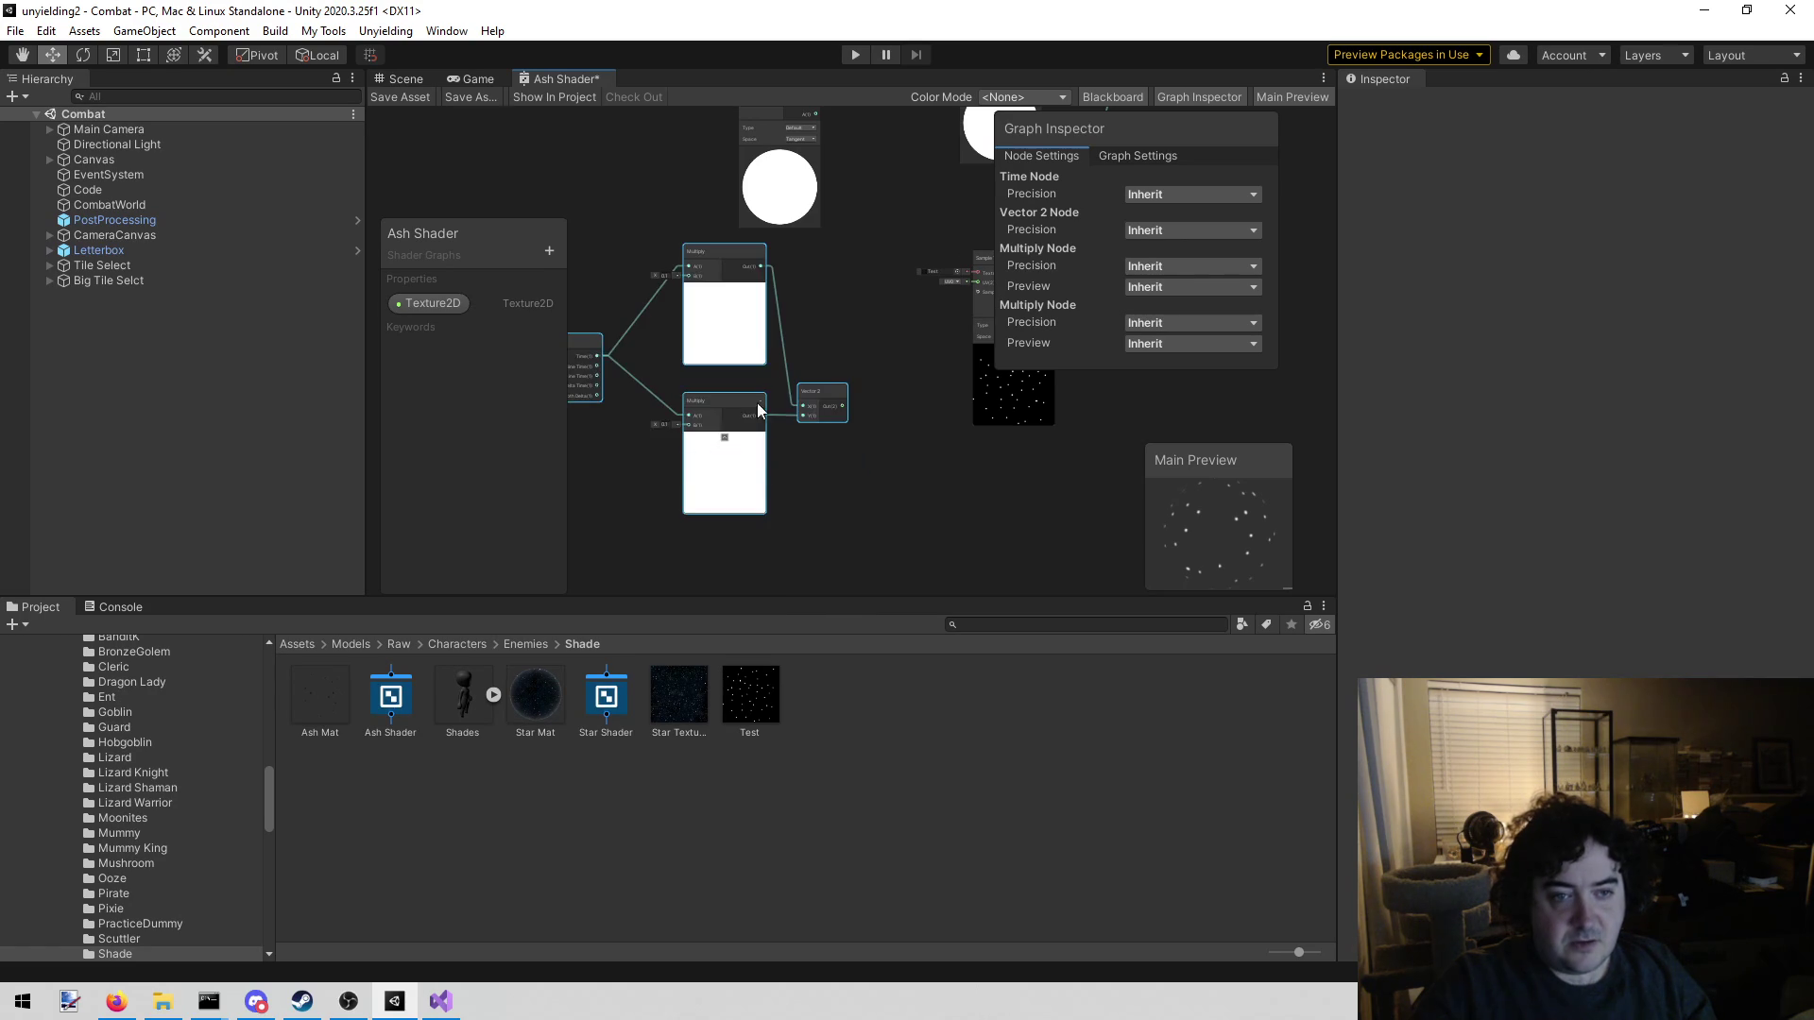
{"action": "scroll", "coordinate": [842, 315], "scroll_direction": "up", "scroll_amount": 2}
{"action": "left_click_drag", "start_coordinate": [811, 338], "coordinate": [746, 394]}
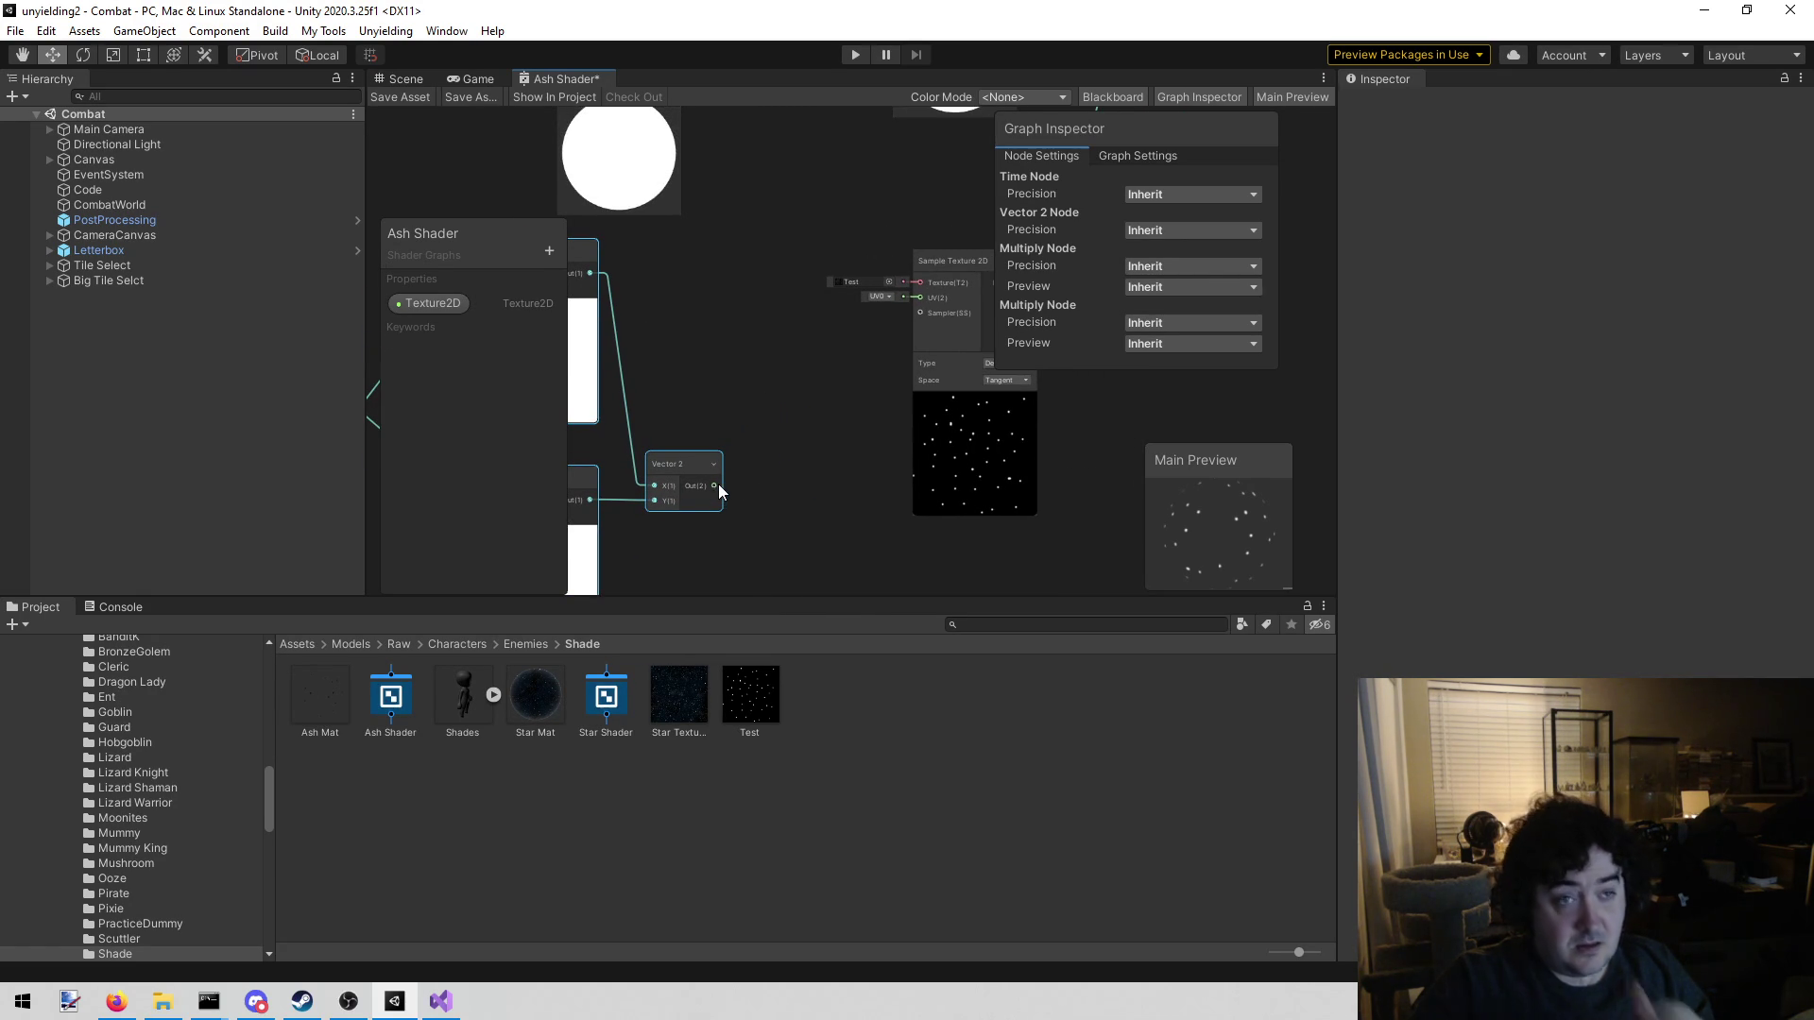
{"action": "mouse_move", "coordinate": [733, 376]}
{"action": "left_mouse_down"}
{"action": "mouse_move", "coordinate": [847, 322]}
{"action": "mouse_move", "coordinate": [750, 296]}
{"action": "left_mouse_up"}
{"action": "scroll", "coordinate": [796, 338], "scroll_direction": "down", "scroll_amount": 2}
{"action": "left_click", "coordinate": [820, 303]}
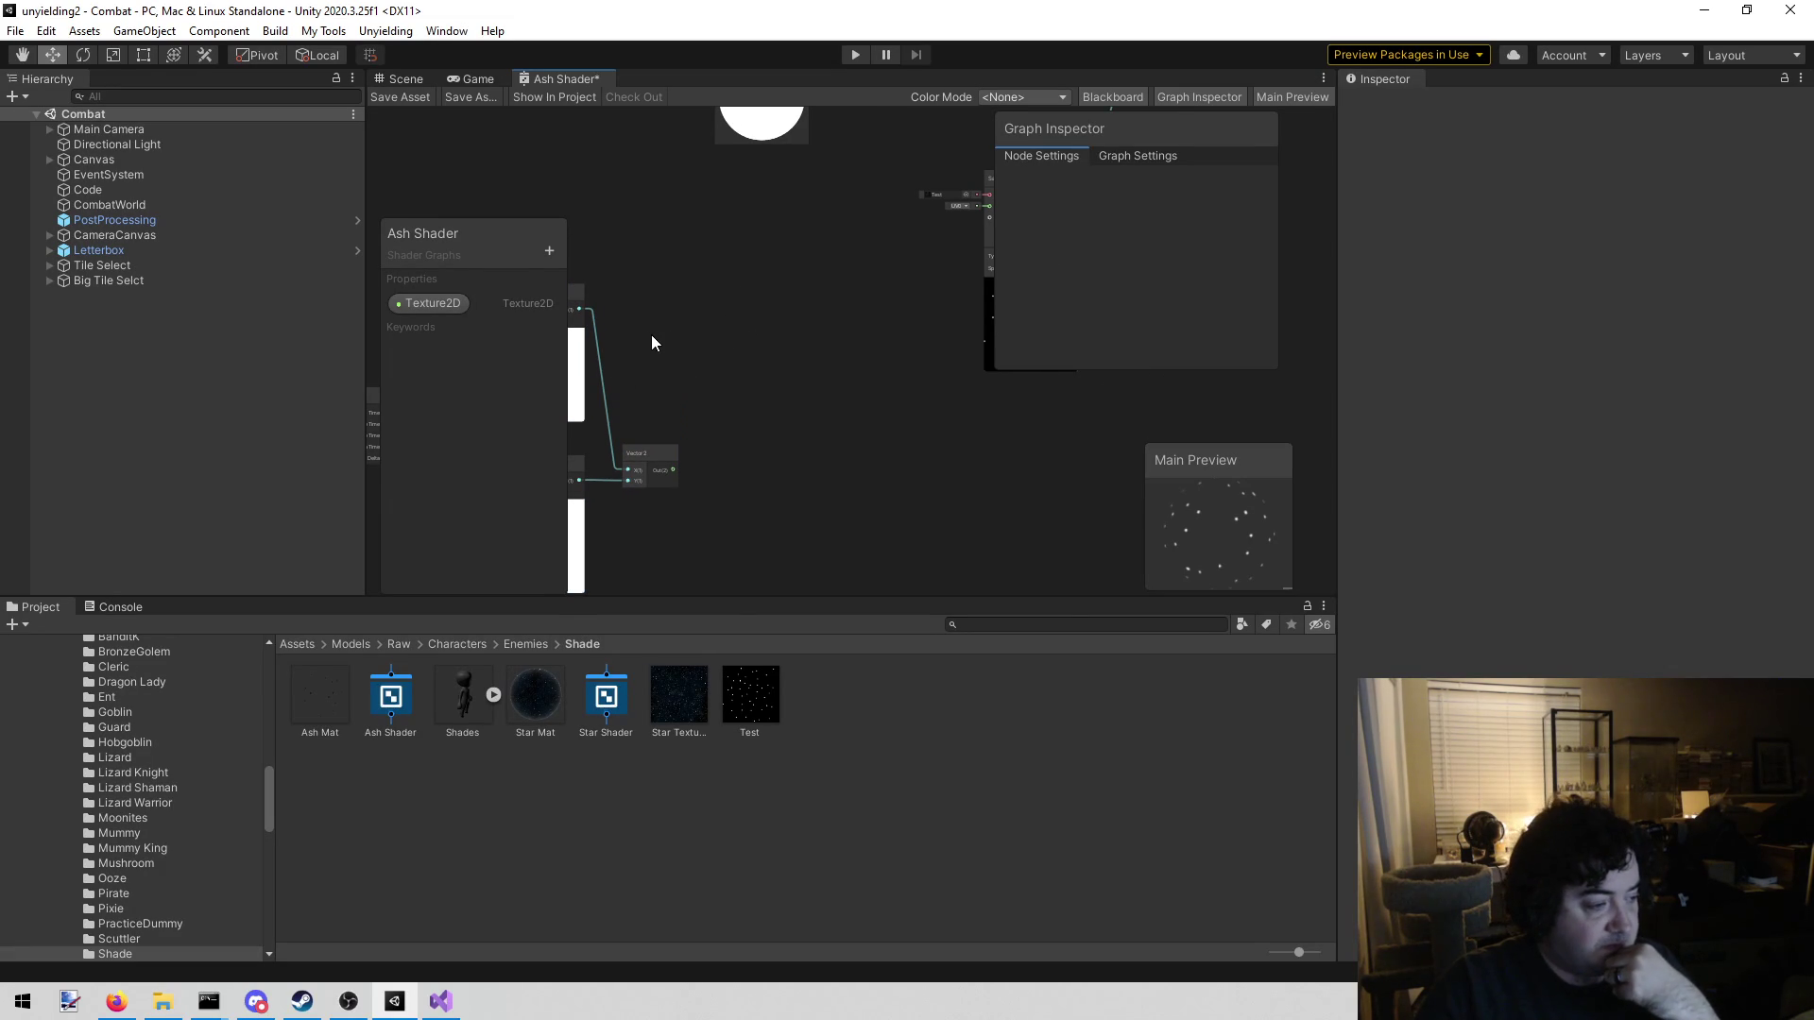
{"action": "left_click_drag", "start_coordinate": [693, 302], "coordinate": [754, 310]}
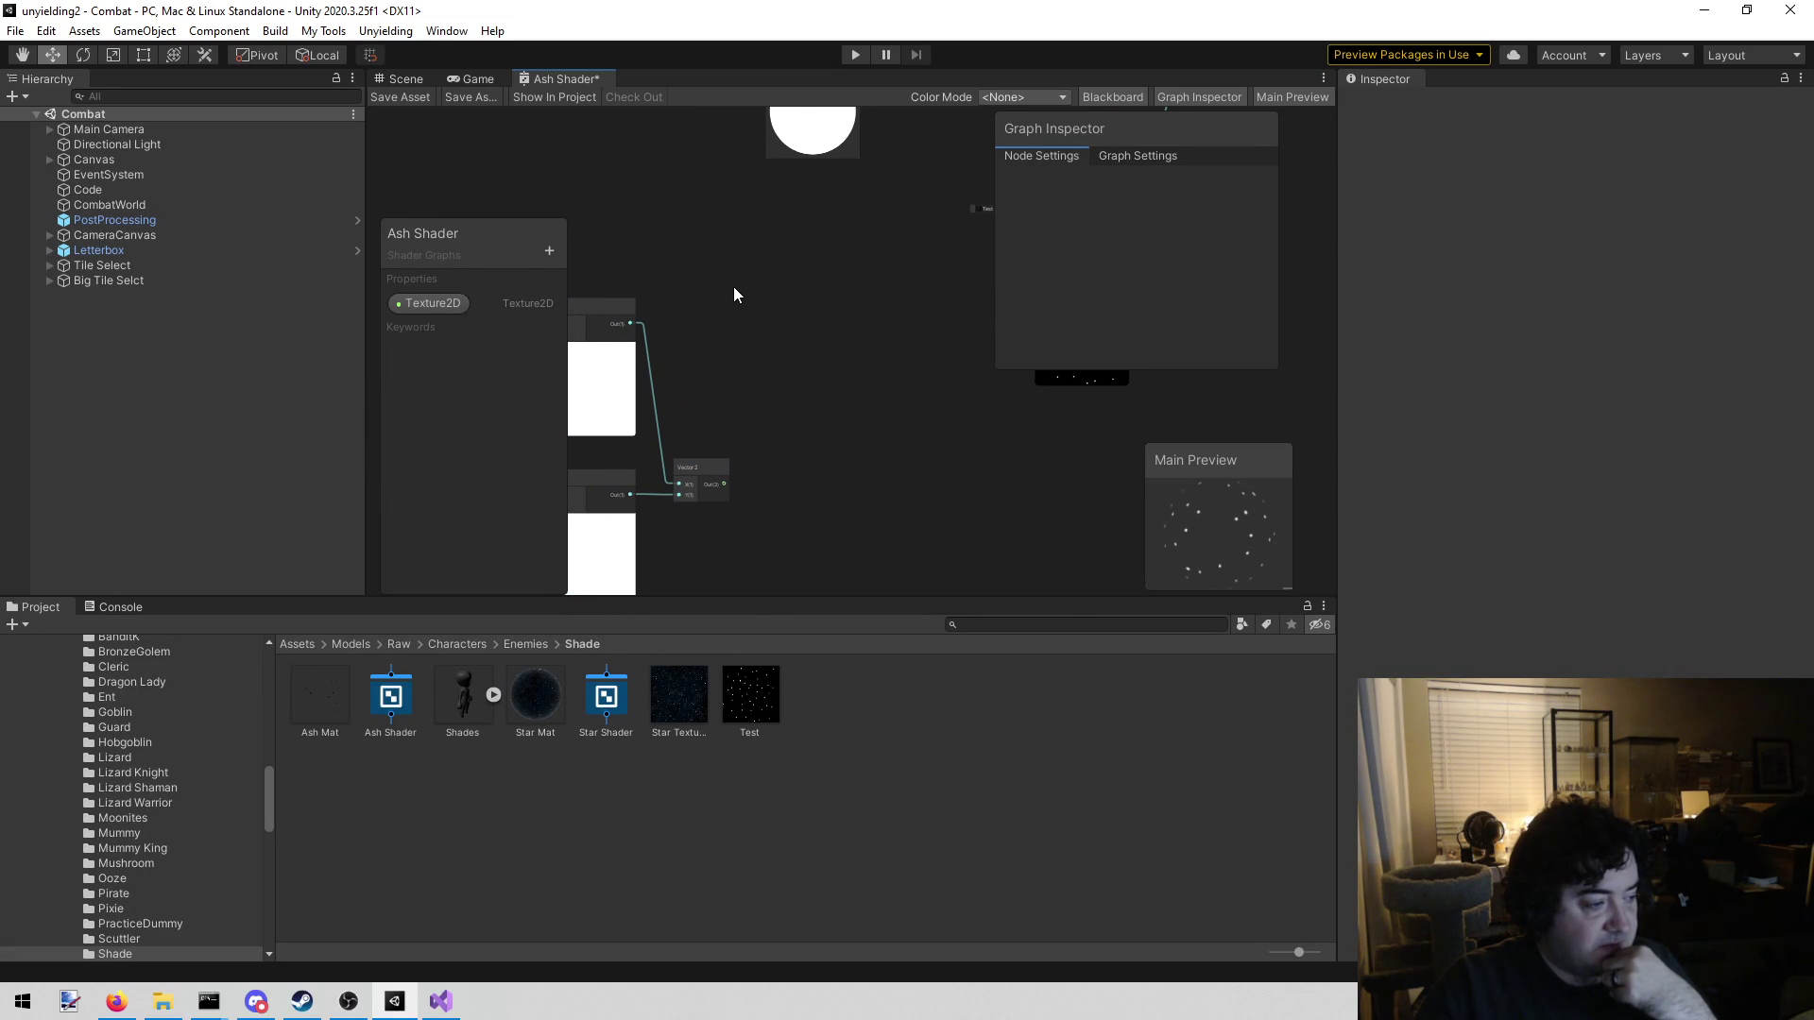
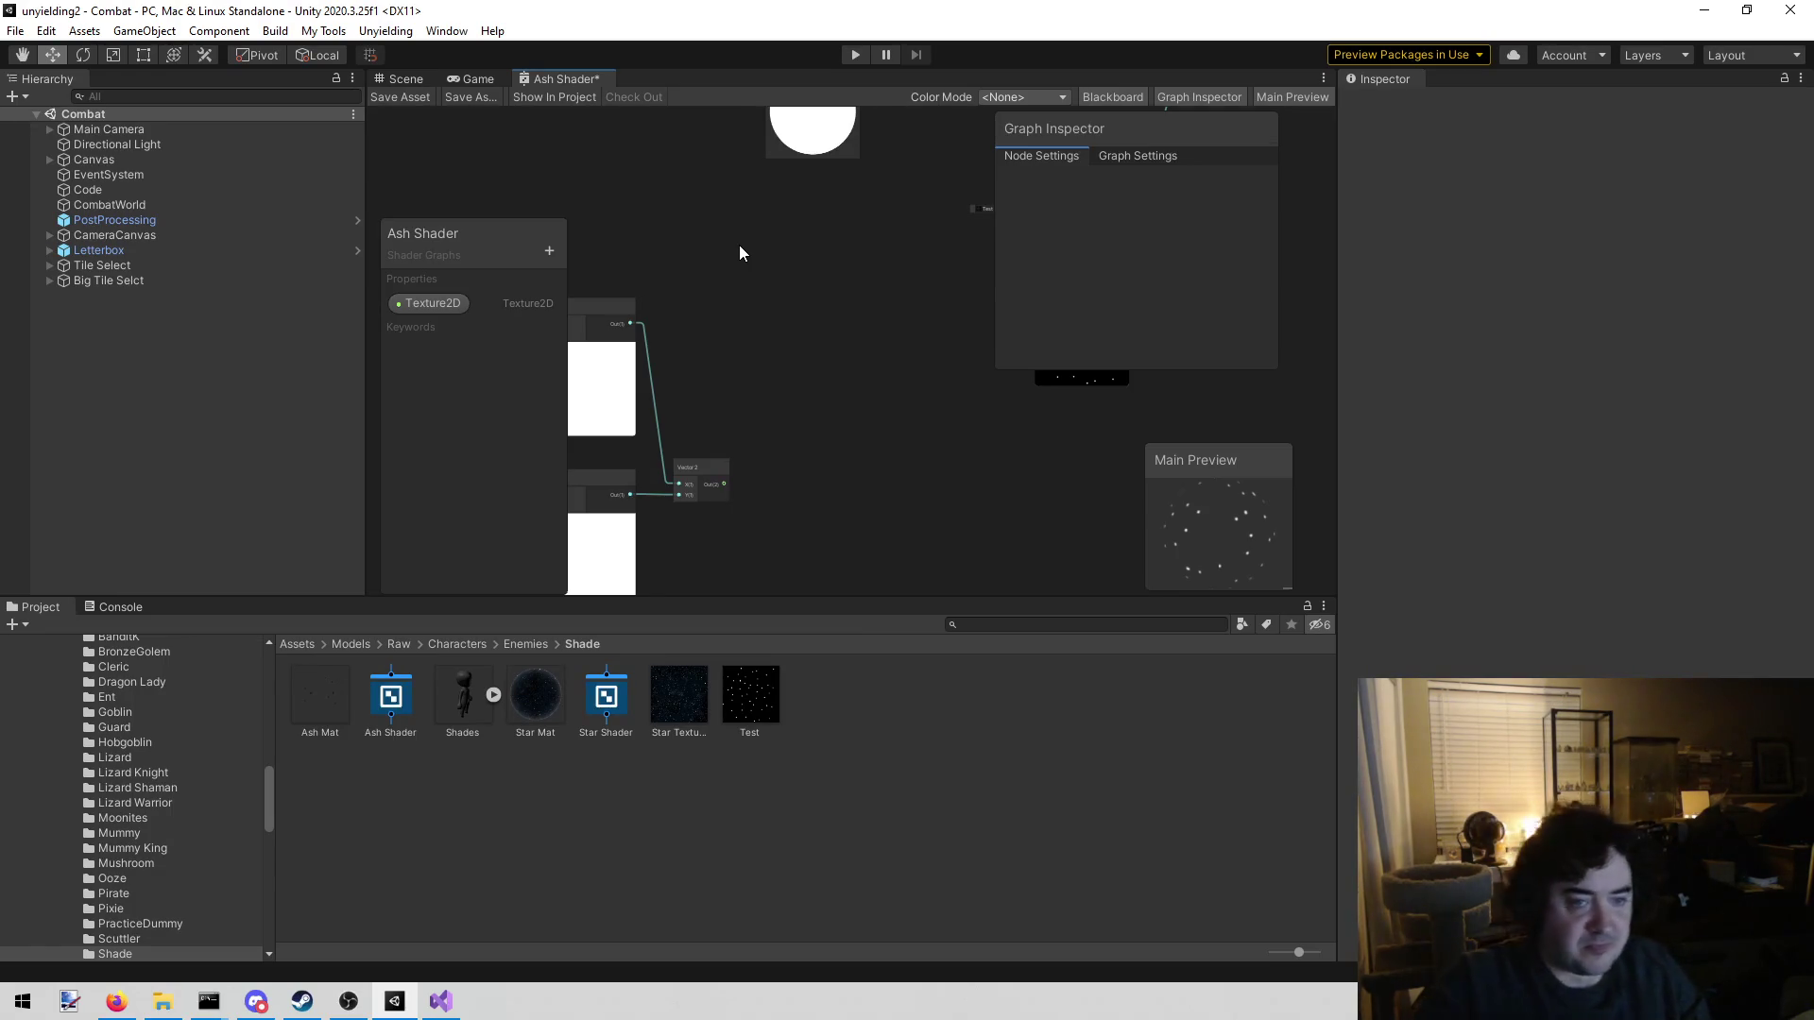
Add a UV node to the Ash Shader graph and place it lower down
{"action": "mouse_move", "coordinate": [756, 253]}
{"action": "left_mouse_down"}
{"action": "mouse_move", "coordinate": [612, 238]}
{"action": "mouse_move", "coordinate": [754, 248]}
{"action": "mouse_move", "coordinate": [698, 248]}
{"action": "left_mouse_up"}
{"action": "right_click", "coordinate": [708, 296]}
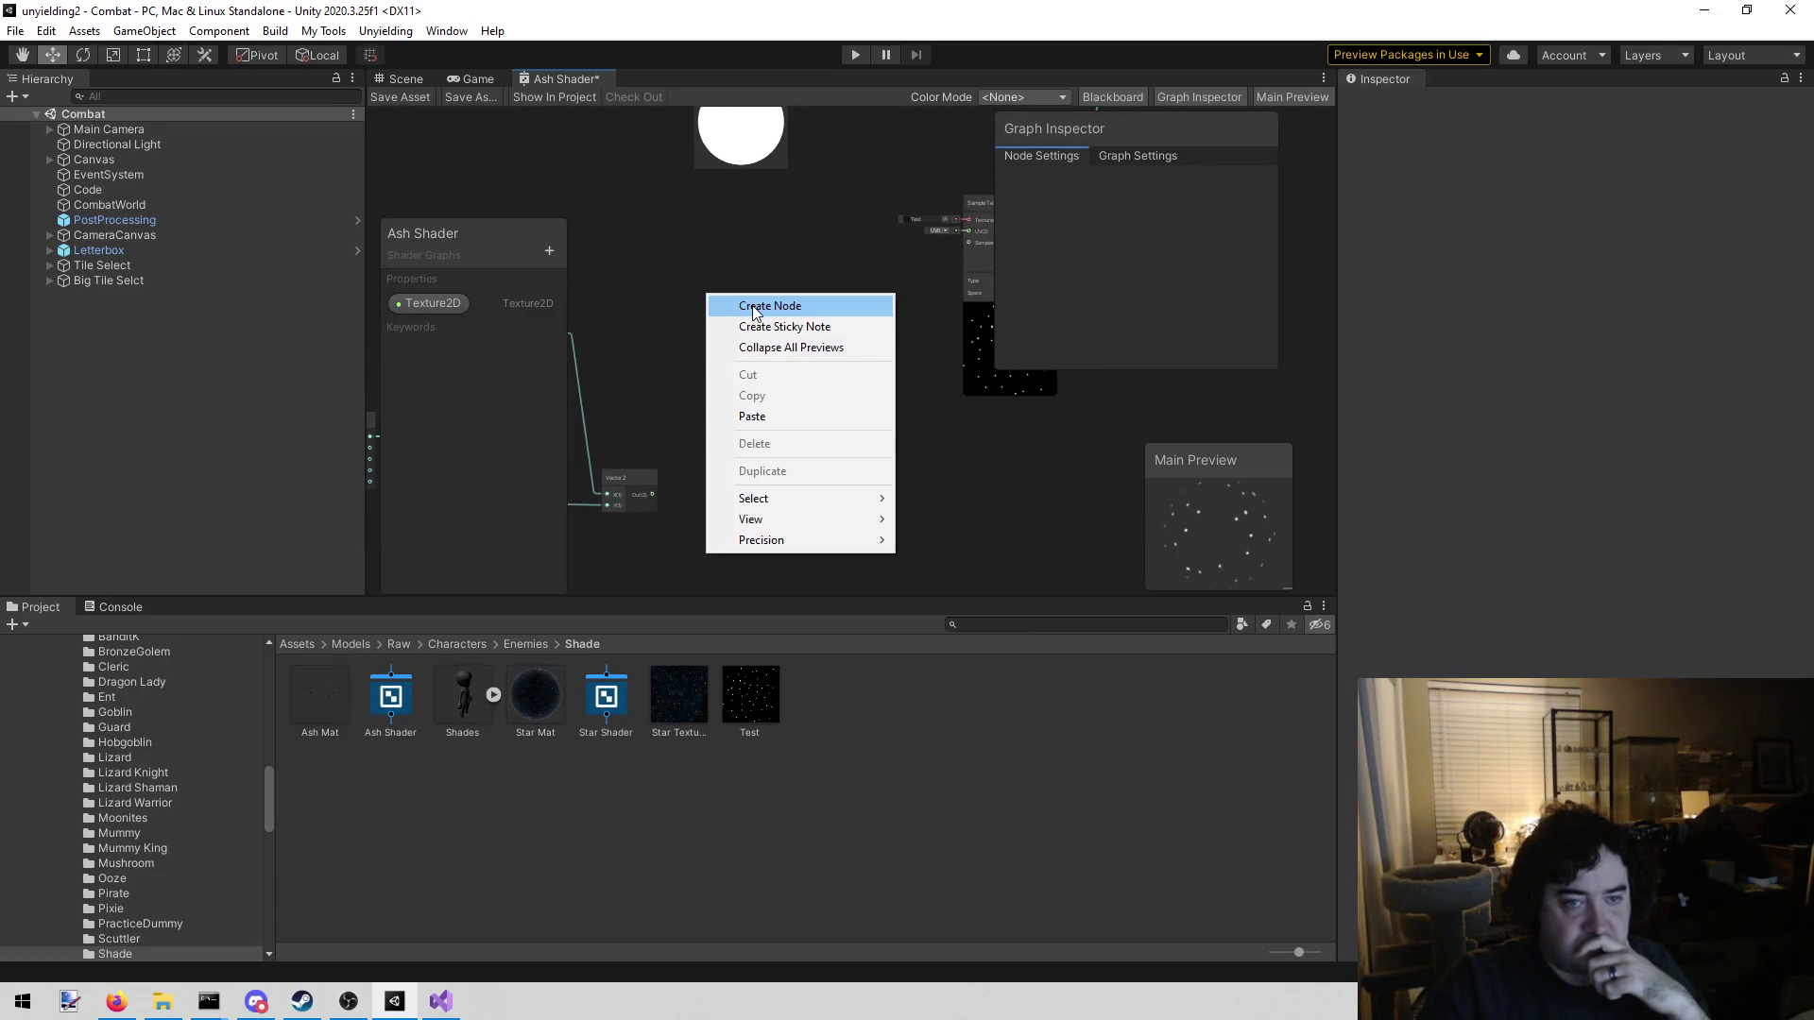
{"action": "left_click", "coordinate": [754, 309]}
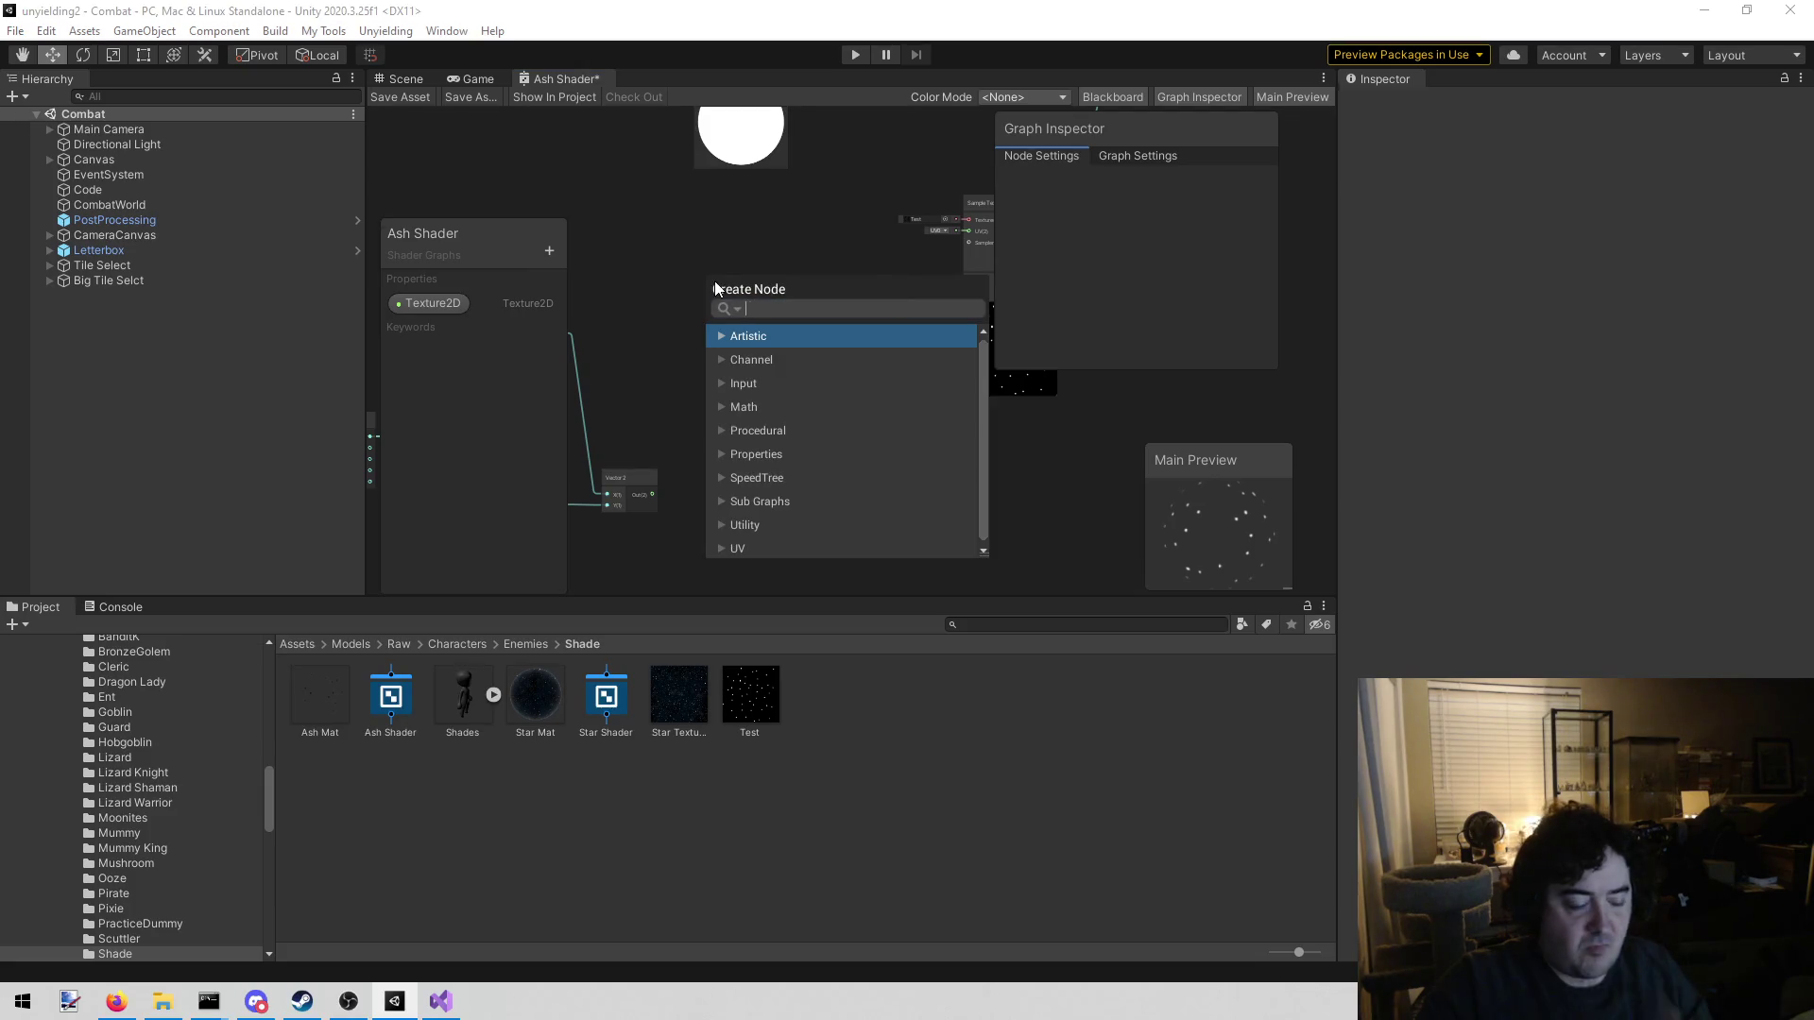
{"action": "type", "text": "uv"}
{"action": "key", "text": "Return"}
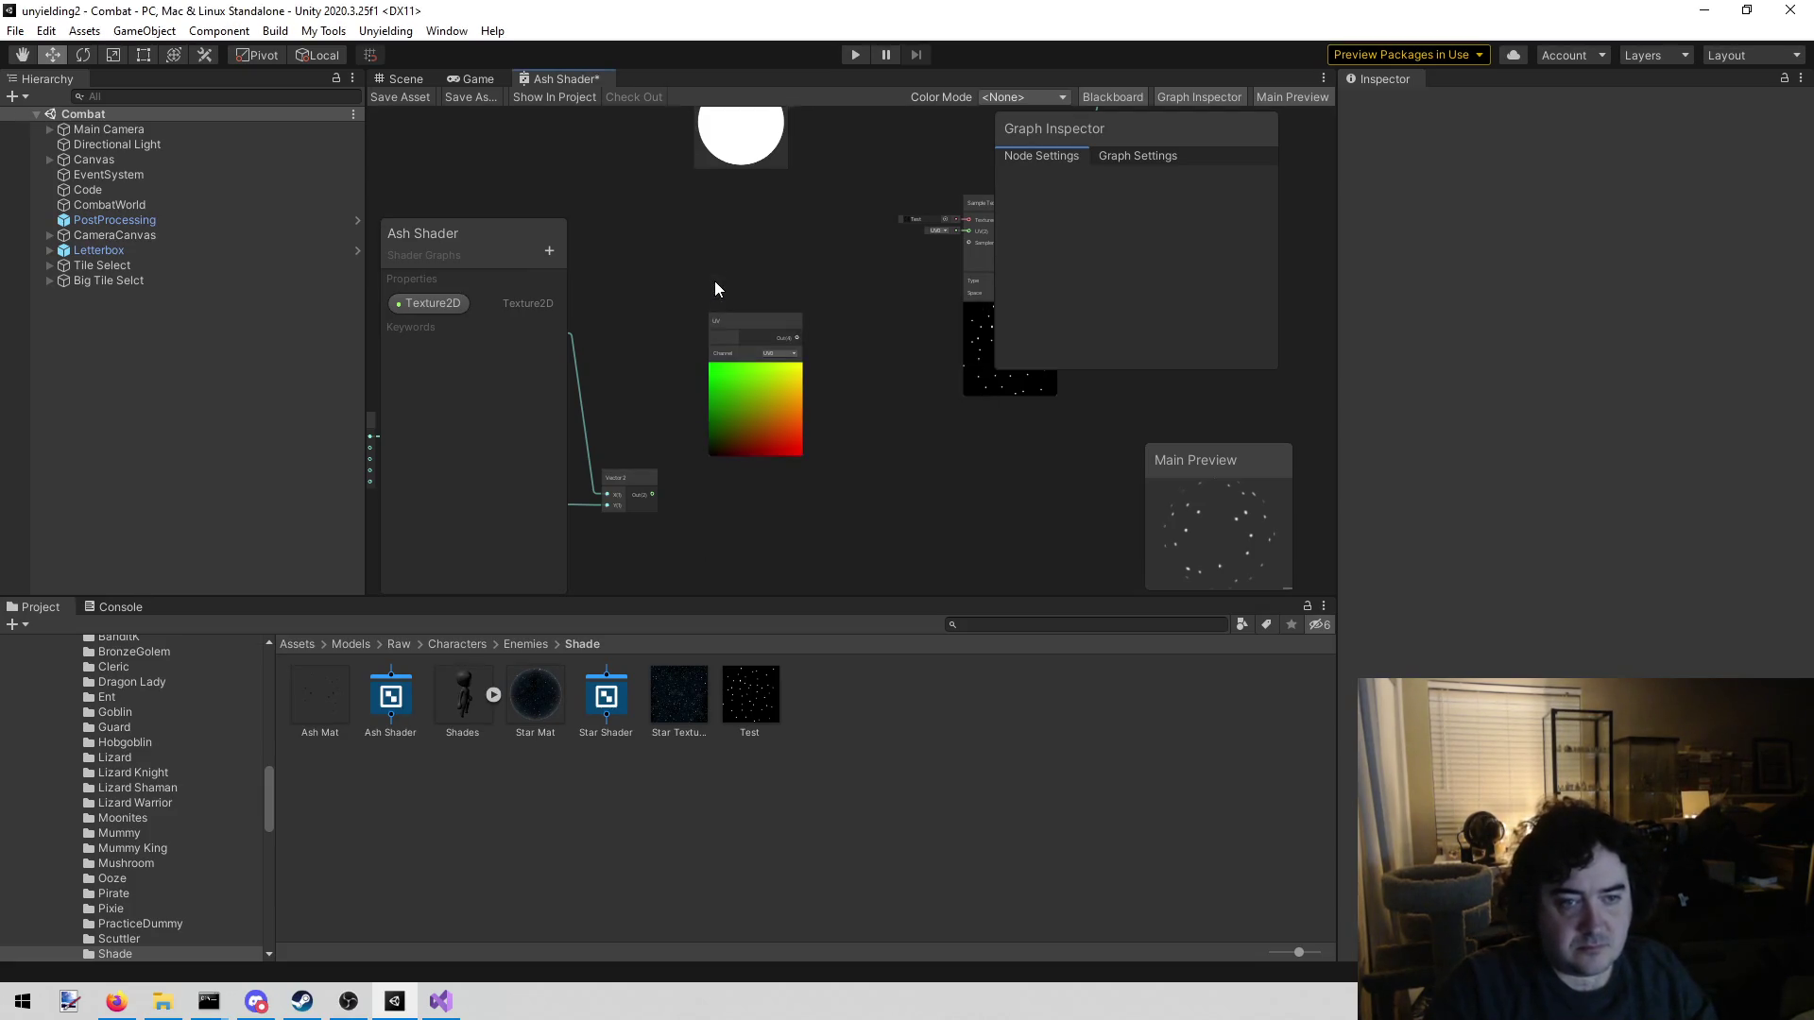
{"action": "scroll", "coordinate": [715, 280], "scroll_direction": "up", "scroll_amount": 2}
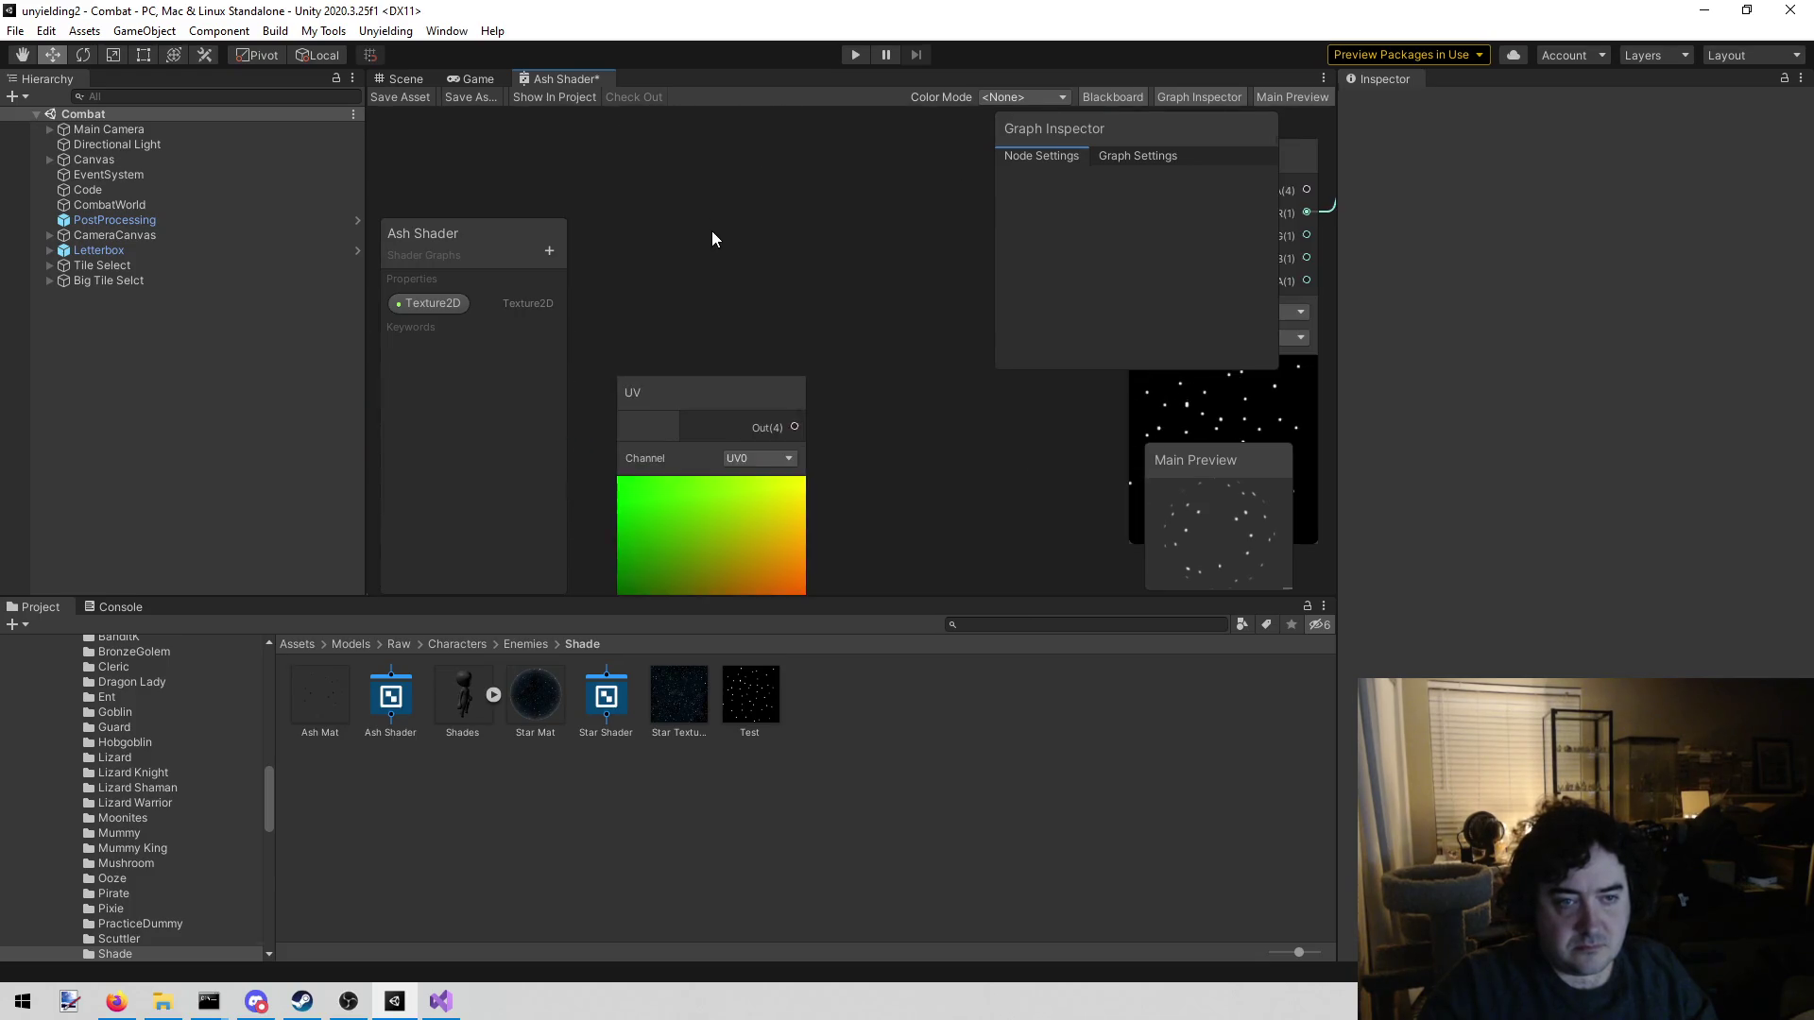
{"action": "mouse_move", "coordinate": [717, 227]}
{"action": "left_mouse_down"}
{"action": "mouse_move", "coordinate": [849, 172]}
{"action": "mouse_move", "coordinate": [800, 155]}
{"action": "left_mouse_up"}
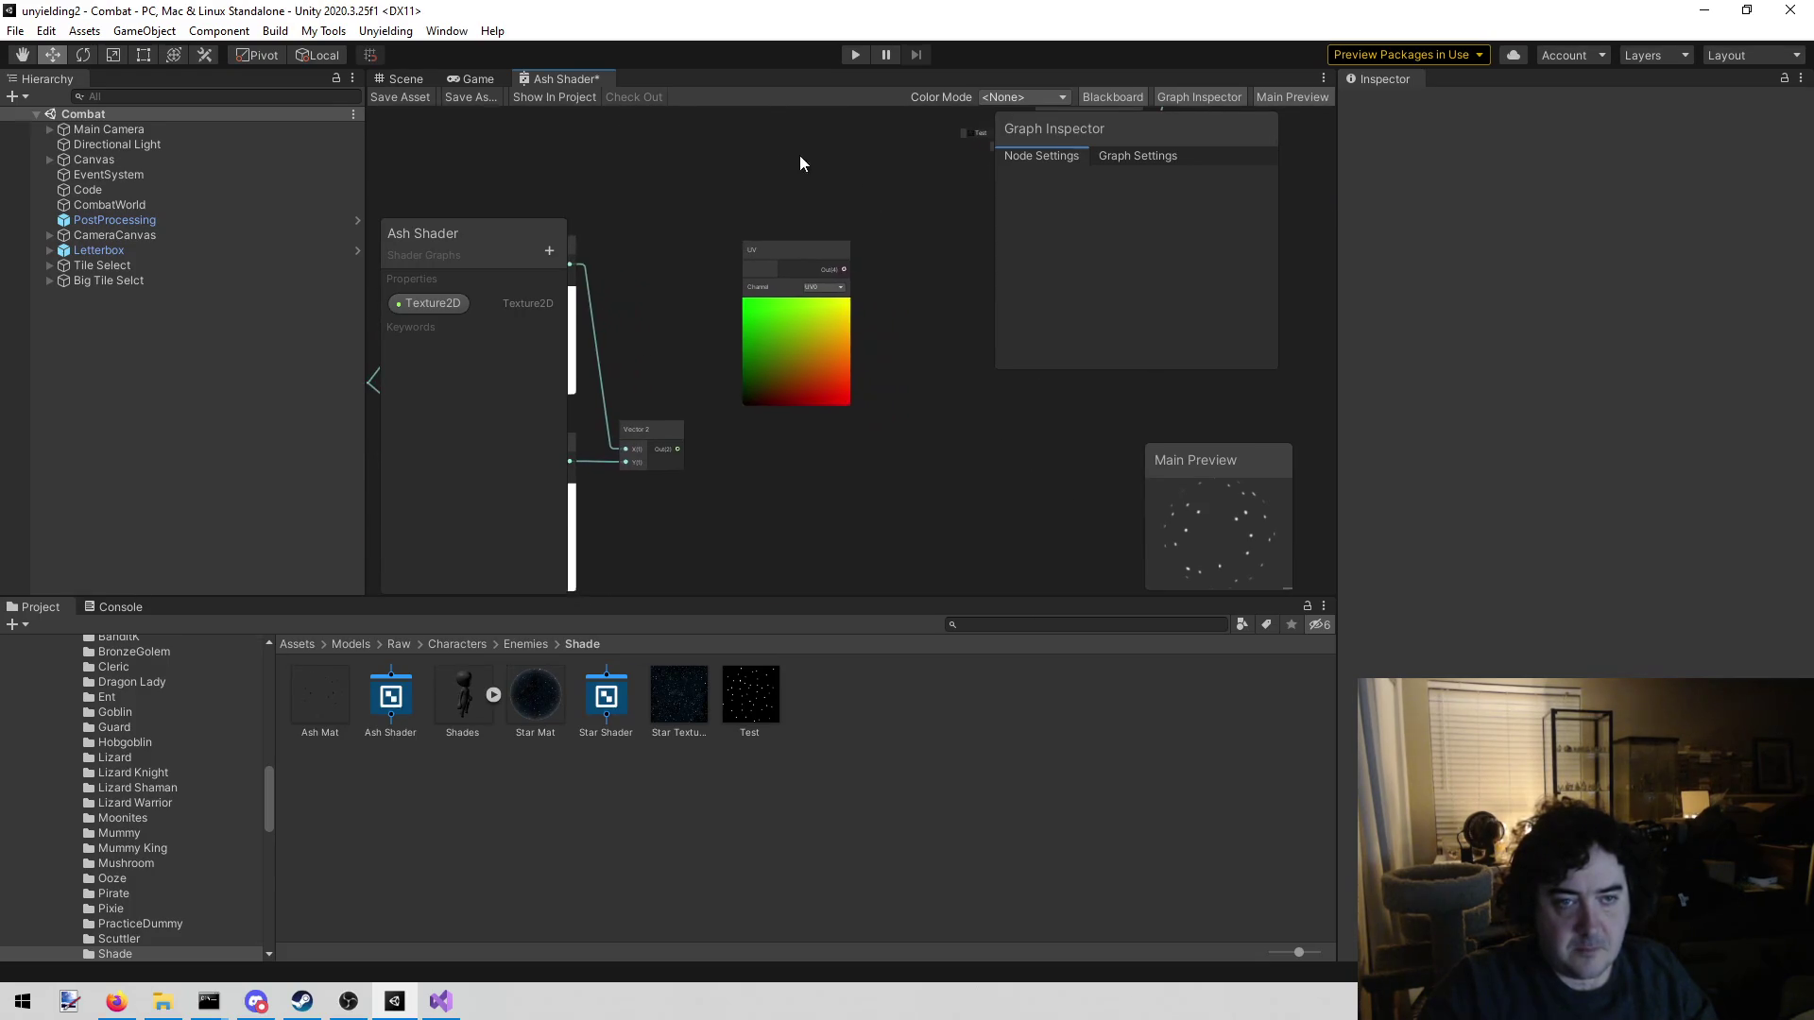
{"action": "scroll", "coordinate": [843, 200], "scroll_direction": "up", "scroll_amount": 2}
{"action": "scroll", "coordinate": [771, 207], "scroll_direction": "down", "scroll_amount": 3}
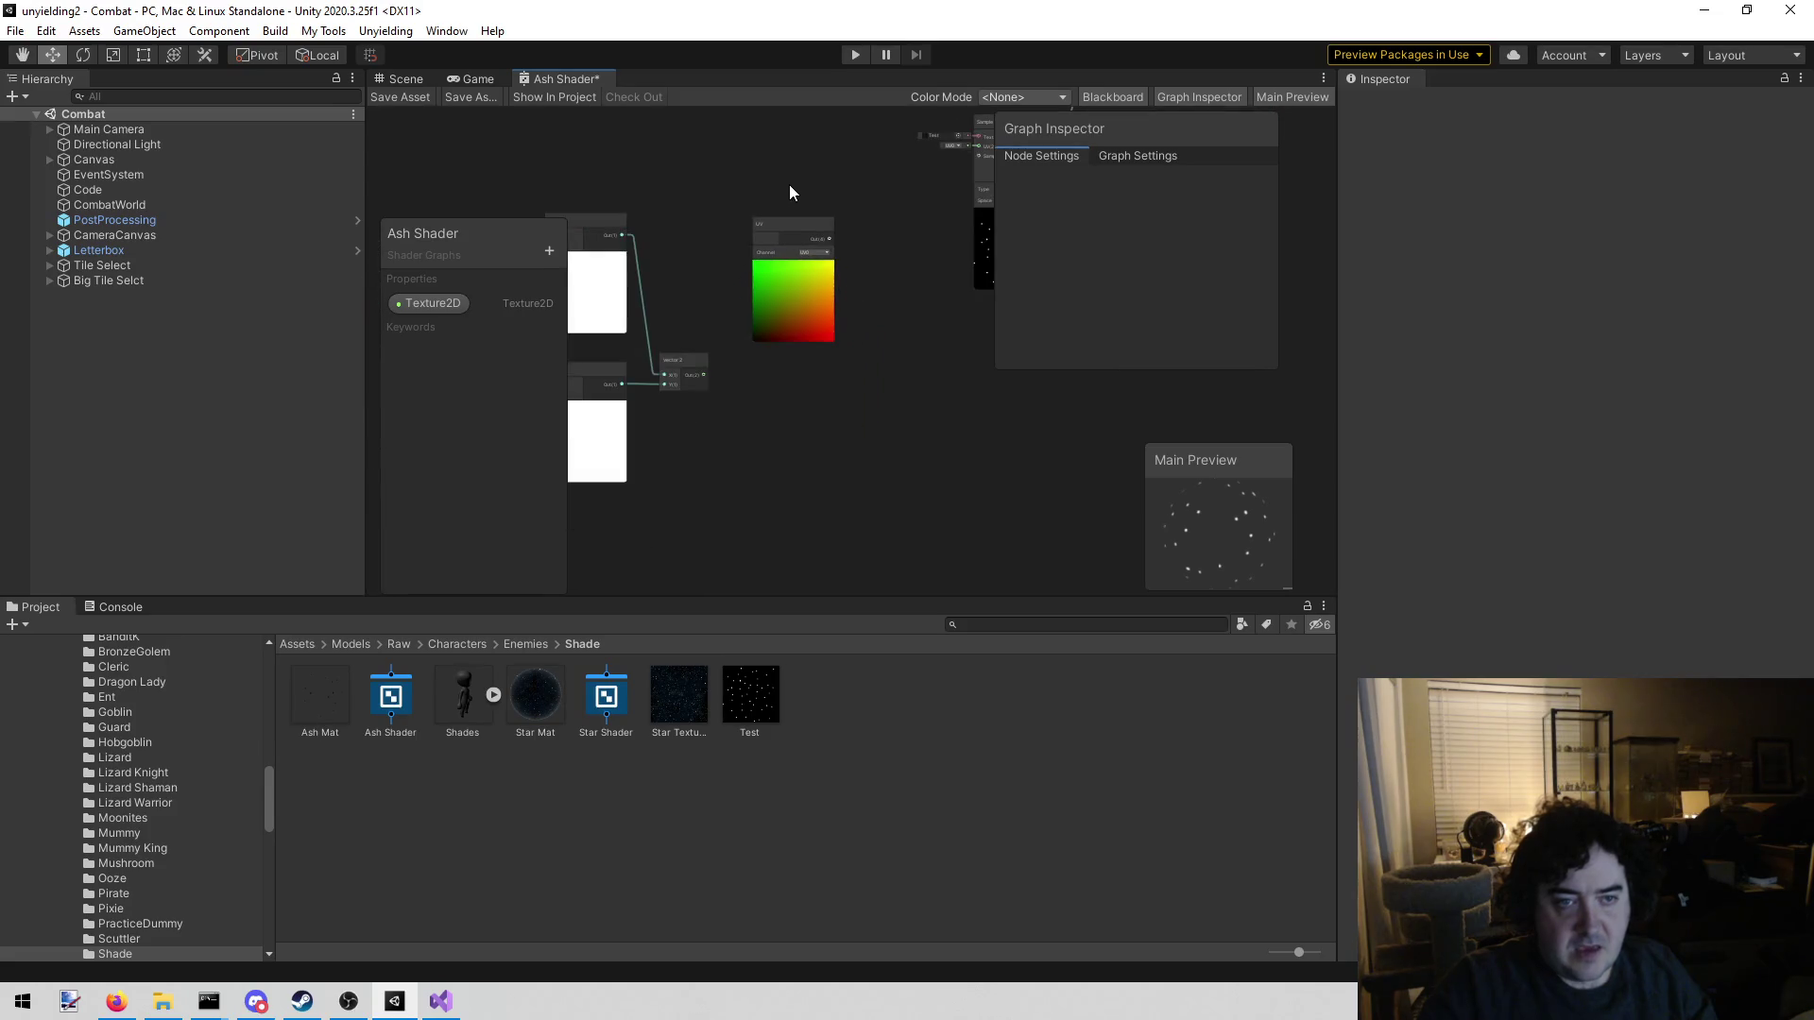
{"action": "left_click_drag", "start_coordinate": [801, 223], "coordinate": [797, 410]}
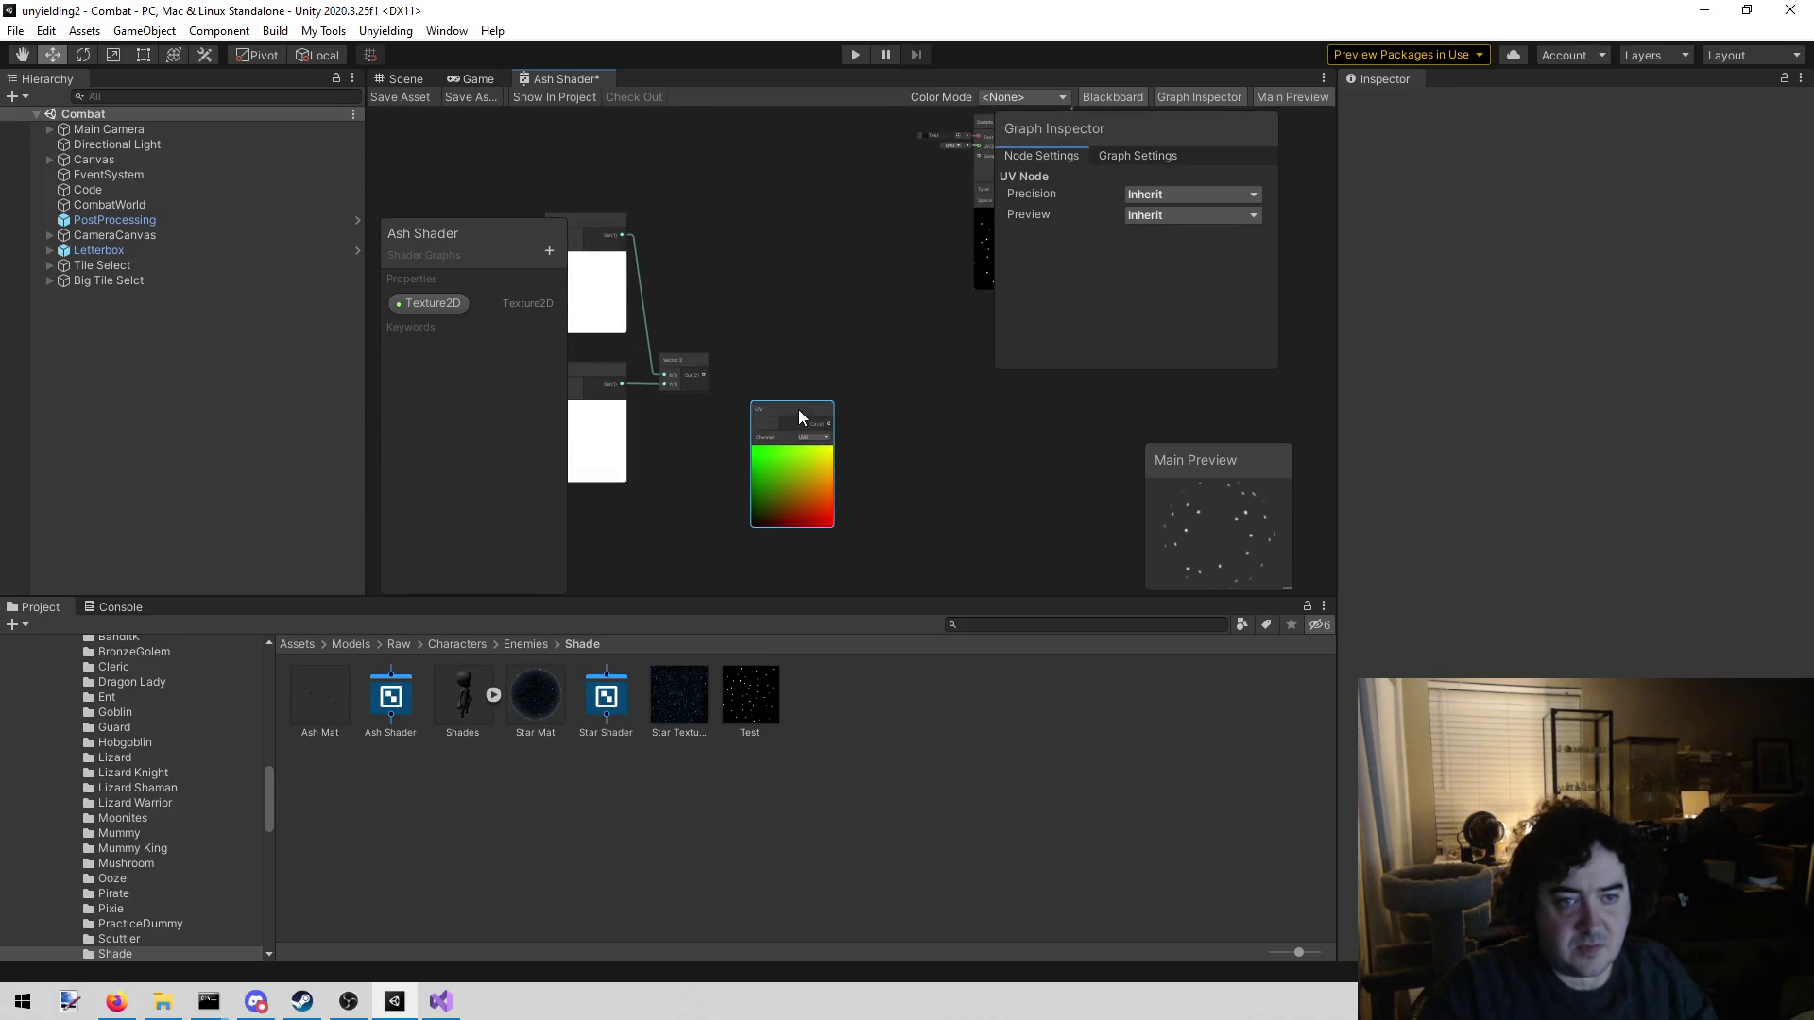
{"action": "mouse_move", "coordinate": [857, 259]}
{"action": "left_mouse_down"}
{"action": "mouse_move", "coordinate": [798, 294]}
{"action": "mouse_move", "coordinate": [831, 292]}
{"action": "left_mouse_up"}
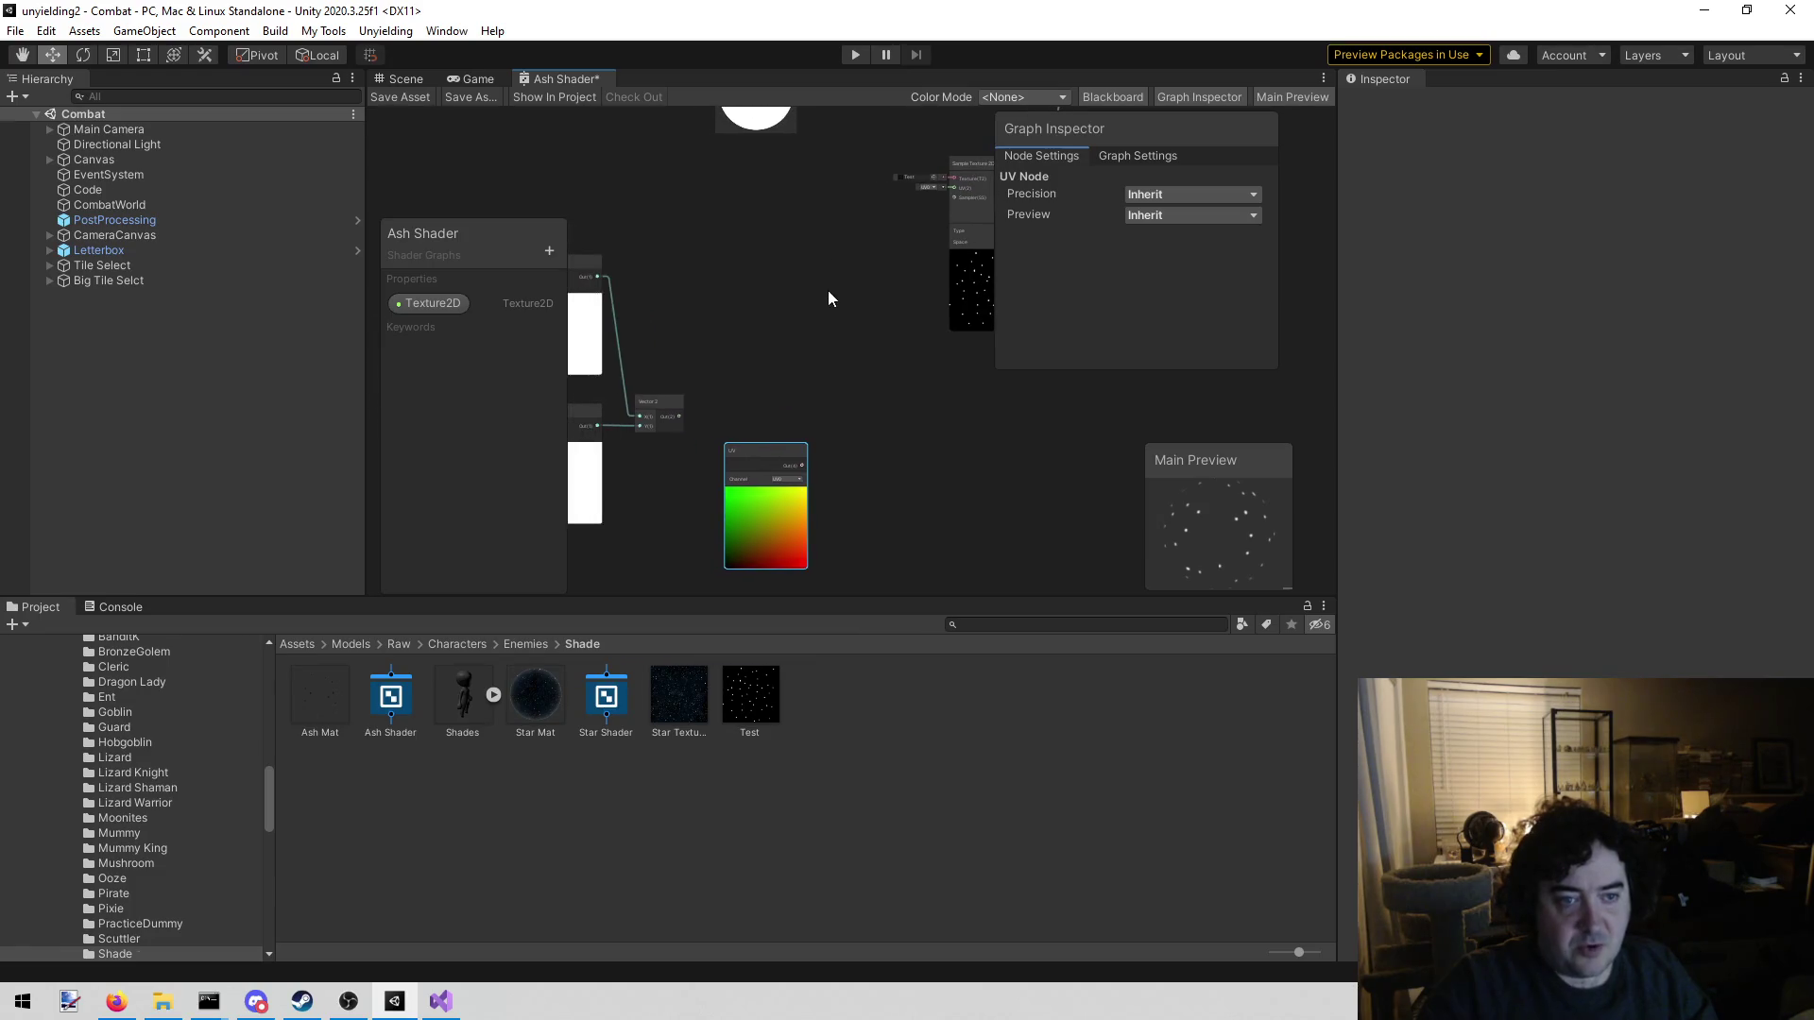
Create an Add node with Vector 2 wired into input A and UV into input B
{"action": "right_click", "coordinate": [756, 303]}
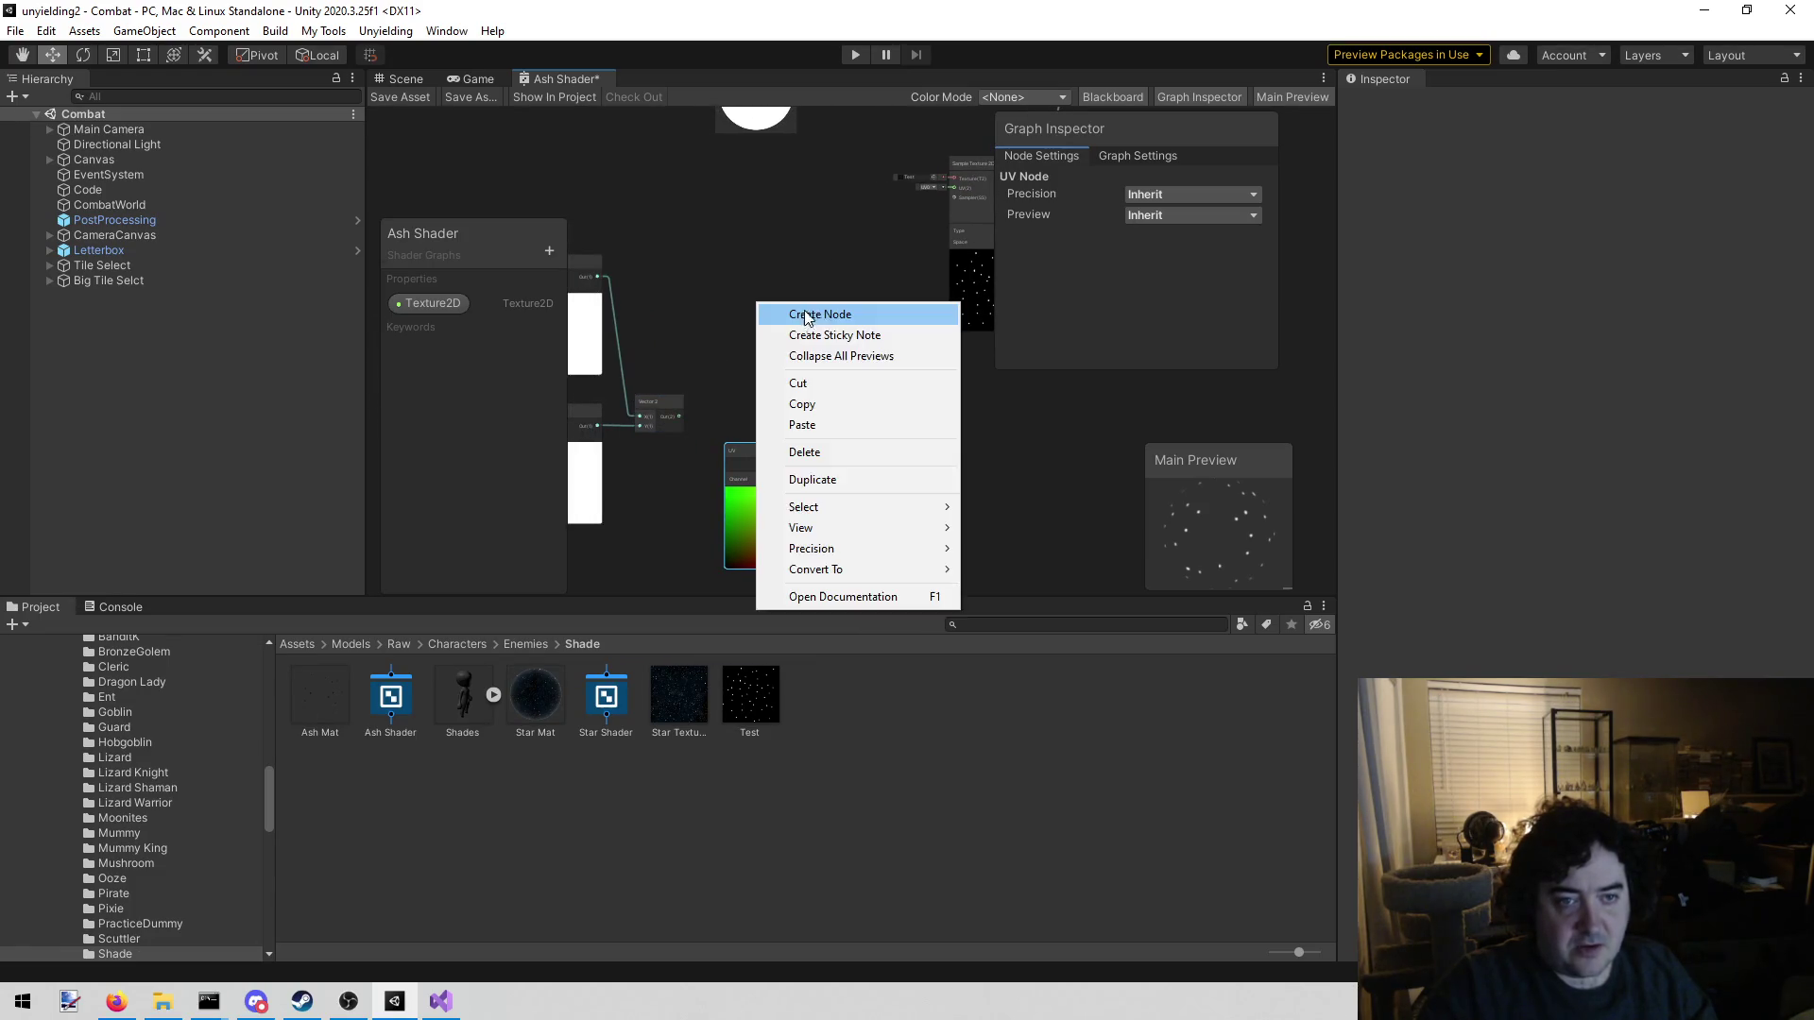
{"action": "left_click", "coordinate": [832, 312]}
{"action": "type", "text": "add"}
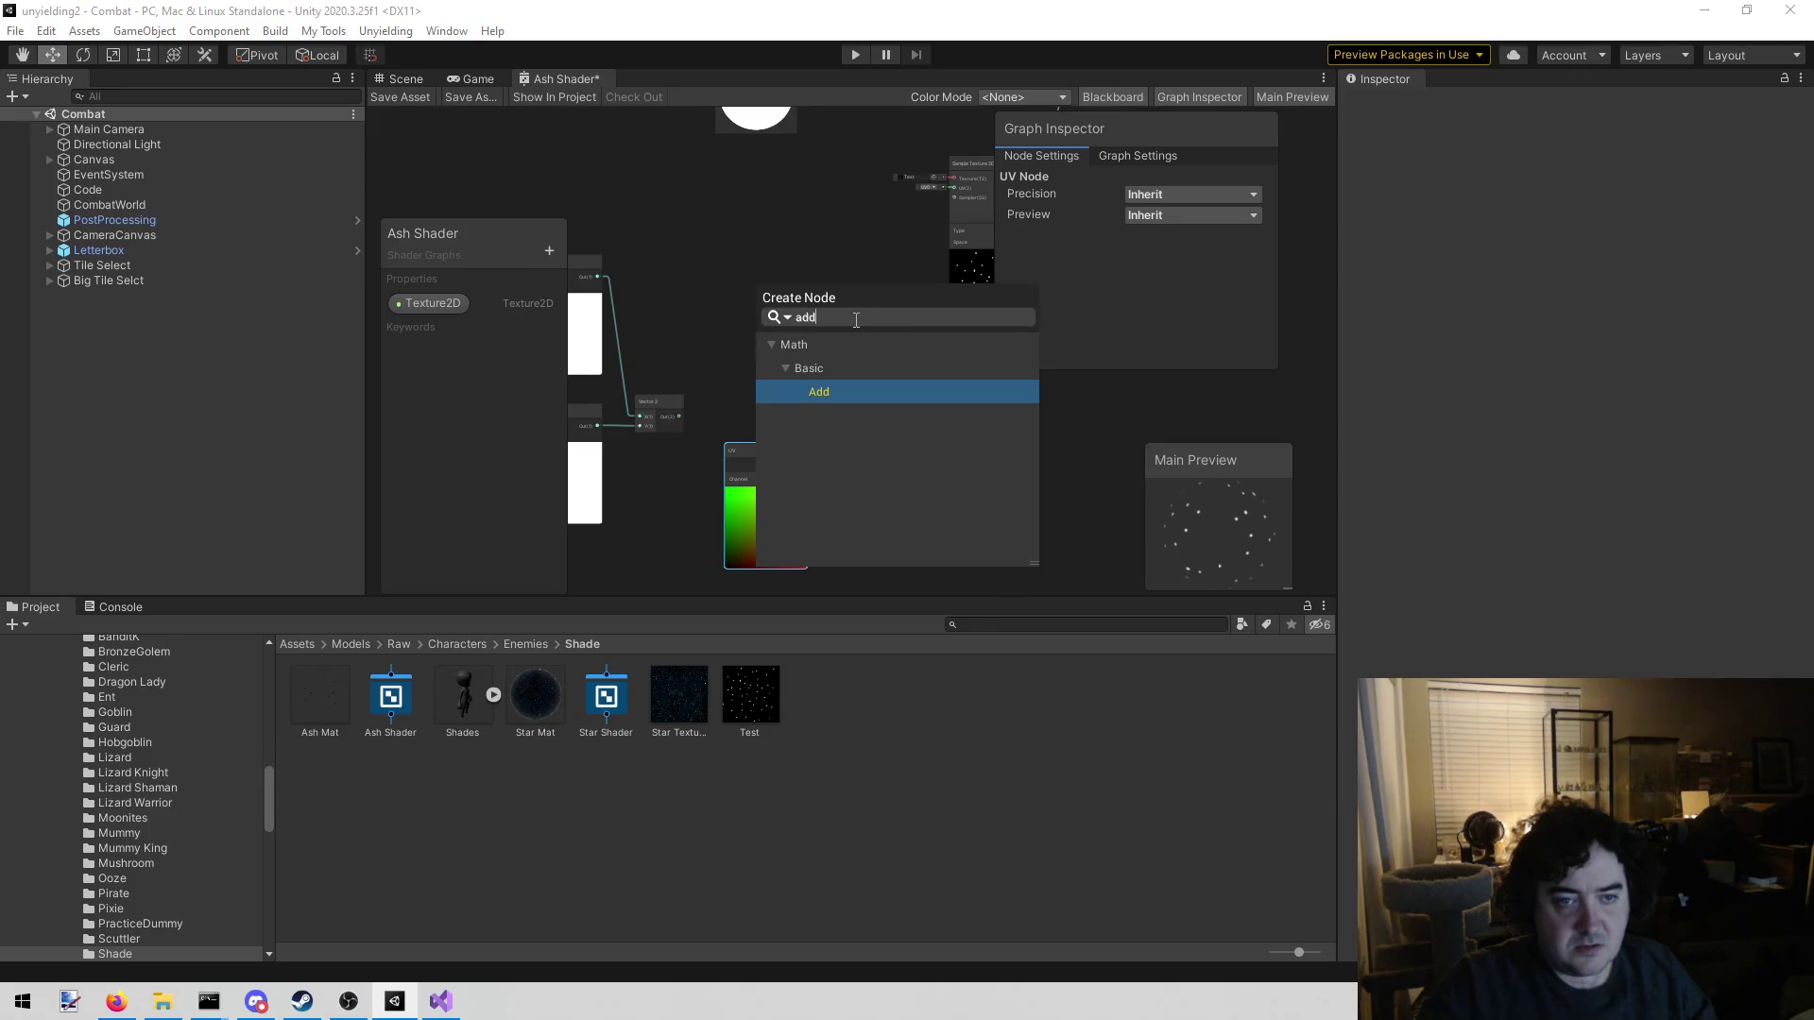
{"action": "key", "text": "Return"}
{"action": "left_click_drag", "start_coordinate": [803, 466], "coordinate": [769, 358]}
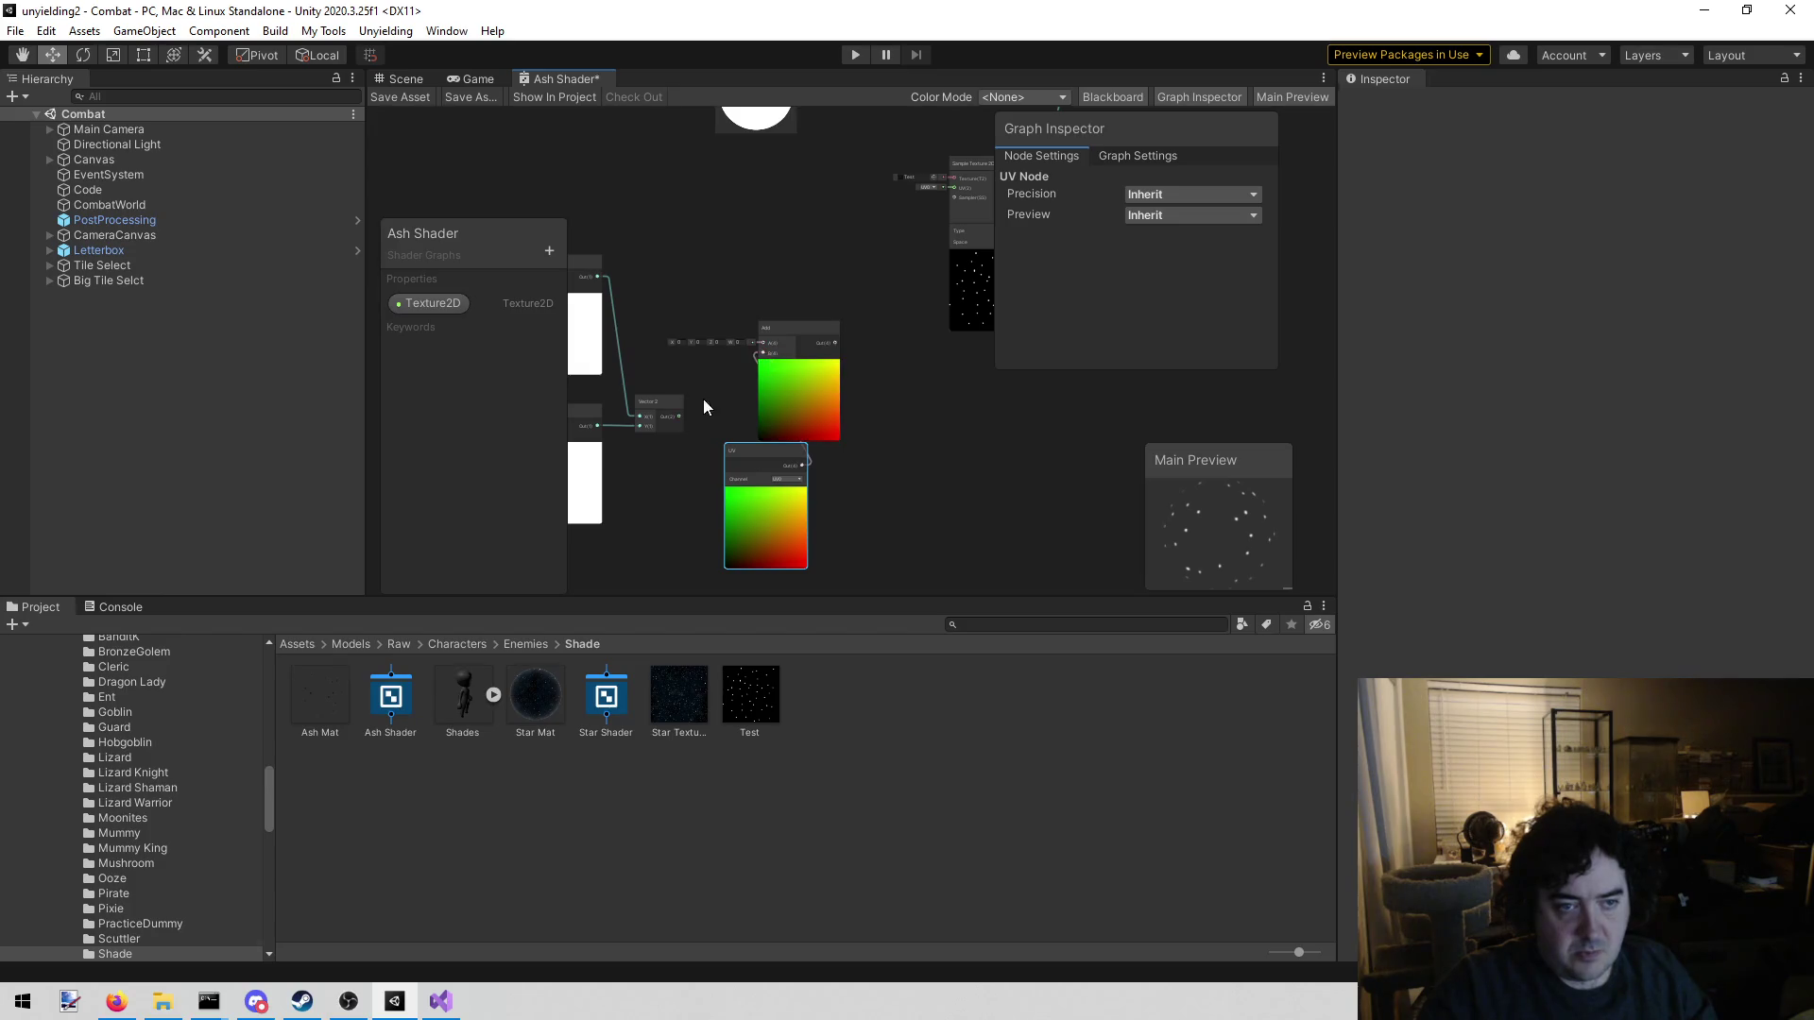
{"action": "left_click_drag", "start_coordinate": [679, 416], "coordinate": [763, 342]}
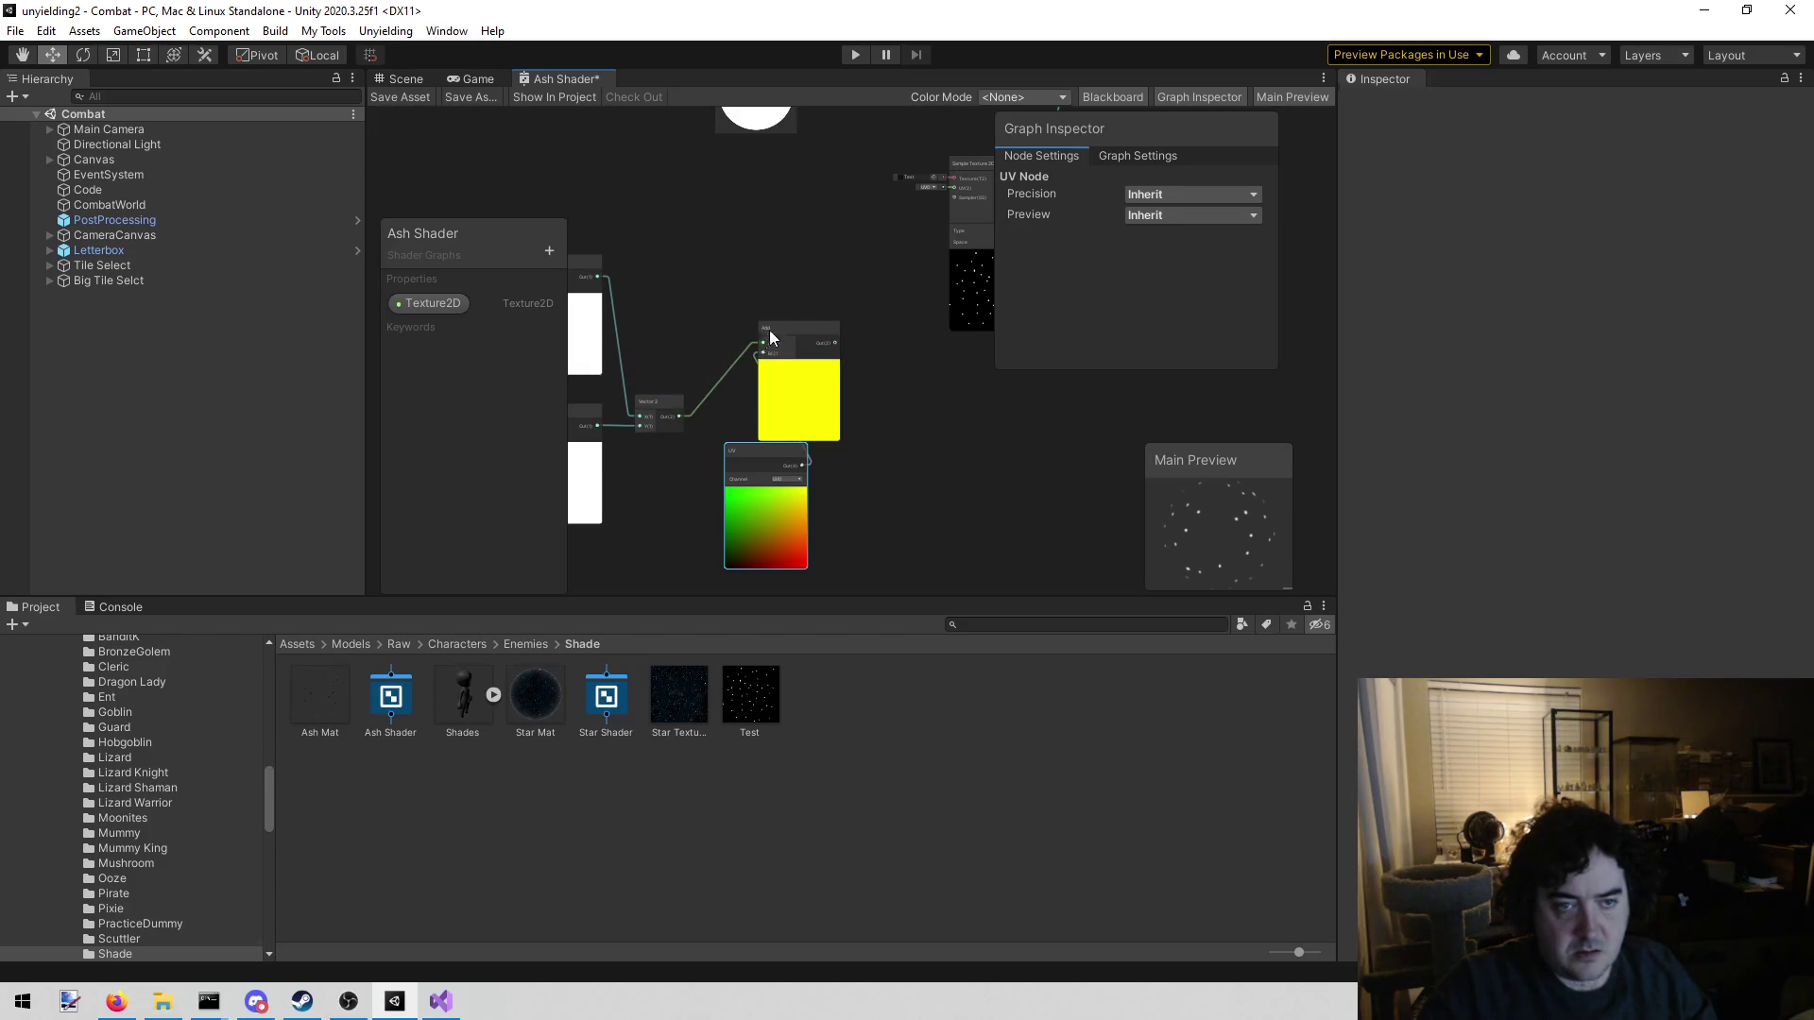
Feed the Add result into the Sample Texture 2D UV input and save the graph
{"action": "mouse_move", "coordinate": [826, 243]}
{"action": "left_mouse_down"}
{"action": "mouse_move", "coordinate": [746, 264]}
{"action": "mouse_move", "coordinate": [758, 284]}
{"action": "left_mouse_up"}
{"action": "left_click_drag", "start_coordinate": [771, 383], "coordinate": [811, 342]}
{"action": "left_click_drag", "start_coordinate": [863, 257], "coordinate": [884, 229]}
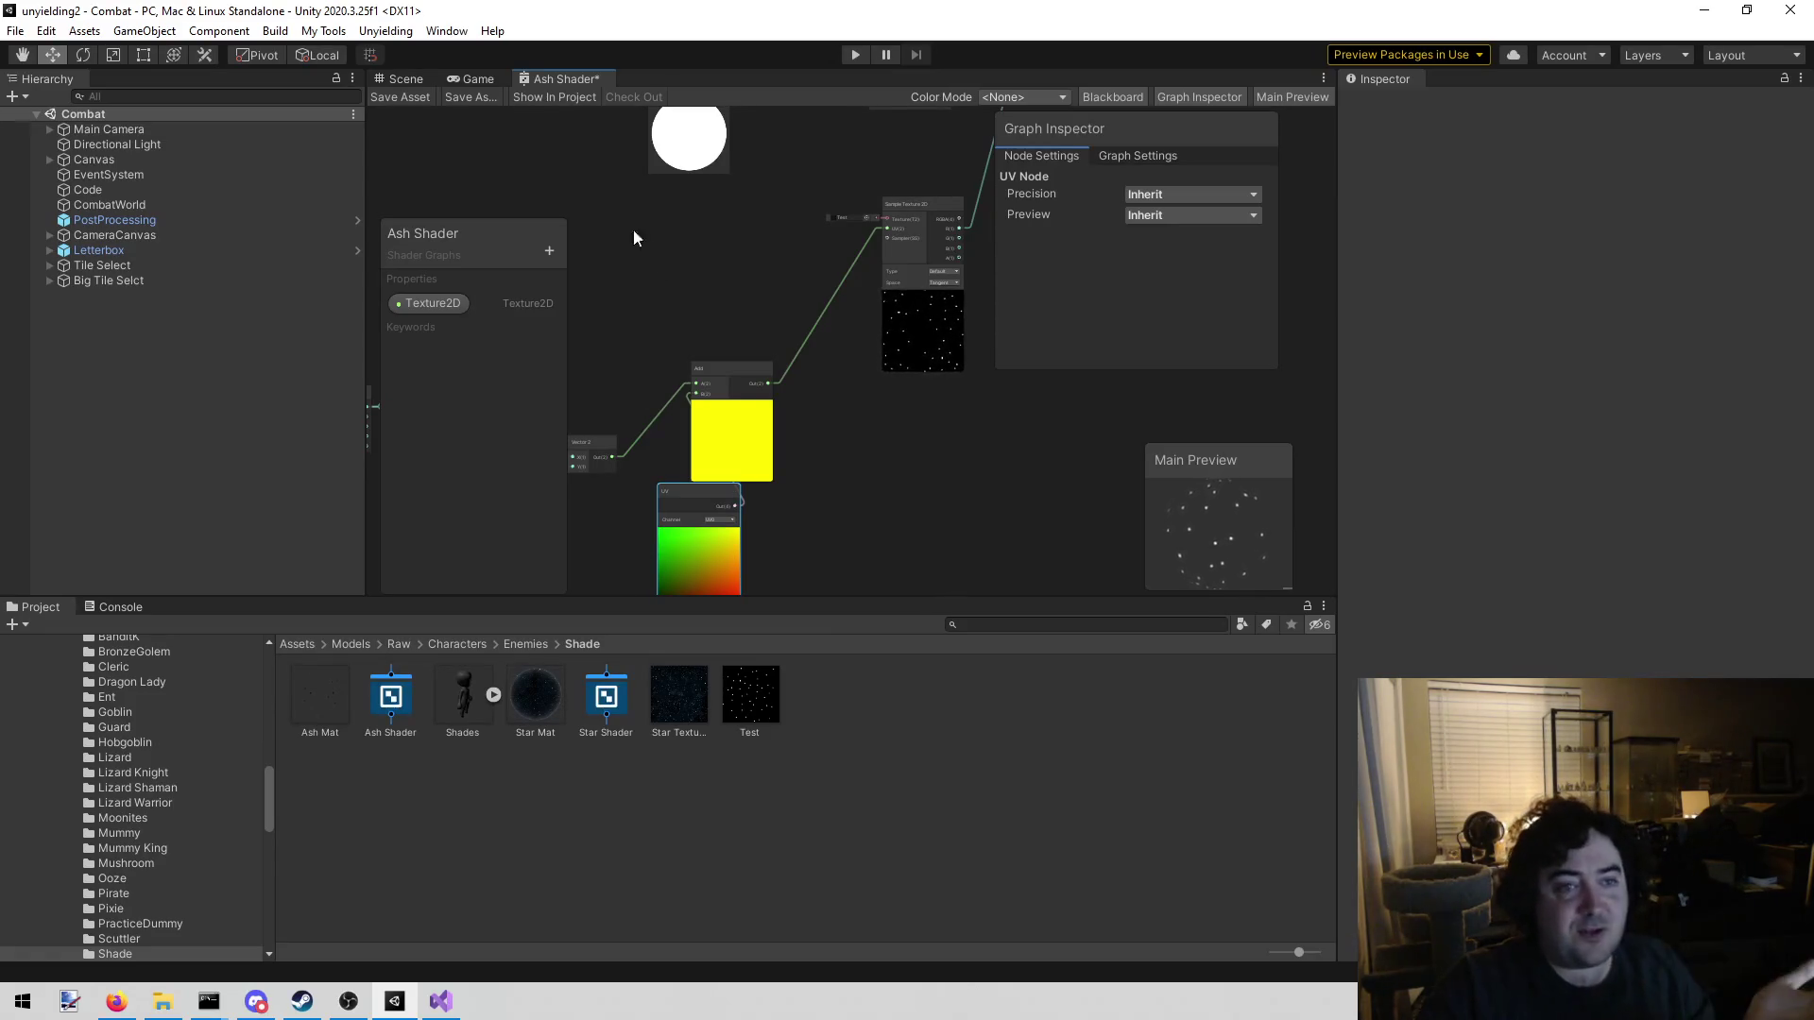
{"action": "left_click", "coordinate": [405, 98]}
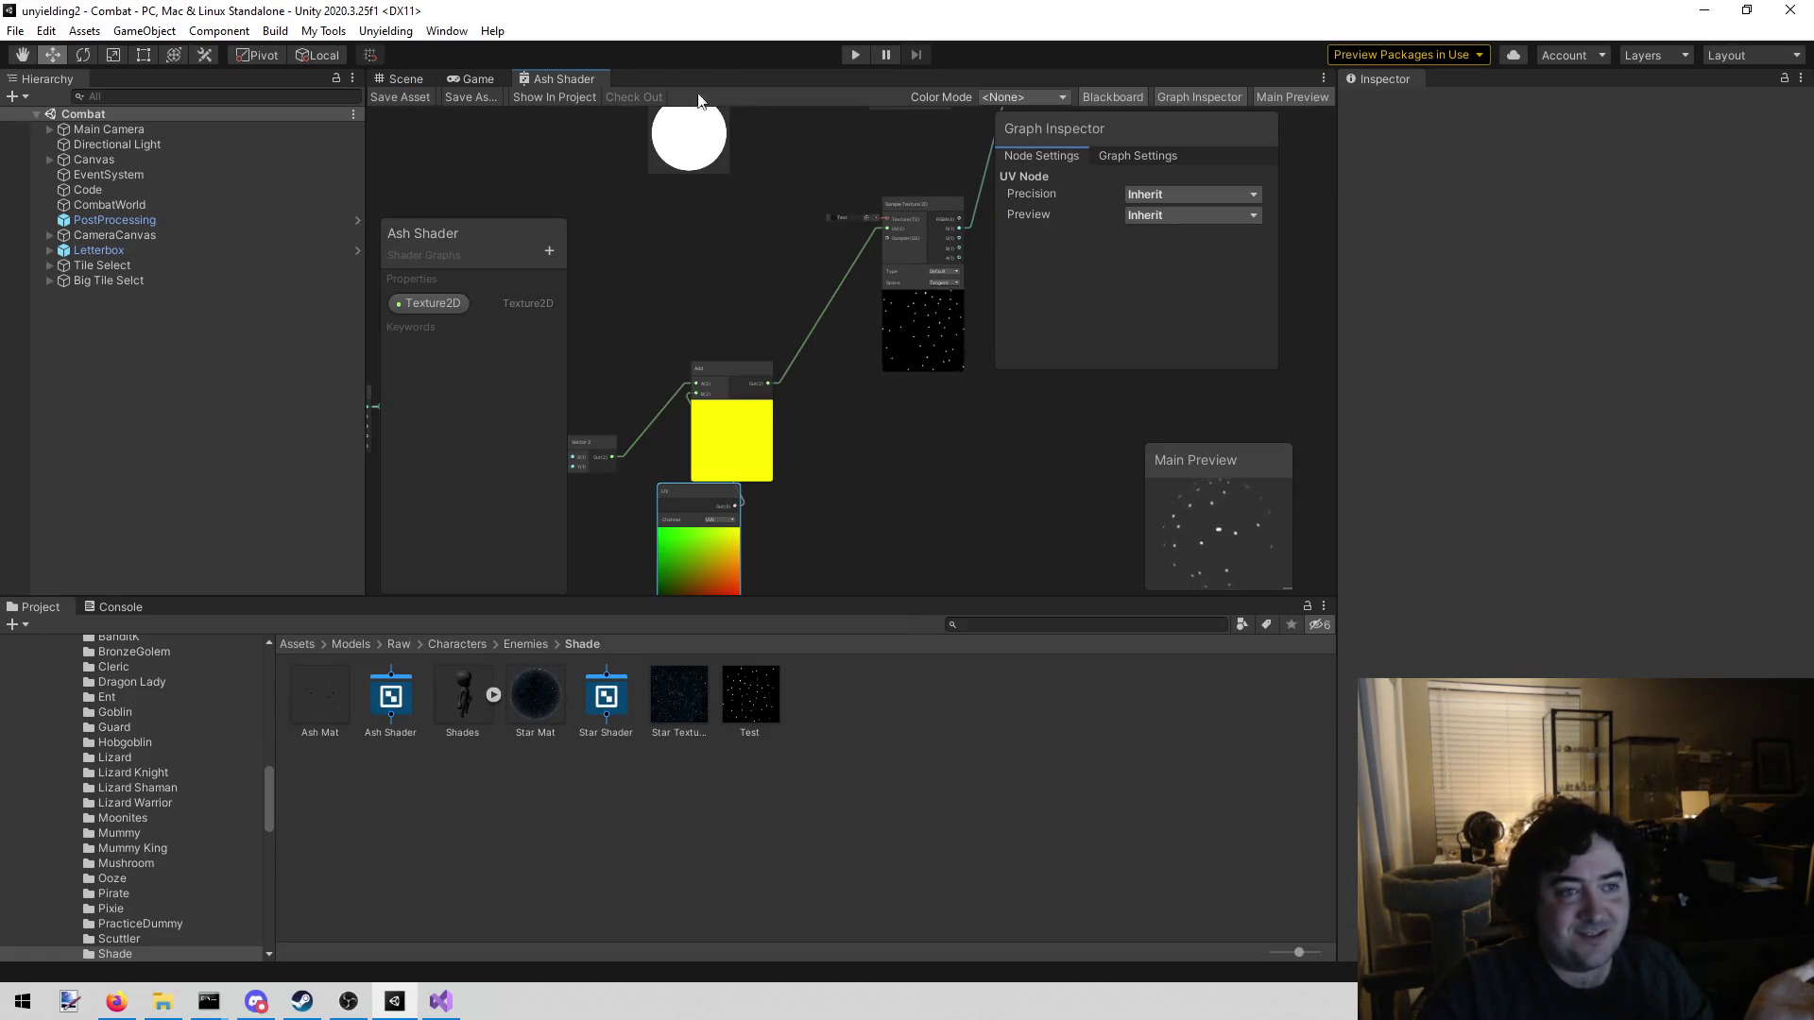
Enter play mode and assign Ash Mat to the Shade's Element 0 material slot
{"action": "left_click", "coordinate": [858, 53]}
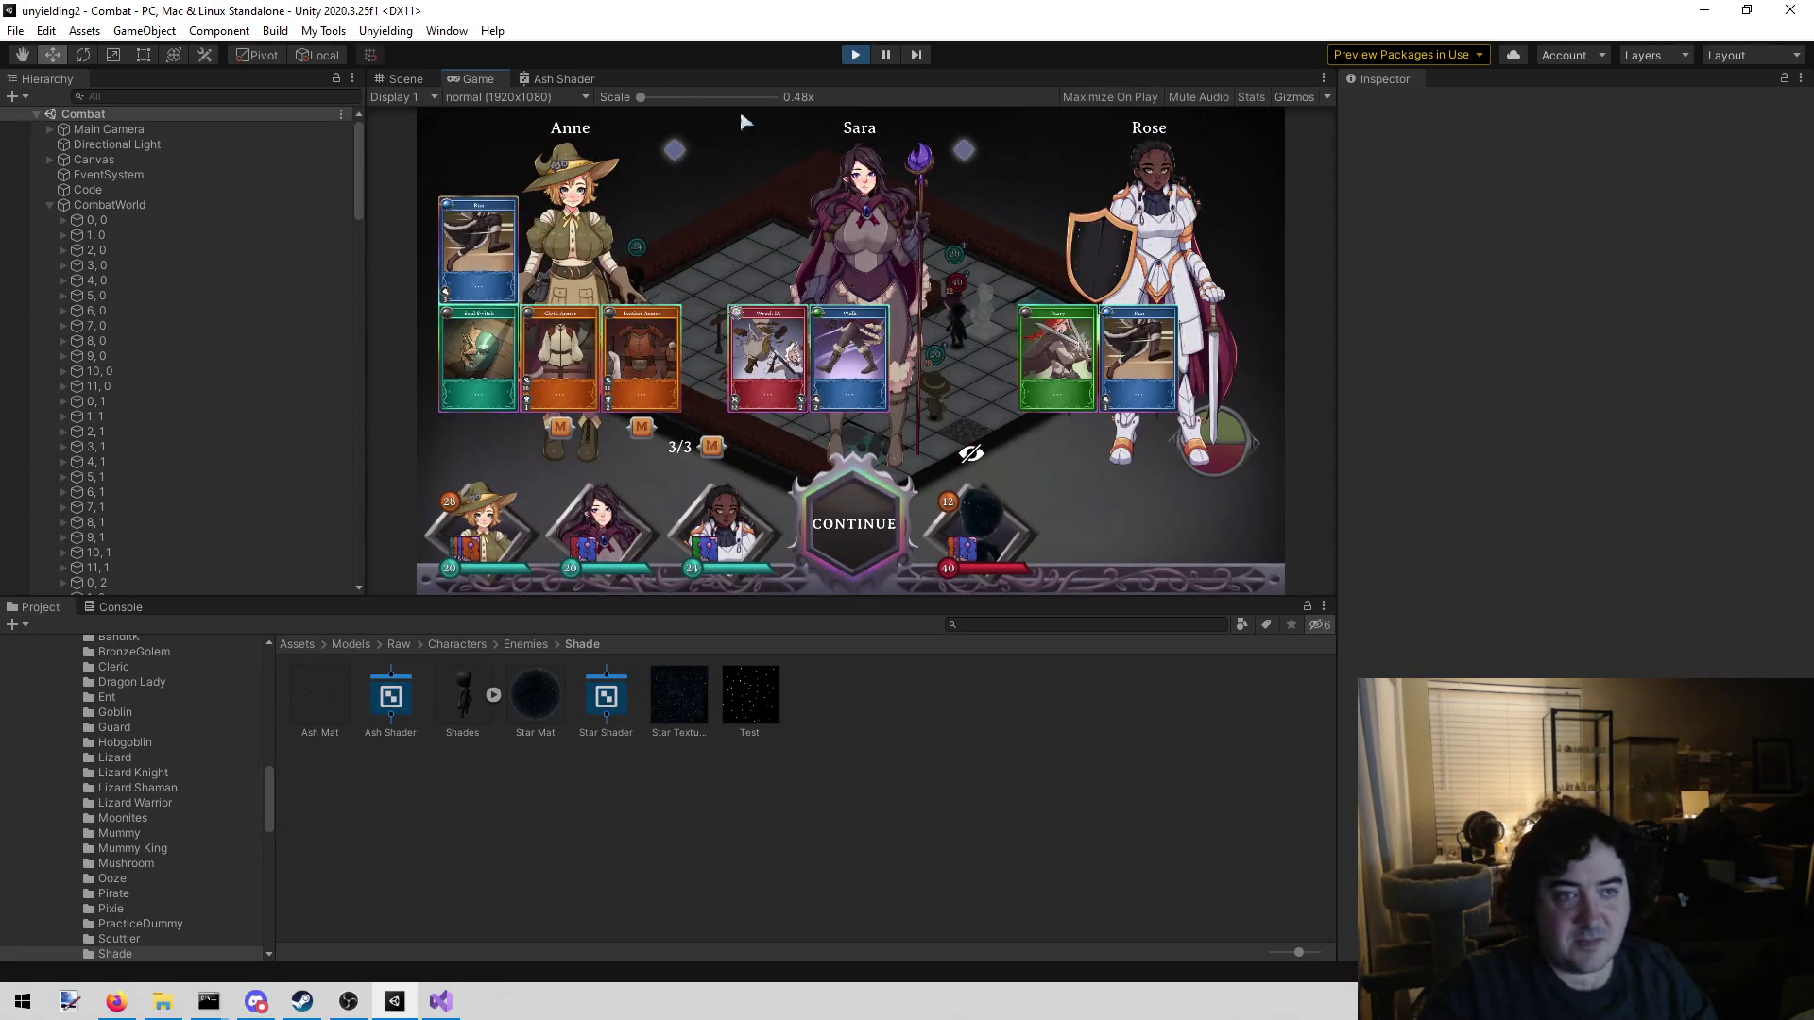
{"action": "left_click", "coordinate": [397, 80]}
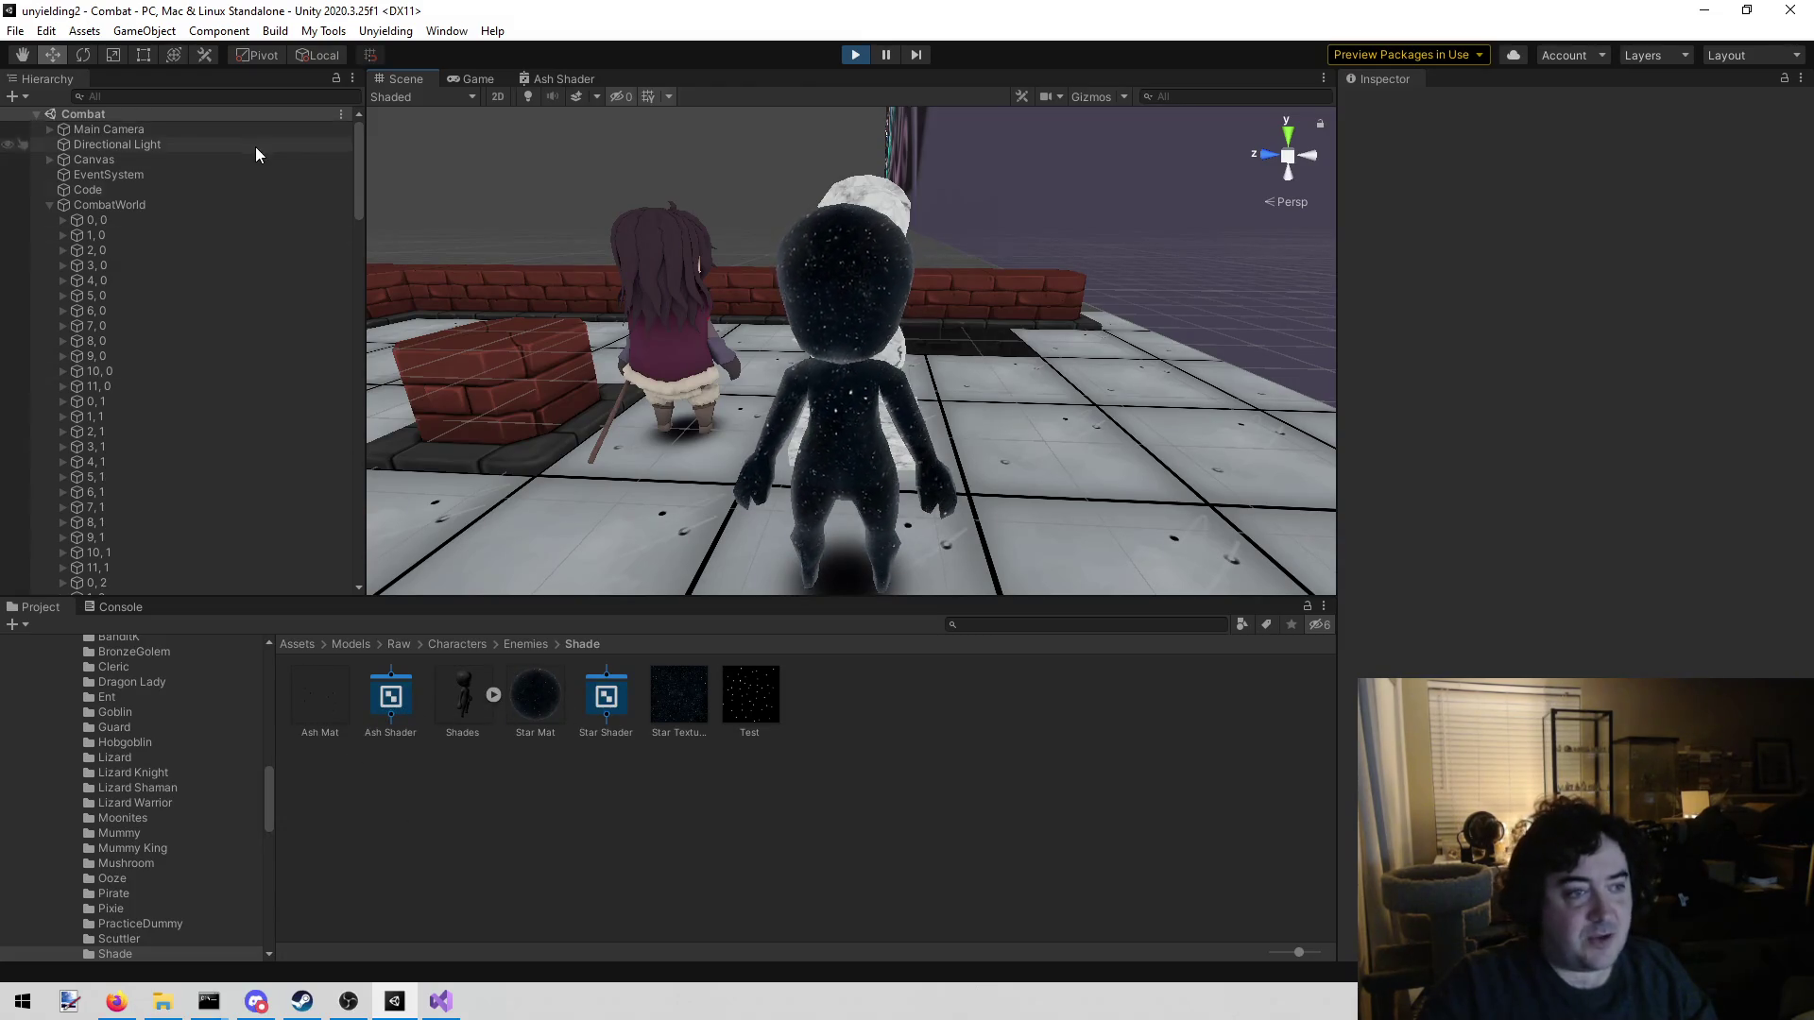
{"action": "left_click", "coordinate": [870, 300]}
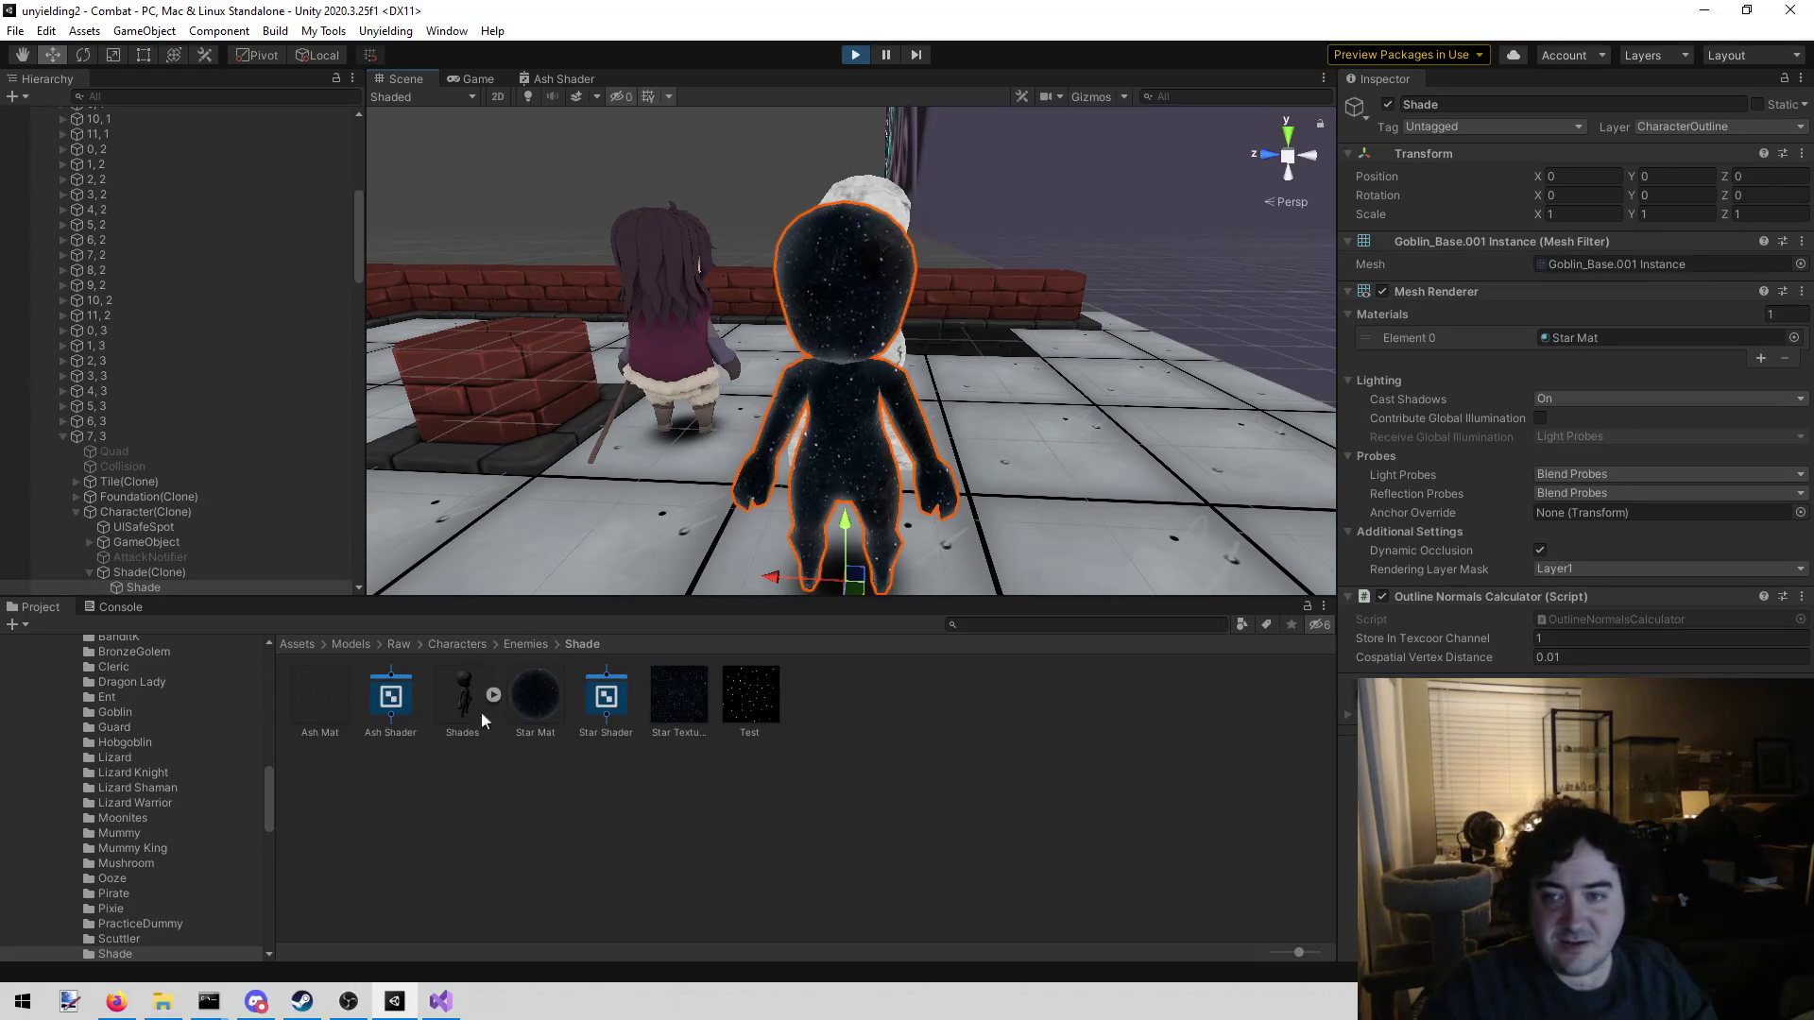
{"action": "mouse_move", "coordinate": [330, 704]}
{"action": "left_mouse_down"}
{"action": "mouse_move", "coordinate": [1670, 274]}
{"action": "mouse_move", "coordinate": [1669, 340]}
{"action": "left_mouse_up"}
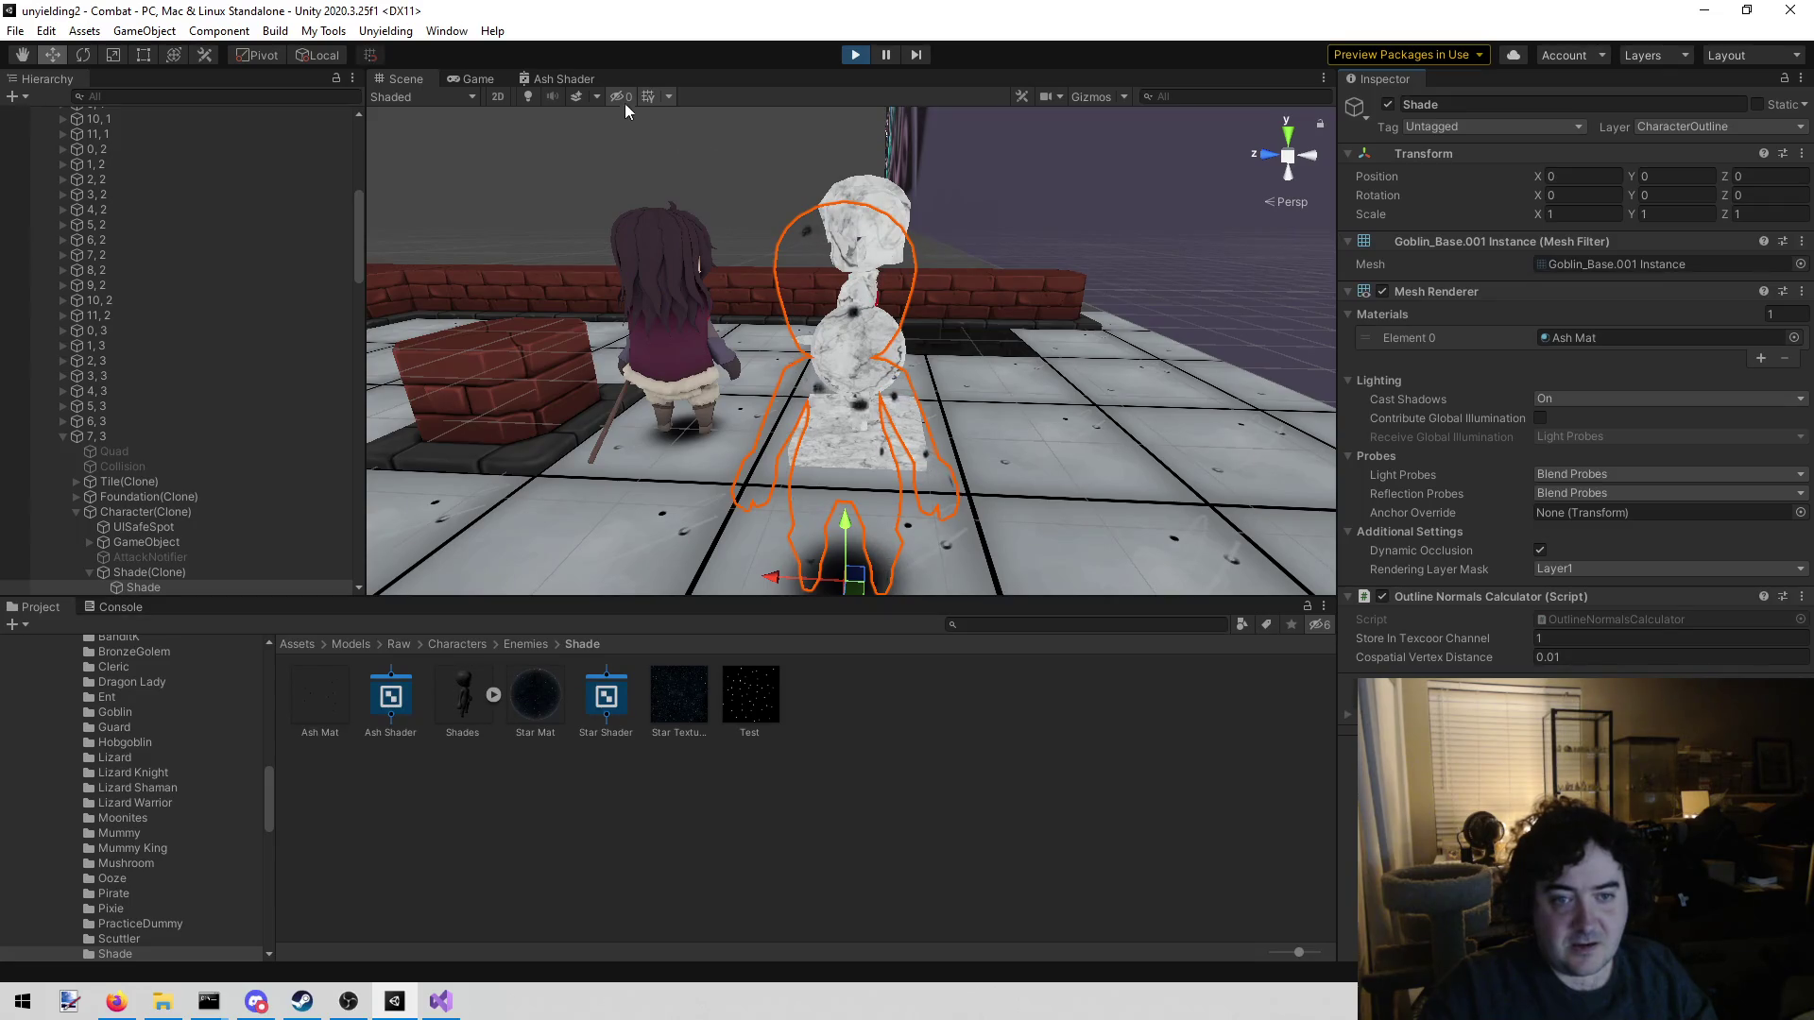
Check the Ash Mat Shade in combat, then stop play and select the Test texture
{"action": "left_click", "coordinate": [478, 79]}
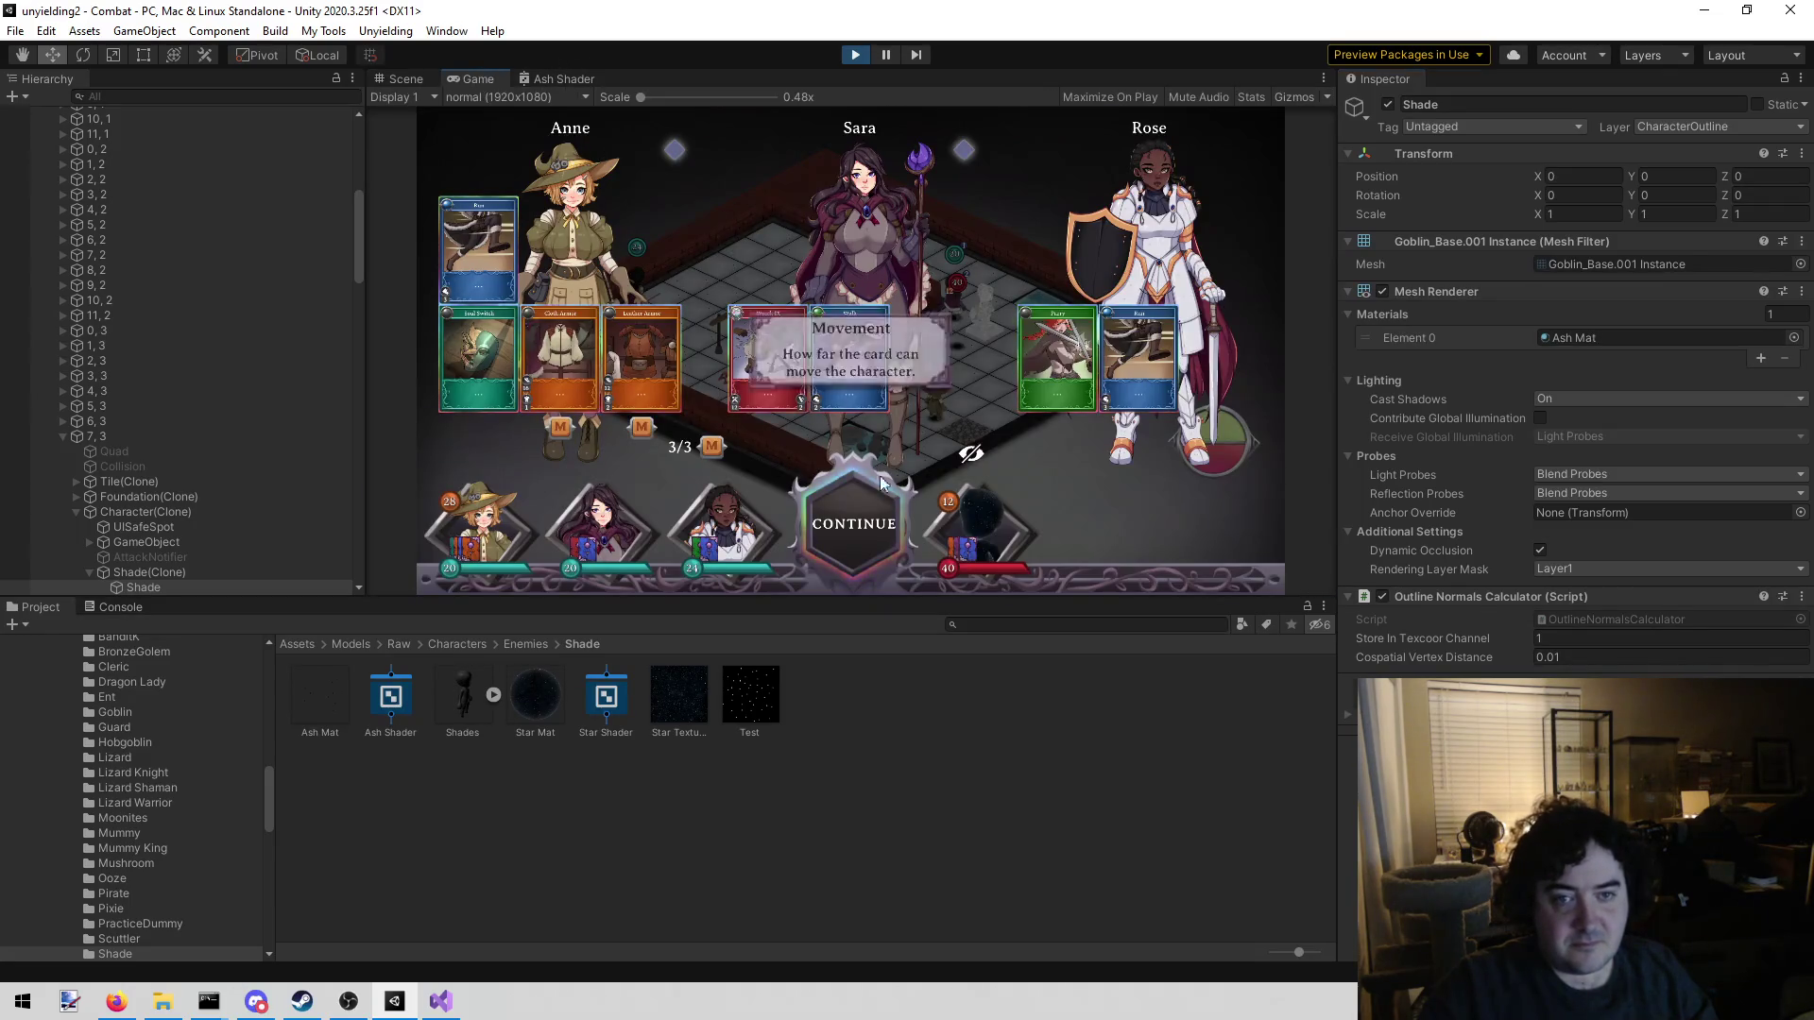
{"action": "left_click", "coordinate": [865, 467]}
{"action": "scroll", "coordinate": [921, 425], "scroll_direction": "up", "scroll_amount": 5}
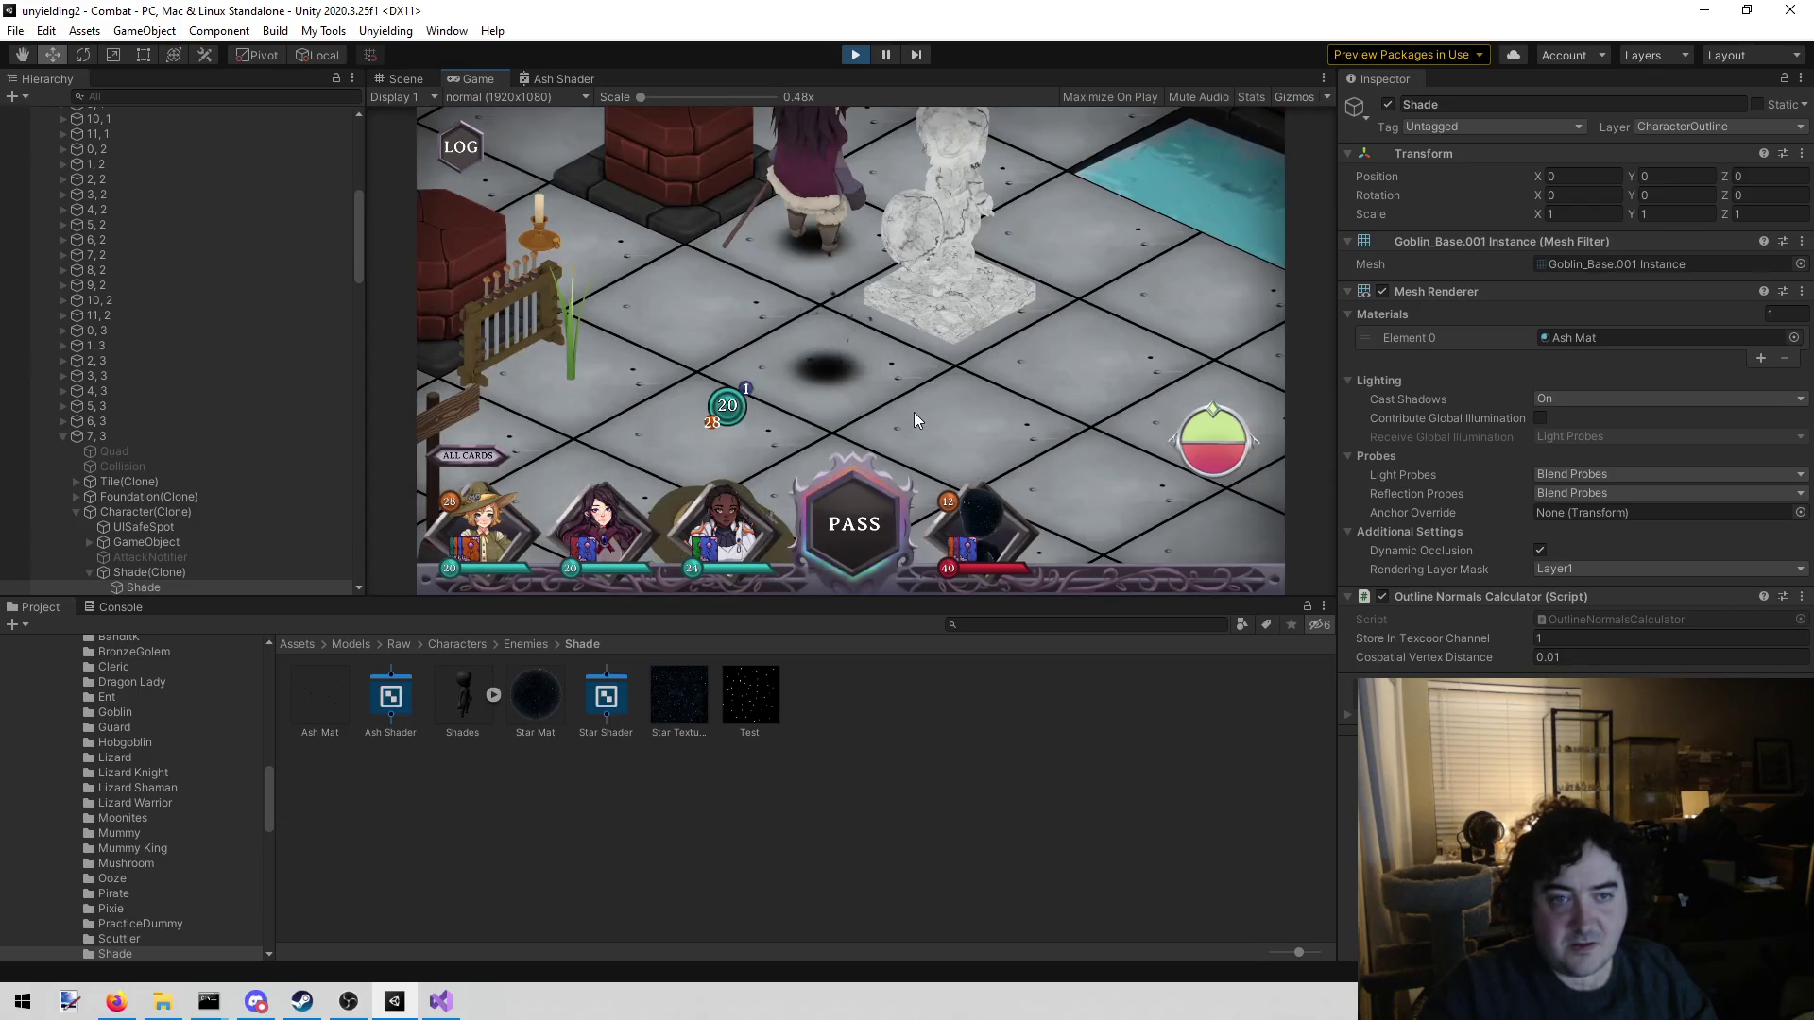
{"action": "mouse_move", "coordinate": [911, 388]}
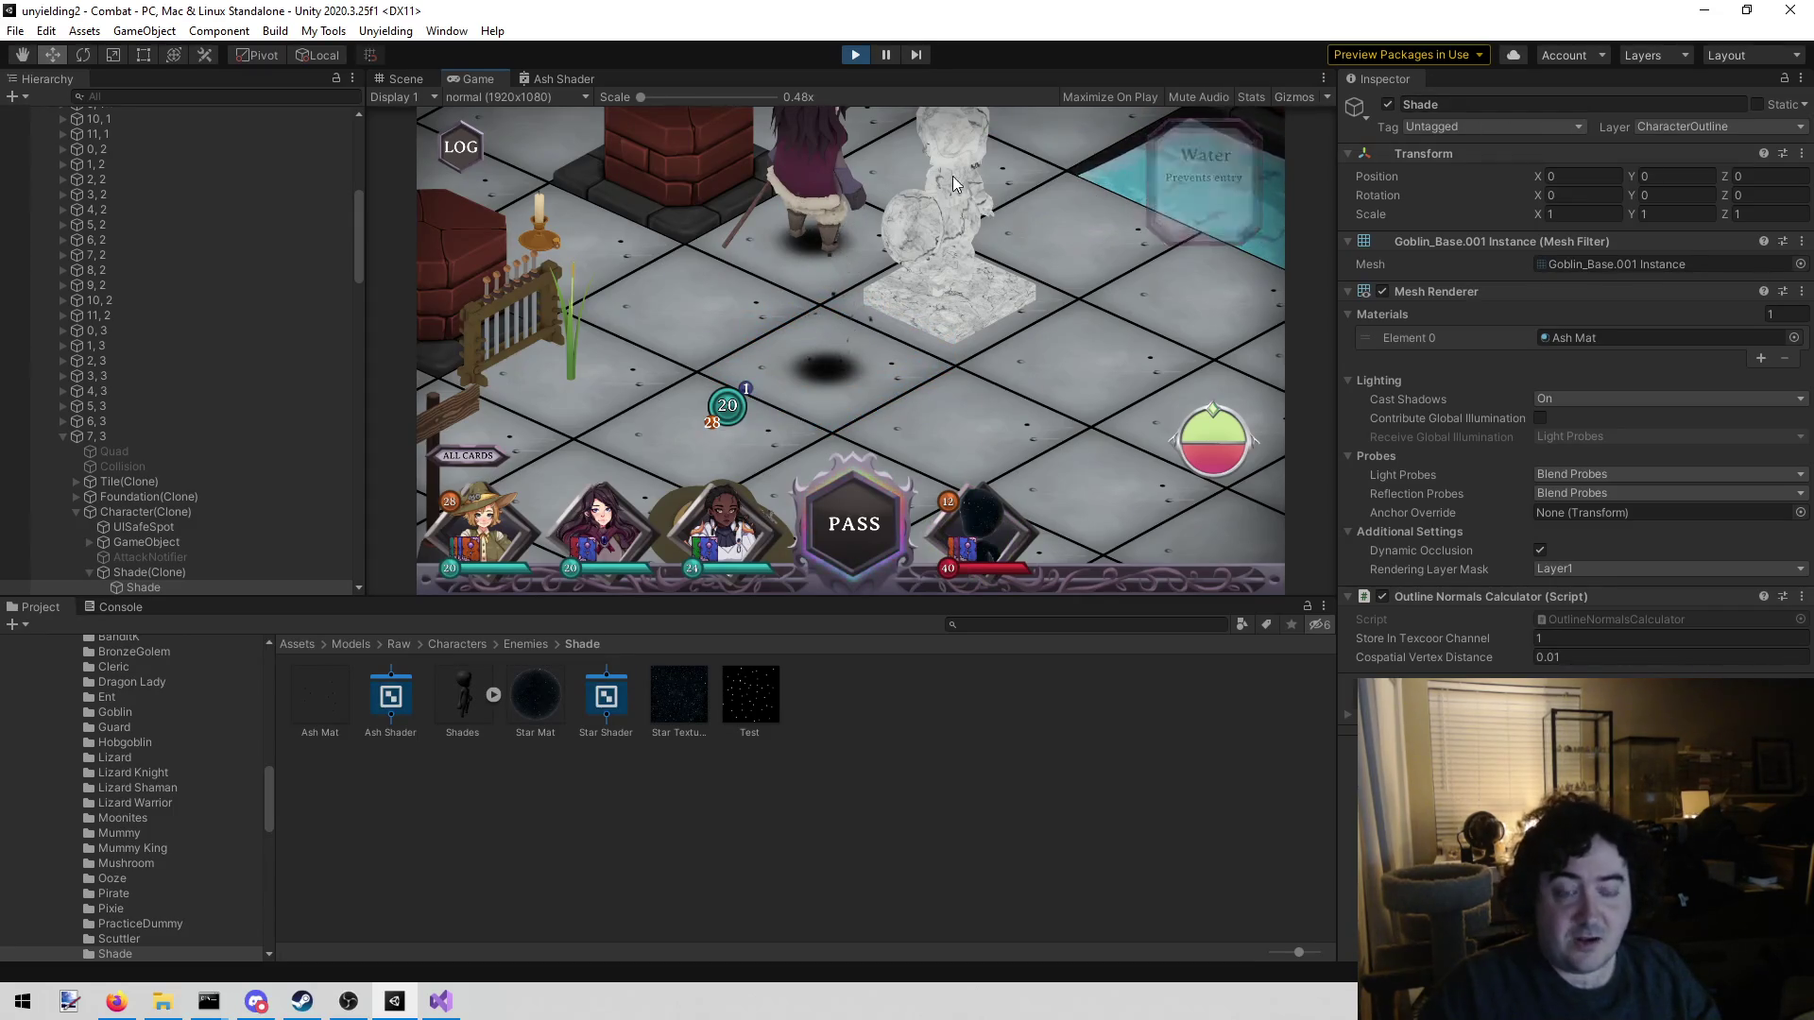
{"action": "left_click", "coordinate": [851, 55]}
{"action": "left_click", "coordinate": [726, 711]}
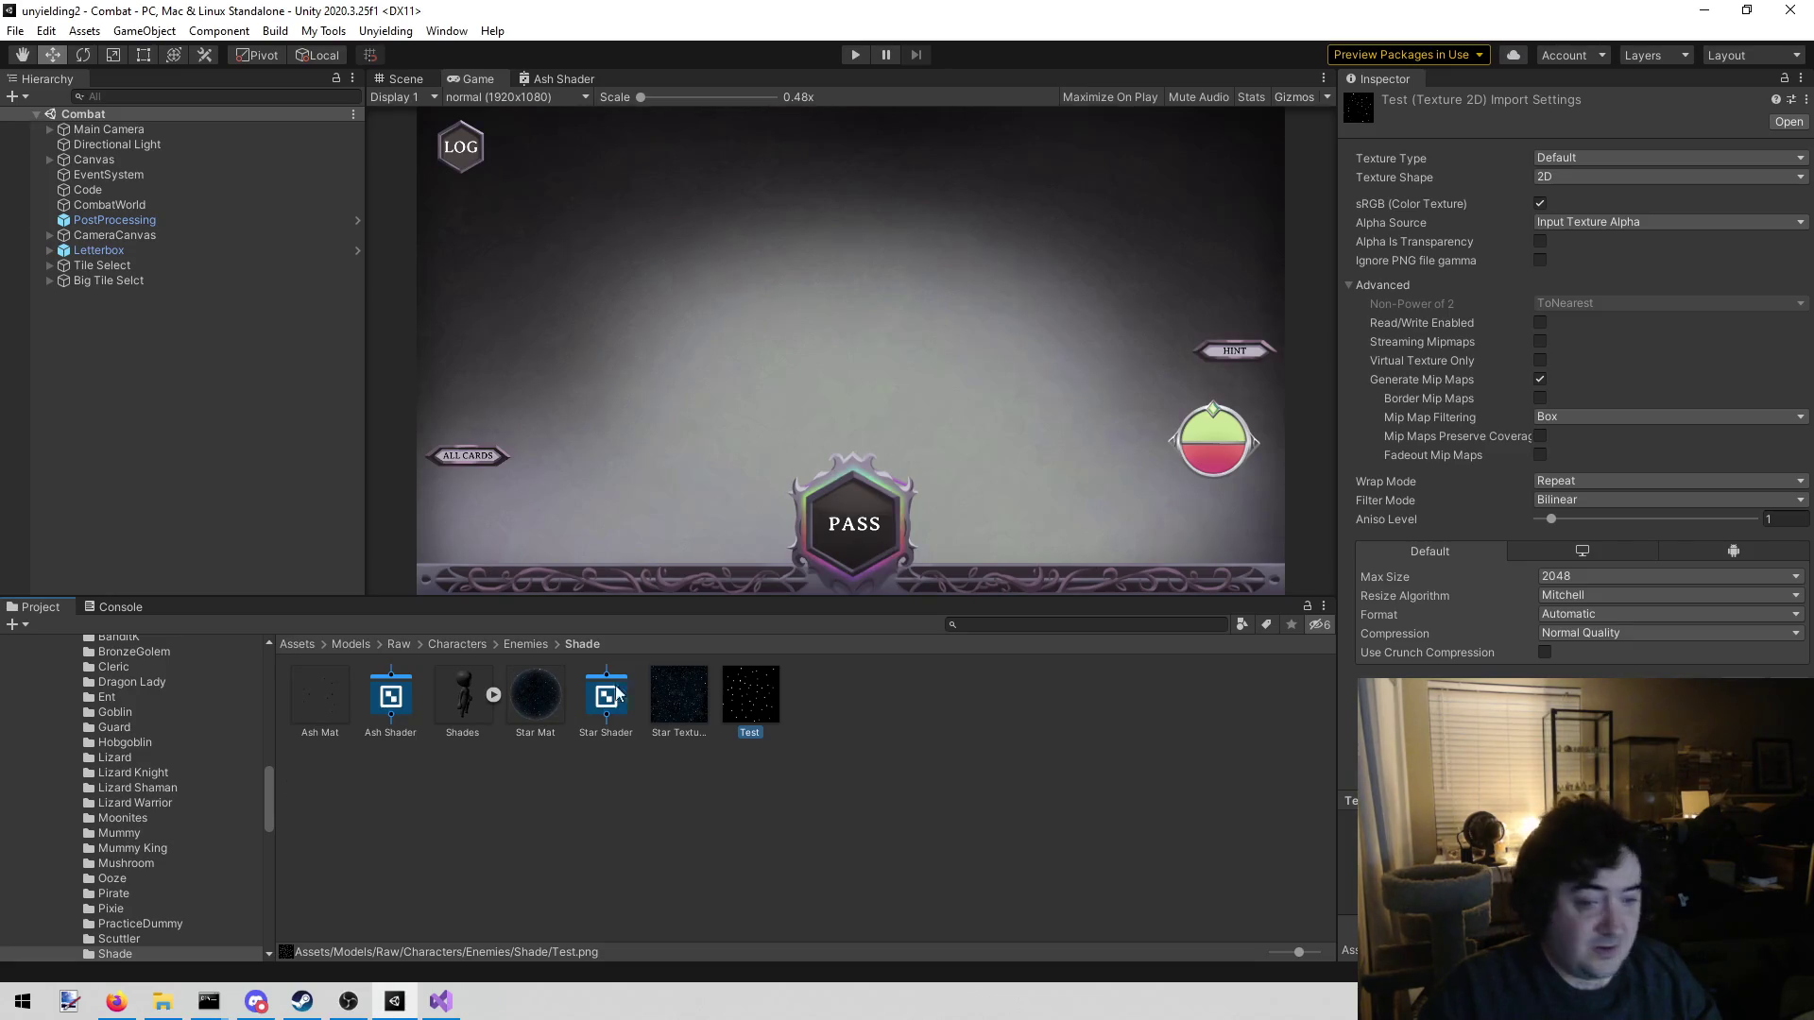
Use Show in Explorer on the Test texture in the Project panel, repeating it once more
{"action": "right_click", "coordinate": [738, 687]}
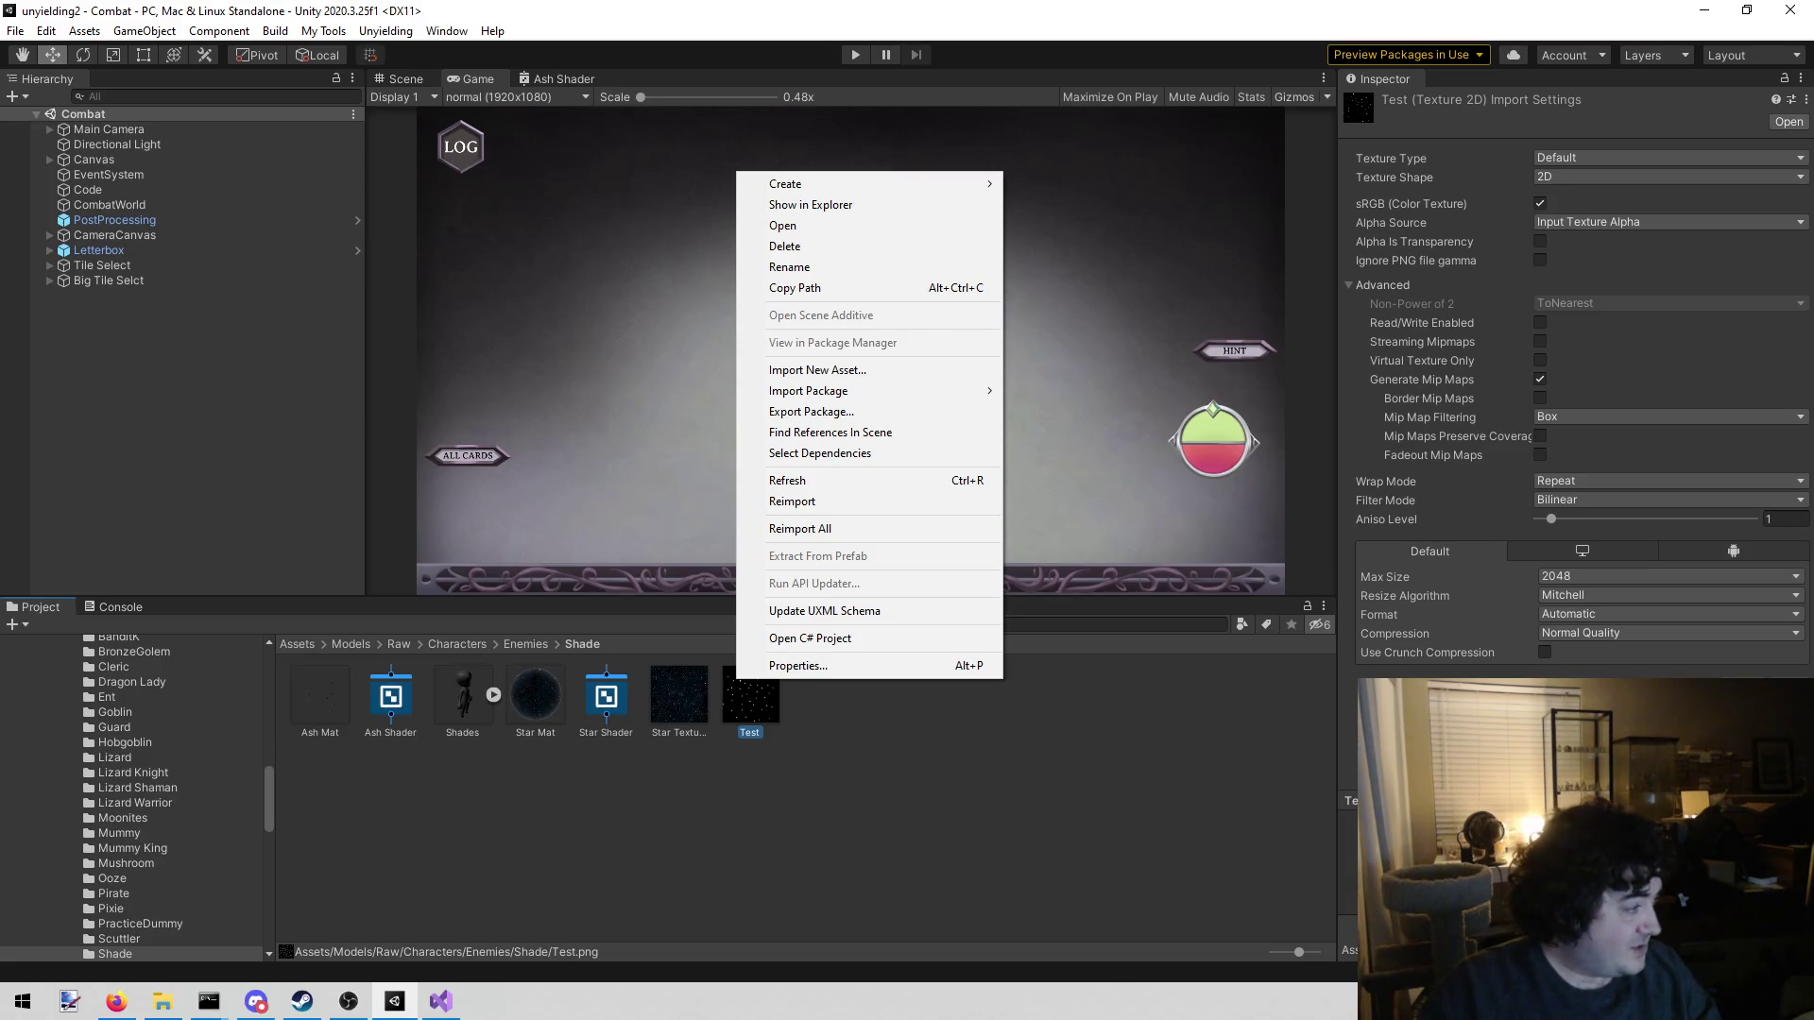
{"action": "left_click", "coordinate": [811, 205]}
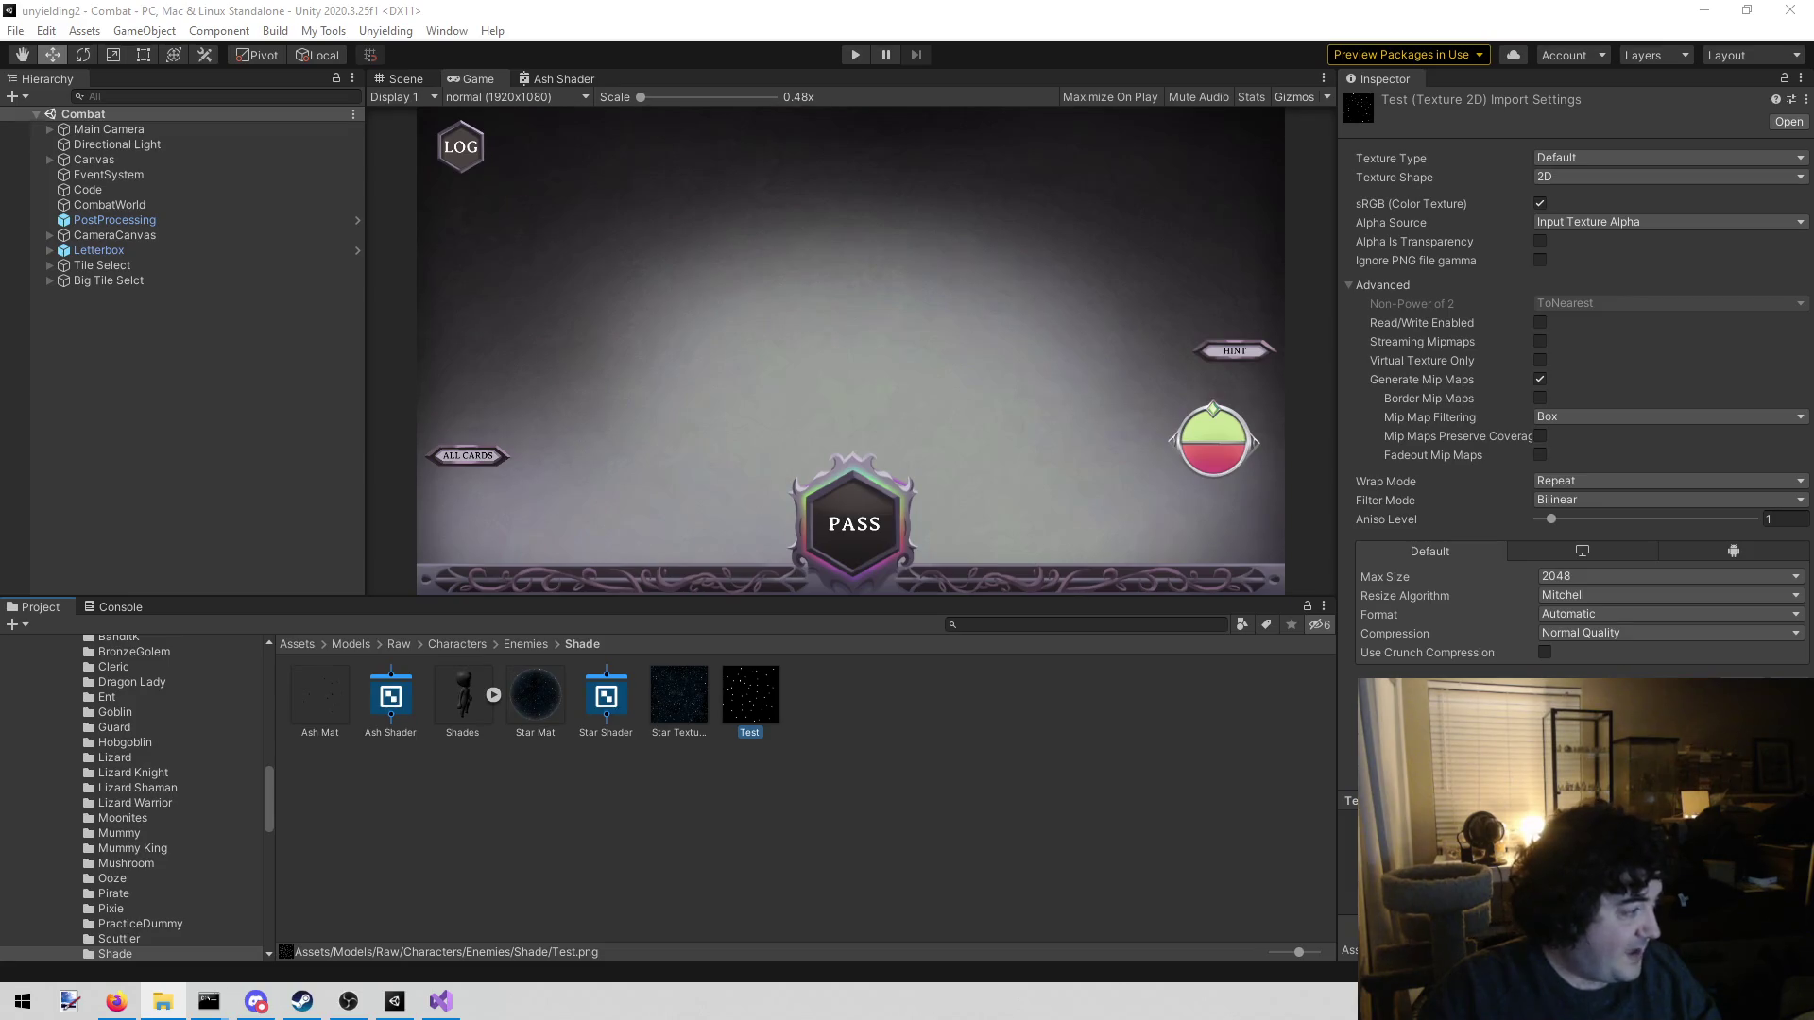
{"action": "left_click", "coordinate": [743, 710]}
{"action": "right_click", "coordinate": [741, 707]}
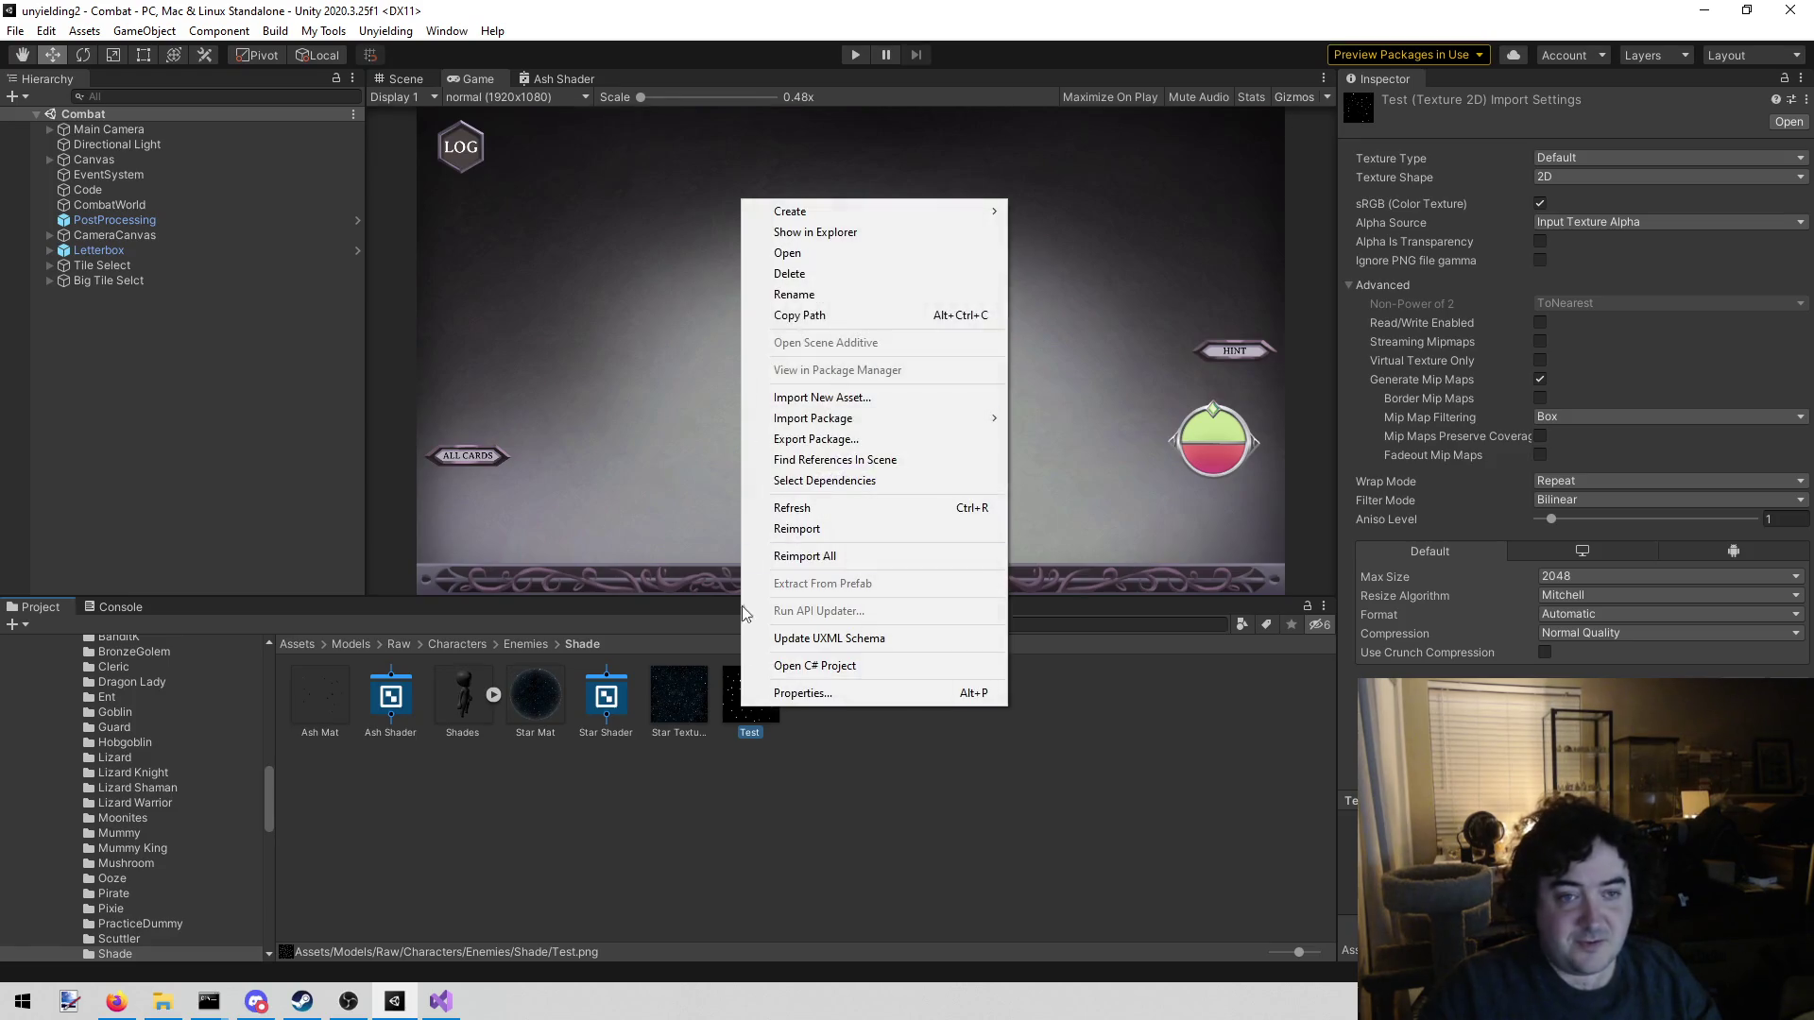
{"action": "left_click", "coordinate": [775, 231]}
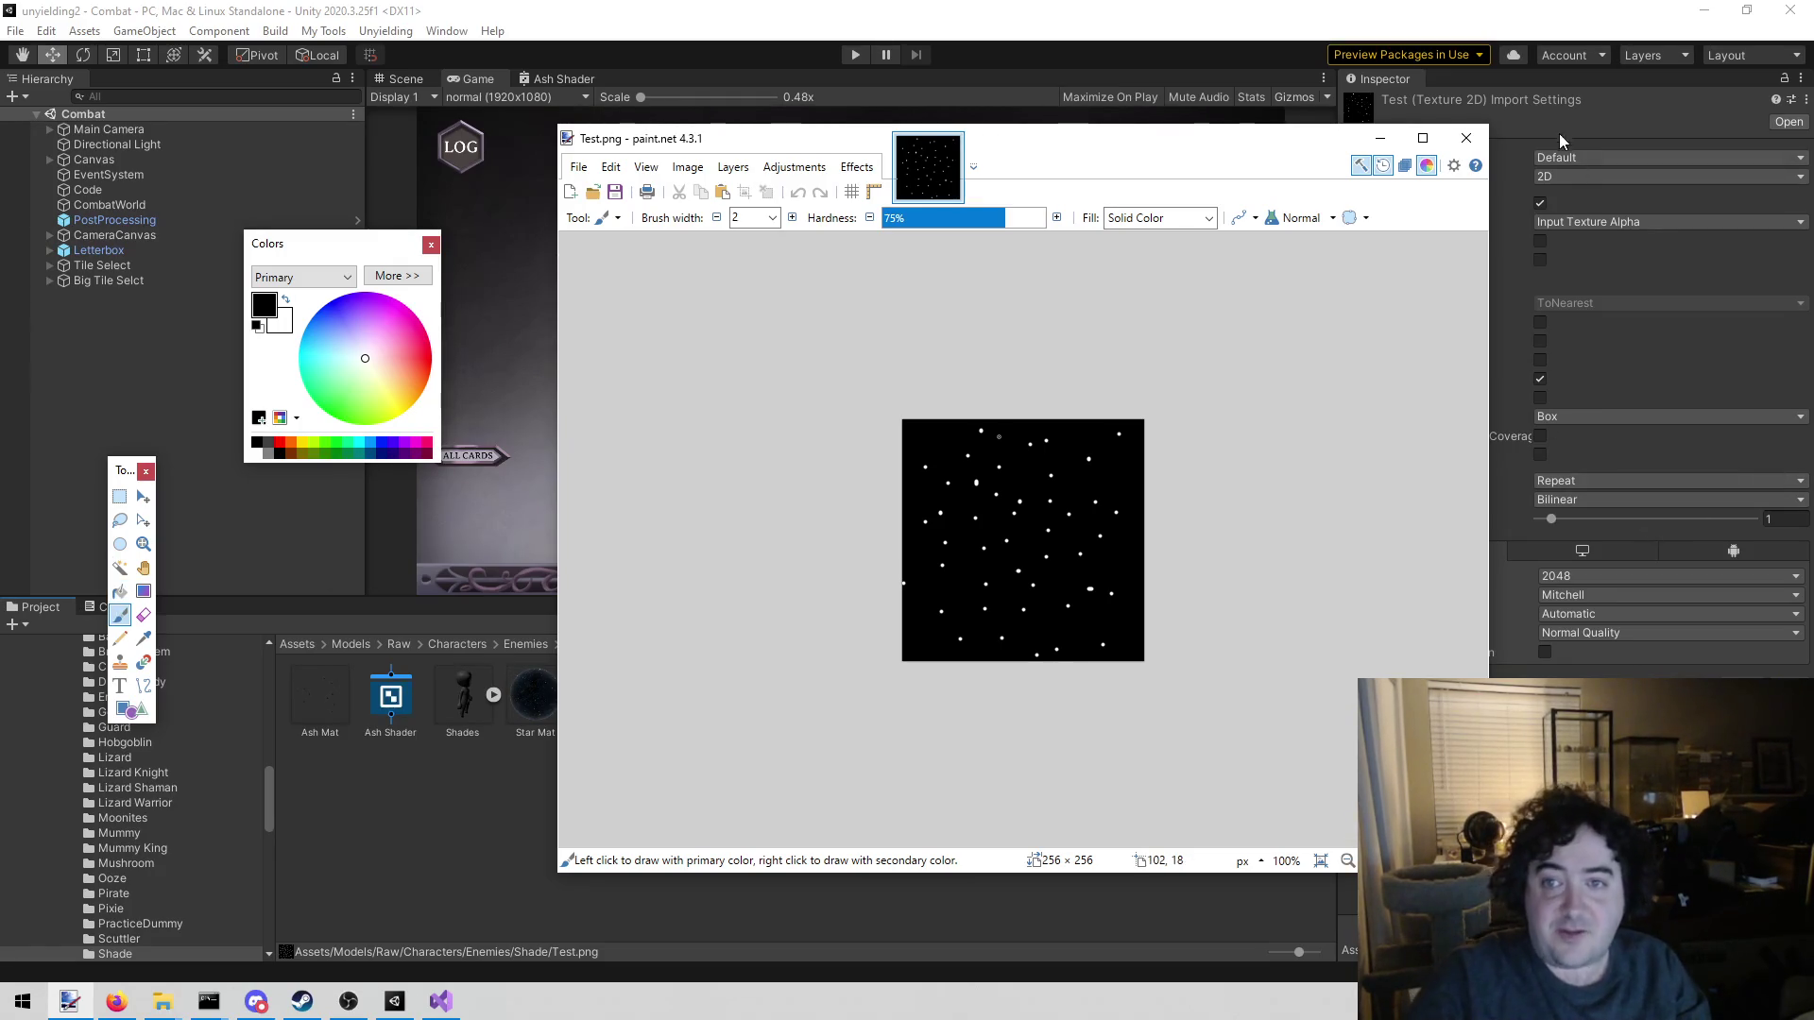
{"action": "left_click", "coordinate": [1466, 138]}
{"action": "left_click", "coordinate": [827, 835]}
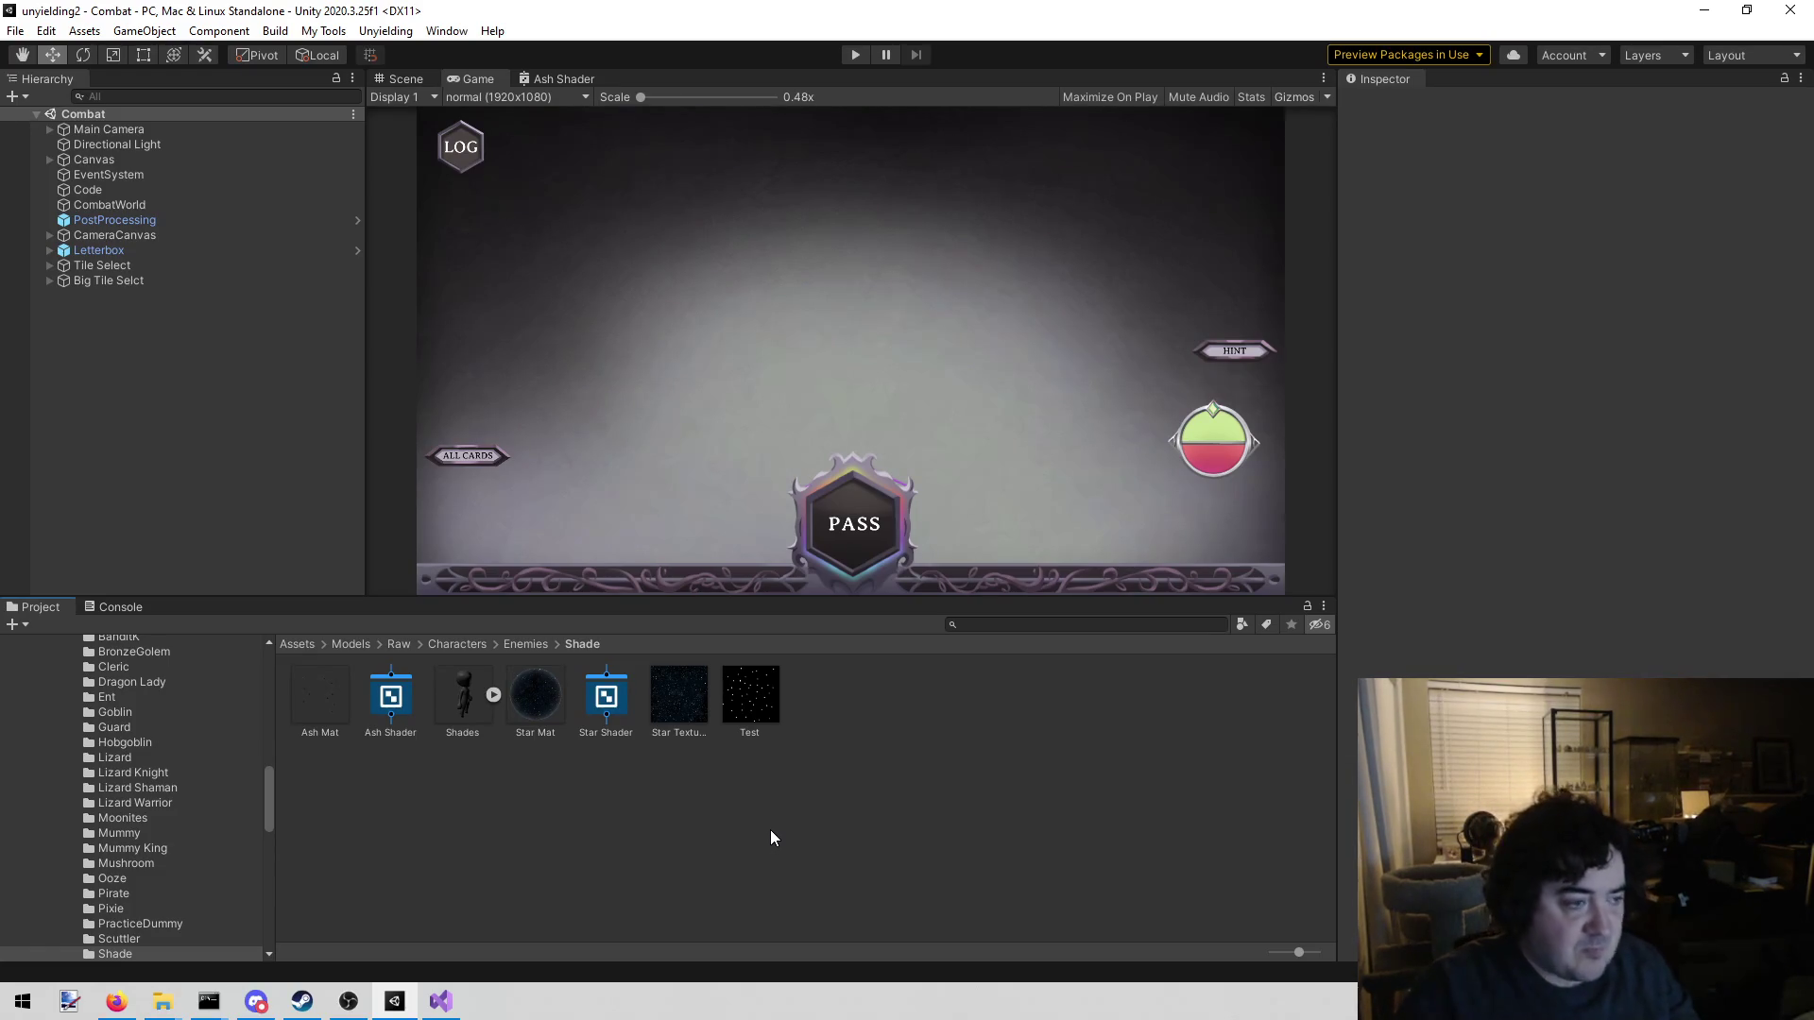
Return to the Ash Shader graph and move the Sample Texture 2D node lower
{"action": "left_click", "coordinate": [560, 81]}
{"action": "mouse_move", "coordinate": [1001, 501]}
{"action": "left_mouse_down"}
{"action": "mouse_move", "coordinate": [848, 301]}
{"action": "mouse_move", "coordinate": [606, 395]}
{"action": "left_mouse_up"}
{"action": "scroll", "coordinate": [868, 353], "scroll_direction": "up", "scroll_amount": 3}
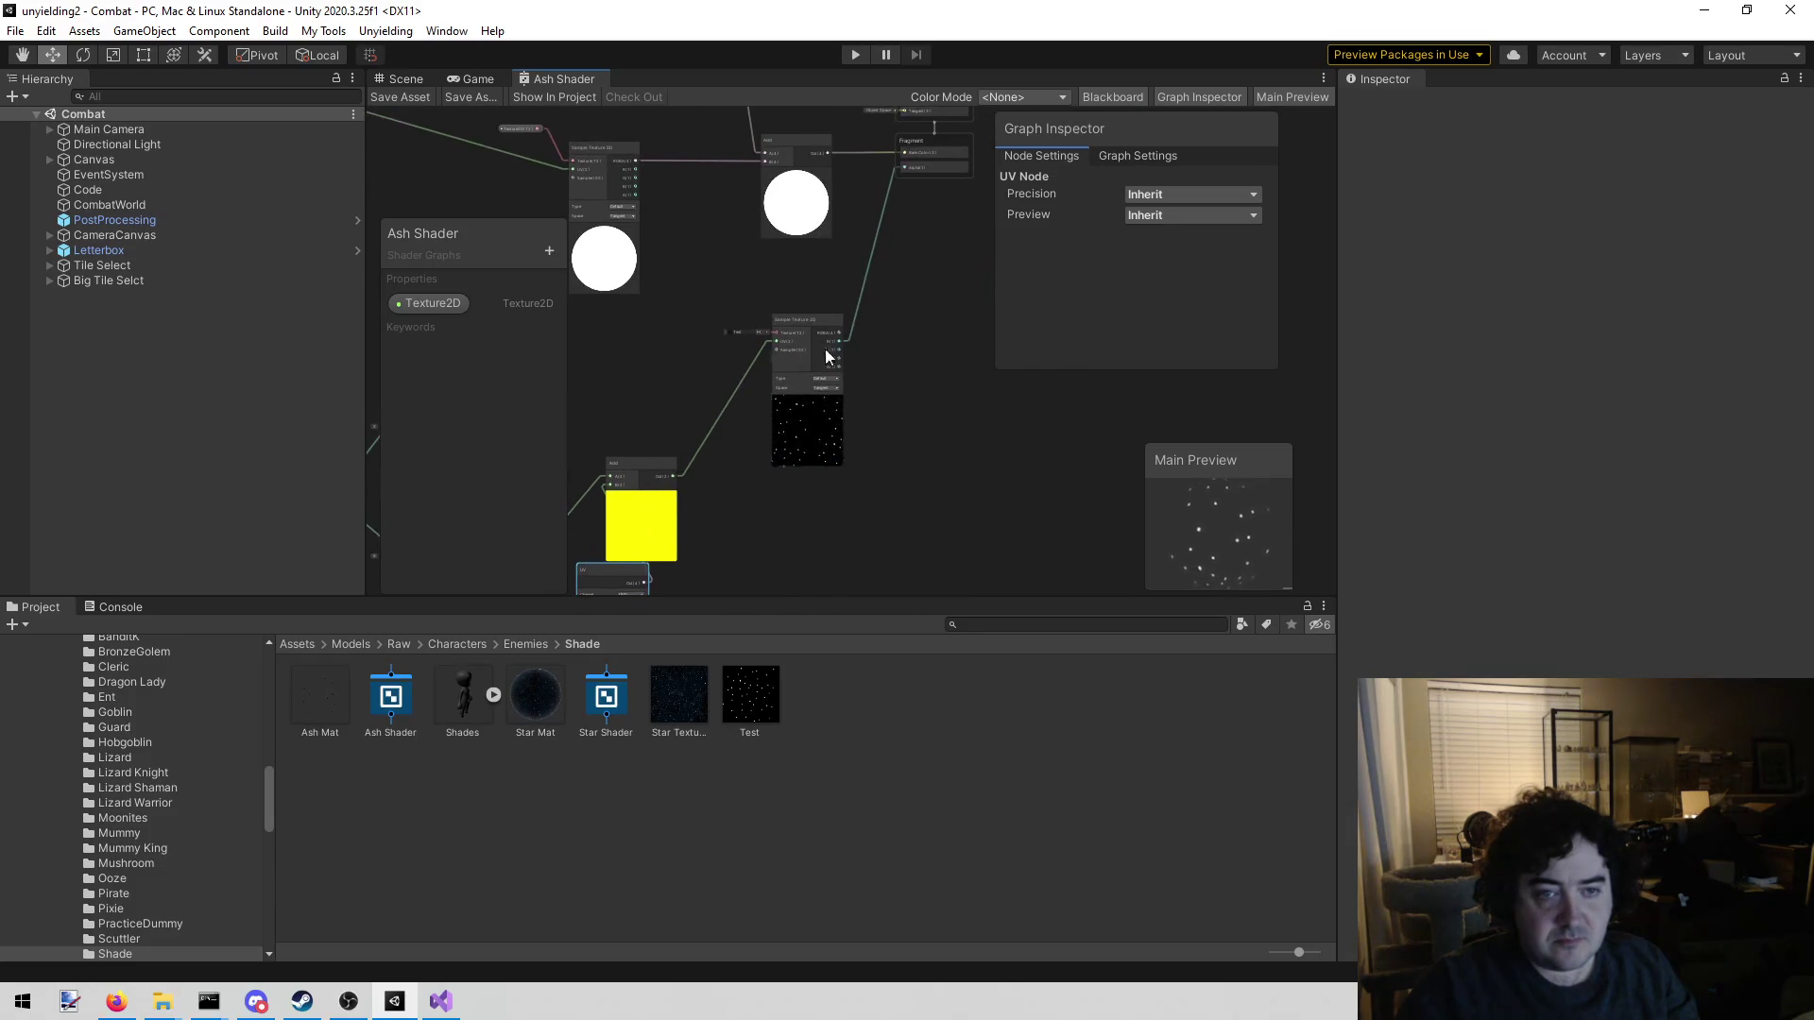
{"action": "scroll", "coordinate": [876, 433], "scroll_direction": "up", "scroll_amount": 1}
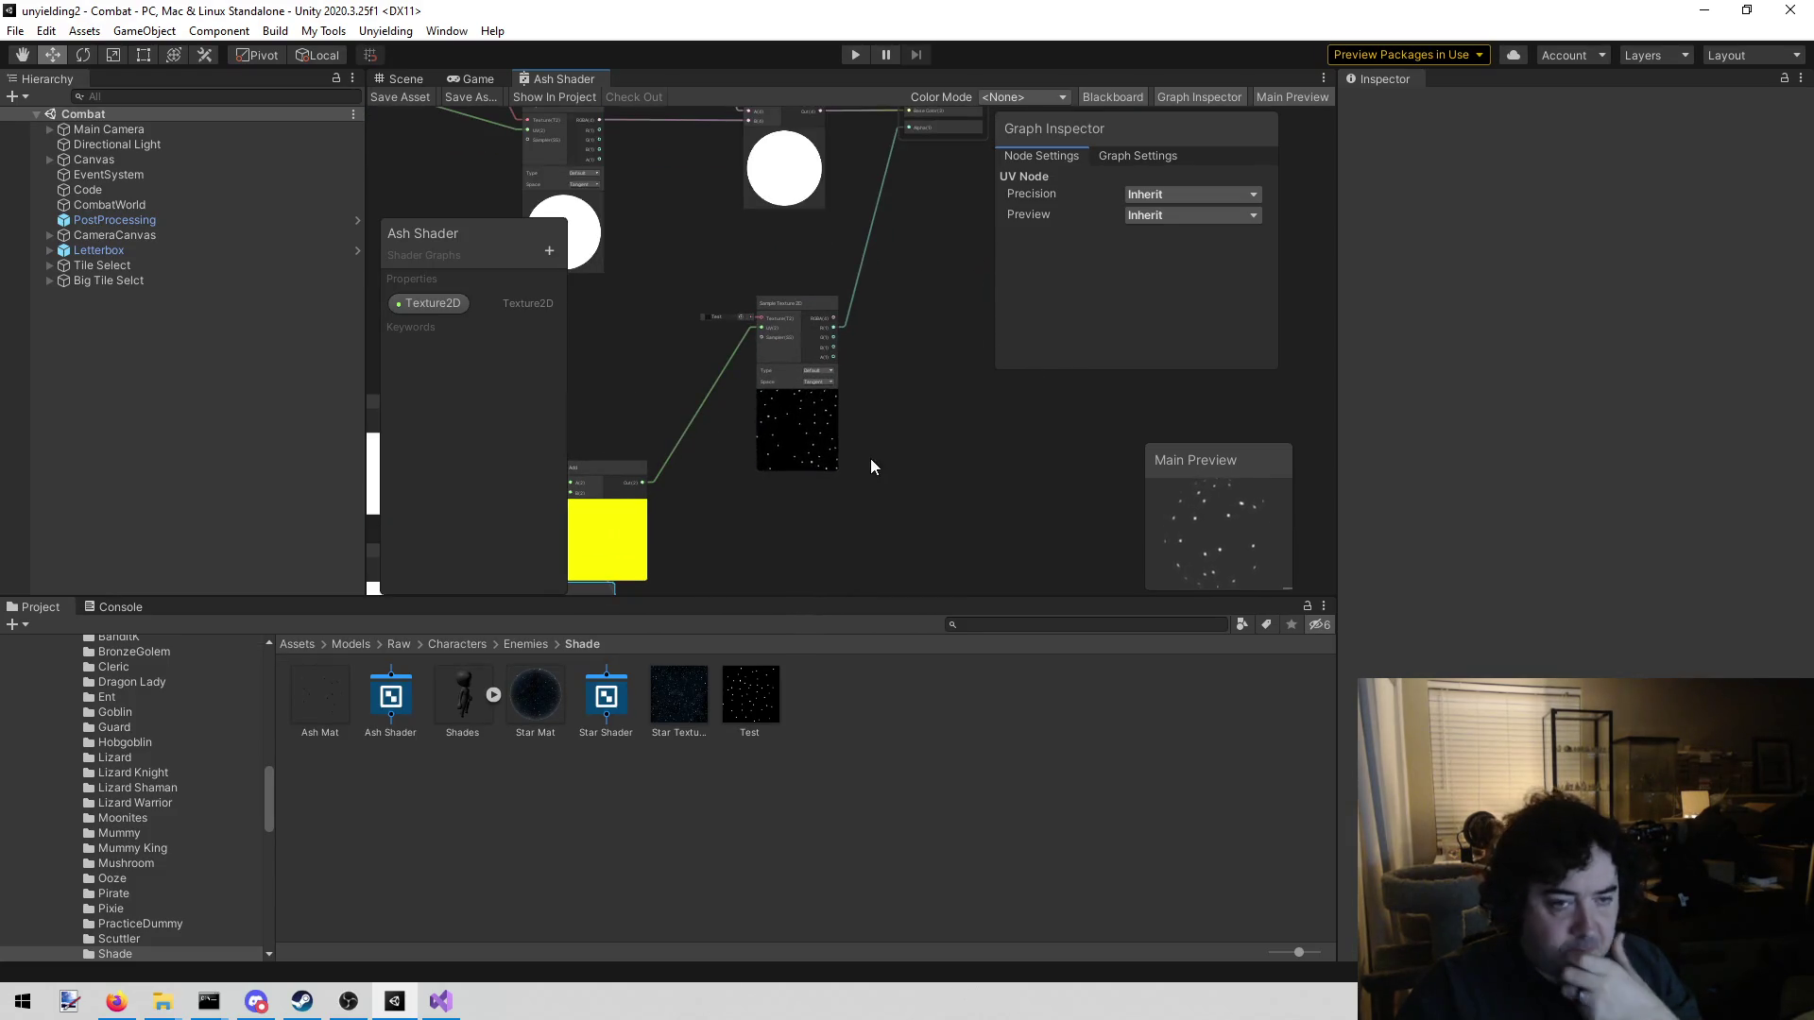
{"action": "scroll", "coordinate": [841, 439], "scroll_direction": "up", "scroll_amount": 4}
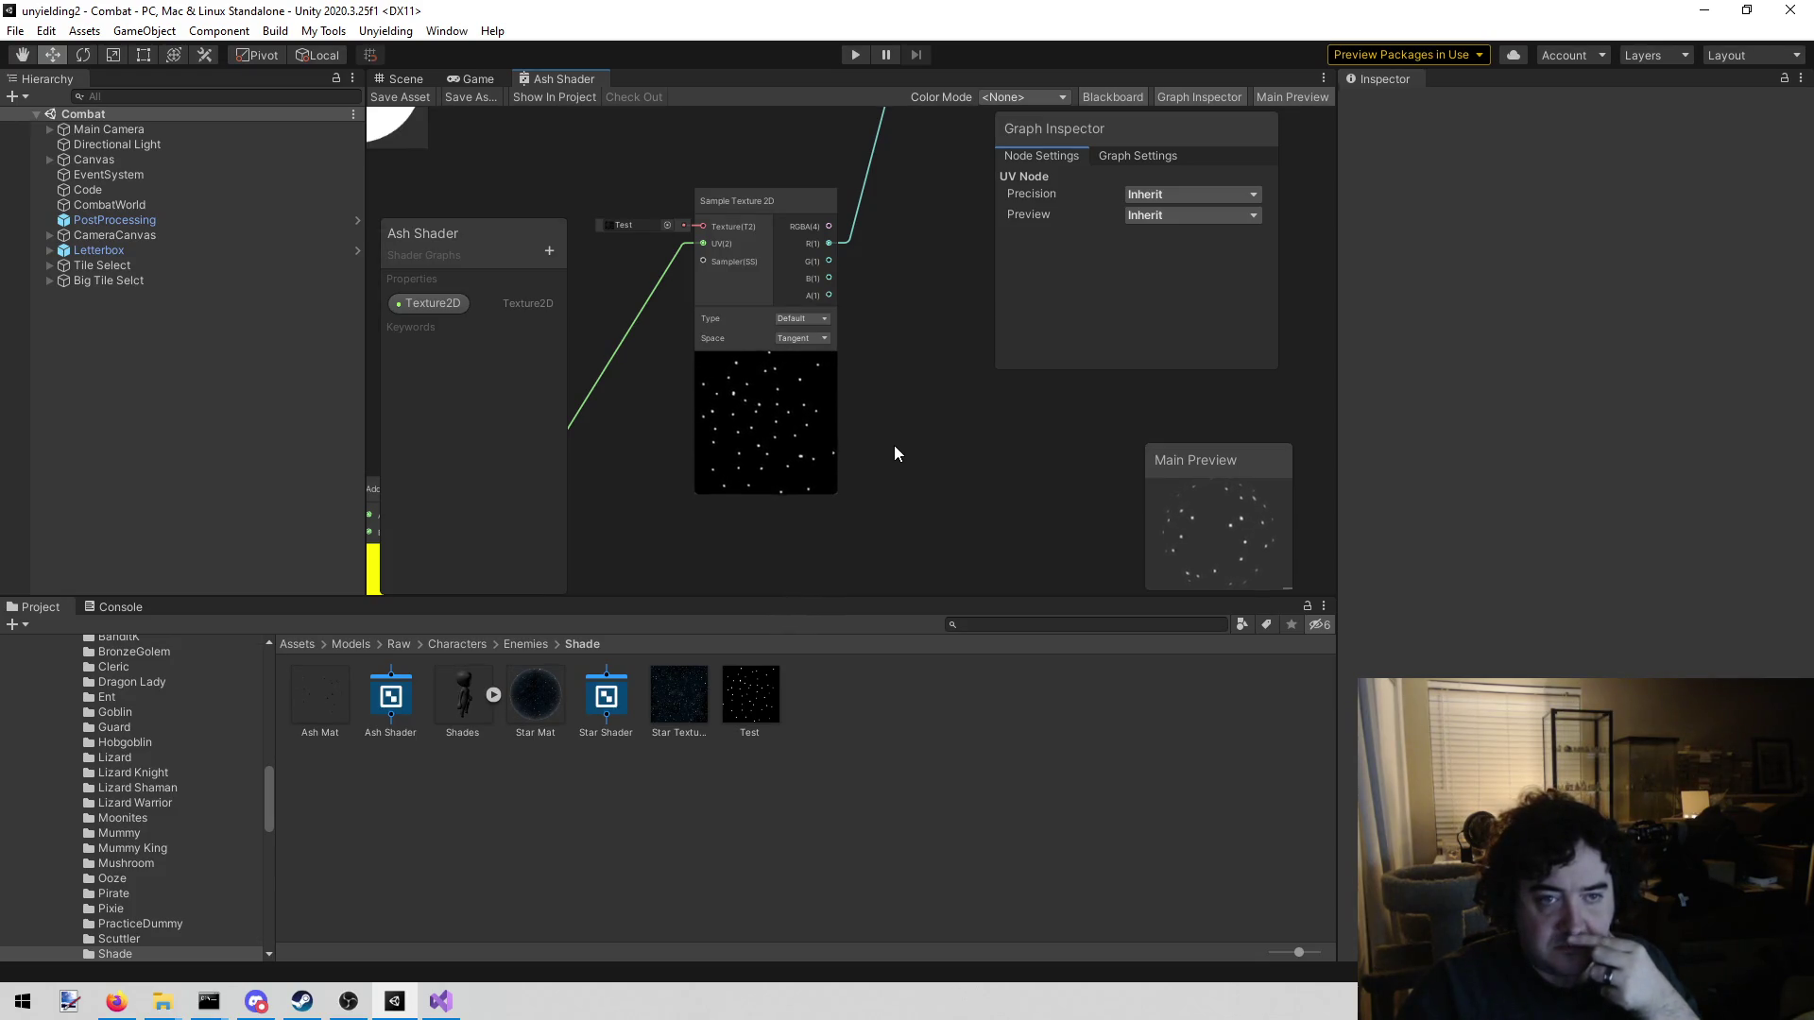
{"action": "scroll", "coordinate": [894, 445], "scroll_direction": "down", "scroll_amount": 4}
{"action": "mouse_move", "coordinate": [762, 516]}
{"action": "left_mouse_down"}
{"action": "mouse_move", "coordinate": [881, 410]}
{"action": "mouse_move", "coordinate": [898, 441]}
{"action": "mouse_move", "coordinate": [1013, 462]}
{"action": "mouse_move", "coordinate": [915, 490]}
{"action": "mouse_move", "coordinate": [850, 476]}
{"action": "left_mouse_up"}
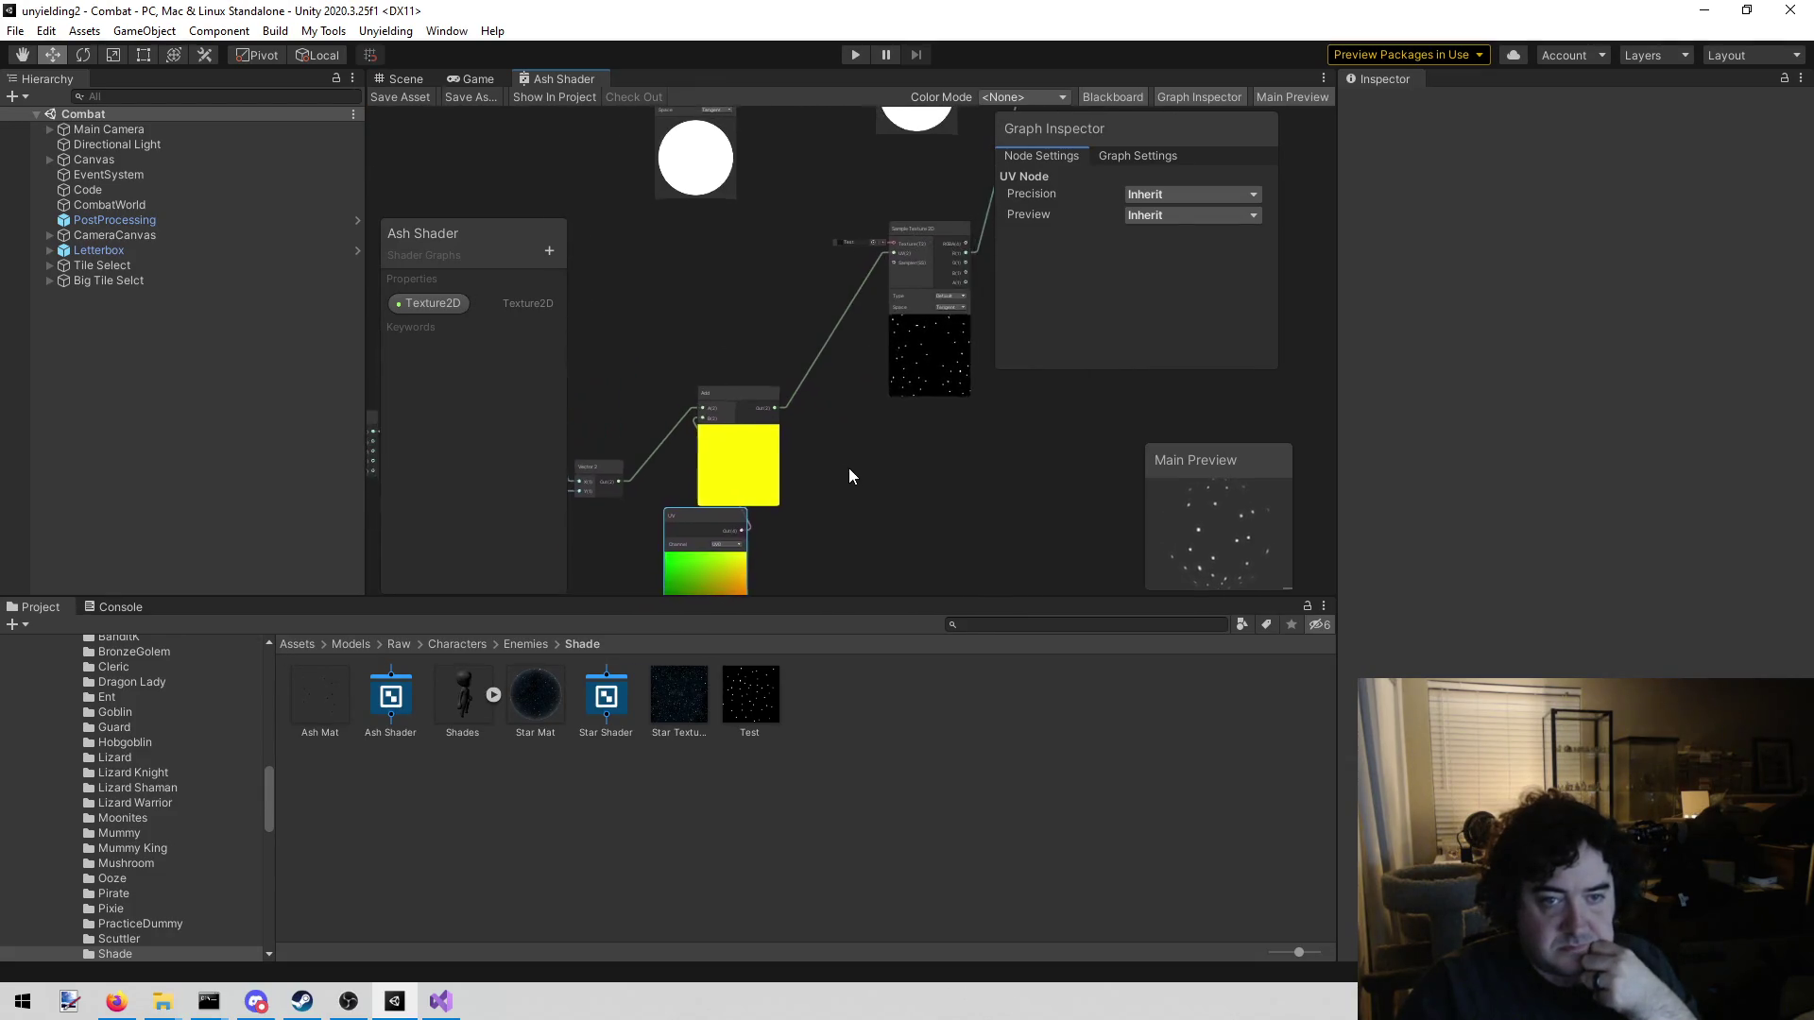
{"action": "scroll", "coordinate": [847, 463], "scroll_direction": "down", "scroll_amount": 3}
{"action": "mouse_move", "coordinate": [754, 388]}
{"action": "left_mouse_down"}
{"action": "mouse_move", "coordinate": [741, 328]}
{"action": "mouse_move", "coordinate": [788, 289]}
{"action": "left_mouse_up"}
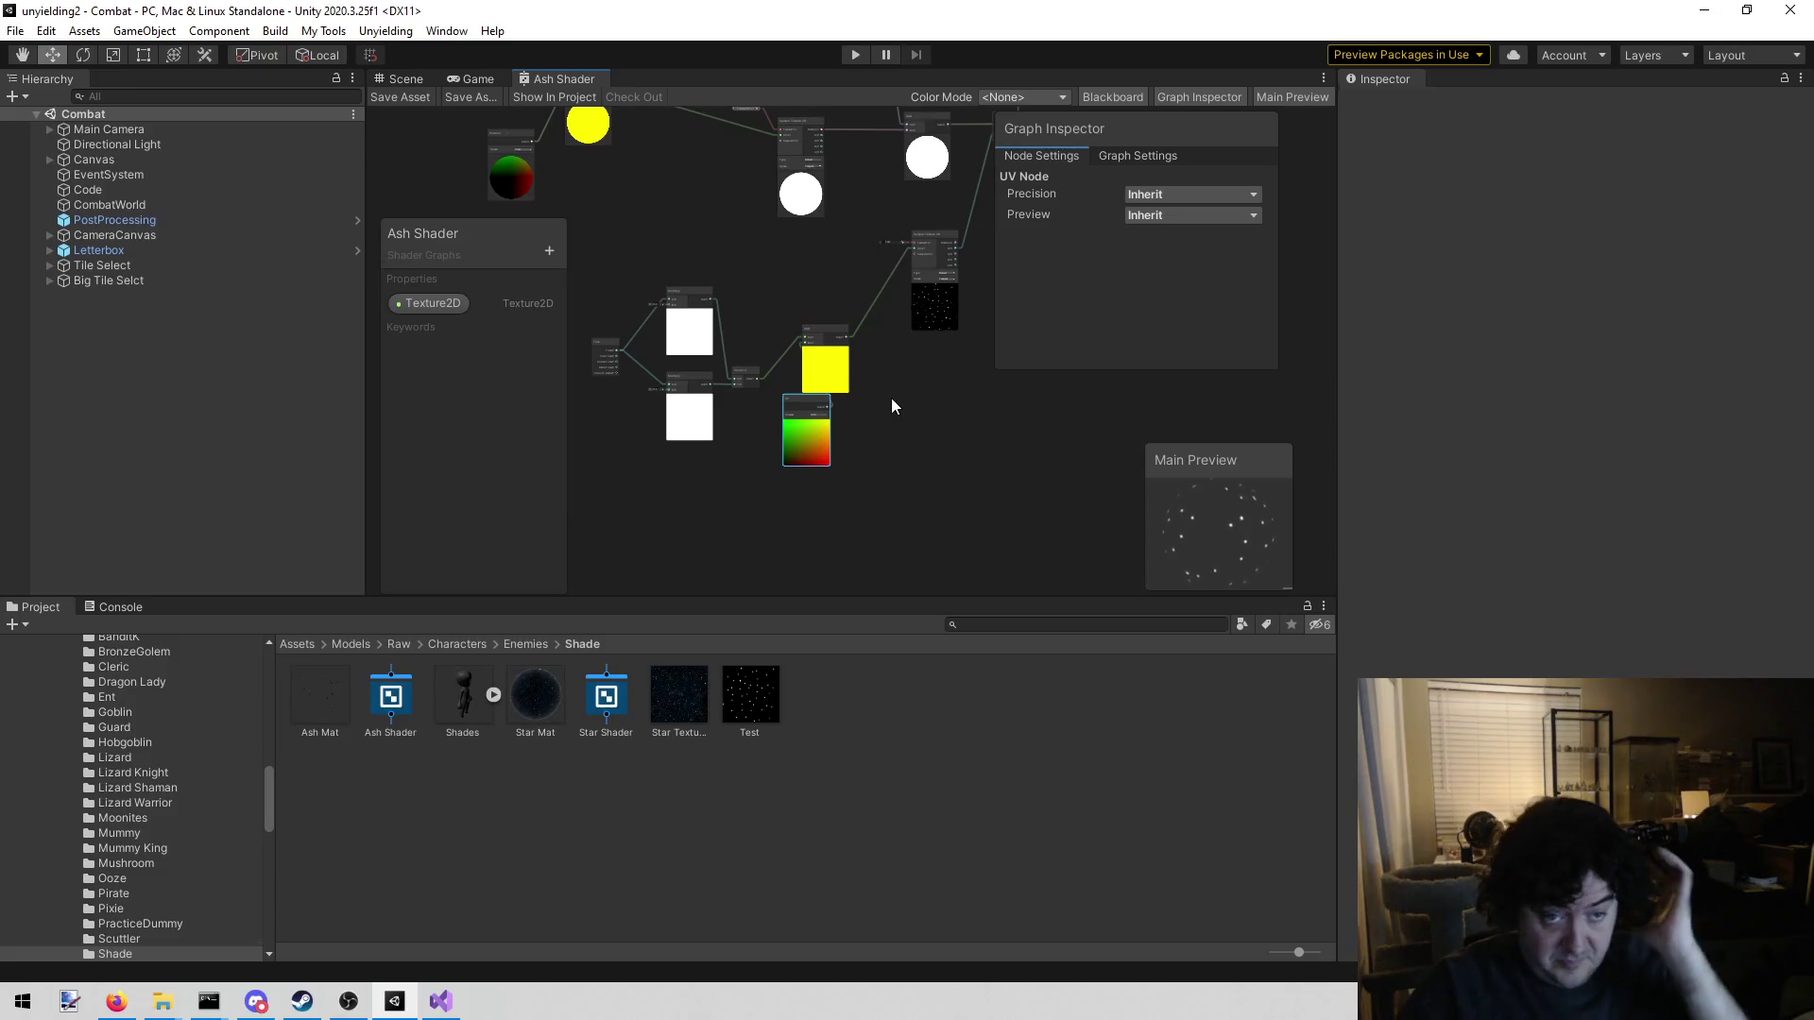
{"action": "scroll", "coordinate": [892, 399], "scroll_direction": "up", "scroll_amount": 2}
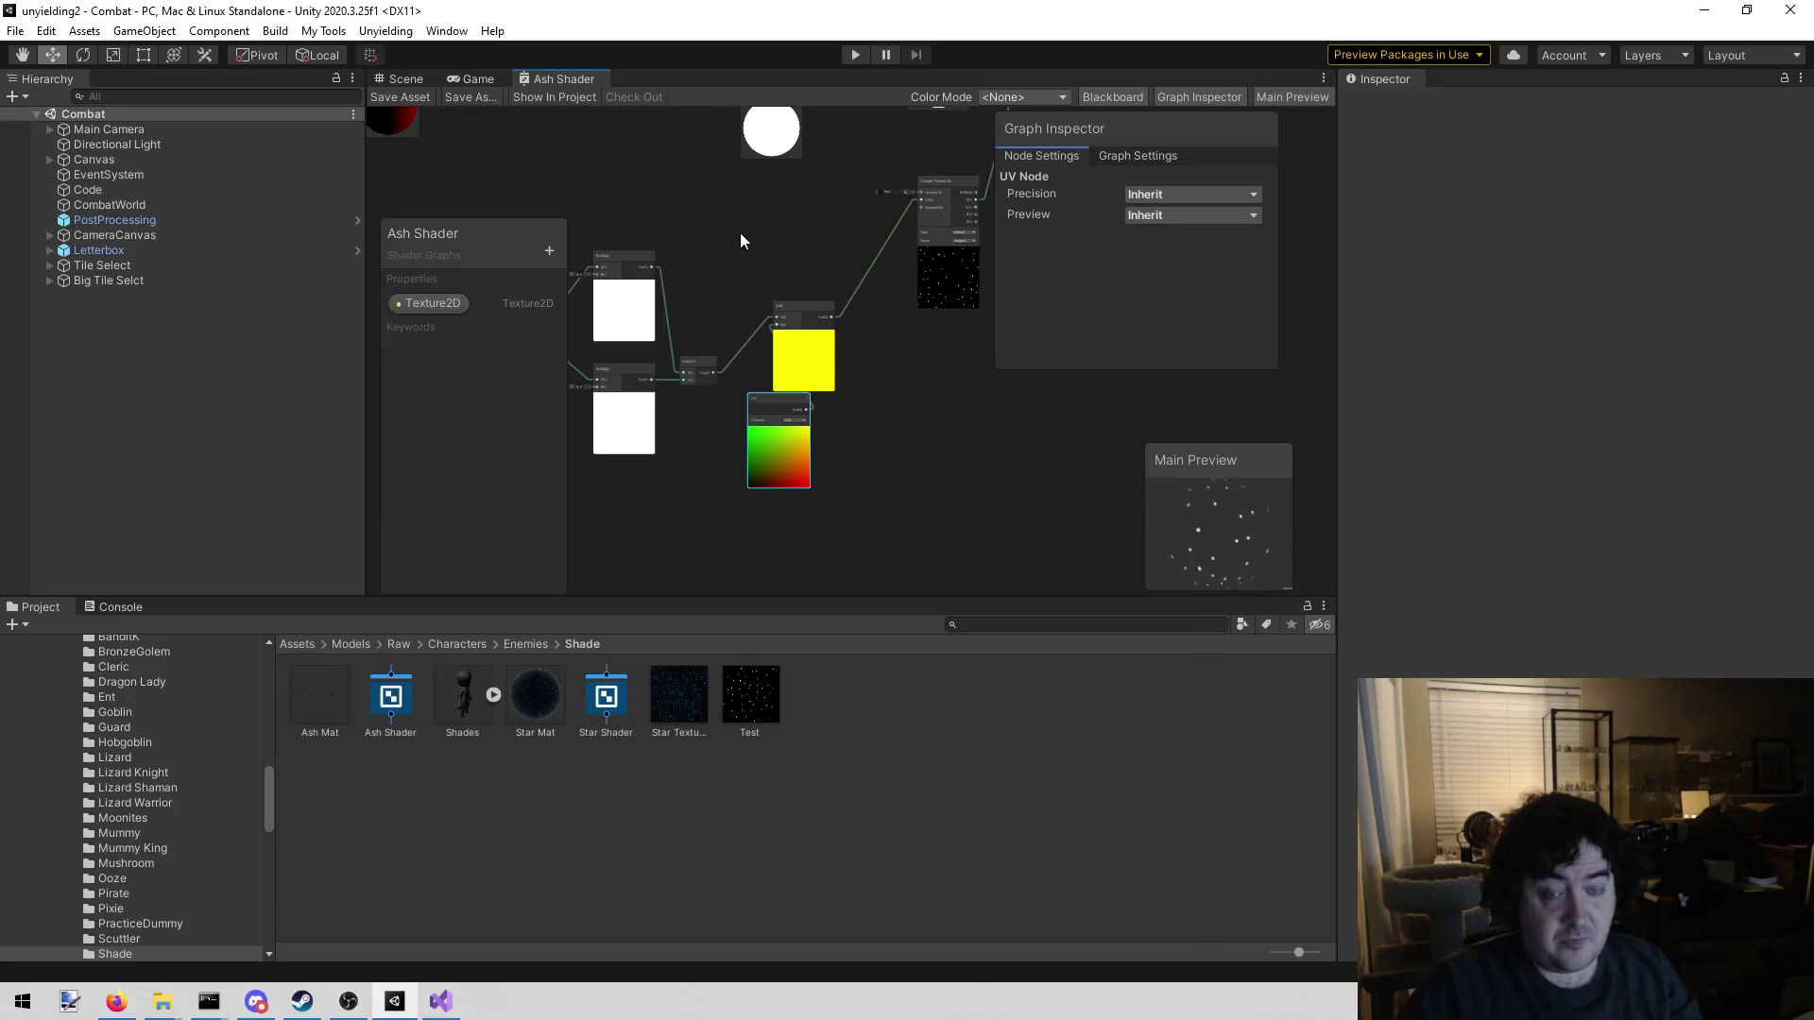
{"action": "scroll", "coordinate": [795, 275], "scroll_direction": "down", "scroll_amount": 3}
{"action": "mouse_move", "coordinate": [901, 193]}
{"action": "left_mouse_down"}
{"action": "mouse_move", "coordinate": [893, 276]}
{"action": "mouse_move", "coordinate": [849, 275]}
{"action": "left_mouse_up"}
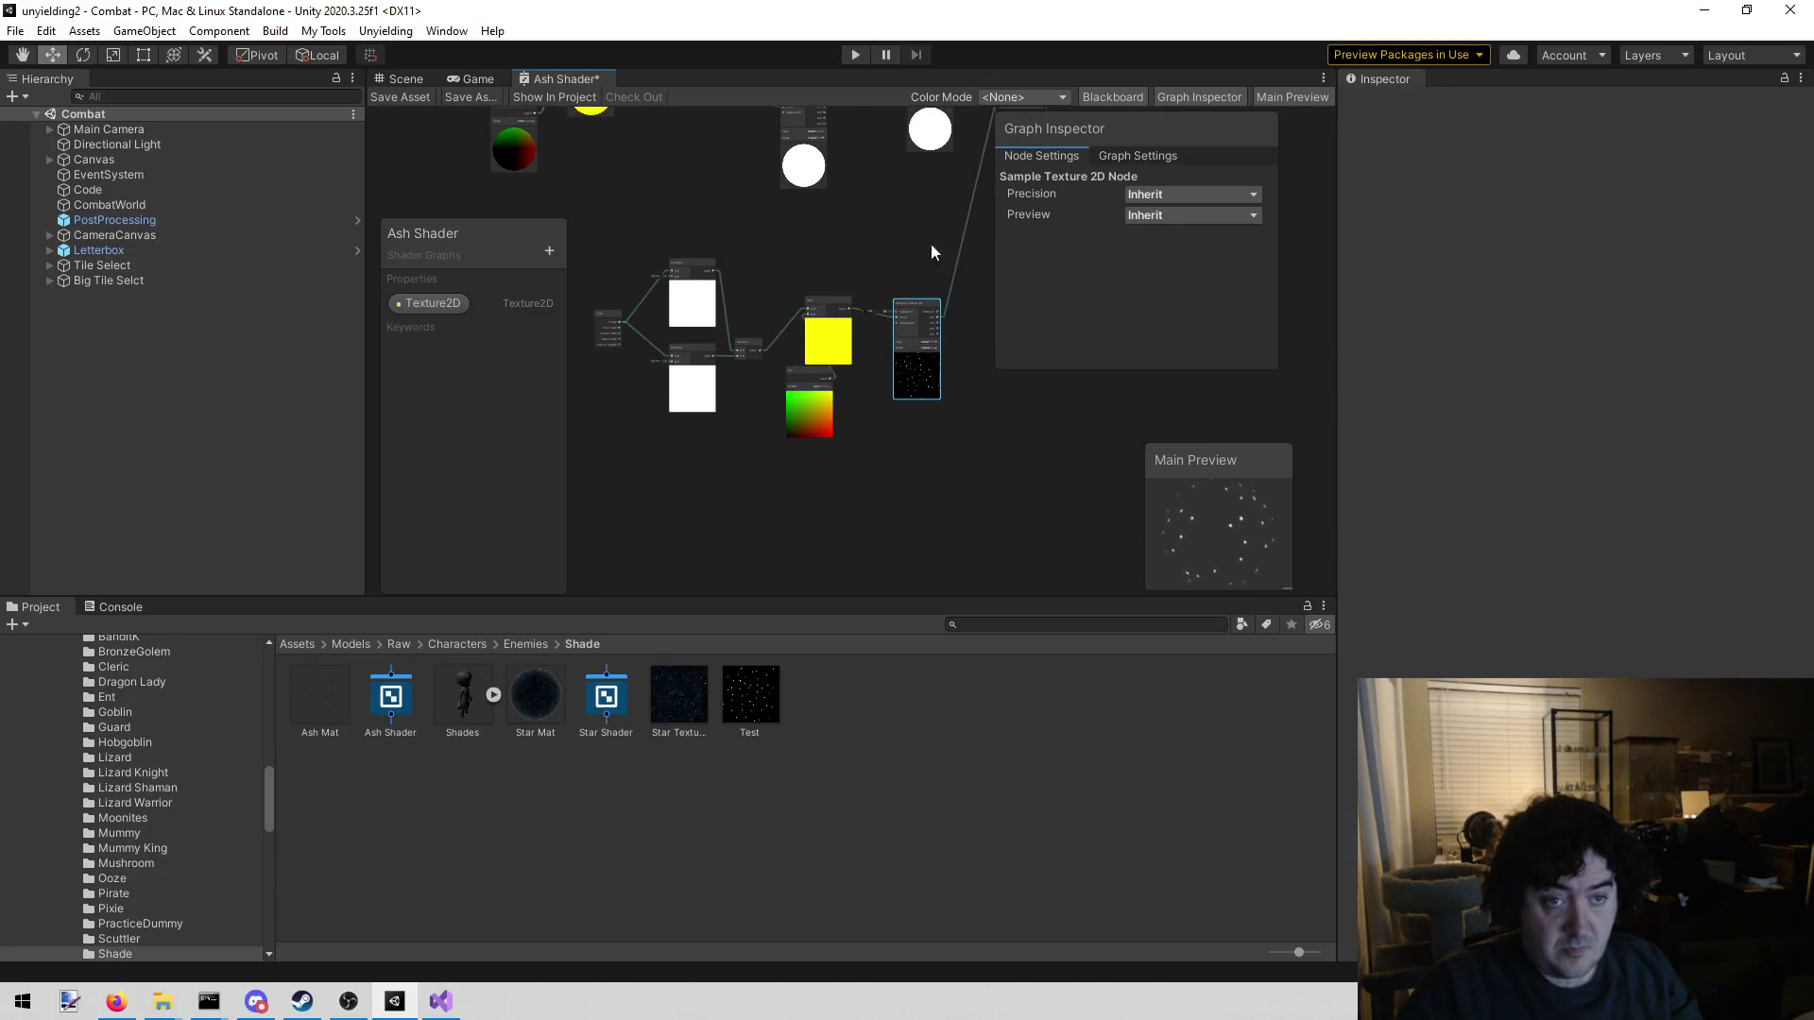
{"action": "scroll", "coordinate": [945, 249], "scroll_direction": "down", "scroll_amount": 1}
Box-select the UV offset node group and shift it to the left
{"action": "left_click_drag", "start_coordinate": [979, 229], "coordinate": [686, 440]}
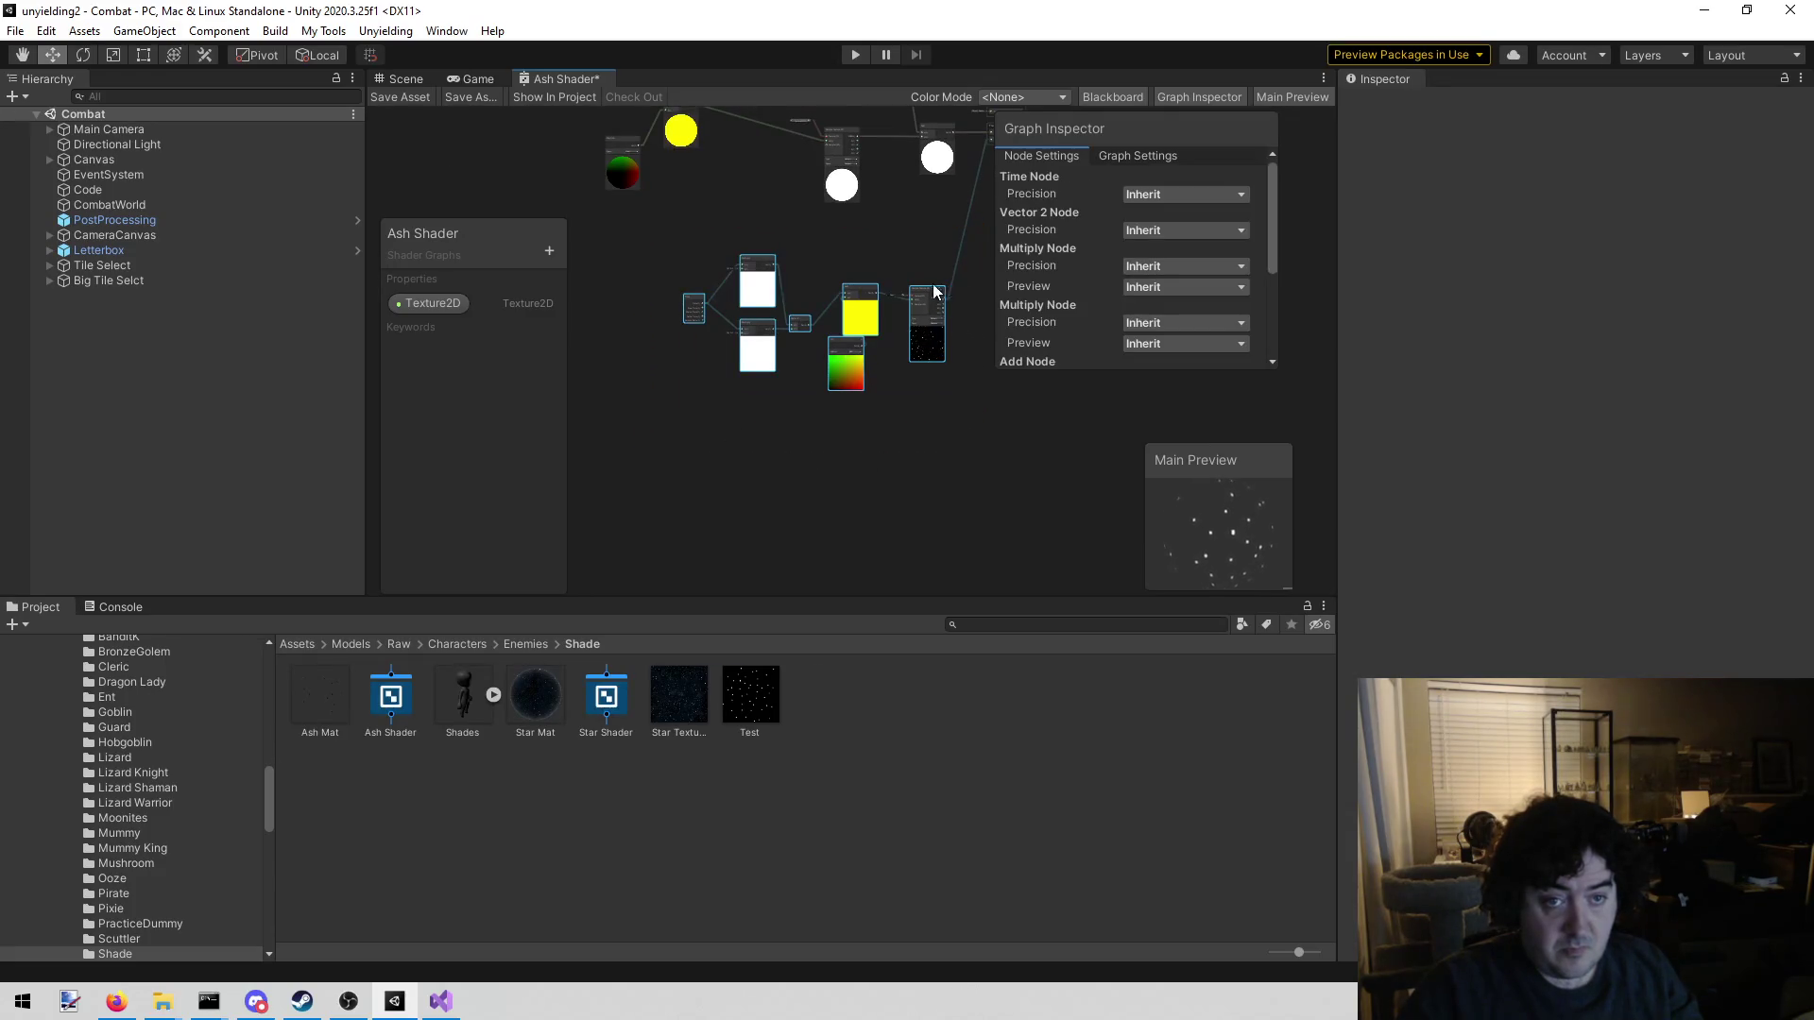
{"action": "mouse_move", "coordinate": [941, 295]}
{"action": "left_mouse_down"}
{"action": "mouse_move", "coordinate": [757, 309]}
{"action": "mouse_move", "coordinate": [663, 357]}
{"action": "left_mouse_up"}
{"action": "left_click", "coordinate": [768, 406]}
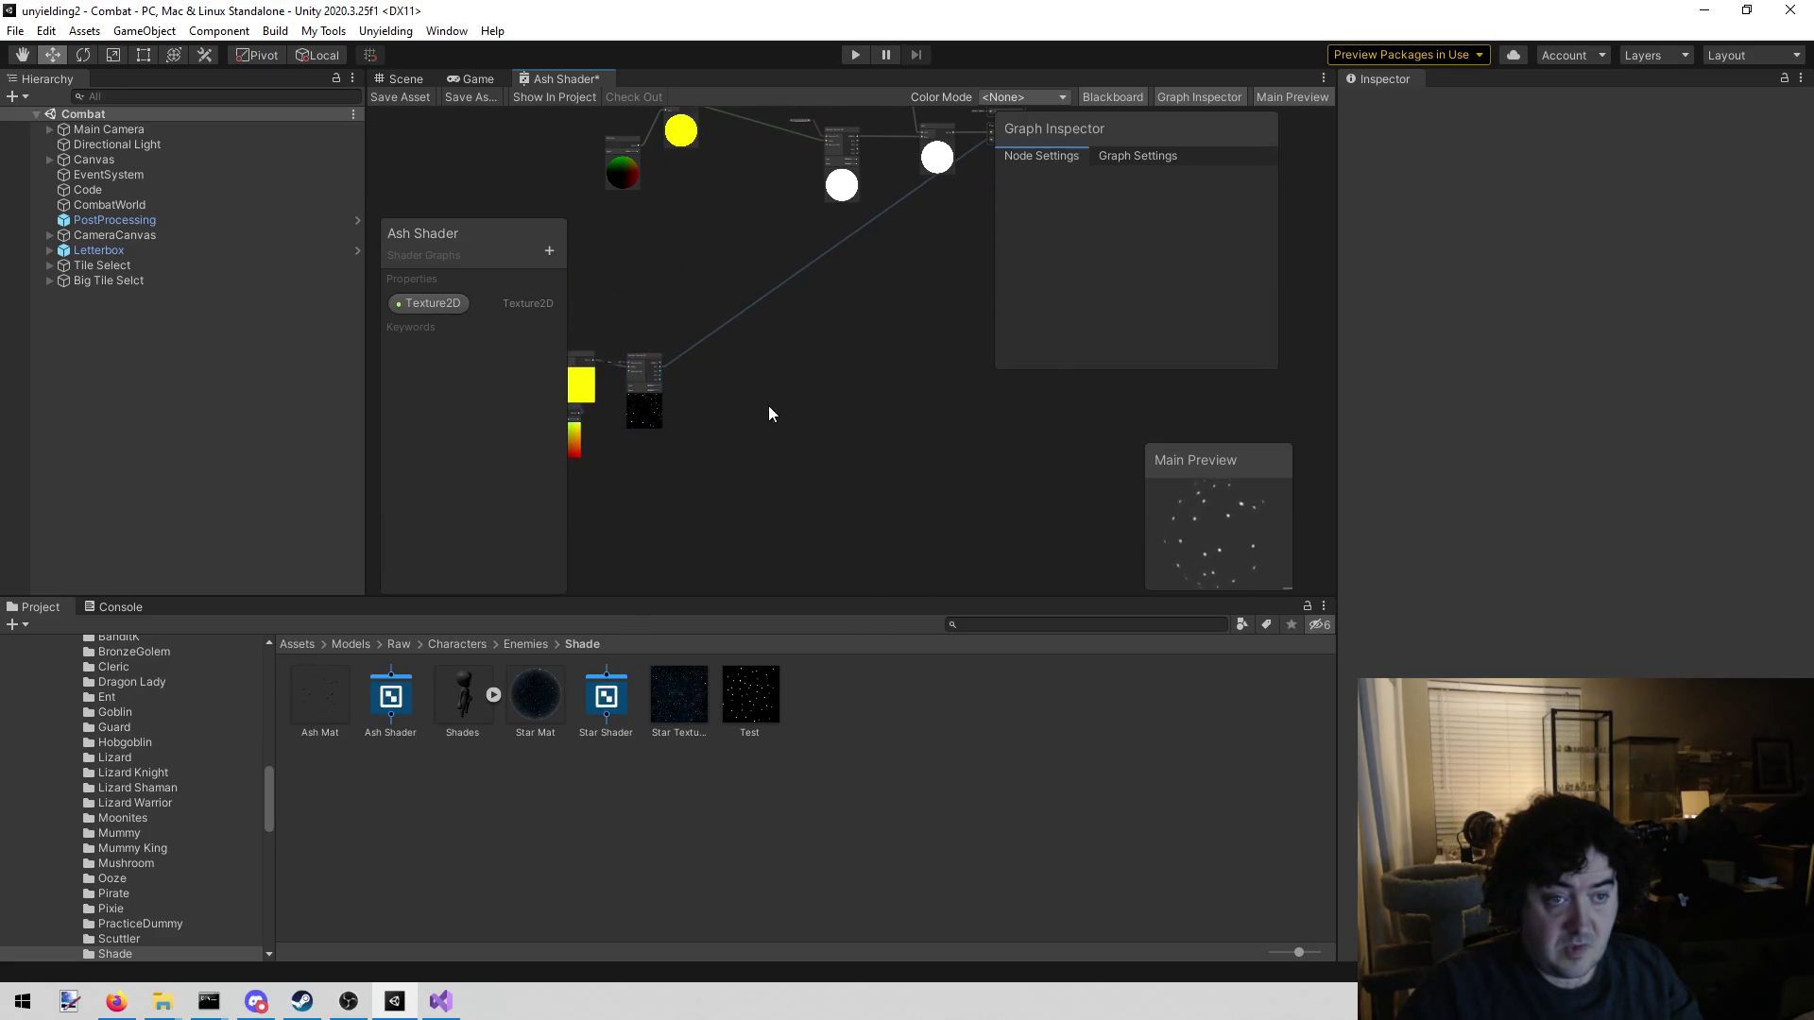
{"action": "scroll", "coordinate": [779, 462], "scroll_direction": "up", "scroll_amount": 2}
{"action": "scroll", "coordinate": [765, 473], "scroll_direction": "up", "scroll_amount": 3}
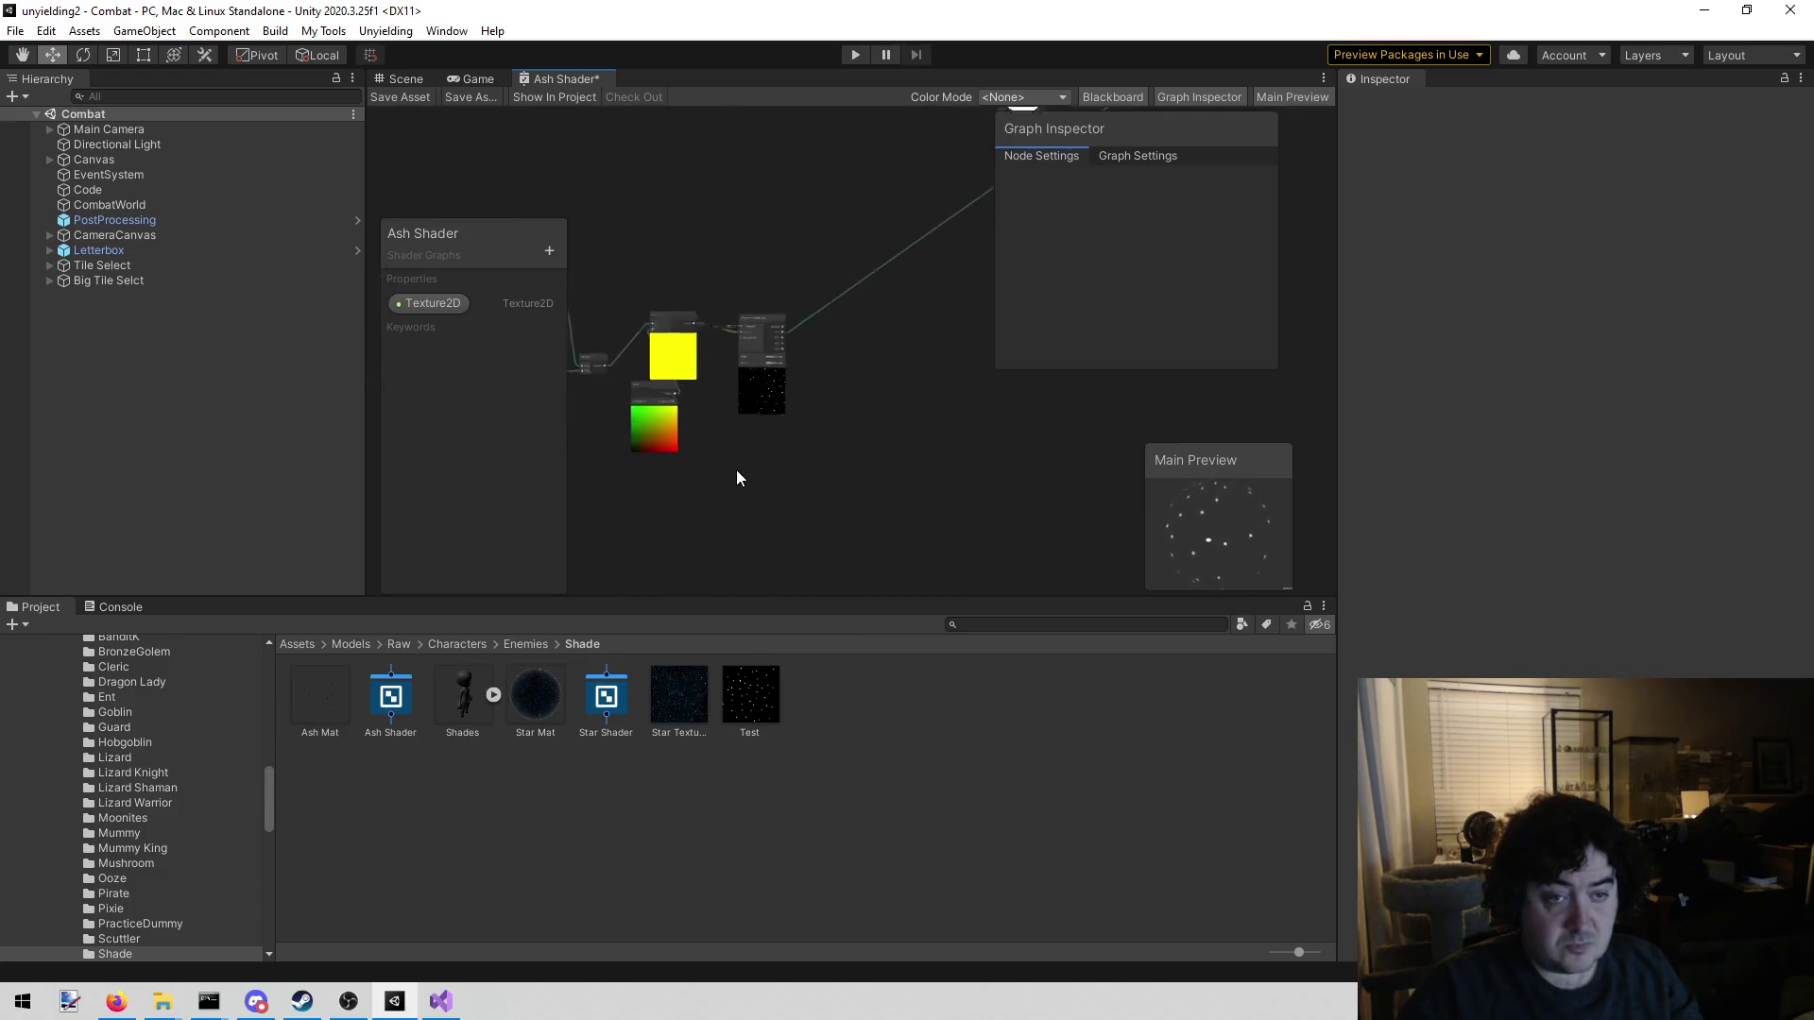
{"action": "left_click_drag", "start_coordinate": [801, 471], "coordinate": [882, 456]}
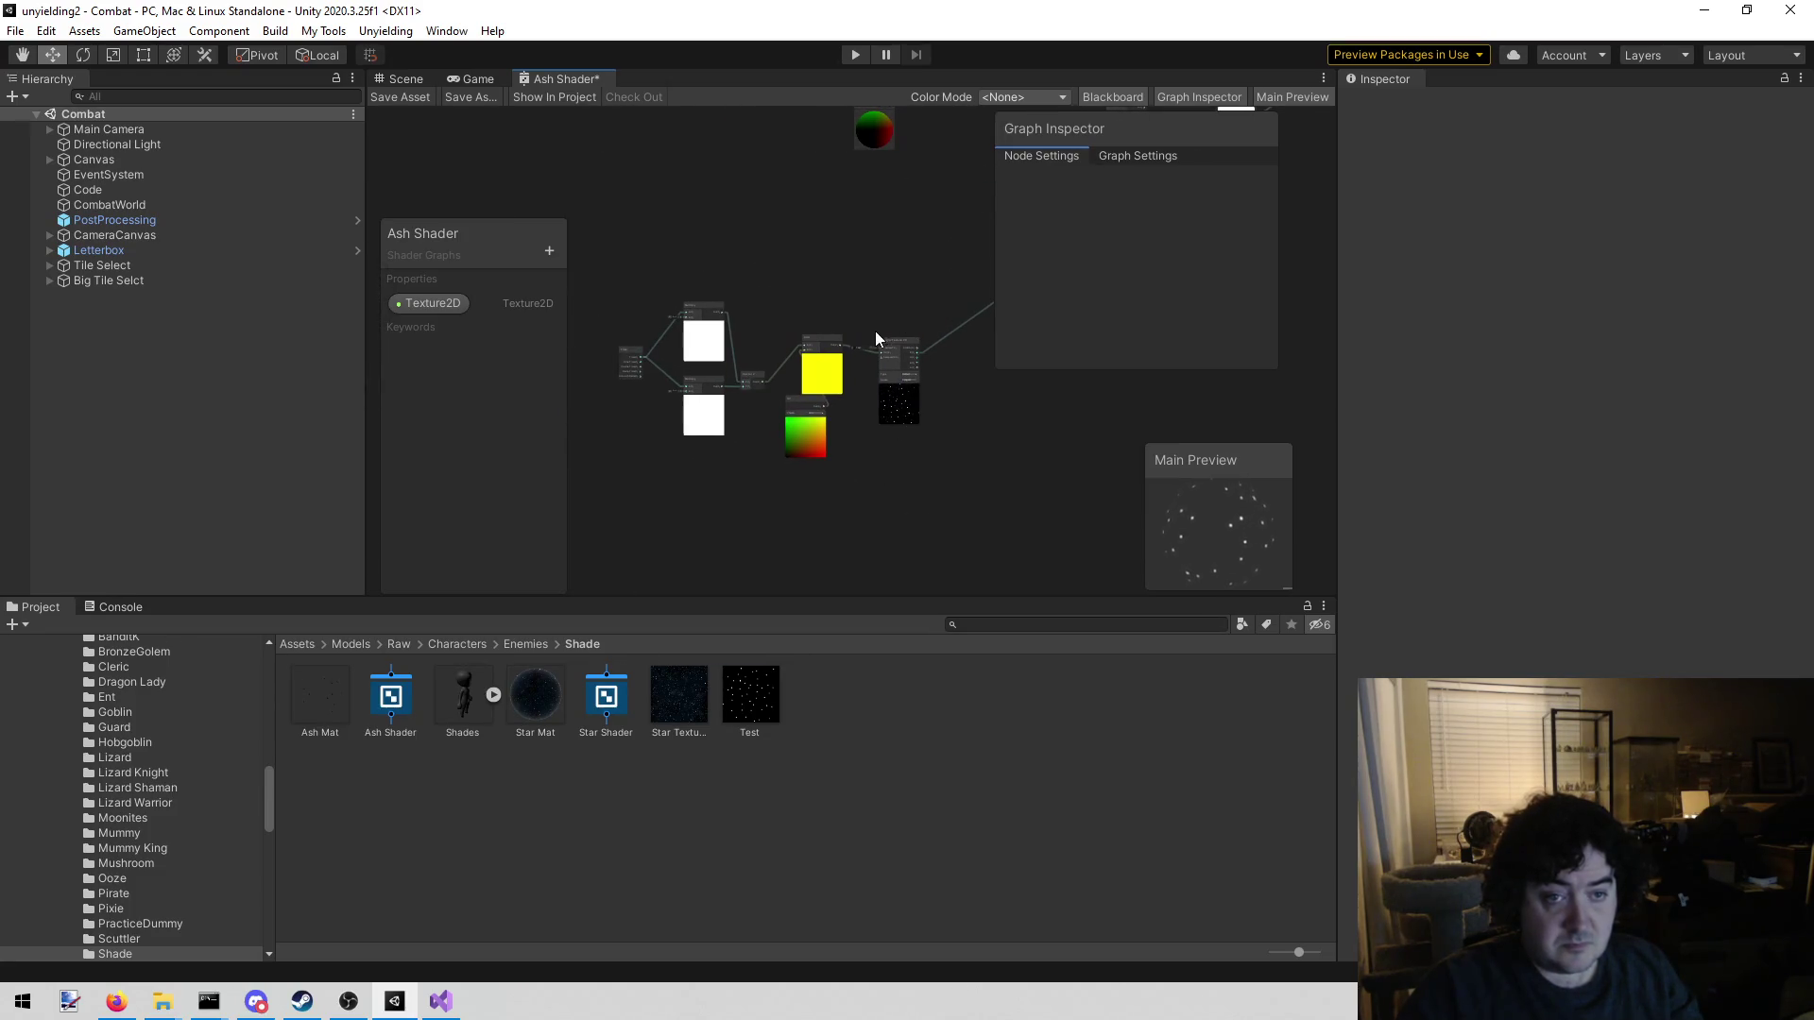
Copy the Time/Multiply/Vector 2/Add/UV/Sample Texture group and paste it below
{"action": "left_click_drag", "start_coordinate": [614, 473], "coordinate": [610, 486]}
{"action": "left_click_drag", "start_coordinate": [839, 468], "coordinate": [842, 342]}
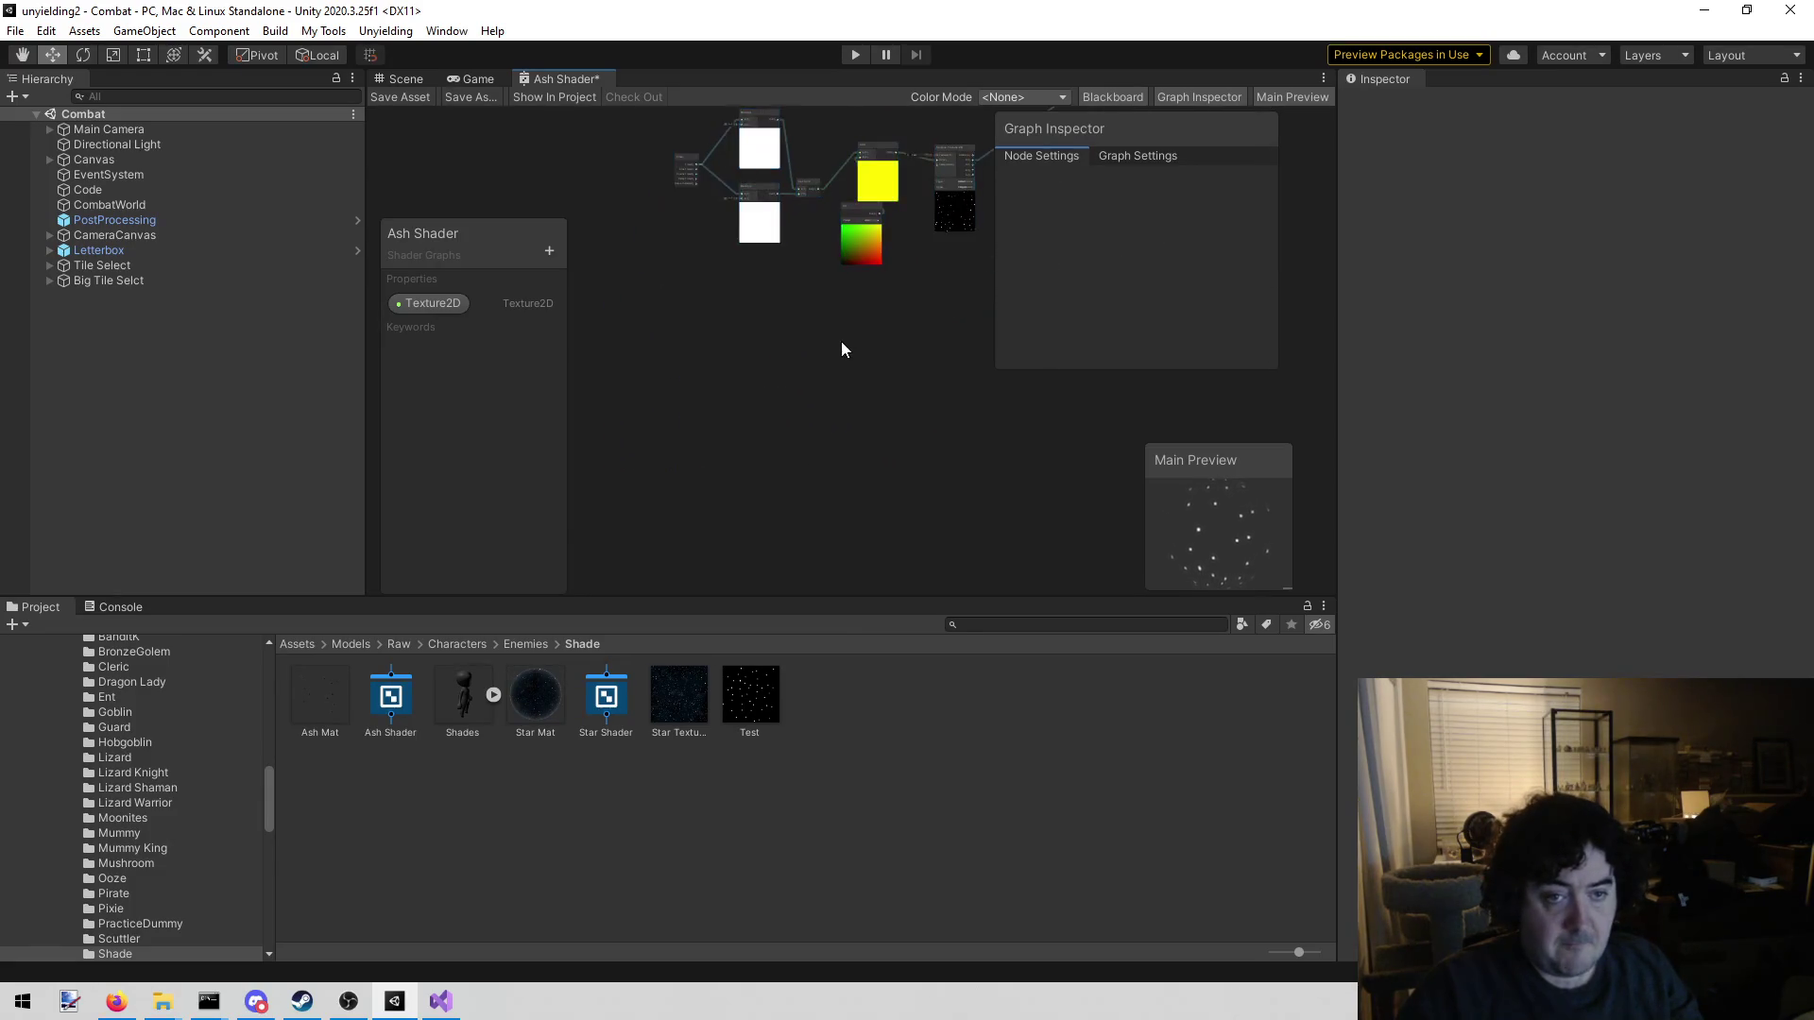
{"action": "right_click", "coordinate": [768, 365]}
{"action": "left_click", "coordinate": [824, 485]}
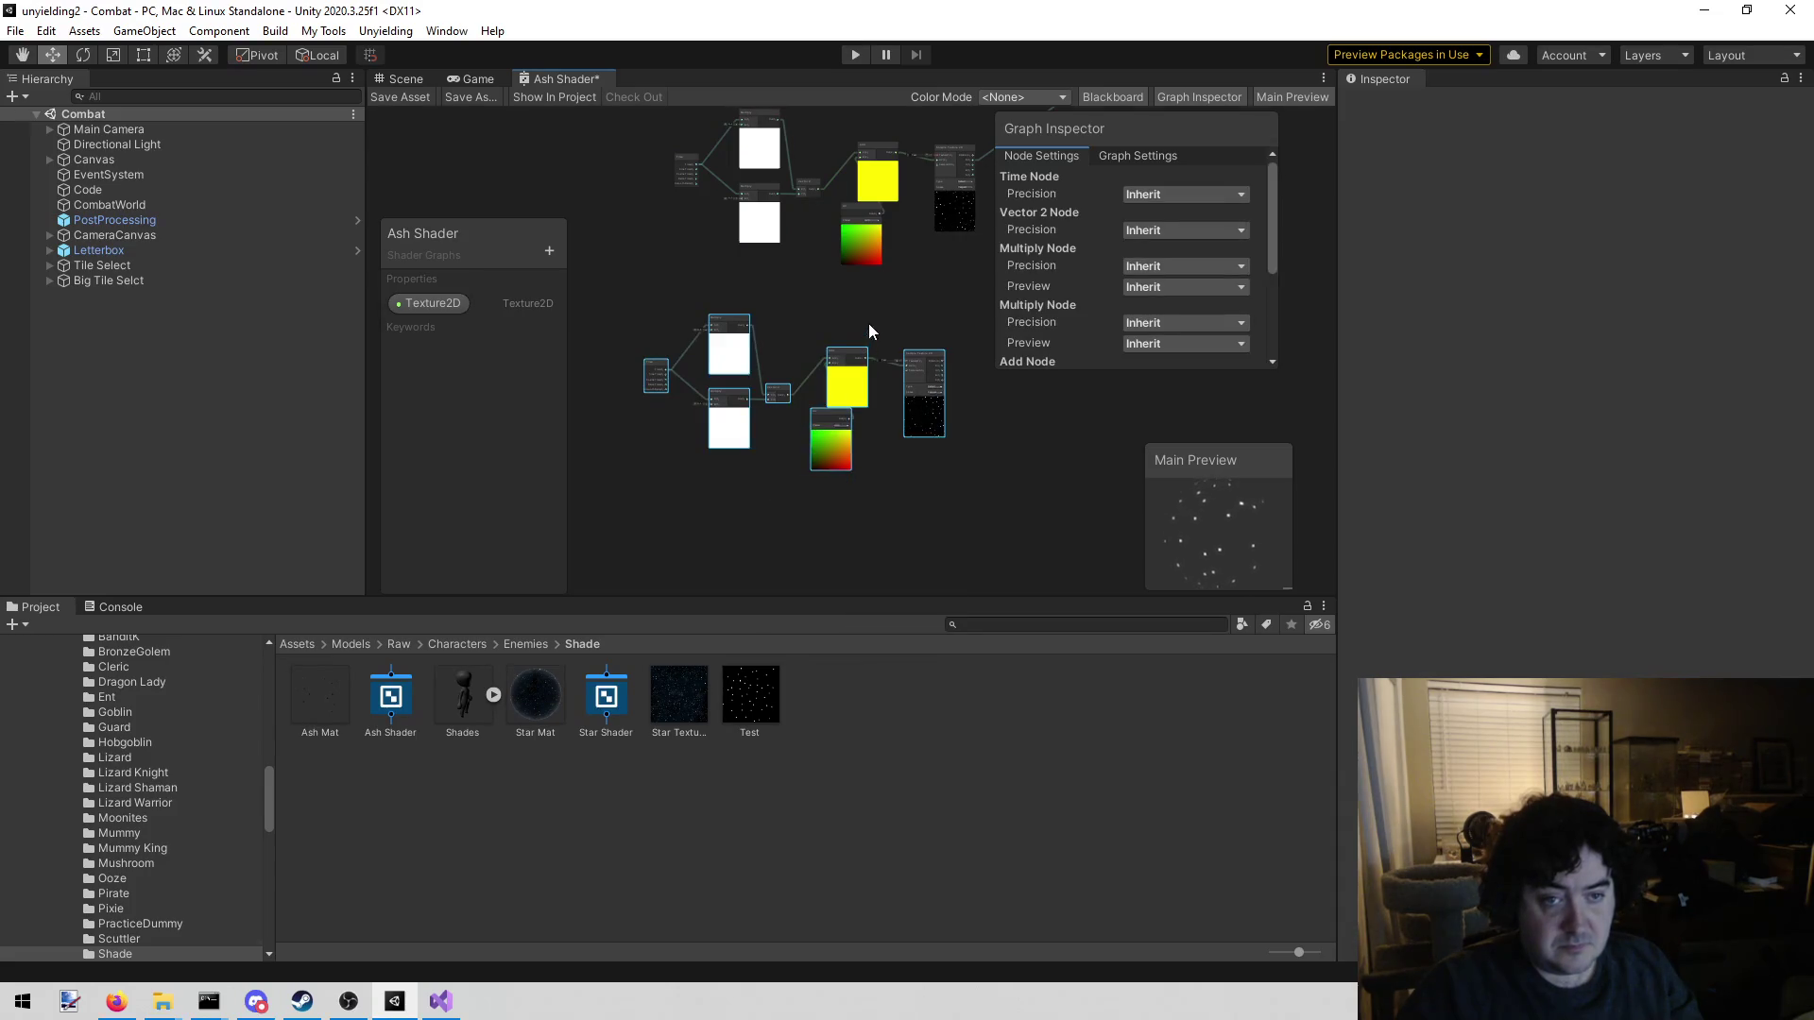
{"action": "scroll", "coordinate": [724, 342], "scroll_direction": "up", "scroll_amount": 8}
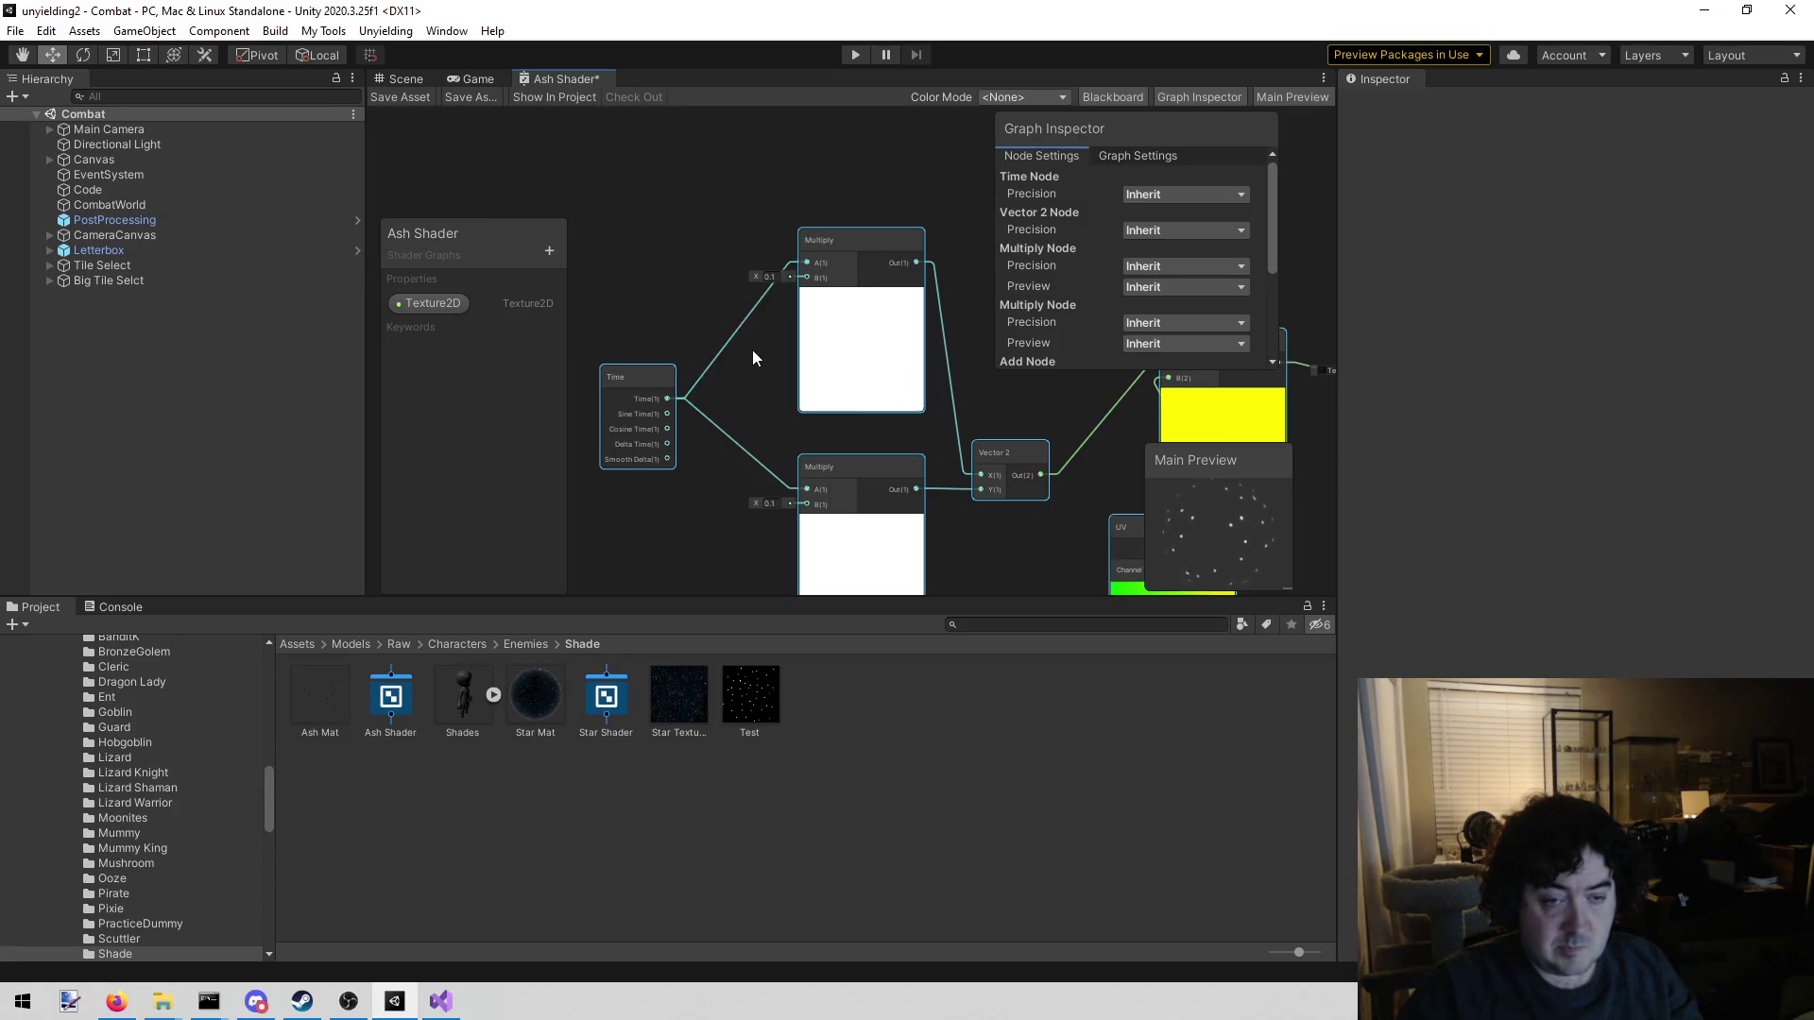
{"action": "left_click", "coordinate": [768, 286]}
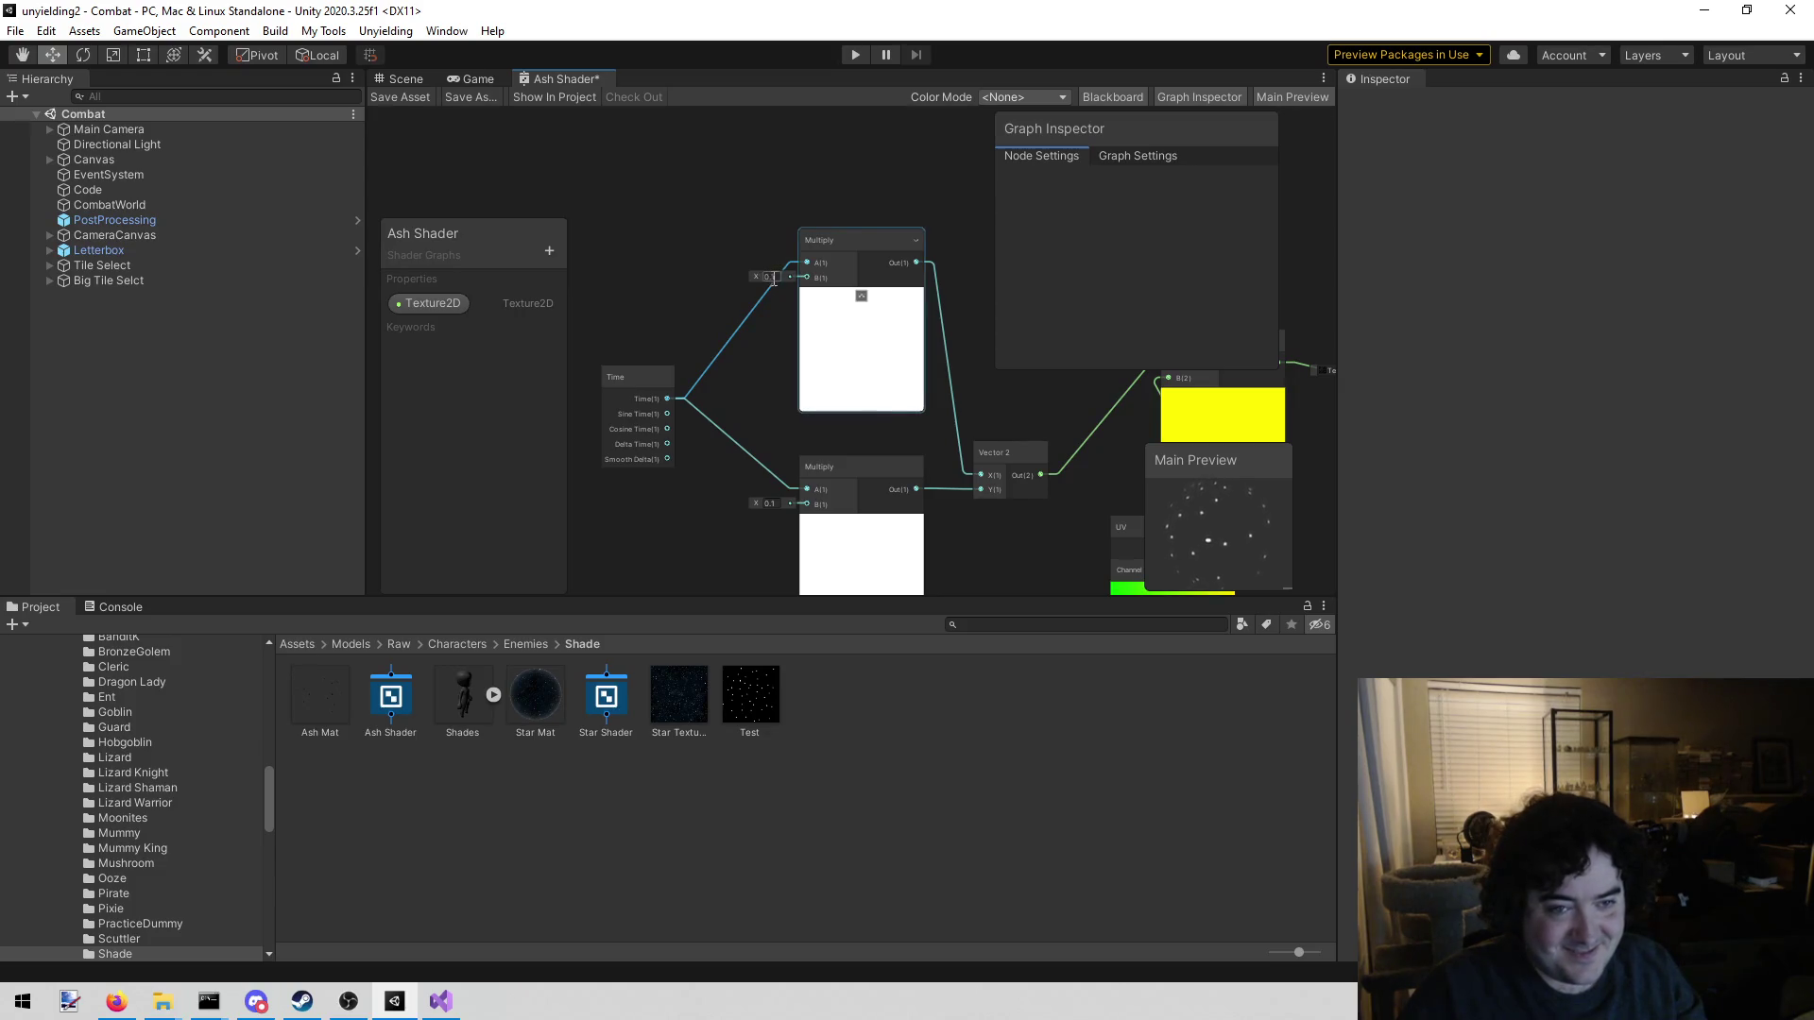
Enter -0.1 as the B value of the time-driven Multiply nodes
{"action": "type", "text": "-0.1"}
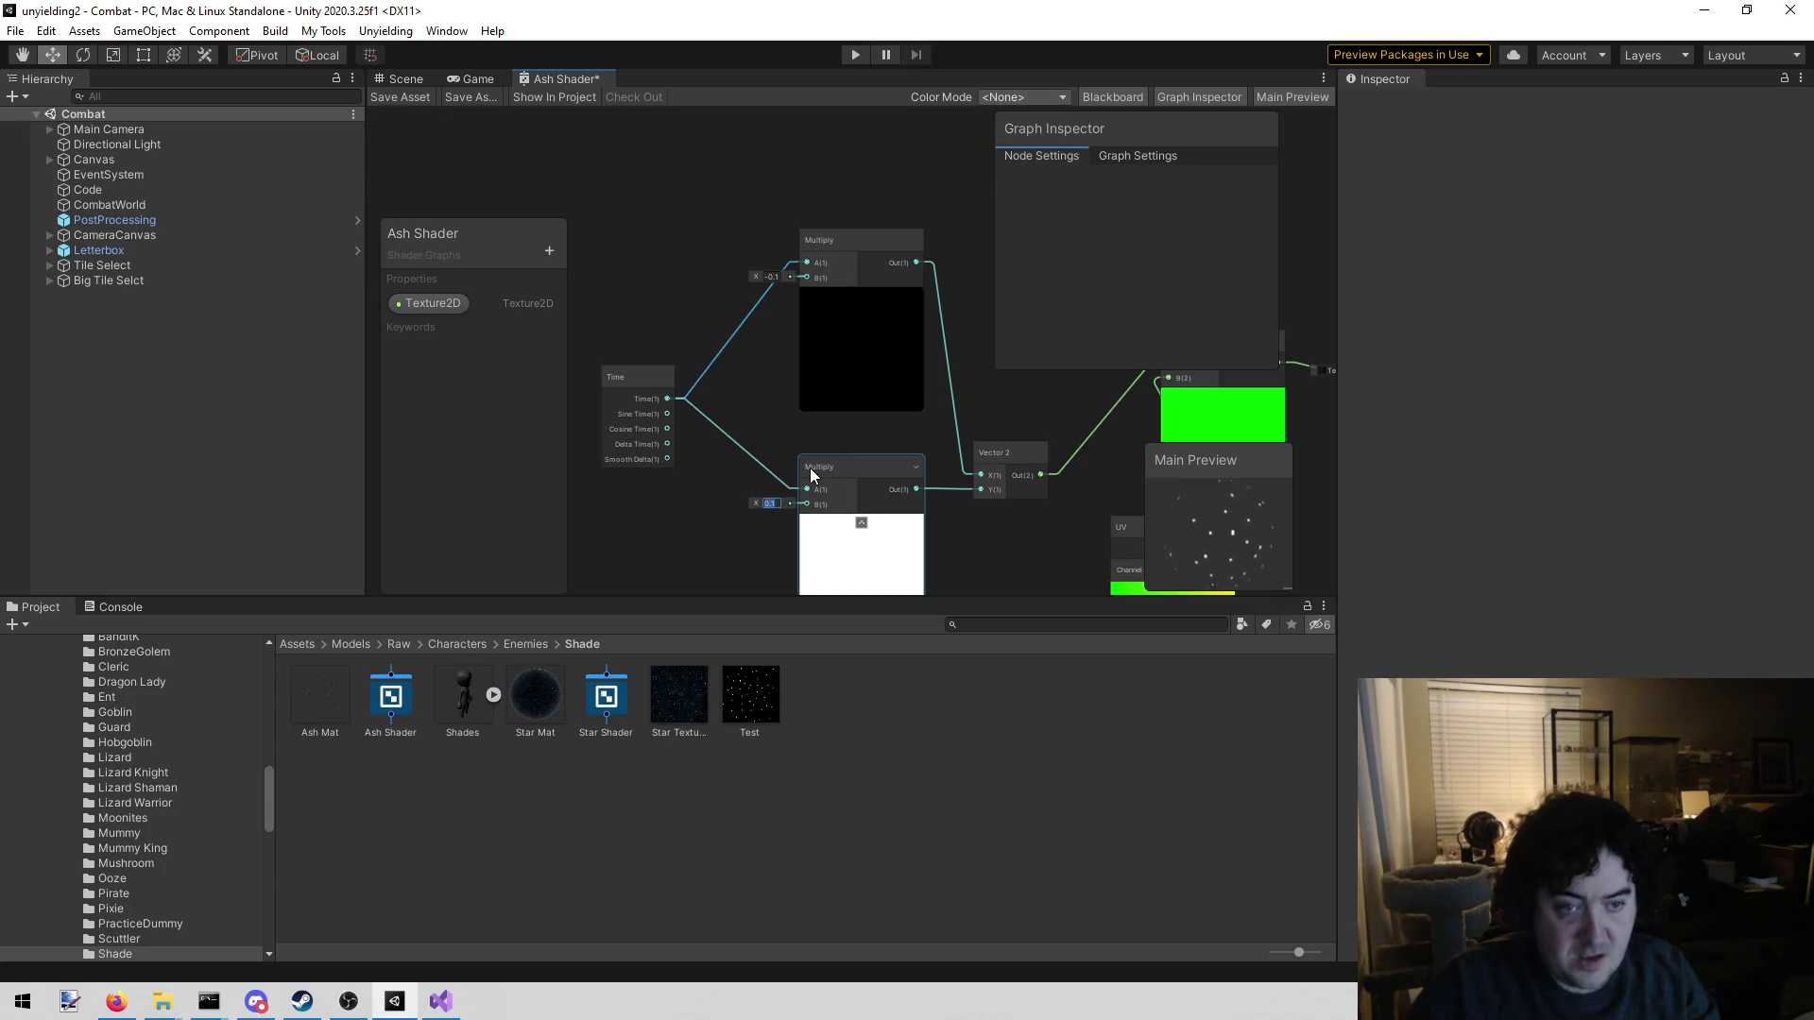
{"action": "type", "text": "-0.1"}
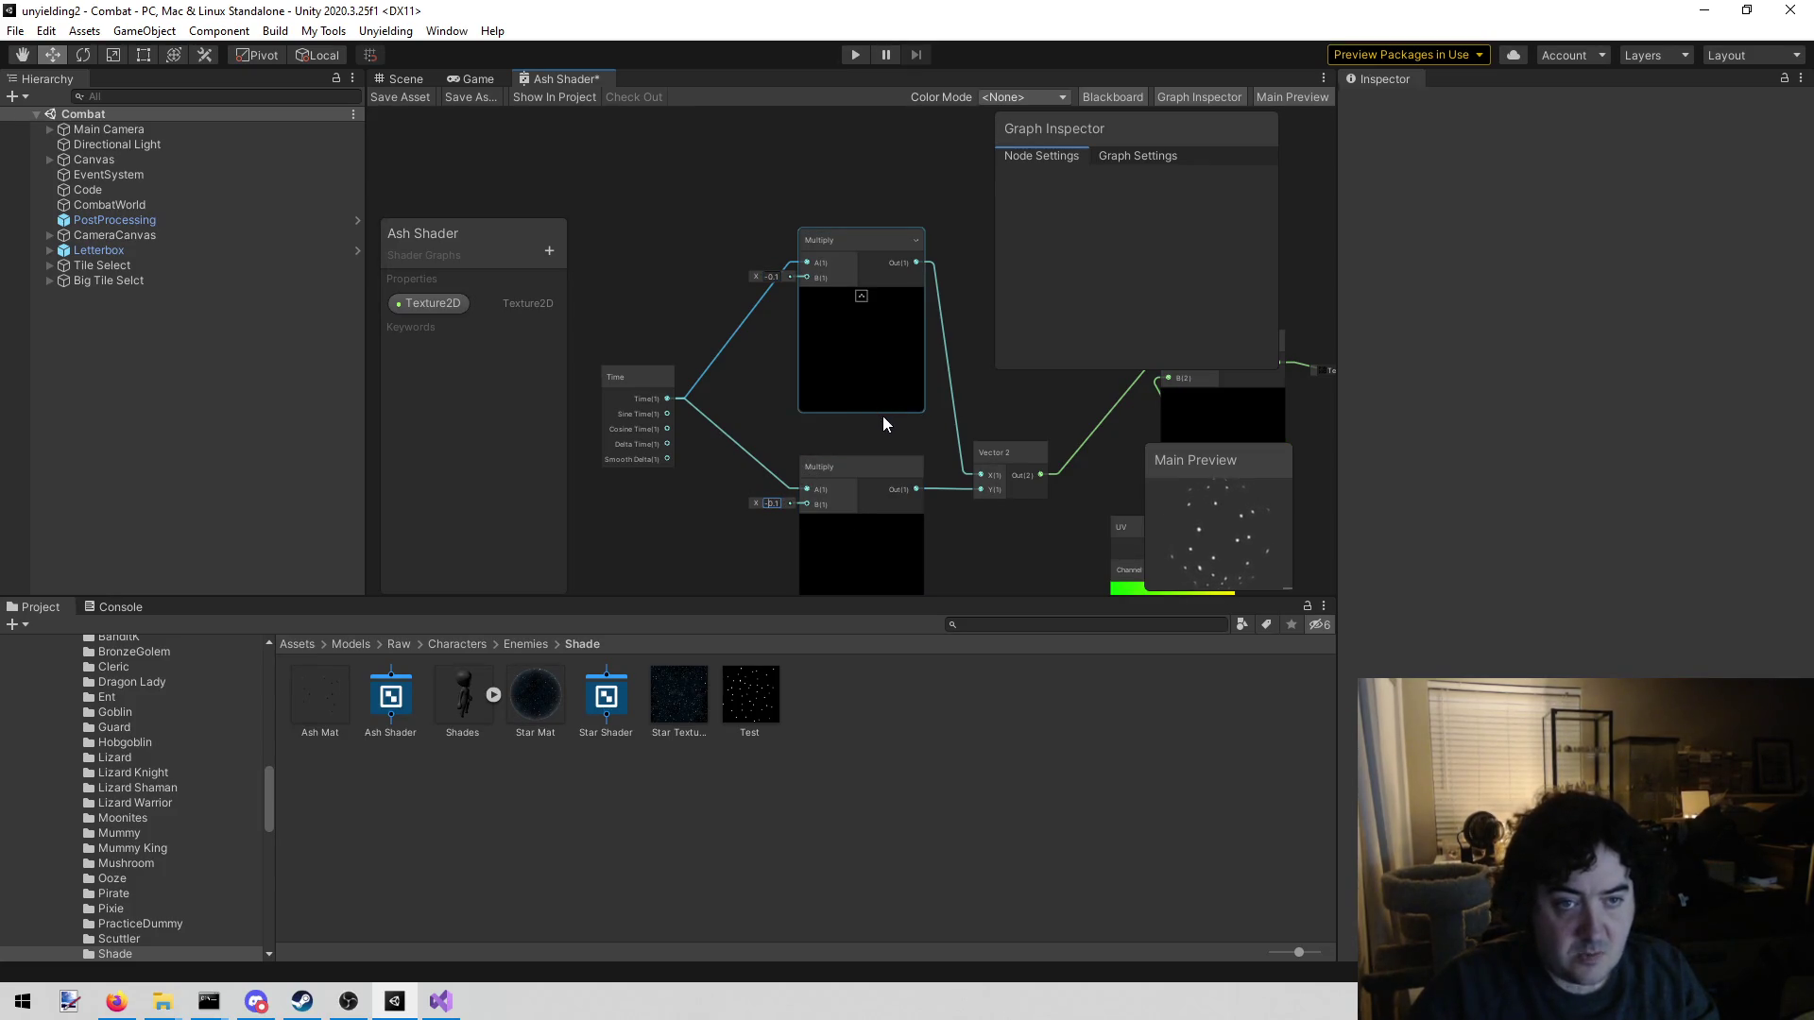
{"action": "mouse_move", "coordinate": [882, 434]}
{"action": "left_mouse_down"}
{"action": "mouse_move", "coordinate": [688, 446]}
{"action": "mouse_move", "coordinate": [499, 372]}
{"action": "left_mouse_up"}
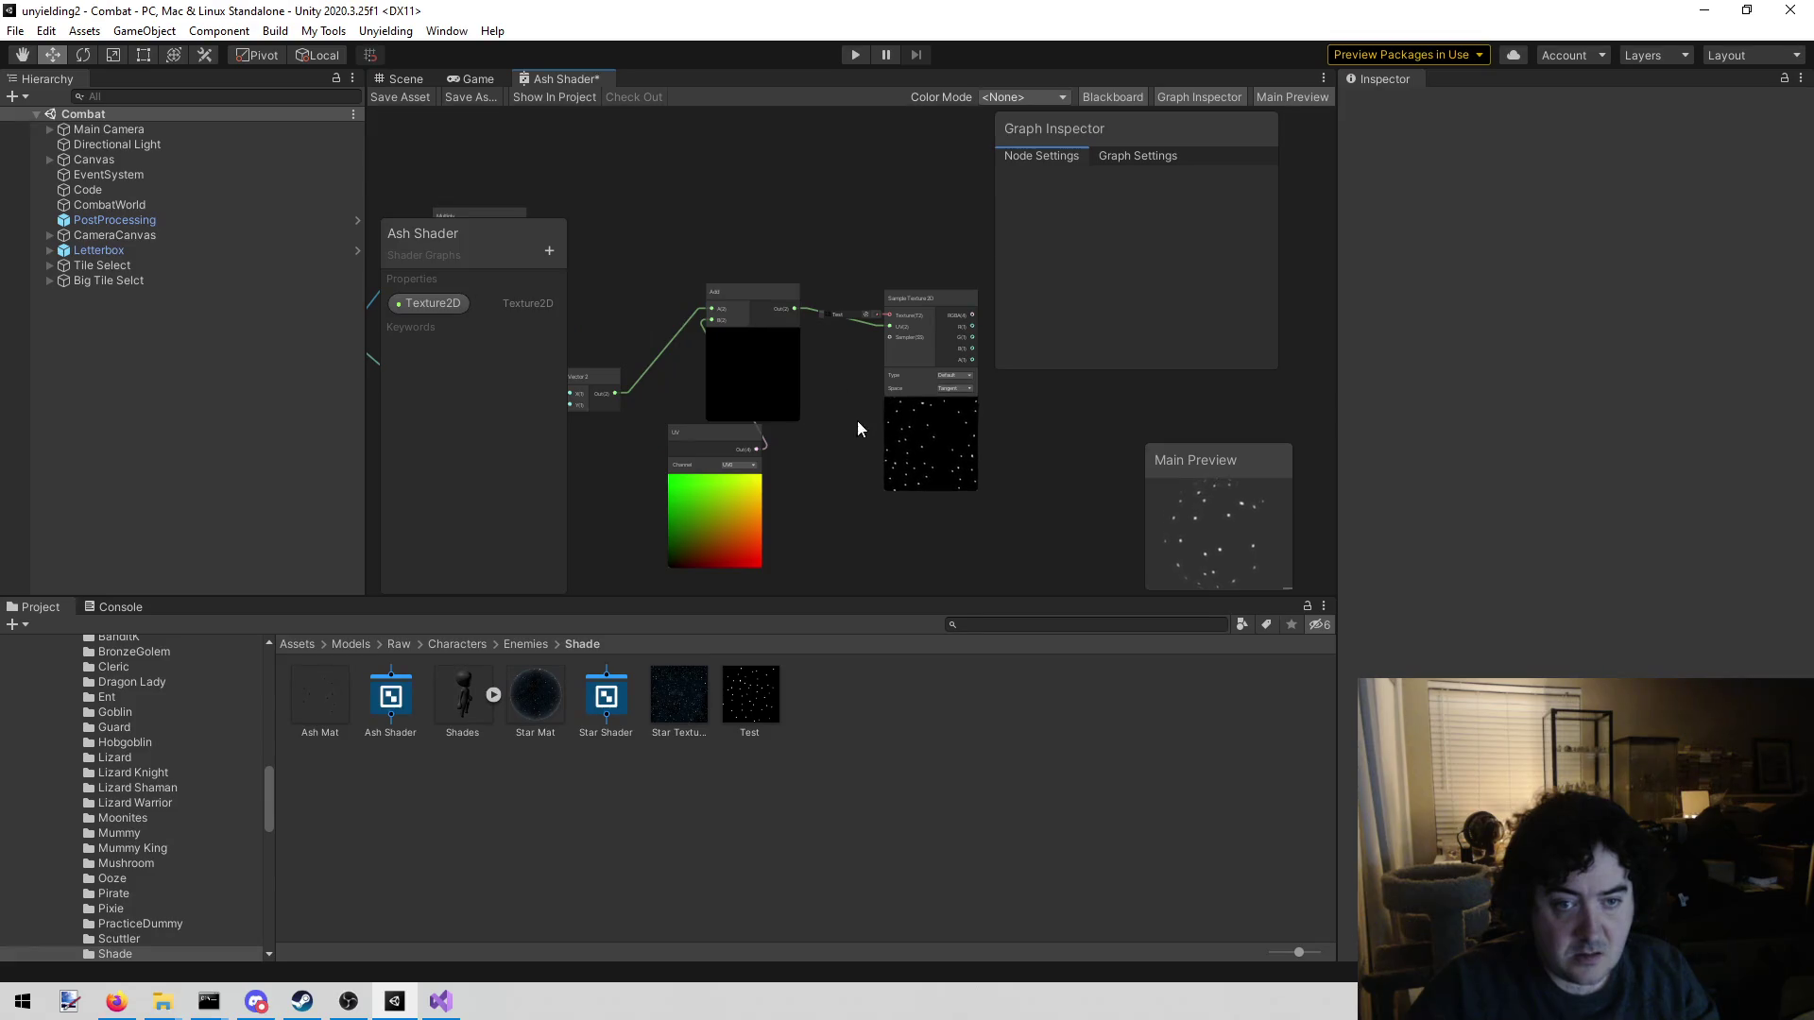
{"action": "mouse_move", "coordinate": [783, 255]}
{"action": "left_mouse_down"}
{"action": "mouse_move", "coordinate": [779, 401]}
{"action": "mouse_move", "coordinate": [756, 473]}
{"action": "mouse_move", "coordinate": [683, 412]}
{"action": "mouse_move", "coordinate": [733, 355]}
{"action": "mouse_move", "coordinate": [684, 421]}
{"action": "mouse_move", "coordinate": [753, 378]}
{"action": "left_mouse_up"}
{"action": "scroll", "coordinate": [756, 374], "scroll_direction": "down", "scroll_amount": 3}
{"action": "right_click", "coordinate": [812, 386]}
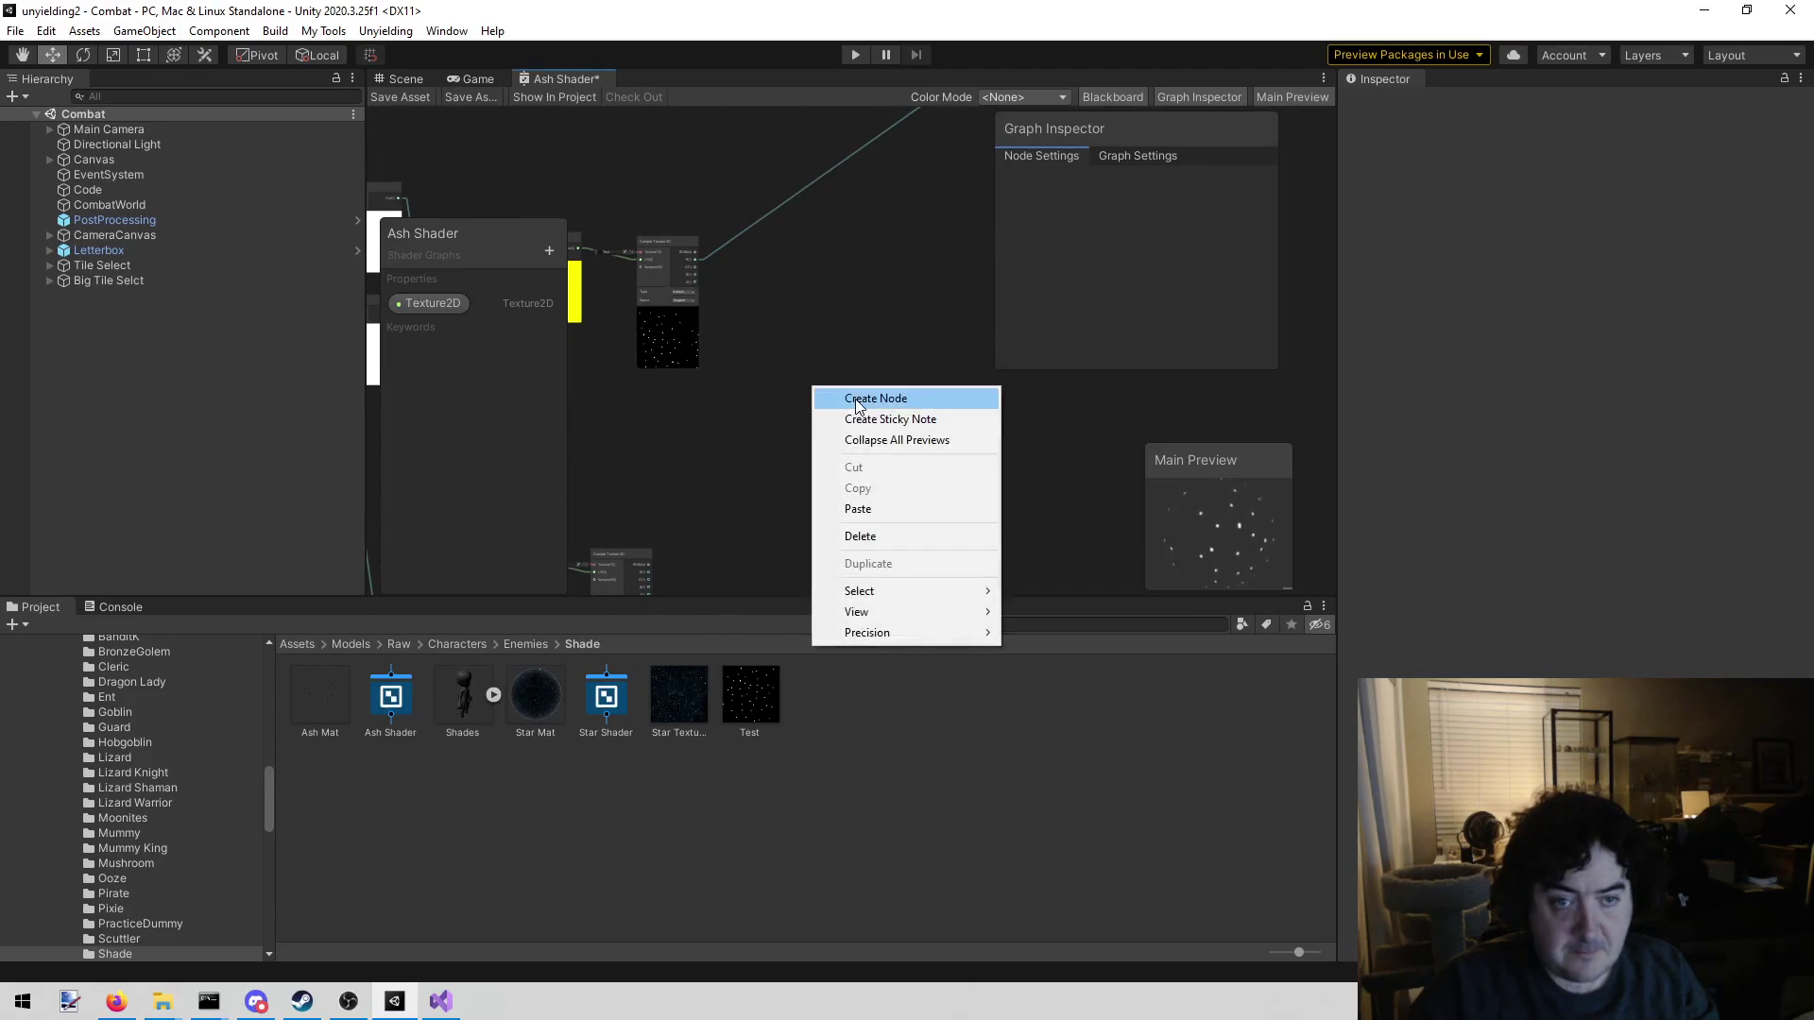
Create a Math > Basic > Add node in the Ash Shader graph
{"action": "left_click", "coordinate": [855, 398]}
{"action": "type", "text": "add"}
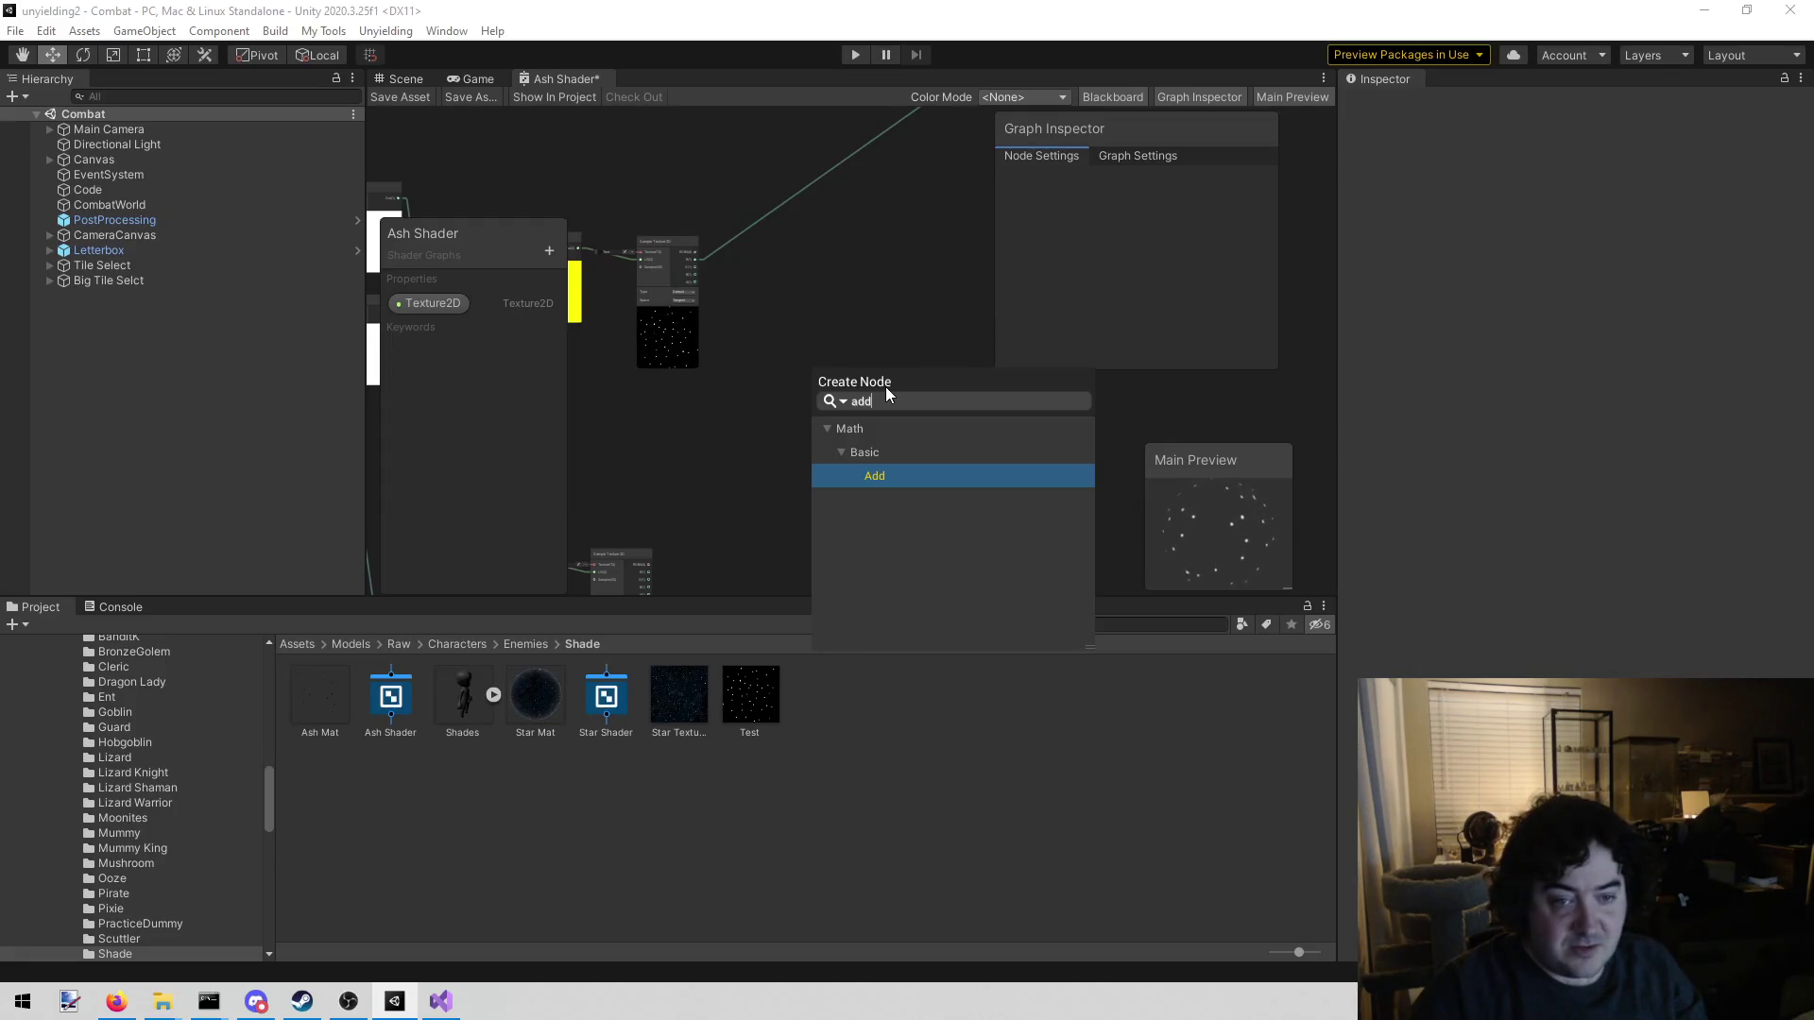
{"action": "key", "text": "Return"}
{"action": "key", "text": "a"}
{"action": "scroll", "coordinate": [802, 315], "scroll_direction": "up", "scroll_amount": 3}
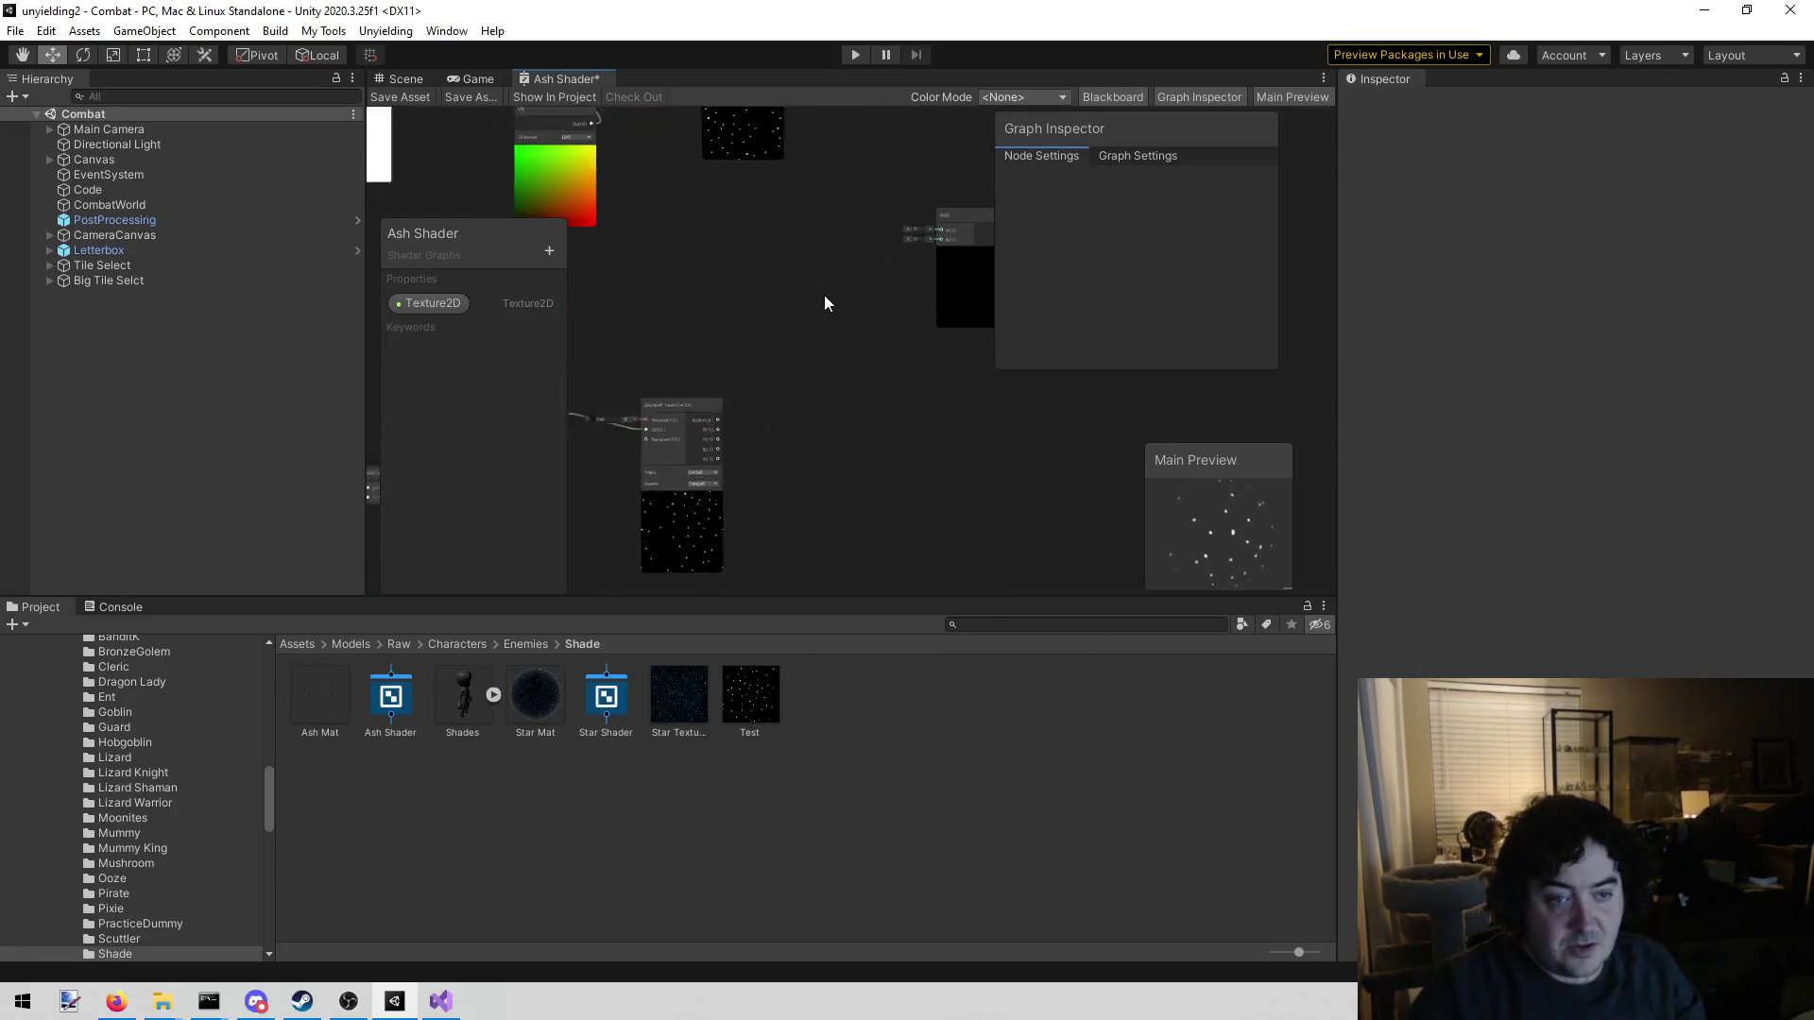
{"action": "scroll", "coordinate": [786, 367], "scroll_direction": "up", "scroll_amount": 2}
Wire both Sample Texture 2D RGBA outputs into Add, Add into Base Color, and save
{"action": "left_click_drag", "start_coordinate": [680, 470], "coordinate": [701, 538]}
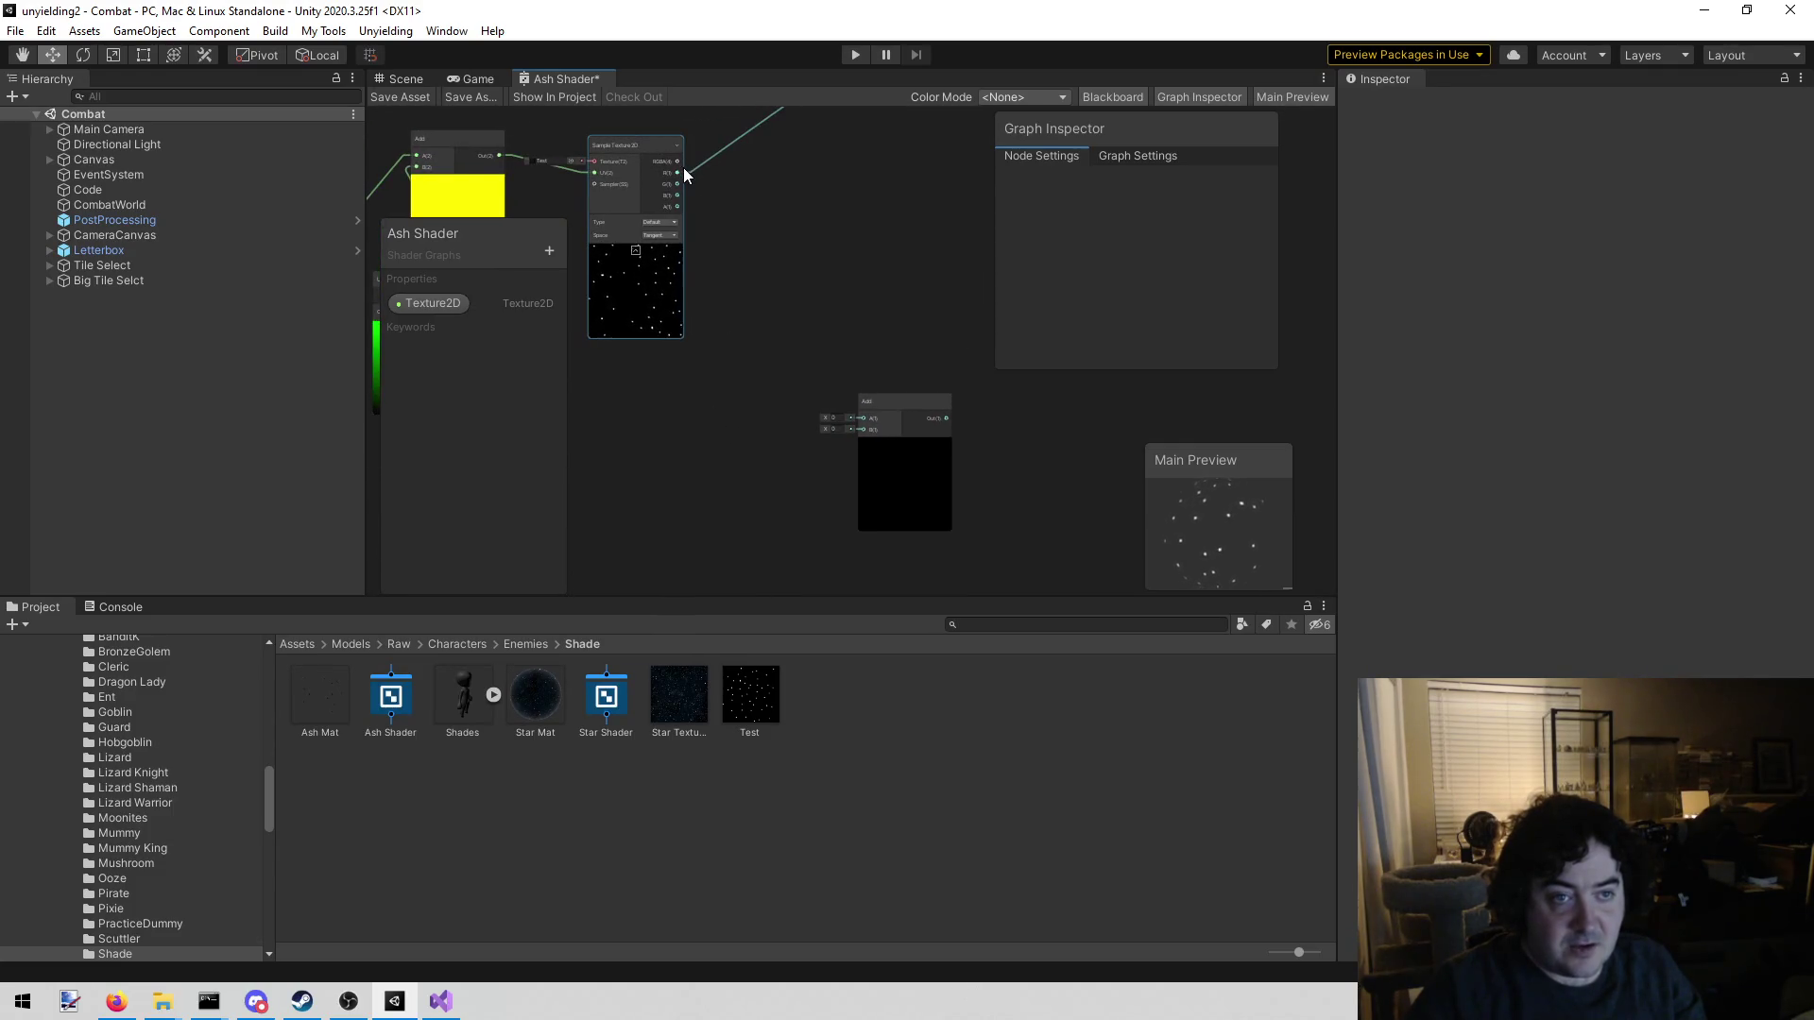
{"action": "mouse_move", "coordinate": [677, 162]}
{"action": "left_mouse_down"}
{"action": "mouse_move", "coordinate": [795, 298]}
{"action": "mouse_move", "coordinate": [862, 459]}
{"action": "left_mouse_up"}
{"action": "left_click_drag", "start_coordinate": [725, 486], "coordinate": [822, 321]}
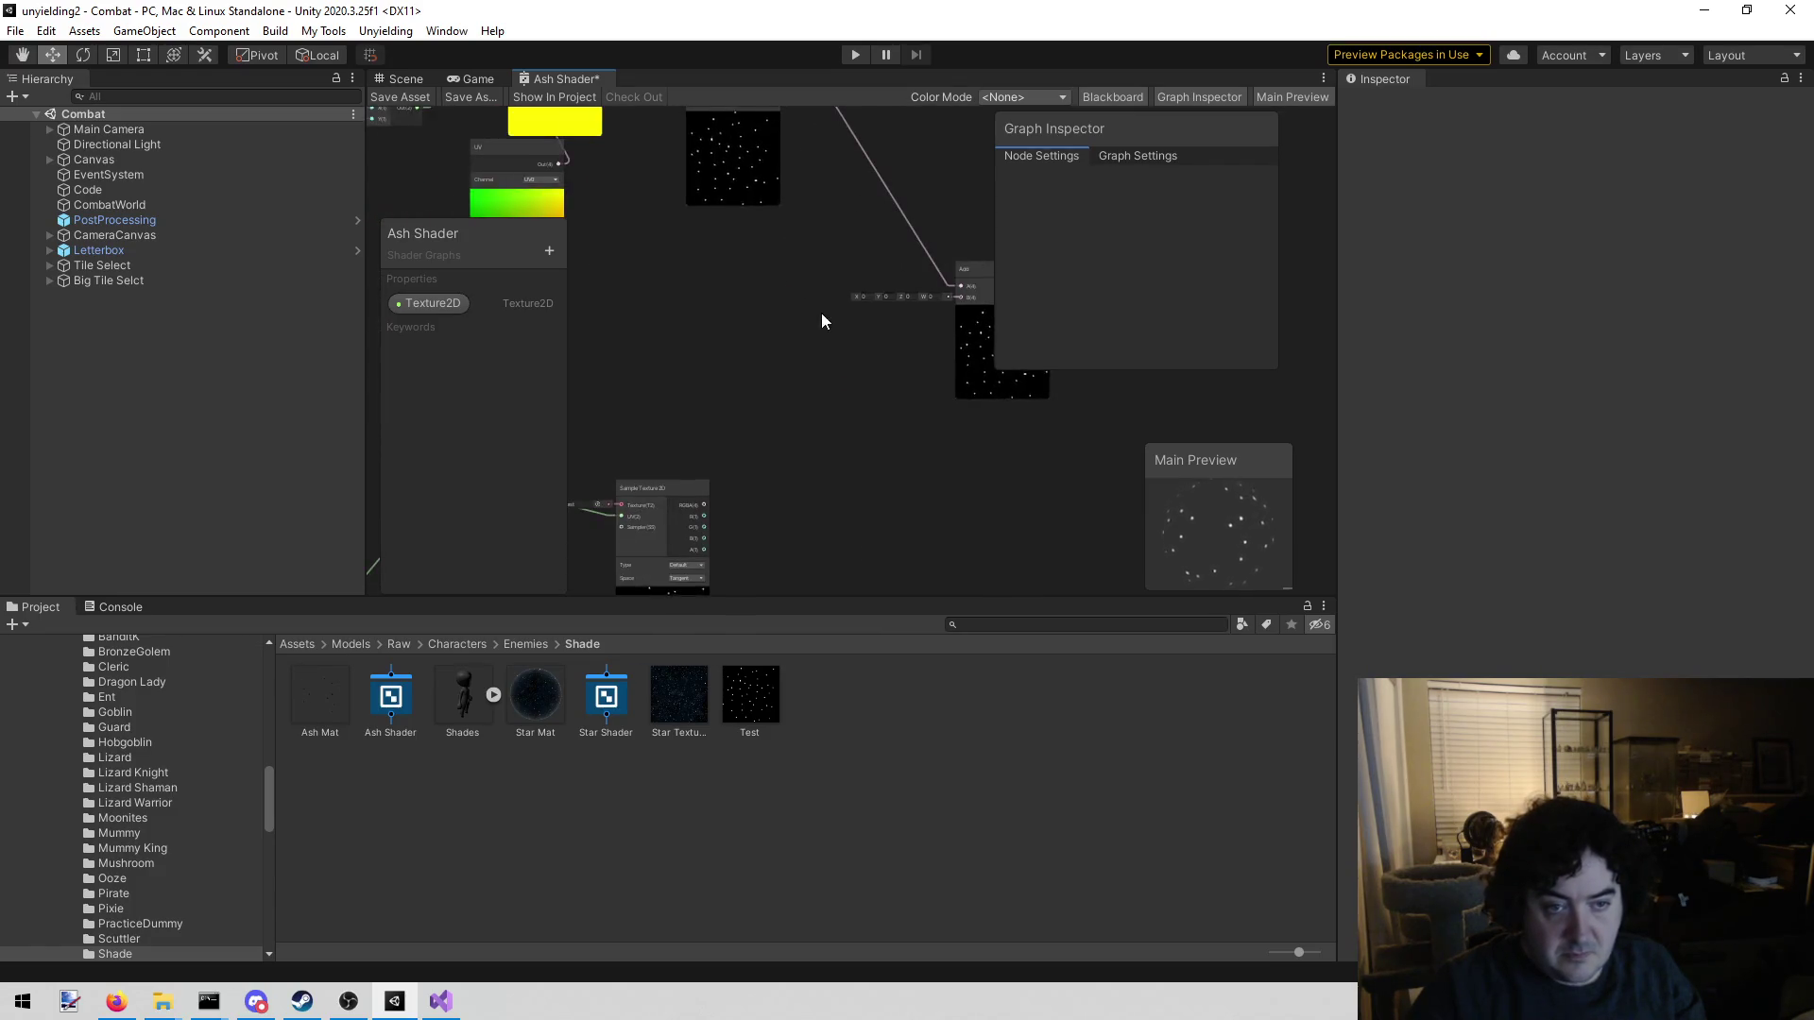
{"action": "mouse_move", "coordinate": [704, 504]}
{"action": "left_mouse_down"}
{"action": "mouse_move", "coordinate": [985, 304]}
{"action": "mouse_move", "coordinate": [962, 285]}
{"action": "mouse_move", "coordinate": [710, 343]}
{"action": "mouse_move", "coordinate": [700, 362]}
{"action": "left_mouse_up"}
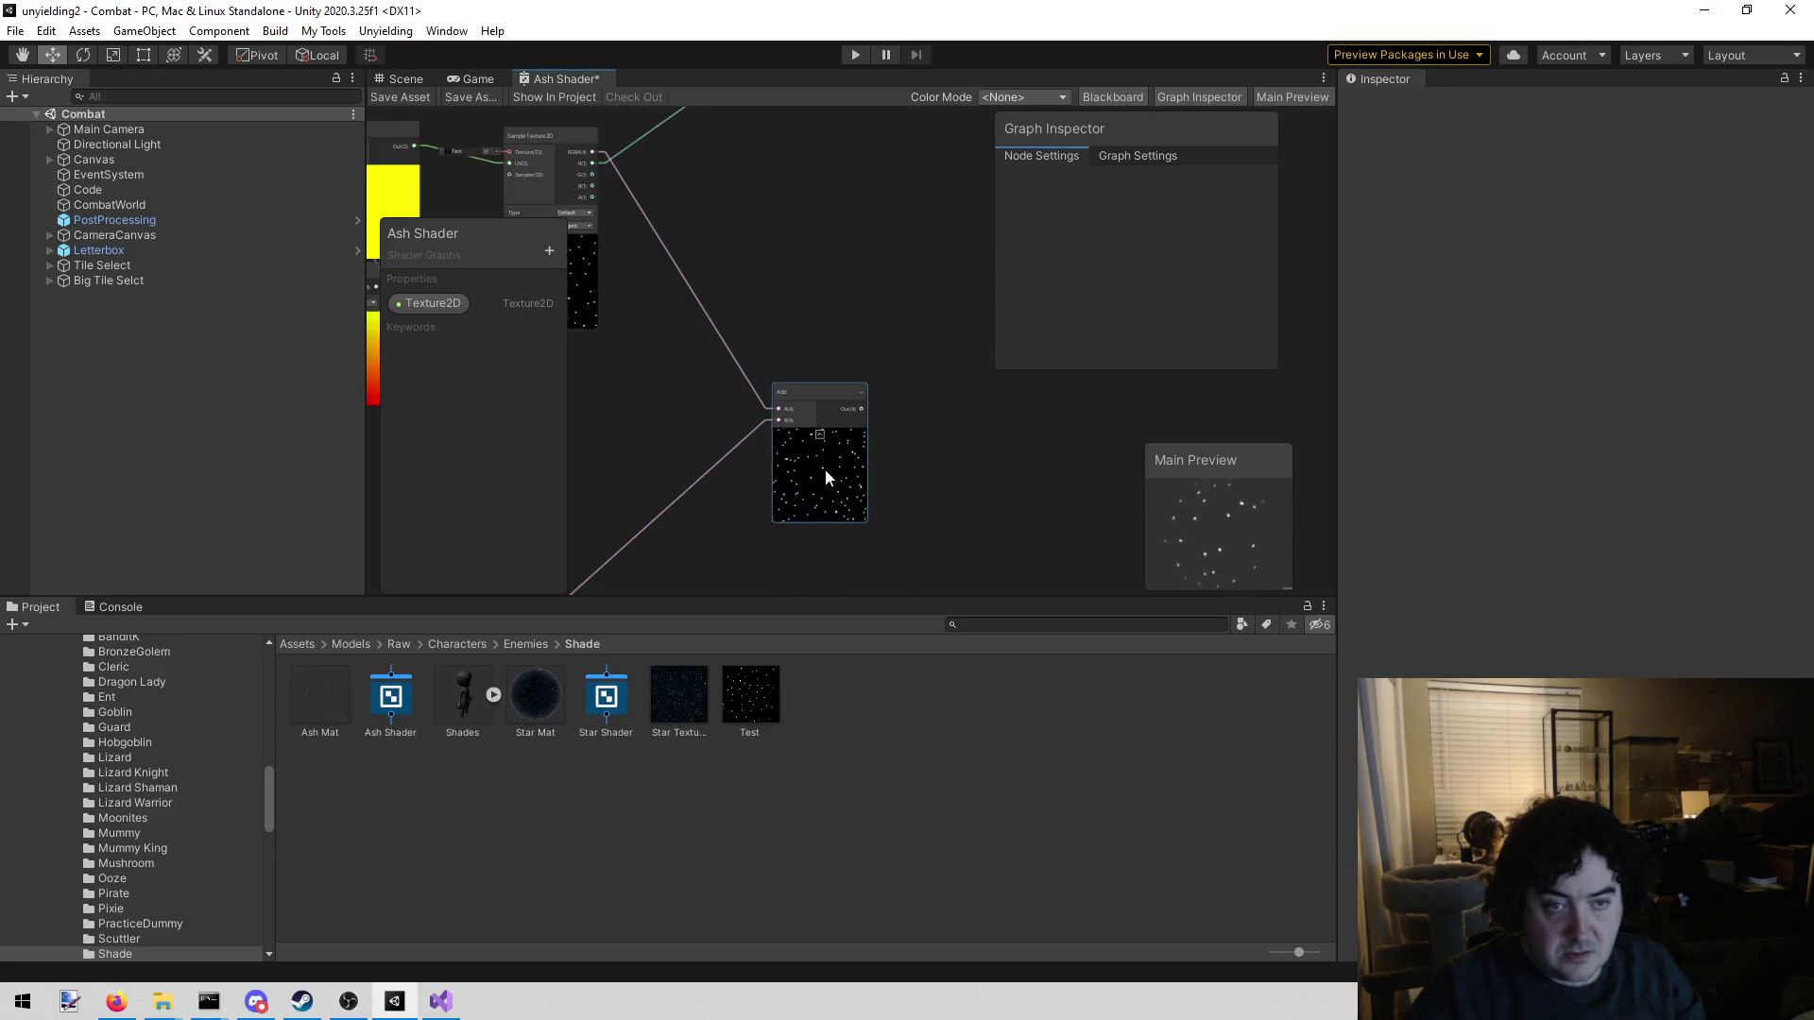
{"action": "mouse_move", "coordinate": [864, 409]}
{"action": "left_mouse_down"}
{"action": "mouse_move", "coordinate": [978, 121]}
{"action": "mouse_move", "coordinate": [1068, 90]}
{"action": "mouse_move", "coordinate": [1446, 150]}
{"action": "mouse_move", "coordinate": [1491, 185]}
{"action": "mouse_move", "coordinate": [1412, 210]}
{"action": "mouse_move", "coordinate": [1387, 136]}
{"action": "mouse_move", "coordinate": [976, 235]}
{"action": "mouse_move", "coordinate": [870, 227]}
{"action": "left_mouse_up"}
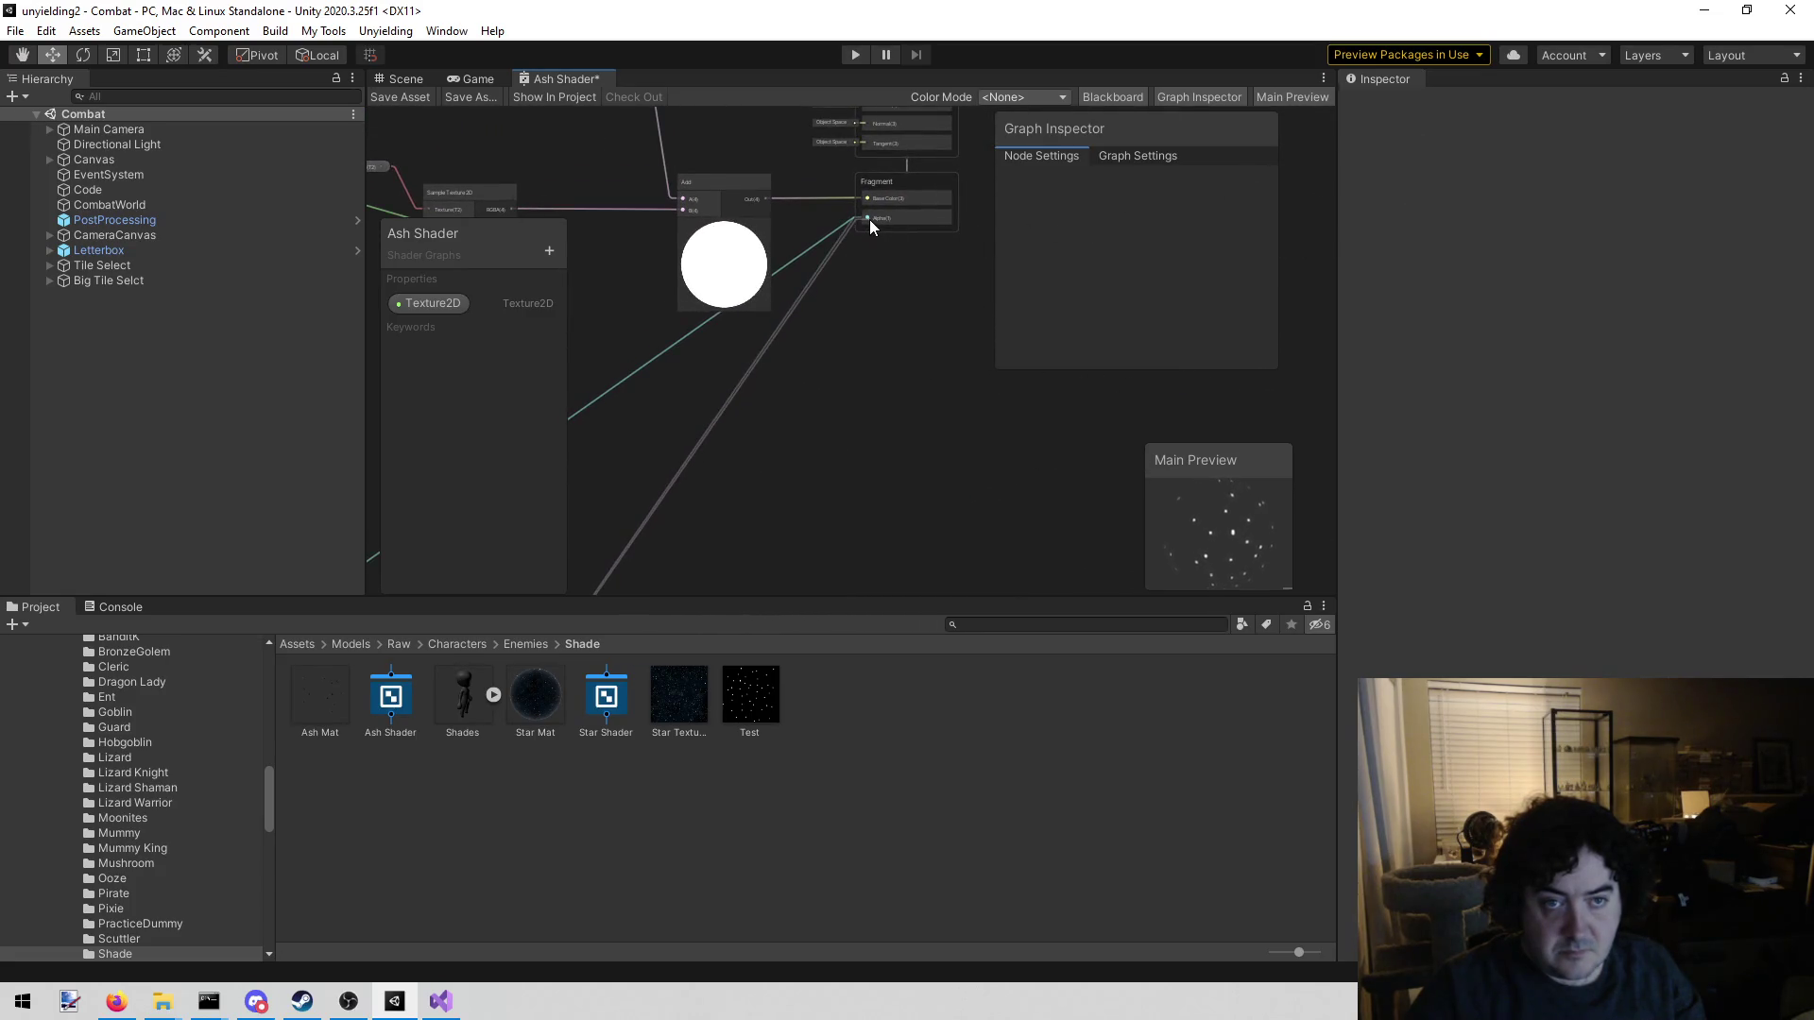
{"action": "mouse_move", "coordinate": [720, 547]}
{"action": "left_mouse_down"}
{"action": "mouse_move", "coordinate": [842, 306]}
{"action": "mouse_move", "coordinate": [713, 452]}
{"action": "mouse_move", "coordinate": [754, 204]}
{"action": "mouse_move", "coordinate": [837, 198]}
{"action": "left_mouse_up"}
{"action": "left_click", "coordinate": [399, 97]}
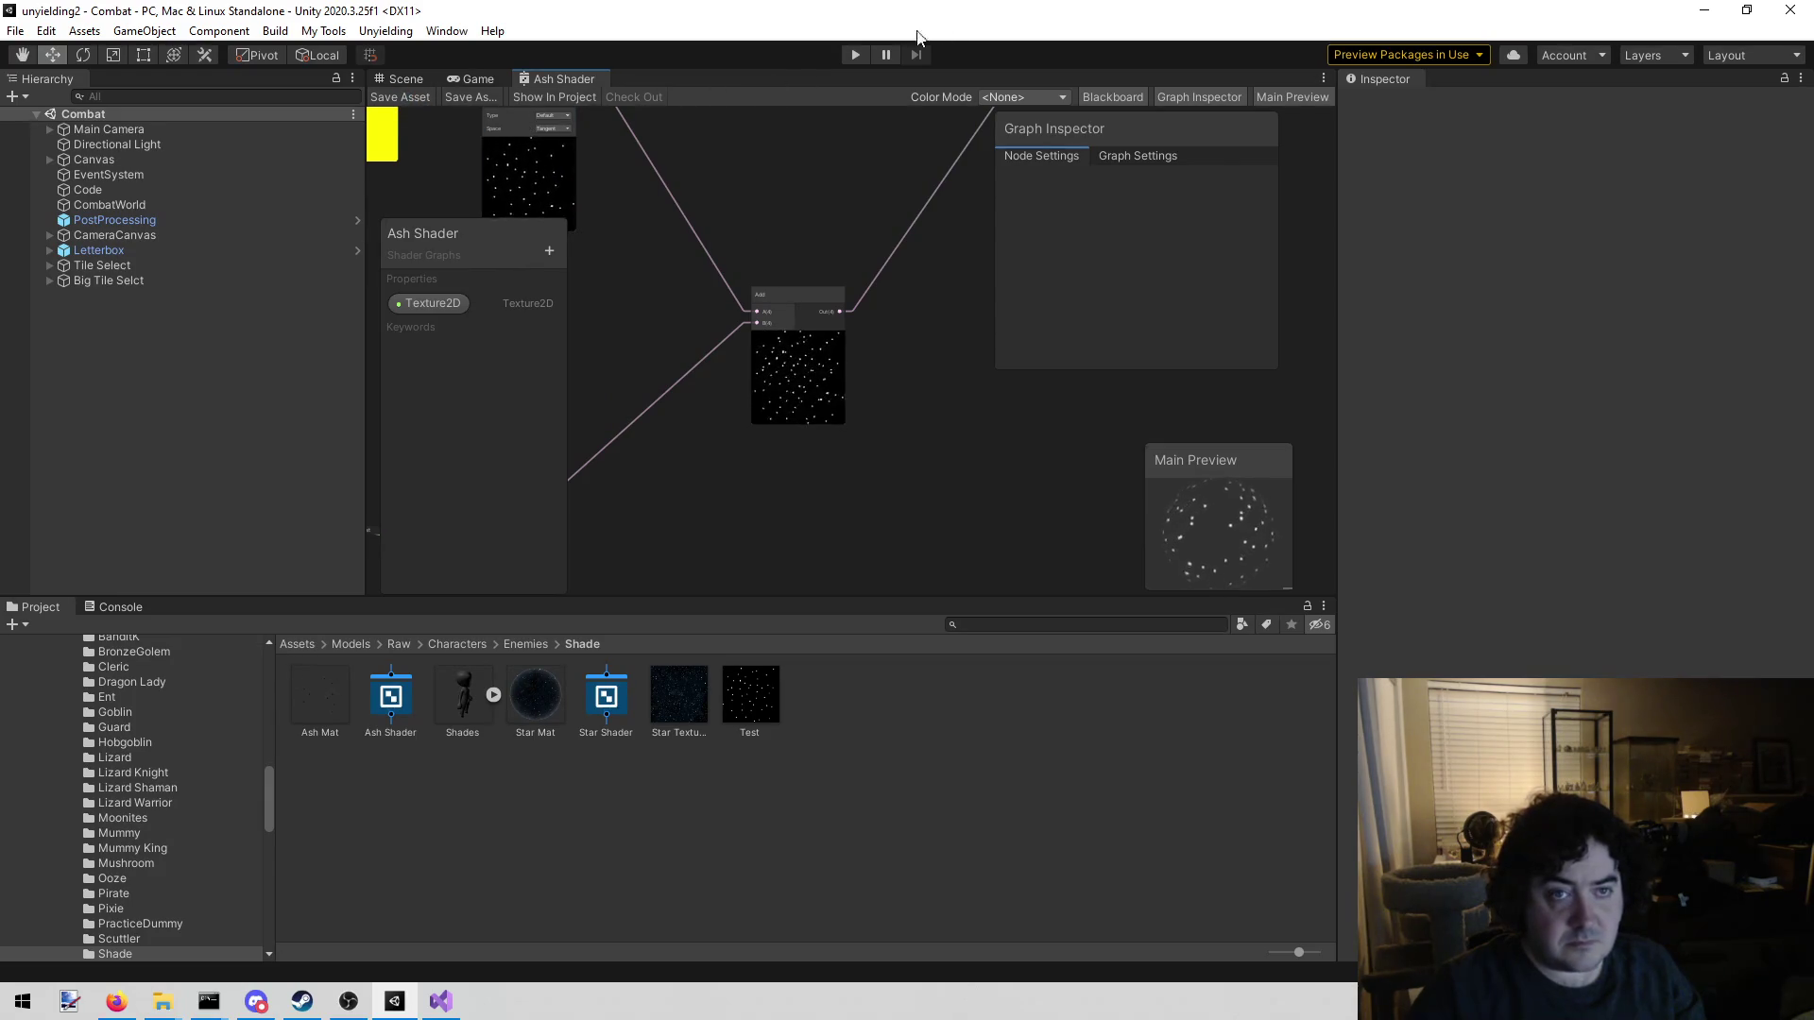
Enter play mode and give the Shade enemy the Ash Mat material
{"action": "left_click", "coordinate": [854, 56]}
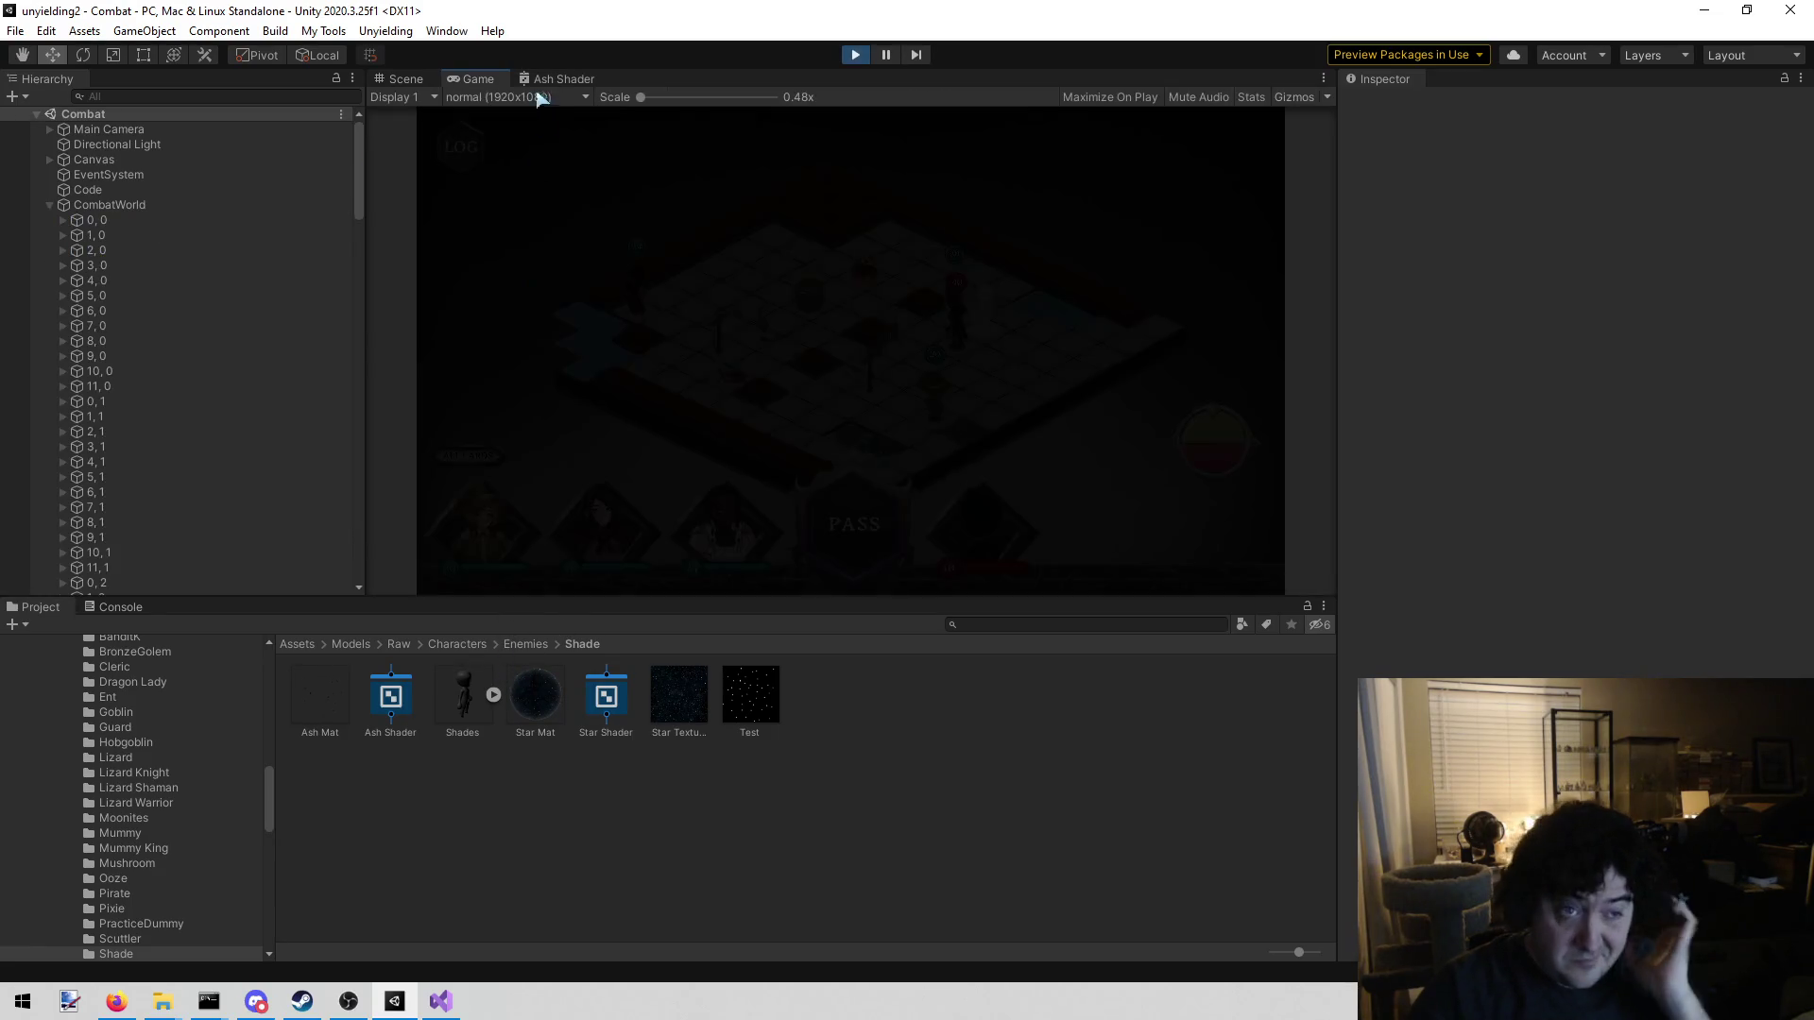
{"action": "left_click", "coordinate": [387, 80]}
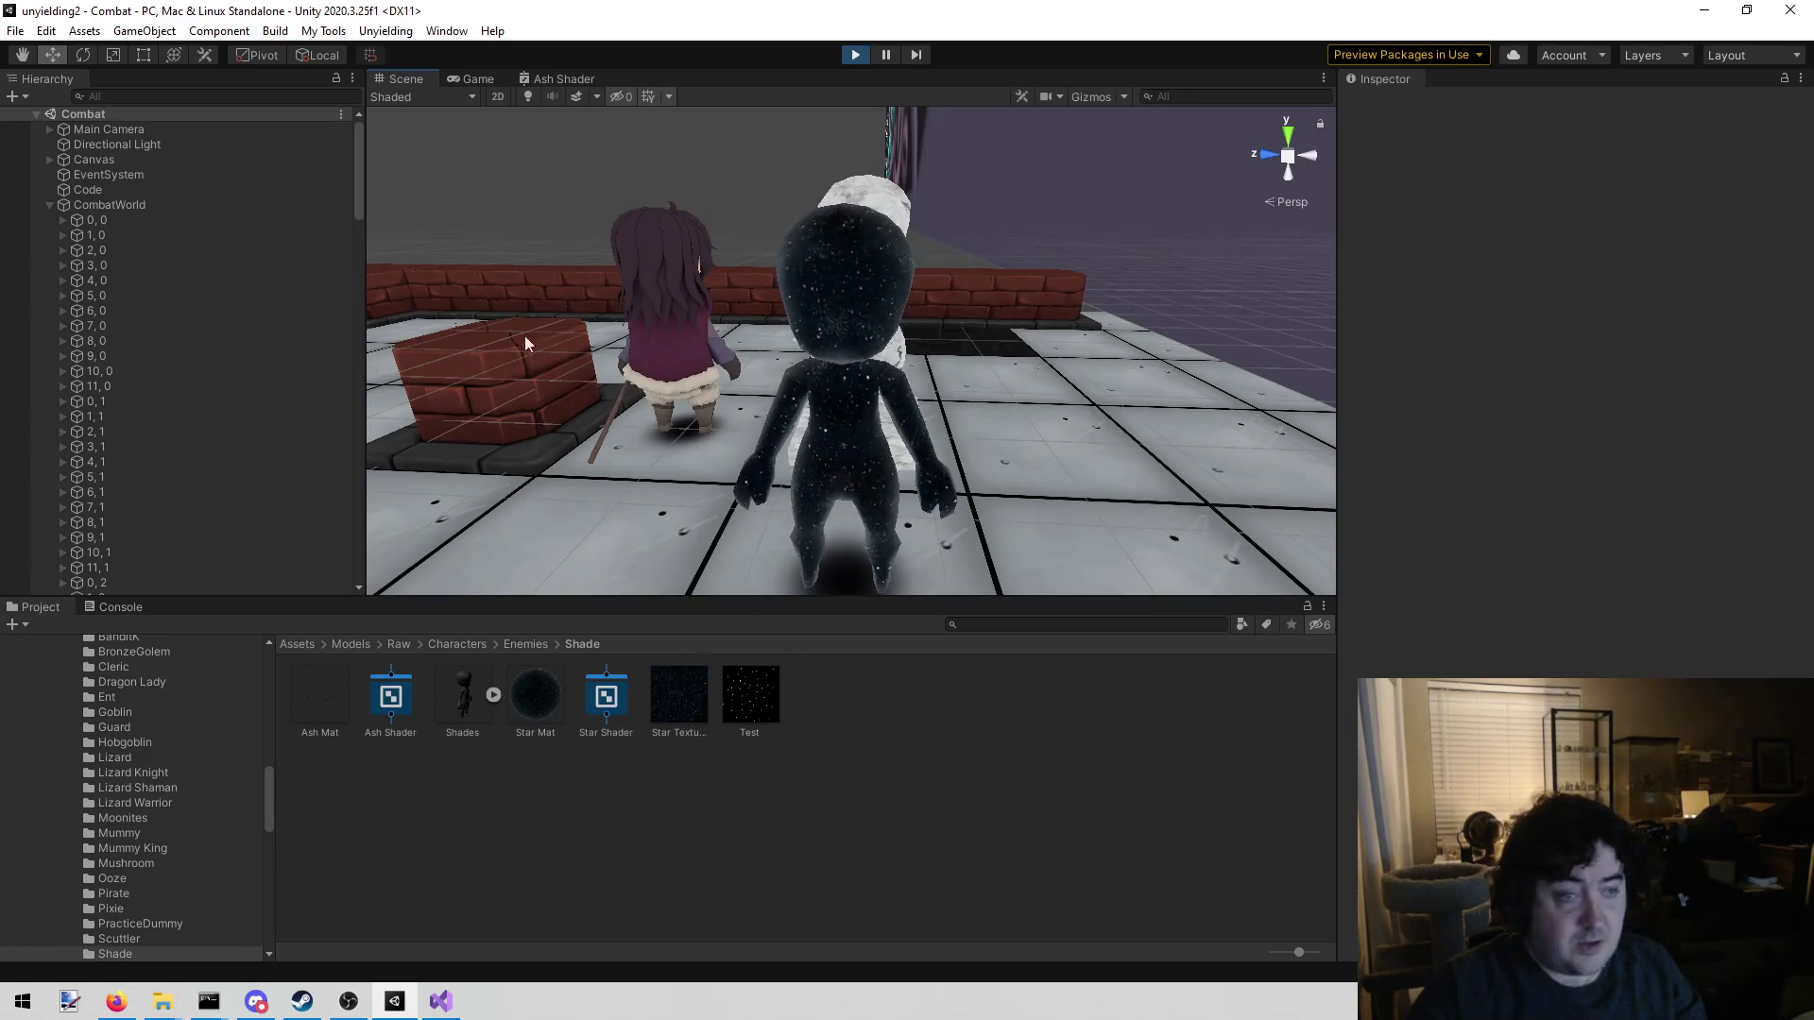
{"action": "left_click", "coordinate": [842, 363]}
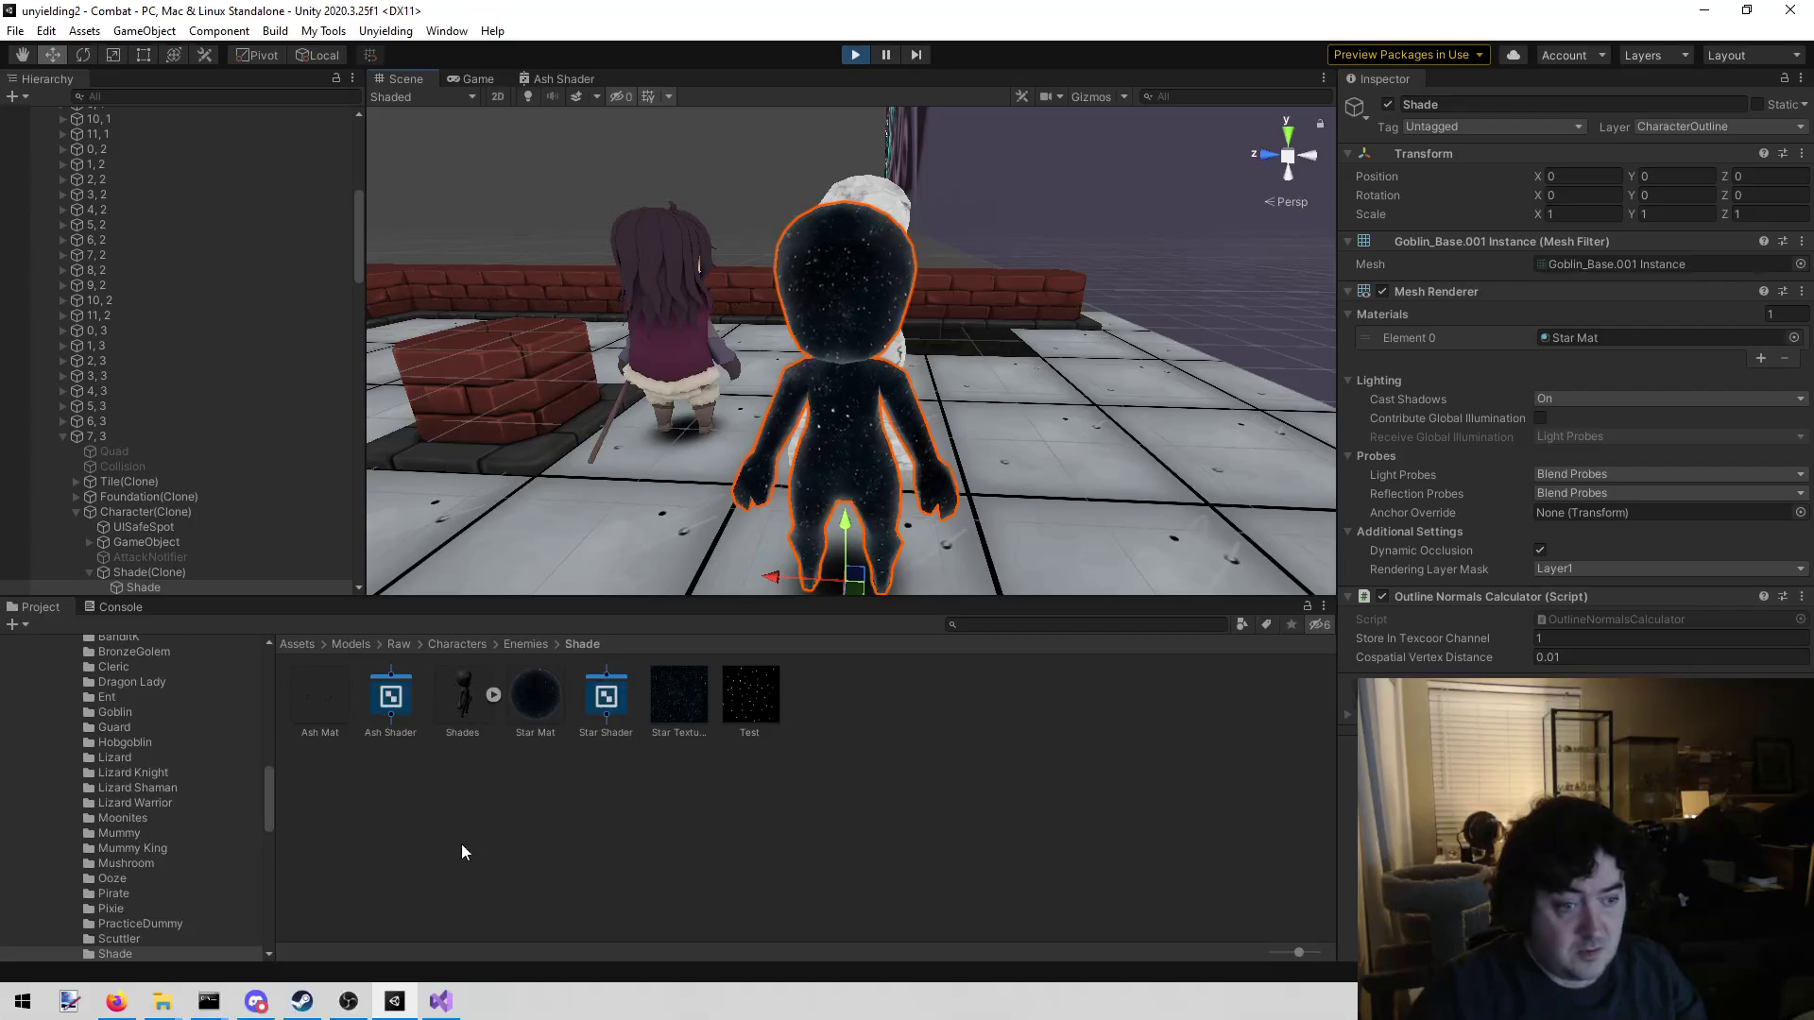
{"action": "mouse_move", "coordinate": [321, 703]}
{"action": "left_mouse_down"}
{"action": "mouse_move", "coordinate": [1423, 405]}
{"action": "mouse_move", "coordinate": [1593, 340]}
{"action": "left_mouse_up"}
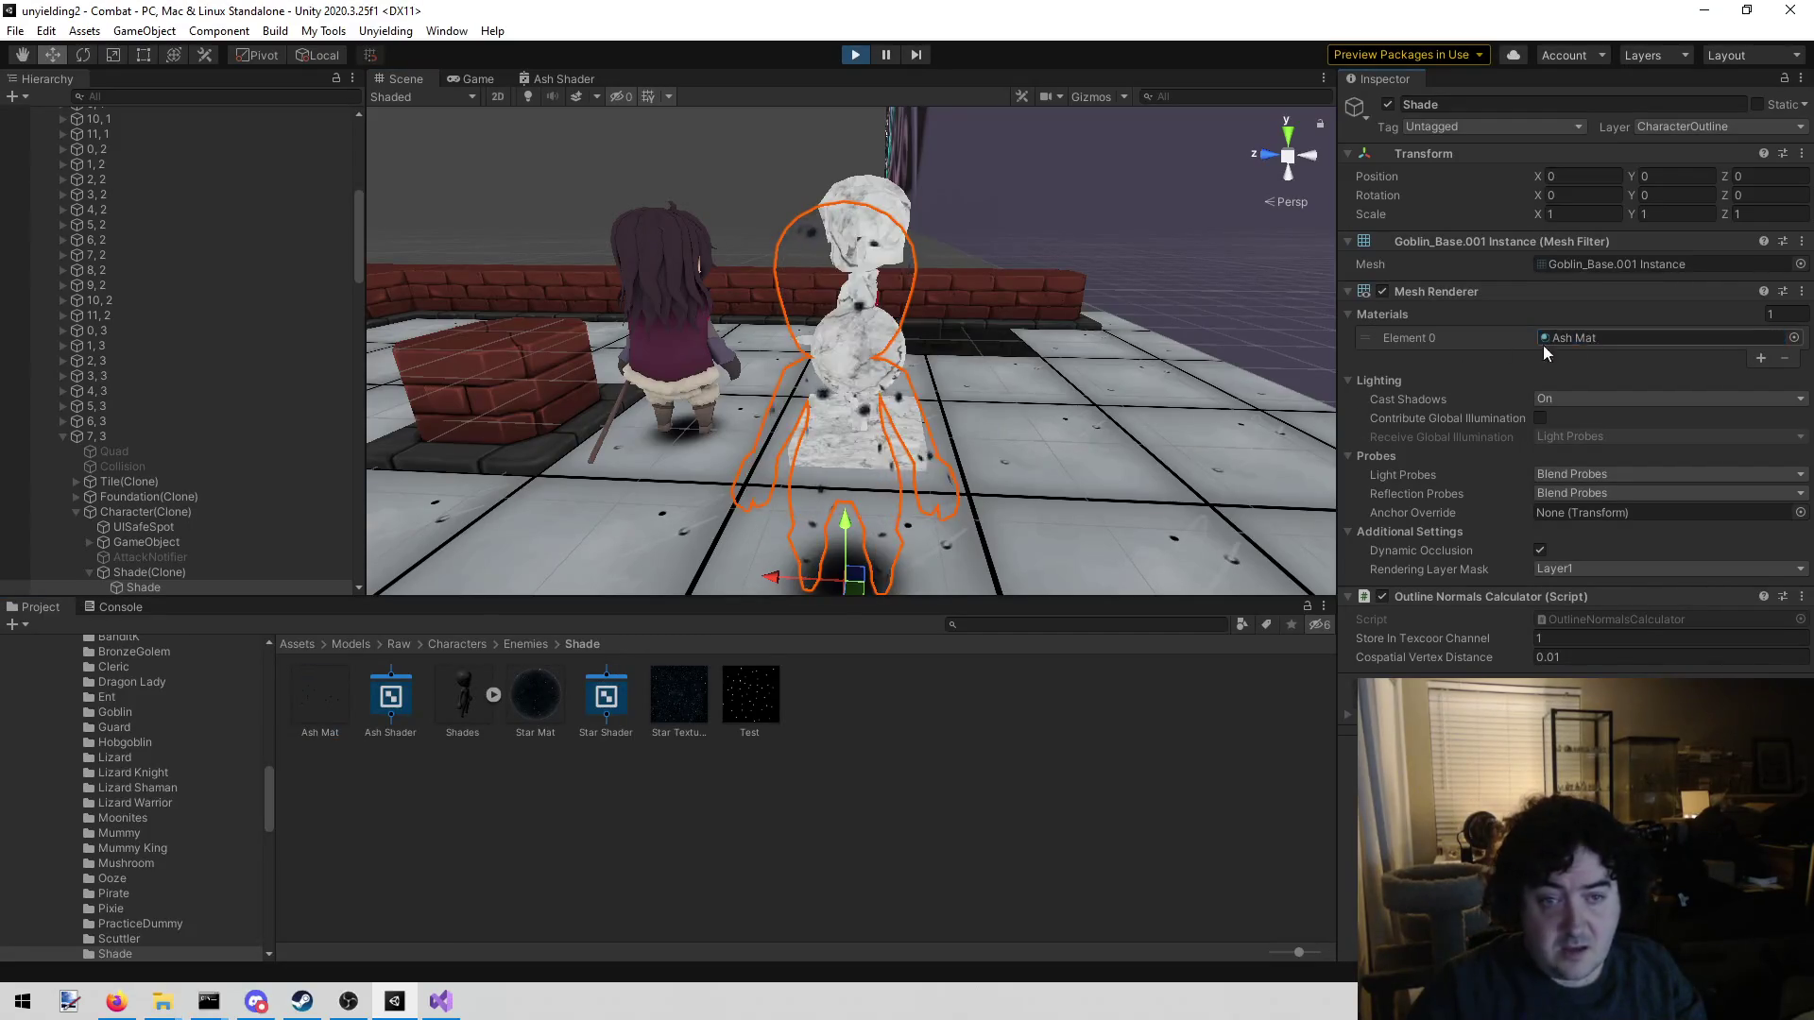
Check the Shade in the Game view, then switch back to the Ash Shader graph
{"action": "left_click", "coordinate": [484, 76]}
{"action": "left_click", "coordinate": [831, 540]}
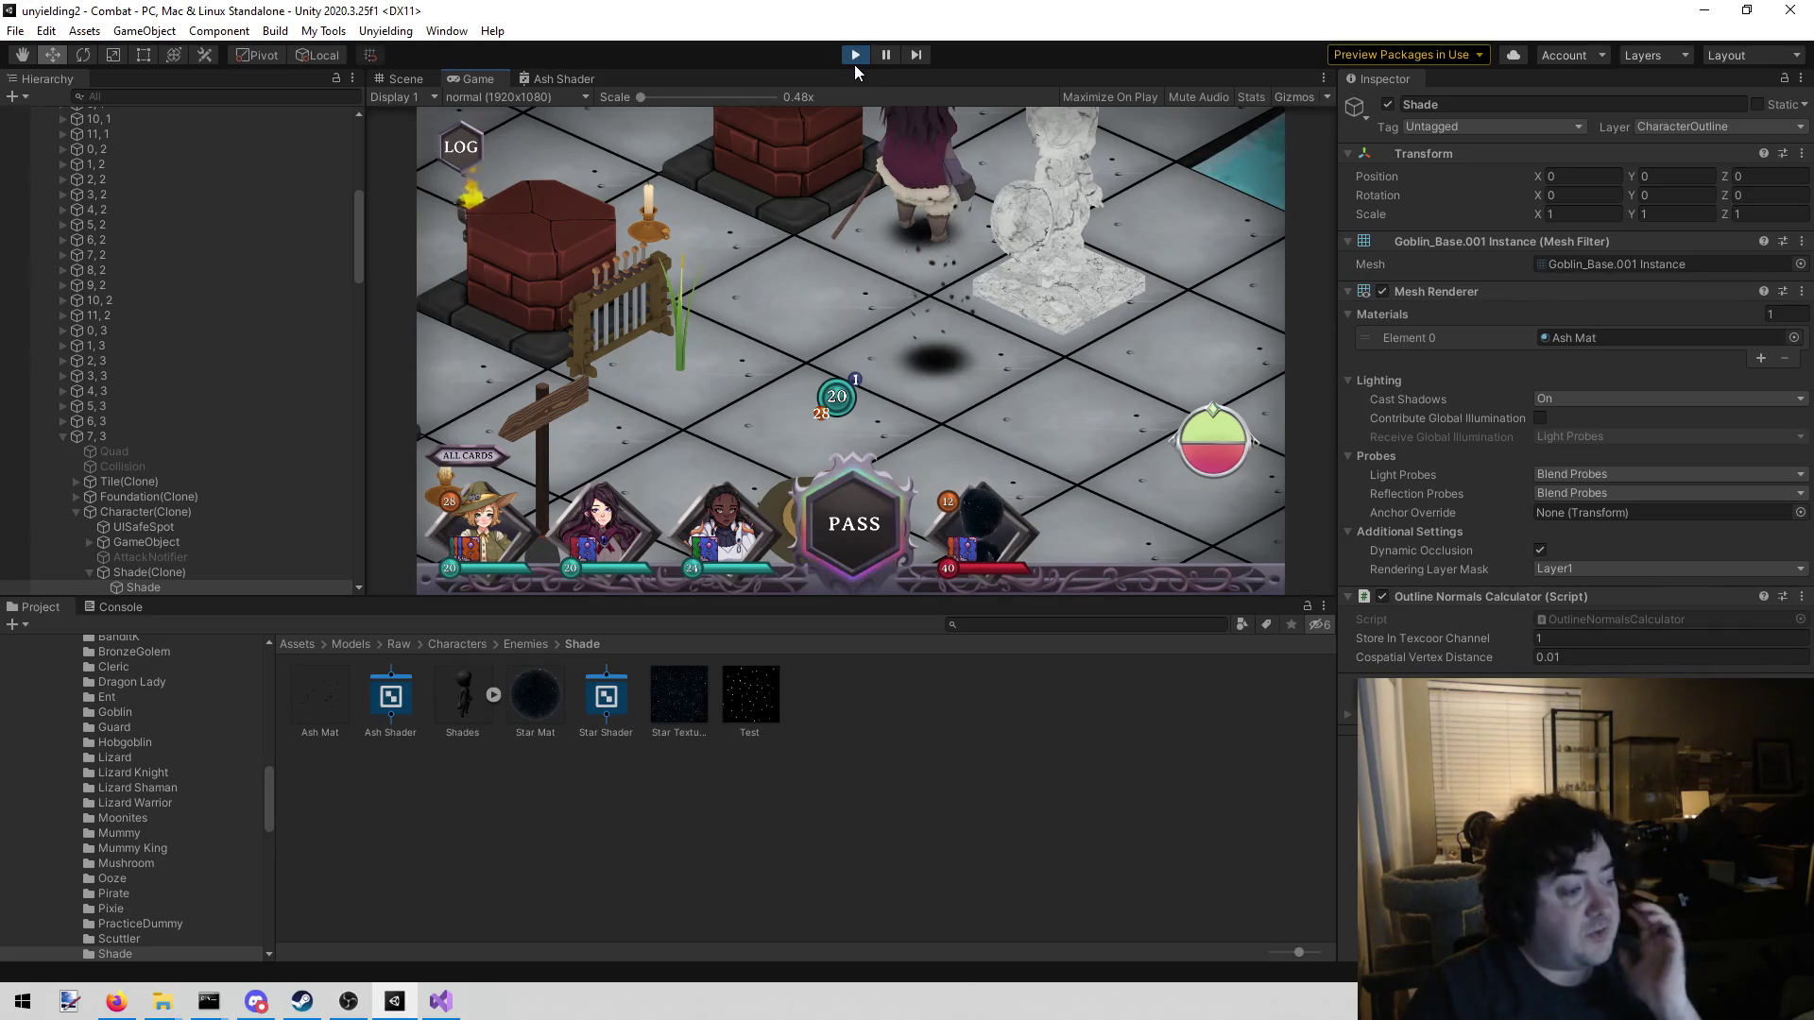
{"action": "left_click", "coordinate": [548, 82]}
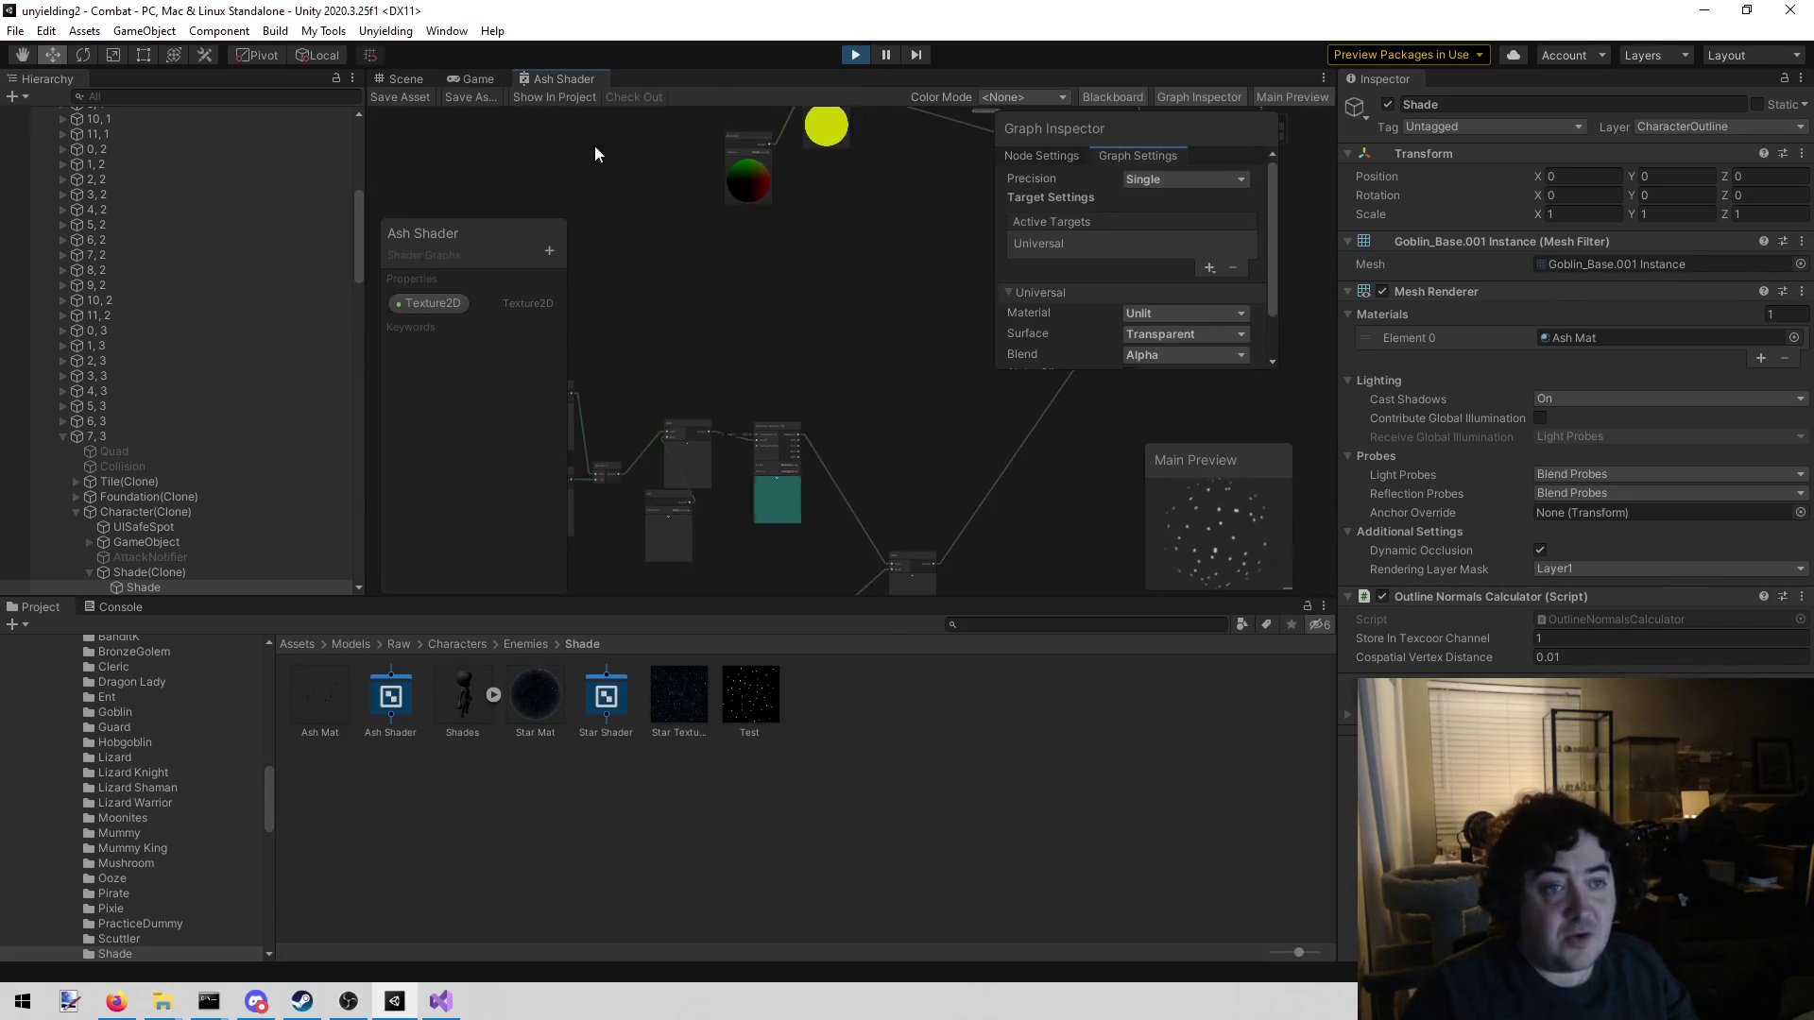
Change the lower Multiply node's B value from -0.1 to 0
{"action": "left_click_drag", "start_coordinate": [873, 474], "coordinate": [865, 208]}
{"action": "scroll", "coordinate": [822, 411], "scroll_direction": "up", "scroll_amount": 3}
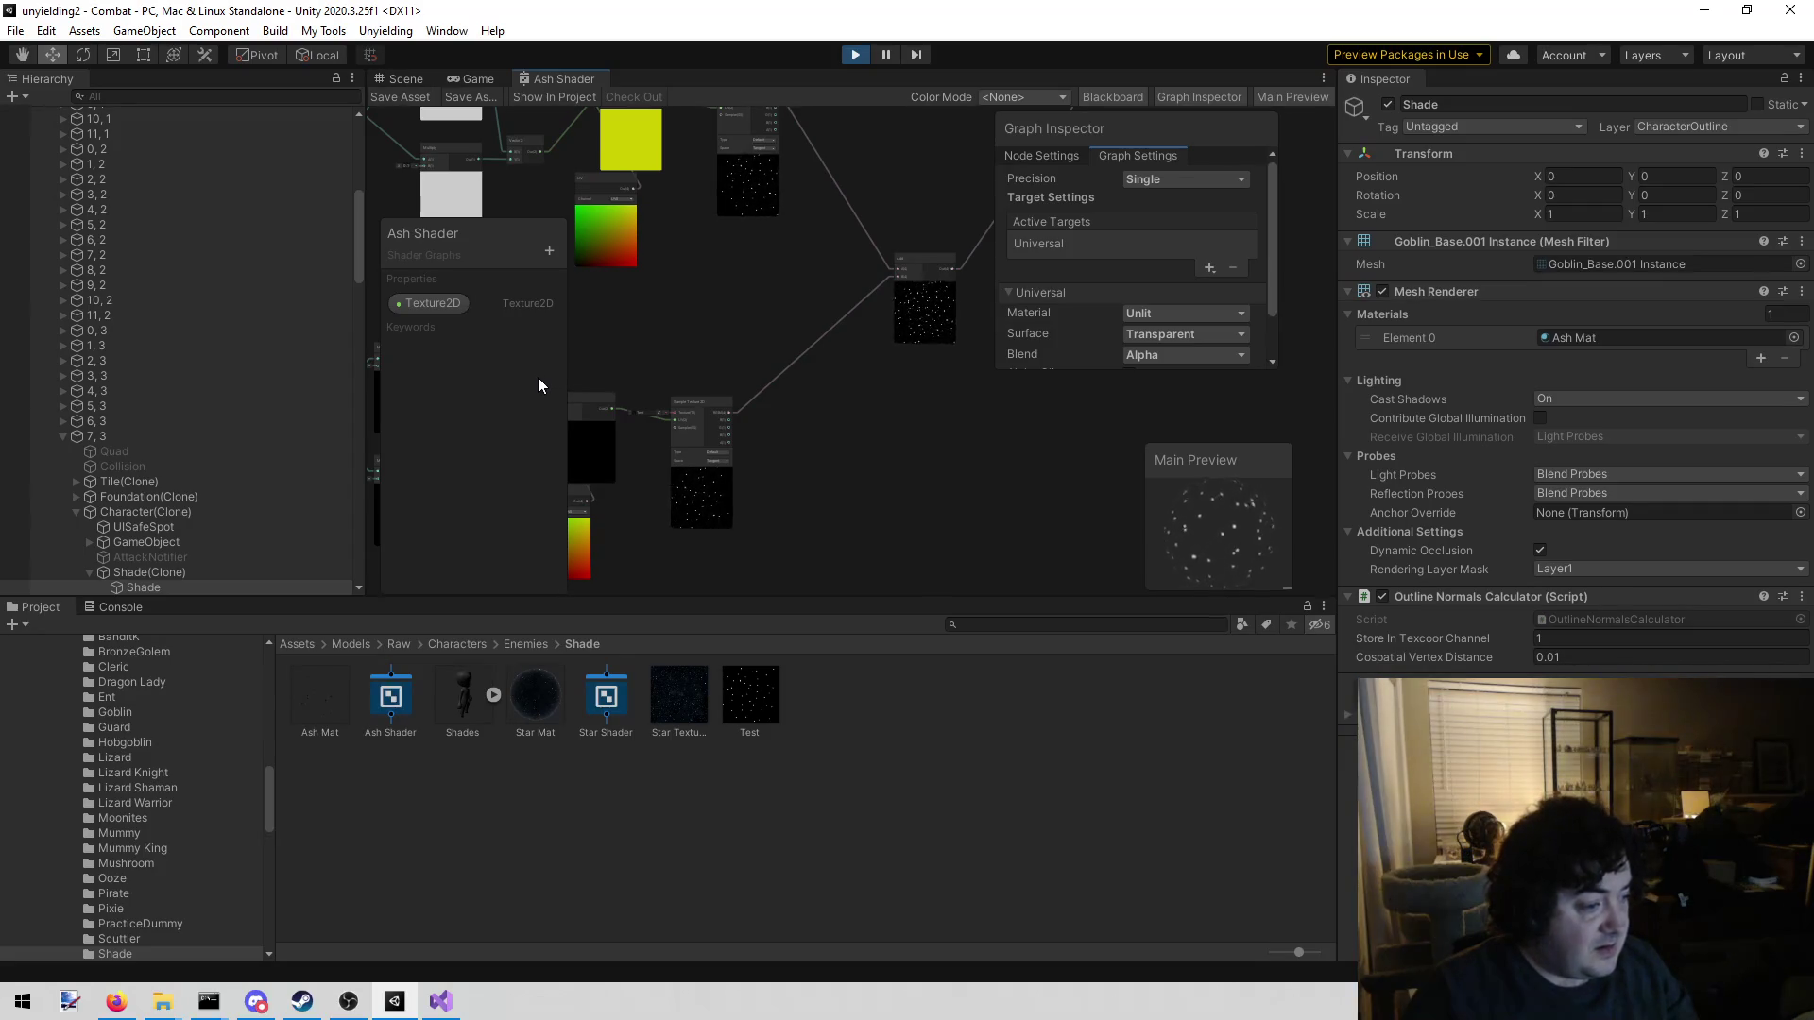
{"action": "mouse_move", "coordinate": [726, 328]}
{"action": "left_mouse_down"}
{"action": "mouse_move", "coordinate": [798, 300]}
{"action": "mouse_move", "coordinate": [729, 303]}
{"action": "left_mouse_up"}
{"action": "scroll", "coordinate": [662, 293], "scroll_direction": "up", "scroll_amount": 3}
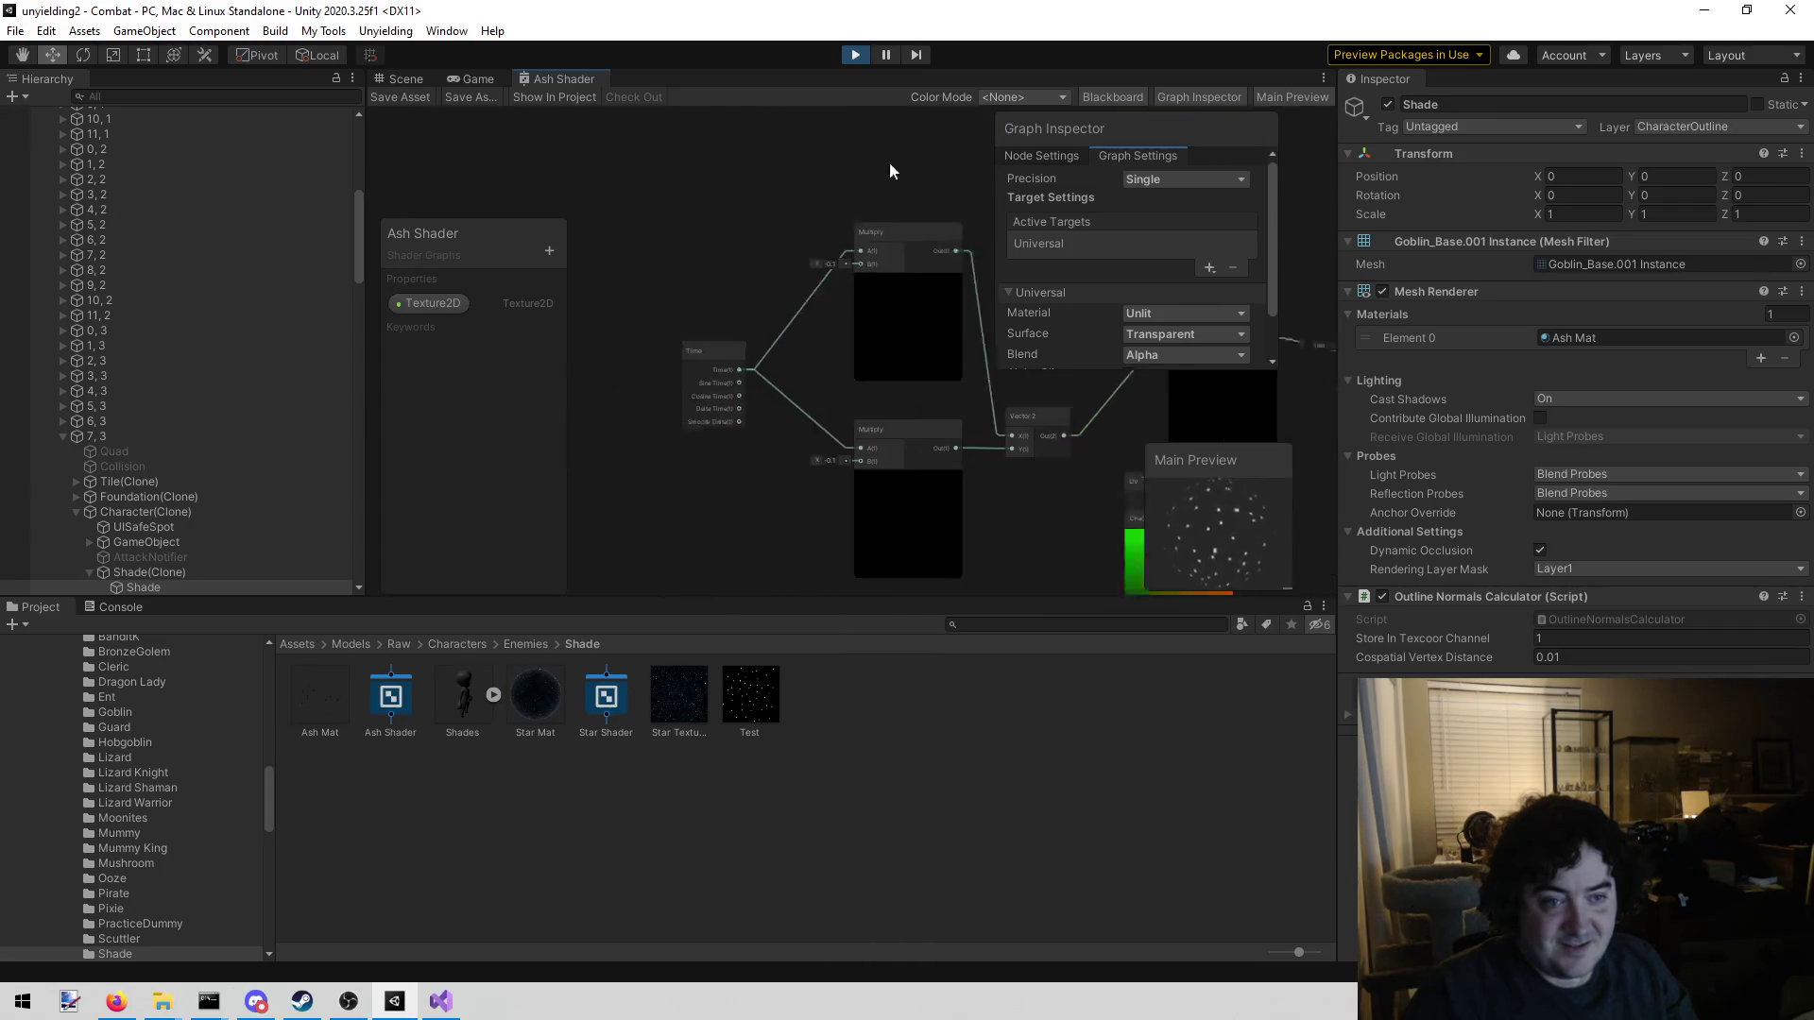
{"action": "scroll", "coordinate": [859, 191], "scroll_direction": "up", "scroll_amount": 3}
{"action": "left_click_drag", "start_coordinate": [591, 267], "coordinate": [730, 214]}
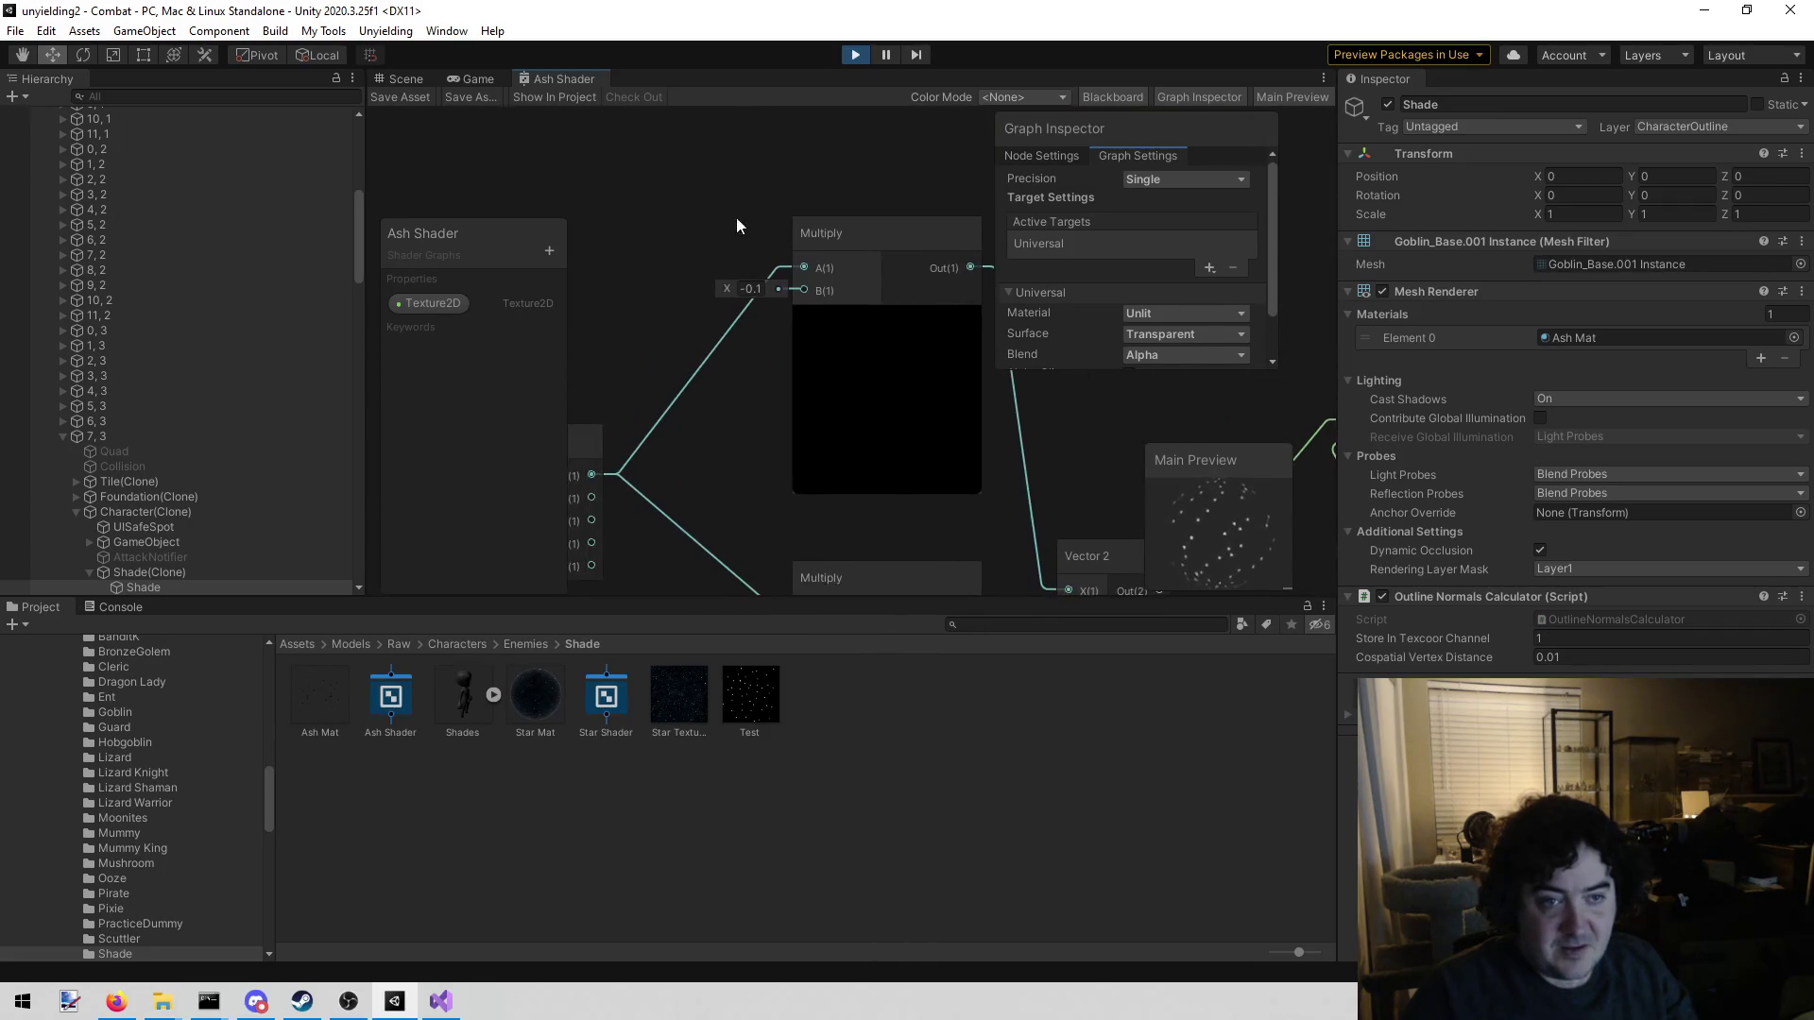
{"action": "mouse_move", "coordinate": [752, 427]}
{"action": "left_mouse_down"}
{"action": "mouse_move", "coordinate": [521, 328]}
{"action": "mouse_move", "coordinate": [680, 347]}
{"action": "left_mouse_up"}
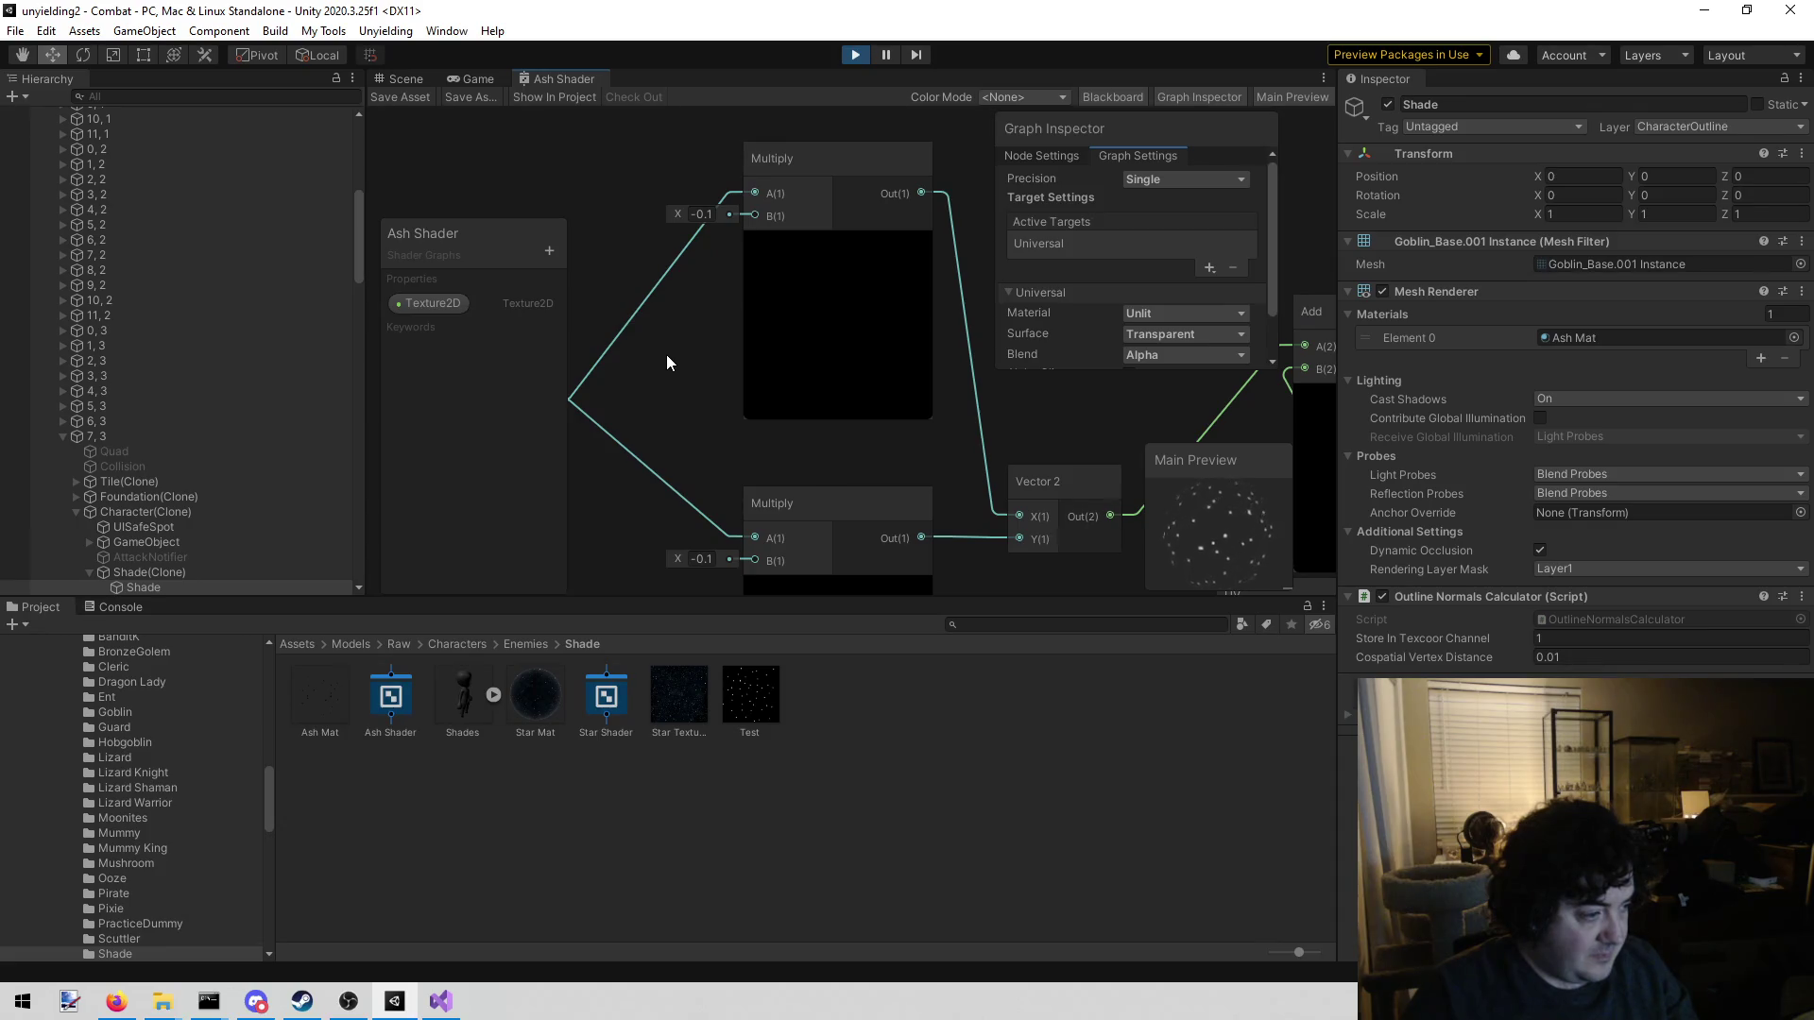
{"action": "mouse_move", "coordinate": [666, 424]}
{"action": "left_mouse_down"}
{"action": "mouse_move", "coordinate": [595, 255]}
{"action": "mouse_move", "coordinate": [729, 255]}
{"action": "mouse_move", "coordinate": [531, 335]}
{"action": "mouse_move", "coordinate": [752, 316]}
{"action": "left_mouse_up"}
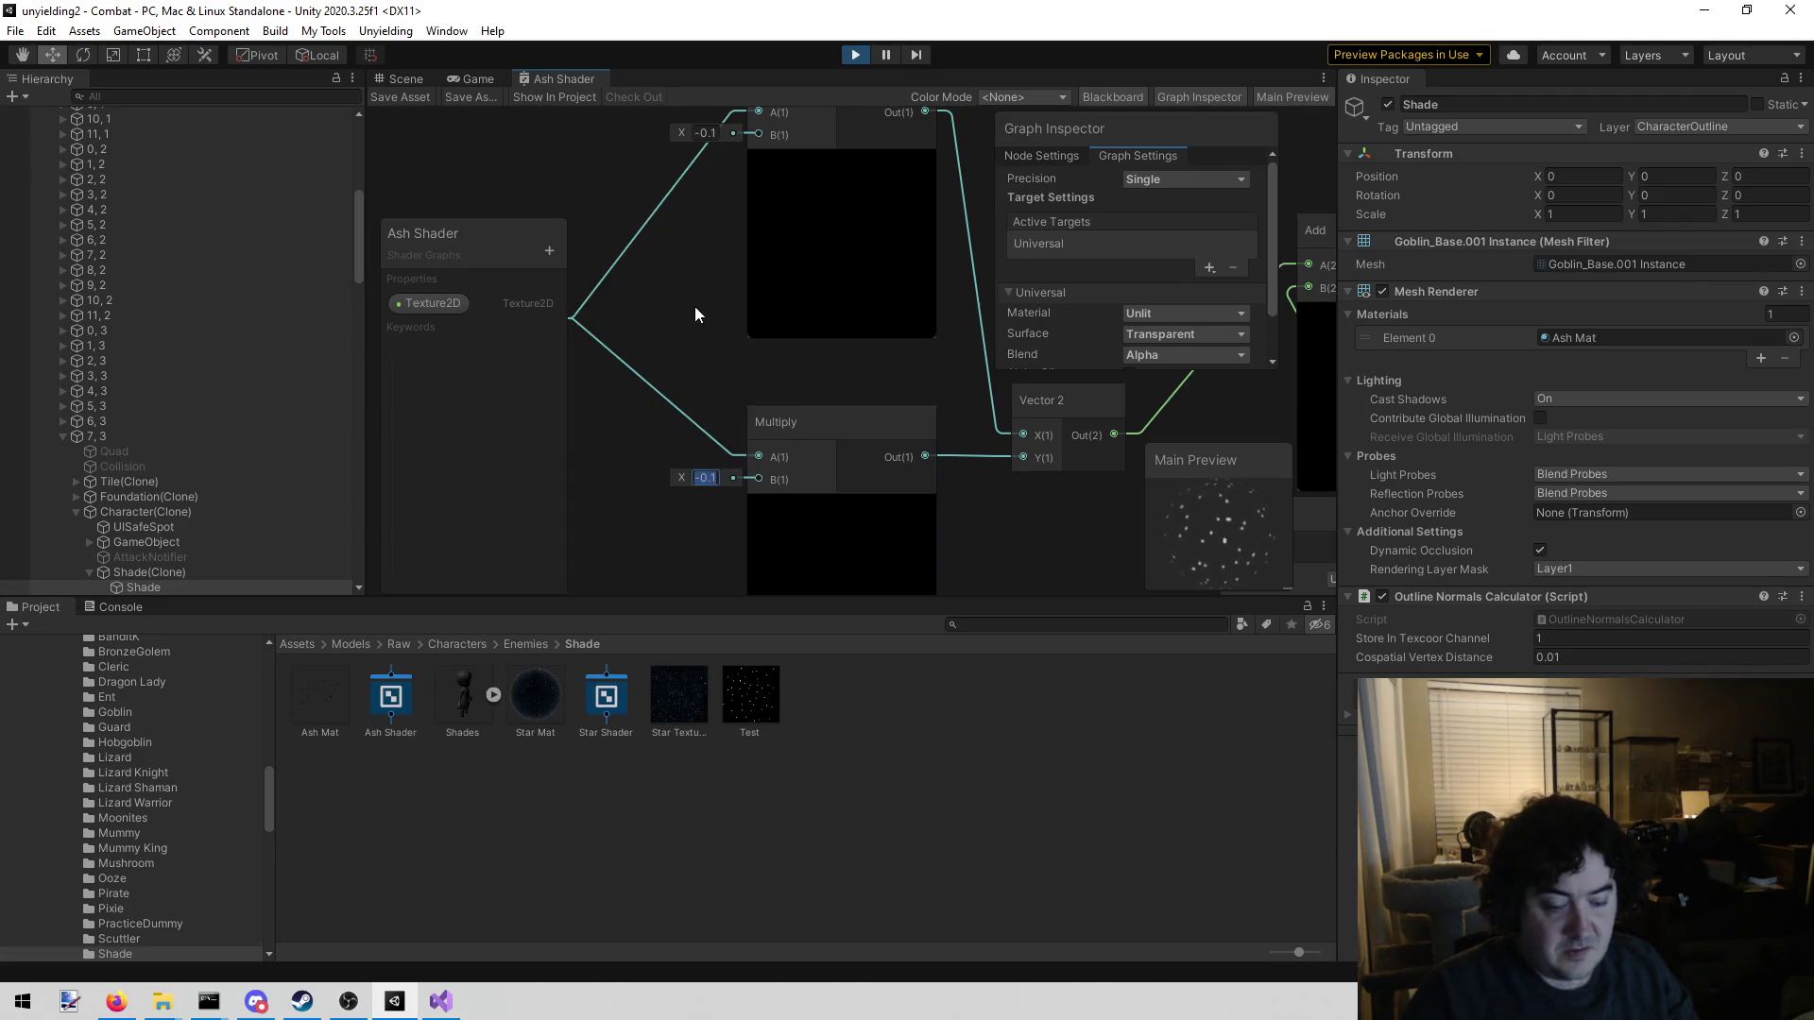
{"action": "type", "text": "0"}
Box-select the time-driven offset nodes and bring up the menu on empty canvas
{"action": "mouse_move", "coordinate": [960, 378]}
{"action": "left_mouse_down"}
{"action": "mouse_move", "coordinate": [791, 499]}
{"action": "mouse_move", "coordinate": [860, 383]}
{"action": "mouse_move", "coordinate": [797, 191]}
{"action": "left_mouse_up"}
{"action": "scroll", "coordinate": [697, 246], "scroll_direction": "down", "scroll_amount": 5}
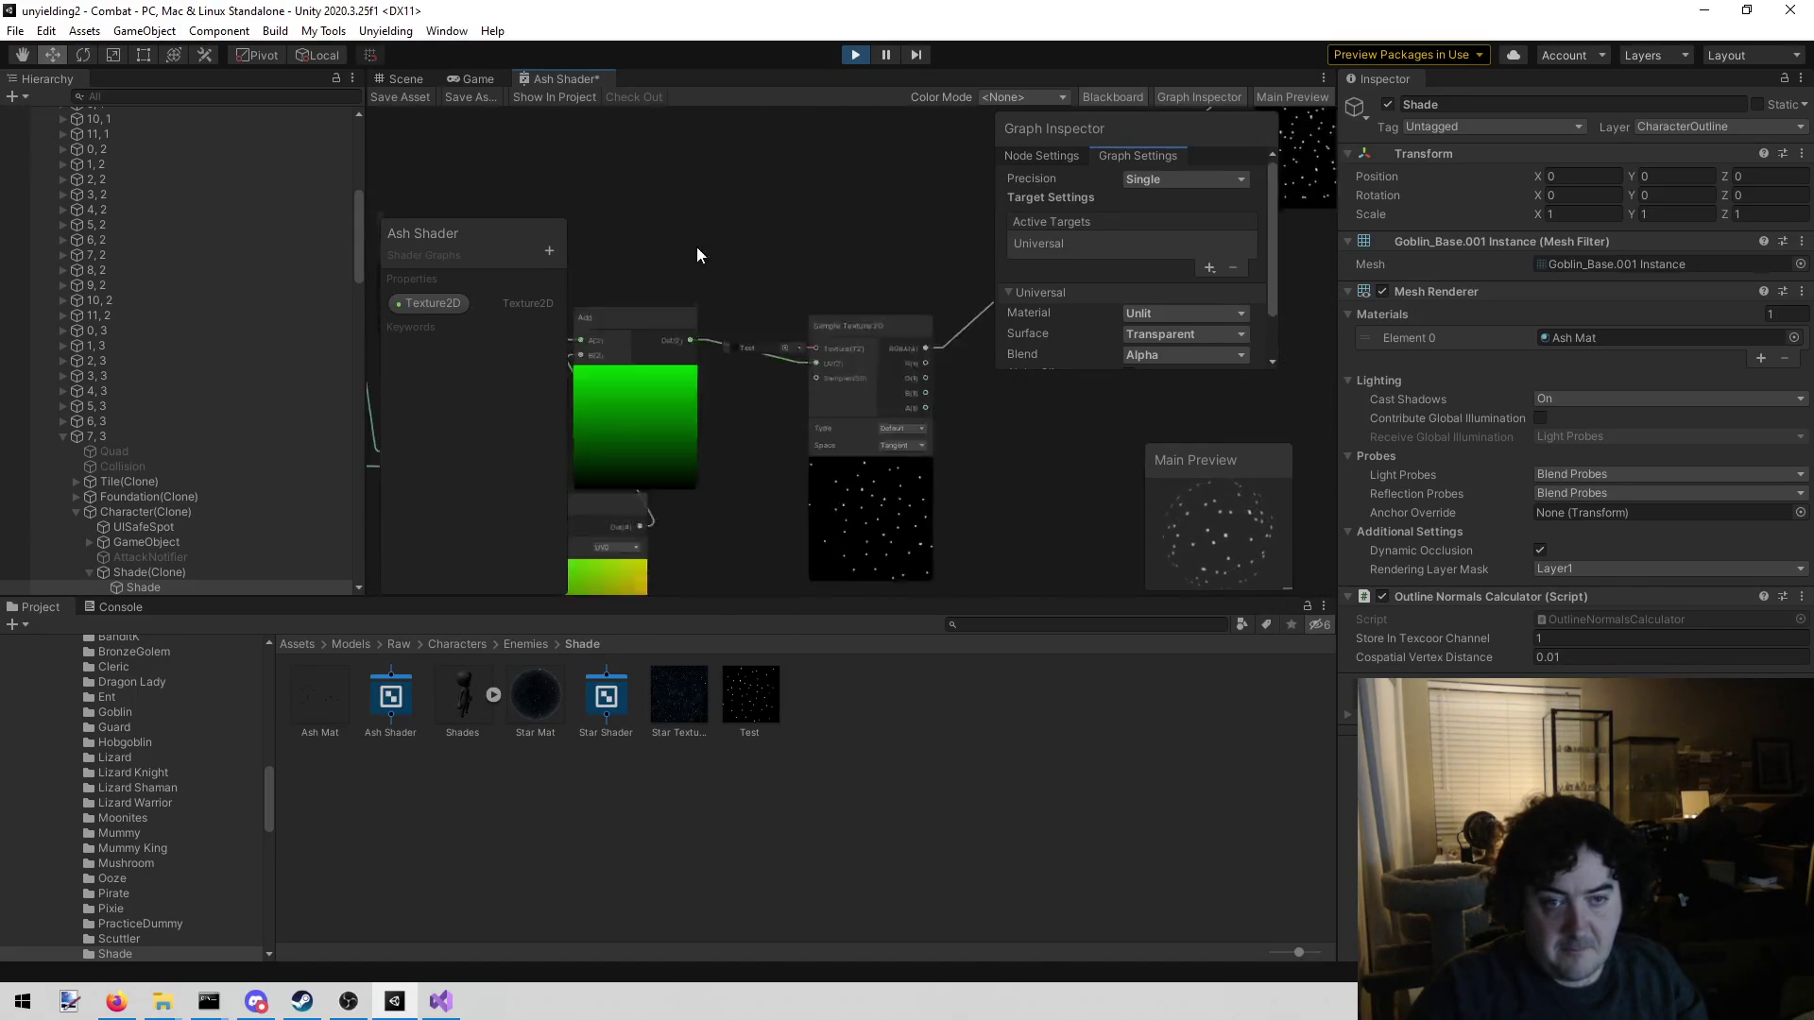
{"action": "scroll", "coordinate": [826, 308], "scroll_direction": "up", "scroll_amount": 2}
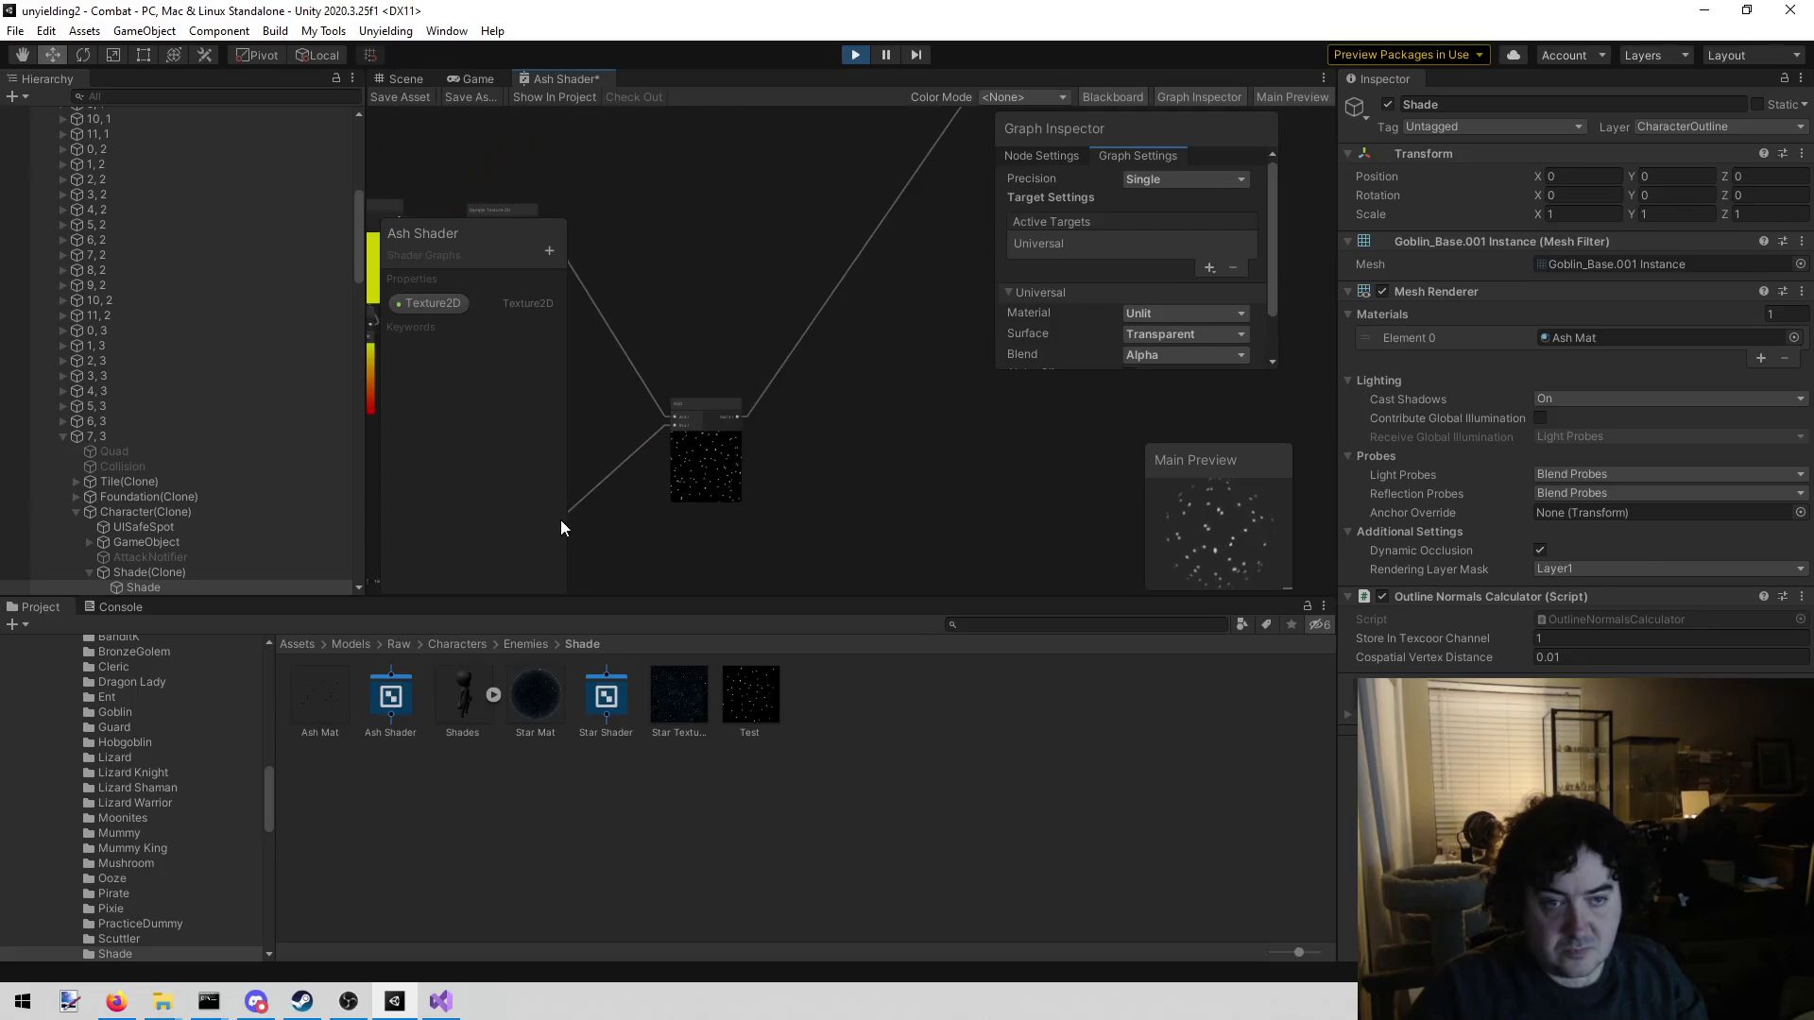
{"action": "left_click_drag", "start_coordinate": [582, 514], "coordinate": [710, 441]}
{"action": "scroll", "coordinate": [710, 440], "scroll_direction": "up", "scroll_amount": 1}
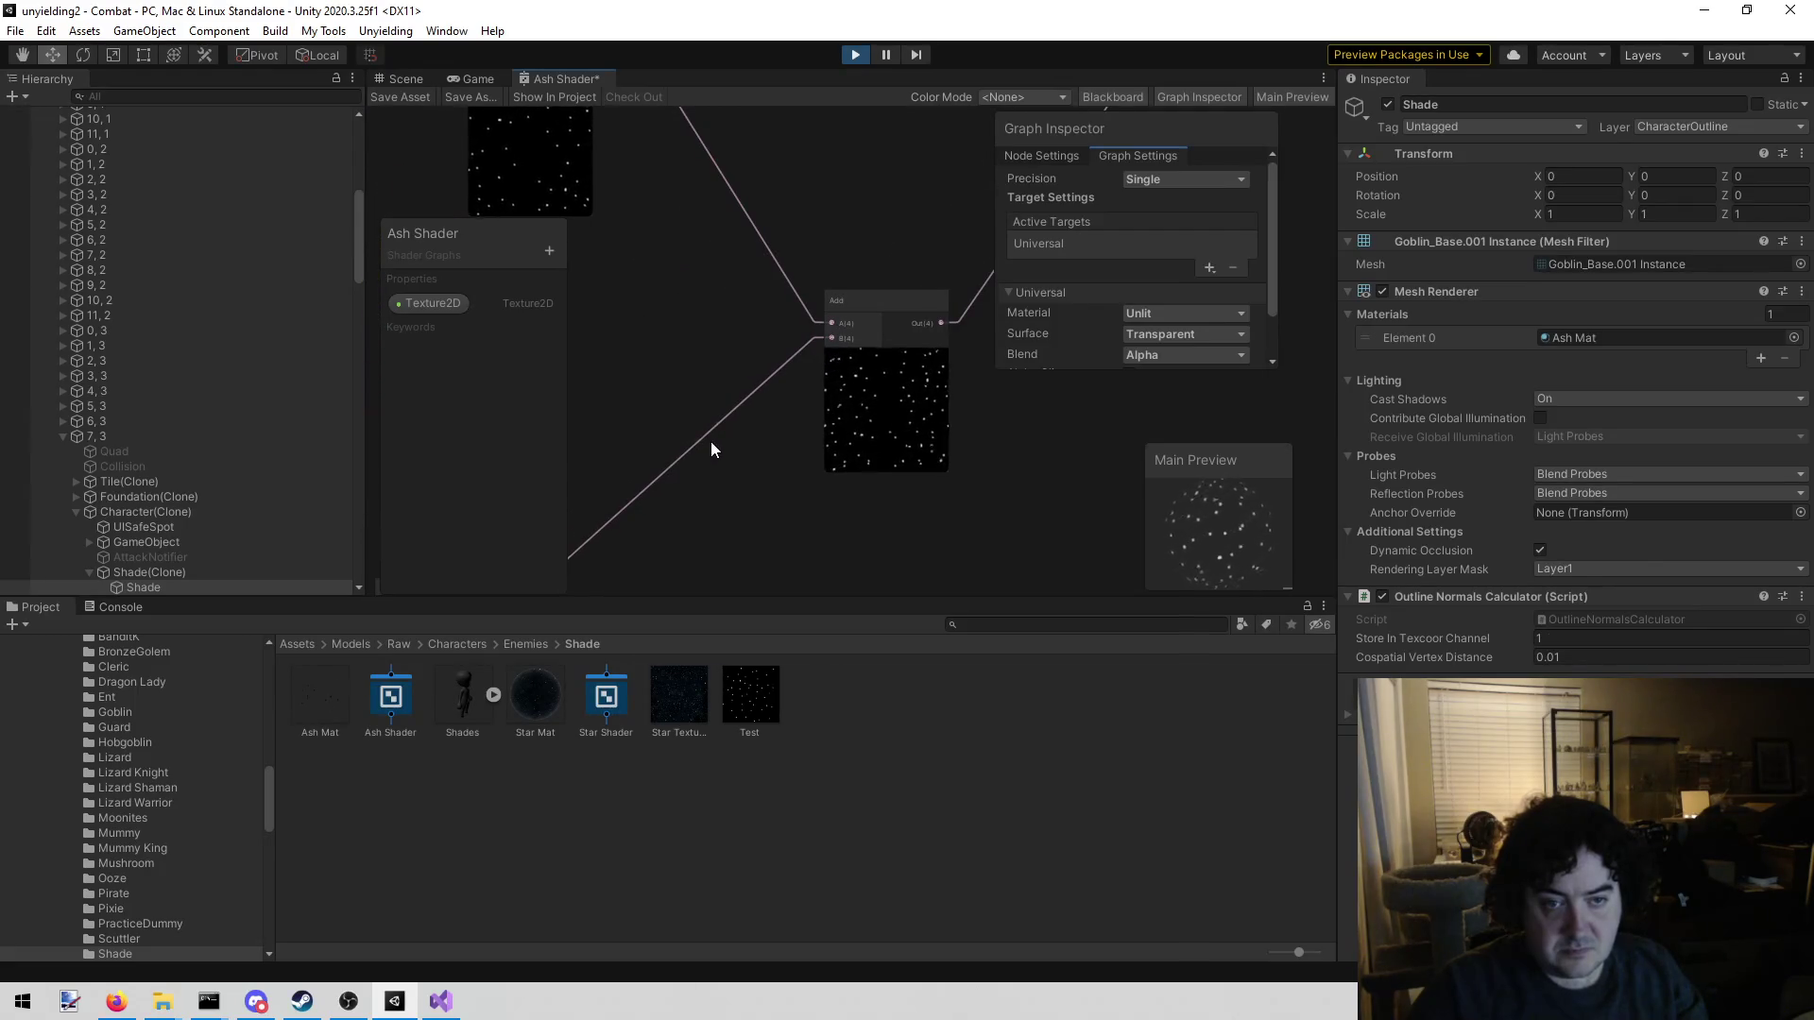
{"action": "scroll", "coordinate": [882, 421], "scroll_direction": "down", "scroll_amount": 6}
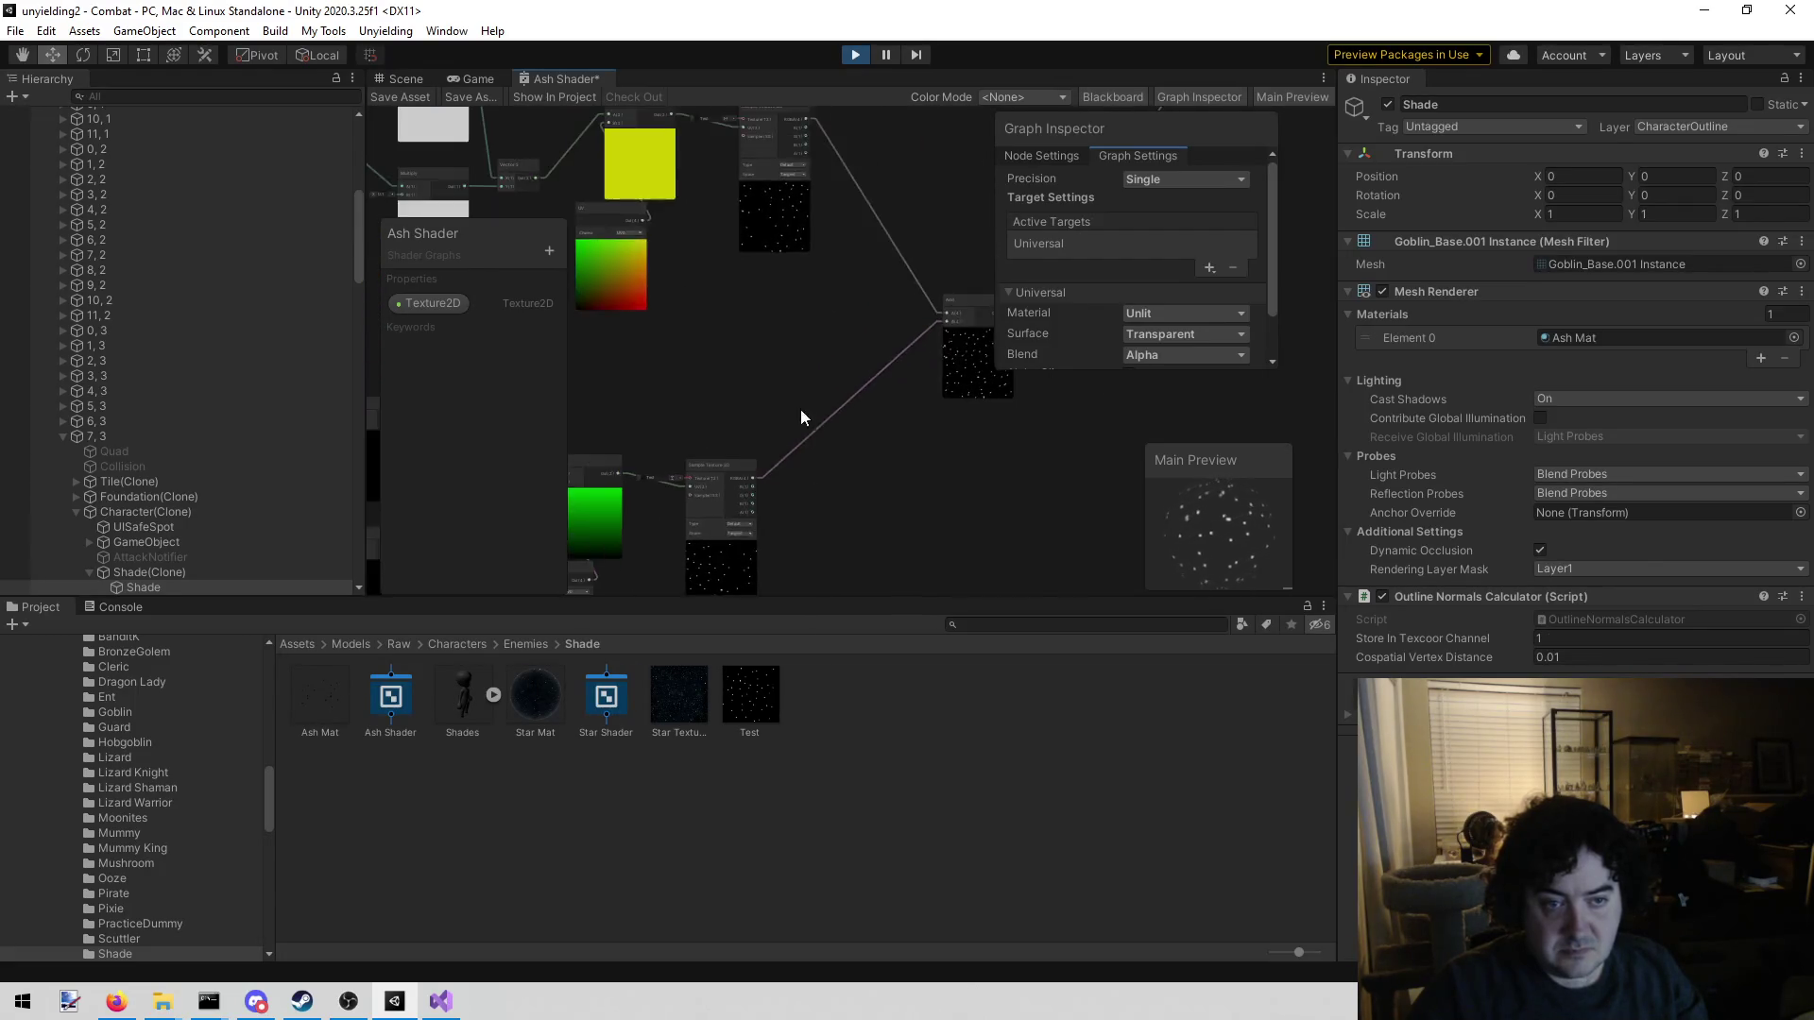
{"action": "left_click_drag", "start_coordinate": [801, 375], "coordinate": [929, 300]}
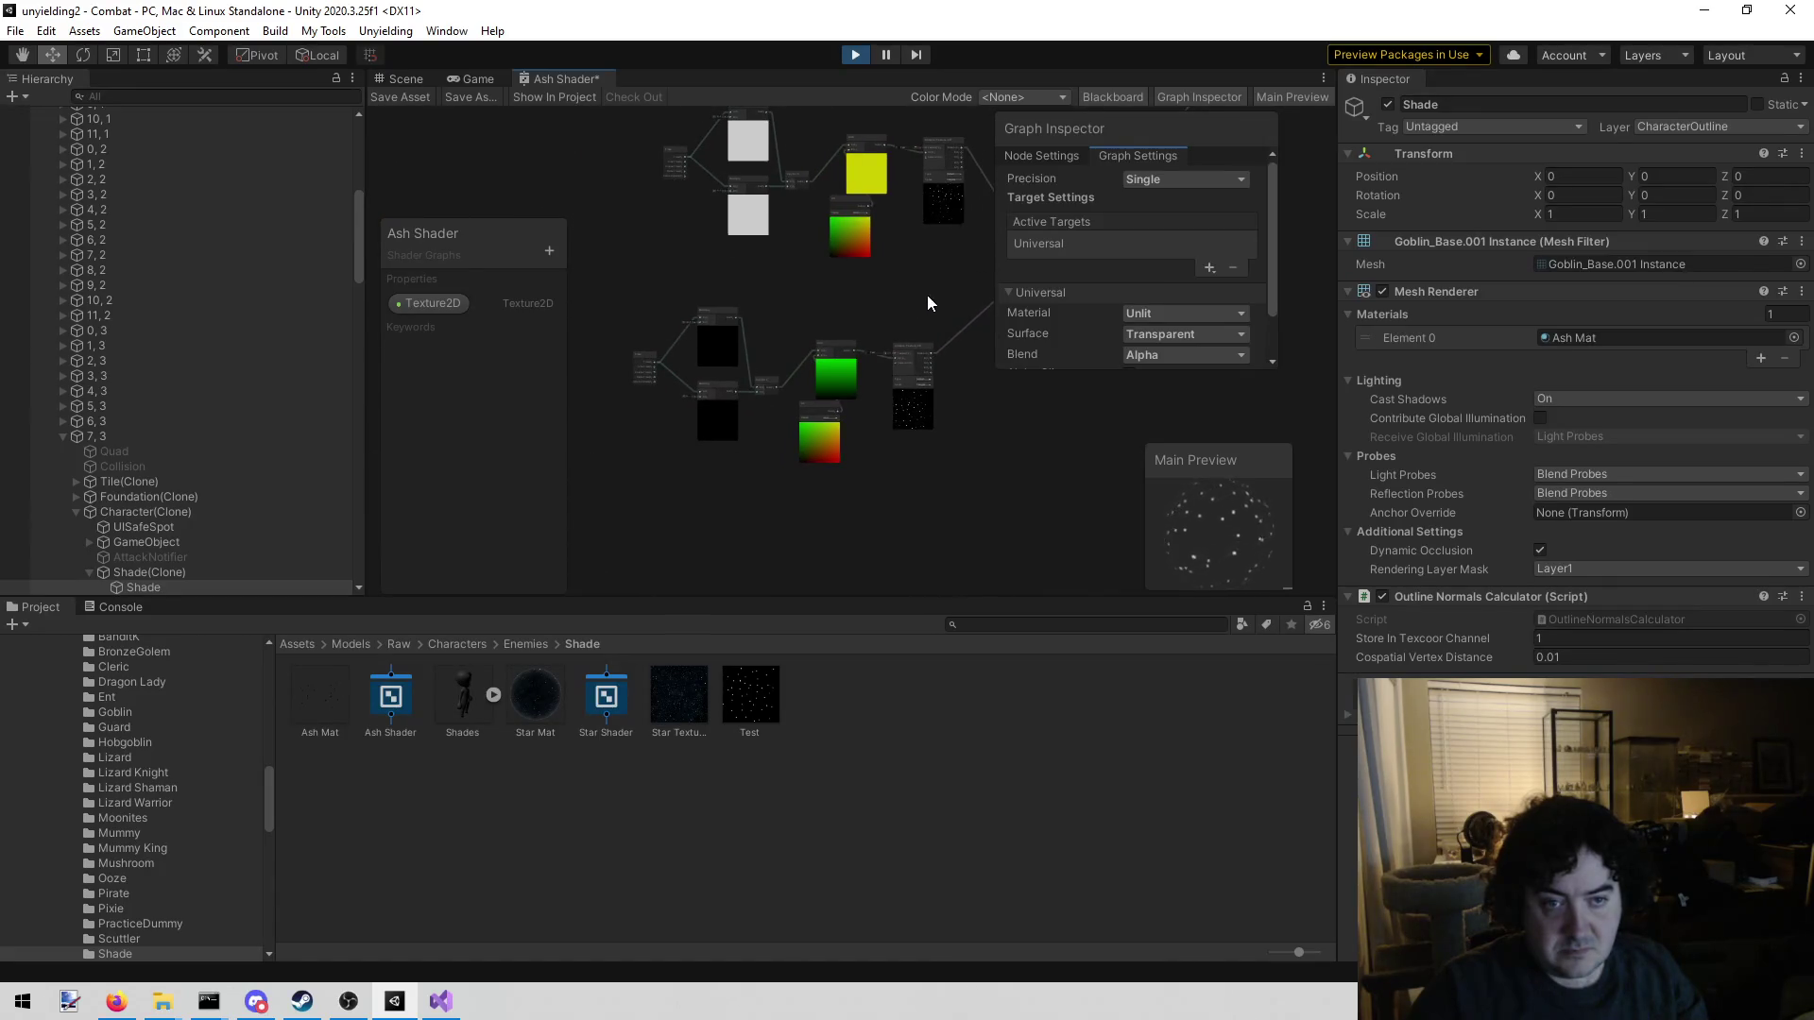
{"action": "left_click_drag", "start_coordinate": [694, 453], "coordinate": [643, 496]}
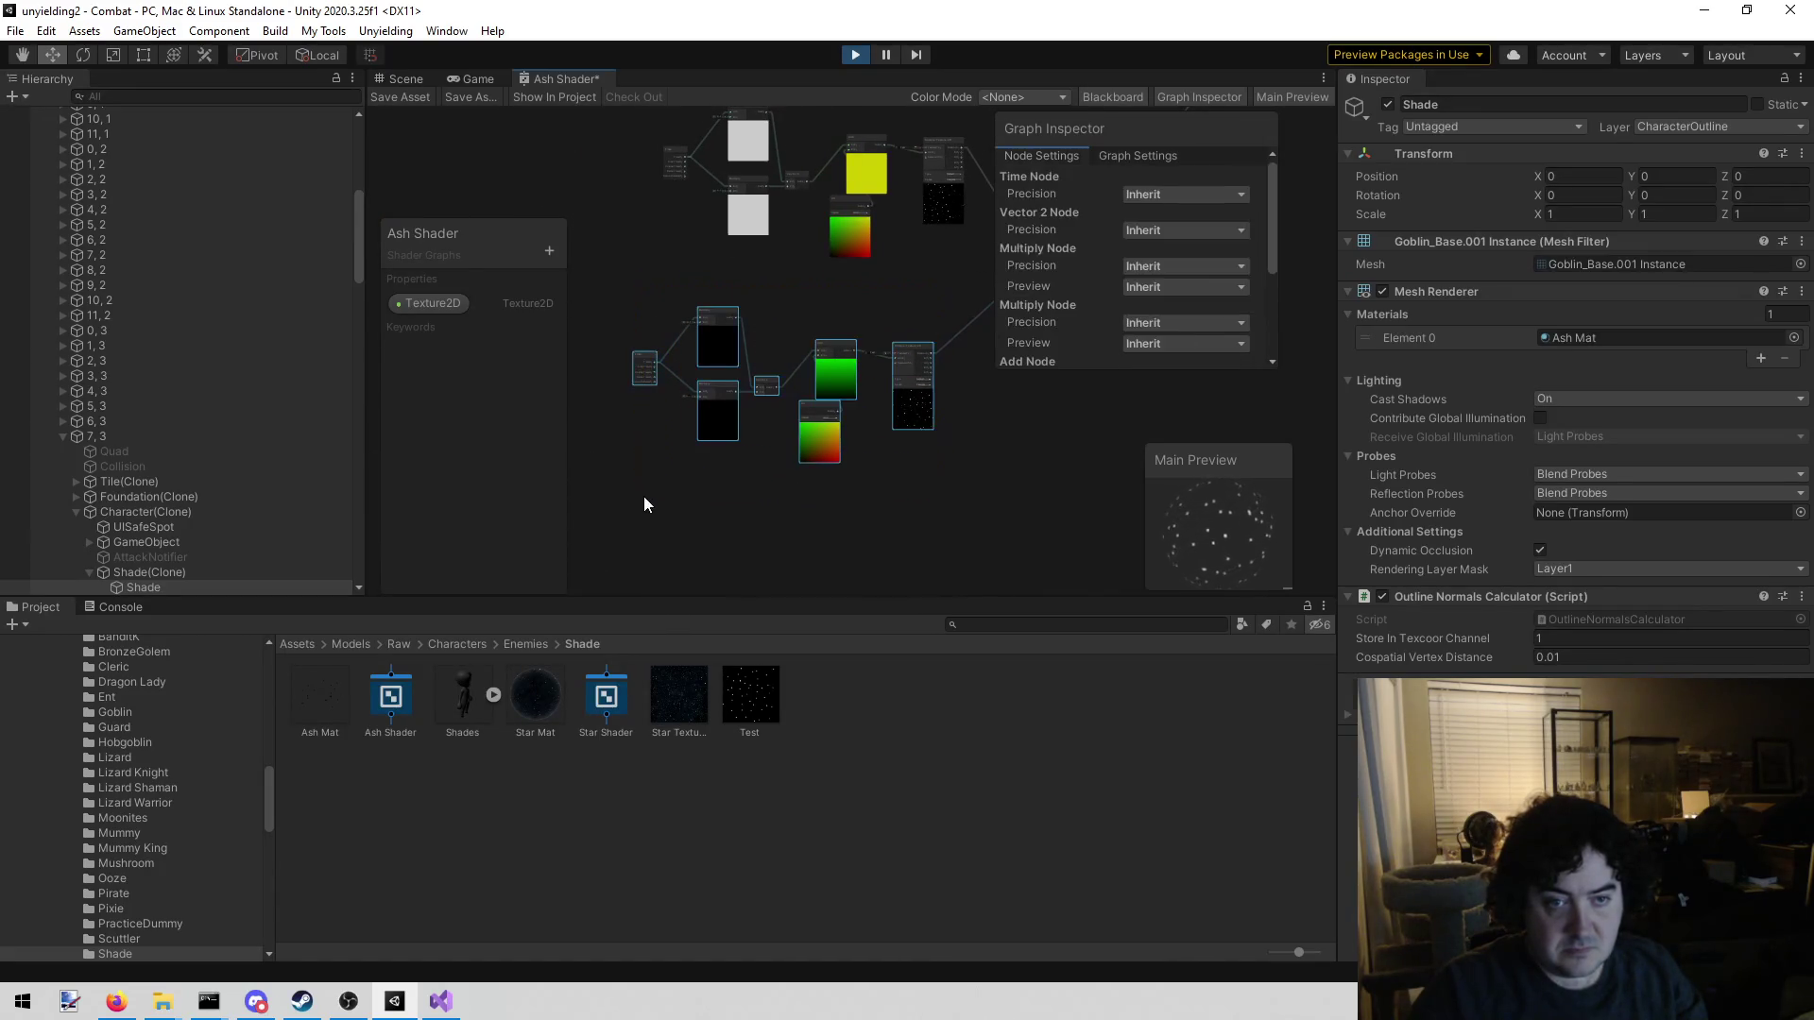
{"action": "left_click_drag", "start_coordinate": [819, 540], "coordinate": [745, 337]}
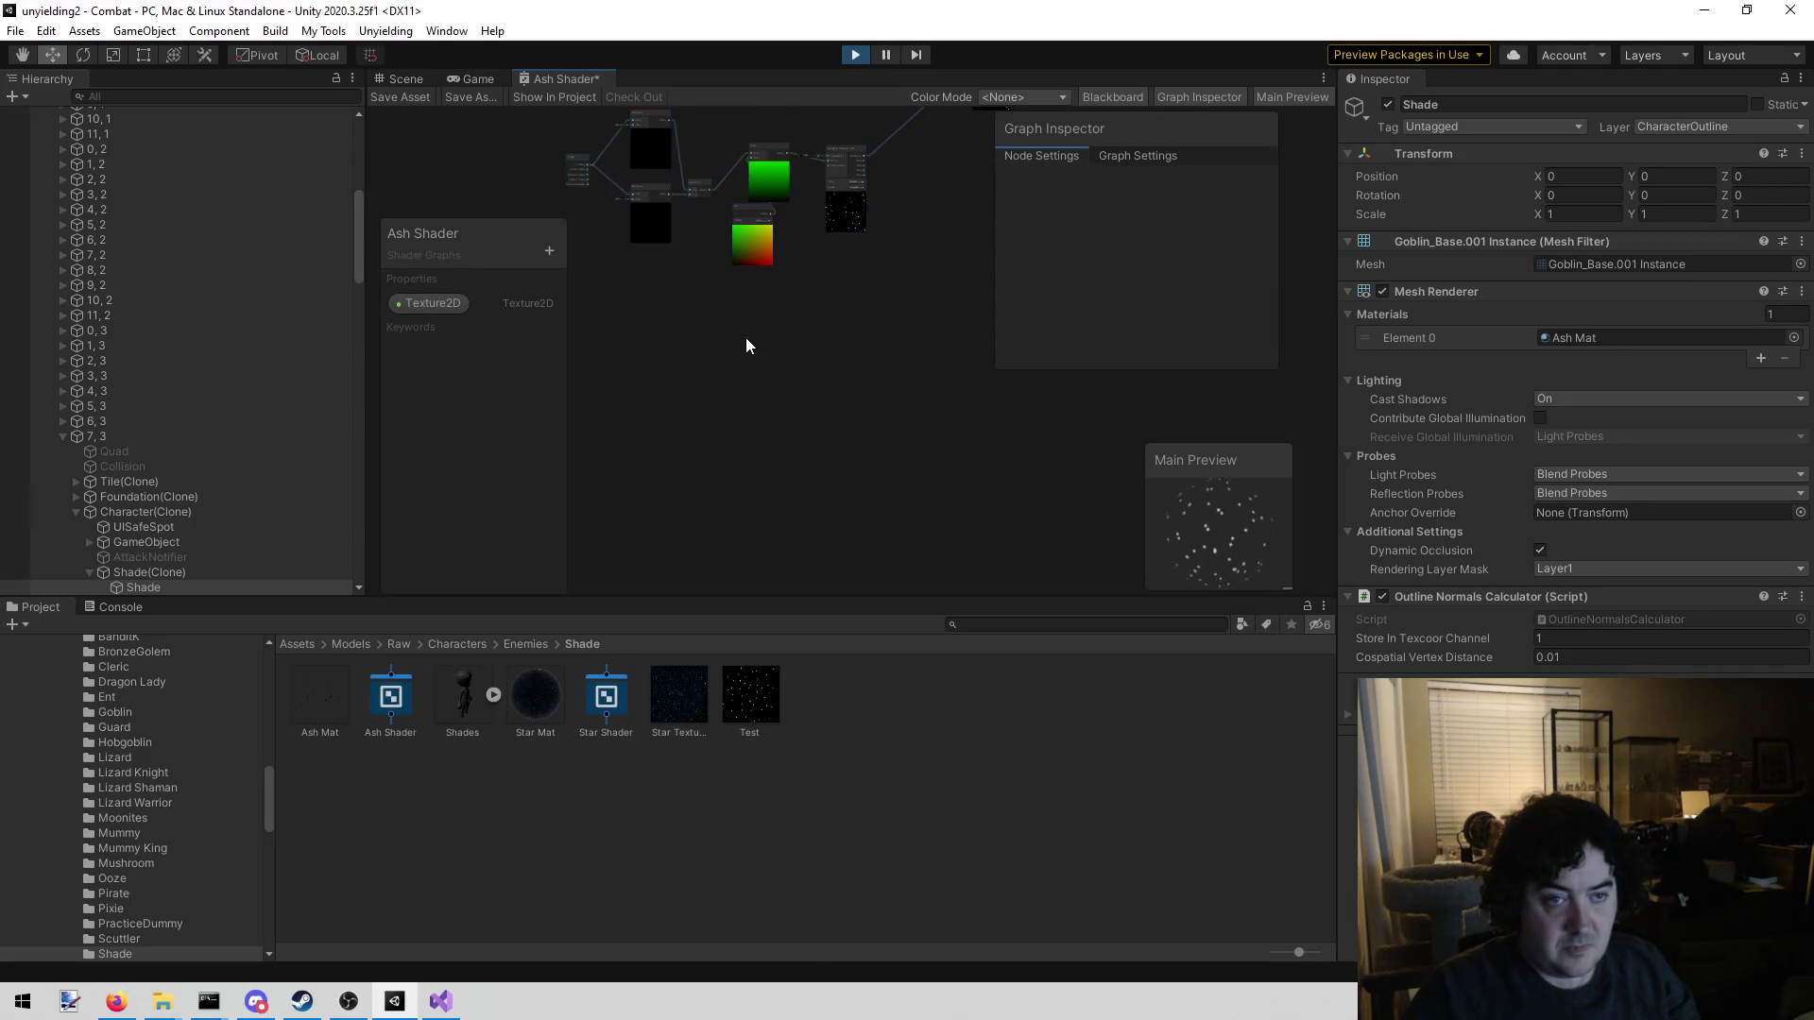
{"action": "right_click", "coordinate": [745, 337]}
Paste a copy of the time-driven offset nodes into the graph
{"action": "left_click", "coordinate": [835, 460]}
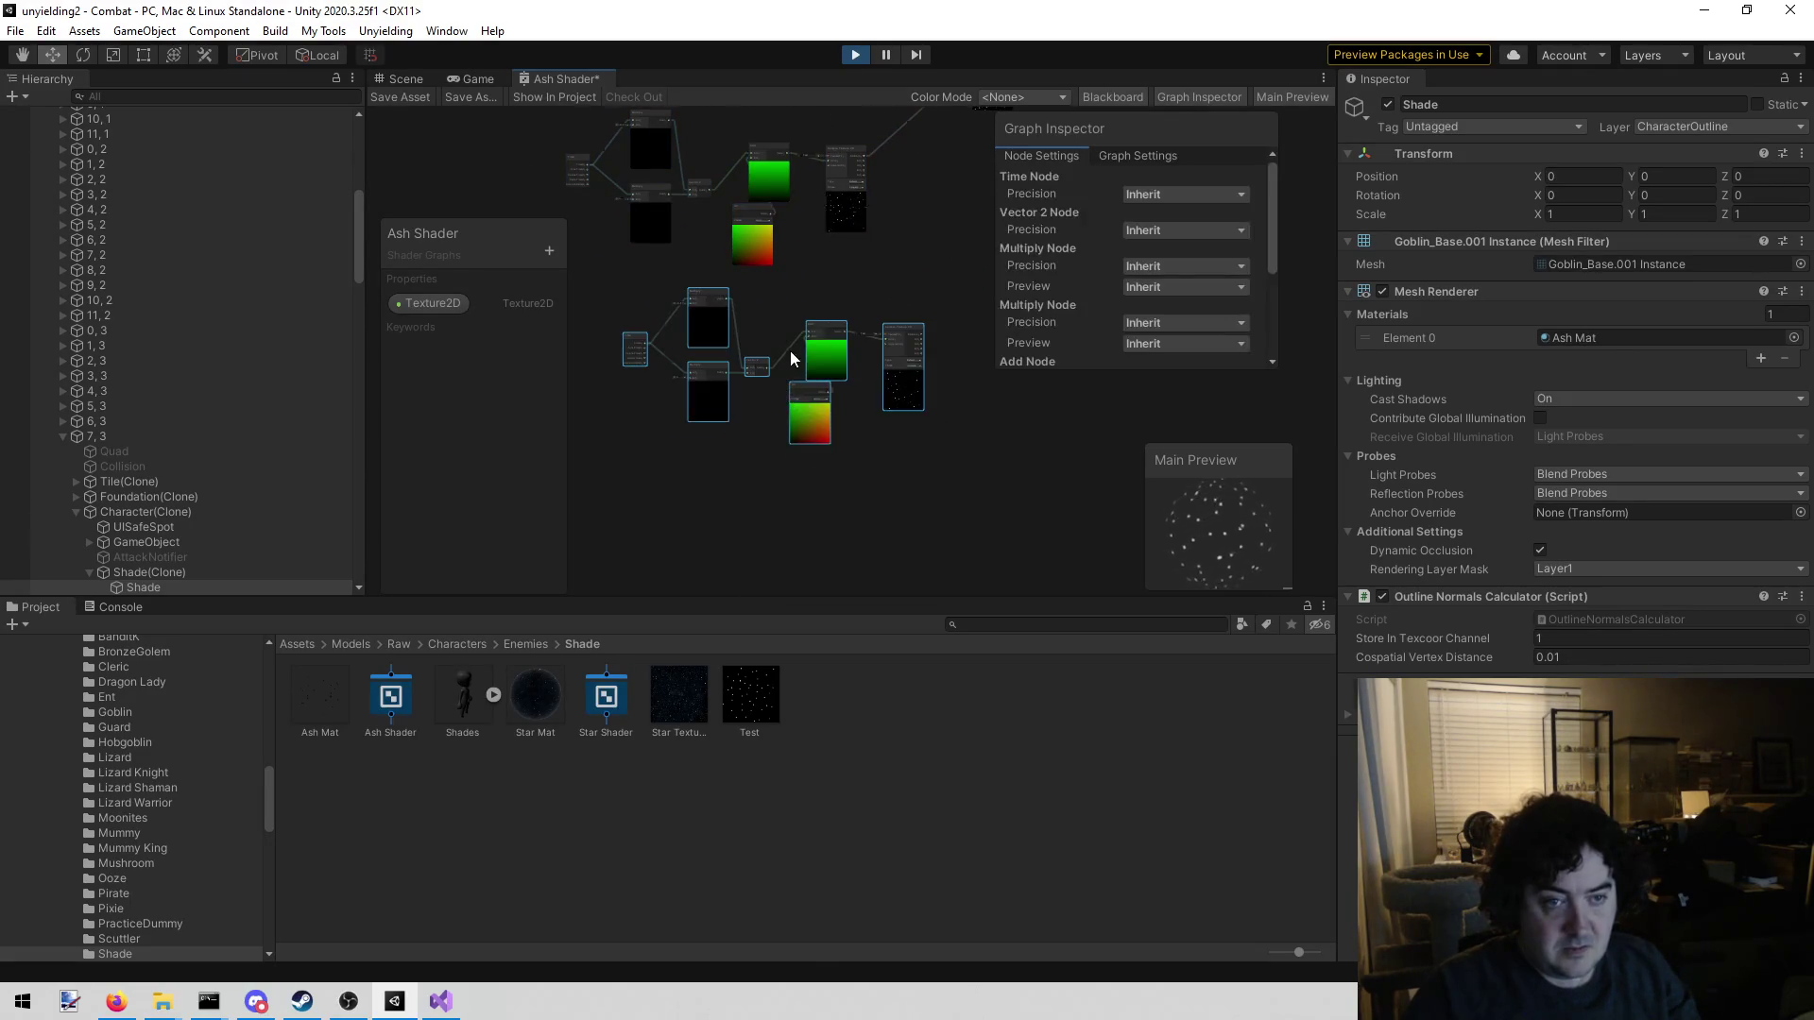
{"action": "scroll", "coordinate": [790, 352], "scroll_direction": "up", "scroll_amount": 3}
{"action": "left_click_drag", "start_coordinate": [752, 334], "coordinate": [875, 354]}
{"action": "scroll", "coordinate": [784, 374], "scroll_direction": "up", "scroll_amount": 3}
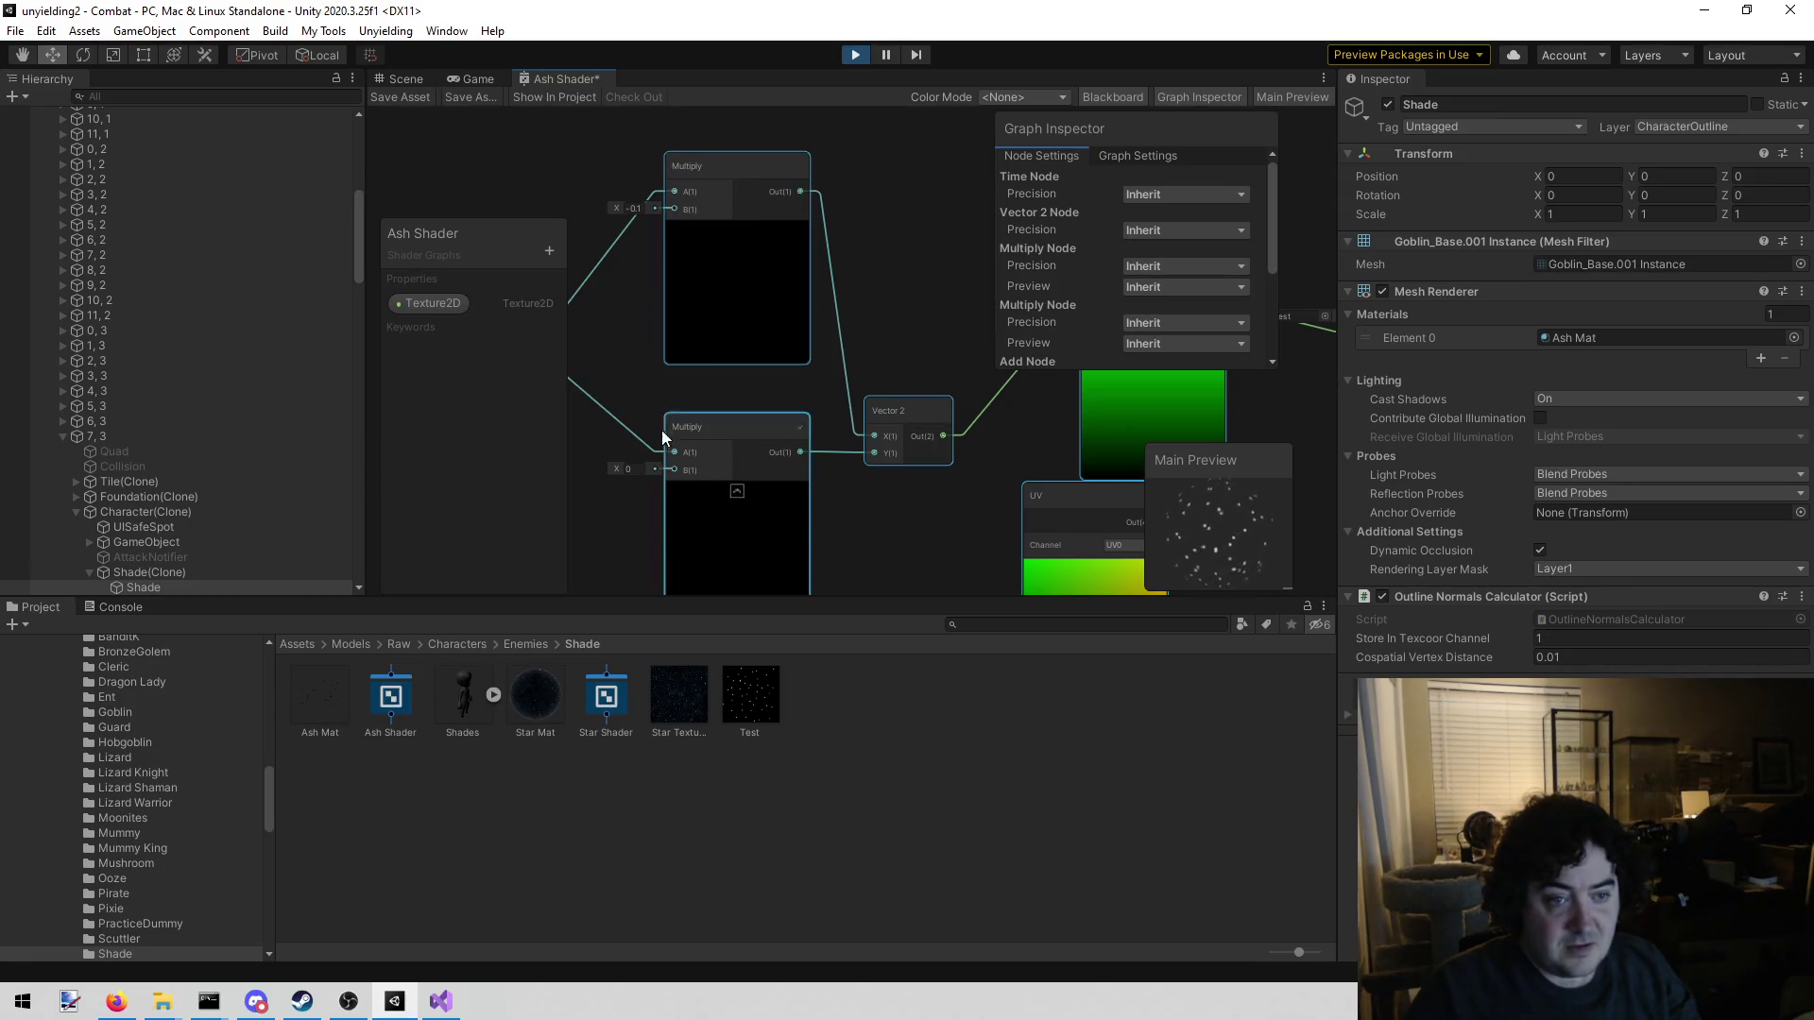
{"action": "key", "text": "f"}
{"action": "mouse_move", "coordinate": [663, 316]}
{"action": "left_mouse_down"}
{"action": "mouse_move", "coordinate": [707, 376]}
{"action": "mouse_move", "coordinate": [695, 456]}
{"action": "mouse_move", "coordinate": [708, 312]}
{"action": "left_mouse_up"}
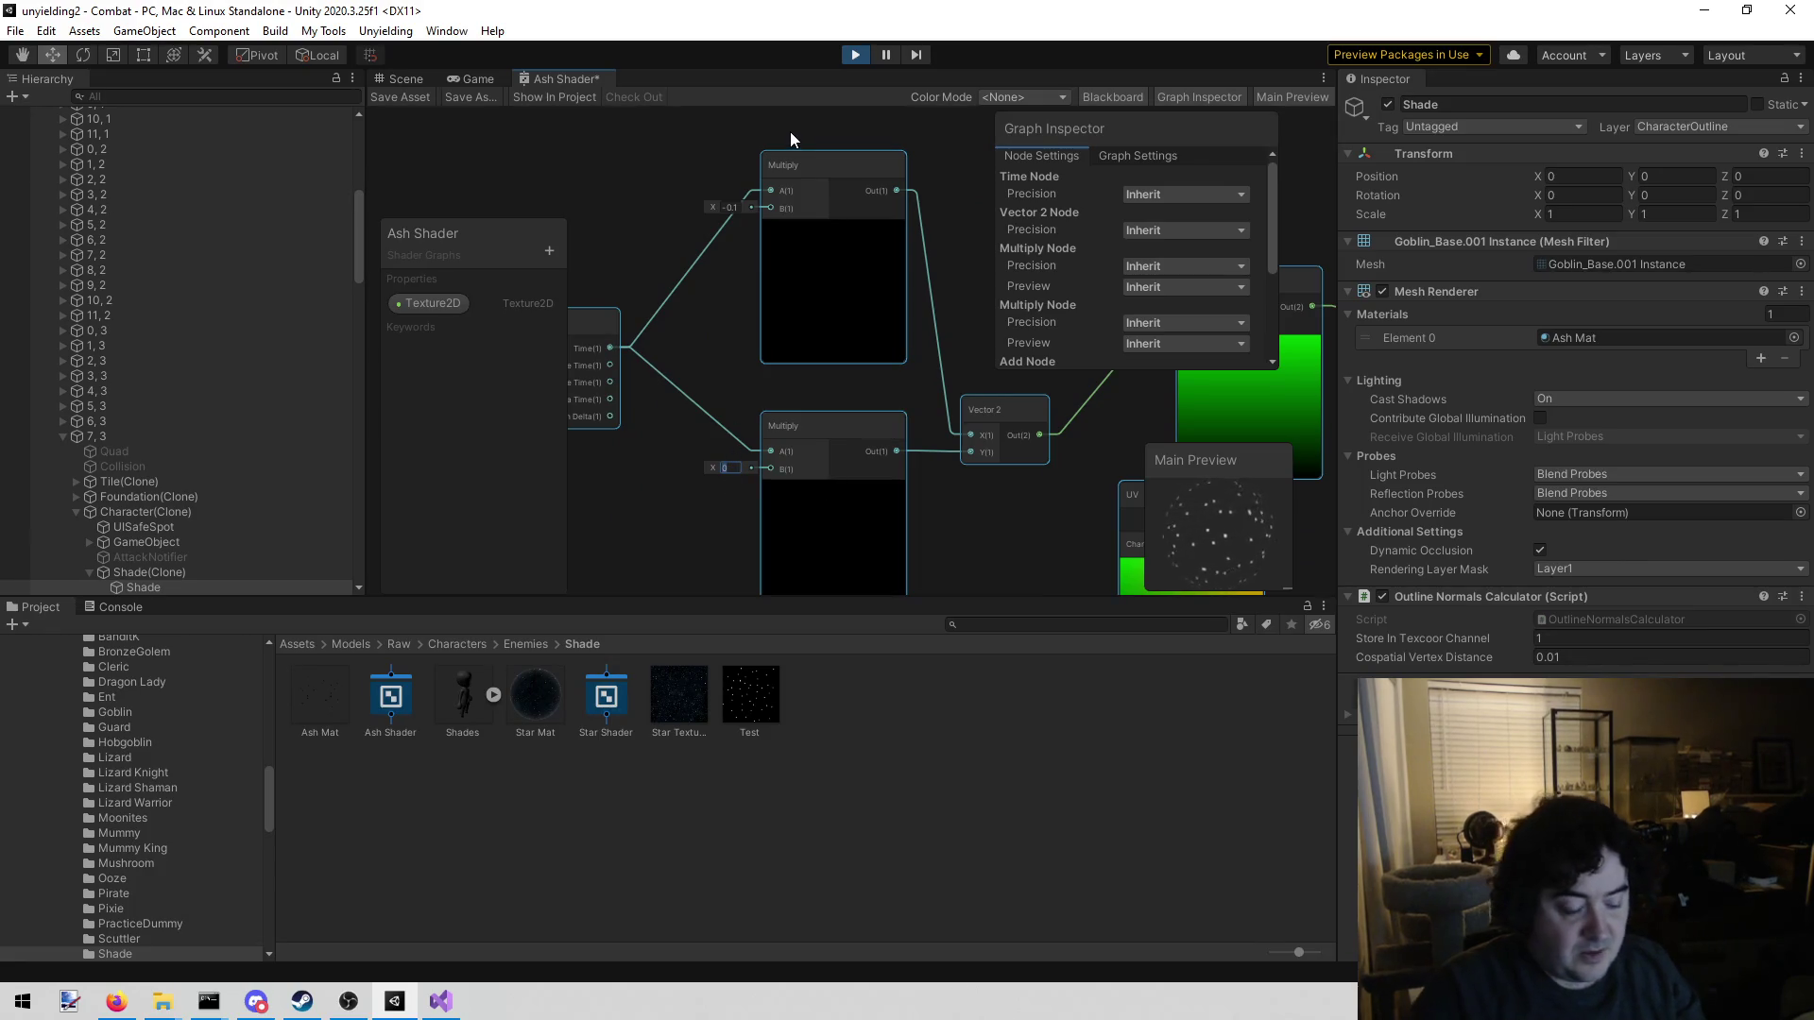
Set the pasted lower Multiply B to 0.3 and the upper Multiply B to 0.1
{"action": "type", "text": "3"}
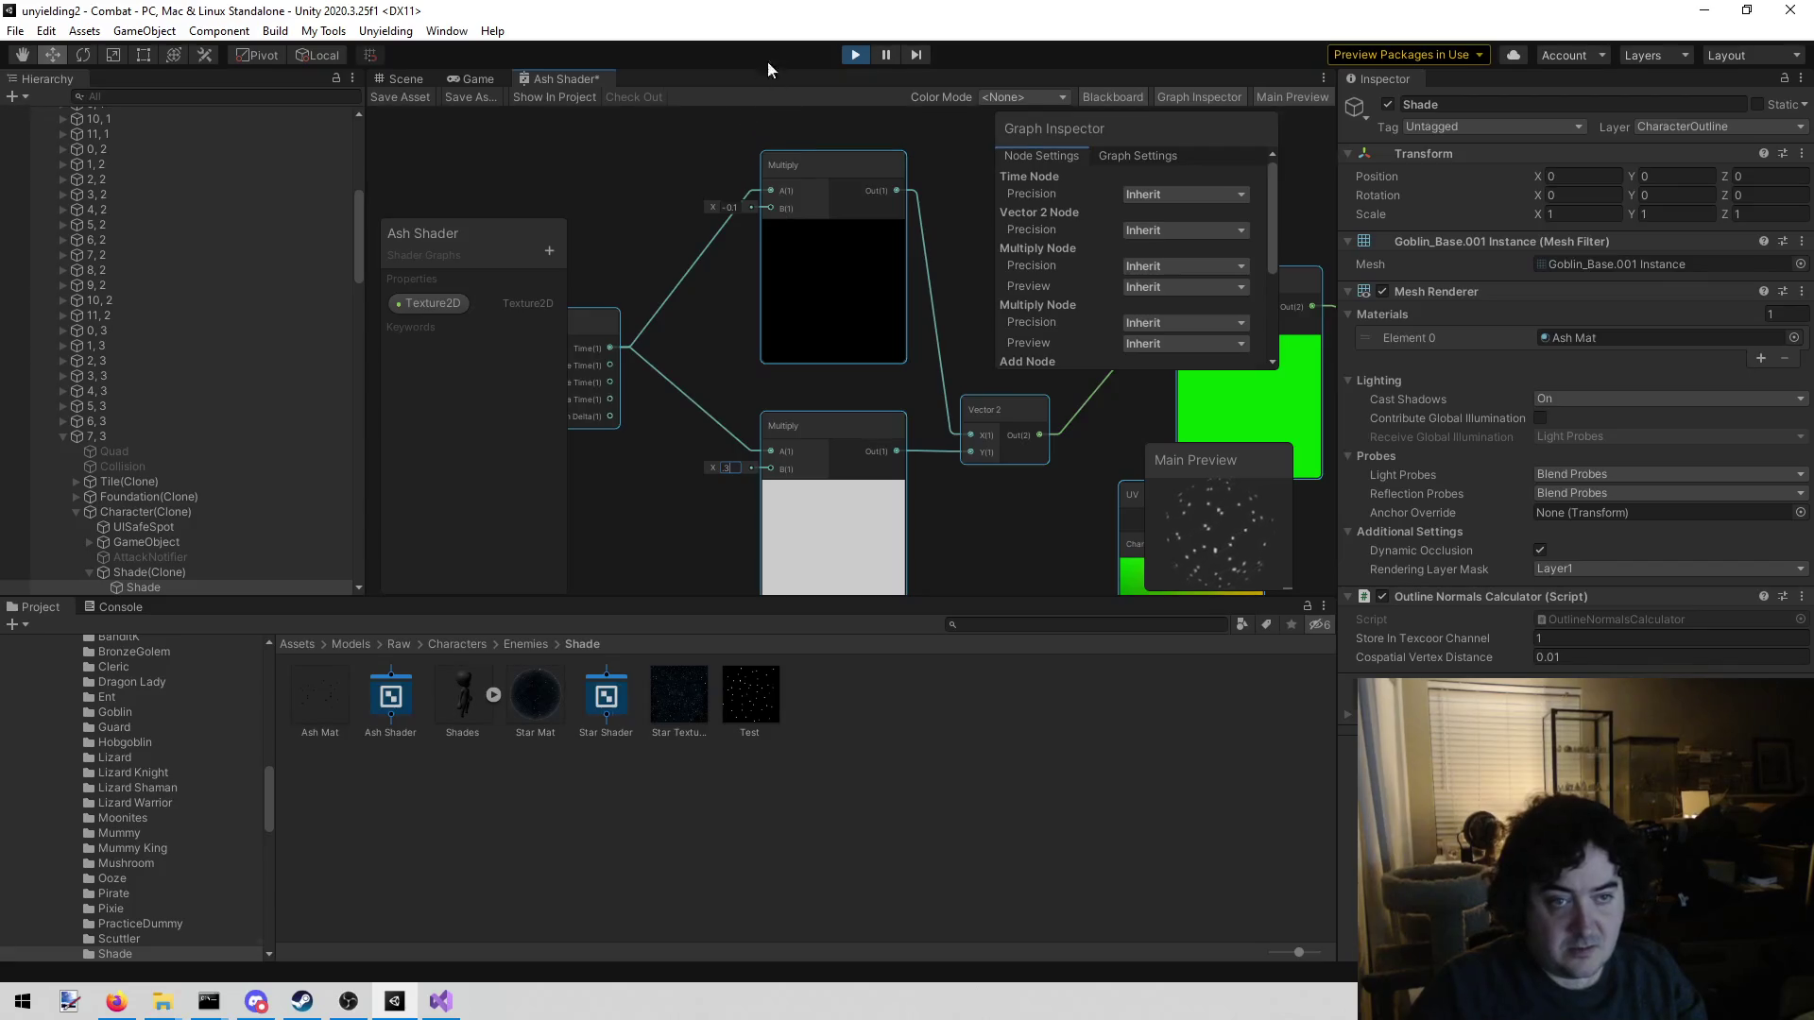
{"action": "left_click", "coordinate": [733, 207]}
{"action": "key", "text": "Right"}
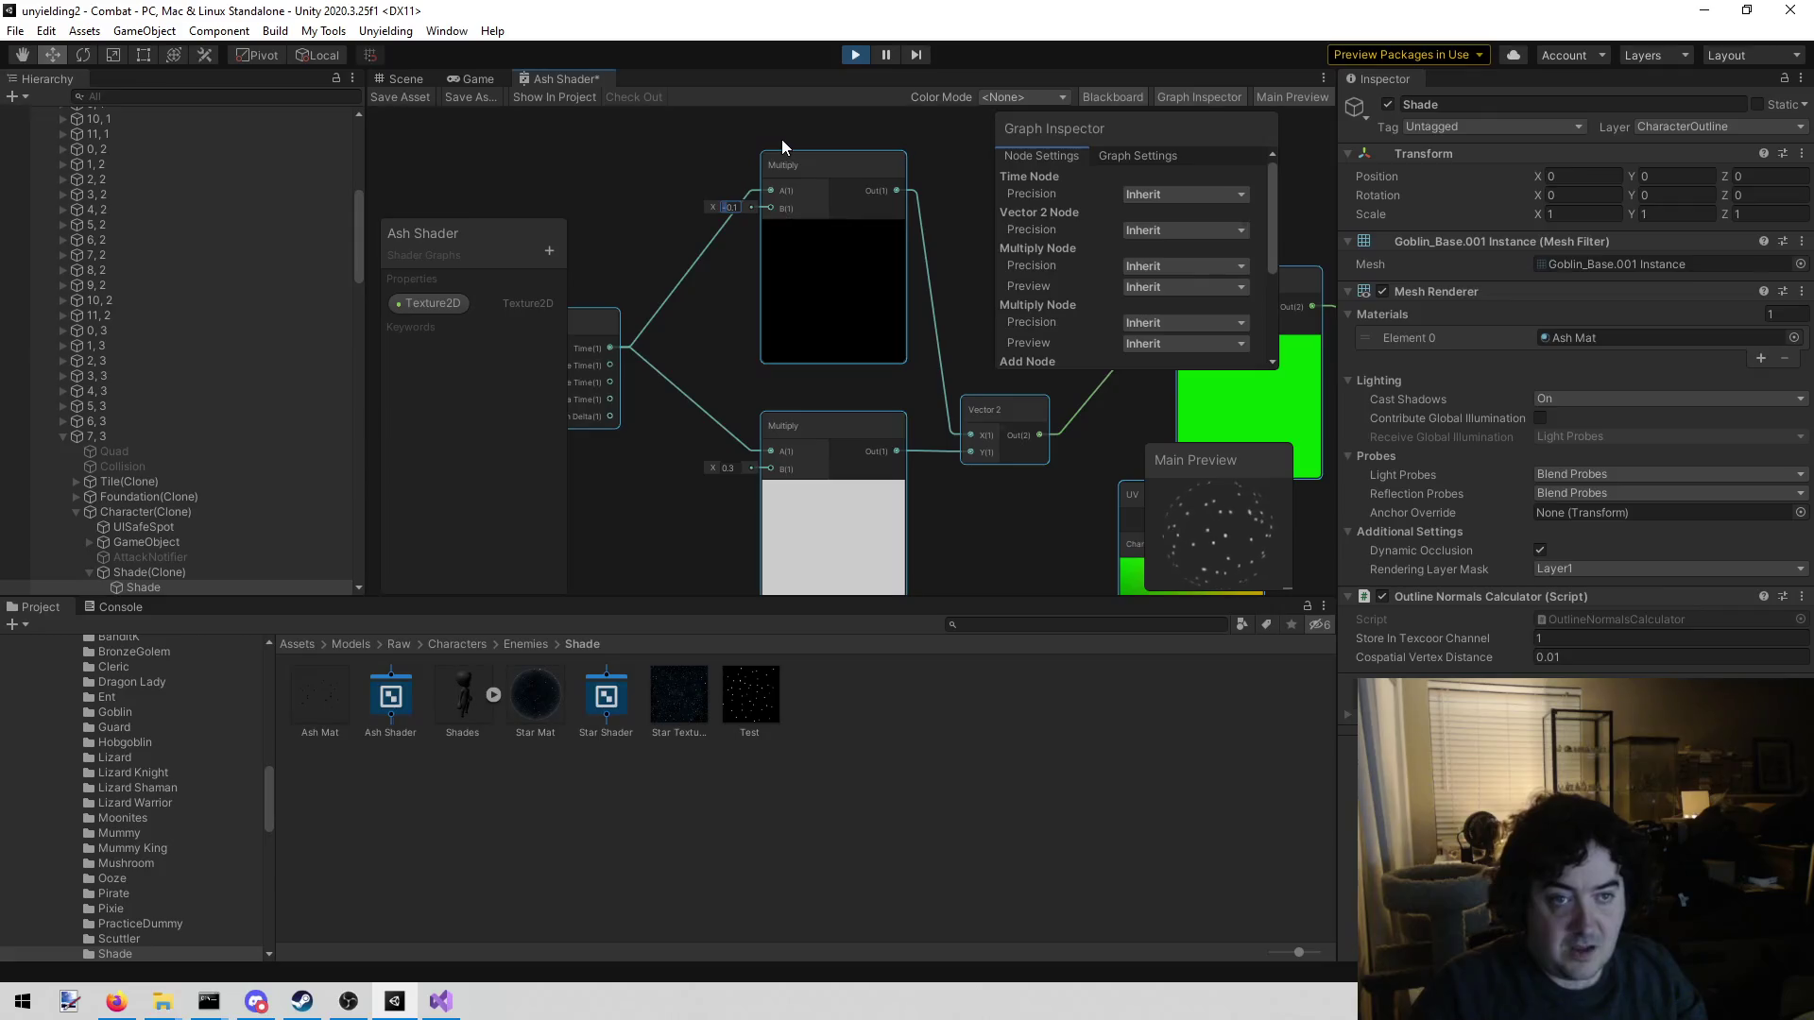
{"action": "key", "text": "Home"}
{"action": "key", "text": "Delete"}
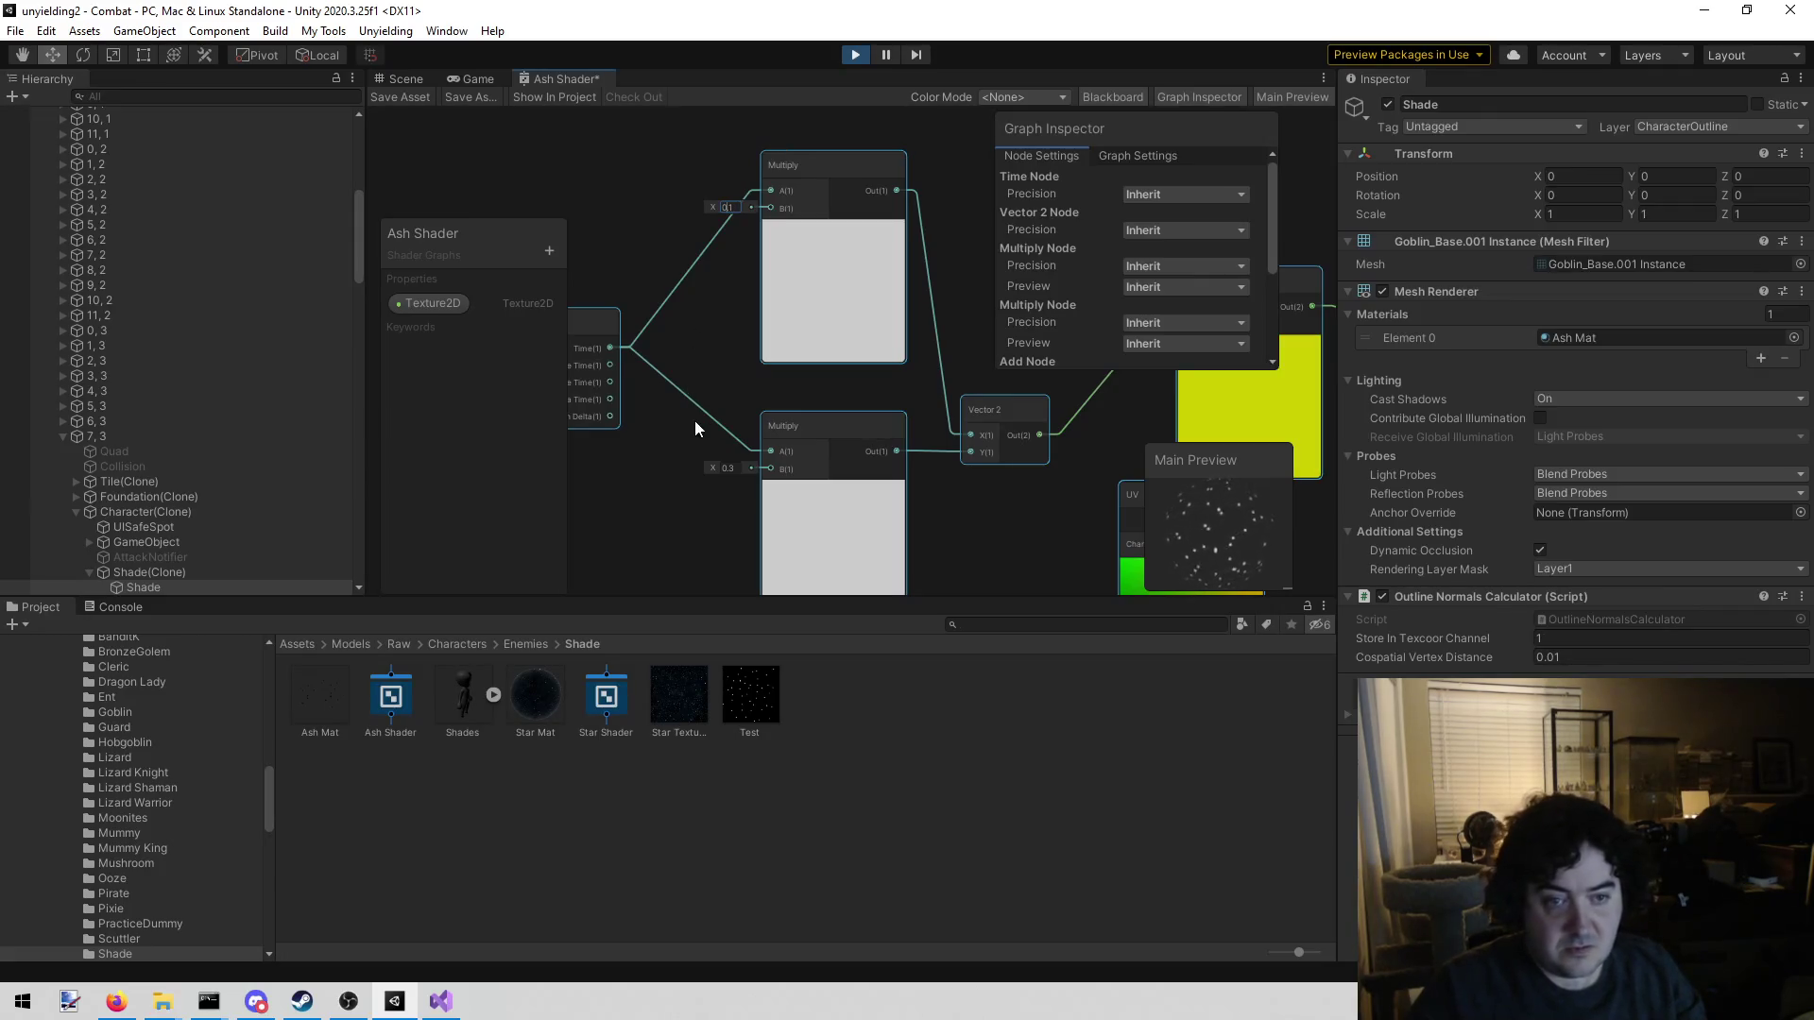
Pan across the graph to centre the lower star Sample Texture 2D node
{"action": "scroll", "coordinate": [695, 421], "scroll_direction": "down", "scroll_amount": 3}
{"action": "left_click_drag", "start_coordinate": [939, 287], "coordinate": [704, 315]}
{"action": "mouse_move", "coordinate": [973, 287]}
{"action": "left_mouse_down"}
{"action": "mouse_move", "coordinate": [949, 288]}
{"action": "mouse_move", "coordinate": [715, 520]}
{"action": "left_mouse_up"}
{"action": "scroll", "coordinate": [832, 424], "scroll_direction": "down", "scroll_amount": 3}
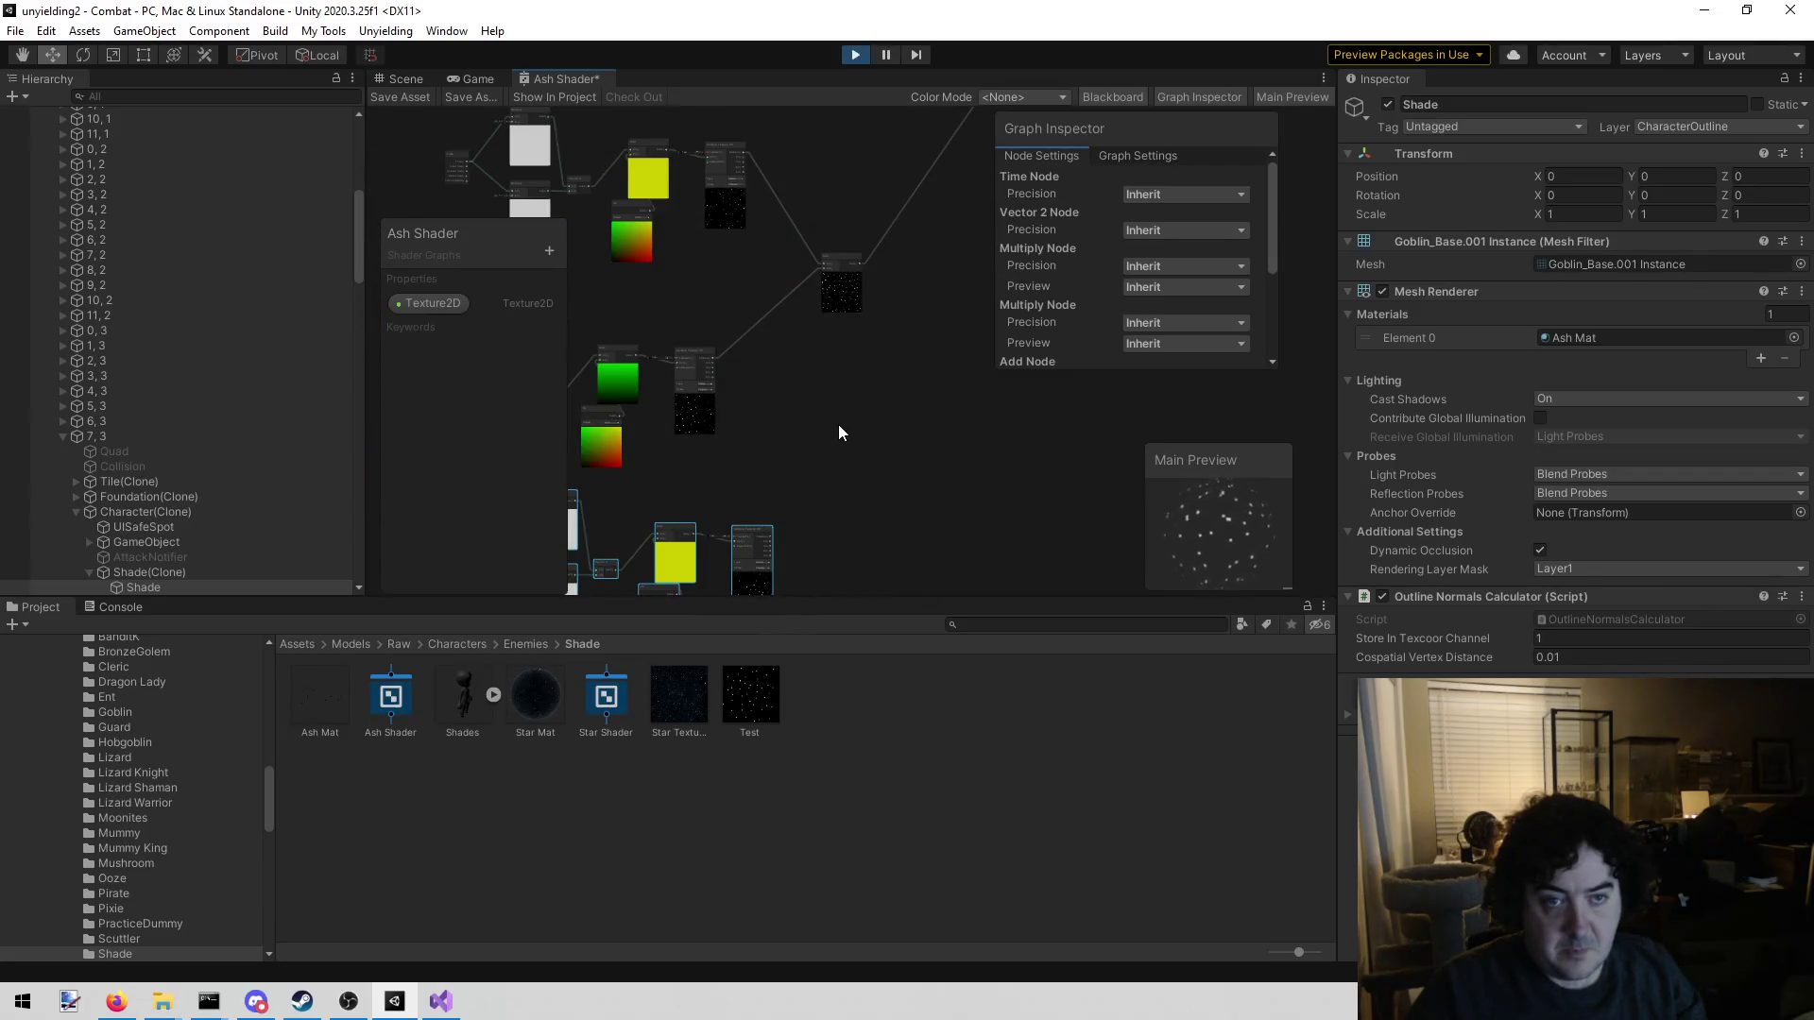
{"action": "left_click_drag", "start_coordinate": [844, 430], "coordinate": [829, 332]}
{"action": "scroll", "coordinate": [794, 397], "scroll_direction": "up", "scroll_amount": 5}
{"action": "left_click_drag", "start_coordinate": [774, 395], "coordinate": [838, 281]}
Create a new Math > Basic > Add node in open canvas space
{"action": "right_click", "coordinate": [881, 258]}
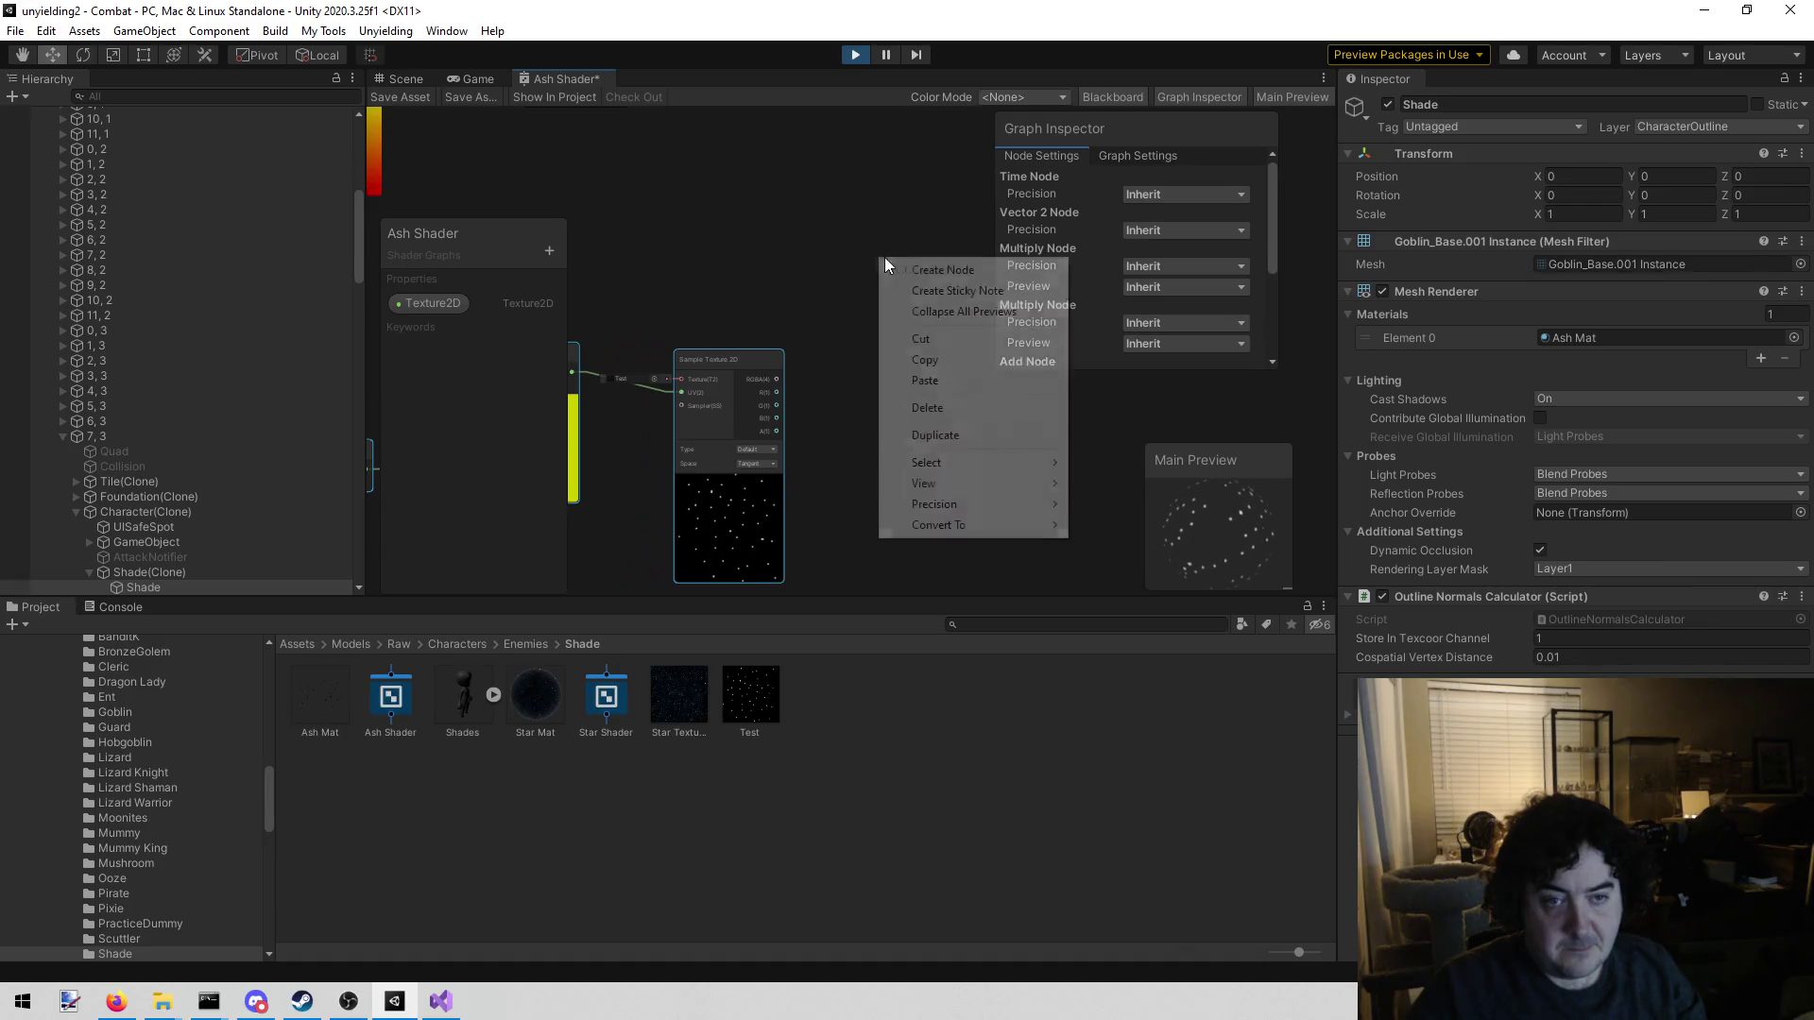
{"action": "left_click", "coordinate": [968, 274]}
{"action": "type", "text": "add"}
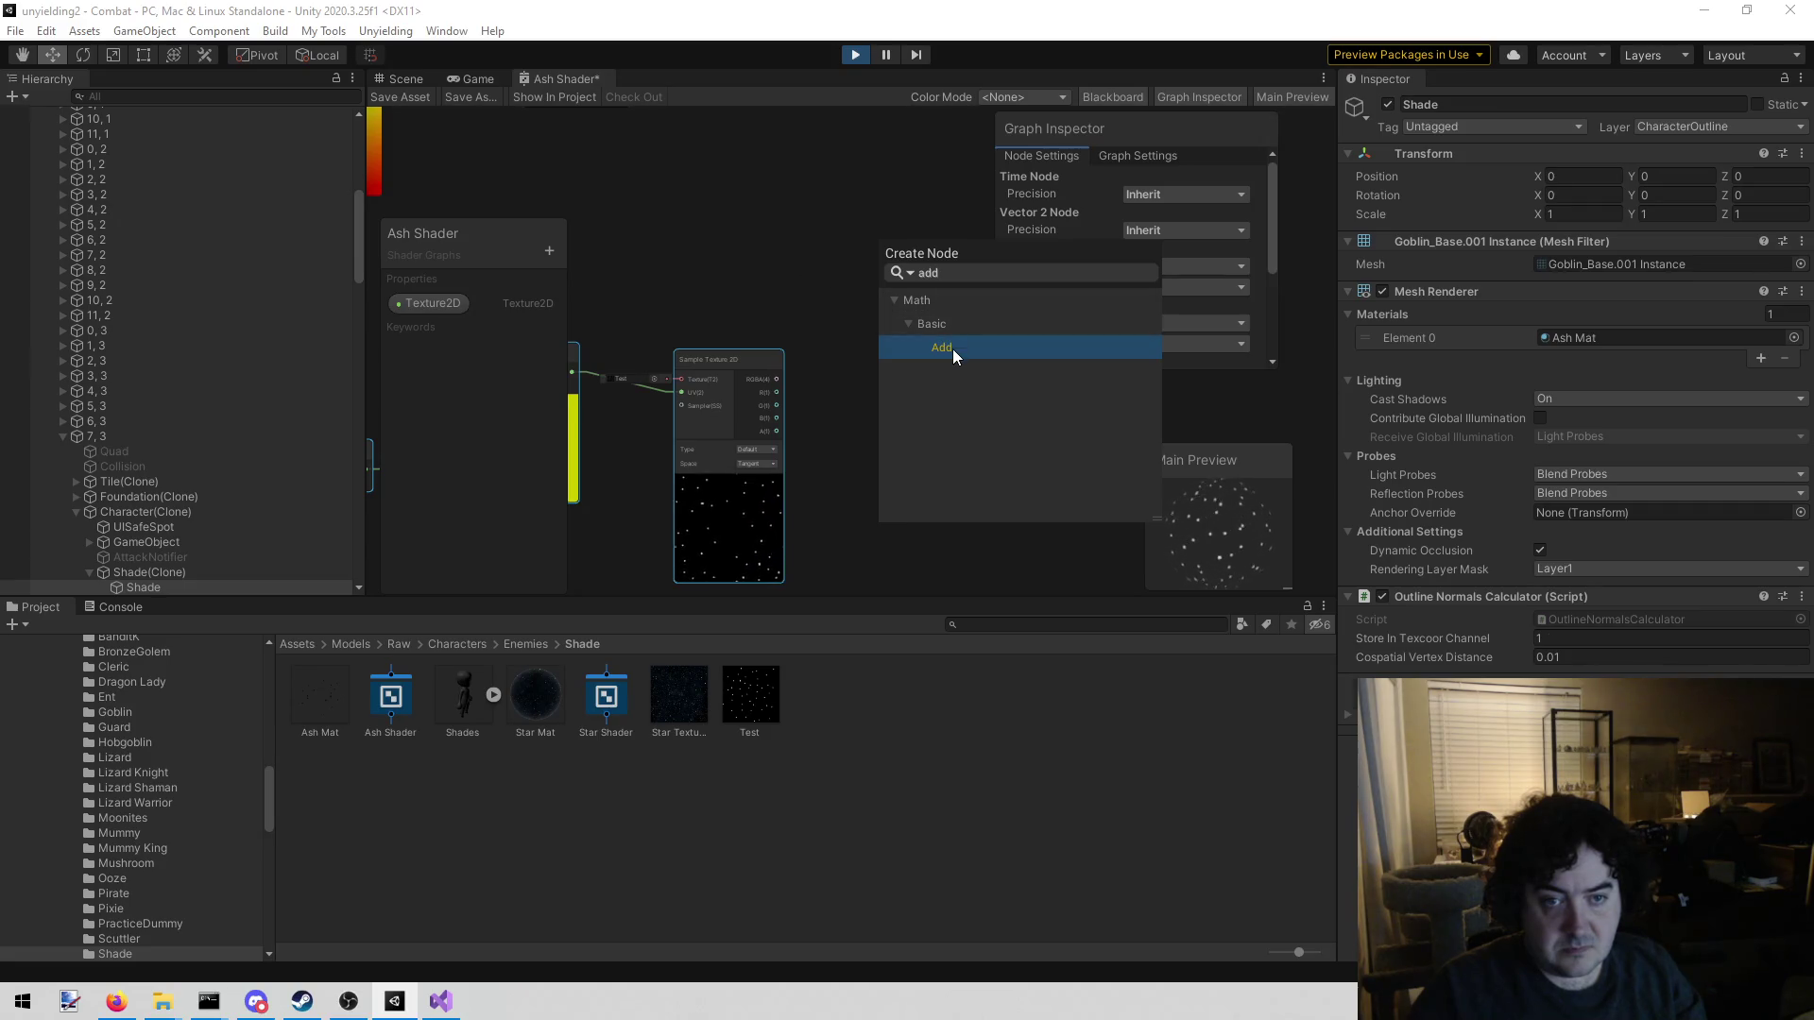
{"action": "left_click", "coordinate": [950, 348]}
{"action": "scroll", "coordinate": [782, 297], "scroll_direction": "down", "scroll_amount": 5}
{"action": "mouse_move", "coordinate": [852, 242]}
{"action": "left_mouse_down"}
{"action": "mouse_move", "coordinate": [757, 389]}
{"action": "mouse_move", "coordinate": [831, 366]}
{"action": "mouse_move", "coordinate": [856, 232]}
{"action": "left_mouse_up"}
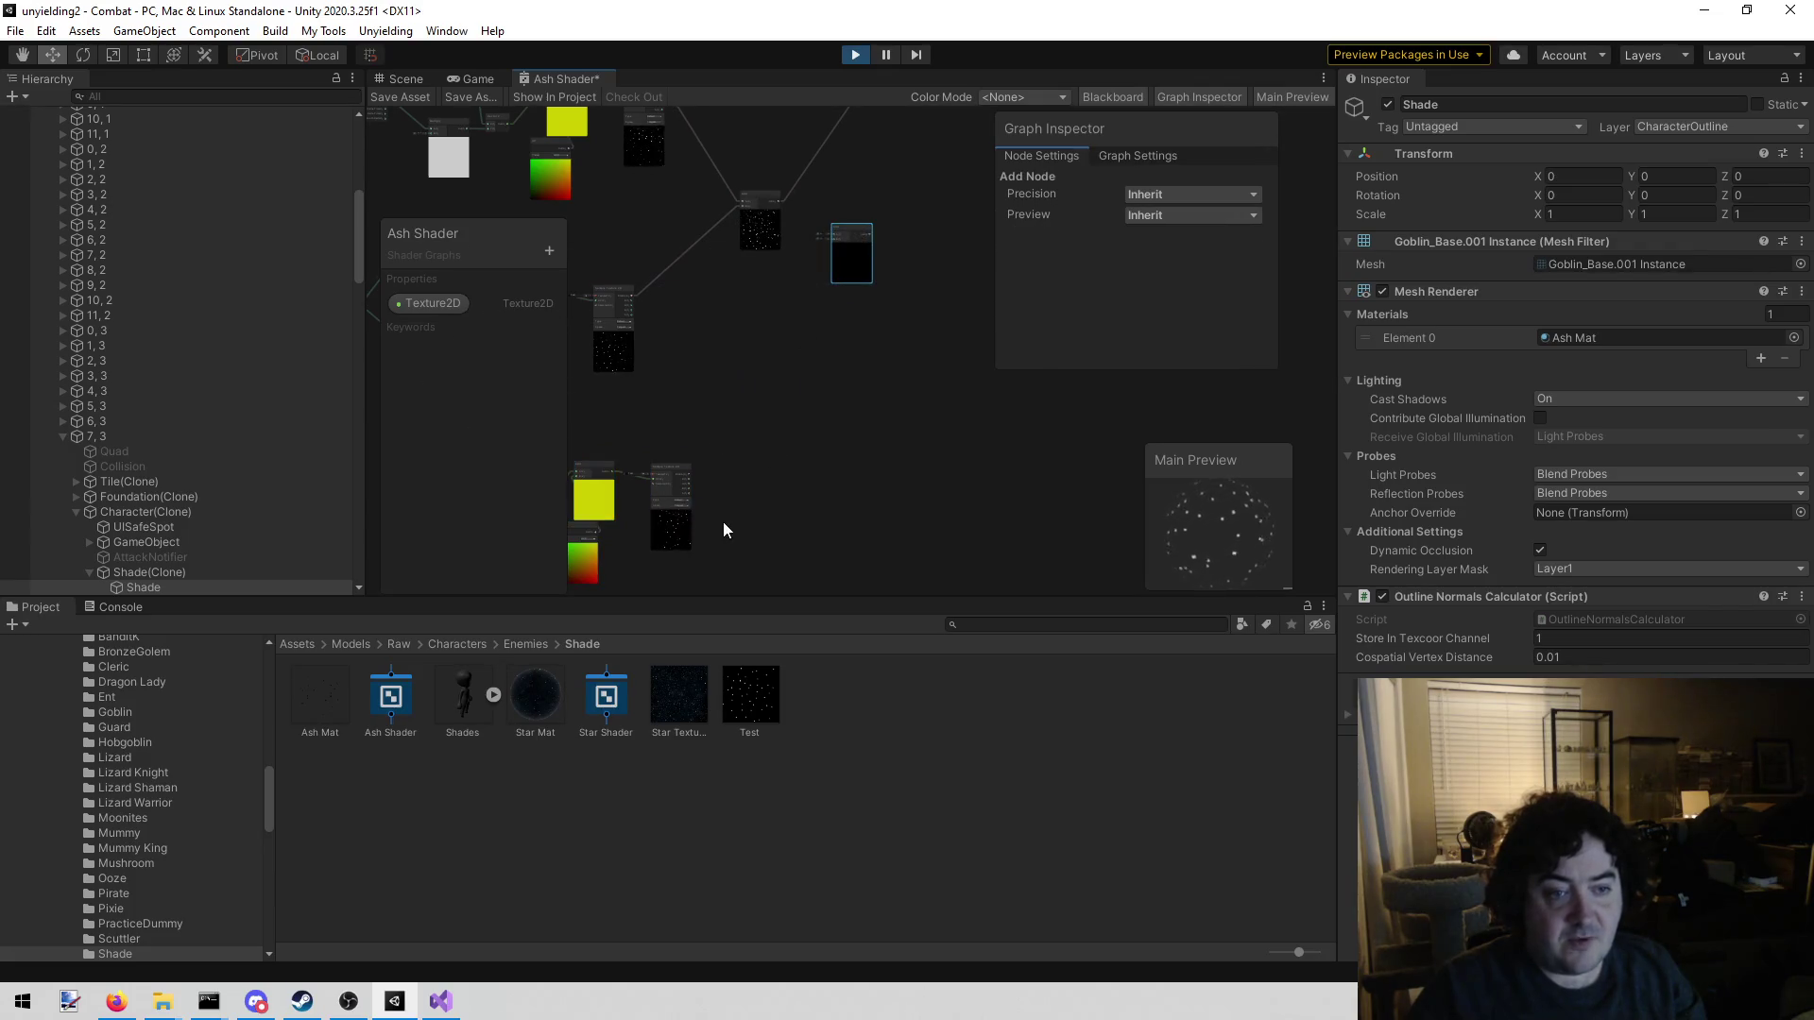
{"action": "scroll", "coordinate": [666, 507], "scroll_direction": "up", "scroll_amount": 5}
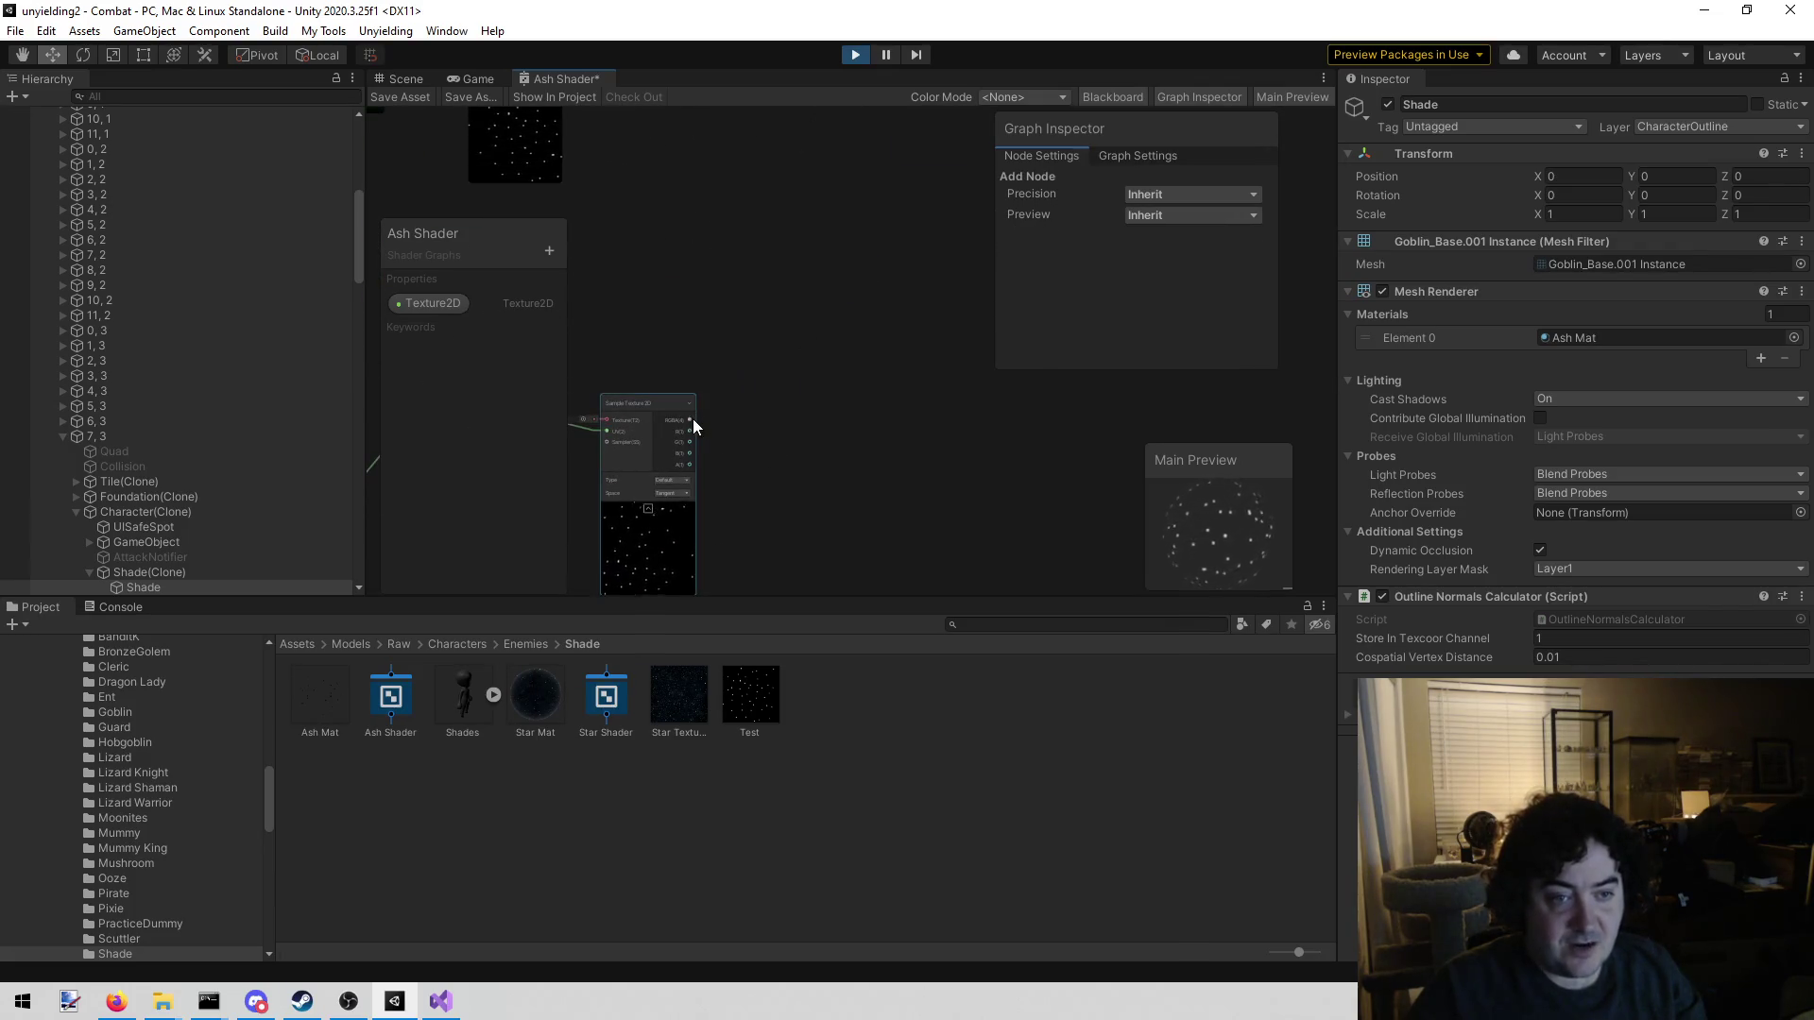
{"action": "key", "text": "f"}
Wire the star texture into B and the upper Add into A, route Out onward, and save
{"action": "left_click_drag", "start_coordinate": [488, 7], "coordinate": [810, 435]}
{"action": "mouse_move", "coordinate": [677, 346]}
{"action": "left_mouse_down"}
{"action": "mouse_move", "coordinate": [786, 422]}
{"action": "mouse_move", "coordinate": [810, 417]}
{"action": "left_mouse_up"}
{"action": "left_click_drag", "start_coordinate": [842, 271], "coordinate": [794, 290]}
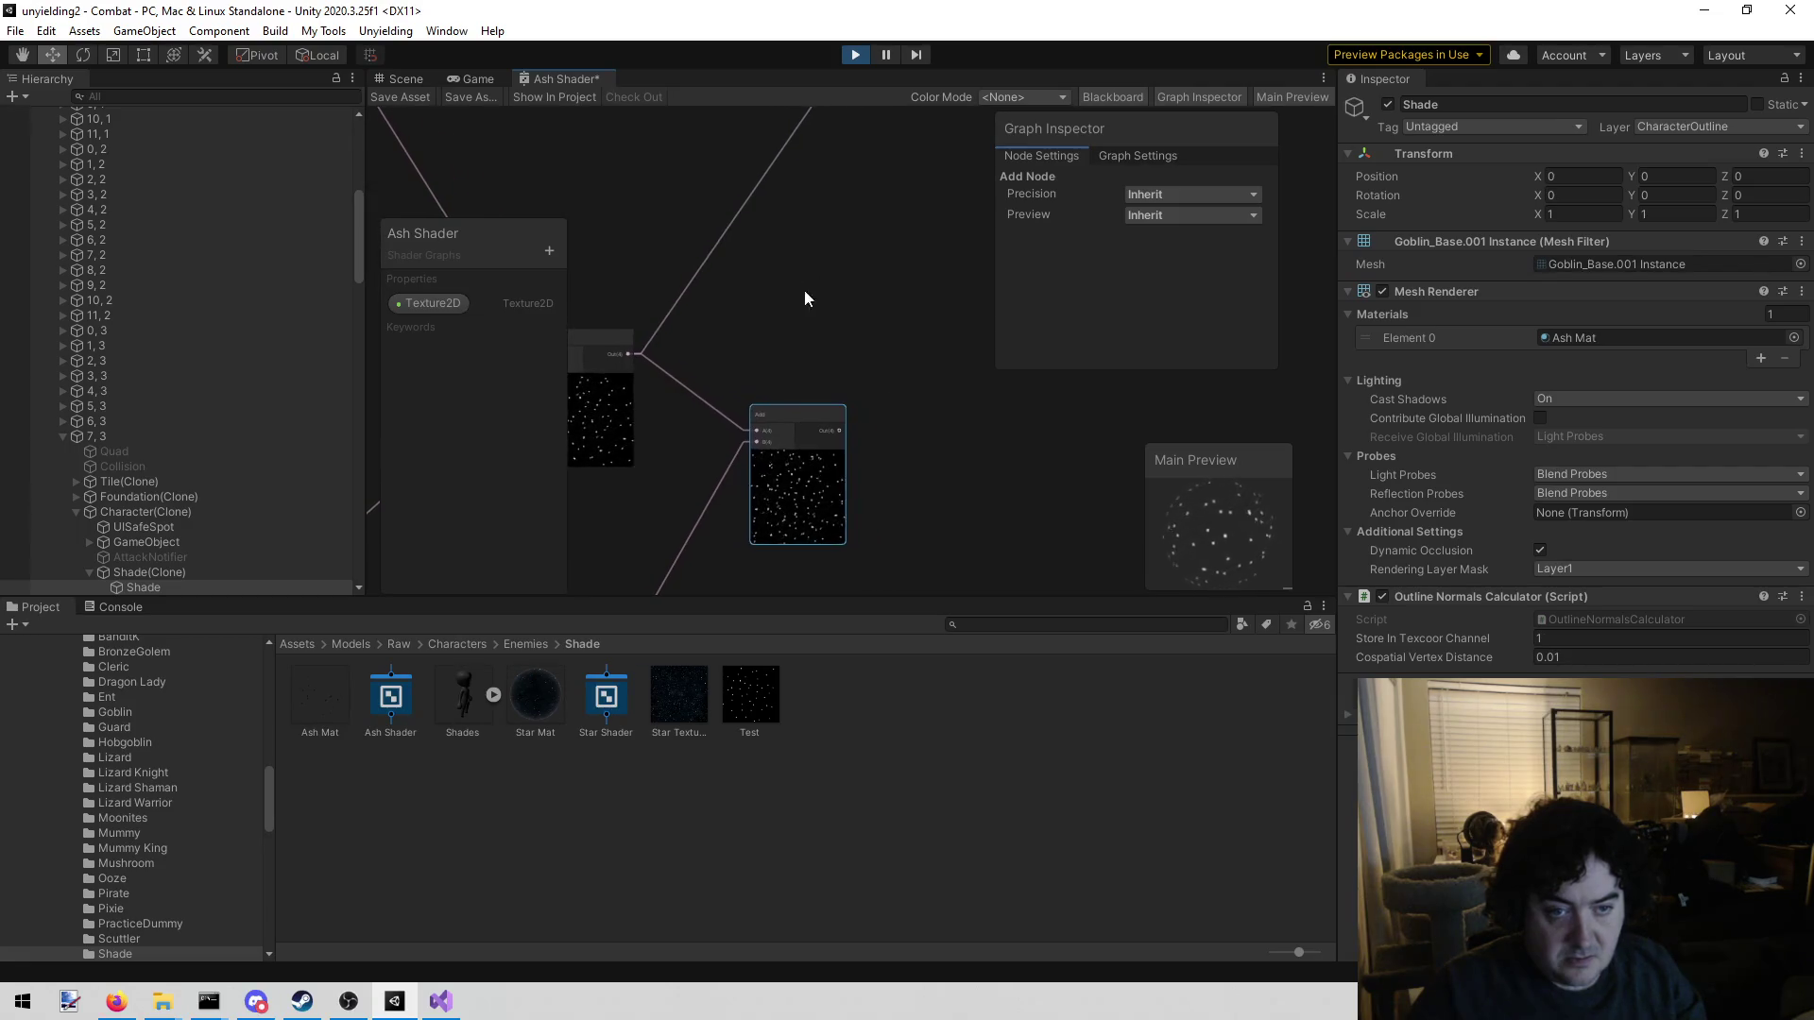
{"action": "mouse_move", "coordinate": [842, 431]}
{"action": "left_mouse_down"}
{"action": "mouse_move", "coordinate": [948, 215]}
{"action": "mouse_move", "coordinate": [992, 7]}
{"action": "mouse_move", "coordinate": [979, 66]}
{"action": "mouse_move", "coordinate": [918, 122]}
{"action": "mouse_move", "coordinate": [750, 399]}
{"action": "mouse_move", "coordinate": [695, 412]}
{"action": "left_mouse_up"}
{"action": "mouse_move", "coordinate": [758, 541]}
{"action": "left_mouse_down"}
{"action": "mouse_move", "coordinate": [769, 418]}
{"action": "mouse_move", "coordinate": [605, 134]}
{"action": "left_mouse_up"}
{"action": "left_click", "coordinate": [397, 96]}
Zoom the Scene view on the Shade to inspect its ashen surface, then return to the Game view
{"action": "left_click", "coordinate": [410, 81]}
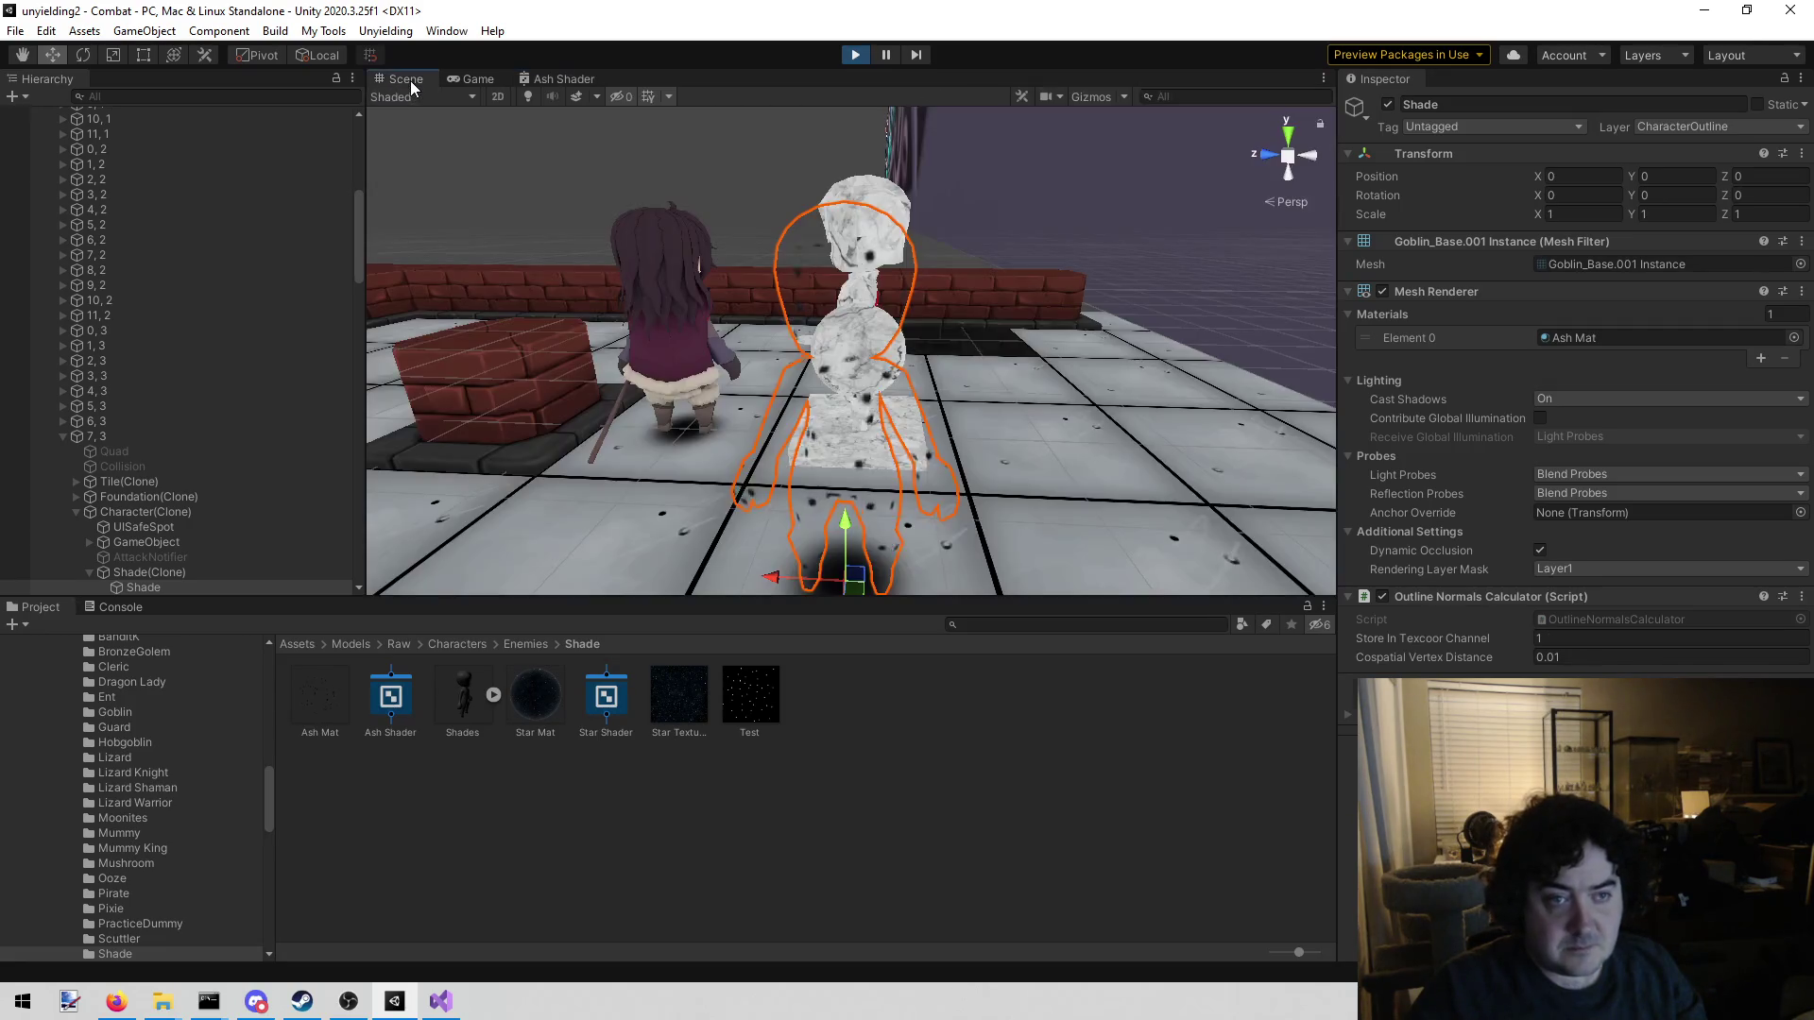
{"action": "scroll", "coordinate": [628, 314], "scroll_direction": "down", "scroll_amount": 5}
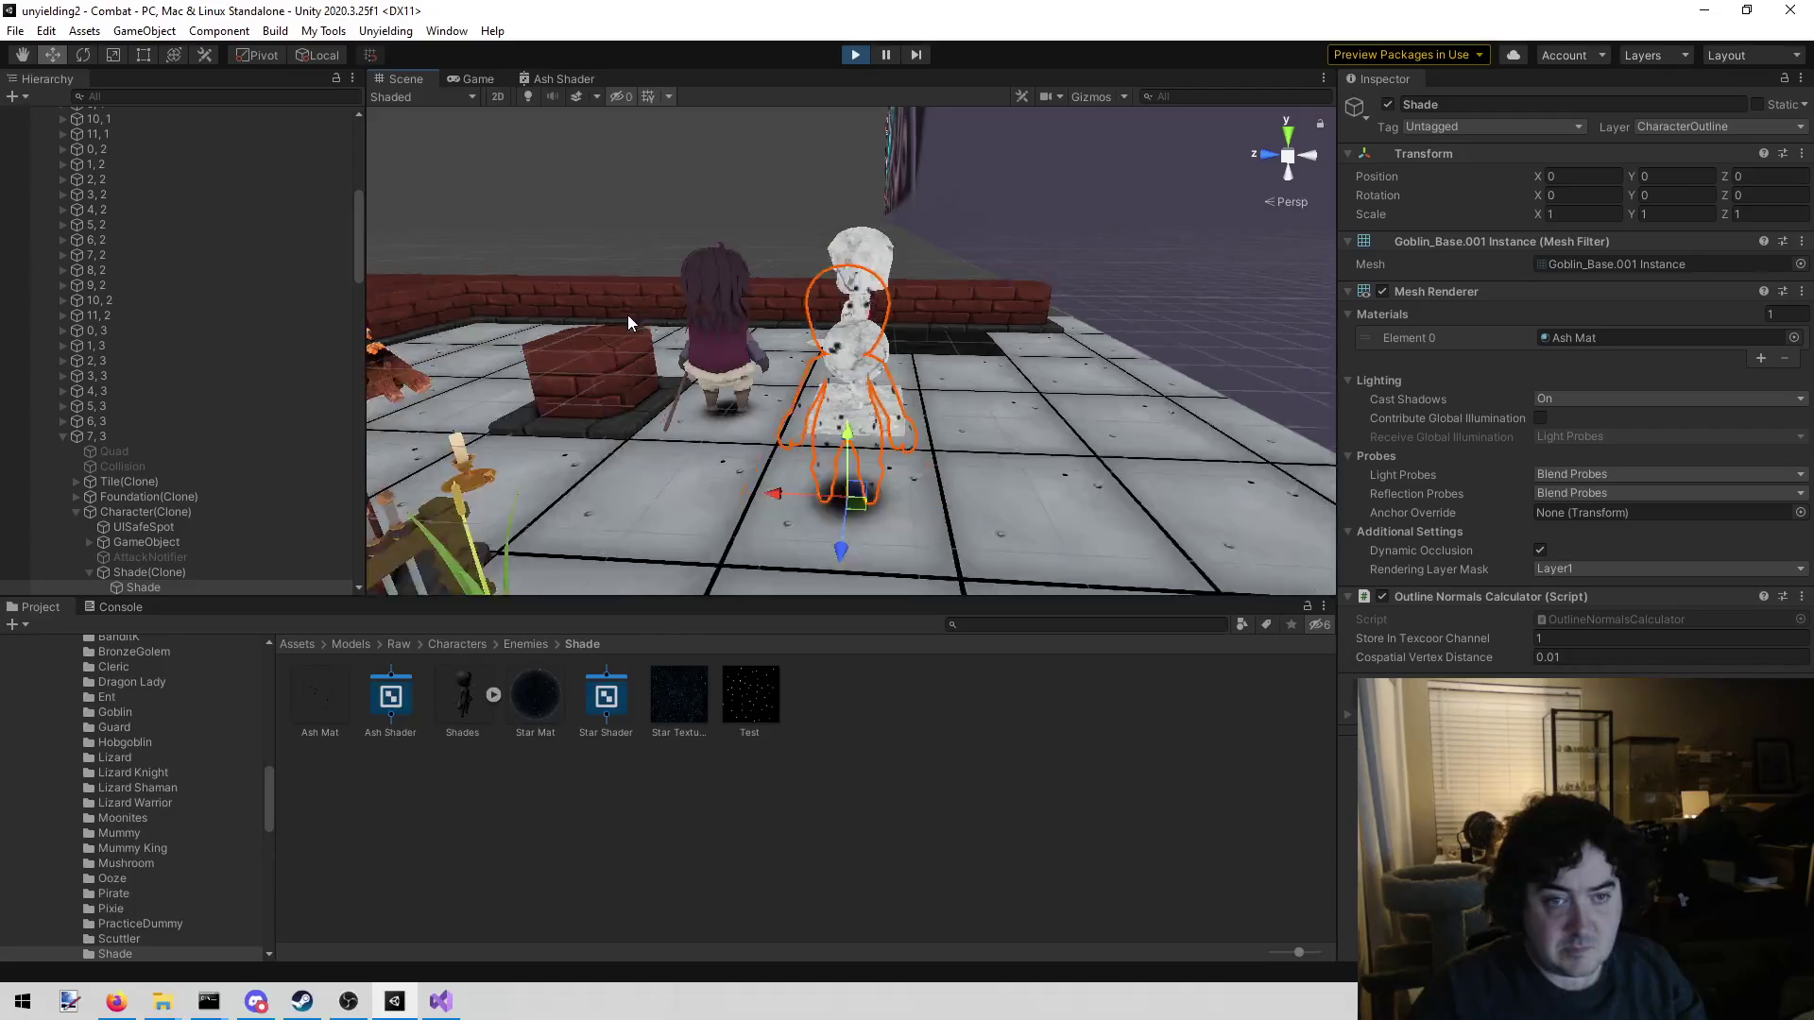
{"action": "scroll", "coordinate": [707, 325], "scroll_direction": "up", "scroll_amount": 5}
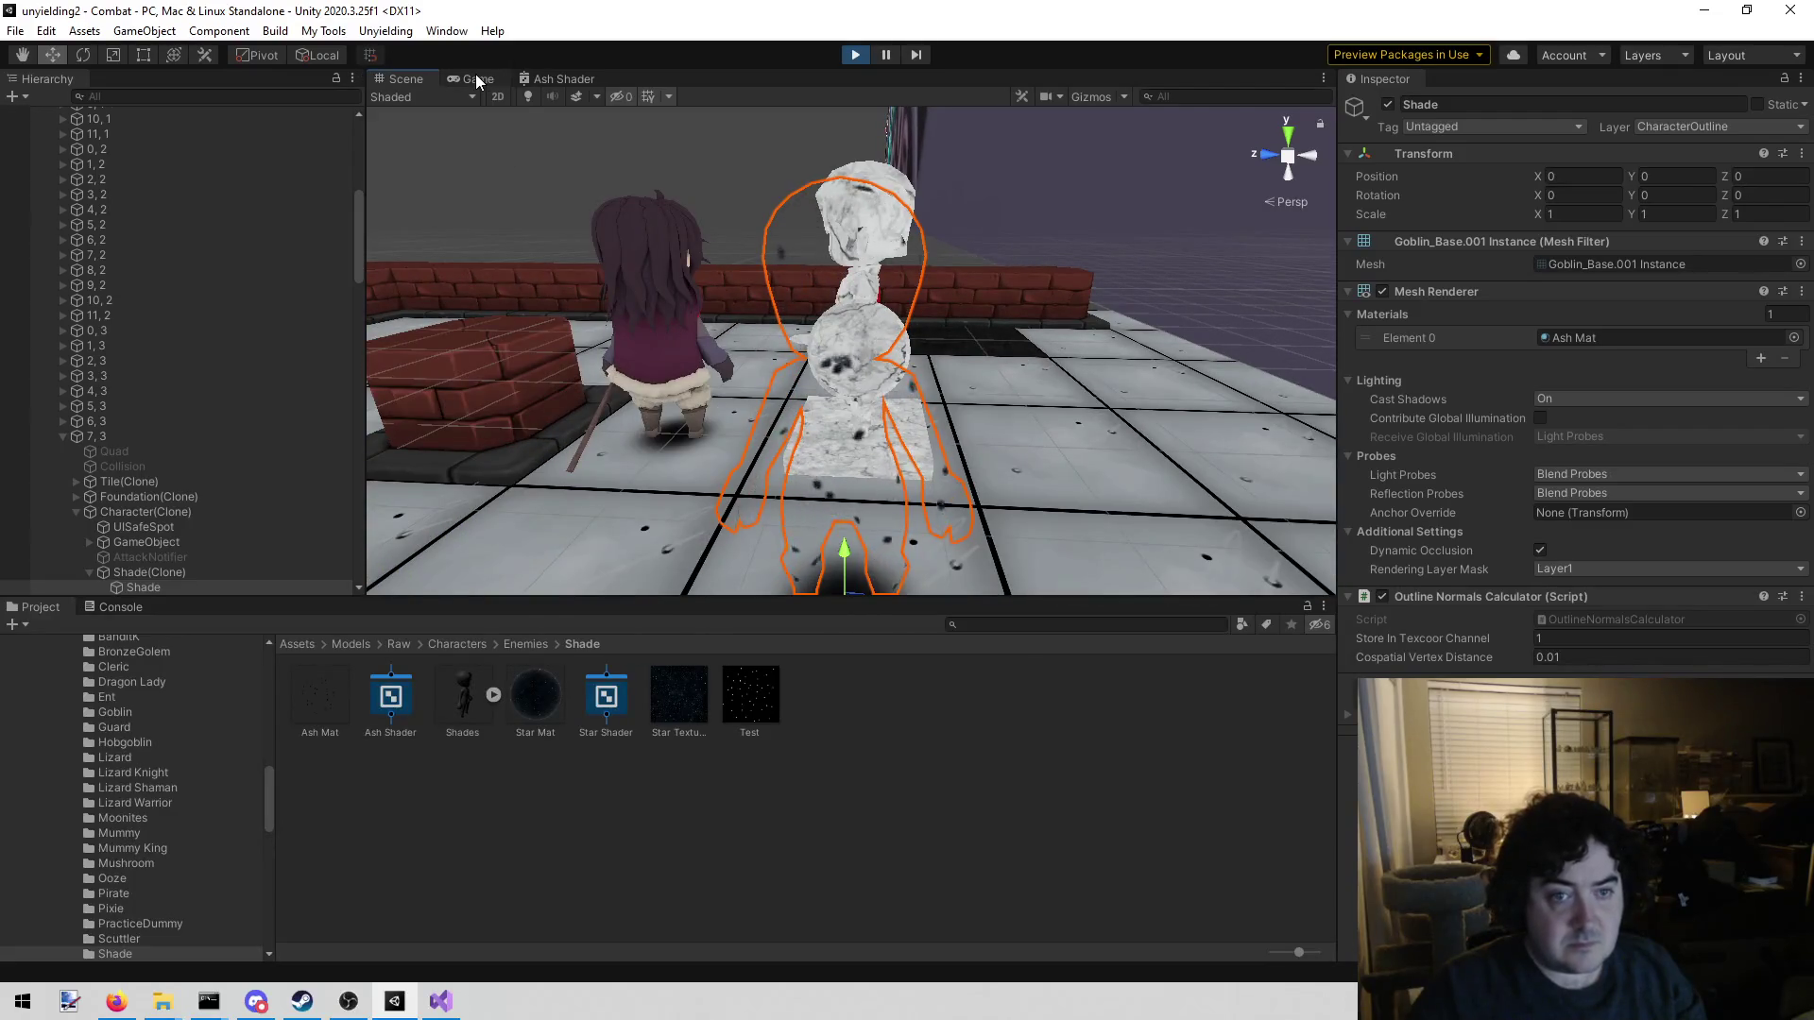
{"action": "left_click", "coordinate": [474, 77]}
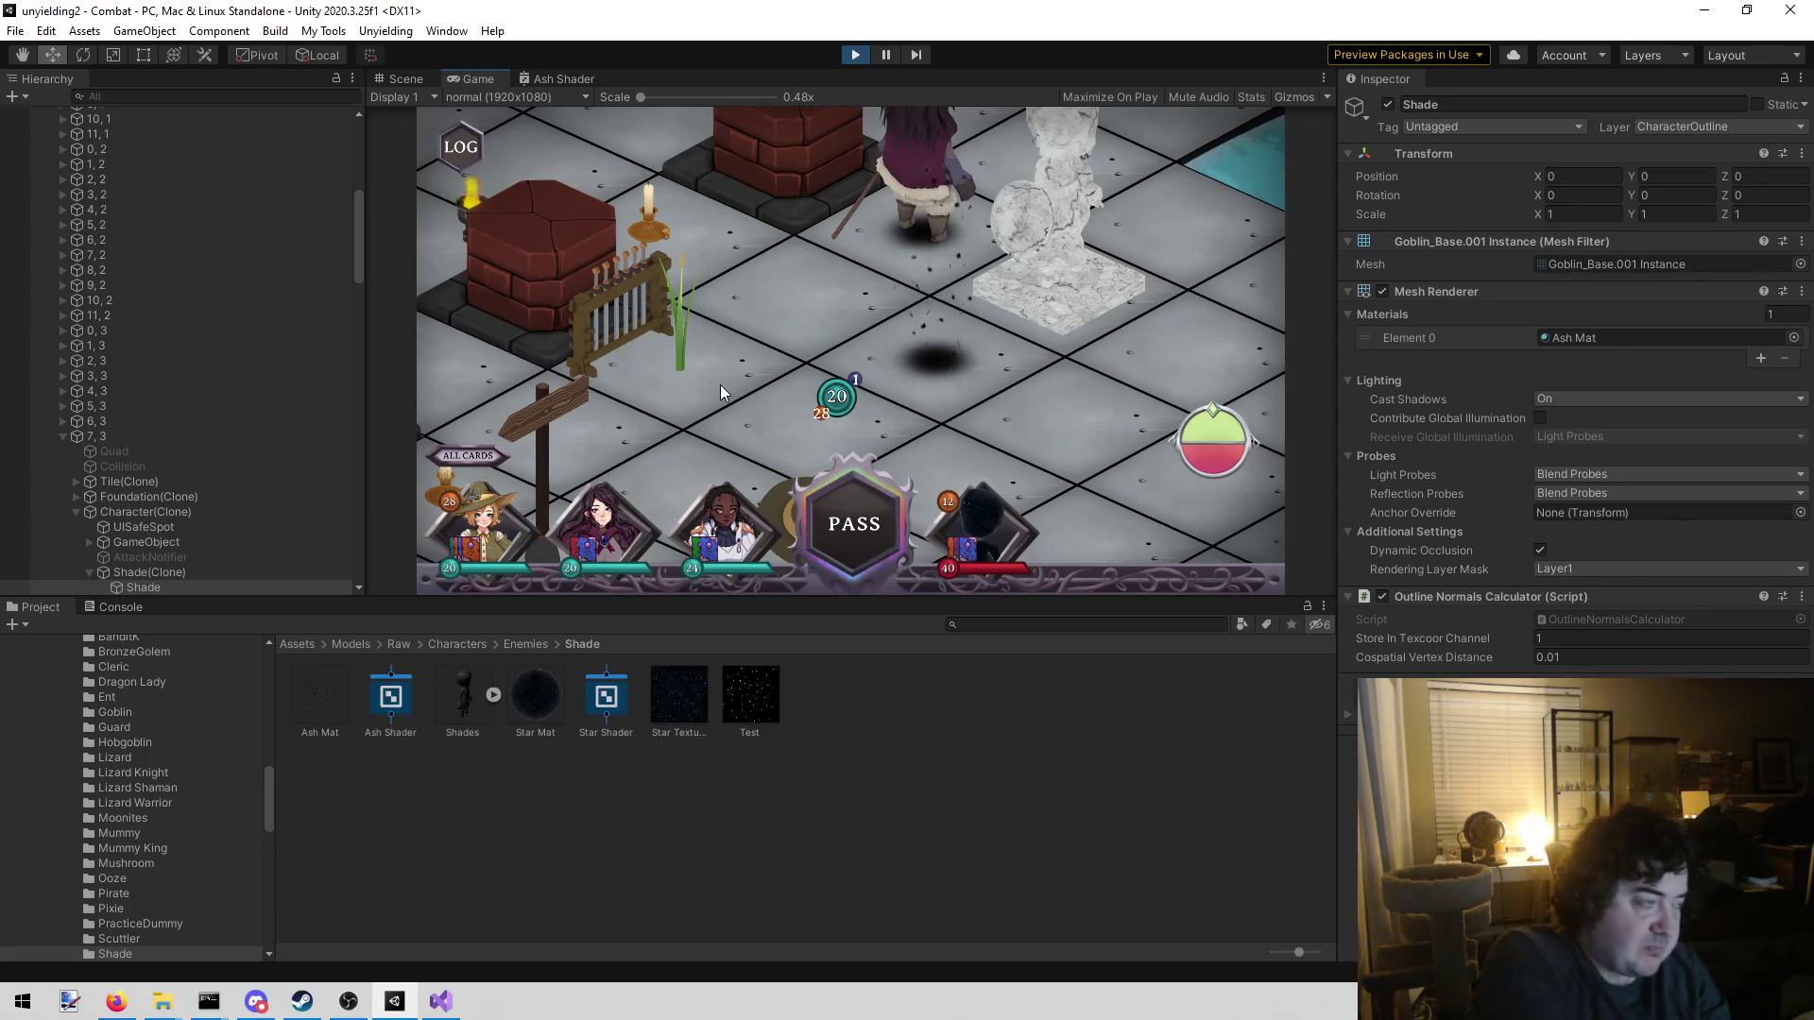
{"action": "mouse_move", "coordinate": [722, 389]}
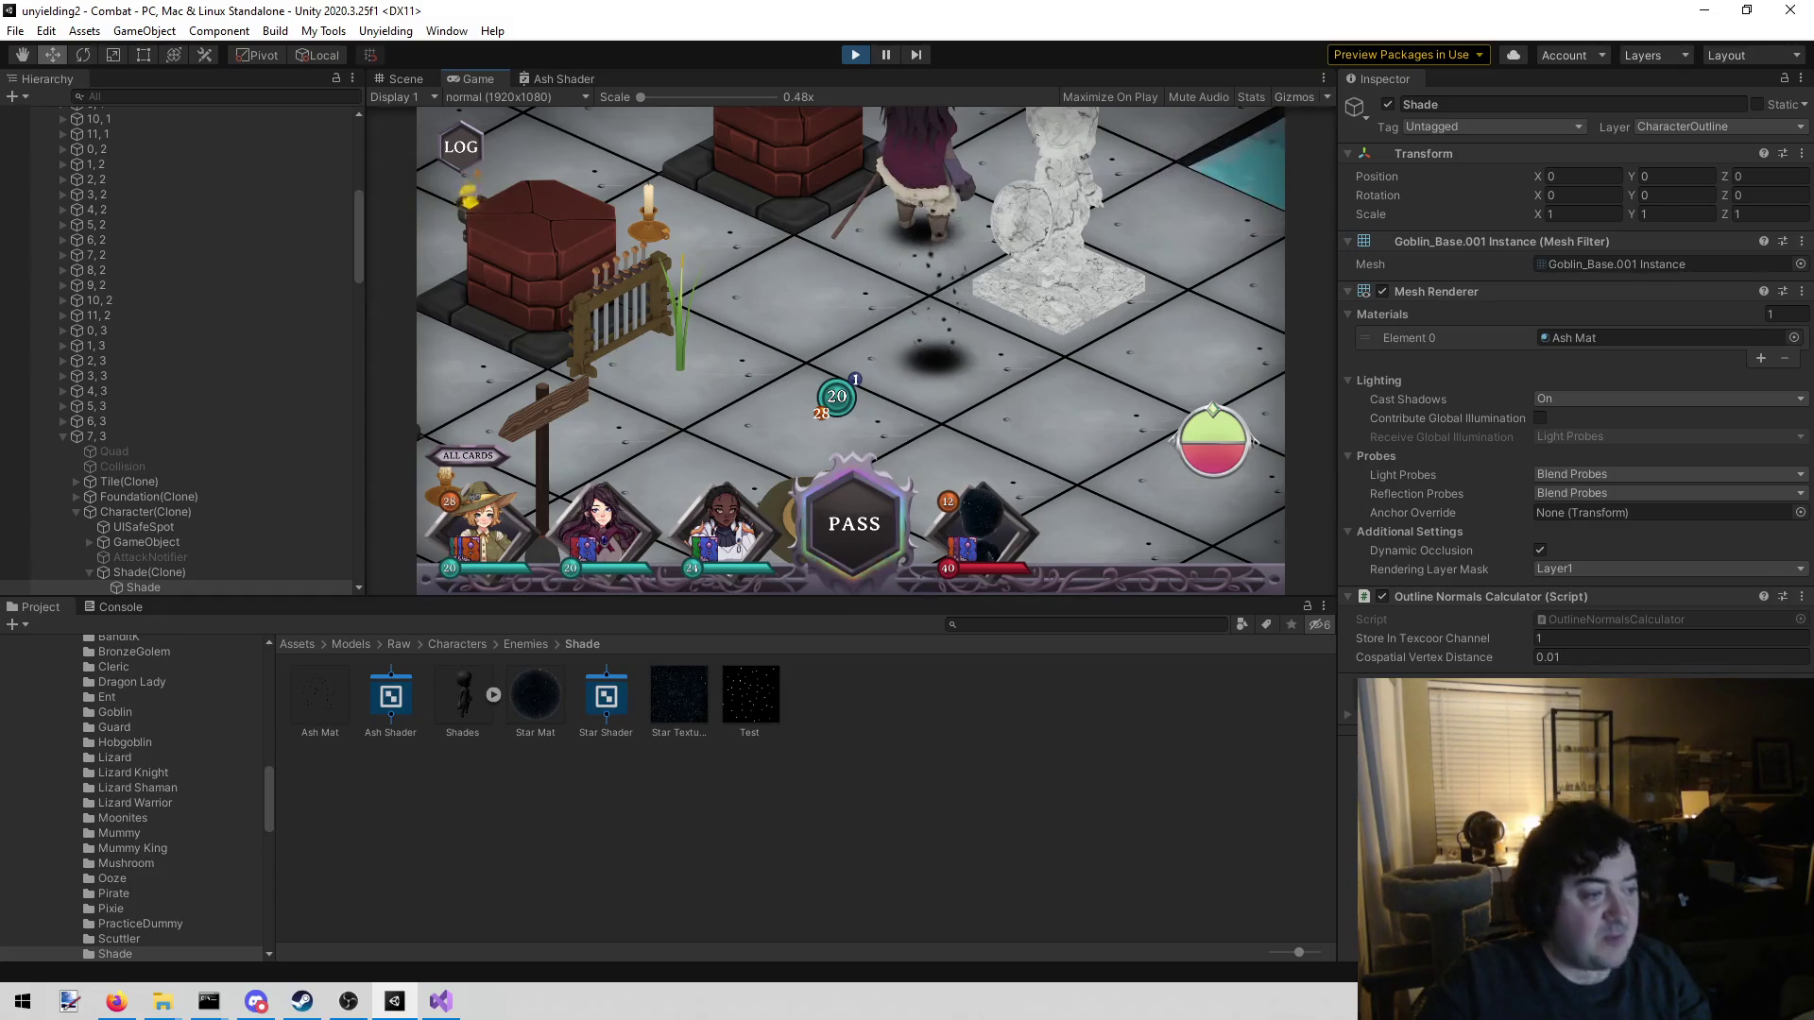
{"action": "key", "text": "alt+Tab"}
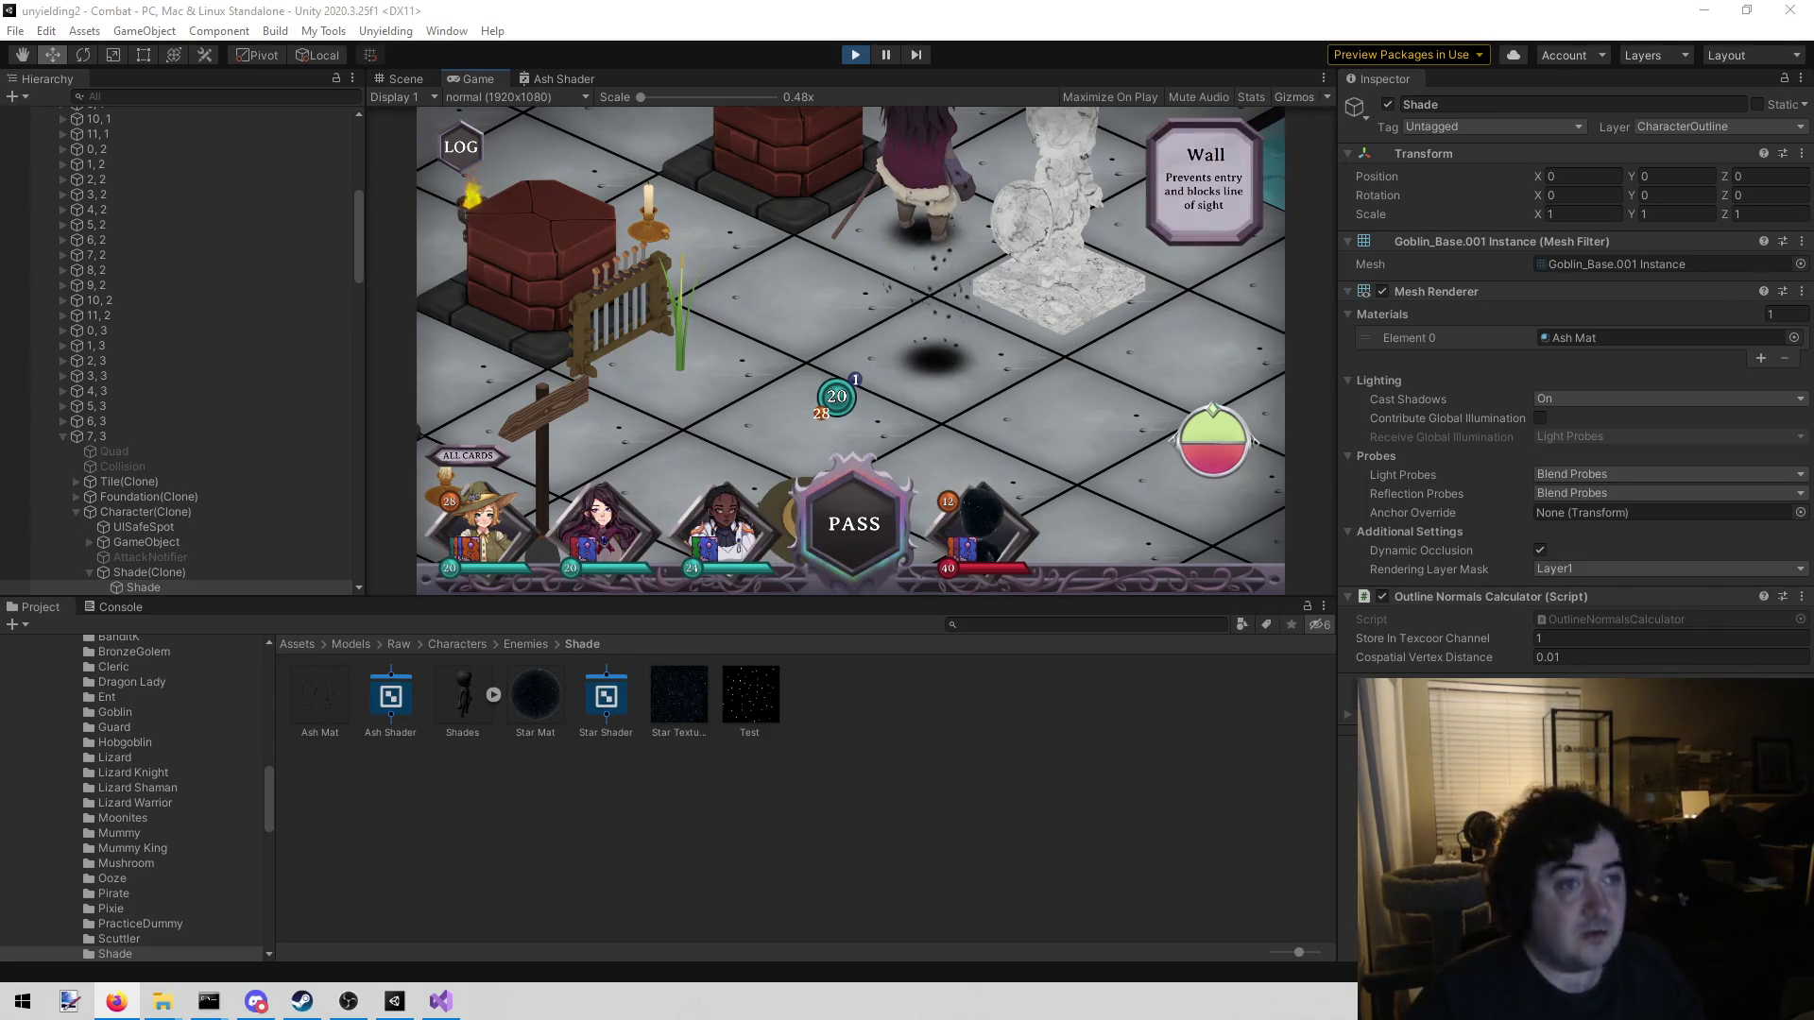
{"action": "left_click", "coordinate": [557, 79]}
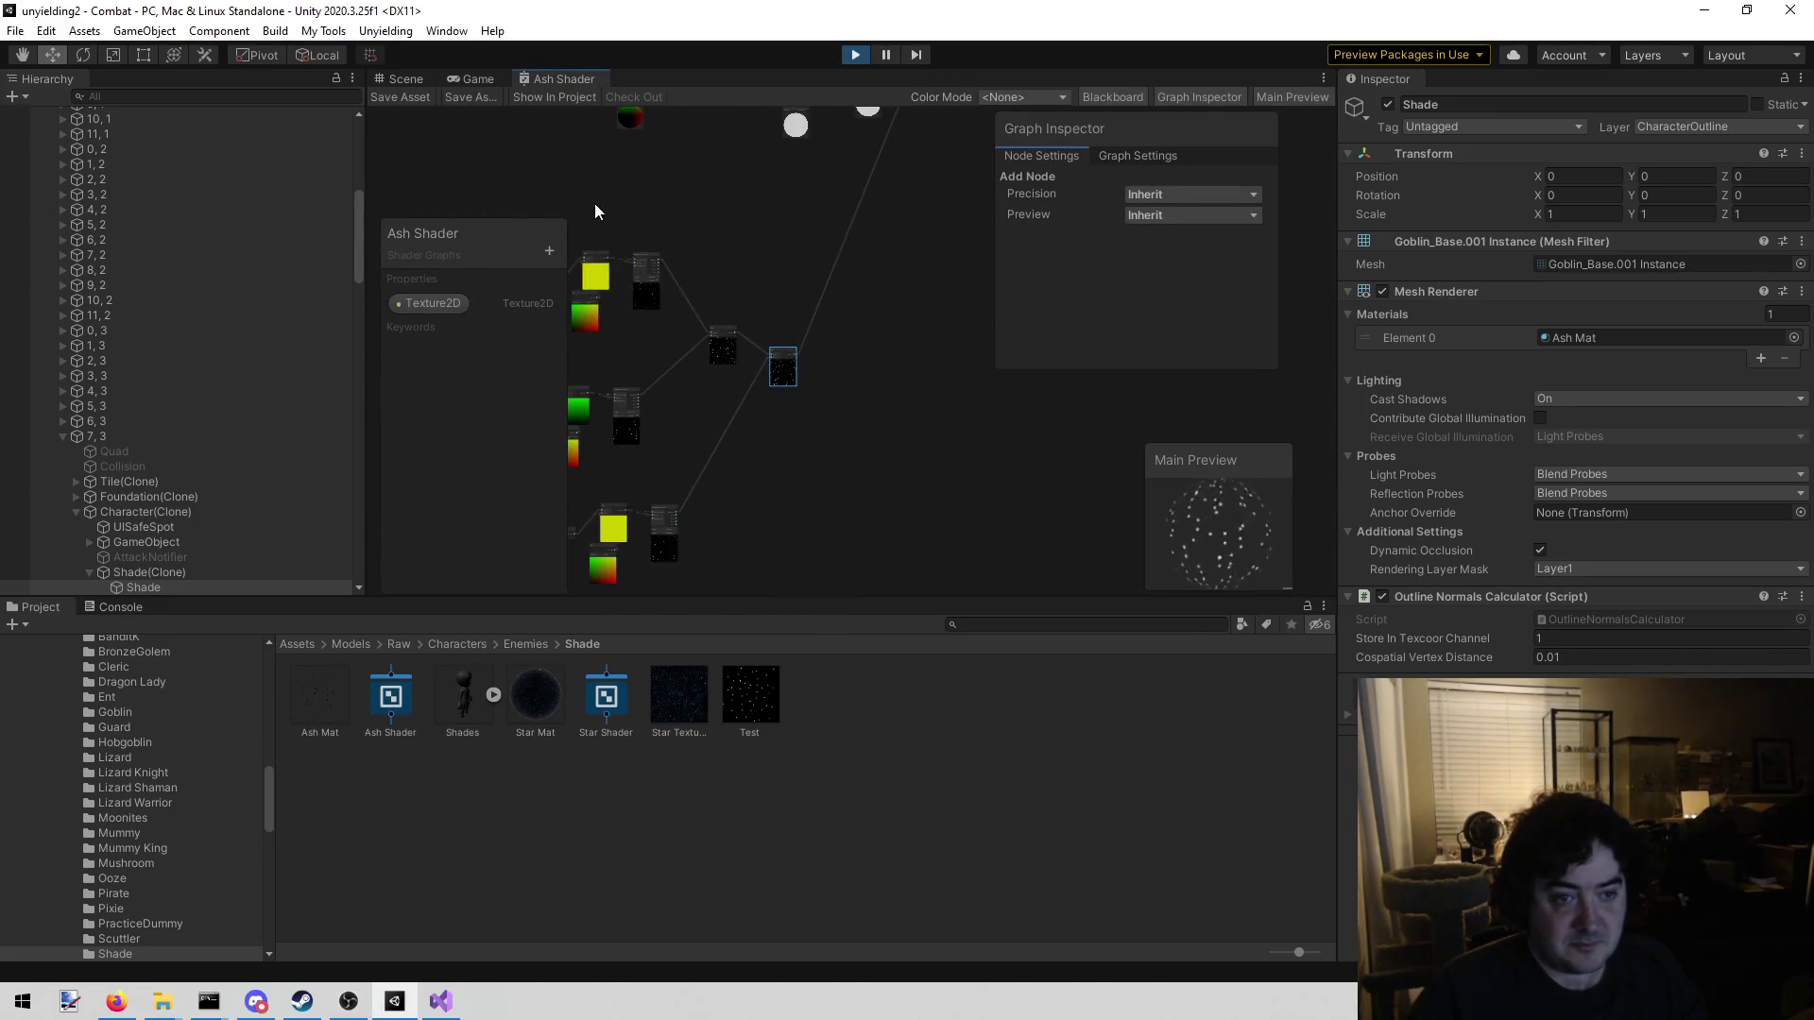
Pan and zoom the Ash Shader graph to survey its star texture node layers
{"action": "left_click_drag", "start_coordinate": [769, 507], "coordinate": [1185, 410]}
{"action": "scroll", "coordinate": [975, 436], "scroll_direction": "up", "scroll_amount": 4}
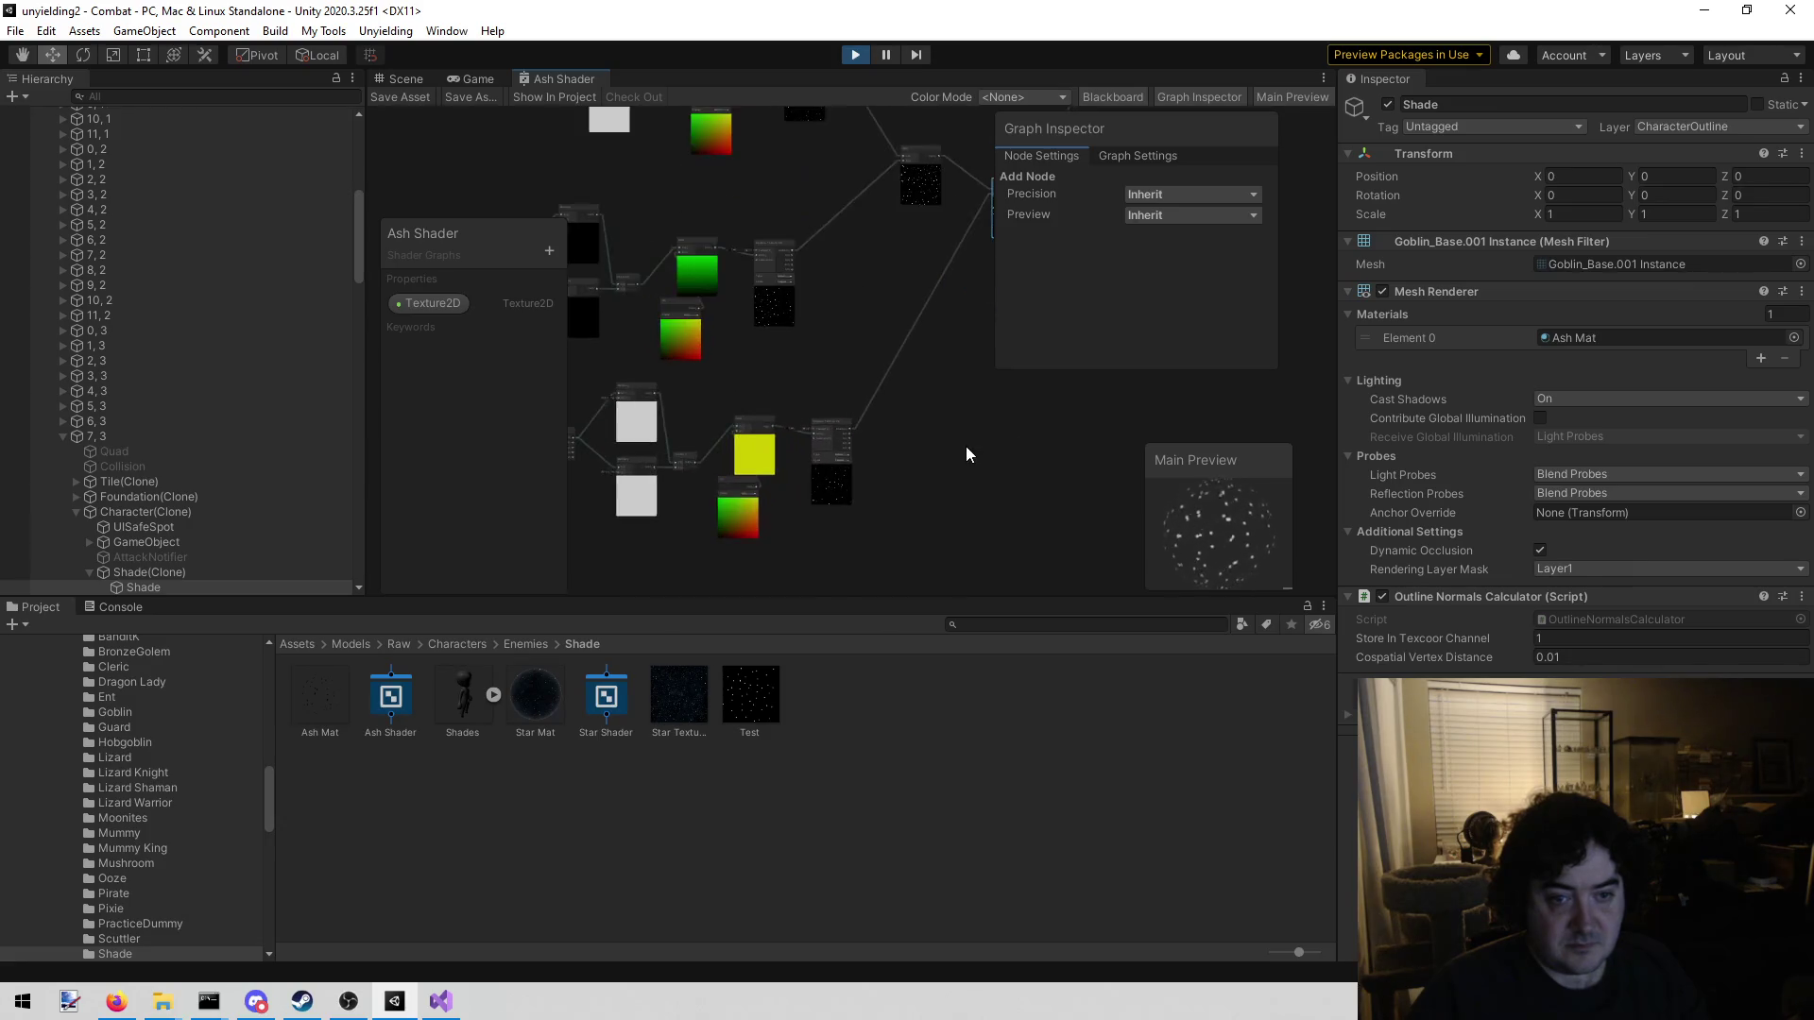
{"action": "scroll", "coordinate": [965, 447], "scroll_direction": "up", "scroll_amount": 2}
{"action": "mouse_move", "coordinate": [713, 343]}
{"action": "left_mouse_down"}
{"action": "mouse_move", "coordinate": [964, 336]}
{"action": "mouse_move", "coordinate": [911, 264]}
{"action": "mouse_move", "coordinate": [917, 202]}
{"action": "mouse_move", "coordinate": [826, 201]}
{"action": "left_mouse_up"}
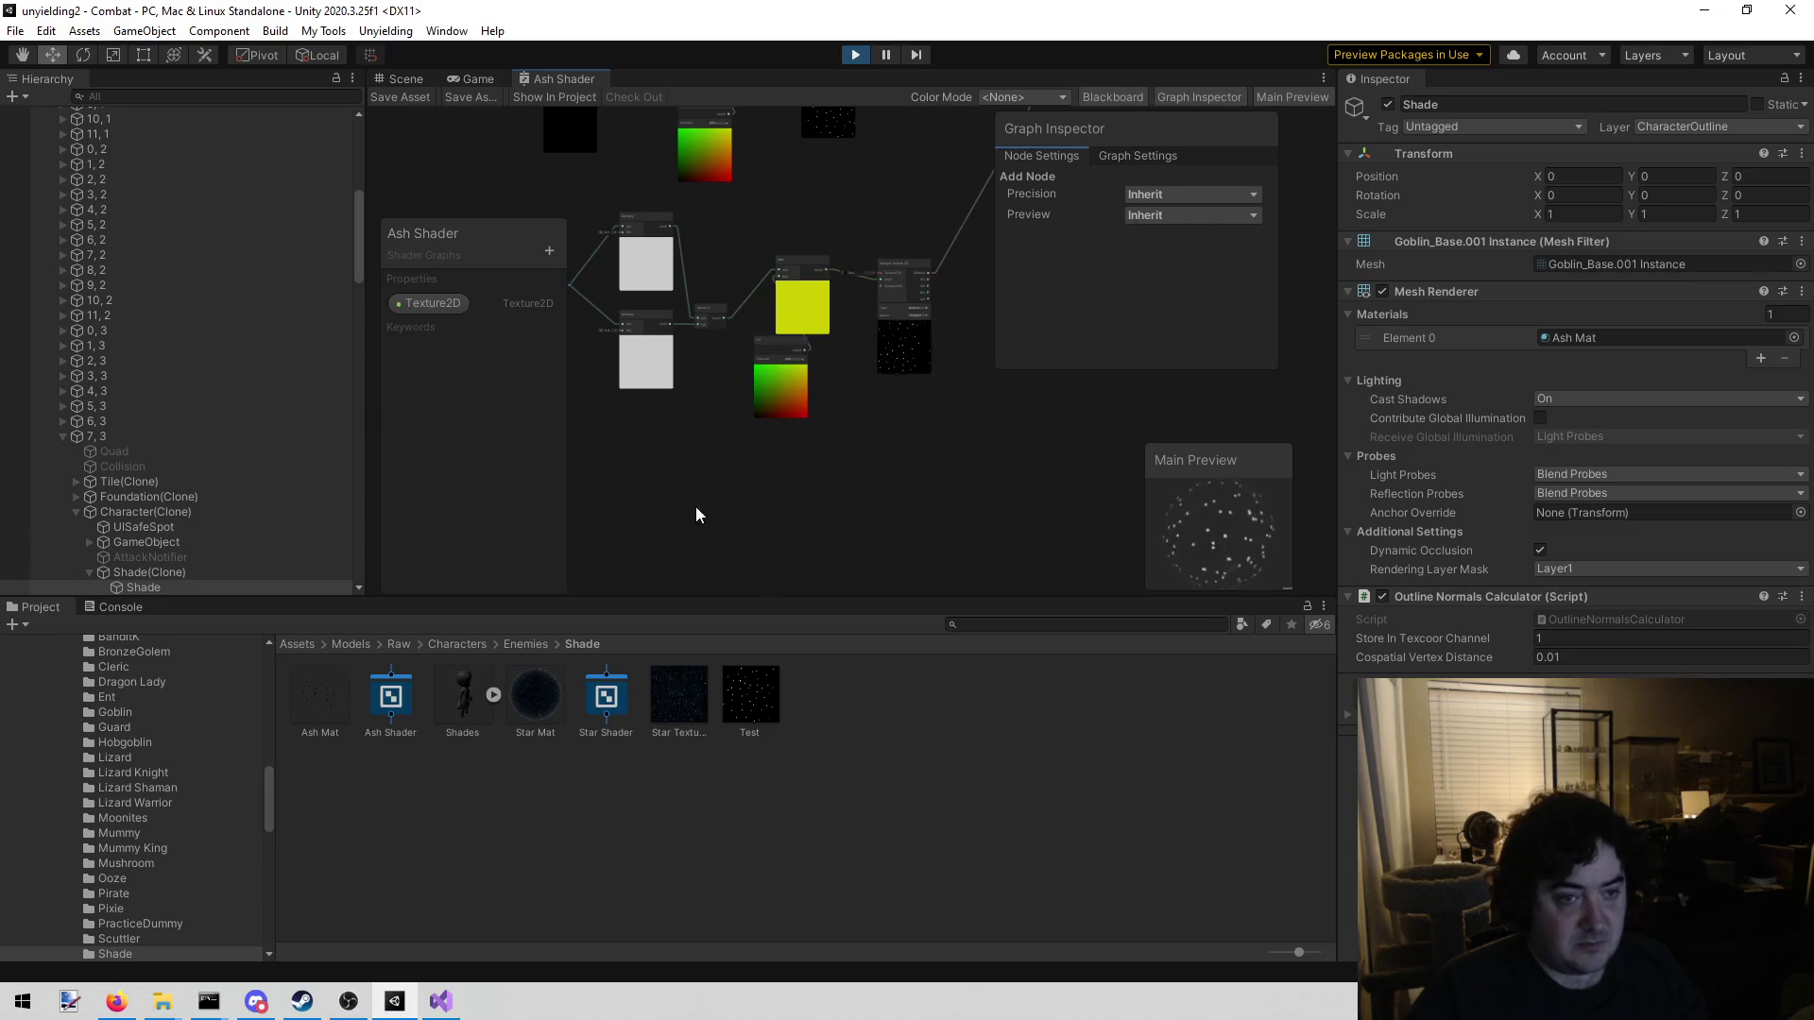
{"action": "left_click_drag", "start_coordinate": [646, 518], "coordinate": [740, 510]}
{"action": "scroll", "coordinate": [693, 487], "scroll_direction": "up", "scroll_amount": 3}
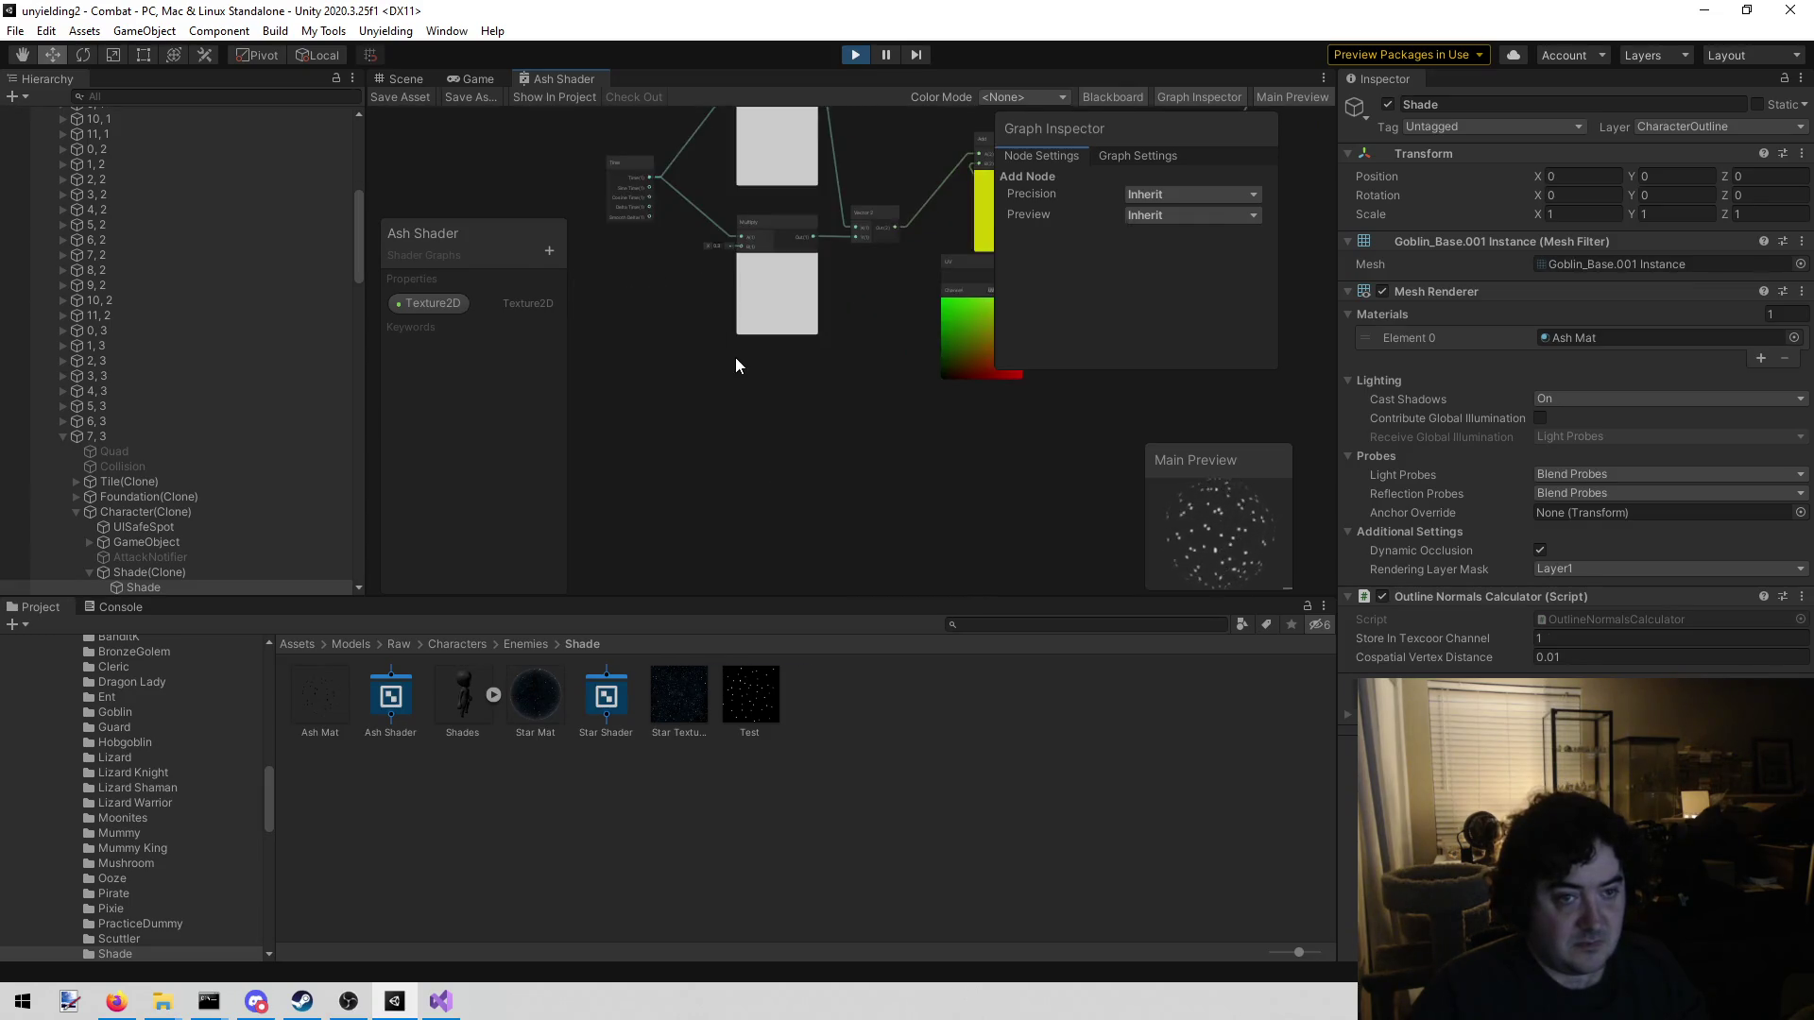
{"action": "mouse_move", "coordinate": [711, 358]}
{"action": "left_mouse_down"}
{"action": "mouse_move", "coordinate": [689, 478]}
{"action": "mouse_move", "coordinate": [708, 356]}
{"action": "left_mouse_up"}
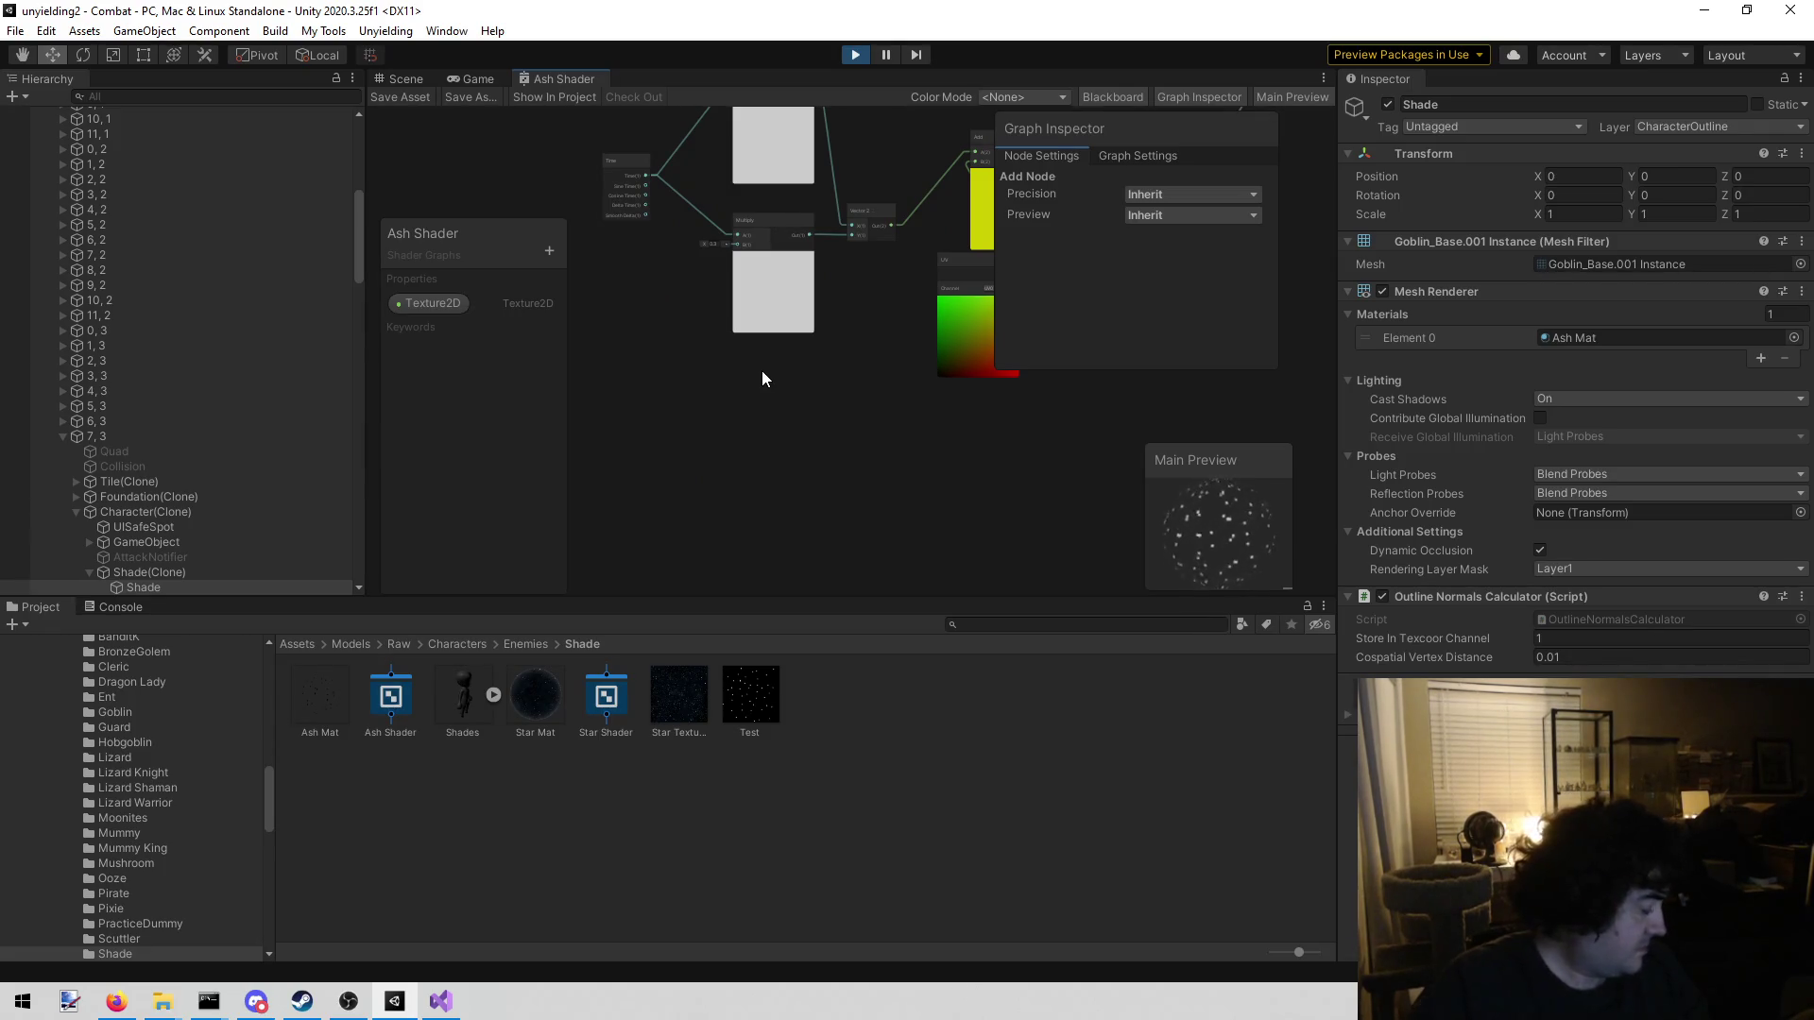
{"action": "scroll", "coordinate": [863, 416], "scroll_direction": "down", "scroll_amount": 10}
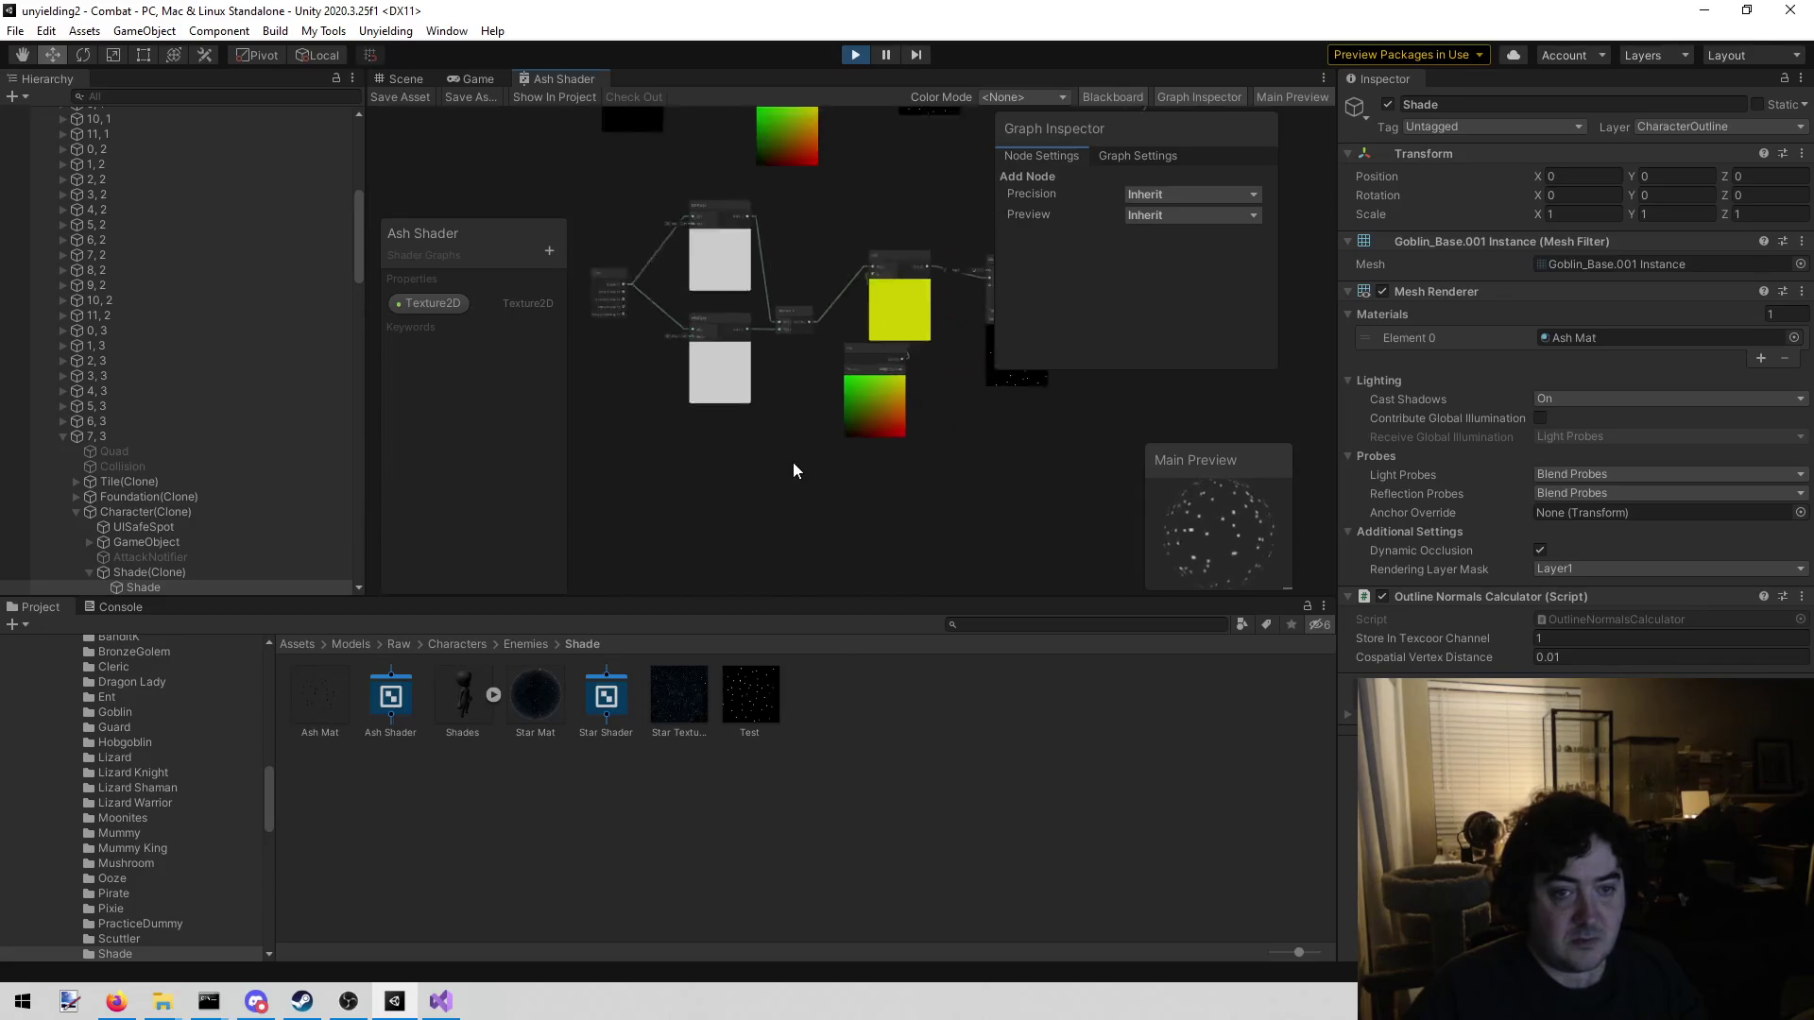
{"action": "scroll", "coordinate": [710, 552], "scroll_direction": "up", "scroll_amount": 10}
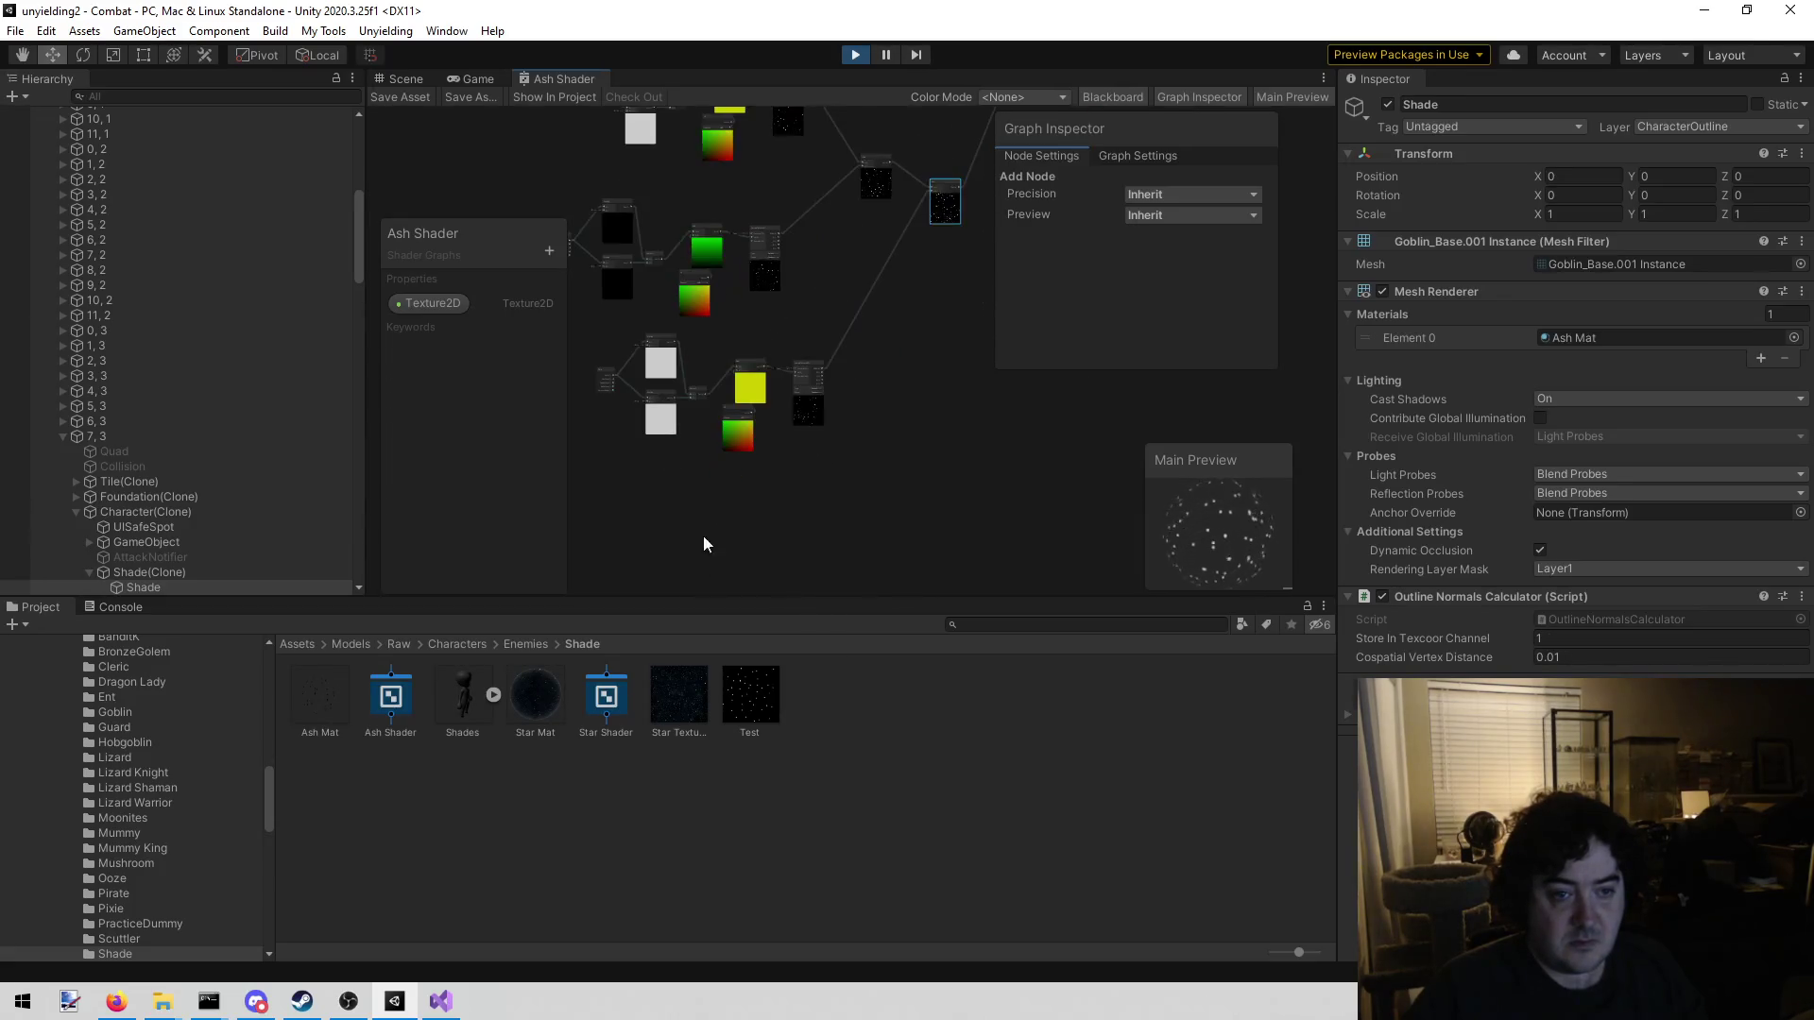
{"action": "scroll", "coordinate": [817, 454], "scroll_direction": "up", "scroll_amount": 1}
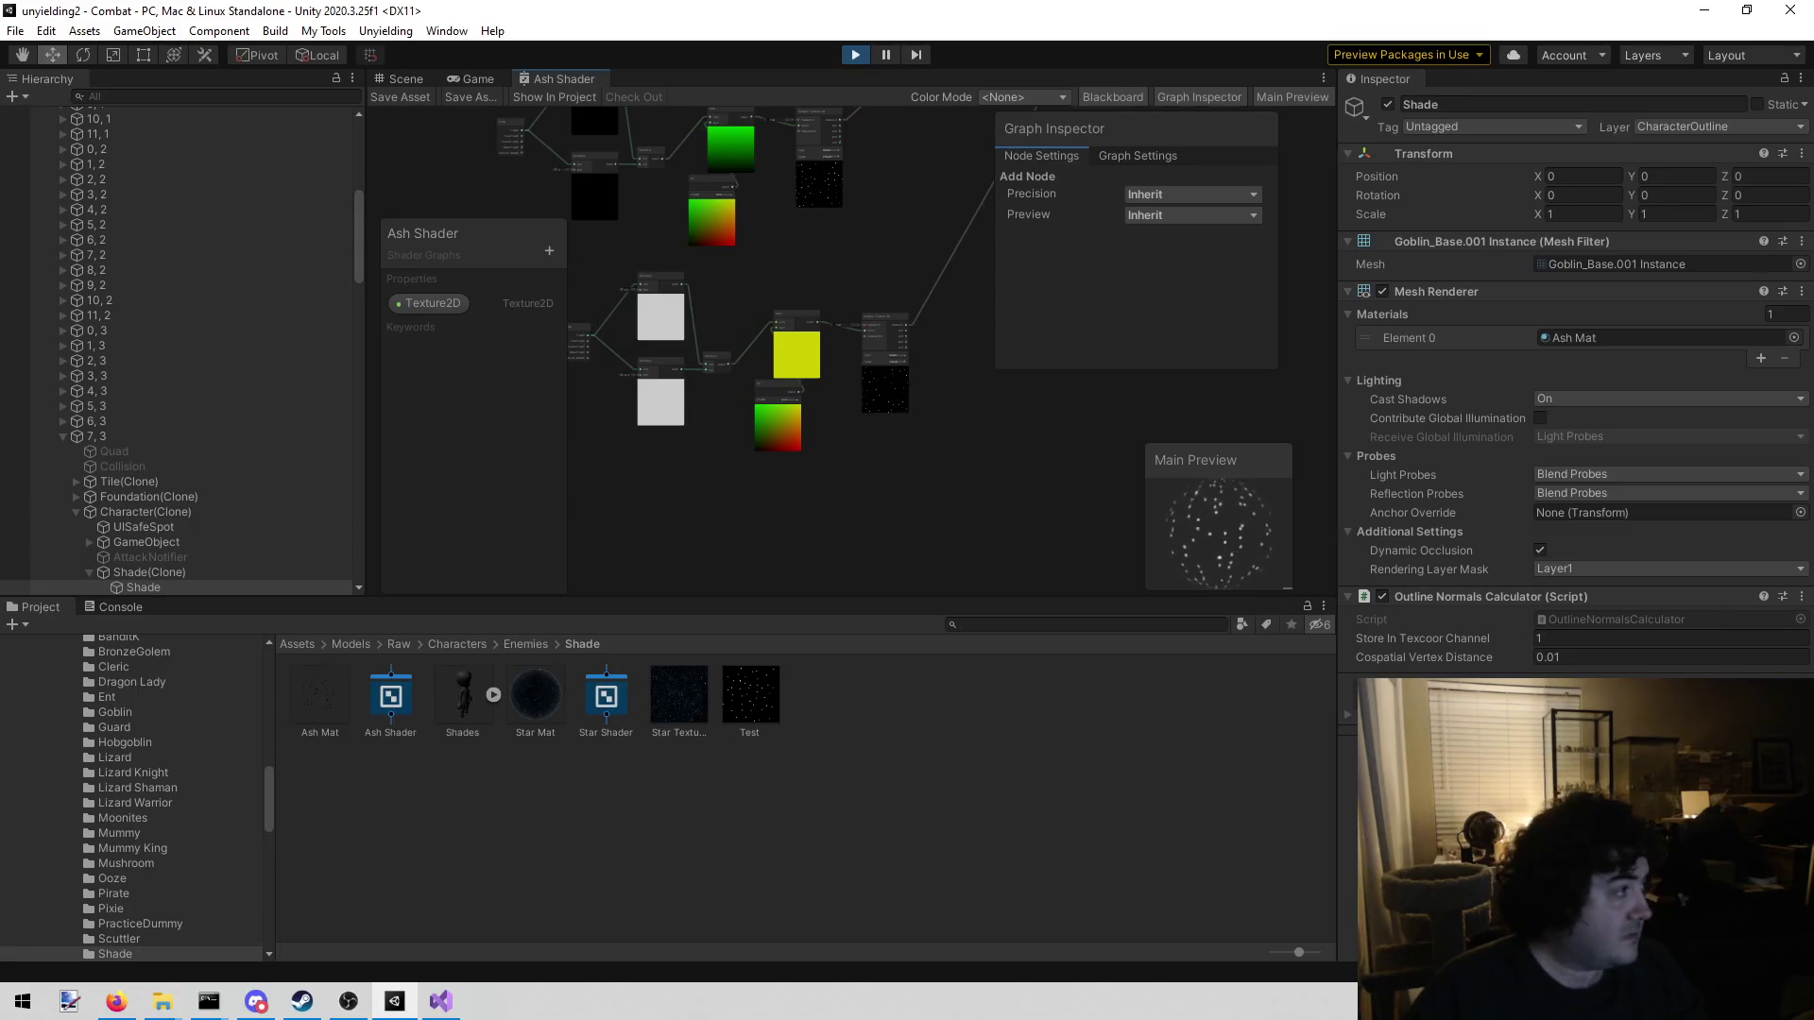
{"action": "key", "text": "alt+Tab"}
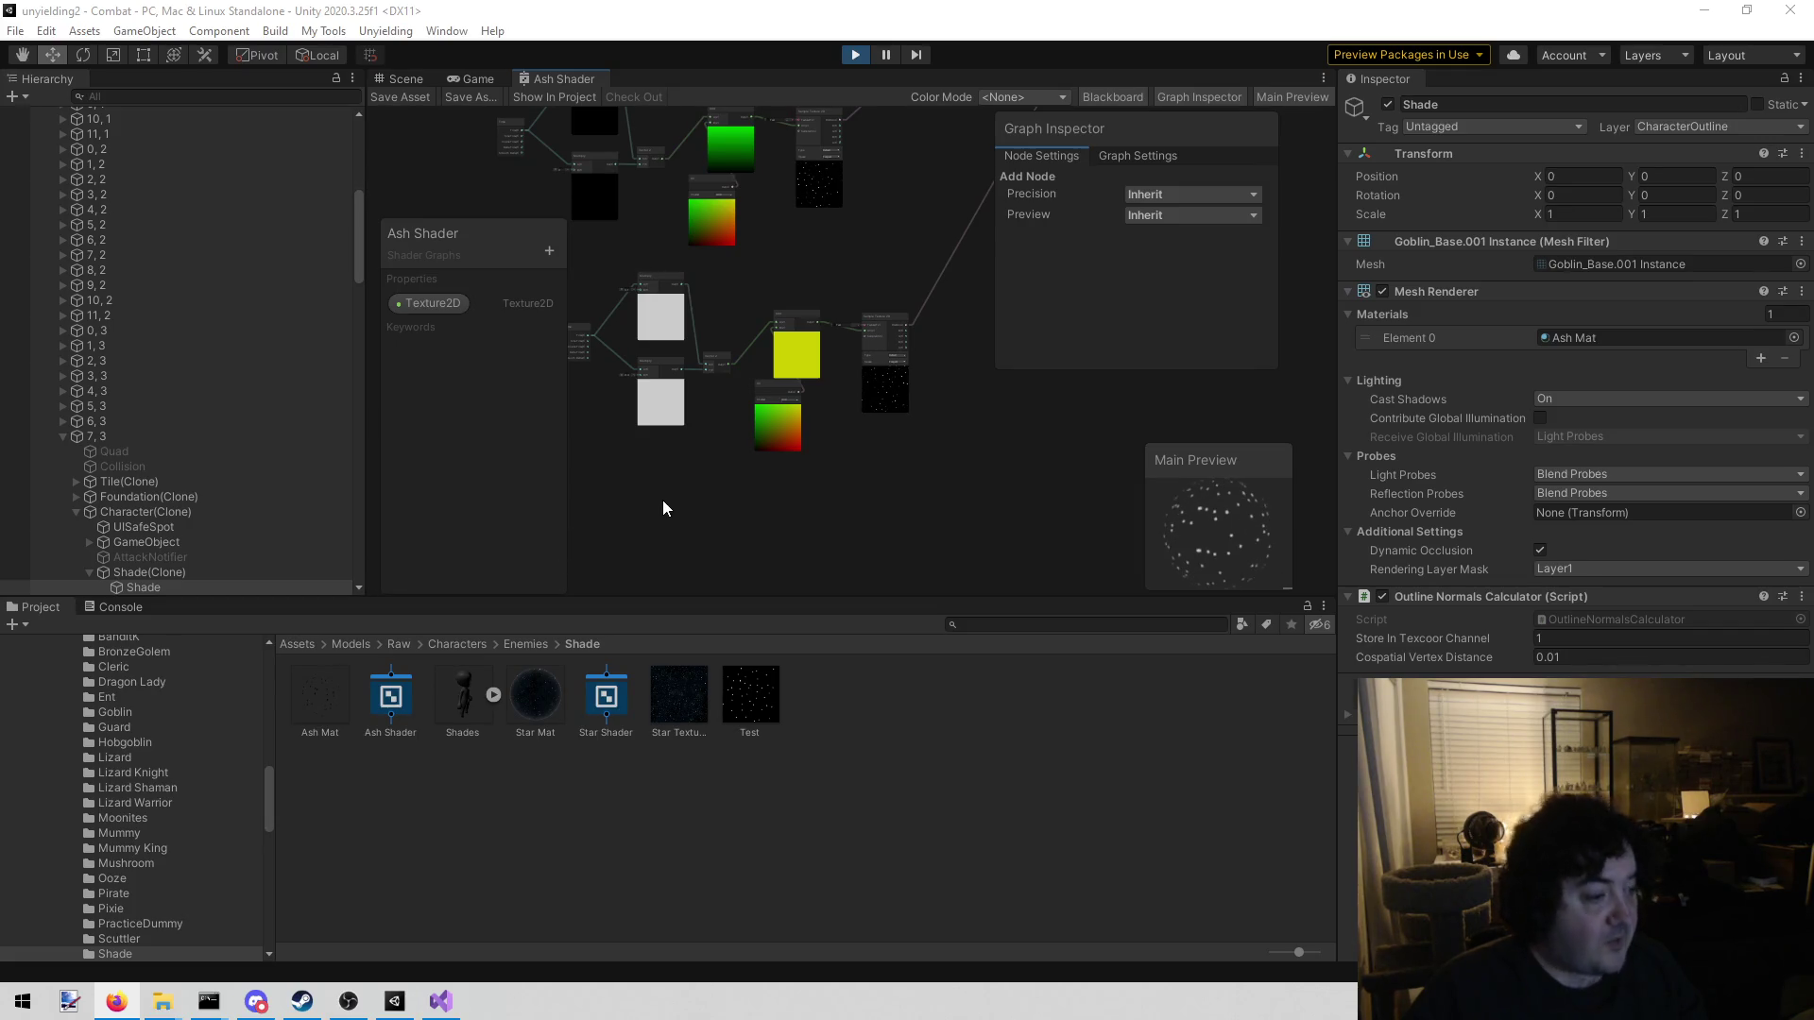
Box-select the middle group of Time, Multiply, Vector 2 and Add nodes
{"action": "mouse_move", "coordinate": [696, 486]}
{"action": "left_mouse_down"}
{"action": "mouse_move", "coordinate": [843, 498]}
{"action": "mouse_move", "coordinate": [799, 471]}
{"action": "left_mouse_up"}
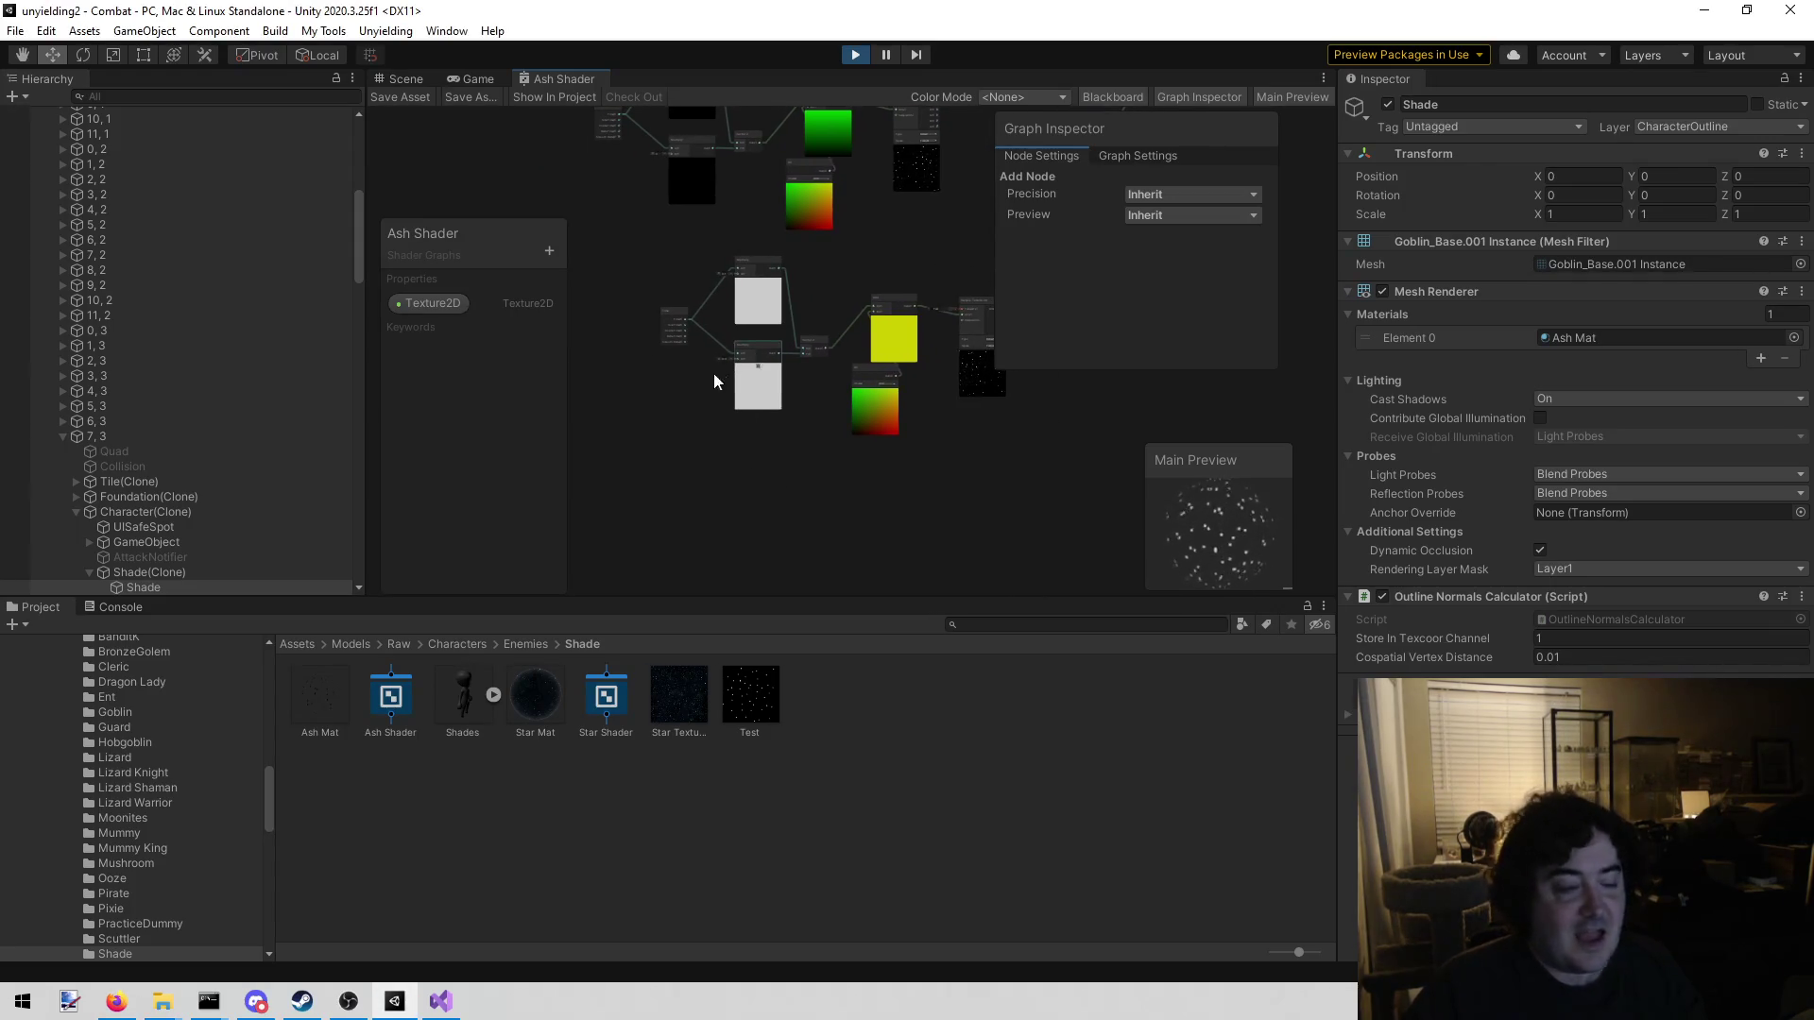
{"action": "right_click", "coordinate": [739, 467]}
{"action": "left_click", "coordinate": [691, 473]}
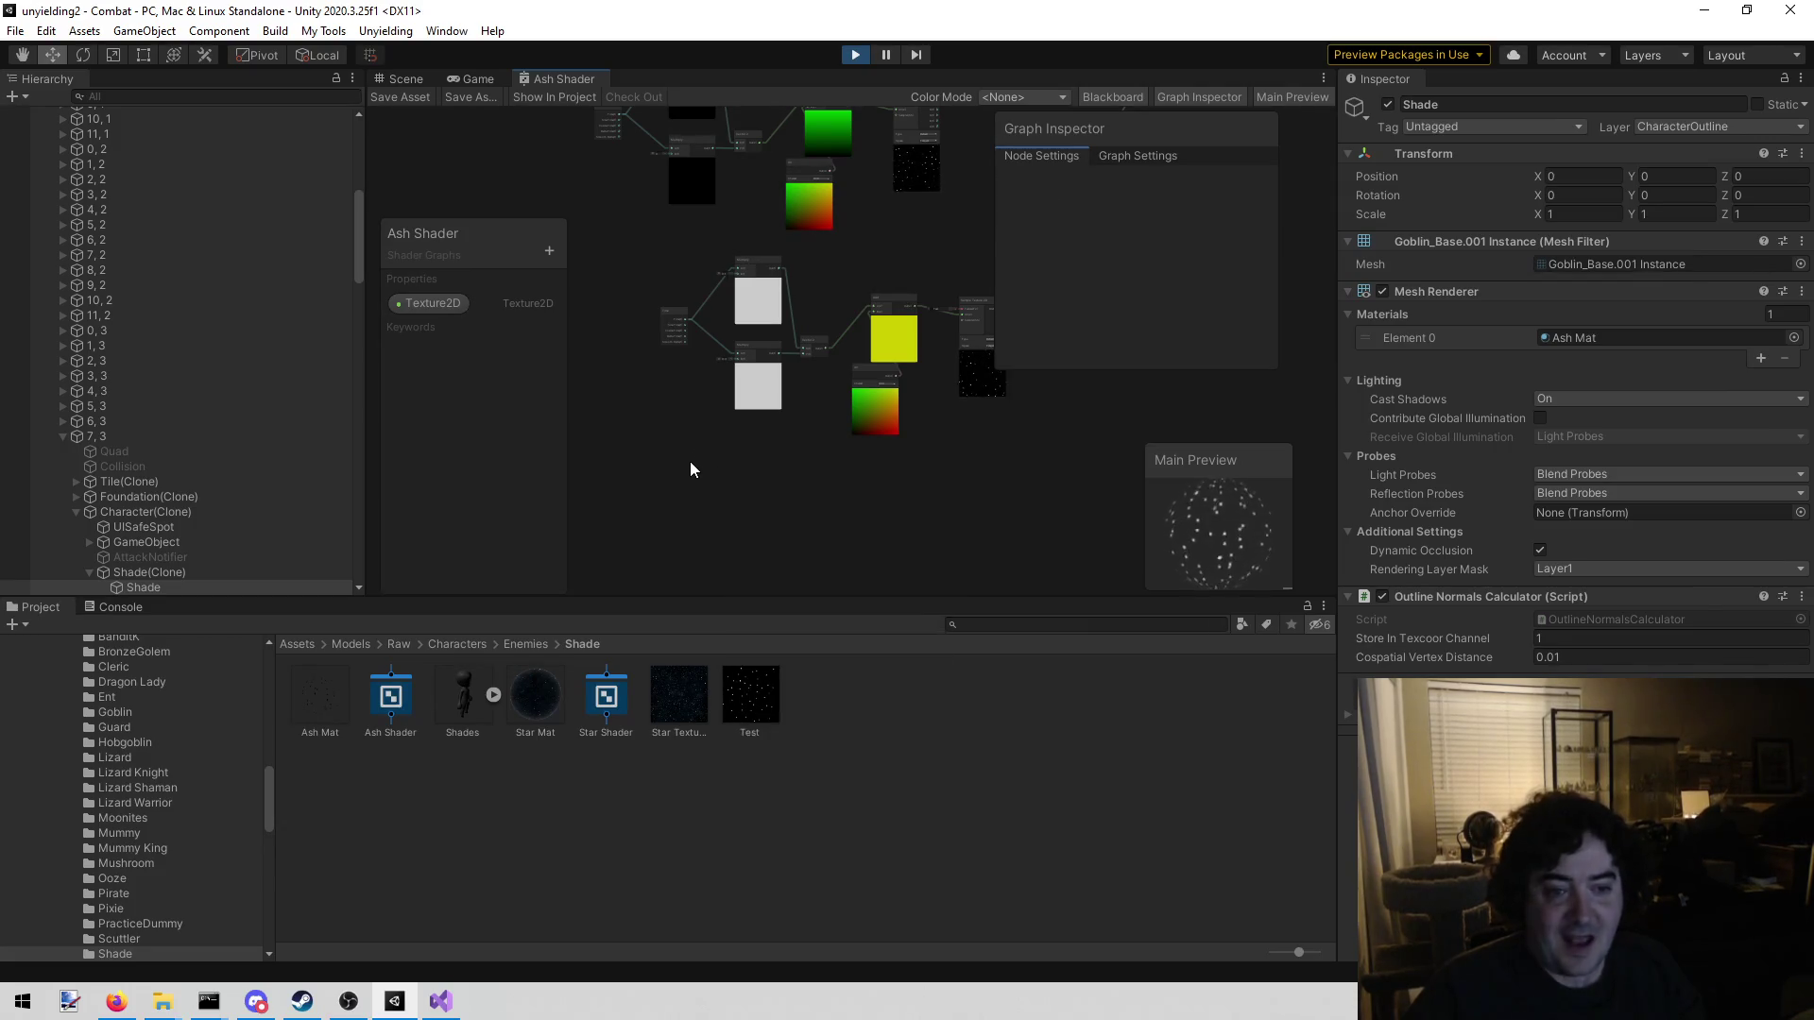
{"action": "mouse_move", "coordinate": [610, 241]}
{"action": "left_mouse_down"}
{"action": "mouse_move", "coordinate": [1033, 452]}
{"action": "mouse_move", "coordinate": [867, 529]}
{"action": "mouse_move", "coordinate": [989, 493]}
{"action": "left_mouse_up"}
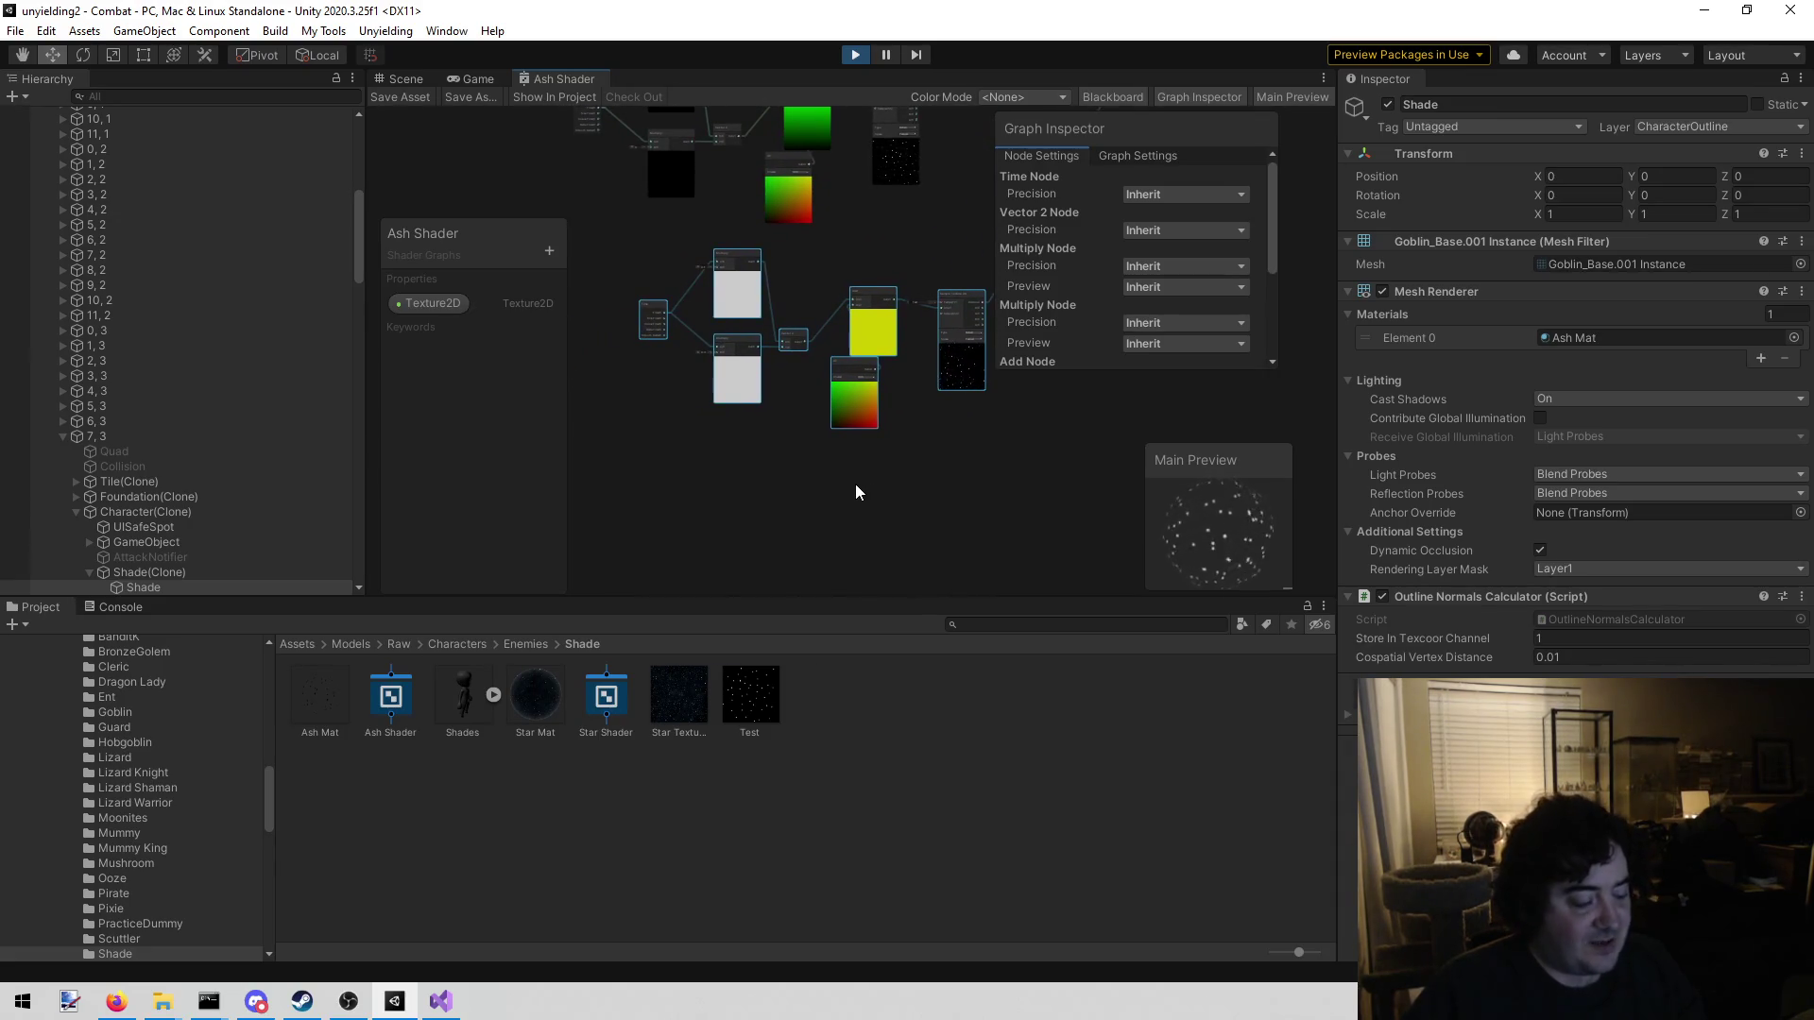
Duplicate the selected Time, Multiply, Vector 2 and Add node group below the original
{"action": "mouse_move", "coordinate": [830, 494]}
{"action": "left_mouse_down"}
{"action": "mouse_move", "coordinate": [1012, 373]}
{"action": "mouse_move", "coordinate": [919, 296]}
{"action": "mouse_move", "coordinate": [776, 405]}
{"action": "left_mouse_up"}
{"action": "key", "text": "ctrl+v"}
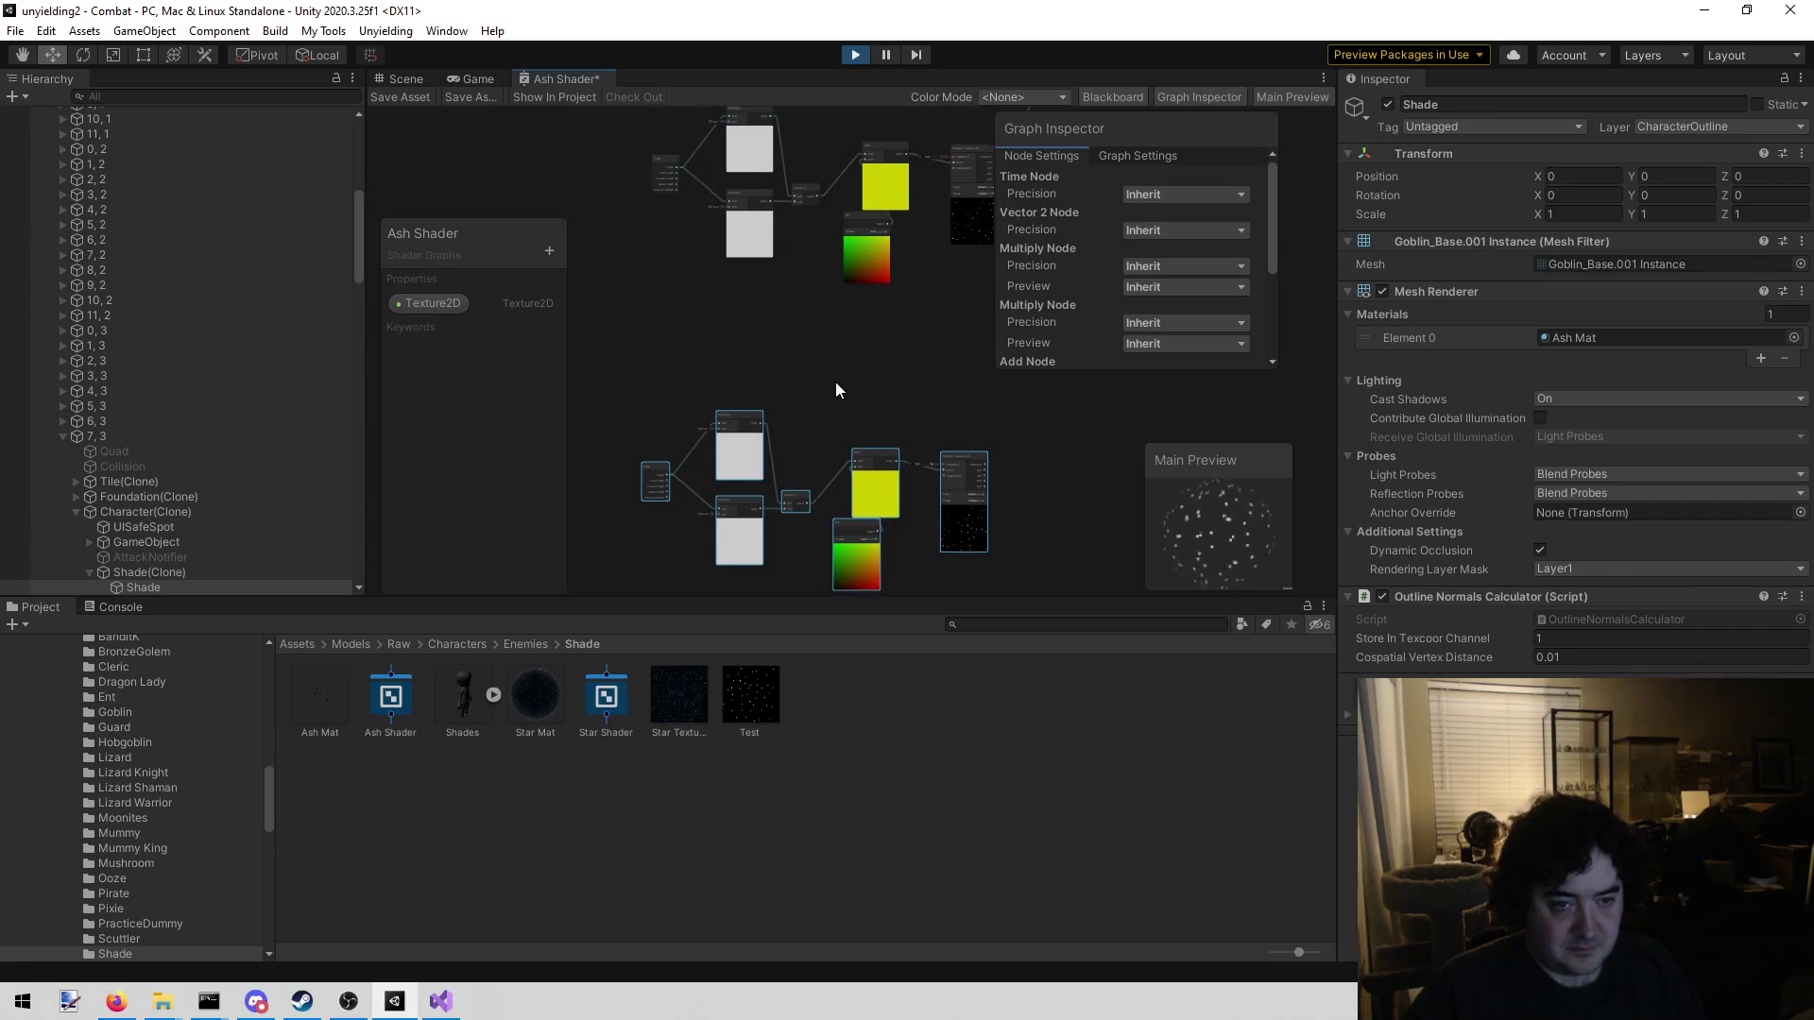
{"action": "scroll", "coordinate": [837, 387], "scroll_direction": "up", "scroll_amount": 4}
{"action": "left_click", "coordinate": [769, 219]}
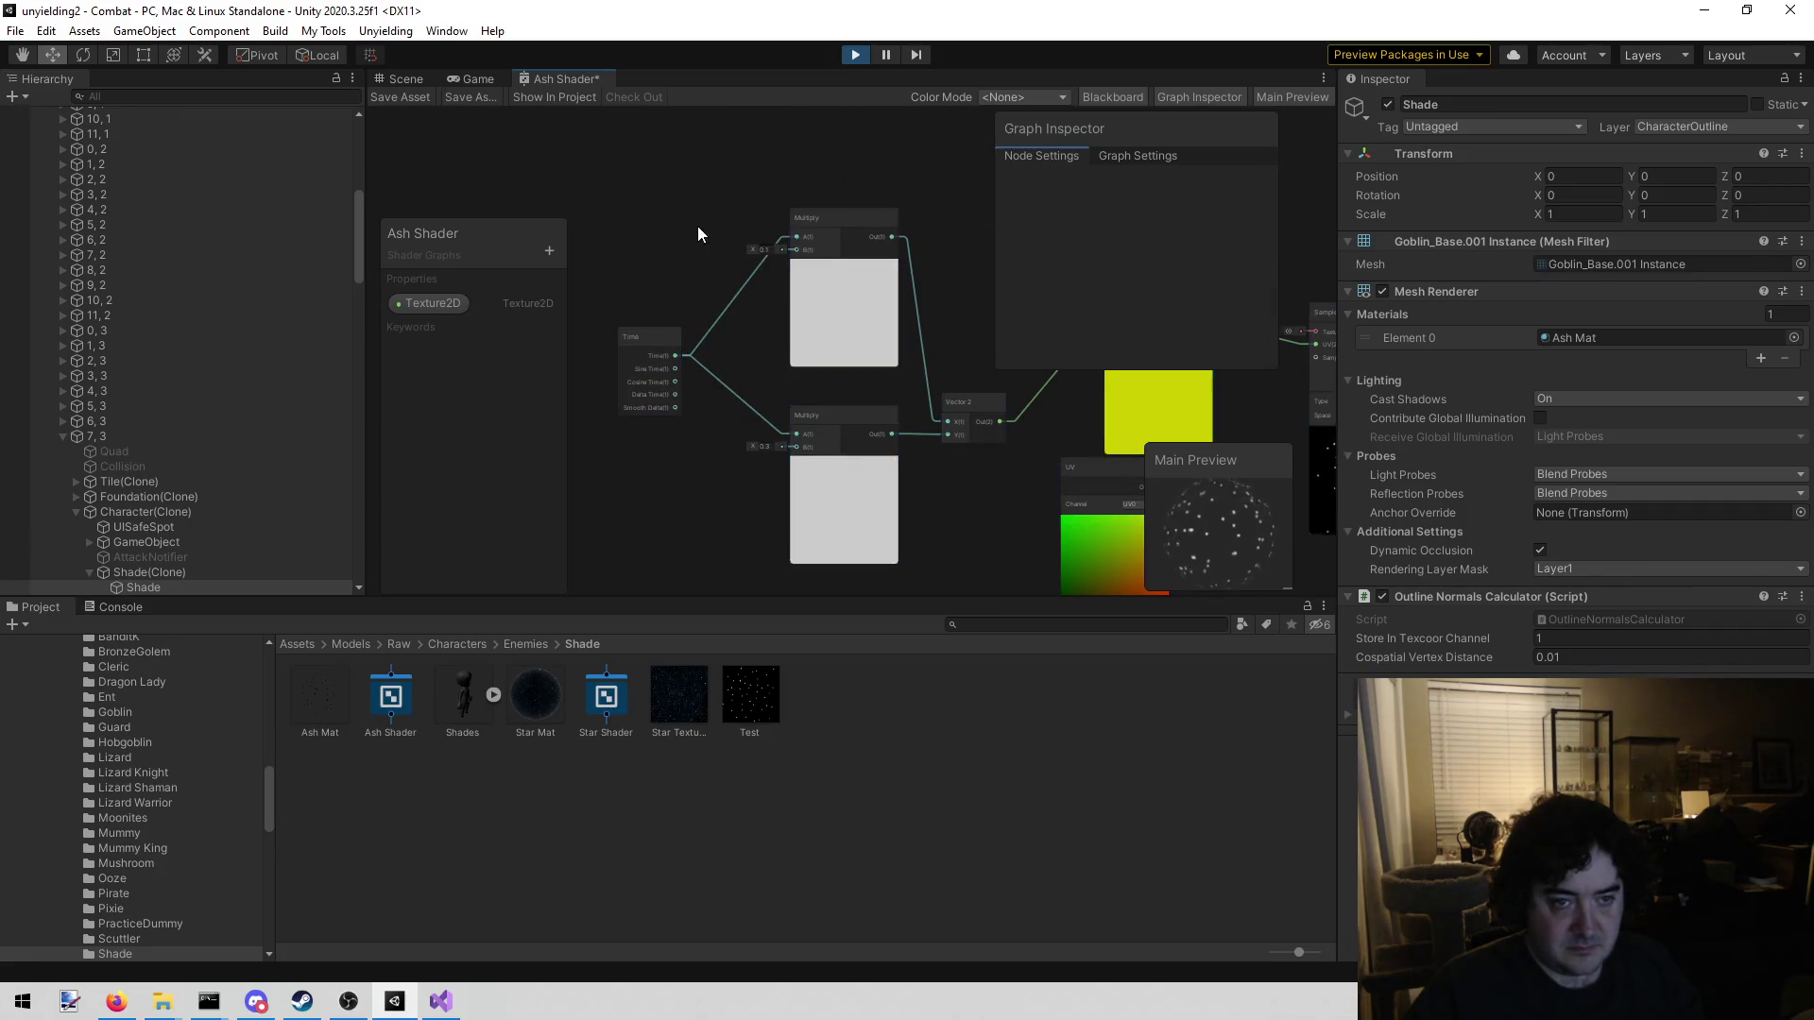
{"action": "left_click_drag", "start_coordinate": [697, 225], "coordinate": [692, 281]}
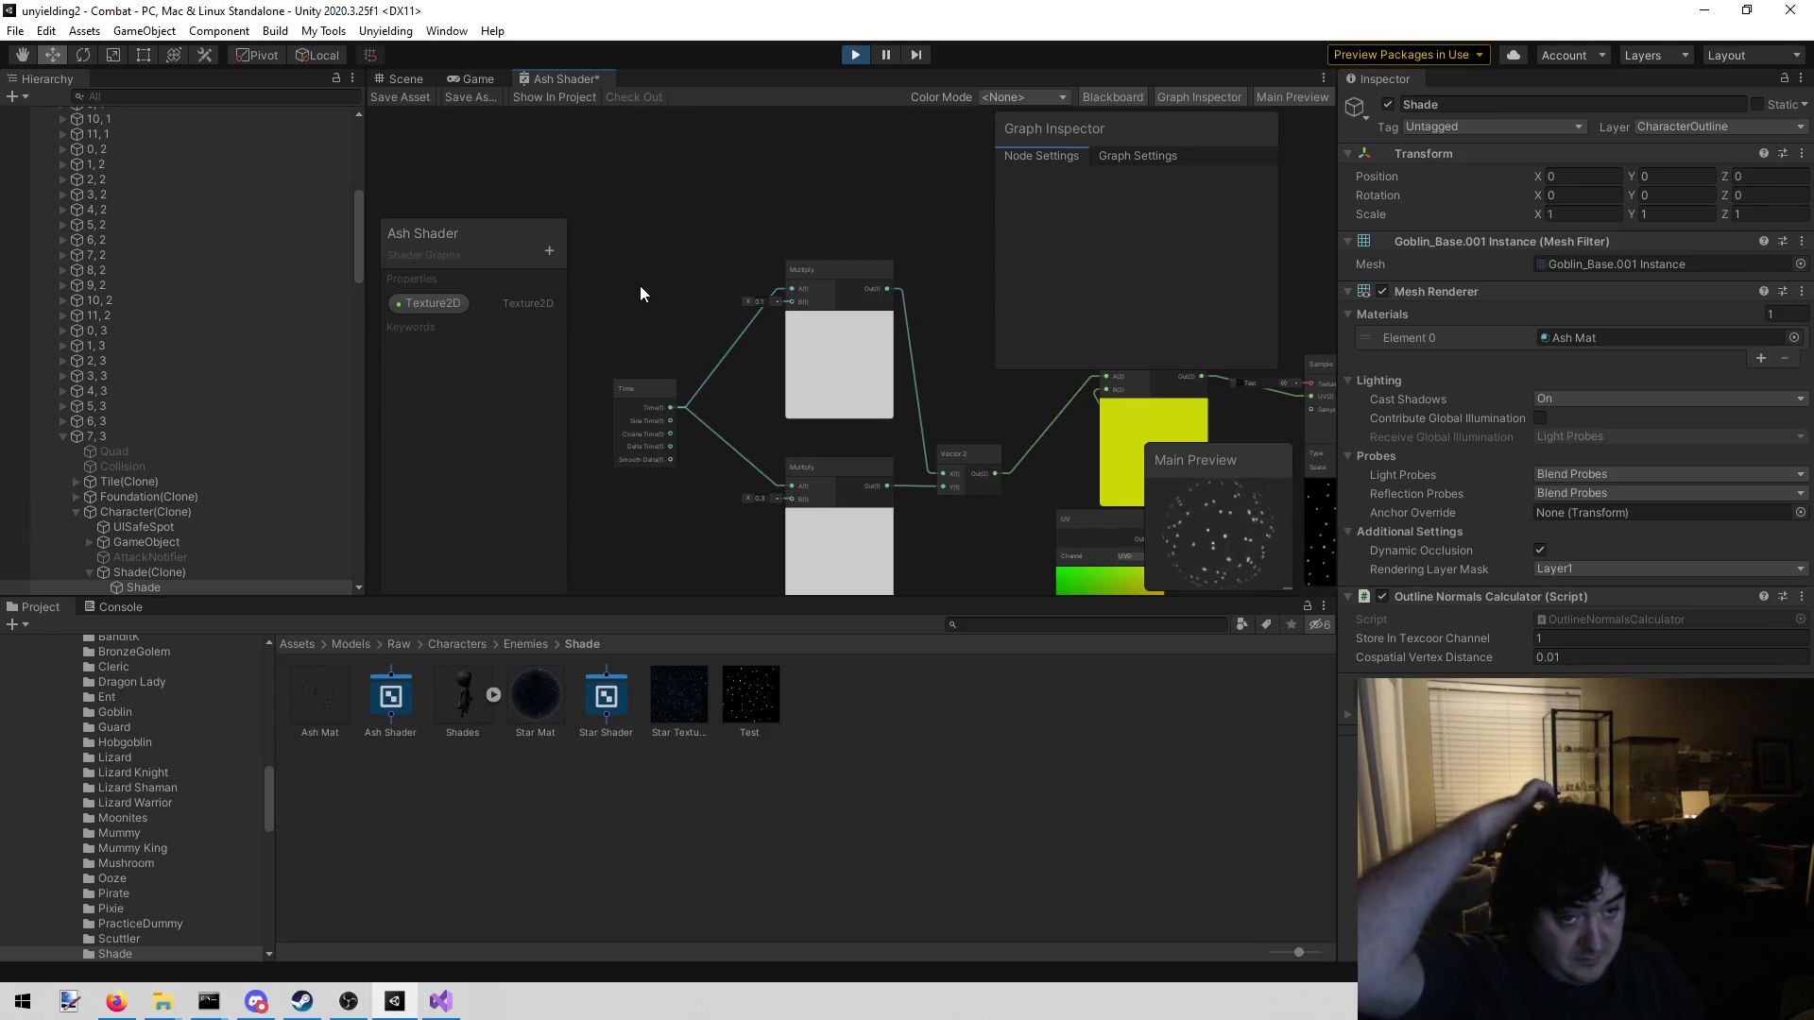
{"action": "scroll", "coordinate": [639, 286], "scroll_direction": "up", "scroll_amount": 2}
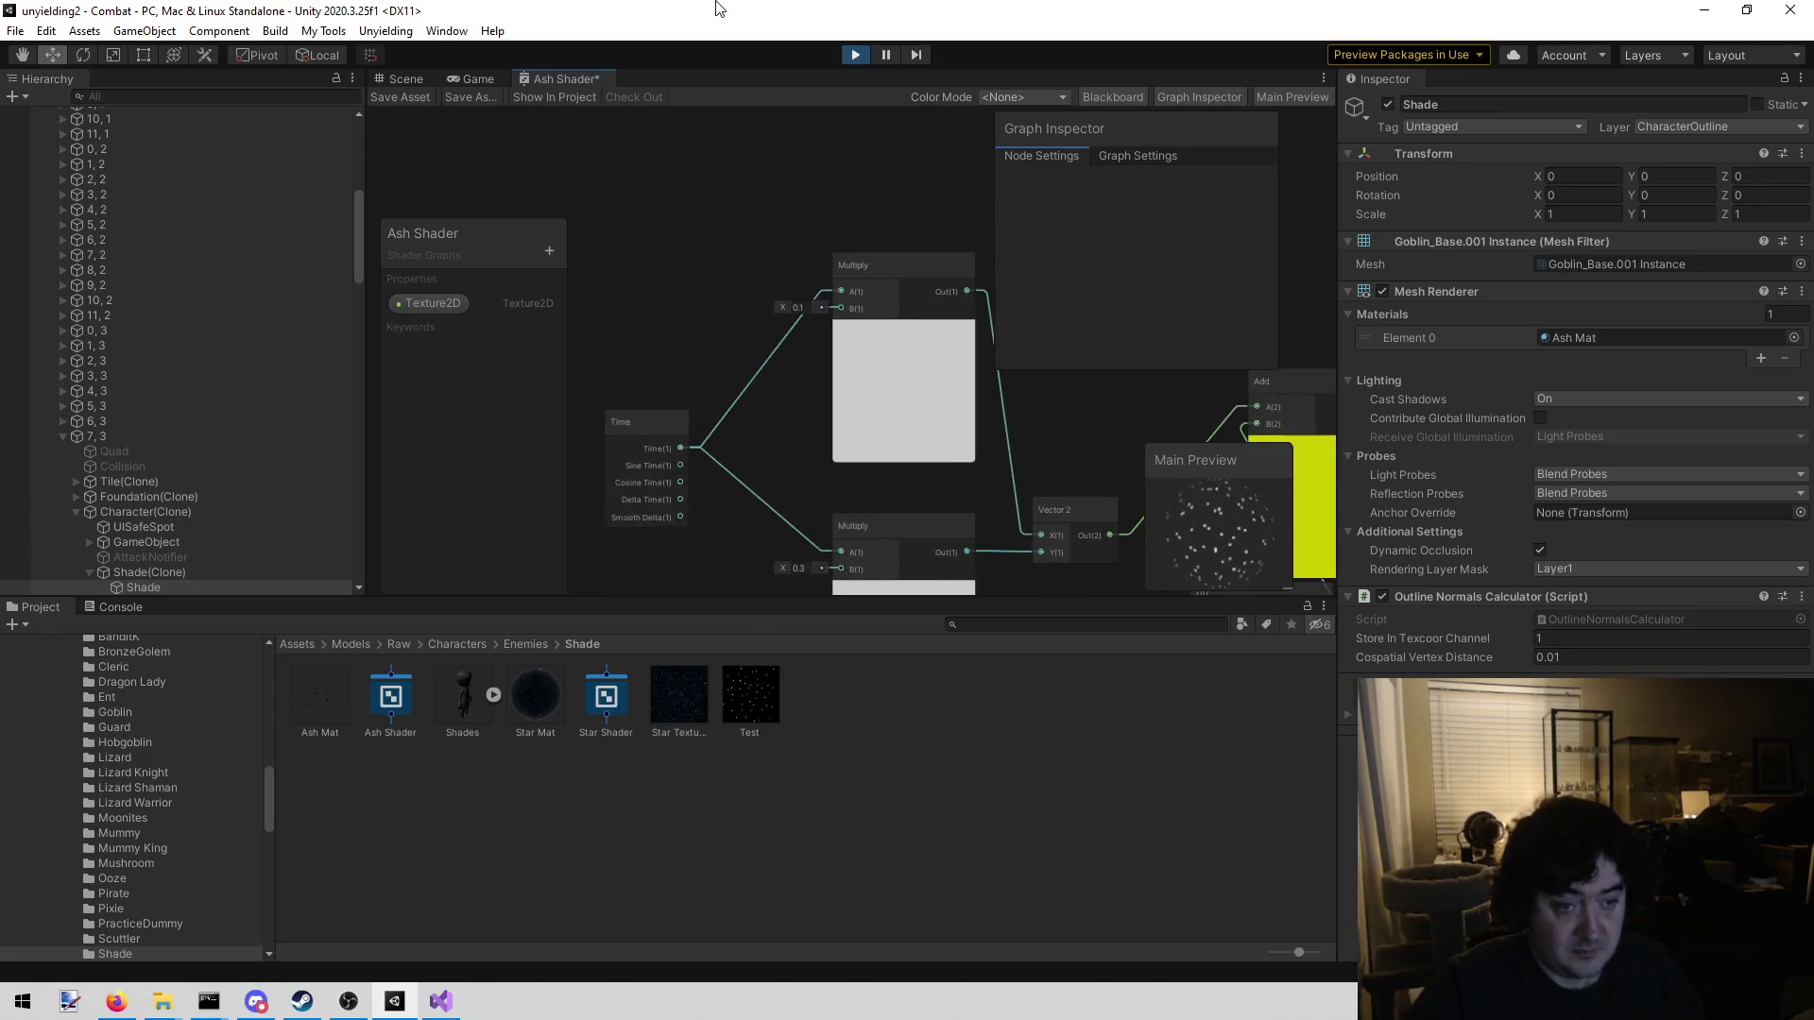
{"action": "scroll", "coordinate": [660, 304], "scroll_direction": "up", "scroll_amount": 3}
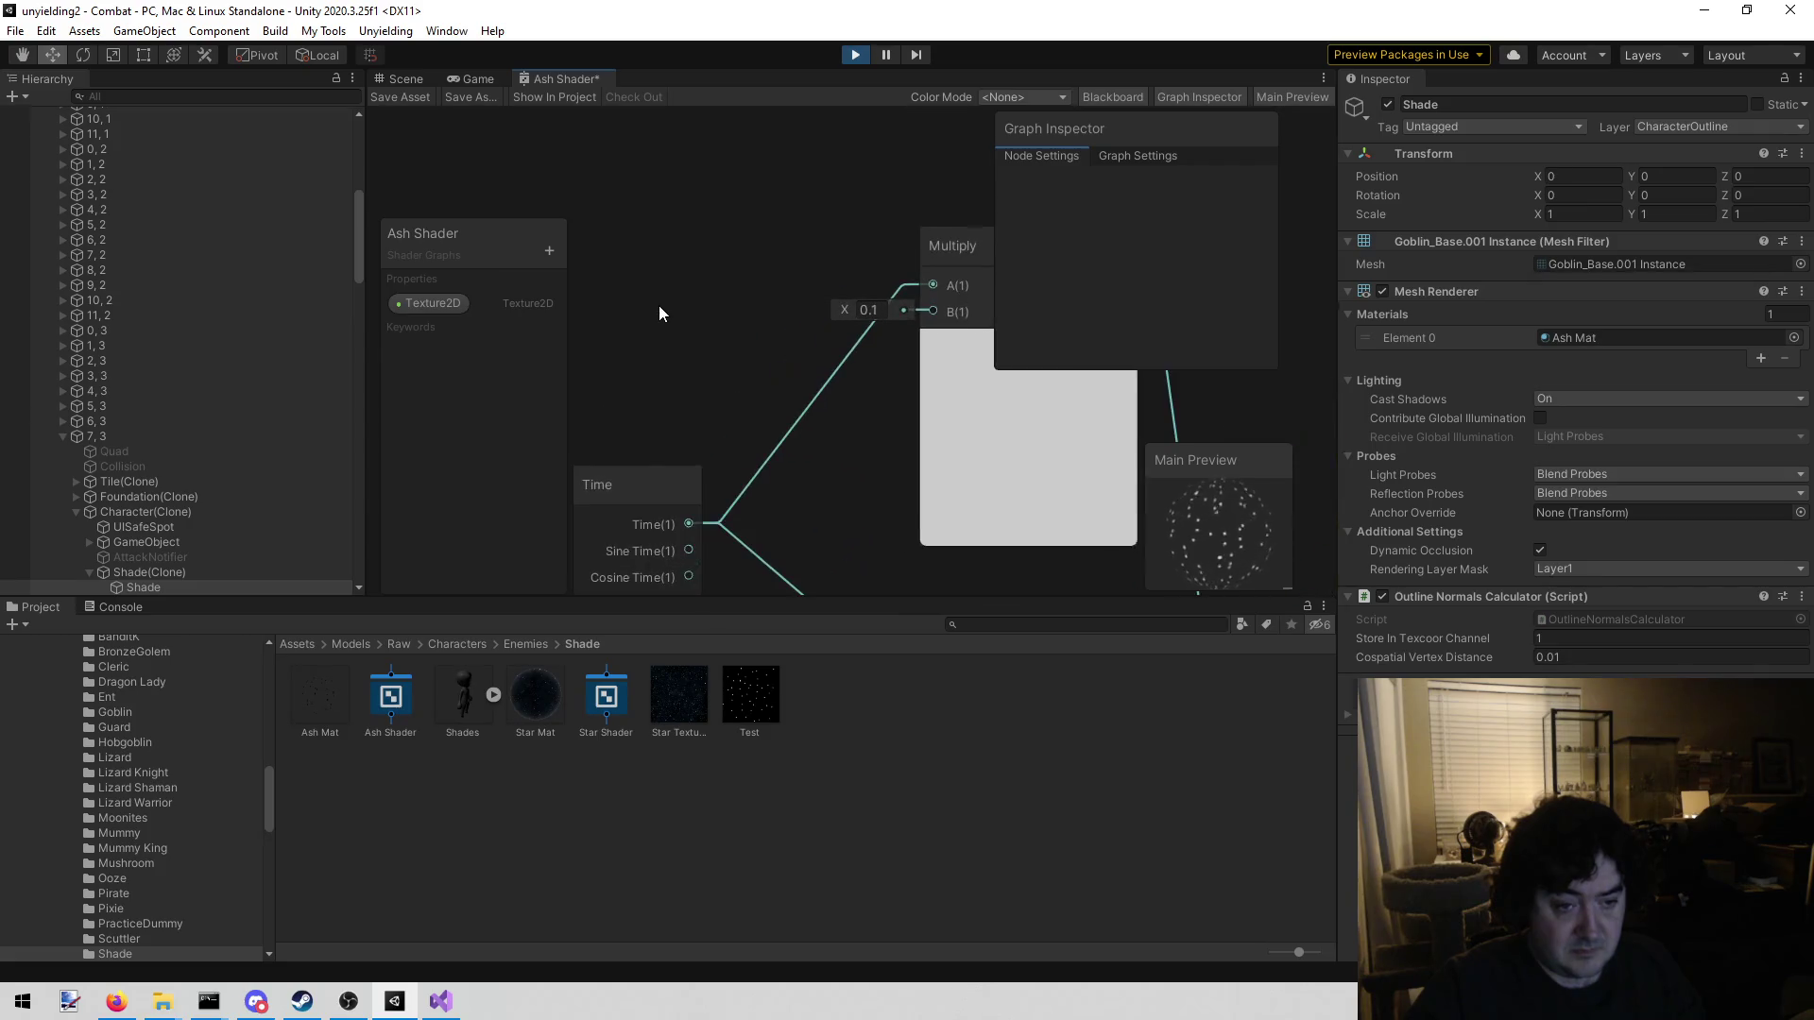
{"action": "scroll", "coordinate": [659, 304], "scroll_direction": "down", "scroll_amount": 1}
{"action": "scroll", "coordinate": [699, 247], "scroll_direction": "down", "scroll_amount": 5}
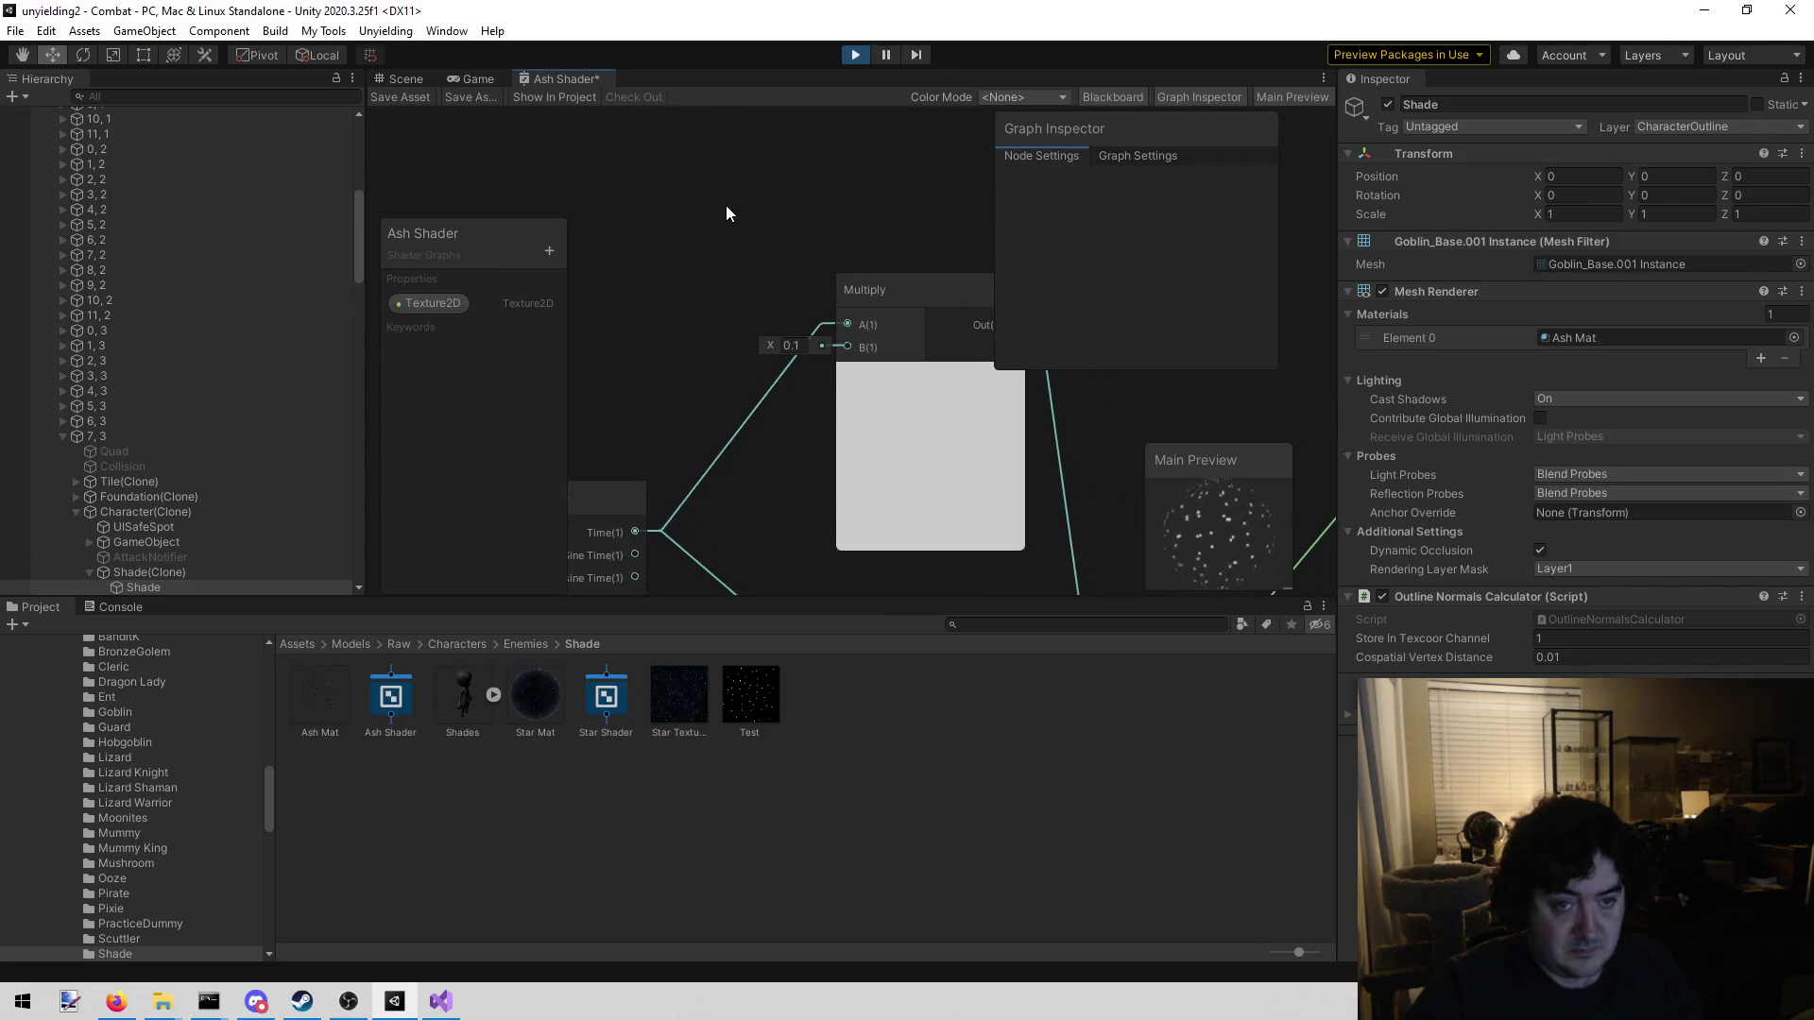
{"action": "left_click_drag", "start_coordinate": [744, 179], "coordinate": [688, 177]}
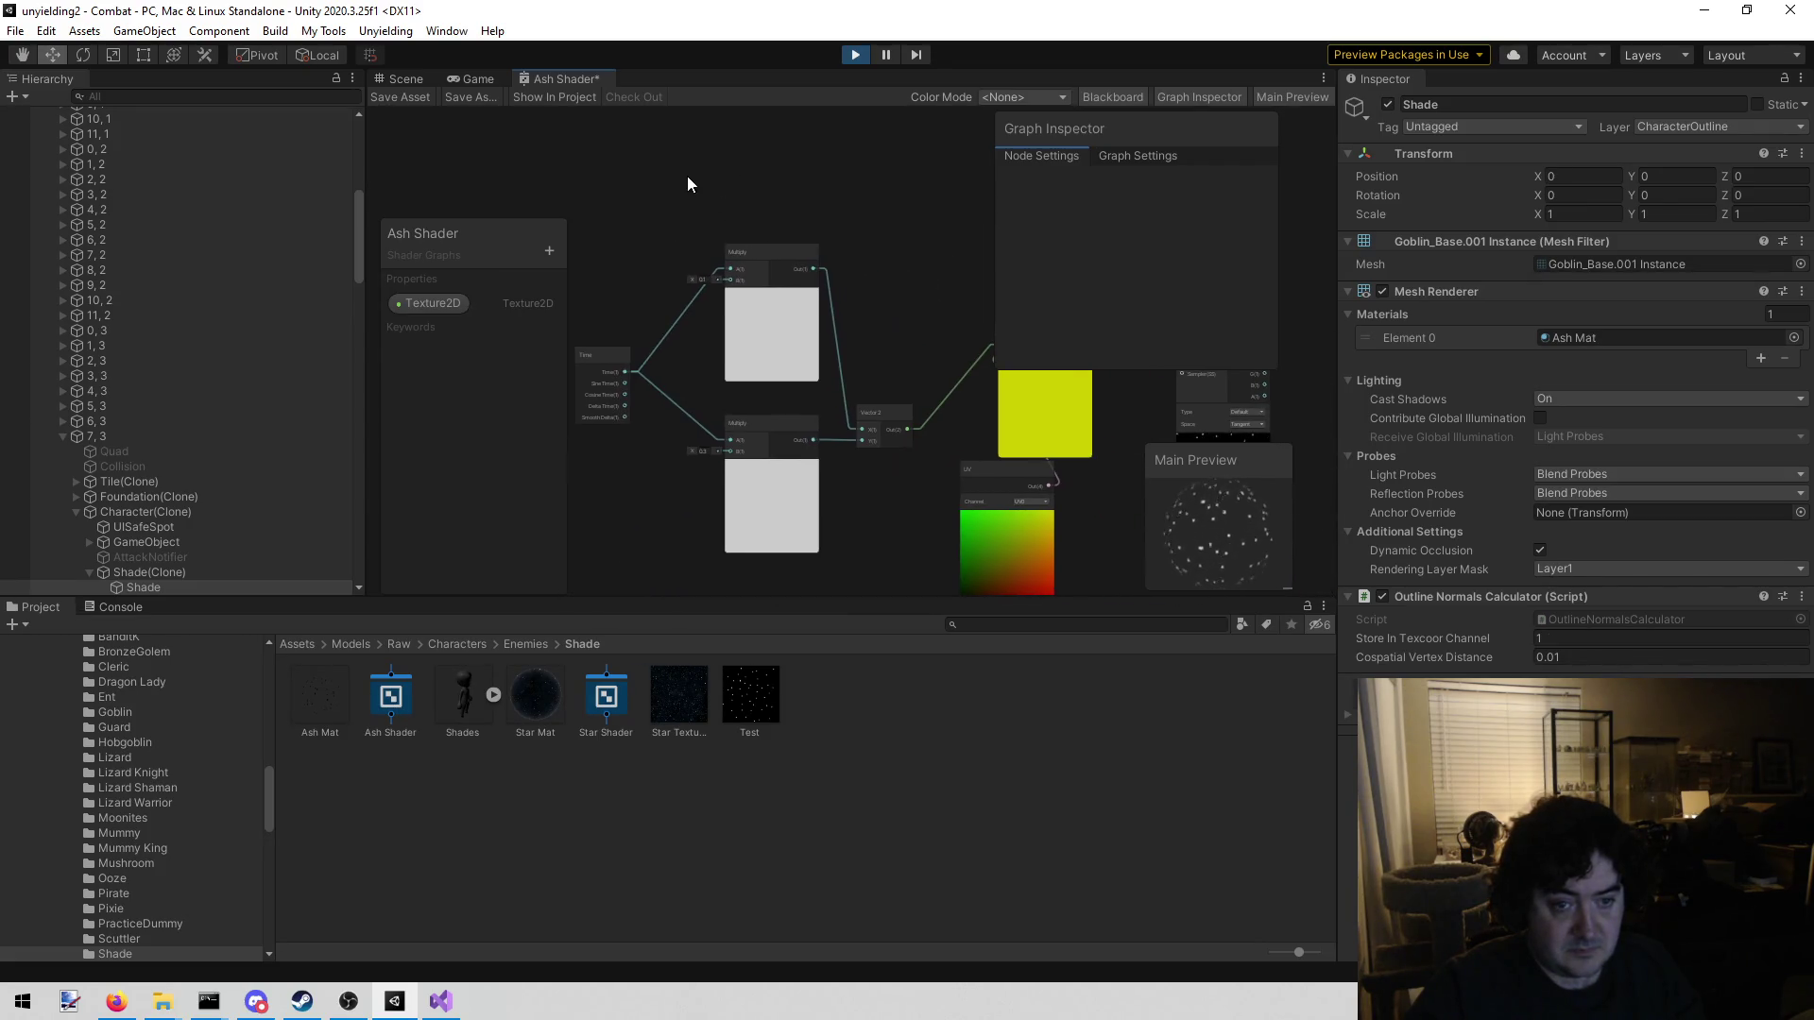
Delete the copy's second Multiply node, leaving its Vector 2 Y input at 0
{"action": "left_click", "coordinate": [756, 422]}
{"action": "key", "text": "Delete"}
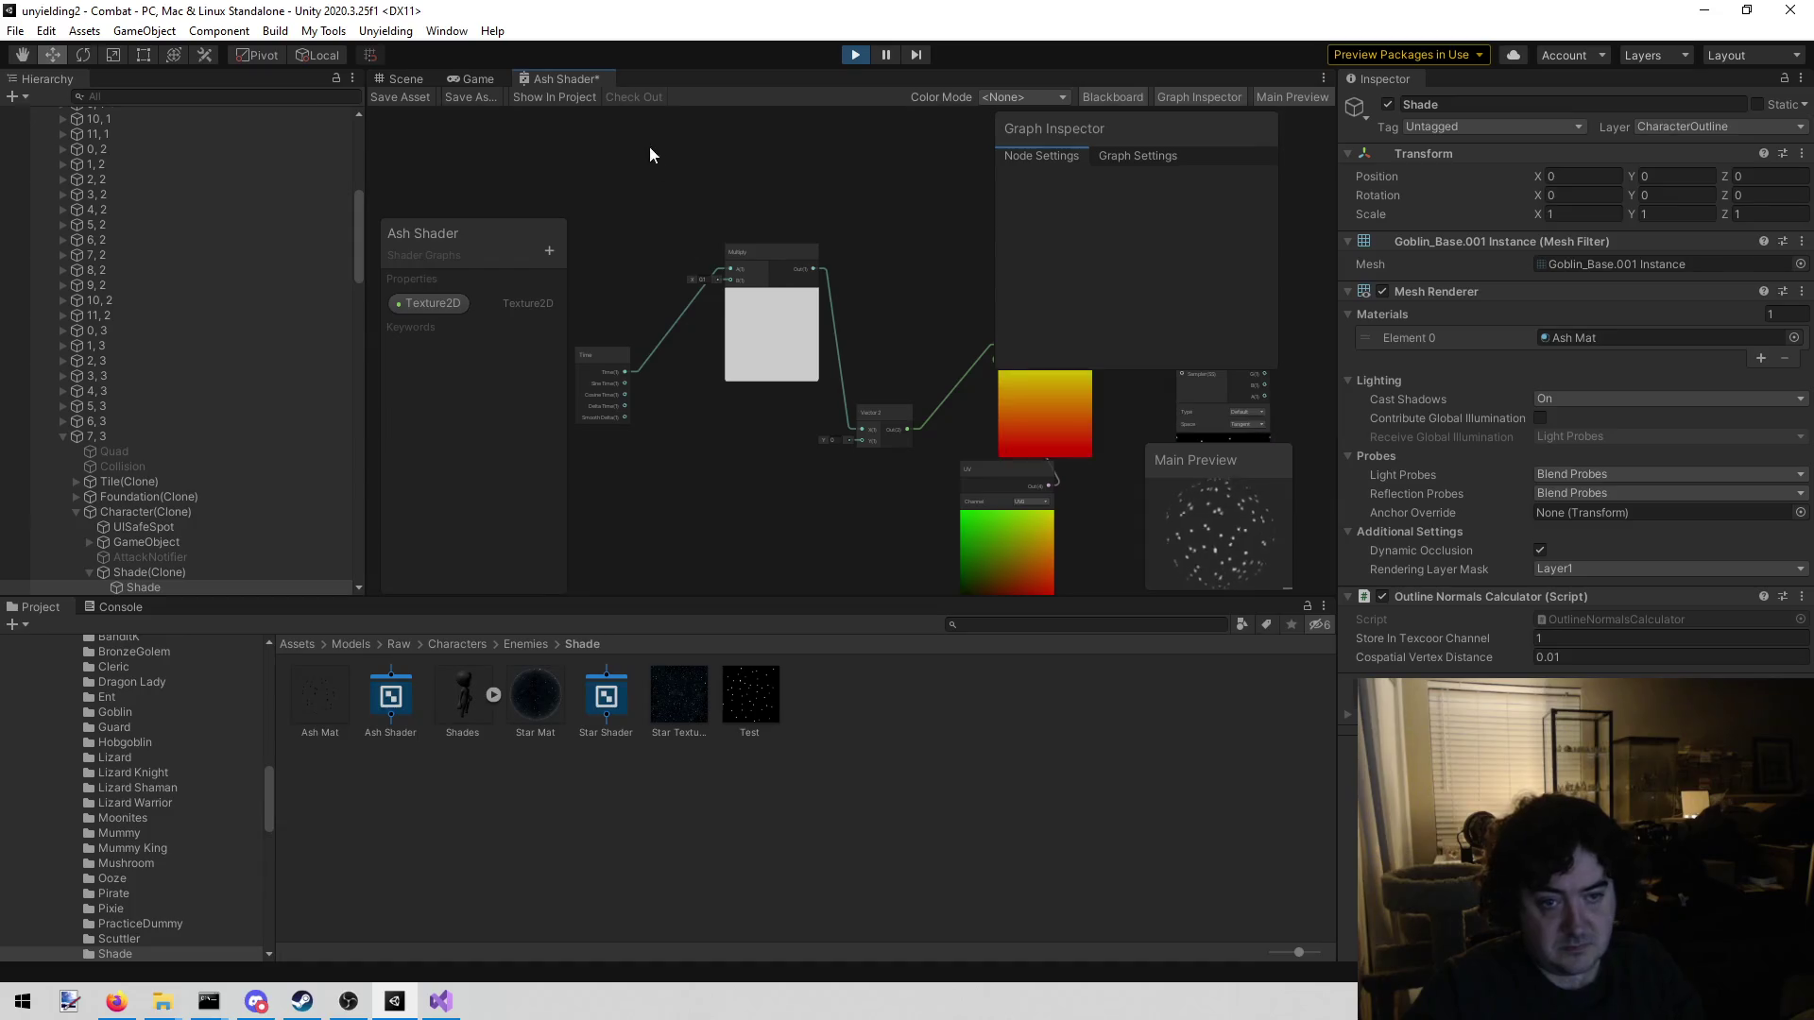
{"action": "mouse_move", "coordinate": [797, 165]}
{"action": "left_mouse_down"}
{"action": "mouse_move", "coordinate": [575, 194]}
{"action": "mouse_move", "coordinate": [910, 220]}
{"action": "left_mouse_up"}
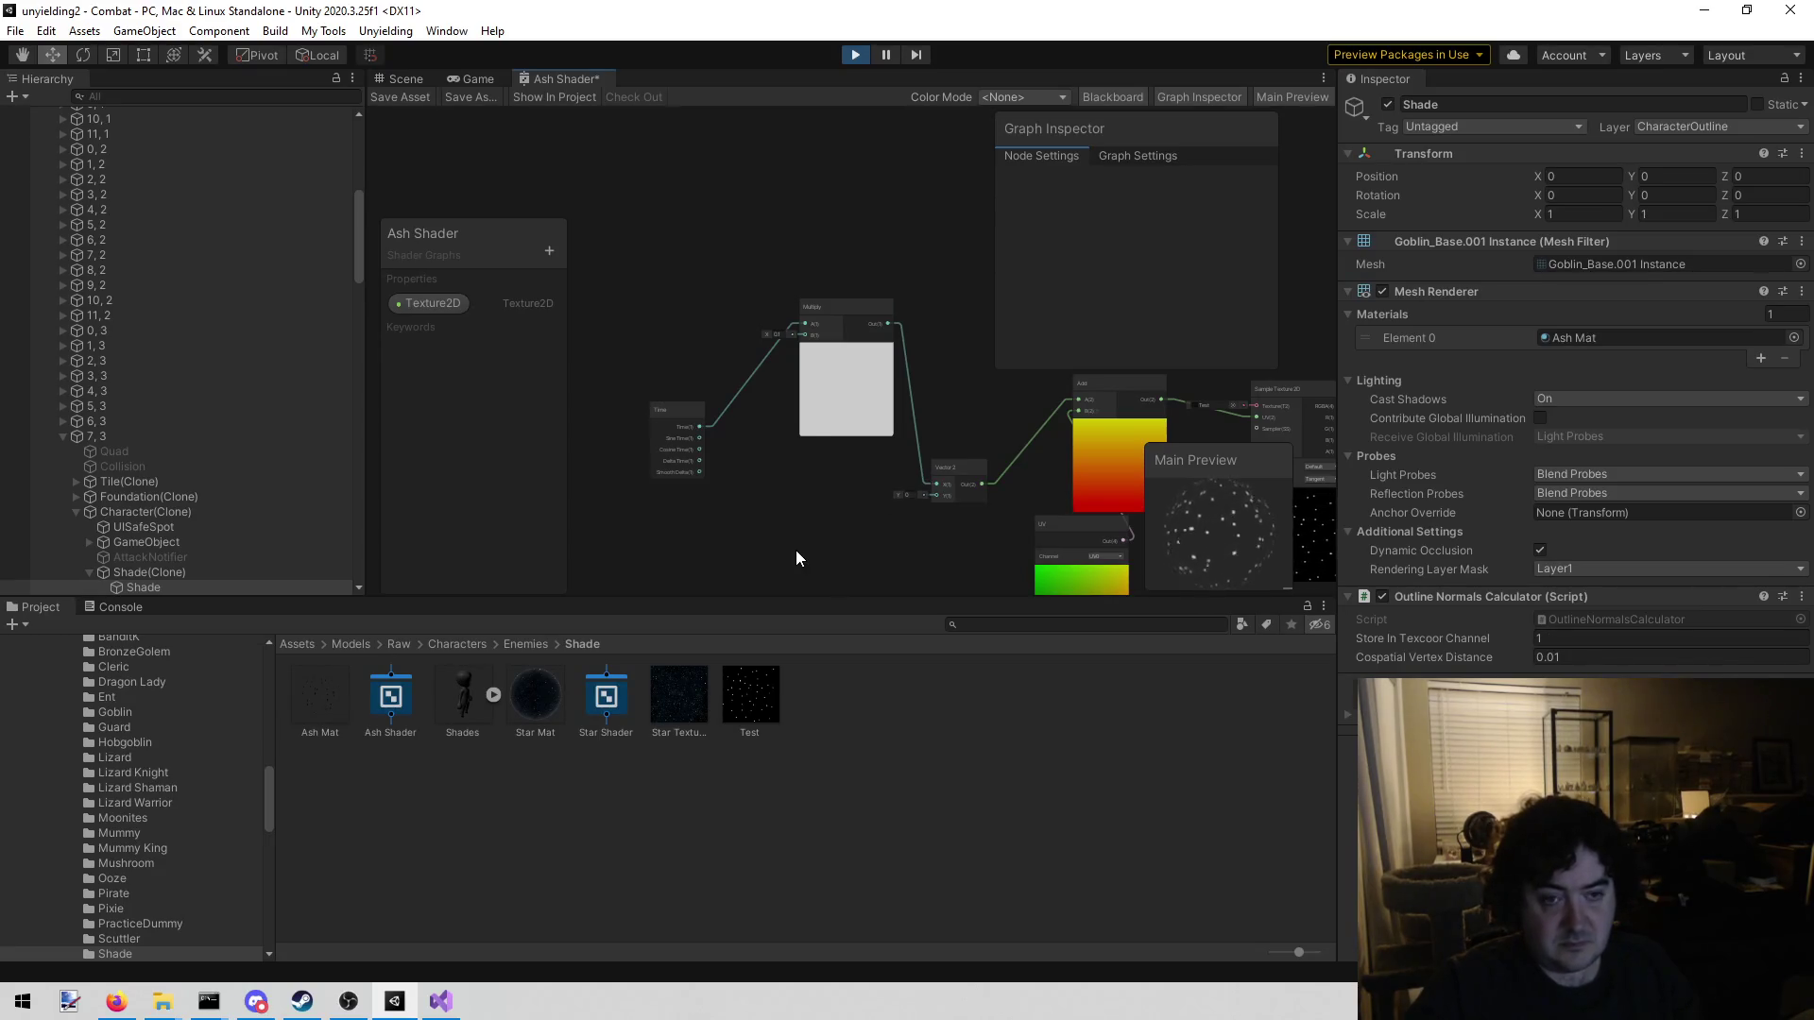
{"action": "left_click_drag", "start_coordinate": [795, 551], "coordinate": [637, 452]}
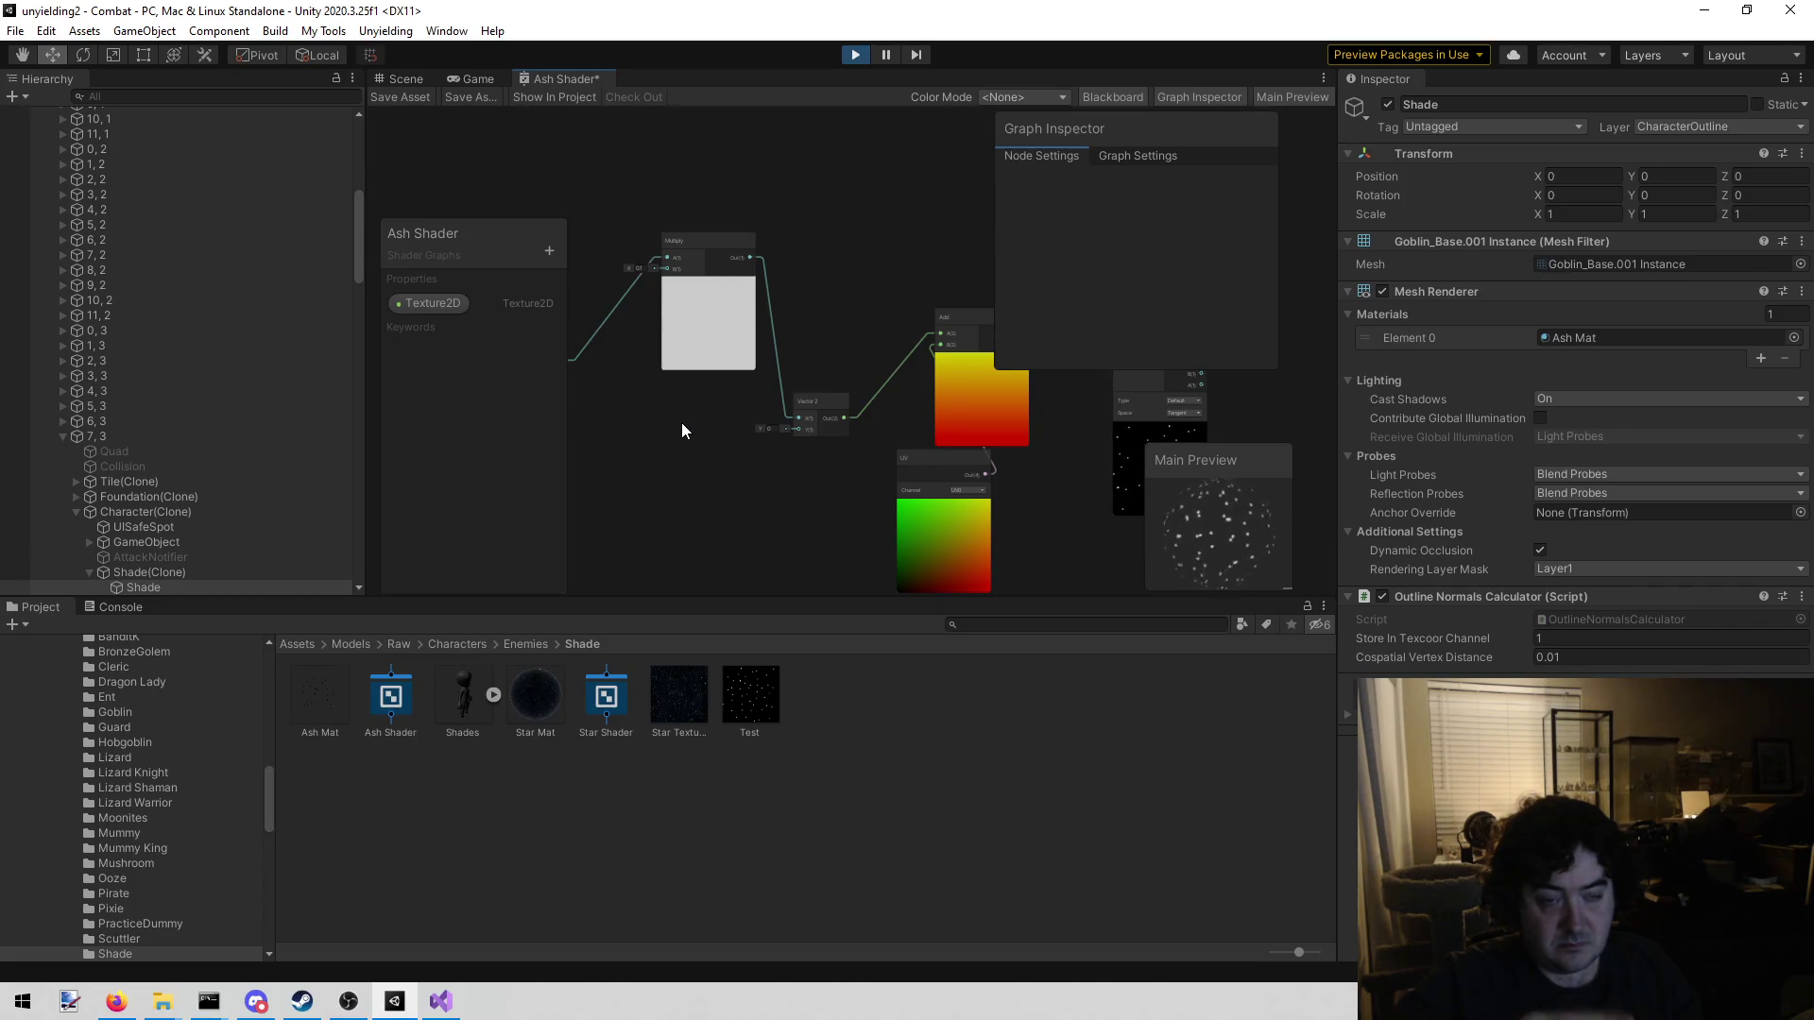
{"action": "left_click_drag", "start_coordinate": [650, 446], "coordinate": [832, 450]}
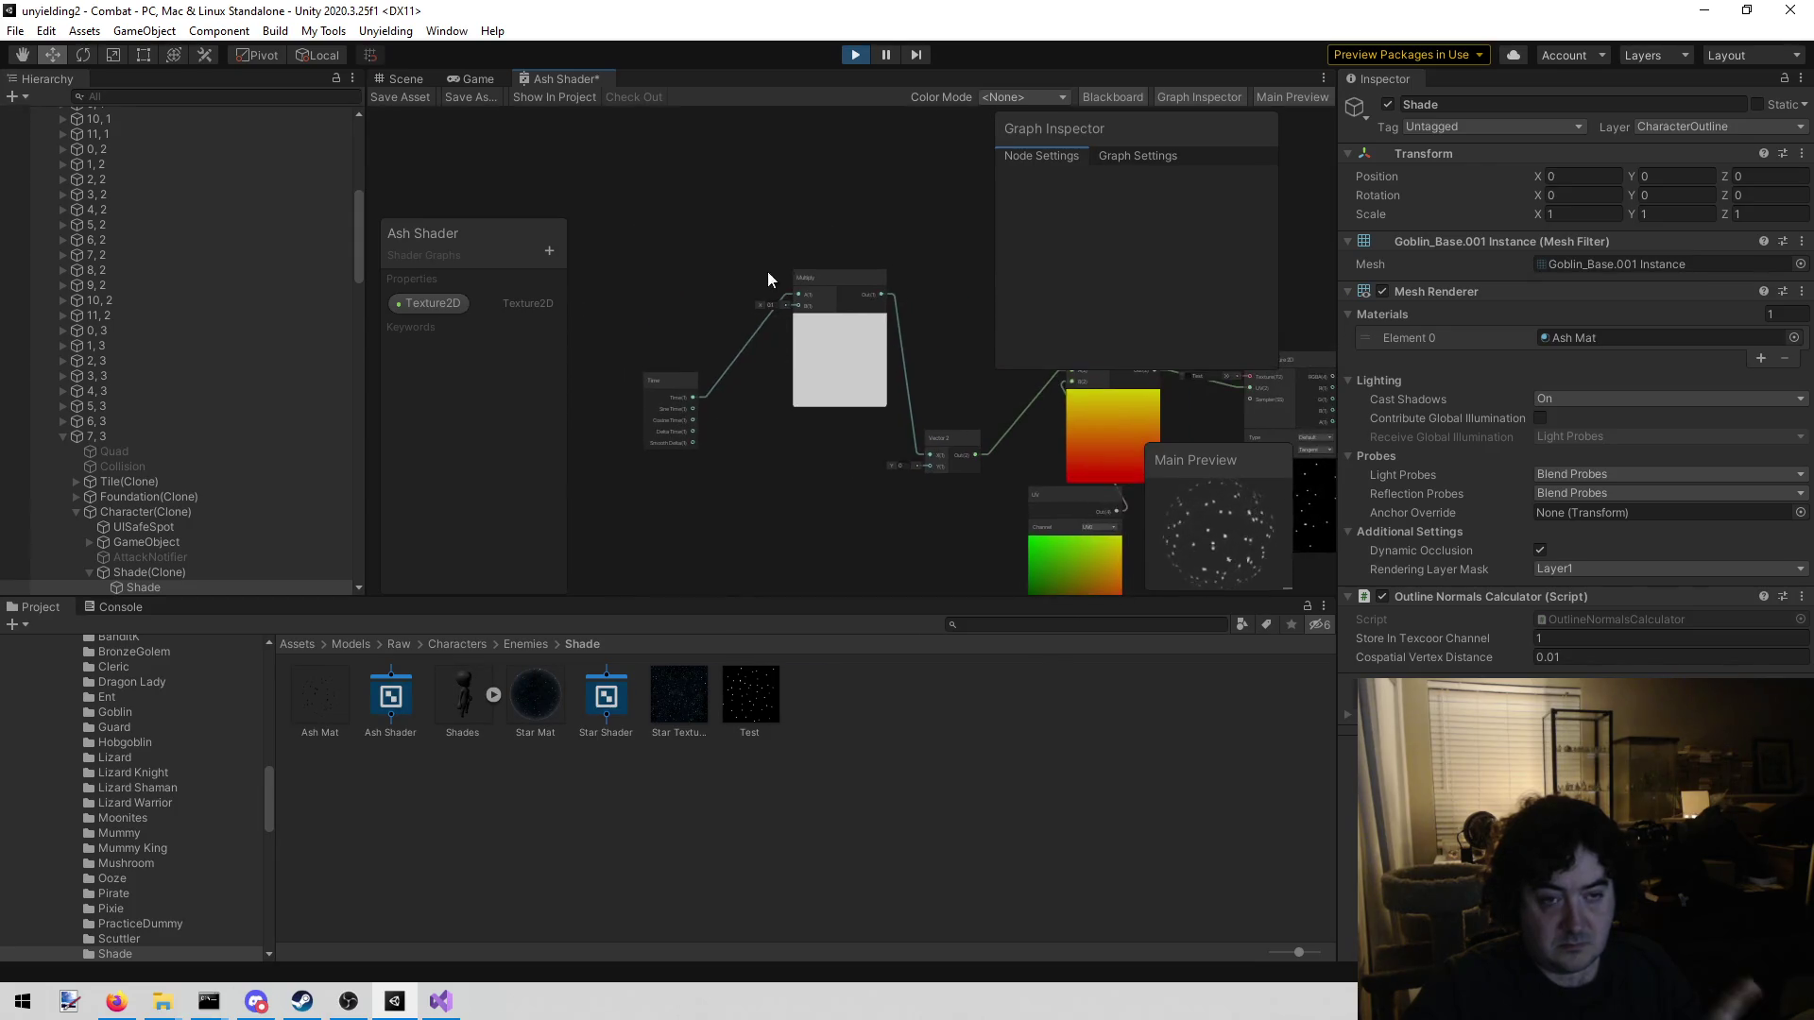
Add a Cosine node from a 'cos' node search and place it near the Multiply
{"action": "right_click", "coordinate": [743, 196]}
{"action": "left_click", "coordinate": [804, 204]}
{"action": "type", "text": "cos"}
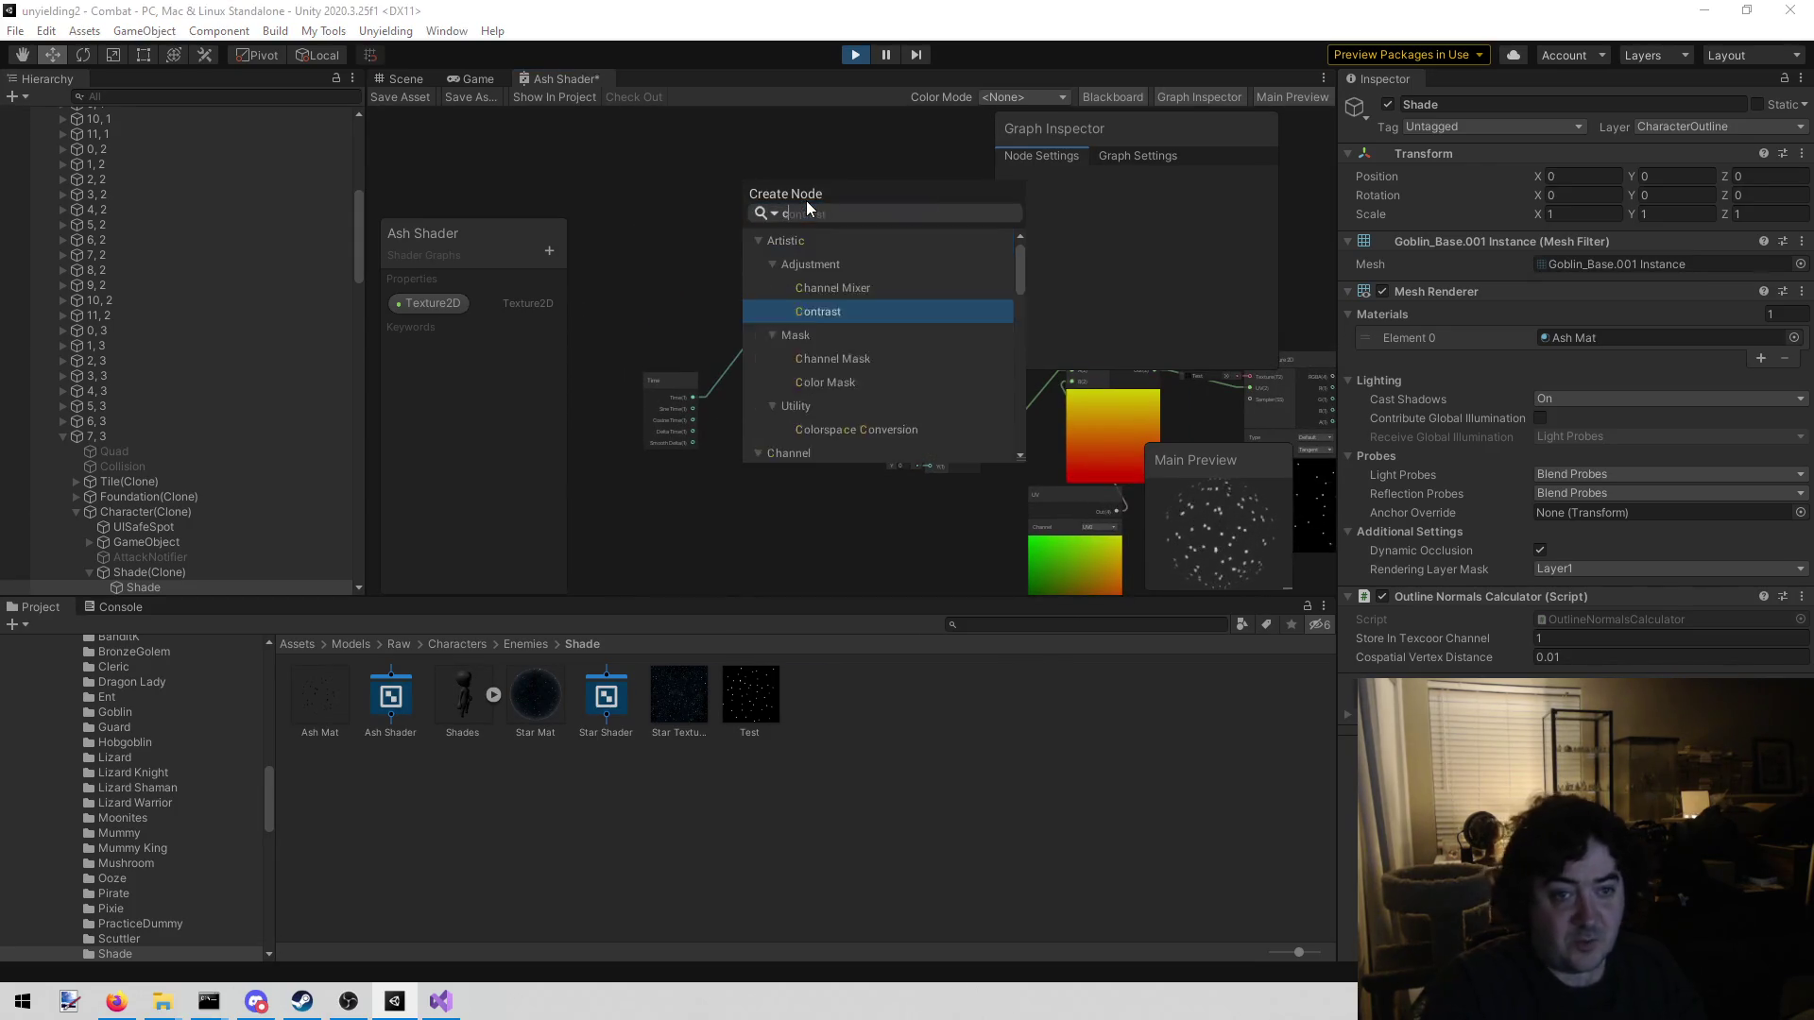
{"action": "key", "text": "Return"}
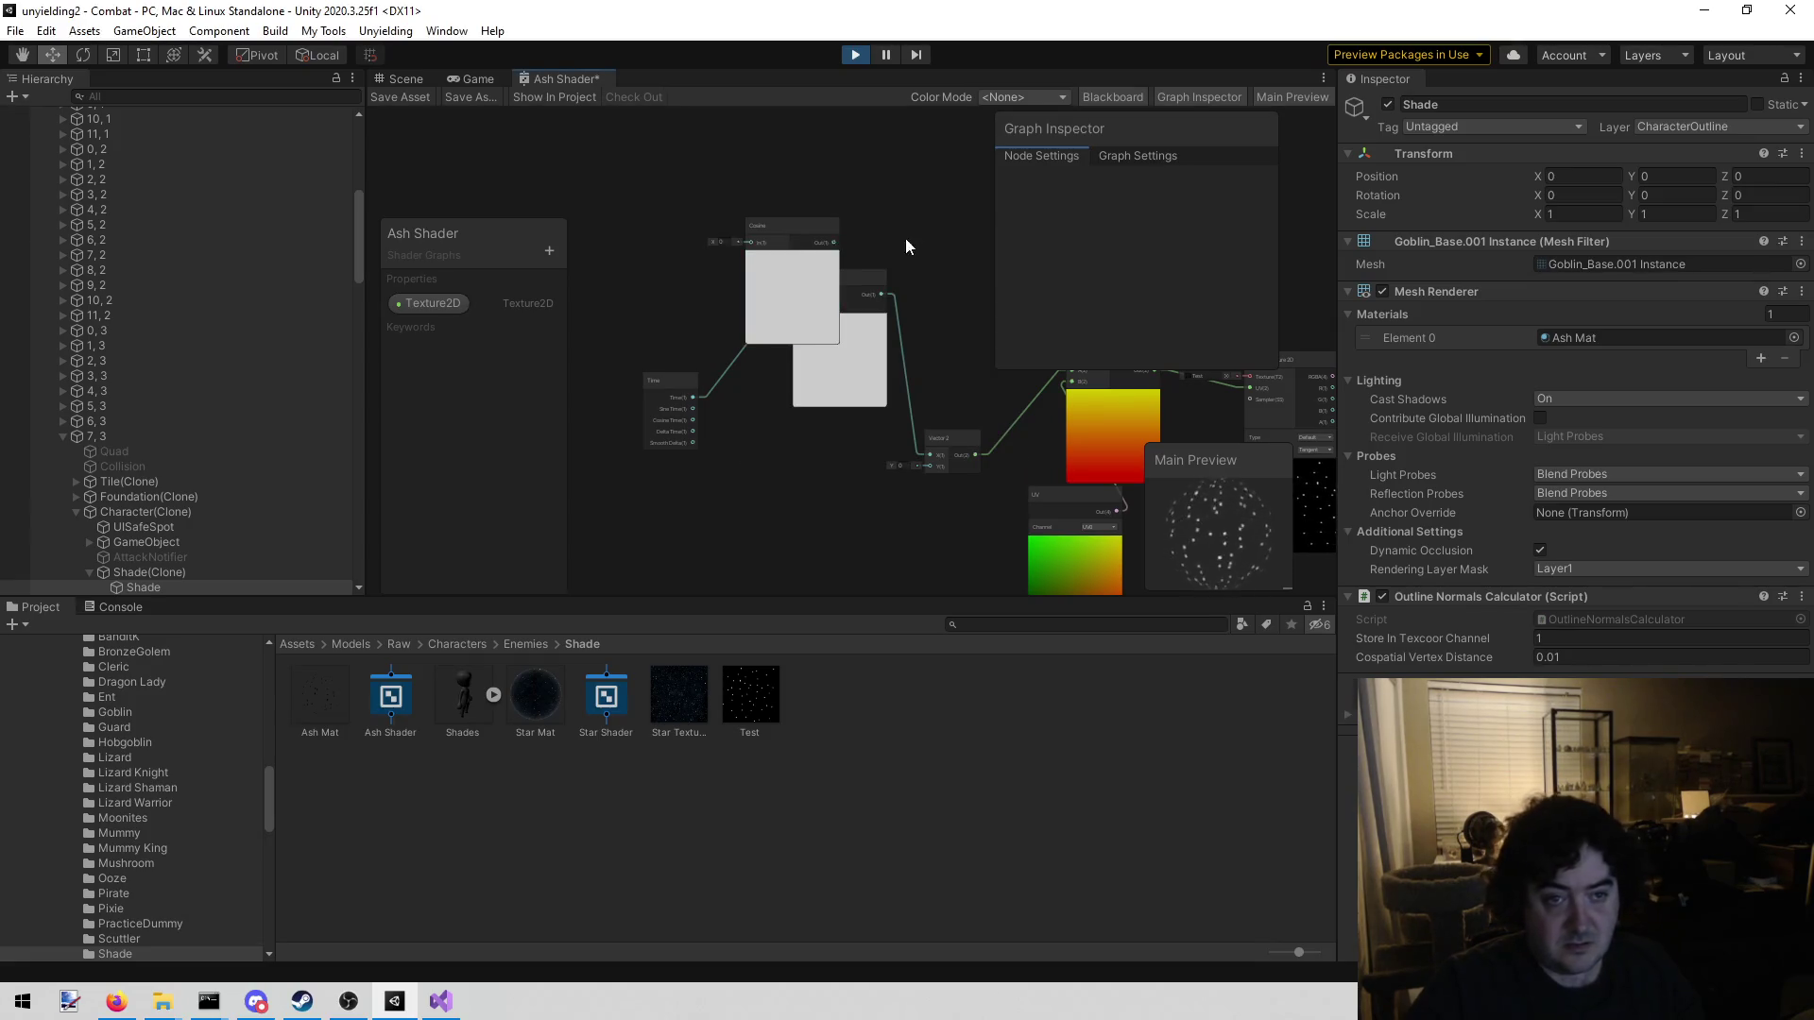
{"action": "mouse_move", "coordinate": [813, 223]}
{"action": "left_mouse_down"}
{"action": "mouse_move", "coordinate": [786, 174]}
{"action": "mouse_move", "coordinate": [769, 201]}
{"action": "left_mouse_up"}
{"action": "scroll", "coordinate": [808, 386], "scroll_direction": "up", "scroll_amount": 3}
{"action": "scroll", "coordinate": [752, 388], "scroll_direction": "down", "scroll_amount": 4}
{"action": "scroll", "coordinate": [768, 393], "scroll_direction": "up", "scroll_amount": 1}
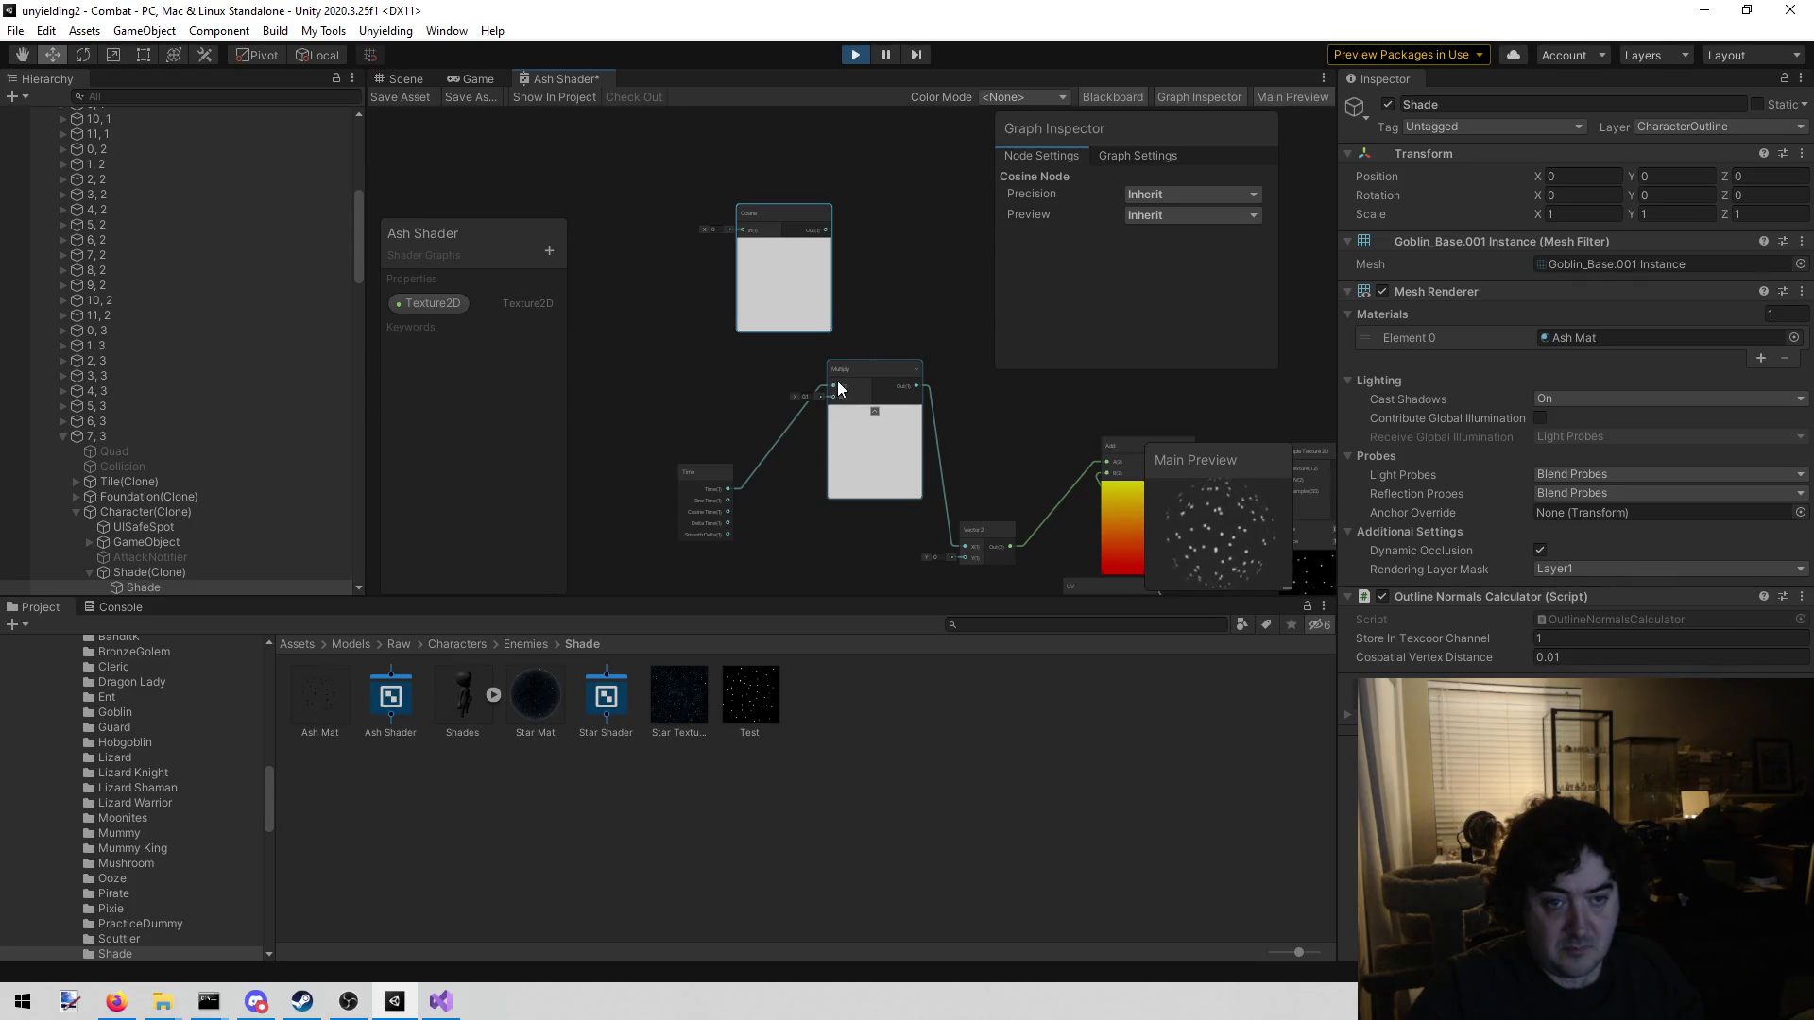
Wire Time into the Cosine node and Cosine's Out into Multiply's A input
{"action": "left_click_drag", "start_coordinate": [839, 386], "coordinate": [780, 244]}
{"action": "left_click_drag", "start_coordinate": [729, 489], "coordinate": [740, 231]}
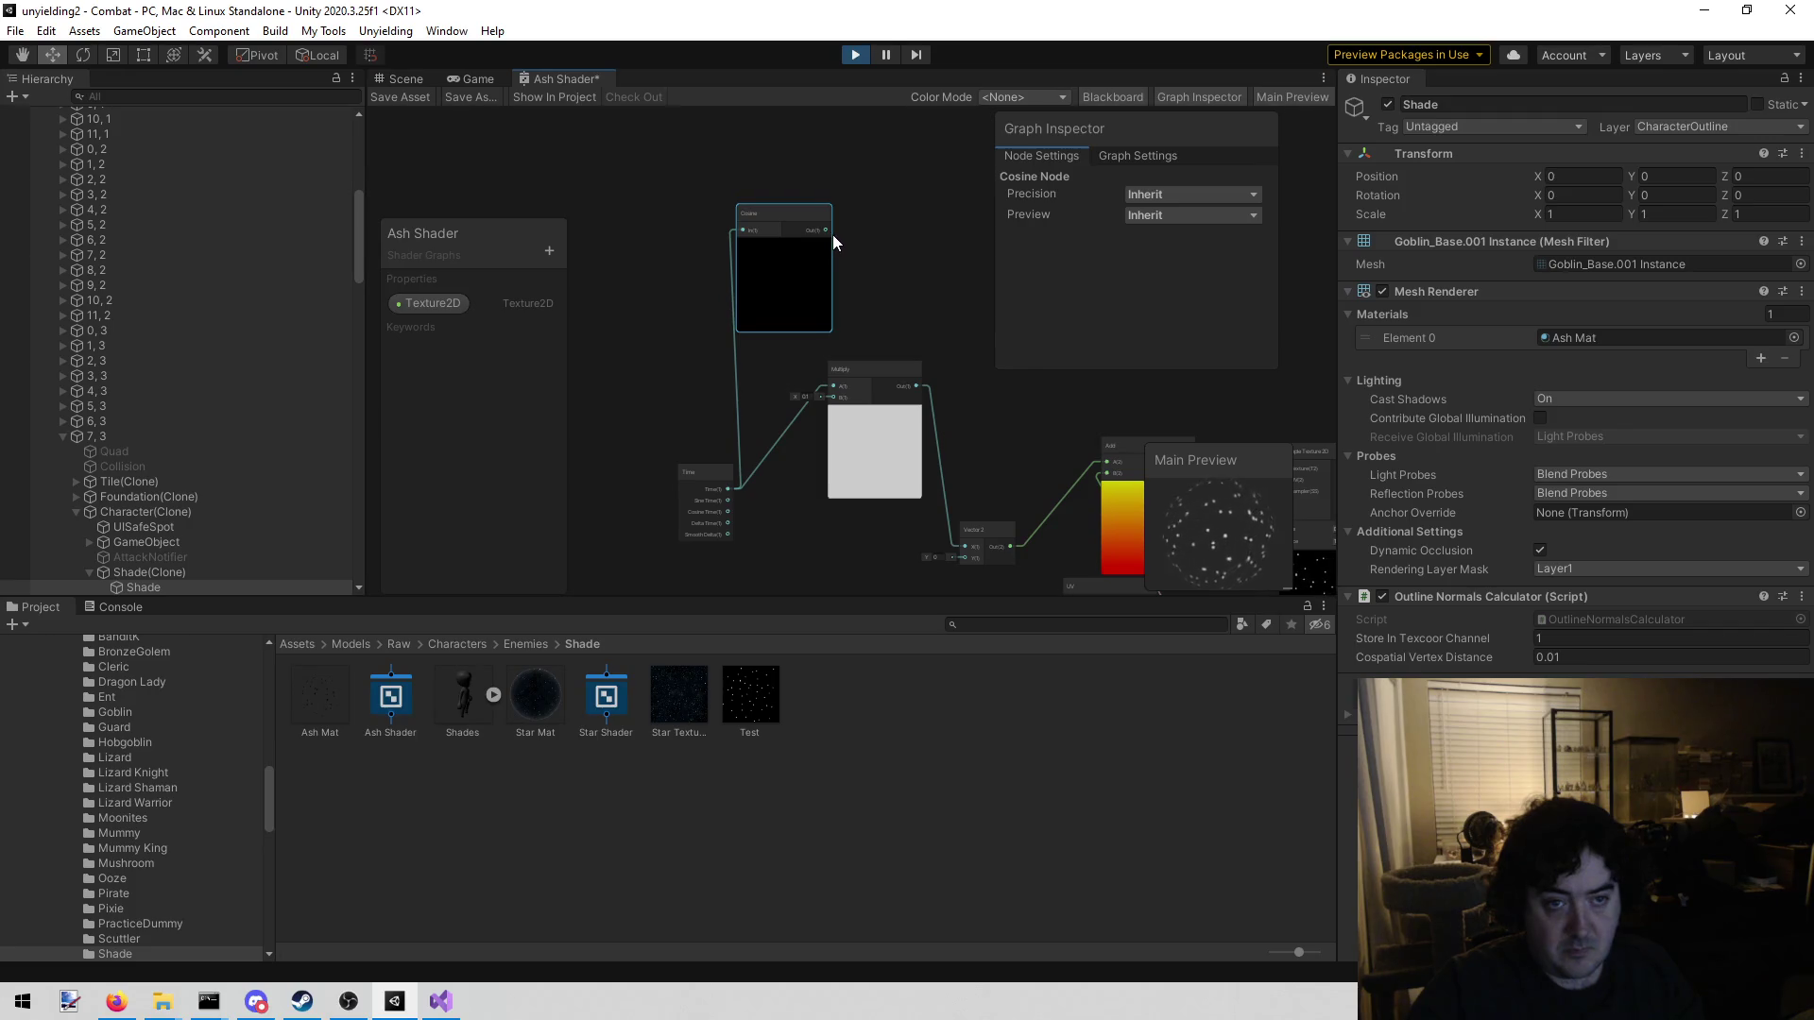
{"action": "mouse_move", "coordinate": [826, 231]}
{"action": "left_mouse_down"}
{"action": "mouse_move", "coordinate": [853, 373]}
{"action": "mouse_move", "coordinate": [837, 394]}
{"action": "left_mouse_up"}
{"action": "mouse_move", "coordinate": [875, 528]}
{"action": "left_mouse_down"}
{"action": "mouse_move", "coordinate": [606, 461]}
{"action": "mouse_move", "coordinate": [554, 410]}
{"action": "left_mouse_up"}
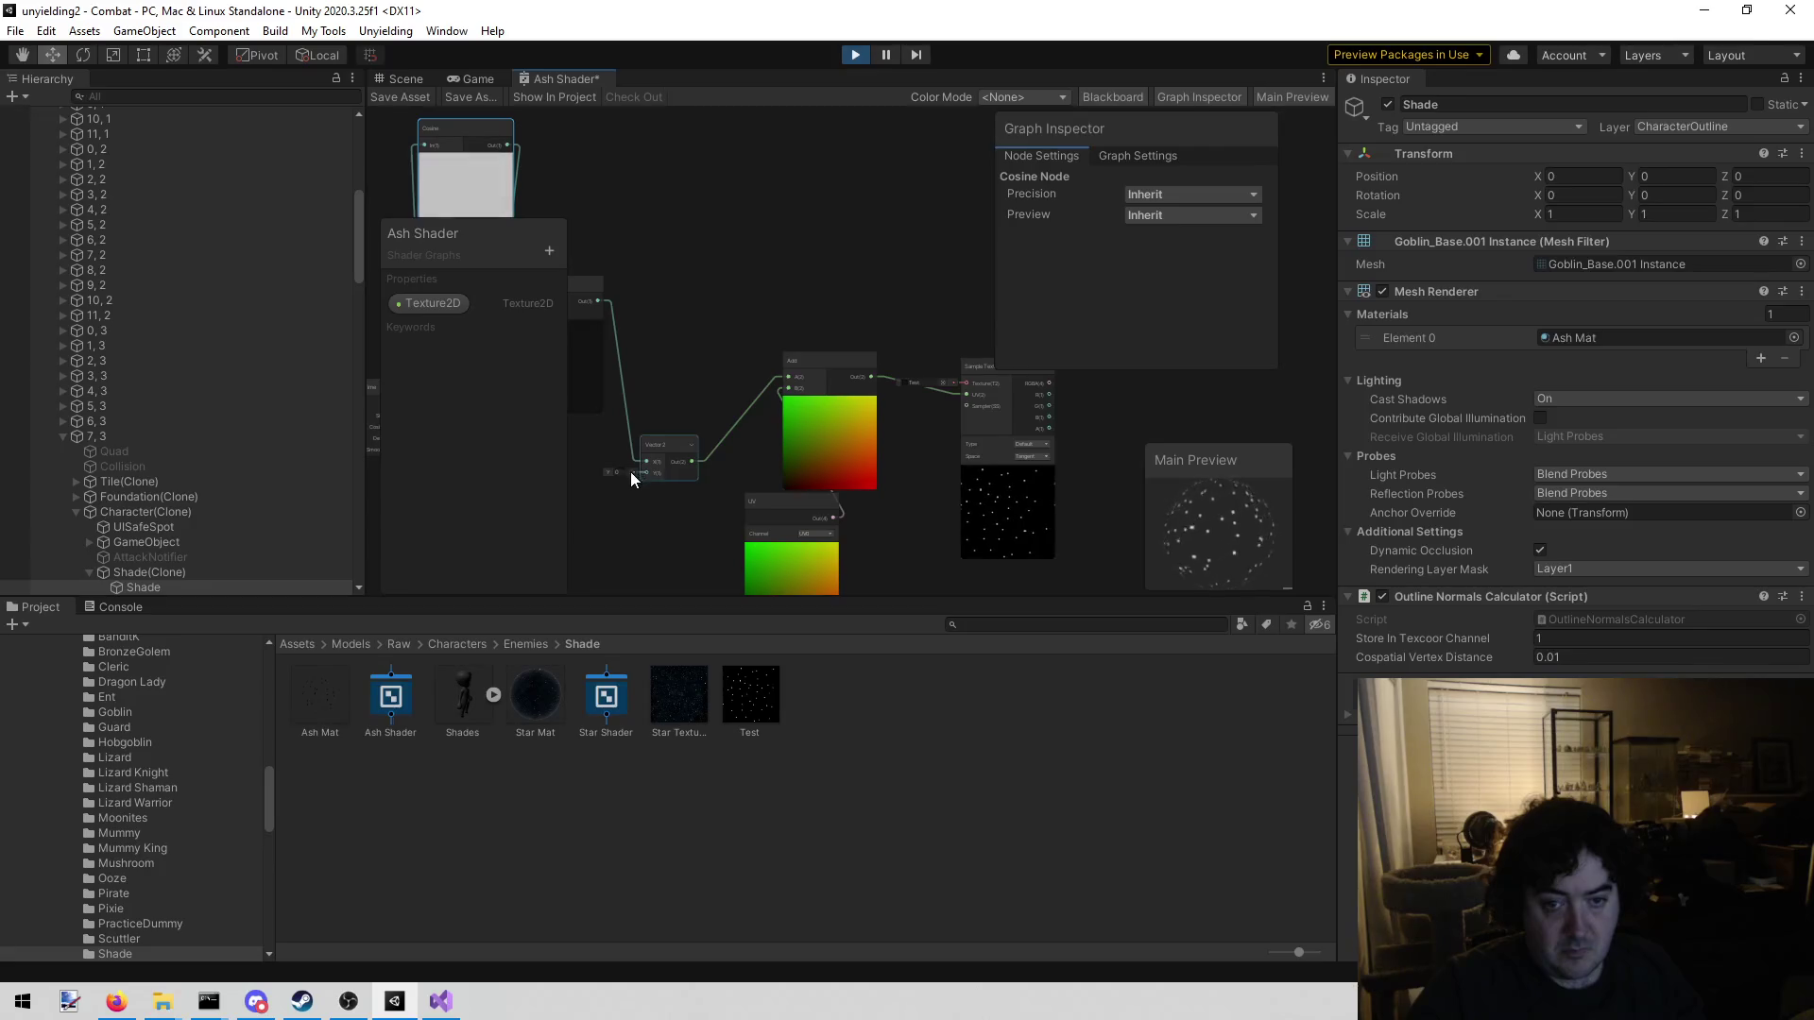
{"action": "left_click_drag", "start_coordinate": [599, 535], "coordinate": [867, 500]}
Move the Time and Cosine nodes up and left into a tidier spot beside the Multiply
{"action": "left_click_drag", "start_coordinate": [754, 484], "coordinate": [528, 445]}
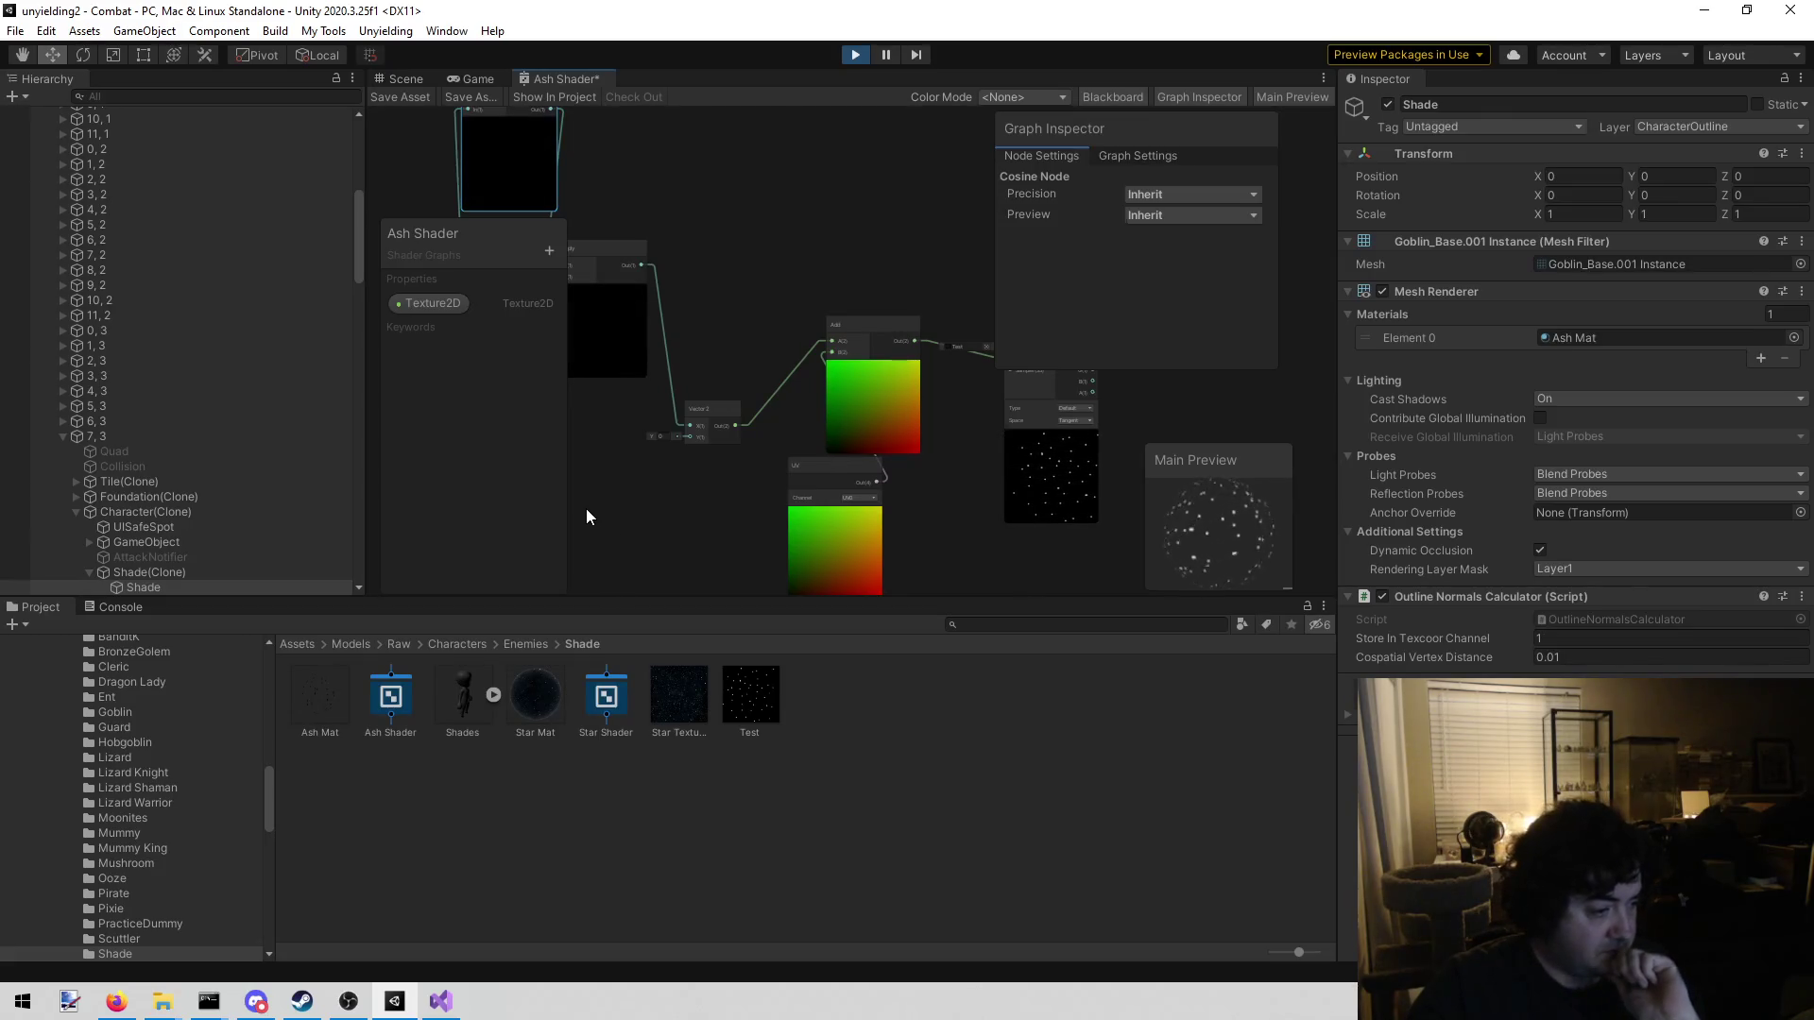
{"action": "left_click_drag", "start_coordinate": [593, 497], "coordinate": [826, 496]}
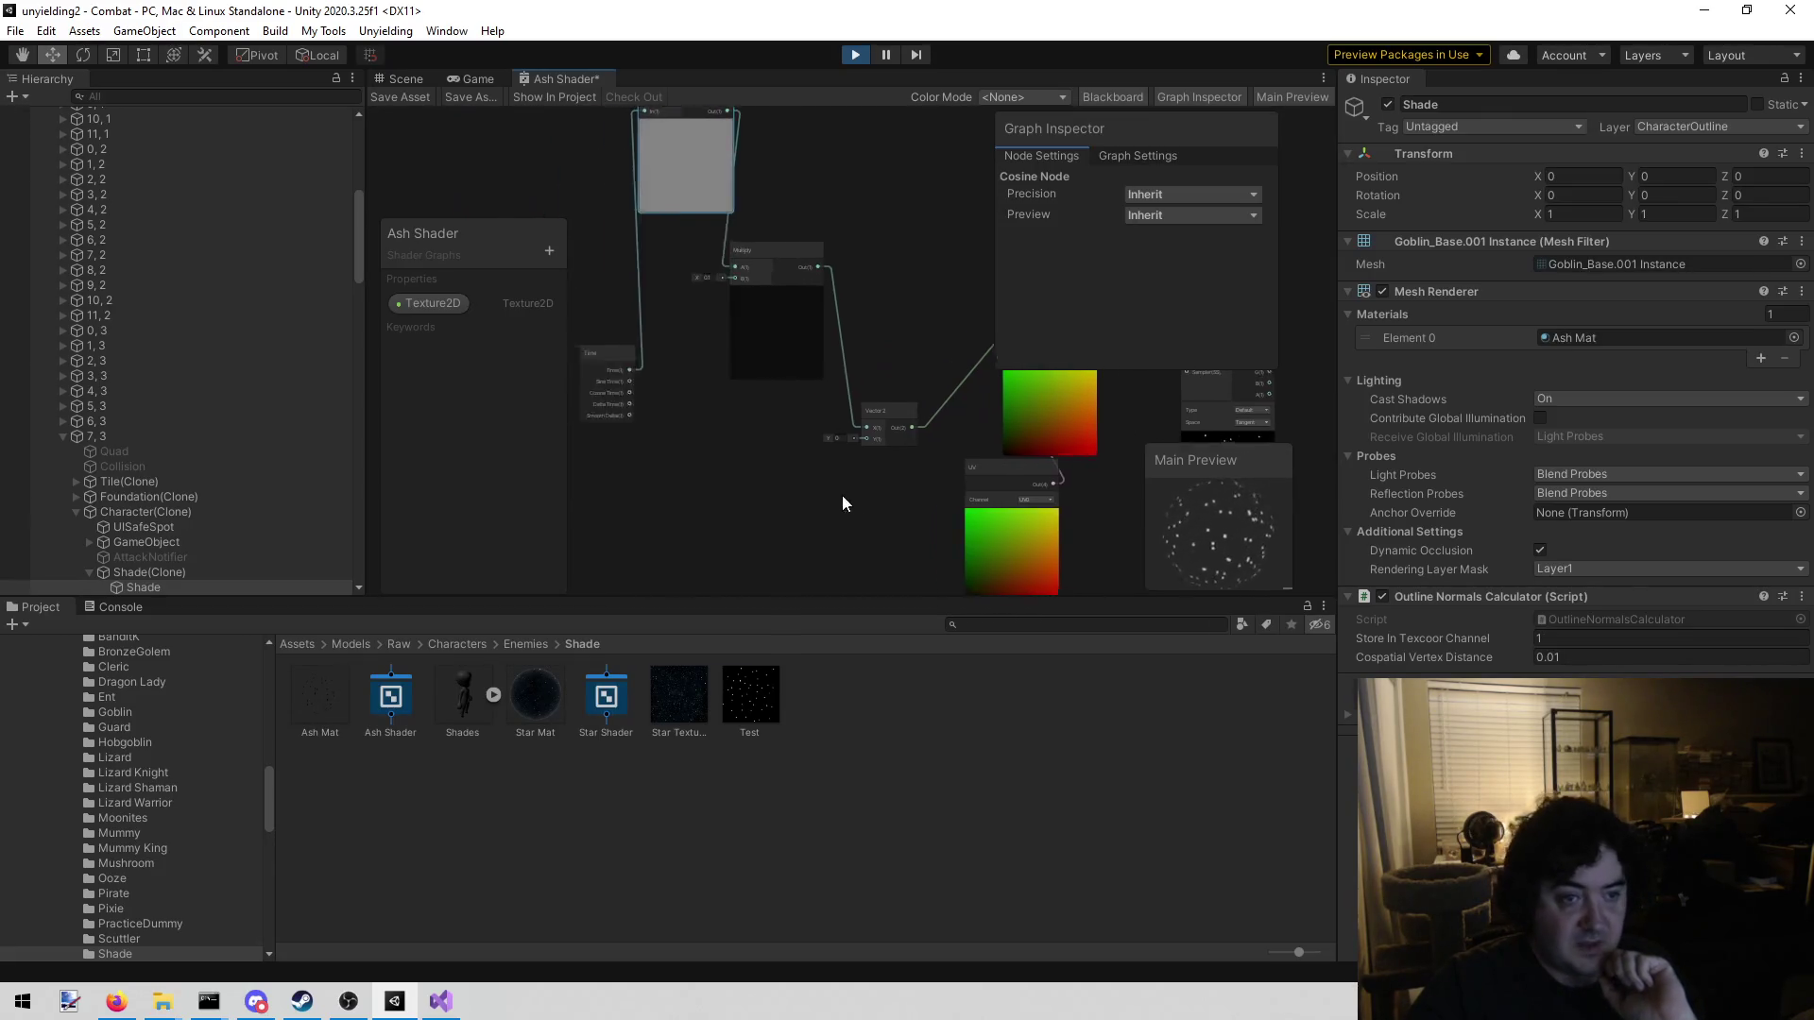
{"action": "left_click_drag", "start_coordinate": [791, 418], "coordinate": [799, 459]}
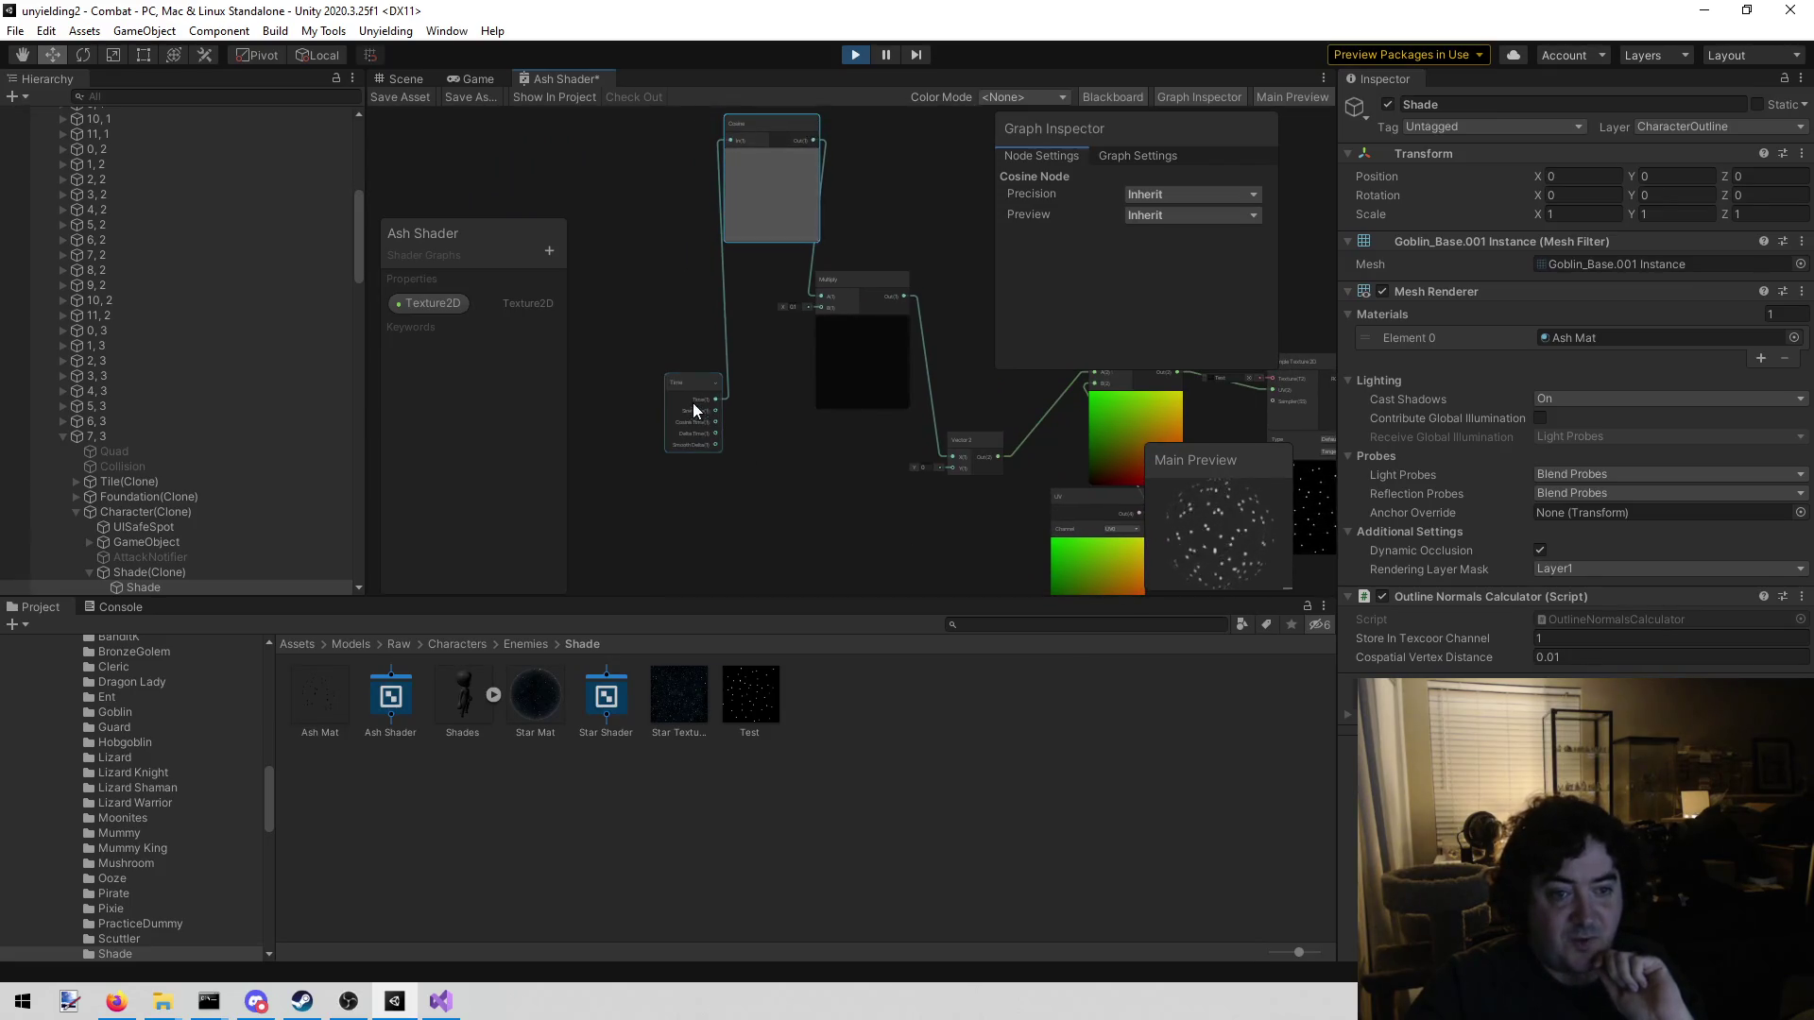
{"action": "mouse_move", "coordinate": [690, 388]}
{"action": "left_mouse_down"}
{"action": "mouse_move", "coordinate": [613, 357]}
{"action": "mouse_move", "coordinate": [596, 330]}
{"action": "left_mouse_up"}
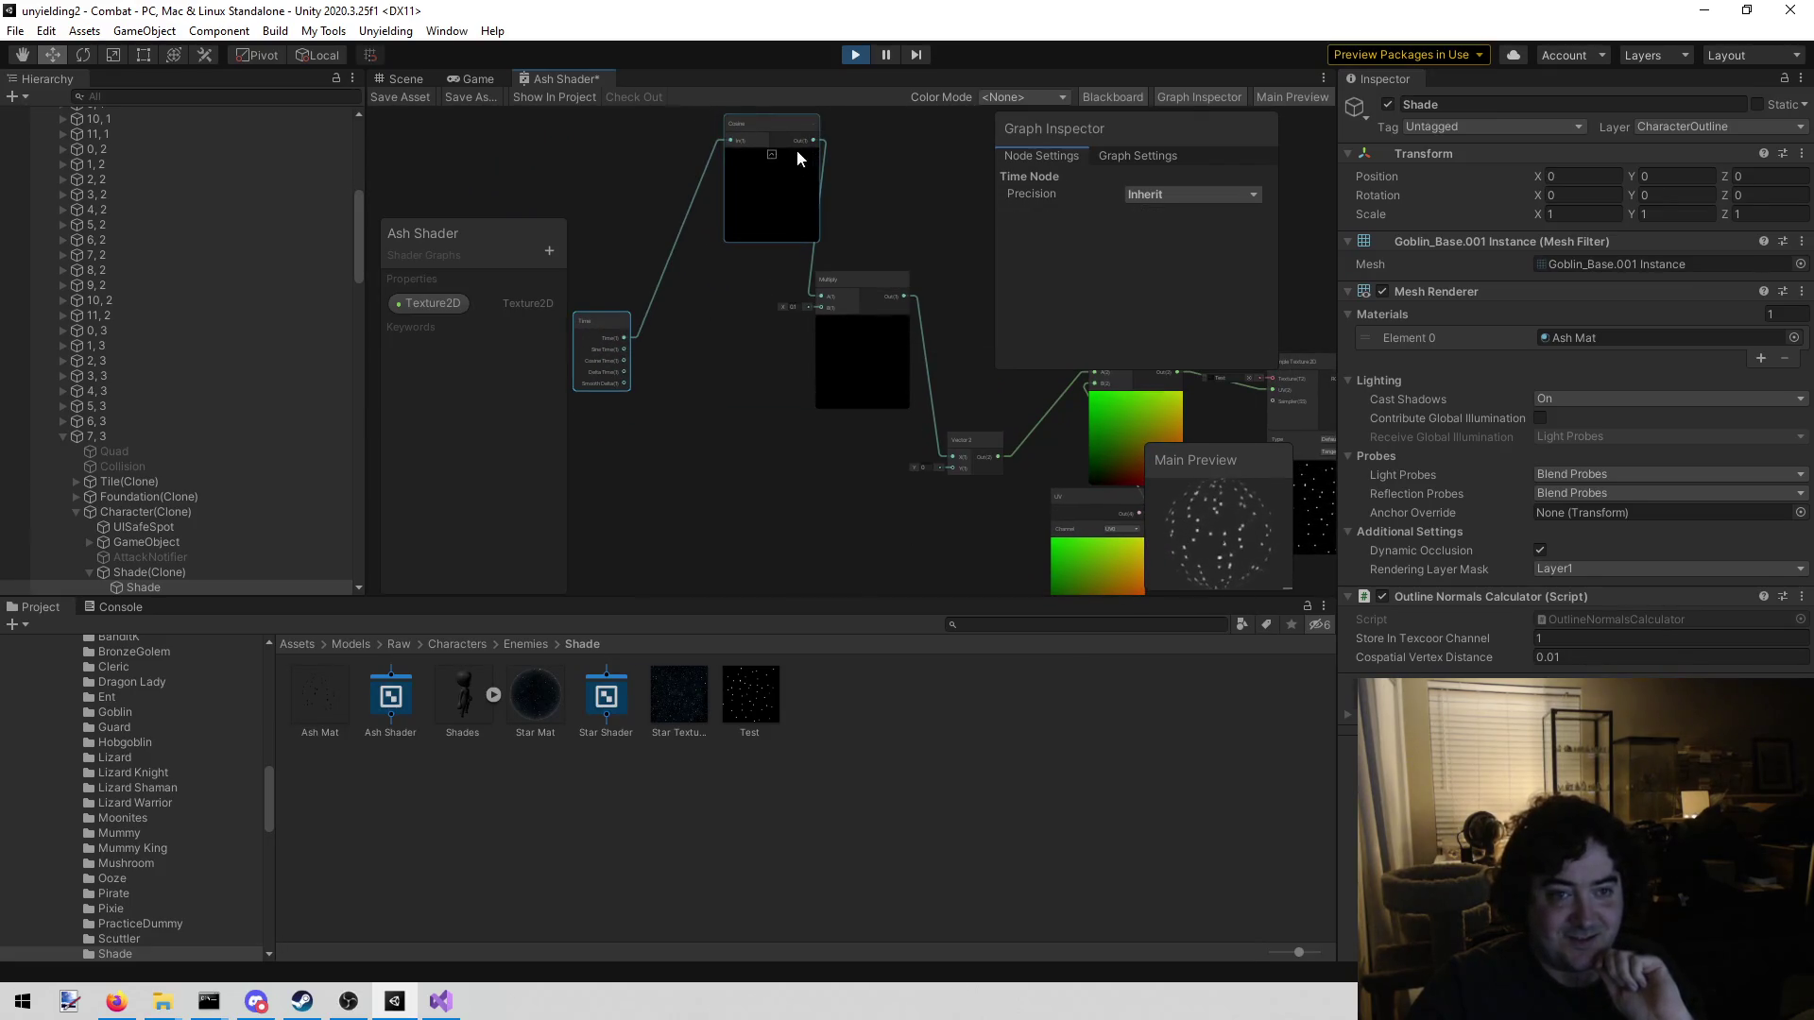
{"action": "left_click_drag", "start_coordinate": [779, 123], "coordinate": [727, 261]}
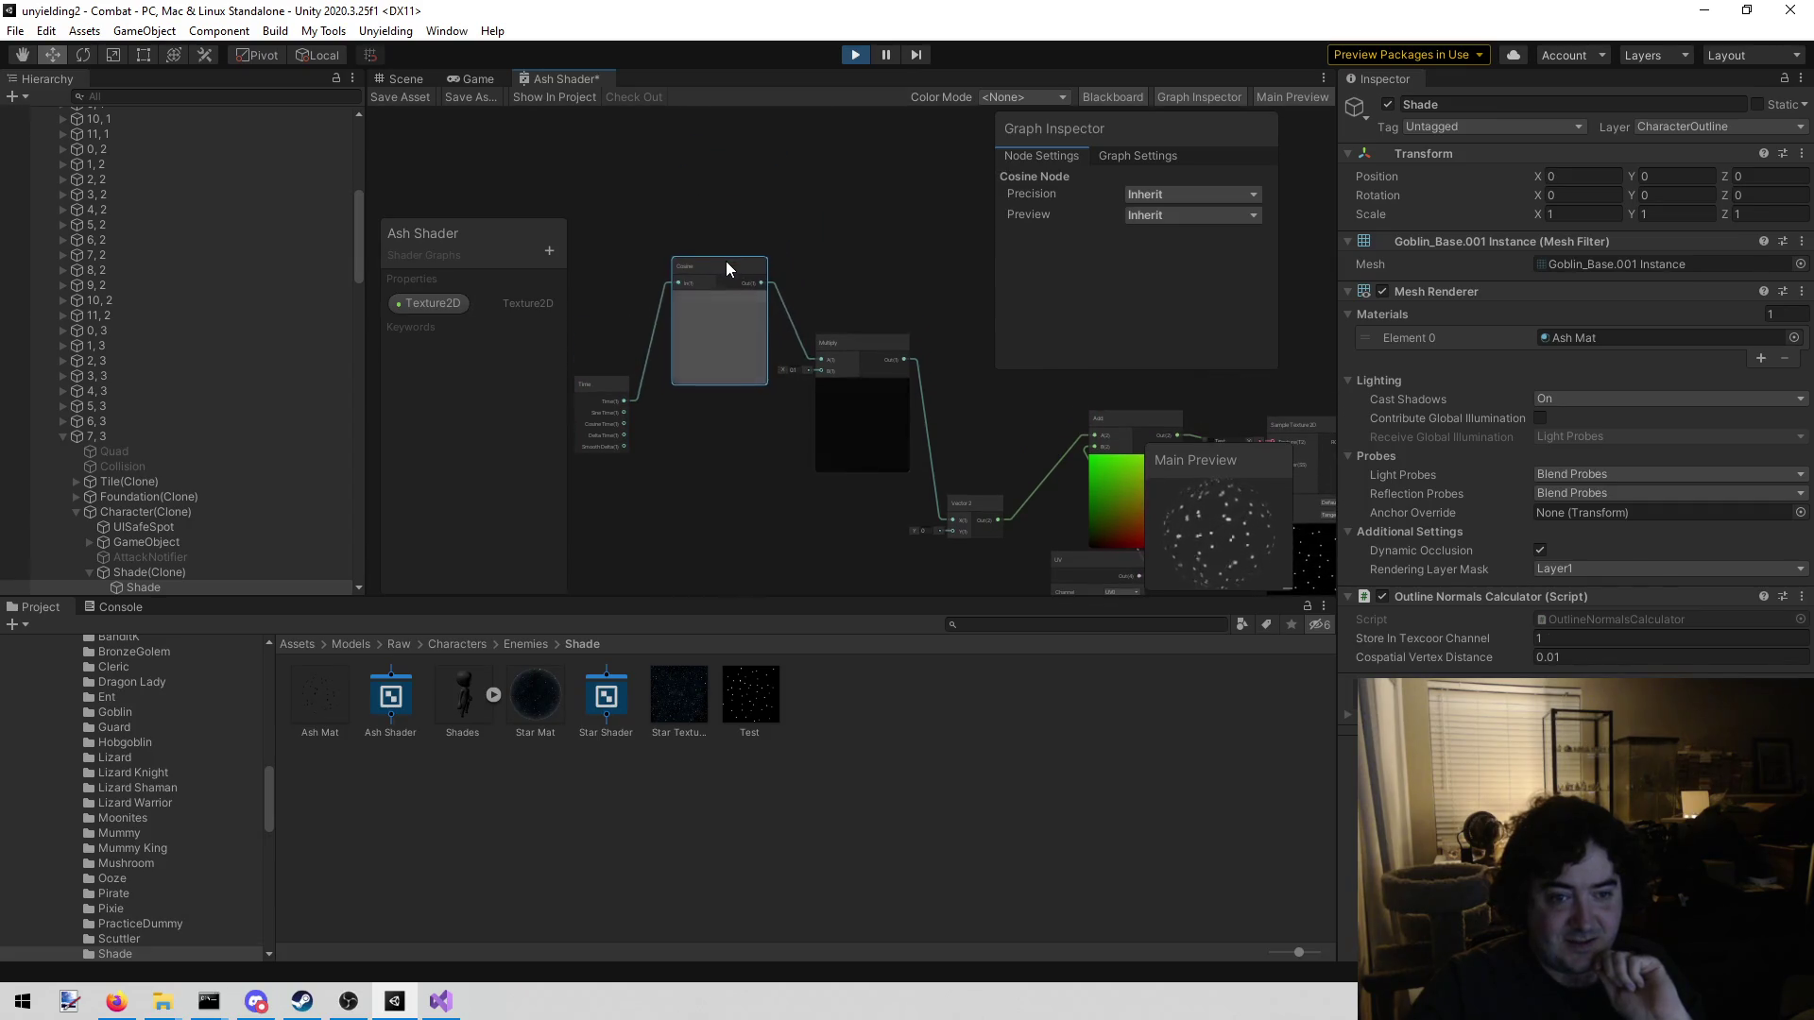
{"action": "left_click_drag", "start_coordinate": [717, 517], "coordinate": [642, 388]}
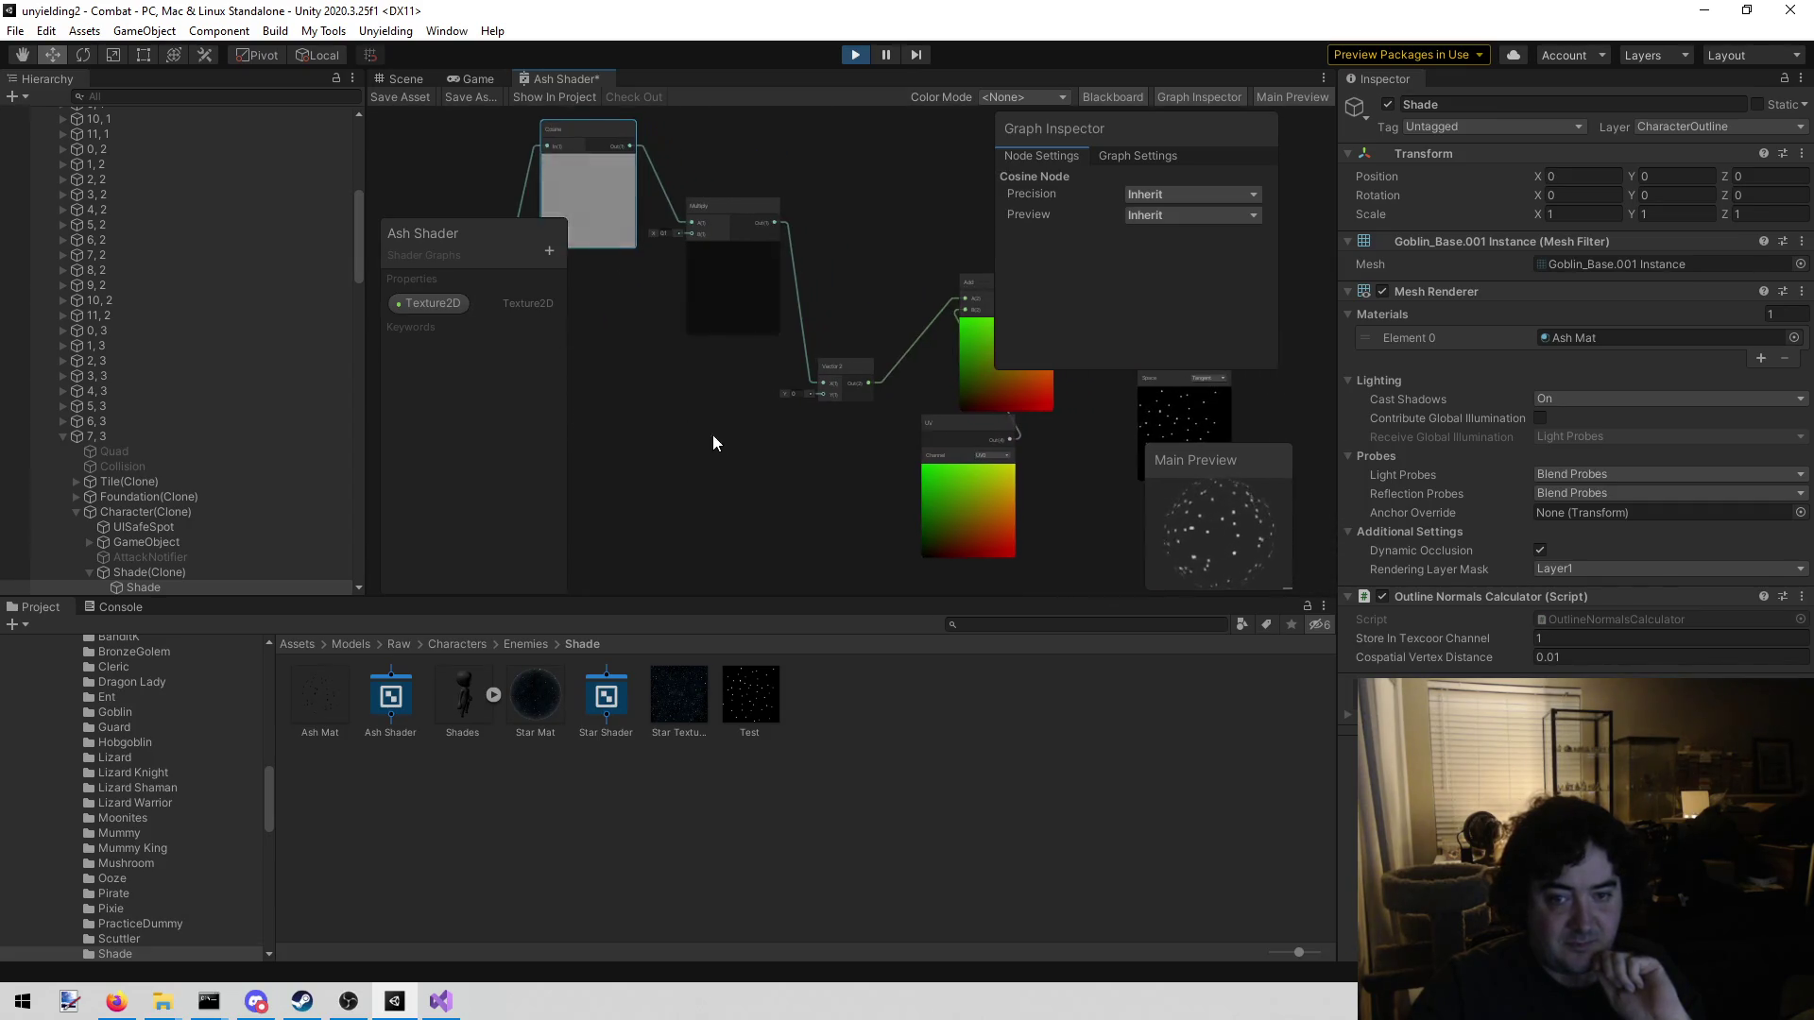
{"action": "scroll", "coordinate": [773, 472], "scroll_direction": "up", "scroll_amount": 3}
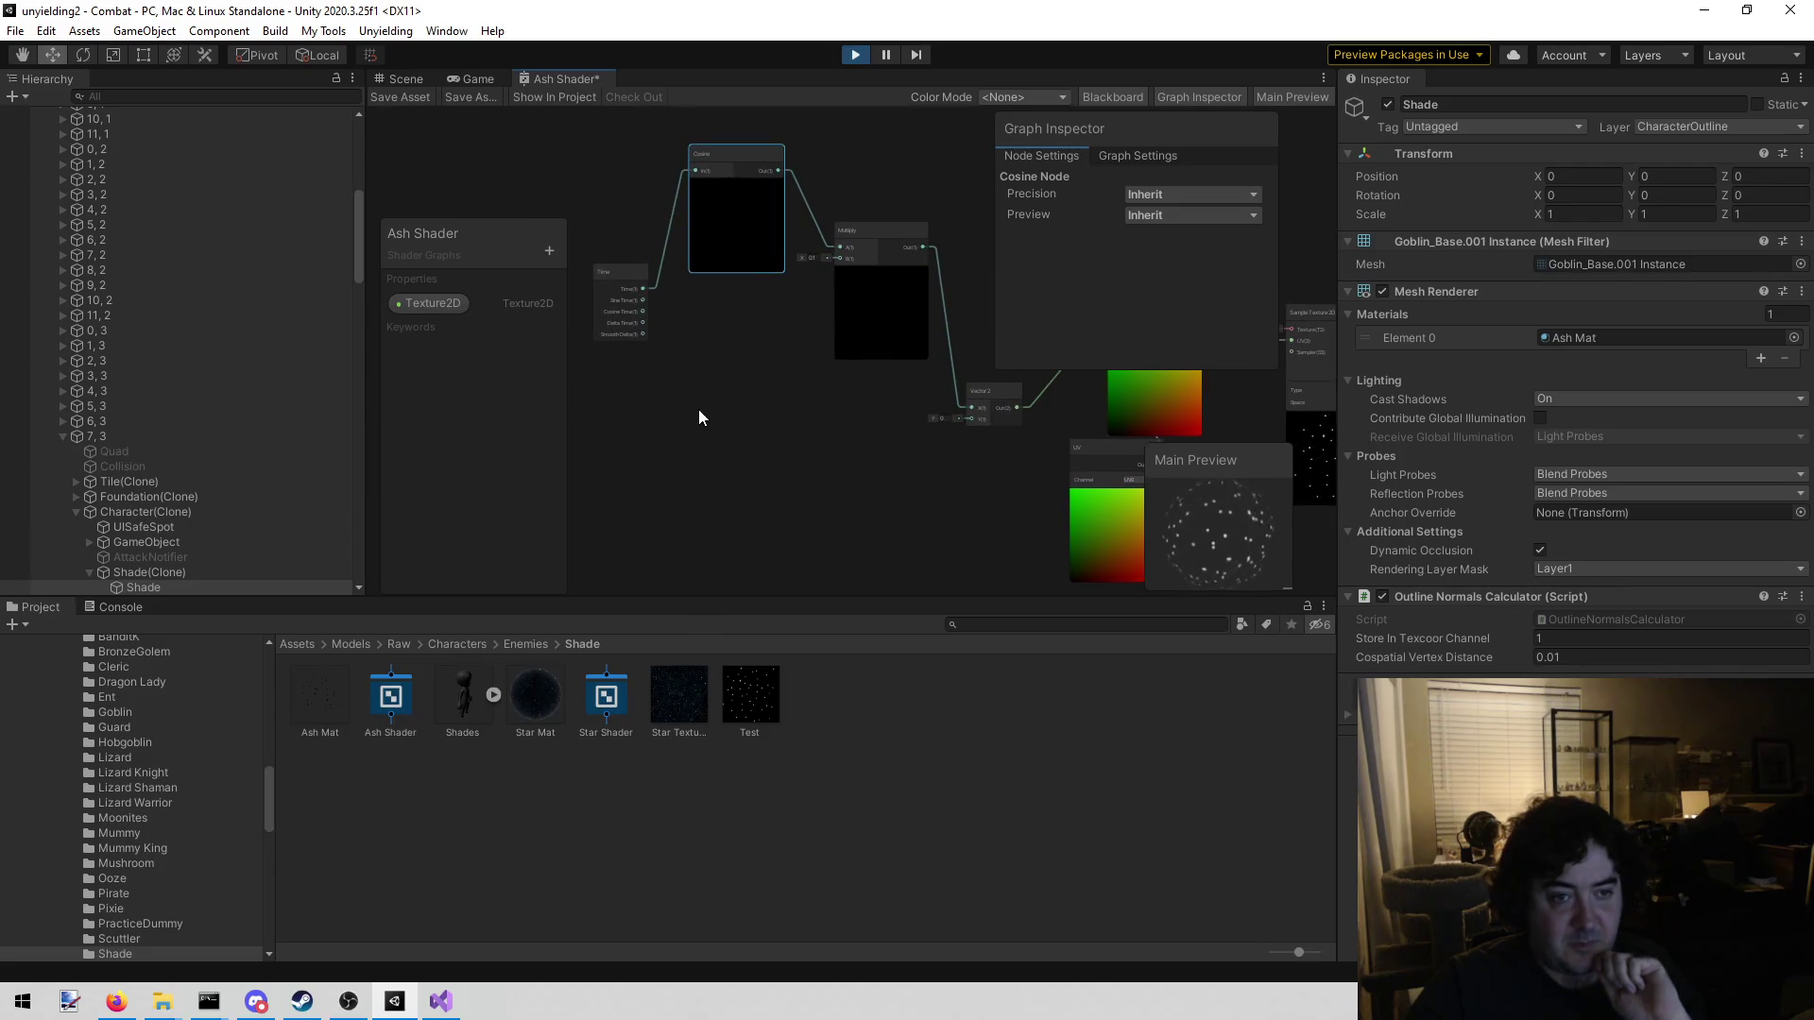
{"action": "scroll", "coordinate": [701, 406], "scroll_direction": "down", "scroll_amount": 4}
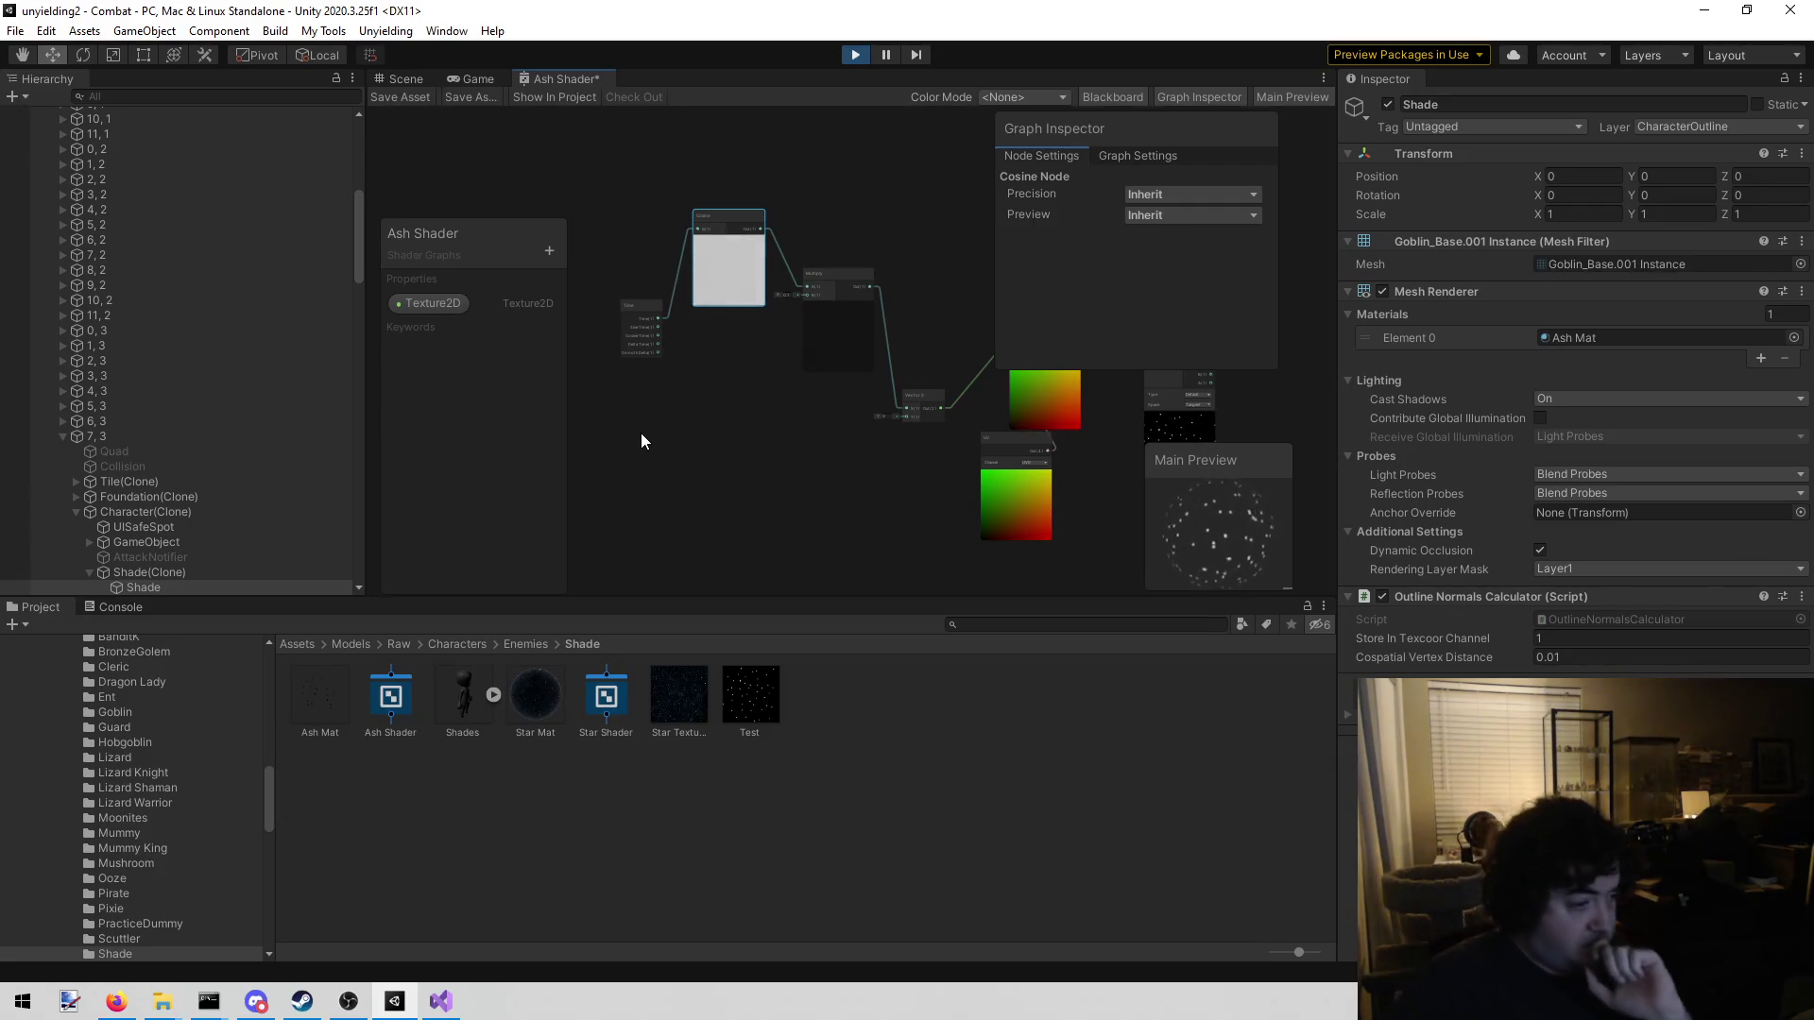
{"action": "left_click_drag", "start_coordinate": [664, 387], "coordinate": [631, 366]}
{"action": "left_click_drag", "start_coordinate": [837, 418], "coordinate": [625, 461]}
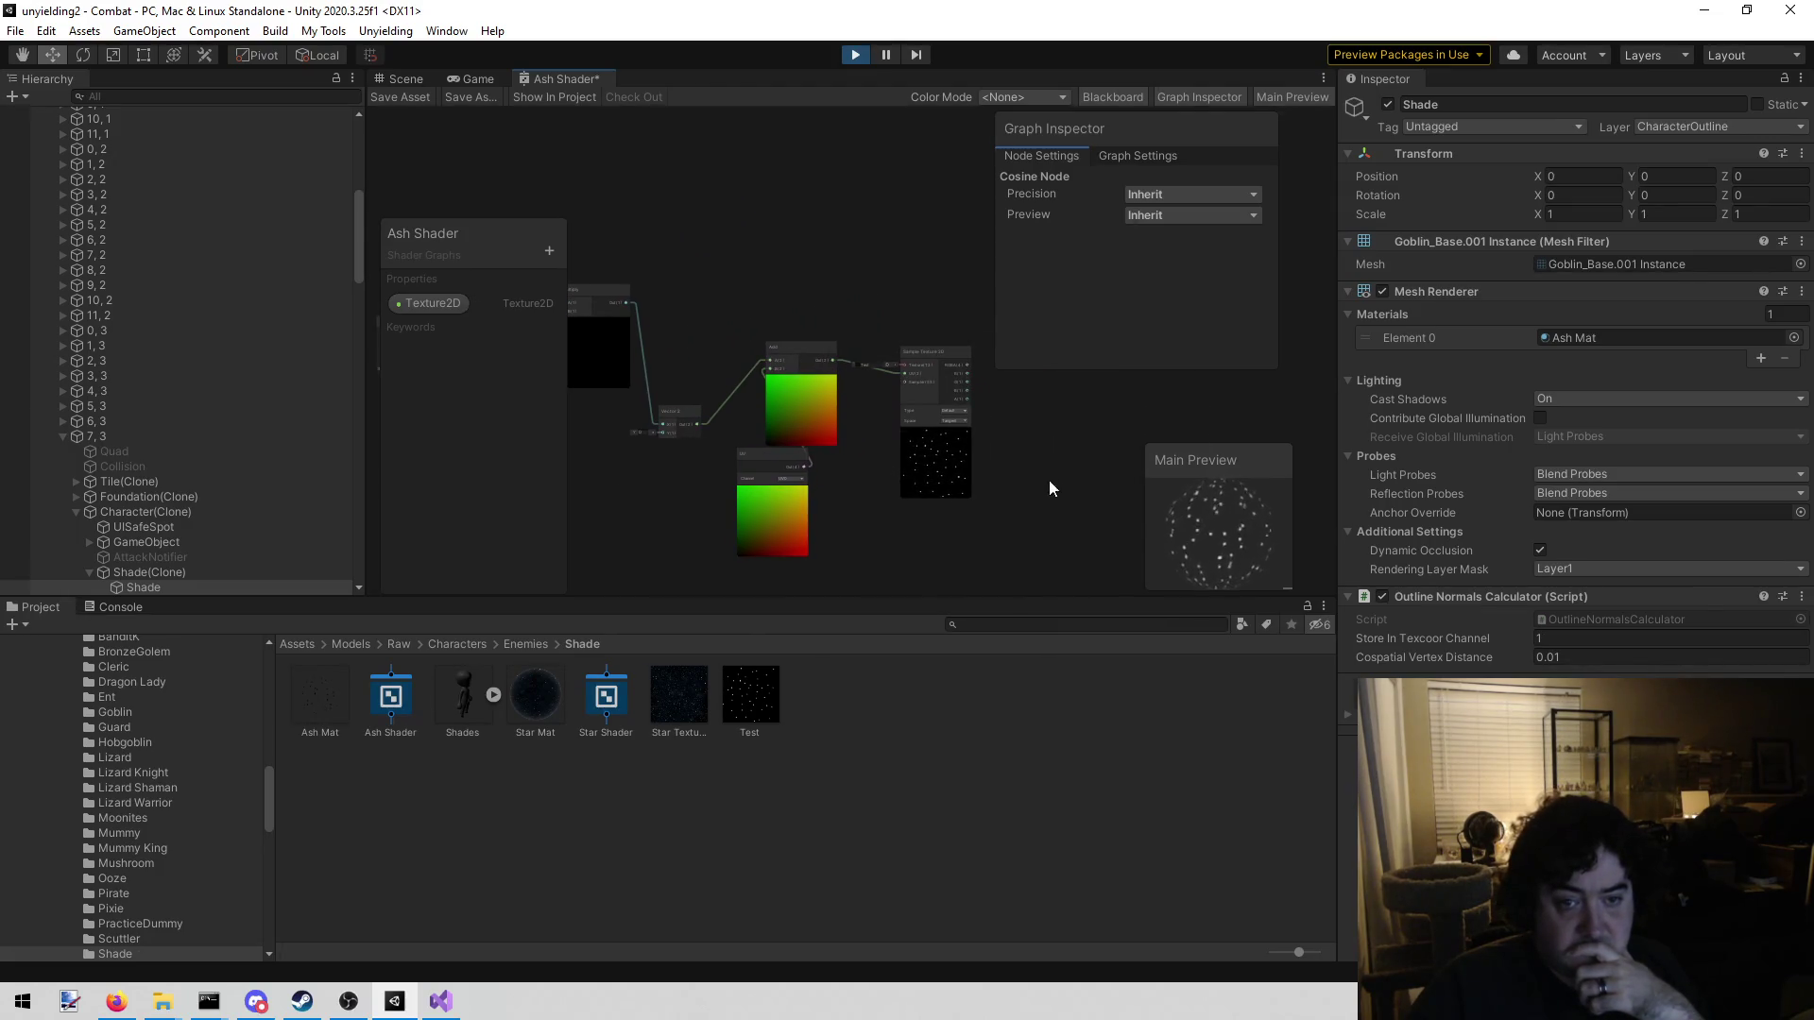
{"action": "scroll", "coordinate": [1019, 488], "scroll_direction": "down", "scroll_amount": 5}
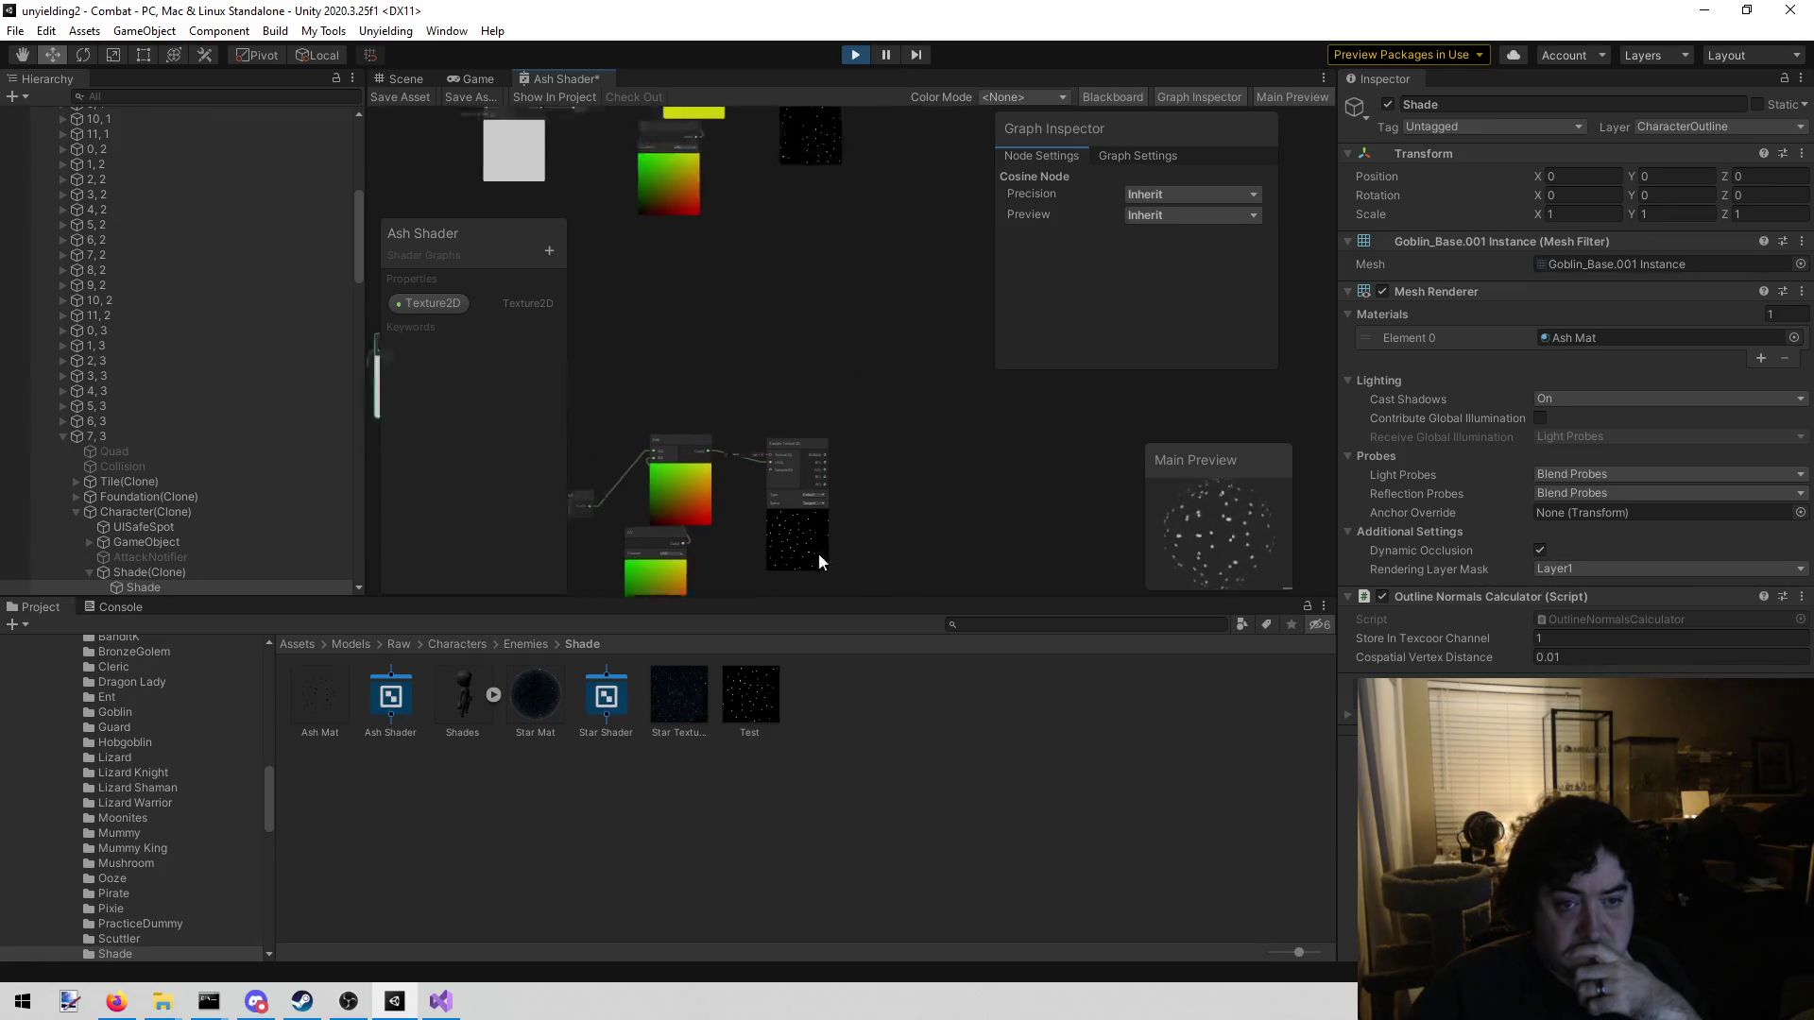
{"action": "mouse_move", "coordinate": [909, 418]}
{"action": "left_mouse_down"}
{"action": "mouse_move", "coordinate": [737, 595]}
{"action": "mouse_move", "coordinate": [783, 360]}
{"action": "left_mouse_up"}
Insert a Math > Basic > Add node via an 'add' node search
{"action": "right_click", "coordinate": [809, 325]}
{"action": "left_click", "coordinate": [836, 332]}
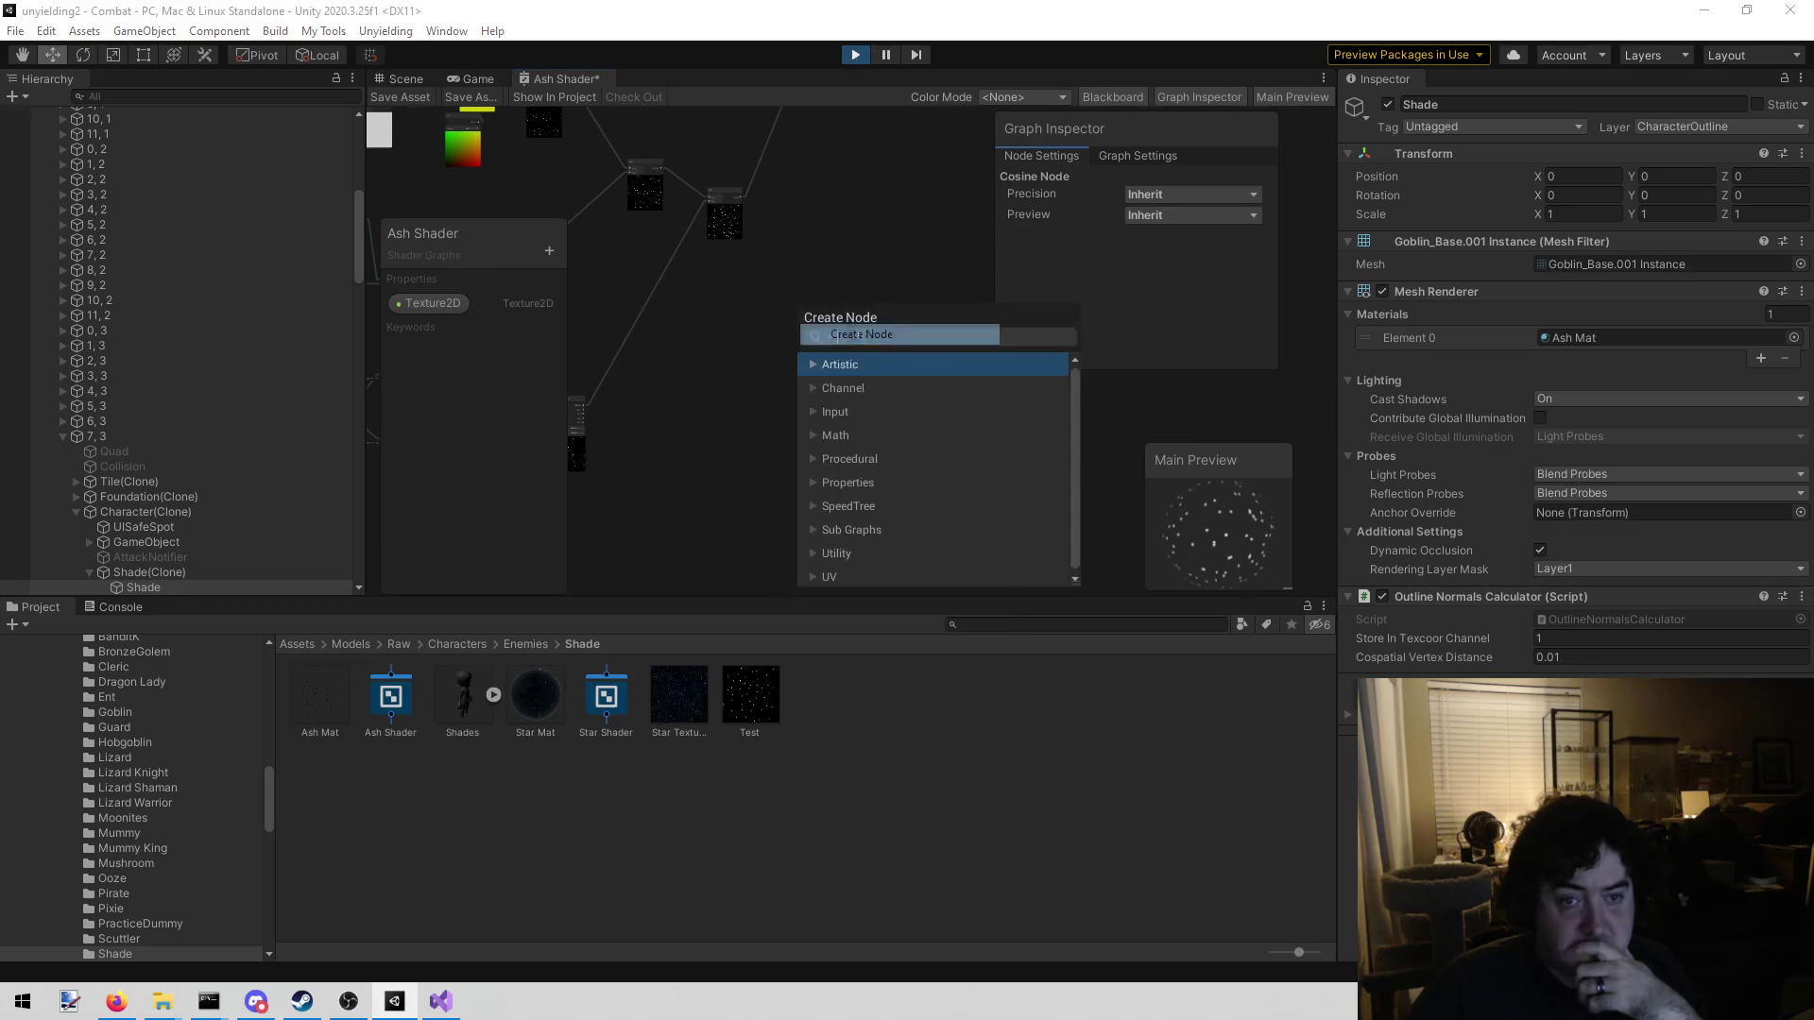
{"action": "type", "text": "add"}
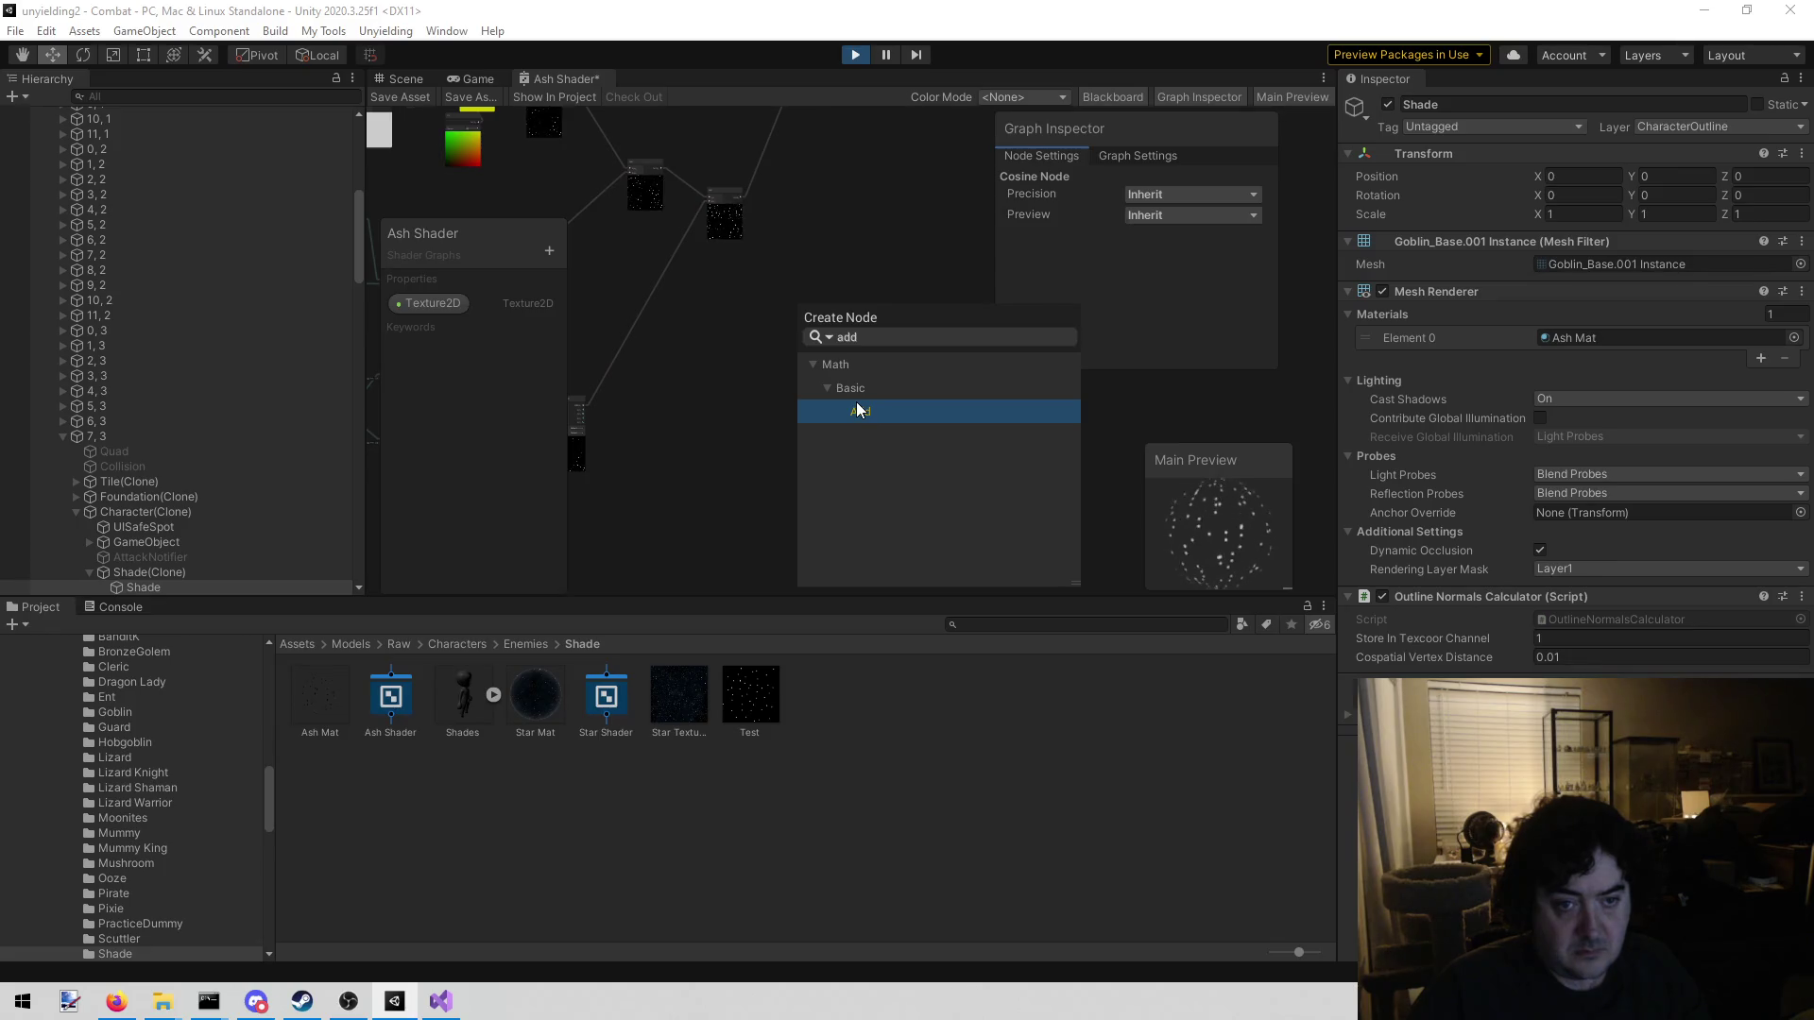
{"action": "left_click", "coordinate": [858, 410]}
{"action": "scroll", "coordinate": [761, 480], "scroll_direction": "up", "scroll_amount": 3}
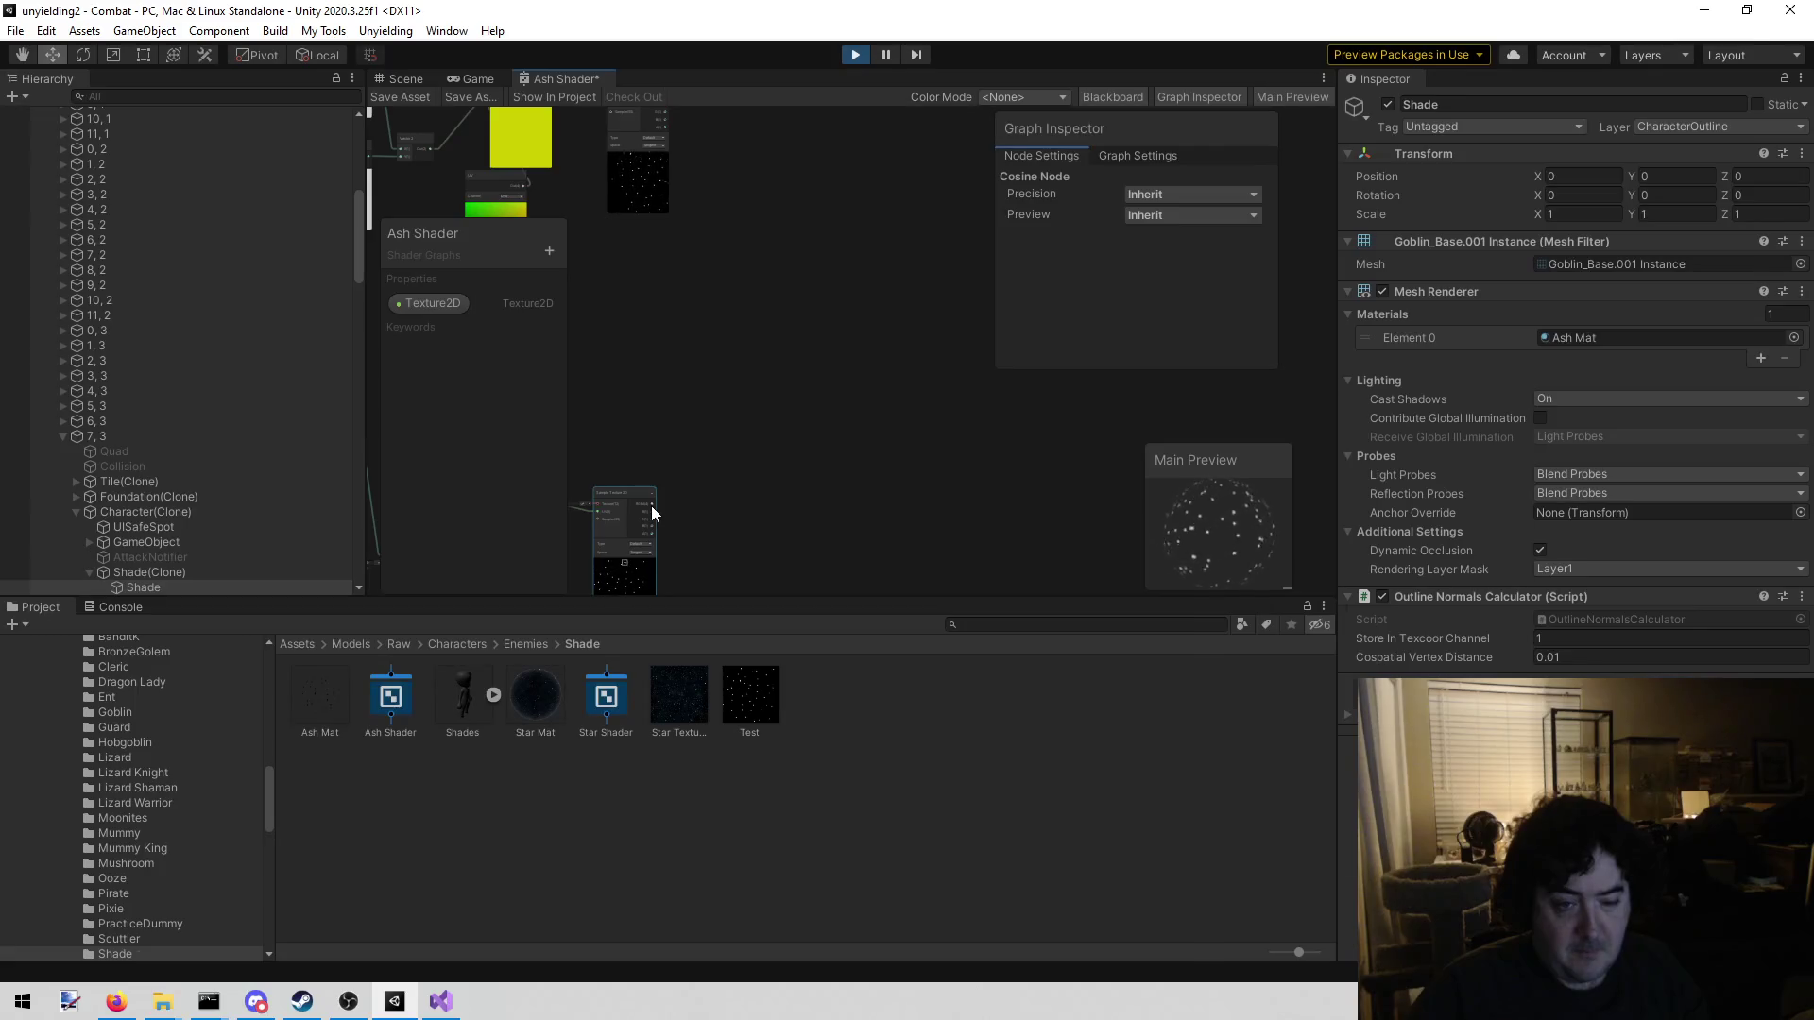
Wire the Sample Texture into the Add's A input, route its output onward, and save
{"action": "mouse_move", "coordinate": [652, 502]}
{"action": "left_mouse_down"}
{"action": "mouse_move", "coordinate": [764, 445]}
{"action": "mouse_move", "coordinate": [815, 309]}
{"action": "mouse_move", "coordinate": [761, 510]}
{"action": "mouse_move", "coordinate": [745, 479]}
{"action": "mouse_move", "coordinate": [825, 462]}
{"action": "mouse_move", "coordinate": [827, 219]}
{"action": "left_mouse_up"}
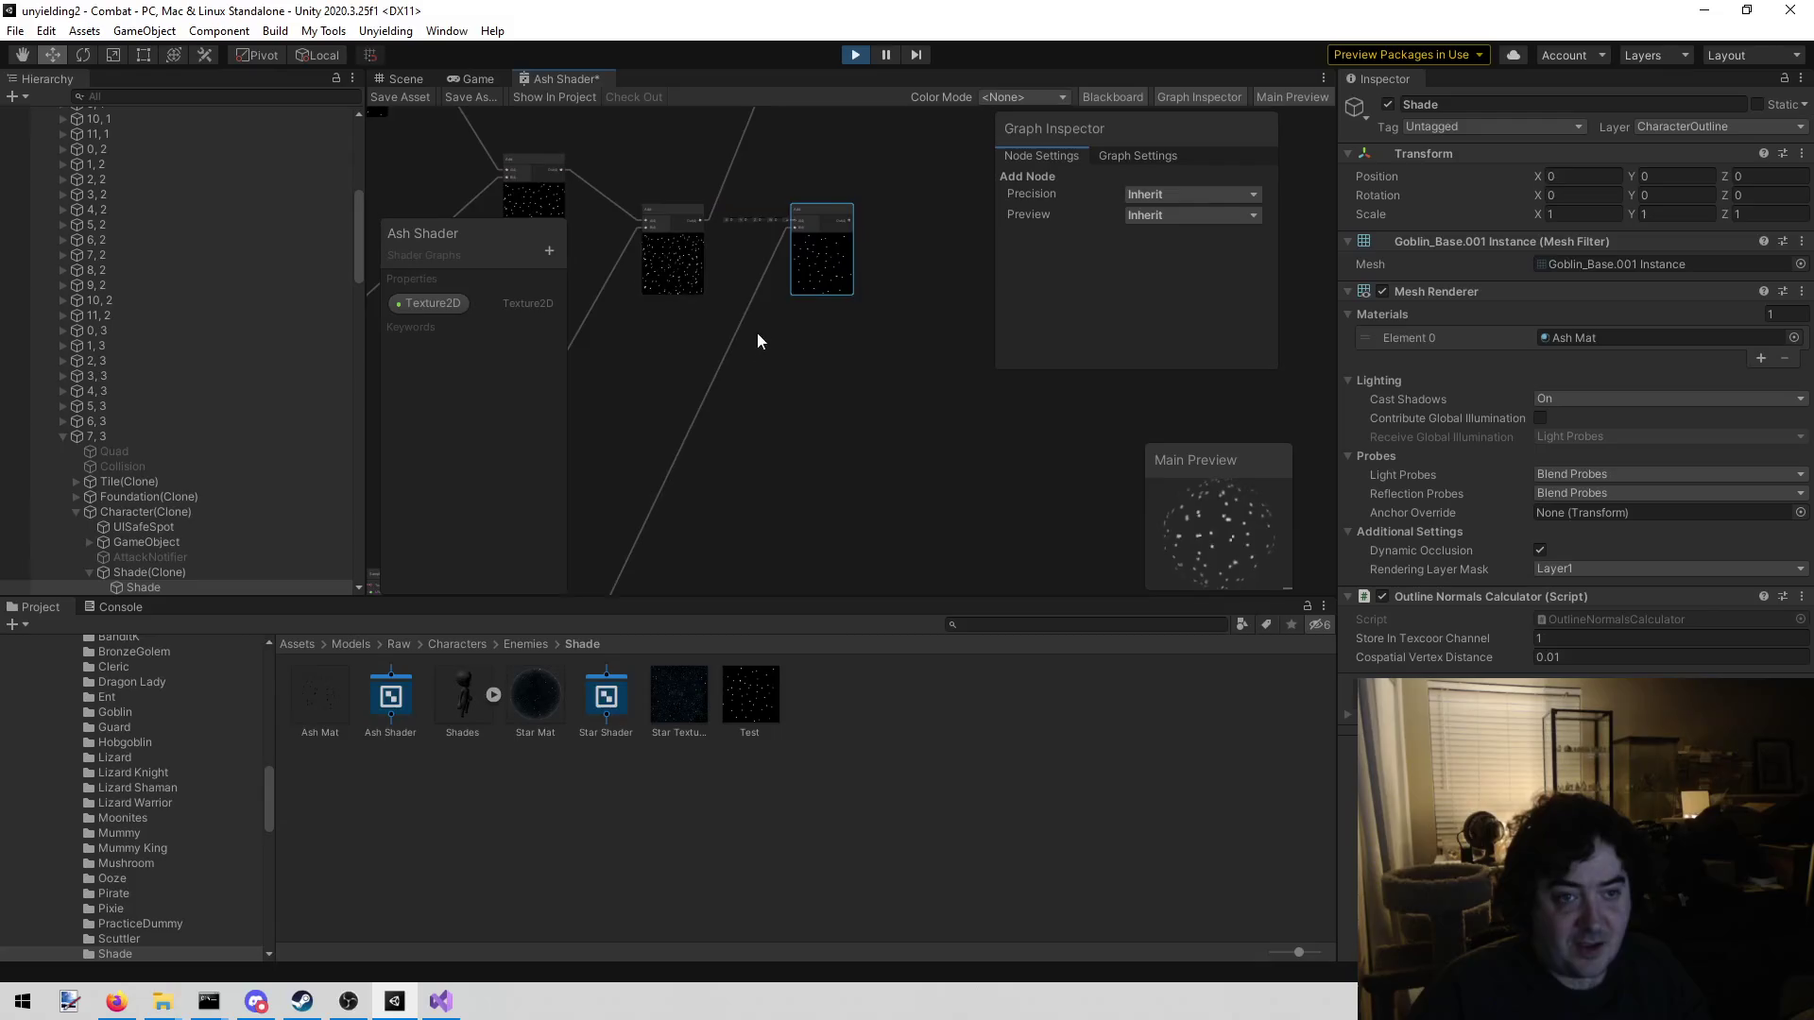
{"action": "scroll", "coordinate": [773, 349], "scroll_direction": "up", "scroll_amount": 3}
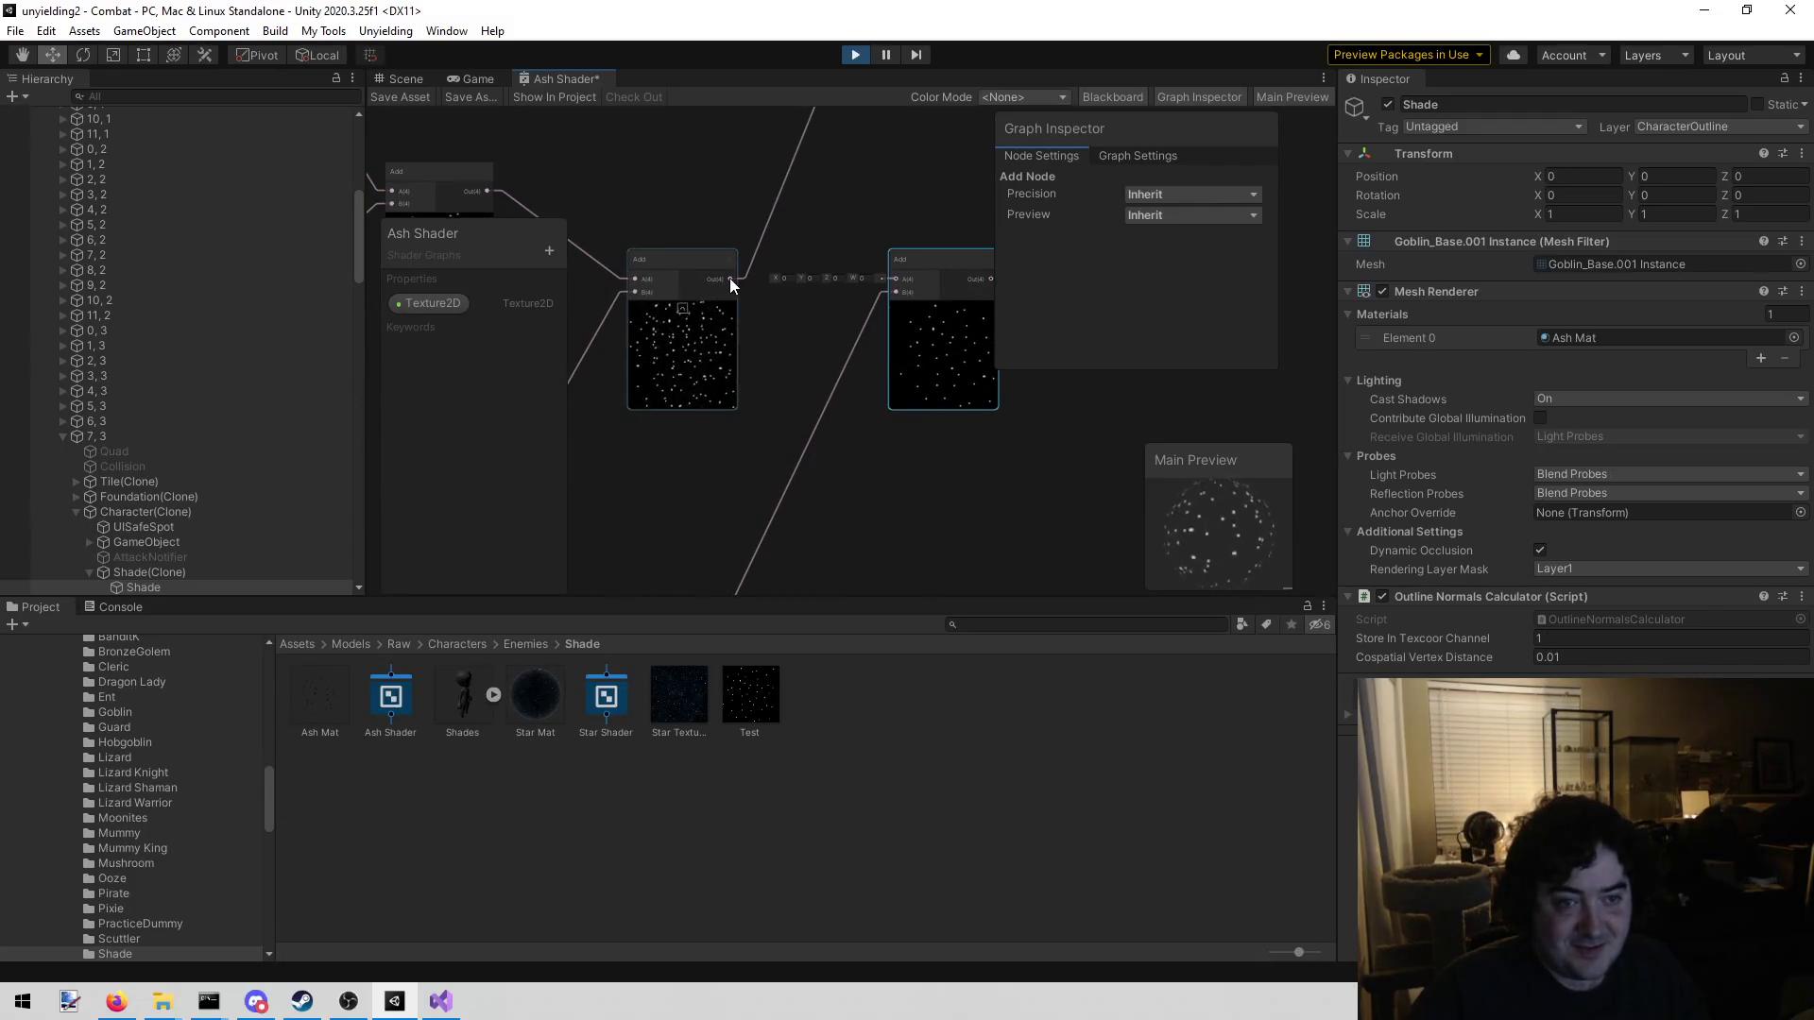
{"action": "left_click_drag", "start_coordinate": [875, 285], "coordinate": [896, 279]}
{"action": "left_click_drag", "start_coordinate": [868, 186], "coordinate": [778, 236]}
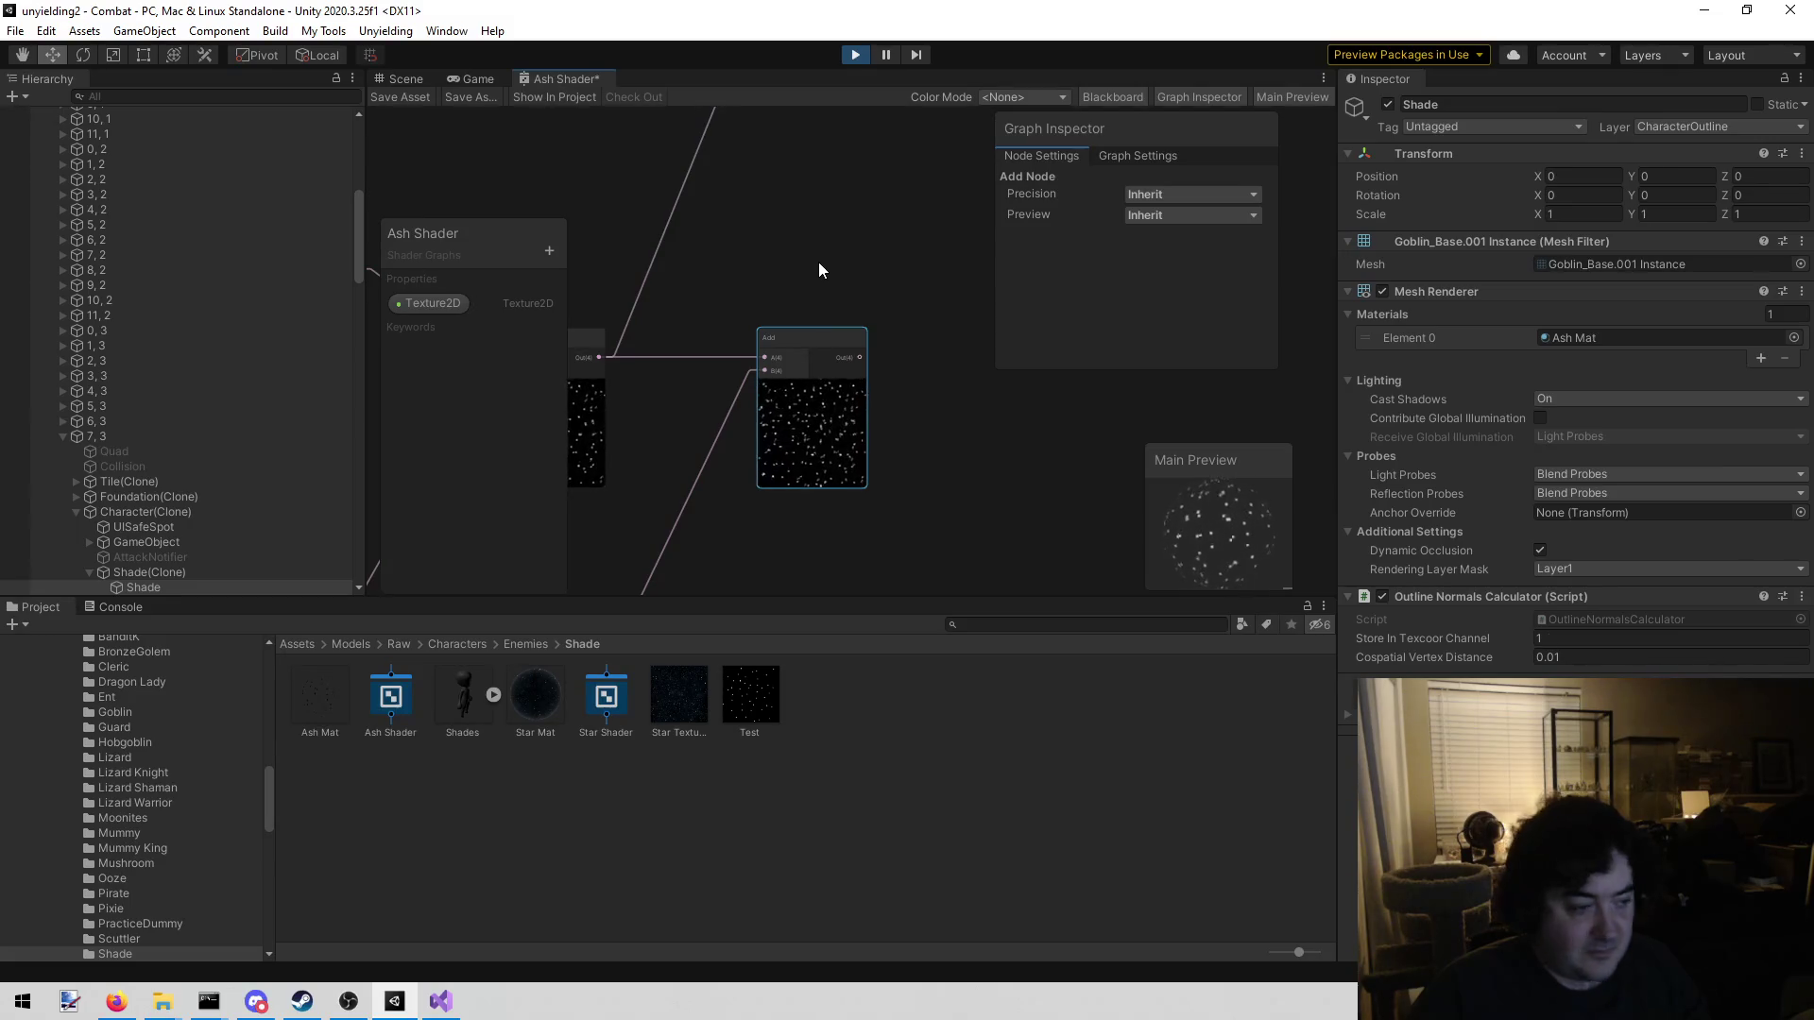
{"action": "scroll", "coordinate": [812, 257], "scroll_direction": "down", "scroll_amount": 3}
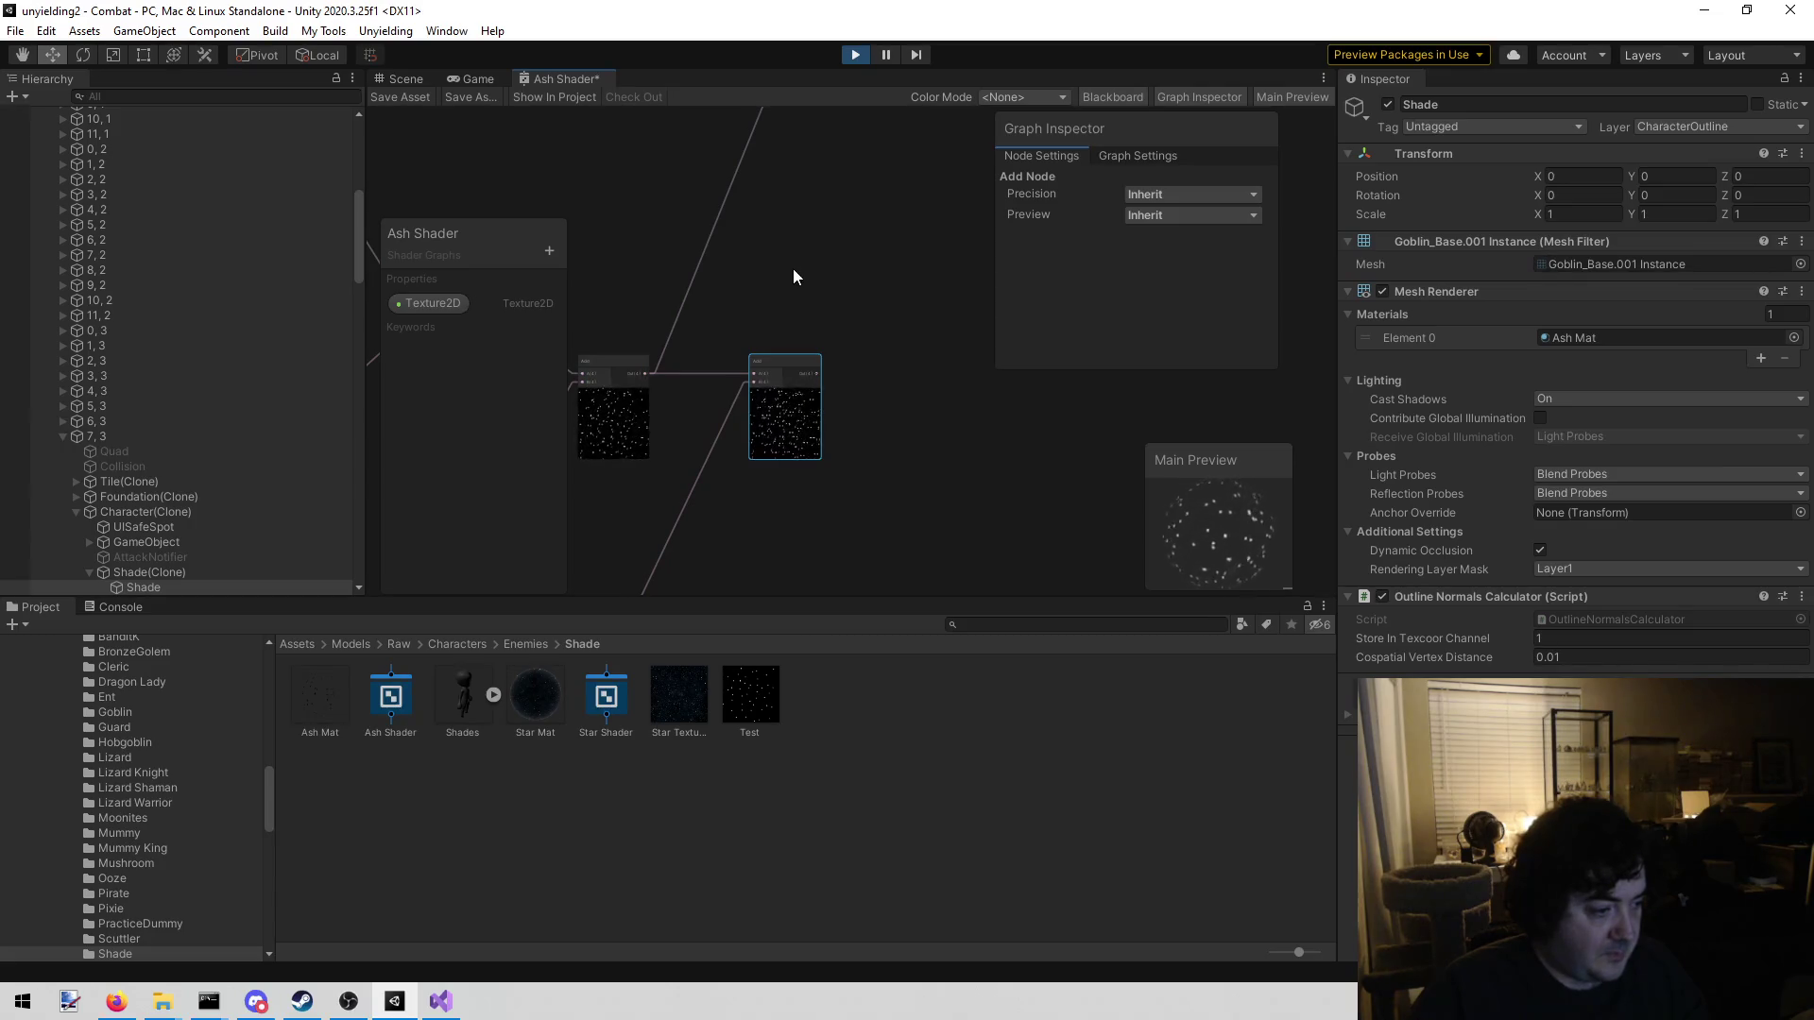
{"action": "left_click_drag", "start_coordinate": [780, 286], "coordinate": [772, 348]}
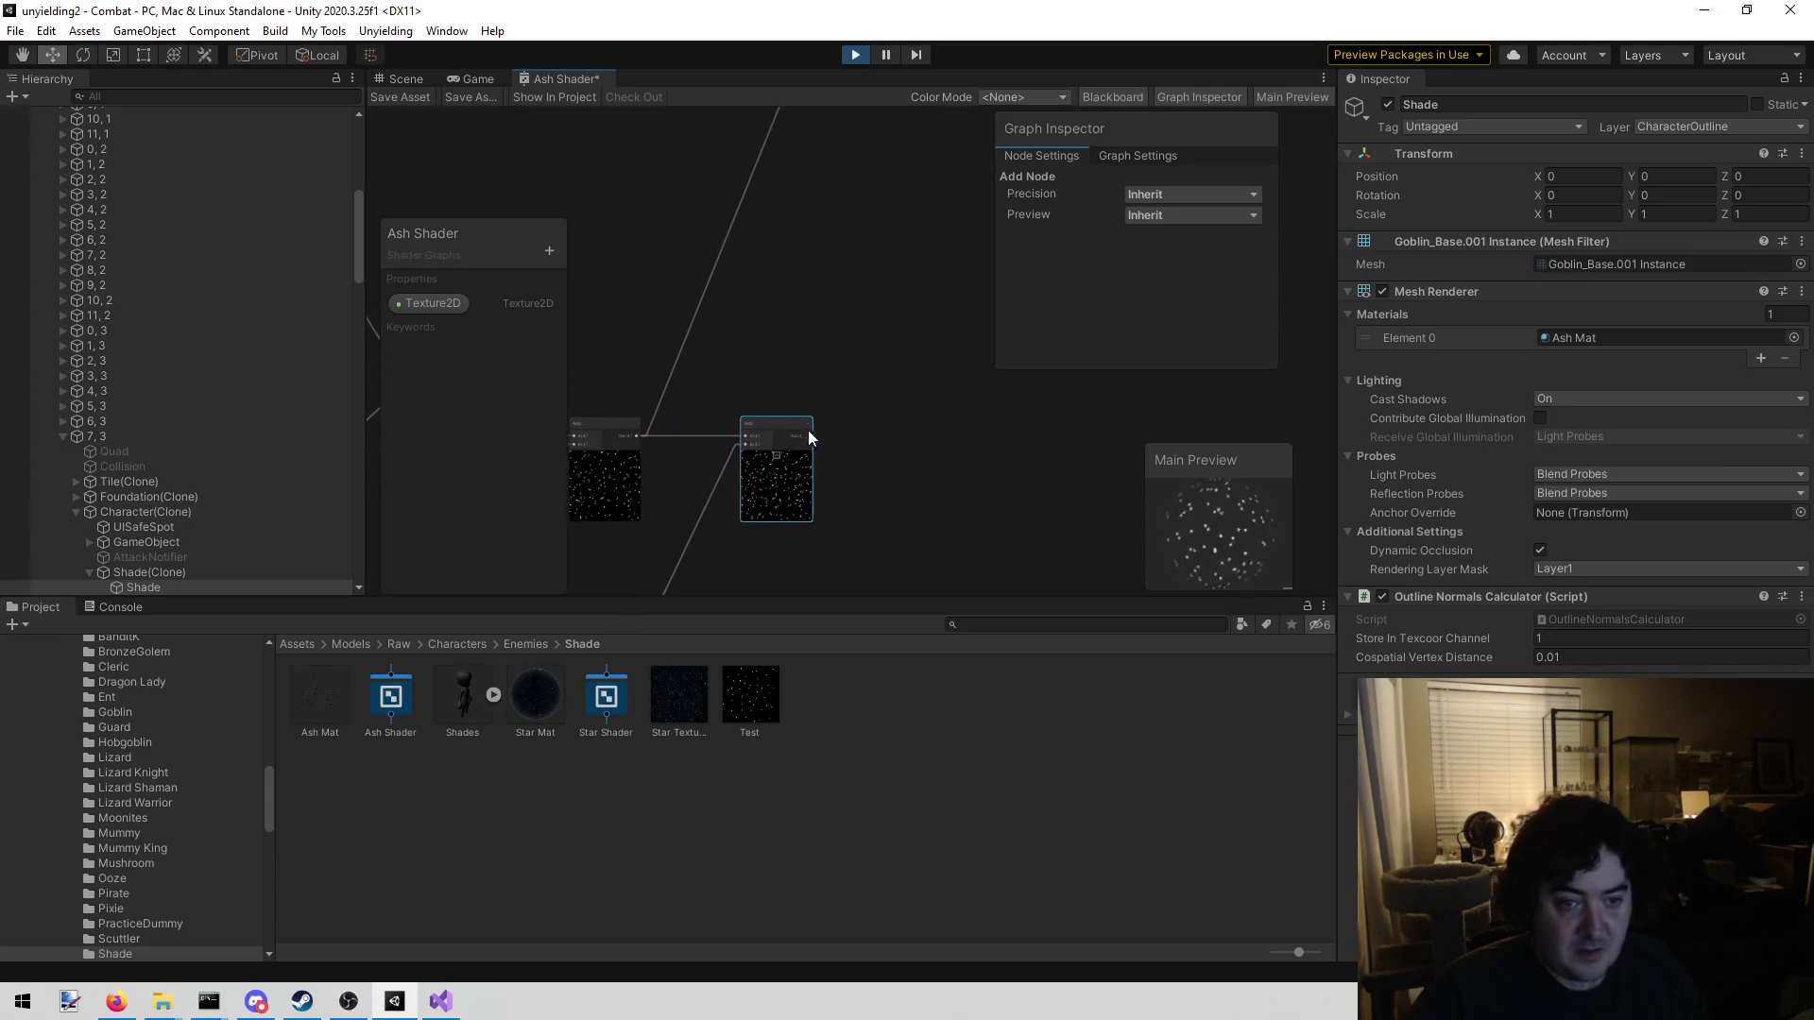
{"action": "mouse_move", "coordinate": [805, 435]}
{"action": "left_mouse_down"}
{"action": "mouse_move", "coordinate": [992, 81]}
{"action": "mouse_move", "coordinate": [1348, 5]}
{"action": "mouse_move", "coordinate": [858, 315]}
{"action": "mouse_move", "coordinate": [792, 393]}
{"action": "mouse_move", "coordinate": [796, 373]}
{"action": "left_mouse_up"}
{"action": "left_click_drag", "start_coordinate": [841, 512], "coordinate": [859, 388]}
{"action": "left_click", "coordinate": [424, 103]}
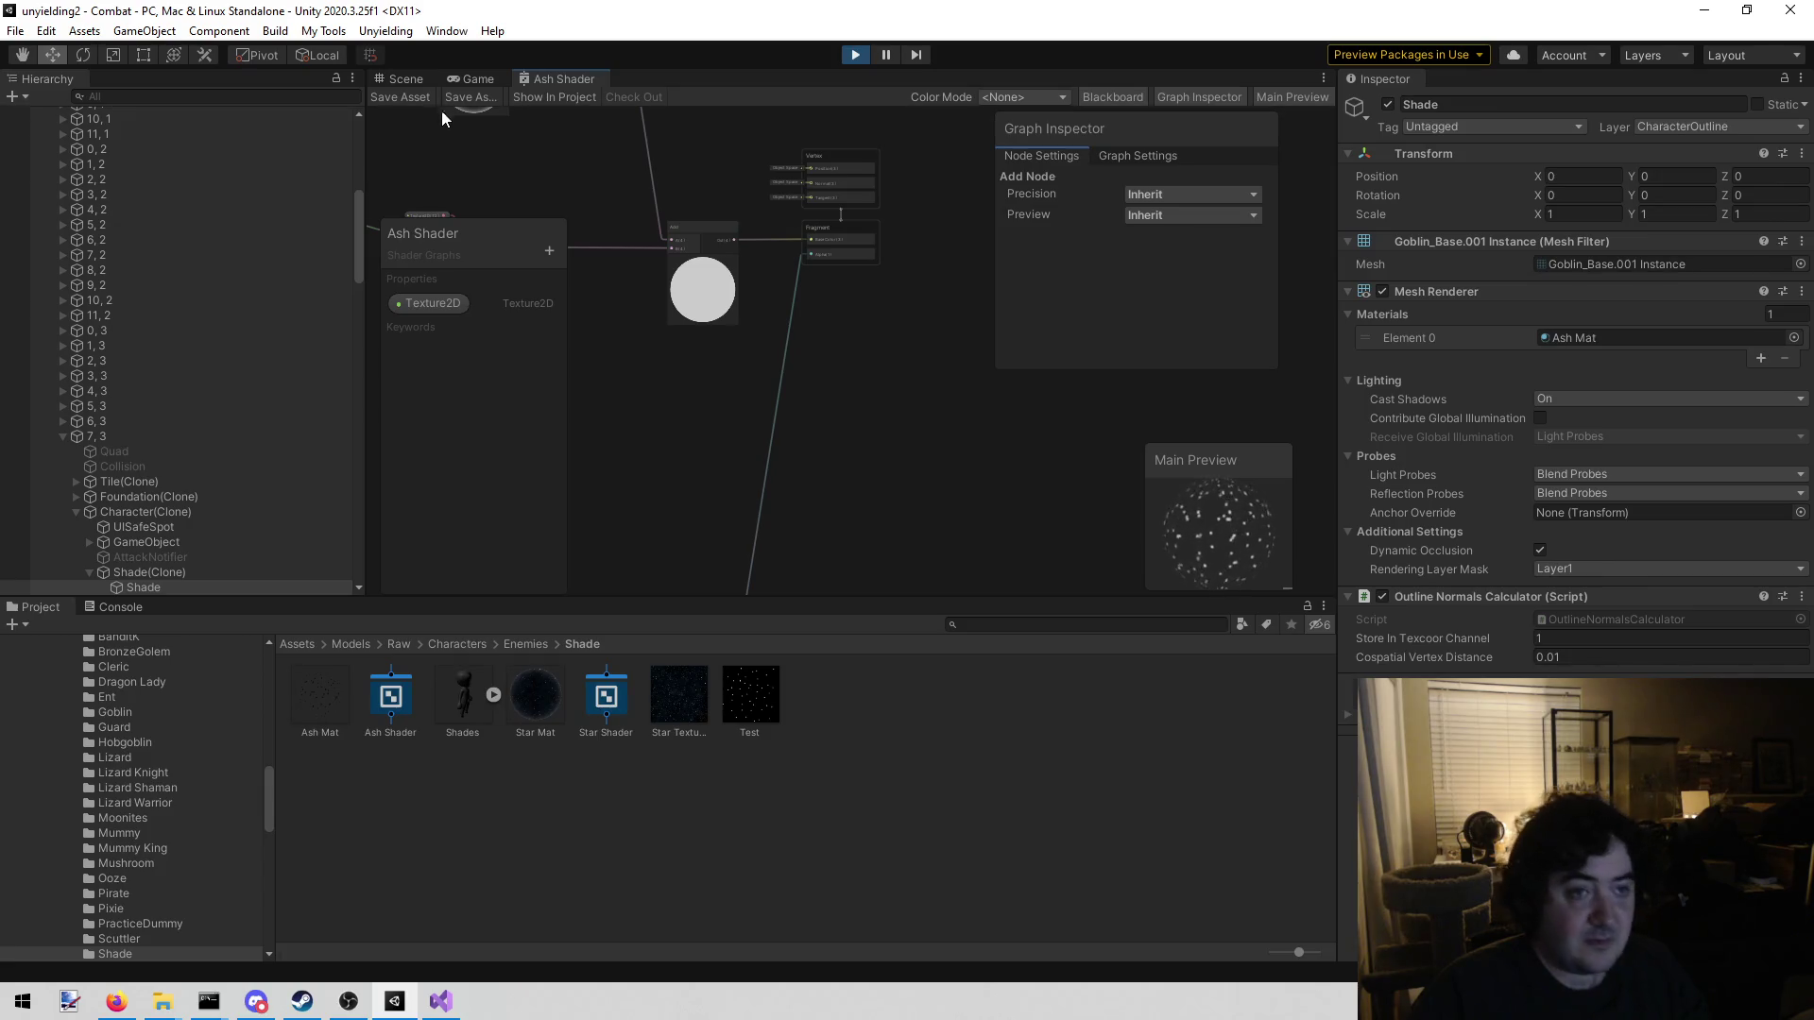
Look over the Shade's smoky look in the Scene view, then zoom the running Game view
{"action": "left_click", "coordinate": [404, 78]}
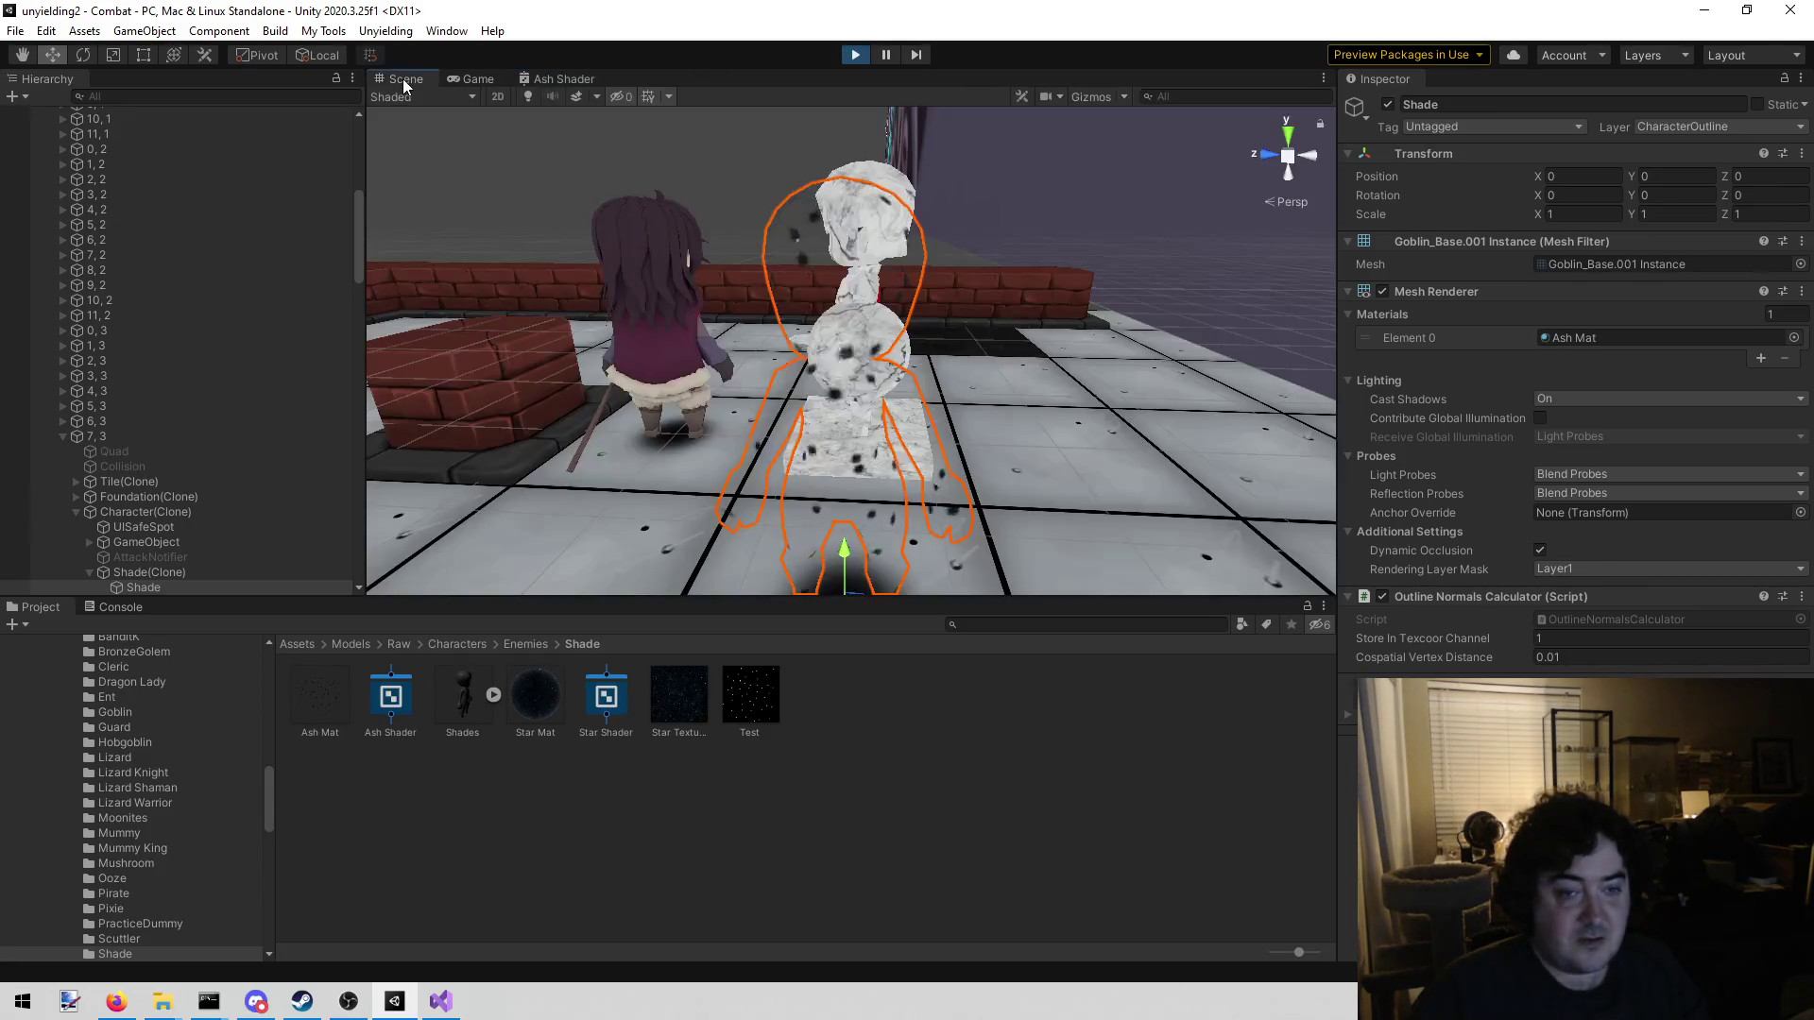
{"action": "scroll", "coordinate": [656, 263], "scroll_direction": "down", "scroll_amount": 5}
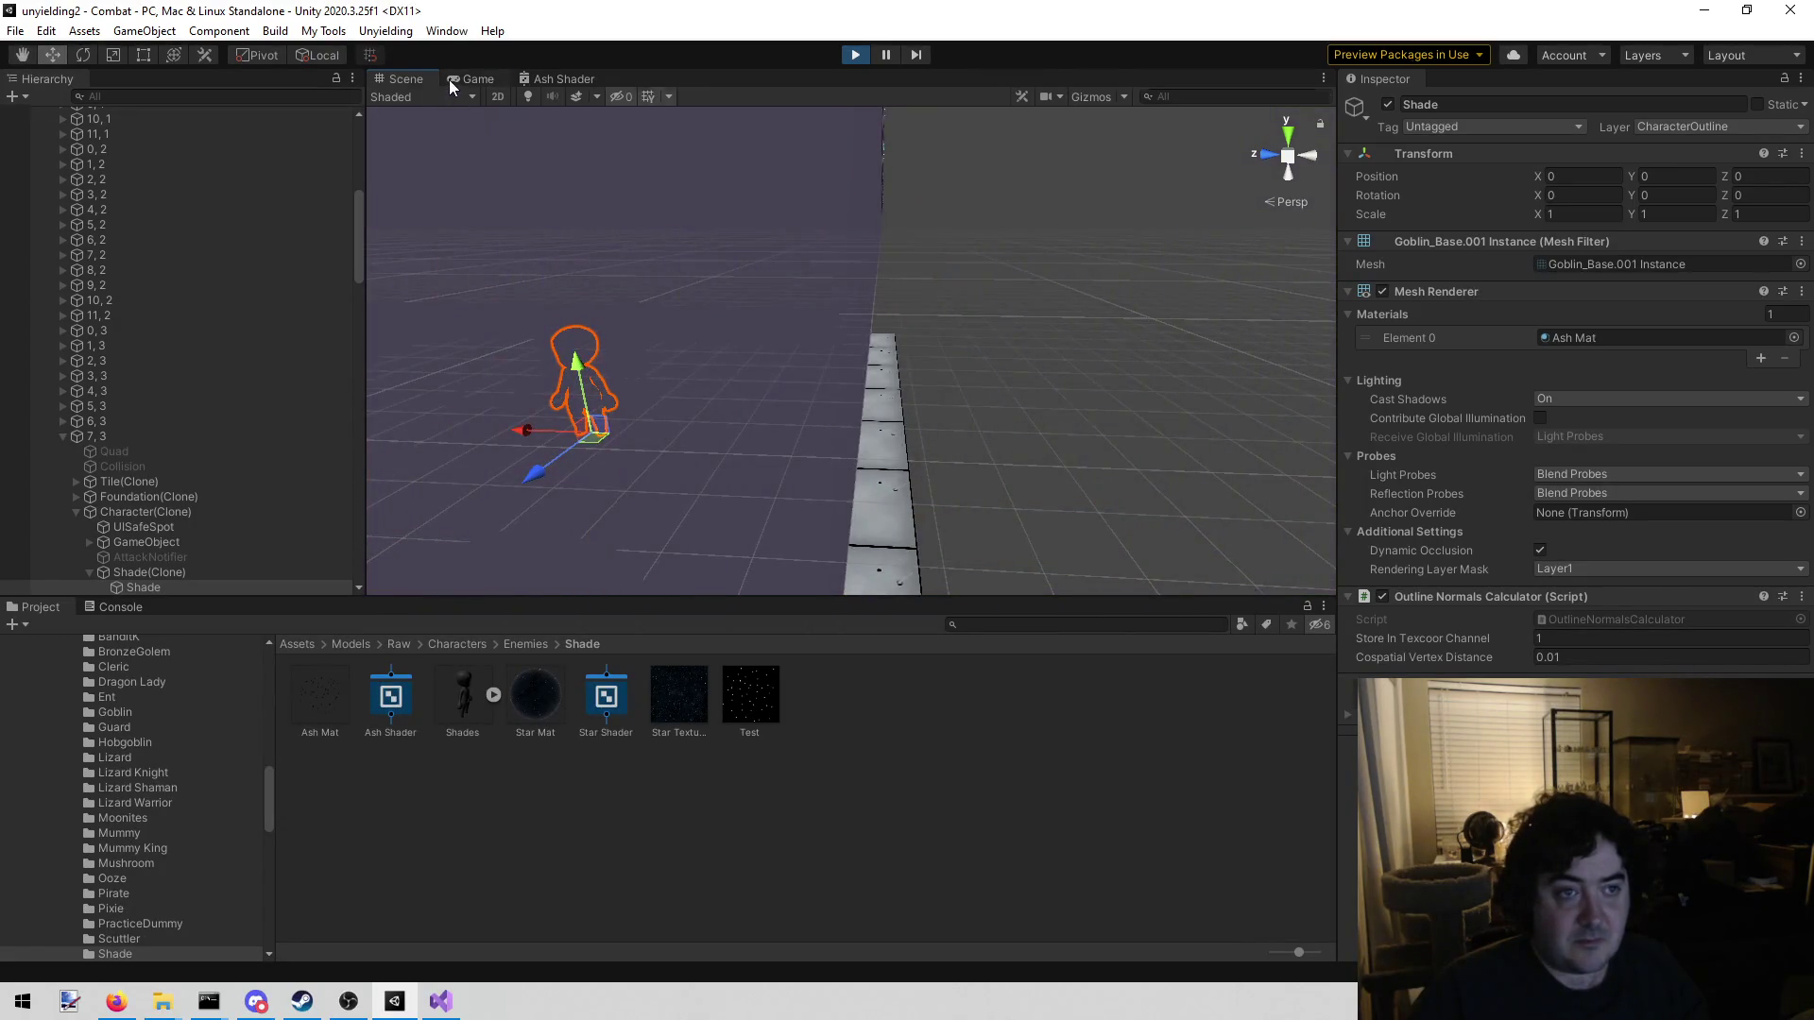
{"action": "left_click", "coordinate": [451, 79]}
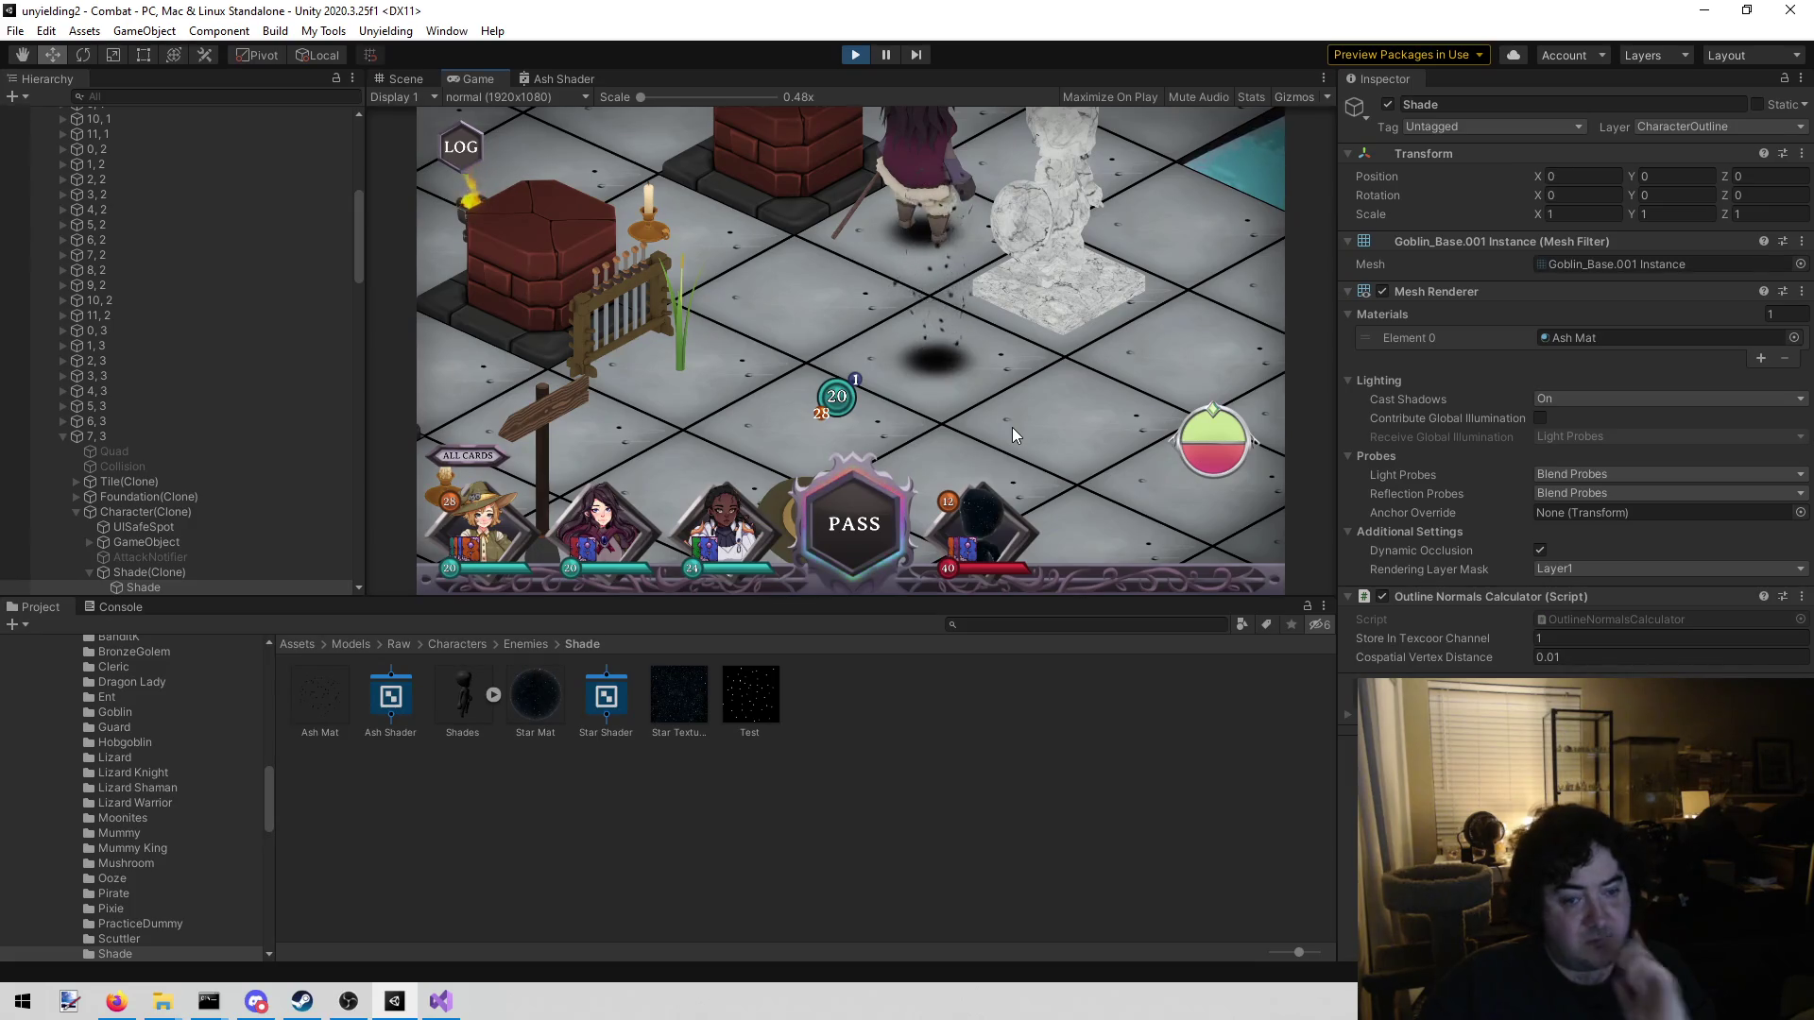
{"action": "mouse_move", "coordinate": [1035, 348]}
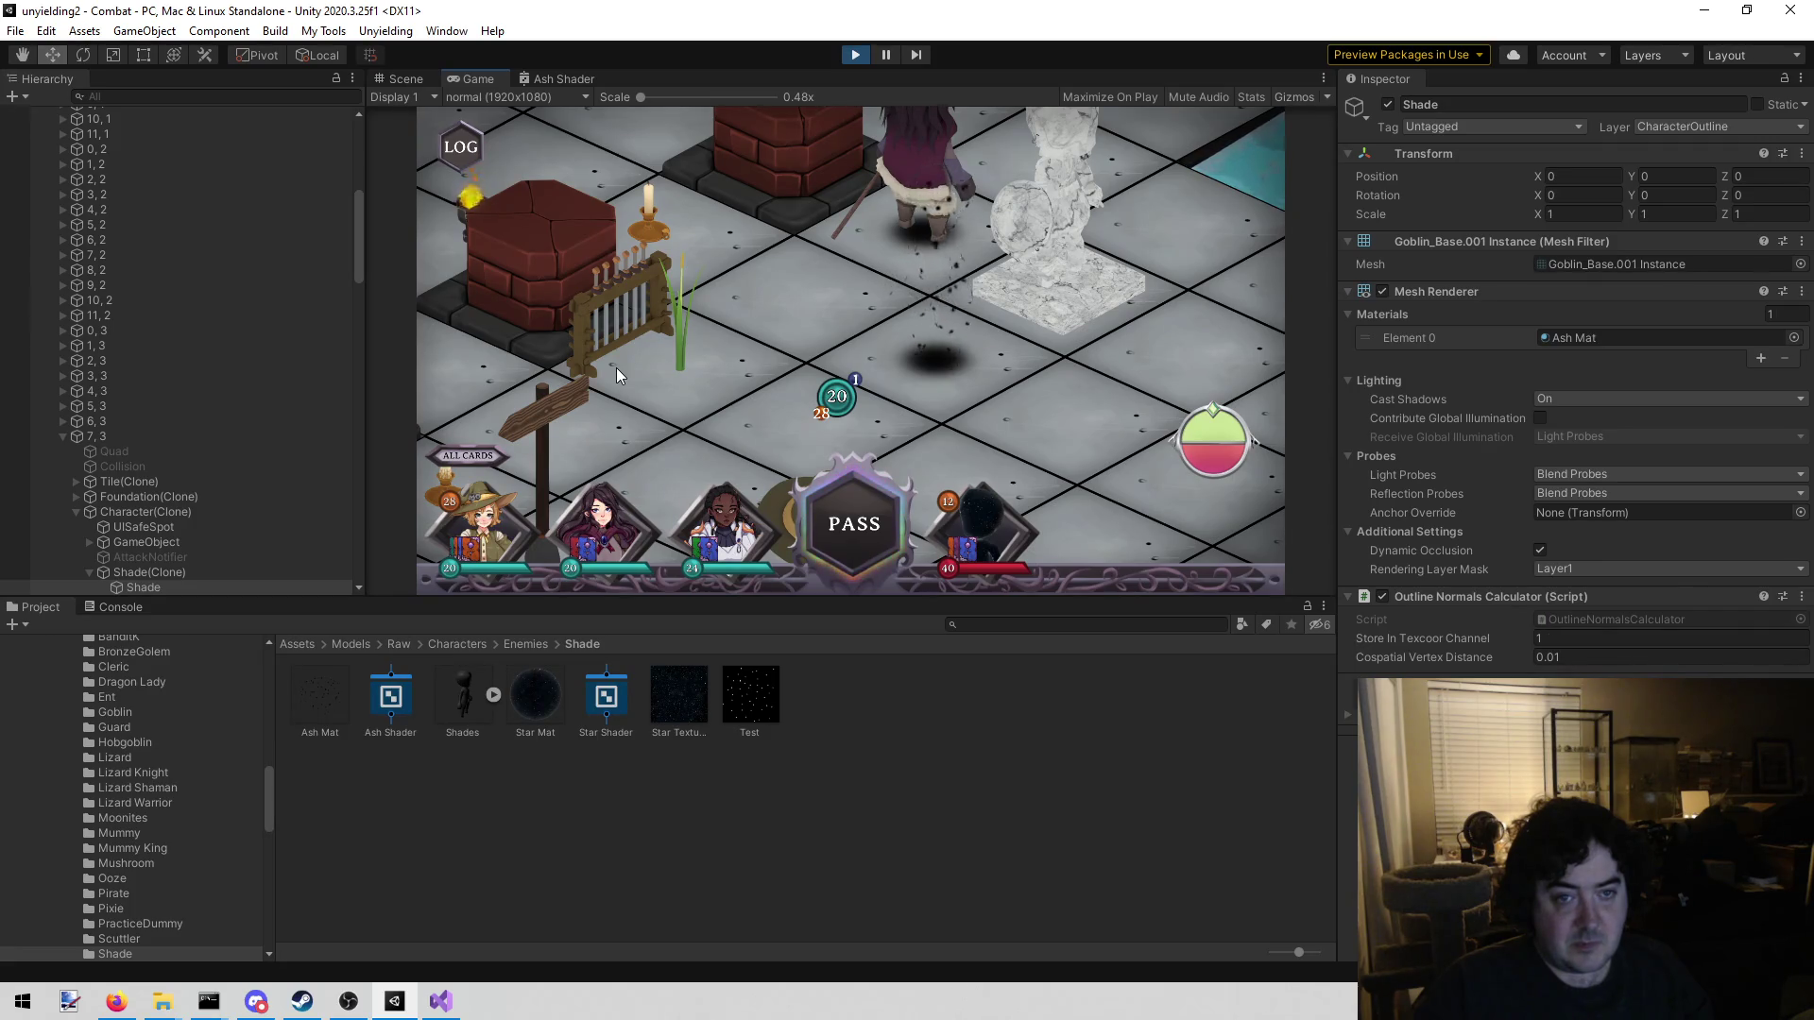
{"action": "scroll", "coordinate": [853, 397], "scroll_direction": "down", "scroll_amount": 5}
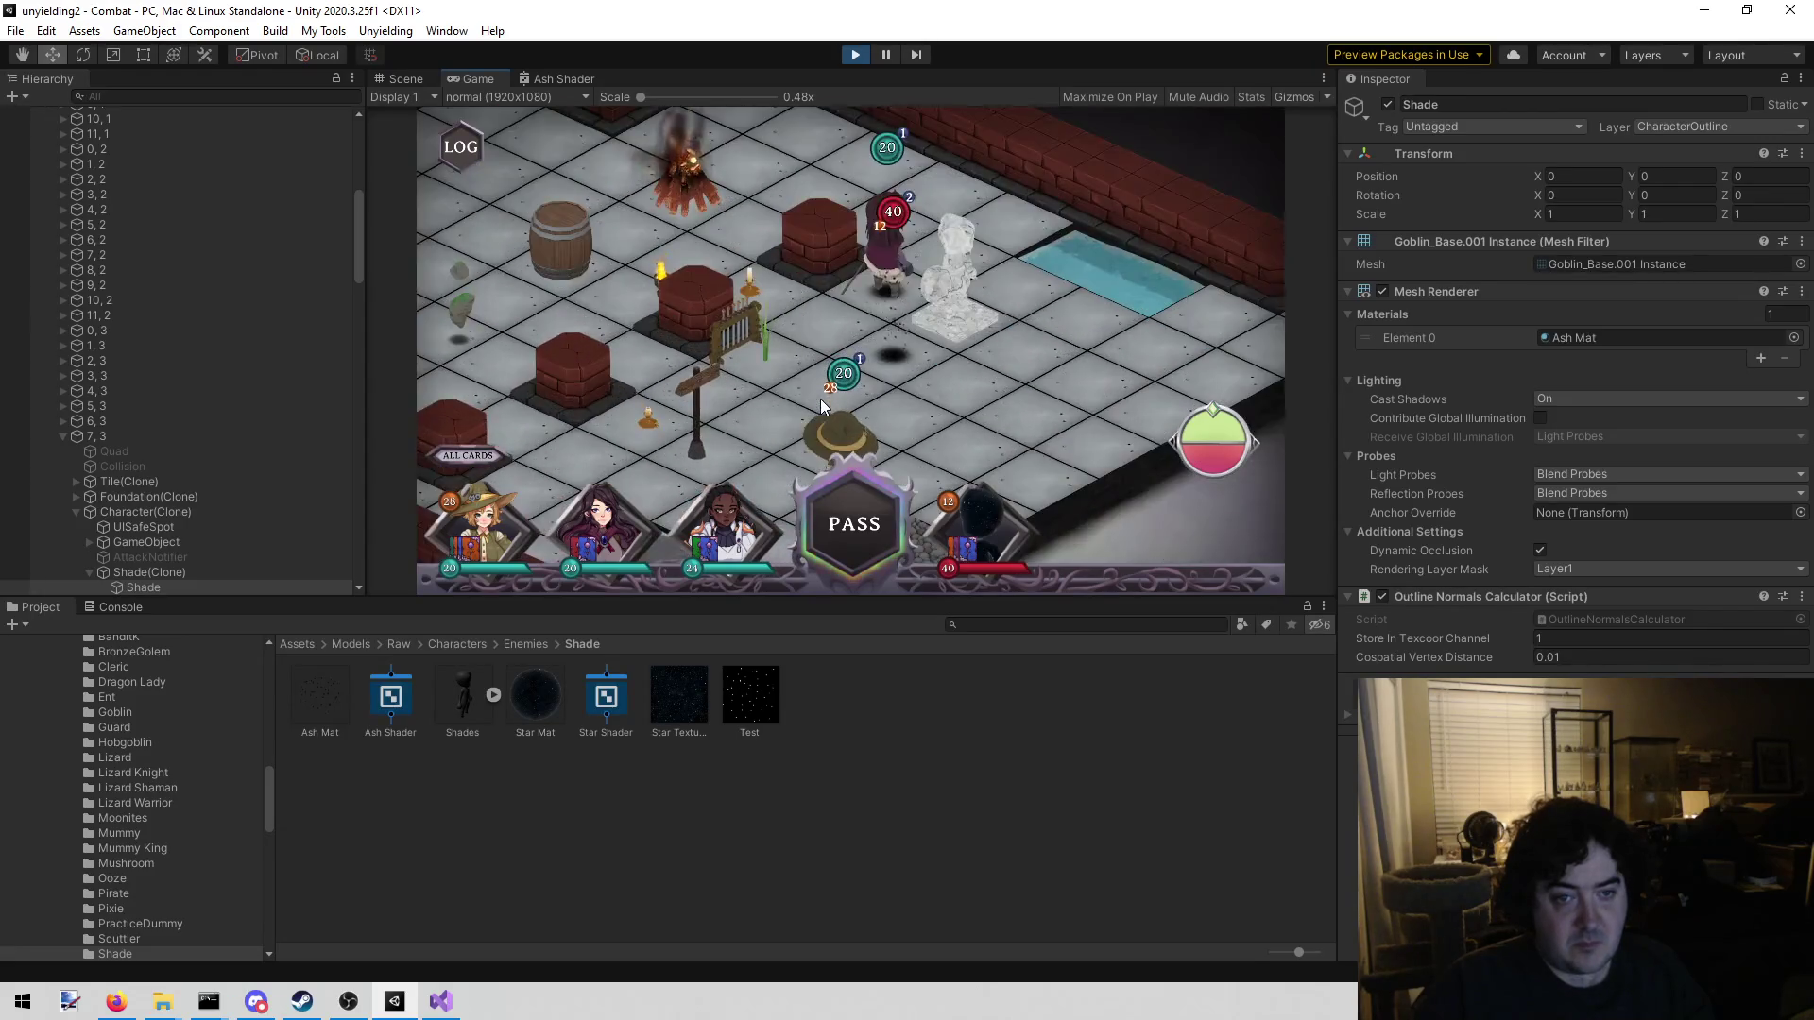
{"action": "scroll", "coordinate": [820, 399], "scroll_direction": "up", "scroll_amount": 3}
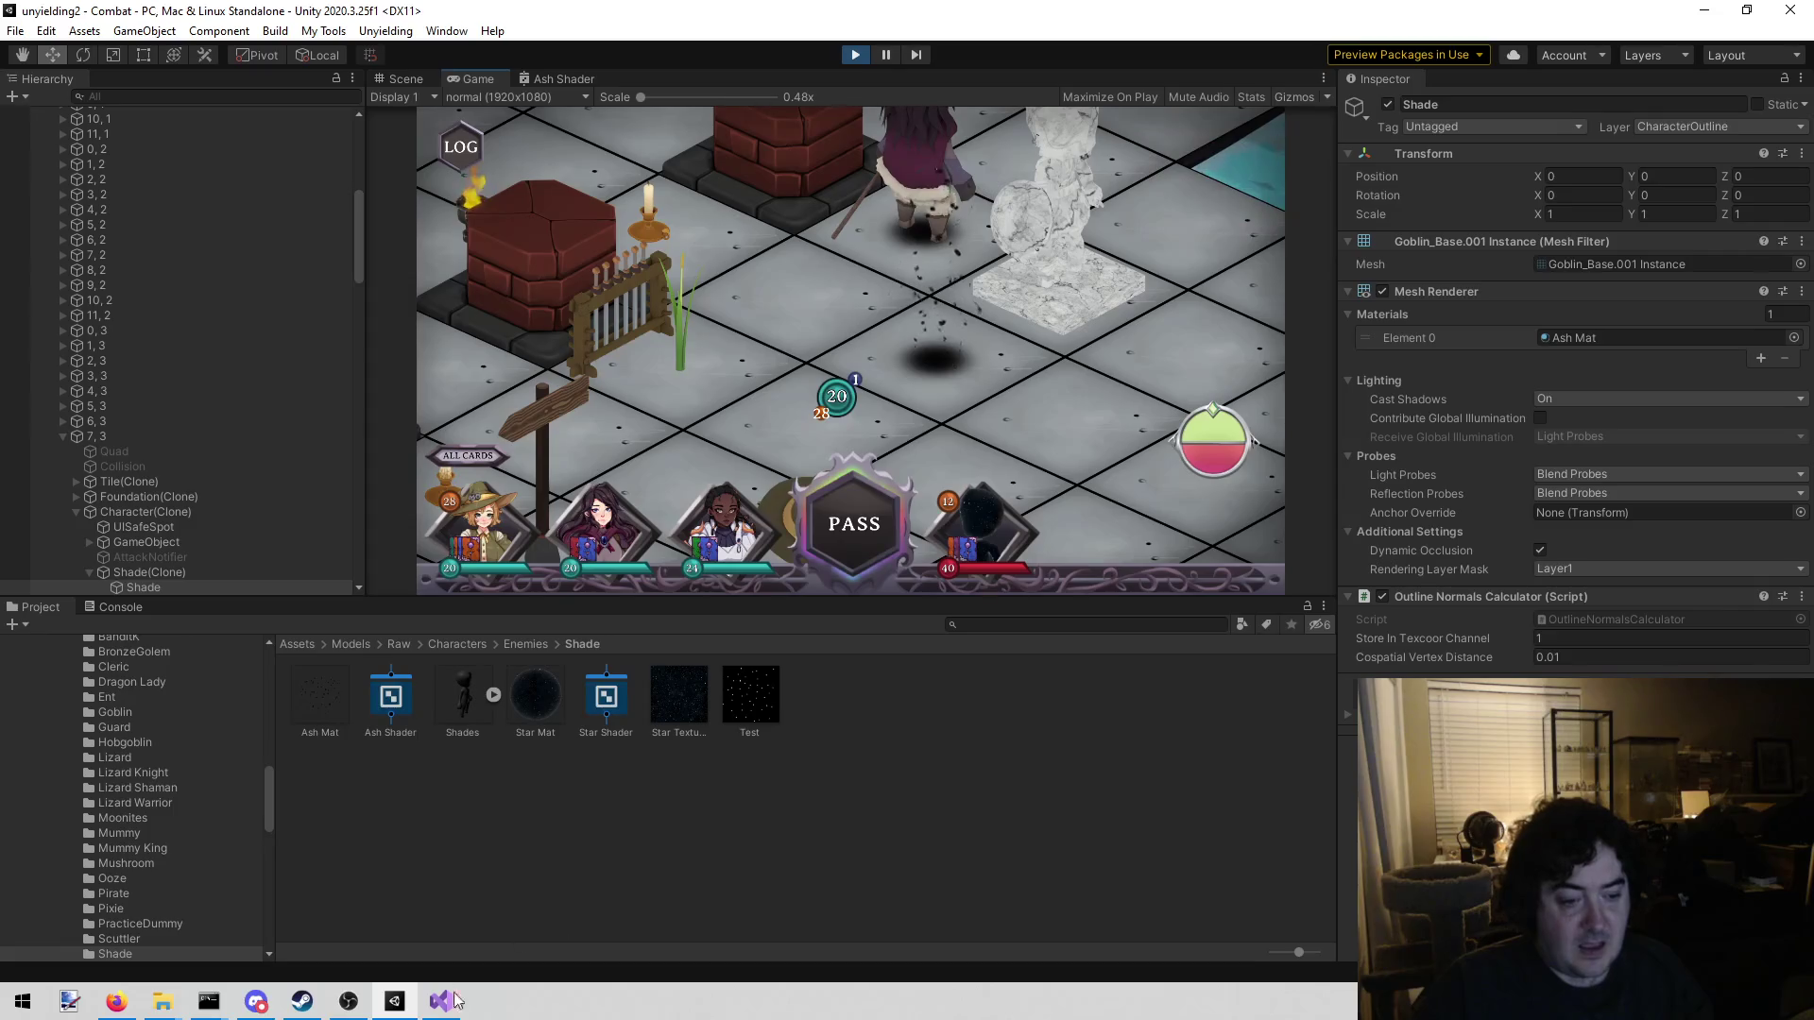
Pan across the Ash Shader graph's lower and upper node groups
{"action": "left_click", "coordinate": [547, 85]}
{"action": "scroll", "coordinate": [718, 359], "scroll_direction": "down", "scroll_amount": 5}
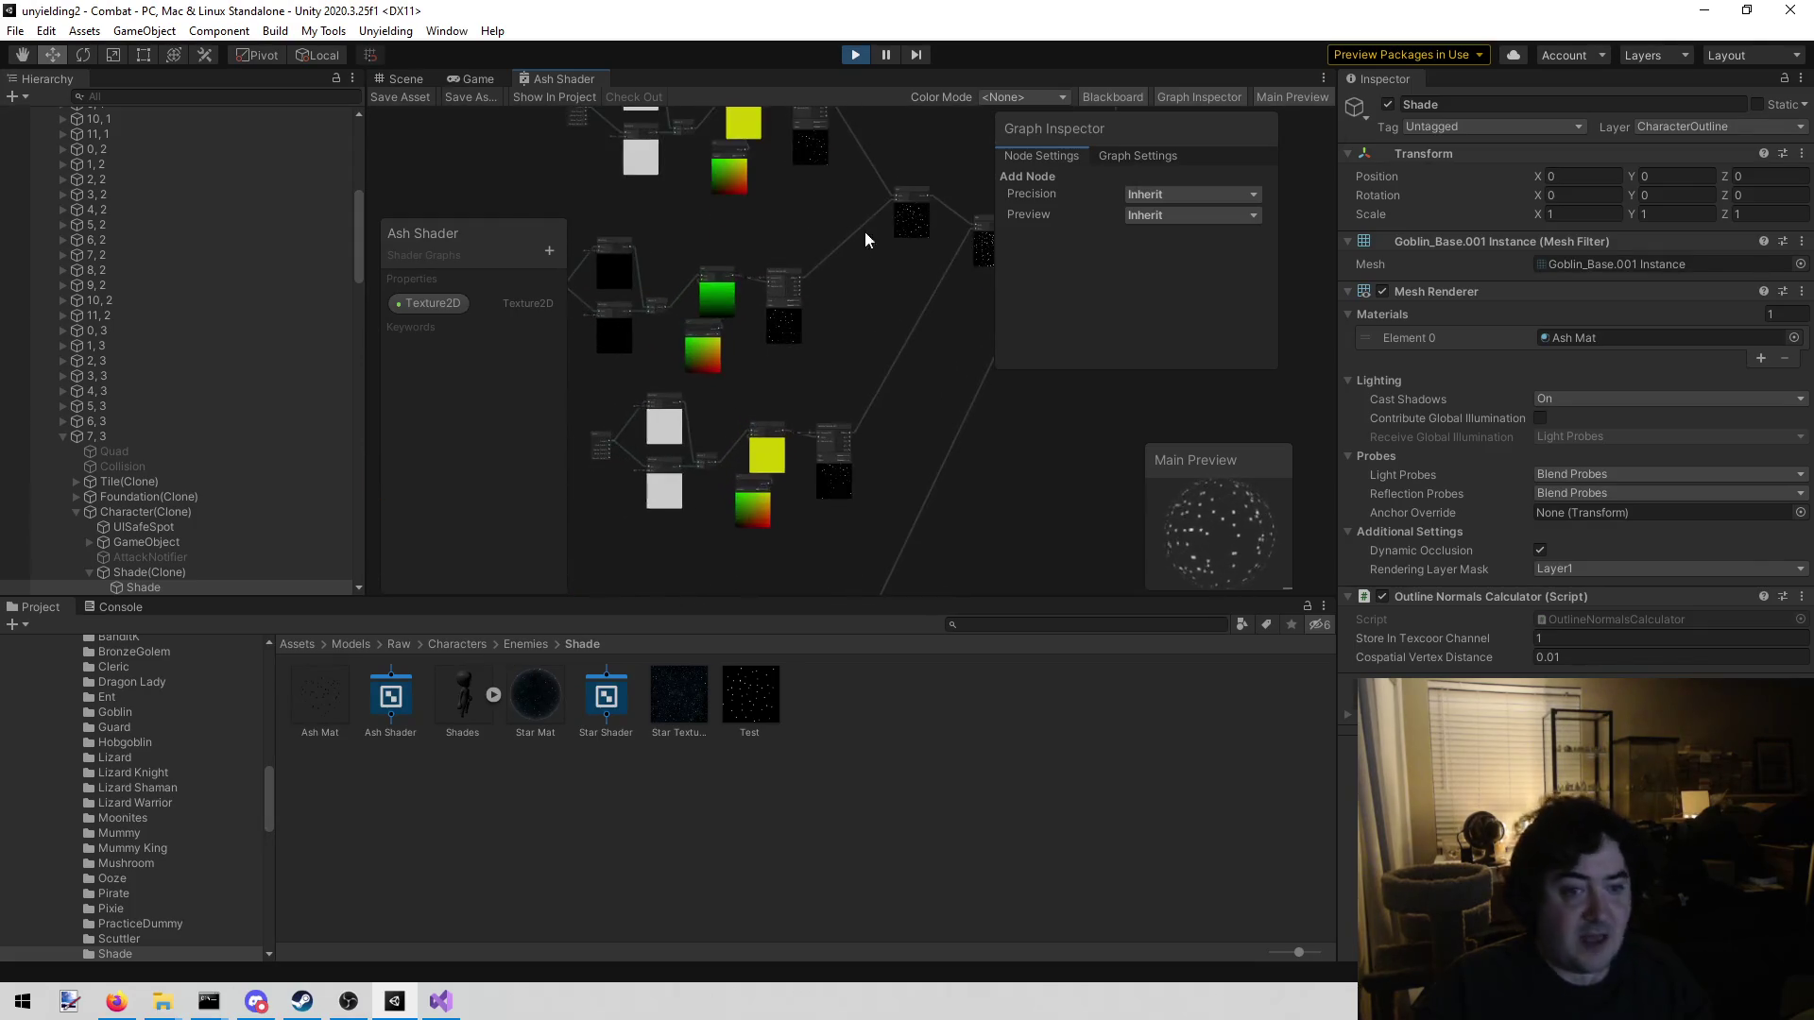
{"action": "mouse_move", "coordinate": [909, 495]}
{"action": "left_mouse_down"}
{"action": "mouse_move", "coordinate": [899, 427]}
{"action": "mouse_move", "coordinate": [983, 195]}
{"action": "left_mouse_up"}
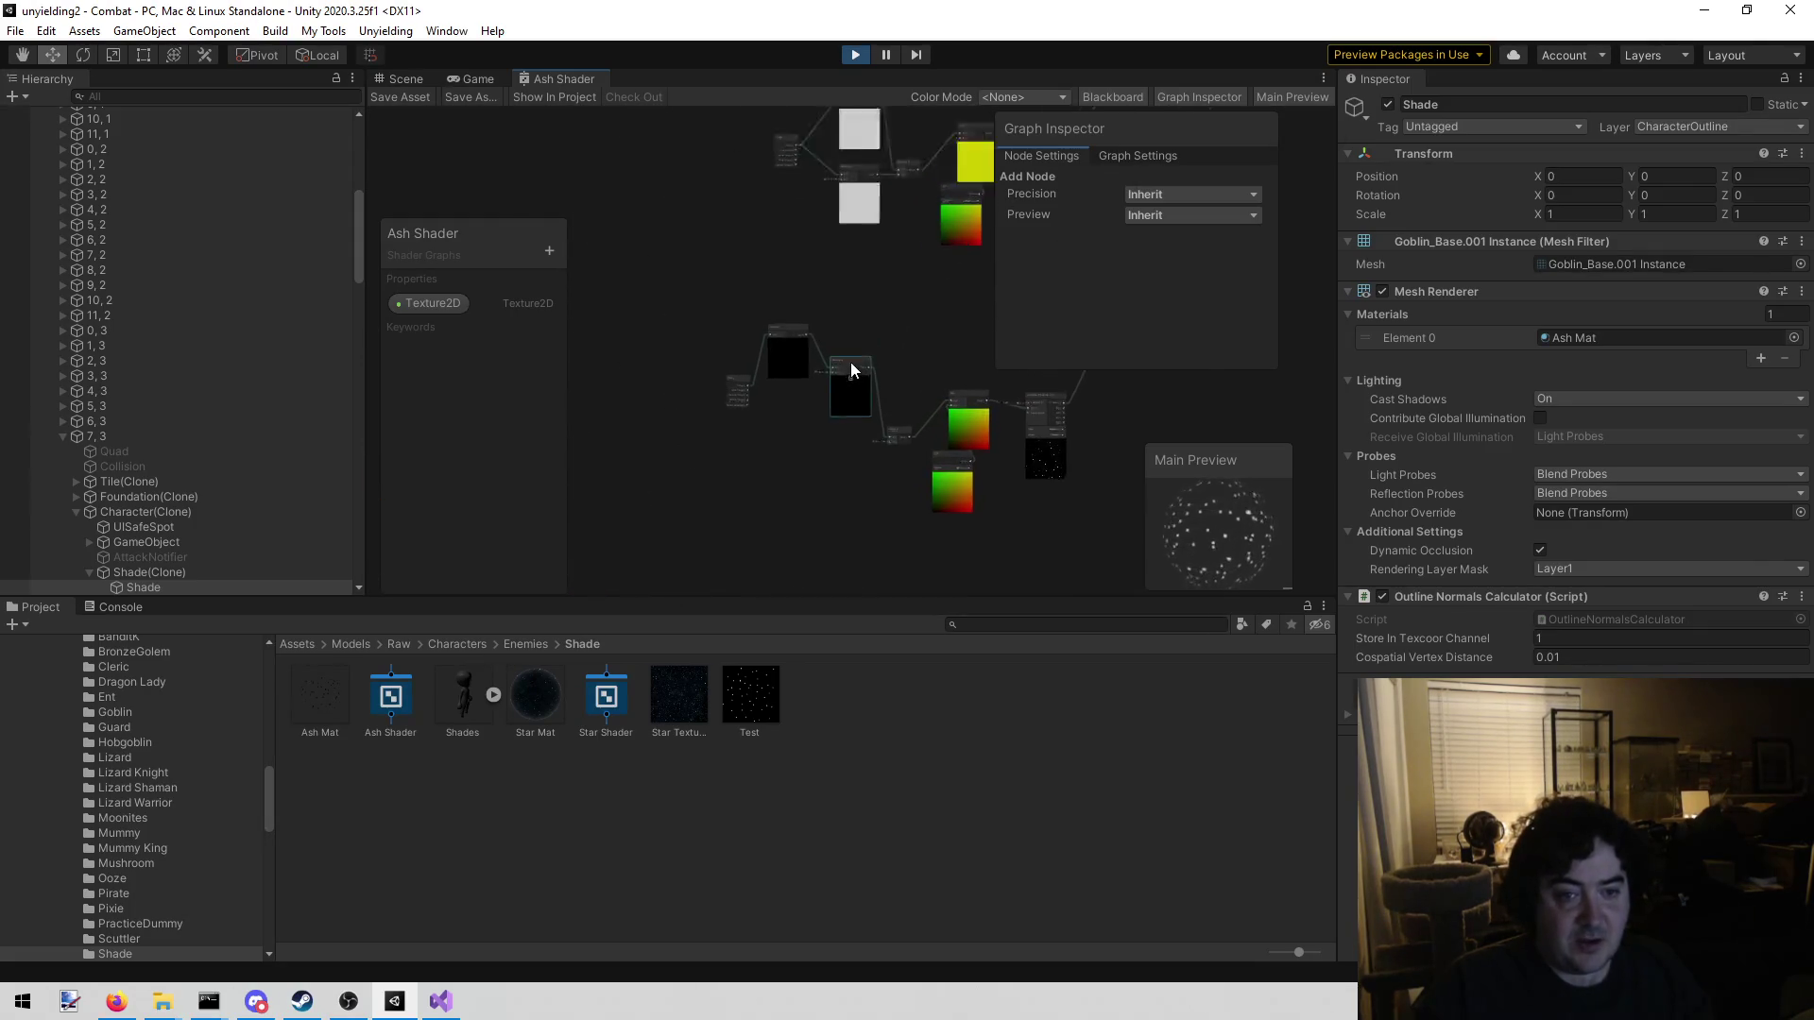
{"action": "scroll", "coordinate": [850, 272], "scroll_direction": "up", "scroll_amount": 3}
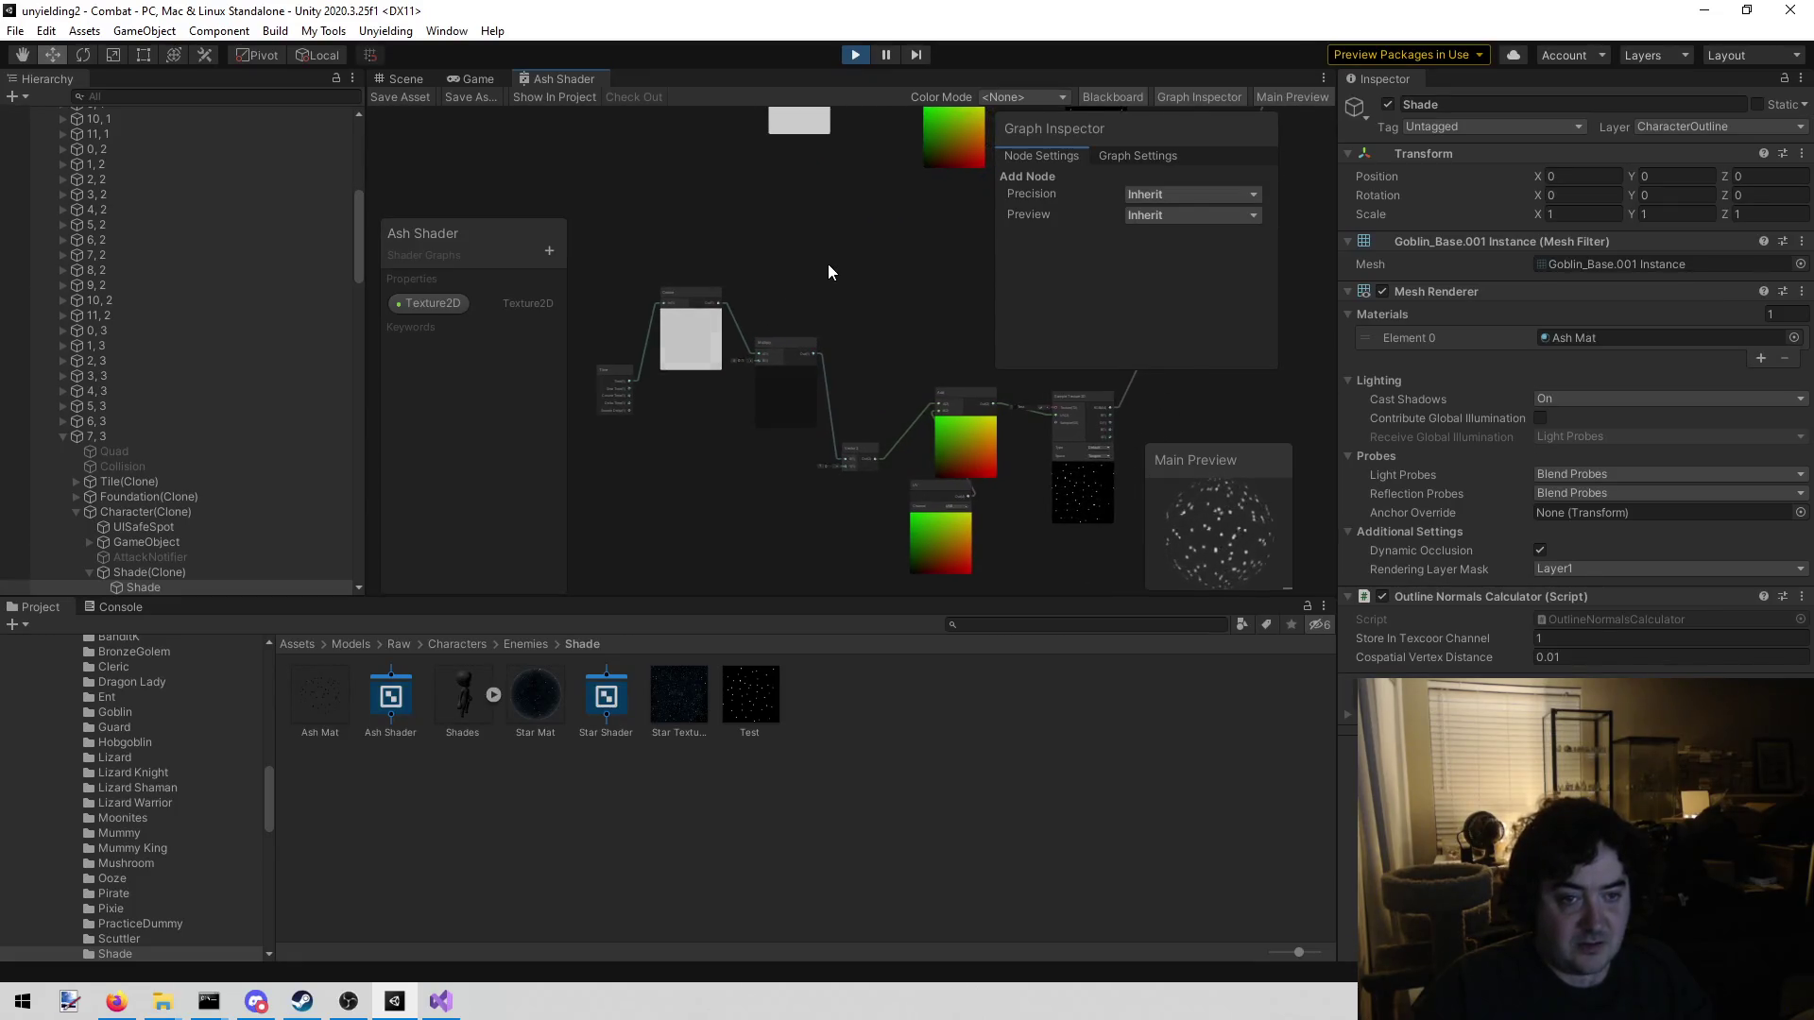
{"action": "mouse_move", "coordinate": [818, 268]}
{"action": "left_mouse_down"}
{"action": "mouse_move", "coordinate": [842, 321]}
{"action": "mouse_move", "coordinate": [784, 482]}
{"action": "mouse_move", "coordinate": [633, 548]}
{"action": "left_mouse_up"}
{"action": "mouse_move", "coordinate": [784, 439]}
{"action": "left_mouse_down"}
{"action": "mouse_move", "coordinate": [764, 463]}
{"action": "mouse_move", "coordinate": [751, 393]}
{"action": "left_mouse_up"}
{"action": "scroll", "coordinate": [765, 373], "scroll_direction": "up", "scroll_amount": 4}
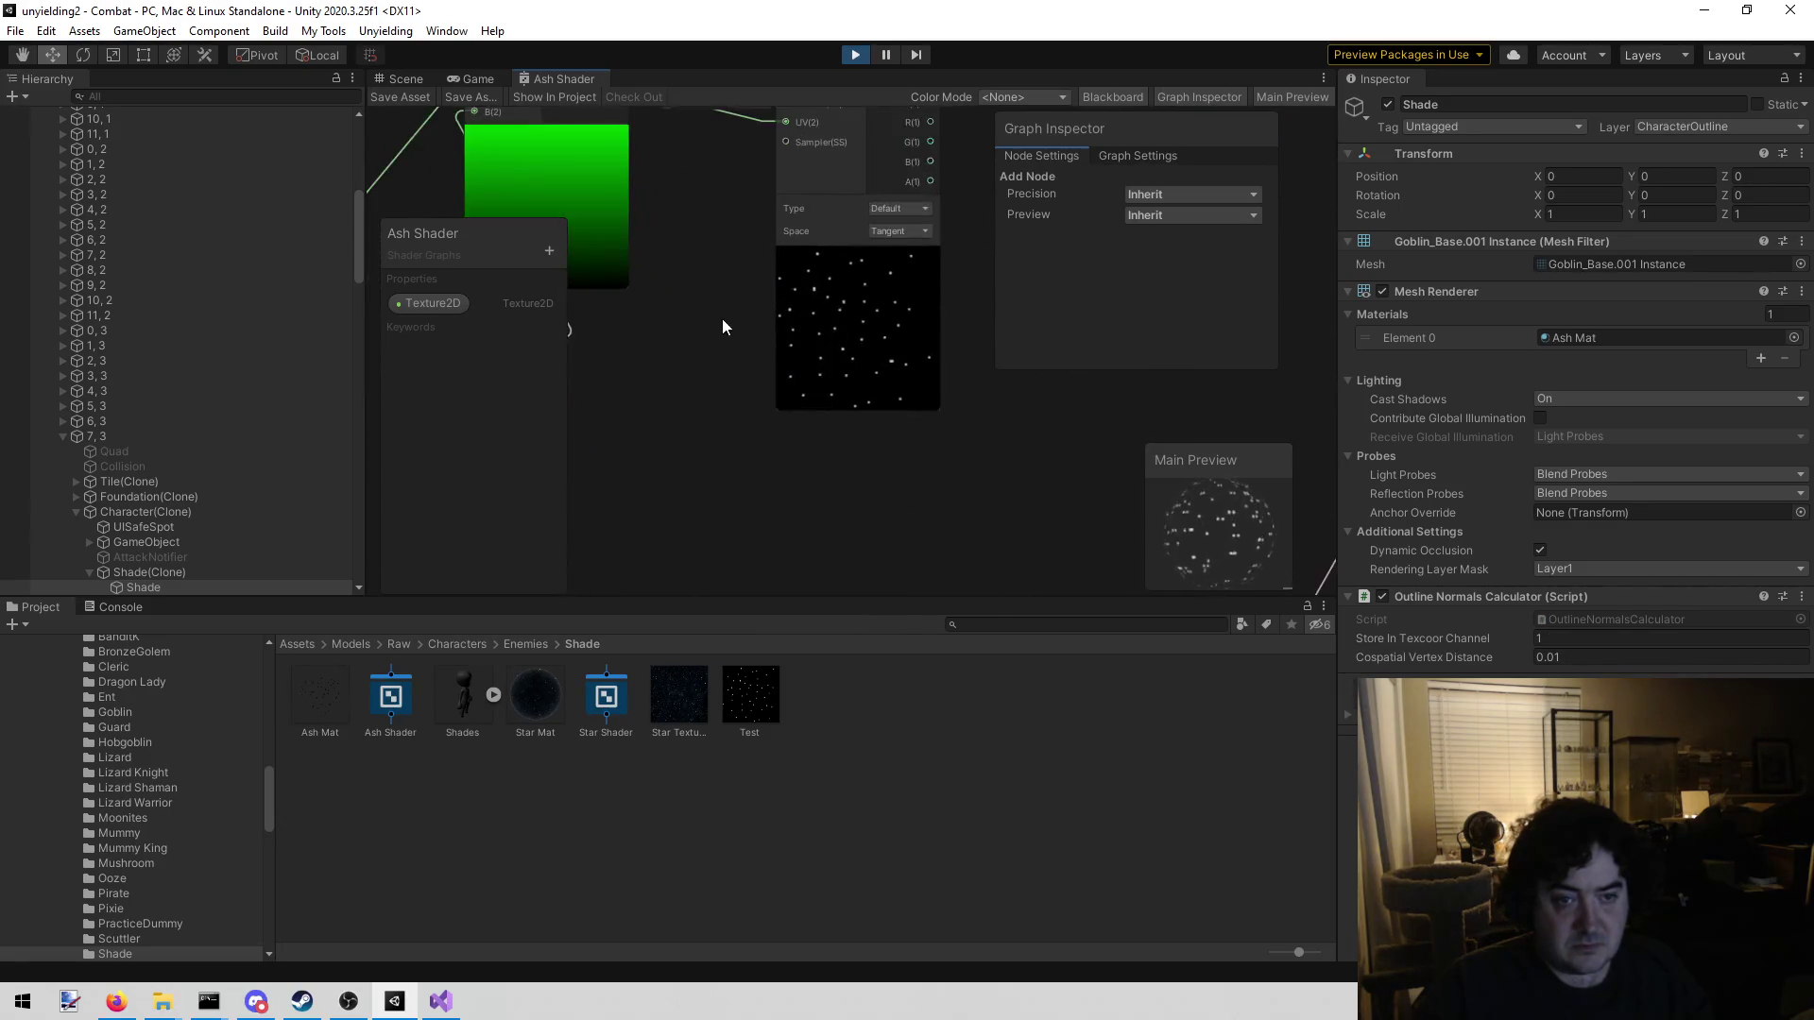
{"action": "scroll", "coordinate": [715, 315], "scroll_direction": "down", "scroll_amount": 1}
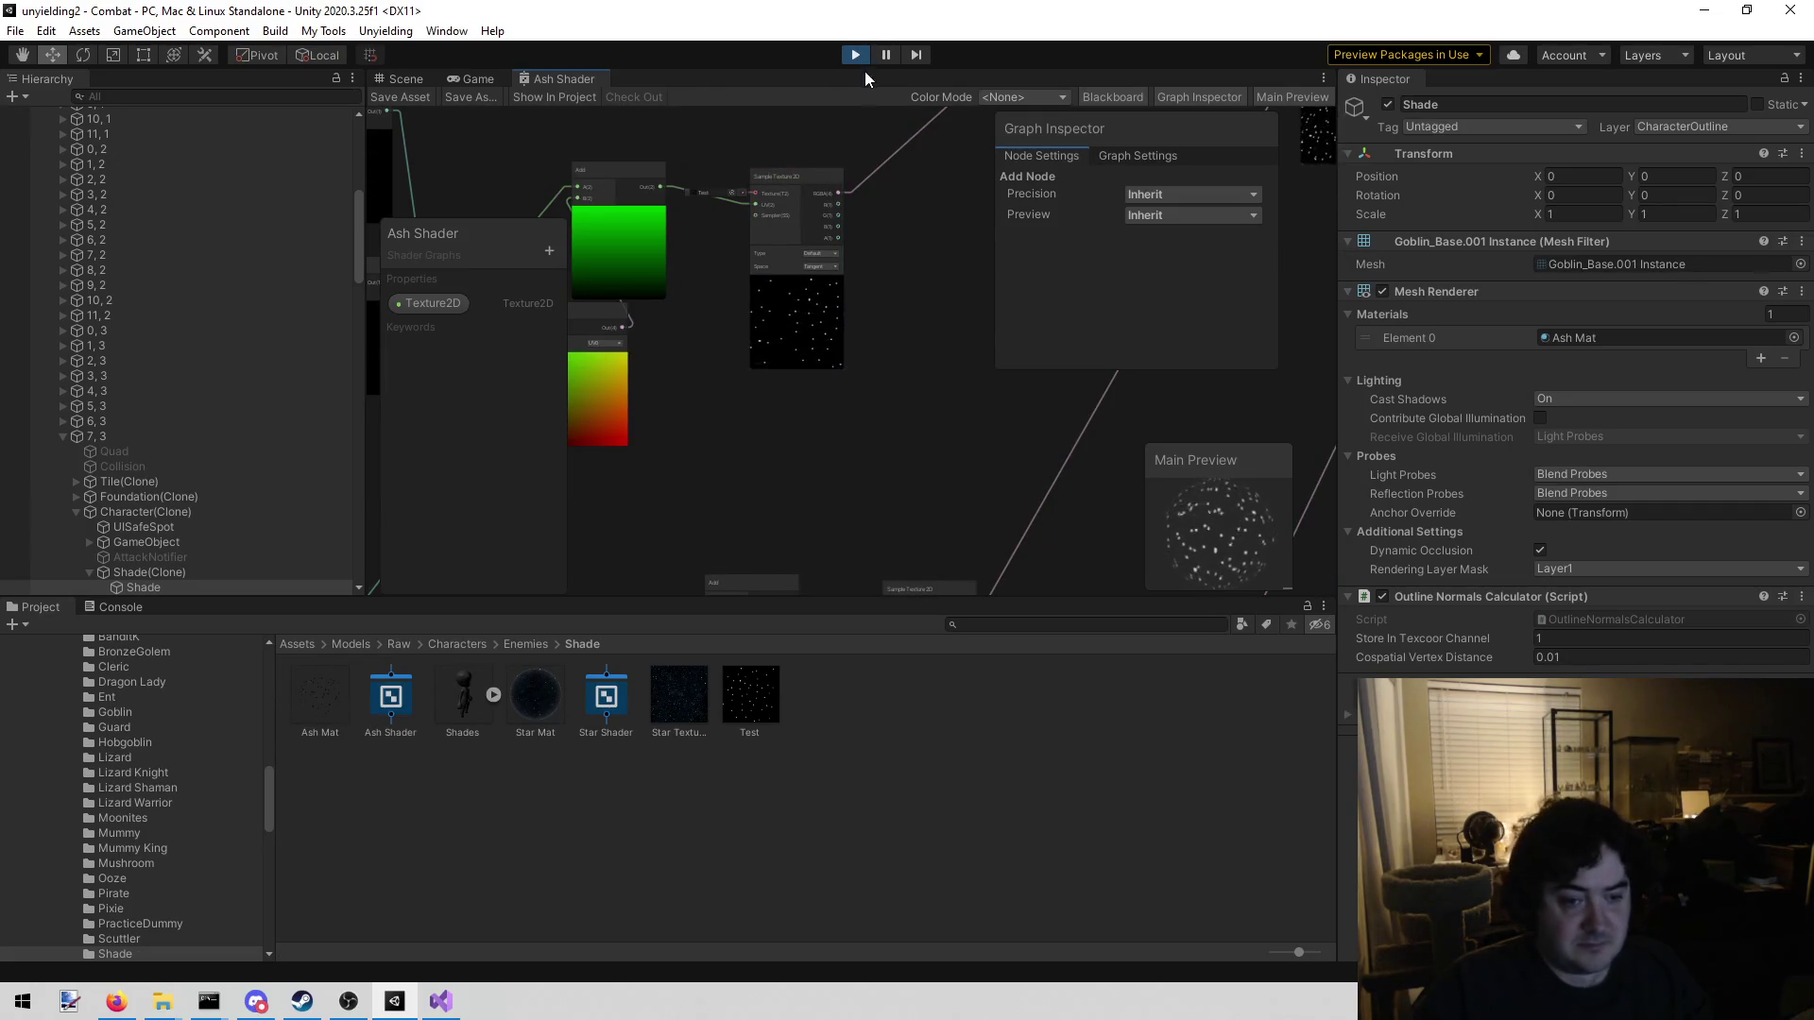
Open the Test star texture from the Shade folder in paint.net
{"action": "left_click", "coordinate": [757, 690]}
{"action": "right_click", "coordinate": [756, 692]}
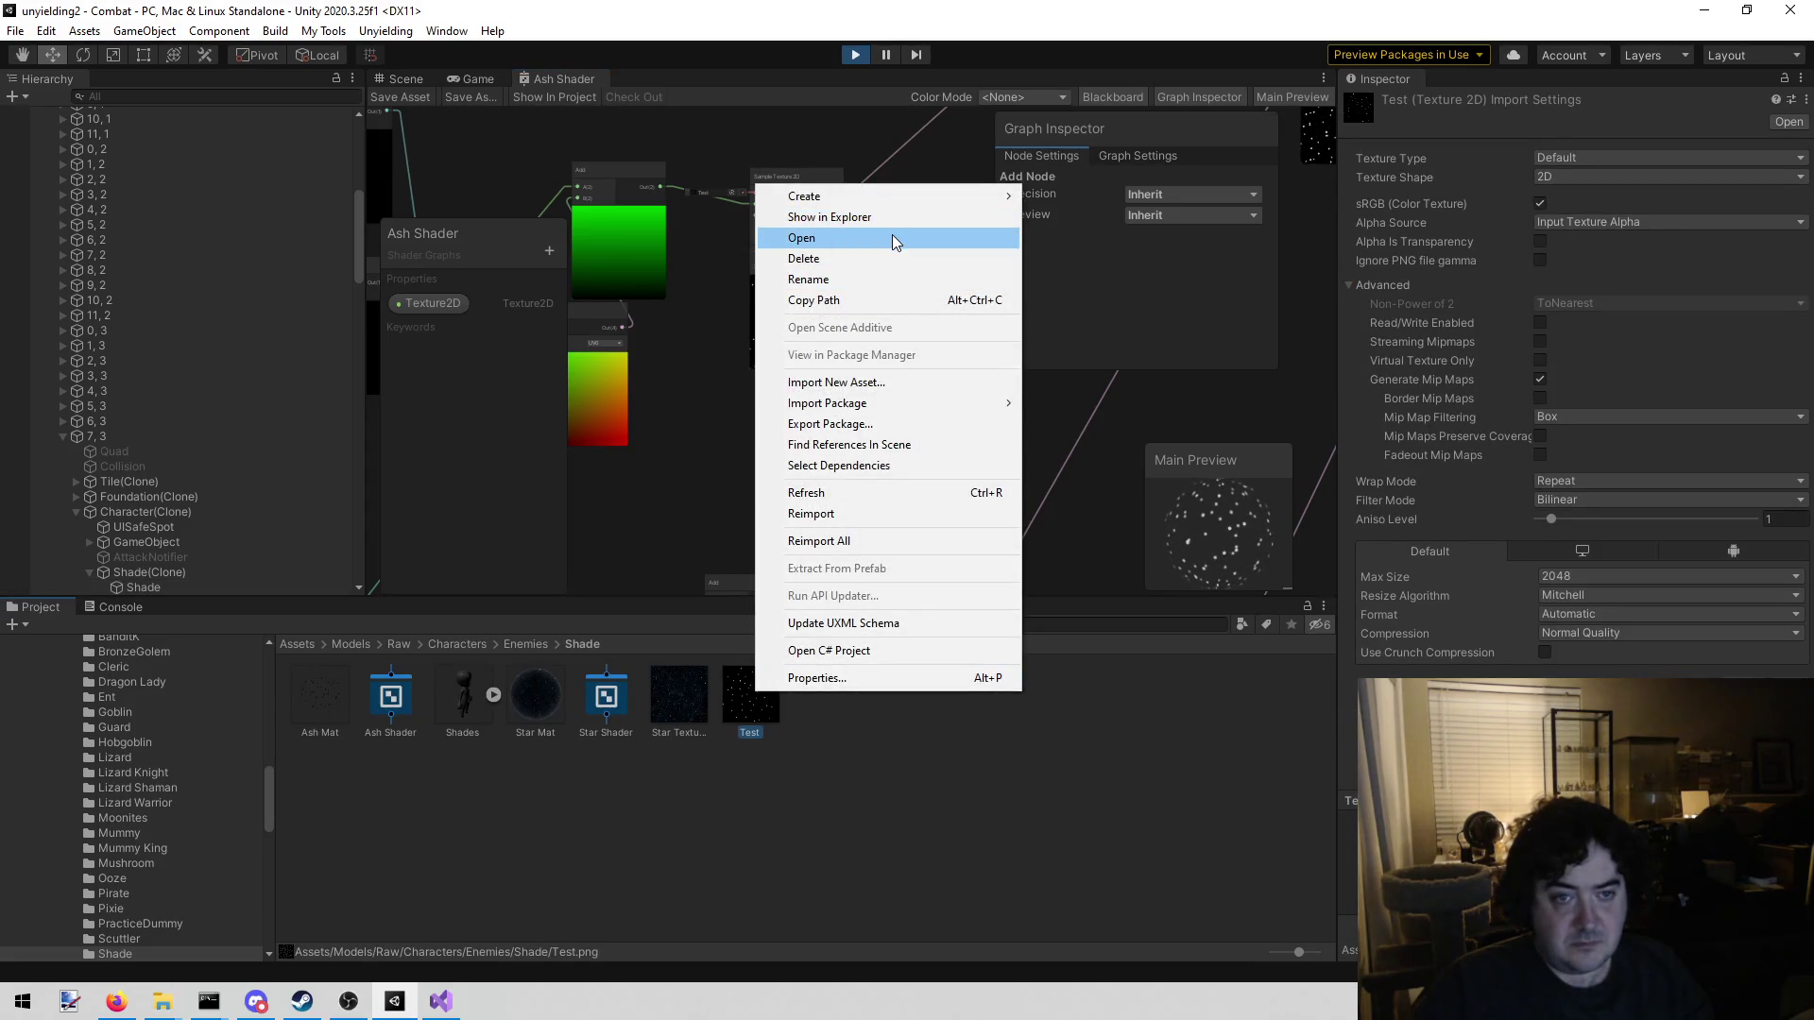
{"action": "left_click", "coordinate": [905, 802]}
{"action": "left_click", "coordinate": [765, 692]}
{"action": "right_click", "coordinate": [765, 692]}
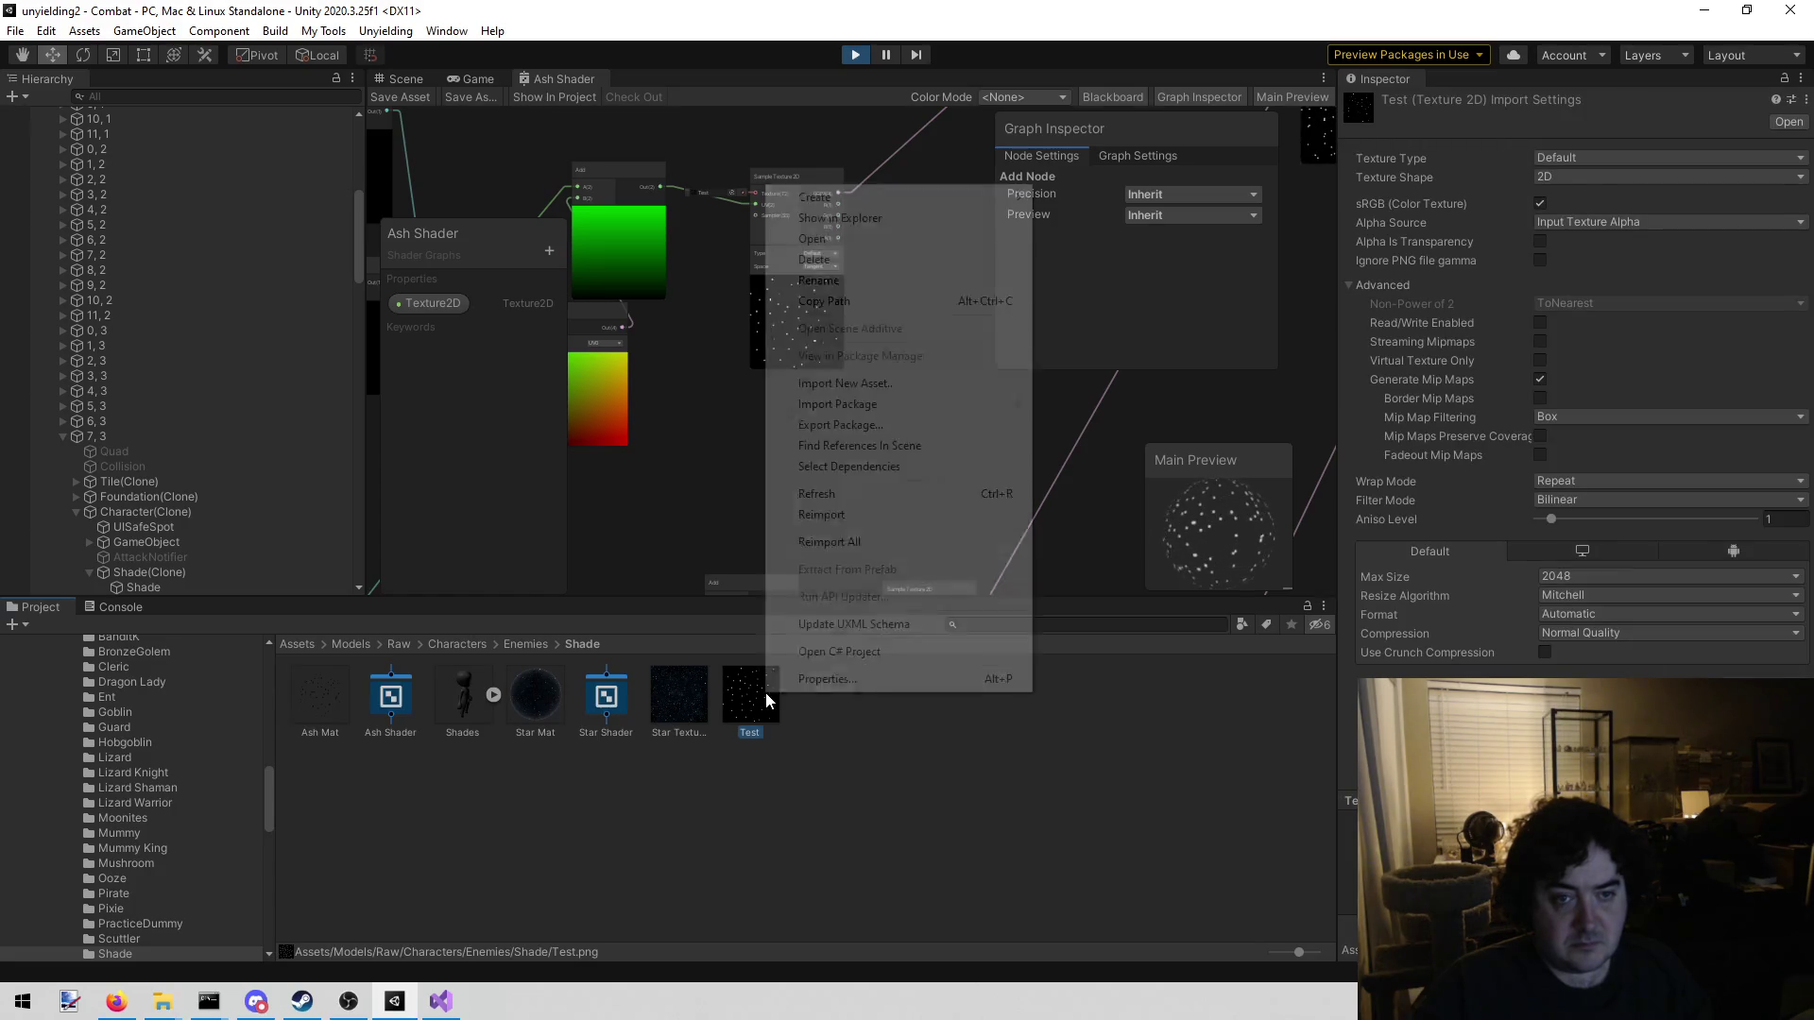
{"action": "left_click", "coordinate": [73, 1006]}
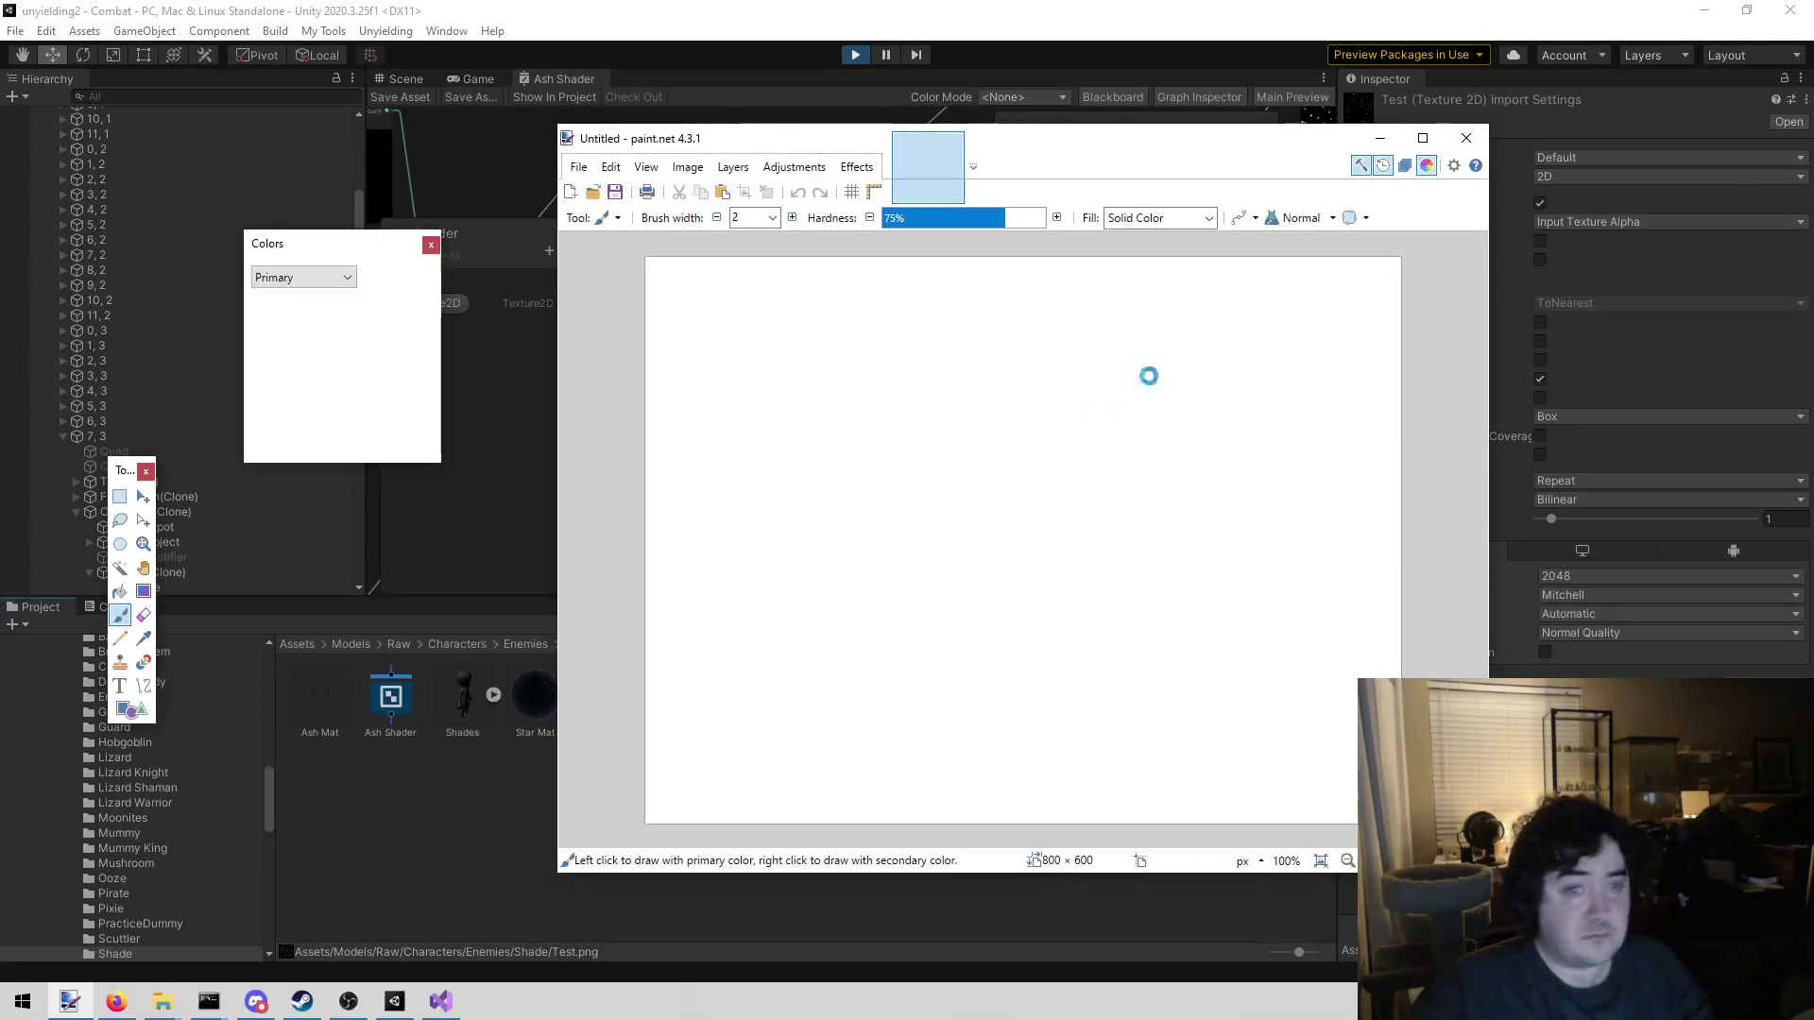
Reveal the Test texture file on disk from Unity's Project window
{"action": "left_click", "coordinate": [1466, 138]}
{"action": "right_click", "coordinate": [773, 662]}
{"action": "left_click", "coordinate": [750, 694]}
{"action": "right_click", "coordinate": [750, 693]}
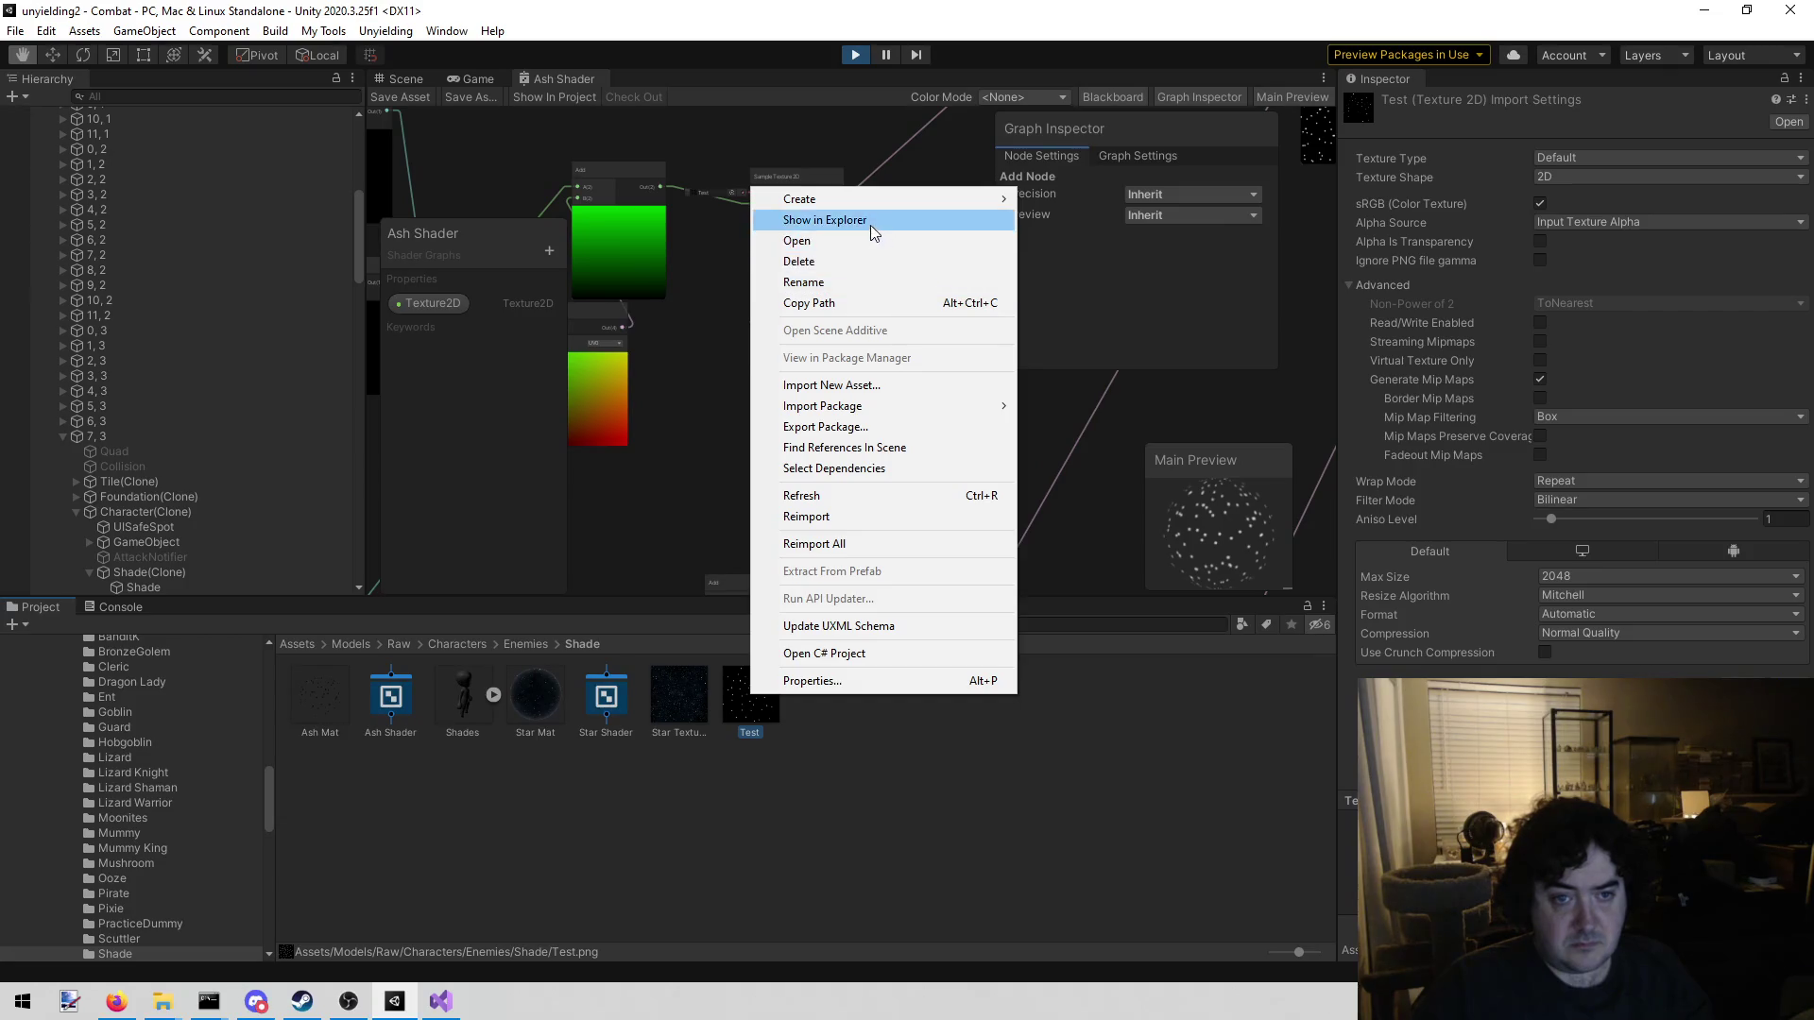
{"action": "left_click", "coordinate": [870, 227]}
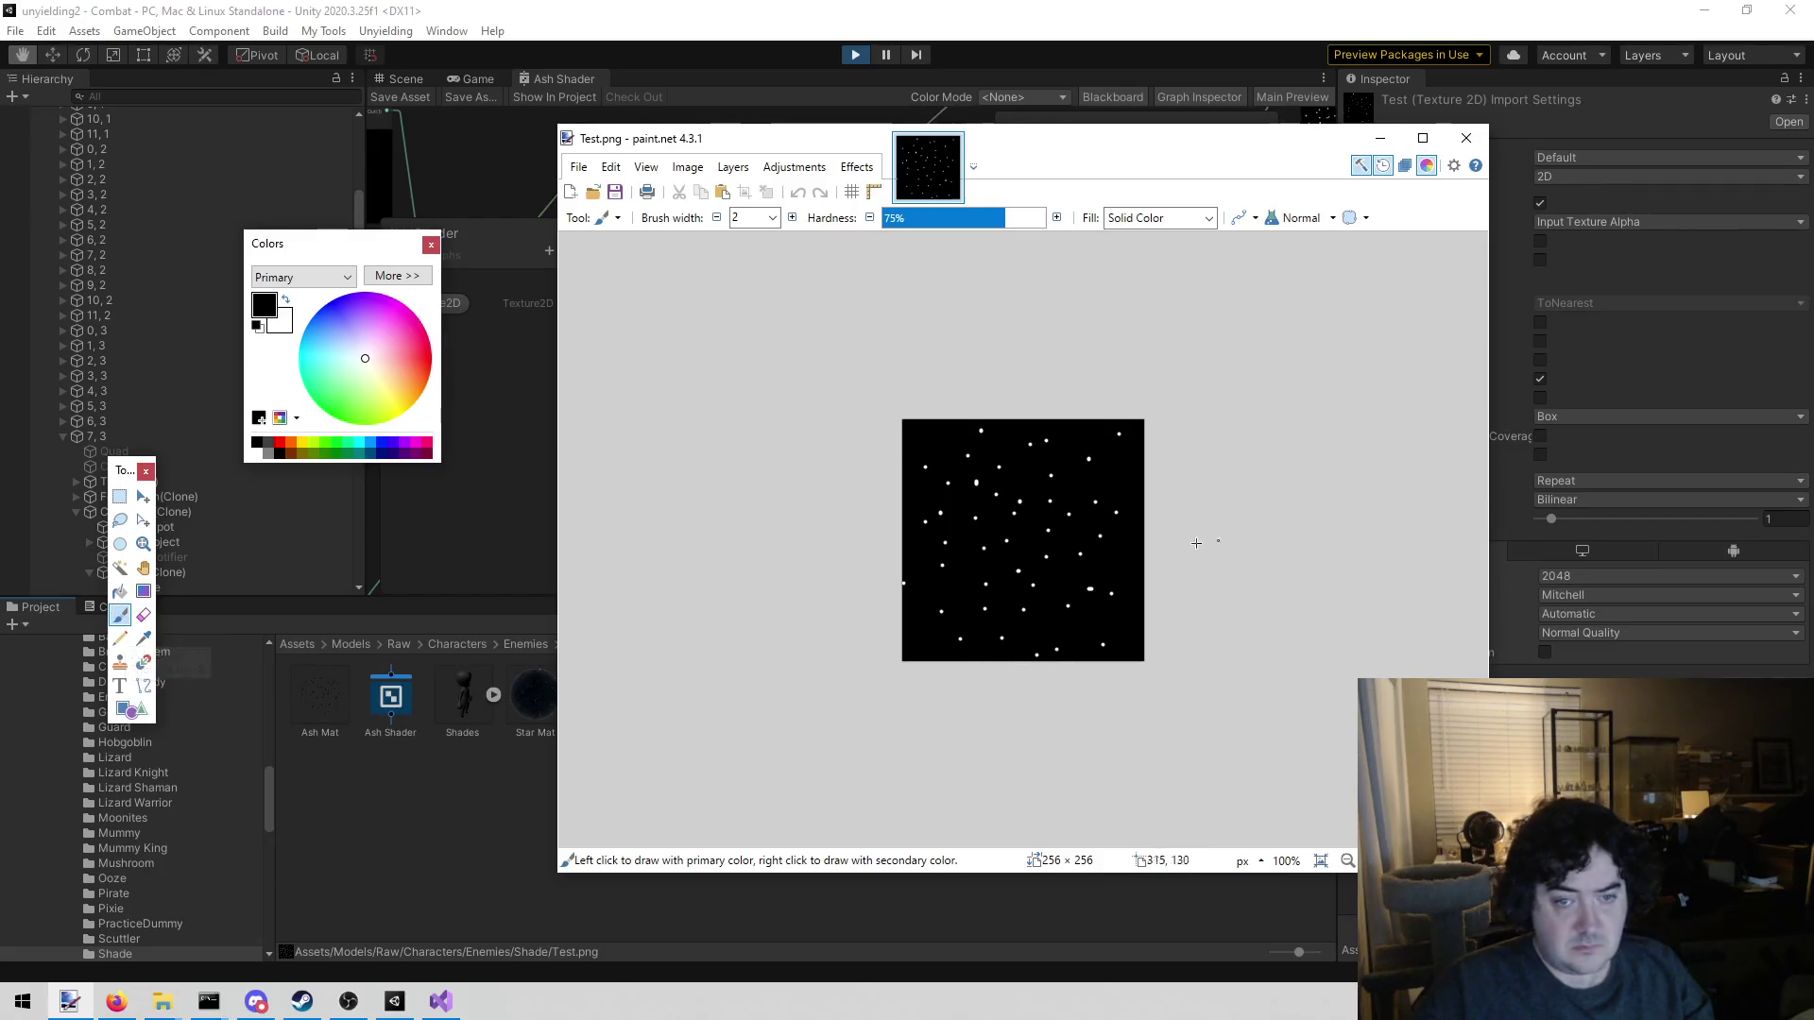
Widen the brush to 4 and paint white star dots near the texture's centre
{"action": "right_click", "coordinate": [1069, 514]}
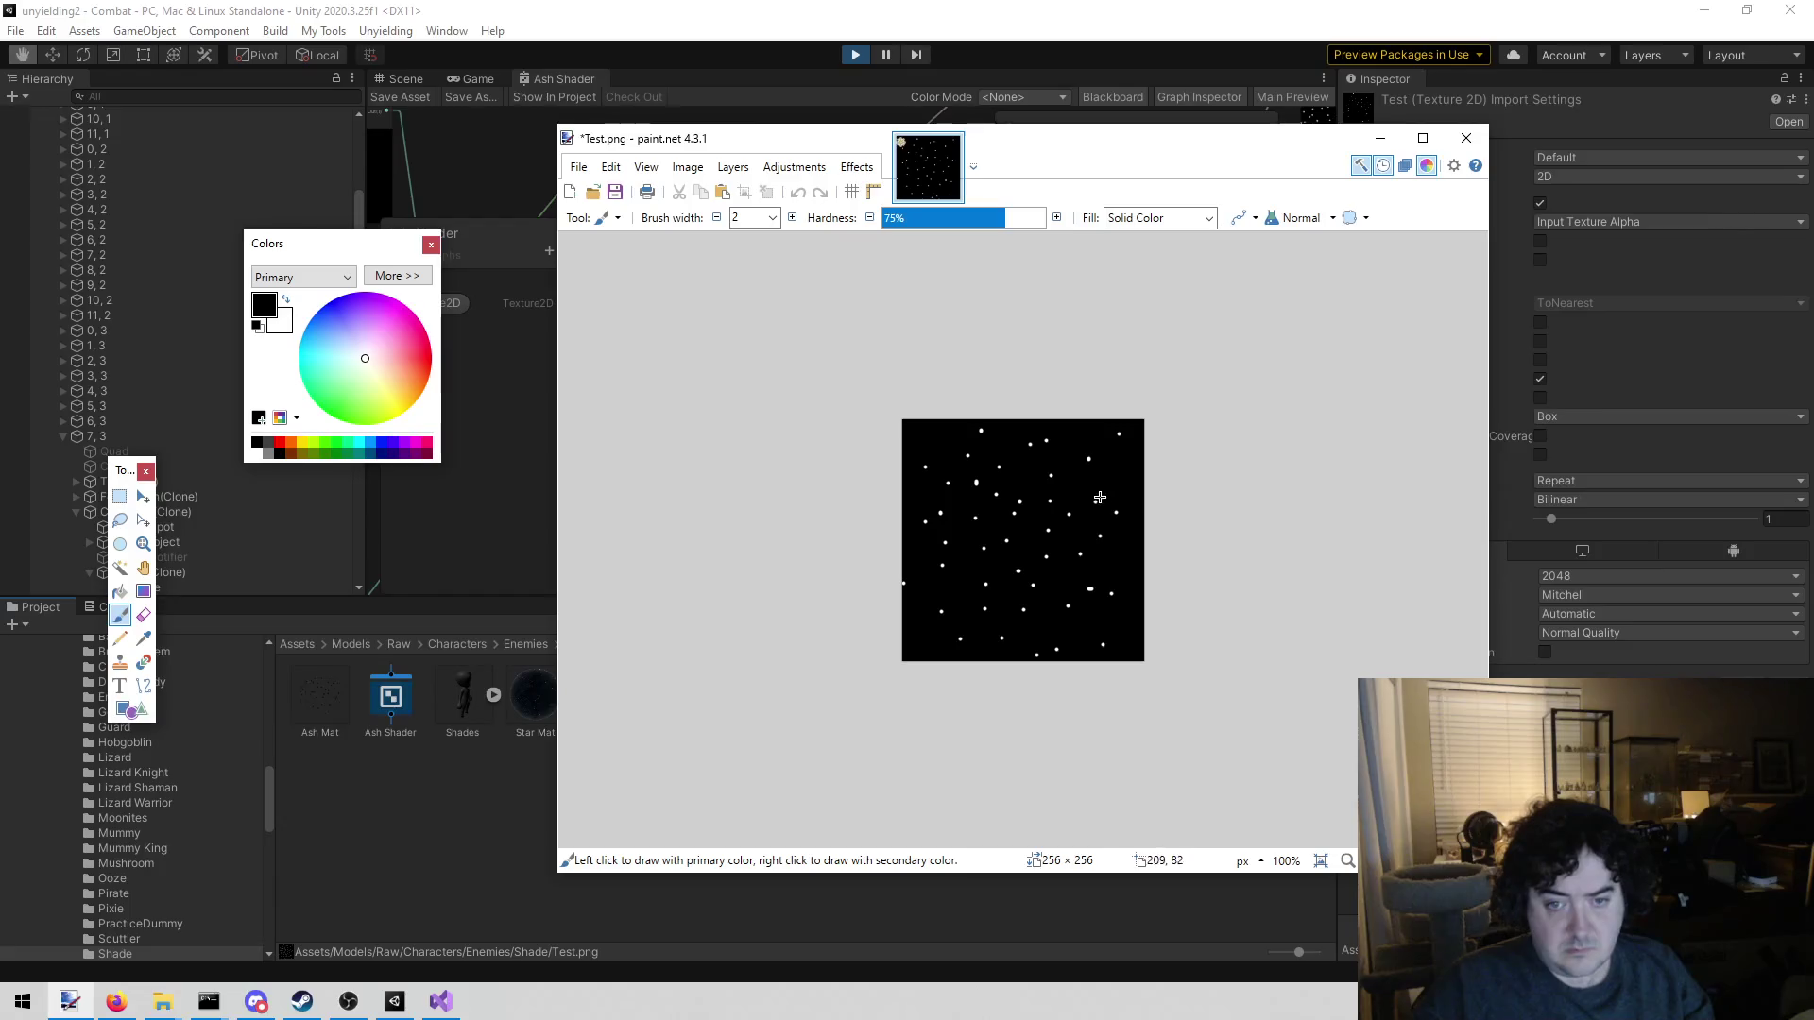
{"action": "key", "text": "ctrl+z"}
{"action": "left_click", "coordinate": [792, 217]}
{"action": "left_click", "coordinate": [792, 217]}
{"action": "right_click", "coordinate": [1112, 492]}
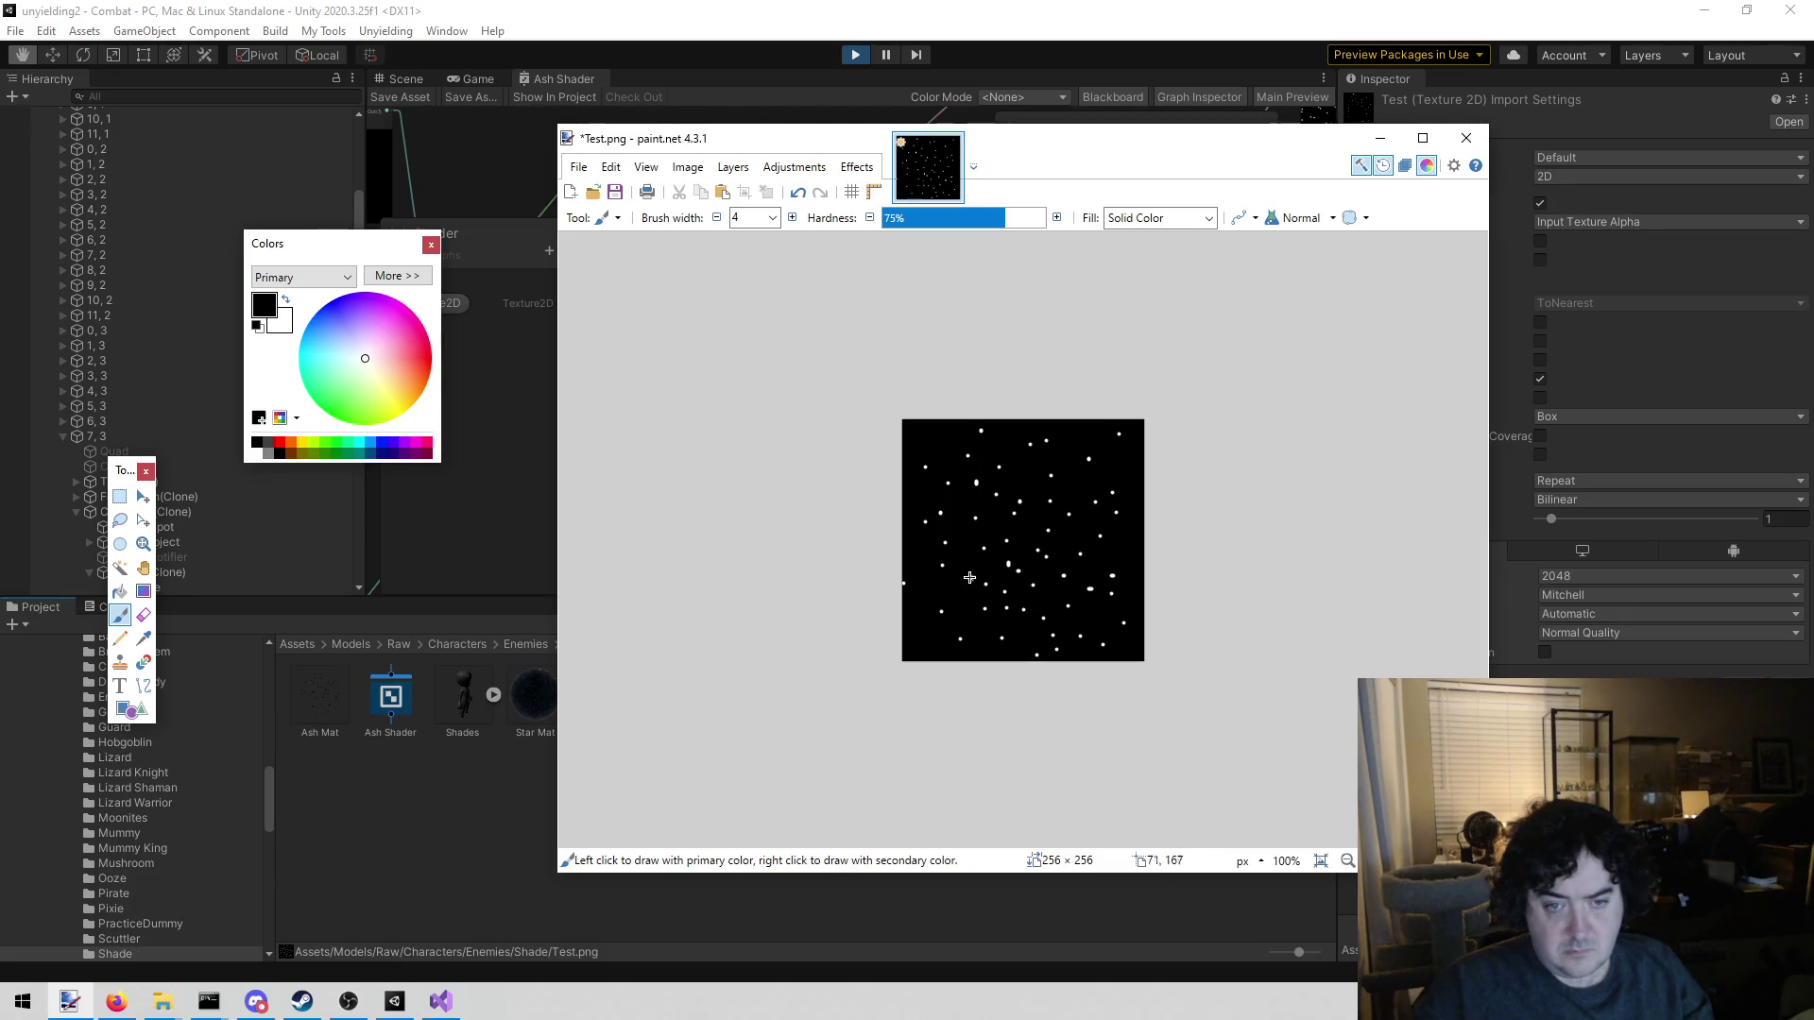
{"action": "left_click", "coordinate": [1084, 493]}
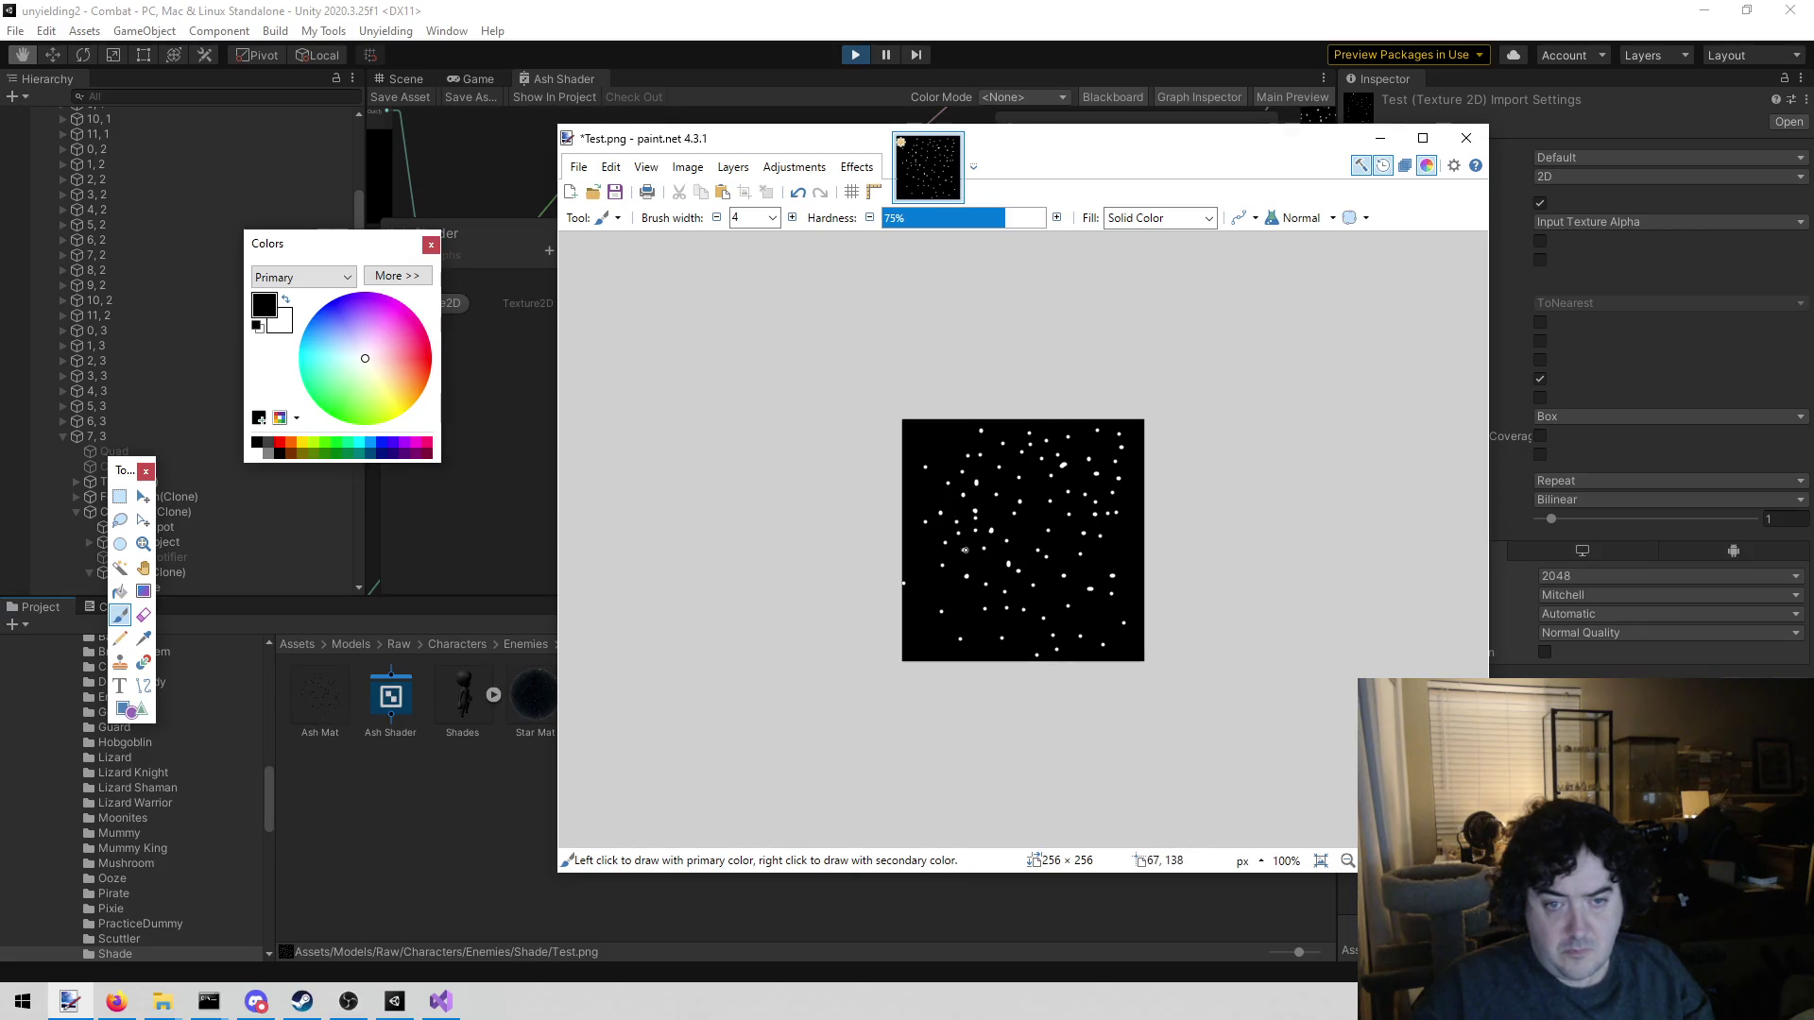
{"action": "left_click", "coordinate": [986, 563]}
{"action": "left_click", "coordinate": [1002, 590]}
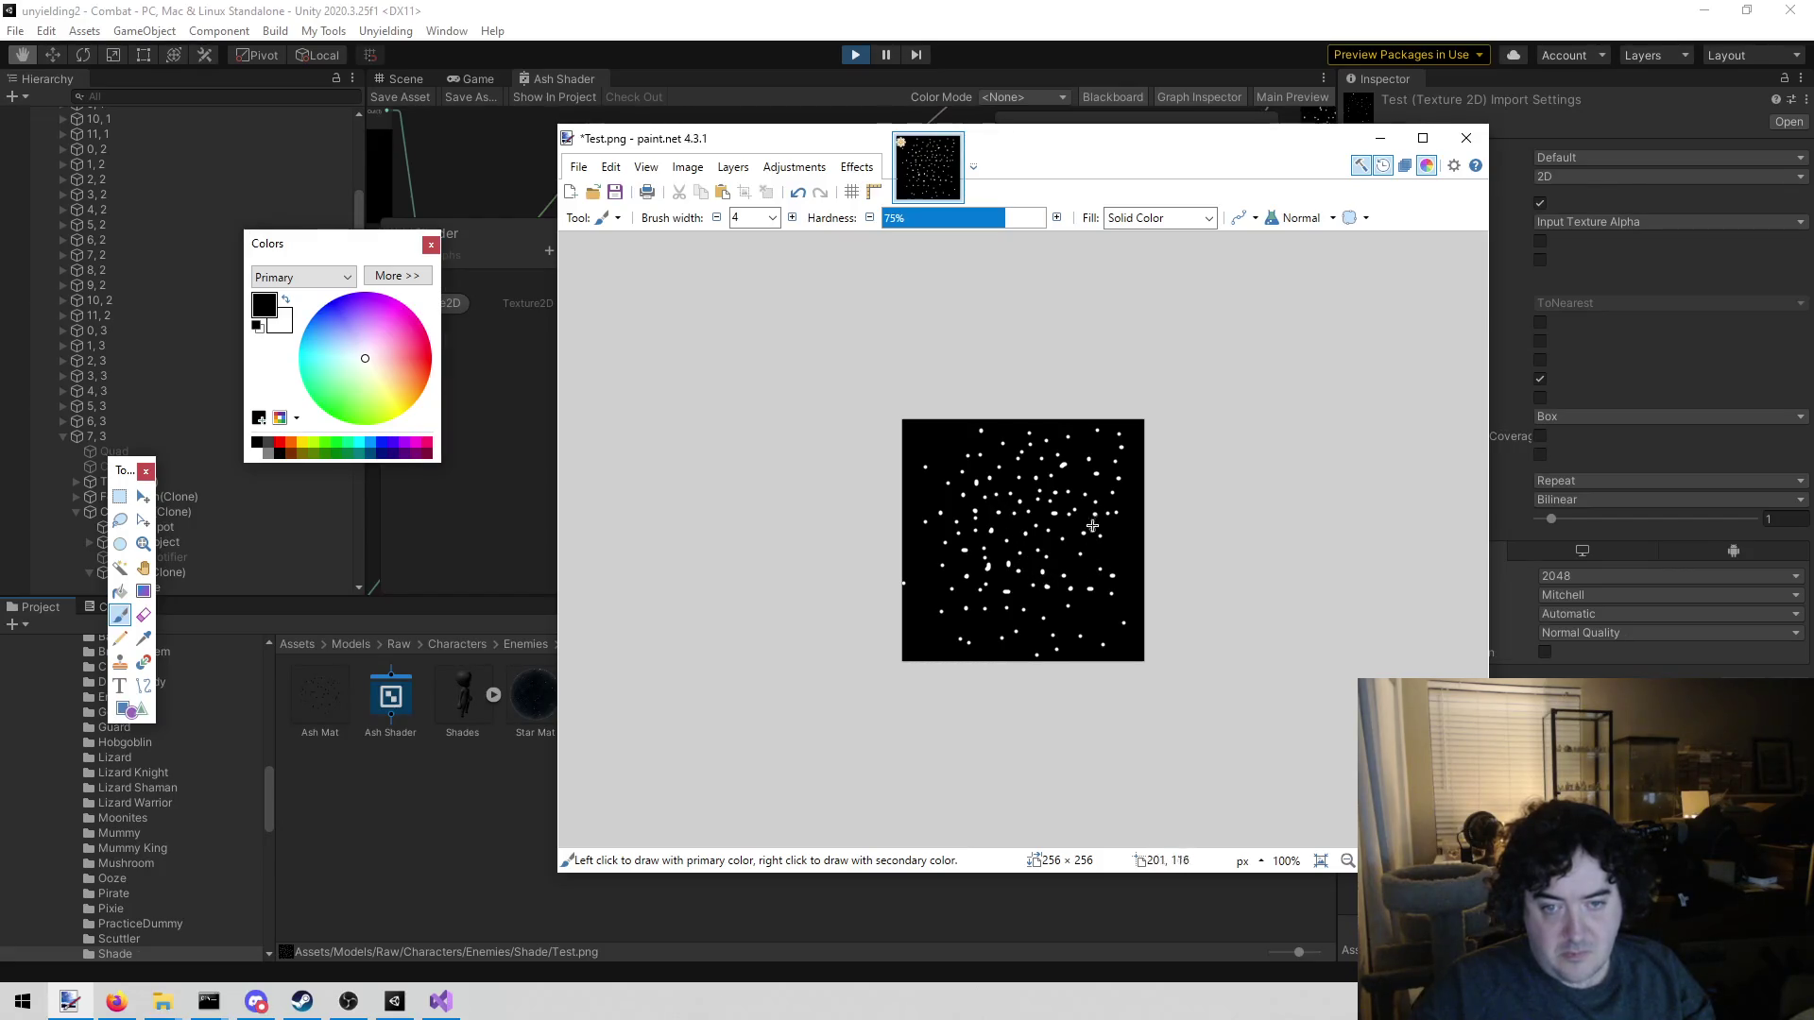
Save the edited Test.png as PNG and return to Unity
{"action": "key", "text": "ctrl+s"}
{"action": "left_click", "coordinate": [1224, 693]}
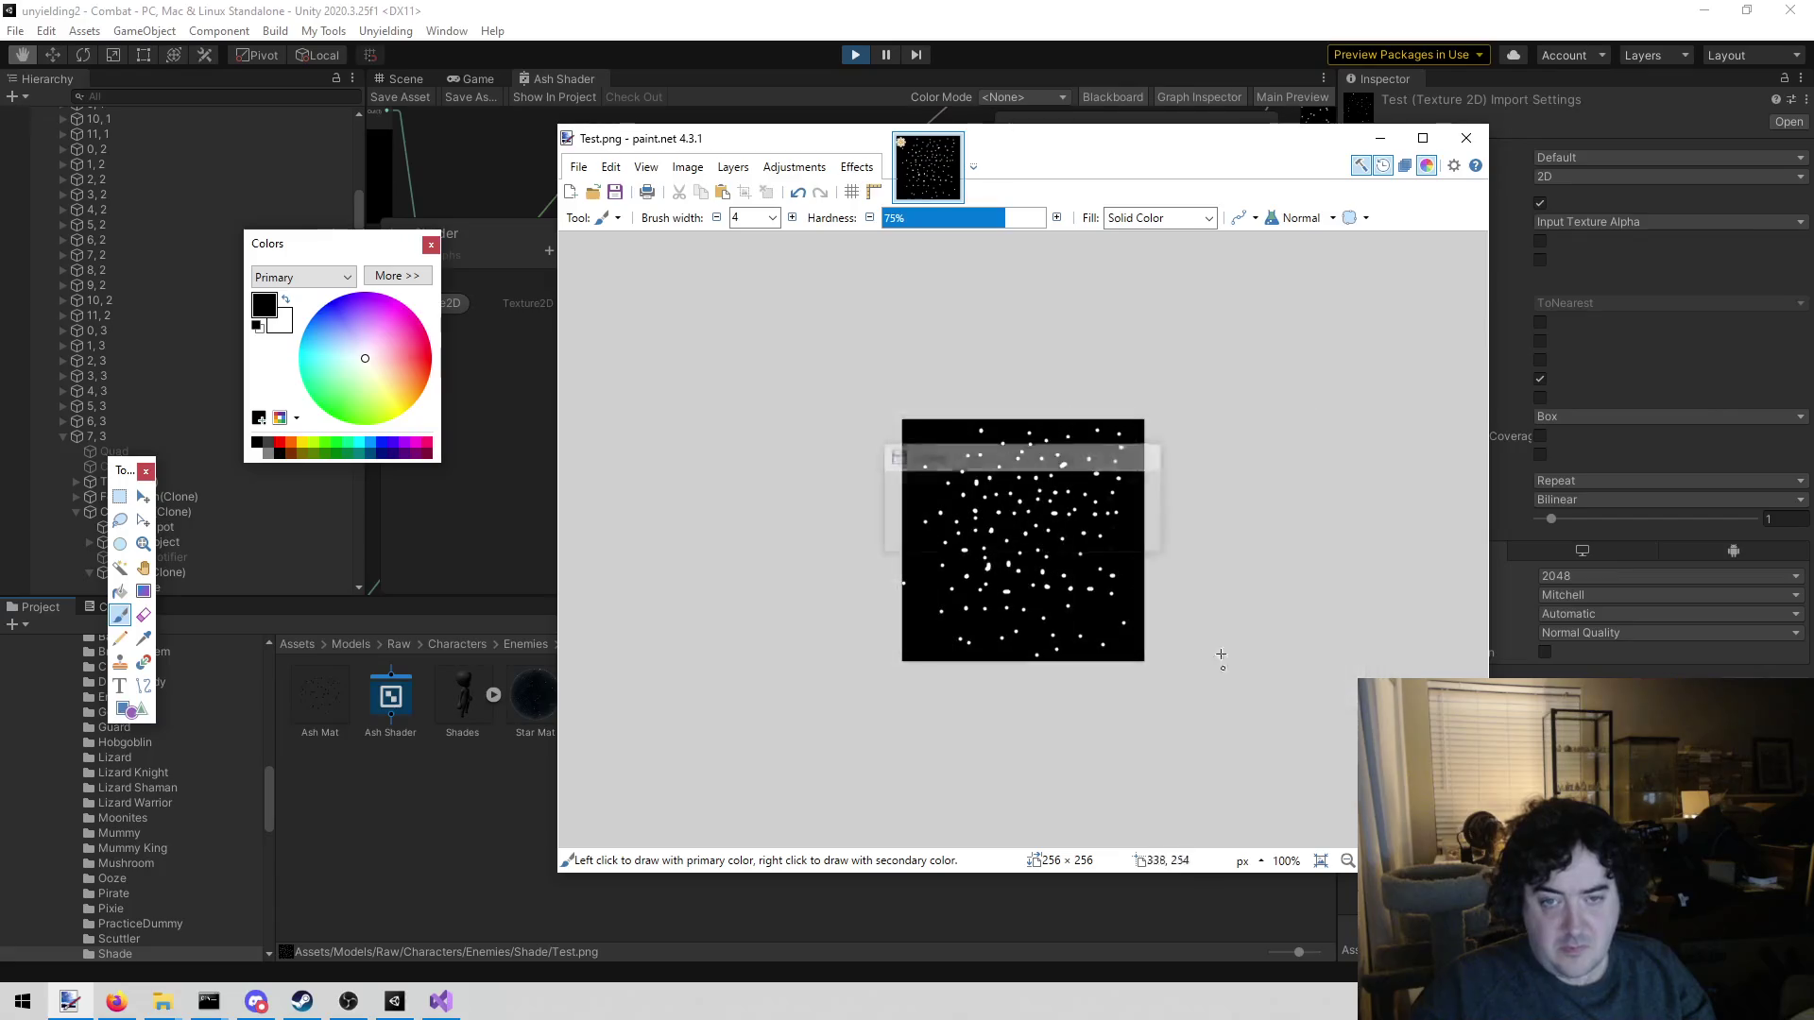
{"action": "left_click", "coordinate": [583, 112]}
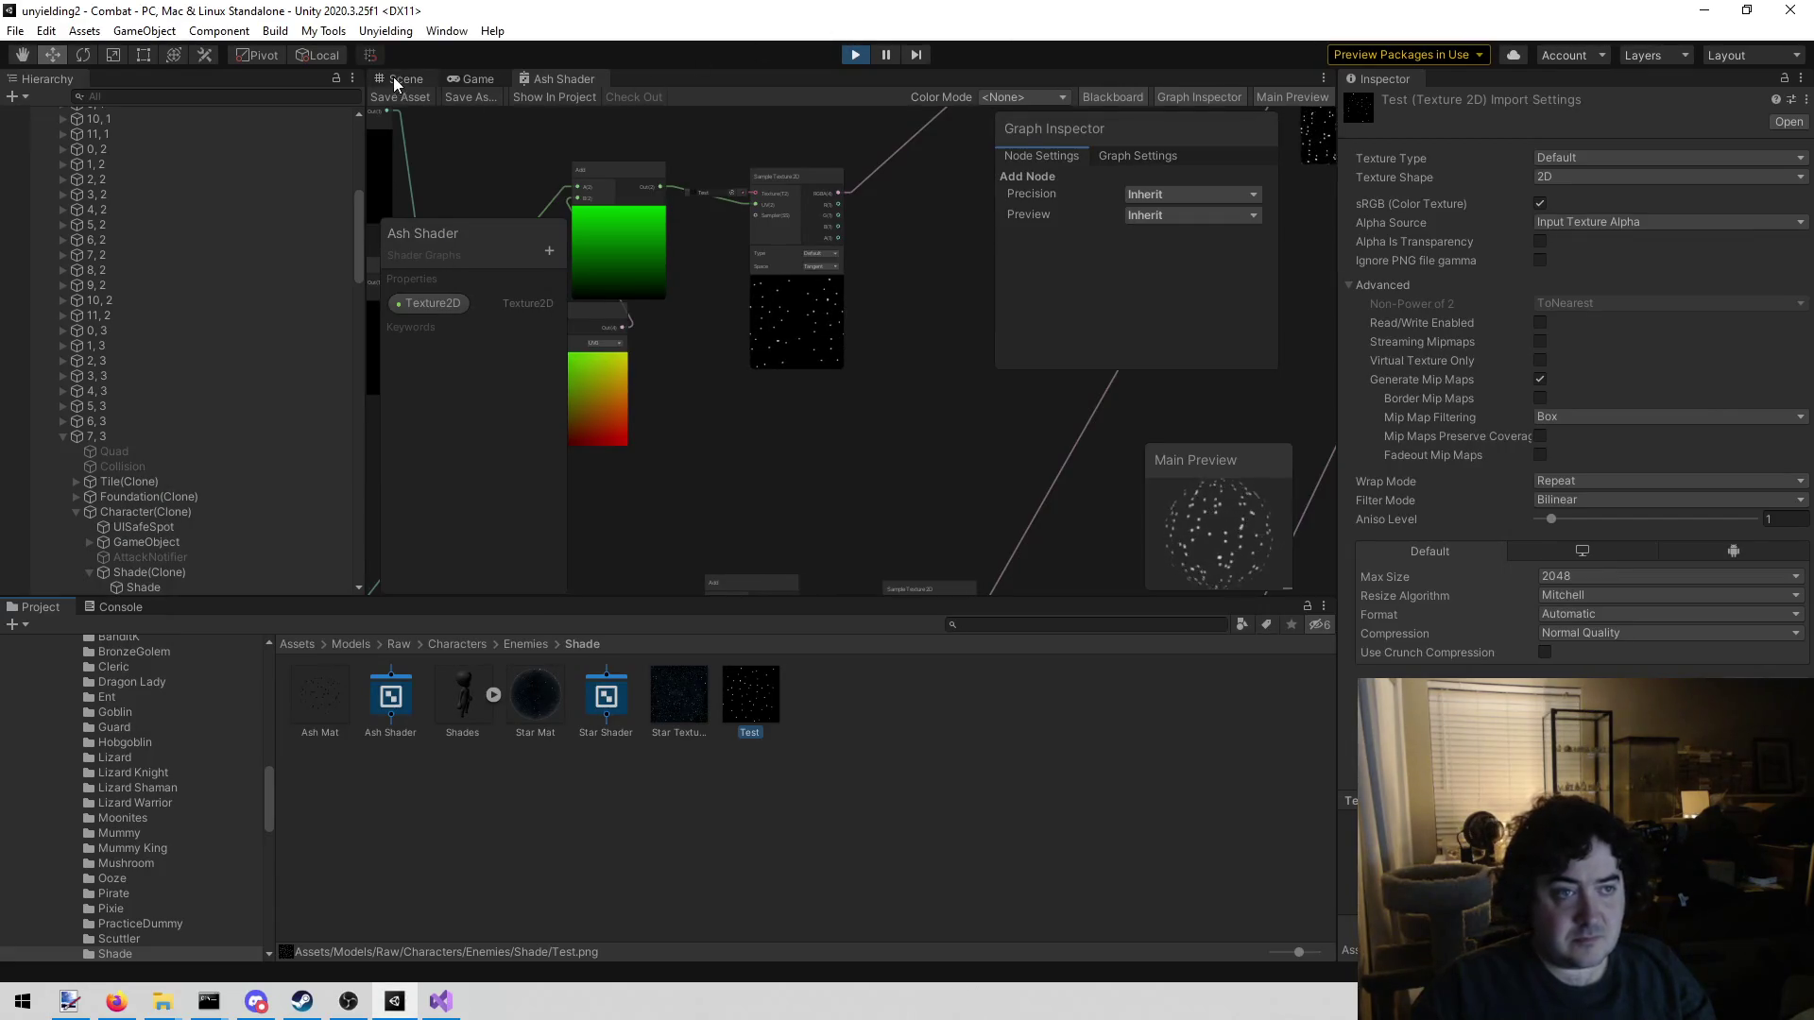
Stop and restart Play mode so the game uses the updated star texture
{"action": "left_click", "coordinate": [397, 81]}
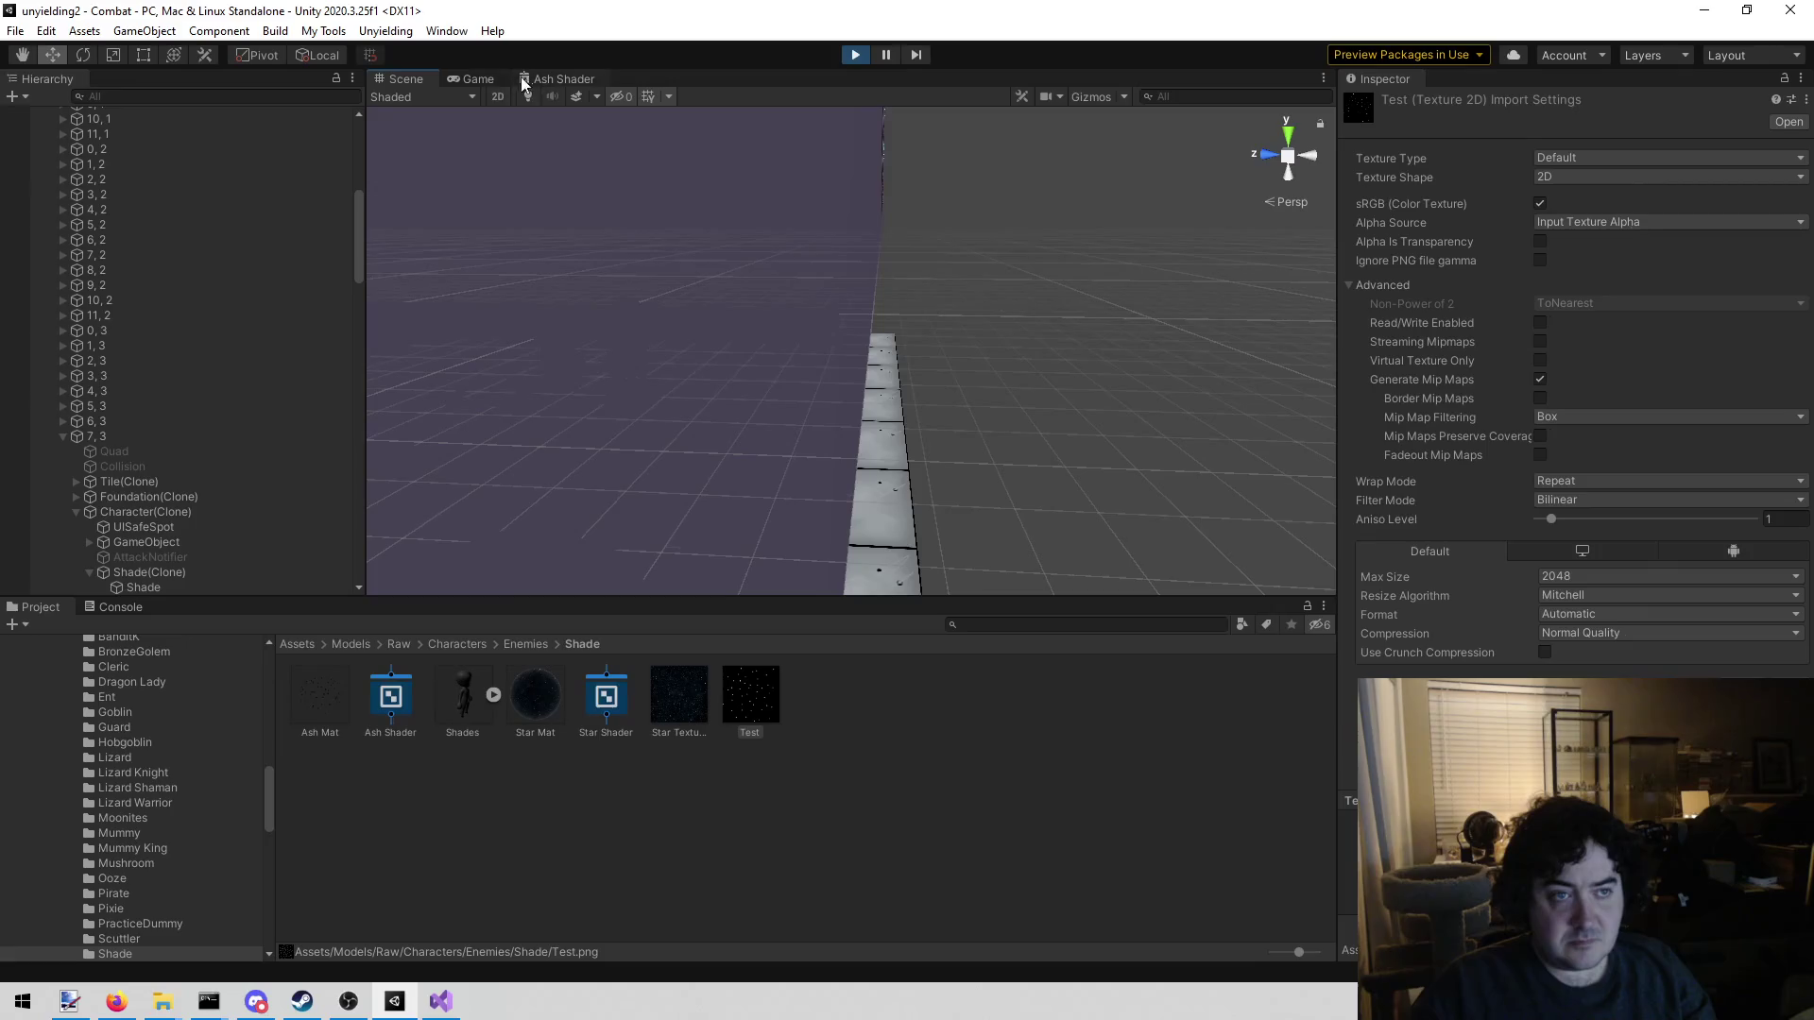
{"action": "left_click", "coordinate": [469, 77]}
{"action": "left_click", "coordinate": [856, 54]}
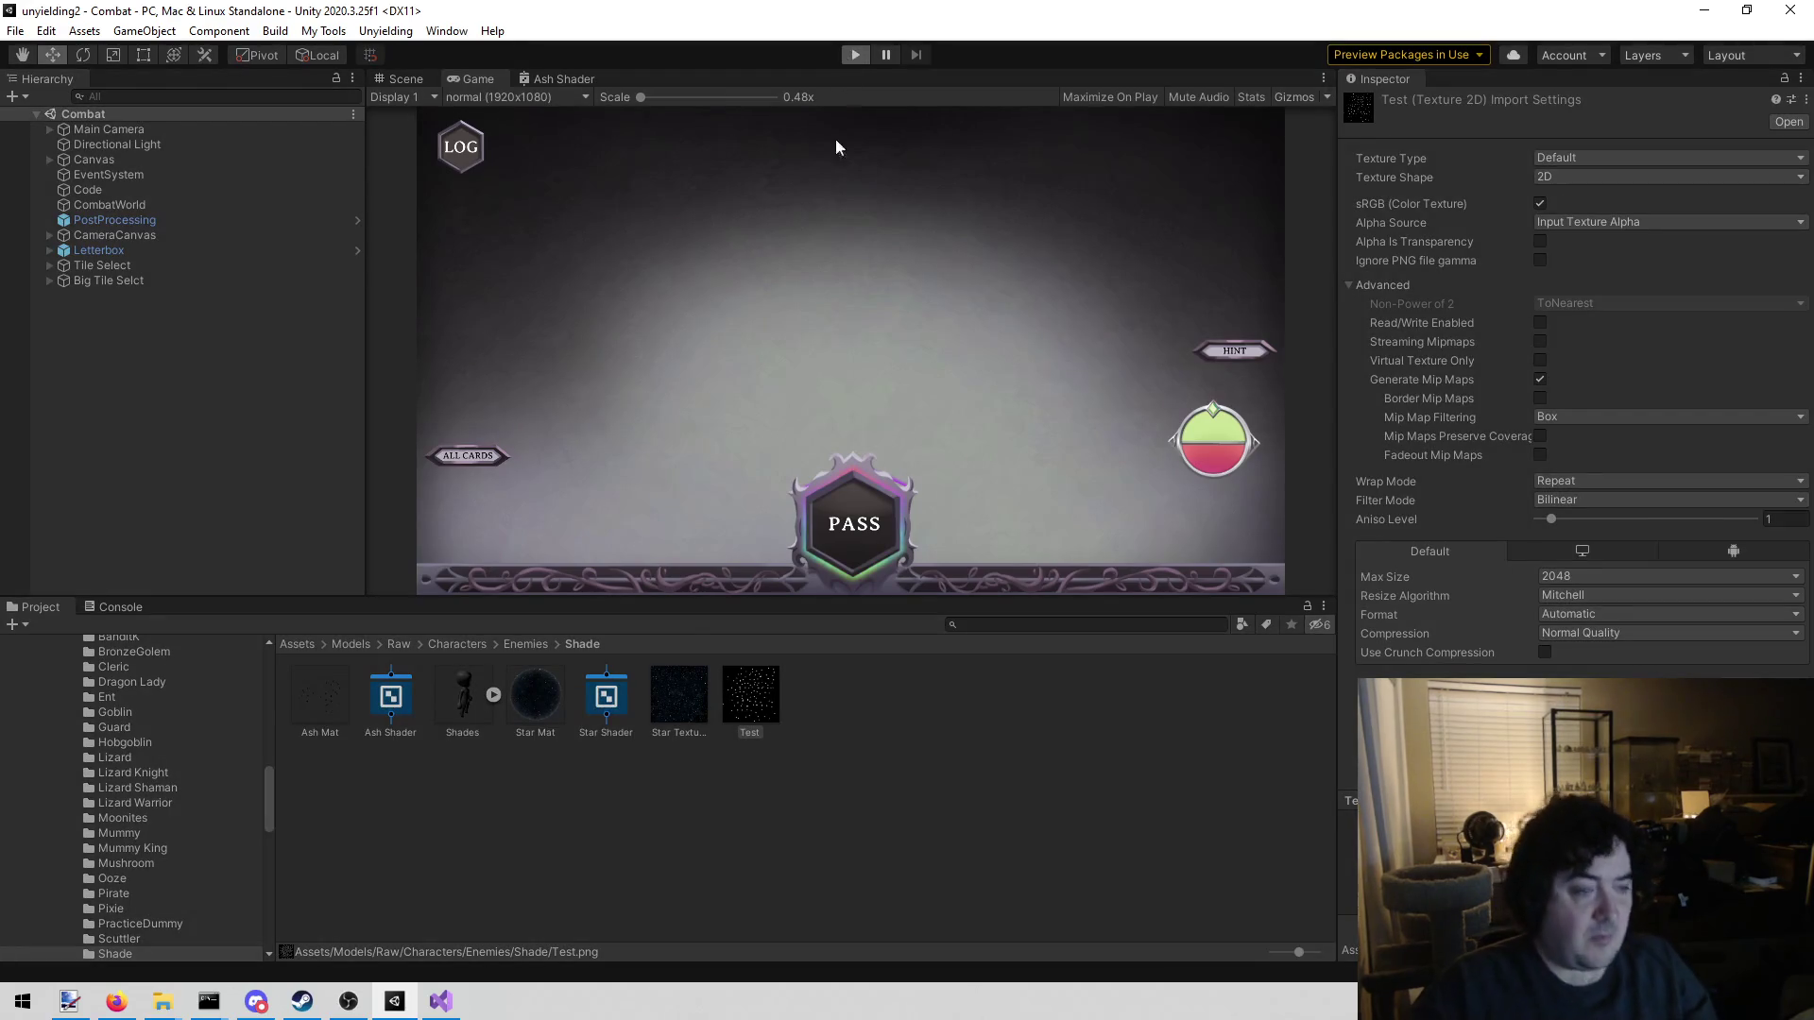
{"action": "key", "text": "ctrl+p"}
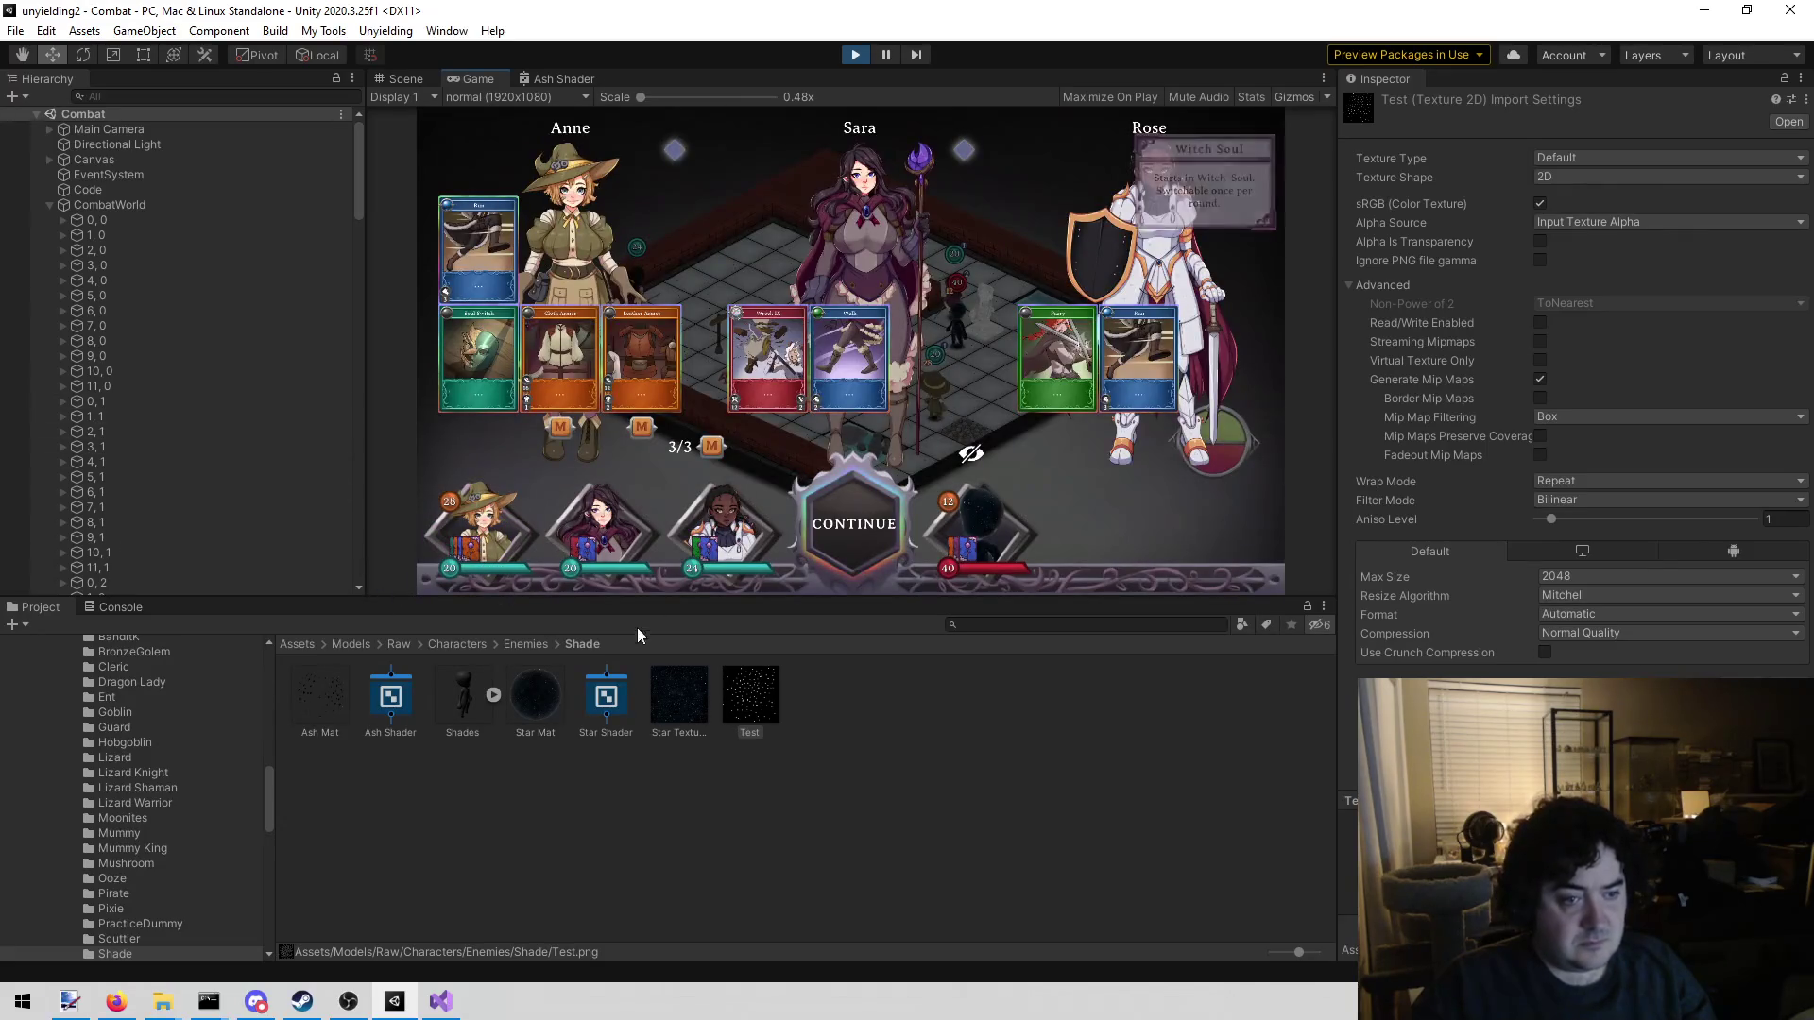
{"action": "left_click", "coordinate": [829, 528]}
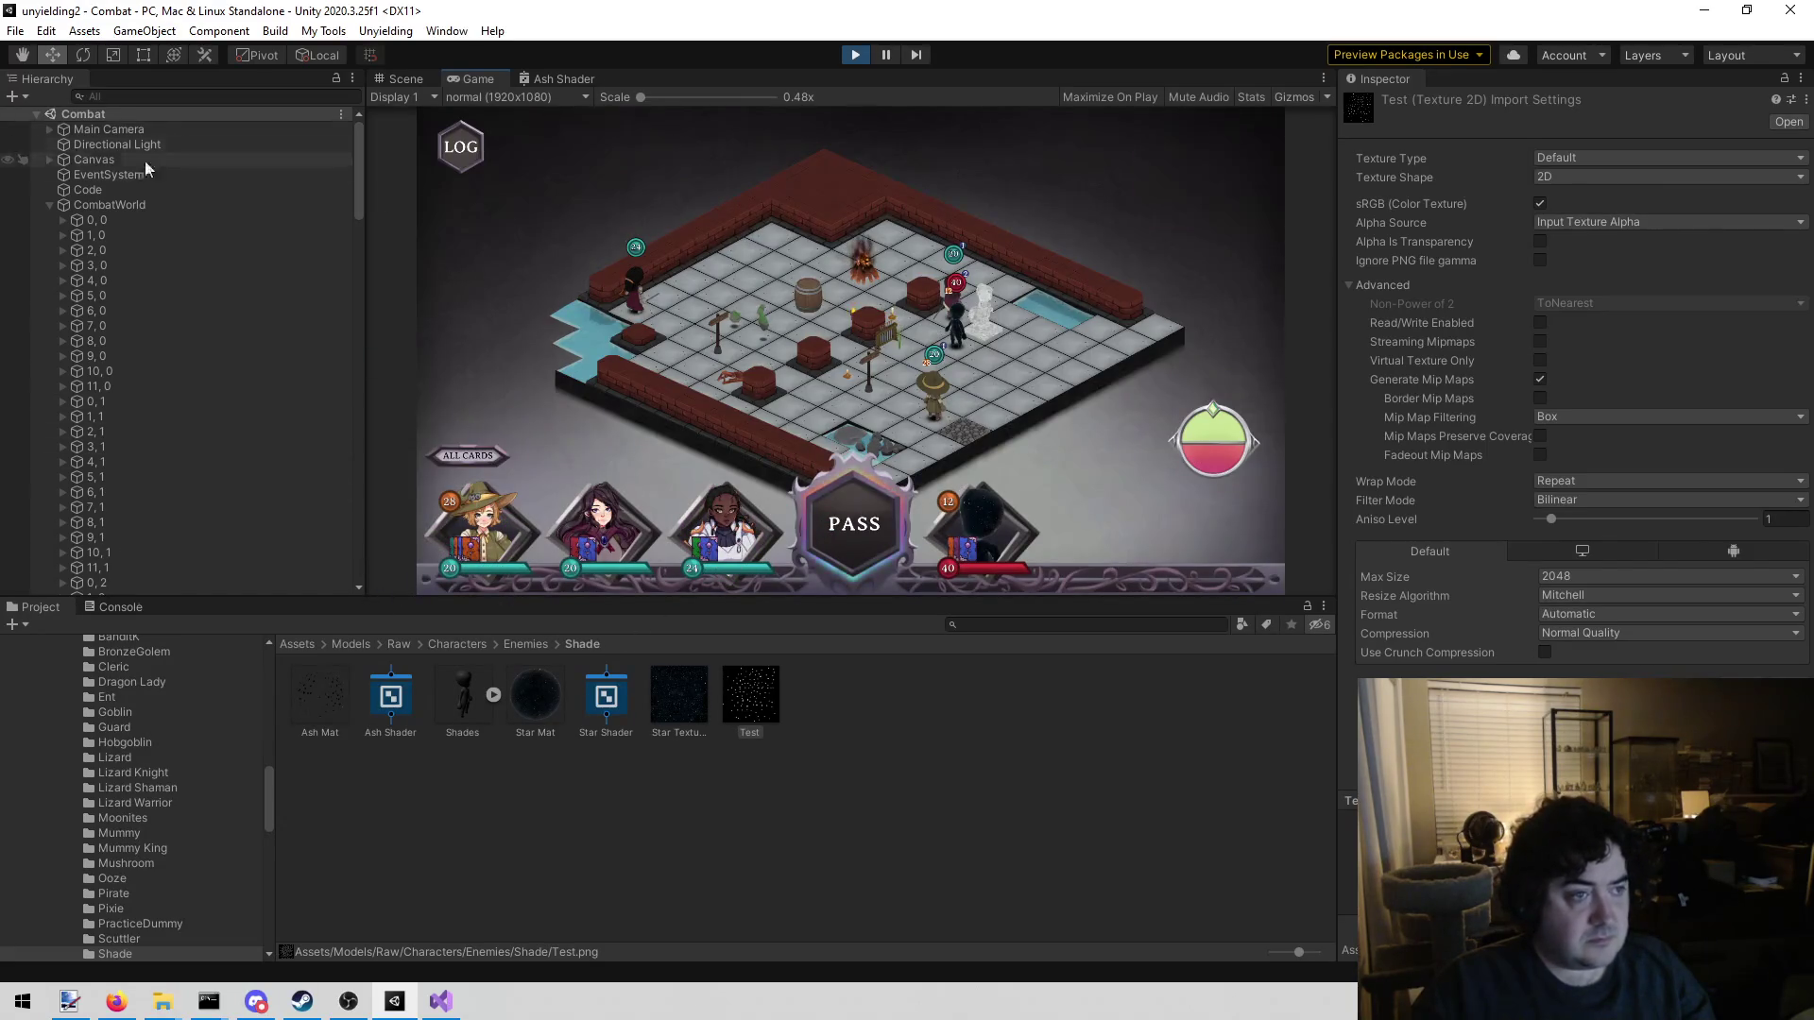
Select the Shade in the Scene view and drag Ash Mat into its Element 0 material slot
{"action": "left_click", "coordinate": [402, 80]}
{"action": "mouse_move", "coordinate": [518, 193]}
{"action": "left_mouse_down"}
{"action": "mouse_move", "coordinate": [721, 275]}
{"action": "mouse_move", "coordinate": [708, 292]}
{"action": "mouse_move", "coordinate": [771, 189]}
{"action": "left_mouse_up"}
{"action": "left_click", "coordinate": [771, 189]}
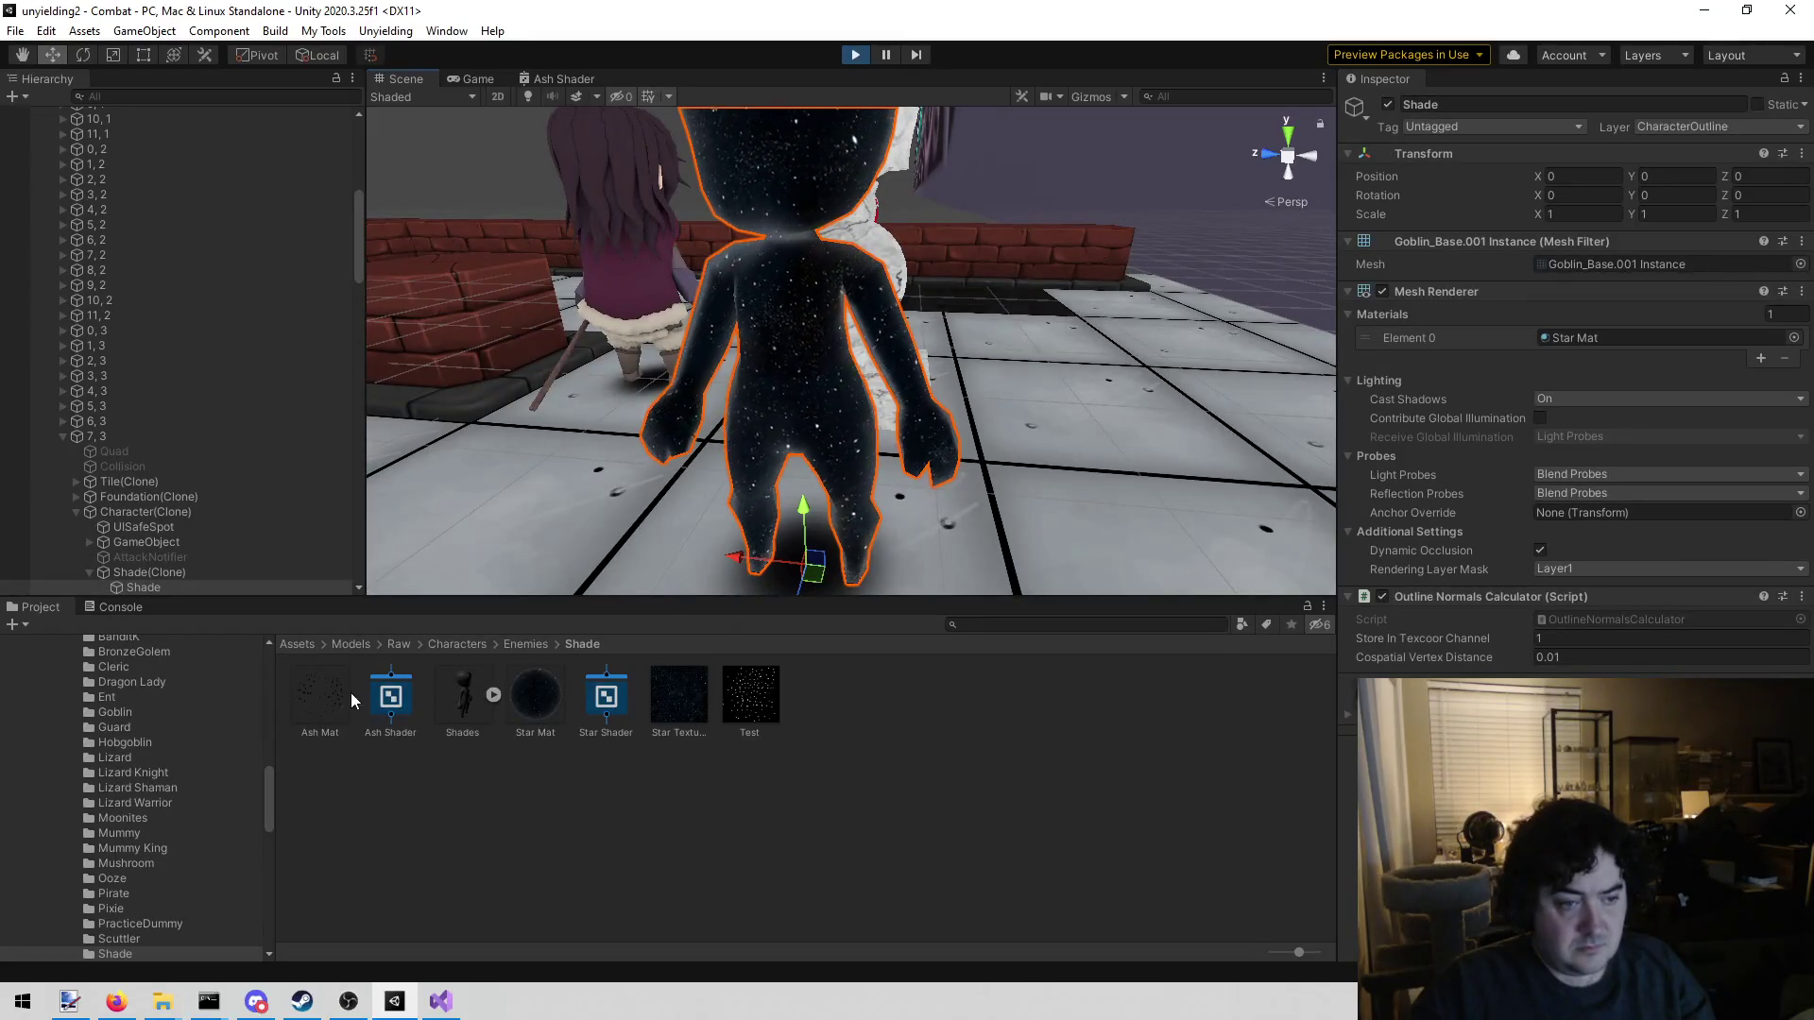
{"action": "mouse_move", "coordinate": [320, 694]}
{"action": "left_mouse_down"}
{"action": "mouse_move", "coordinate": [1431, 344]}
{"action": "mouse_move", "coordinate": [1644, 318]}
{"action": "mouse_move", "coordinate": [1631, 338]}
{"action": "left_mouse_up"}
{"action": "scroll", "coordinate": [915, 292], "scroll_direction": "down", "scroll_amount": 5}
{"action": "scroll", "coordinate": [915, 292], "scroll_direction": "up", "scroll_amount": 3}
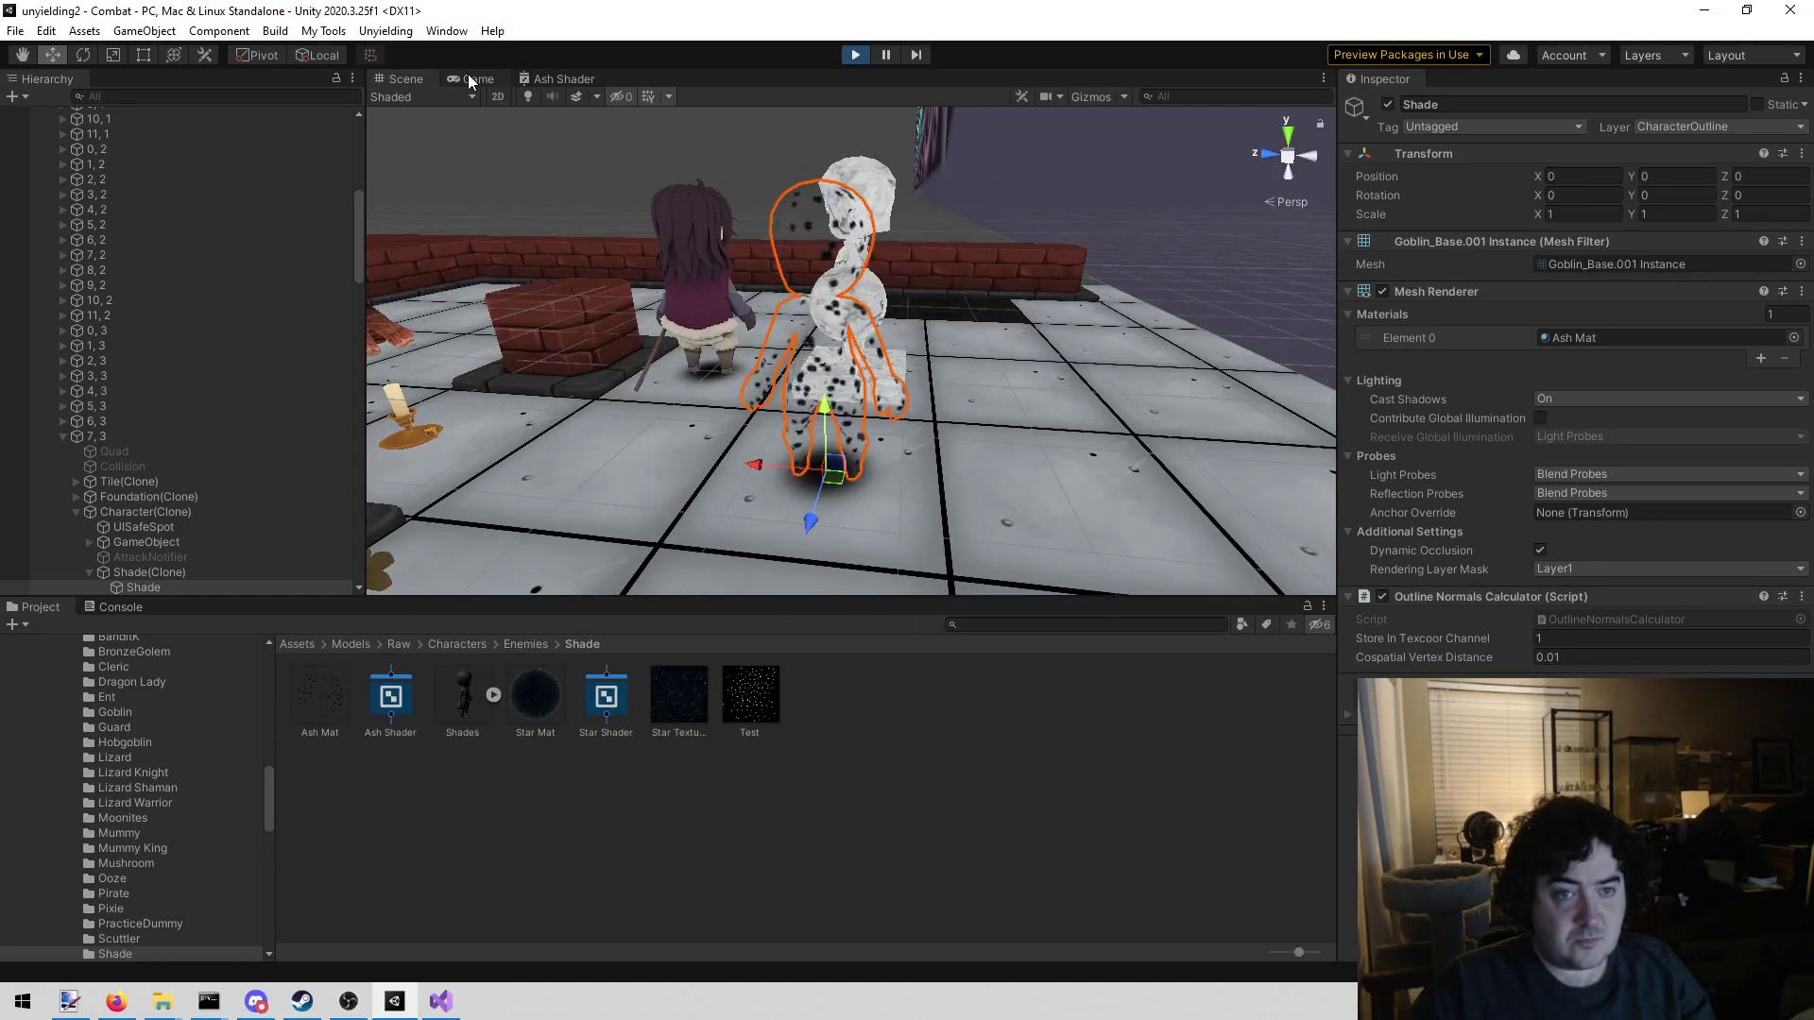
Zoom the running Game view to inspect the Shade's smoky, ashen look in combat
{"action": "left_click", "coordinate": [470, 78]}
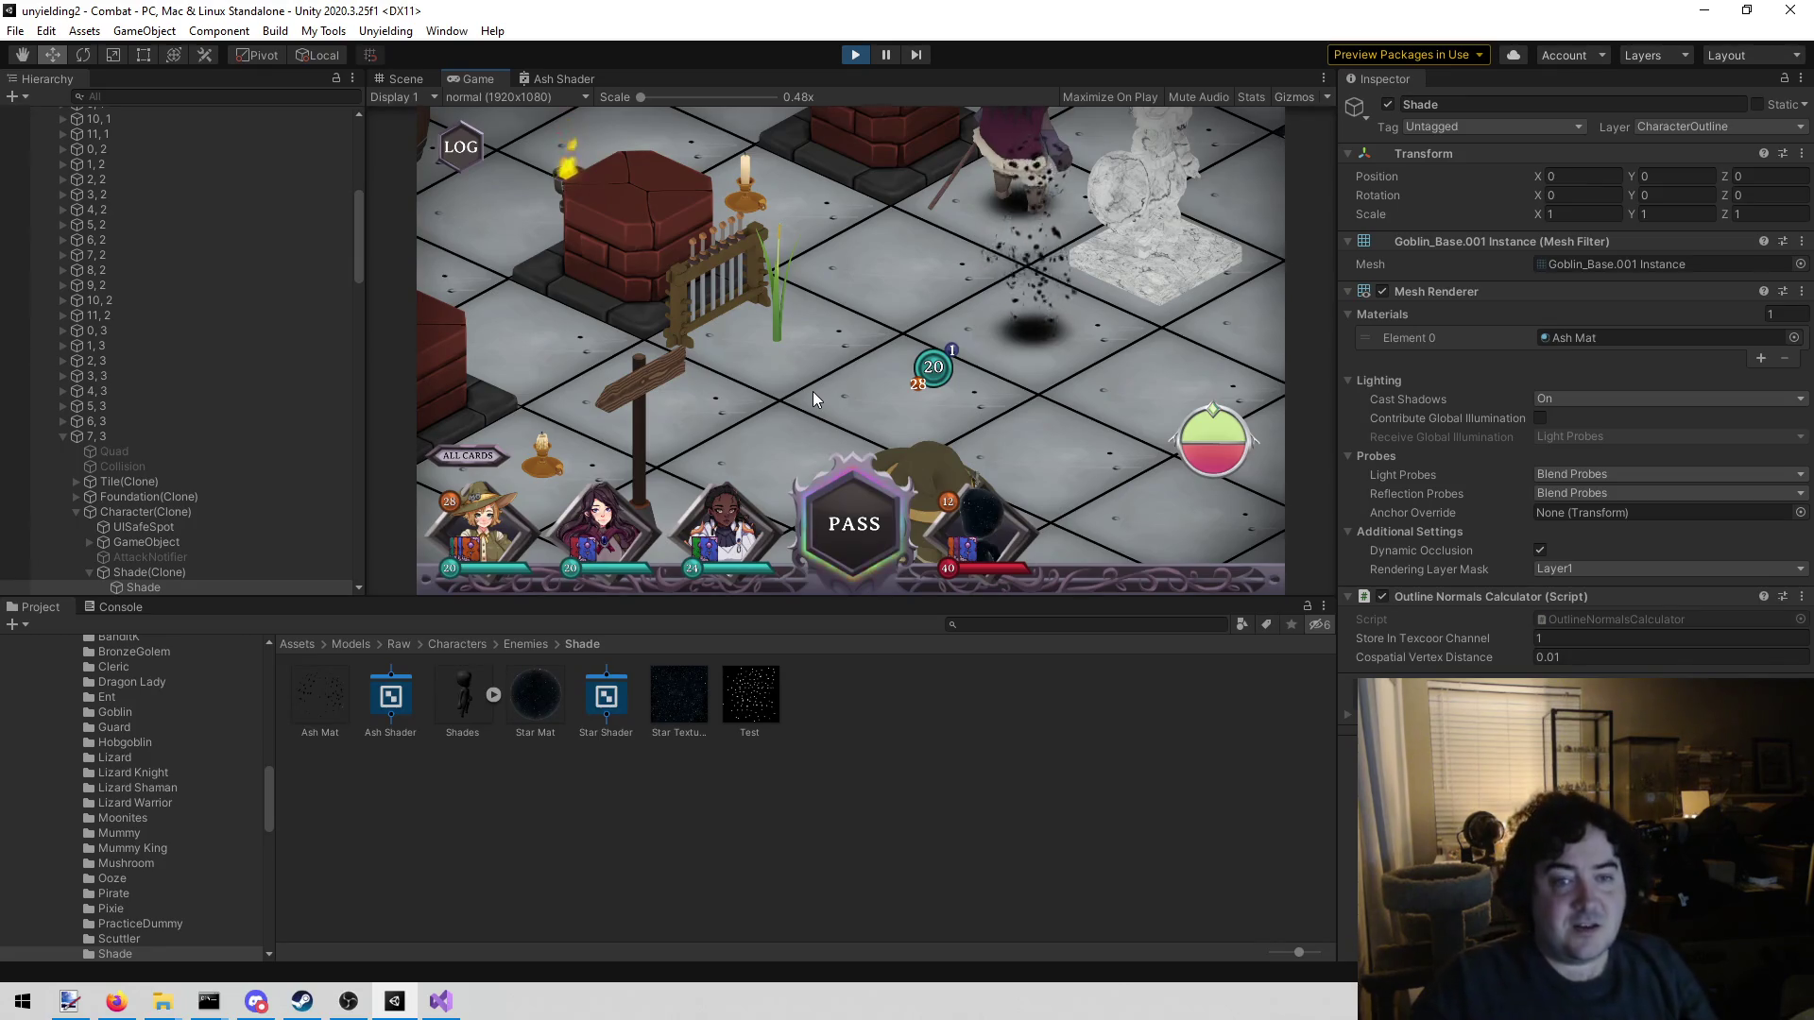
{"action": "scroll", "coordinate": [812, 391], "scroll_direction": "down", "scroll_amount": 3}
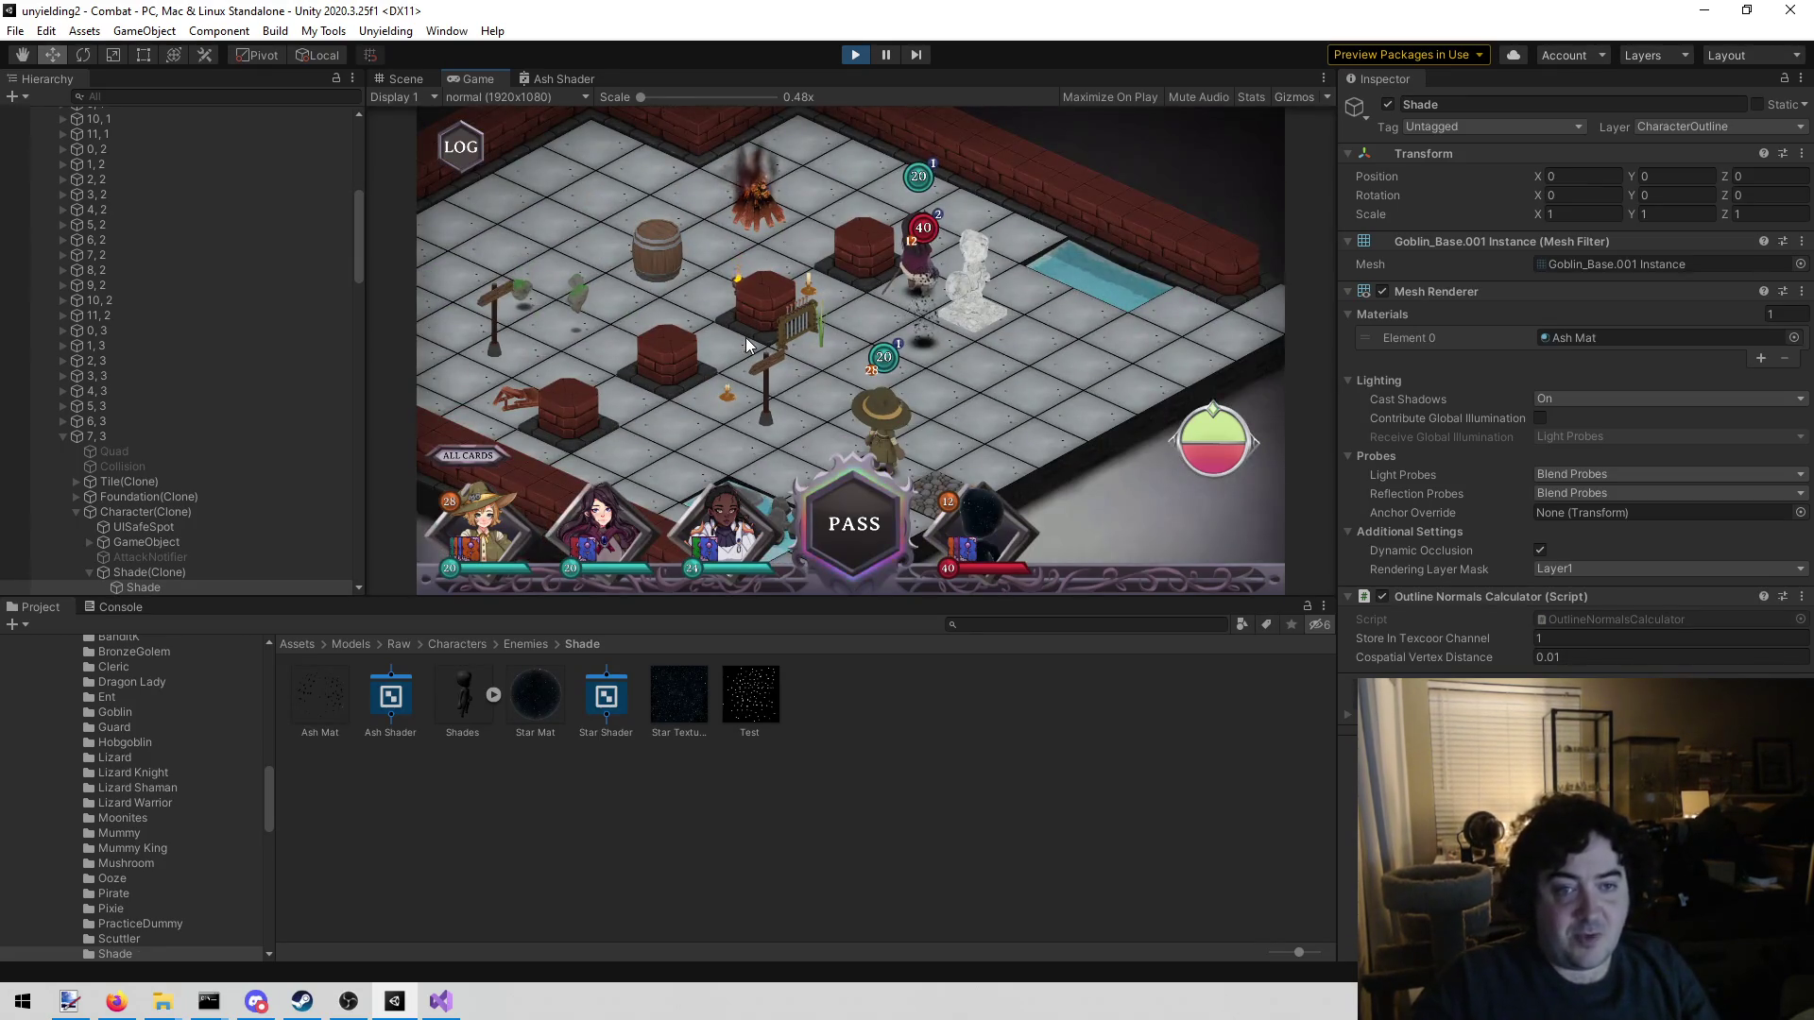
{"action": "scroll", "coordinate": [742, 350], "scroll_direction": "down", "scroll_amount": 1}
{"action": "mouse_move", "coordinate": [728, 376]}
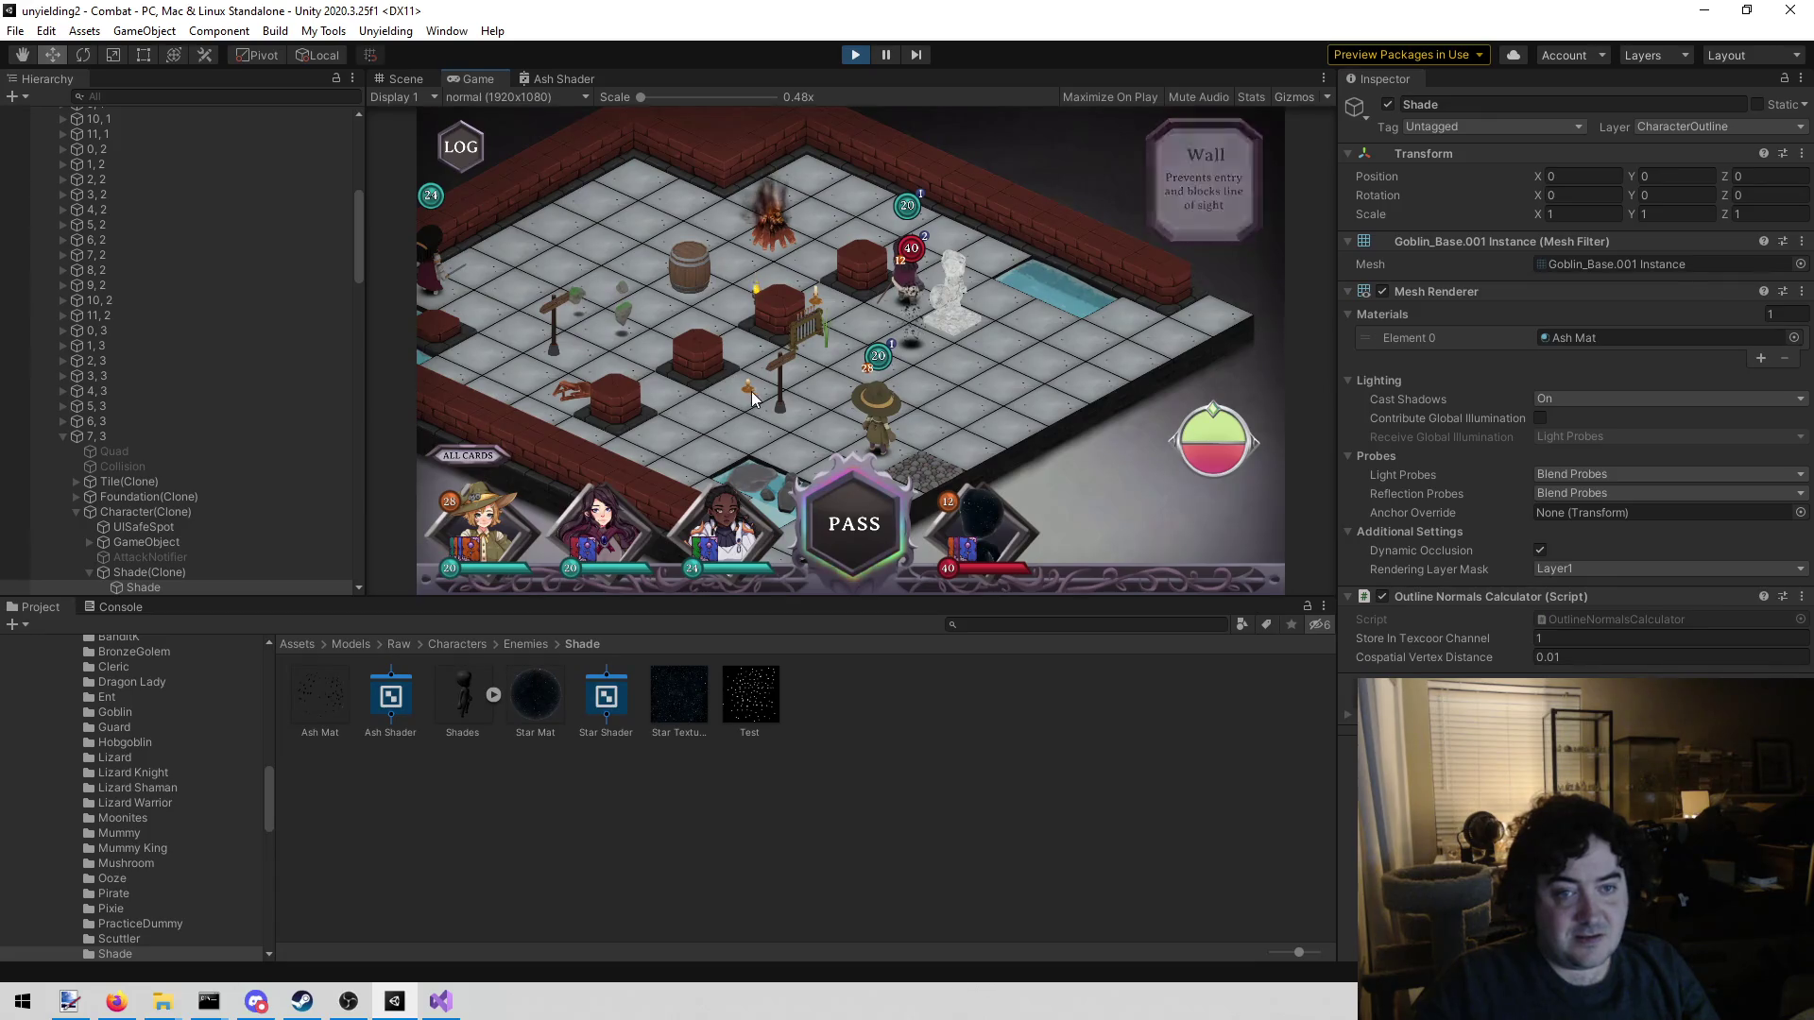
{"action": "scroll", "coordinate": [749, 389], "scroll_direction": "up", "scroll_amount": 2}
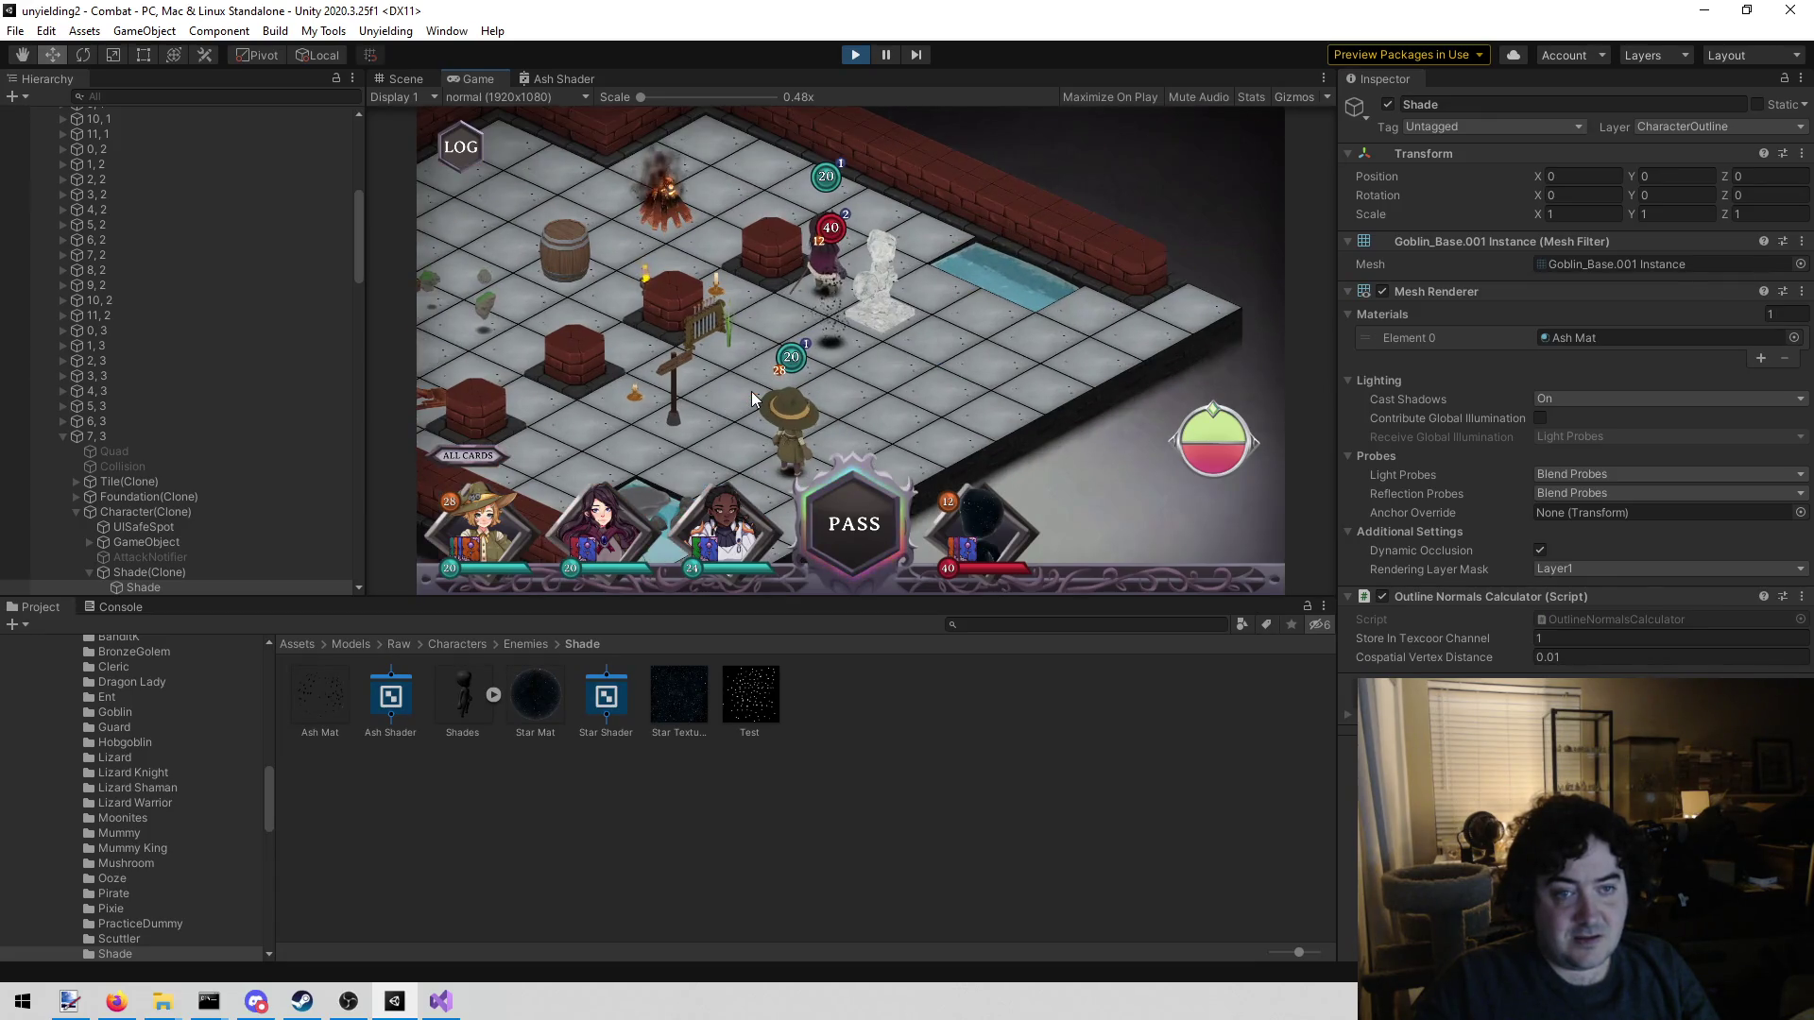
{"action": "scroll", "coordinate": [751, 396], "scroll_direction": "up", "scroll_amount": 1}
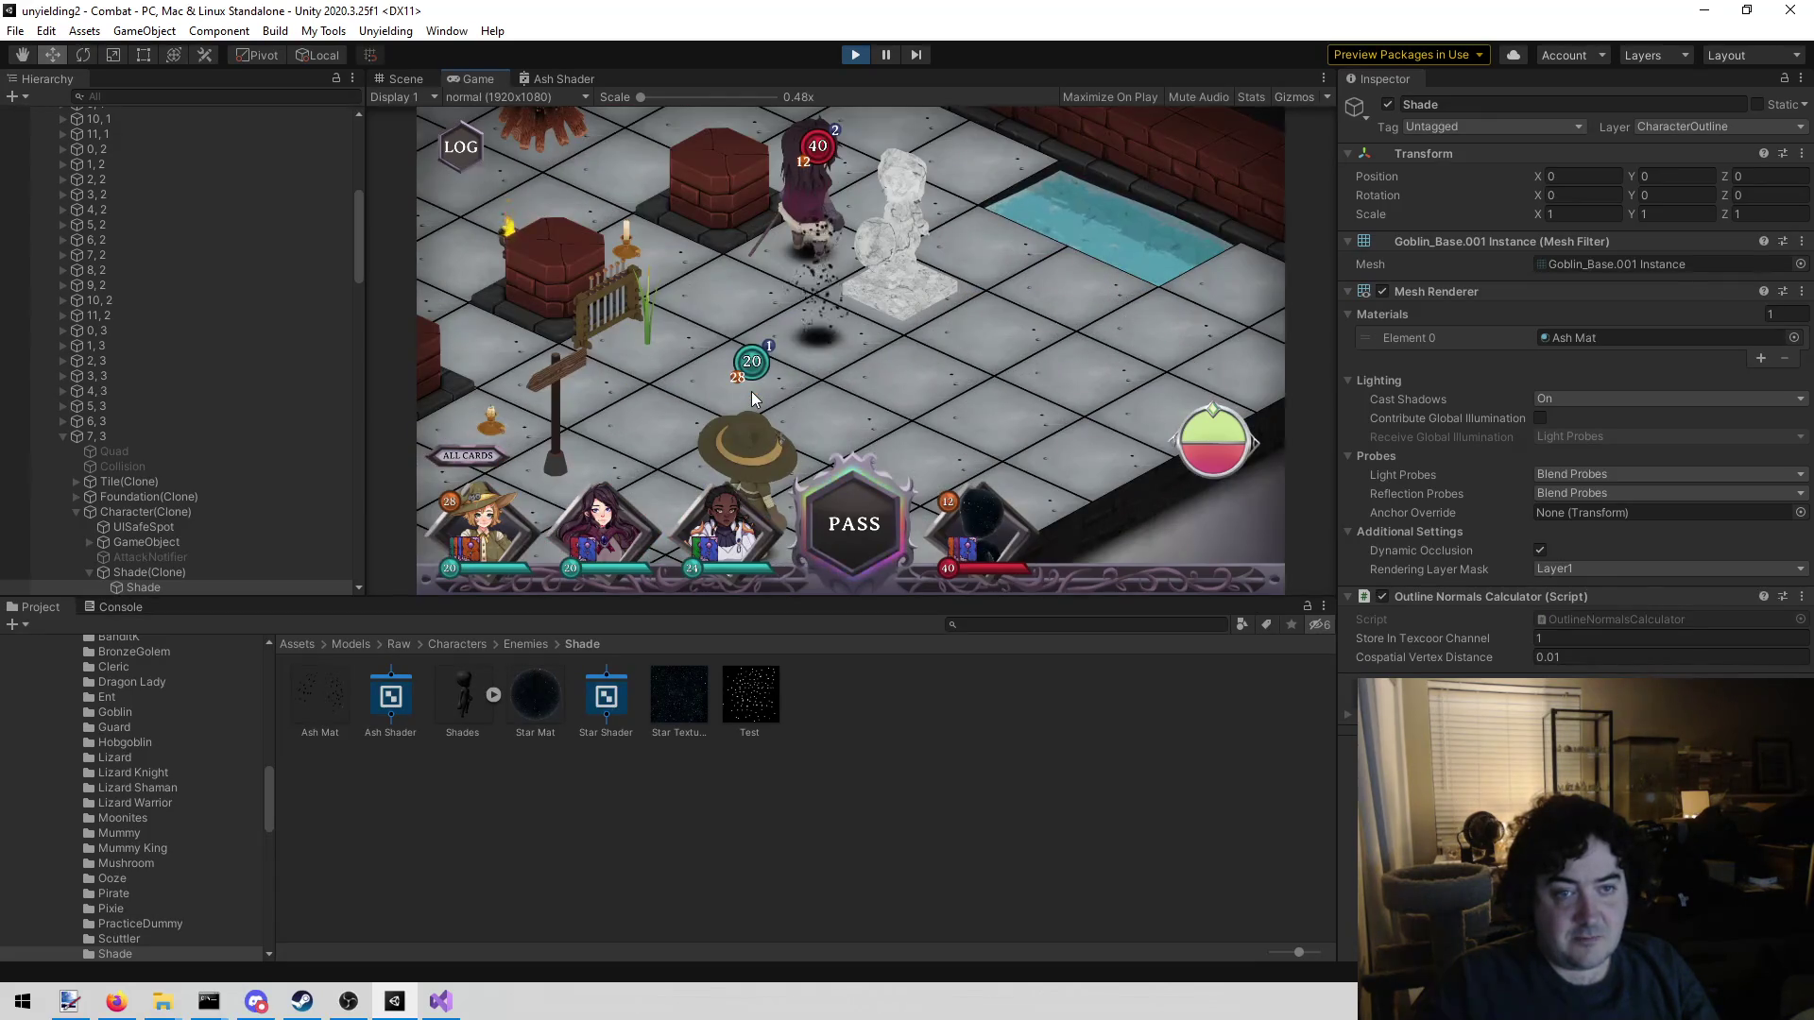
{"action": "scroll", "coordinate": [732, 412], "scroll_direction": "up", "scroll_amount": 1}
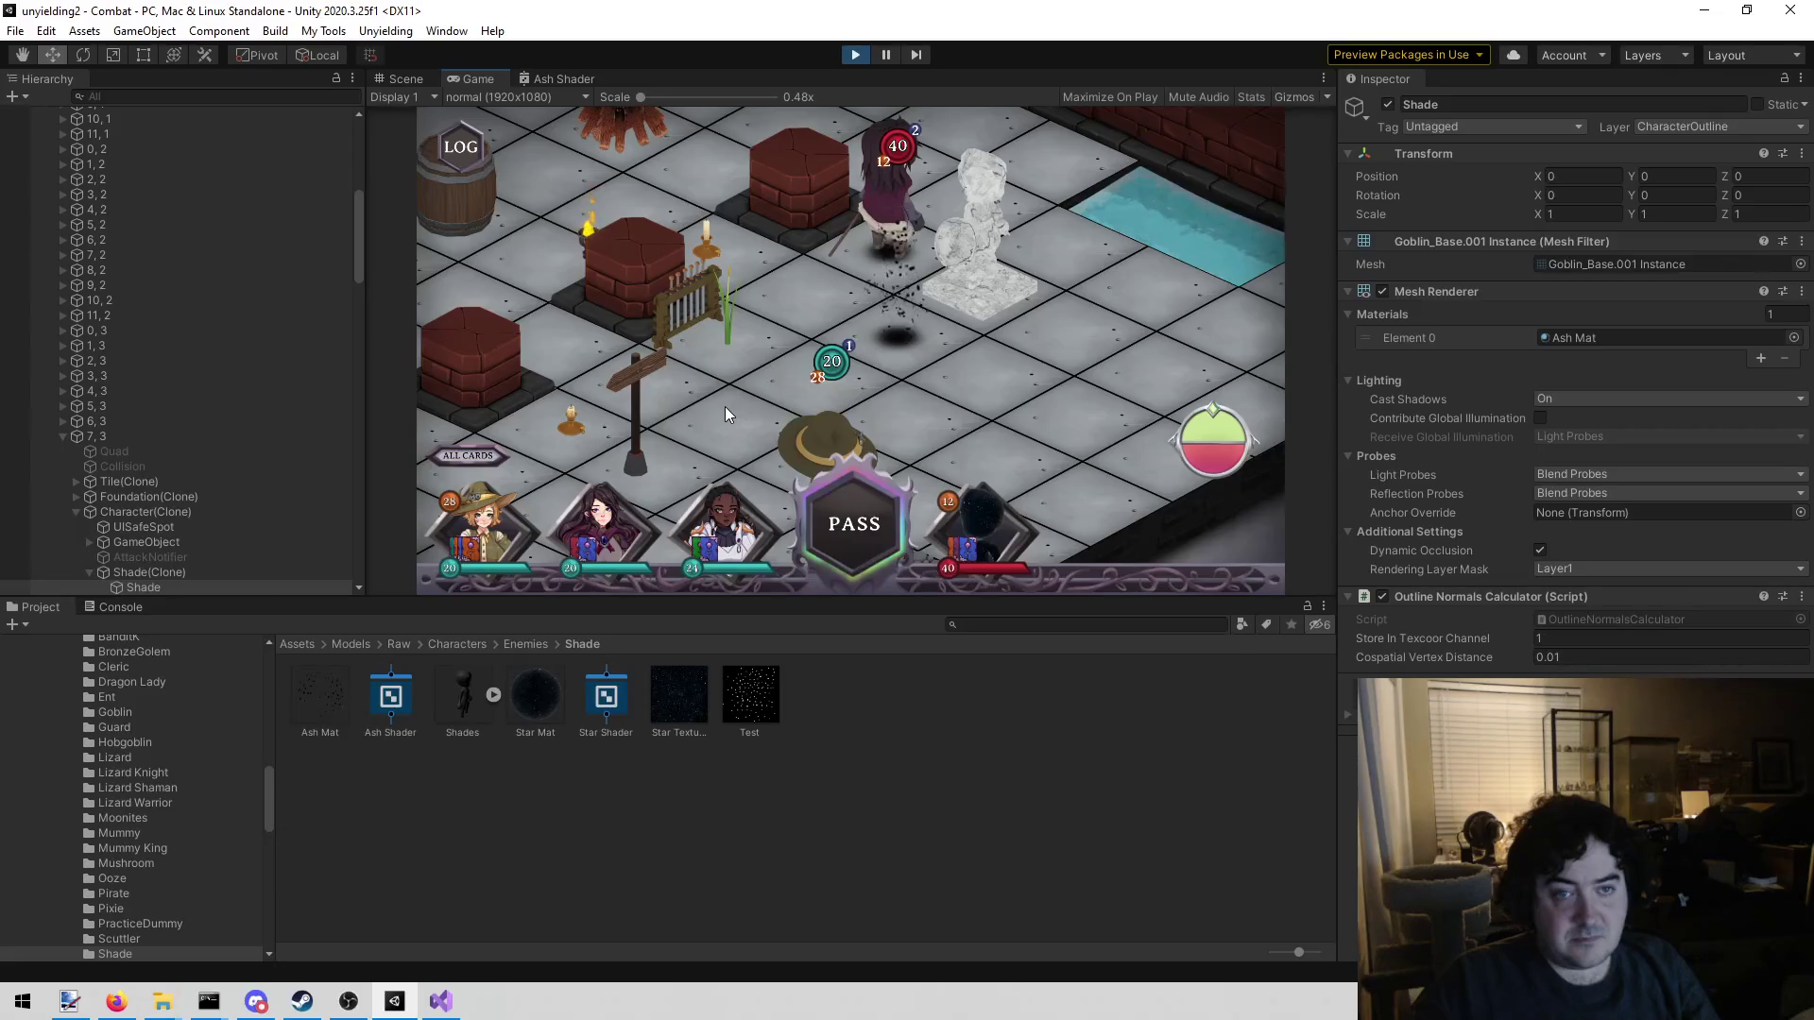
{"action": "scroll", "coordinate": [722, 406], "scroll_direction": "down", "scroll_amount": 1}
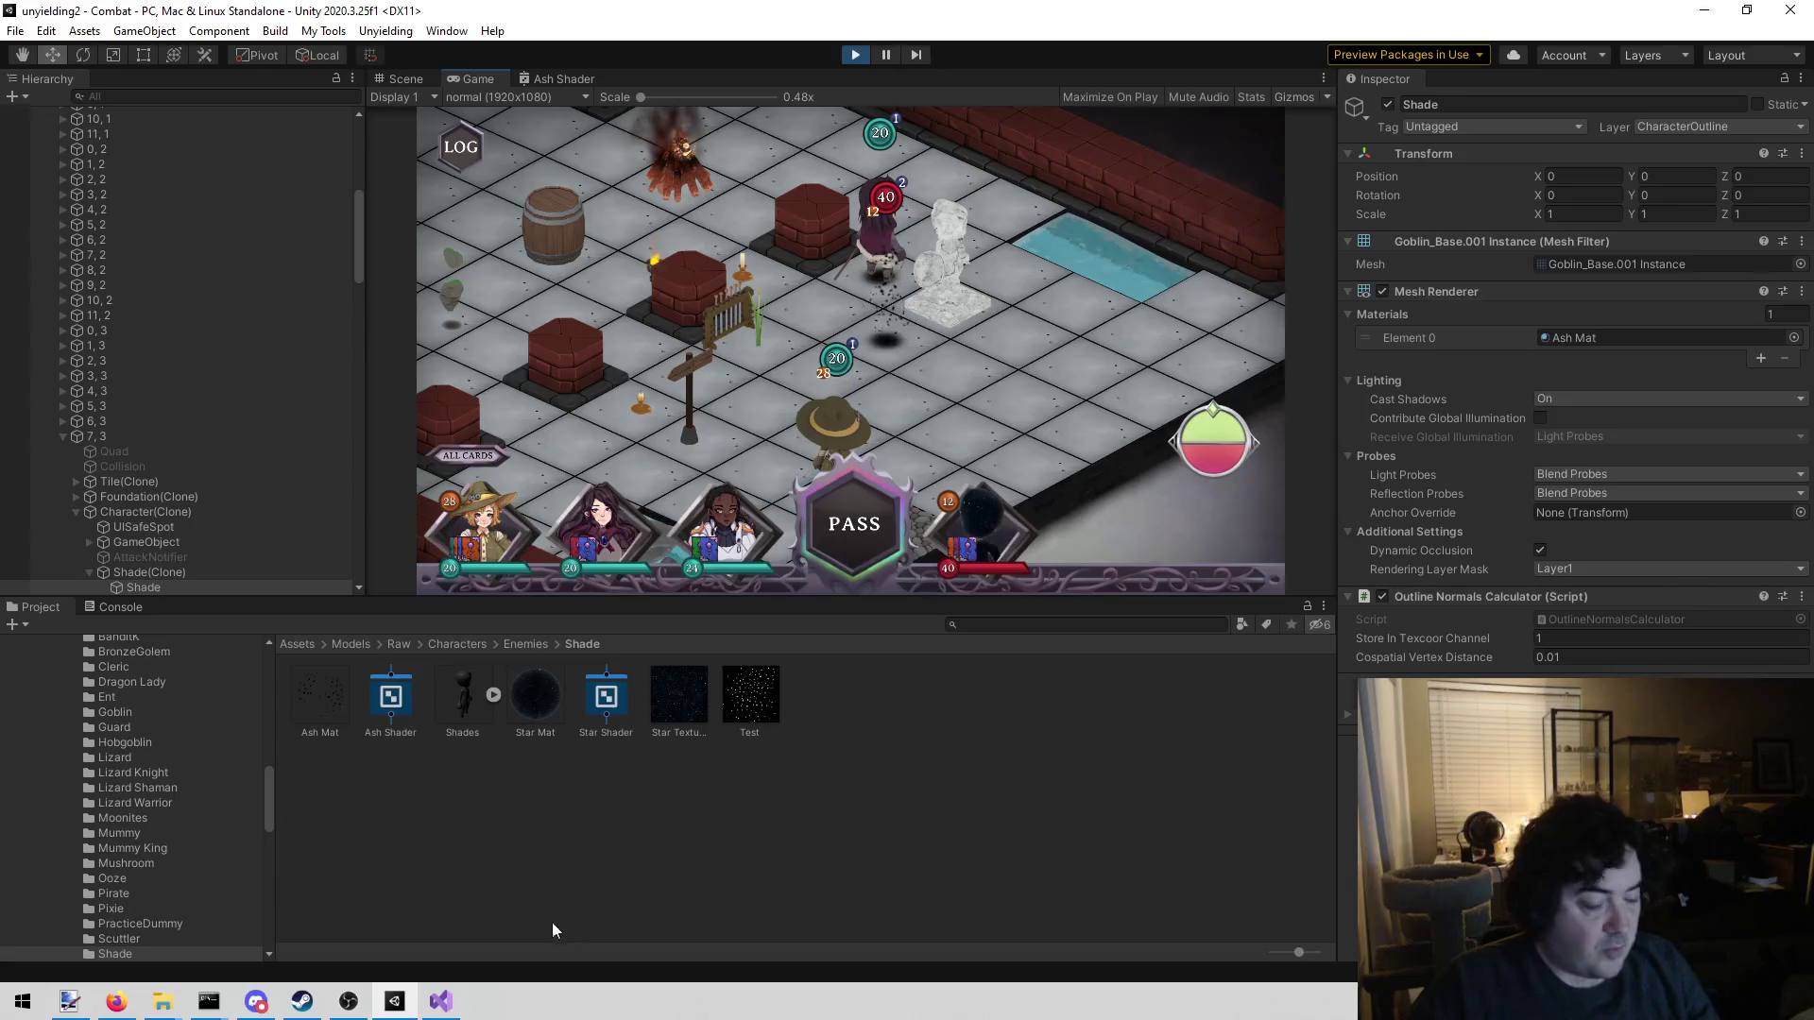
{"action": "left_click", "coordinate": [571, 78]}
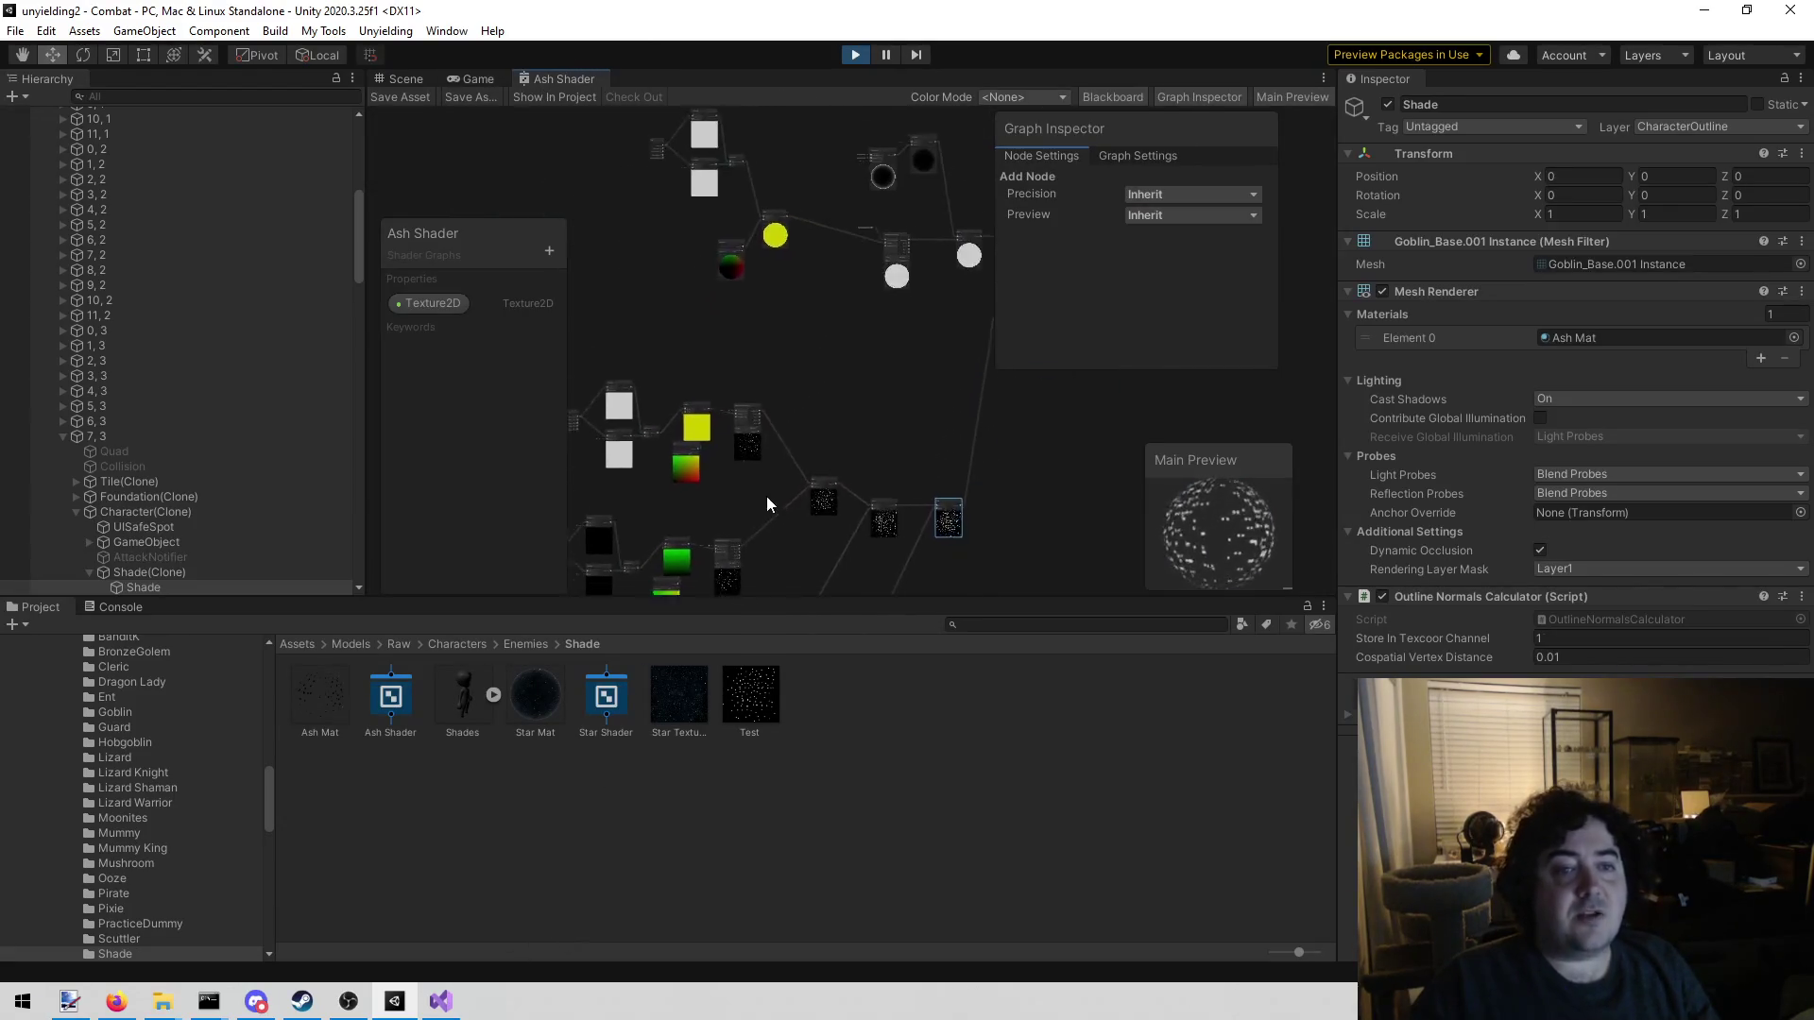
{"action": "scroll", "coordinate": [844, 247], "scroll_direction": "up", "scroll_amount": 10}
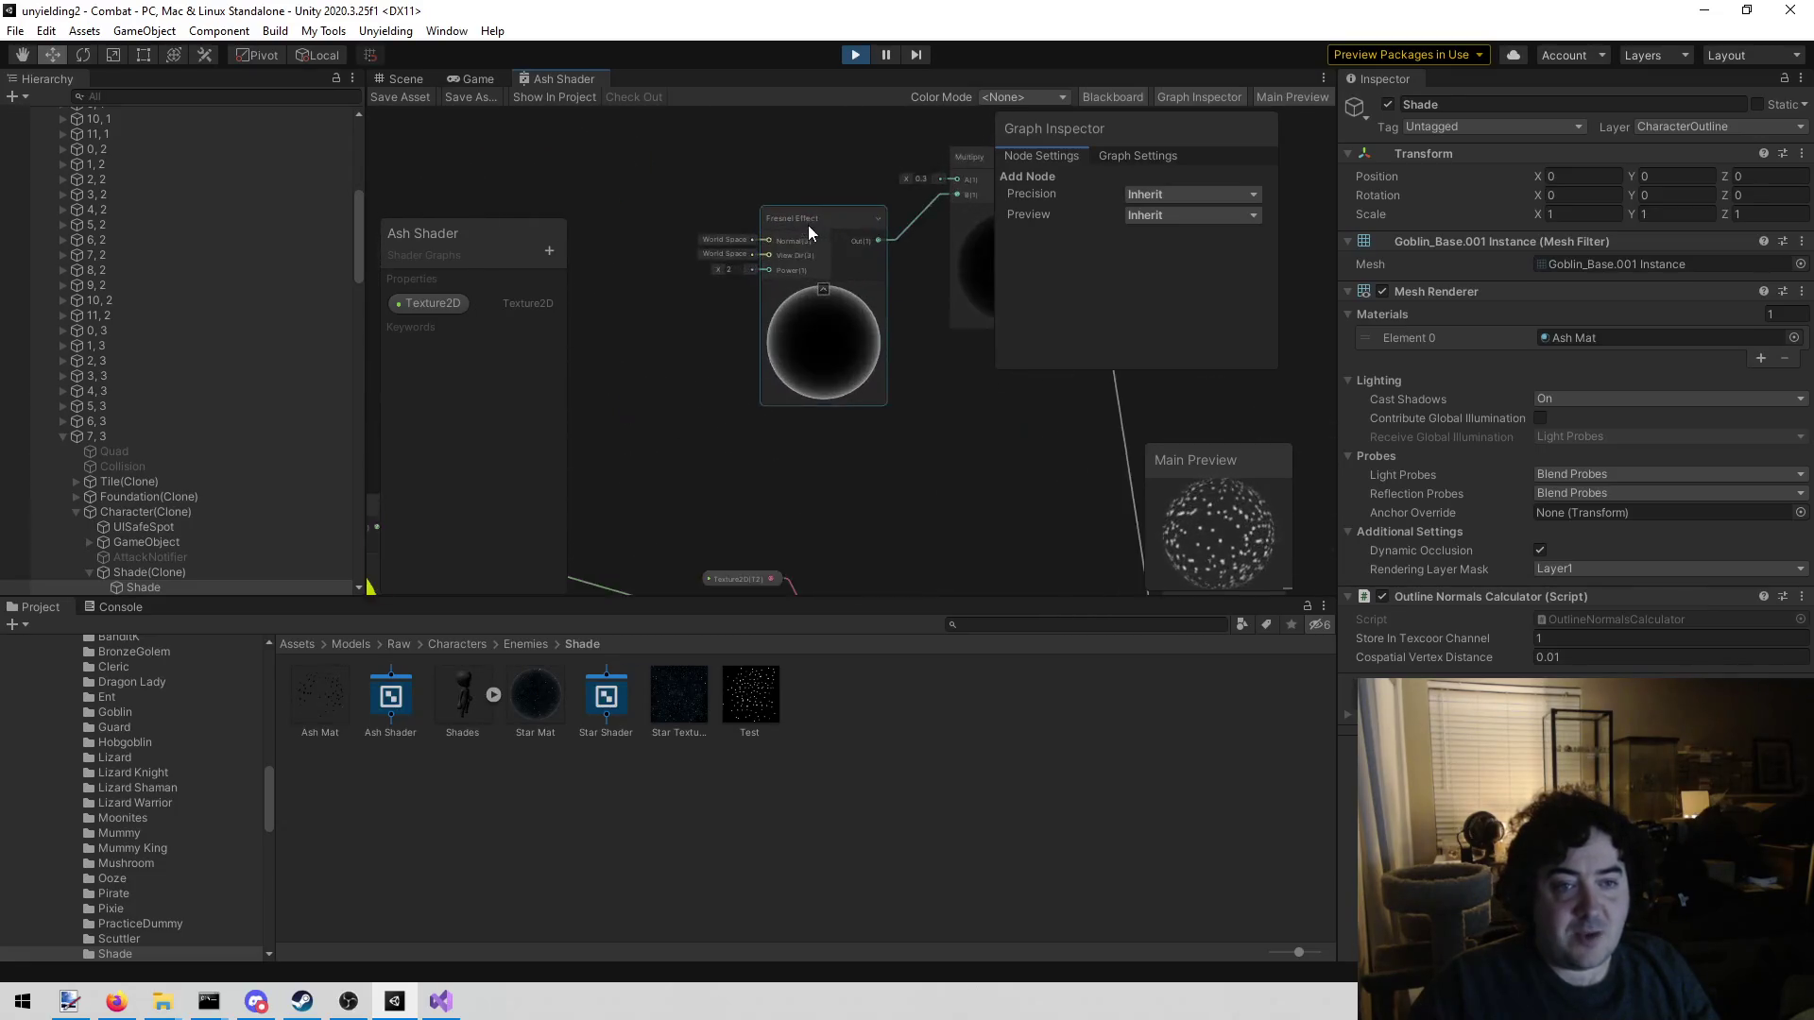
{"action": "scroll", "coordinate": [975, 531], "scroll_direction": "down", "scroll_amount": 3}
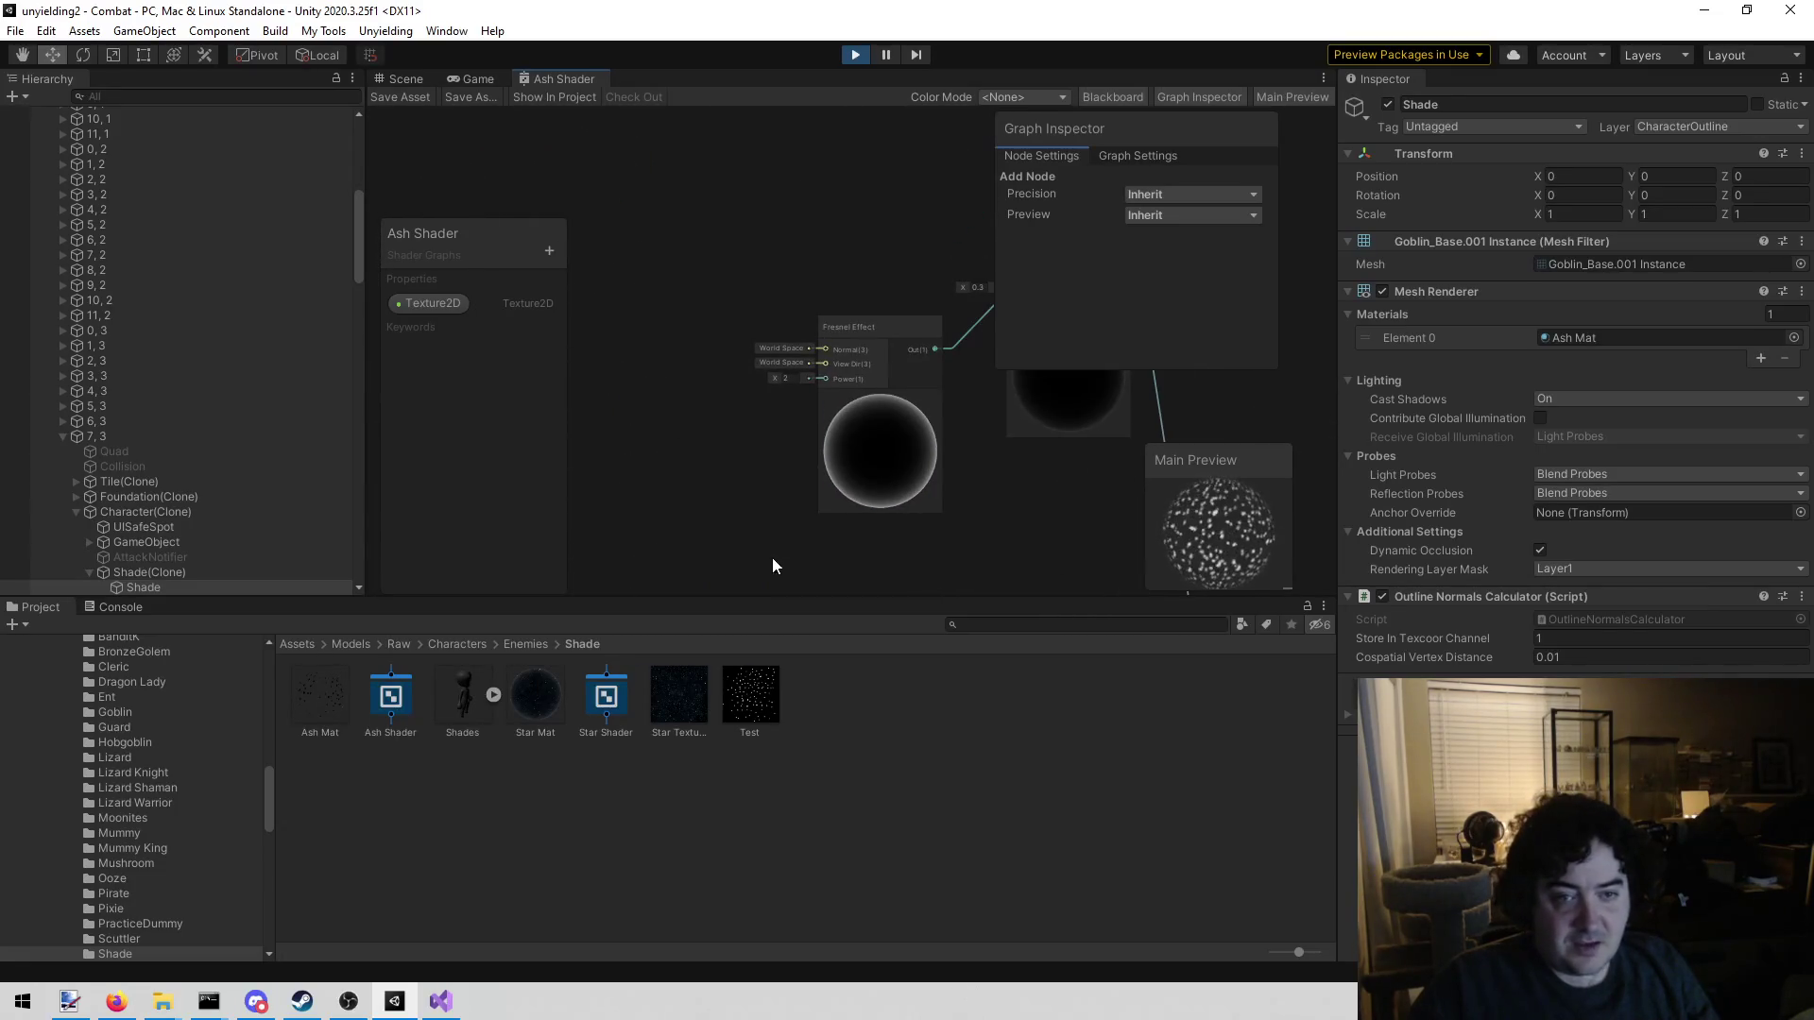
{"action": "left_click_drag", "start_coordinate": [773, 558], "coordinate": [677, 327]}
{"action": "scroll", "coordinate": [676, 327], "scroll_direction": "down", "scroll_amount": 3}
{"action": "mouse_move", "coordinate": [673, 512]}
{"action": "left_mouse_down"}
{"action": "mouse_move", "coordinate": [780, 512]}
{"action": "mouse_move", "coordinate": [818, 207]}
{"action": "left_mouse_up"}
{"action": "scroll", "coordinate": [903, 462], "scroll_direction": "up", "scroll_amount": 5}
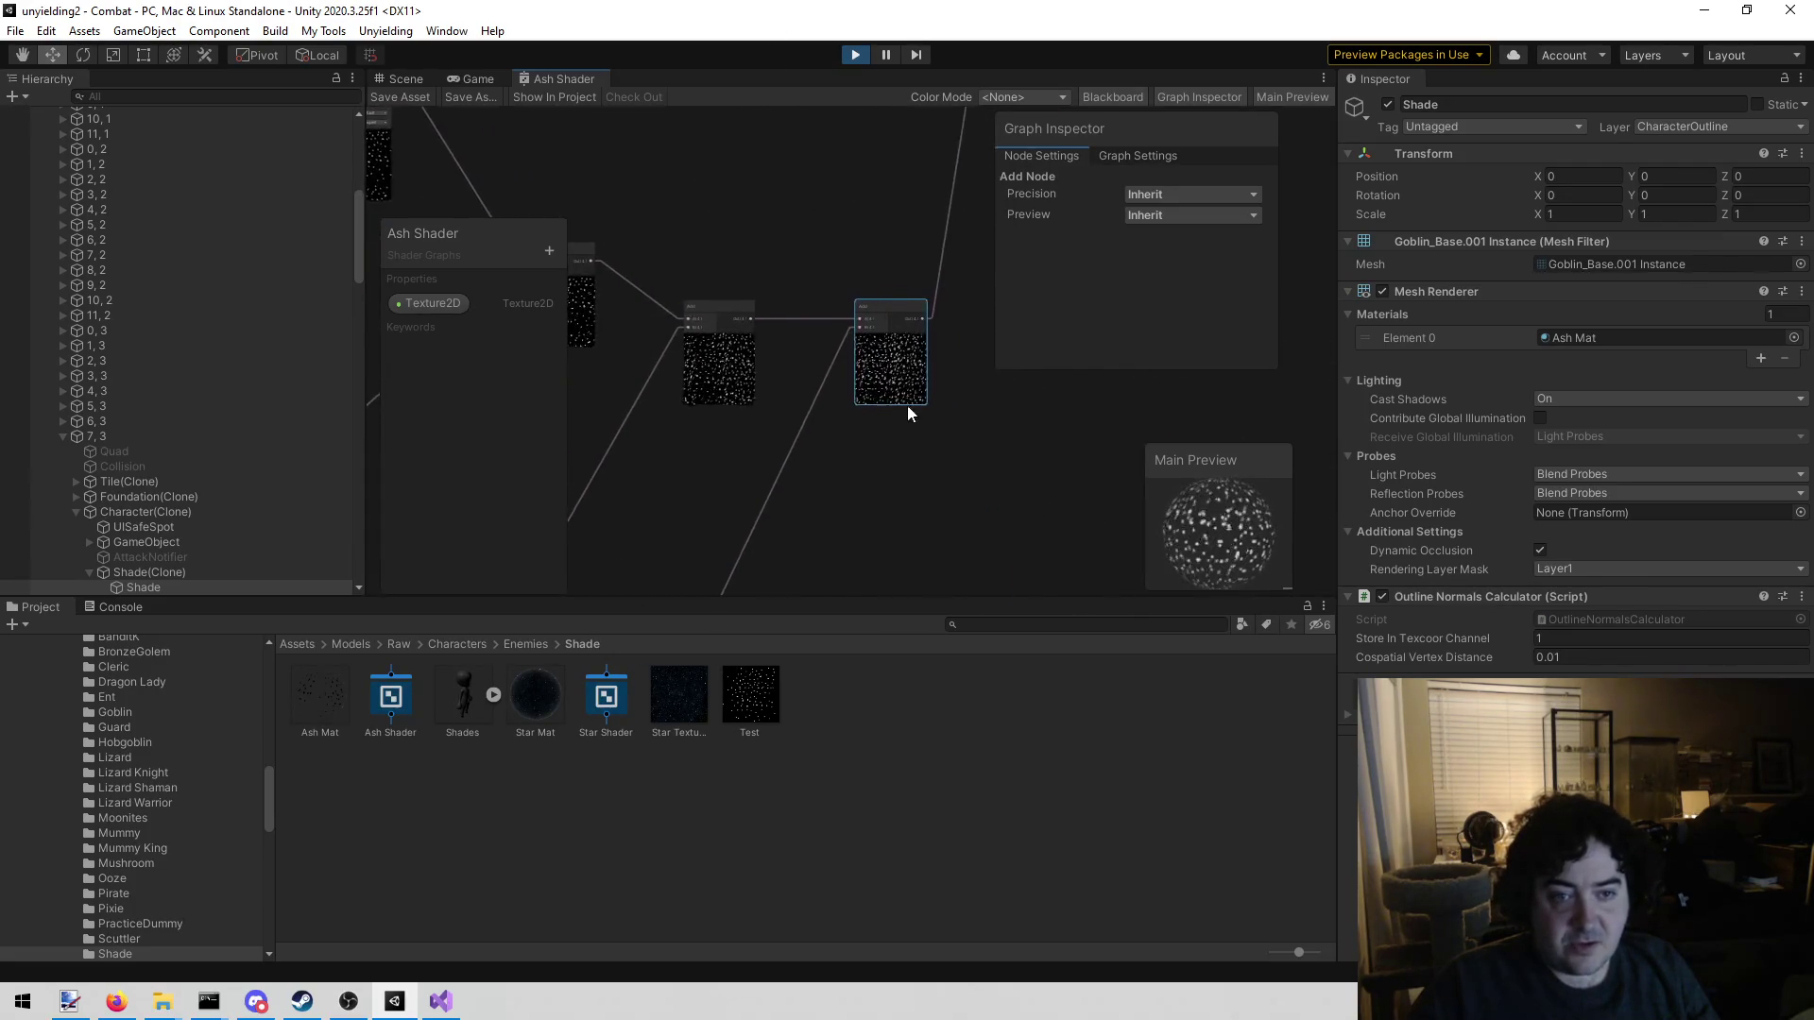
{"action": "scroll", "coordinate": [911, 414], "scroll_direction": "down", "scroll_amount": 3}
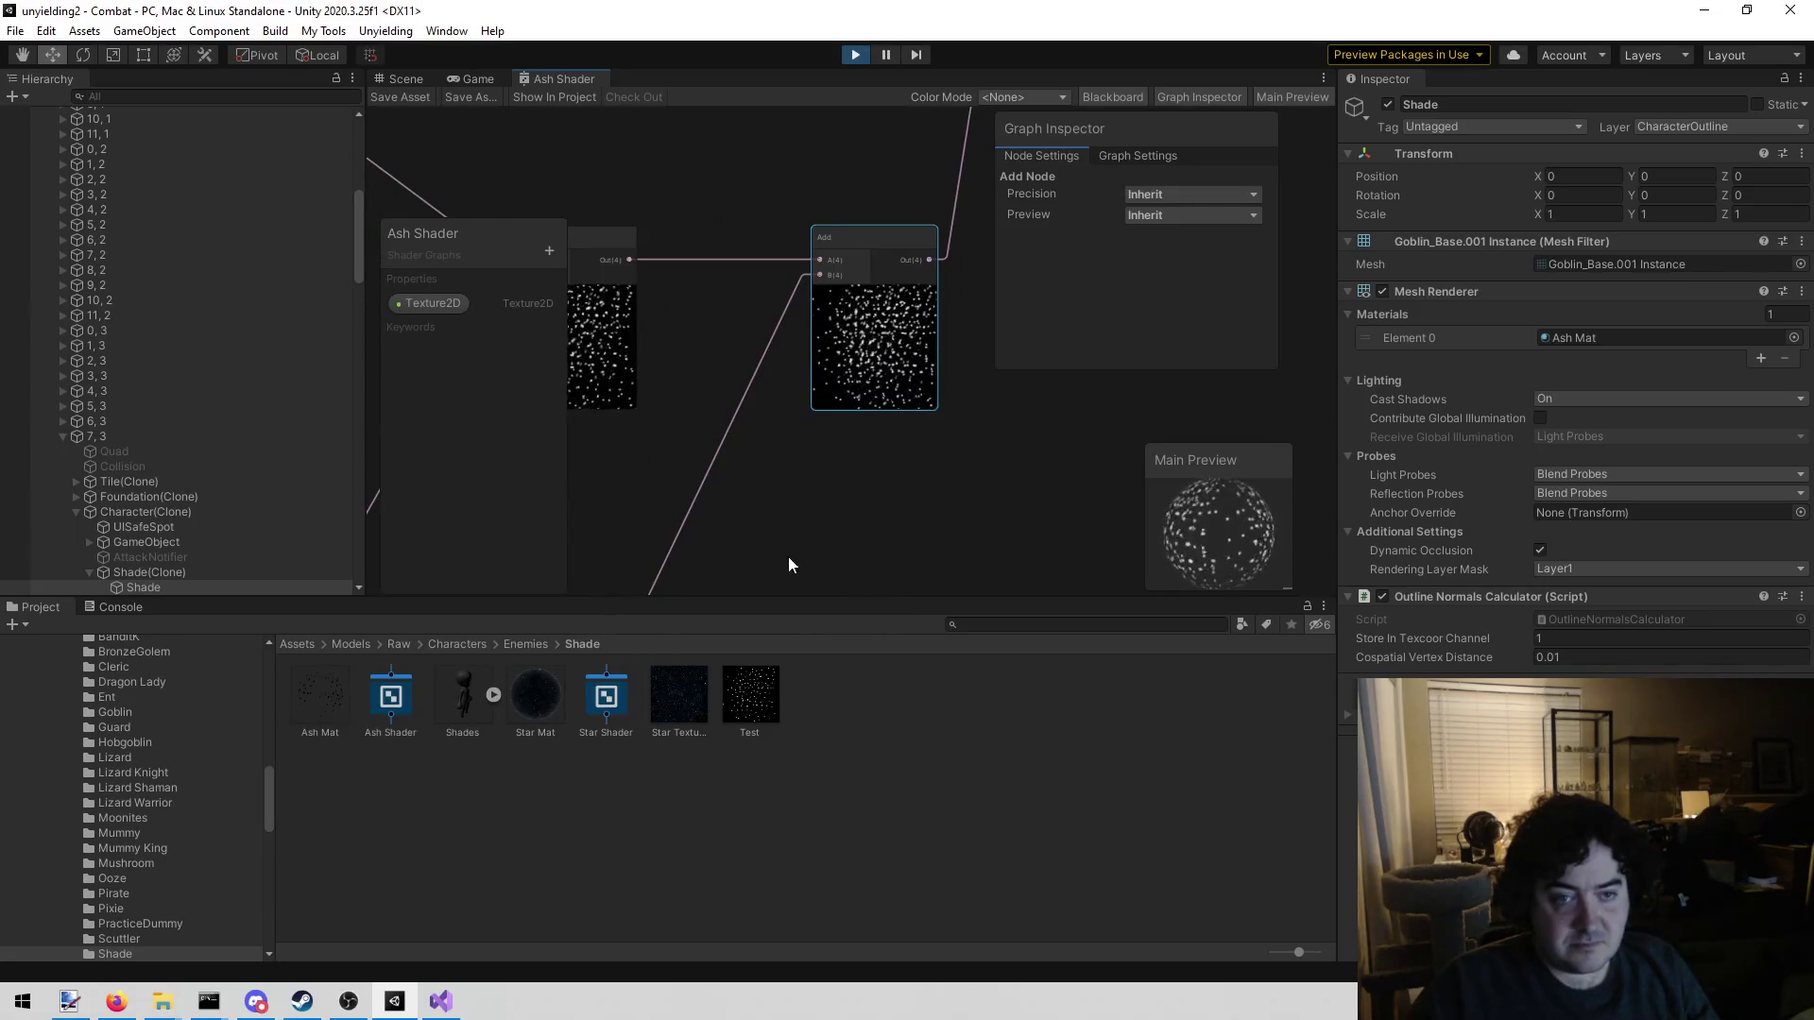
{"action": "scroll", "coordinate": [893, 274], "scroll_direction": "up", "scroll_amount": 5}
{"action": "scroll", "coordinate": [873, 315], "scroll_direction": "down", "scroll_amount": 3}
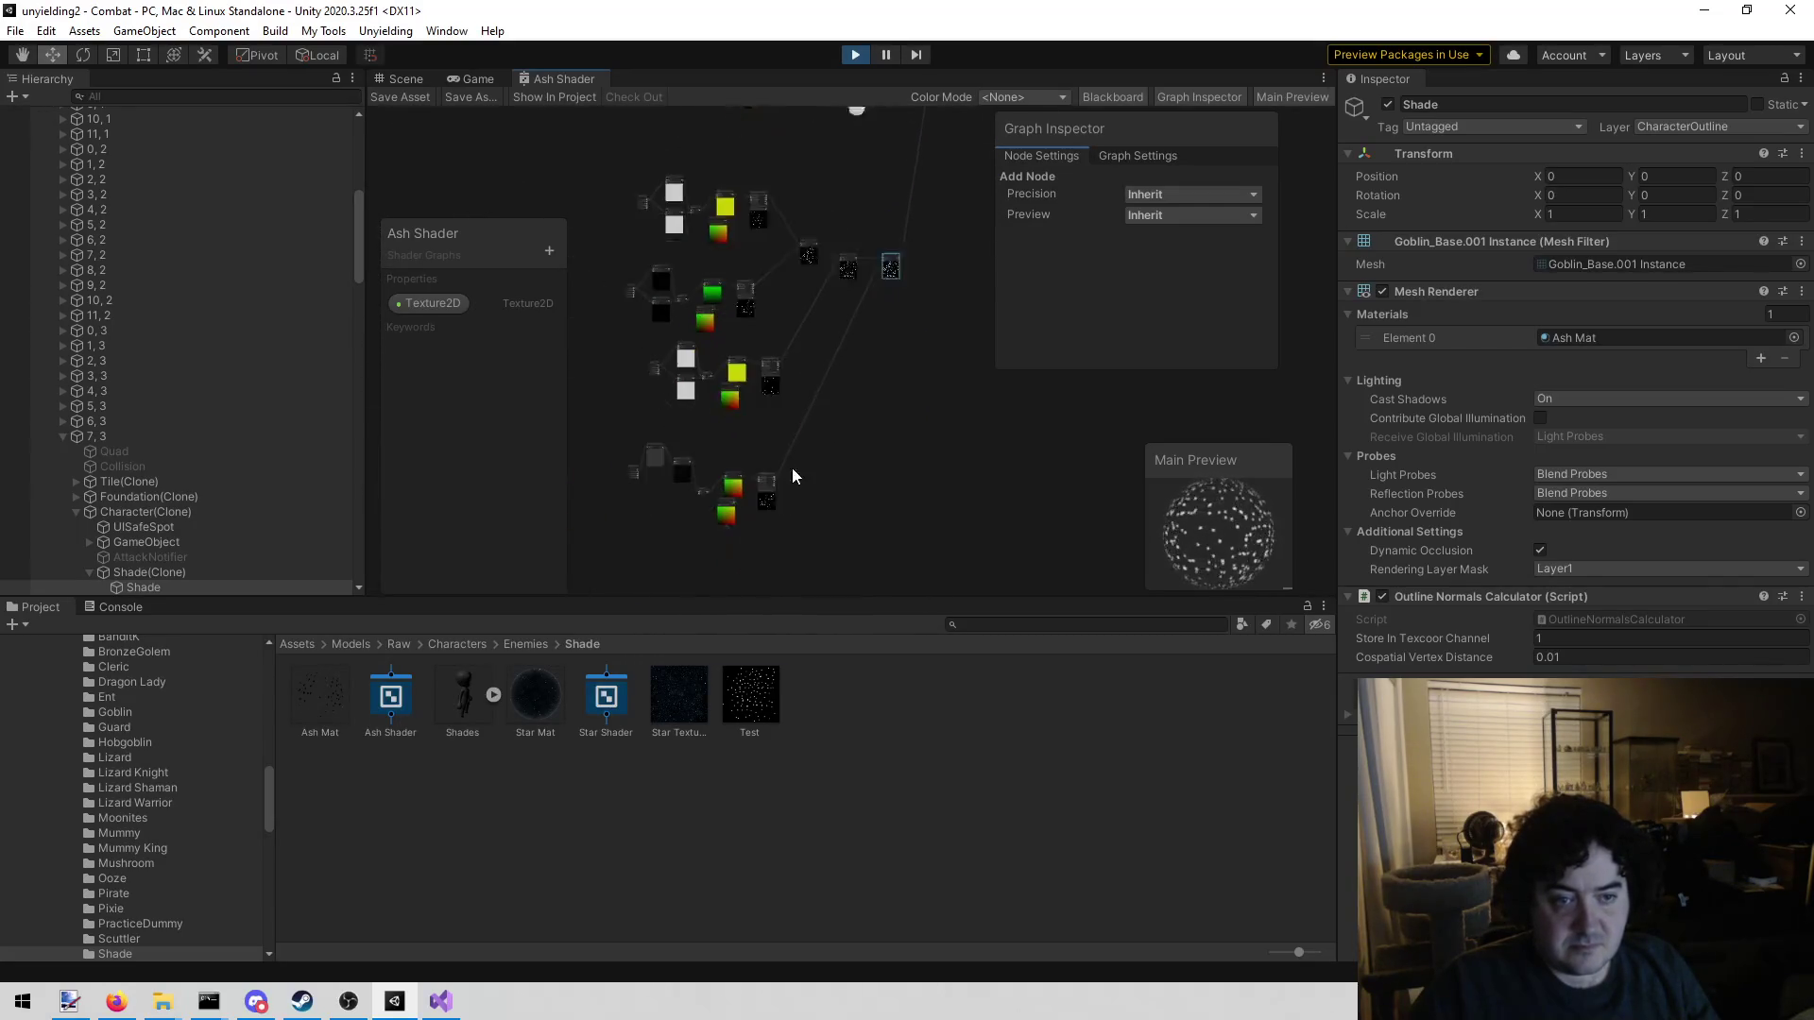
{"action": "scroll", "coordinate": [825, 406], "scroll_direction": "up", "scroll_amount": 4}
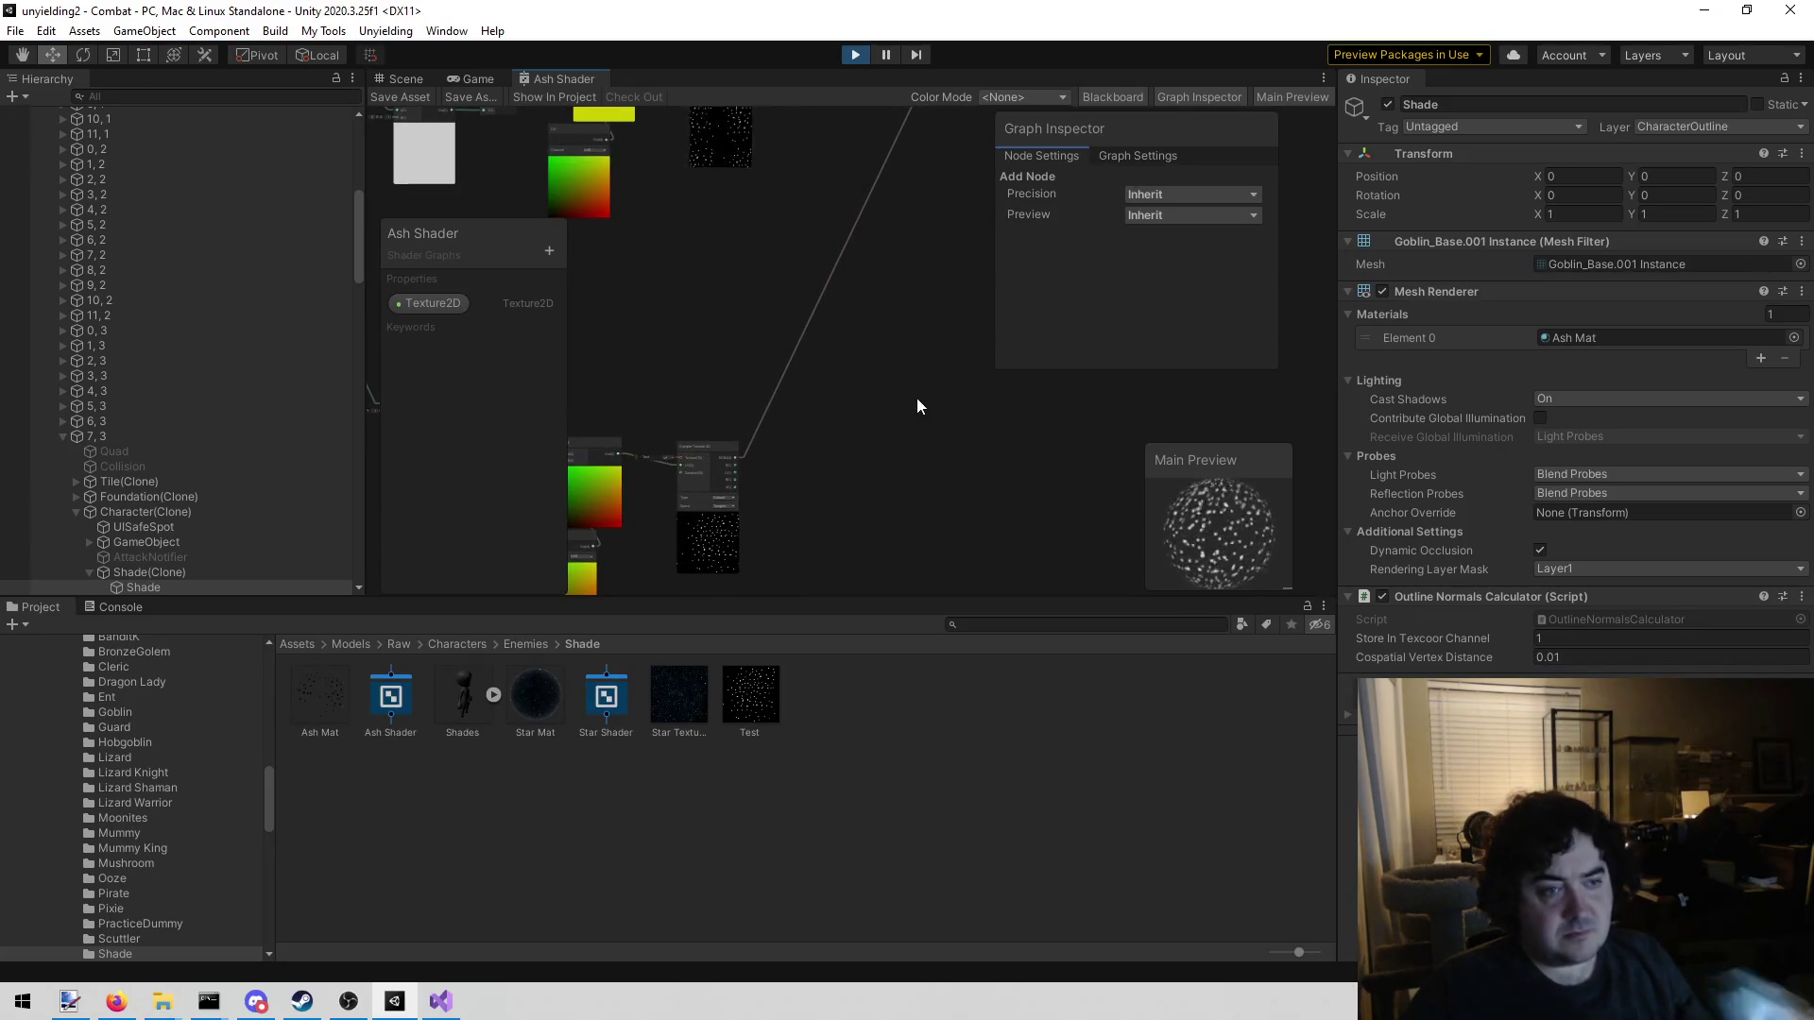
Insert a Procedural > Noise > Voronoi node via a 'noi' search, showing Angle Offset 2, Cell Density 5
{"action": "right_click", "coordinate": [930, 372]}
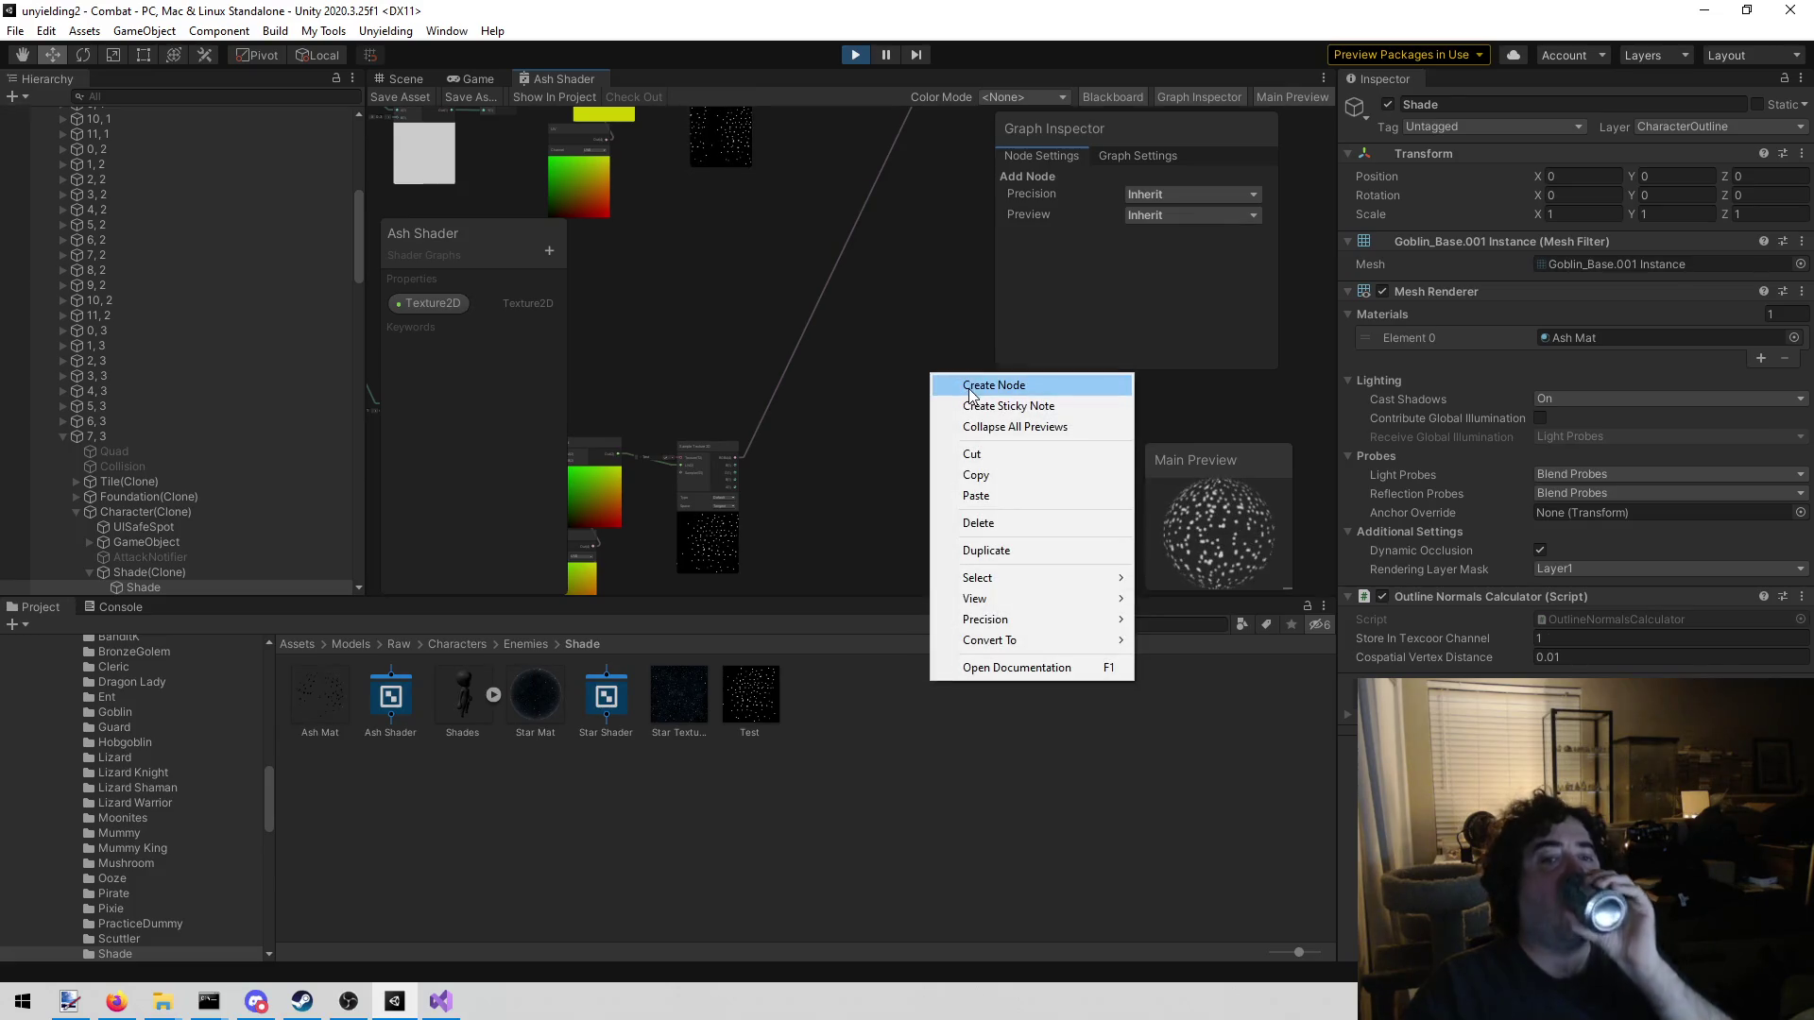
{"action": "left_click", "coordinate": [969, 379]}
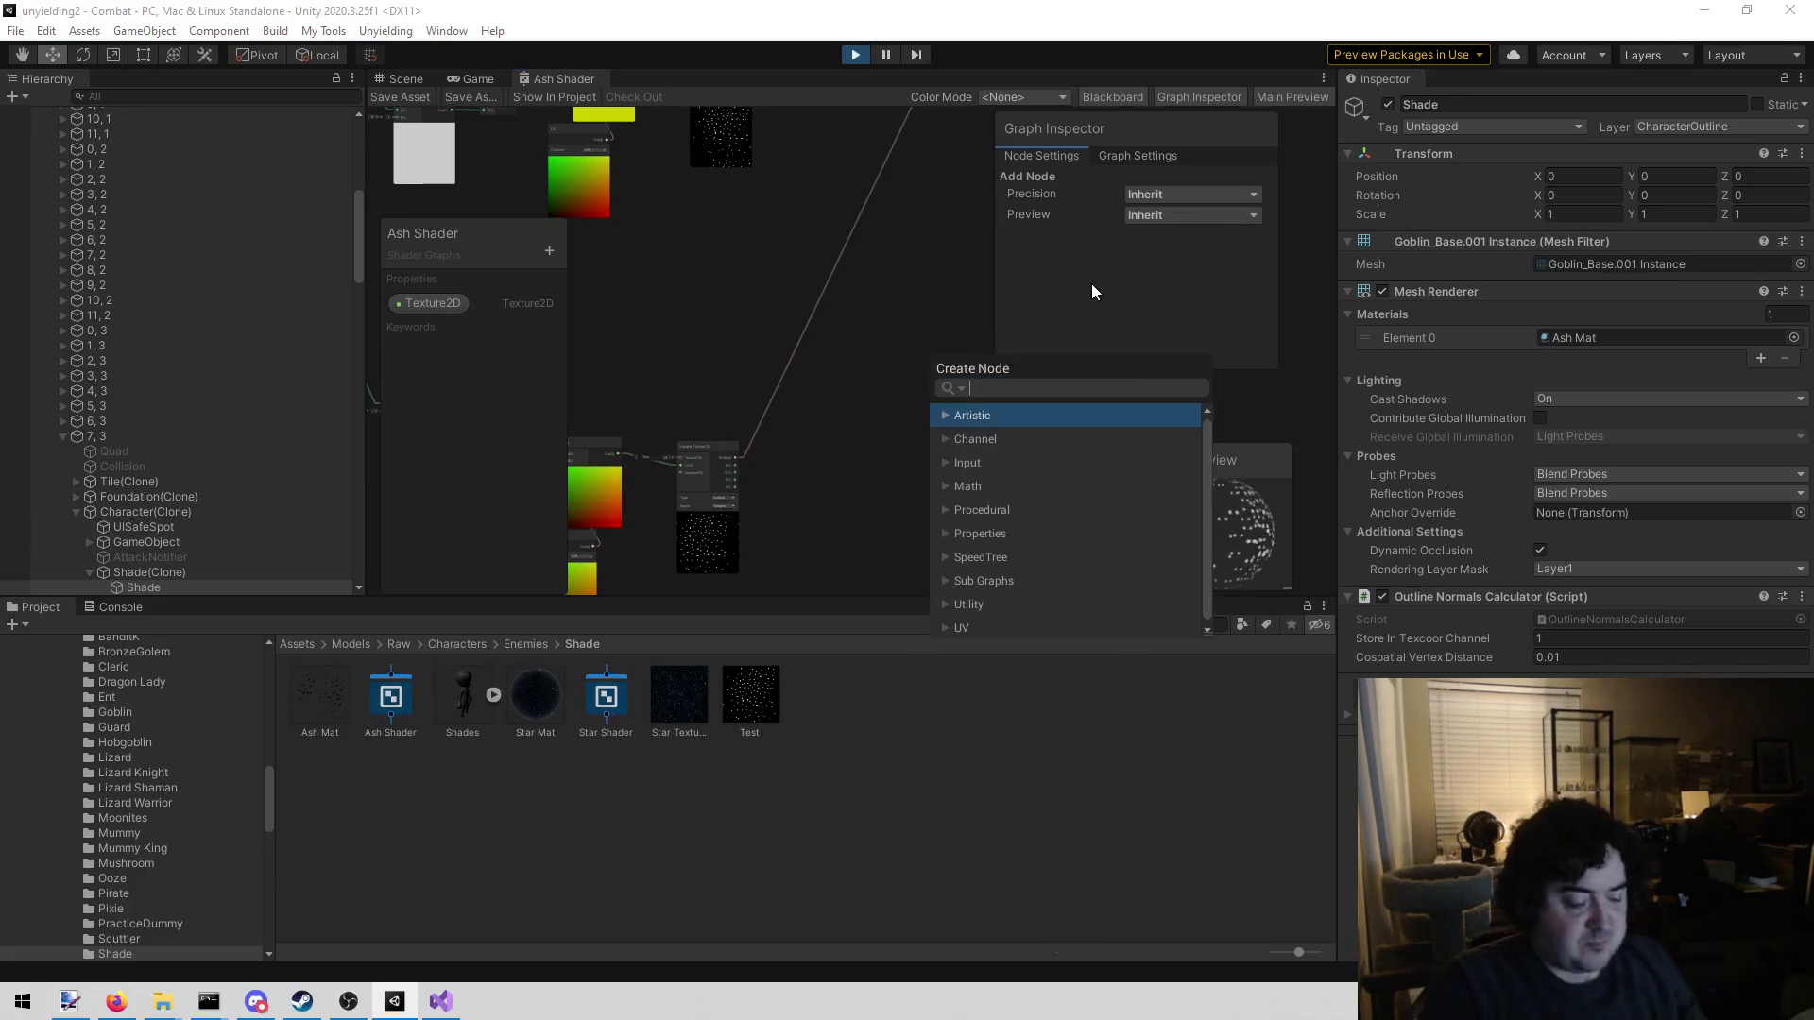
{"action": "type", "text": "noi"}
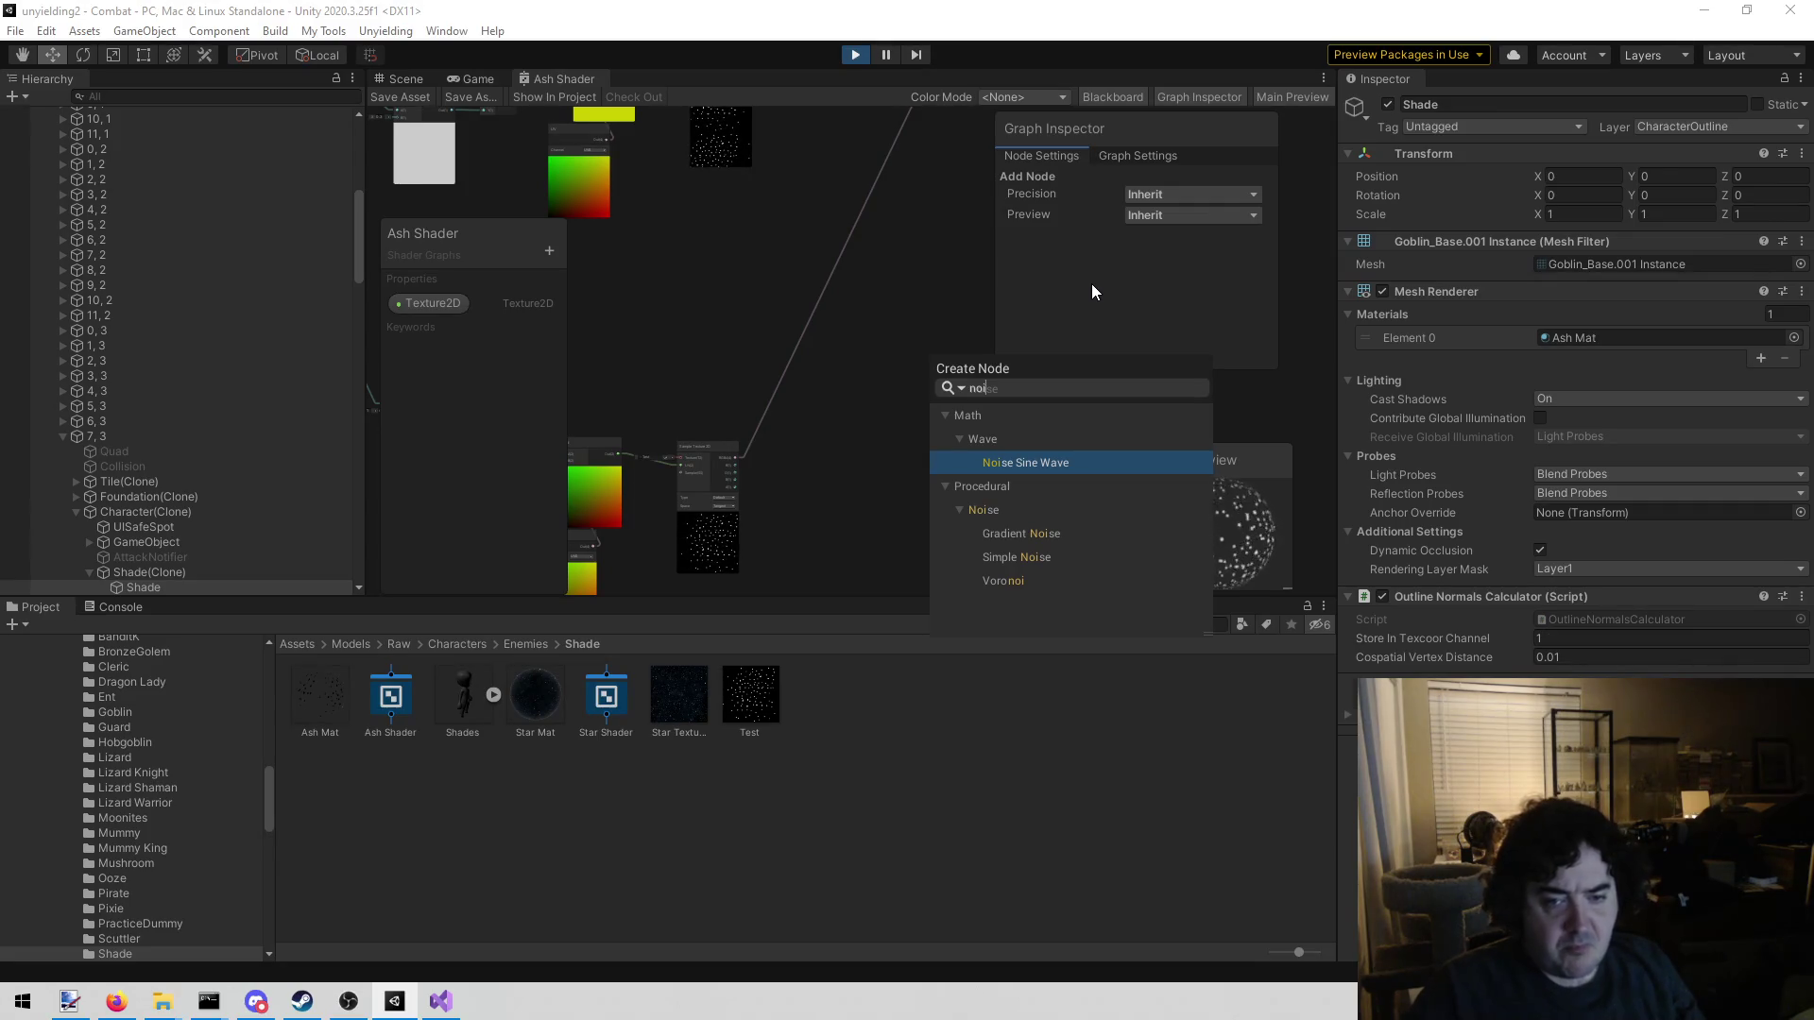
{"action": "left_click", "coordinate": [1023, 580]}
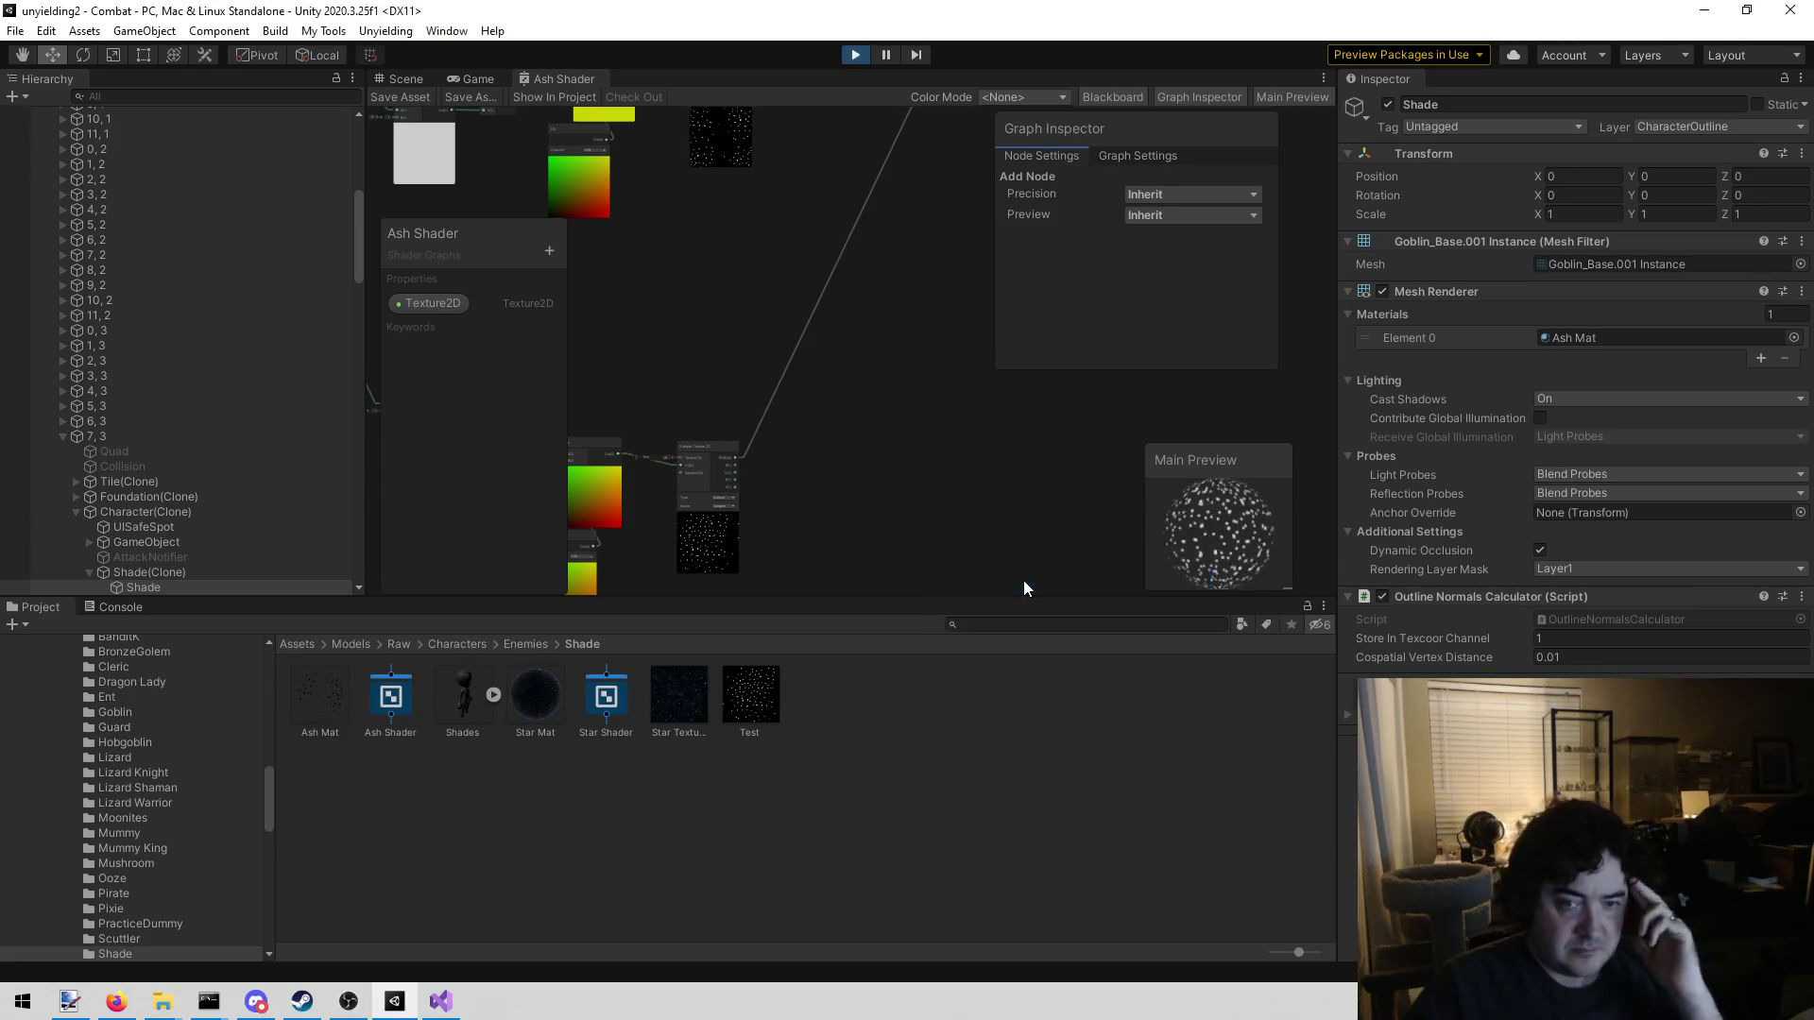
{"action": "left_click_drag", "start_coordinate": [1005, 547], "coordinate": [904, 536]}
{"action": "scroll", "coordinate": [898, 520], "scroll_direction": "up", "scroll_amount": 3}
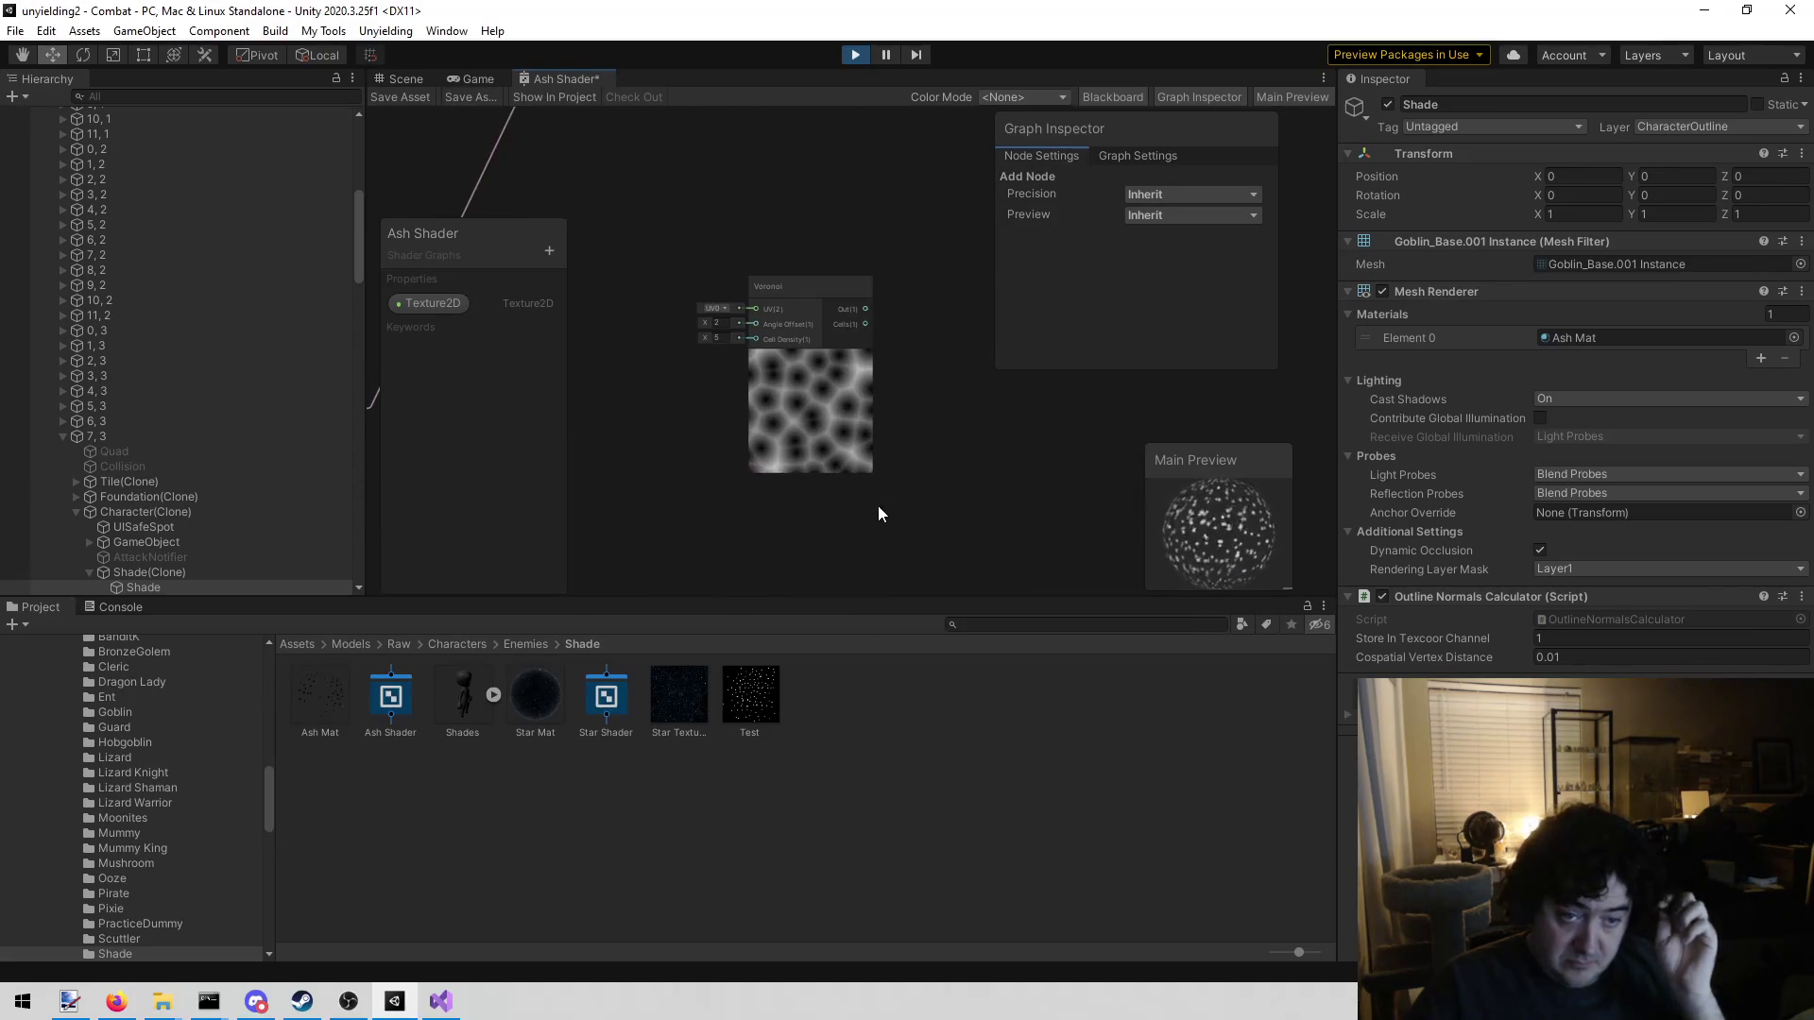
{"action": "scroll", "coordinate": [720, 370], "scroll_direction": "up", "scroll_amount": 2}
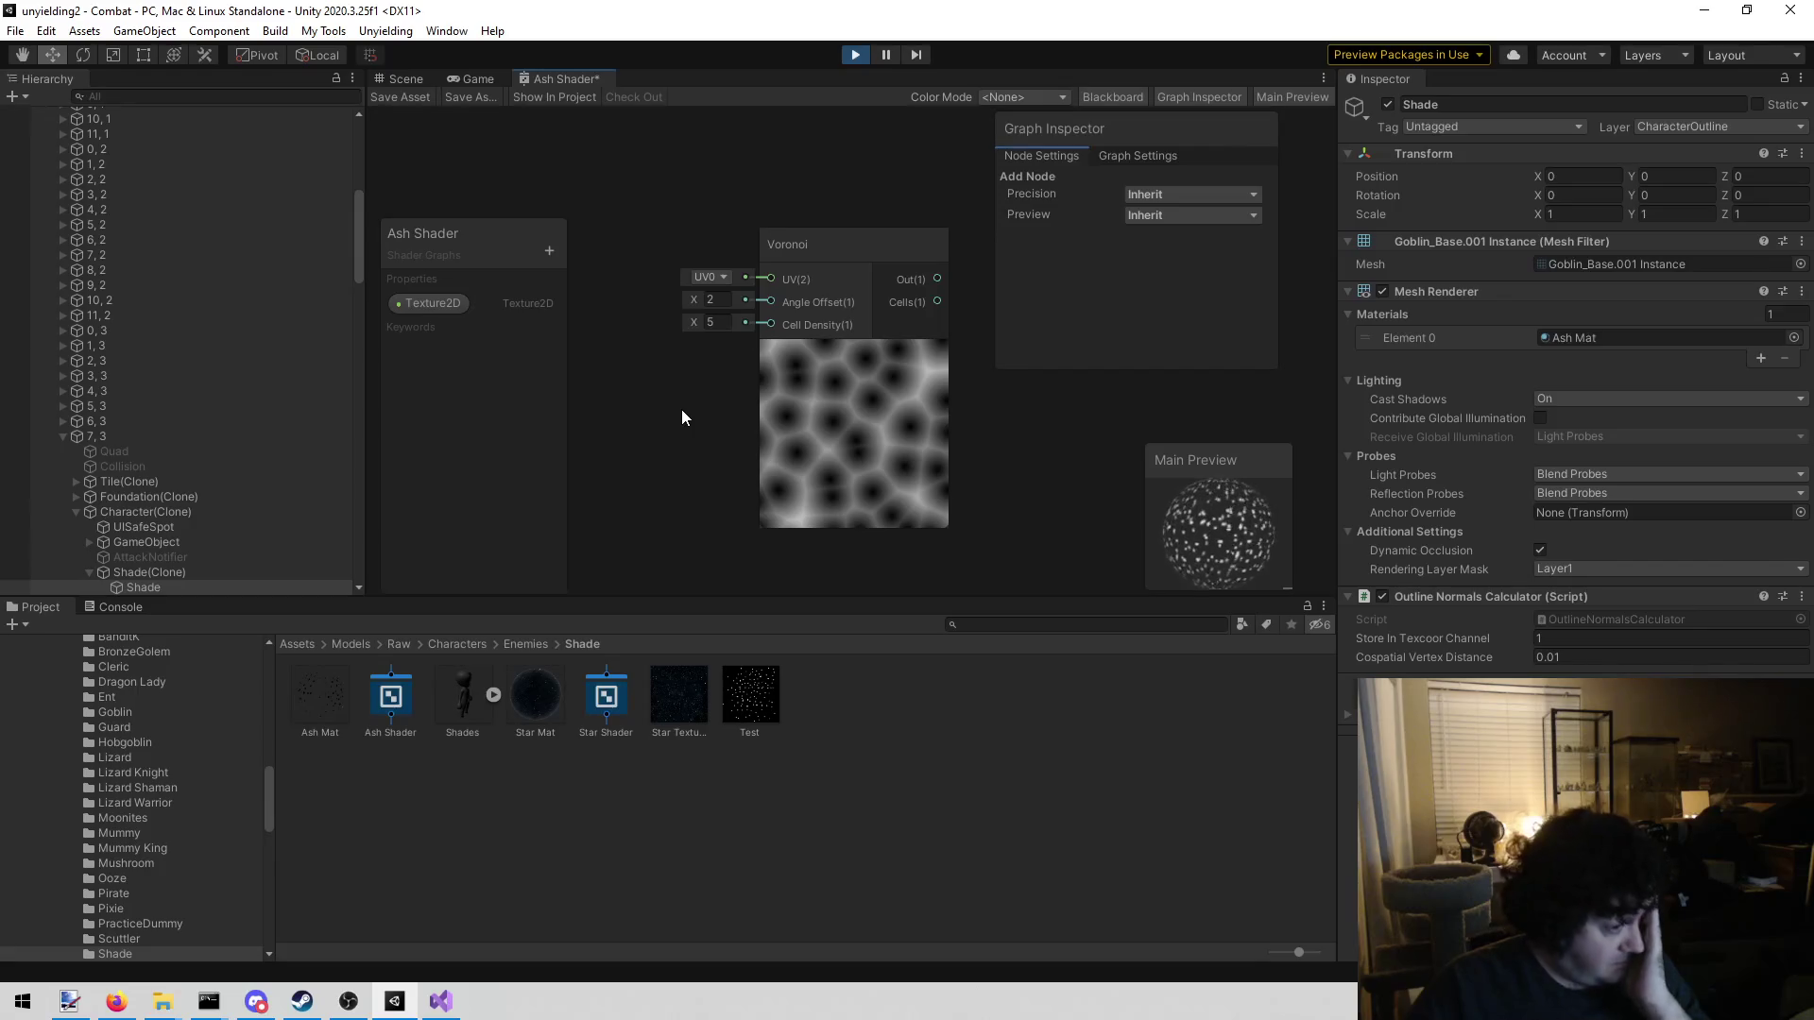
{"action": "scroll", "coordinate": [681, 410], "scroll_direction": "up", "scroll_amount": 2}
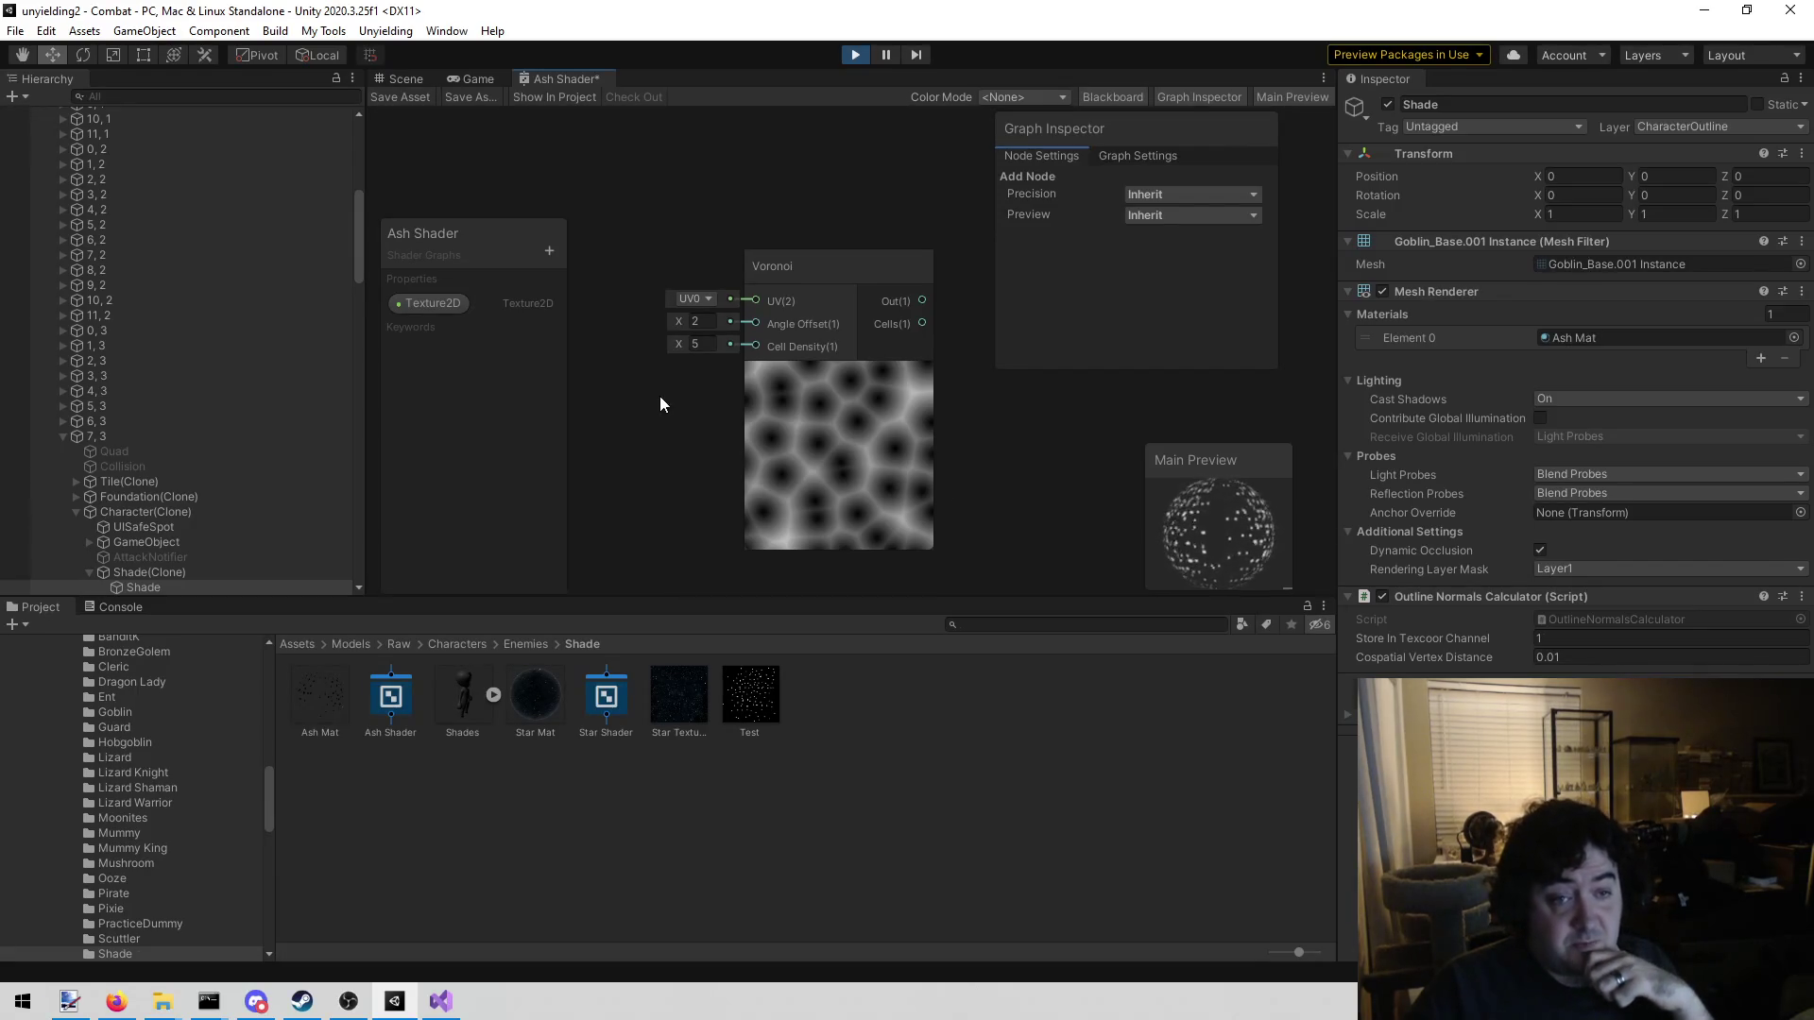
{"action": "left_click_drag", "start_coordinate": [684, 422], "coordinate": [667, 472]}
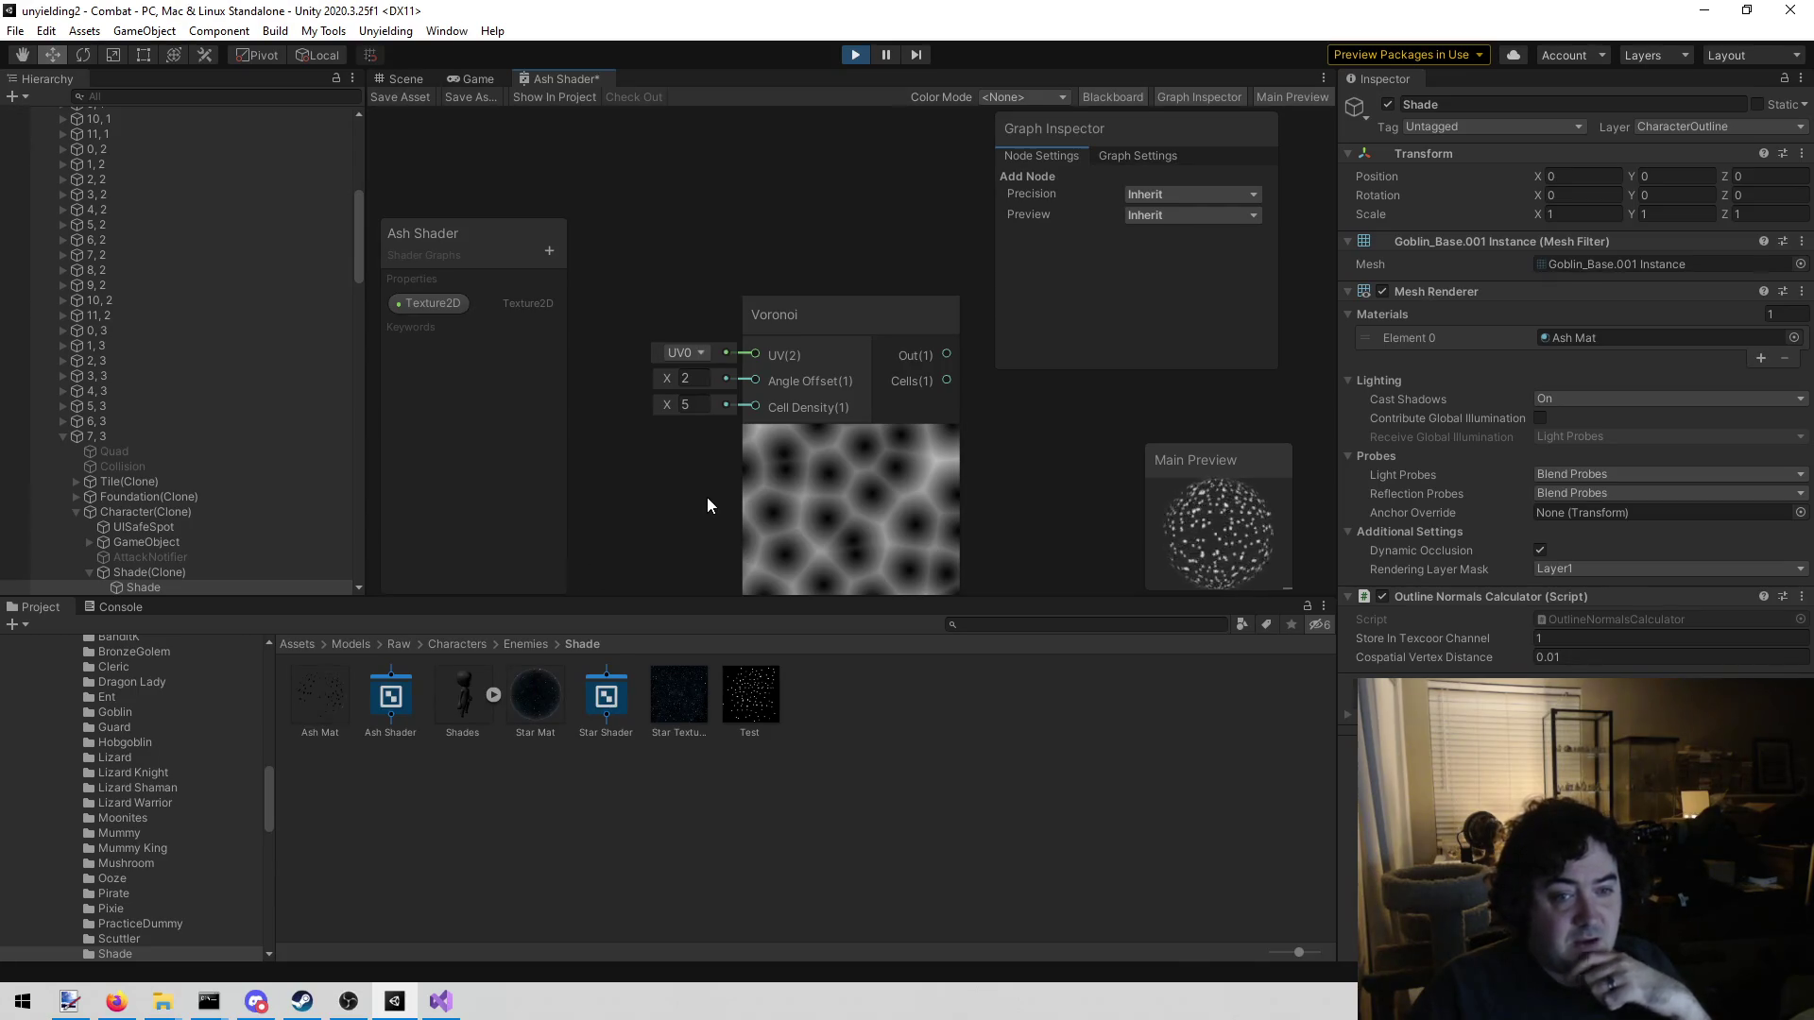
Drag the Voronoi node's Angle Offset up to 89.2
{"action": "scroll", "coordinate": [707, 497], "scroll_direction": "down", "scroll_amount": 4}
{"action": "scroll", "coordinate": [699, 525], "scroll_direction": "up", "scroll_amount": 5}
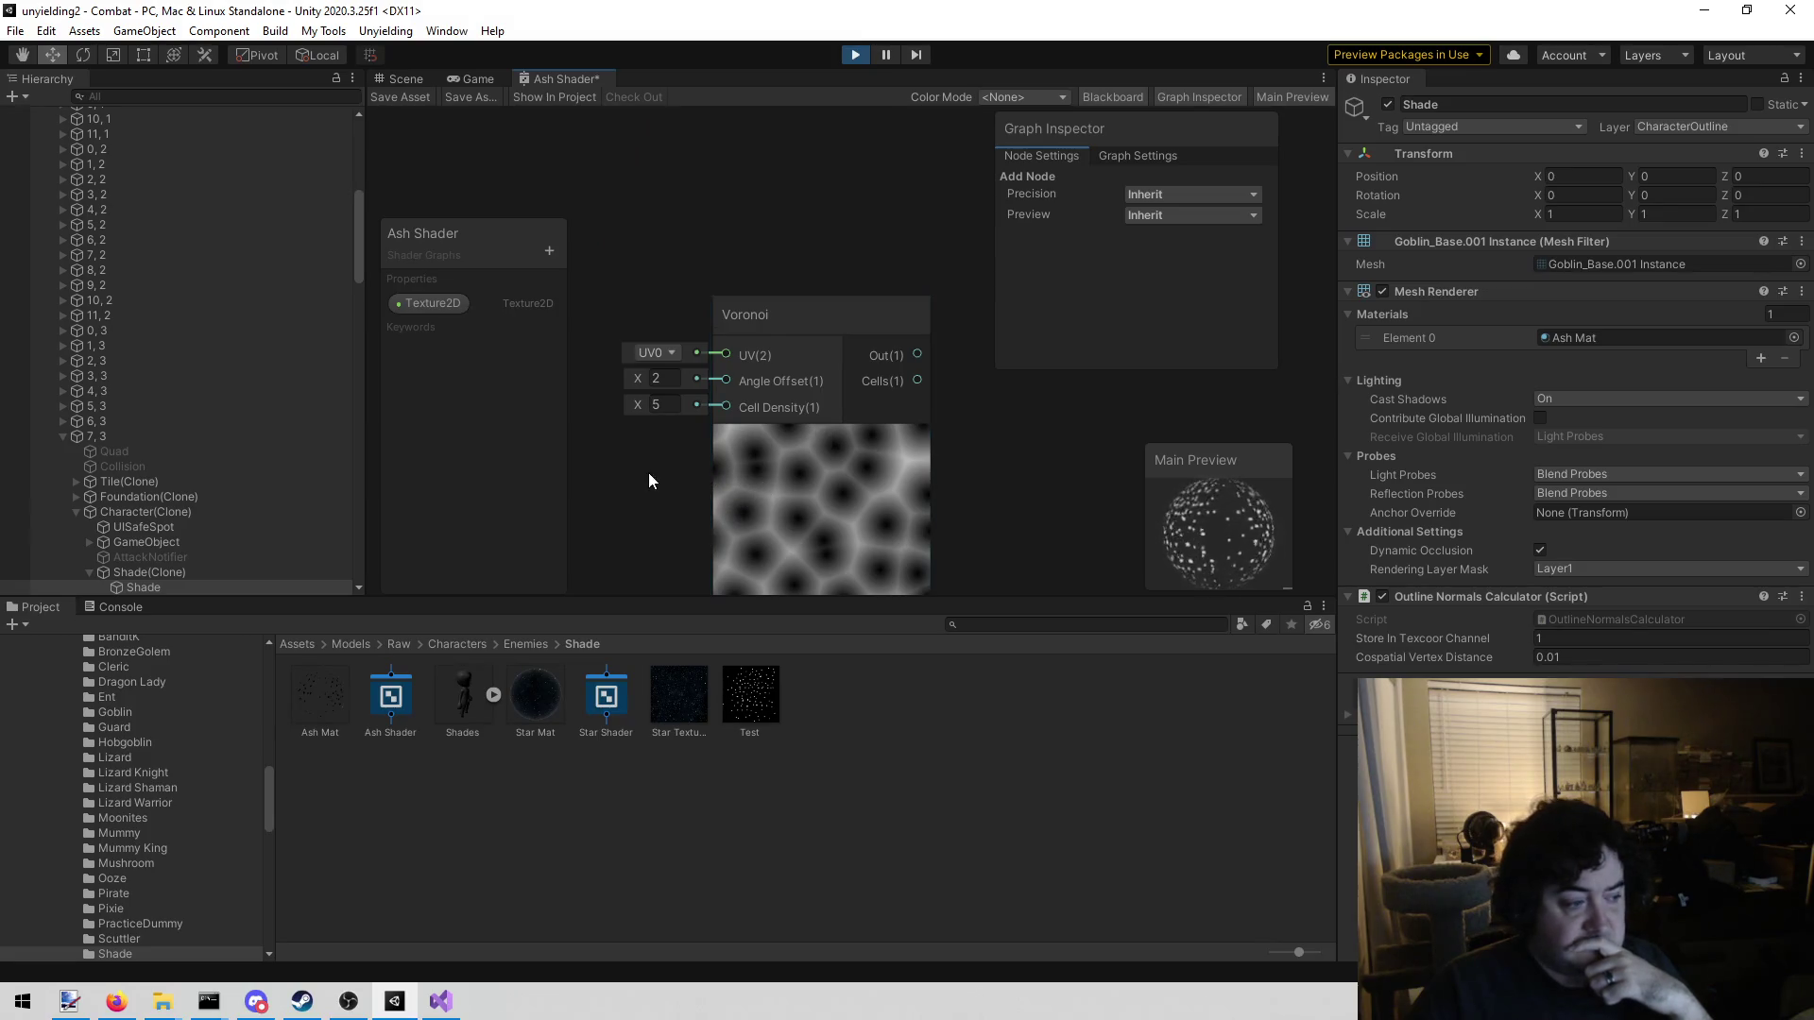
{"action": "mouse_move", "coordinate": [635, 378]}
{"action": "left_mouse_down"}
{"action": "mouse_move", "coordinate": [1090, 409]}
{"action": "mouse_move", "coordinate": [1607, 374]}
{"action": "mouse_move", "coordinate": [586, 459]}
{"action": "mouse_move", "coordinate": [649, 406]}
{"action": "mouse_move", "coordinate": [717, 401]}
{"action": "mouse_move", "coordinate": [671, 378]}
{"action": "mouse_move", "coordinate": [710, 377]}
{"action": "mouse_move", "coordinate": [650, 382]}
{"action": "mouse_move", "coordinate": [676, 349]}
{"action": "left_mouse_up"}
{"action": "left_click", "coordinate": [676, 316]}
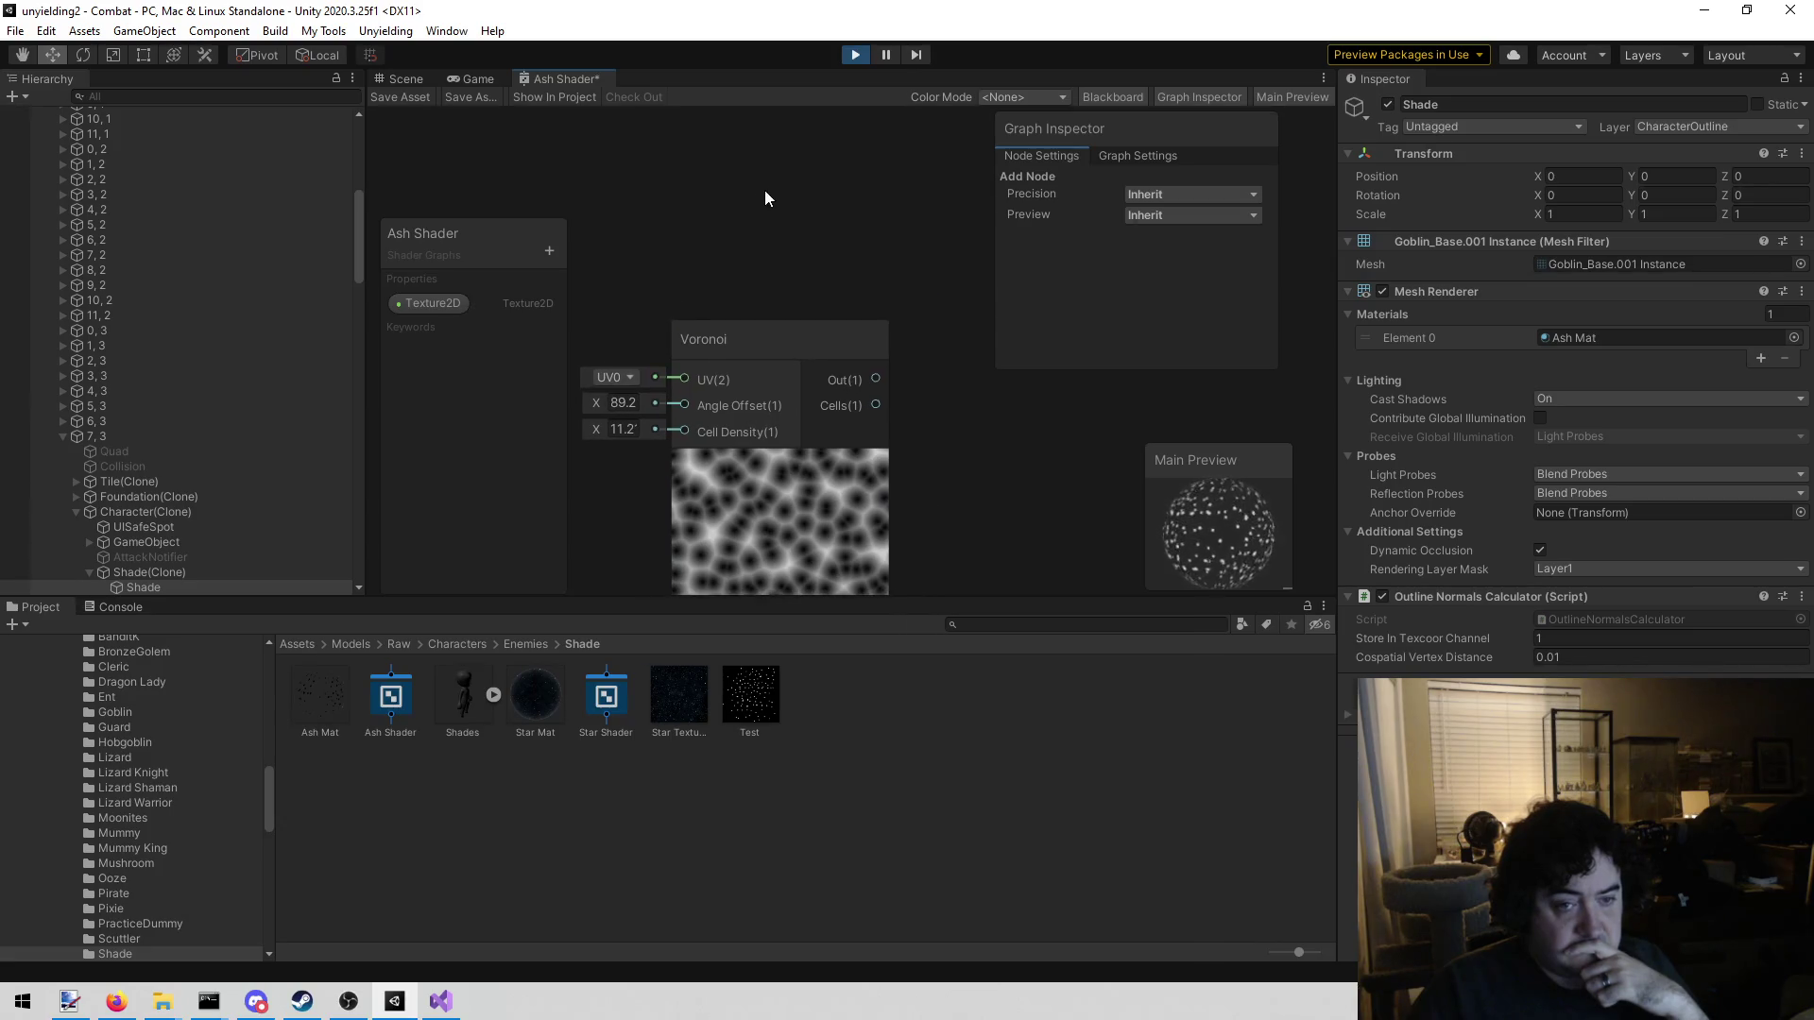
Set the Voronoi Cell Density to 11.2, briefly trying a negative value first
{"action": "scroll", "coordinate": [763, 190], "scroll_direction": "down", "scroll_amount": 4}
{"action": "mouse_move", "coordinate": [796, 259]}
{"action": "left_mouse_down"}
{"action": "mouse_move", "coordinate": [830, 229]}
{"action": "mouse_move", "coordinate": [815, 240]}
{"action": "left_mouse_up"}
{"action": "scroll", "coordinate": [643, 425], "scroll_direction": "up", "scroll_amount": 5}
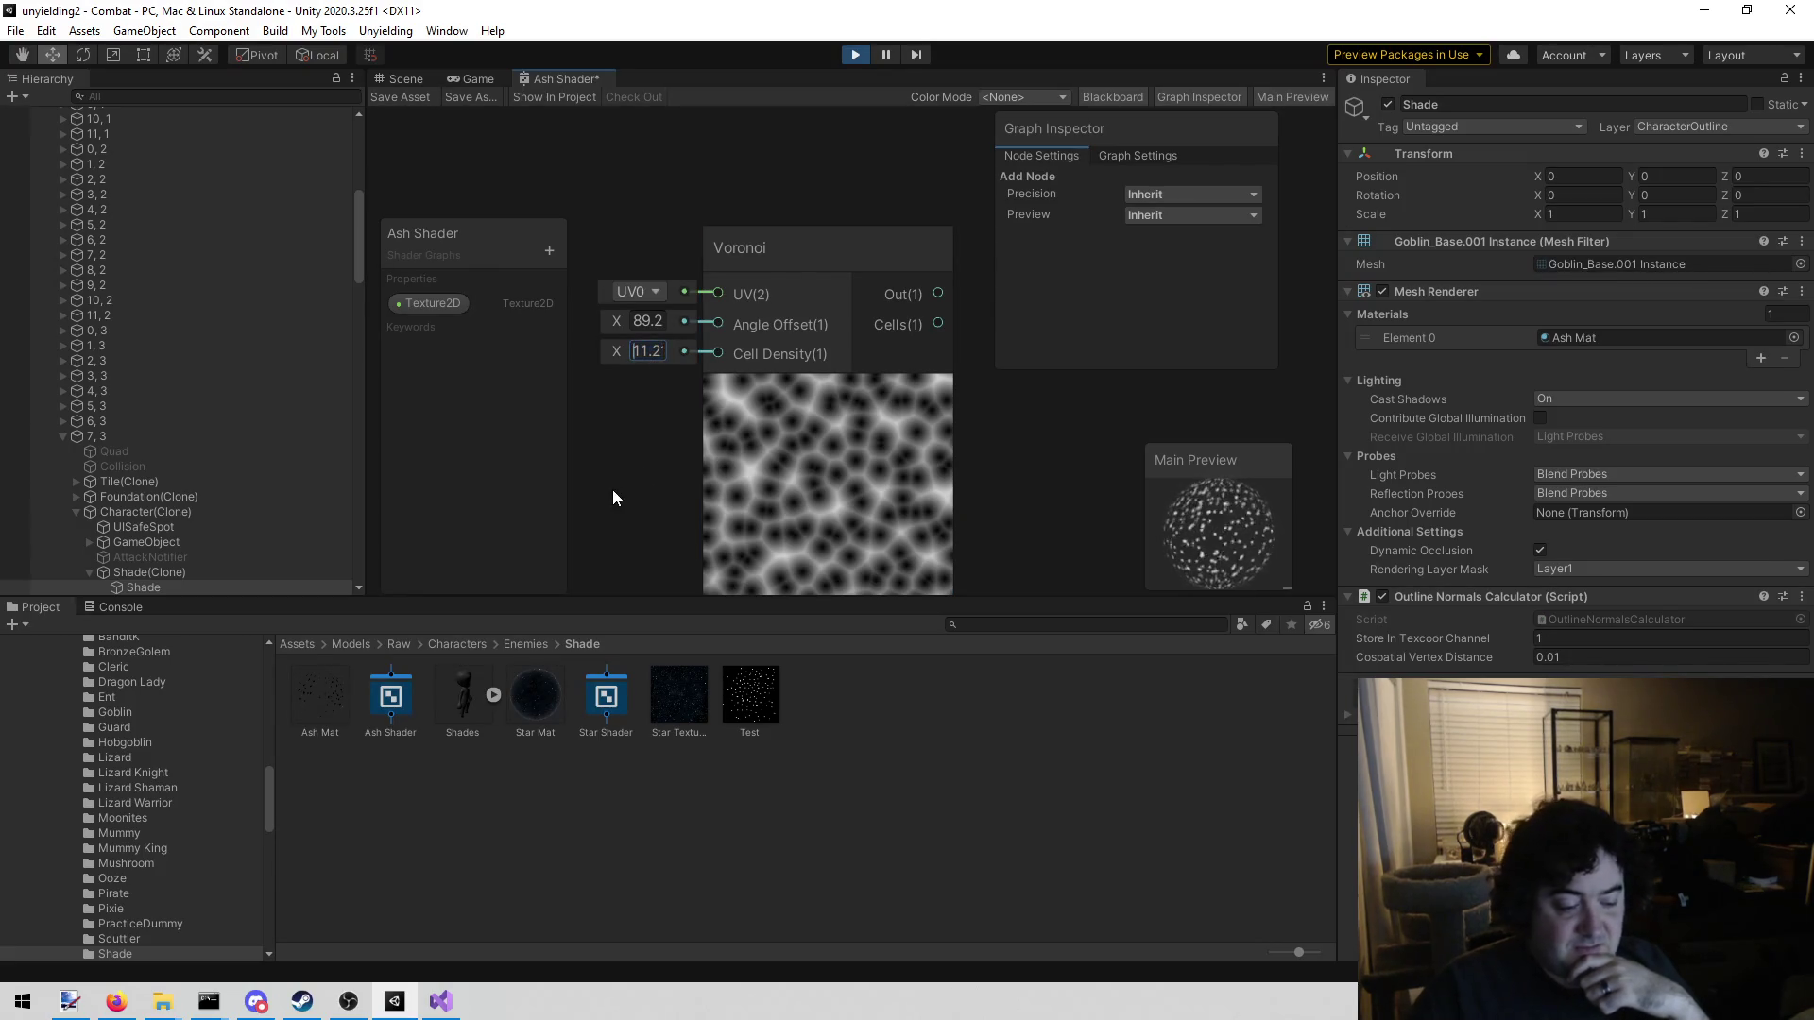
{"action": "key", "text": "Home"}
{"action": "type", "text": "-"}
{"action": "key", "text": "BackSpace"}
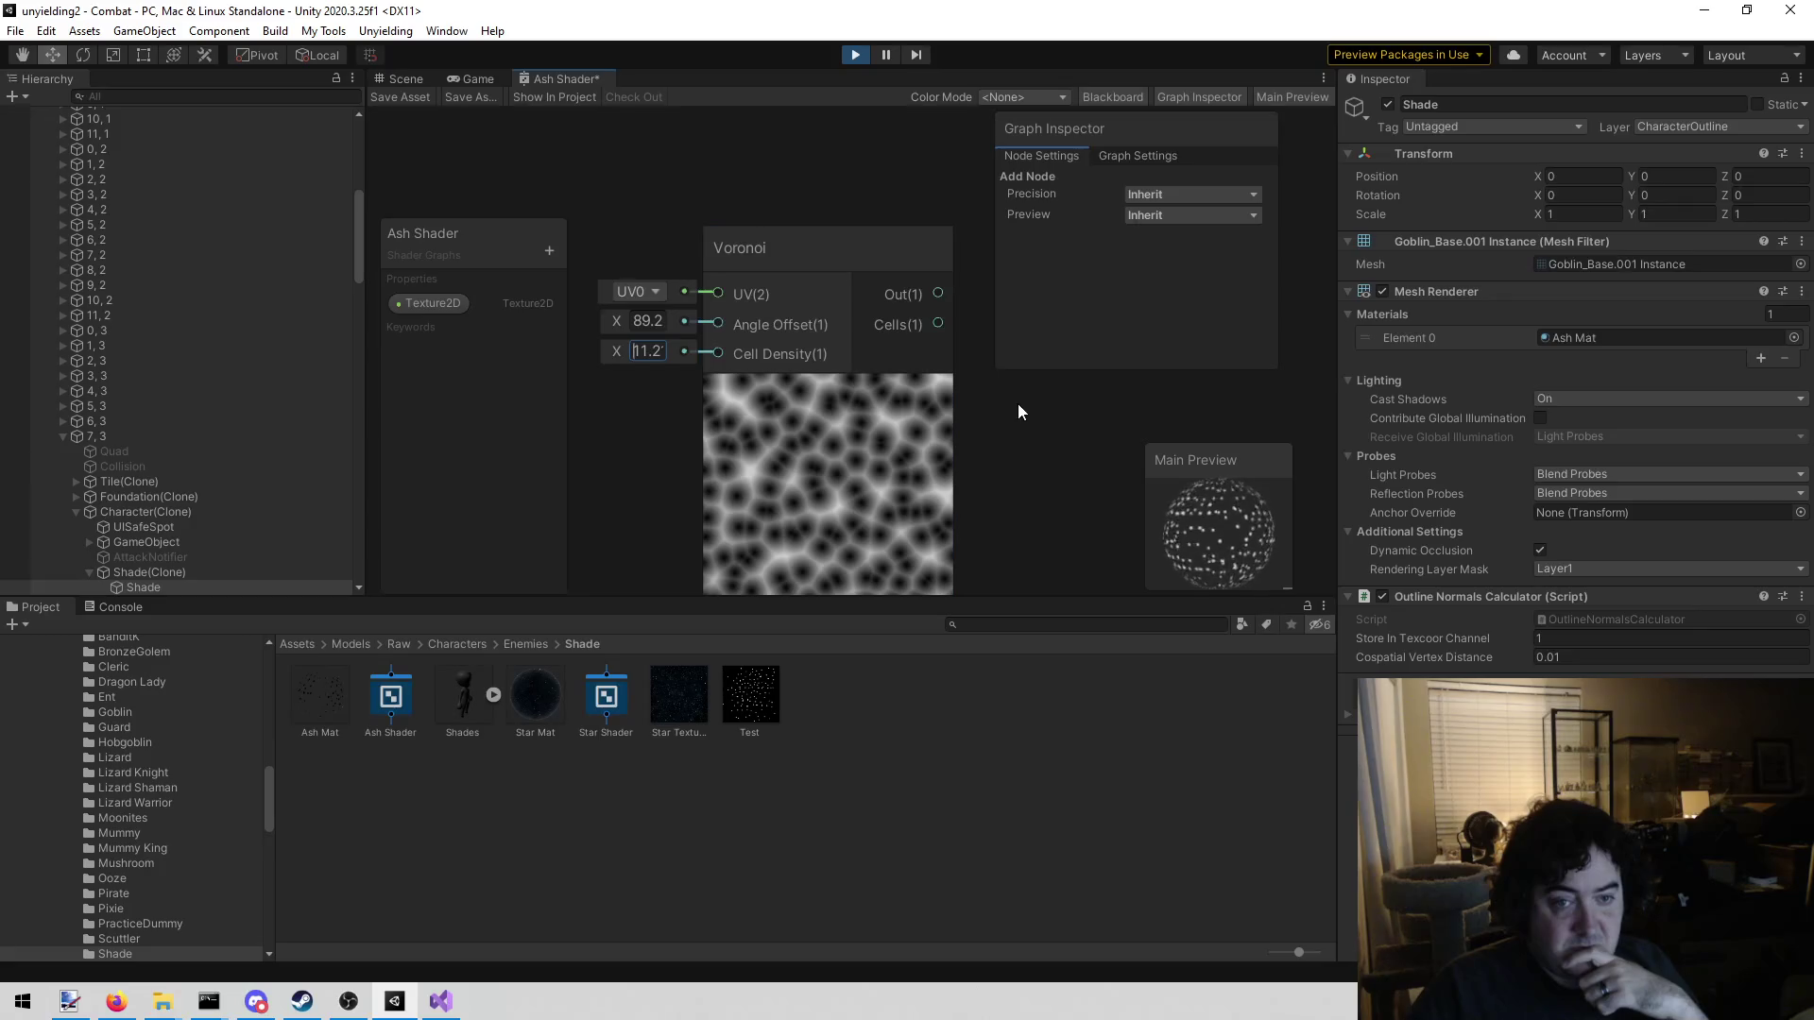
{"action": "scroll", "coordinate": [935, 441], "scroll_direction": "down", "scroll_amount": 5}
{"action": "scroll", "coordinate": [847, 332], "scroll_direction": "down", "scroll_amount": 3}
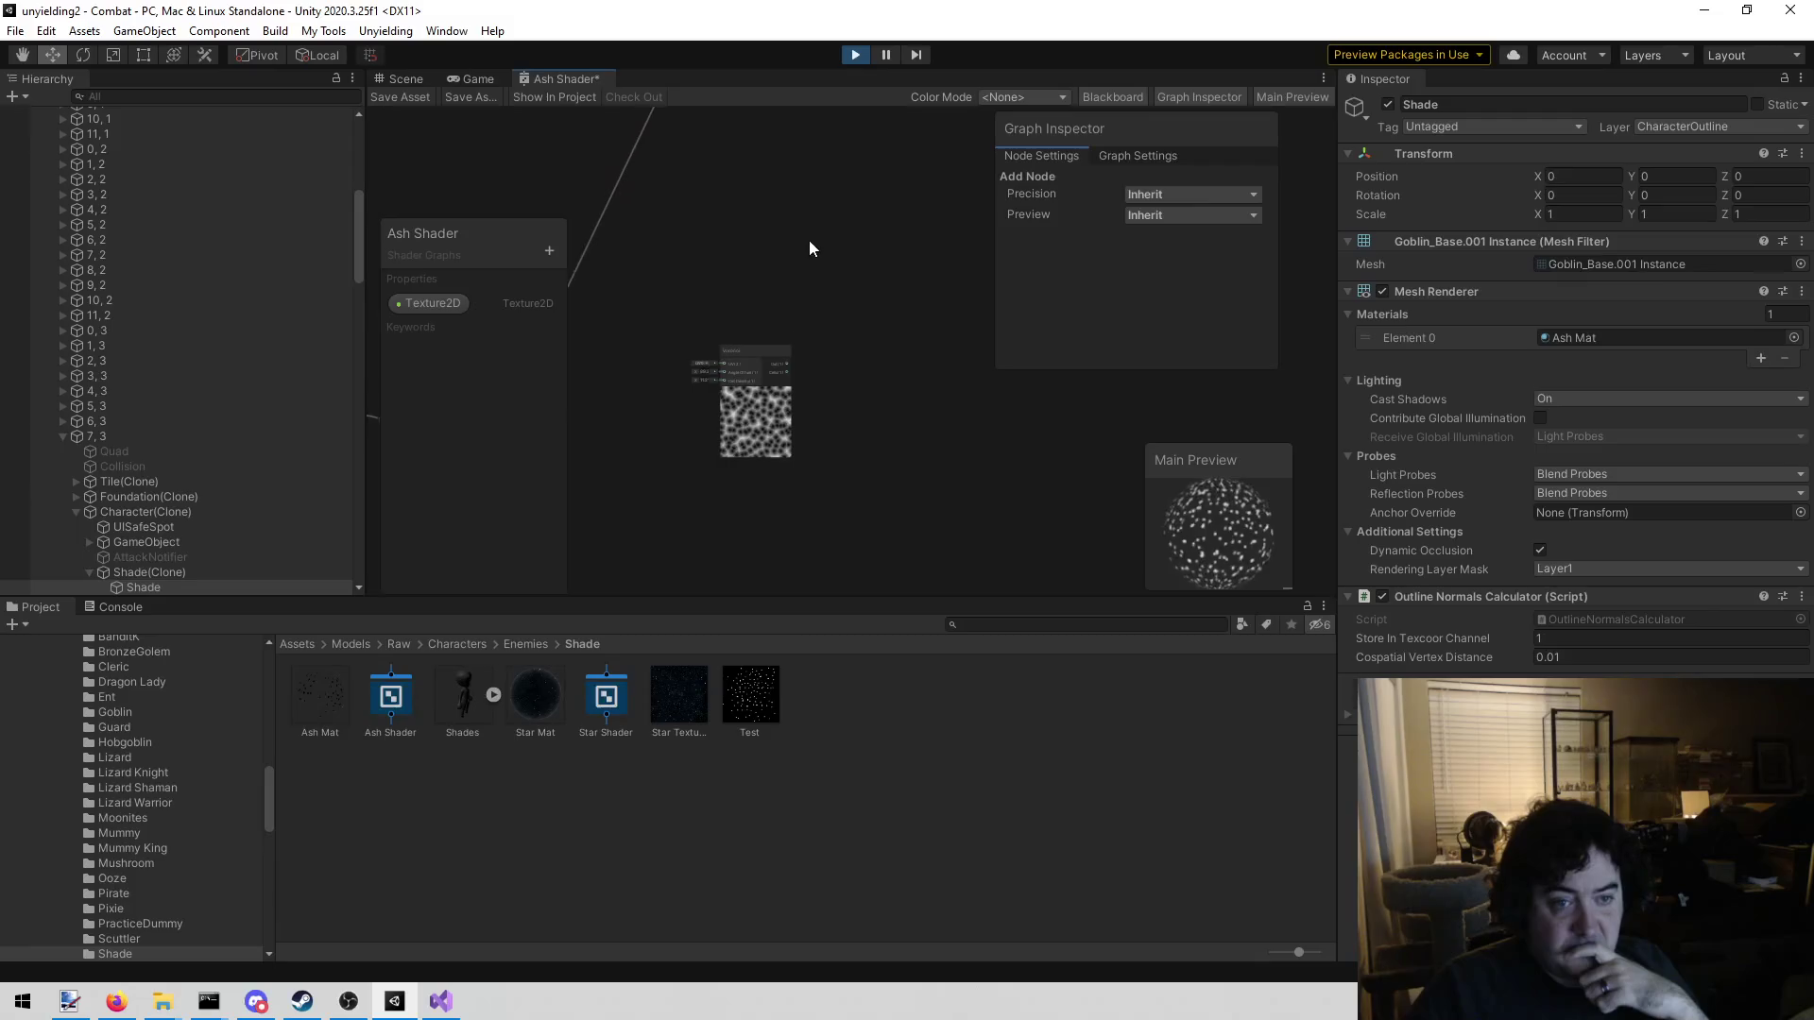
Wire the Voronoi Out port into the Add node, then check the Shade's Ash Mat in the scene
{"action": "scroll", "coordinate": [708, 416], "scroll_direction": "down", "scroll_amount": 5}
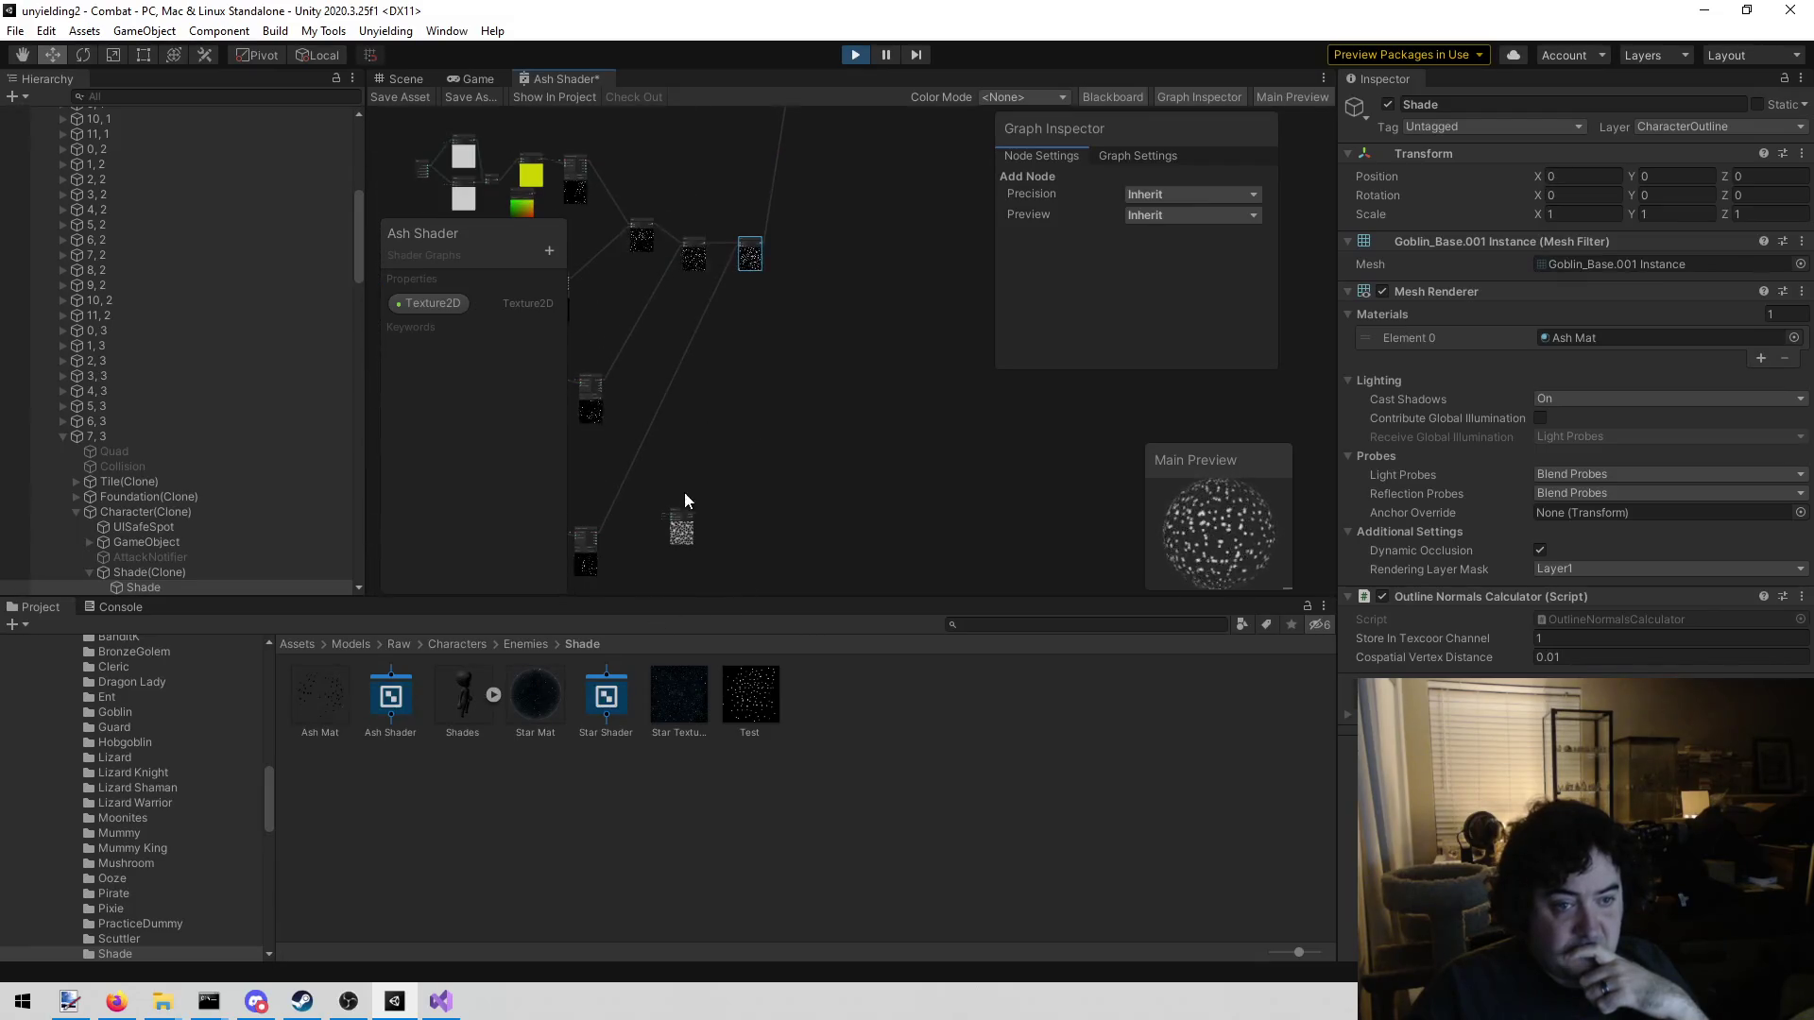
{"action": "scroll", "coordinate": [690, 515], "scroll_direction": "up", "scroll_amount": 3}
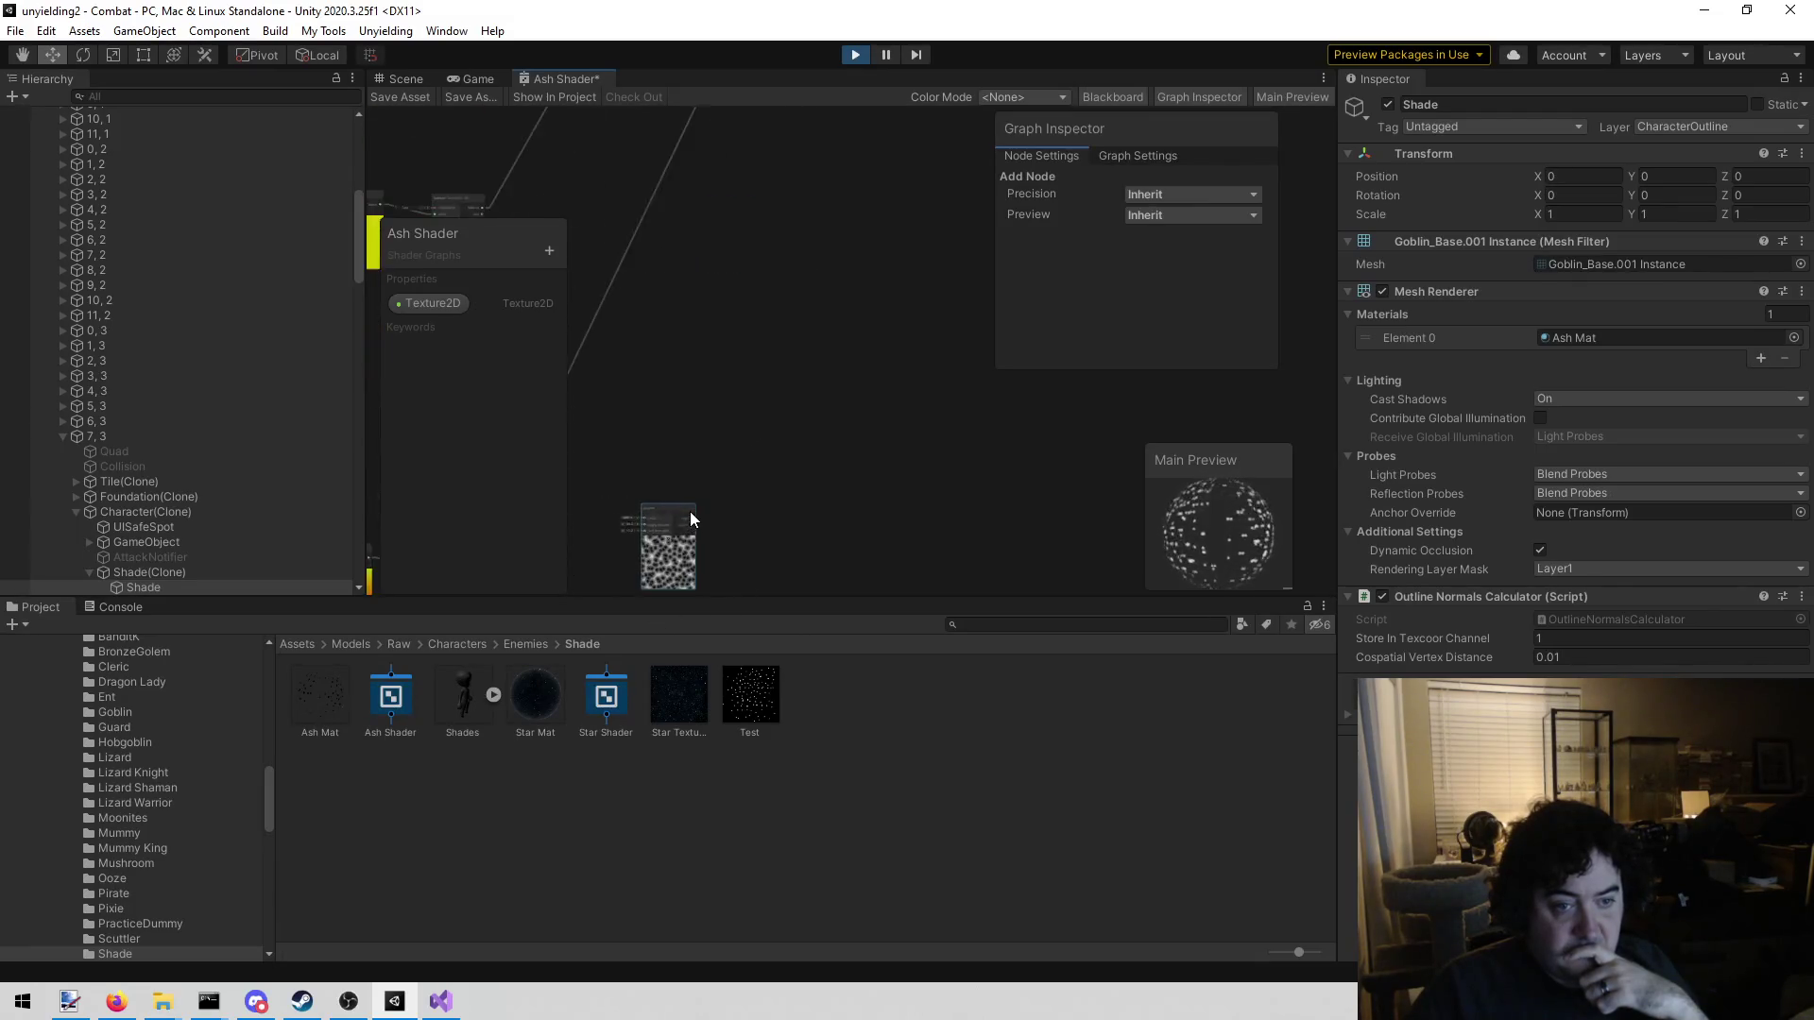
{"action": "scroll", "coordinate": [689, 518], "scroll_direction": "up", "scroll_amount": 2}
{"action": "mouse_move", "coordinate": [699, 528]}
{"action": "left_mouse_down"}
{"action": "mouse_move", "coordinate": [1275, 57]}
{"action": "mouse_move", "coordinate": [1385, 7]}
{"action": "mouse_move", "coordinate": [990, 149]}
{"action": "mouse_move", "coordinate": [751, 381]}
{"action": "left_mouse_up"}
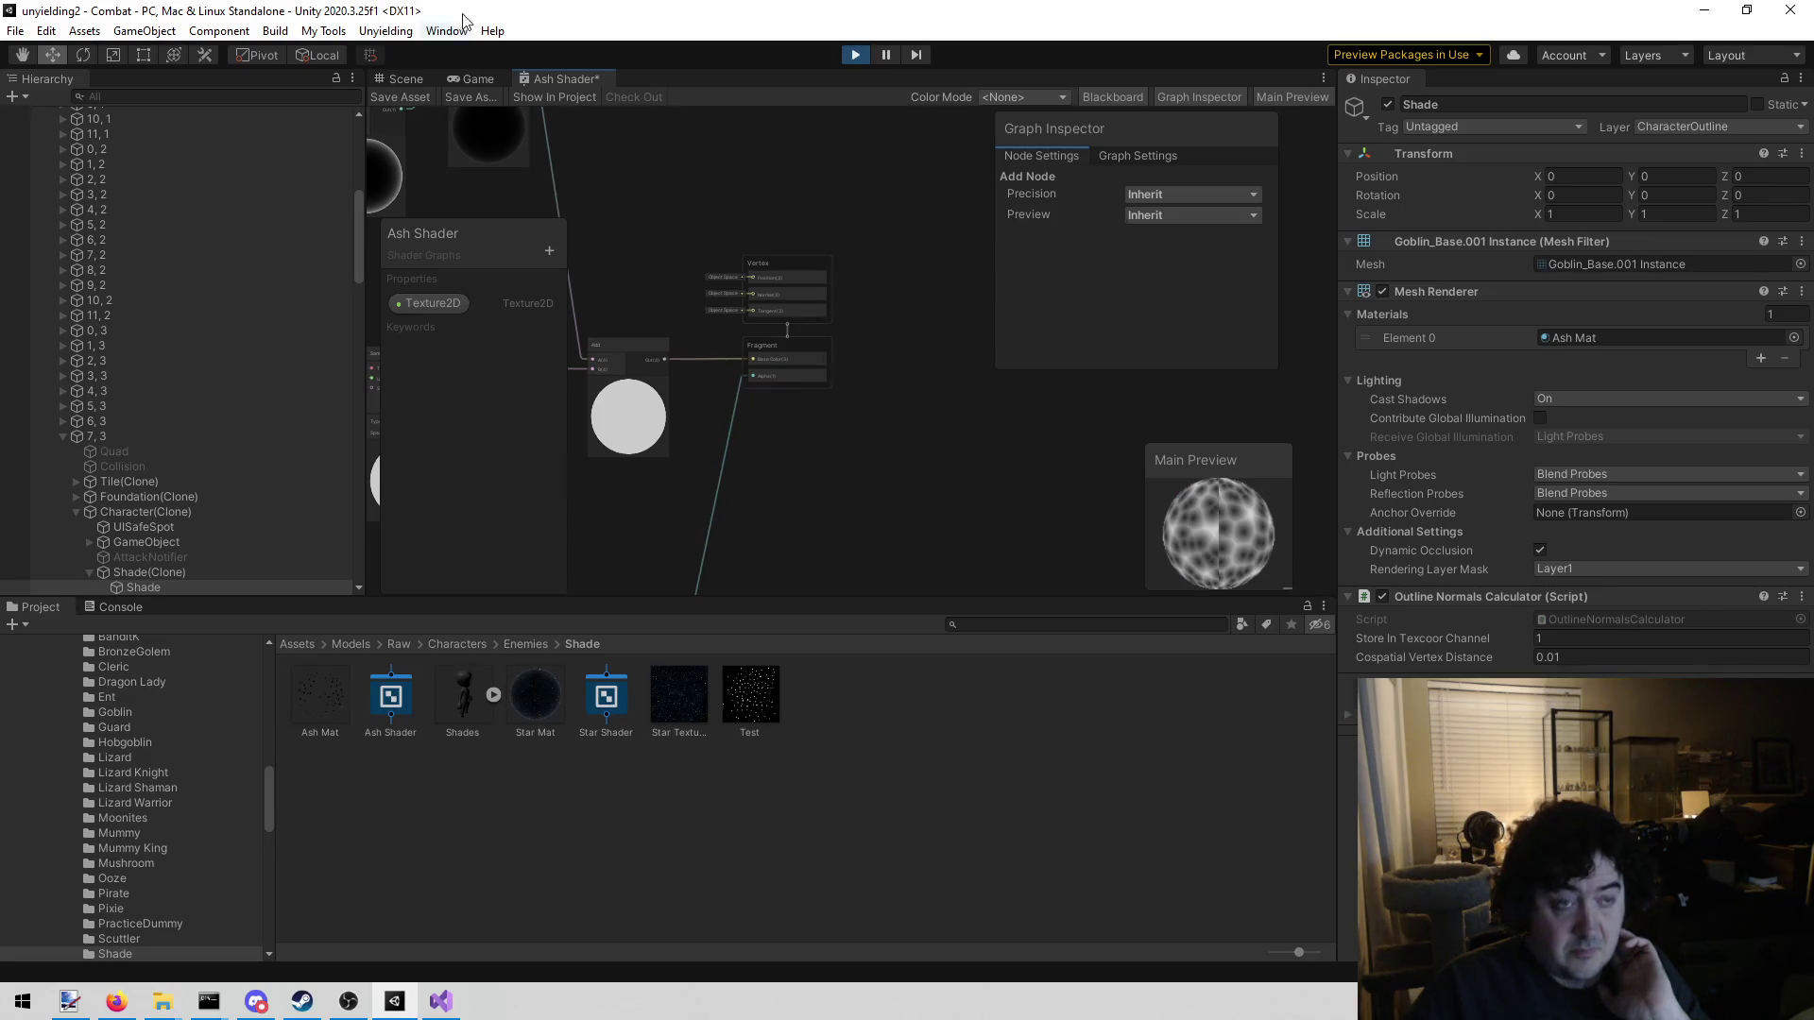
{"action": "left_click", "coordinate": [408, 80]}
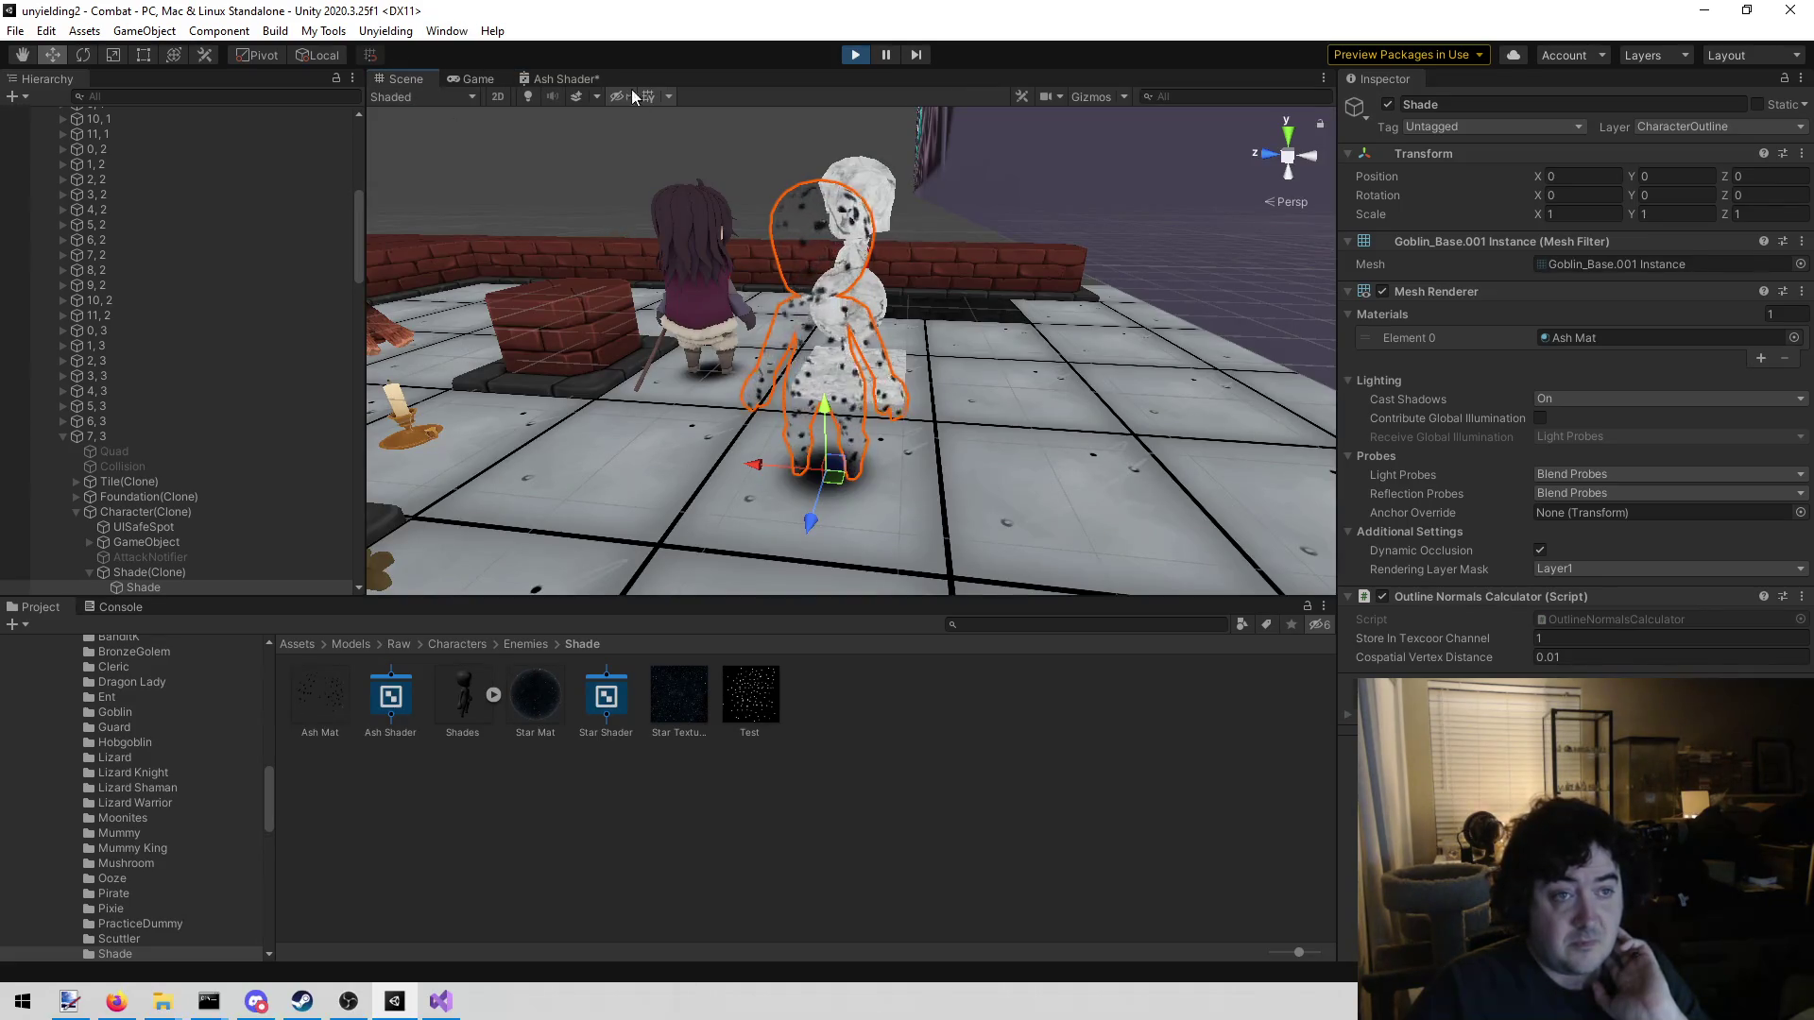
Save the Ash Shader and orbit the scene camera around the Shade
{"action": "left_click", "coordinate": [535, 80]}
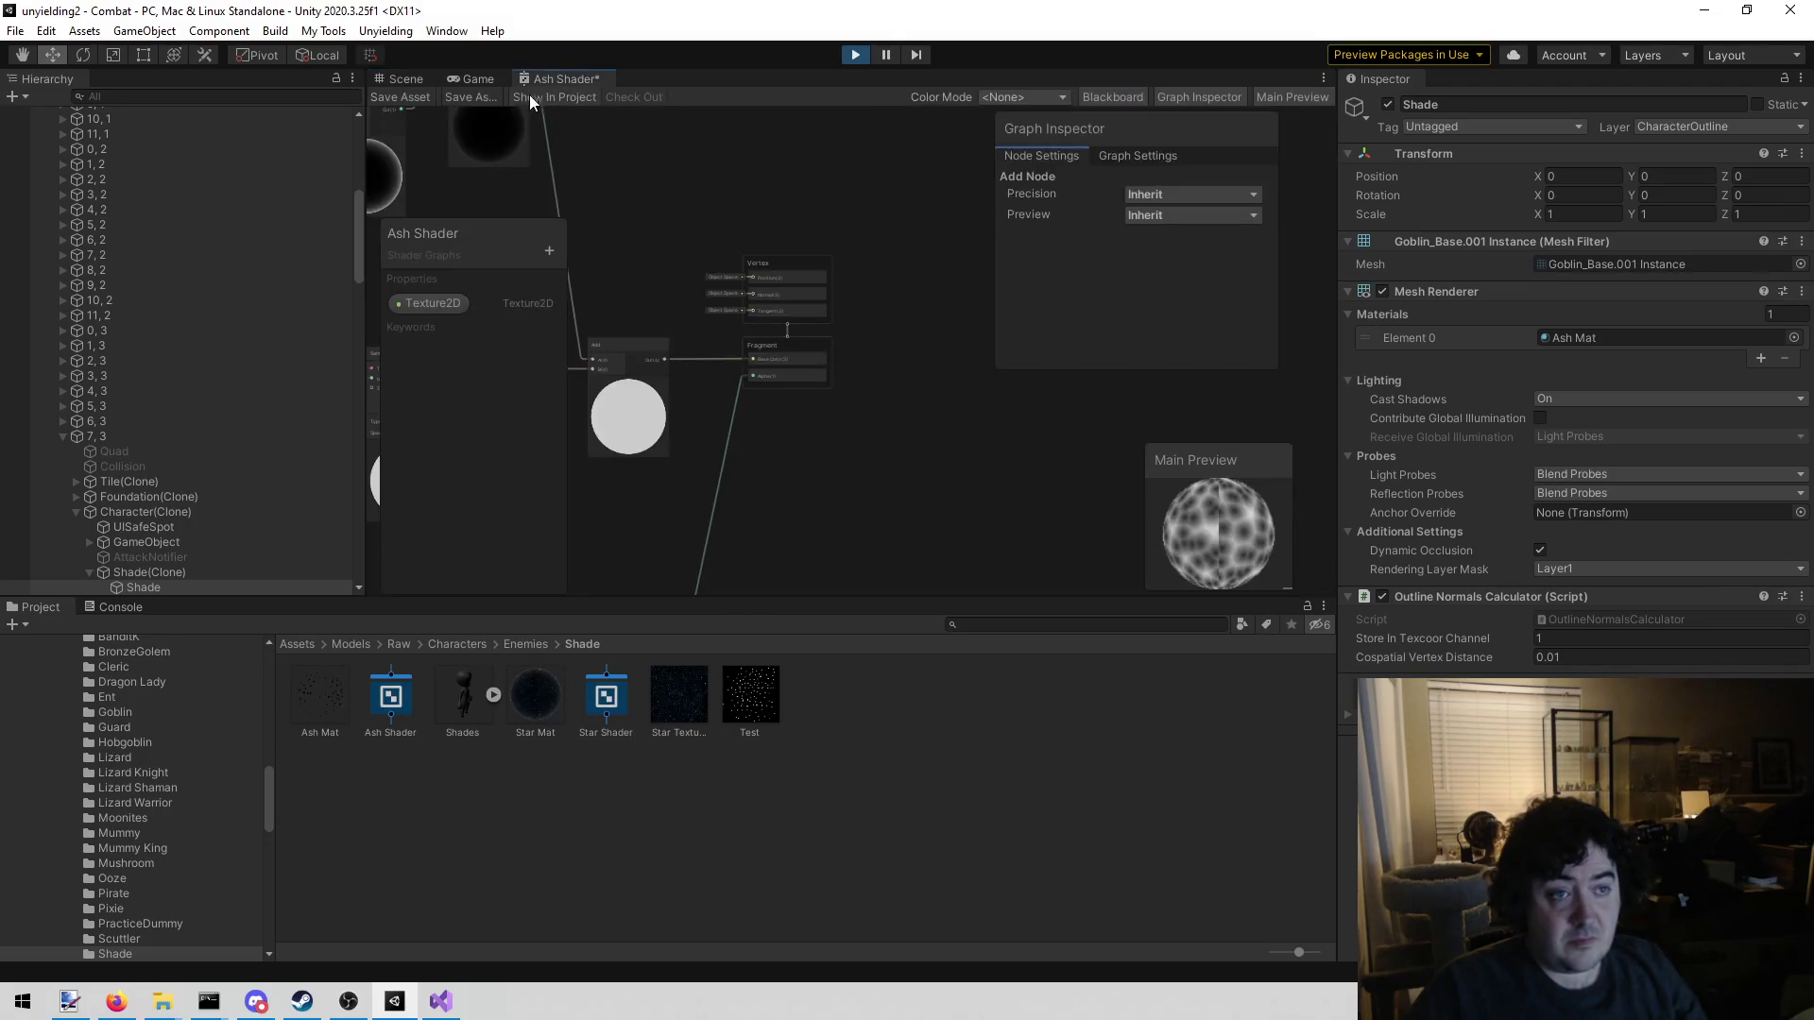
{"action": "left_click", "coordinate": [397, 74]}
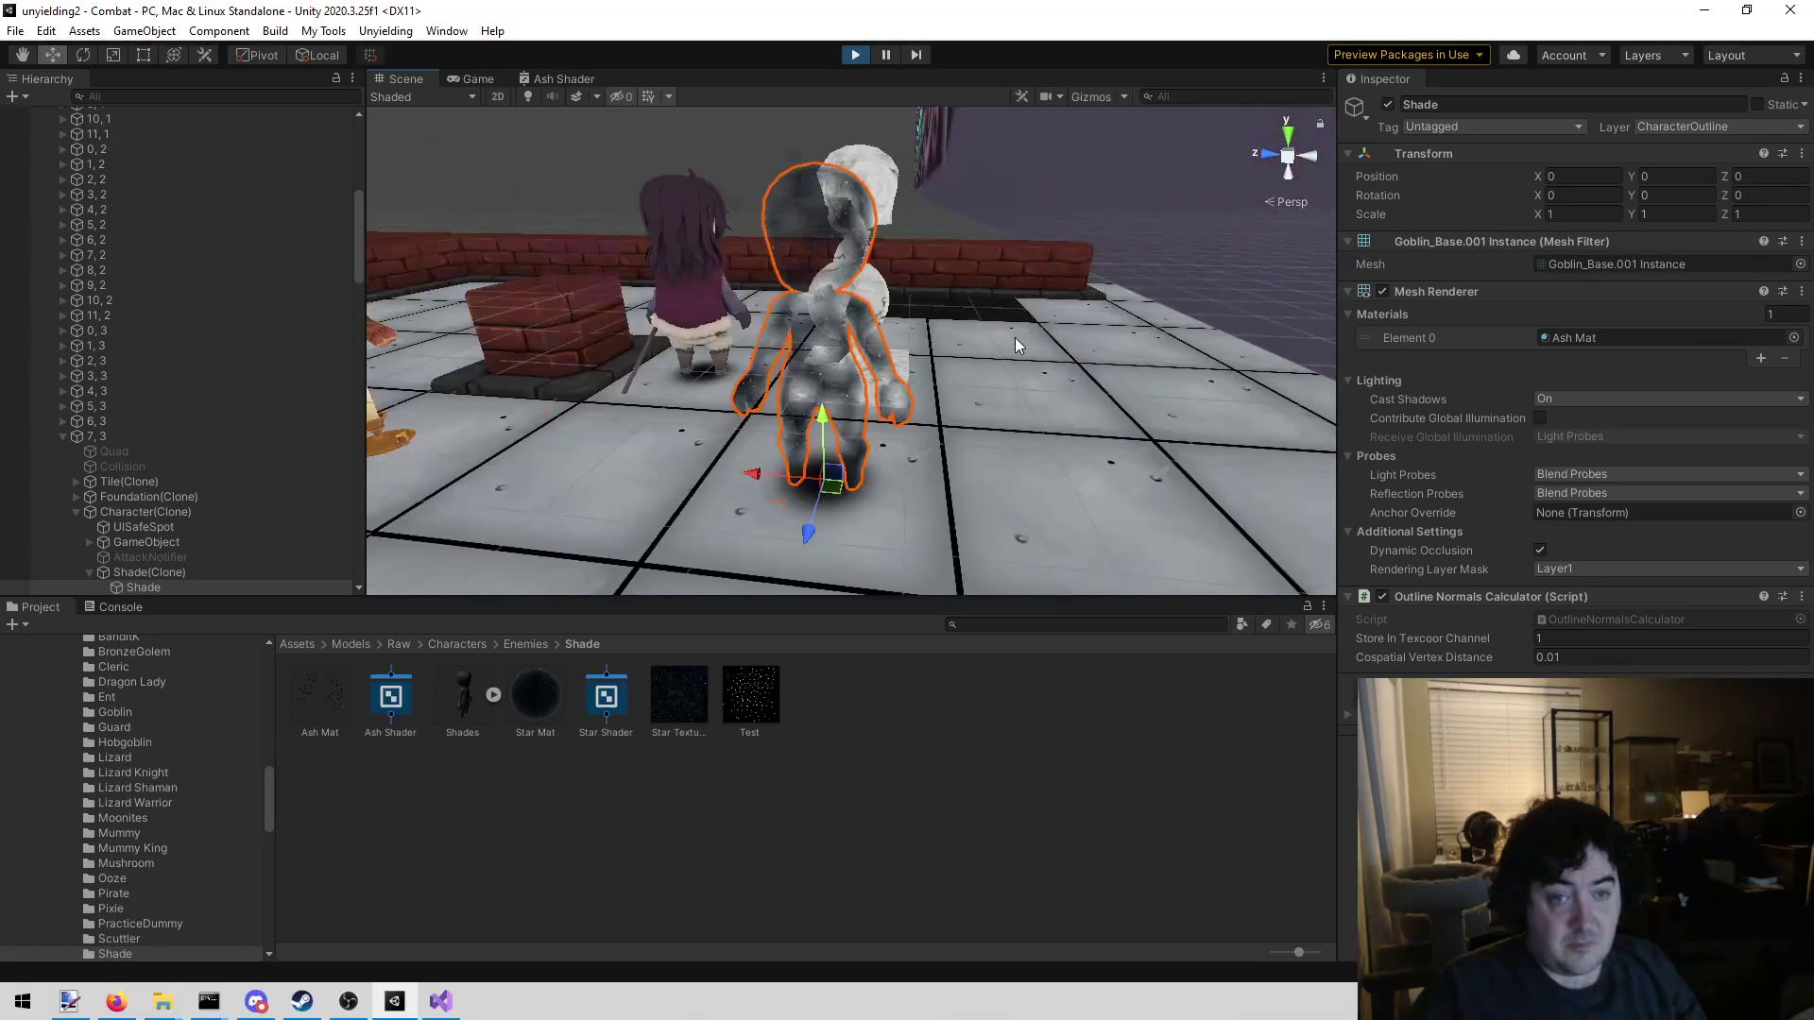
{"action": "mouse_move", "coordinate": [1011, 325]}
{"action": "left_mouse_down"}
{"action": "mouse_move", "coordinate": [777, 321]}
{"action": "mouse_move", "coordinate": [561, 81]}
{"action": "left_mouse_up"}
View the Shade's smoky, mottled Ash Mat look in the running Game view
{"action": "left_click", "coordinate": [478, 78]}
{"action": "scroll", "coordinate": [916, 284], "scroll_direction": "up", "scroll_amount": 3}
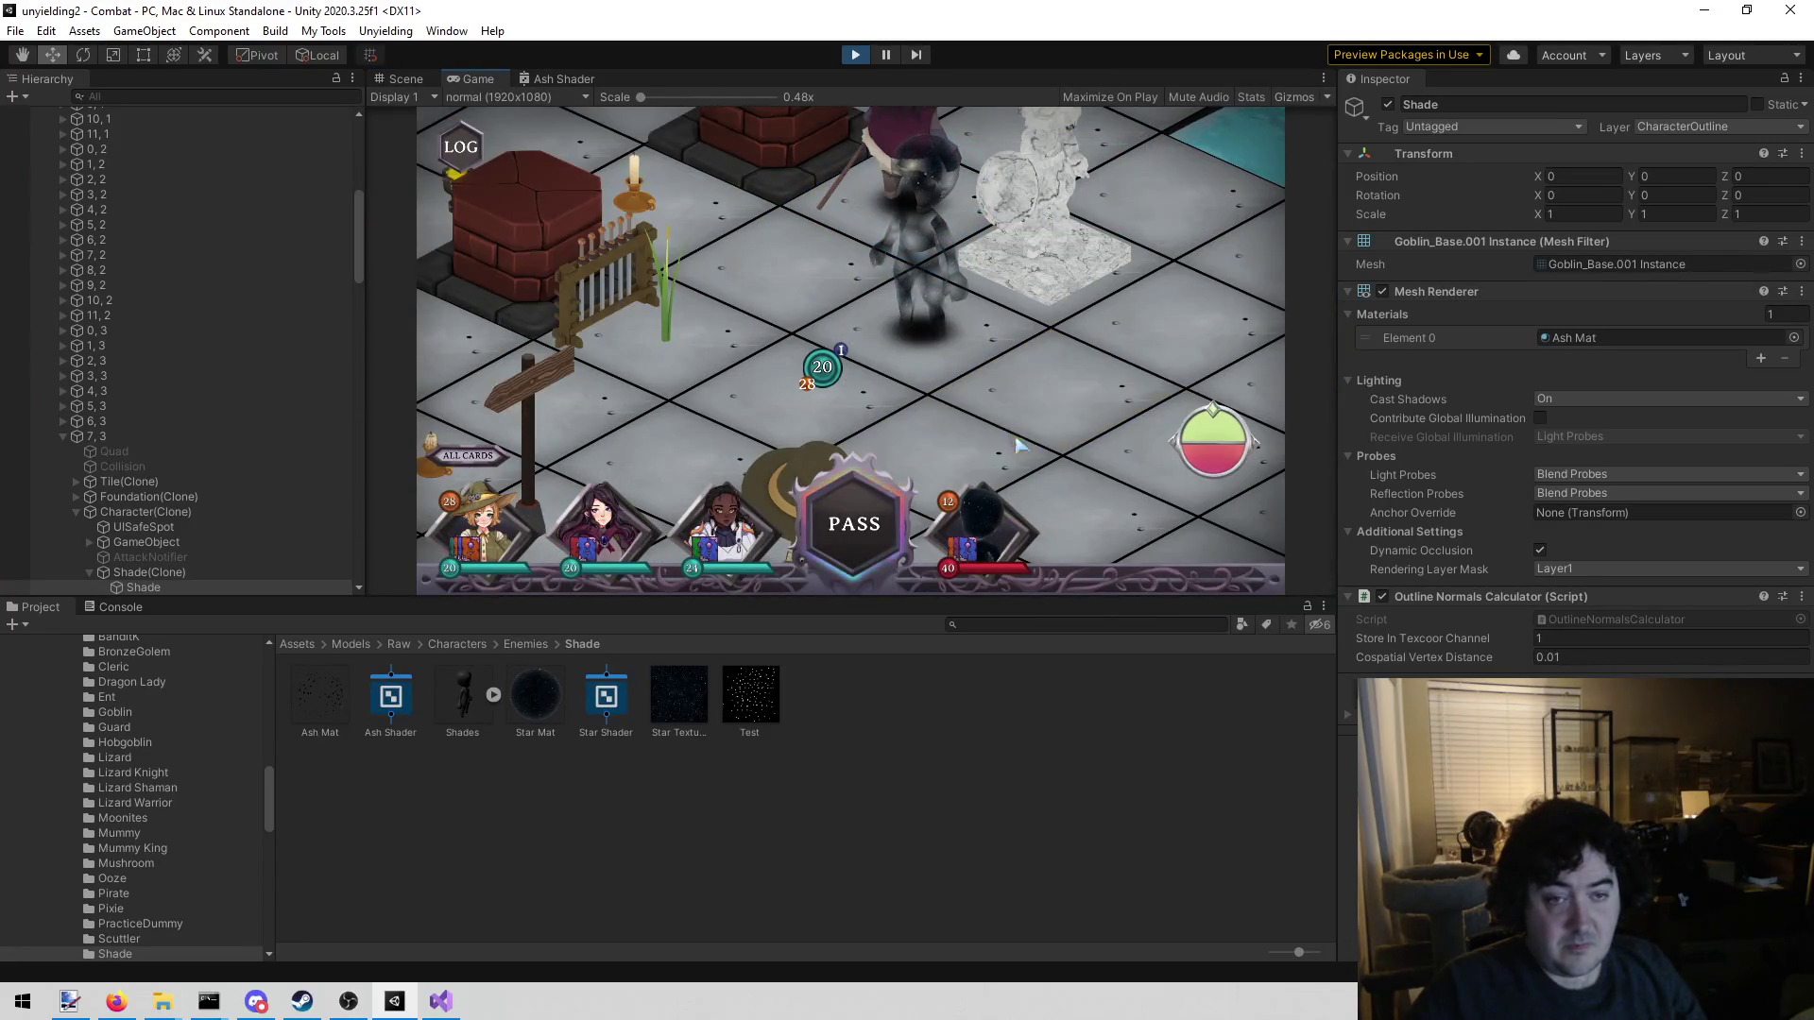
{"action": "scroll", "coordinate": [1052, 383], "scroll_direction": "down", "scroll_amount": 5}
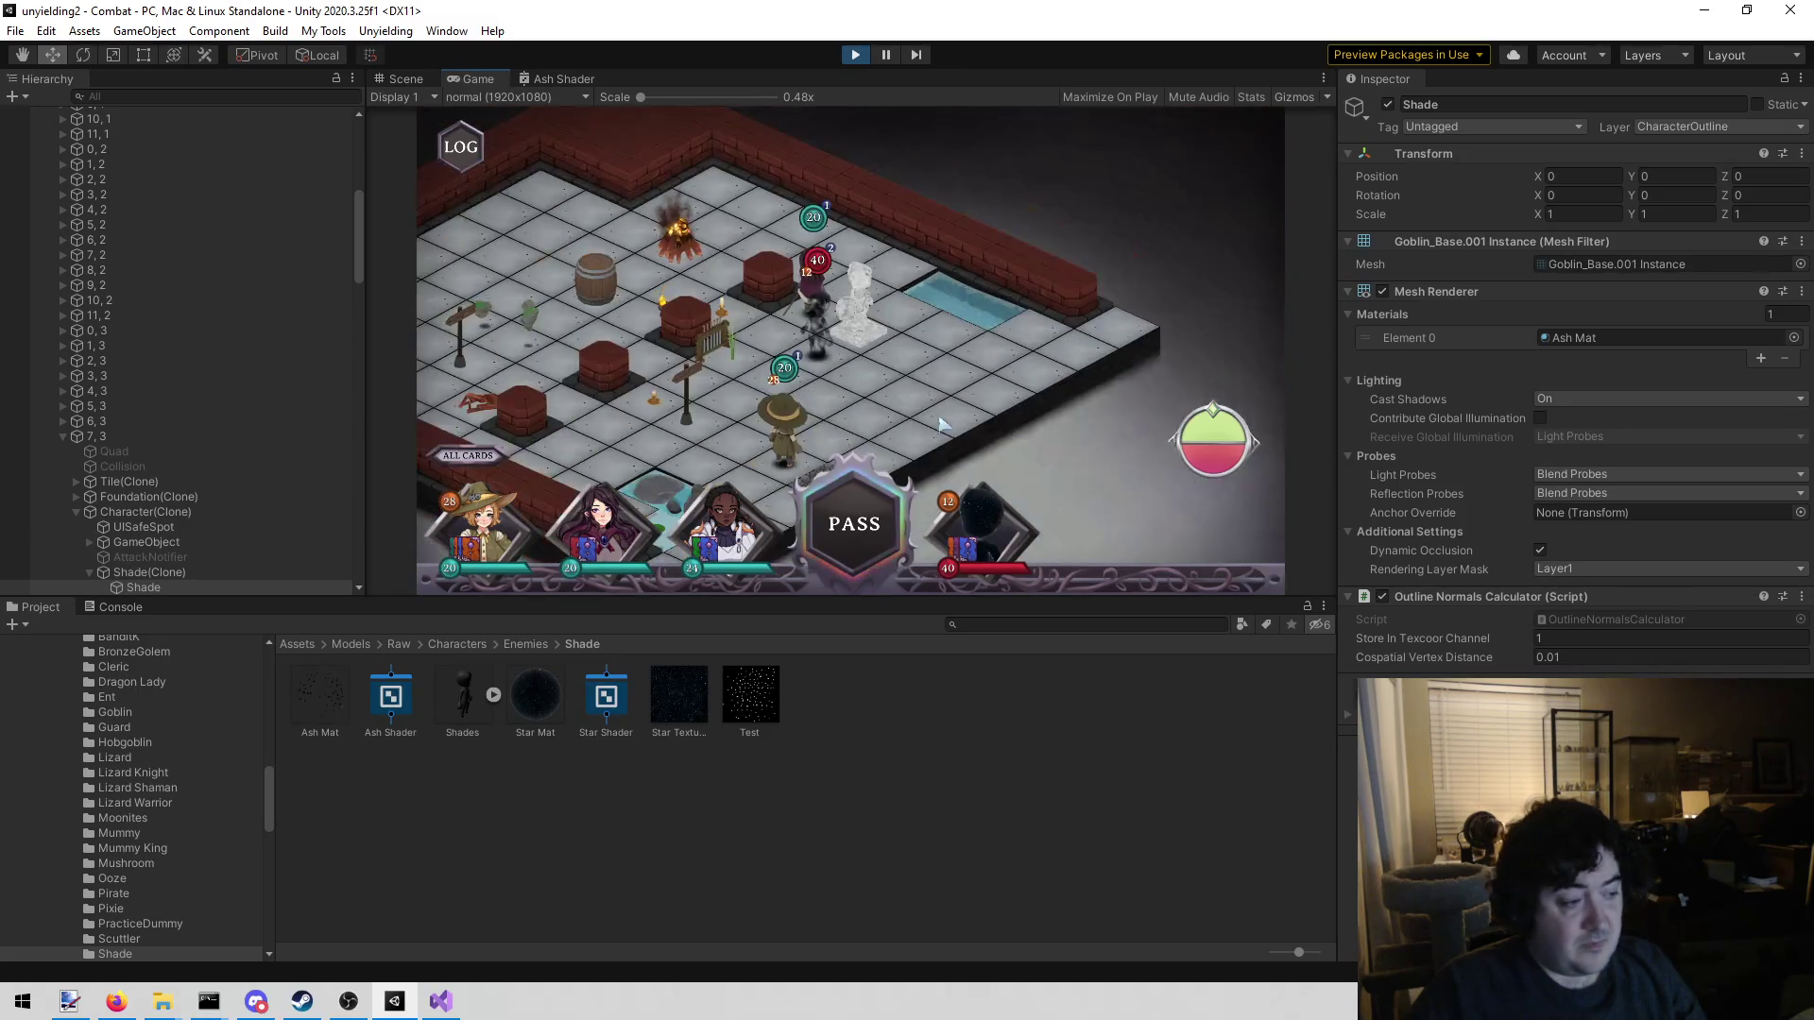
{"action": "scroll", "coordinate": [797, 449], "scroll_direction": "up", "scroll_amount": 4}
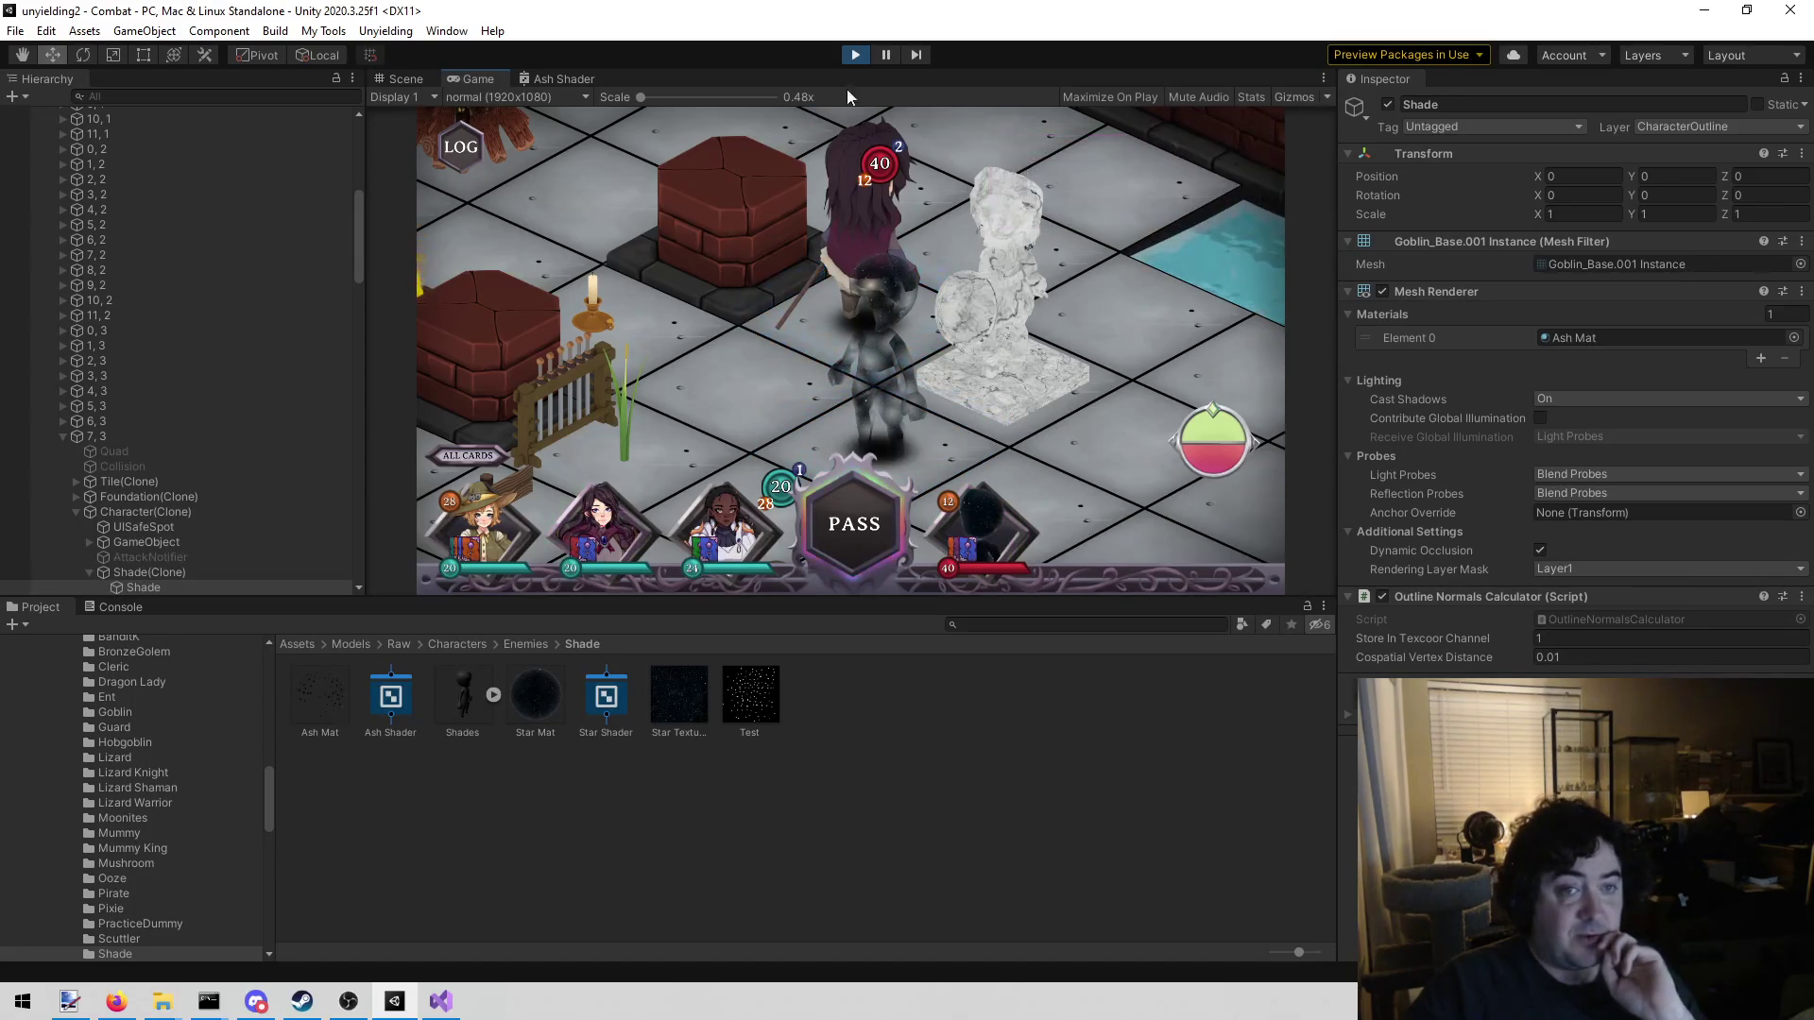
Return to the Ash Shader graph and pan to the Add node's noise preview
{"action": "left_click", "coordinate": [567, 79]}
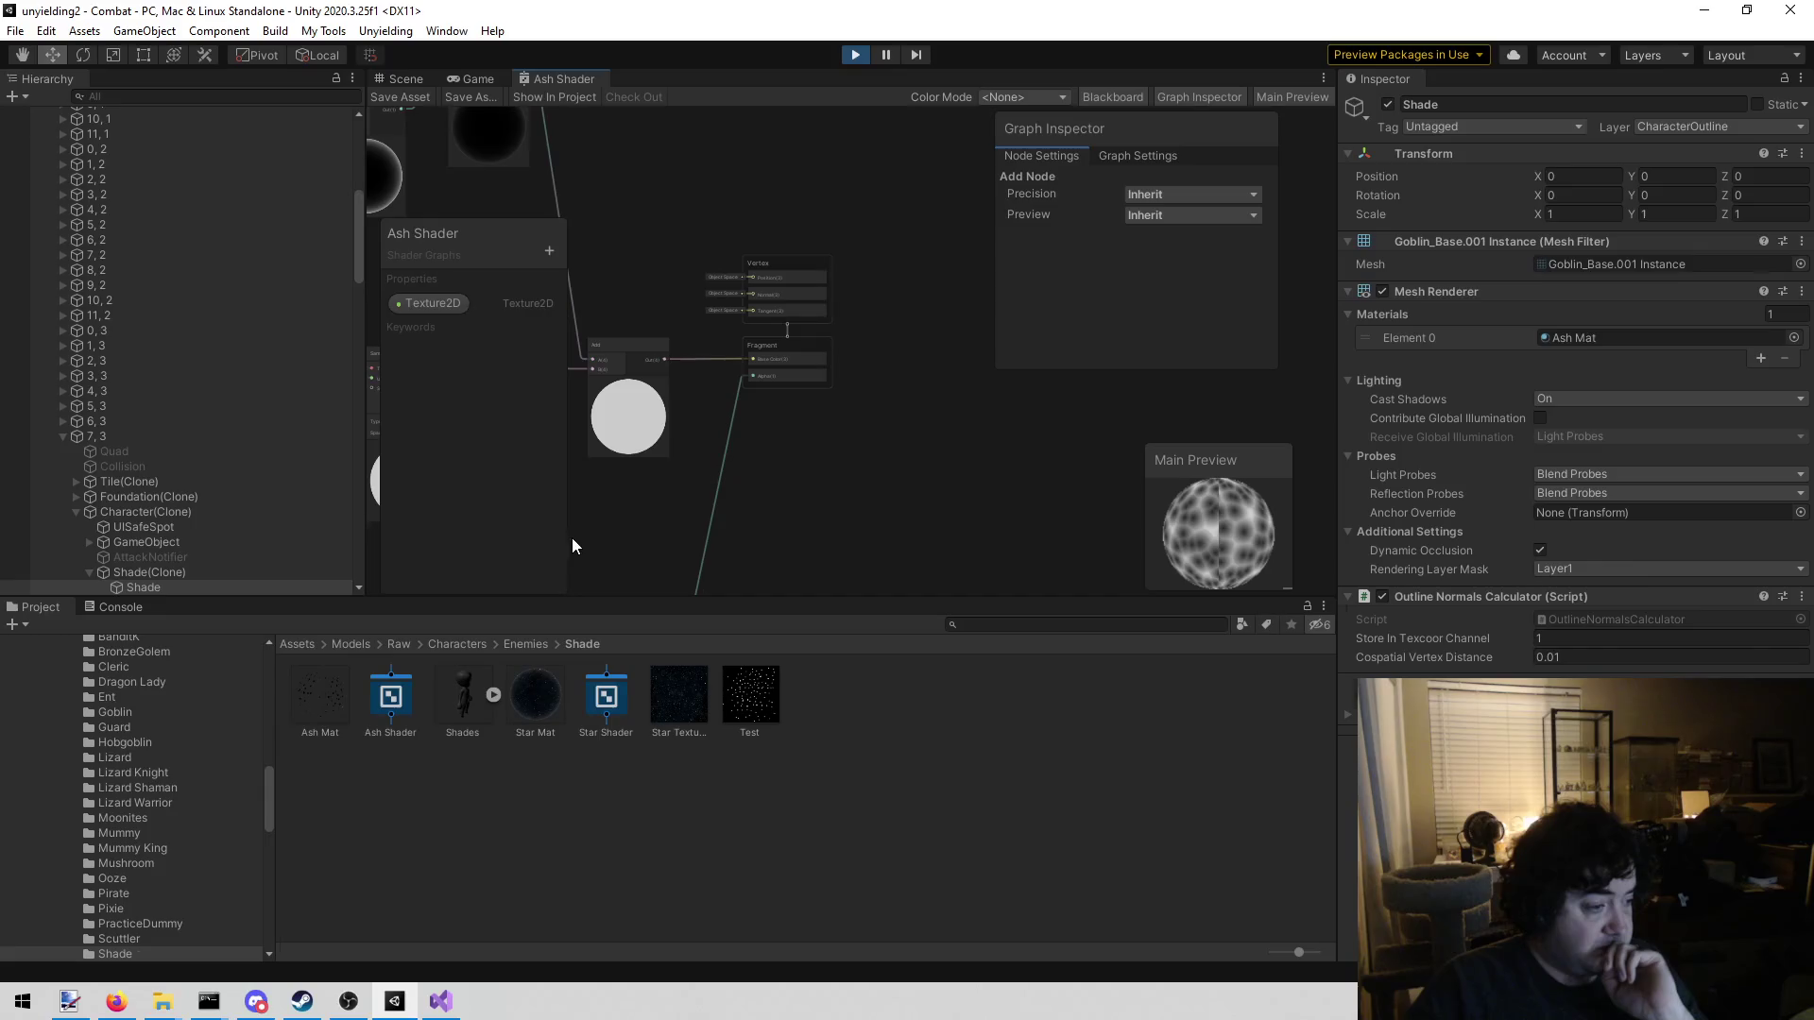
{"action": "left_click_drag", "start_coordinate": [648, 541], "coordinate": [728, 271]}
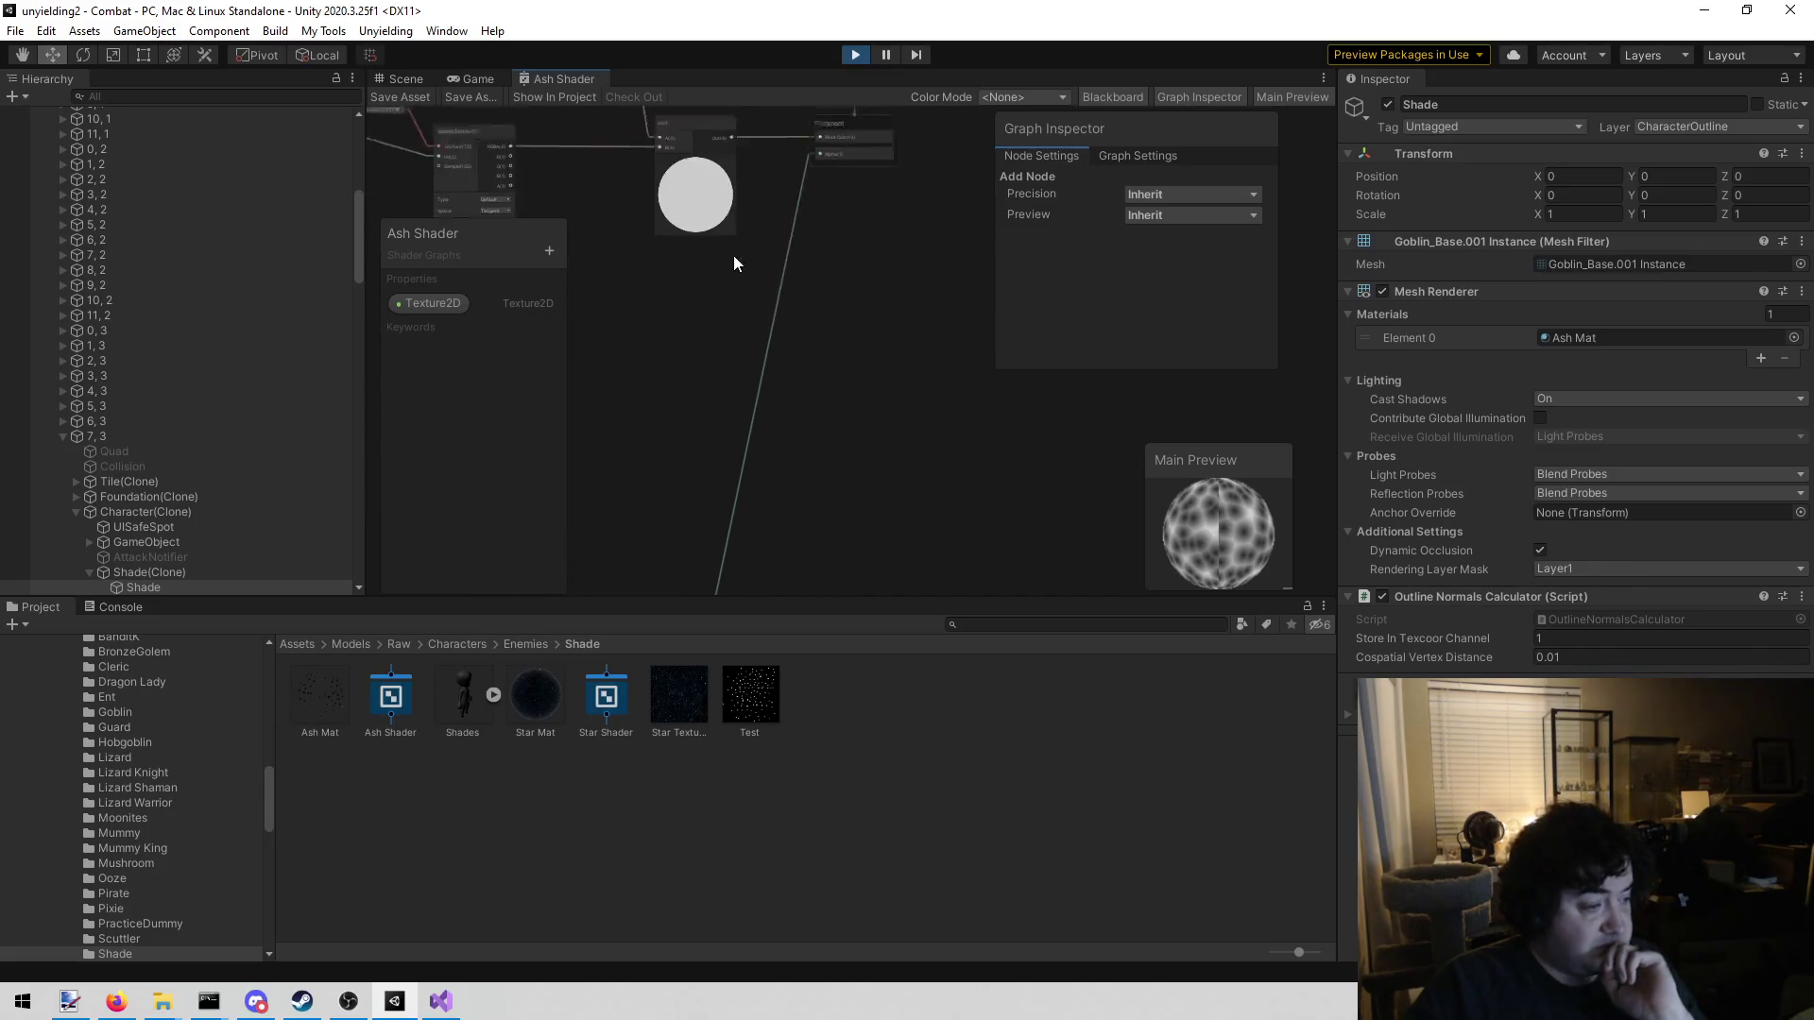
{"action": "mouse_move", "coordinate": [630, 515]}
{"action": "left_mouse_down"}
{"action": "mouse_move", "coordinate": [712, 177]}
{"action": "mouse_move", "coordinate": [680, 283]}
{"action": "mouse_move", "coordinate": [665, 232]}
{"action": "left_mouse_up"}
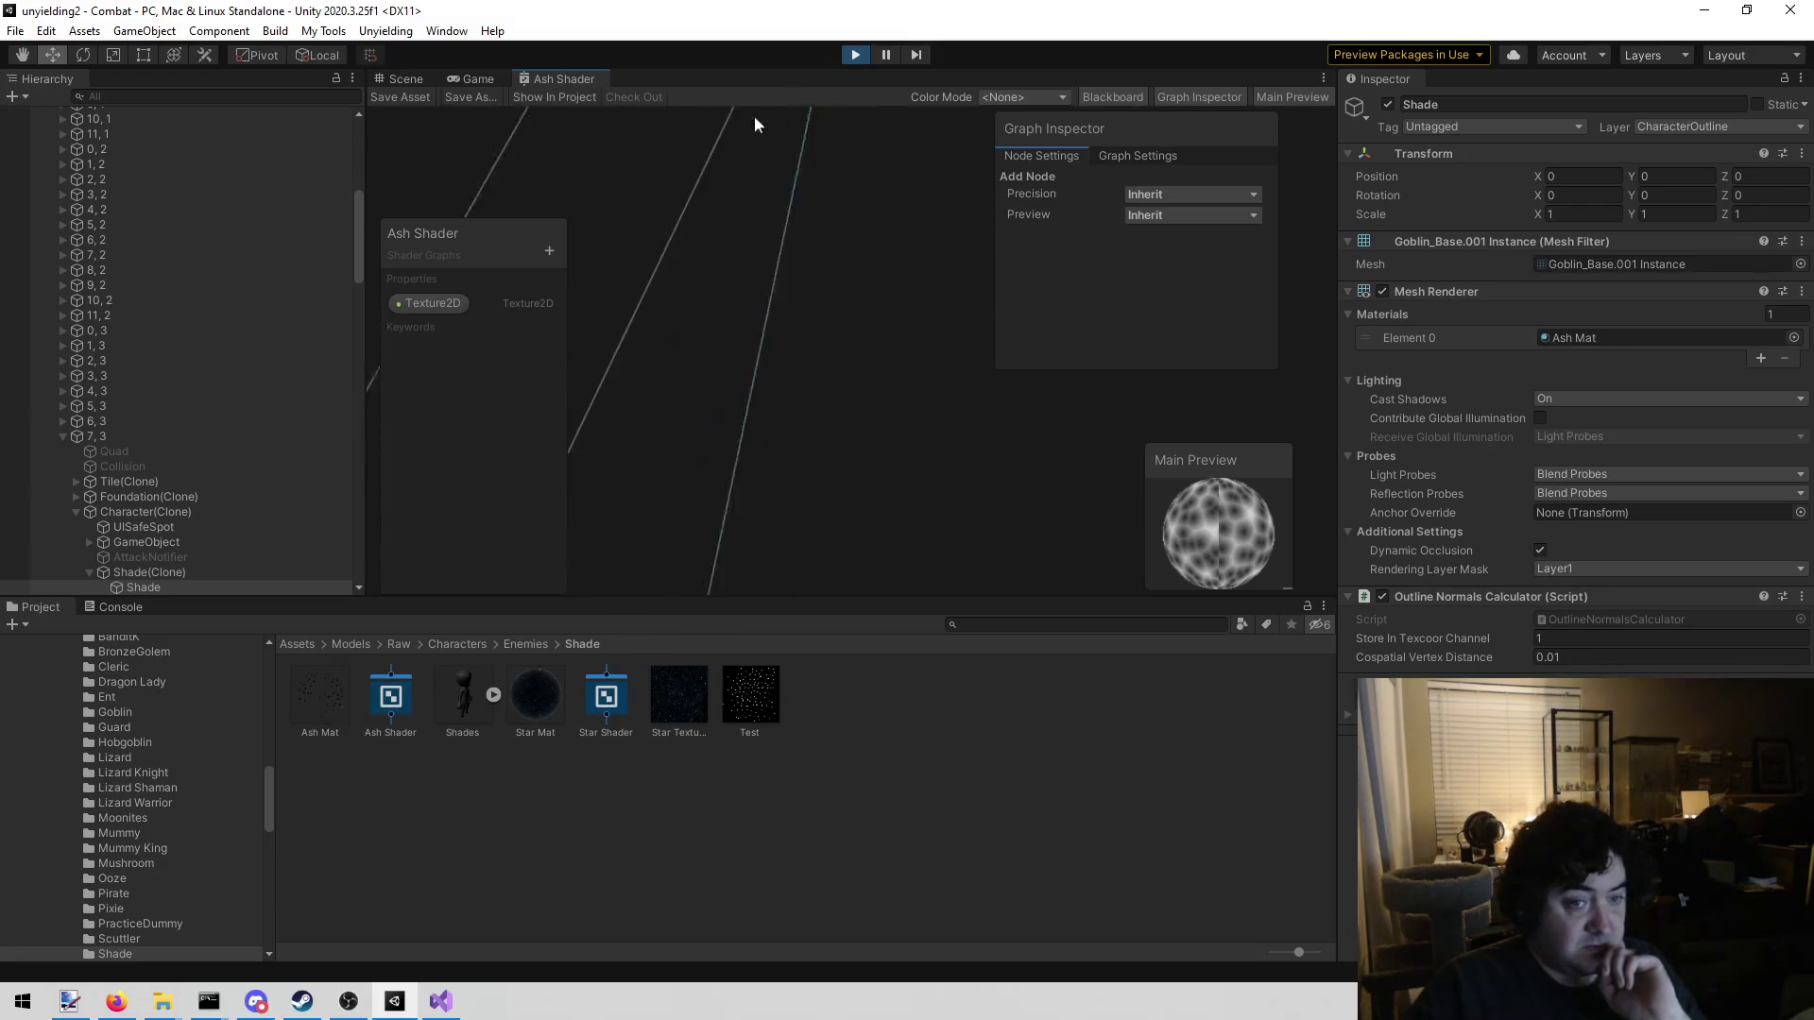